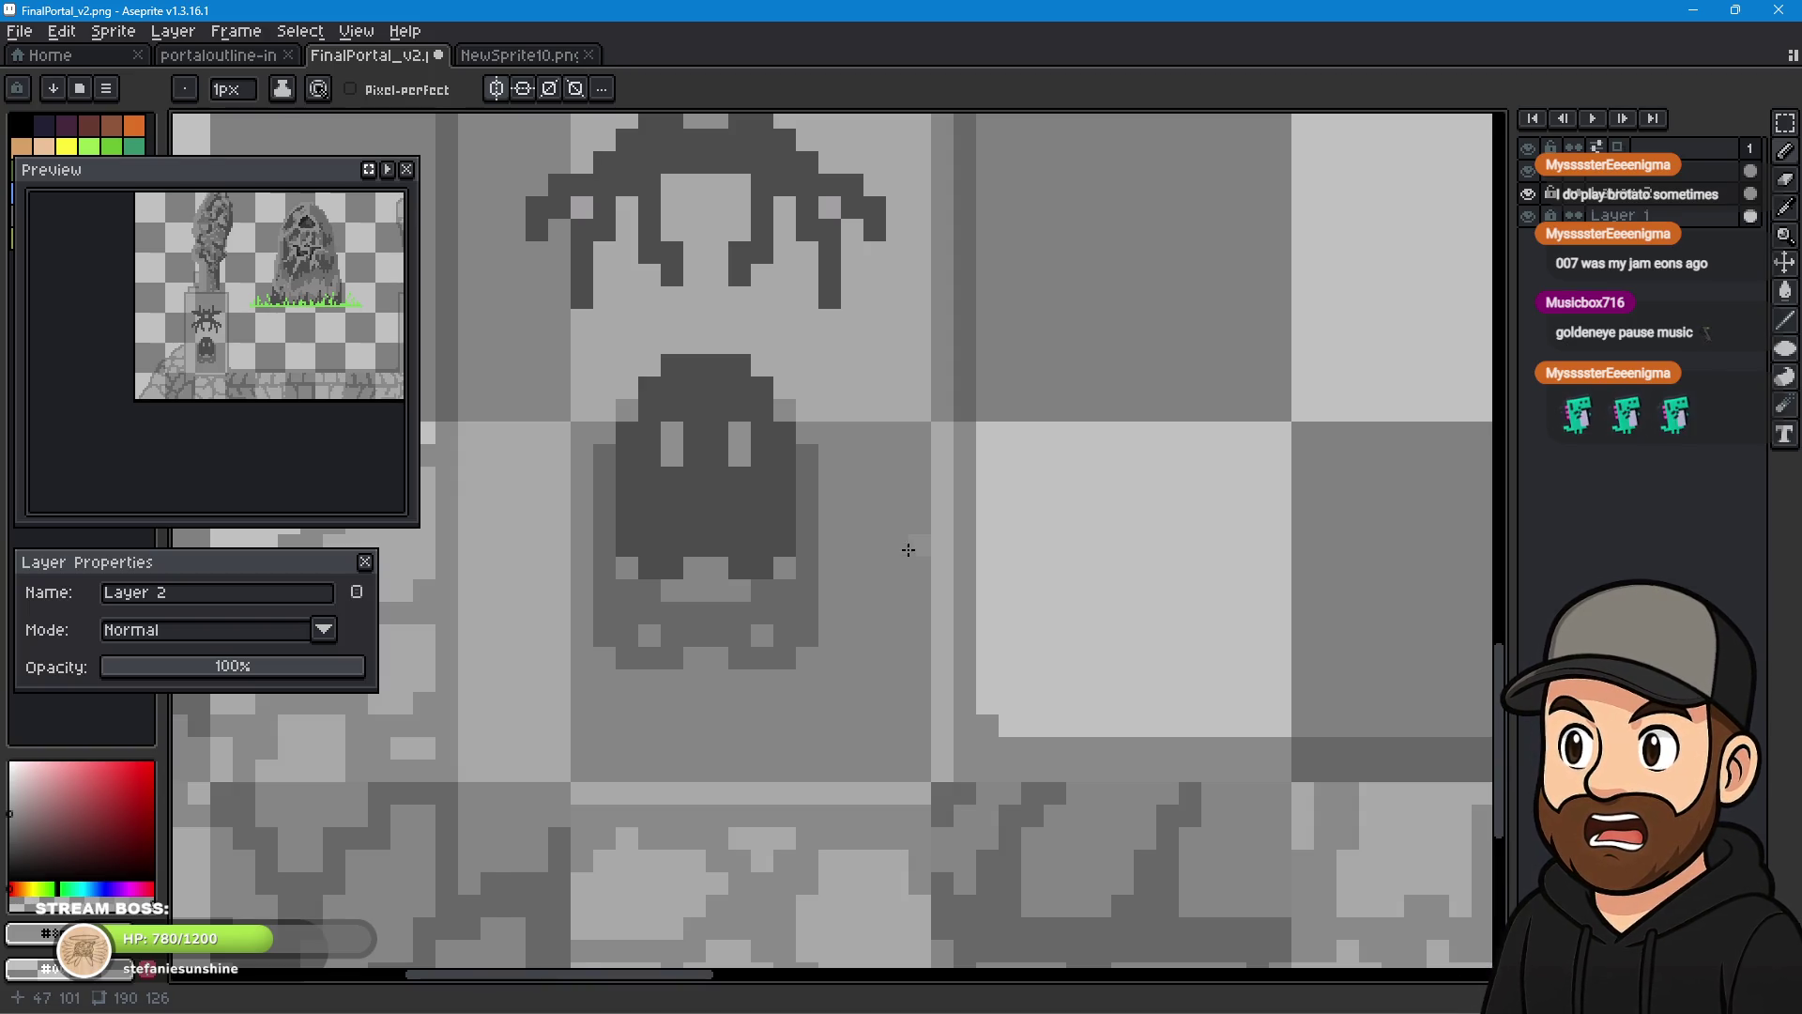
- Bring the stone column above the spider into view and sample a grey with the Eyedropper, returning to the Pencil
mouse_move(758, 519)
mouse_down()
mouse_move(859, 742)
mouse_move(845, 883)
mouse_up()
mouse_move(800, 648)
mouse_down()
mouse_move(801, 844)
mouse_move(792, 805)
mouse_move(781, 857)
mouse_up()
mouse_move(1795, 152)
click(1785, 207)
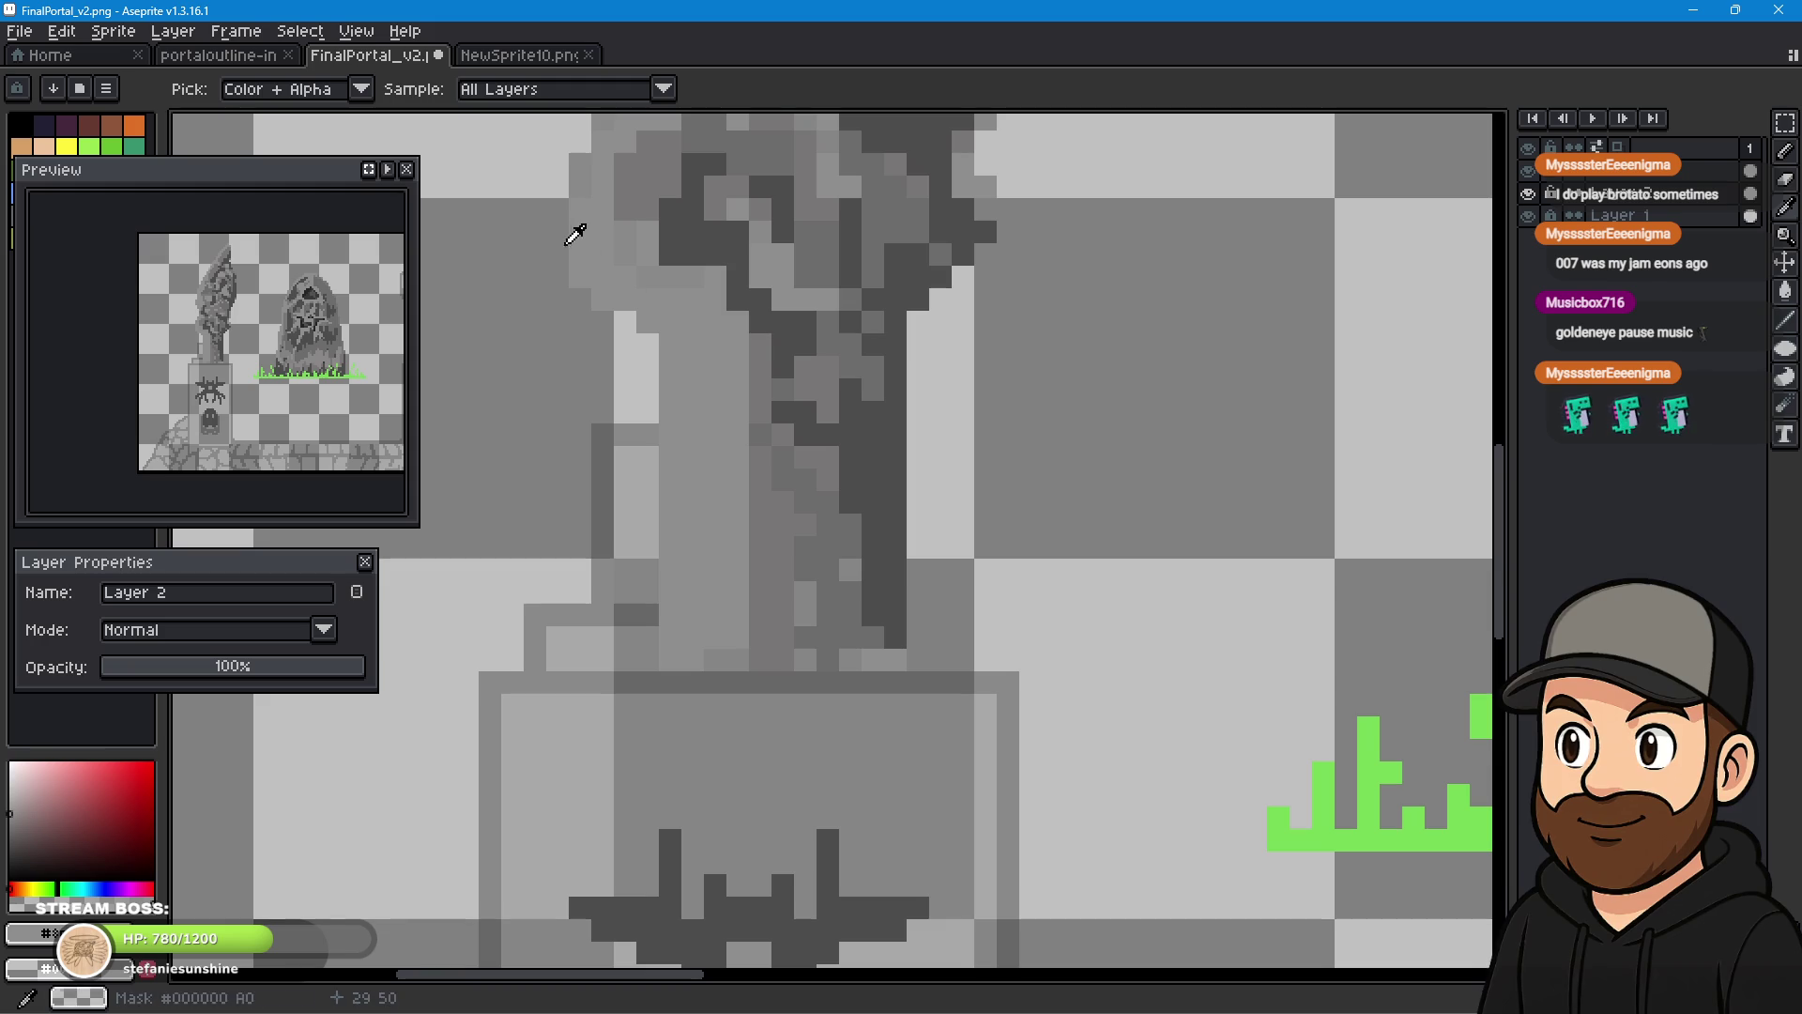
click(1786, 152)
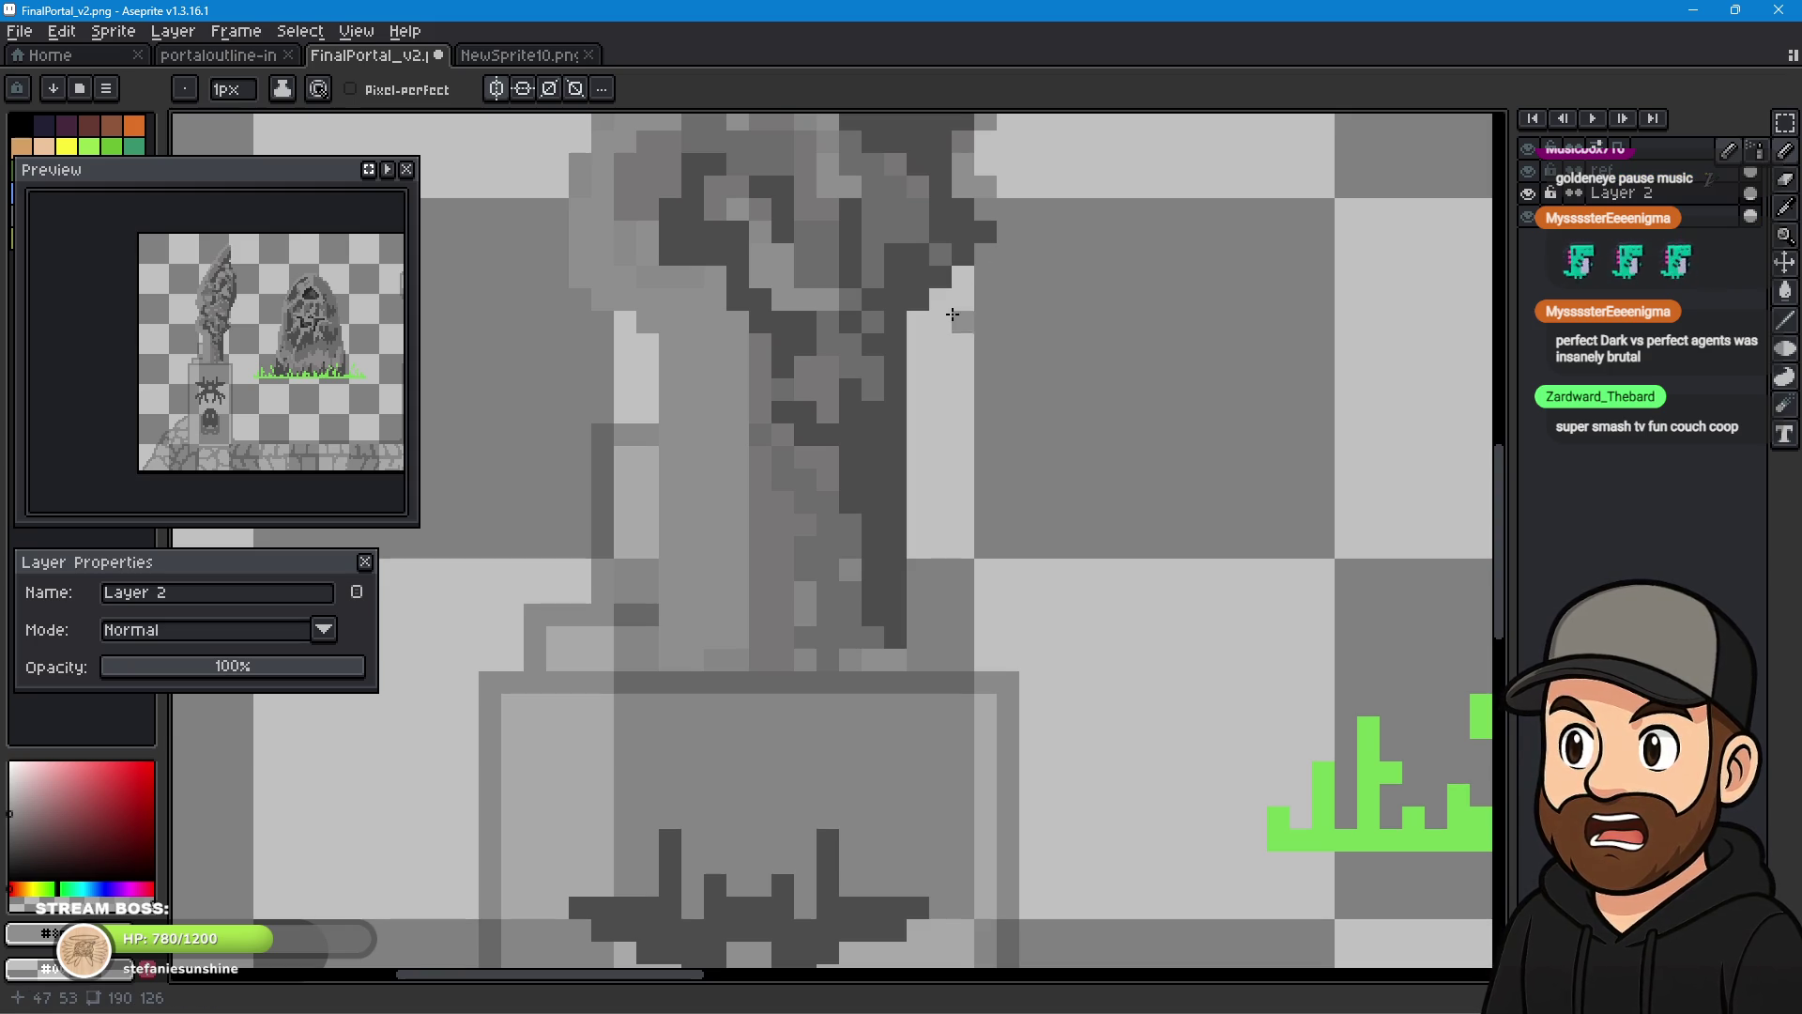
scroll(708, 322, up, 1)
scroll(741, 333, down, 2)
scroll(763, 476, up, 1)
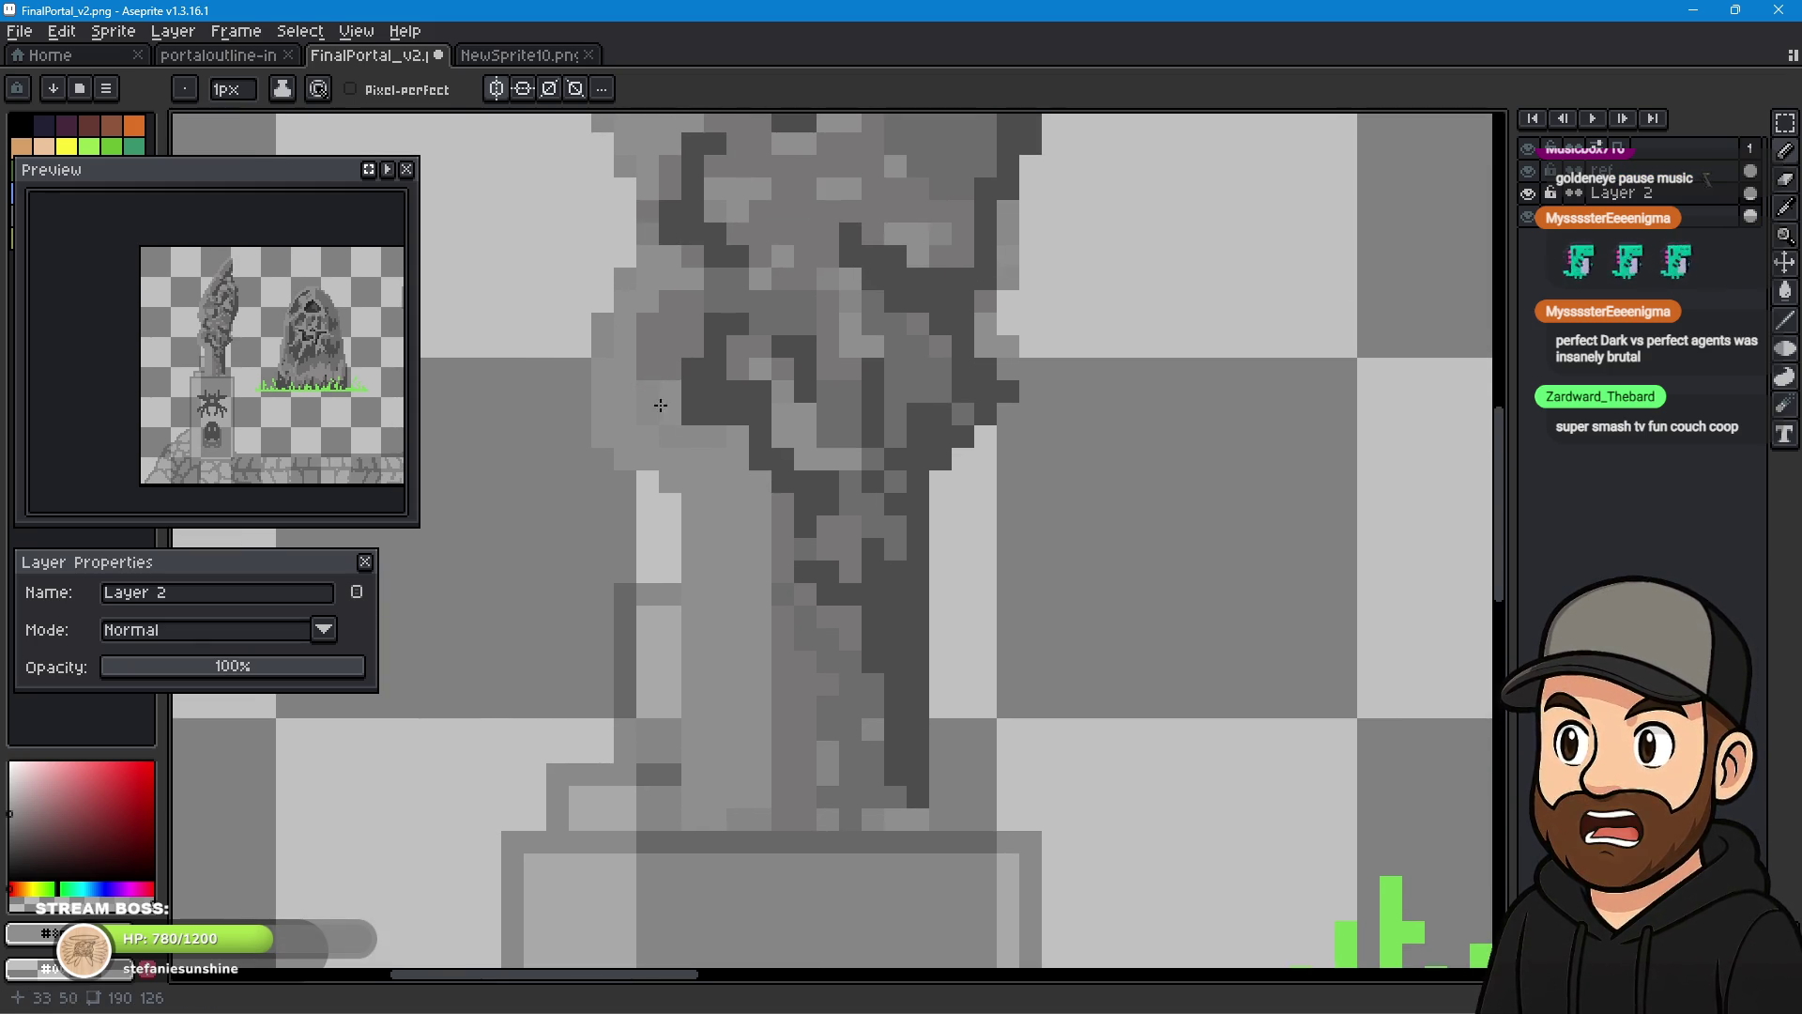
- Repaint the column shaft with lighter pixels down its left and mid-grey shading down its right side
click(716, 456)
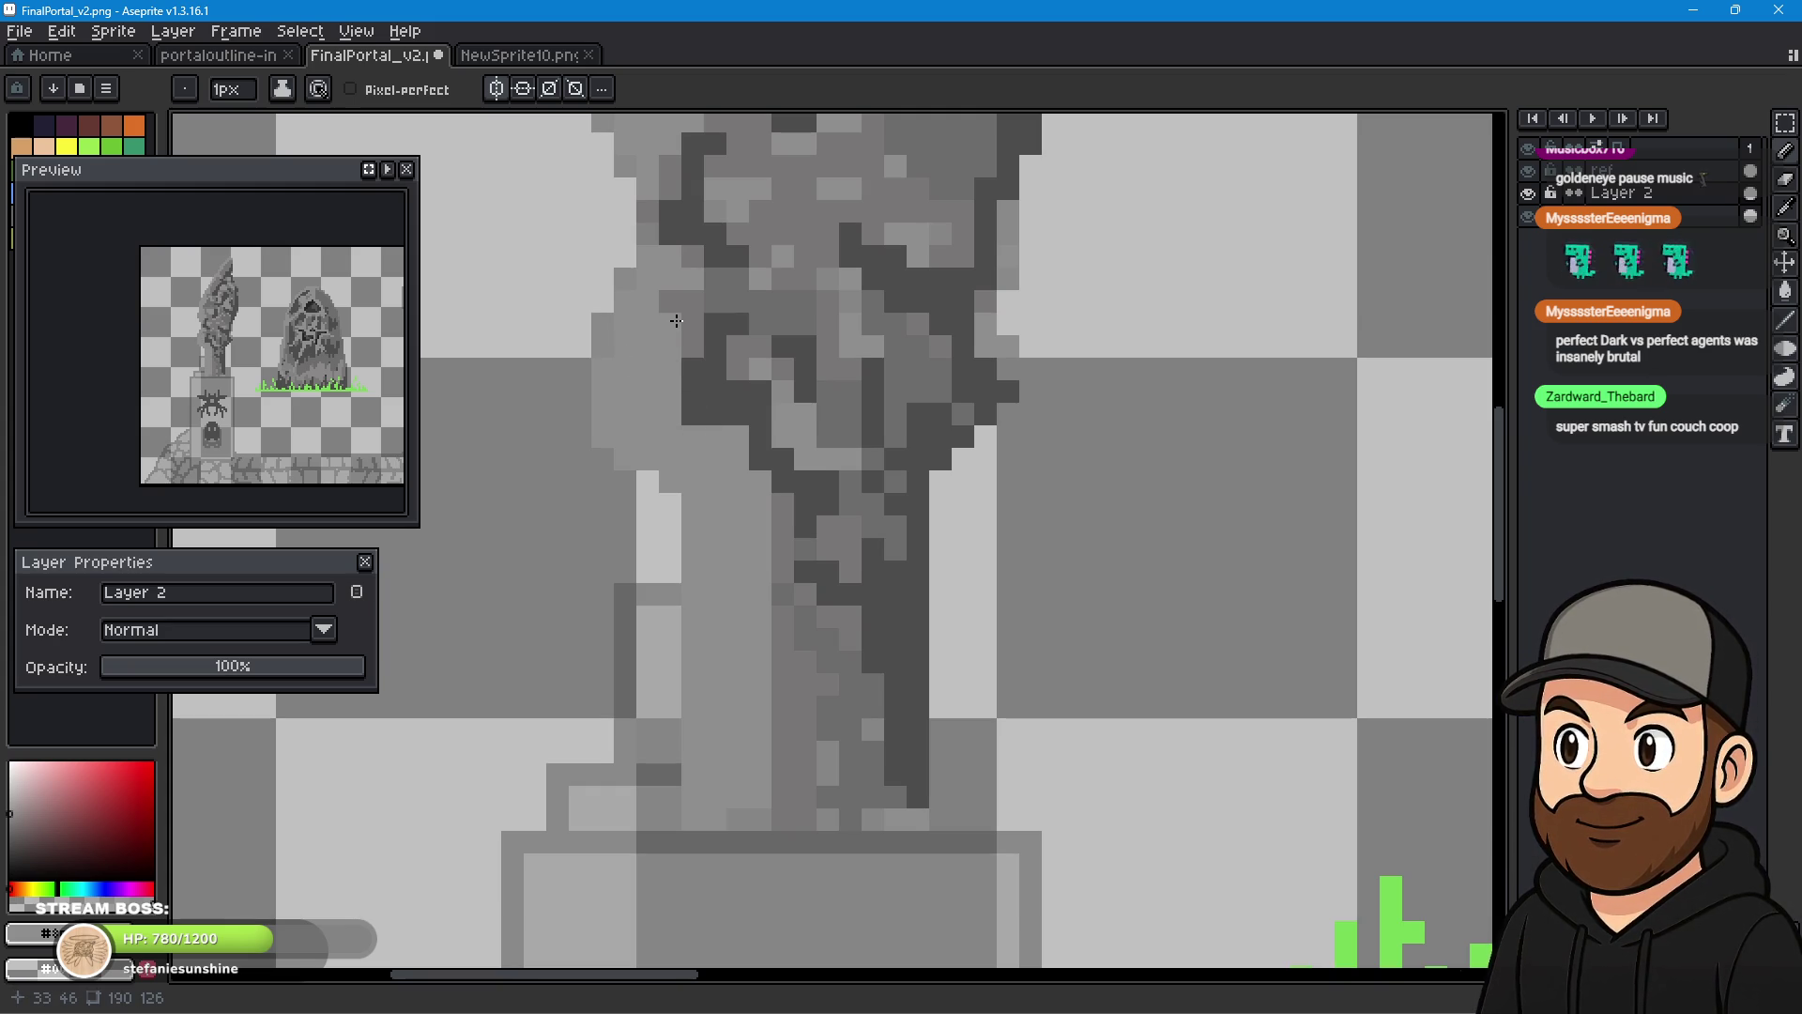
drag(647, 802, 672, 571)
click(643, 577)
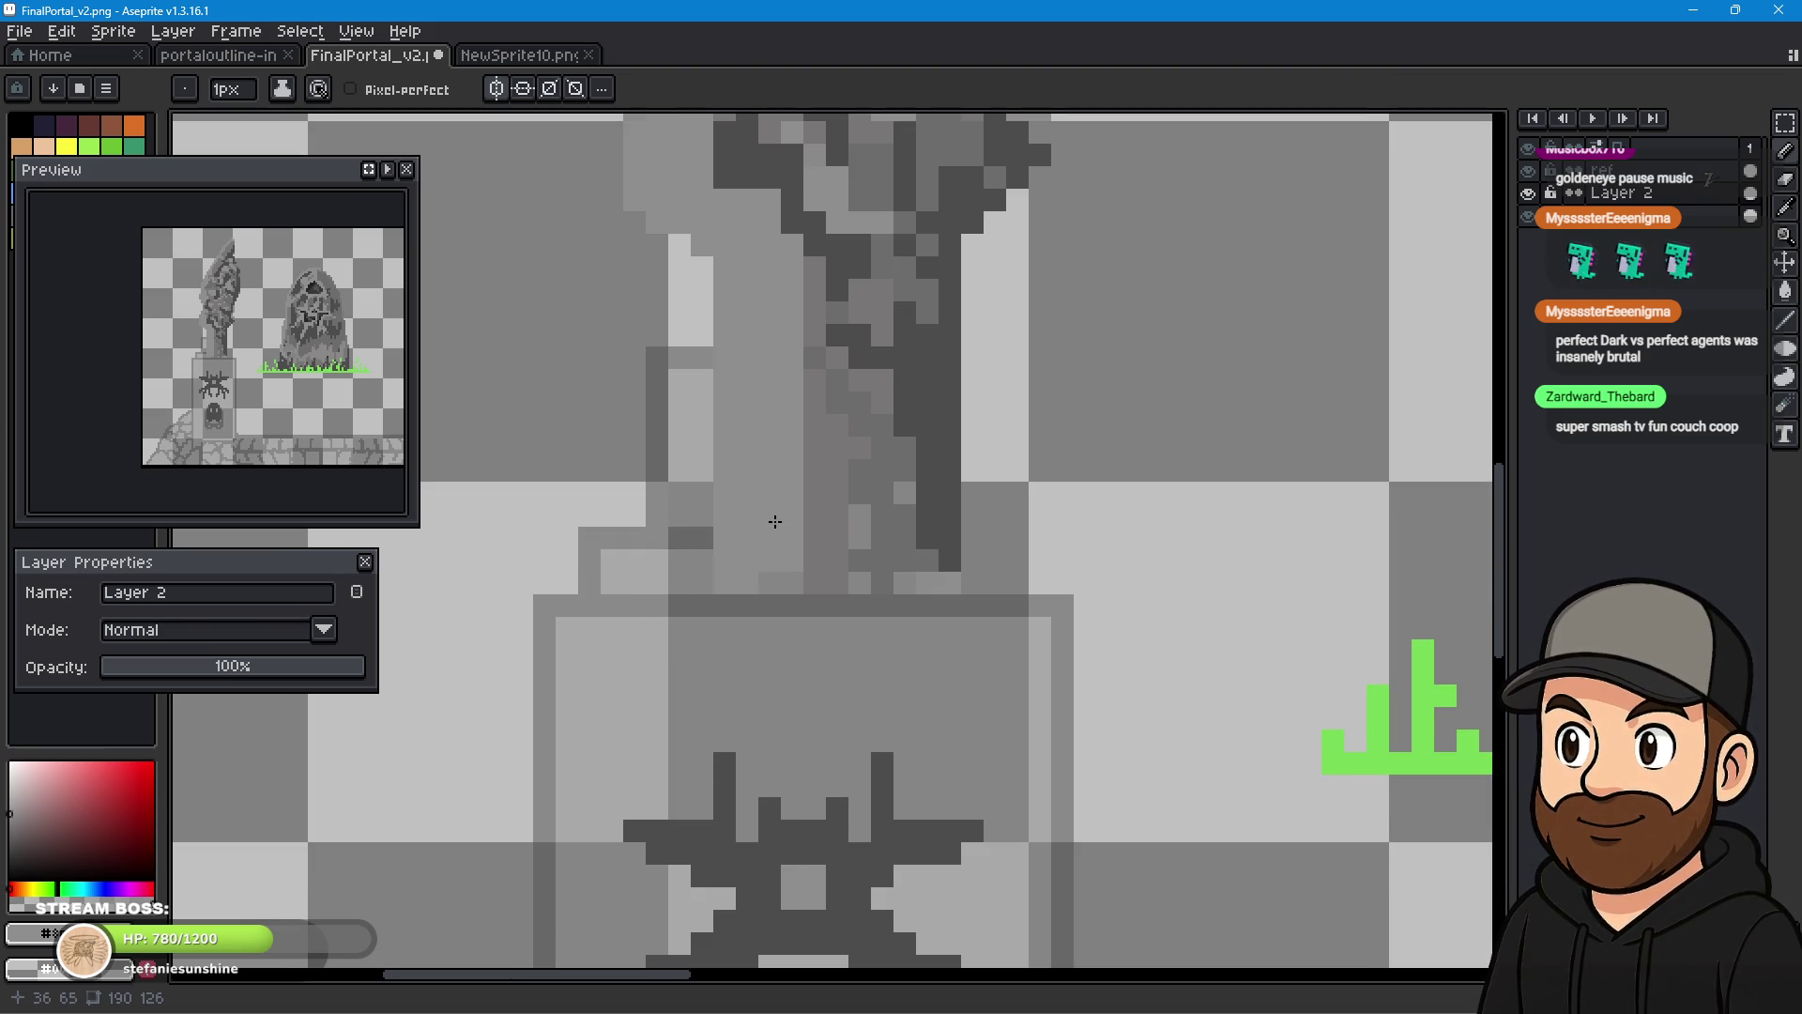
click(721, 365)
mouse_move(698, 362)
mouse_down()
mouse_move(662, 413)
mouse_move(661, 465)
mouse_up()
mouse_move(676, 399)
mouse_down()
mouse_move(695, 402)
mouse_move(701, 469)
mouse_move(666, 499)
mouse_move(663, 532)
mouse_move(615, 564)
mouse_move(737, 555)
mouse_up()
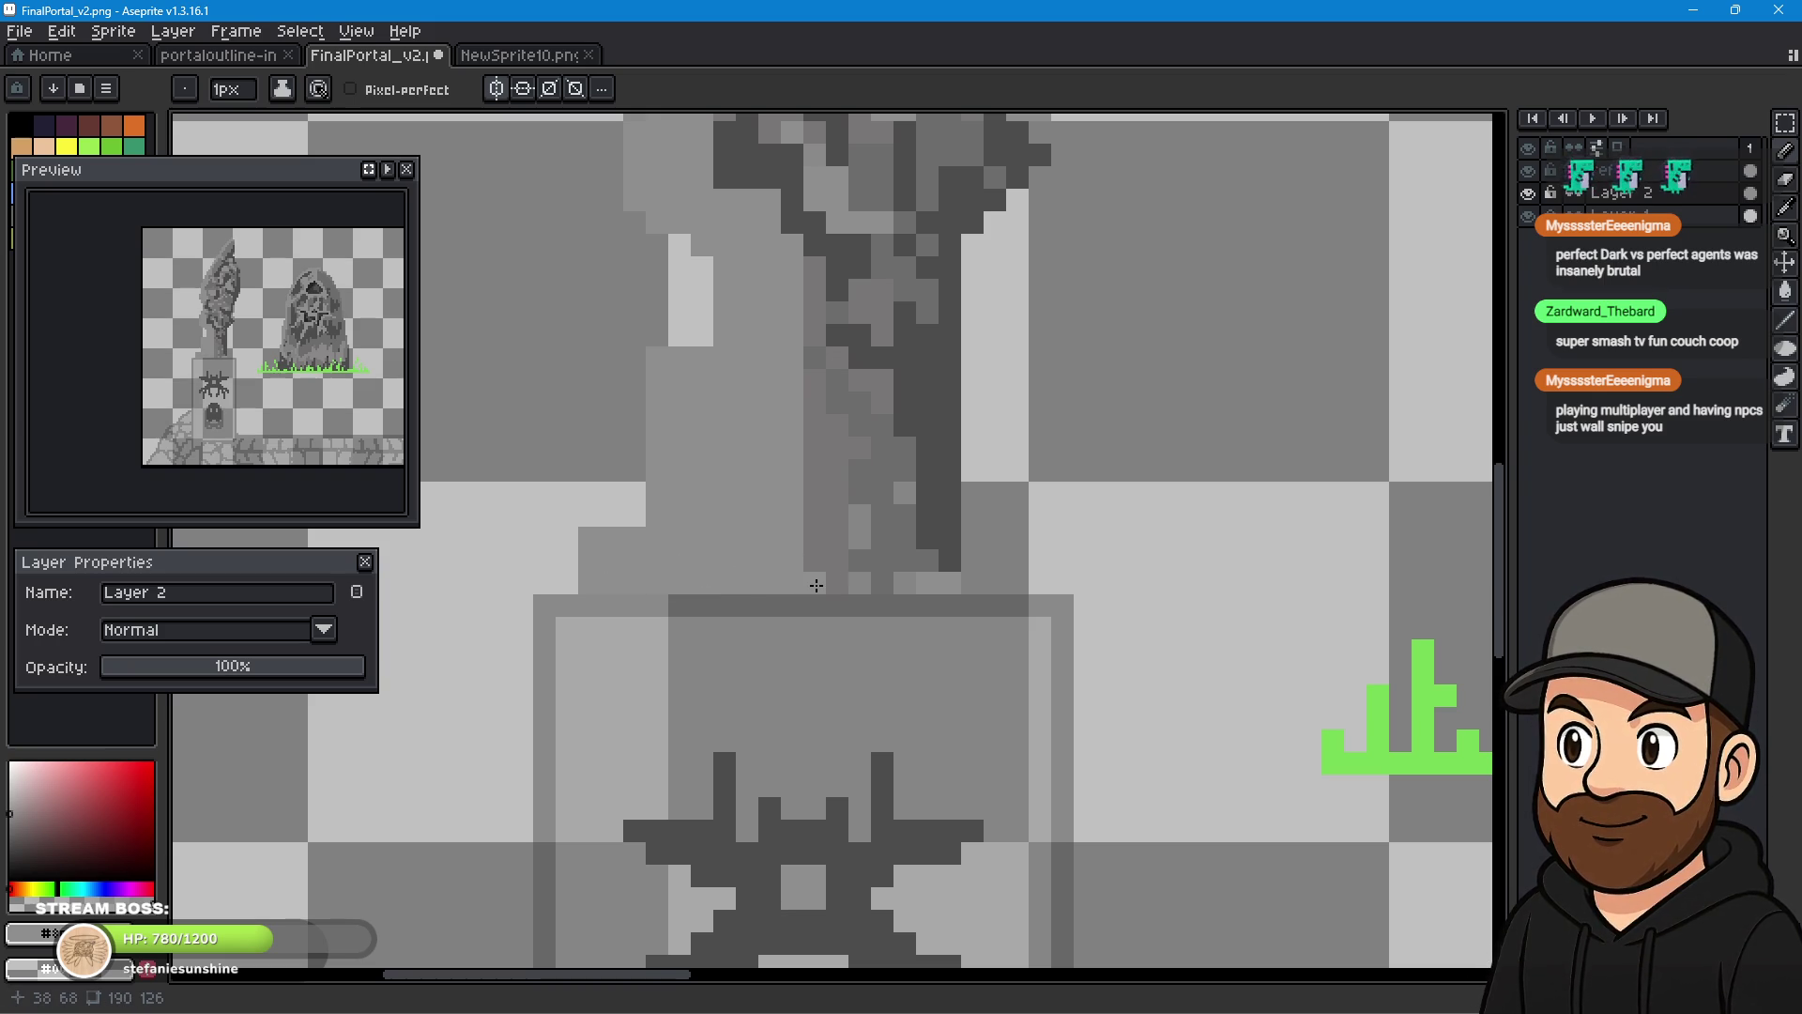
mouse_move(799, 439)
mouse_down()
mouse_move(760, 833)
mouse_move(855, 245)
mouse_up()
mouse_move(896, 405)
mouse_down()
mouse_move(909, 246)
mouse_move(696, 272)
mouse_up()
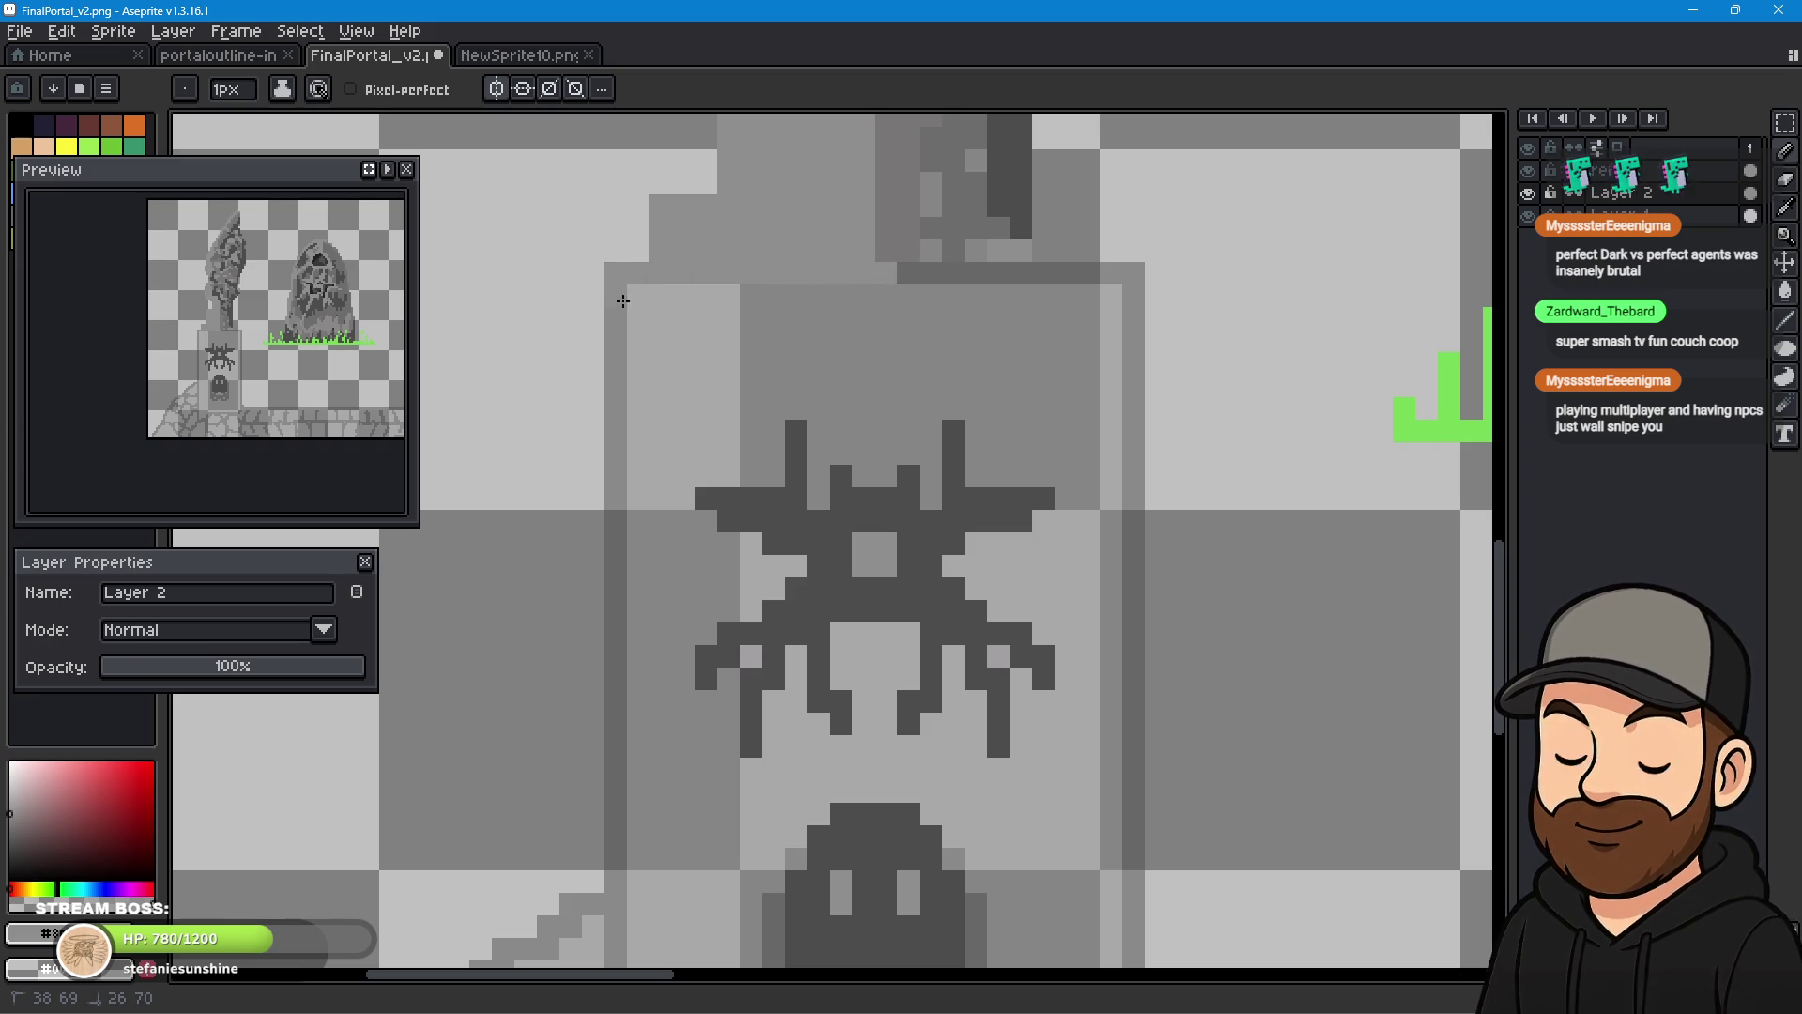
- Paint light lines over the pillar's dark left edge strip and across its base
drag(617, 474, 619, 852)
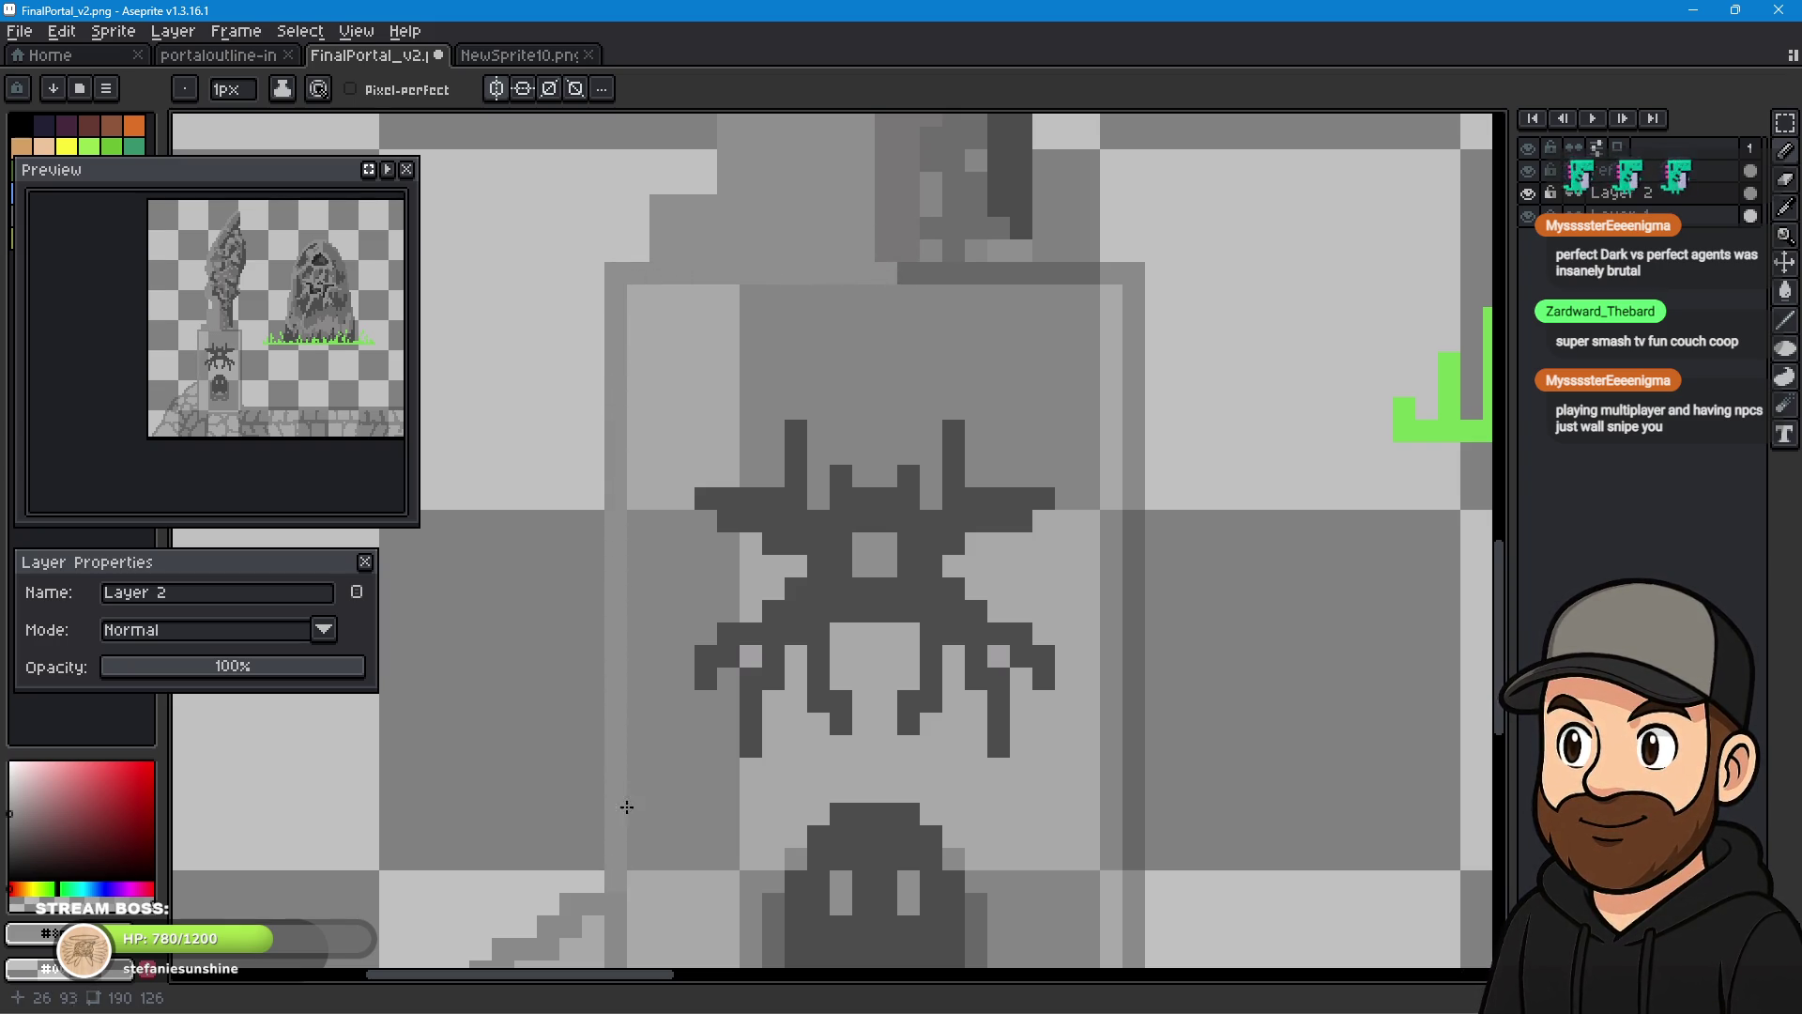
scroll(792, 402, down, 5)
scroll(837, 249, up, 1)
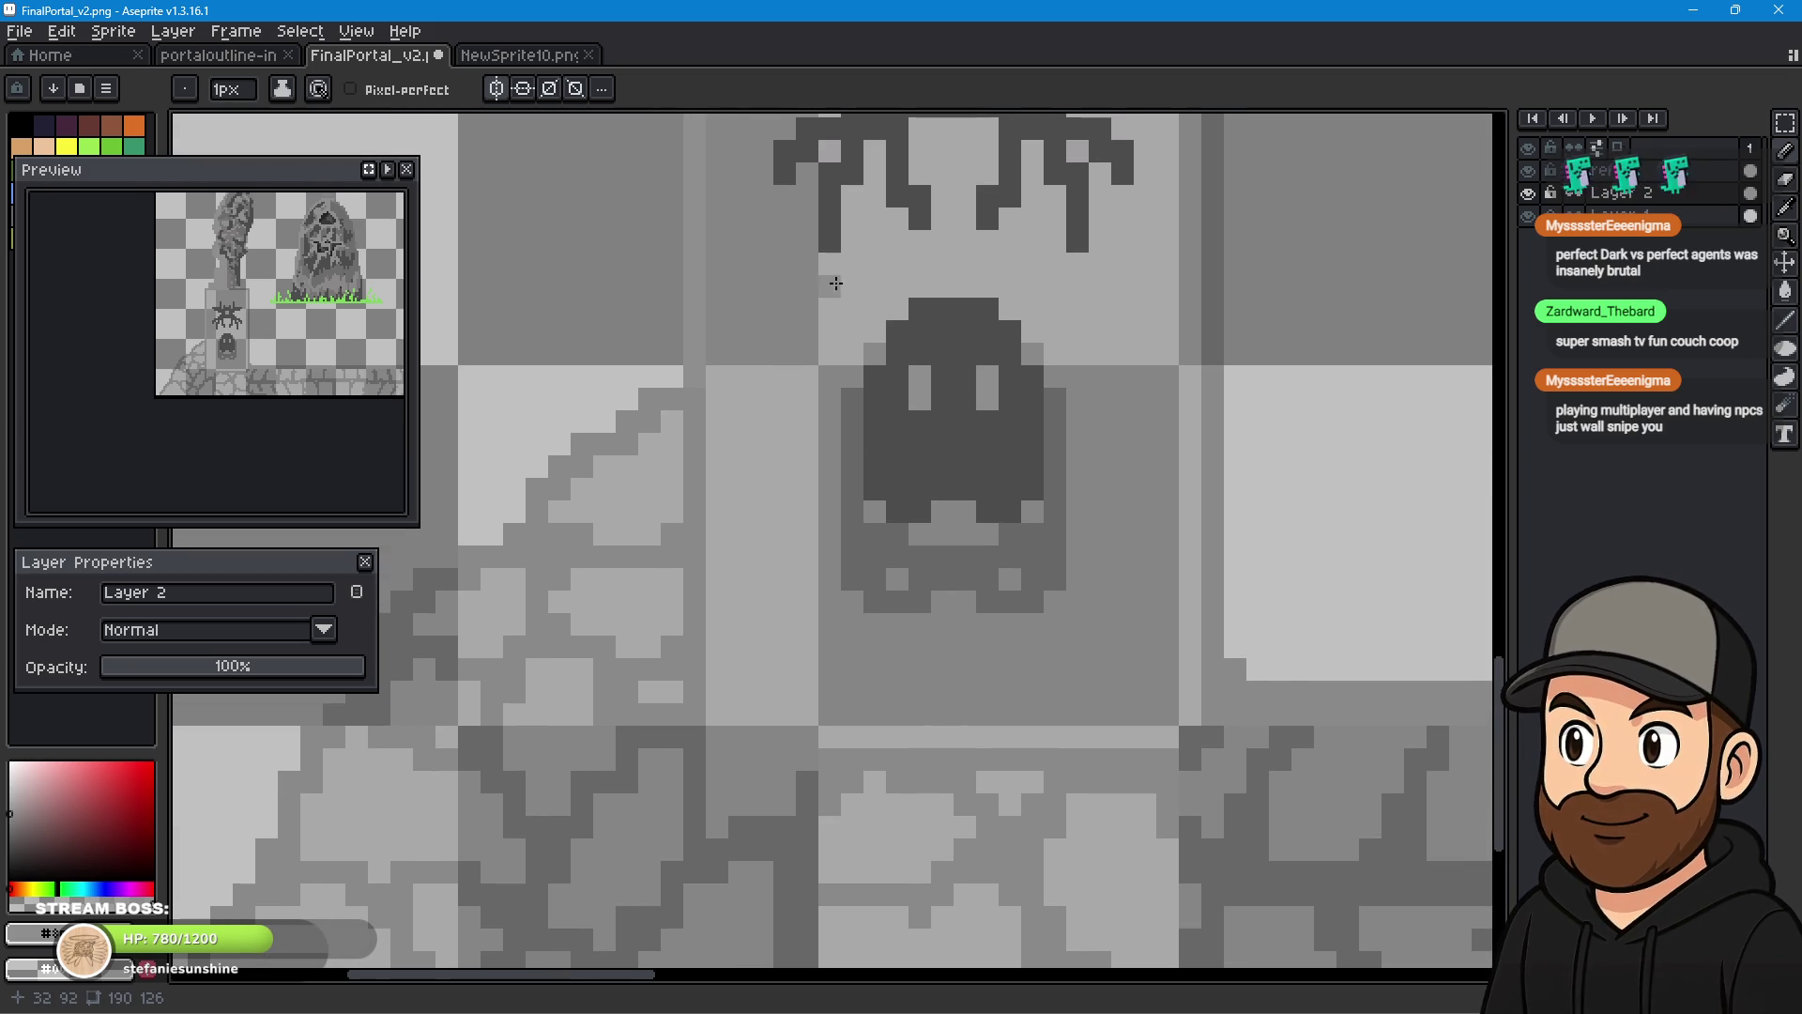
drag(696, 377, 697, 420)
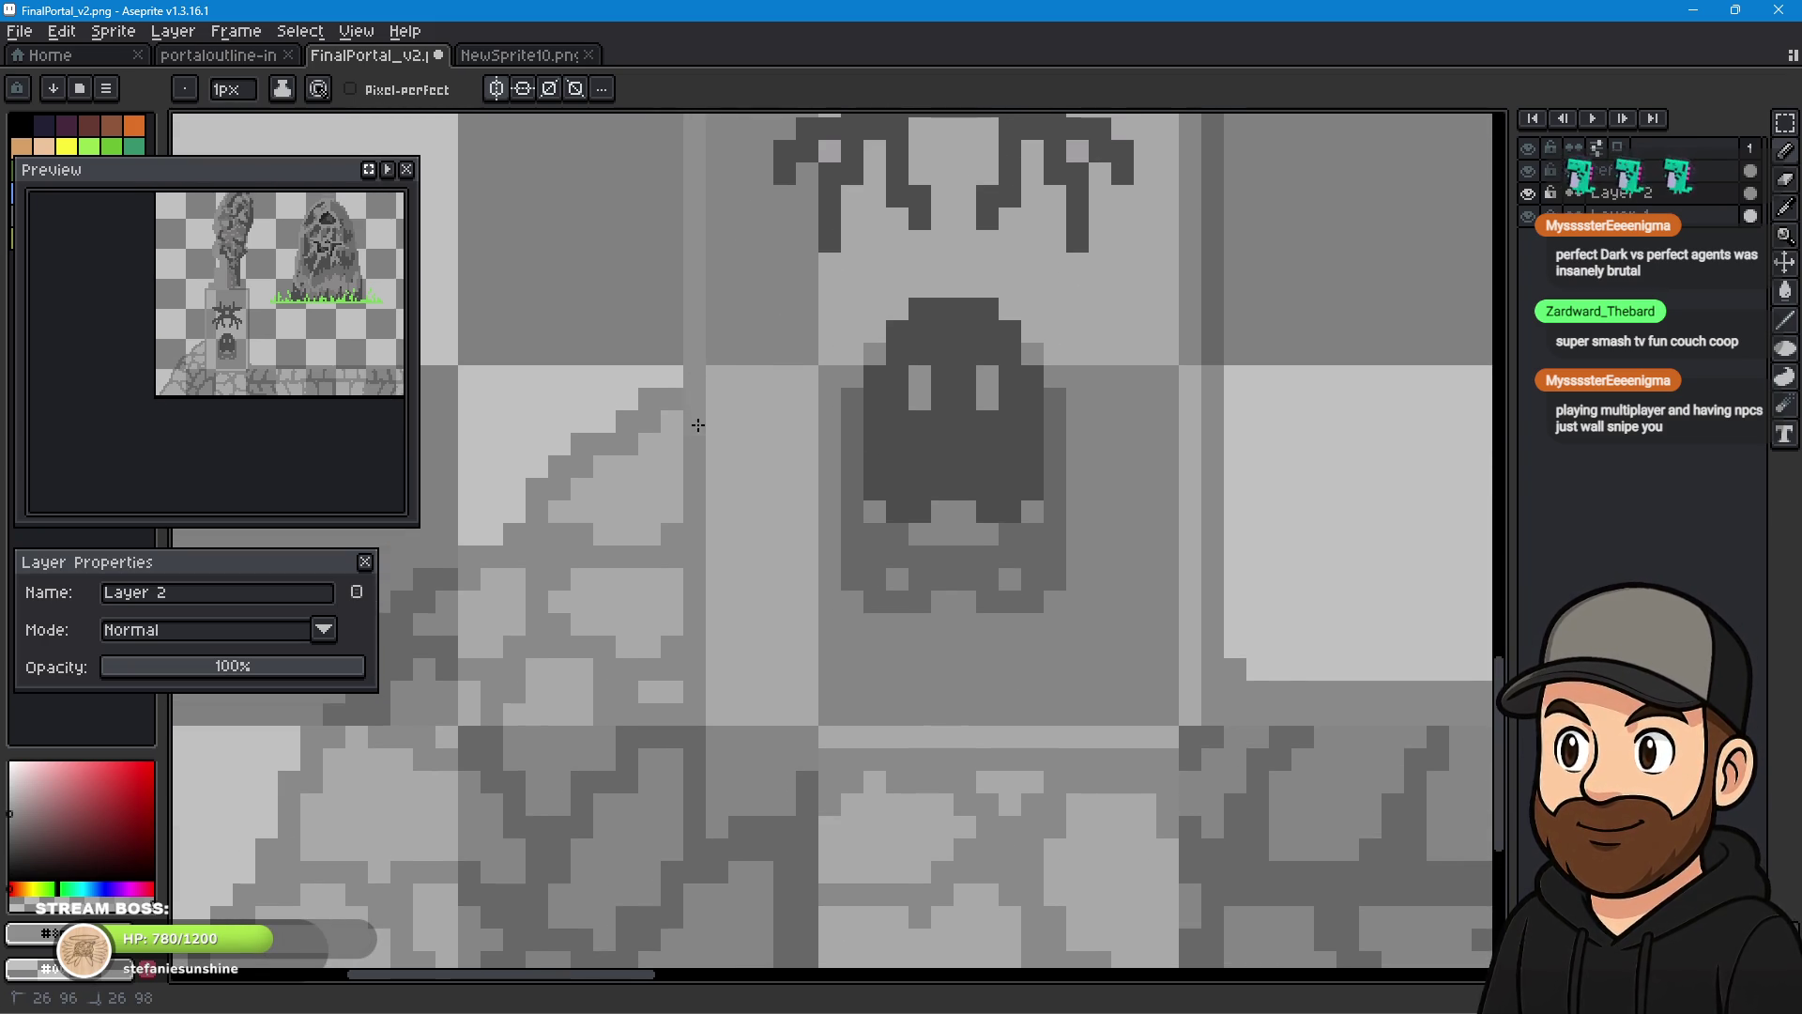
mouse_move(695, 715)
mouse_down()
mouse_move(684, 686)
mouse_move(706, 717)
mouse_move(1077, 720)
mouse_up()
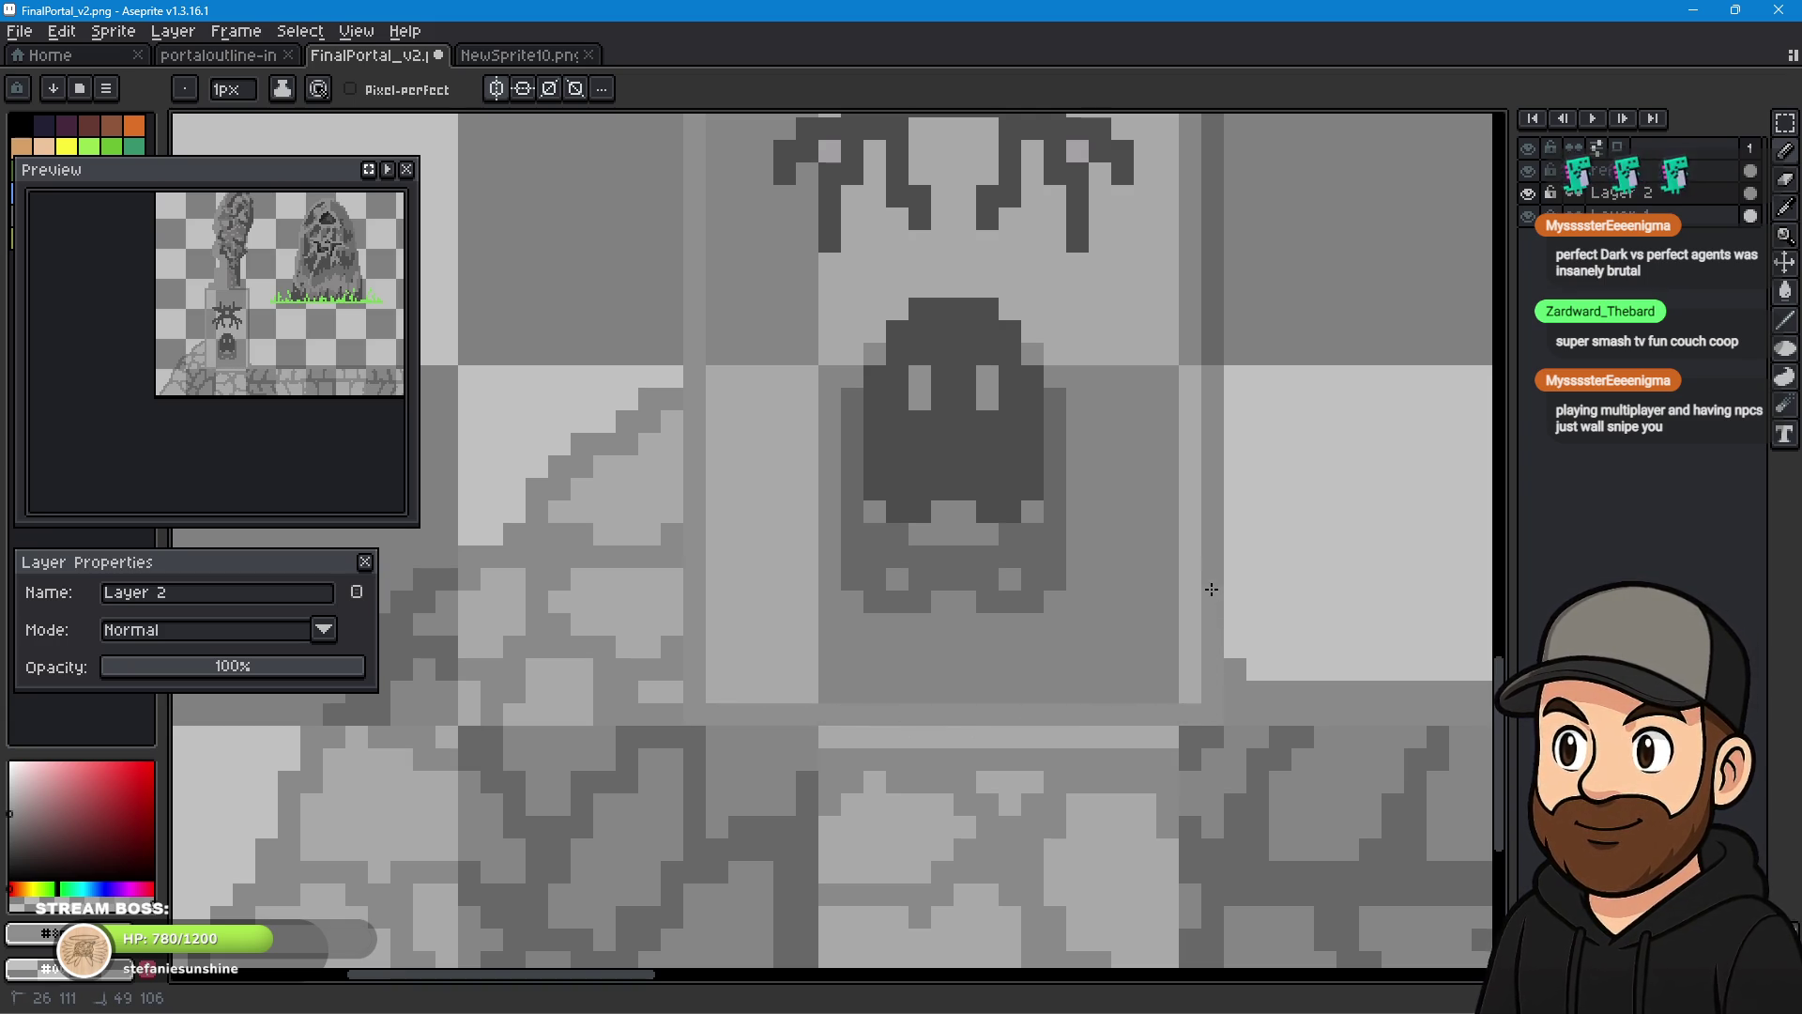
drag(1209, 395, 1211, 367)
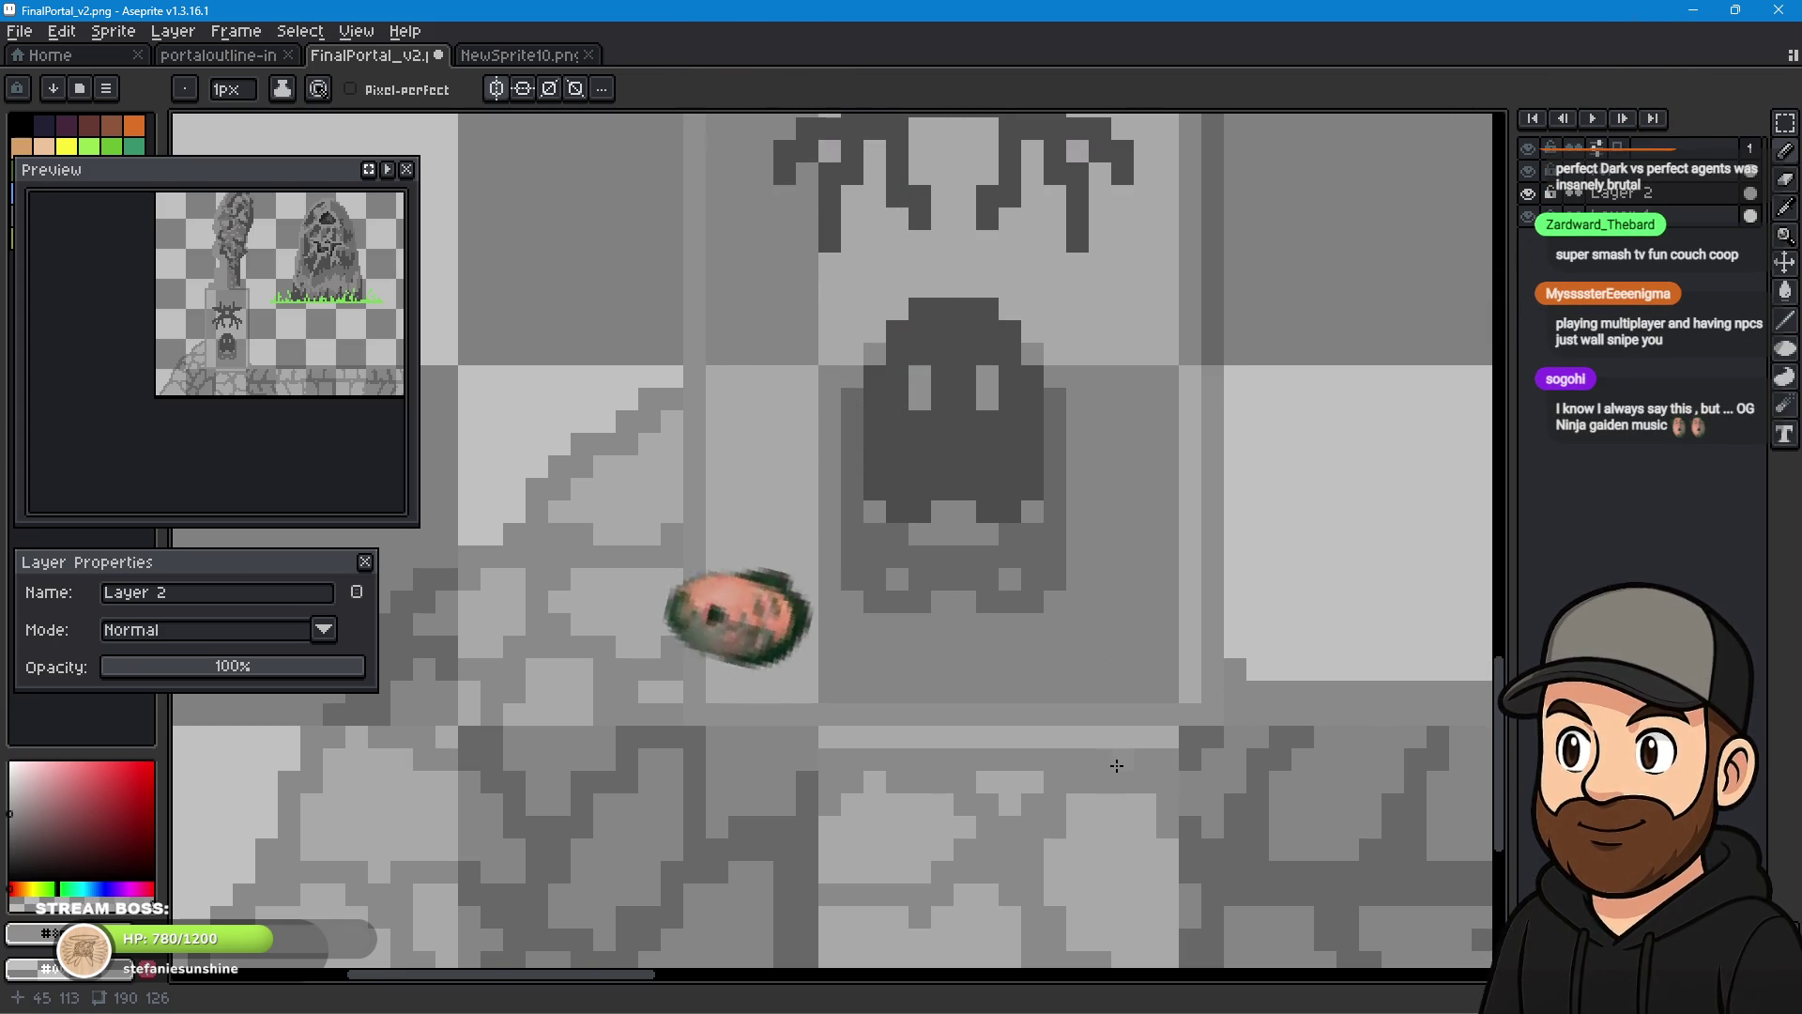
- Paint light lines down the pillar's right edge and along the portal's top edge
mouse_move(1302, 398)
mouse_down()
mouse_move(930, 547)
mouse_move(921, 736)
mouse_move(989, 758)
mouse_up()
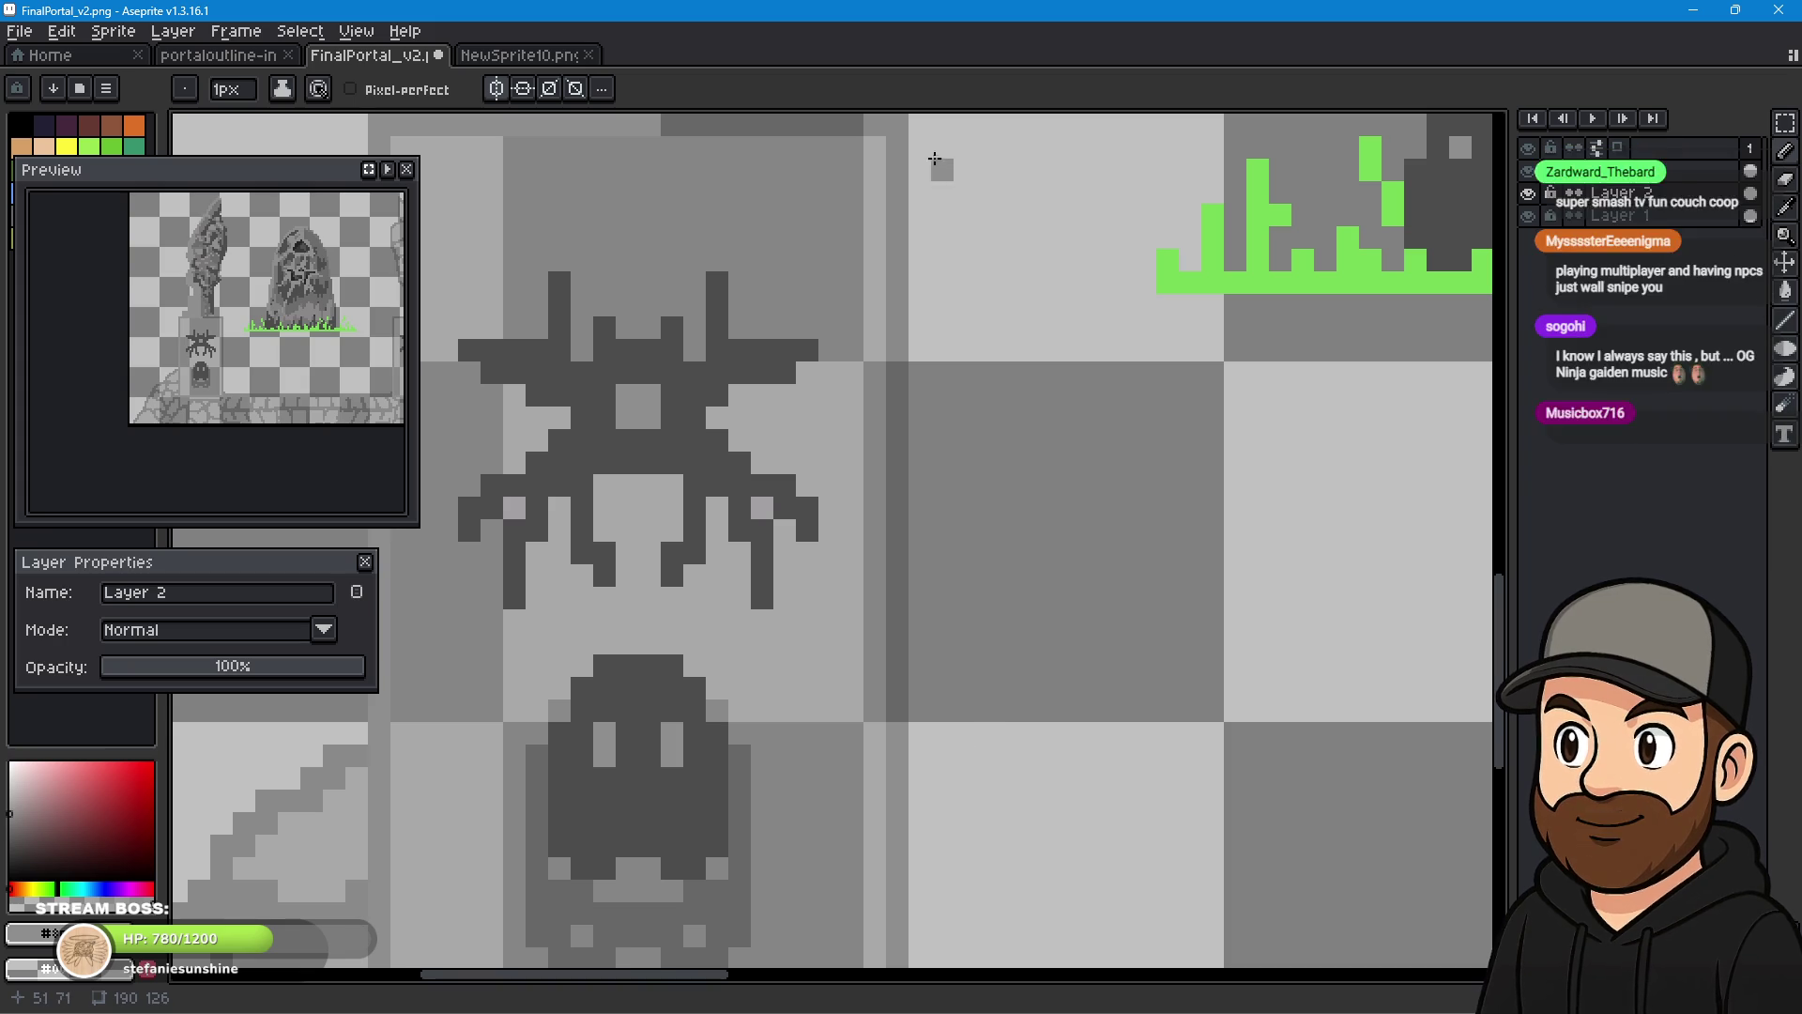
click(901, 125)
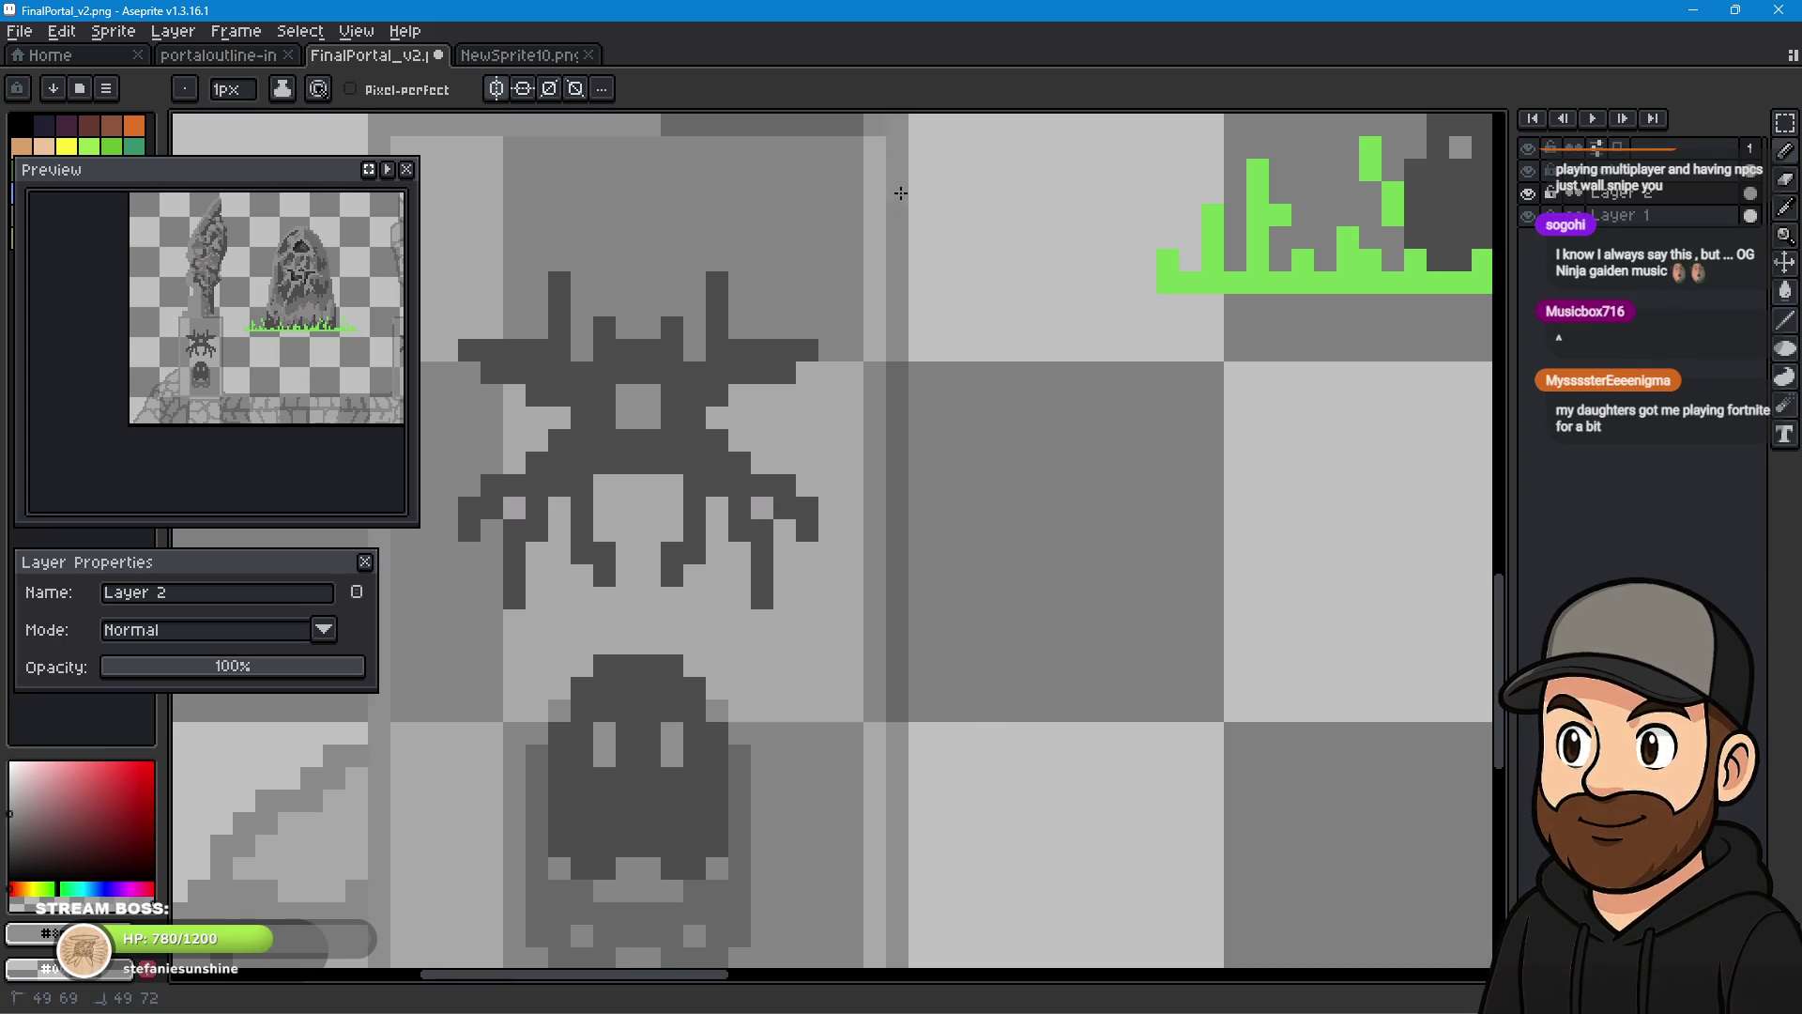
drag(896, 362, 891, 714)
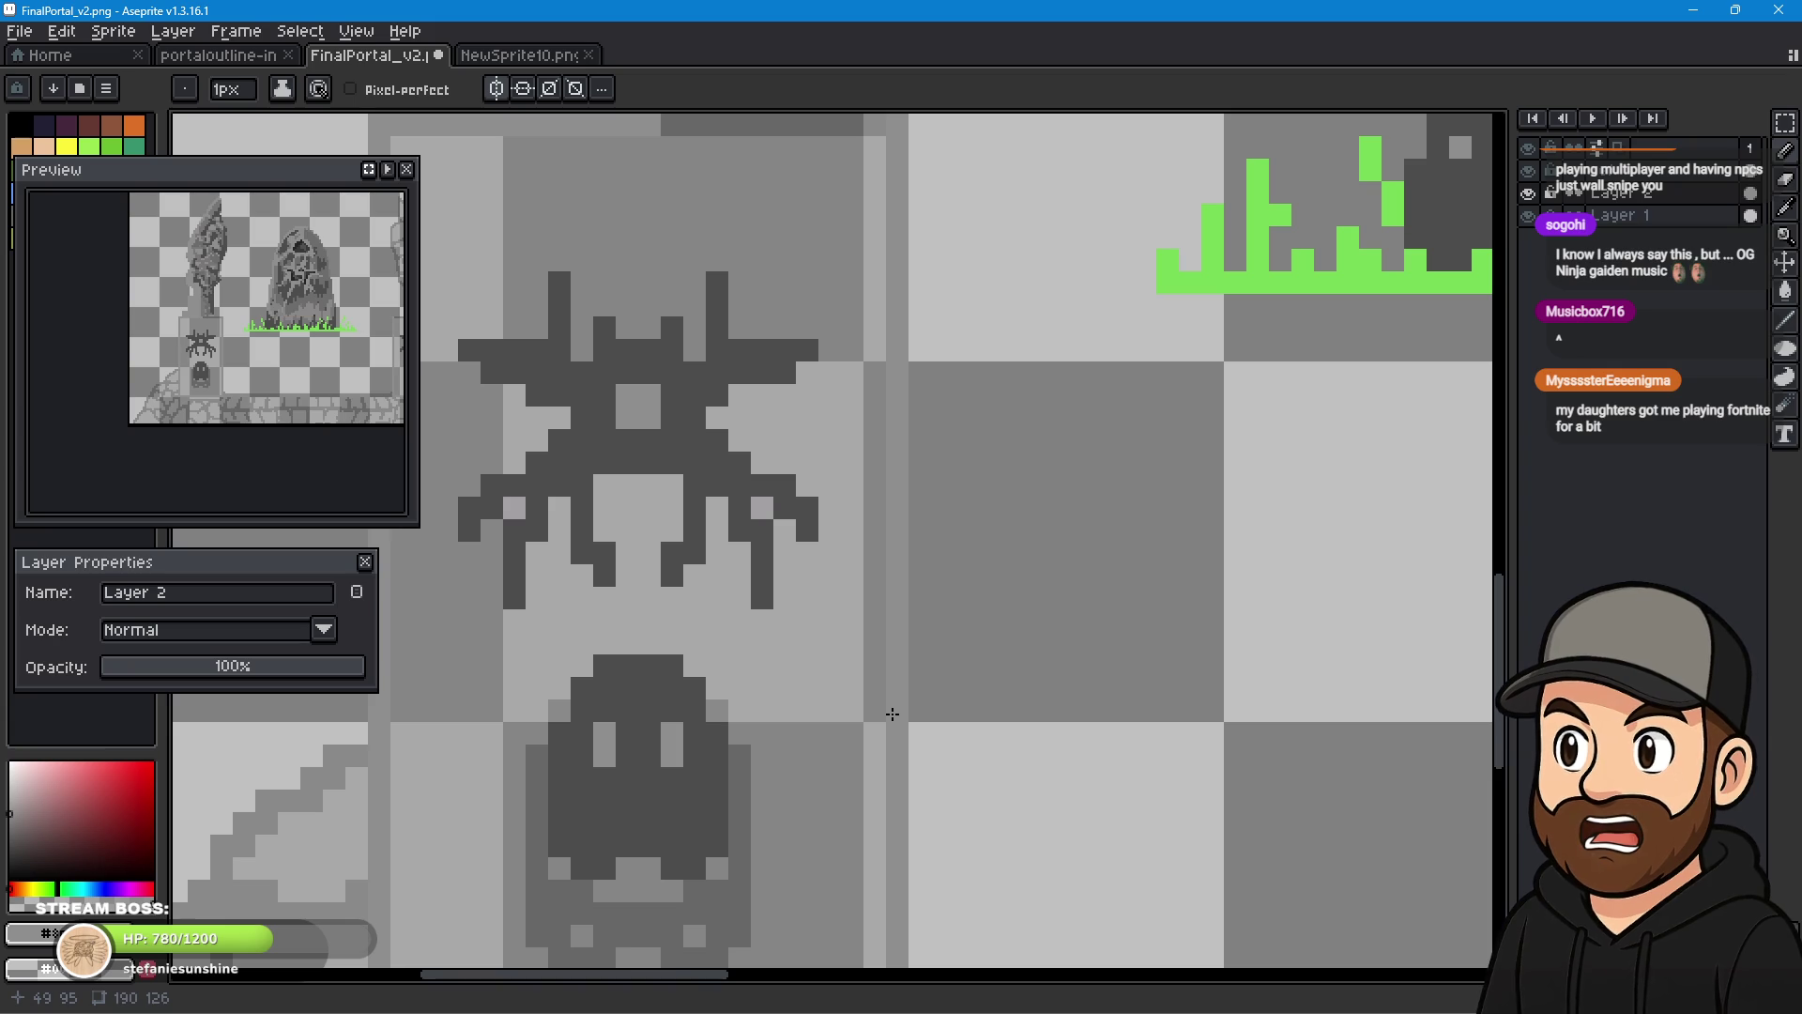
scroll(1026, 475, up, 3)
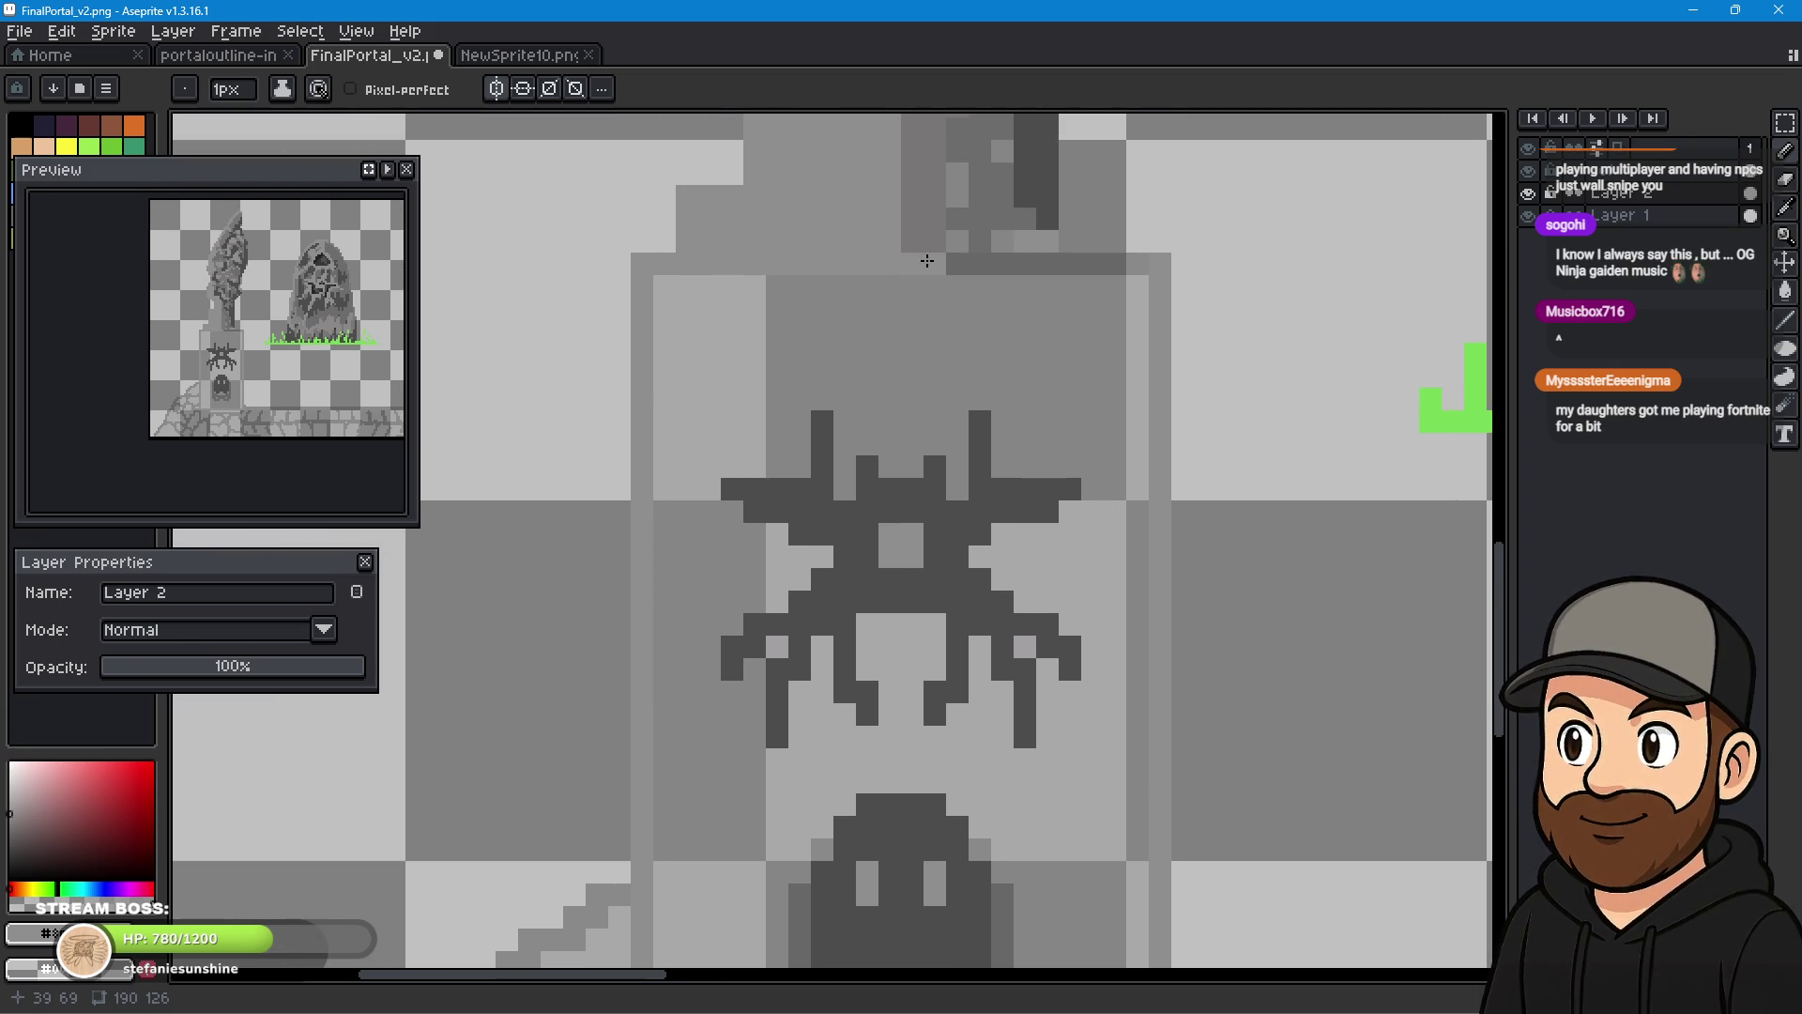
drag(956, 263, 1157, 263)
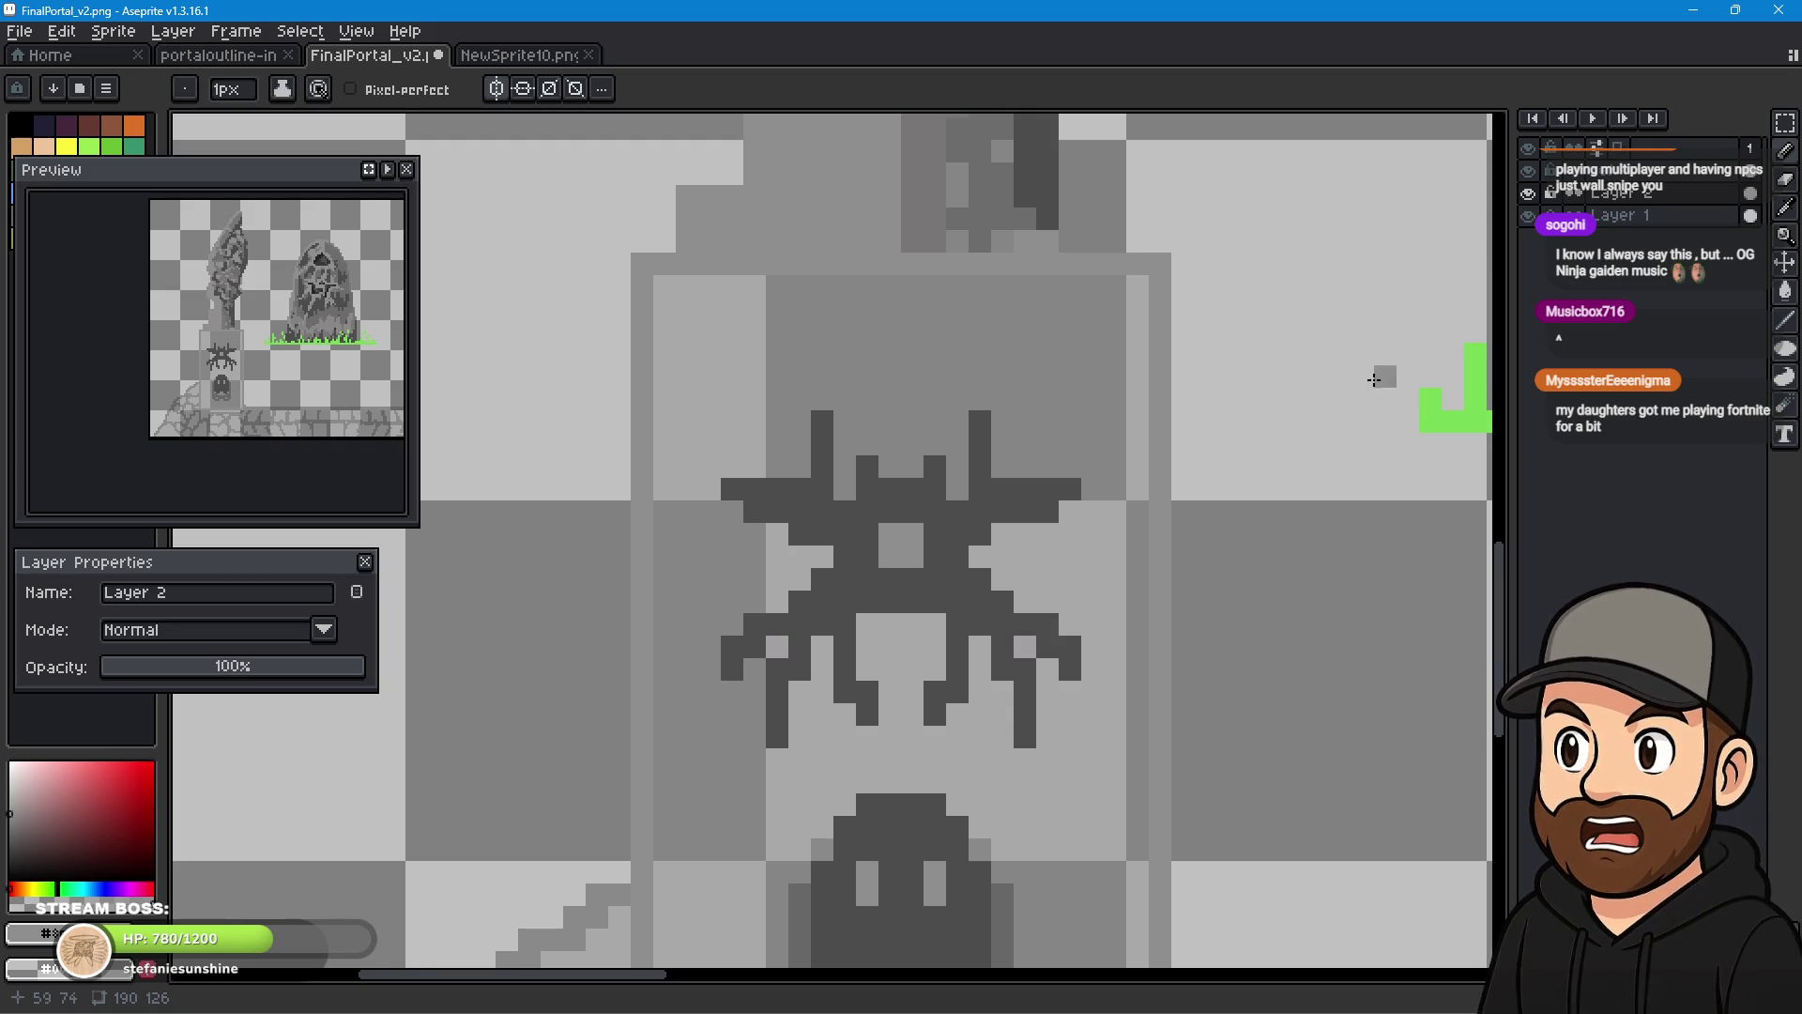
scroll(1143, 450, down, 1)
drag(1257, 462, 1073, 336)
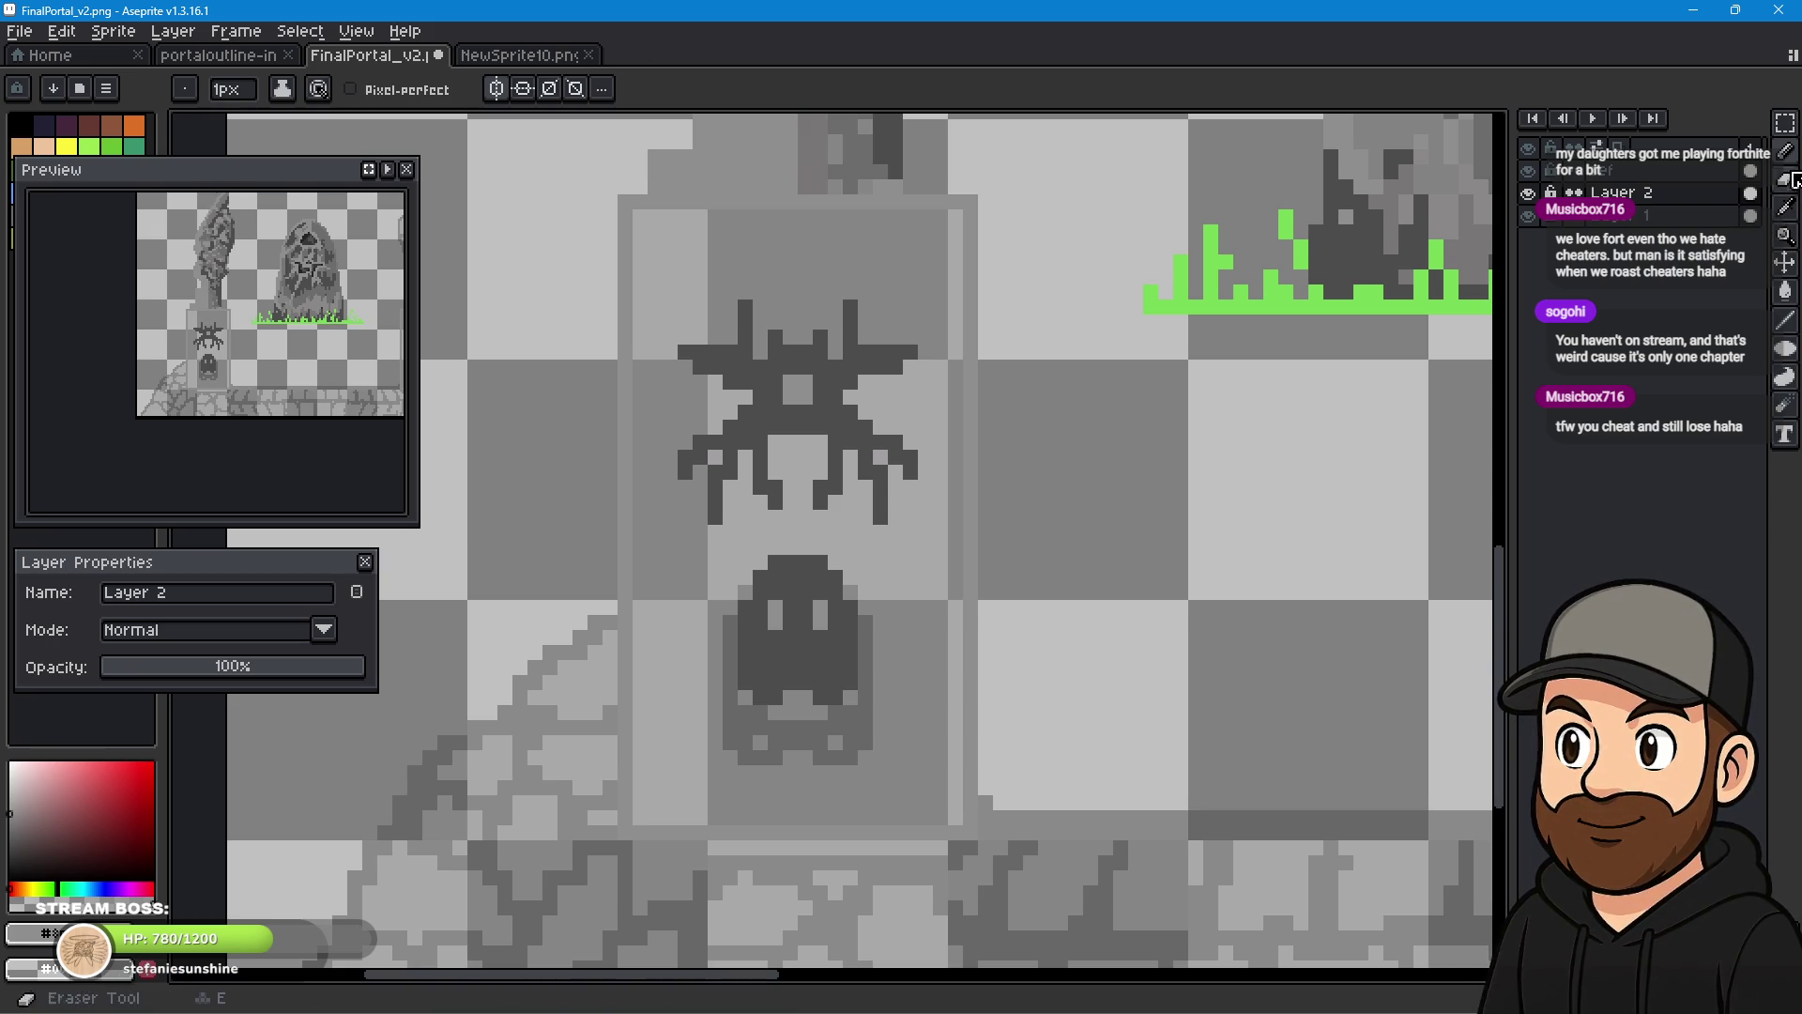
- Flood-fill the panel around the spider and ghost with grey, then review the gravestone and floor
click(1788, 296)
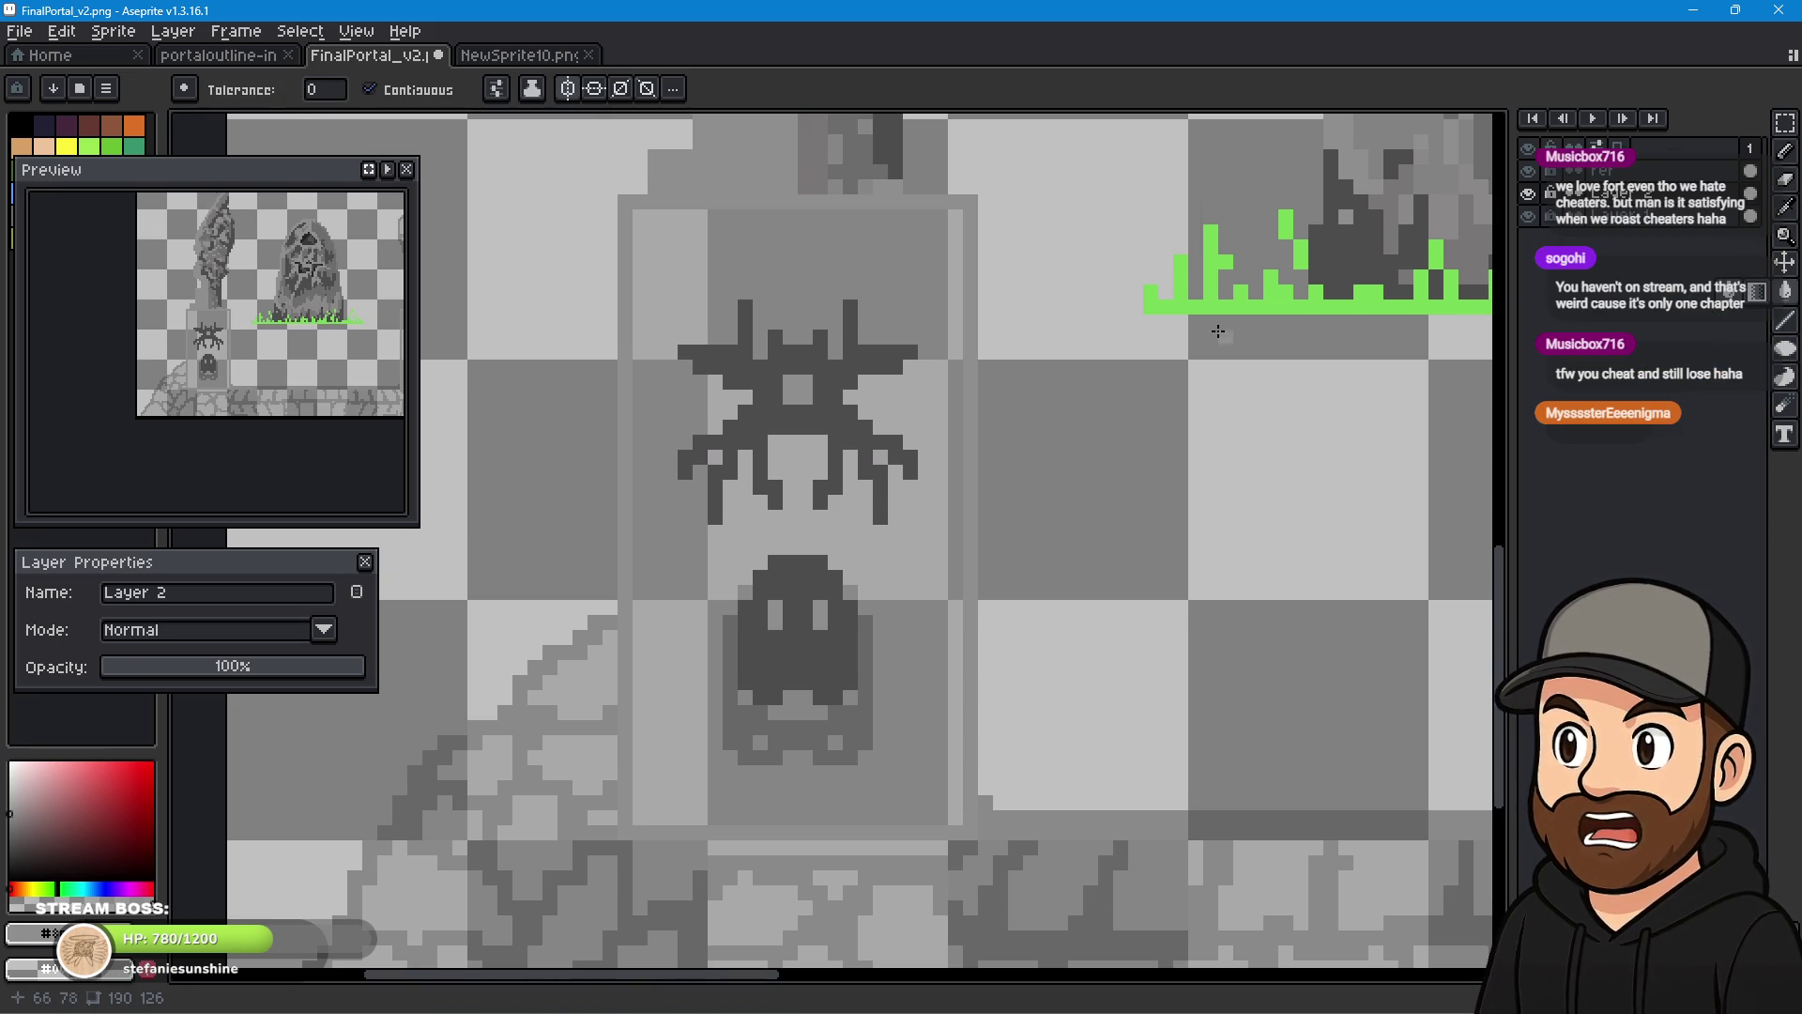
click(836, 246)
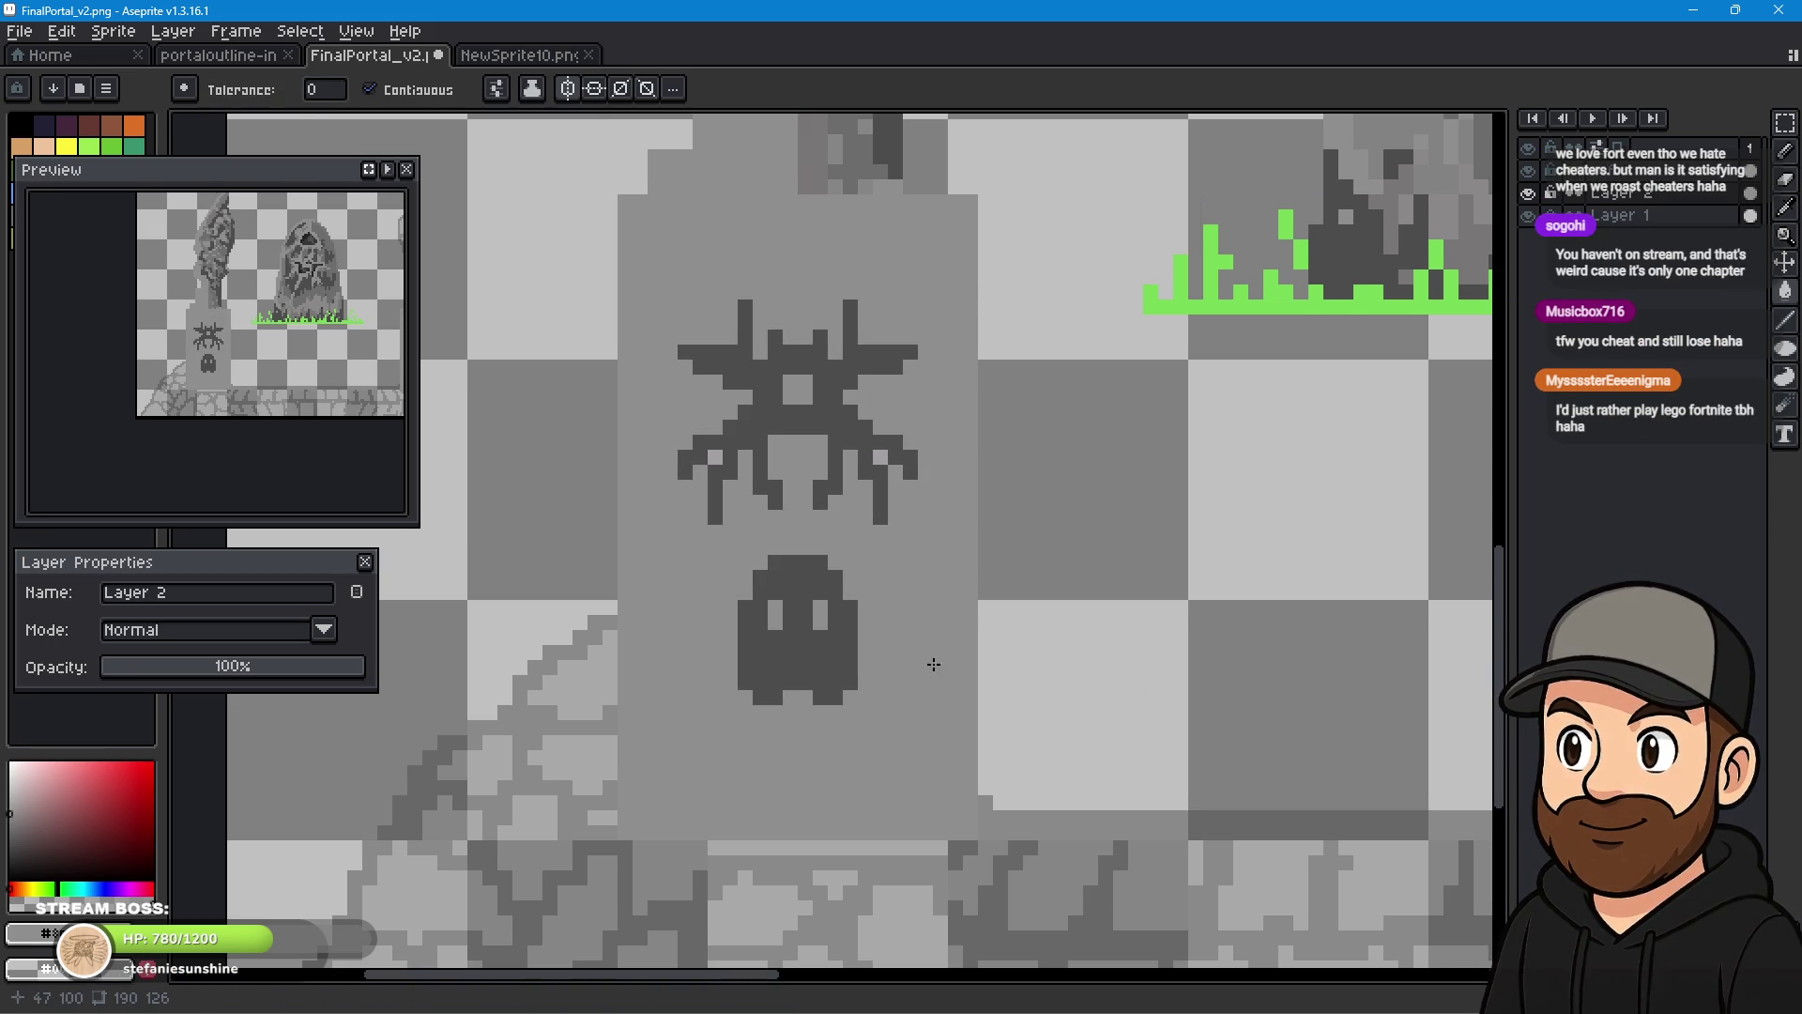
scroll(1066, 575, down, 3)
mouse_move(1187, 603)
mouse_down()
mouse_move(624, 589)
mouse_move(560, 700)
mouse_move(1115, 728)
mouse_move(1123, 644)
mouse_move(1054, 605)
mouse_move(1066, 555)
mouse_move(1131, 660)
mouse_move(1142, 735)
mouse_move(1156, 701)
mouse_up()
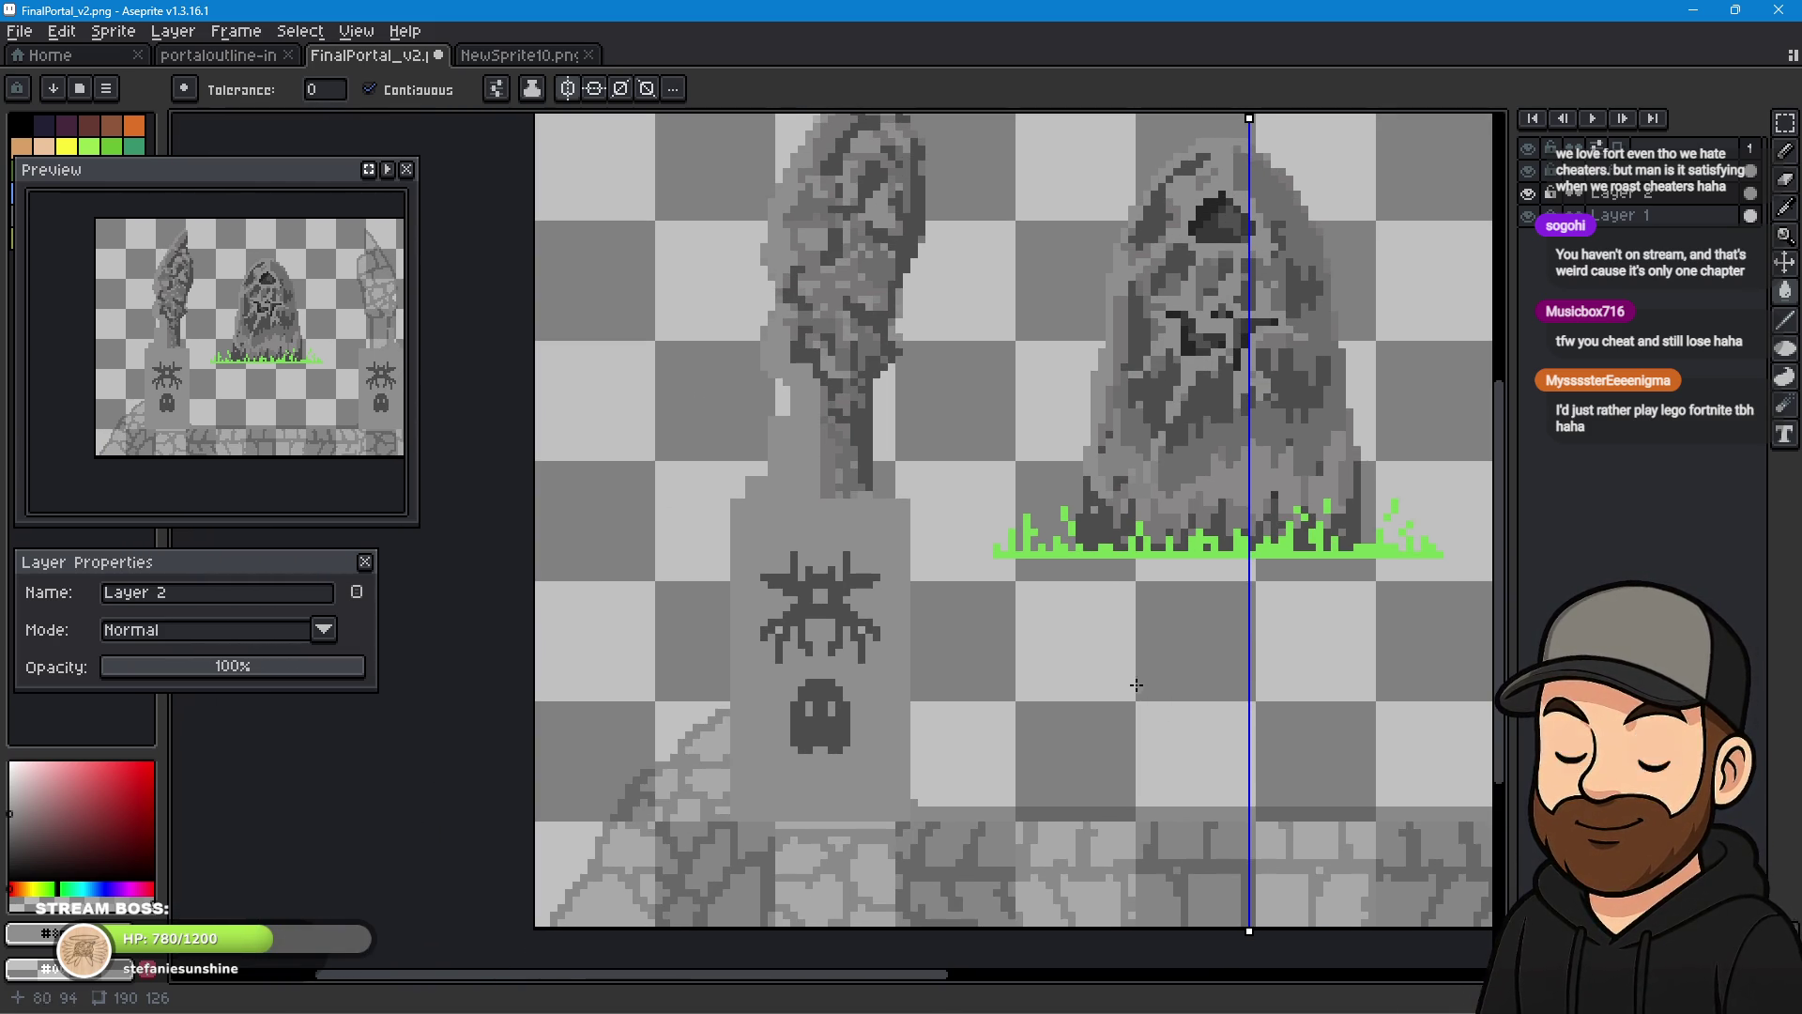
drag(1001, 663, 989, 607)
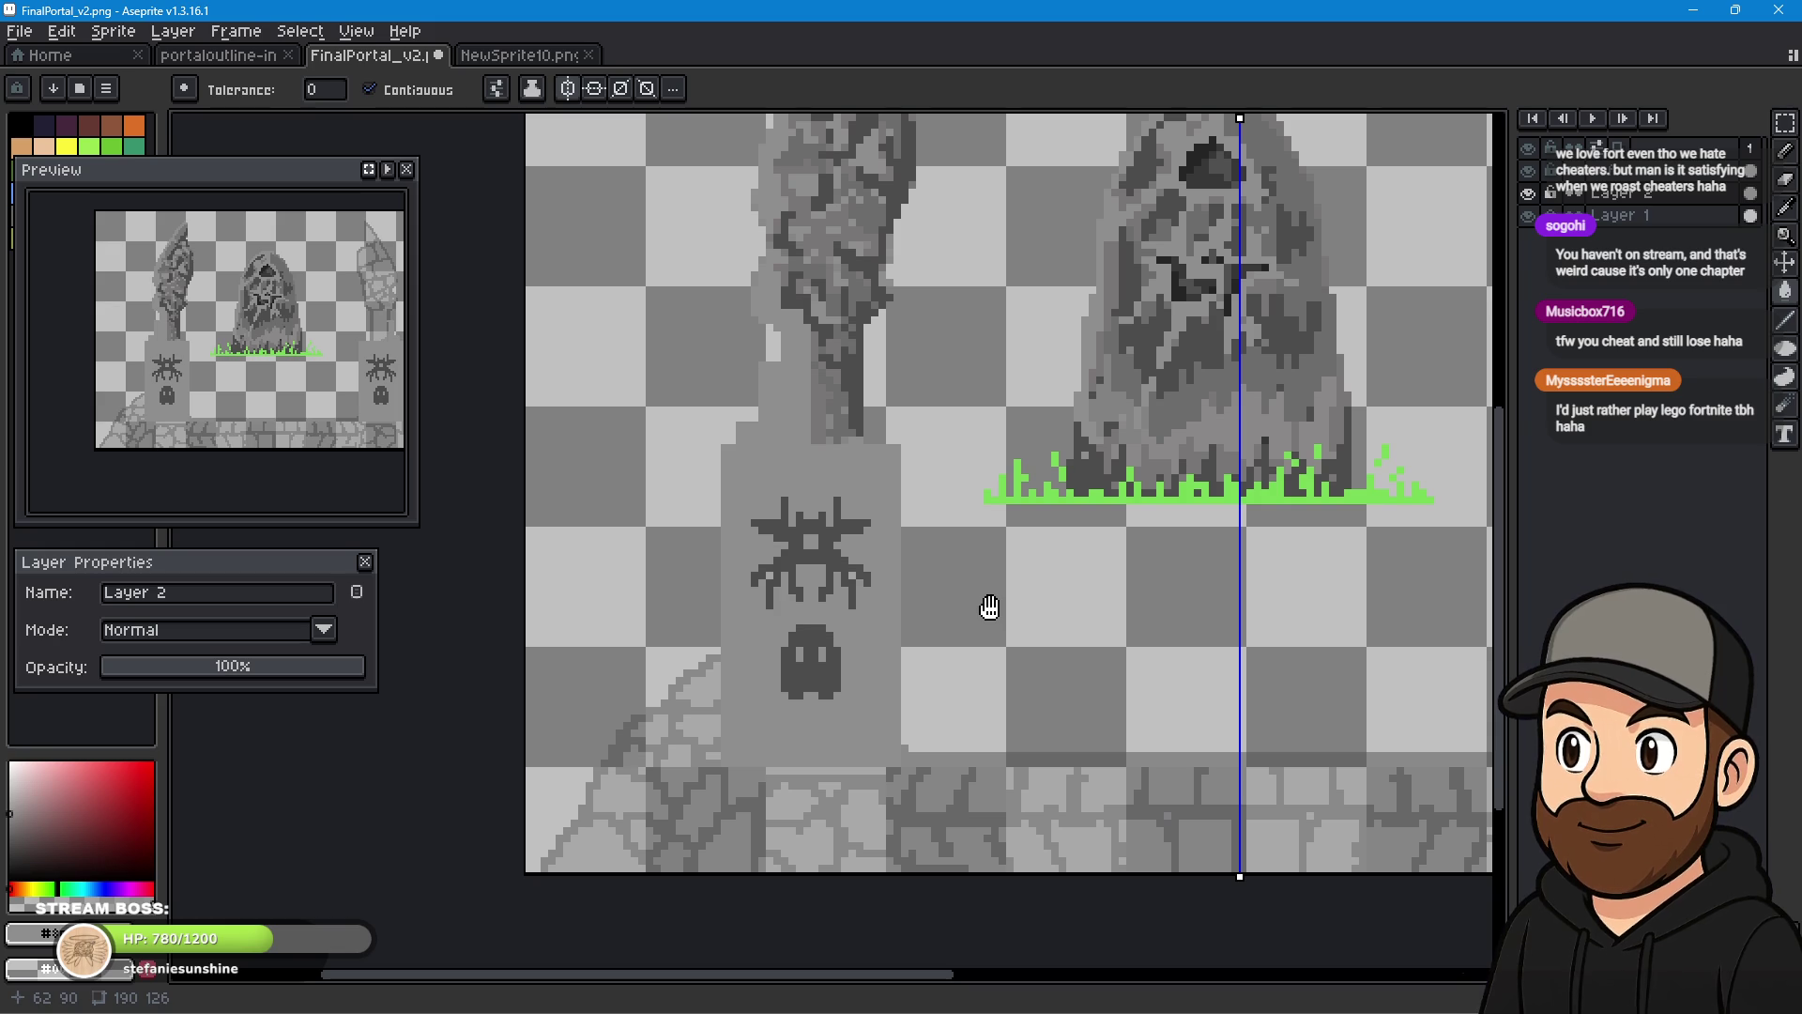
drag(990, 607, 985, 596)
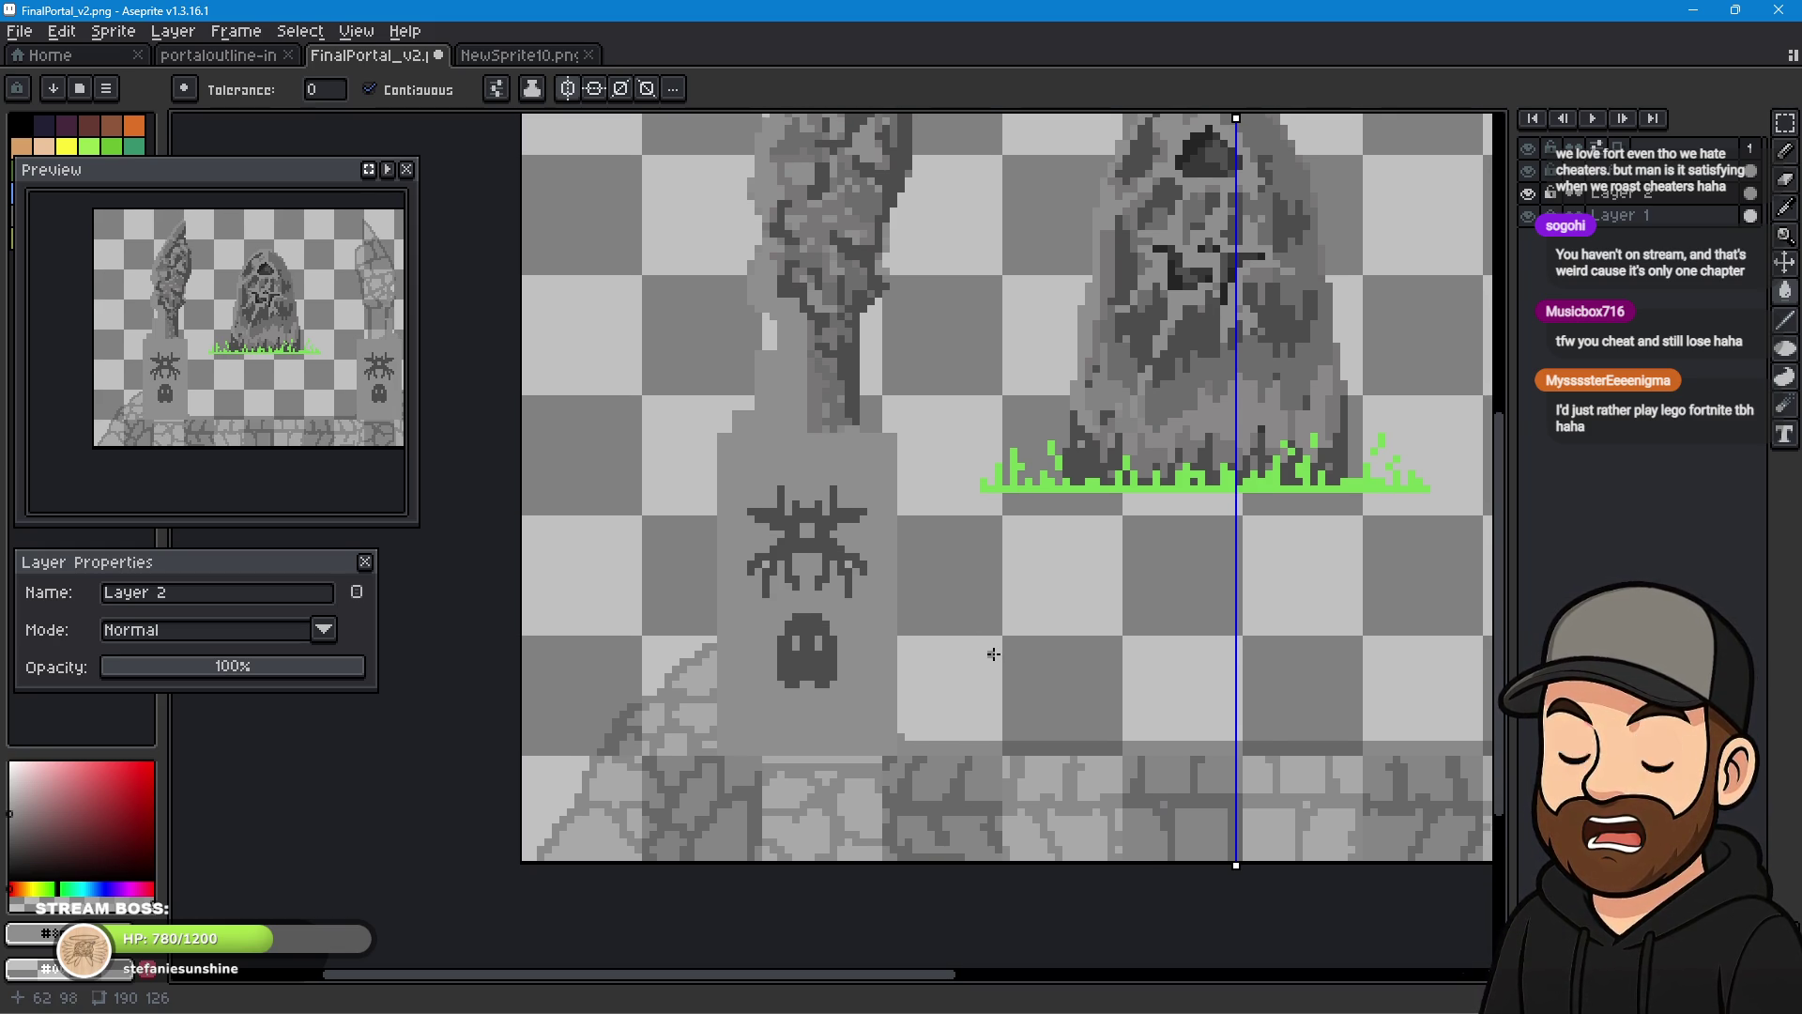
mouse_move(953, 676)
mouse_down()
mouse_move(844, 591)
mouse_move(754, 453)
mouse_move(855, 454)
mouse_move(909, 431)
mouse_move(917, 523)
mouse_move(869, 491)
mouse_move(892, 555)
mouse_move(961, 620)
mouse_move(972, 698)
mouse_up()
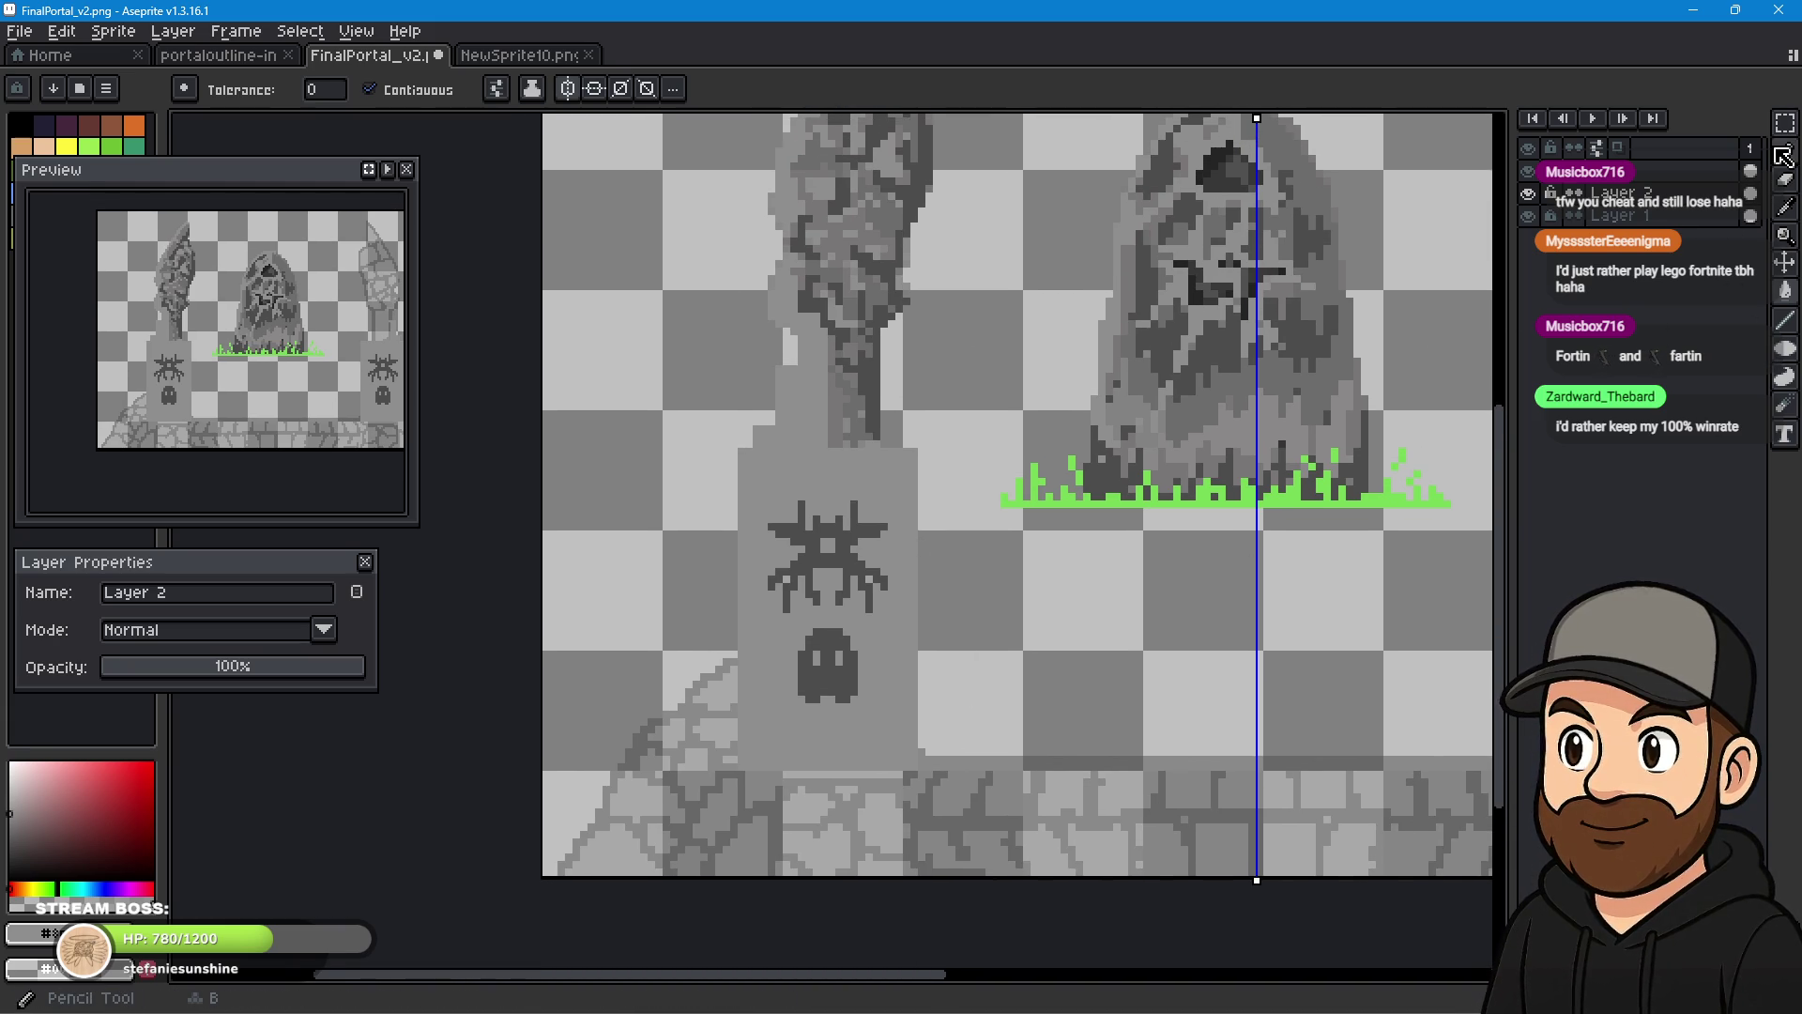
mouse_move(840, 316)
mouse_down()
mouse_move(832, 419)
mouse_move(864, 488)
mouse_move(830, 419)
mouse_move(856, 478)
mouse_up()
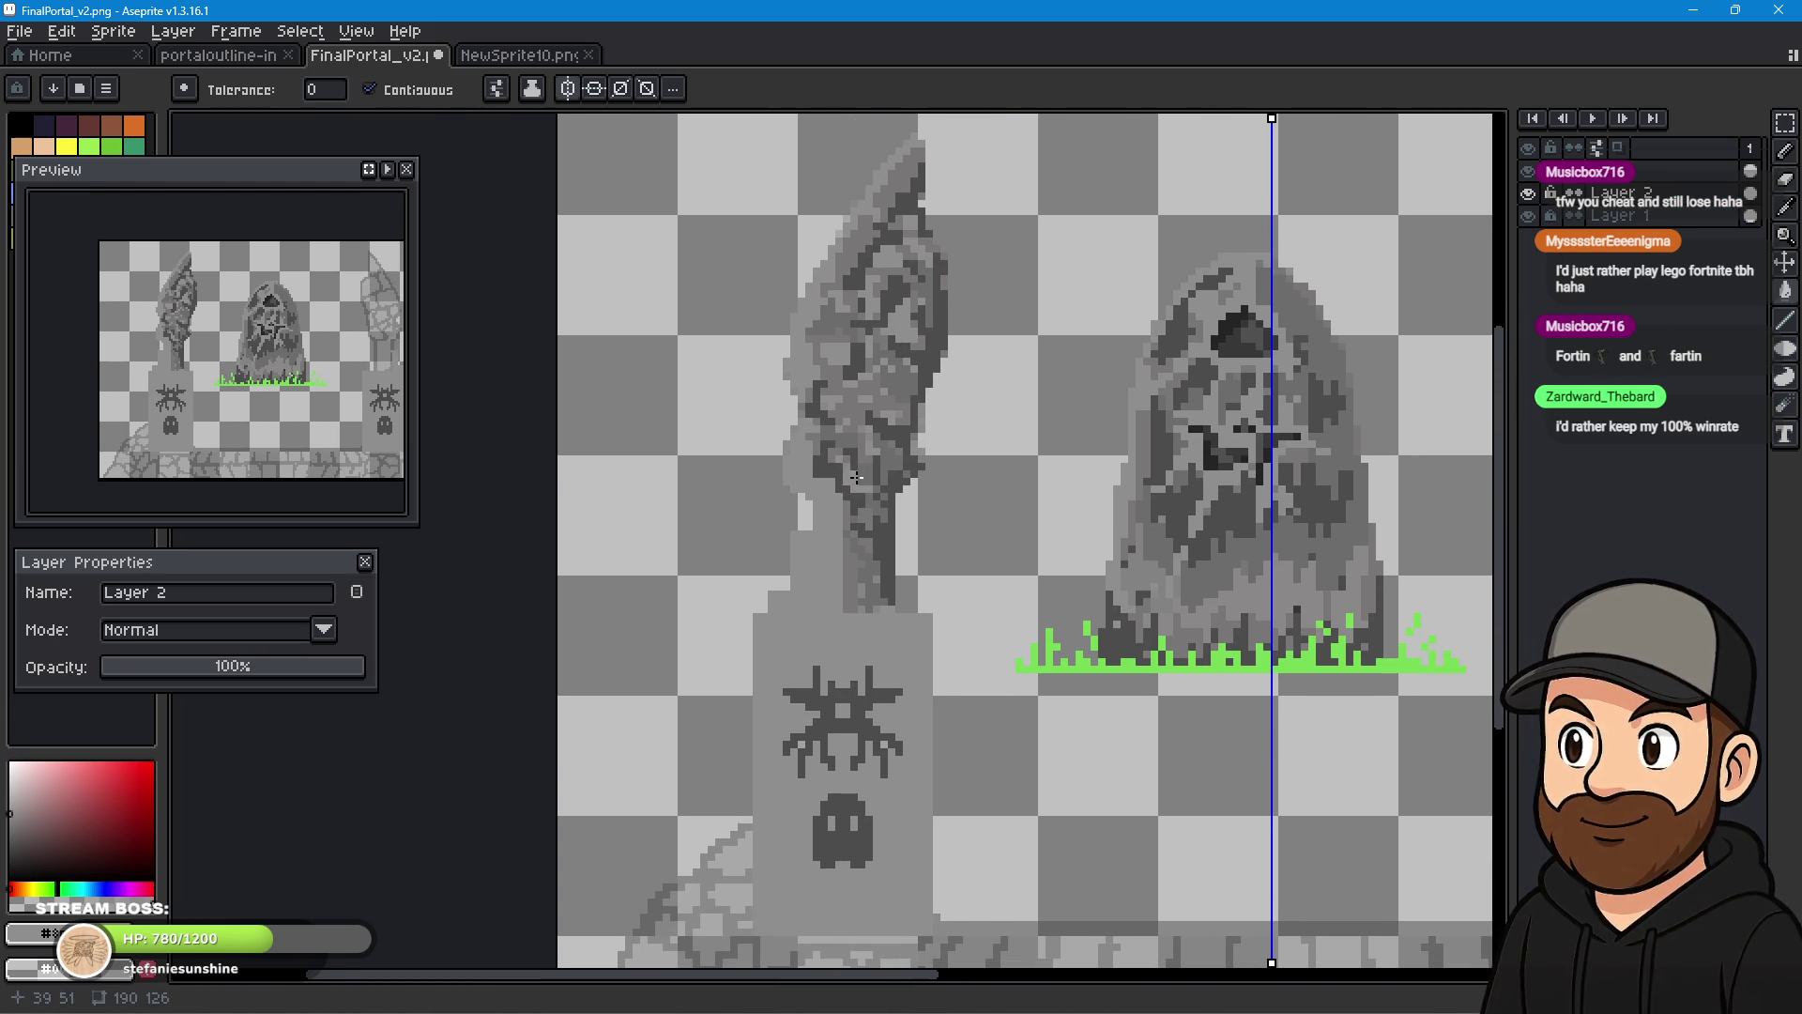
drag(873, 656, 871, 485)
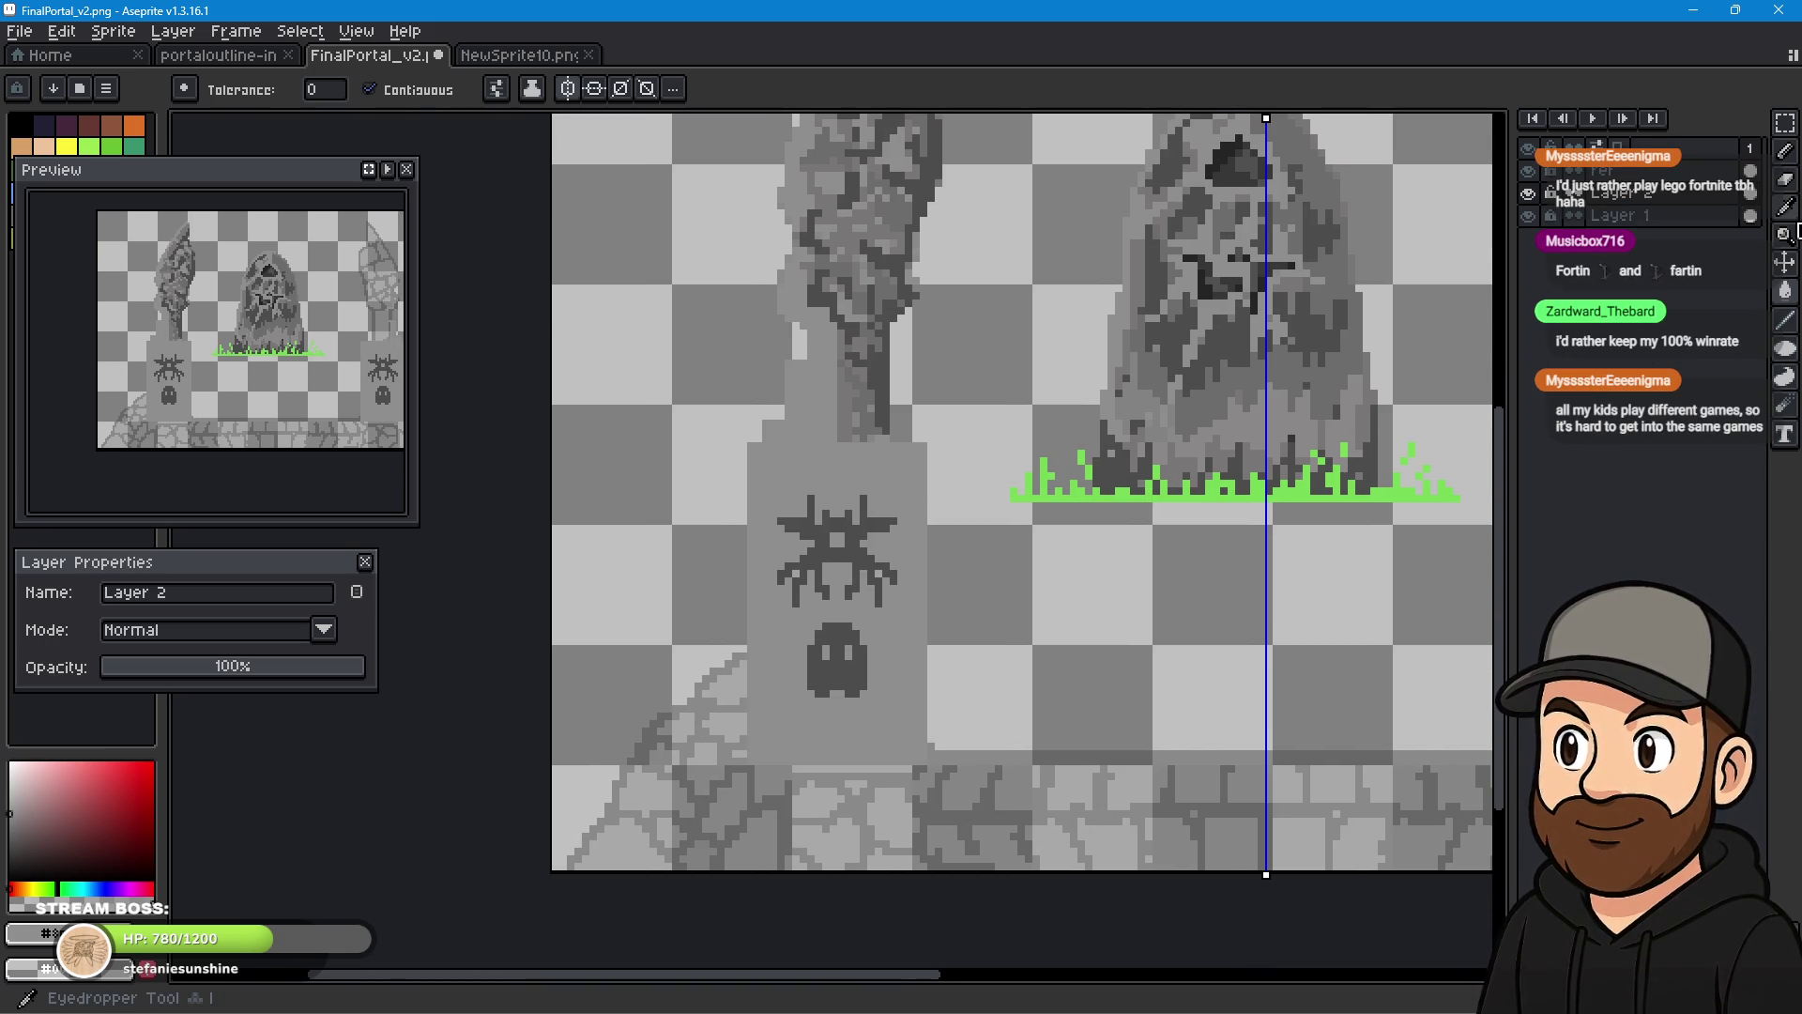
- Sample the pillar's grey with the Eyedropper and return to the Pencil, centred on the spider
click(1789, 233)
click(853, 388)
key(b)
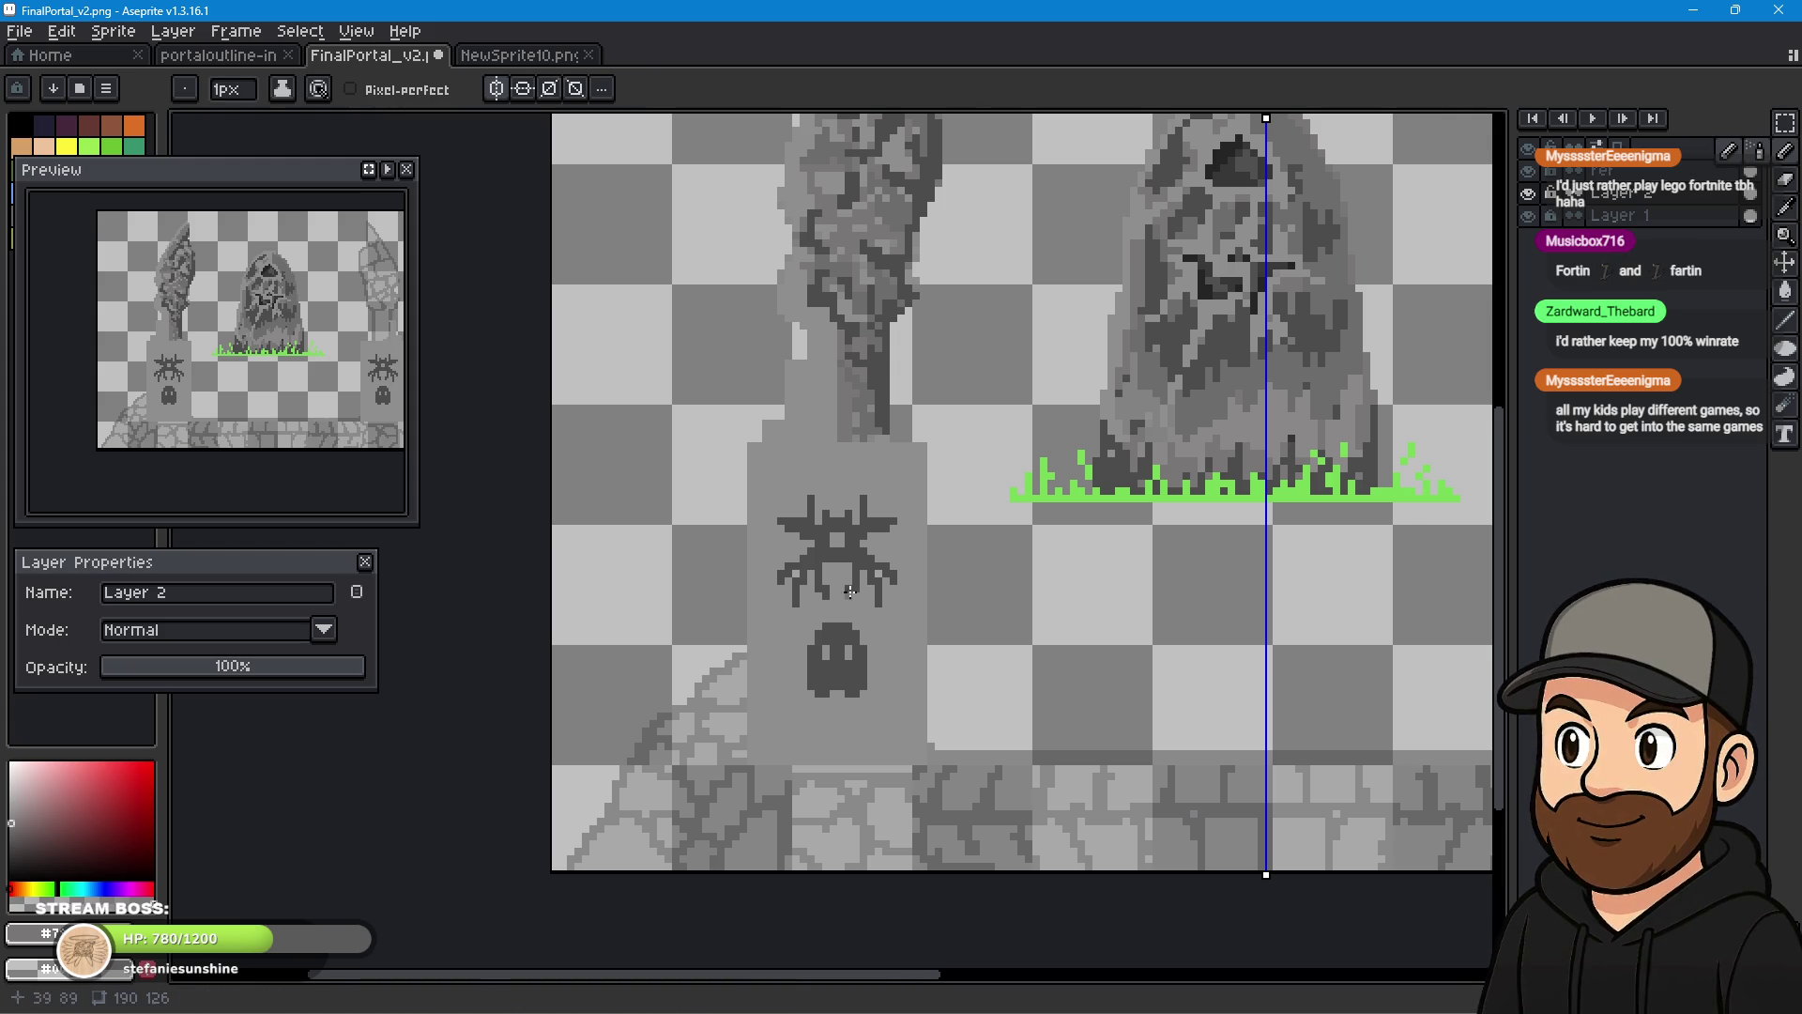
scroll(885, 587, up, 2)
drag(1009, 579, 923, 540)
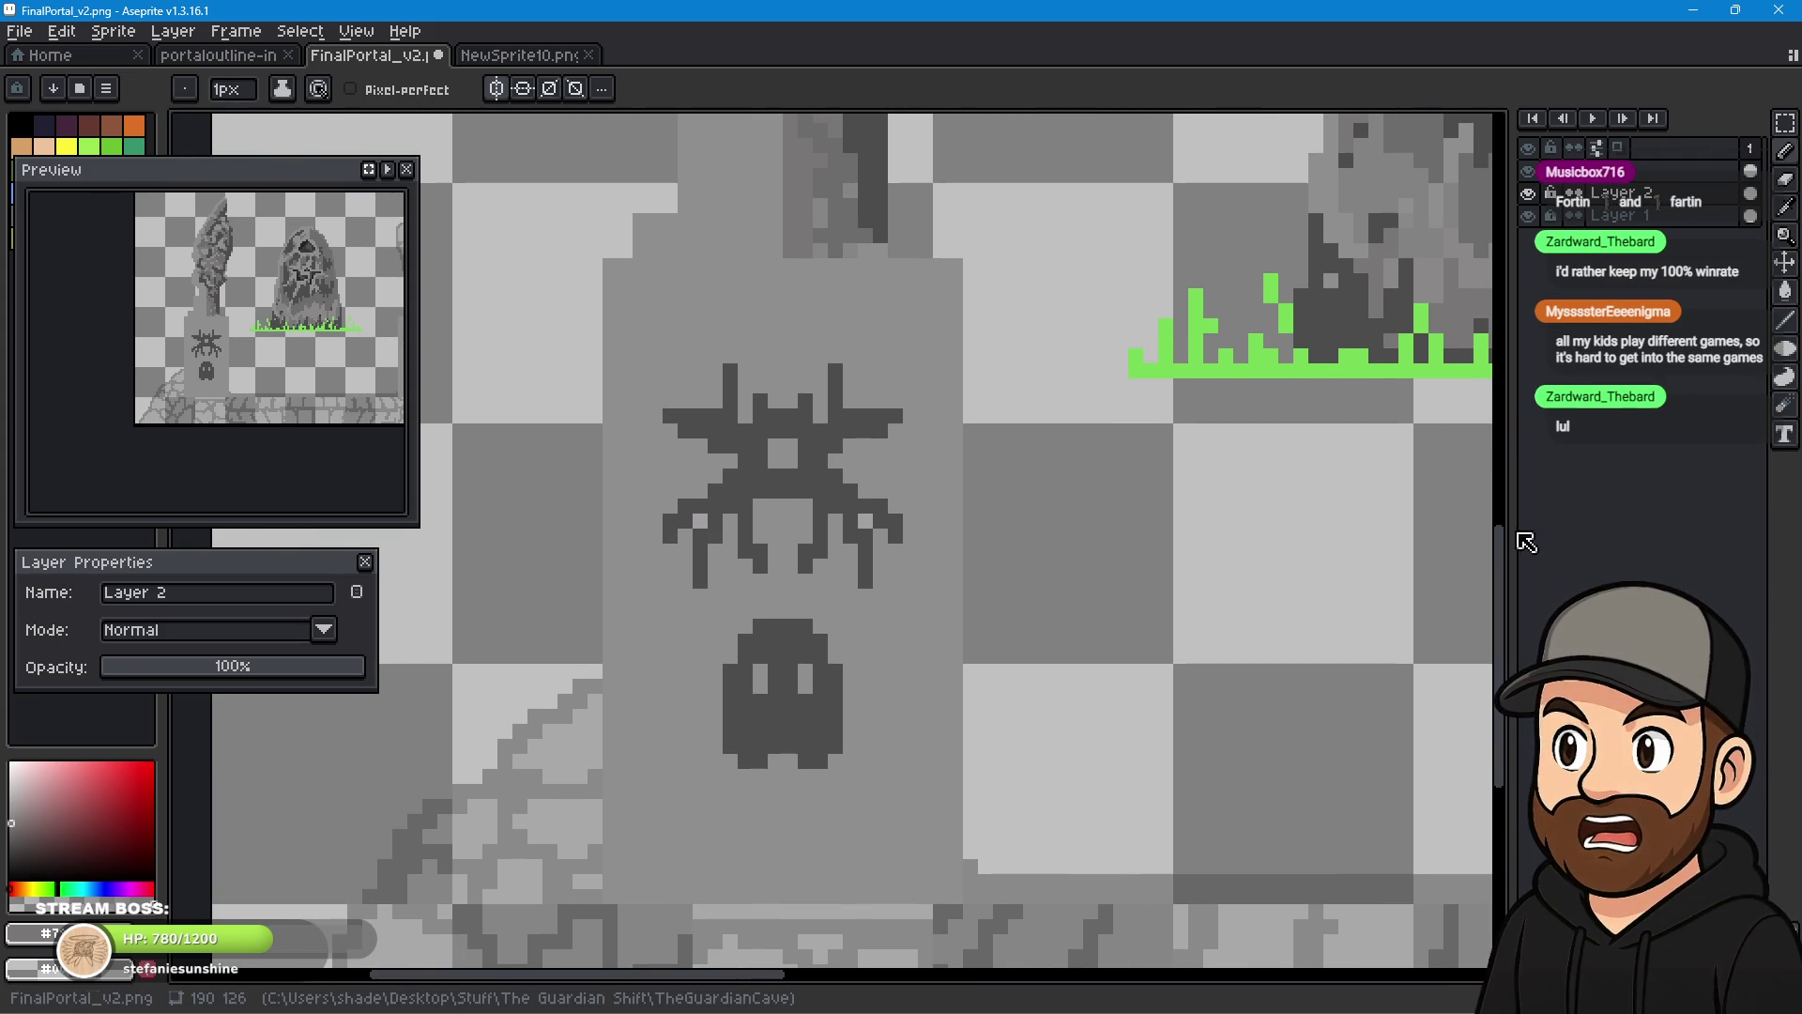
- Add a new empty layer for the spider shading
click(174, 36)
mouse_move(340, 150)
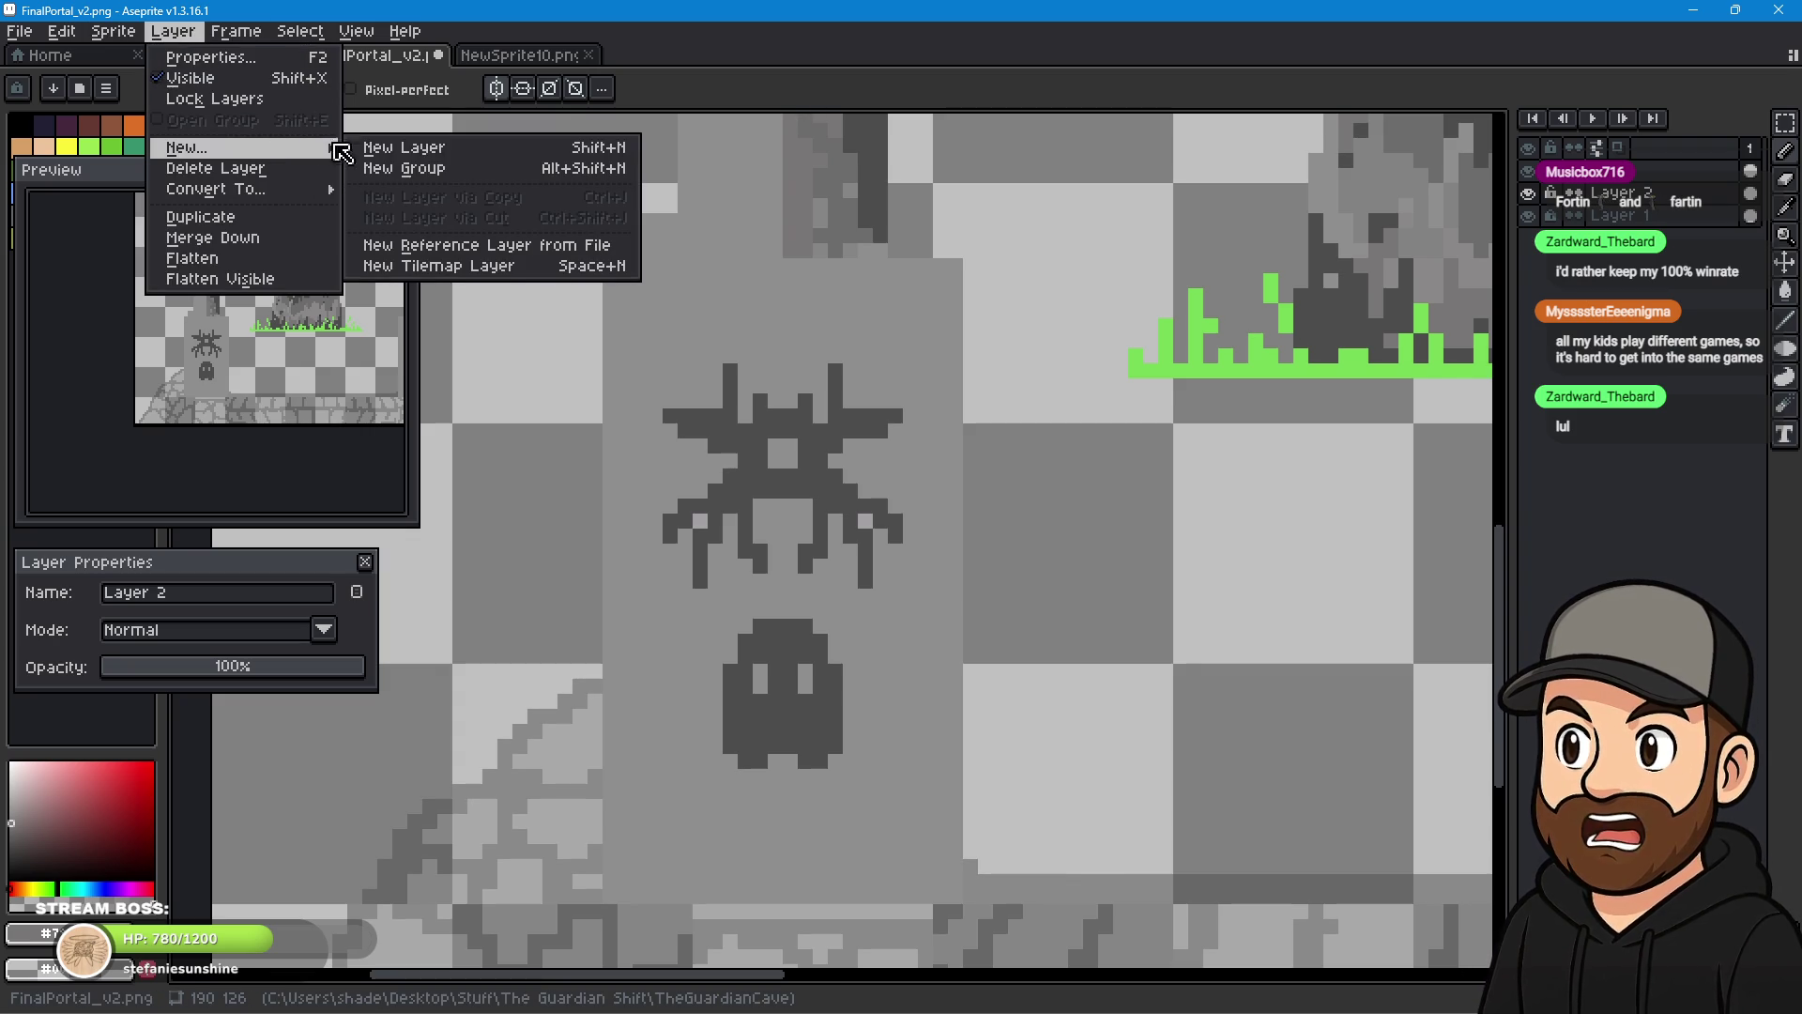
click(402, 150)
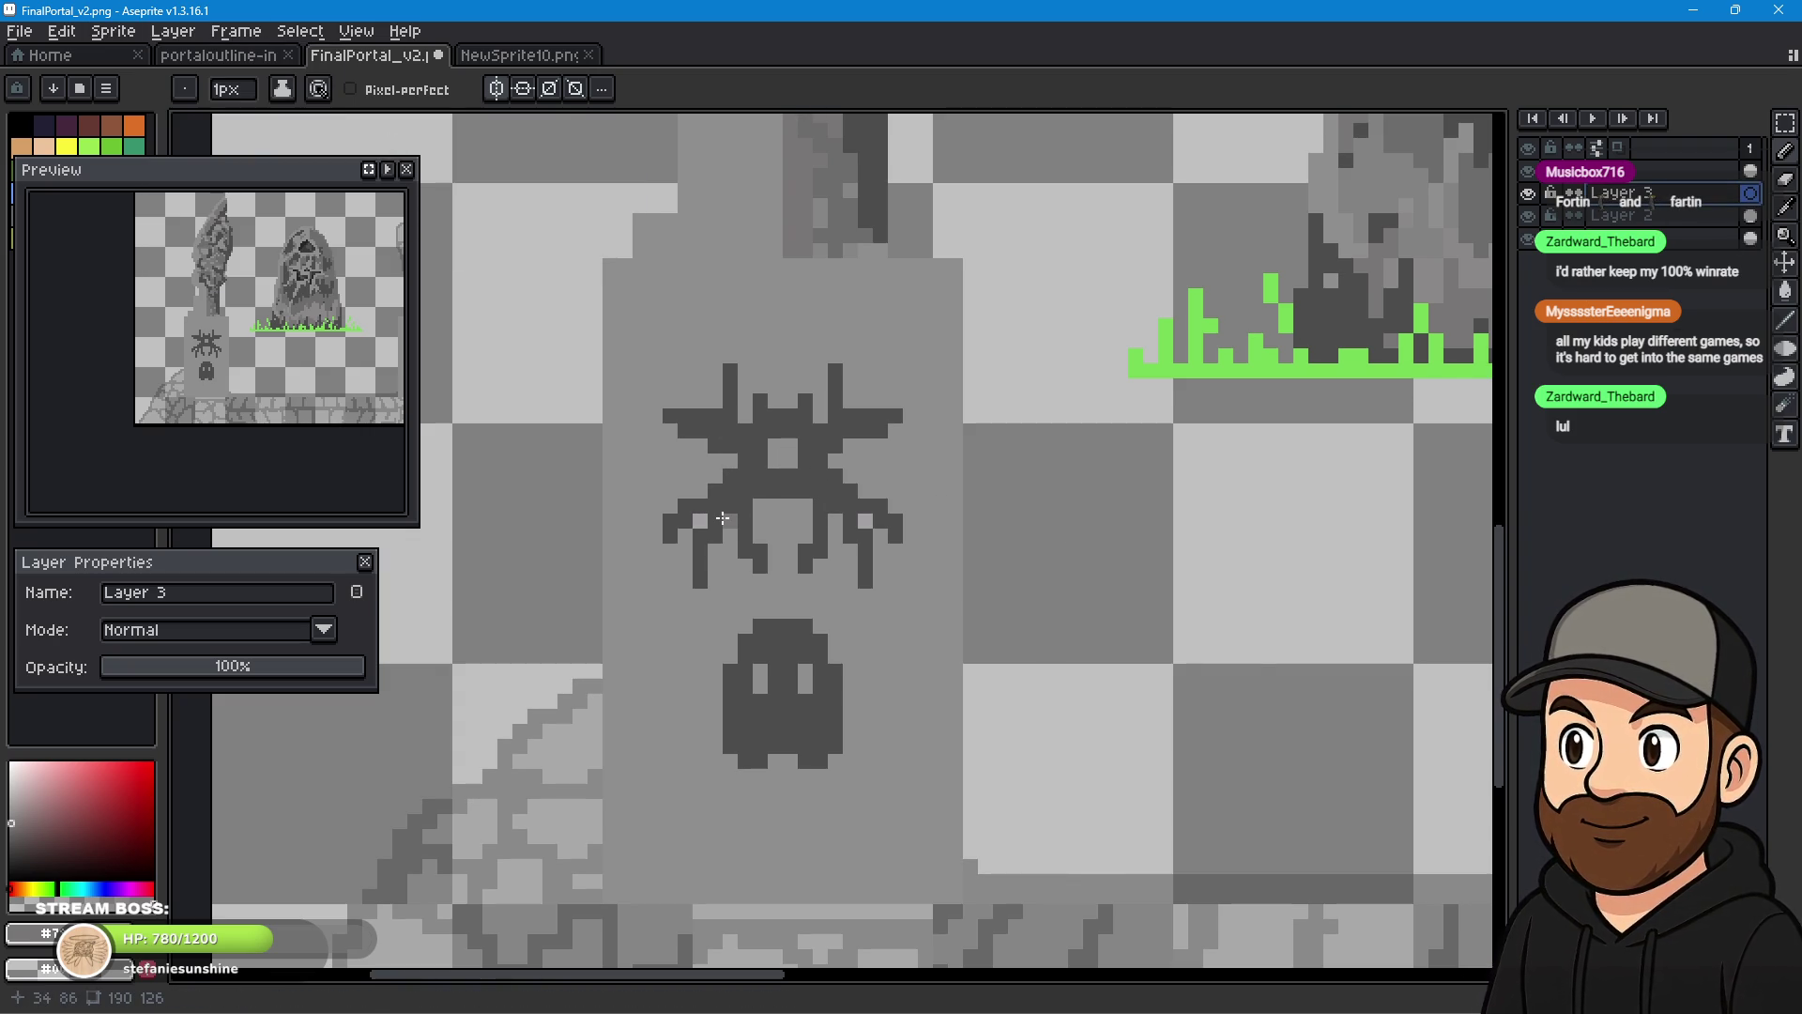
- Shade grey pixels along the spider's right antenna, right arm, middle leg and body
mouse_move(816, 418)
mouse_down()
mouse_move(826, 338)
mouse_move(851, 372)
mouse_up()
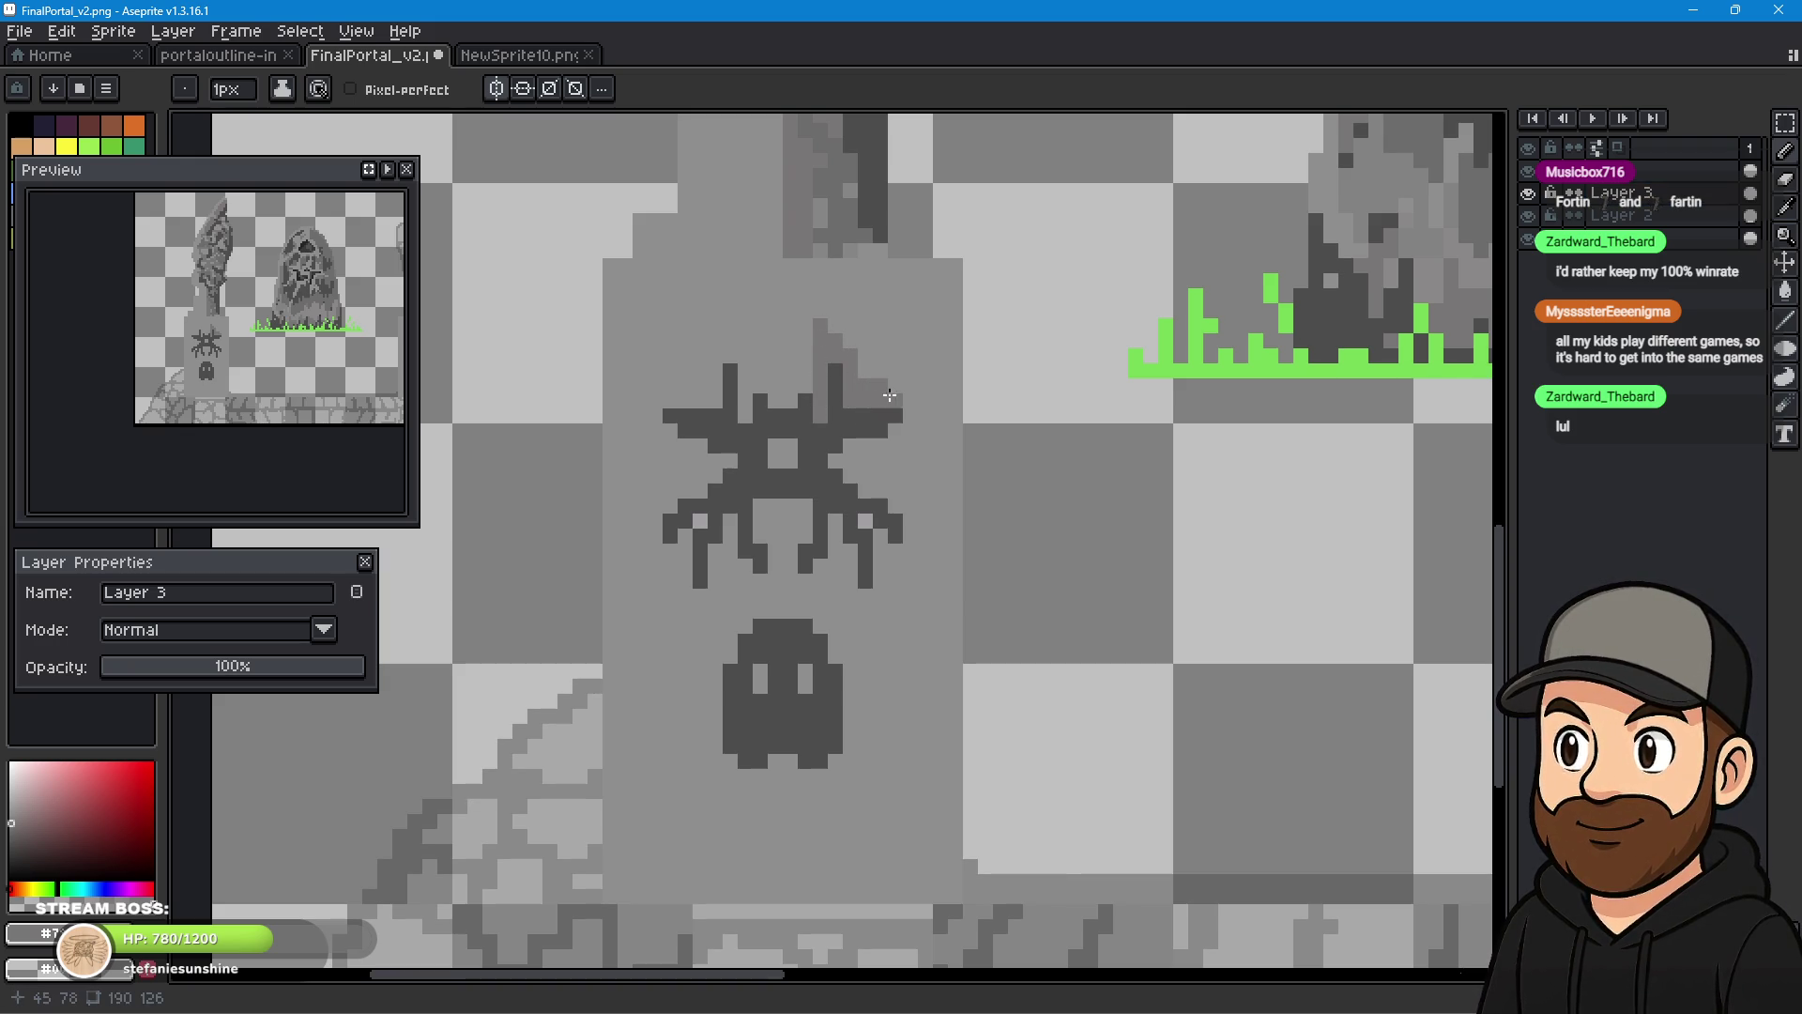
mouse_move(908, 443)
mouse_down()
mouse_move(925, 460)
mouse_move(840, 467)
mouse_move(925, 512)
mouse_move(904, 603)
mouse_move(878, 606)
mouse_move(876, 628)
mouse_move(850, 549)
mouse_up()
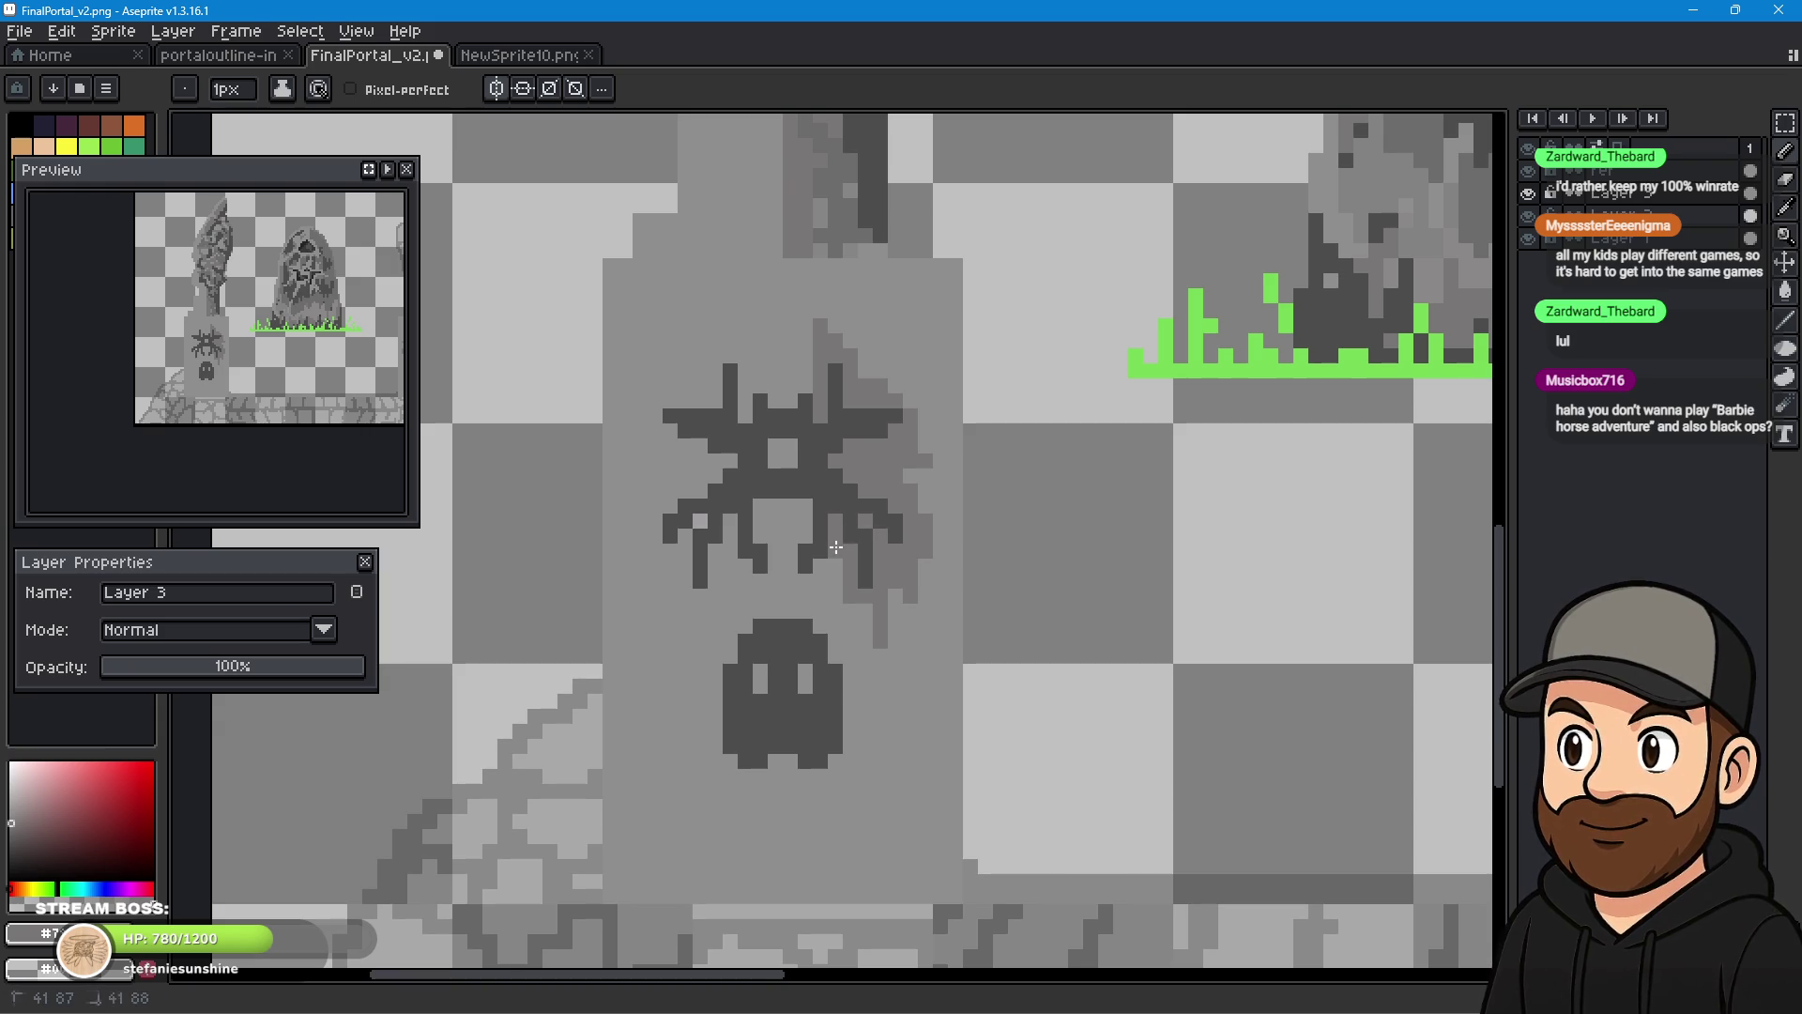
click(806, 595)
mouse_move(791, 557)
mouse_down()
mouse_move(804, 522)
mouse_move(766, 510)
mouse_move(772, 531)
mouse_up()
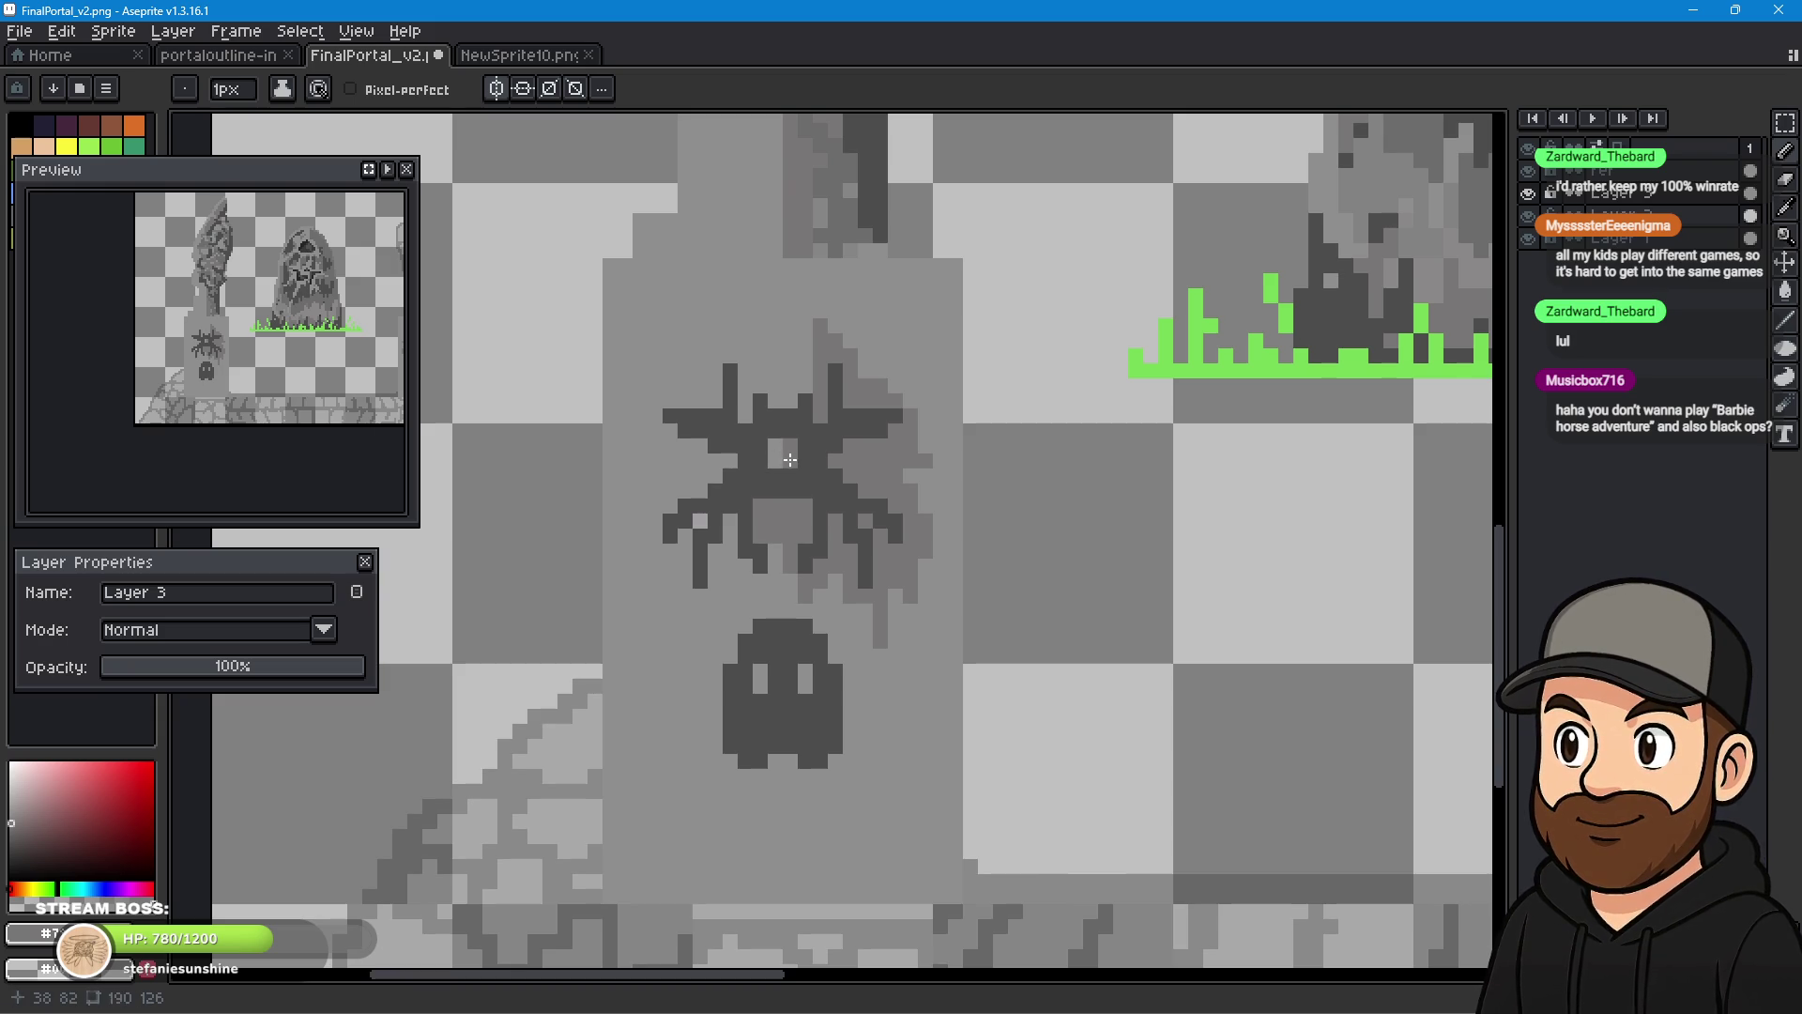
drag(776, 554, 787, 469)
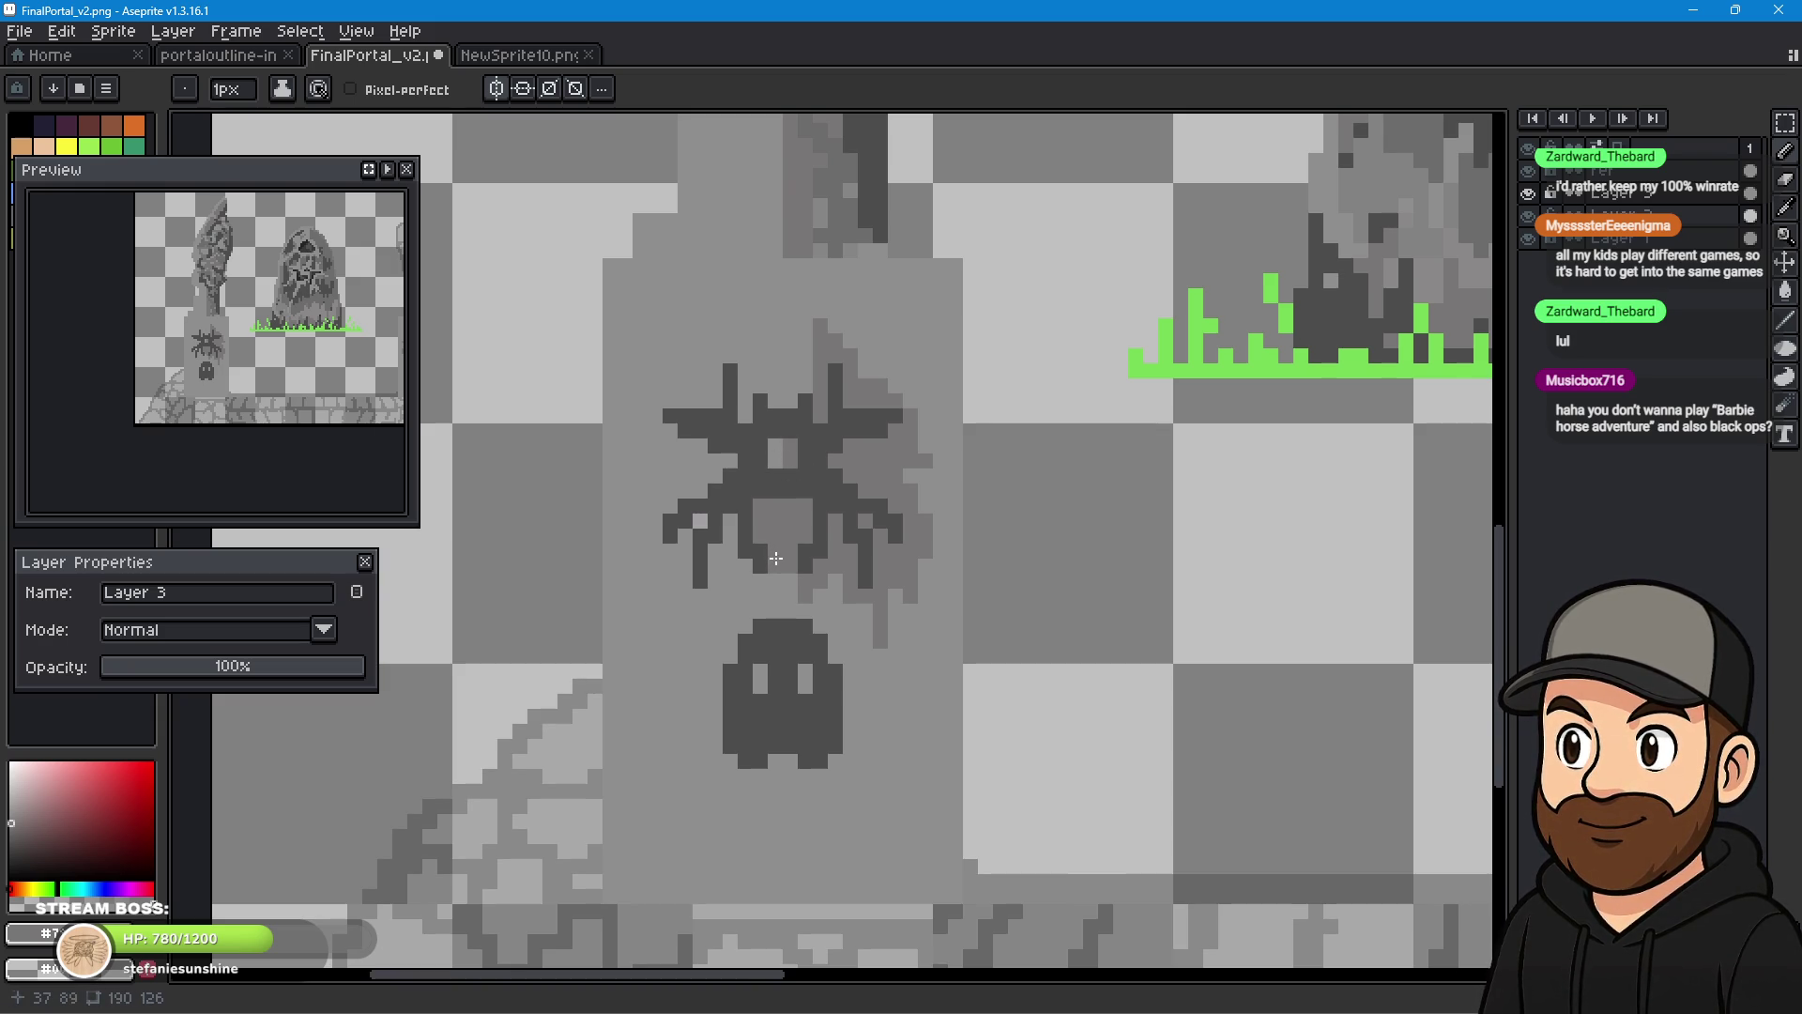
- Shade the spider's lower-left leg and upper-left antenna, trailing grey down toward the ghost
click(726, 558)
mouse_move(727, 558)
mouse_down()
mouse_move(683, 645)
mouse_move(672, 613)
mouse_move(685, 658)
mouse_move(695, 526)
mouse_move(657, 584)
mouse_move(657, 502)
mouse_move(717, 464)
mouse_move(699, 462)
mouse_up()
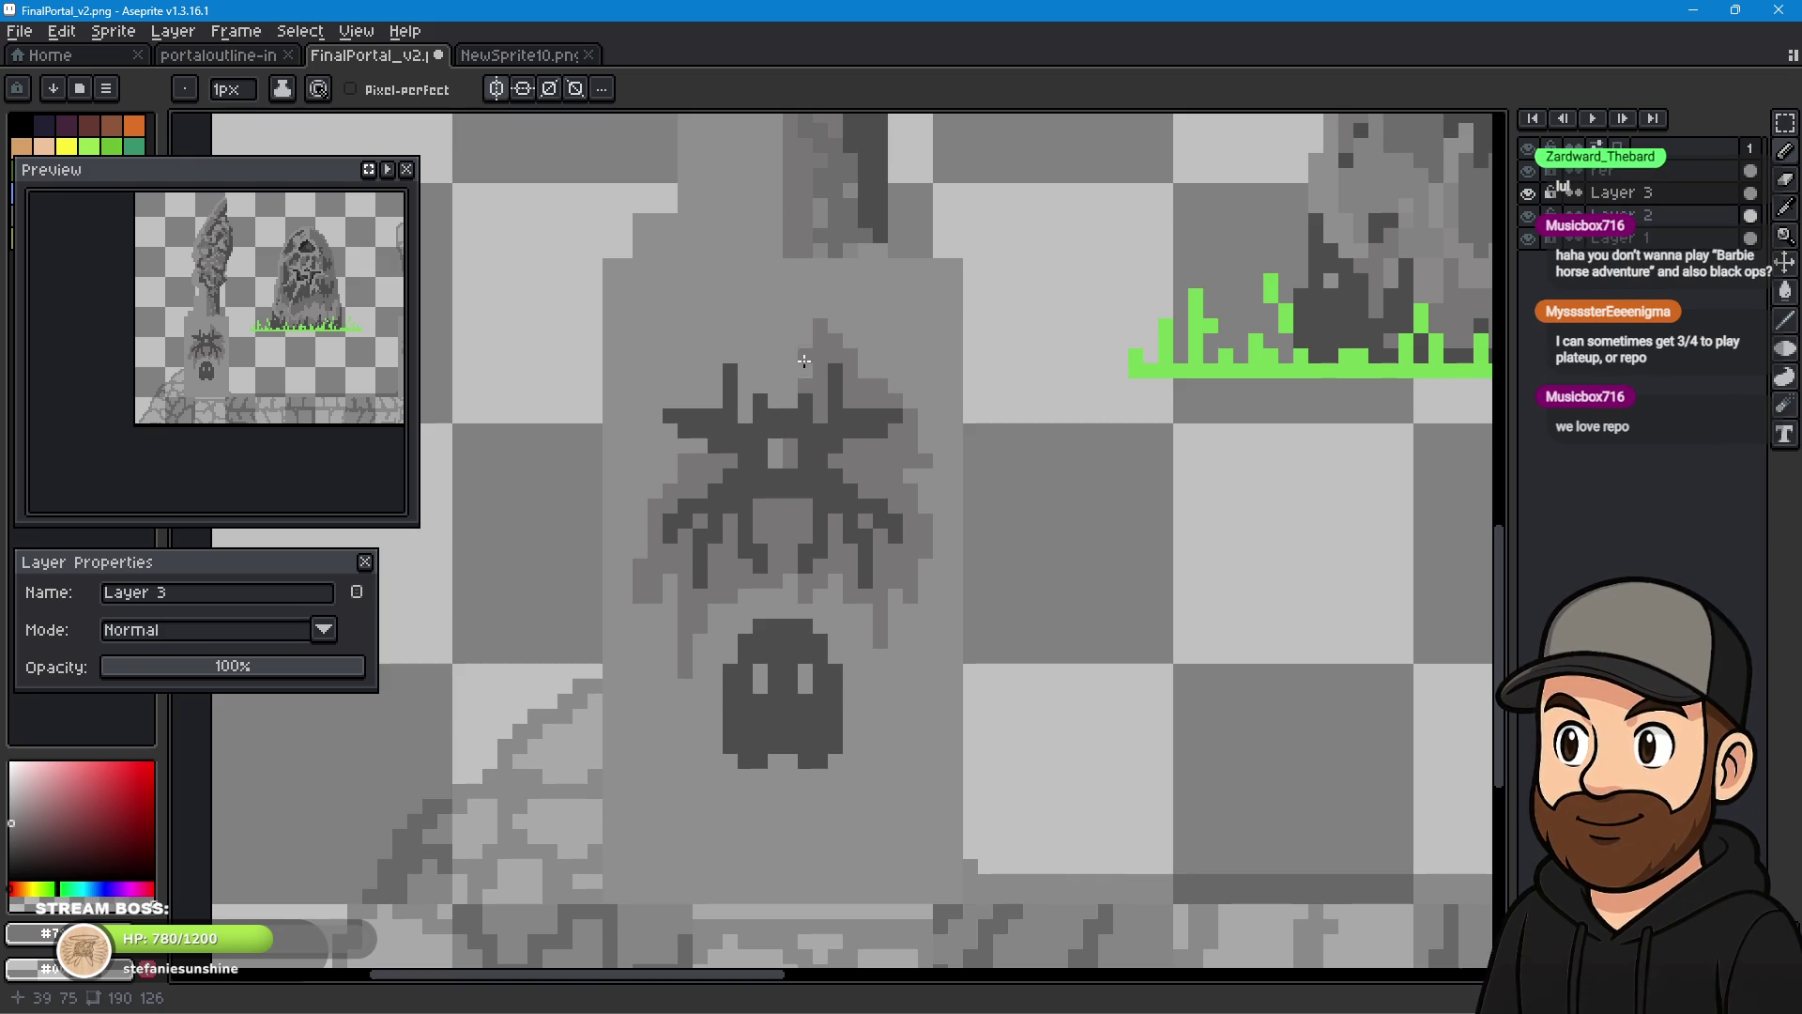
click(758, 383)
mouse_move(745, 416)
mouse_down()
mouse_move(730, 291)
mouse_move(714, 398)
mouse_move(639, 413)
mouse_up()
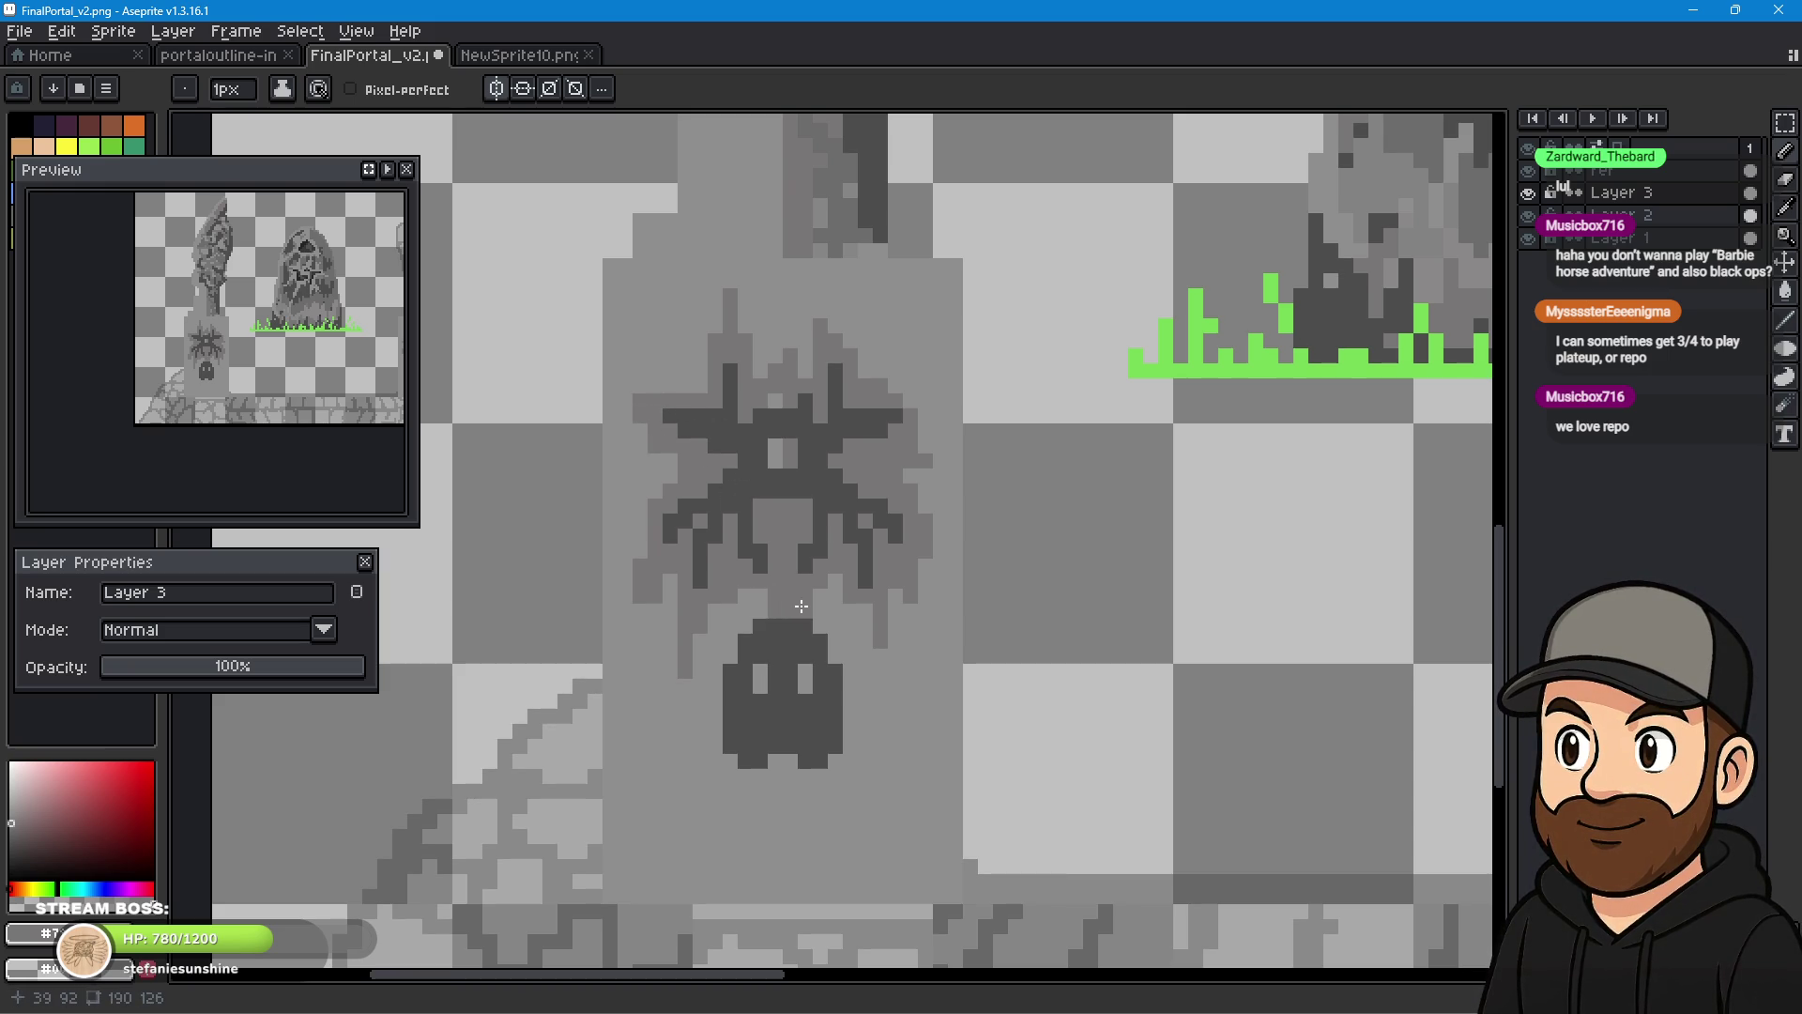
click(745, 616)
mouse_move(745, 616)
mouse_down()
mouse_move(706, 678)
mouse_move(704, 734)
mouse_move(747, 847)
mouse_move(756, 780)
mouse_move(813, 800)
mouse_move(819, 824)
mouse_move(848, 734)
mouse_move(882, 728)
mouse_move(851, 694)
mouse_move(884, 675)
mouse_move(834, 640)
mouse_move(823, 591)
mouse_up()
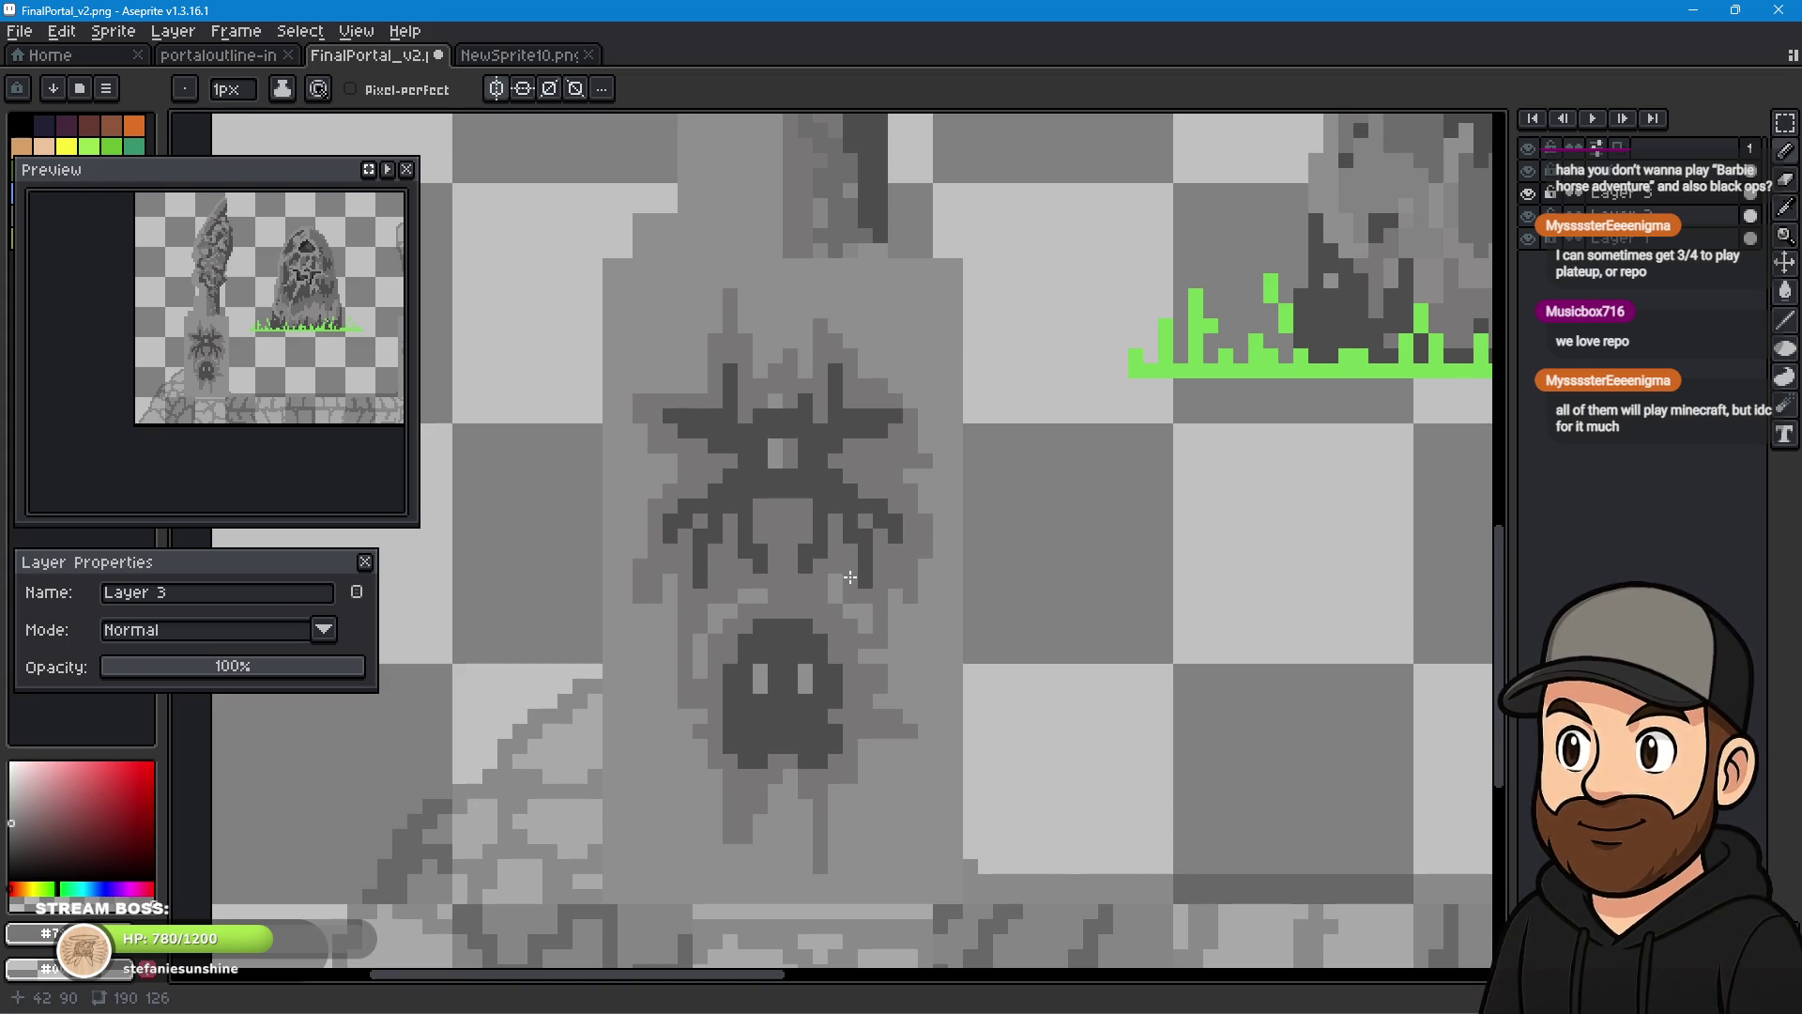
- Sample a darker grey from the artwork with the Eyedropper and return to the Pencil
click(1786, 179)
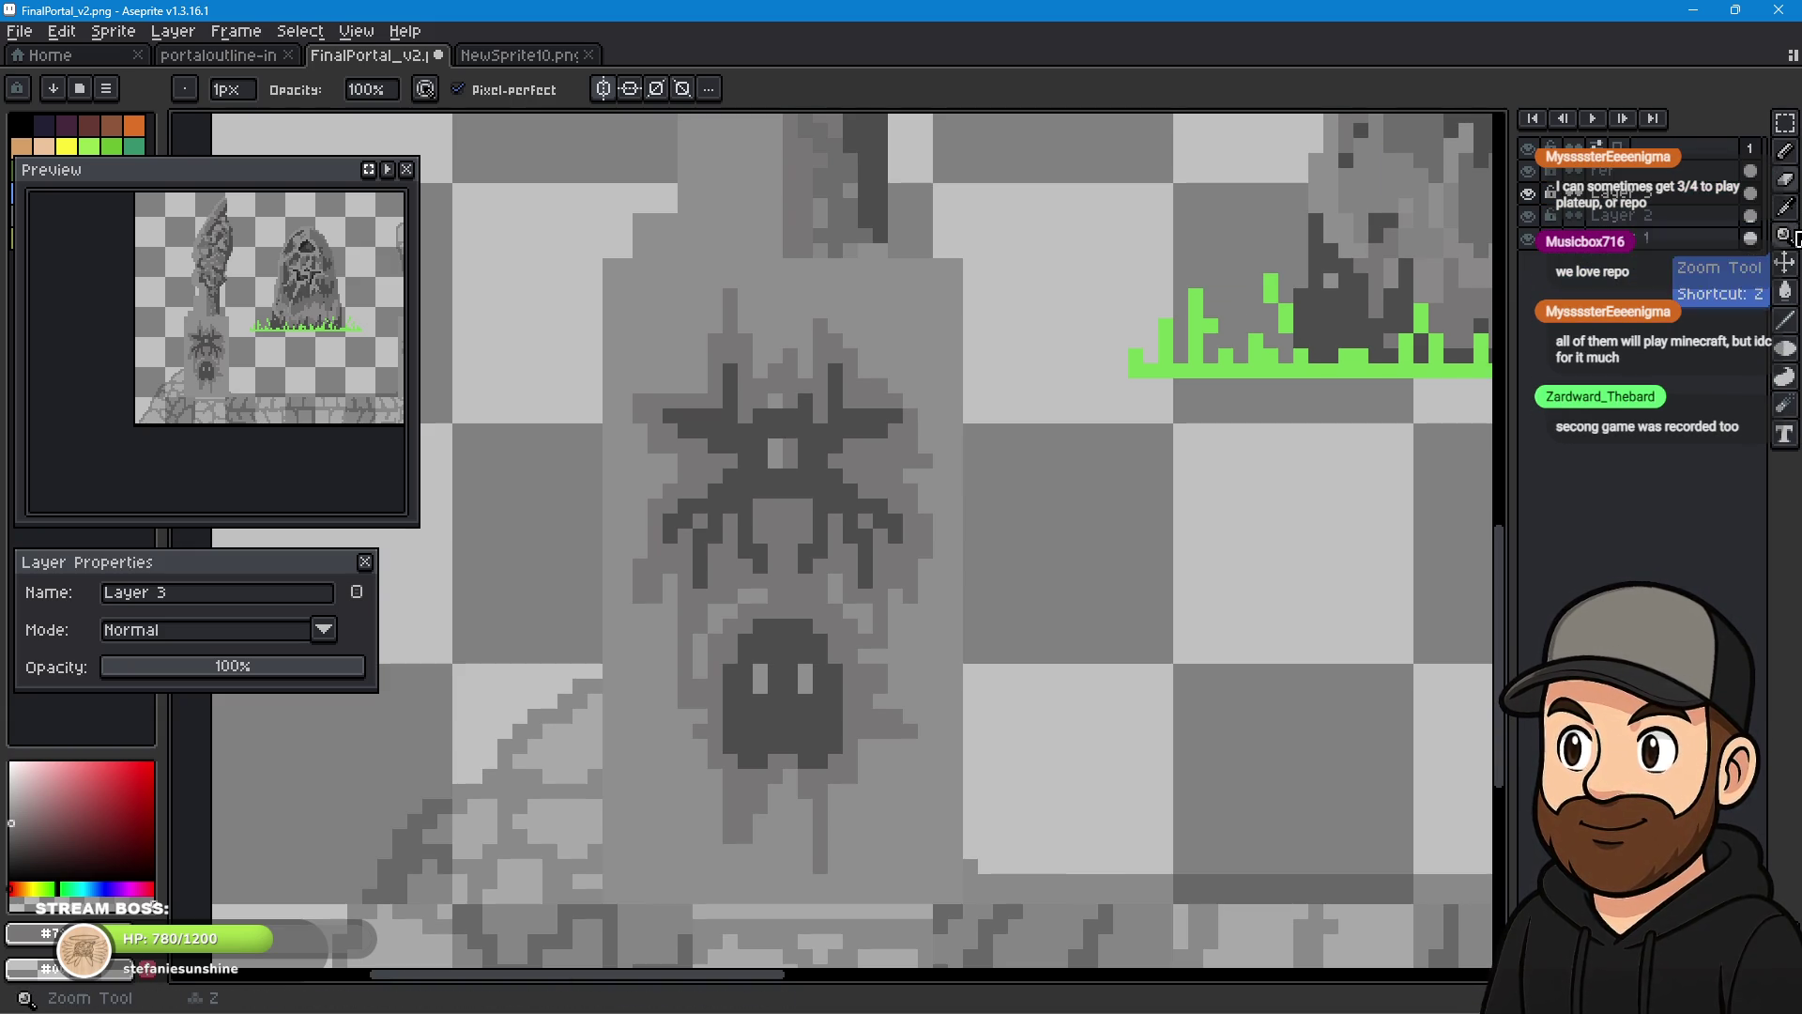
click(1790, 208)
click(1427, 132)
click(1785, 150)
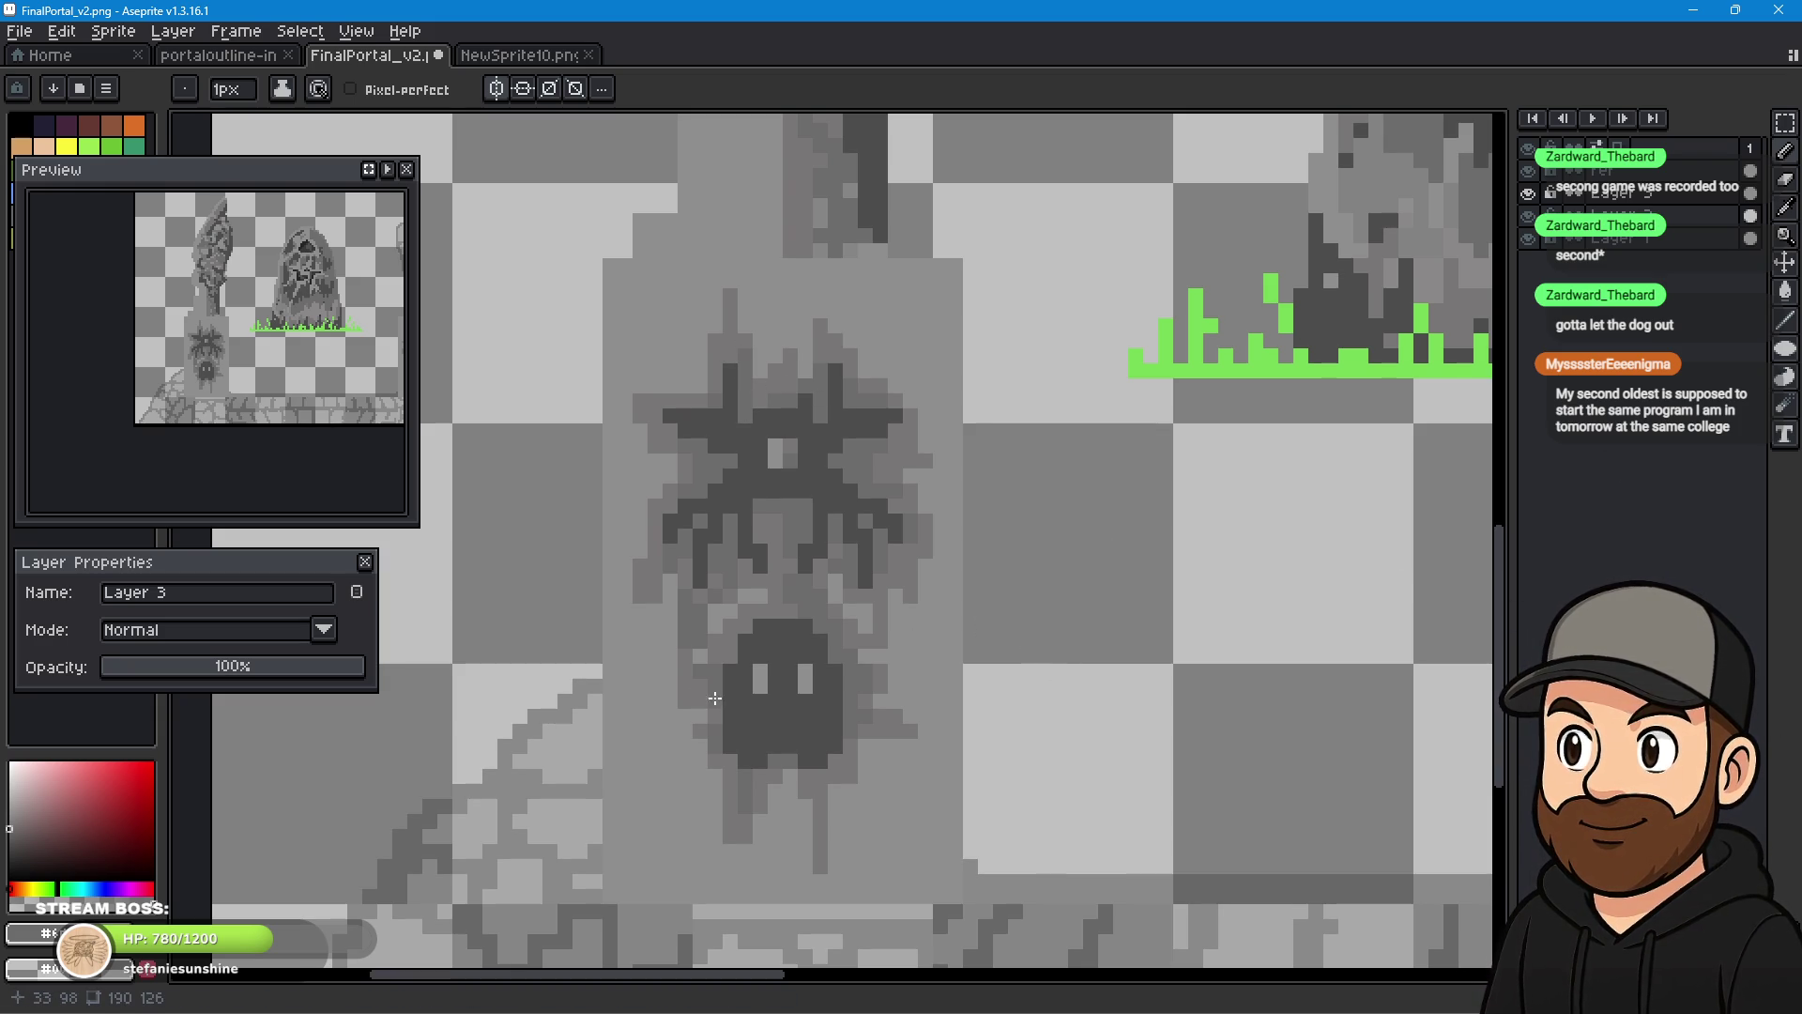
mouse_move(1070, 728)
mouse_down()
mouse_move(862, 648)
mouse_move(360, 568)
mouse_up()
mouse_move(1306, 595)
mouse_down()
mouse_move(483, 615)
mouse_move(692, 664)
mouse_move(968, 655)
mouse_up()
scroll(482, 615, down, 1)
scroll(968, 655, down, 3)
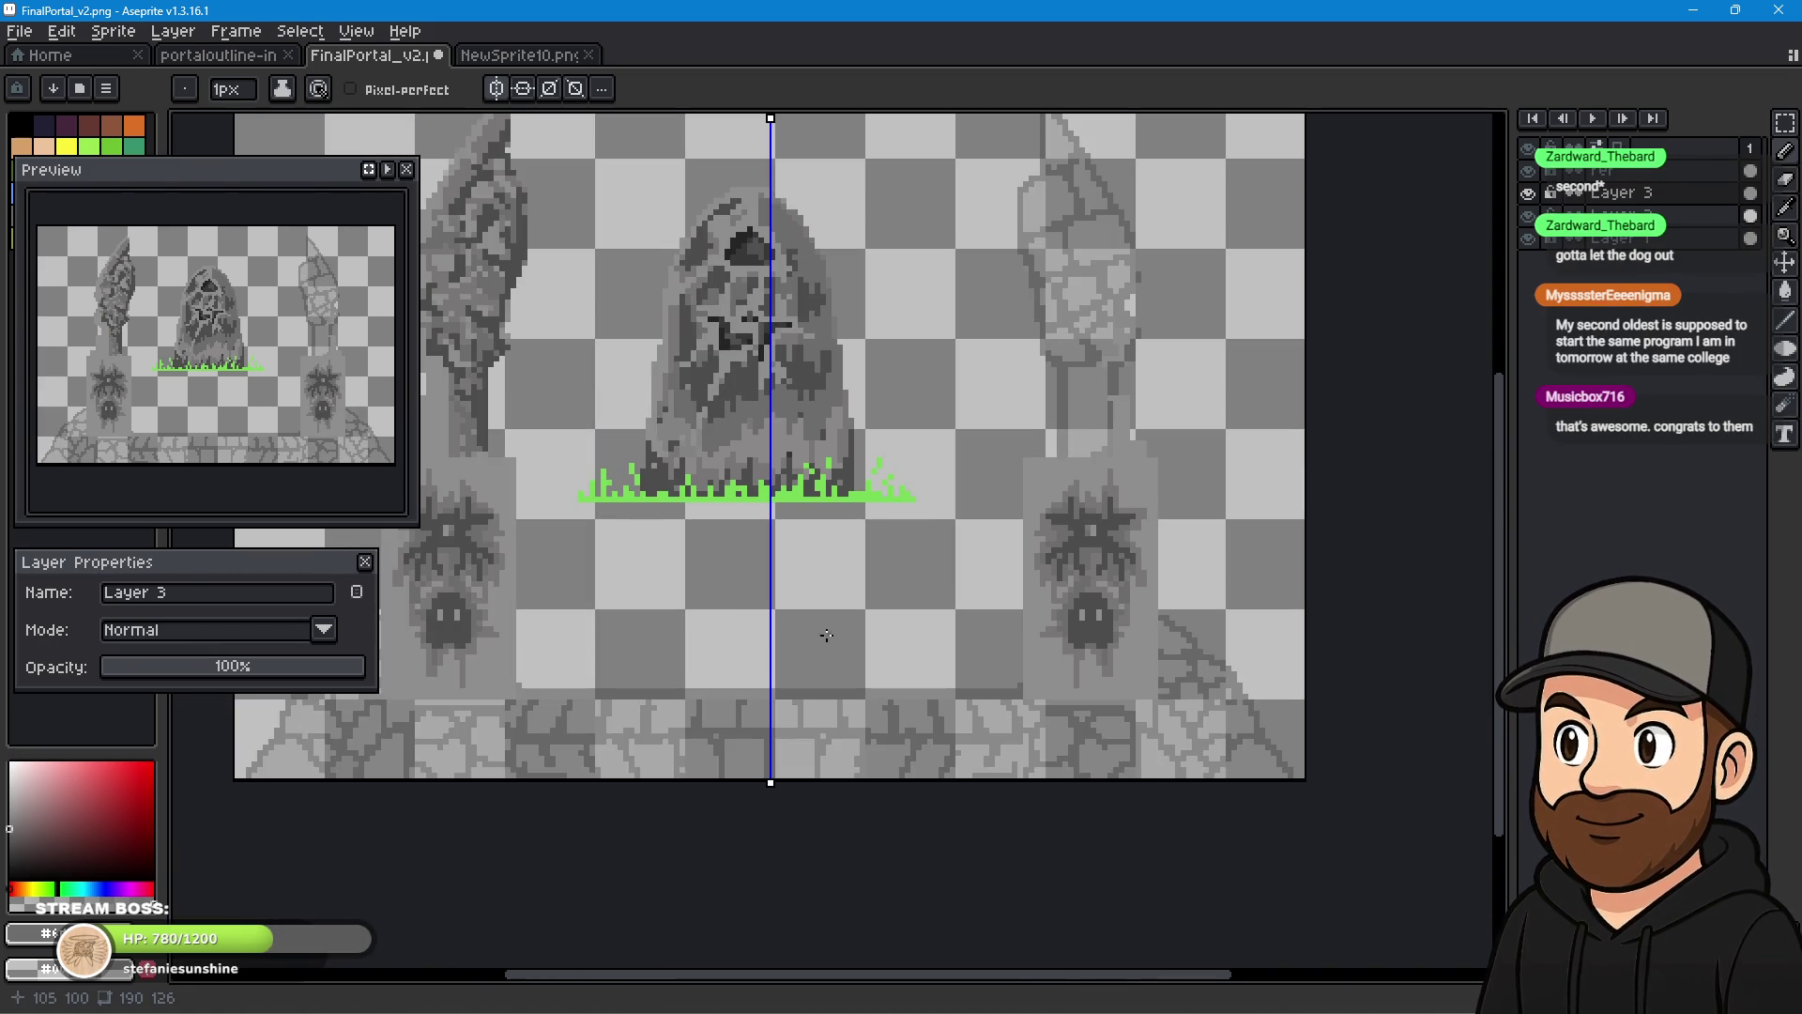
scroll(813, 636, down, 1)
mouse_move(731, 594)
mouse_down()
mouse_move(752, 836)
mouse_move(786, 807)
mouse_up()
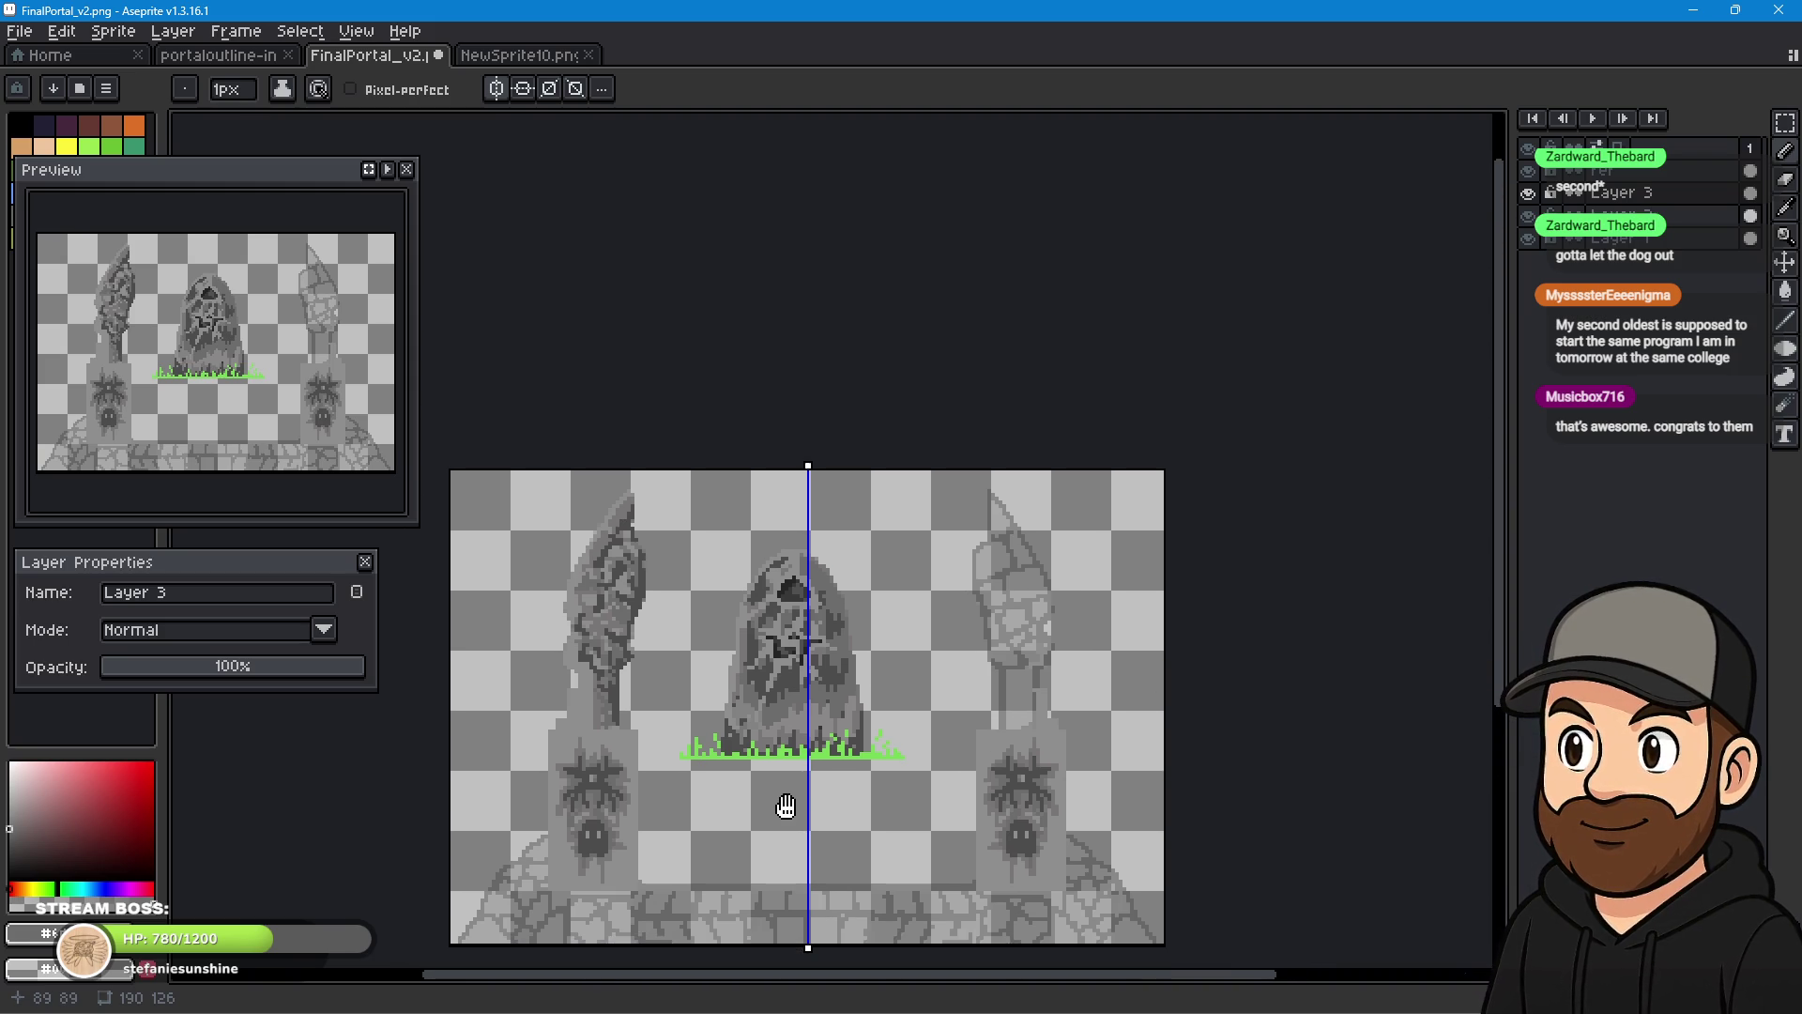
scroll(655, 766, up, 3)
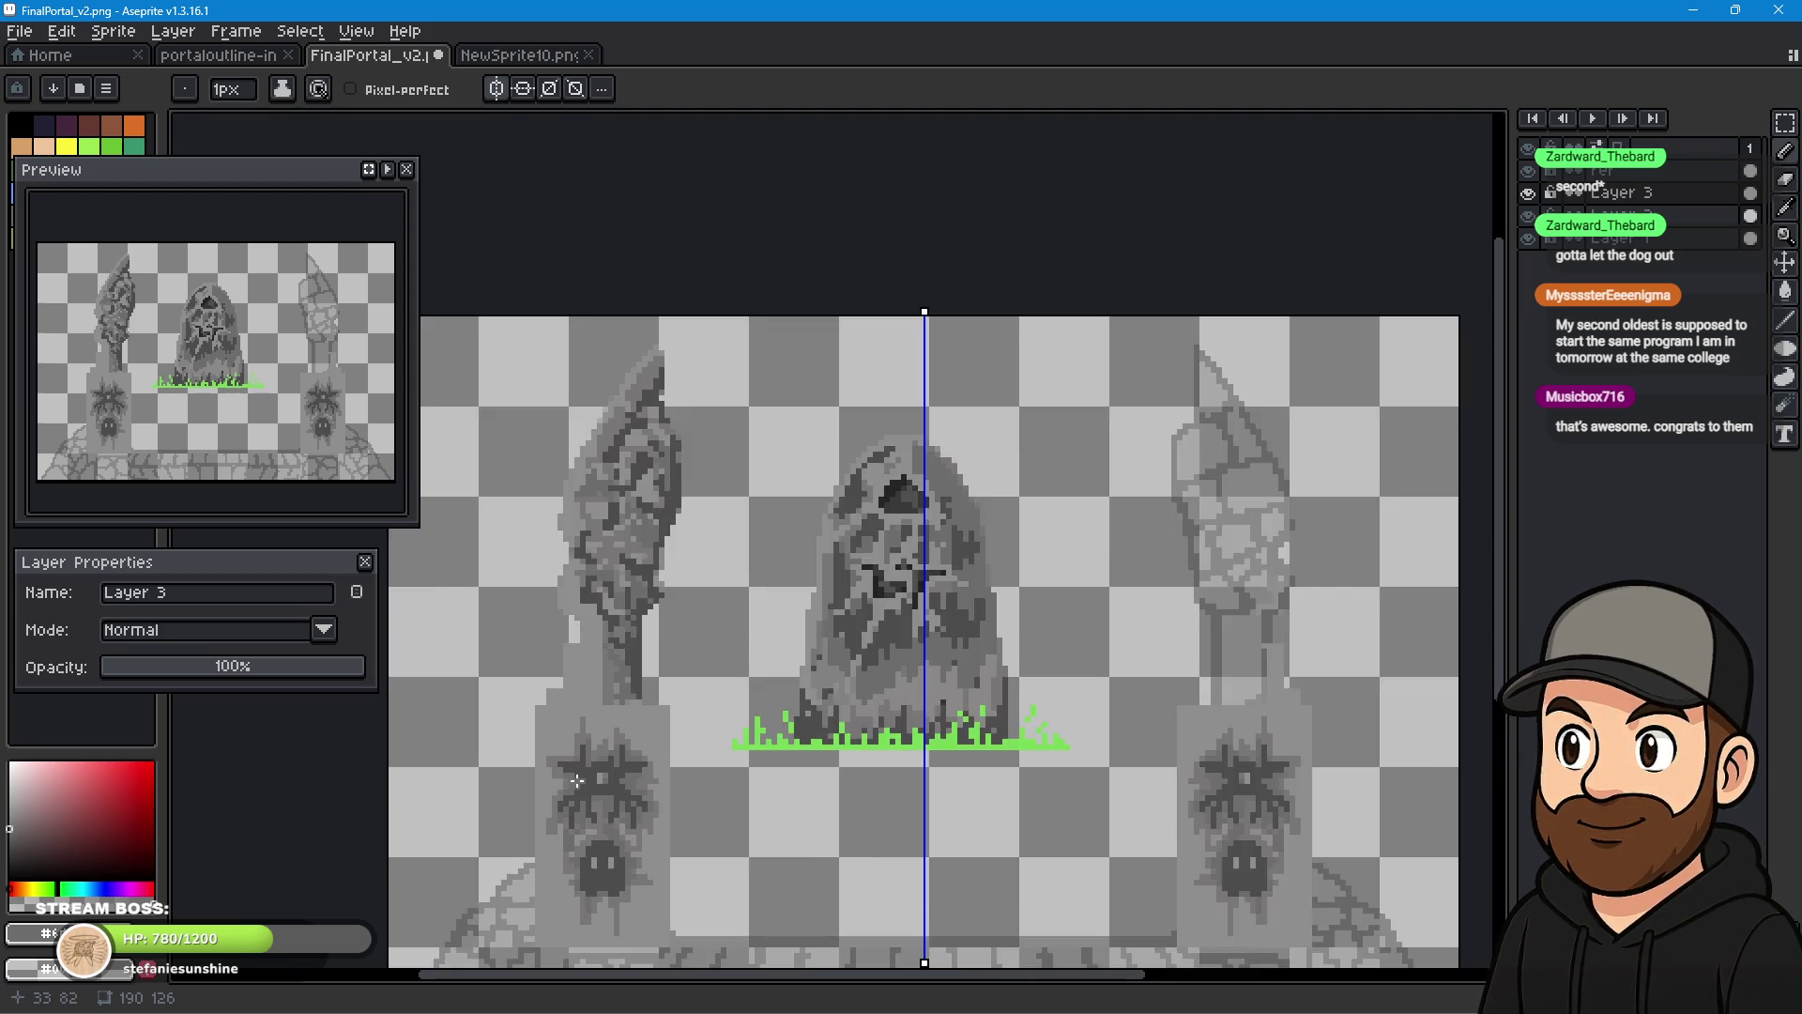
mouse_move(655, 766)
mouse_down()
mouse_move(635, 705)
mouse_move(745, 499)
mouse_move(745, 445)
mouse_up()
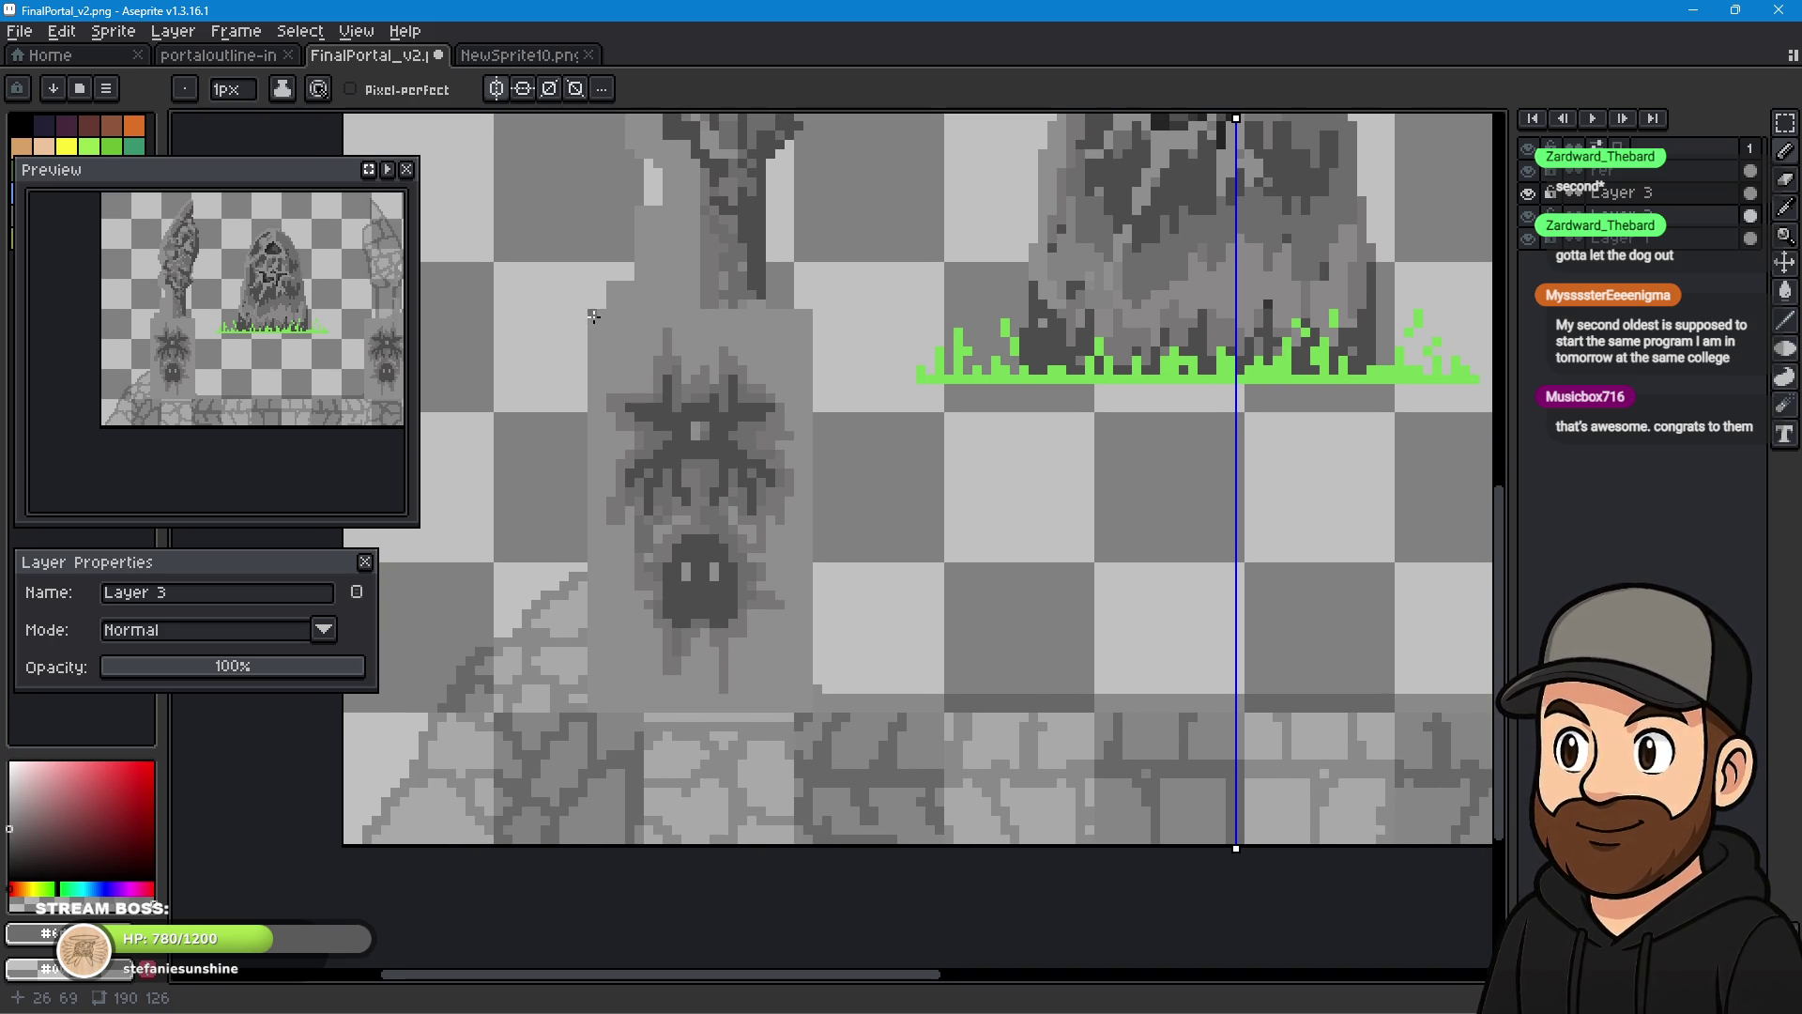
- Draw a dark arch stroke on the pillar, darken its bottom edge, and resample a grey
mouse_move(592, 315)
mouse_down()
mouse_move(593, 369)
mouse_move(605, 315)
mouse_move(621, 329)
mouse_move(615, 382)
mouse_up()
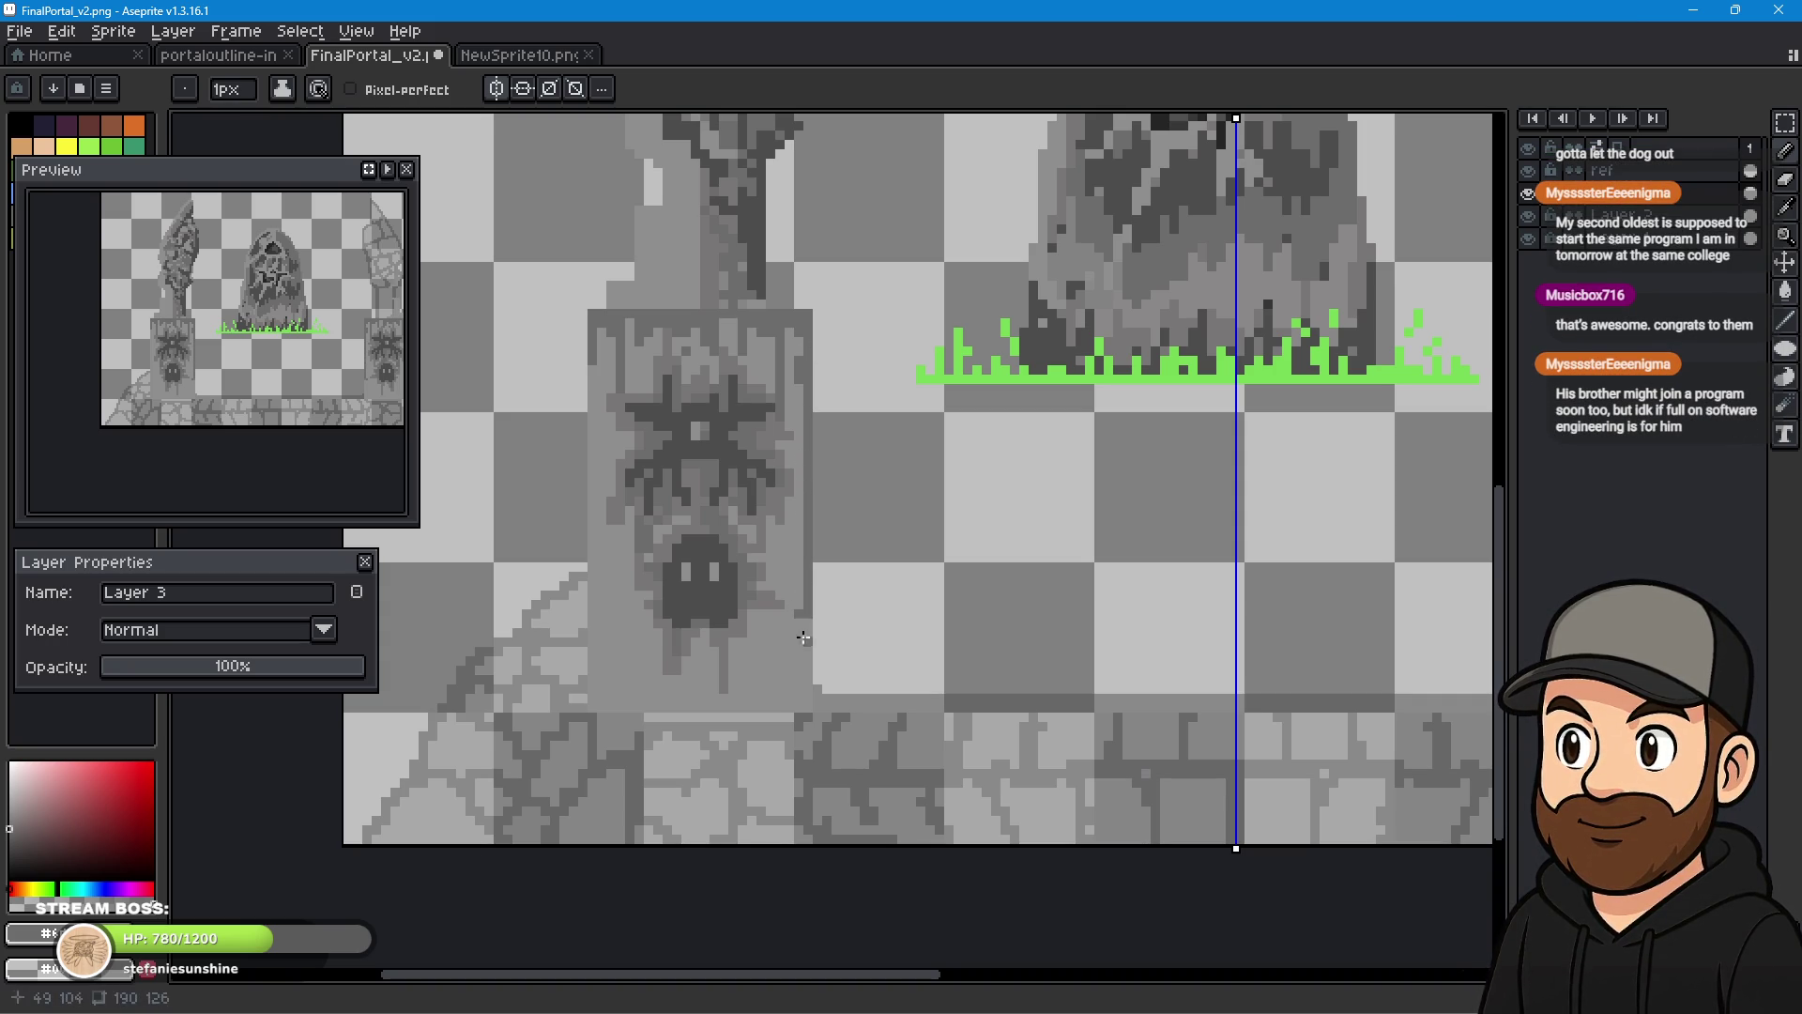
drag(806, 683, 771, 696)
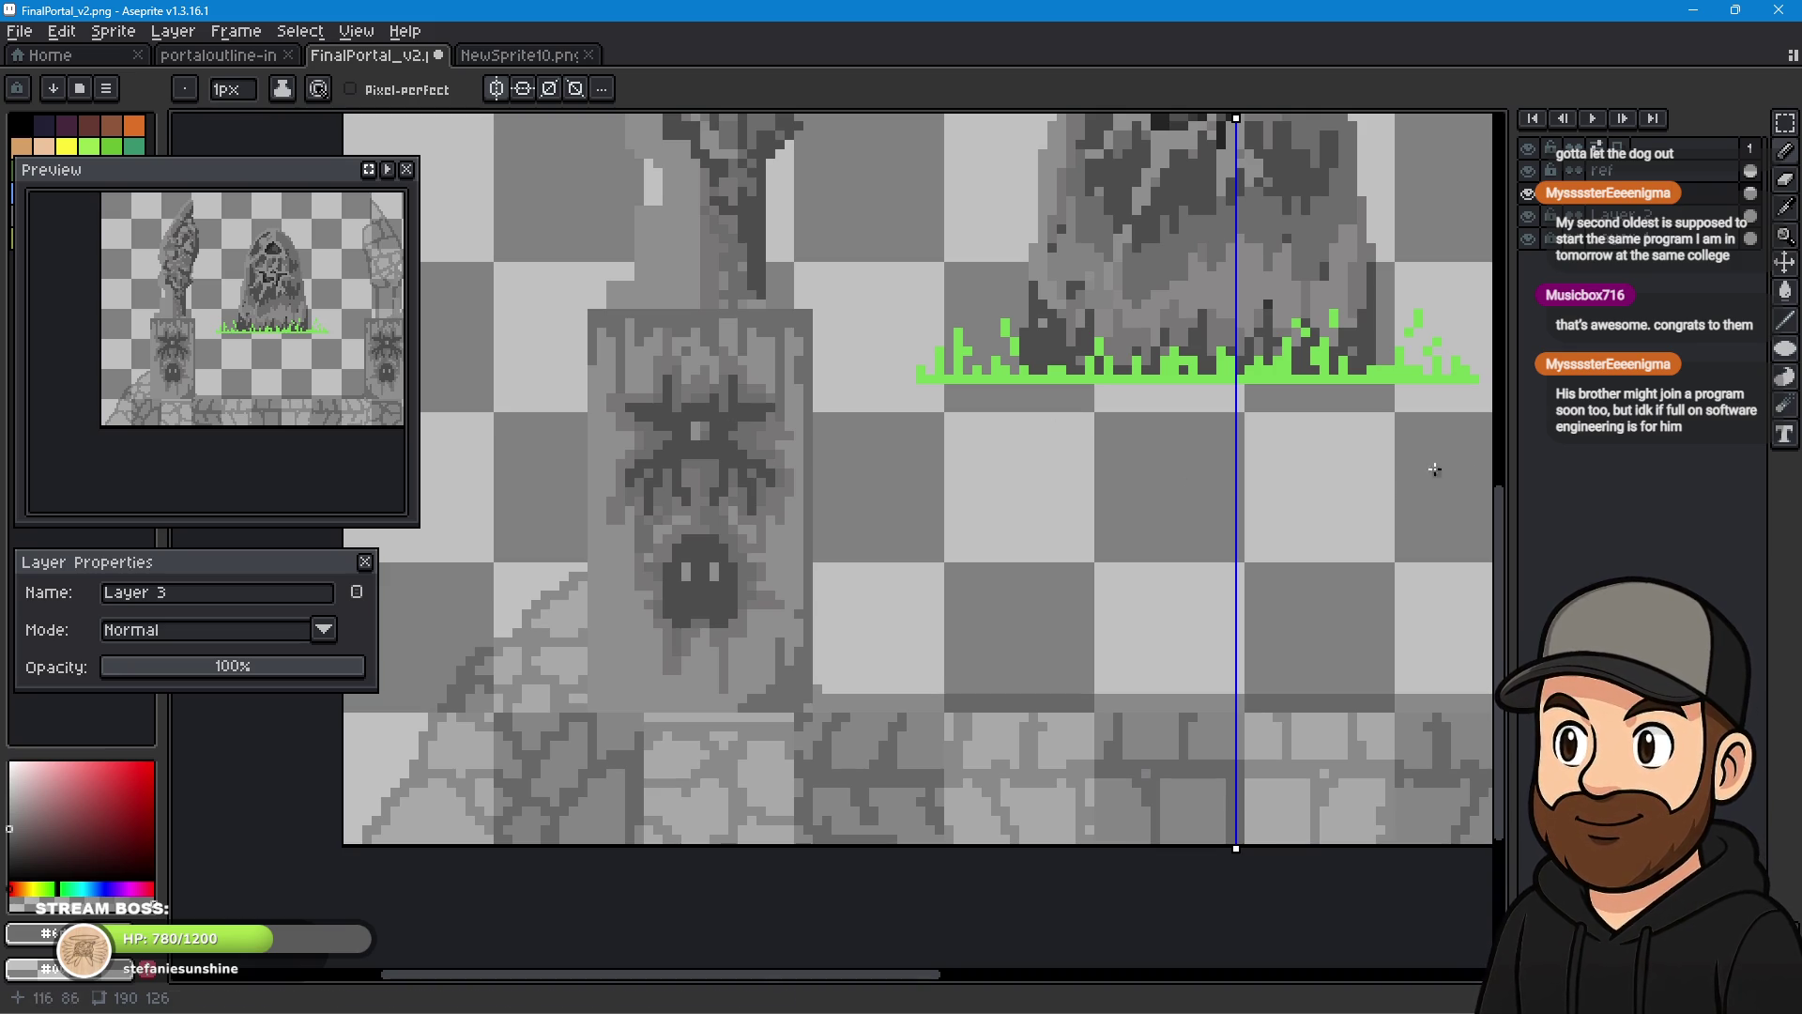
click(1785, 206)
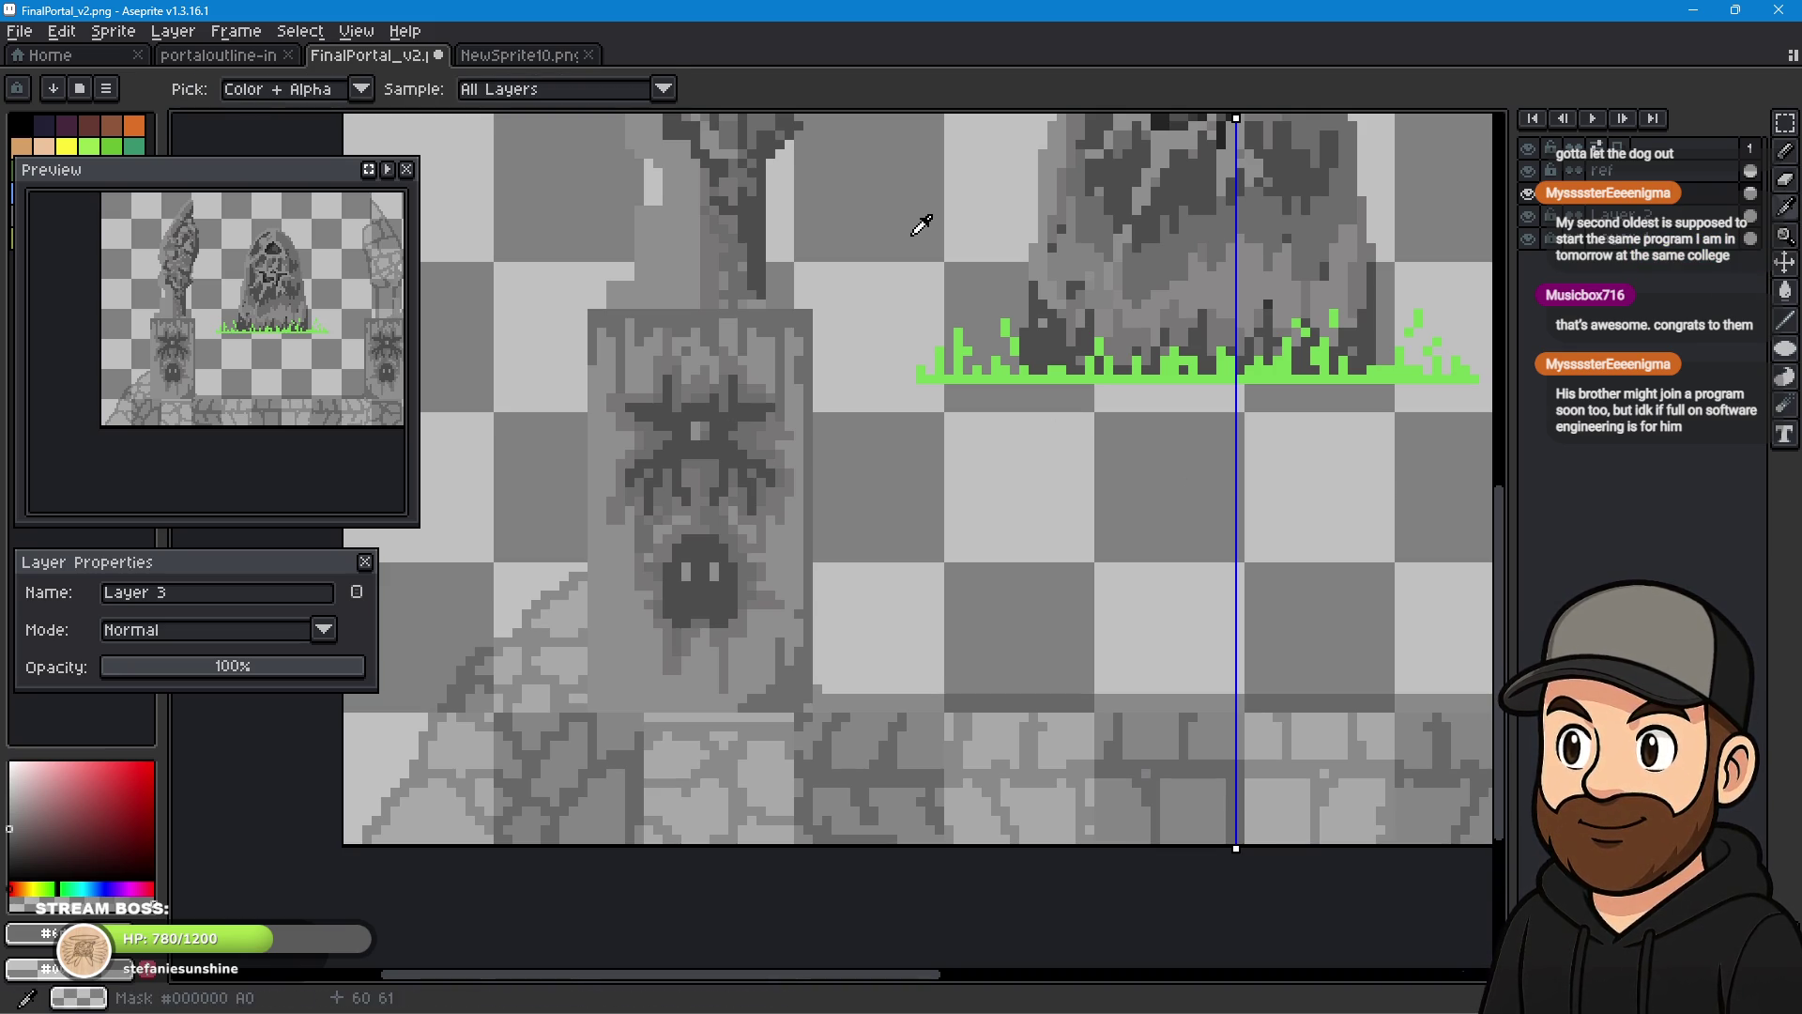
click(1787, 153)
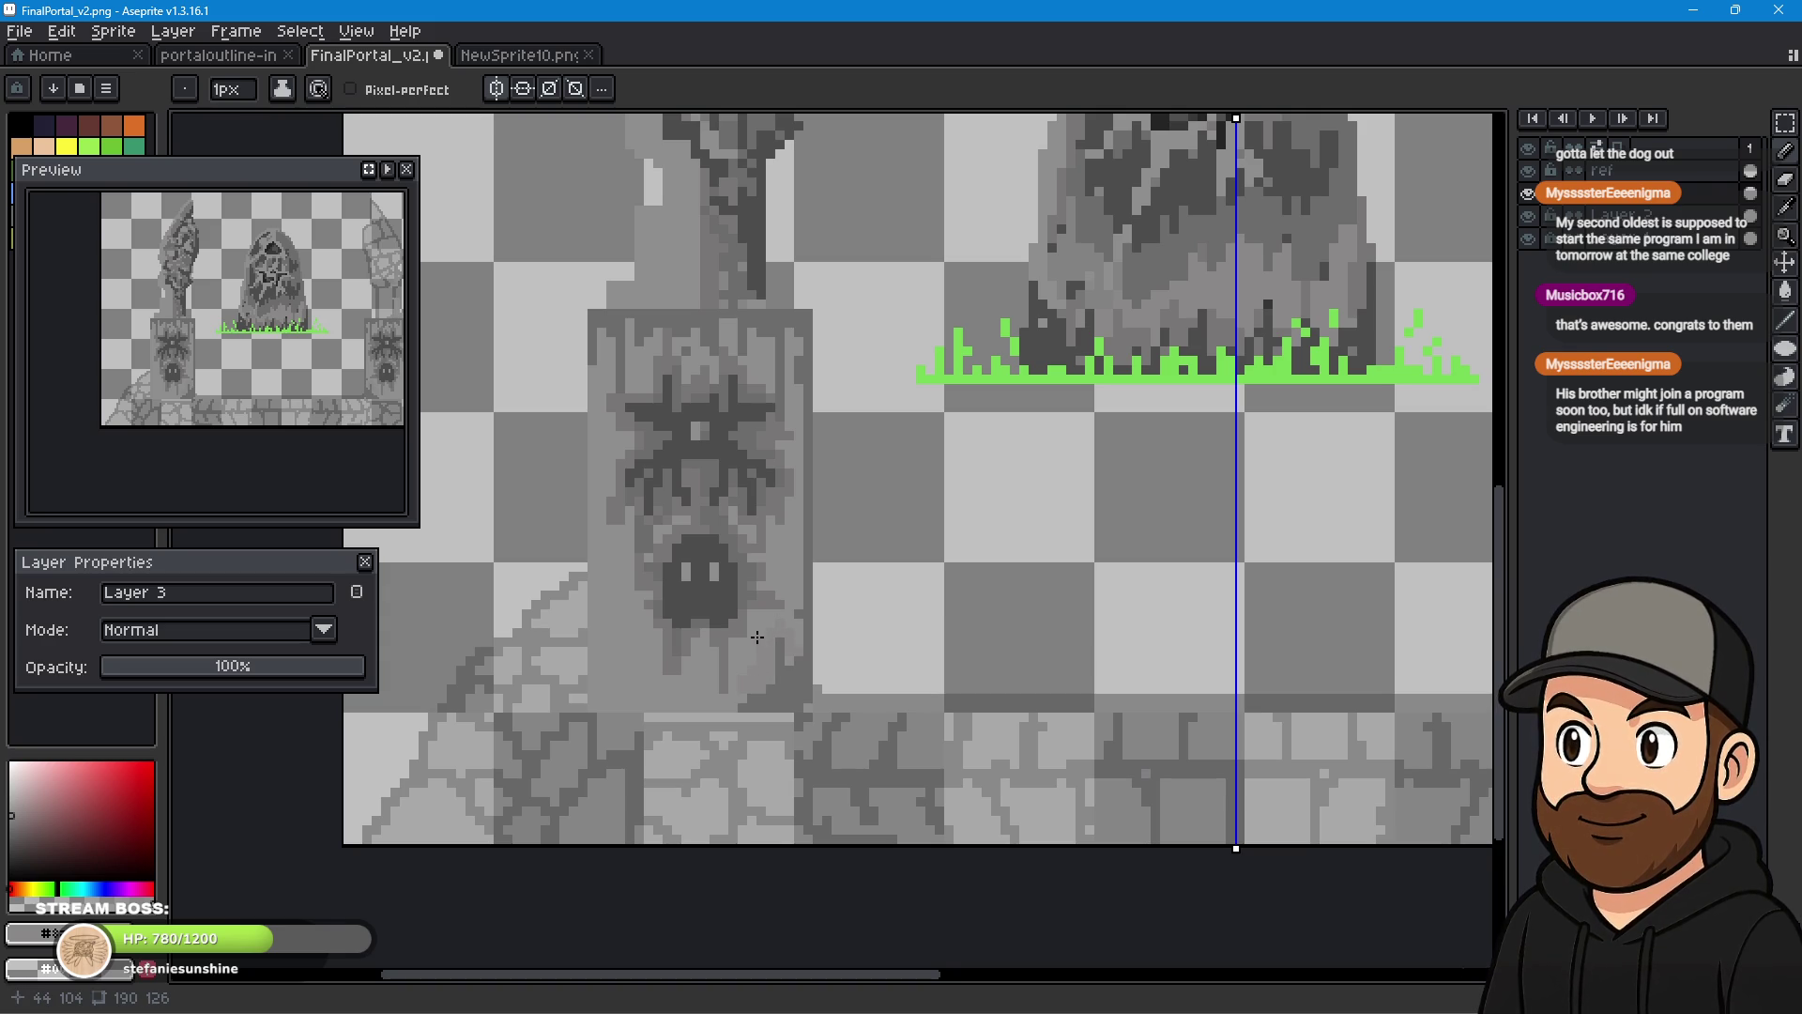
- Centre the spider emblem and place a darker pixel on the pillar beside it
scroll(707, 625, up, 3)
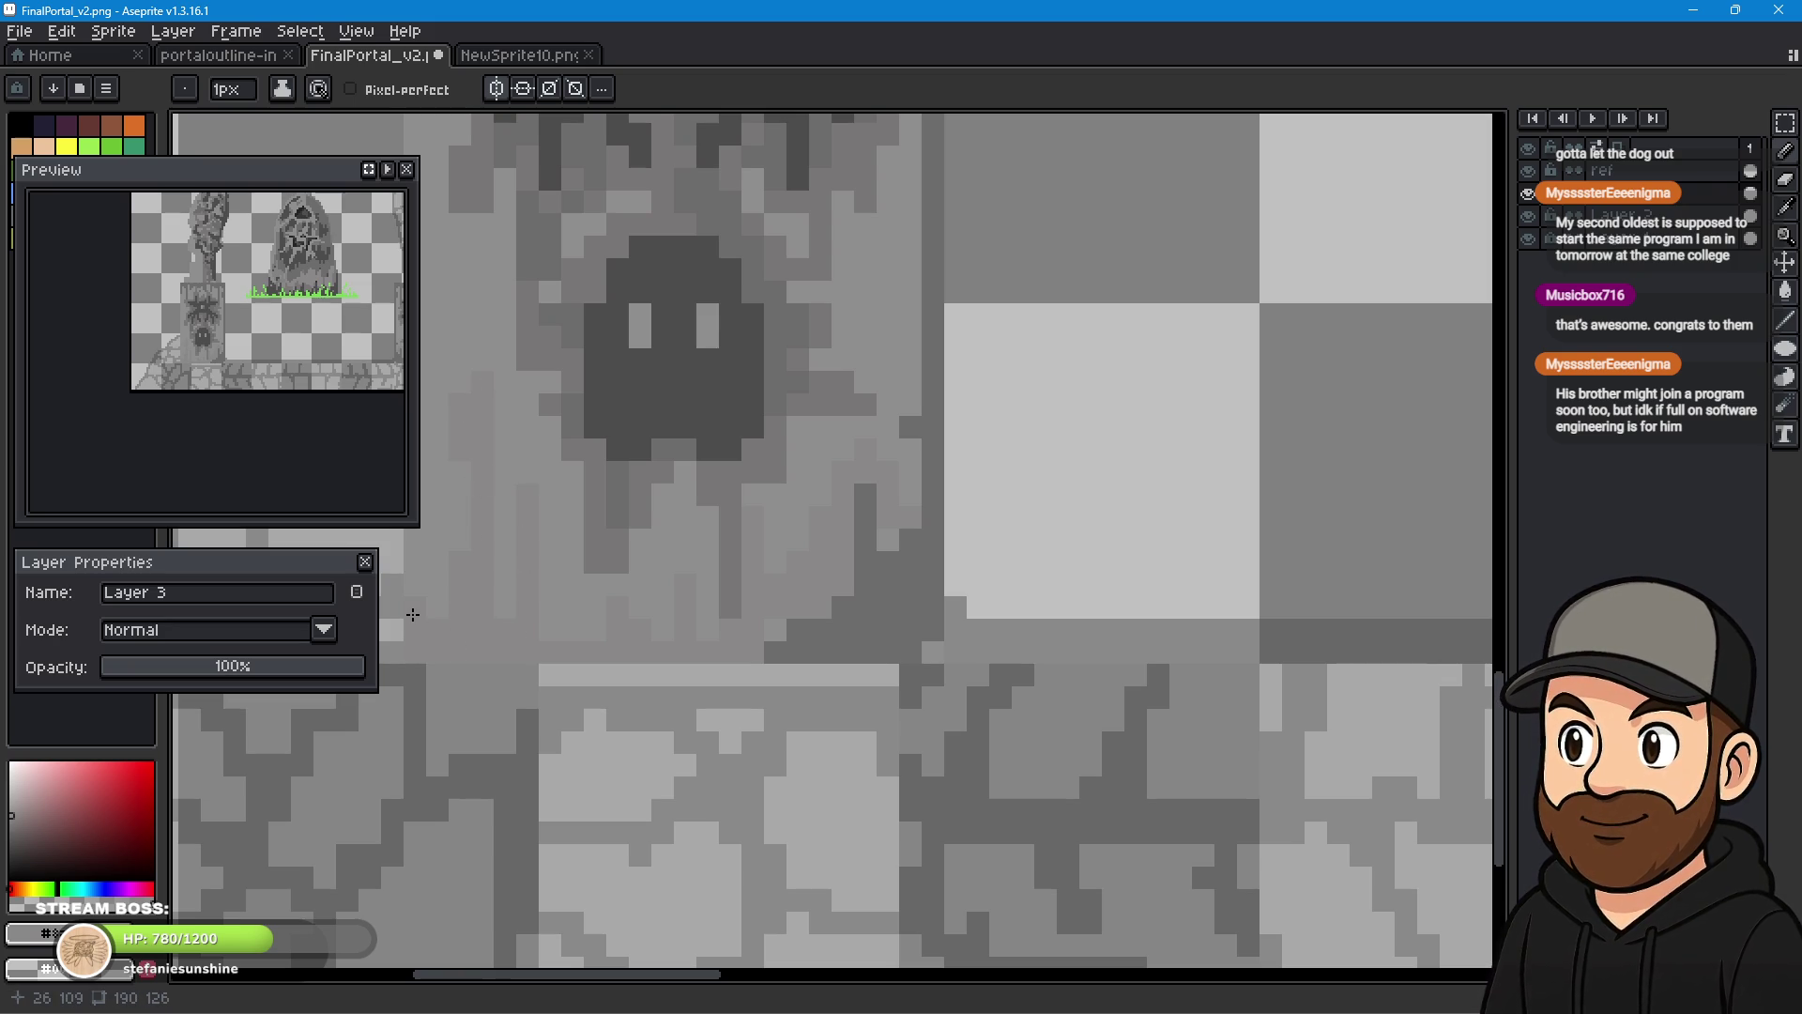
mouse_move(664, 338)
mouse_down()
mouse_move(664, 383)
mouse_move(986, 555)
mouse_up()
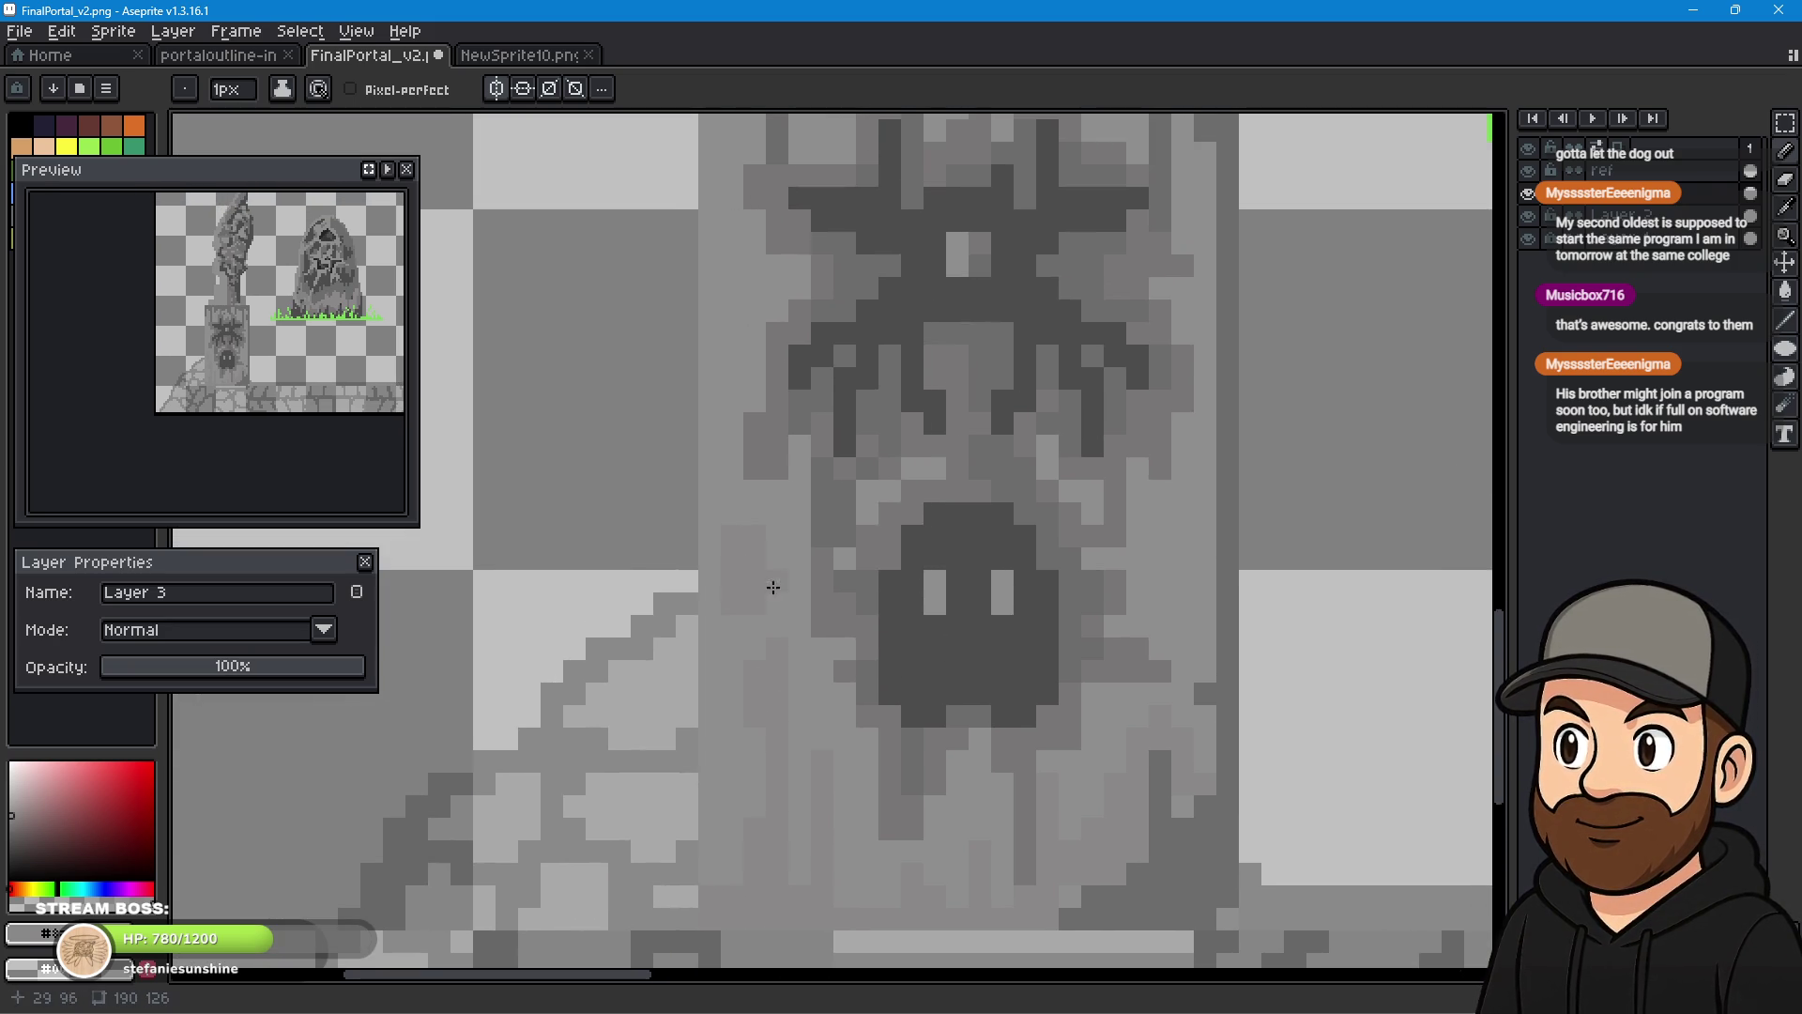
drag(998, 250, 866, 729)
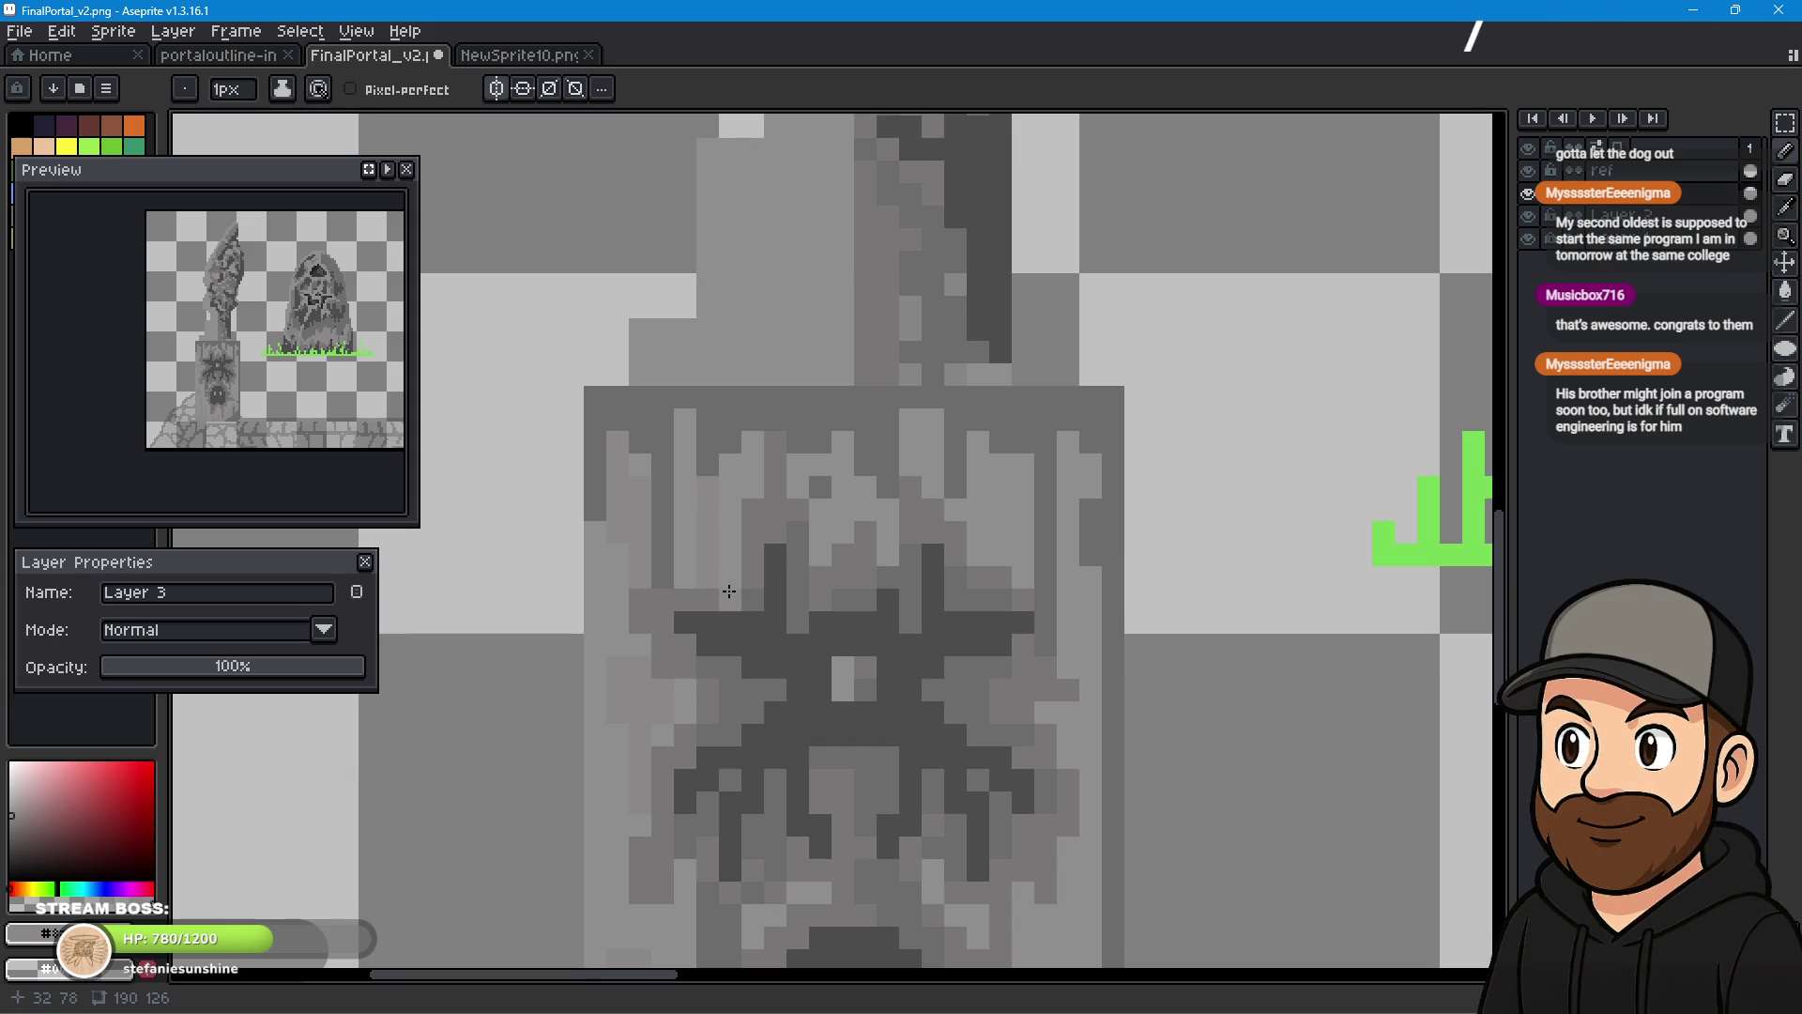
click(996, 519)
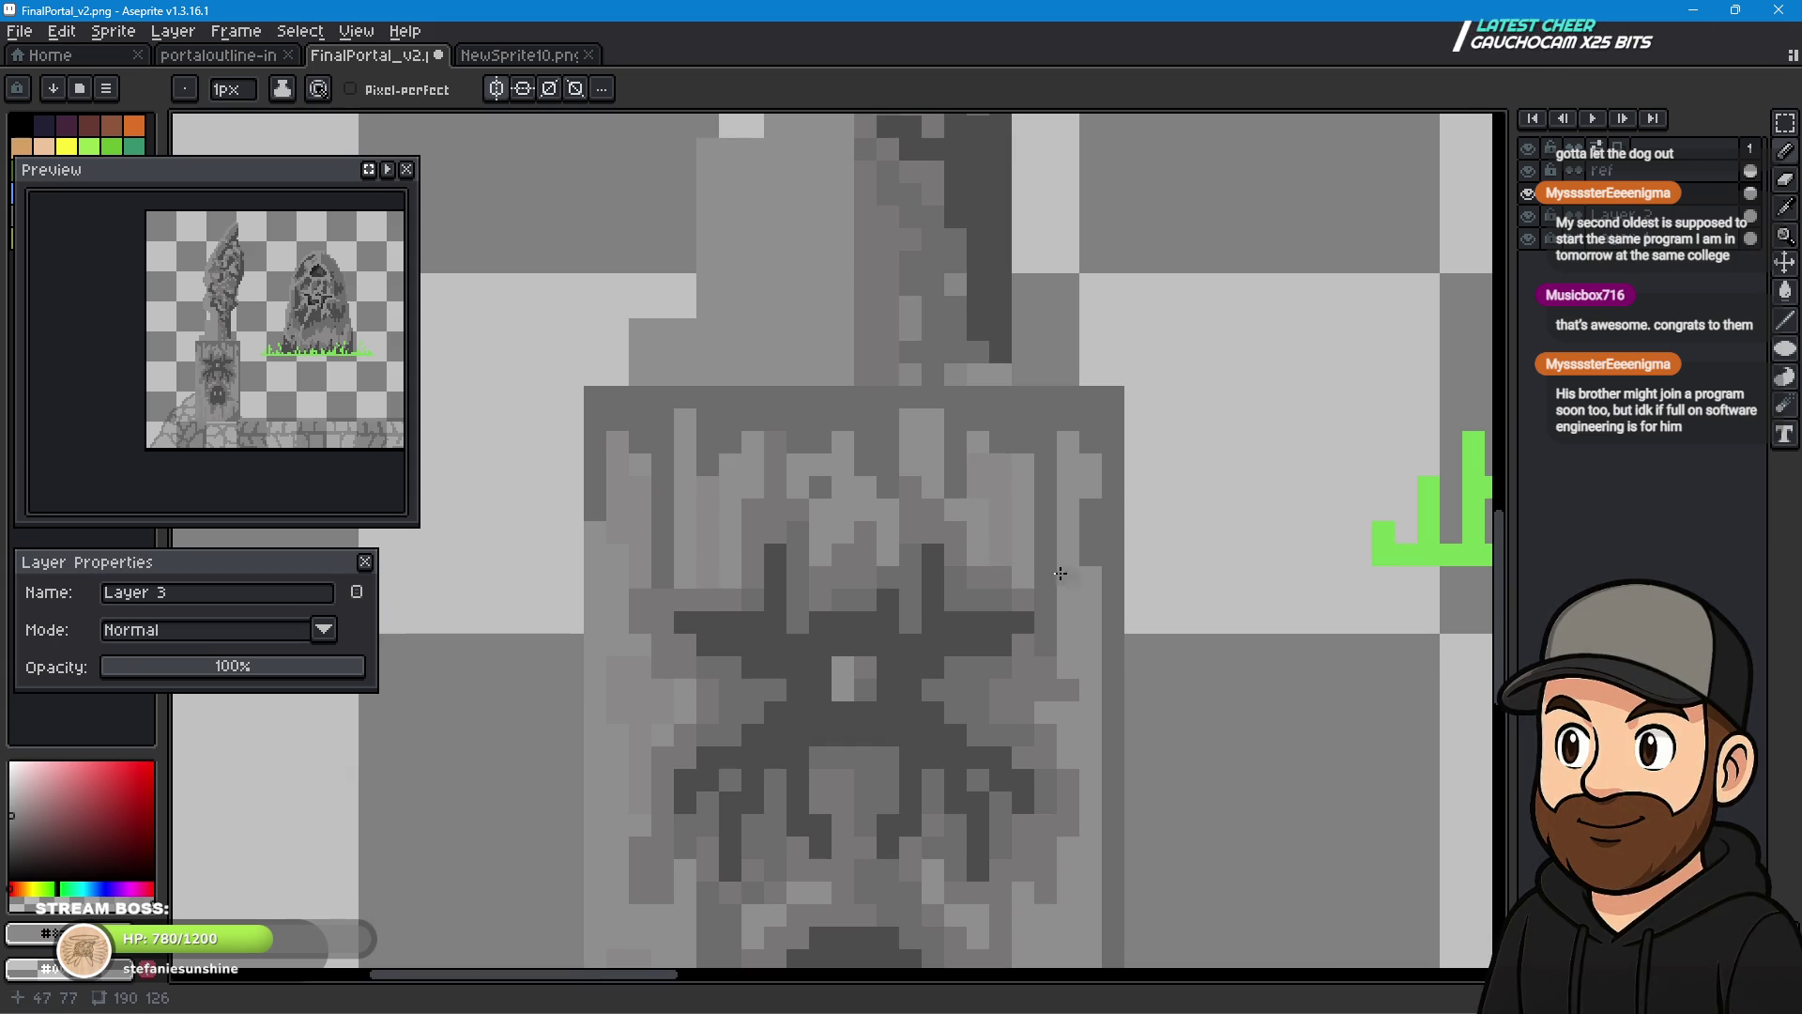
mouse_move(906, 635)
mouse_down()
mouse_move(1049, 377)
mouse_move(1036, 337)
mouse_up()
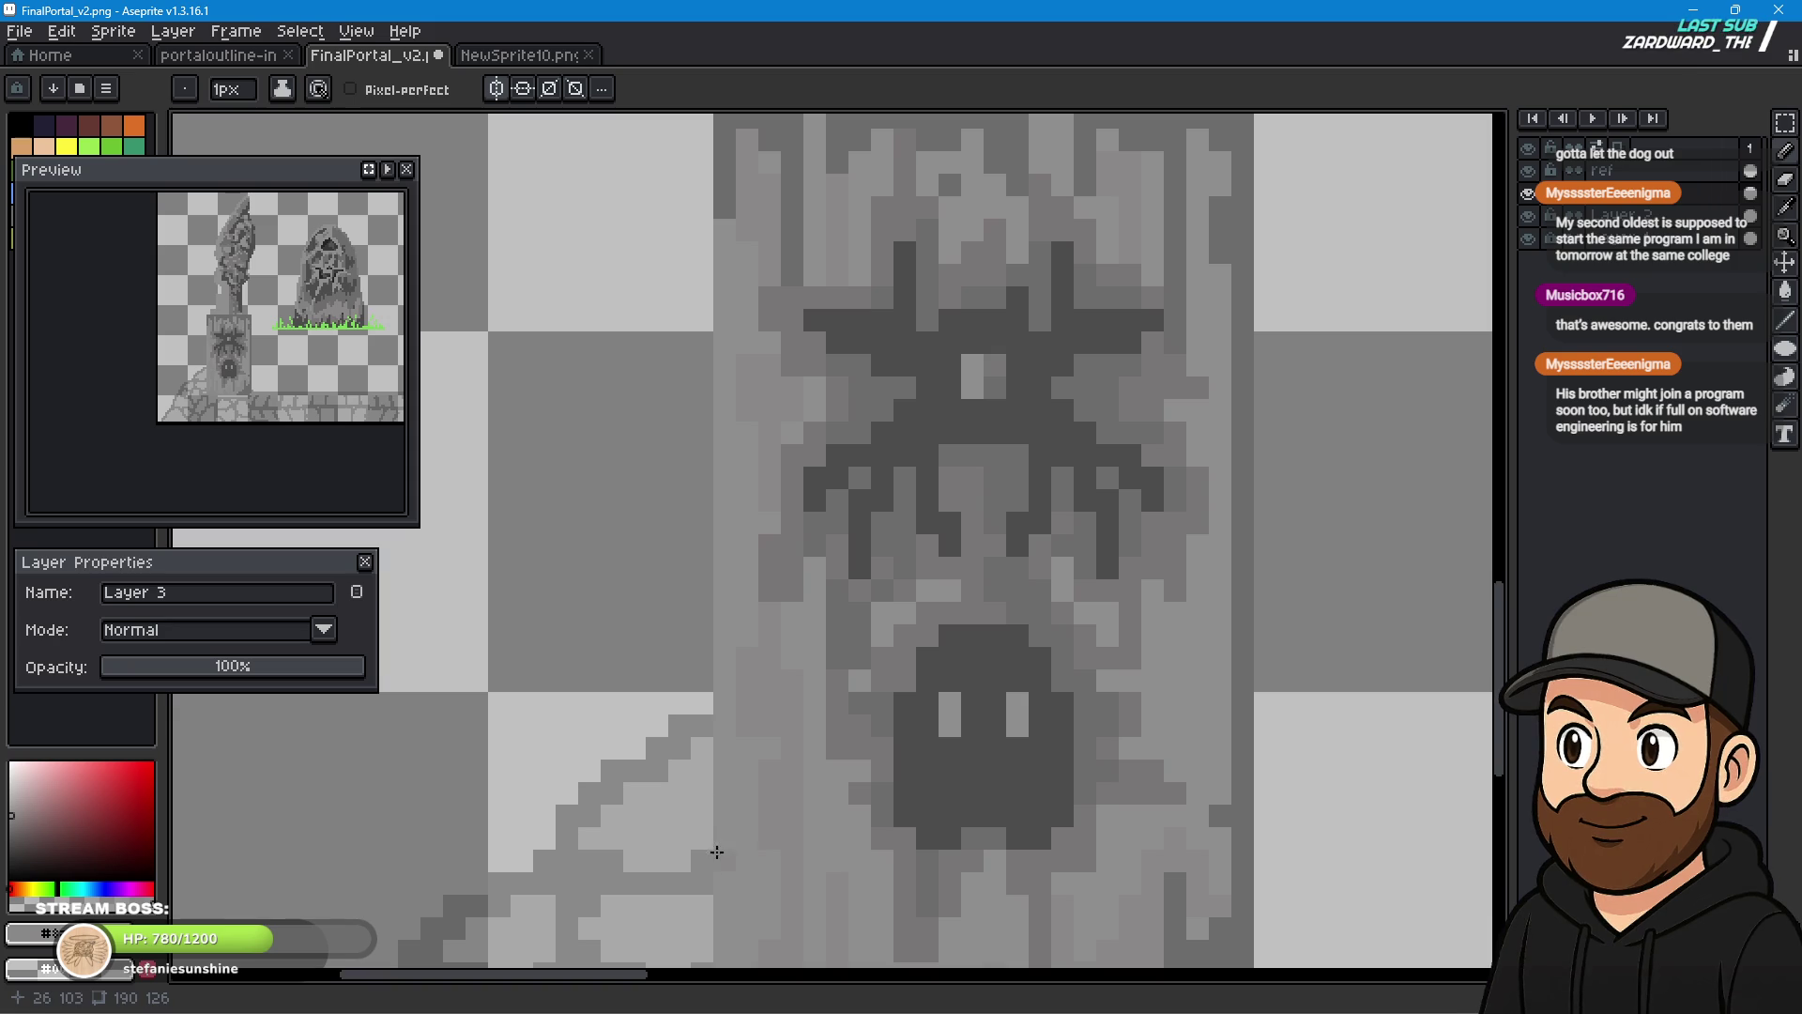
- Zoom and pan around the ghost's face and portal grass to inspect the pillar shading
scroll(986, 676, down, 5)
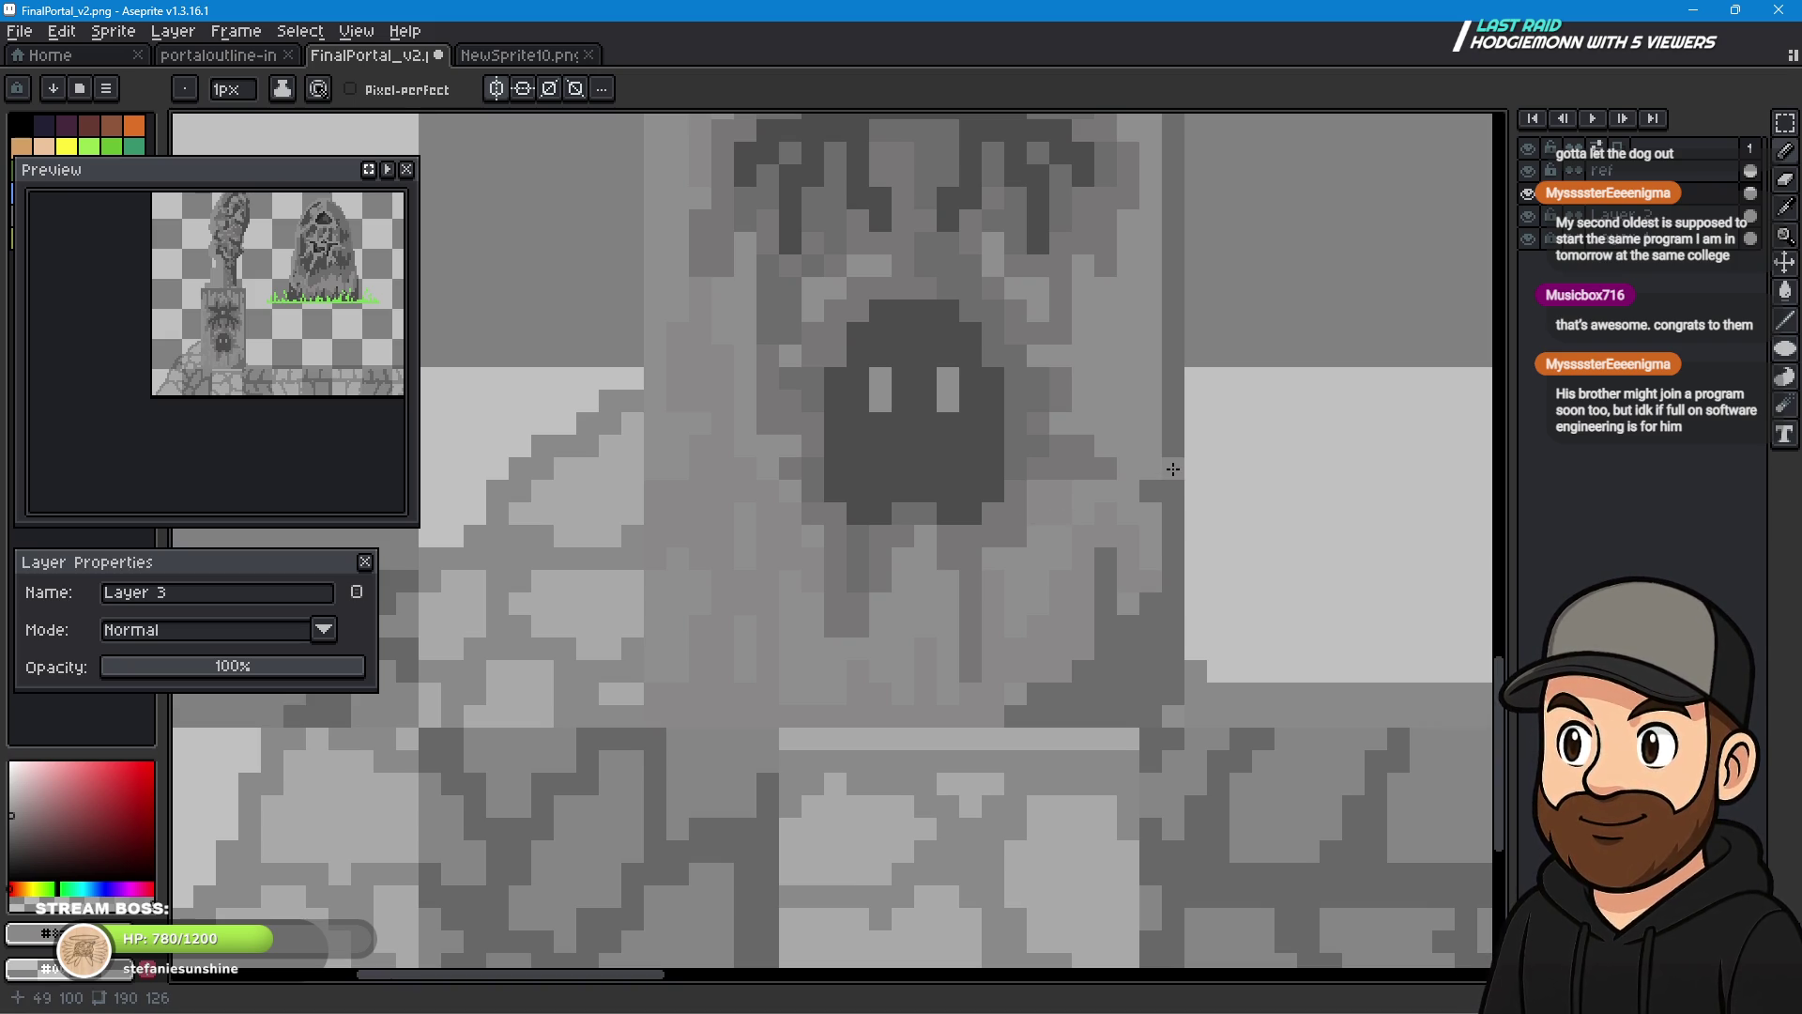
scroll(1033, 511, down, 2)
scroll(1154, 615, up, 2)
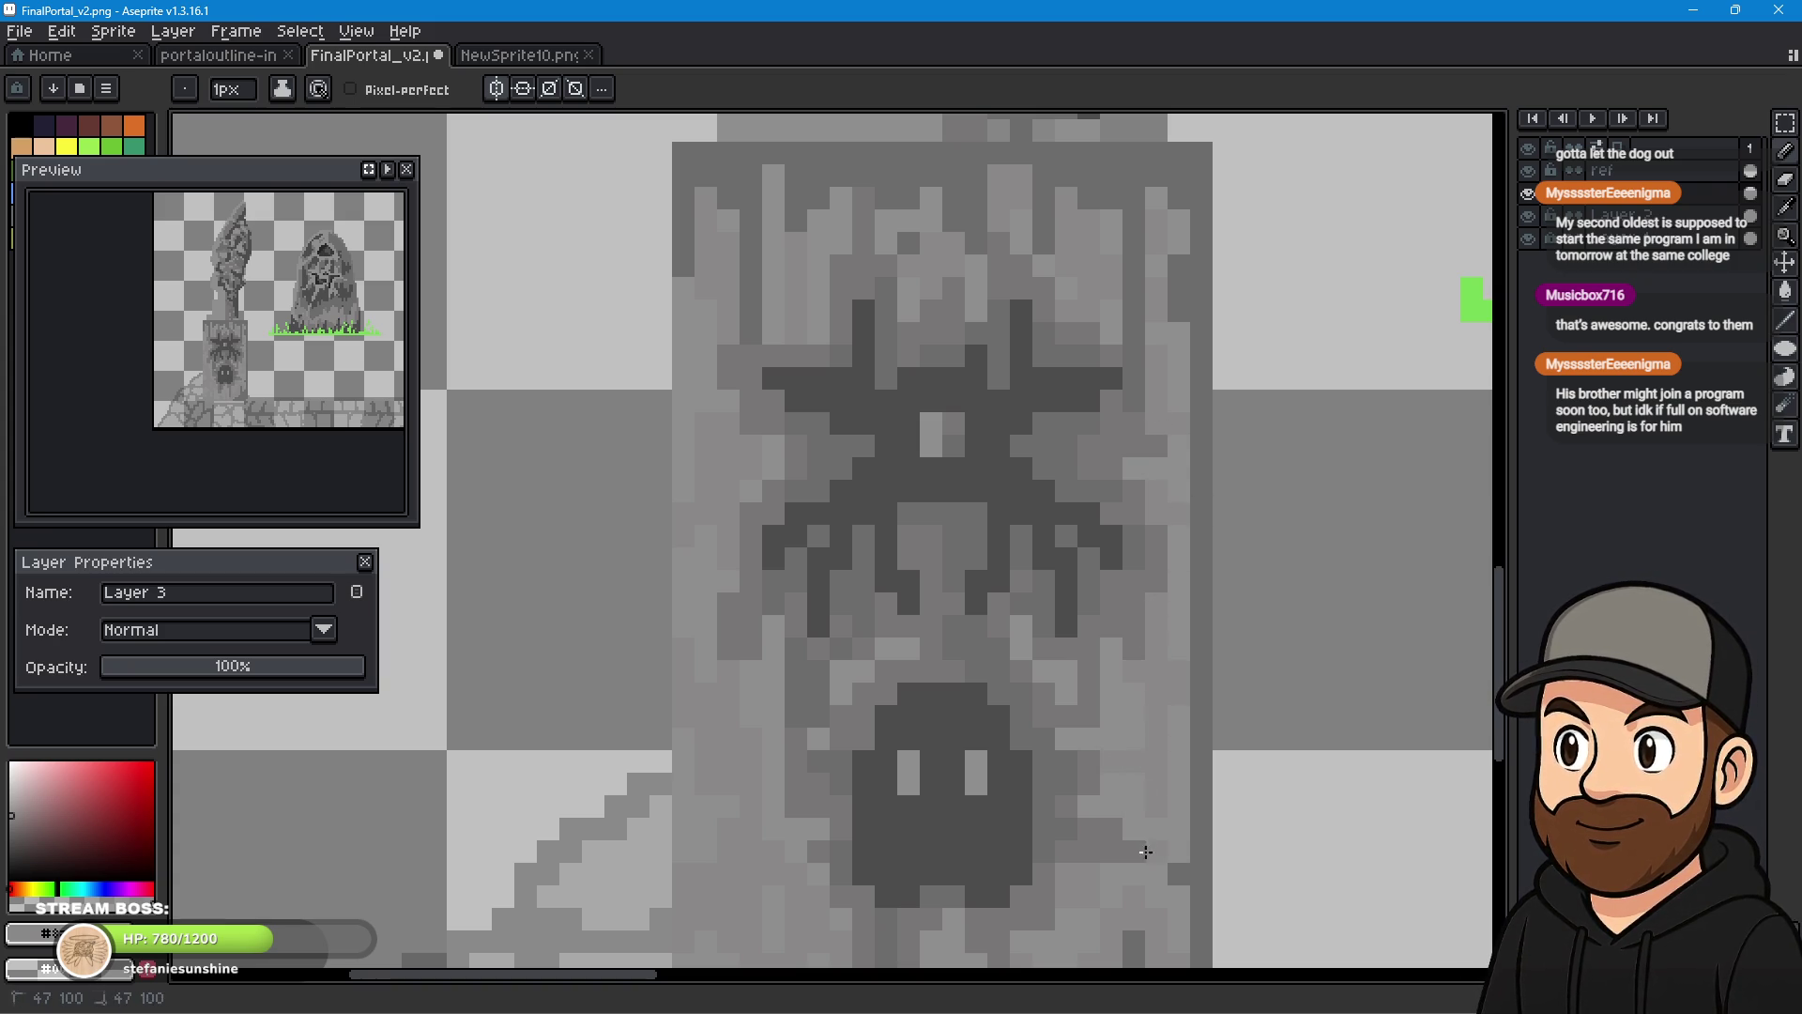
scroll(1192, 772, down, 3)
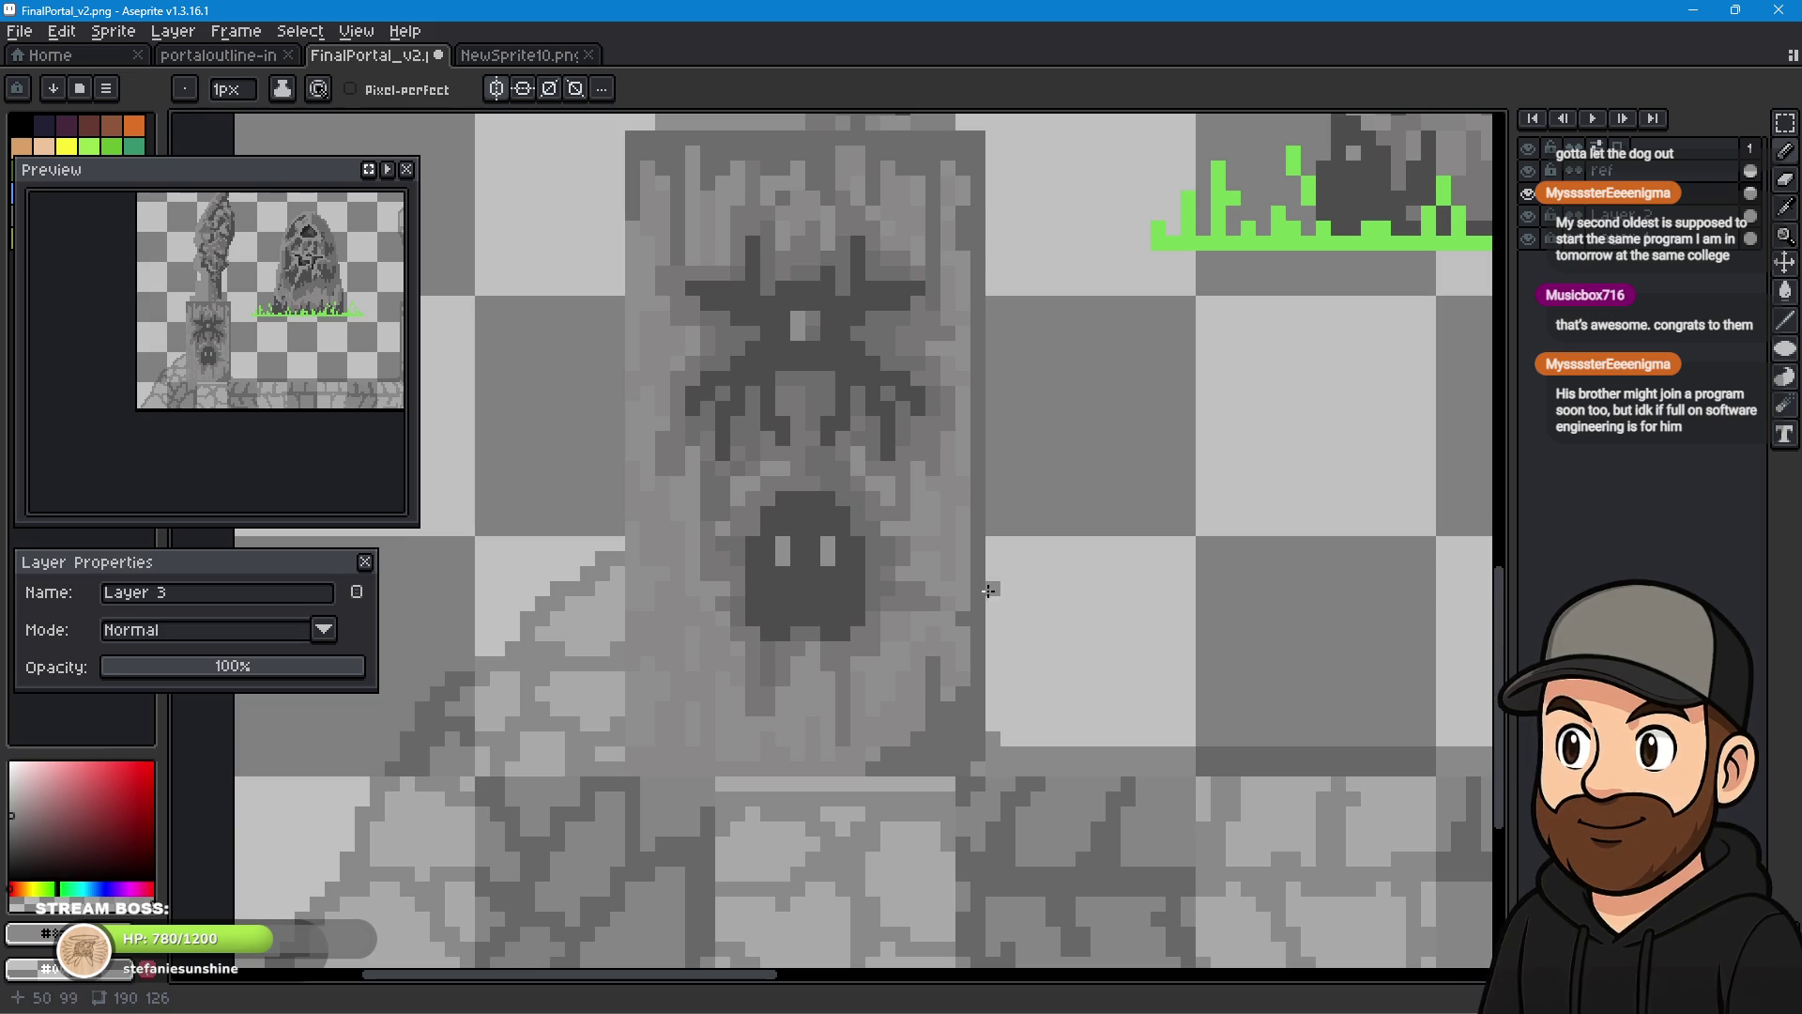
drag(990, 590, 943, 612)
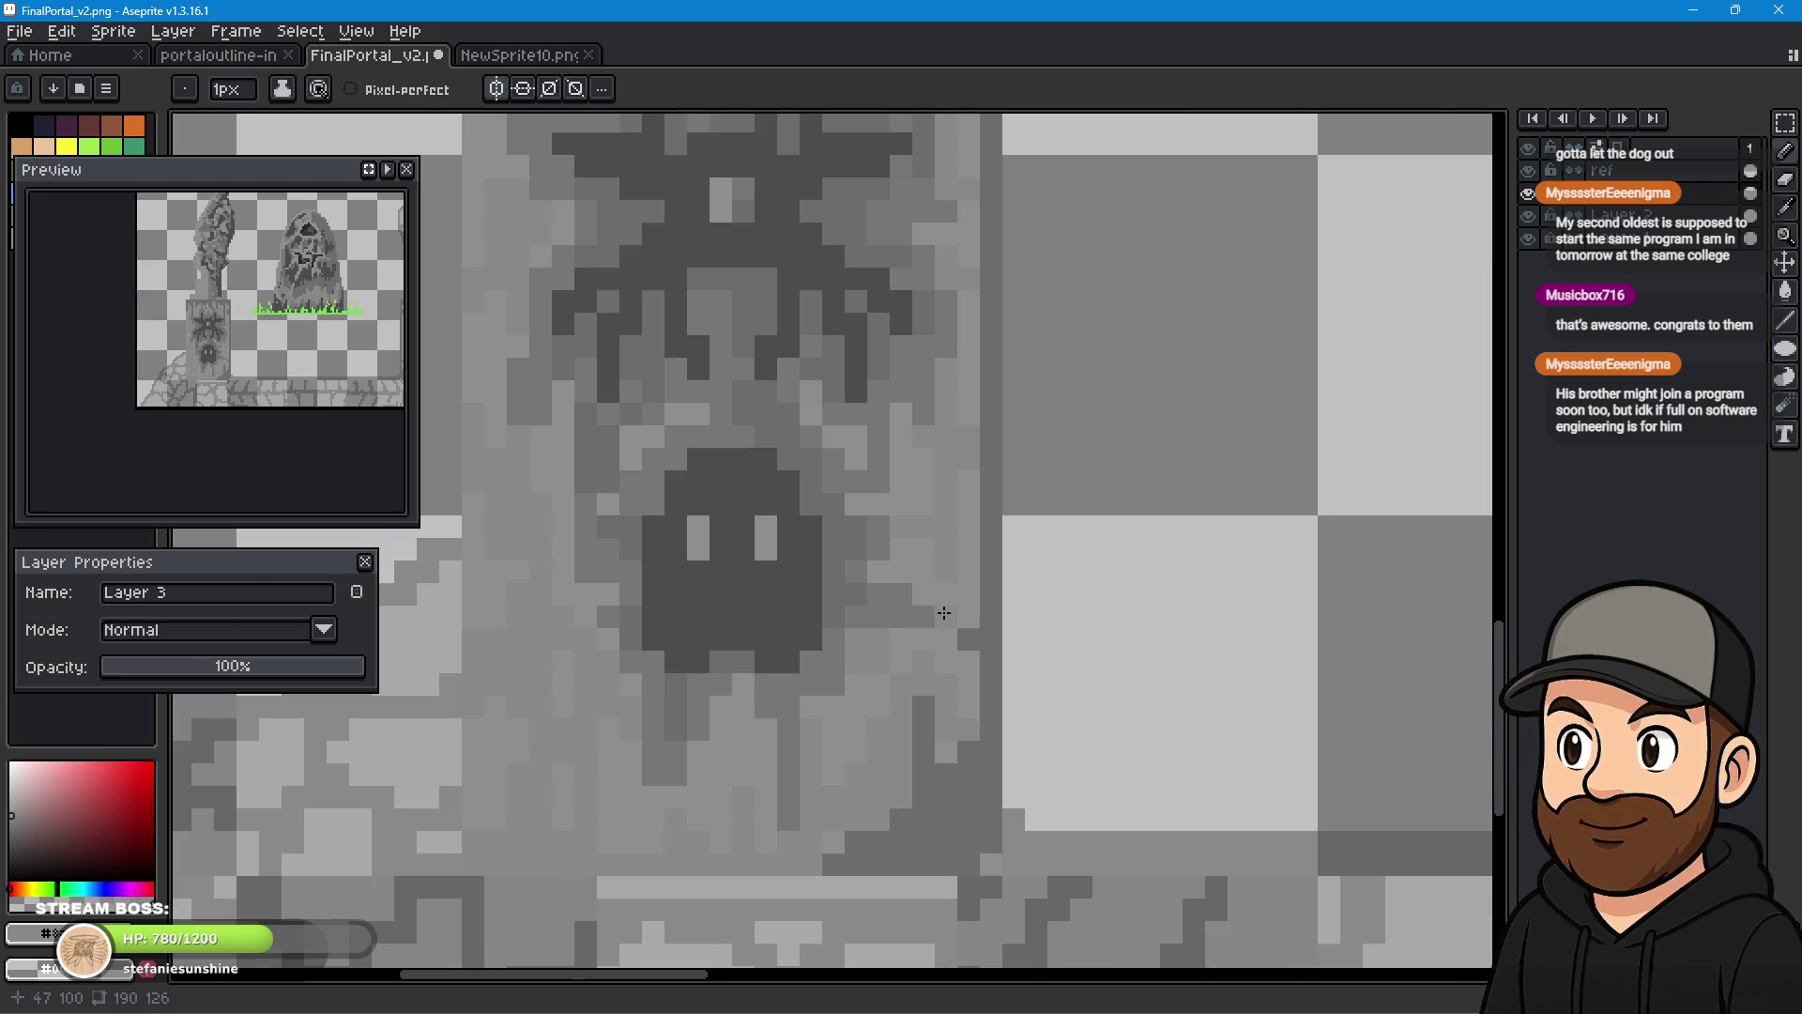
scroll(944, 611, up, 1)
drag(897, 512, 892, 511)
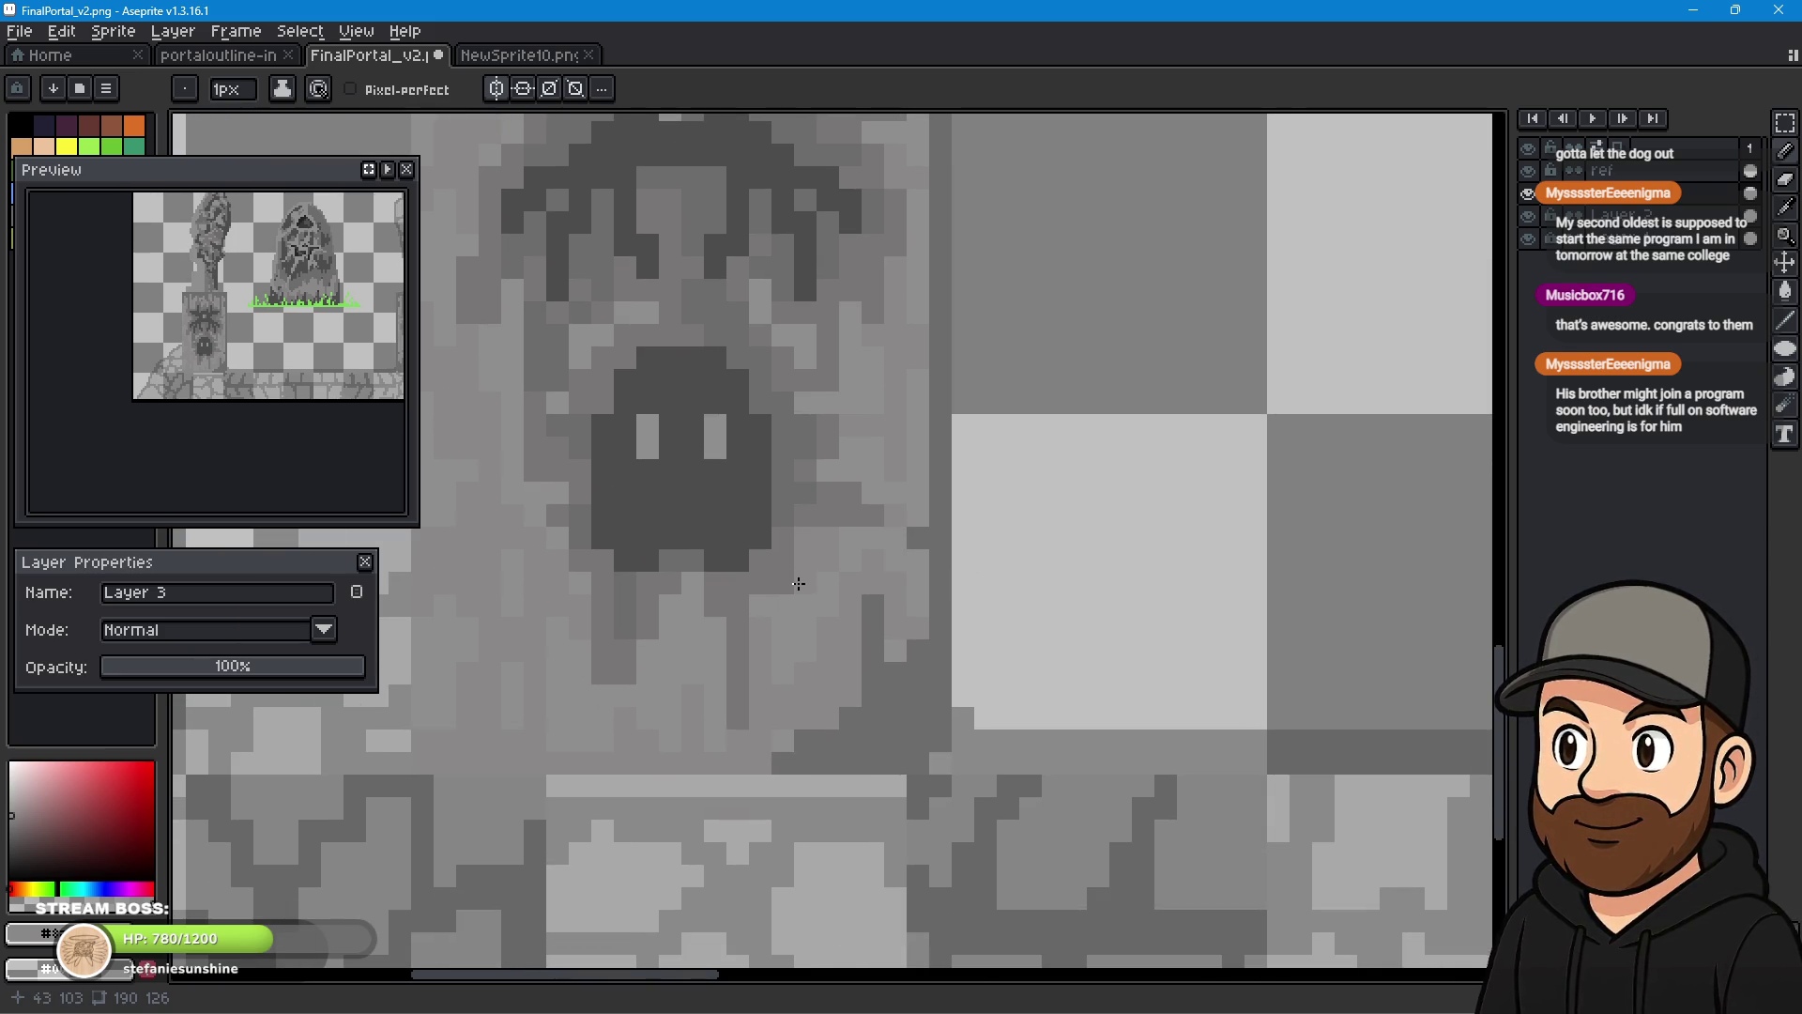
scroll(943, 638, up, 1)
drag(934, 635, 1022, 601)
scroll(1215, 684, down, 4)
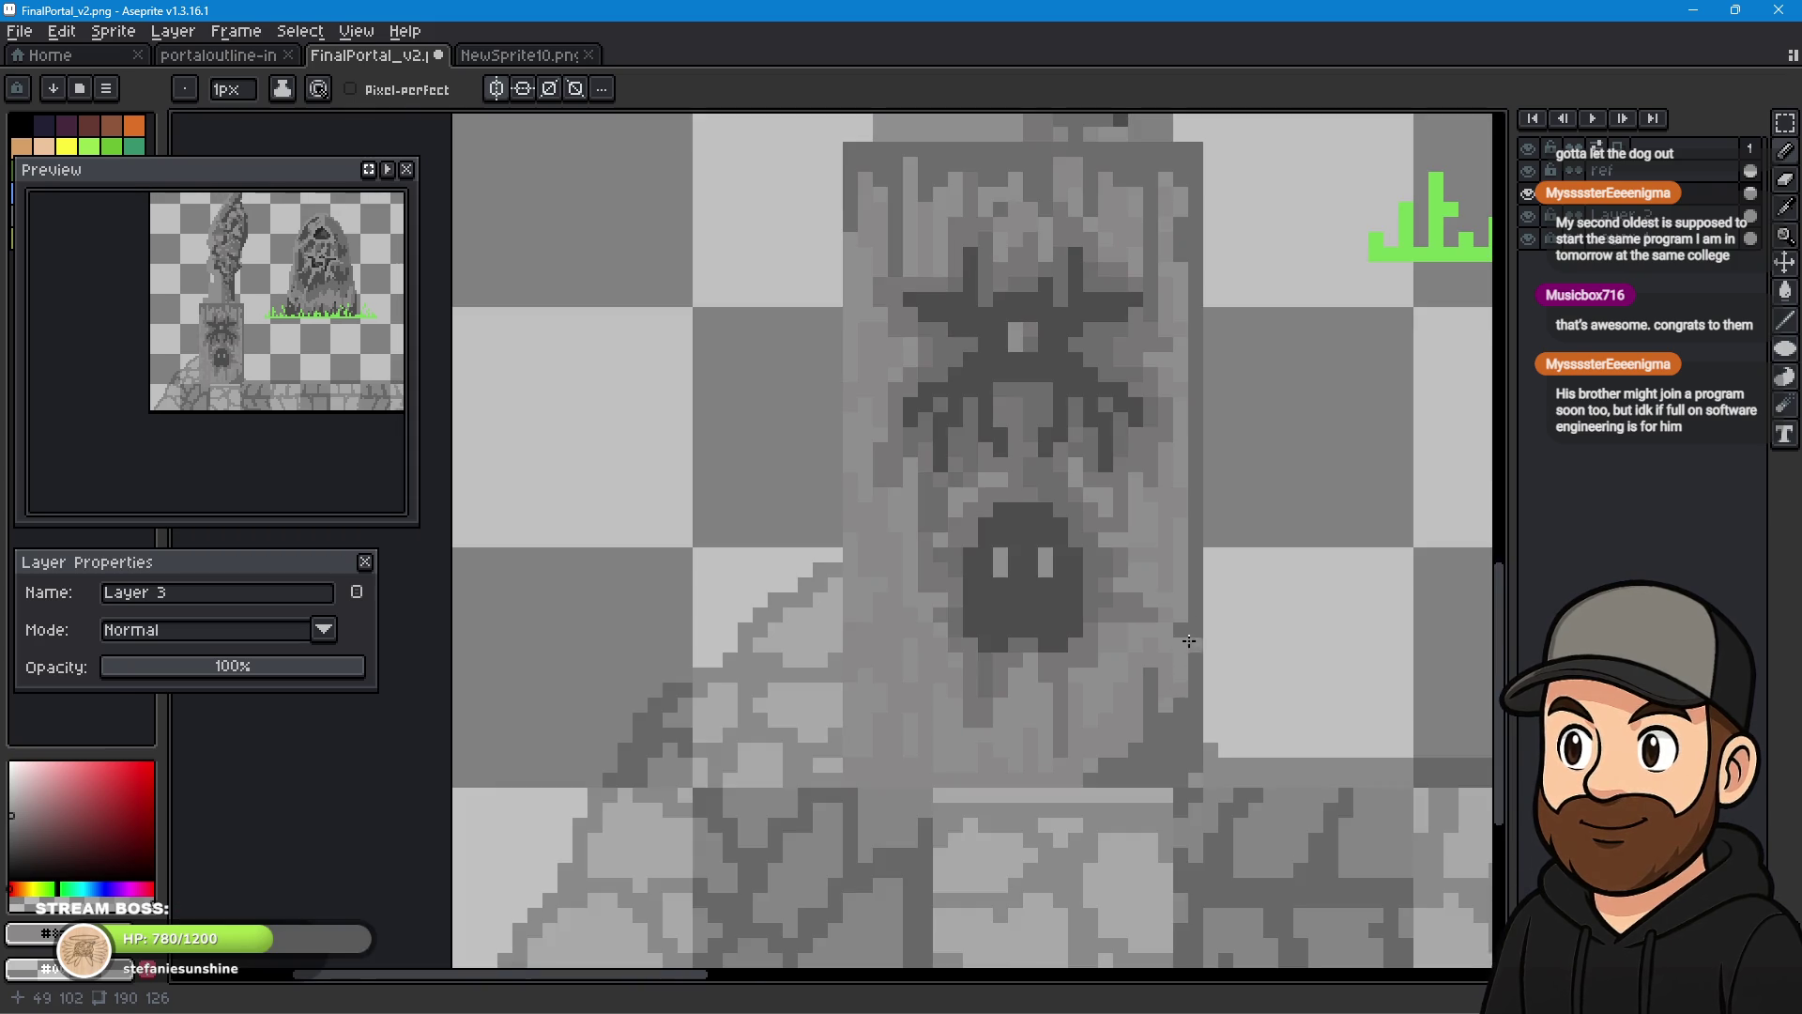
scroll(916, 721, up, 2)
drag(917, 721, 871, 735)
scroll(785, 566, down, 1)
drag(892, 446, 979, 593)
scroll(1071, 589, down, 1)
scroll(842, 622, up, 2)
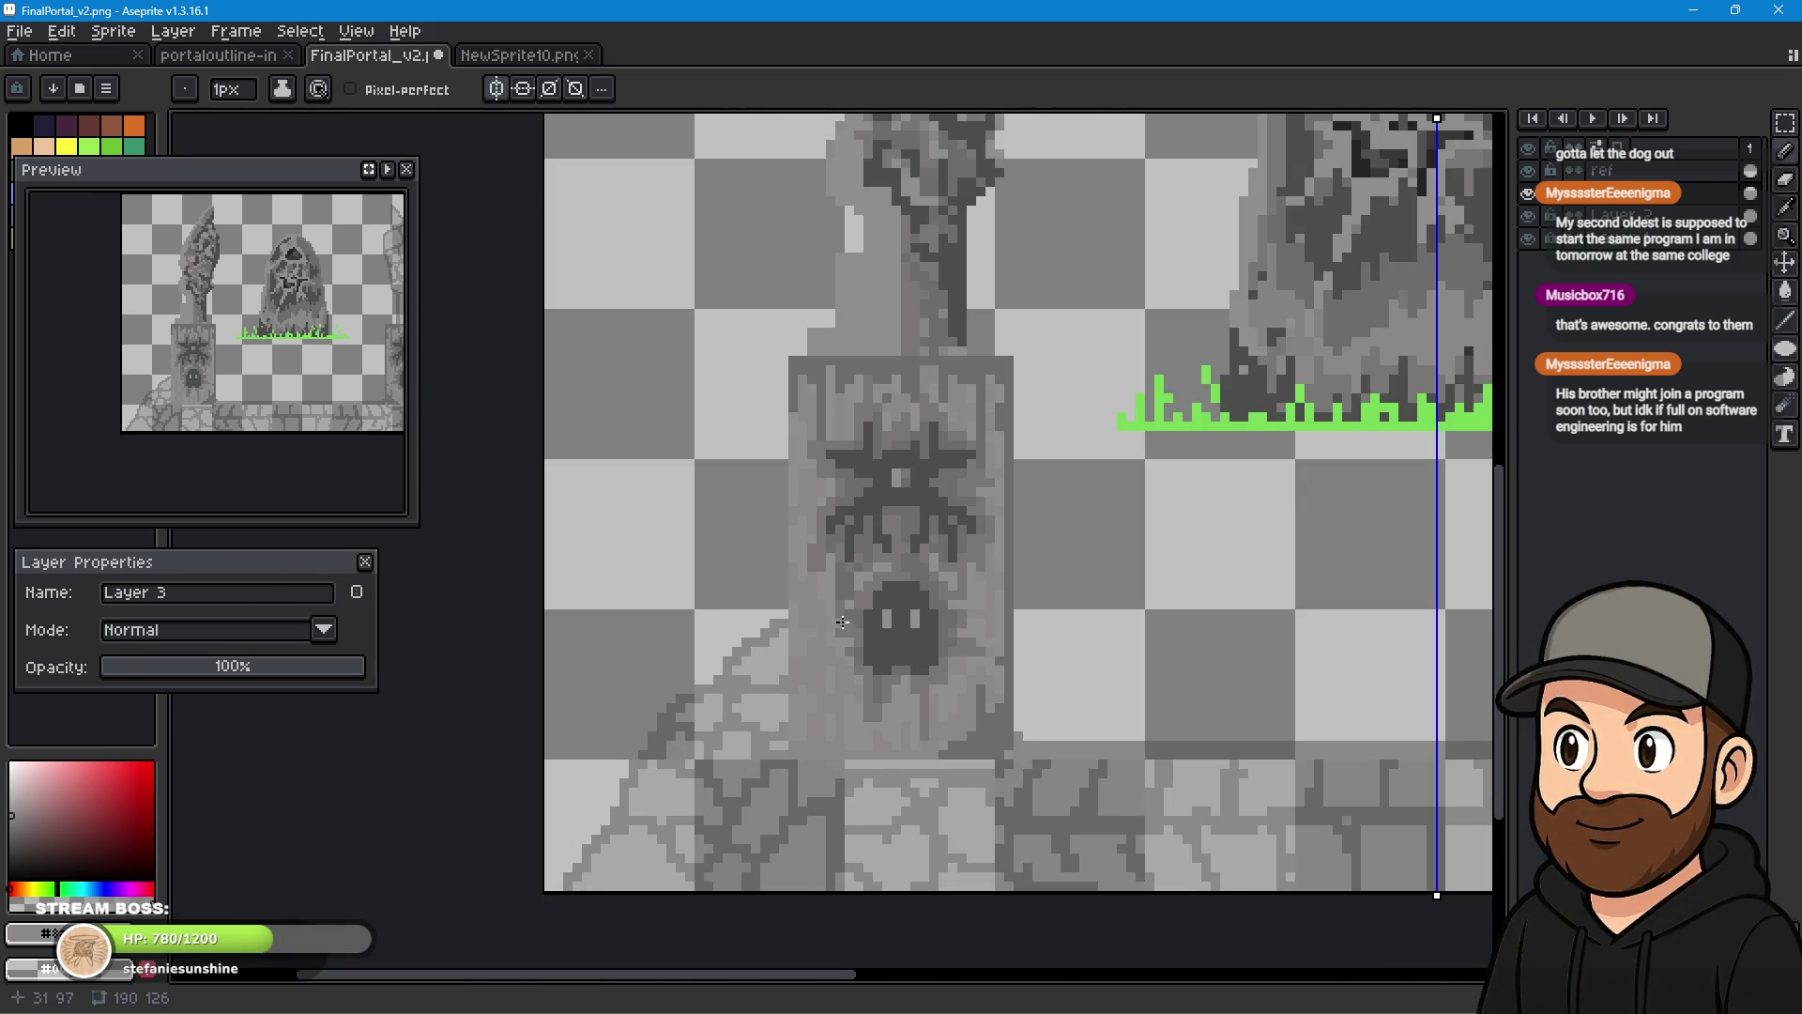
scroll(869, 631, down, 1)
scroll(848, 632, up, 1)
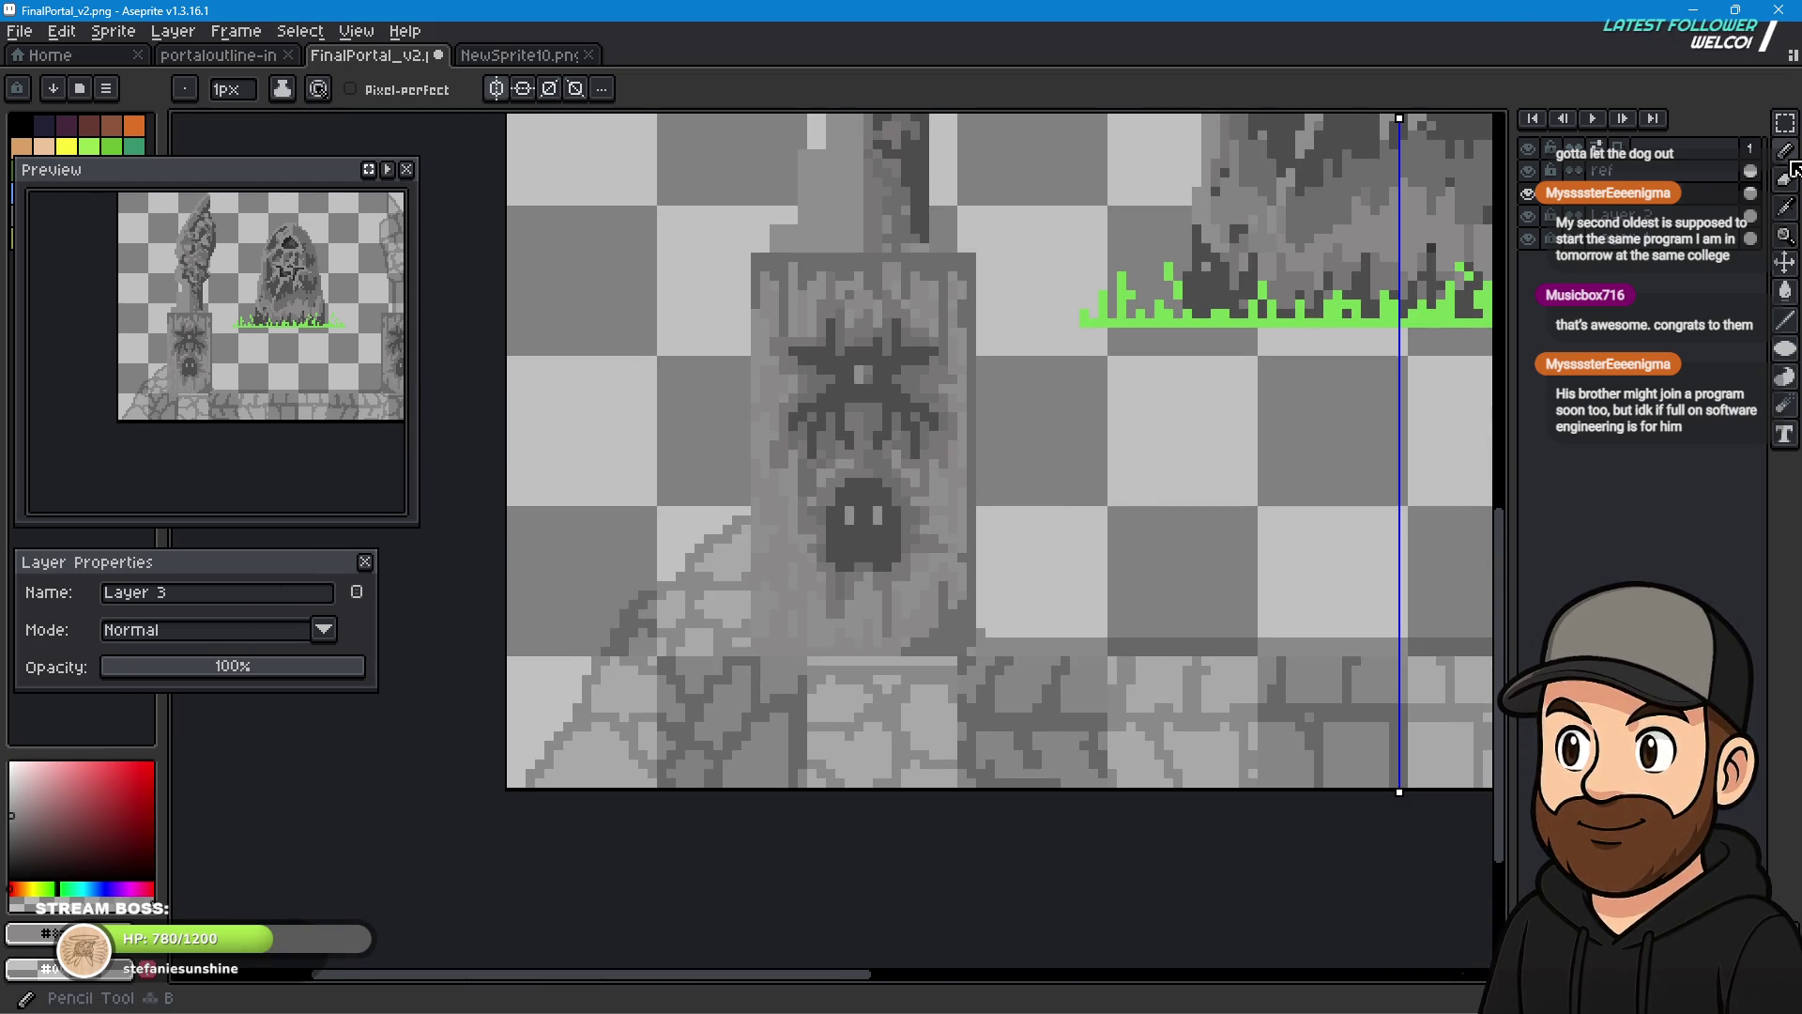
click(1786, 207)
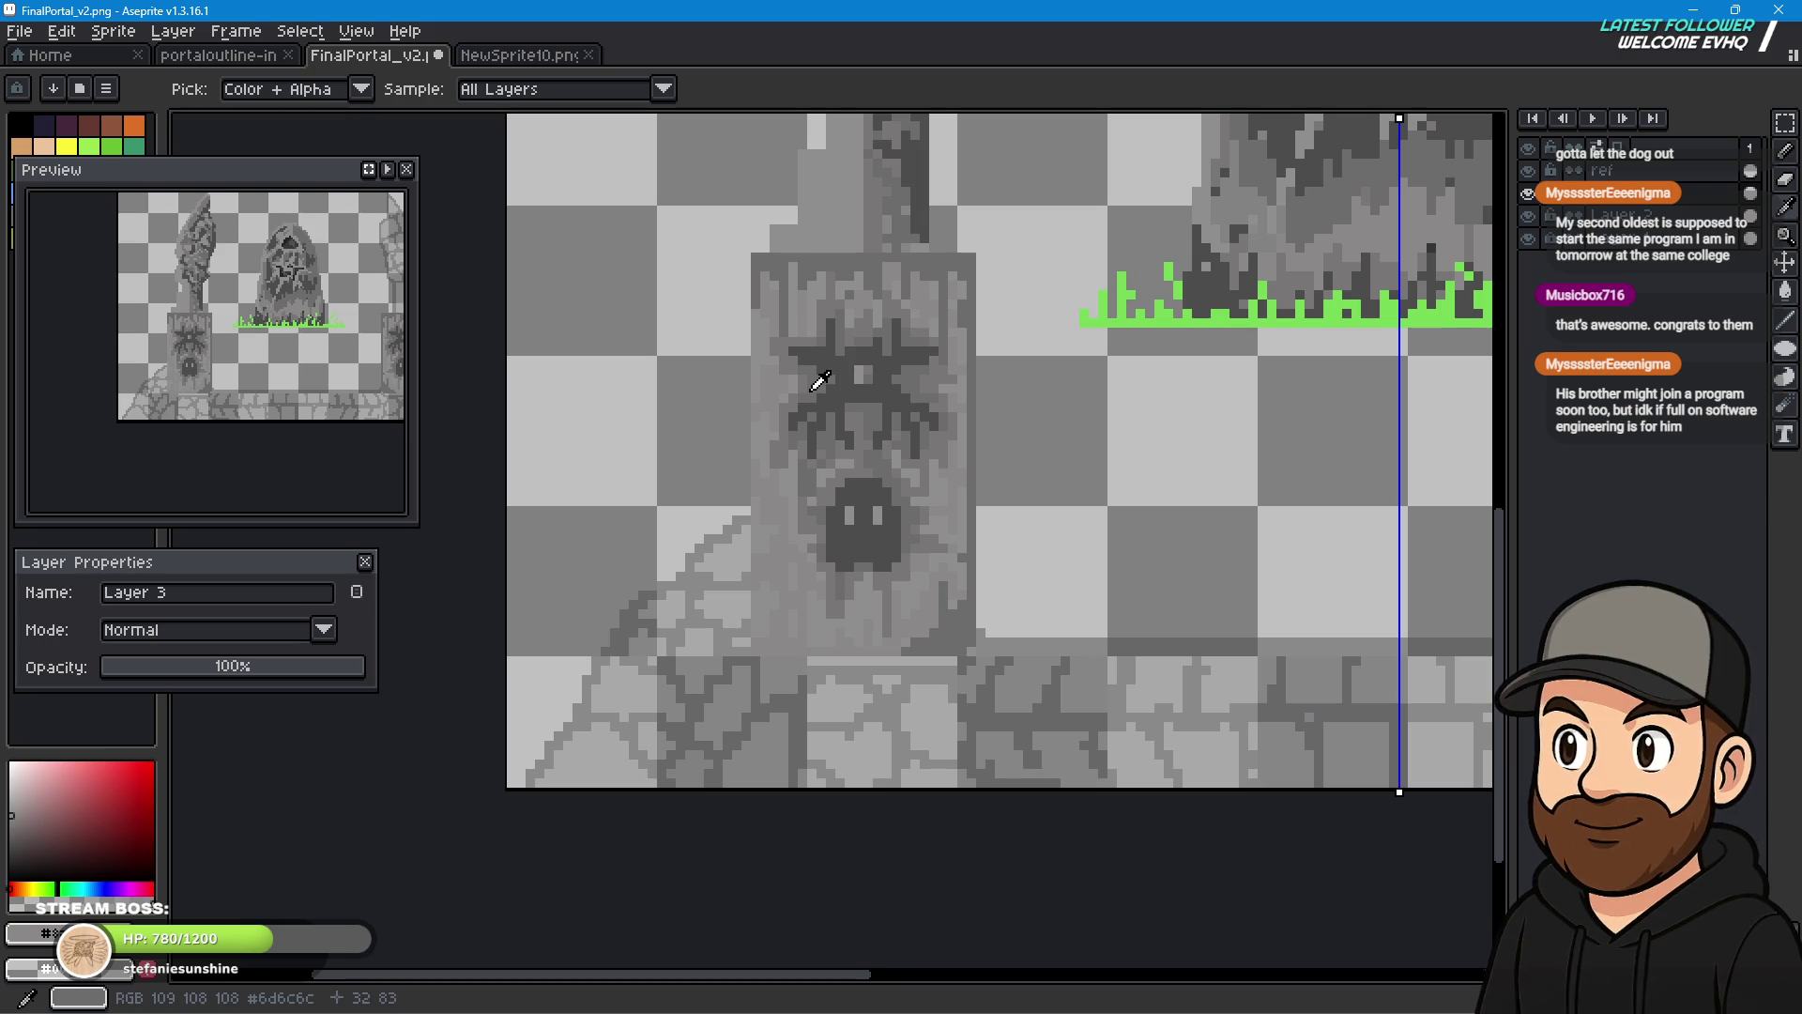
- With the 1px Pencil, draw a dark line down the pillar and add a single dark pixel
scroll(725, 453, up, 2)
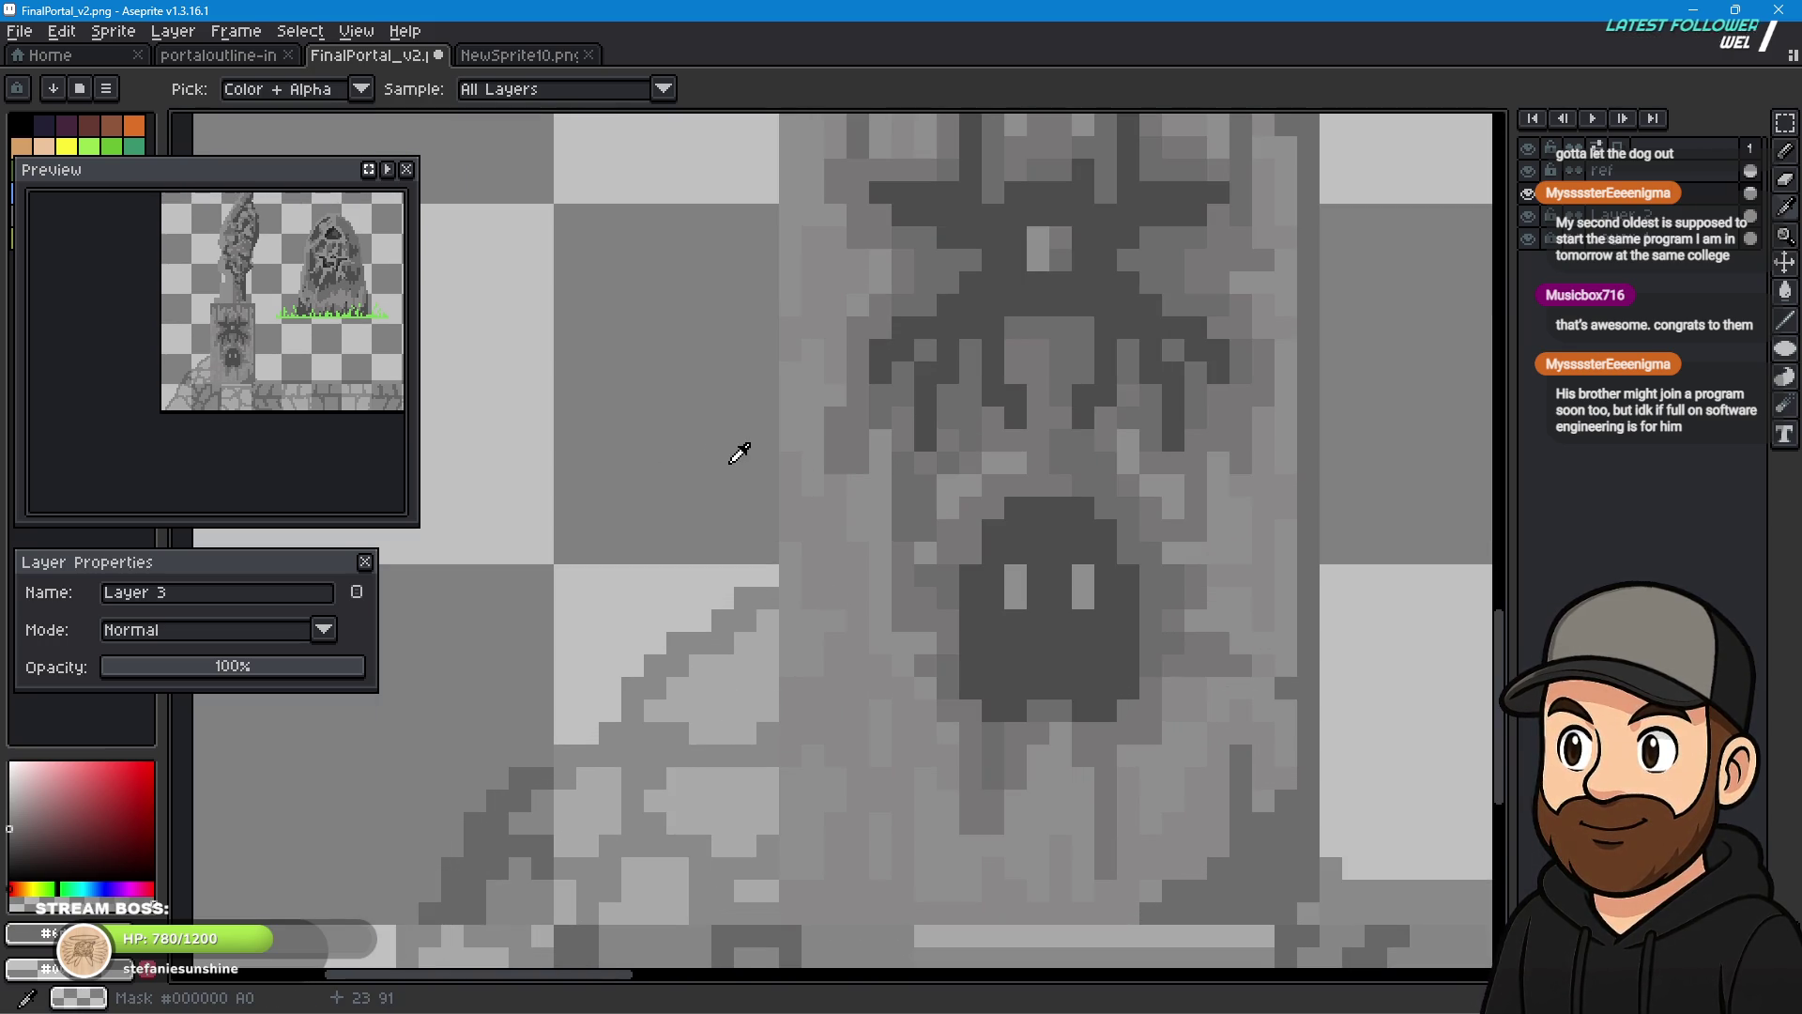
scroll(914, 422, down, 1)
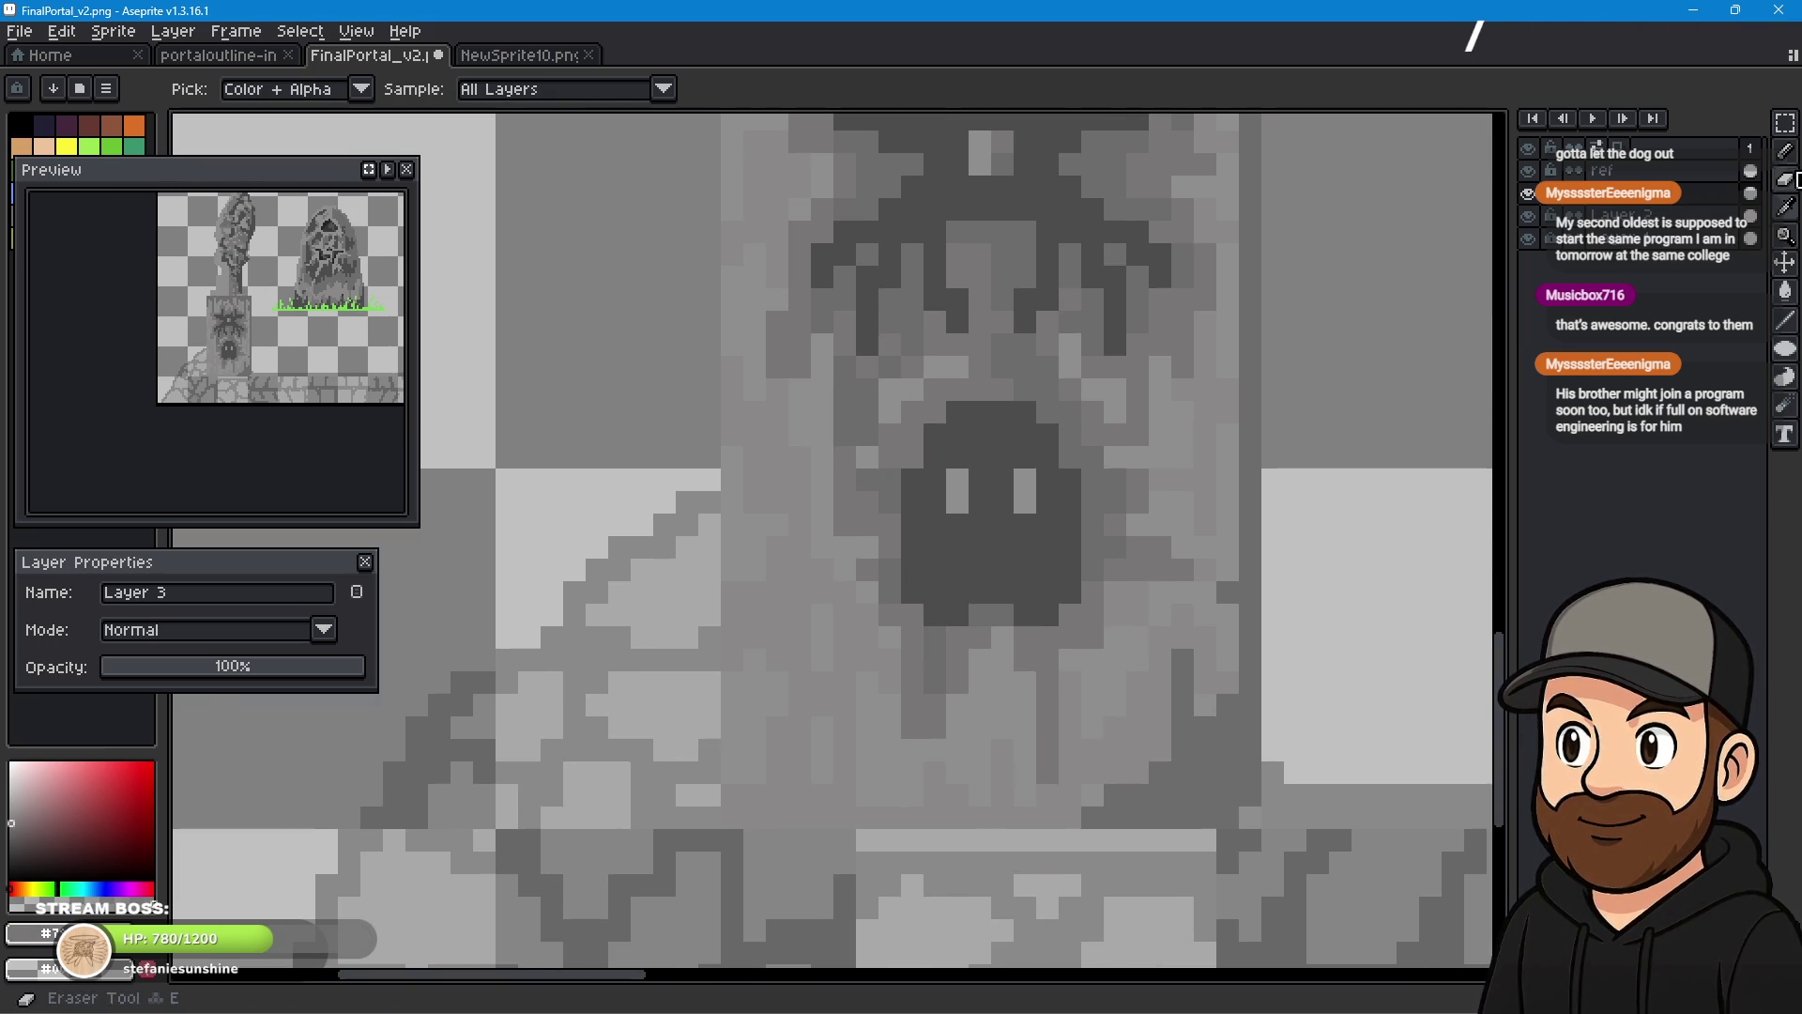
click(1787, 151)
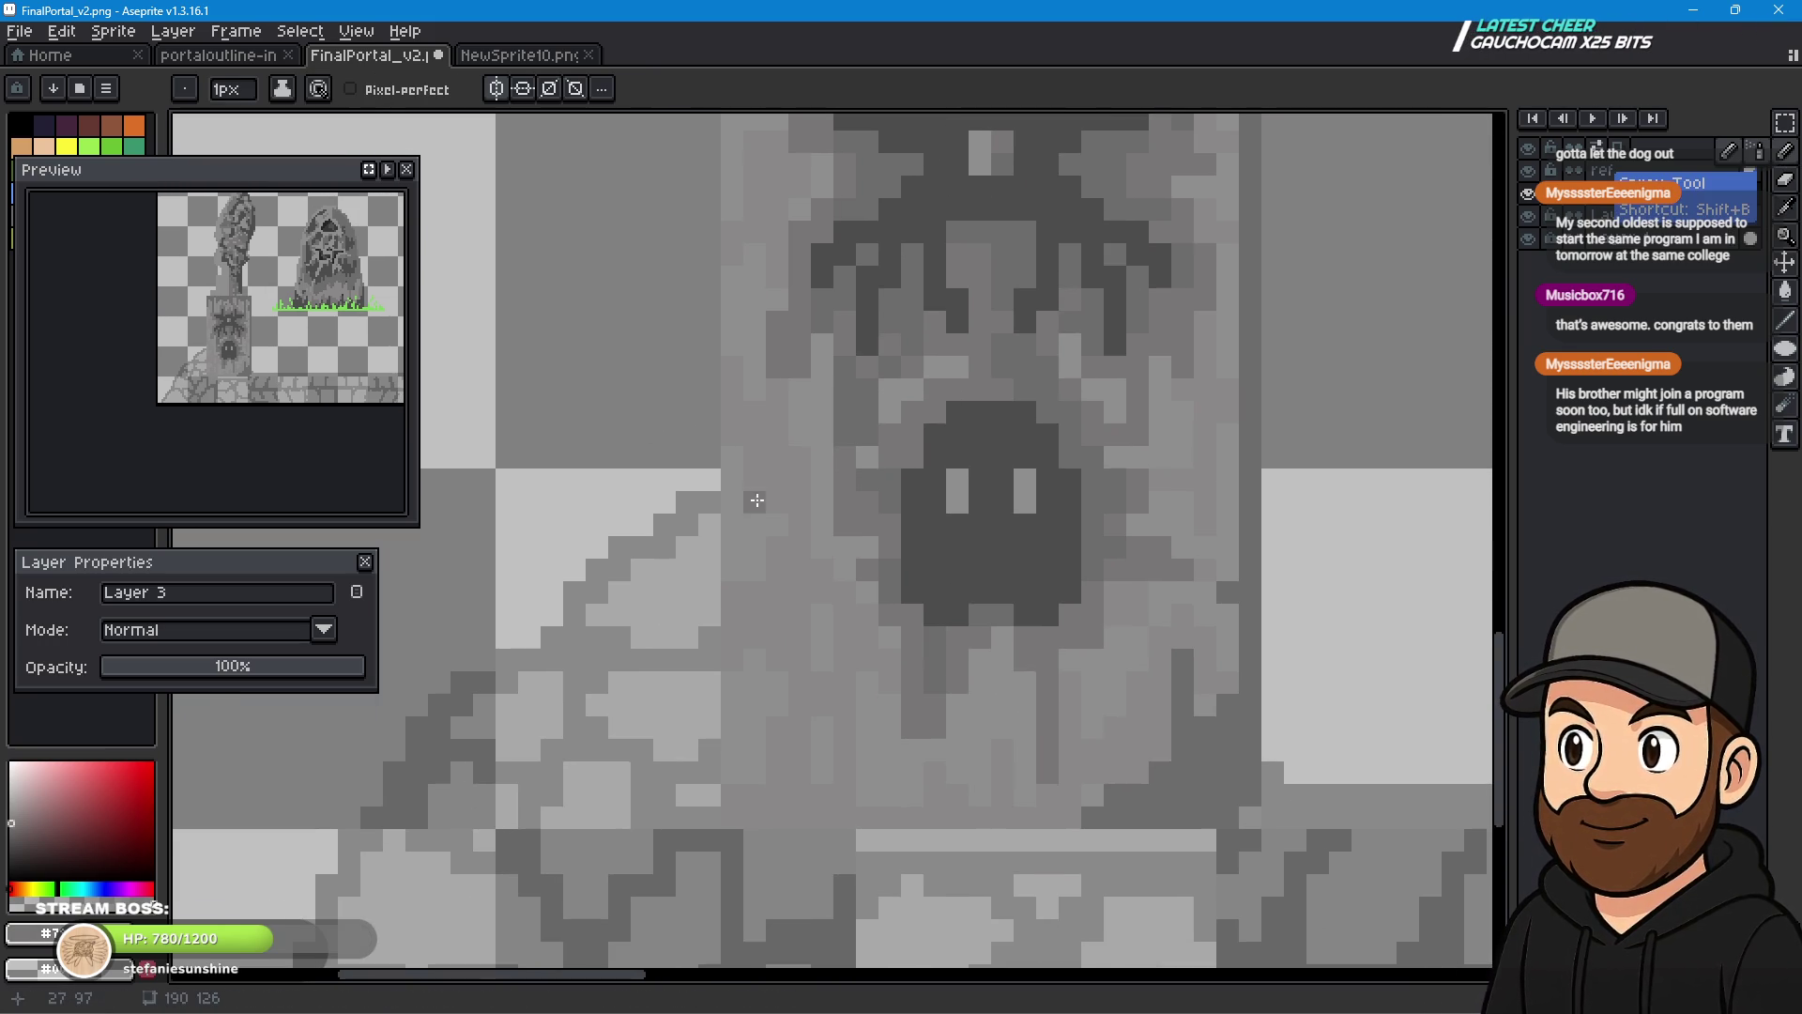
mouse_move(730, 379)
mouse_down()
mouse_move(734, 695)
mouse_move(800, 793)
mouse_move(912, 838)
mouse_up()
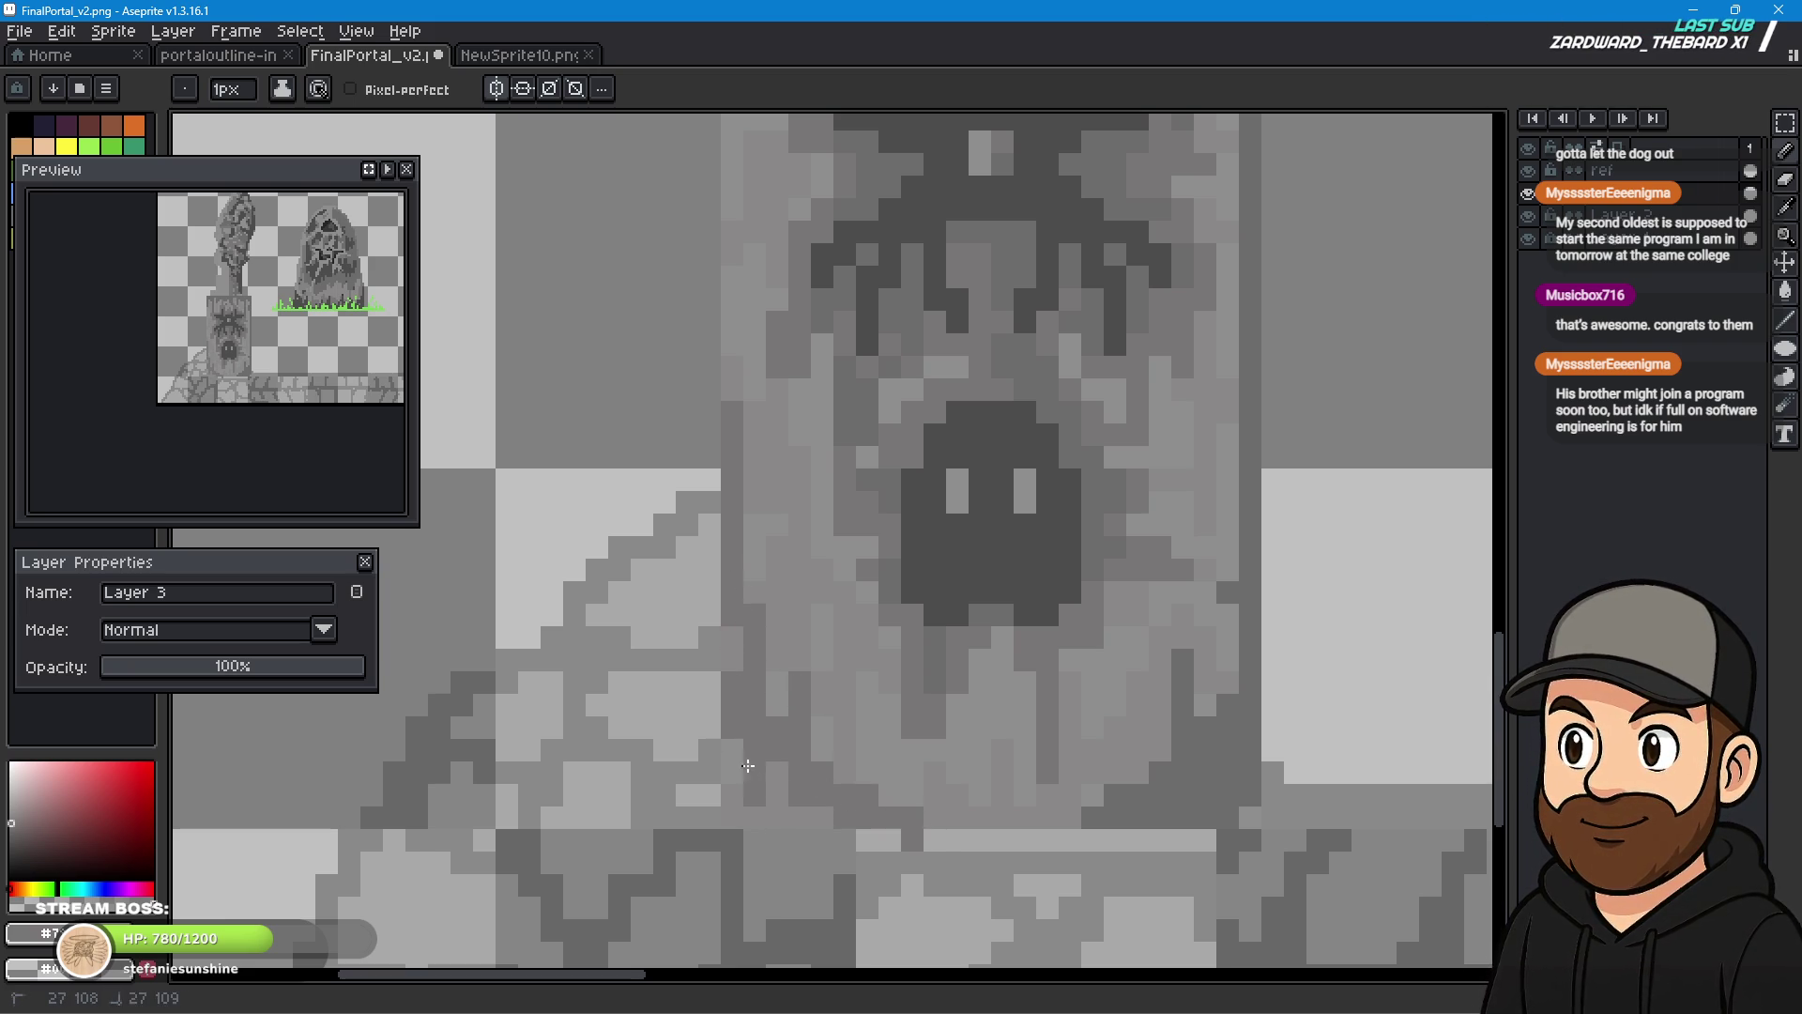
drag(779, 804, 748, 819)
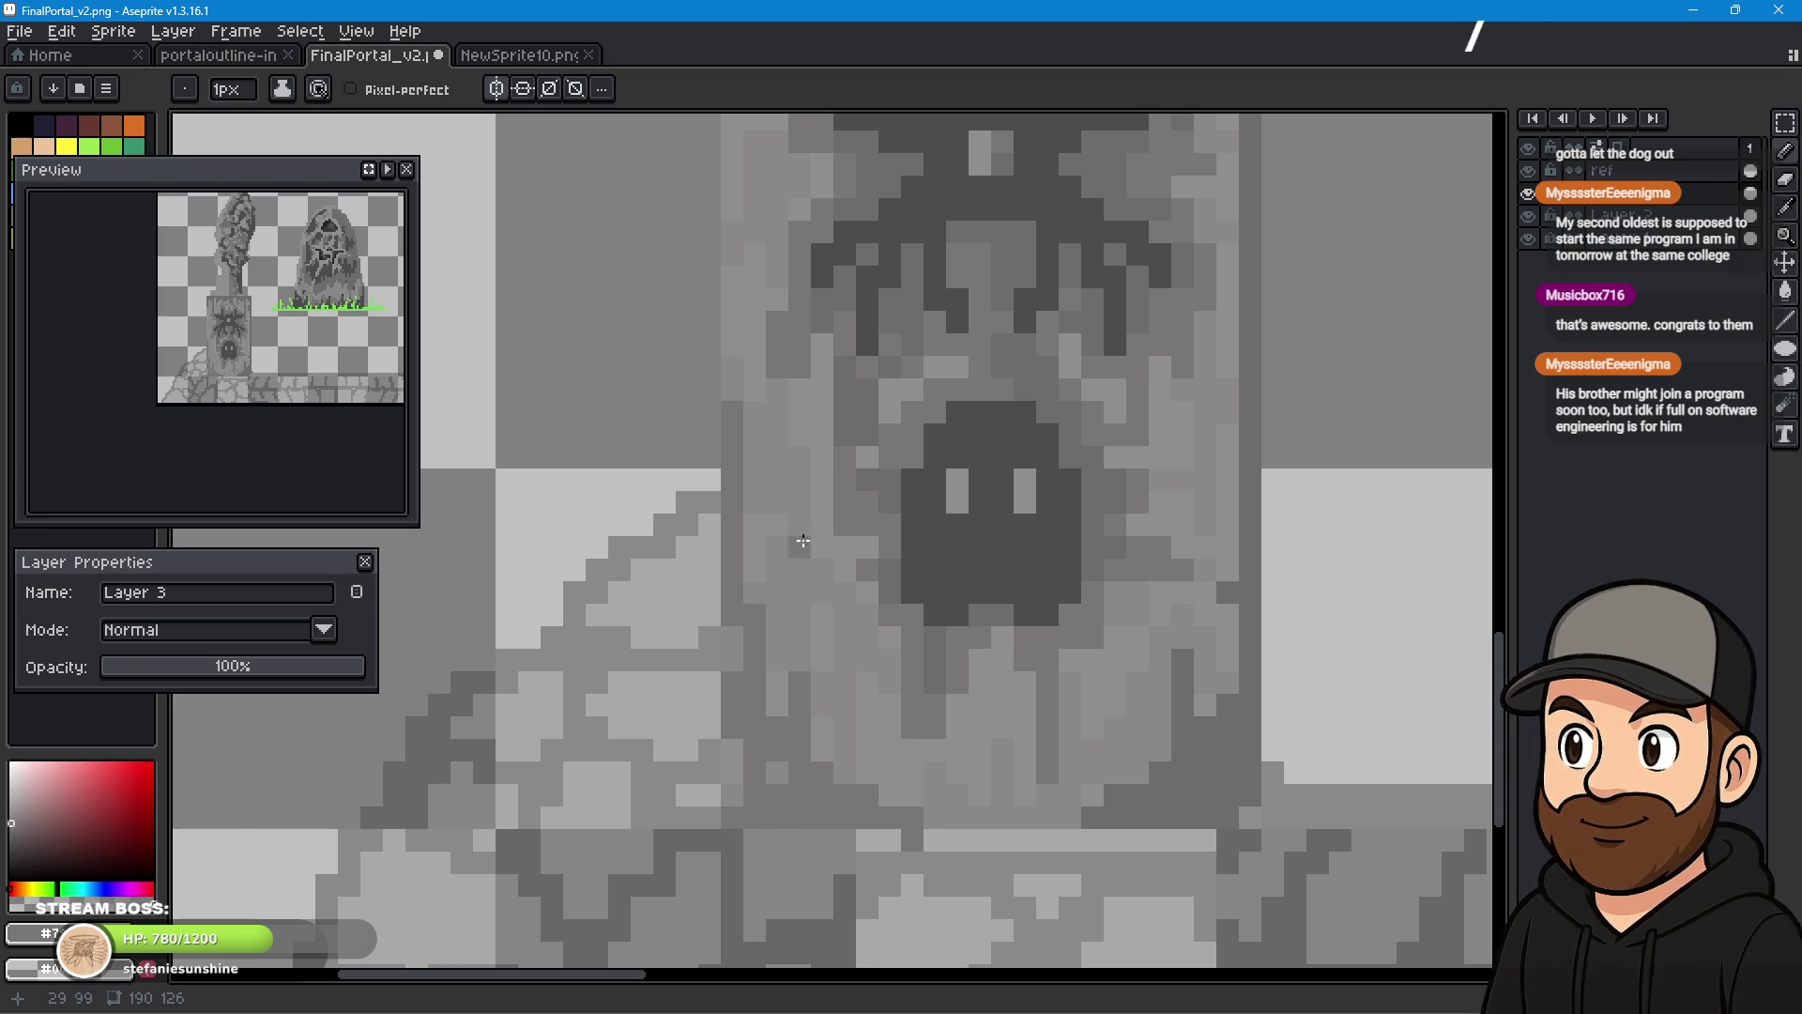
- Darken pixels on the pillar's lower stonework, undoing one stroke, then zoom out to the whole scene
click(865, 754)
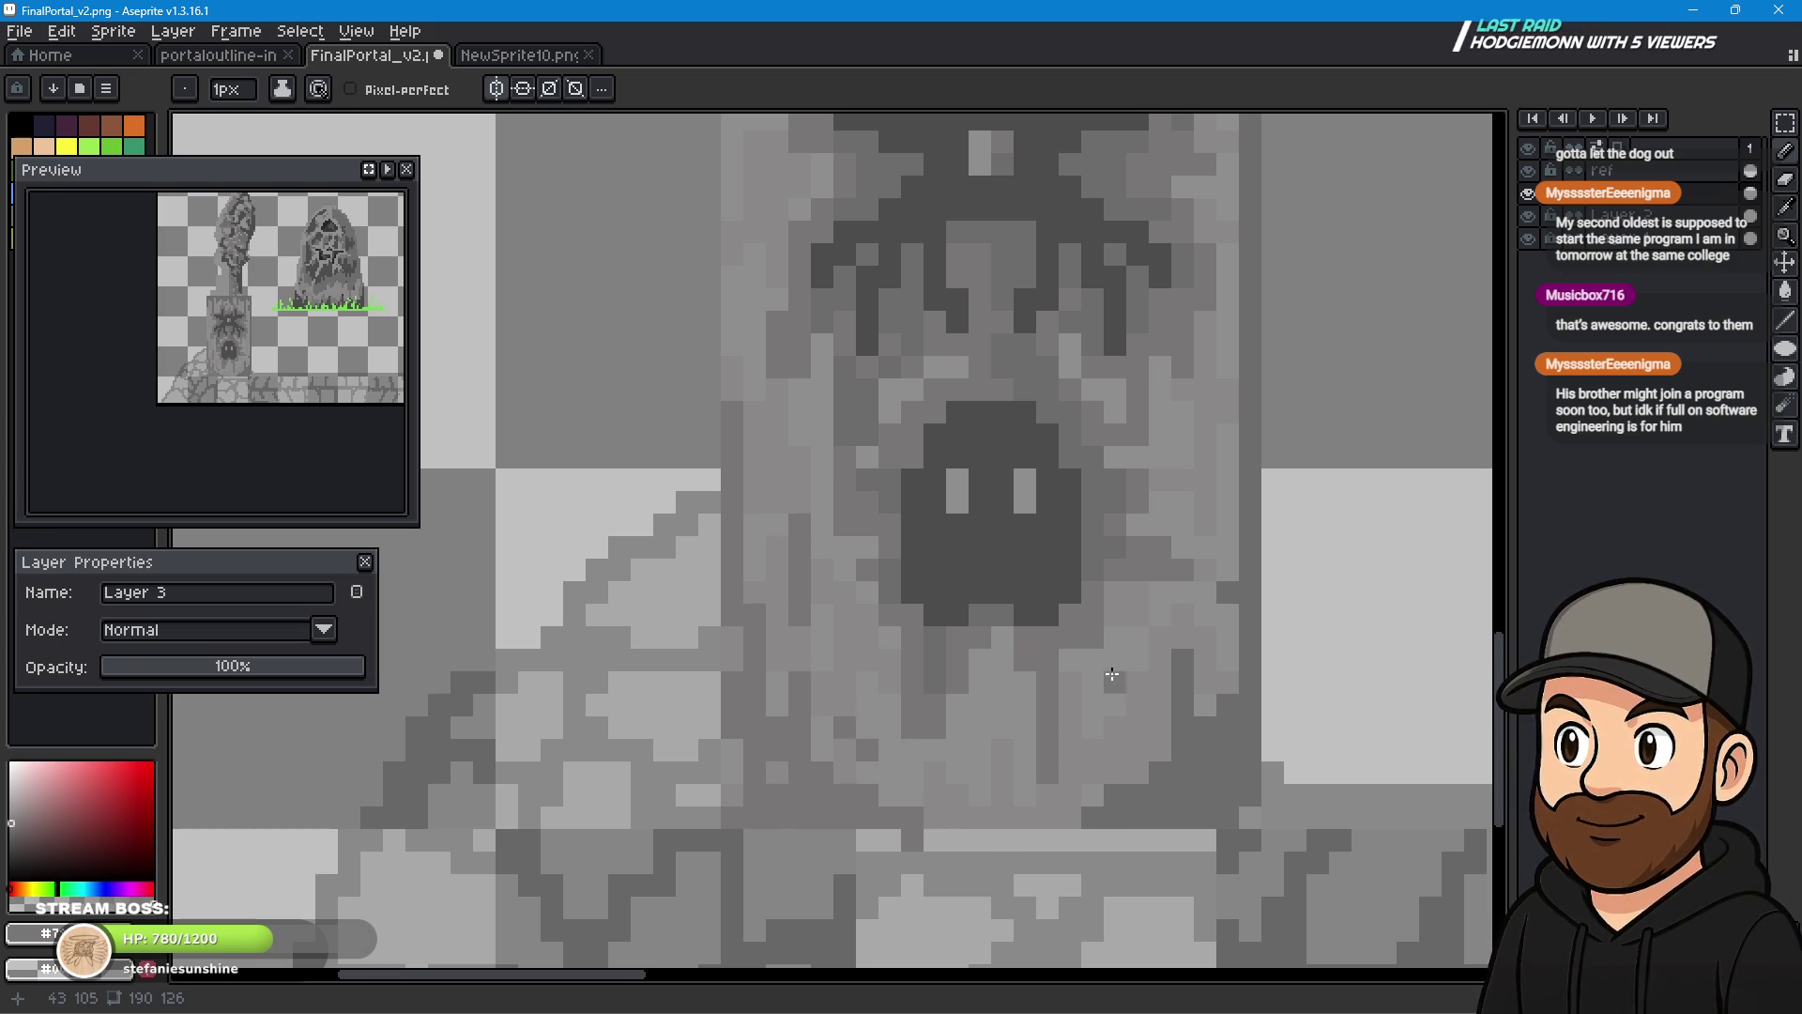
mouse_move(1066, 805)
mouse_down()
mouse_move(981, 808)
mouse_move(997, 847)
mouse_up()
key(ctrl+z)
click(980, 817)
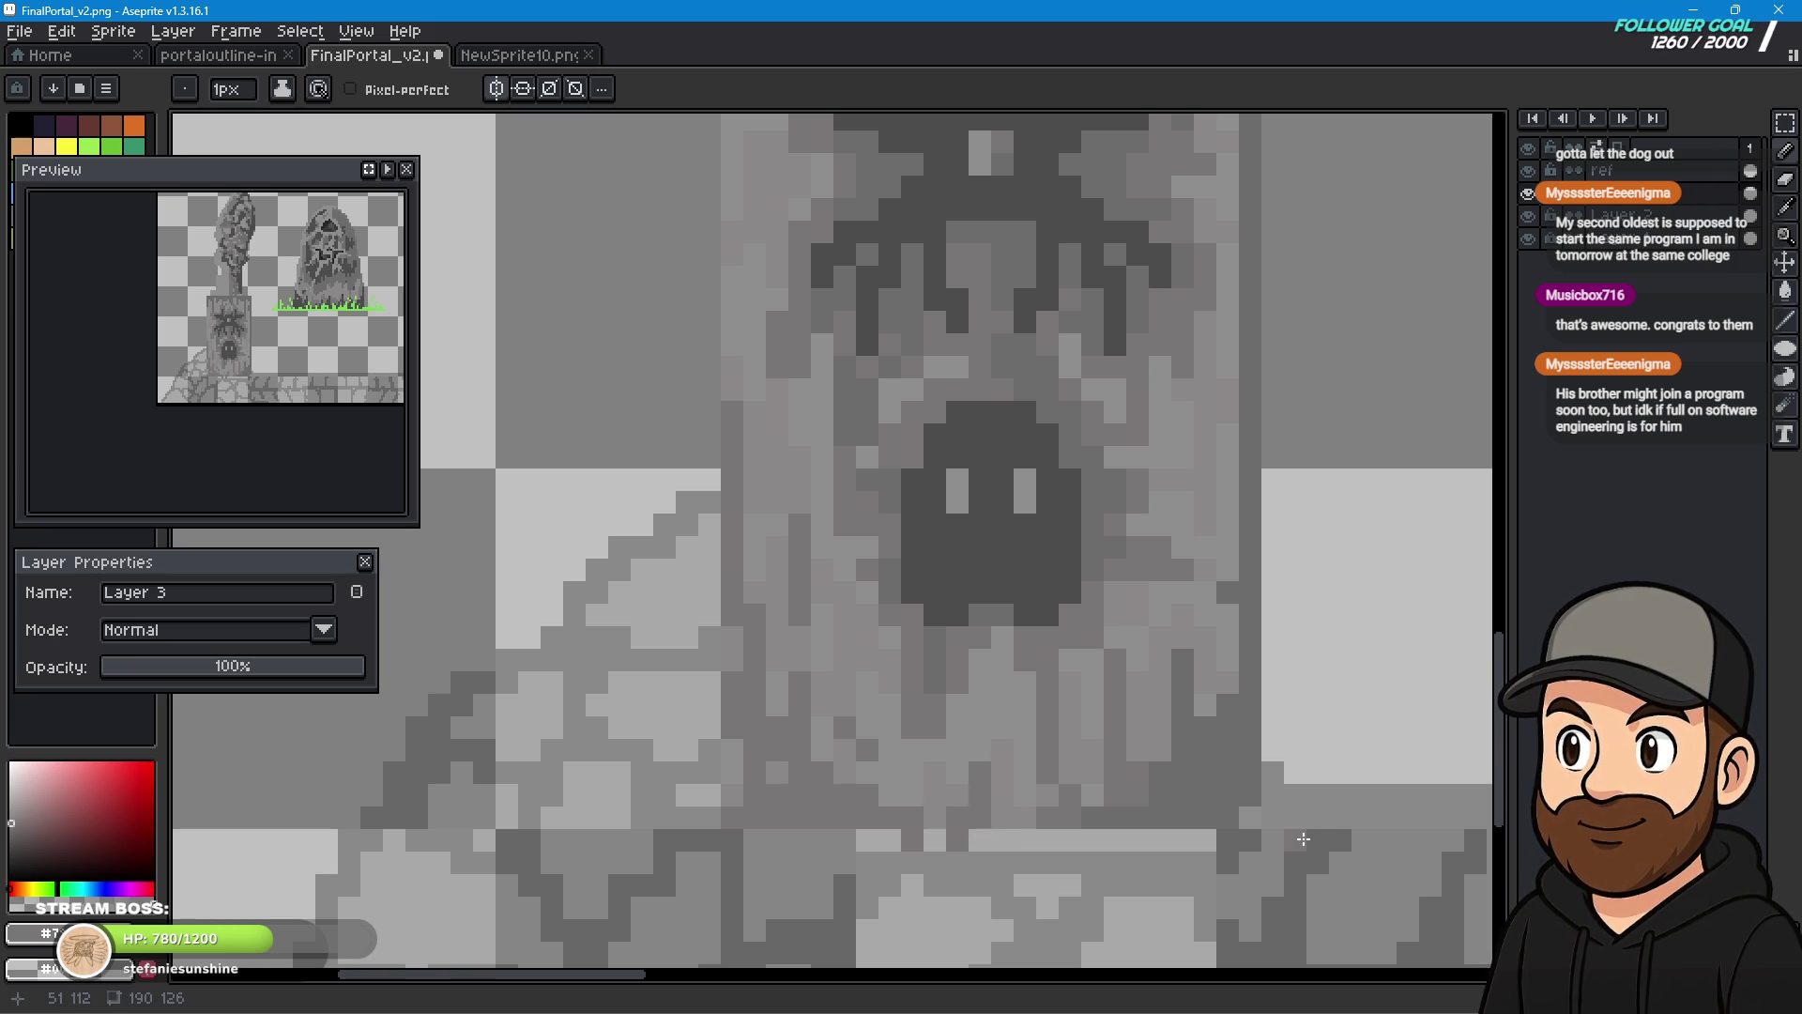
scroll(1202, 563, down, 3)
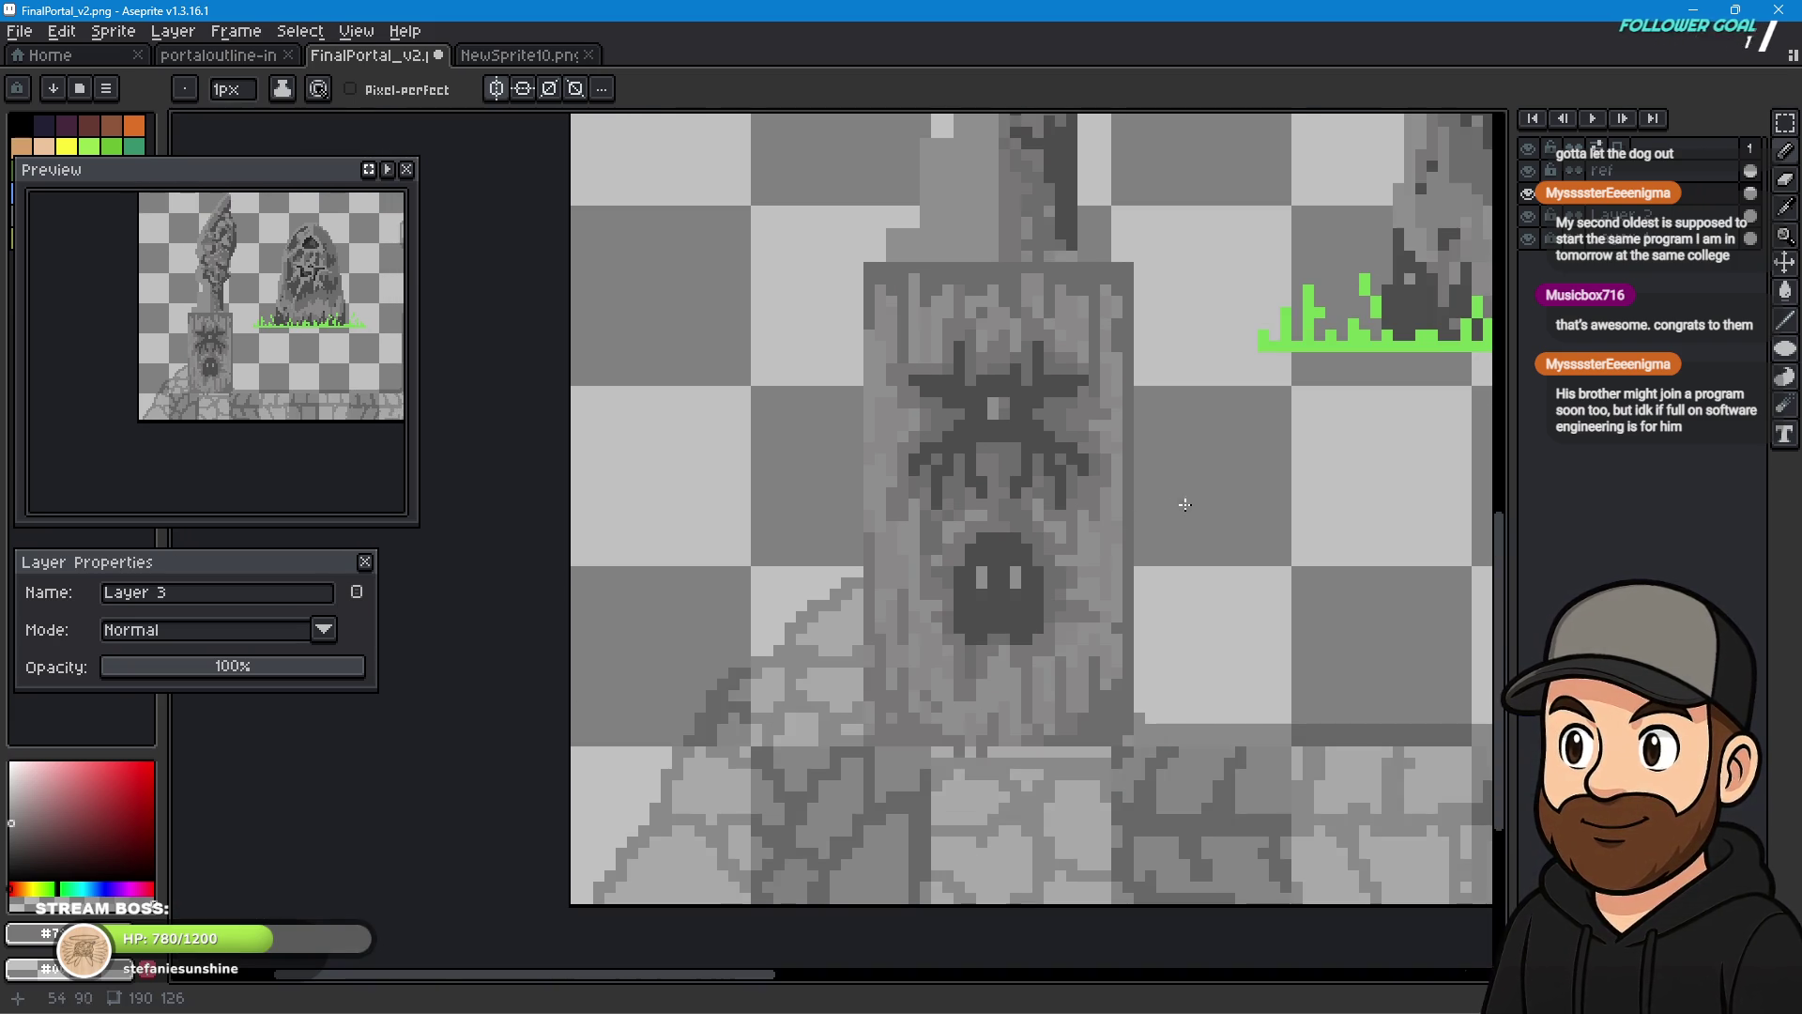
scroll(1180, 501, down, 1)
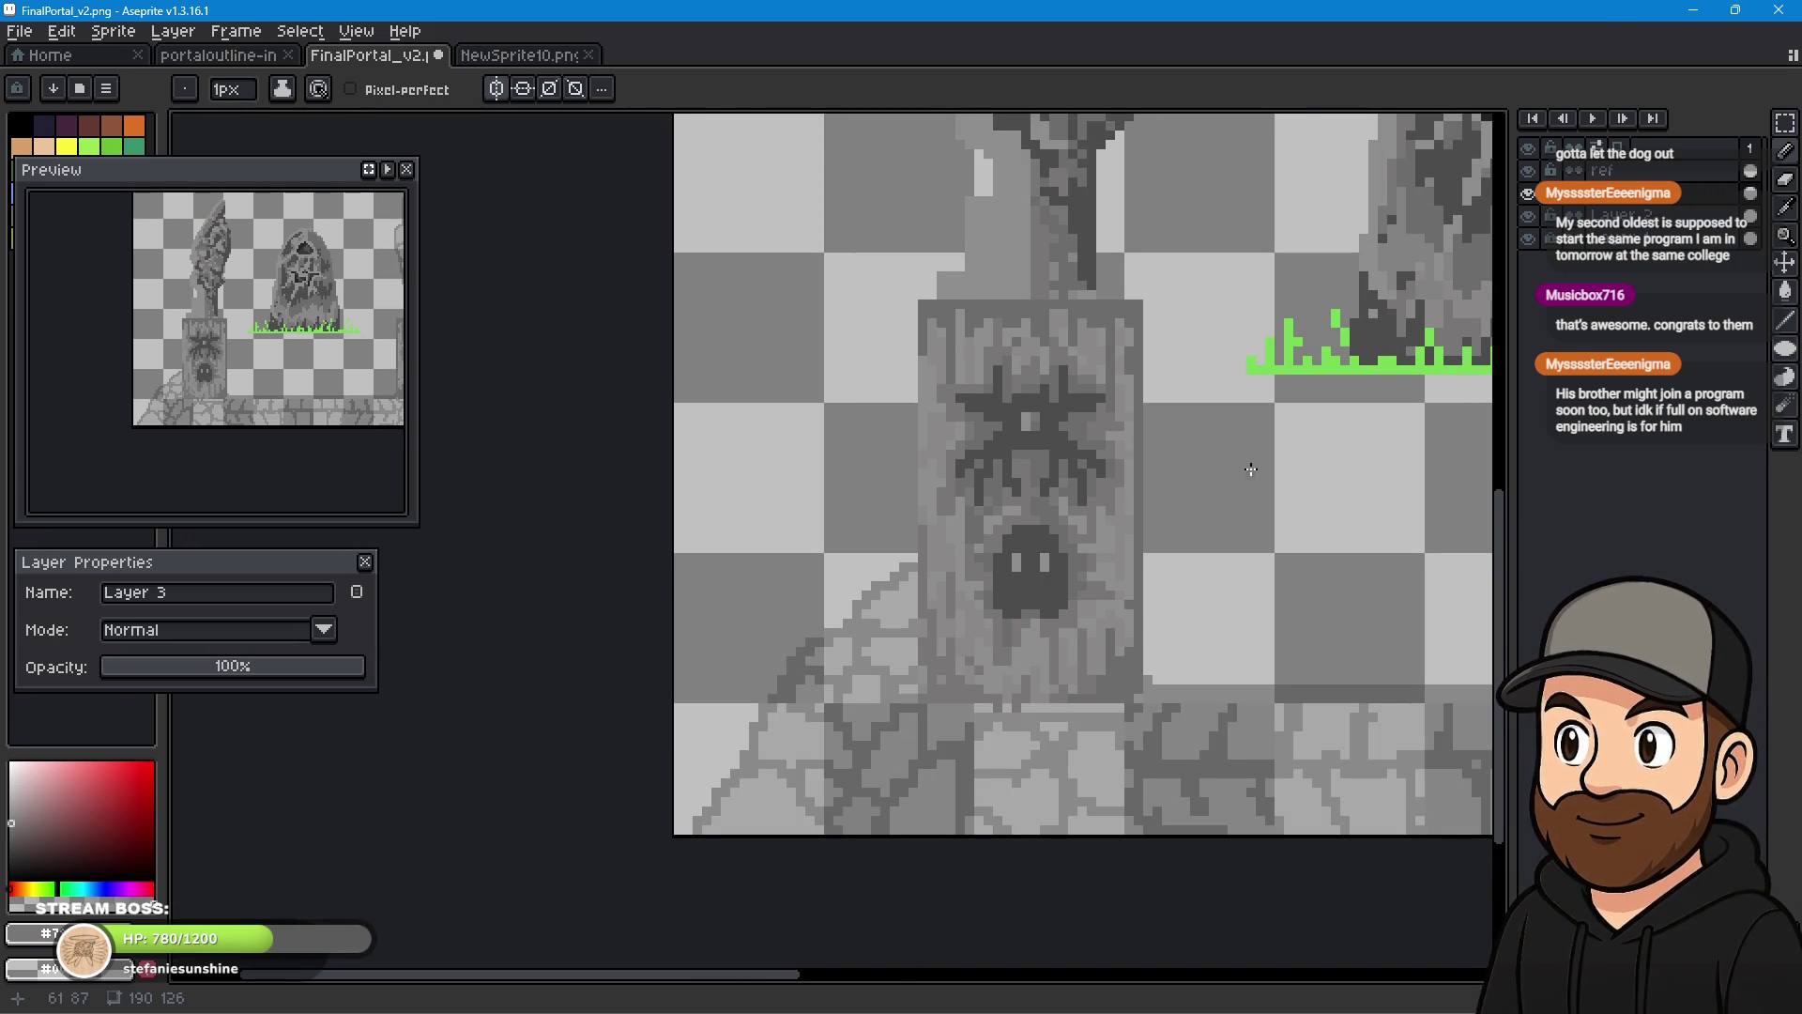
scroll(1252, 471, down, 3)
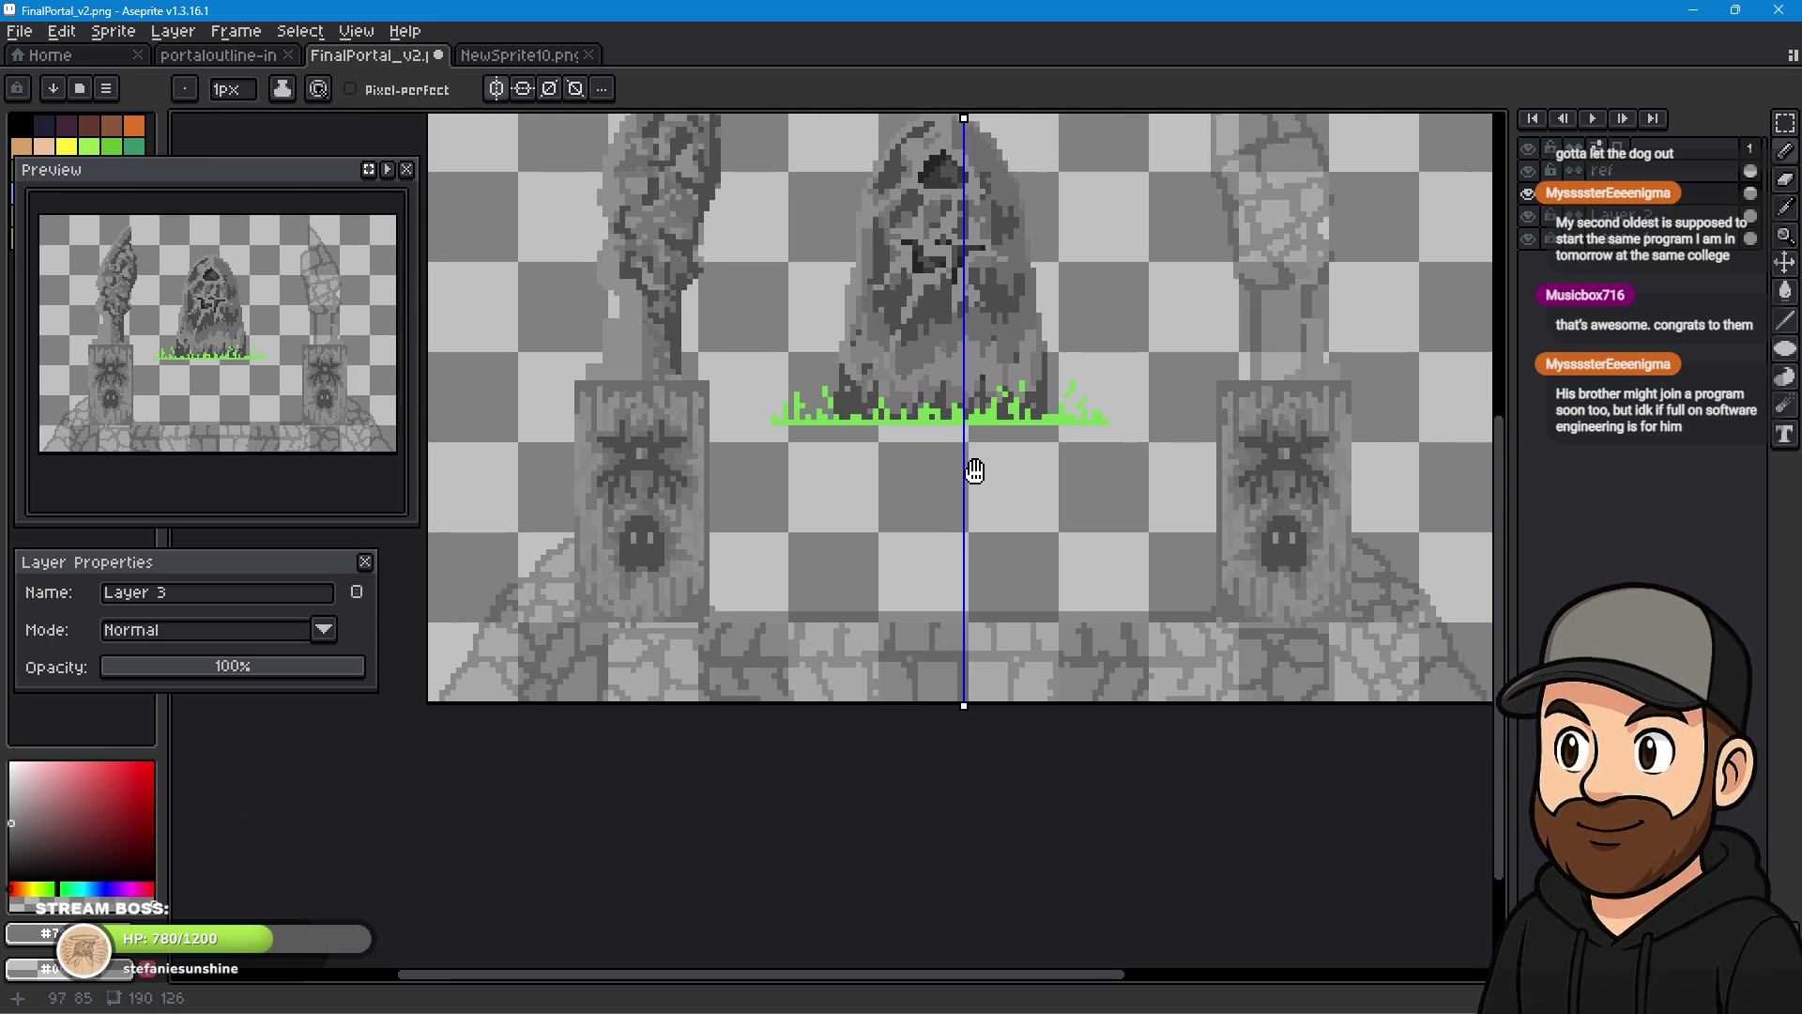
mouse_move(974, 471)
mouse_down()
mouse_move(901, 602)
mouse_move(950, 584)
mouse_up()
scroll(1002, 581, down, 1)
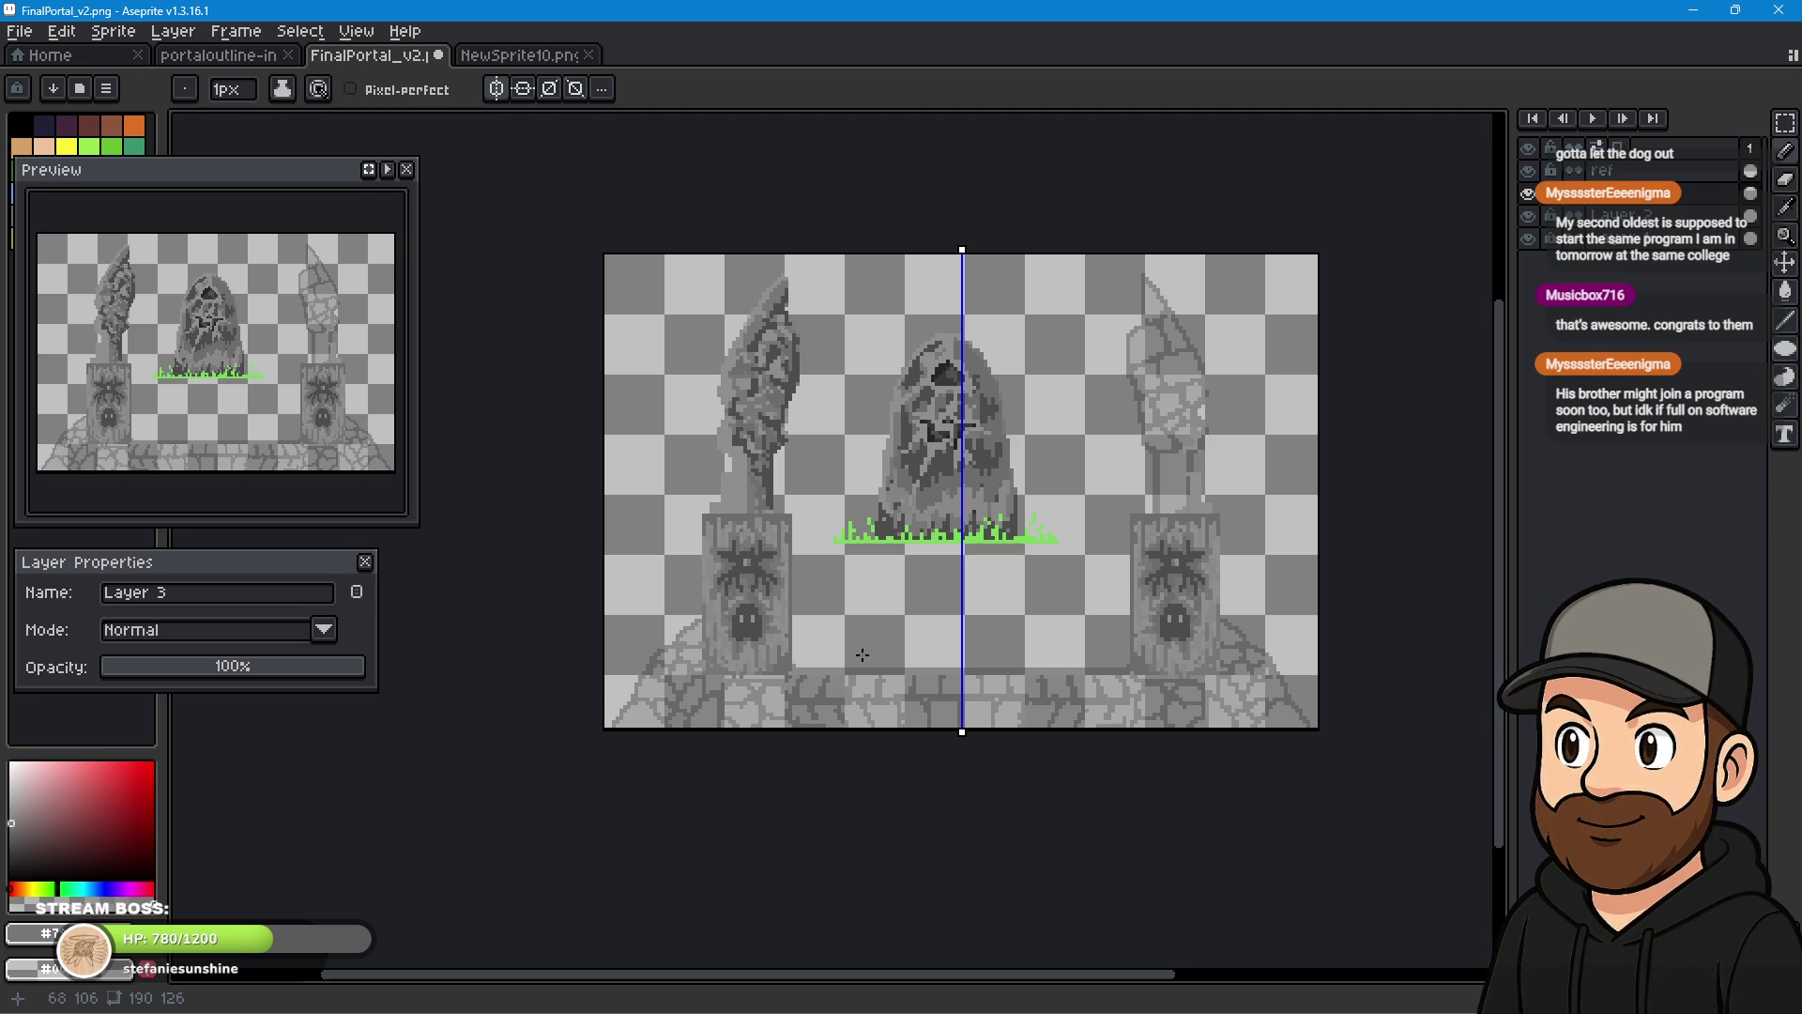
- Zoom in and paint a short dark stroke along the spider pillar's right side, then zoom out
scroll(739, 649, up, 3)
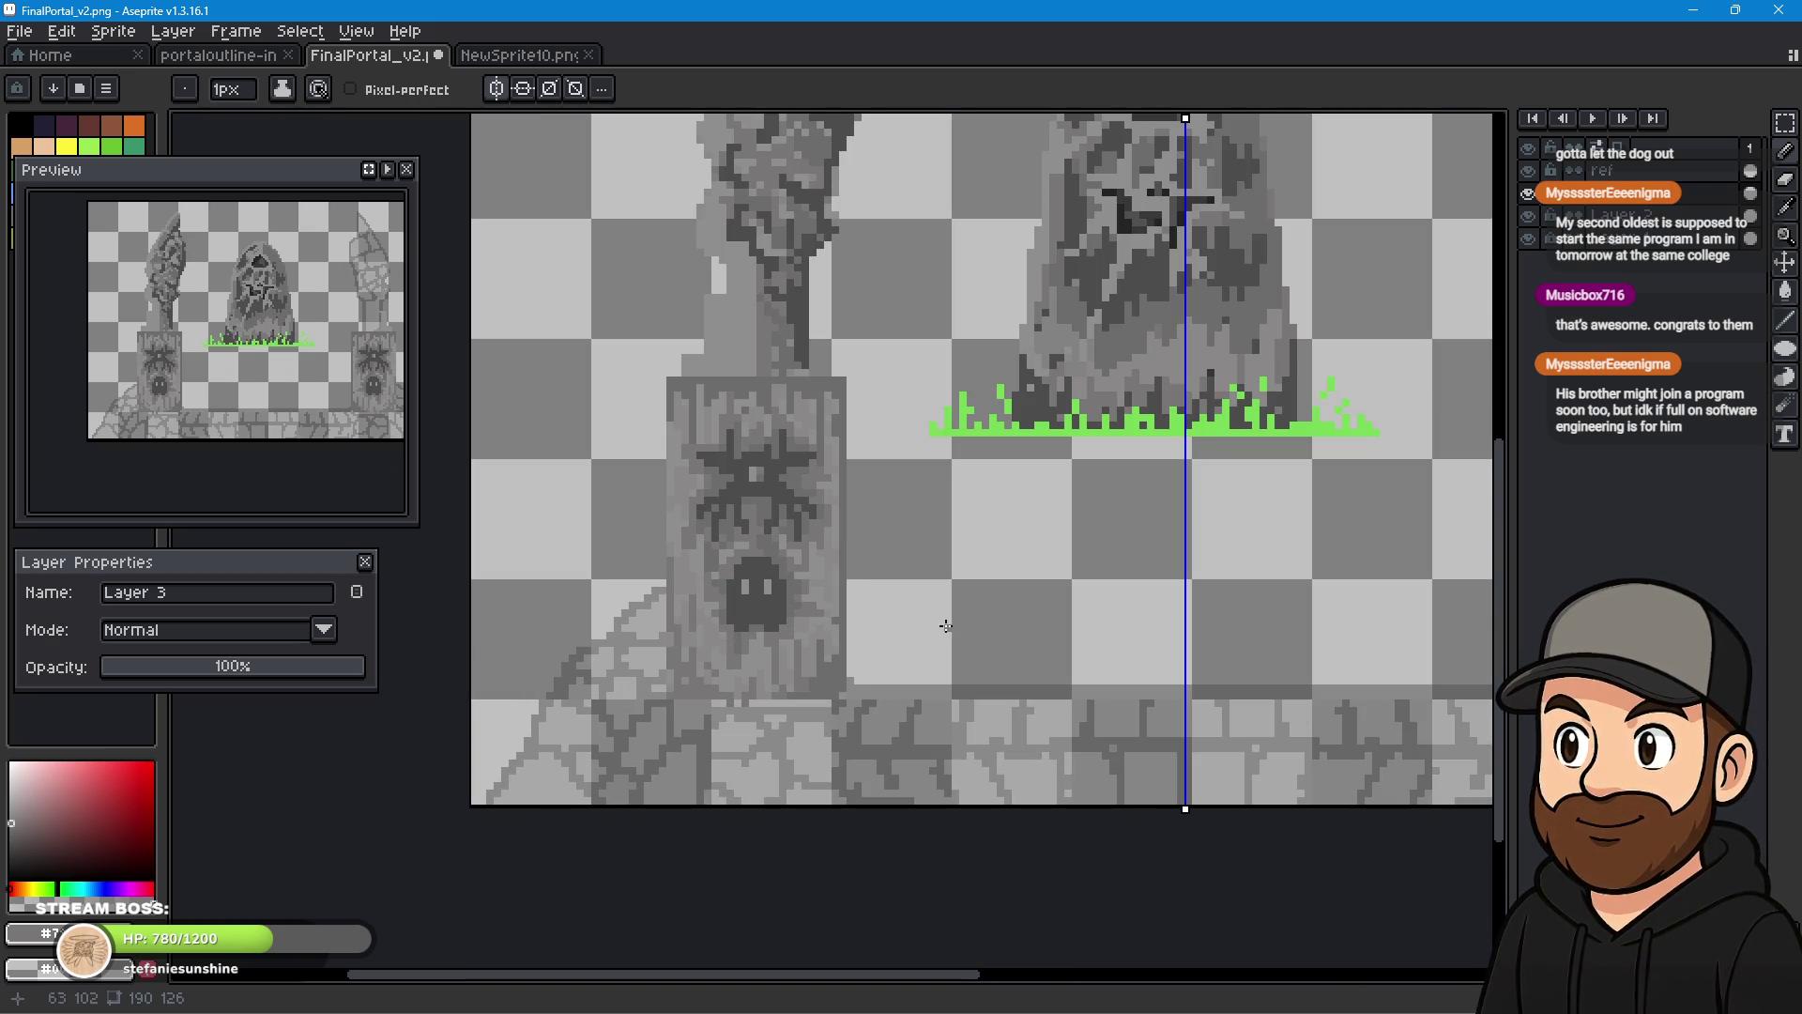
scroll(815, 638, up, 2)
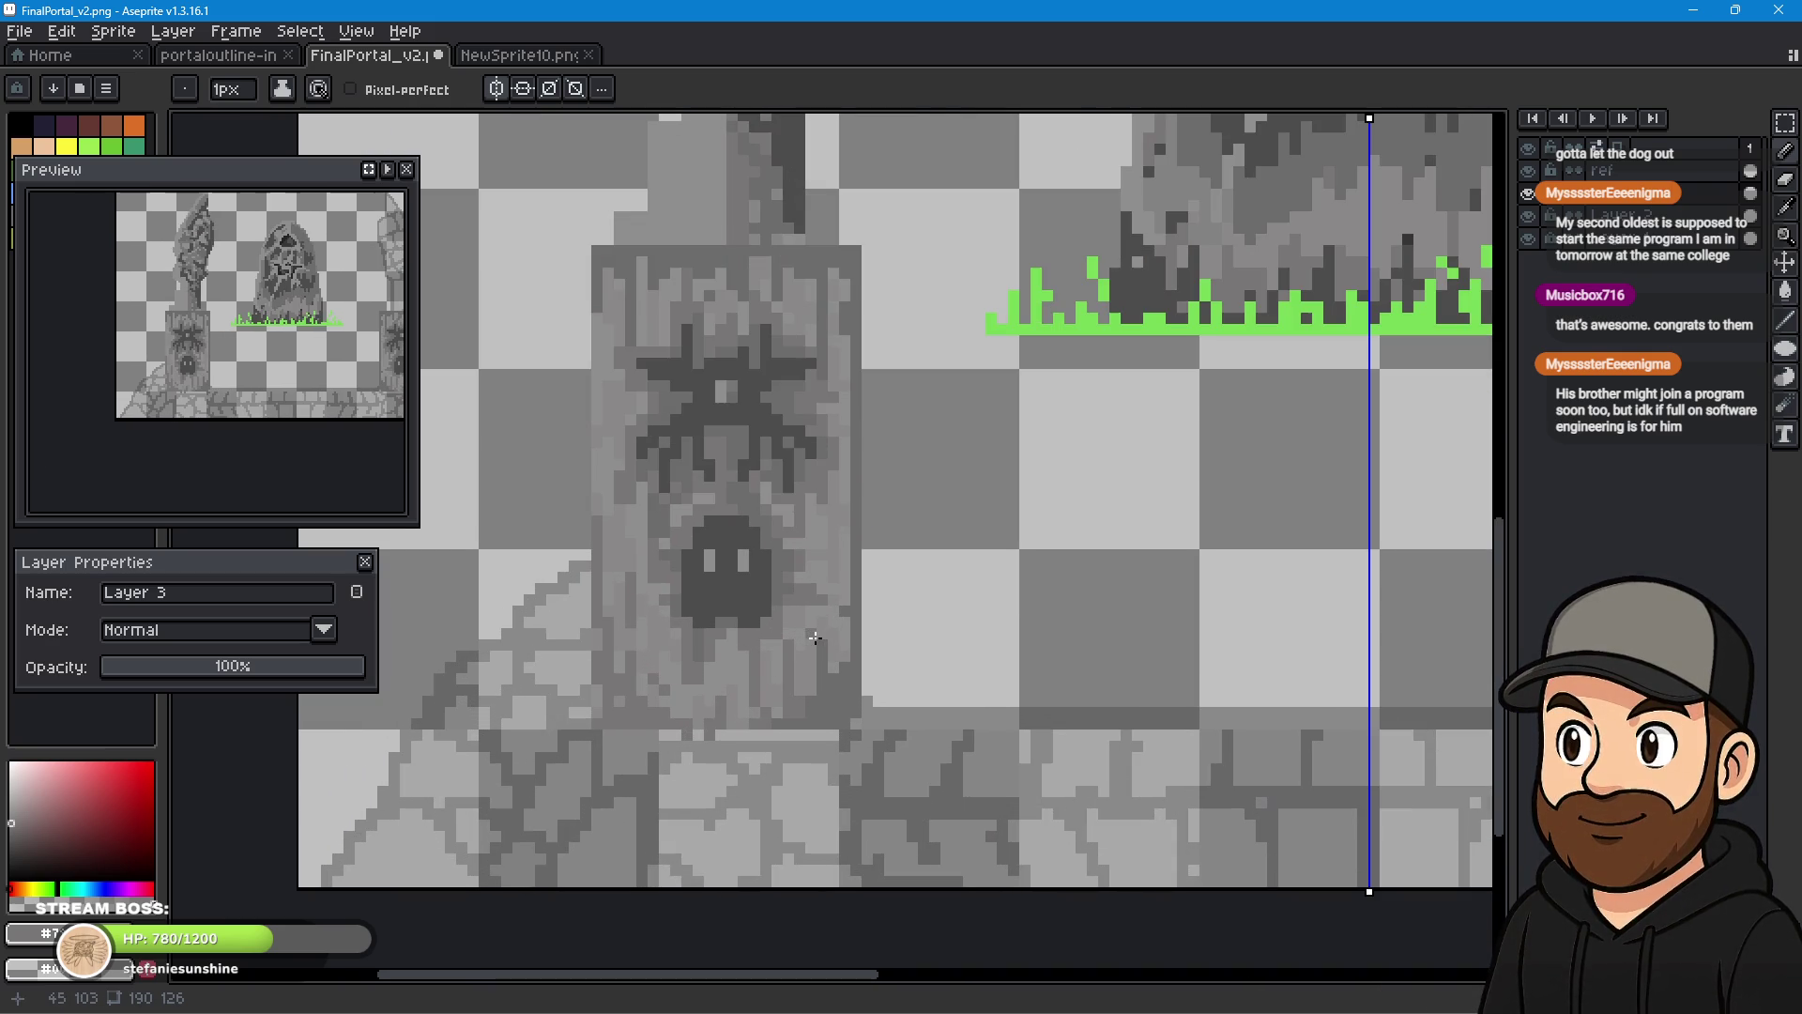
scroll(752, 619, up, 1)
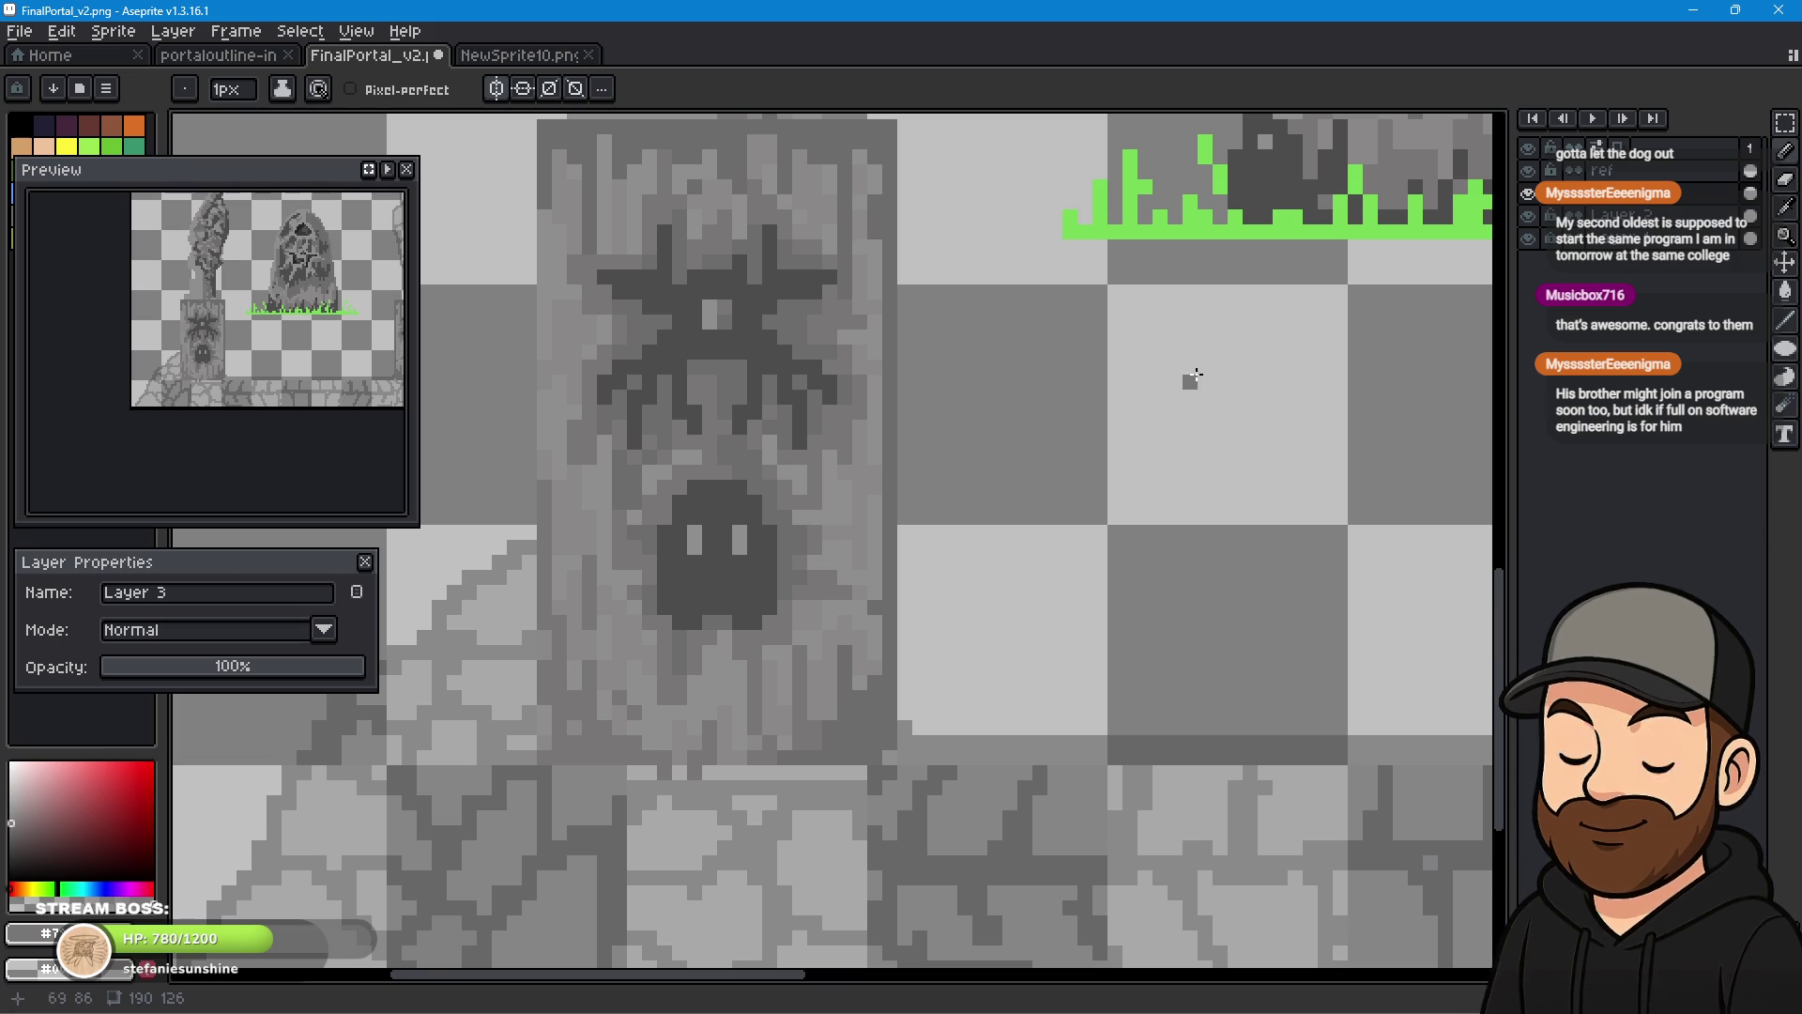
scroll(864, 718, up, 1)
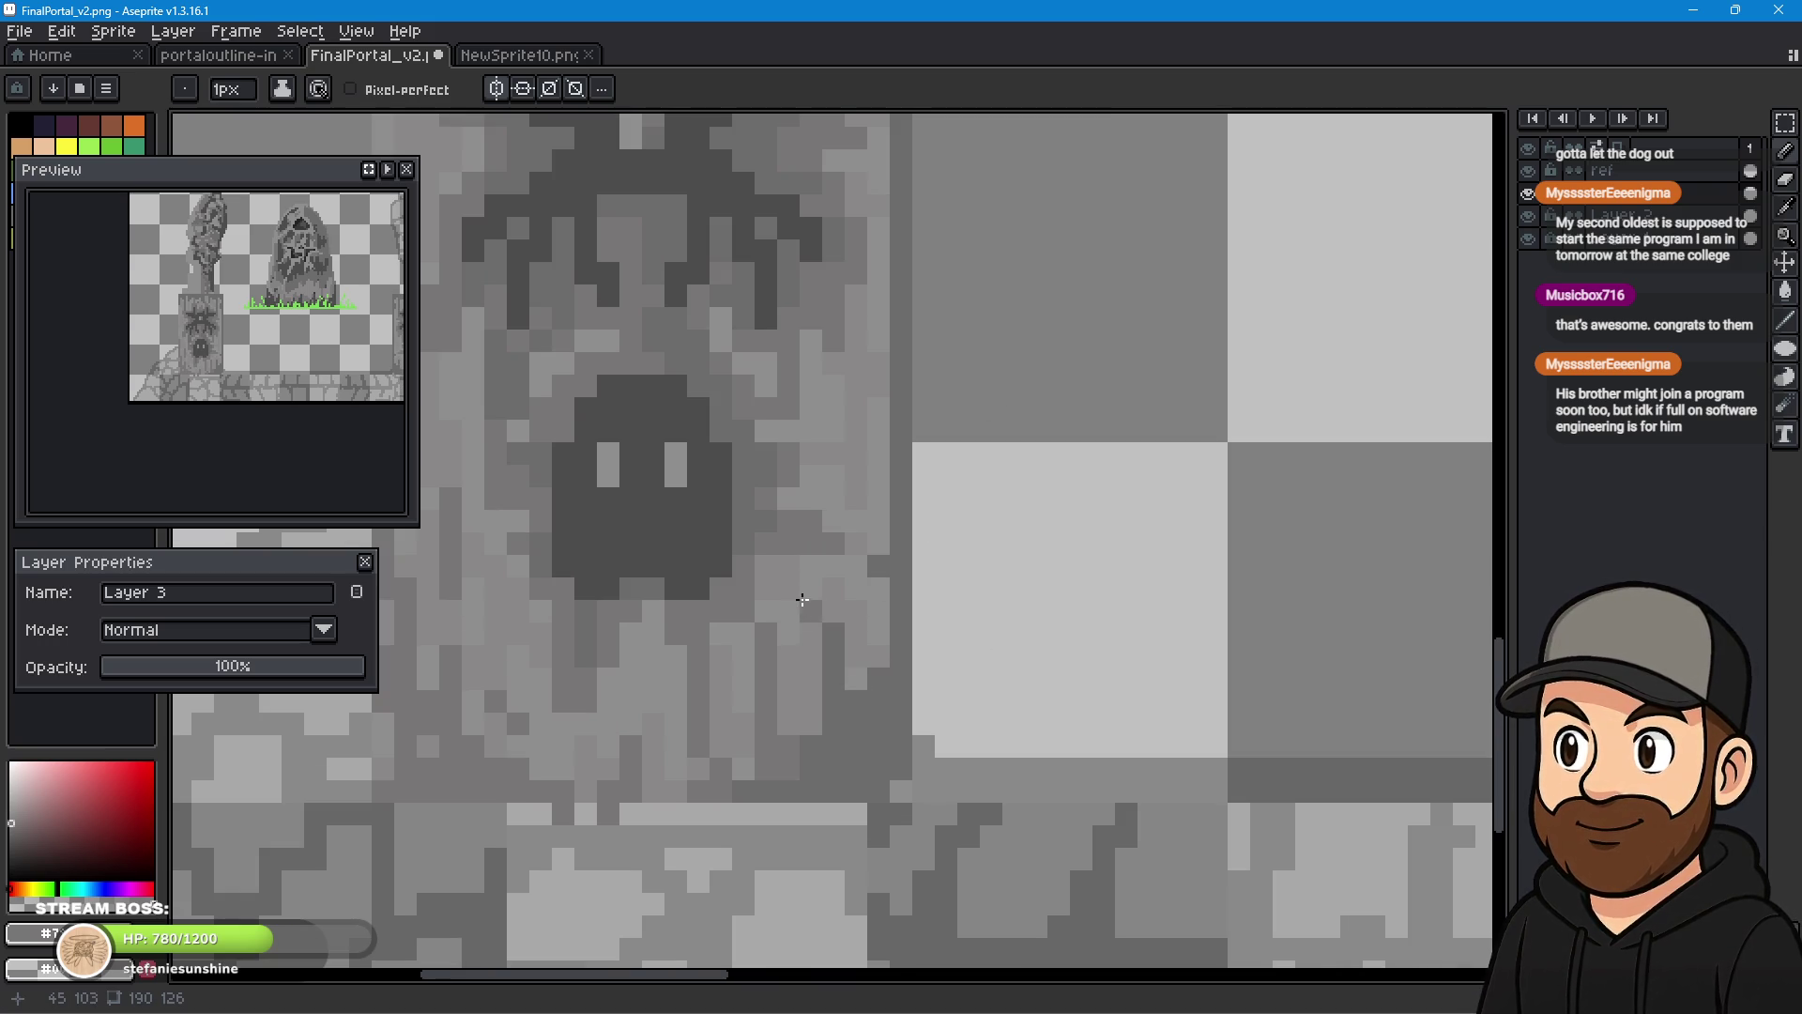
mouse_move(805, 689)
mouse_down()
mouse_move(834, 566)
mouse_move(856, 656)
mouse_move(869, 620)
mouse_move(842, 410)
mouse_move(808, 435)
mouse_move(849, 395)
mouse_move(879, 460)
mouse_move(856, 272)
mouse_up()
scroll(888, 281, down, 3)
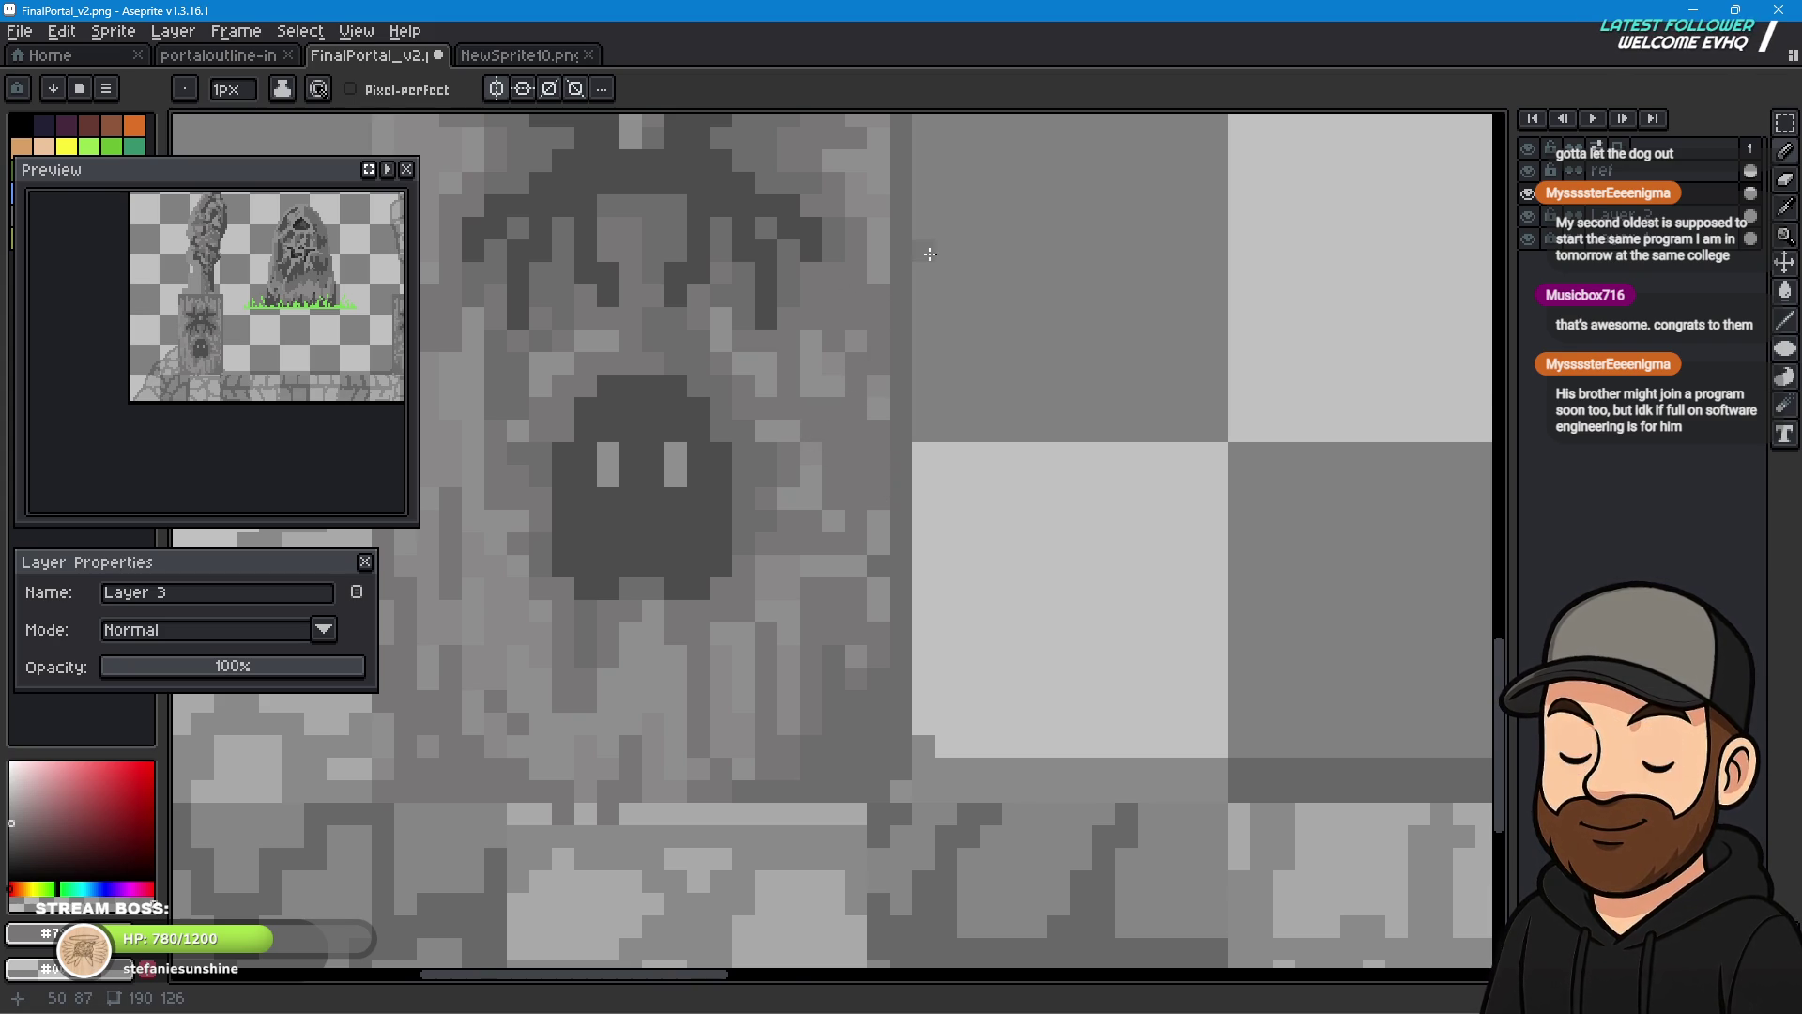
scroll(936, 515, up, 2)
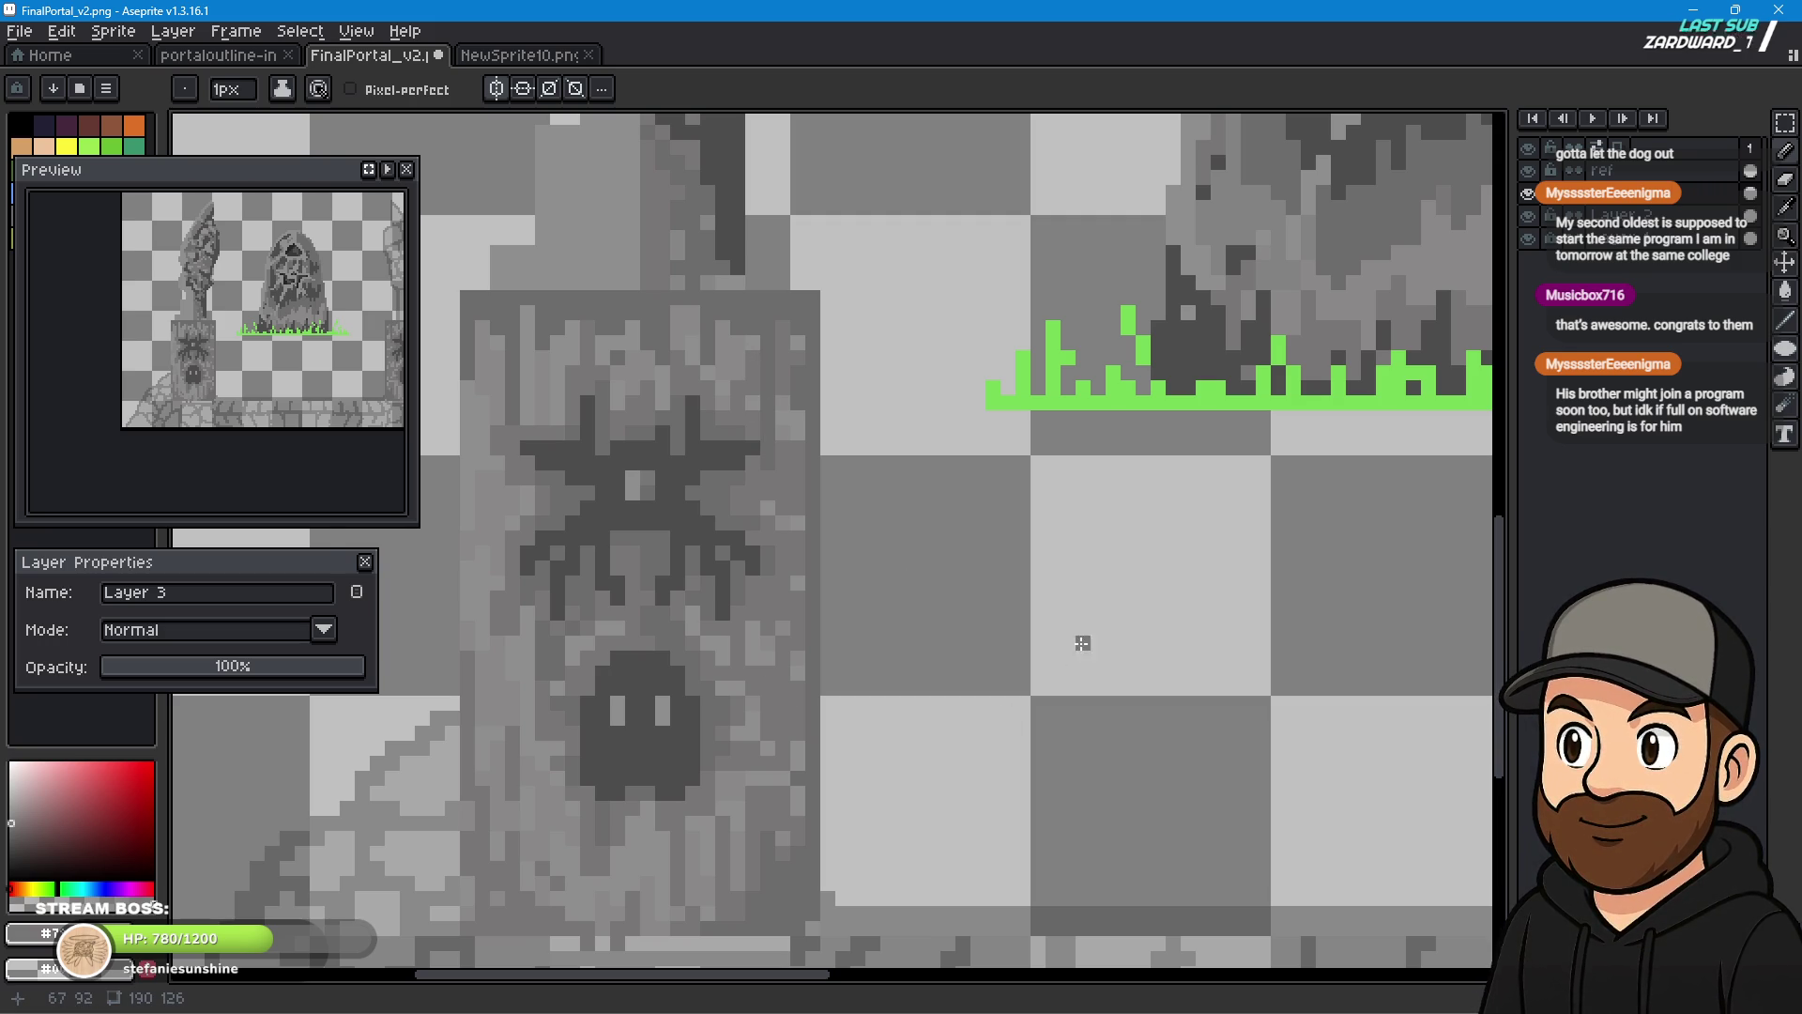
scroll(1103, 610, down, 2)
scroll(877, 591, down, 3)
drag(1090, 615, 1016, 619)
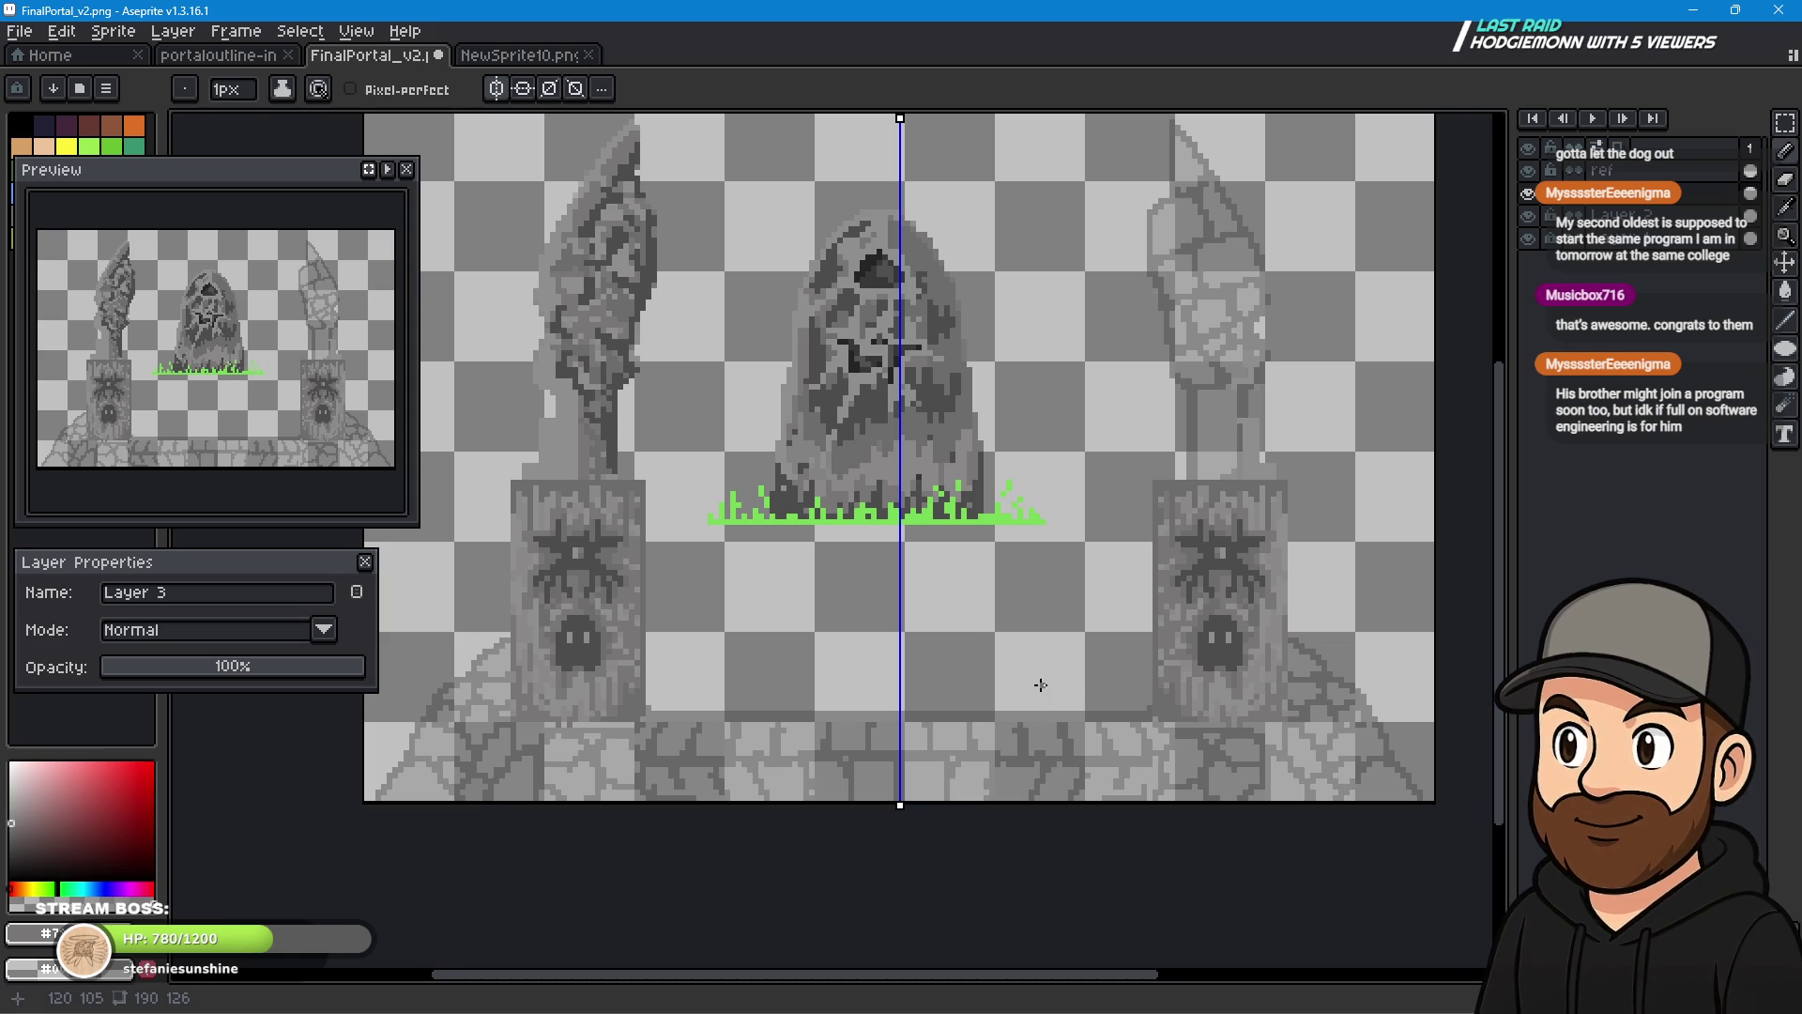
scroll(1040, 686, down, 2)
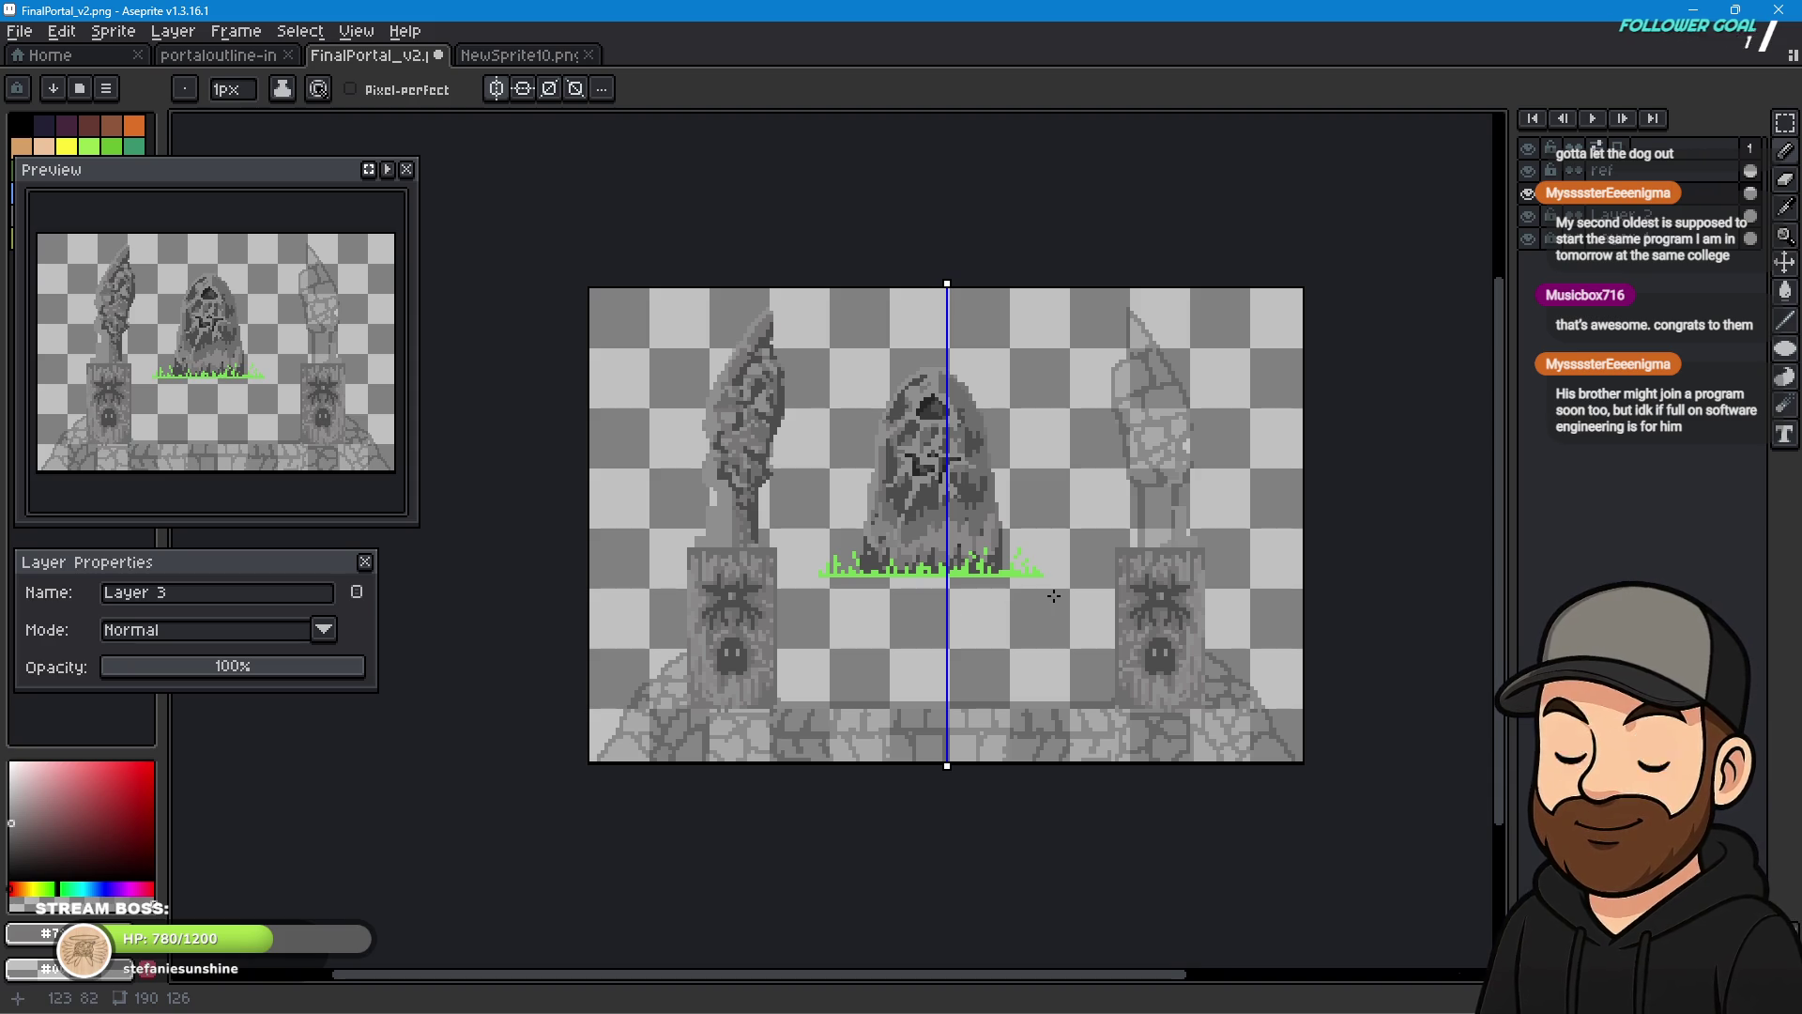
- Save the artwork as FinalPortal_v2.ase using the ase file type in TheGuardianCave folder
click(18, 31)
click(59, 148)
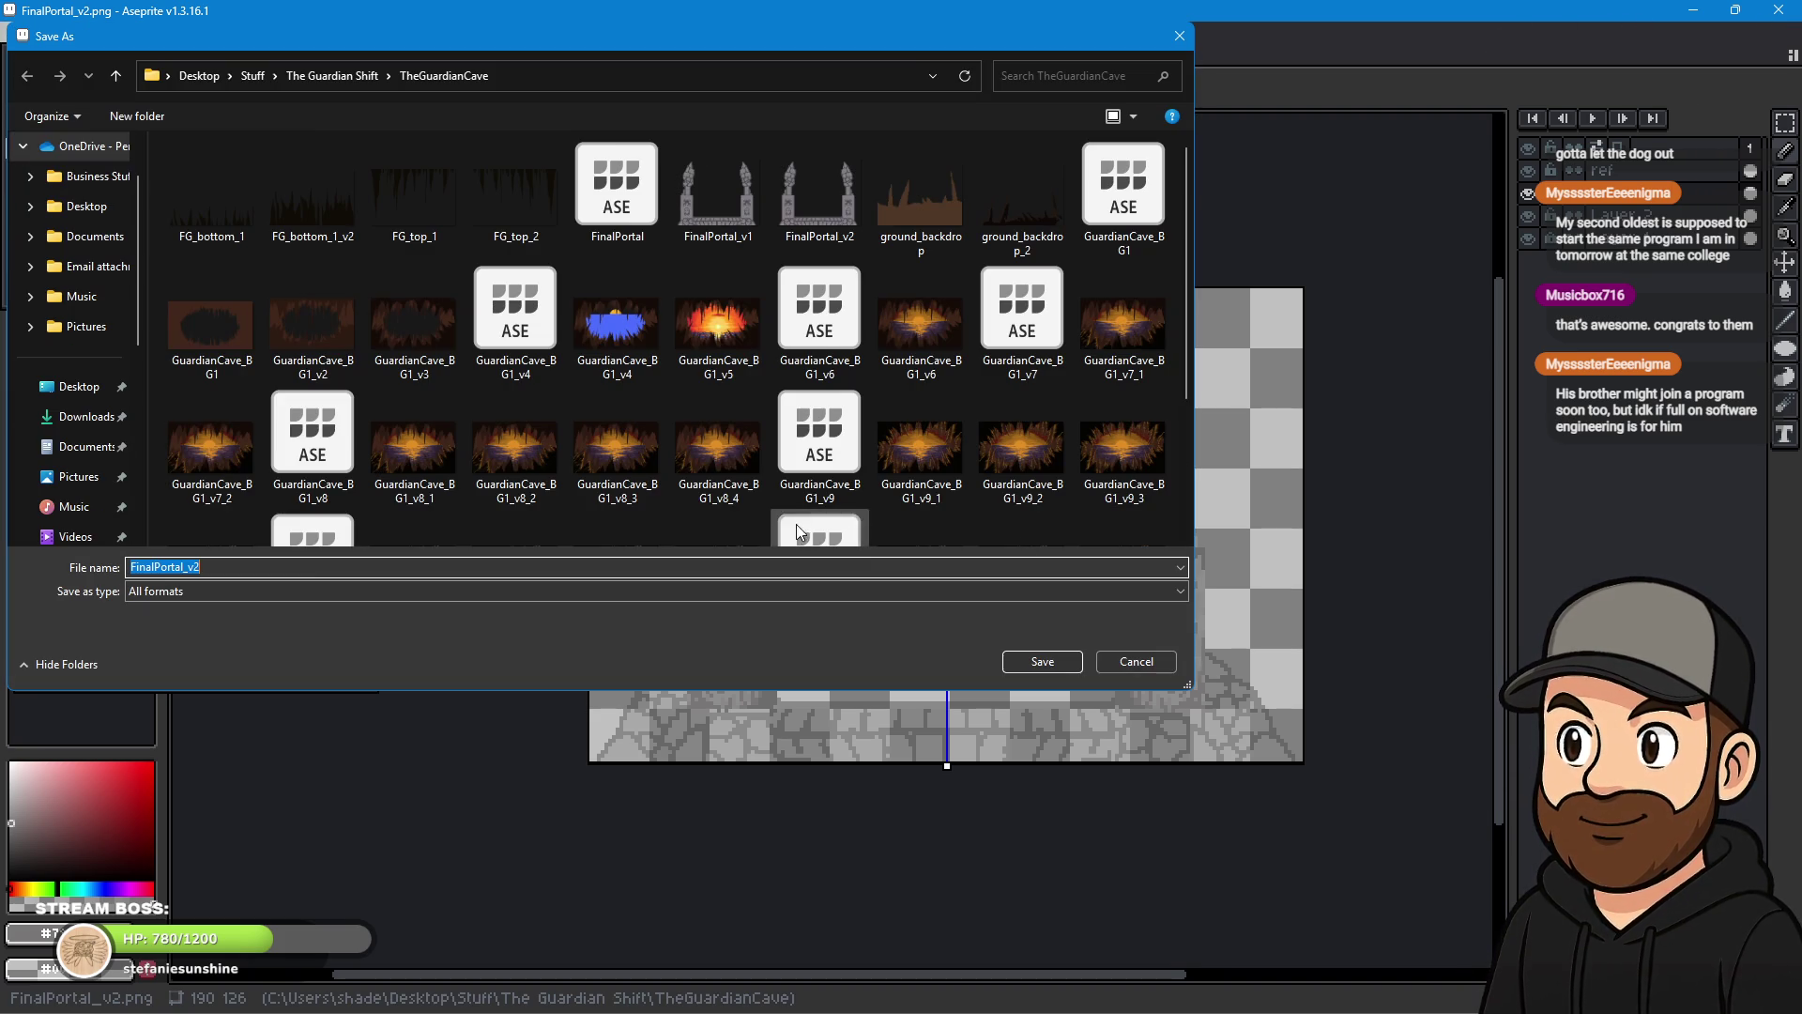
click(371, 591)
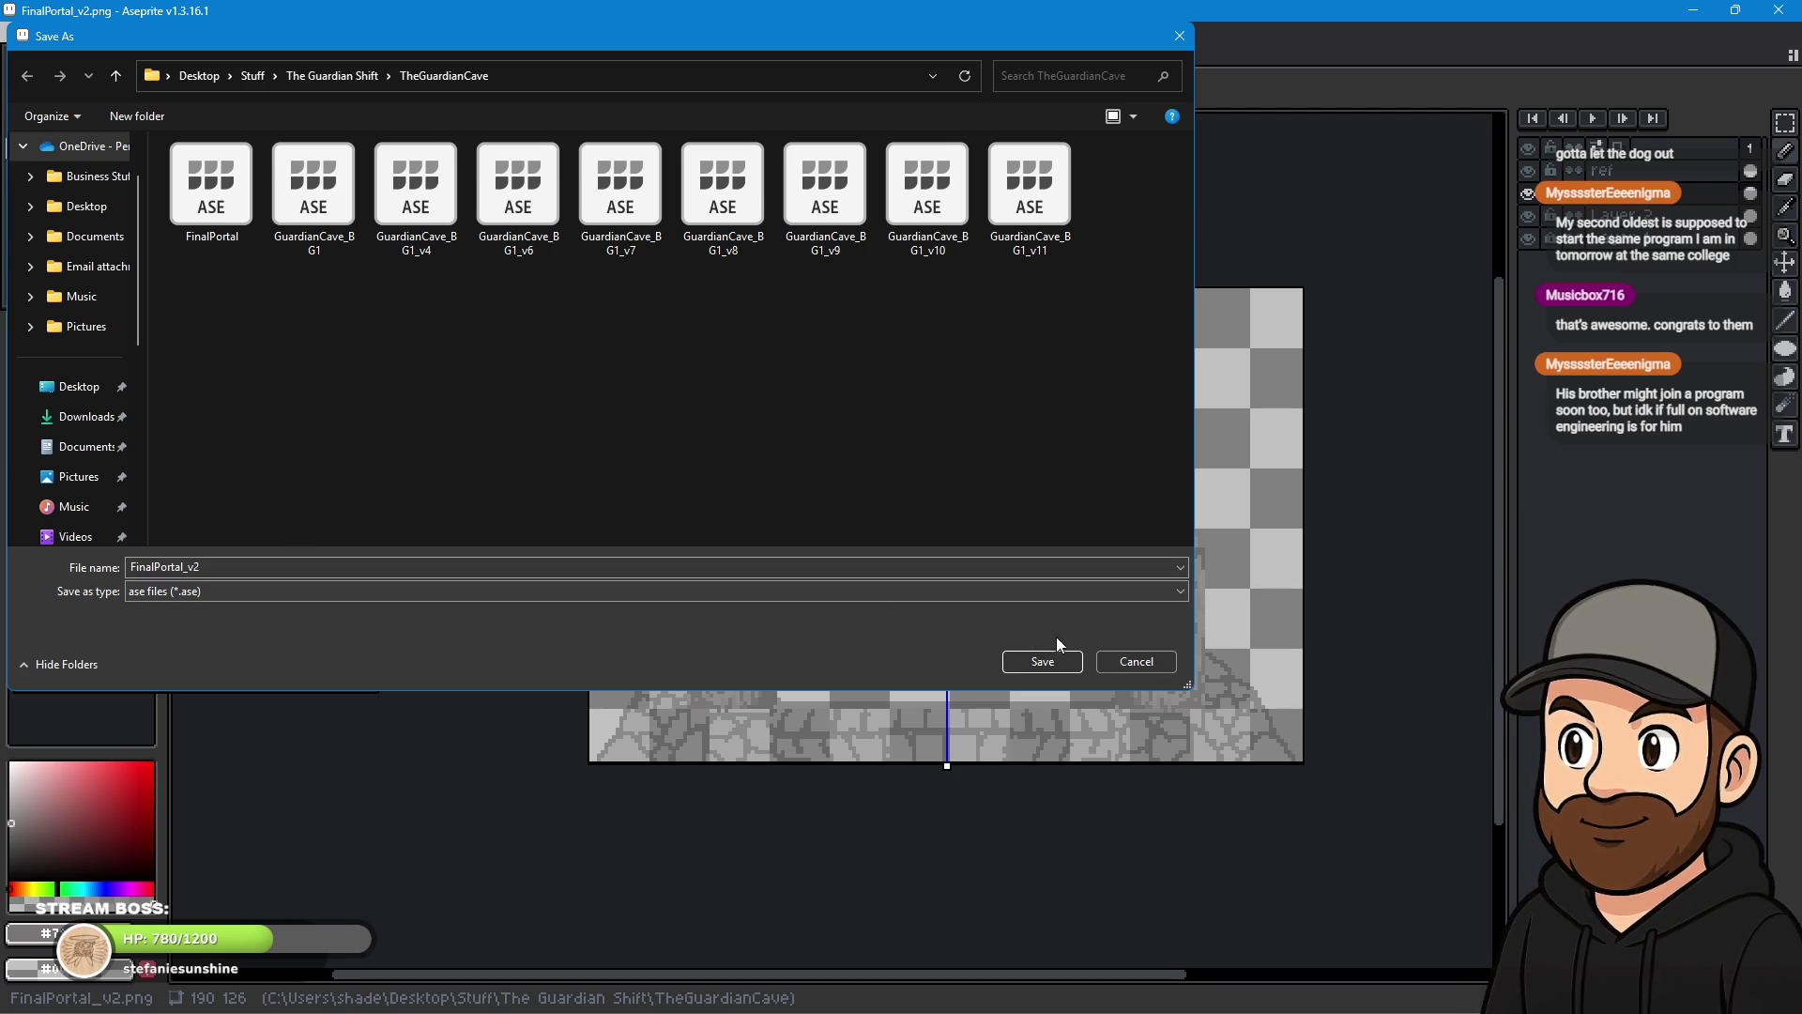
click(1059, 663)
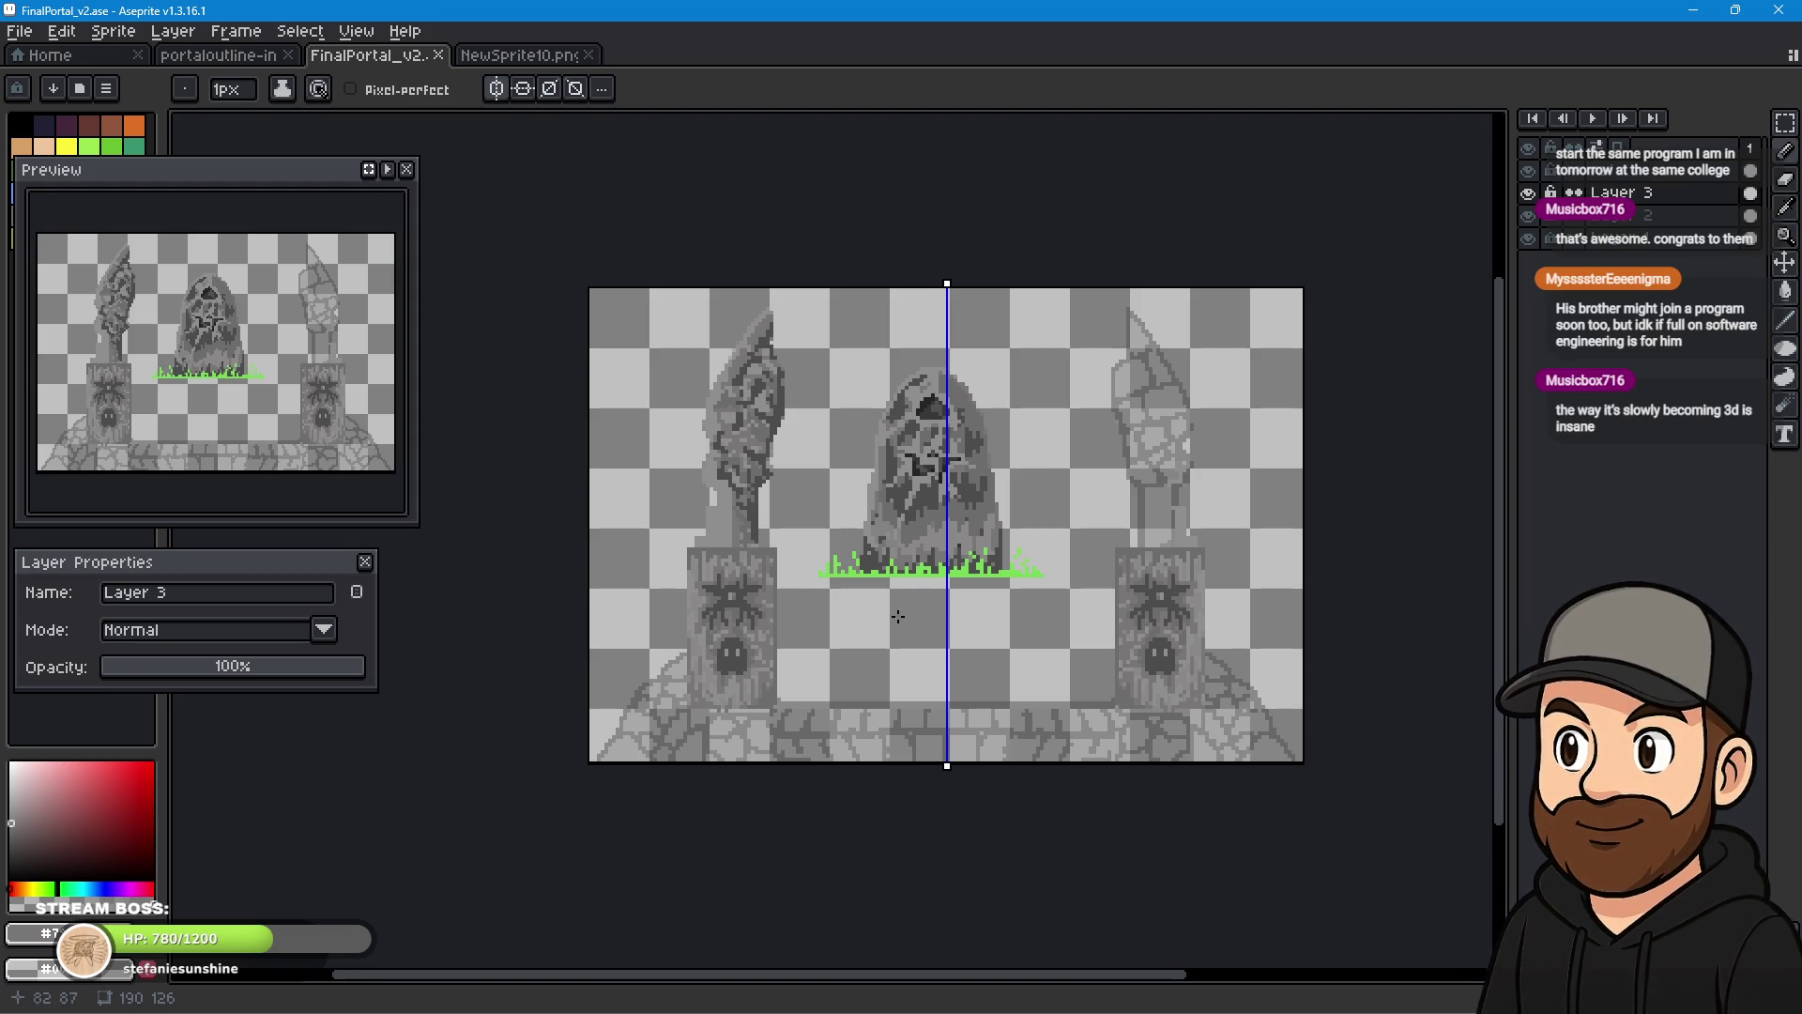
- Pan across the floor and pillars, then zoom in on the left pillar's spider emblem
scroll(830, 570, up, 2)
scroll(832, 563, down, 2)
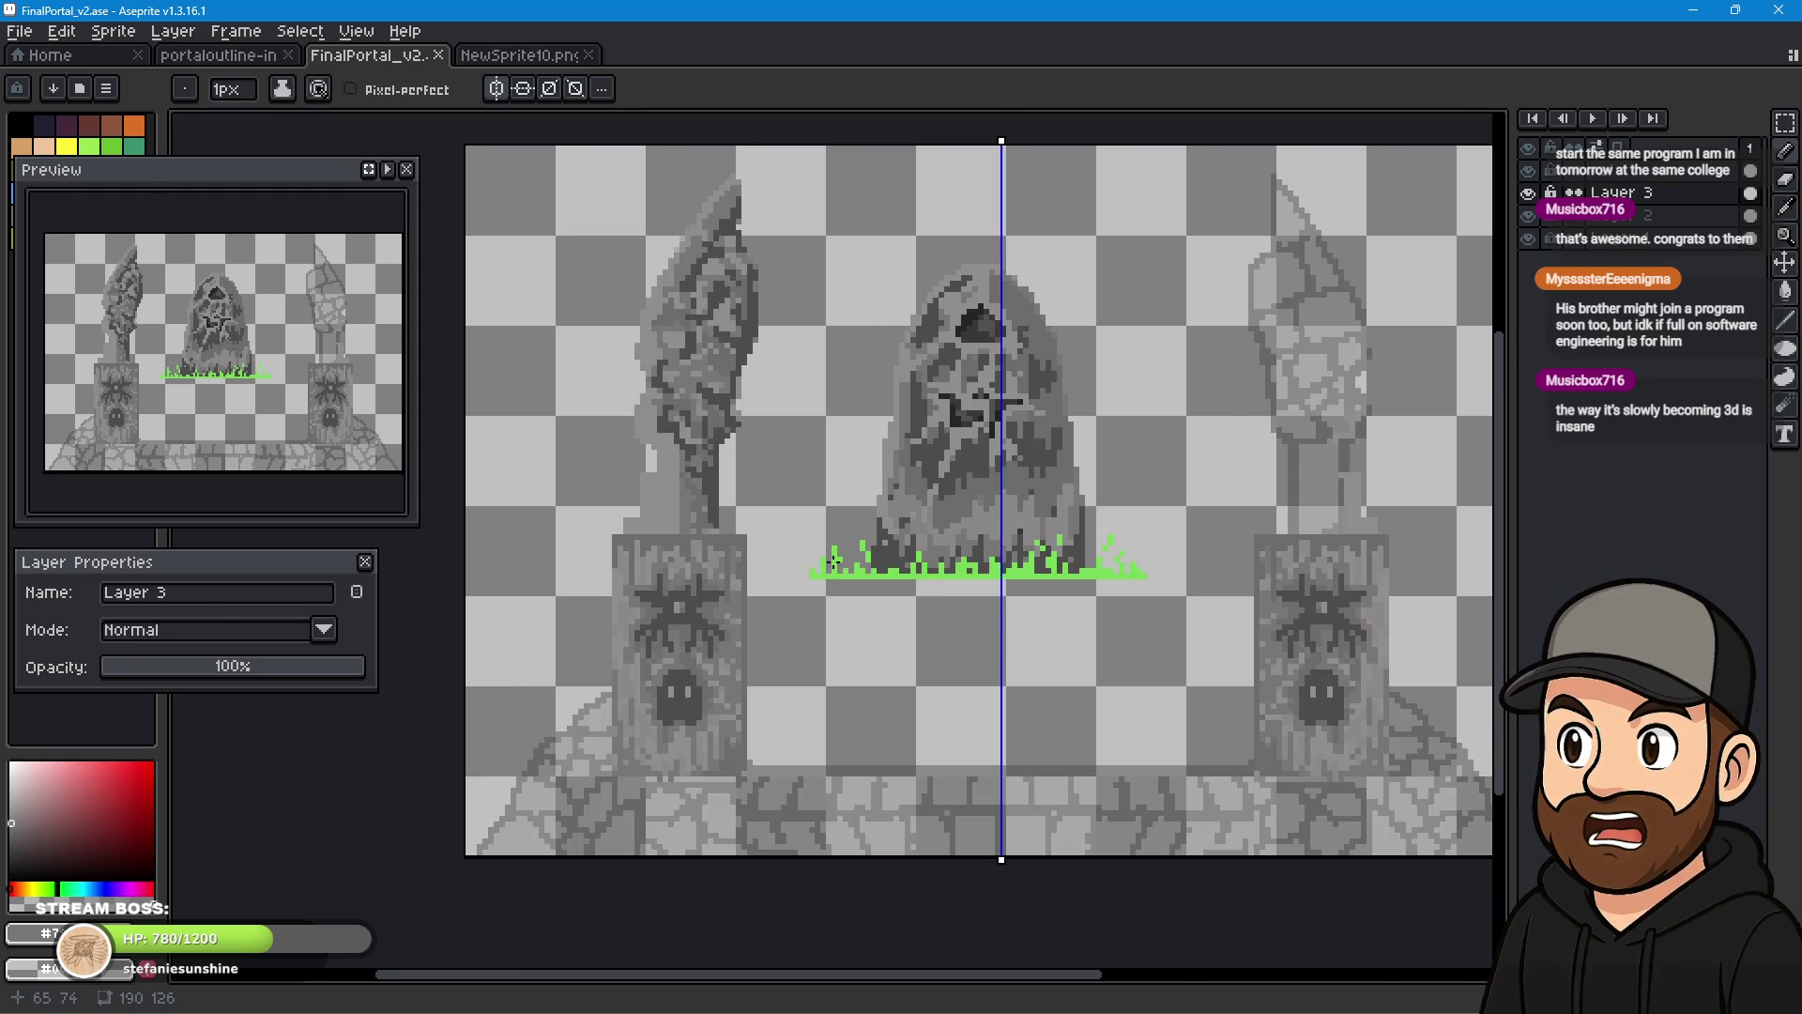
scroll(833, 561, up, 2)
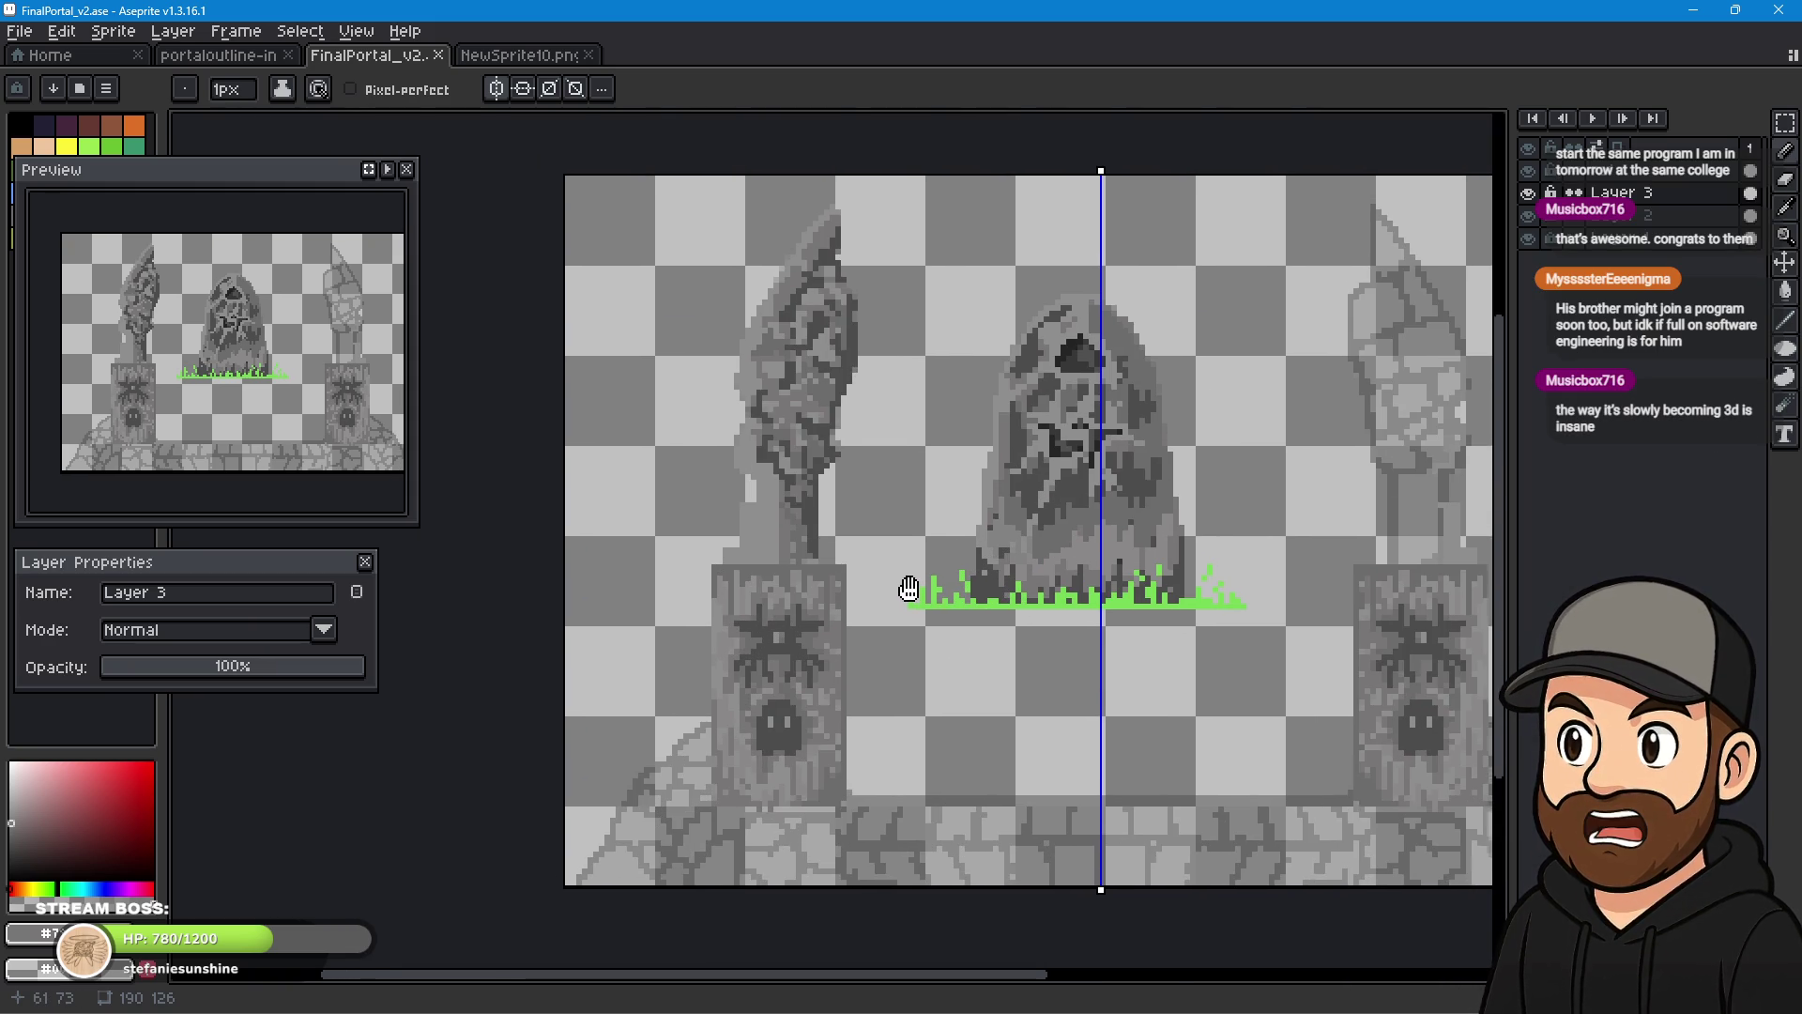
drag(859, 639, 842, 518)
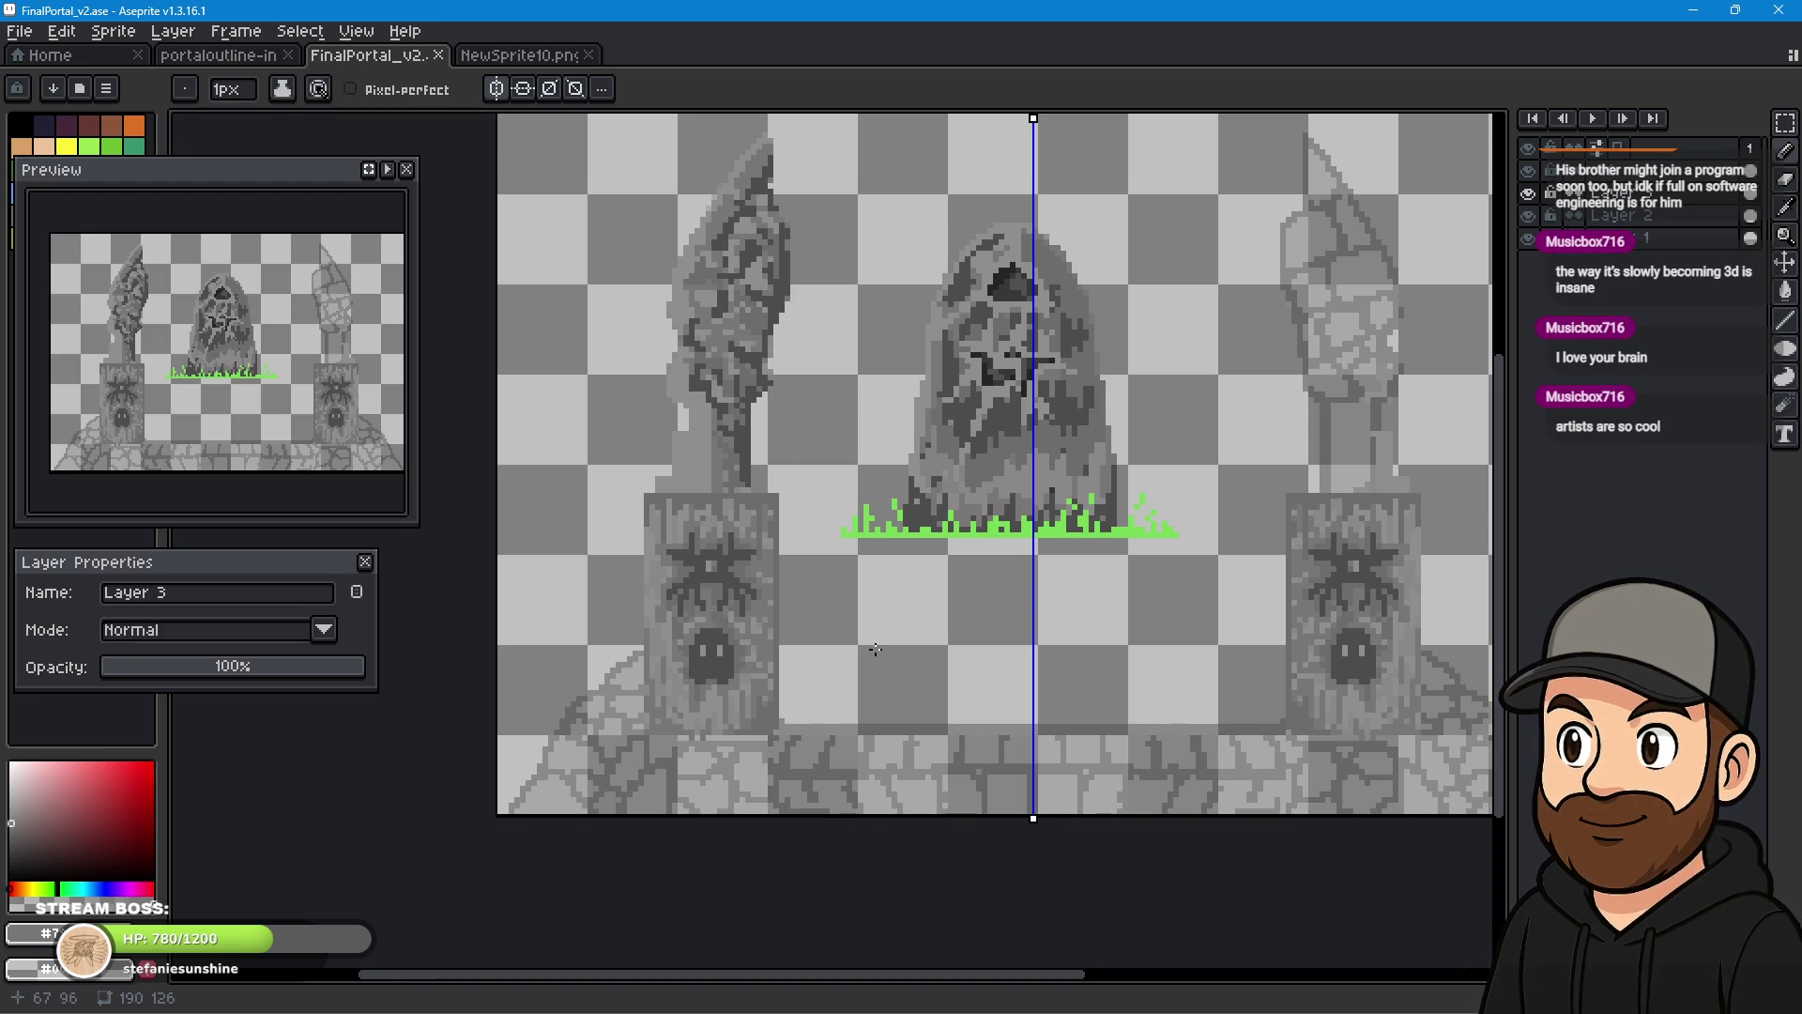
drag(870, 675, 817, 535)
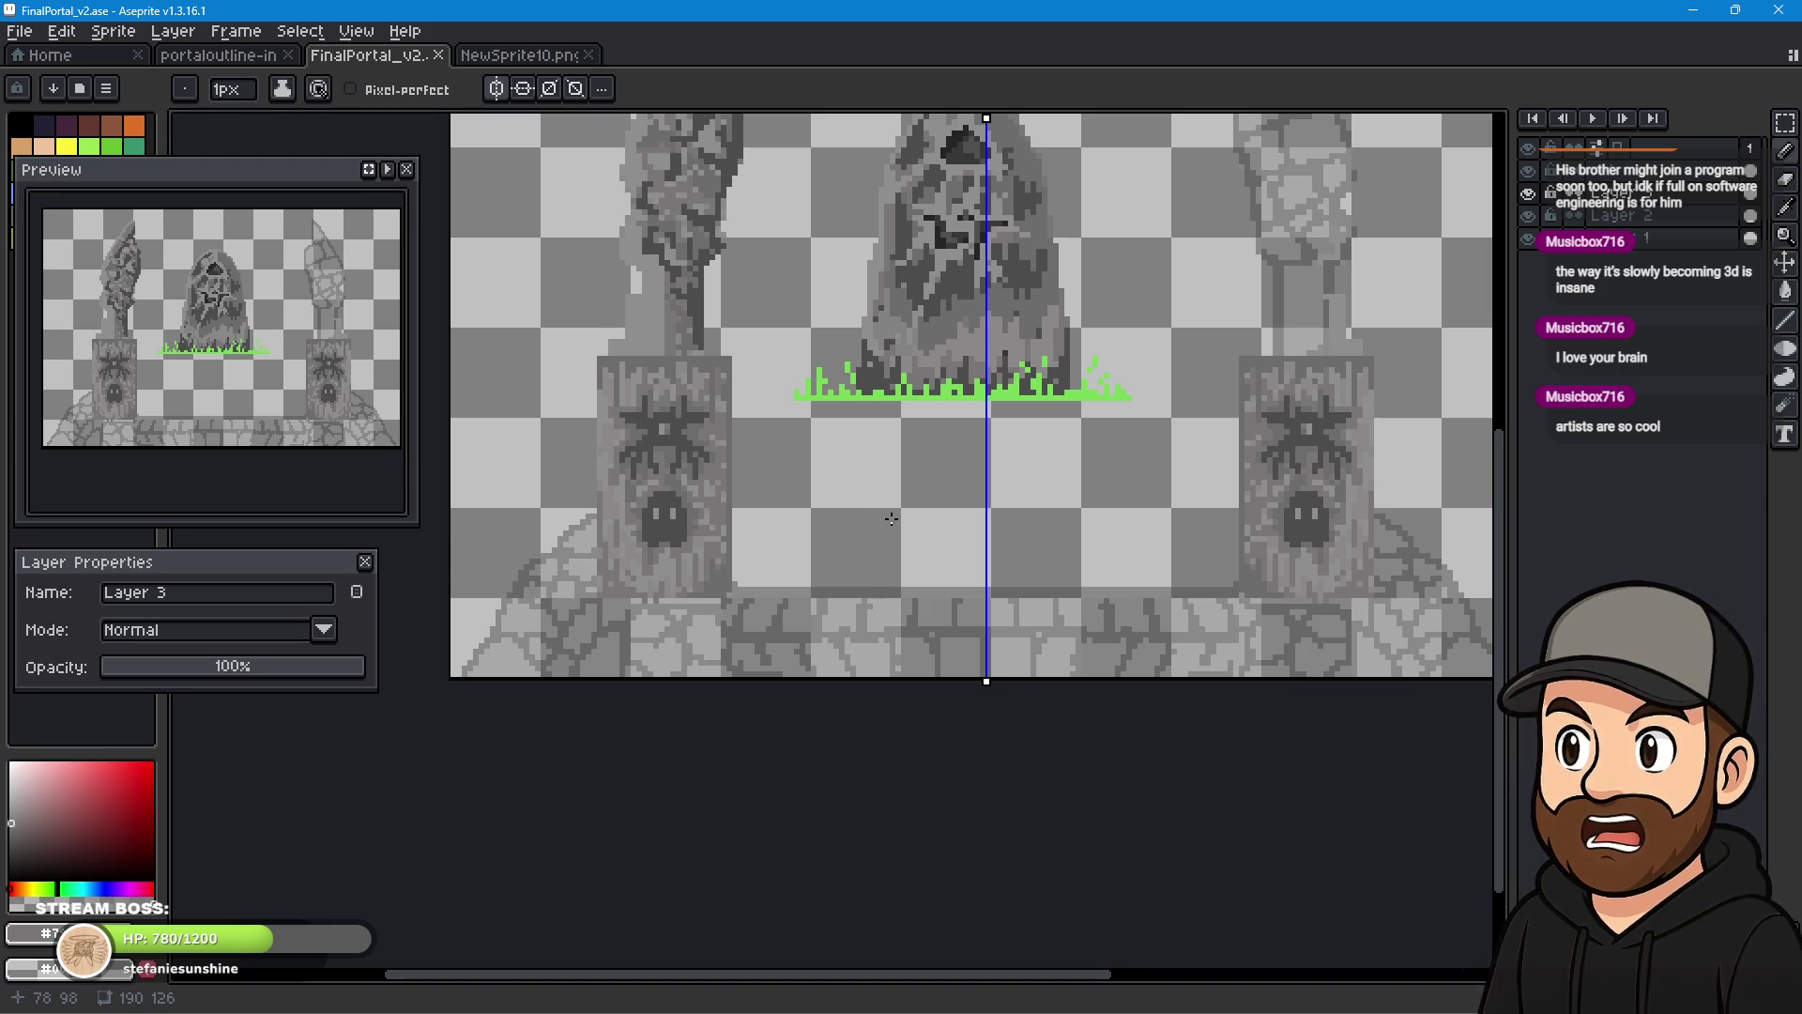
scroll(890, 518, up, 2)
drag(957, 679, 921, 552)
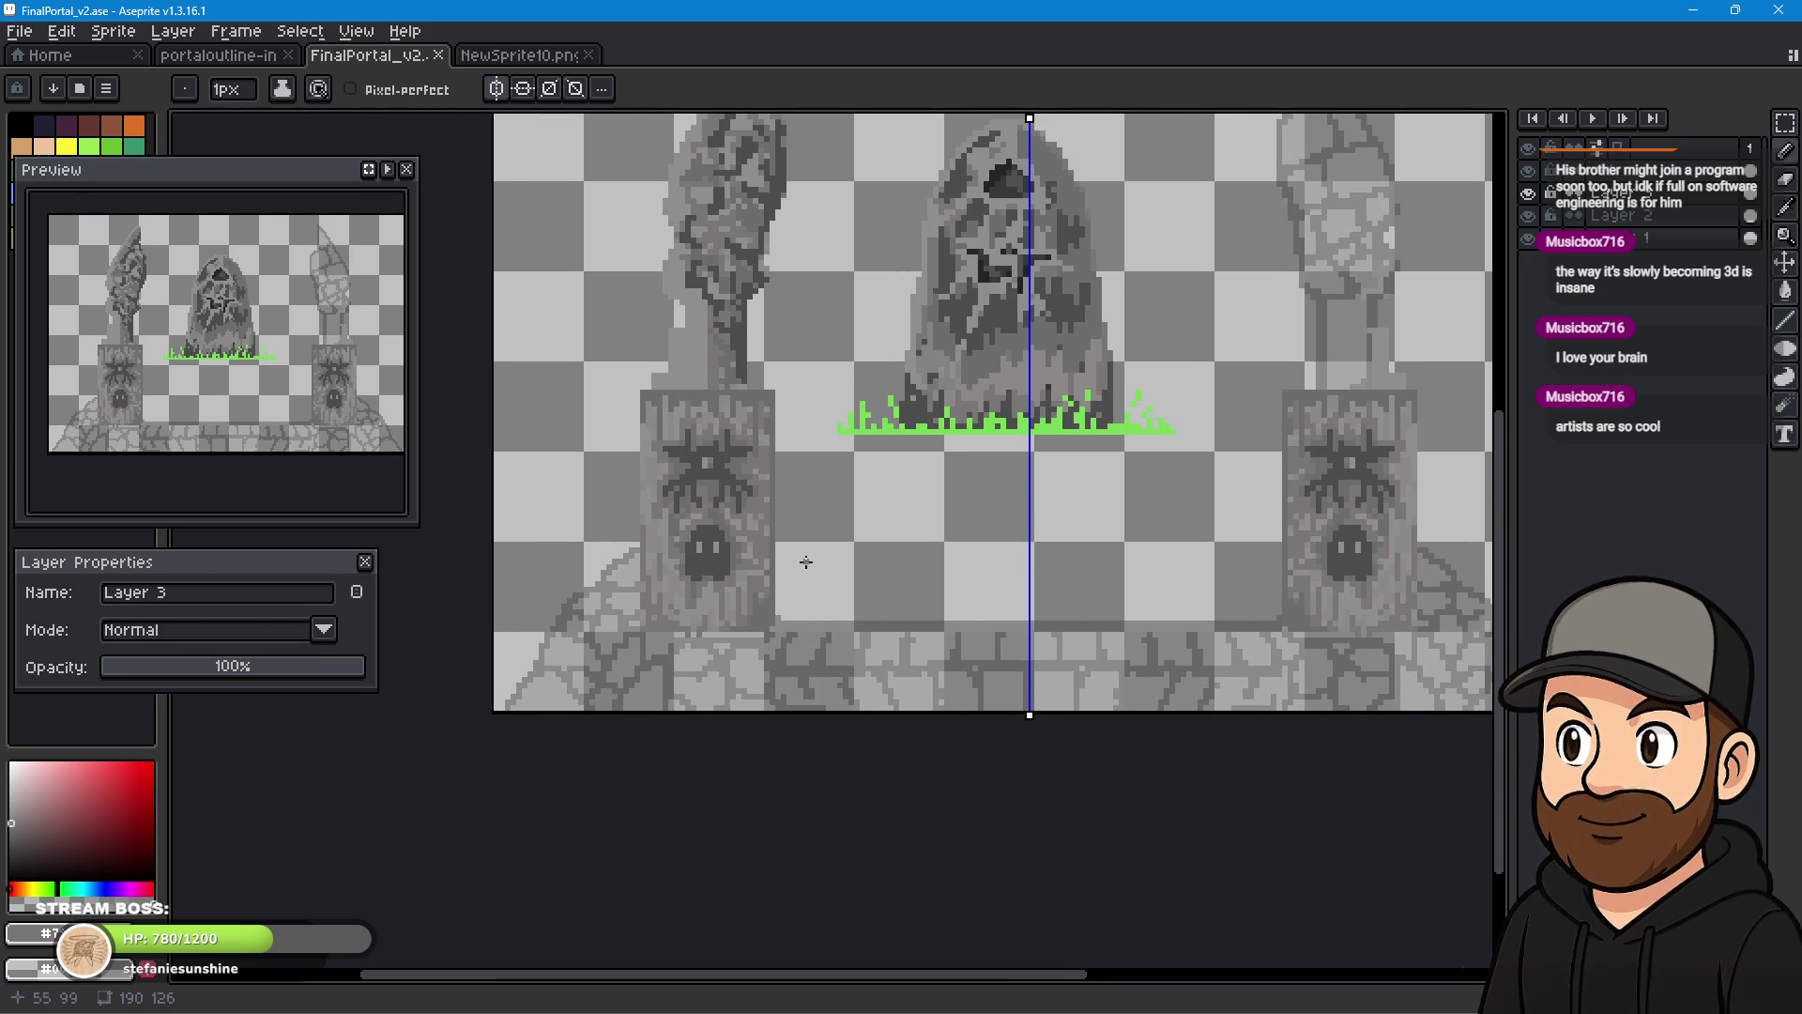
scroll(800, 560, up, 1)
scroll(867, 562, up, 1)
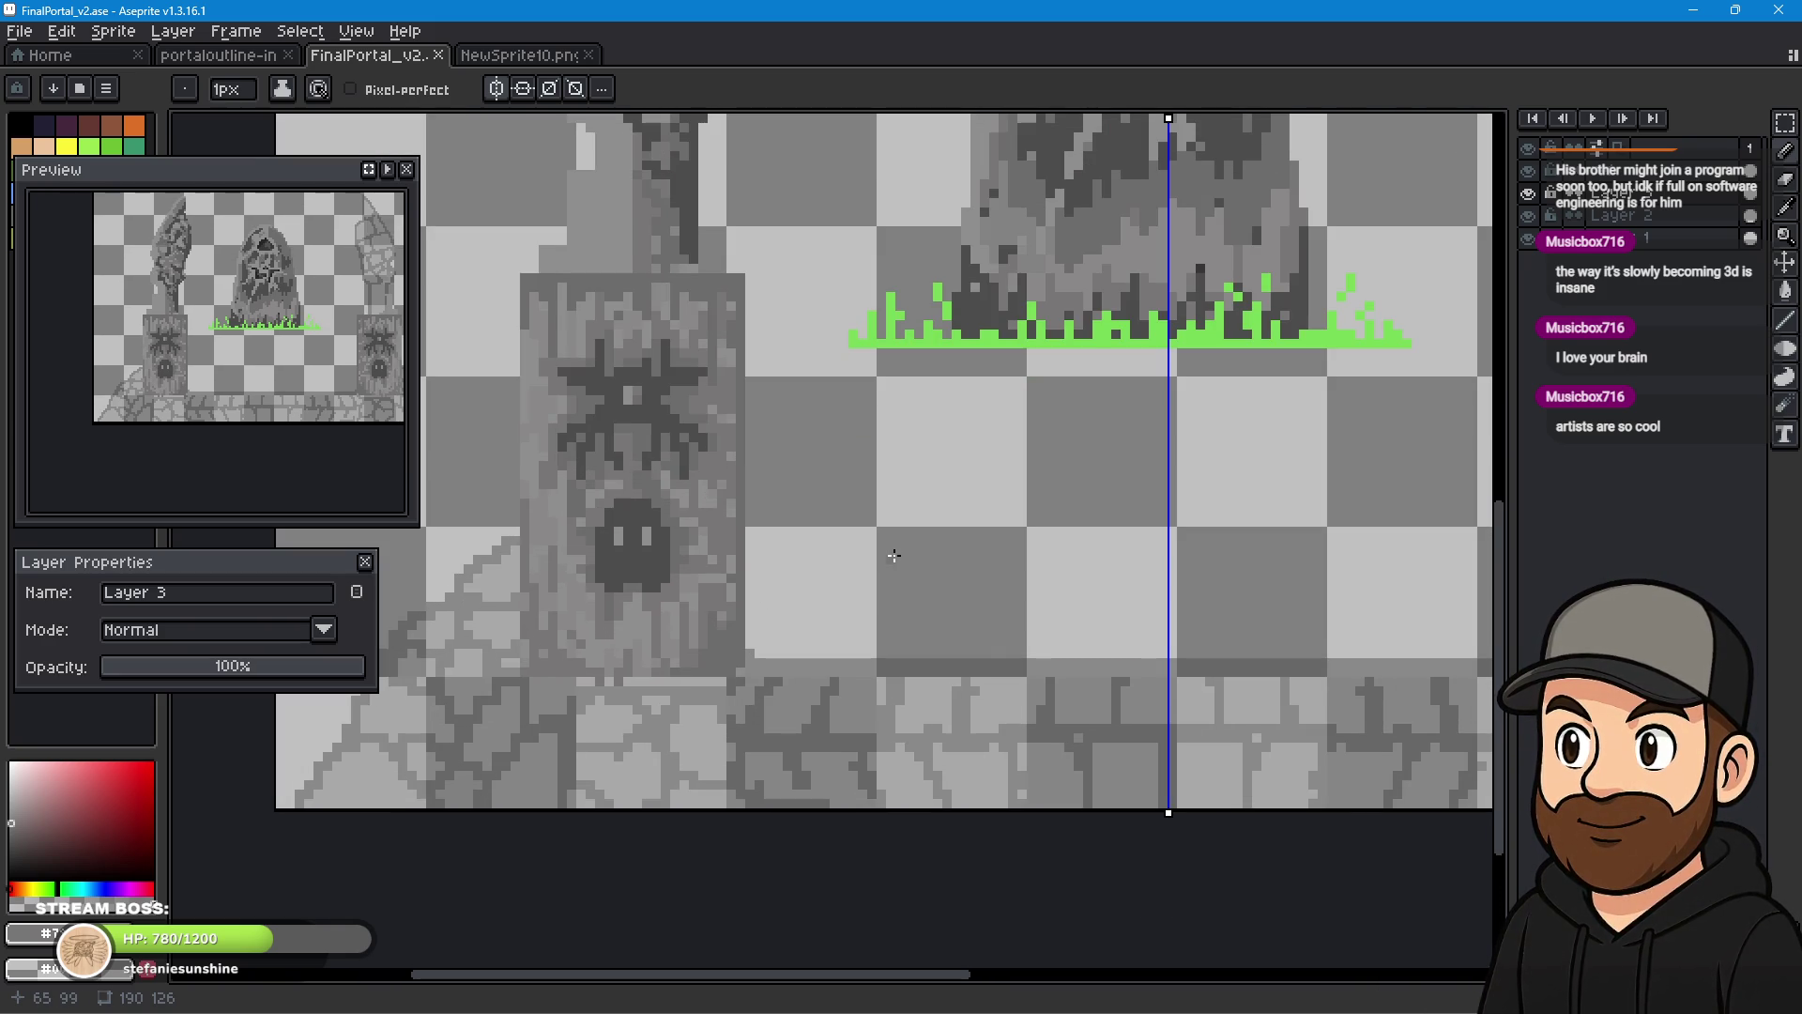
scroll(894, 556, down, 2)
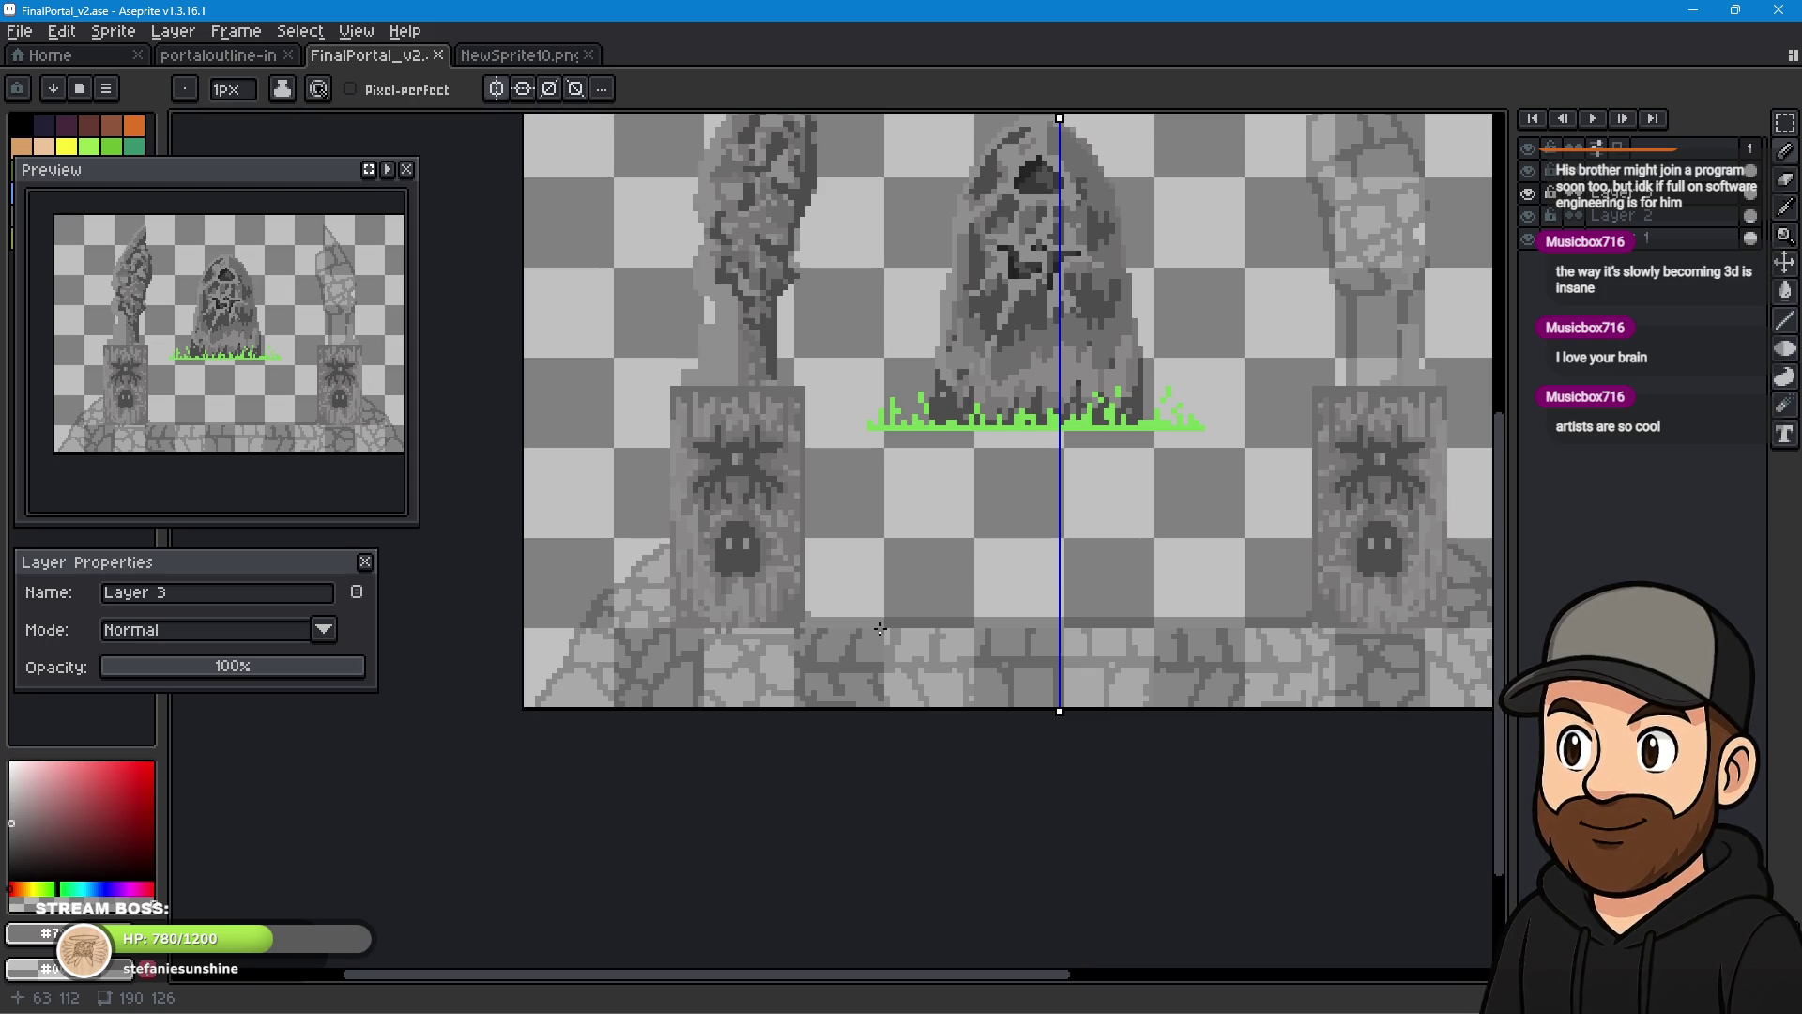
scroll(1080, 589, down, 3)
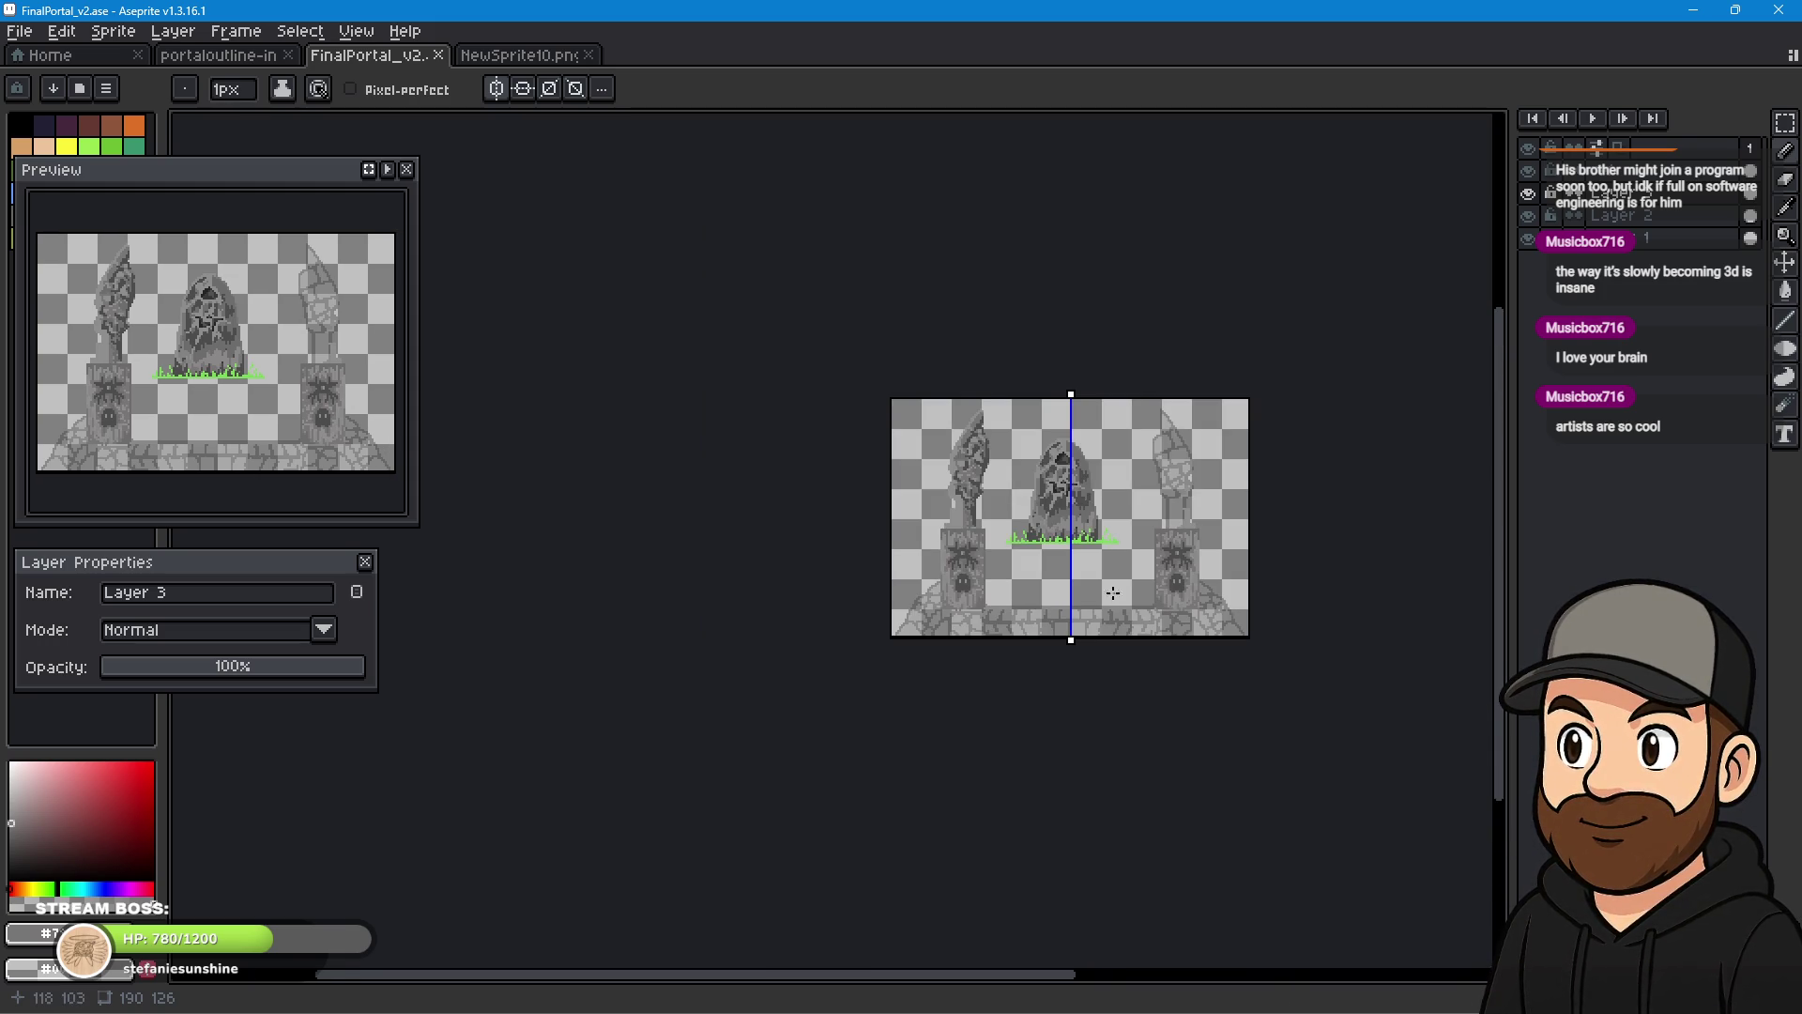
scroll(1065, 605, up, 2)
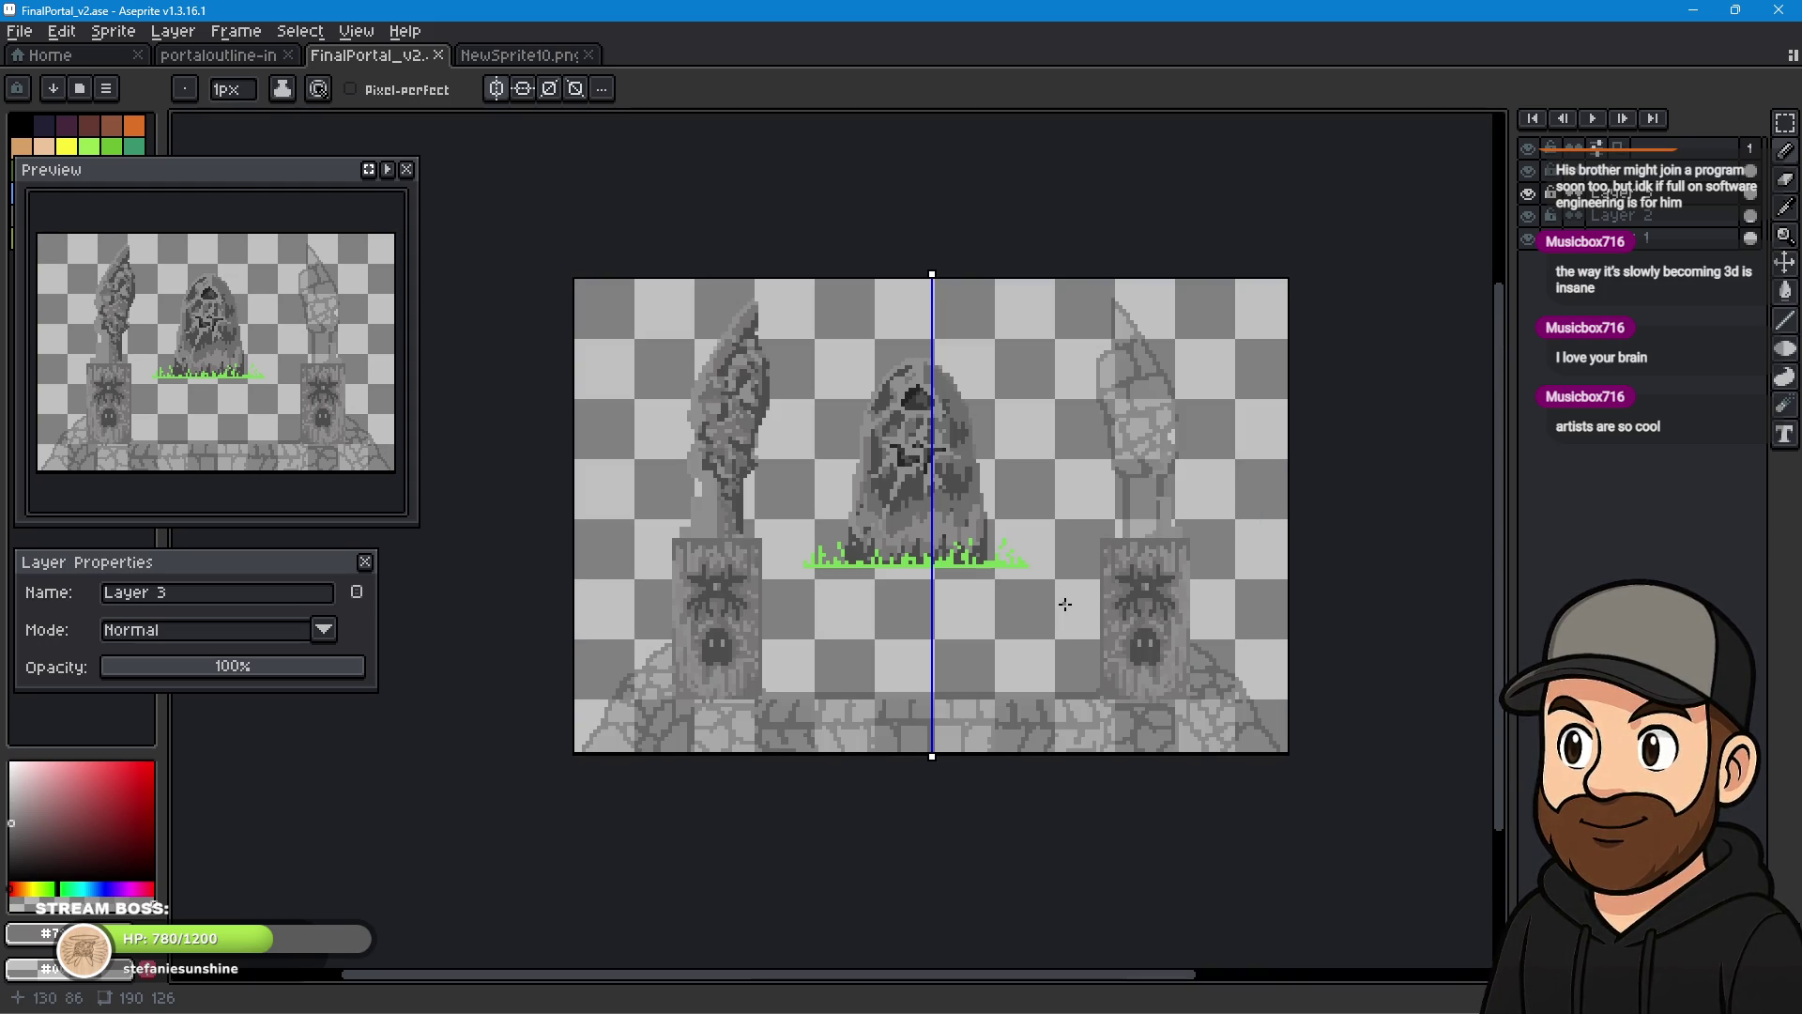
mouse_move(1065, 605)
mouse_down()
mouse_move(1002, 656)
mouse_move(962, 793)
mouse_move(997, 563)
mouse_up()
scroll(875, 625, up, 1)
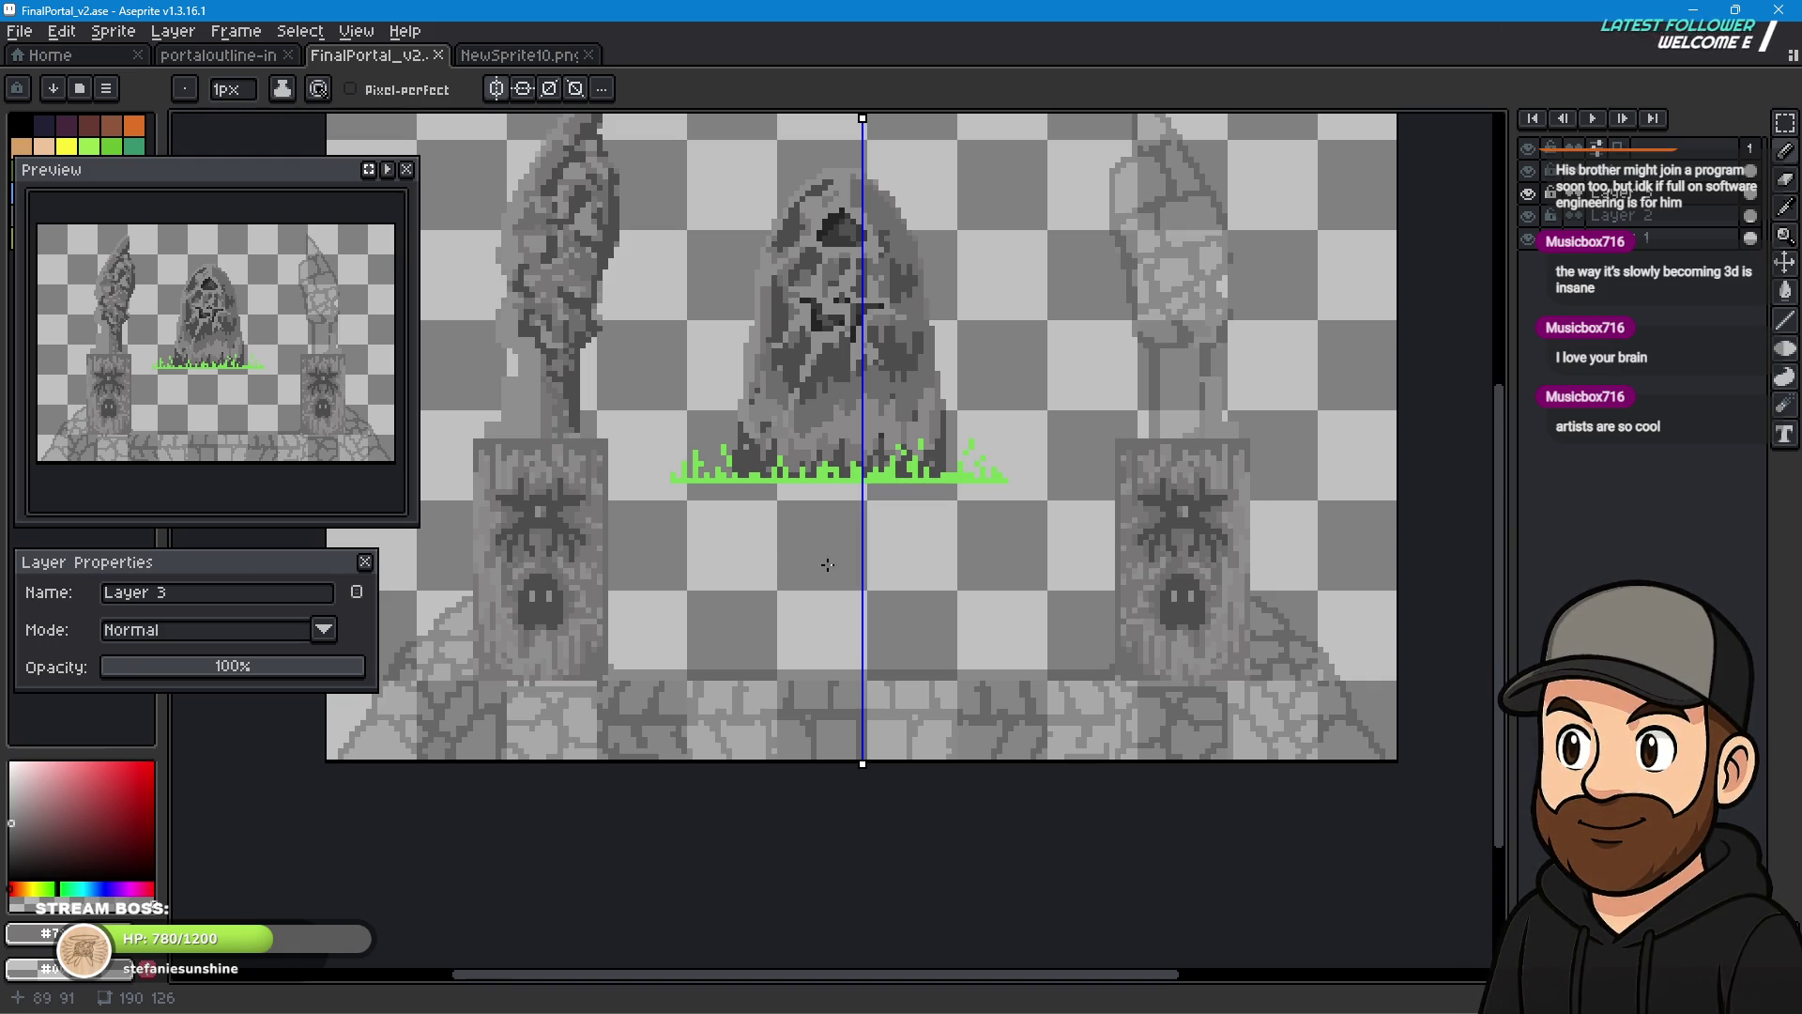
scroll(535, 518, up, 1)
scroll(536, 519, up, 3)
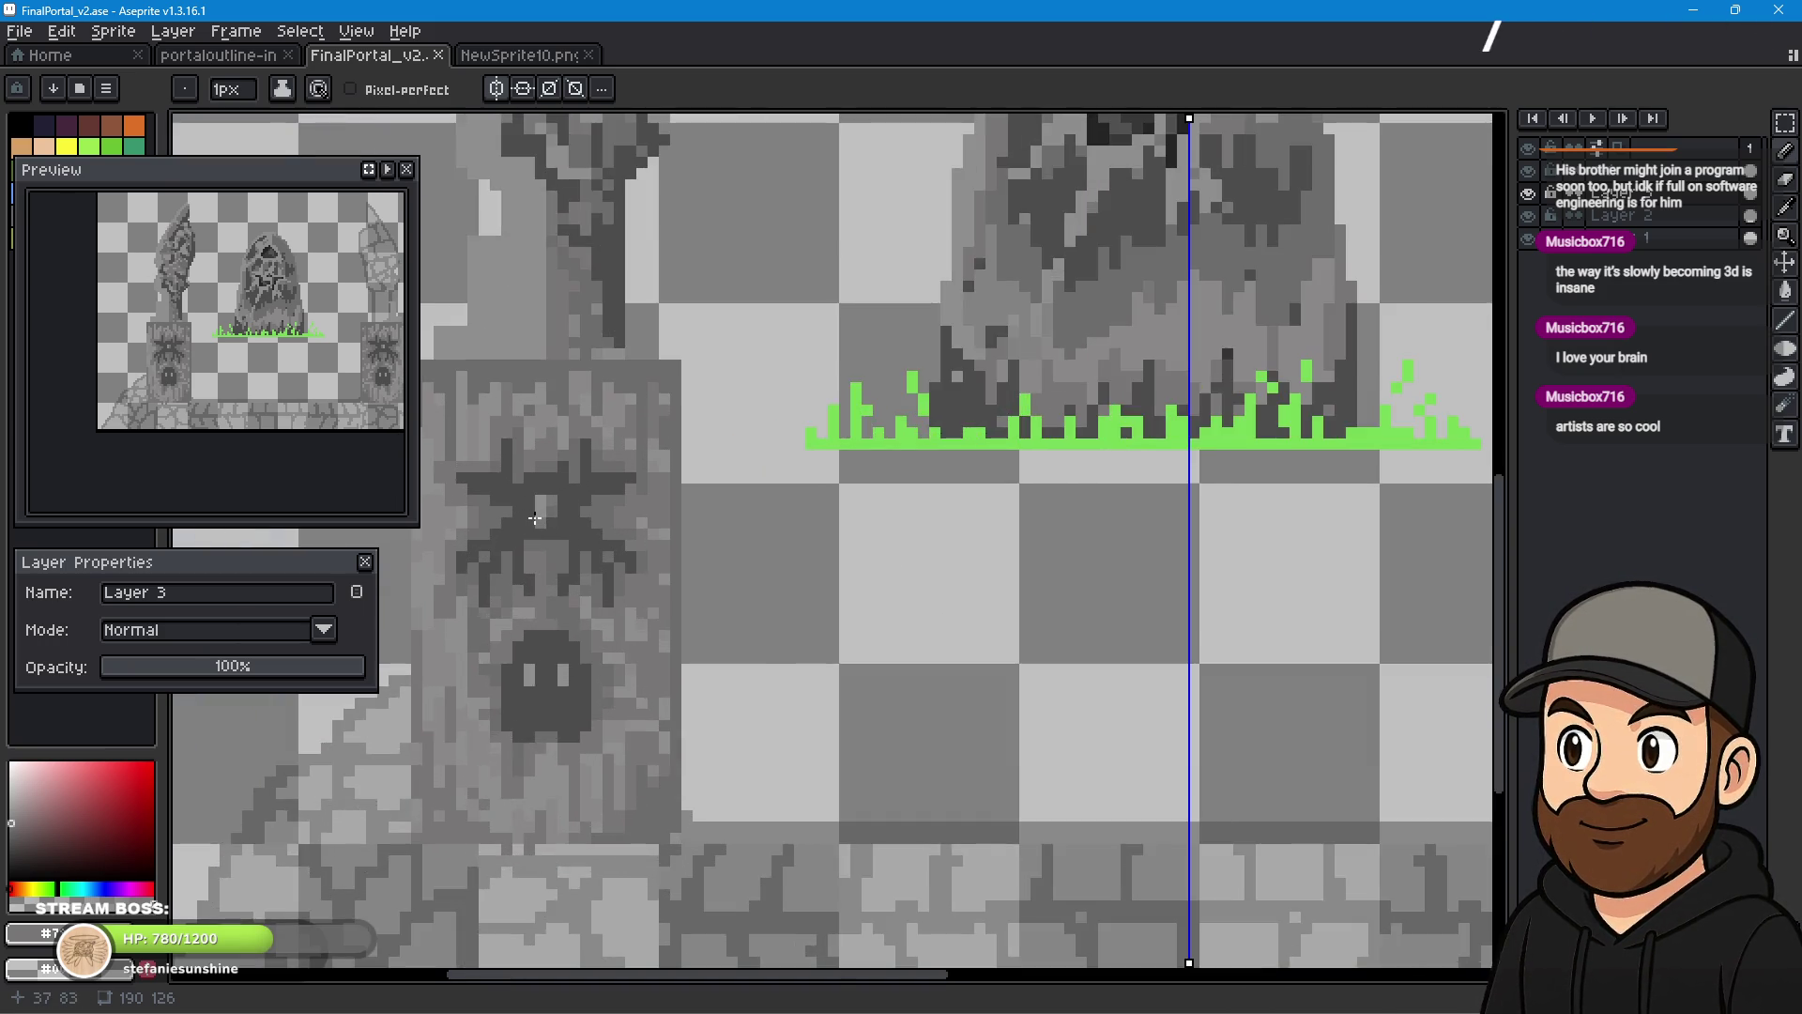
scroll(716, 509, up, 1)
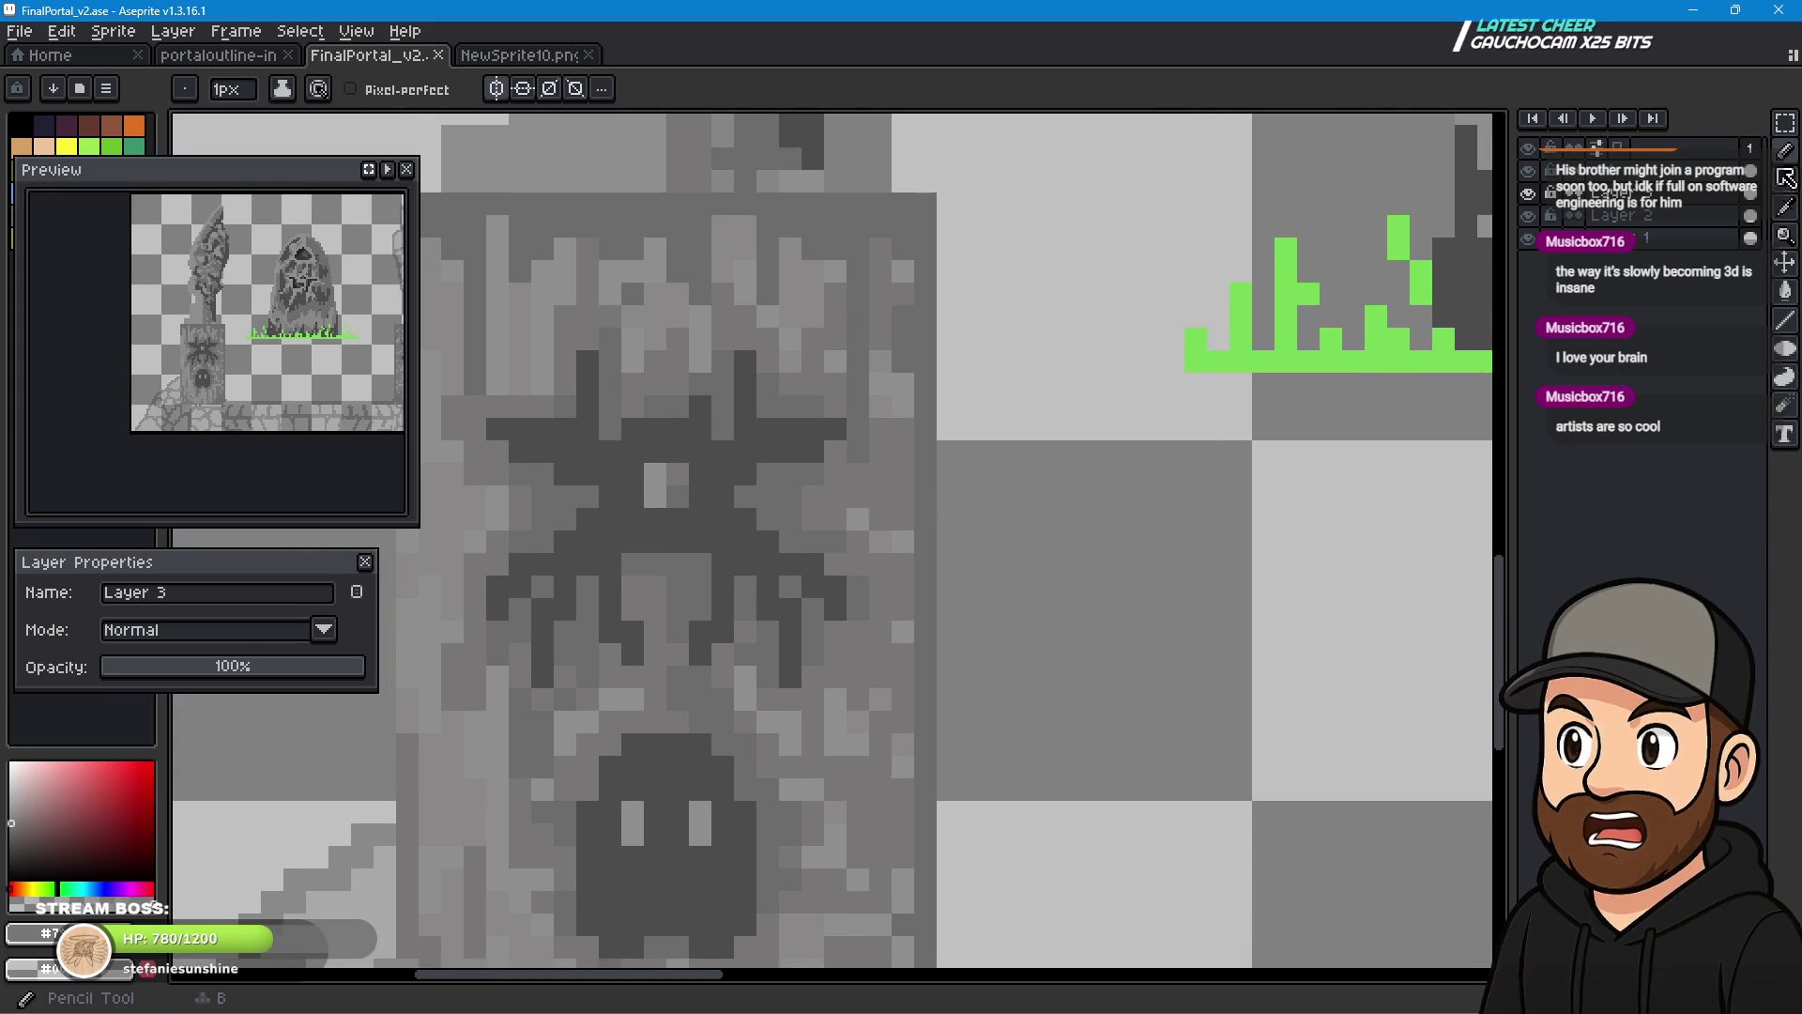
- Paint a small pixel touch-up on the pillar on Layer 3, then bring the right pillar into view
key(i)
click(1638, 216)
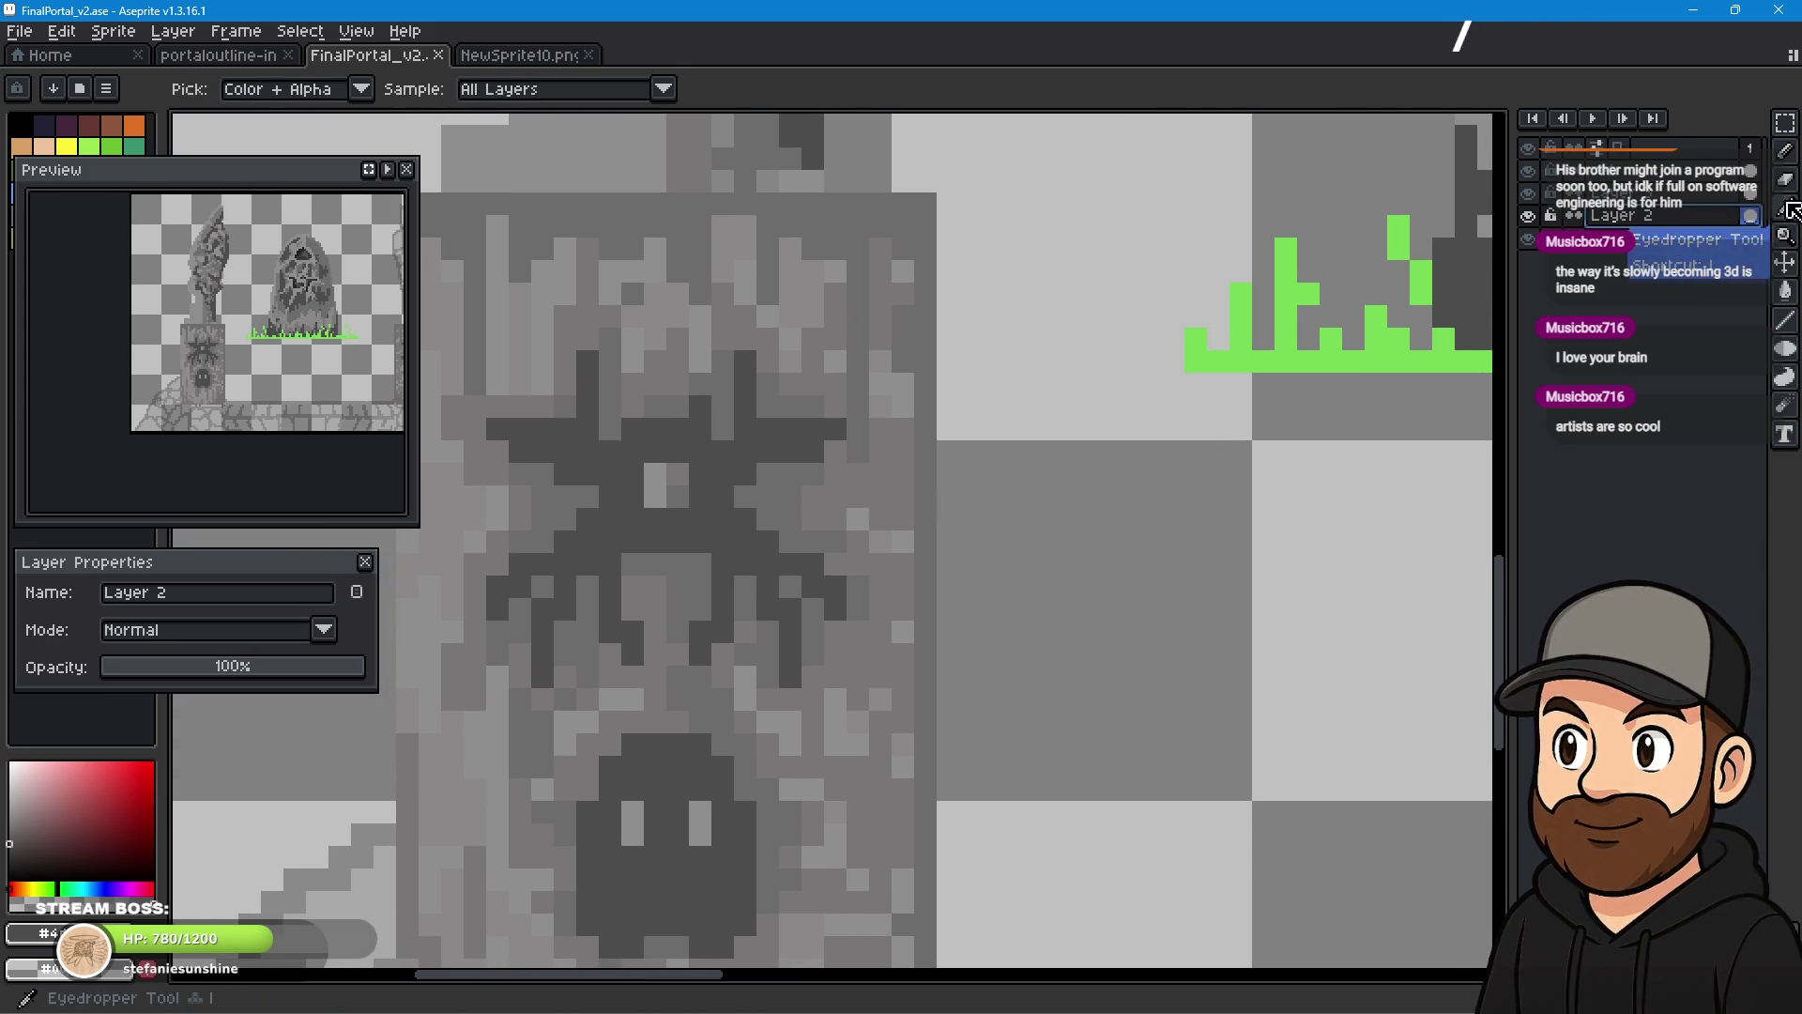
click(1785, 150)
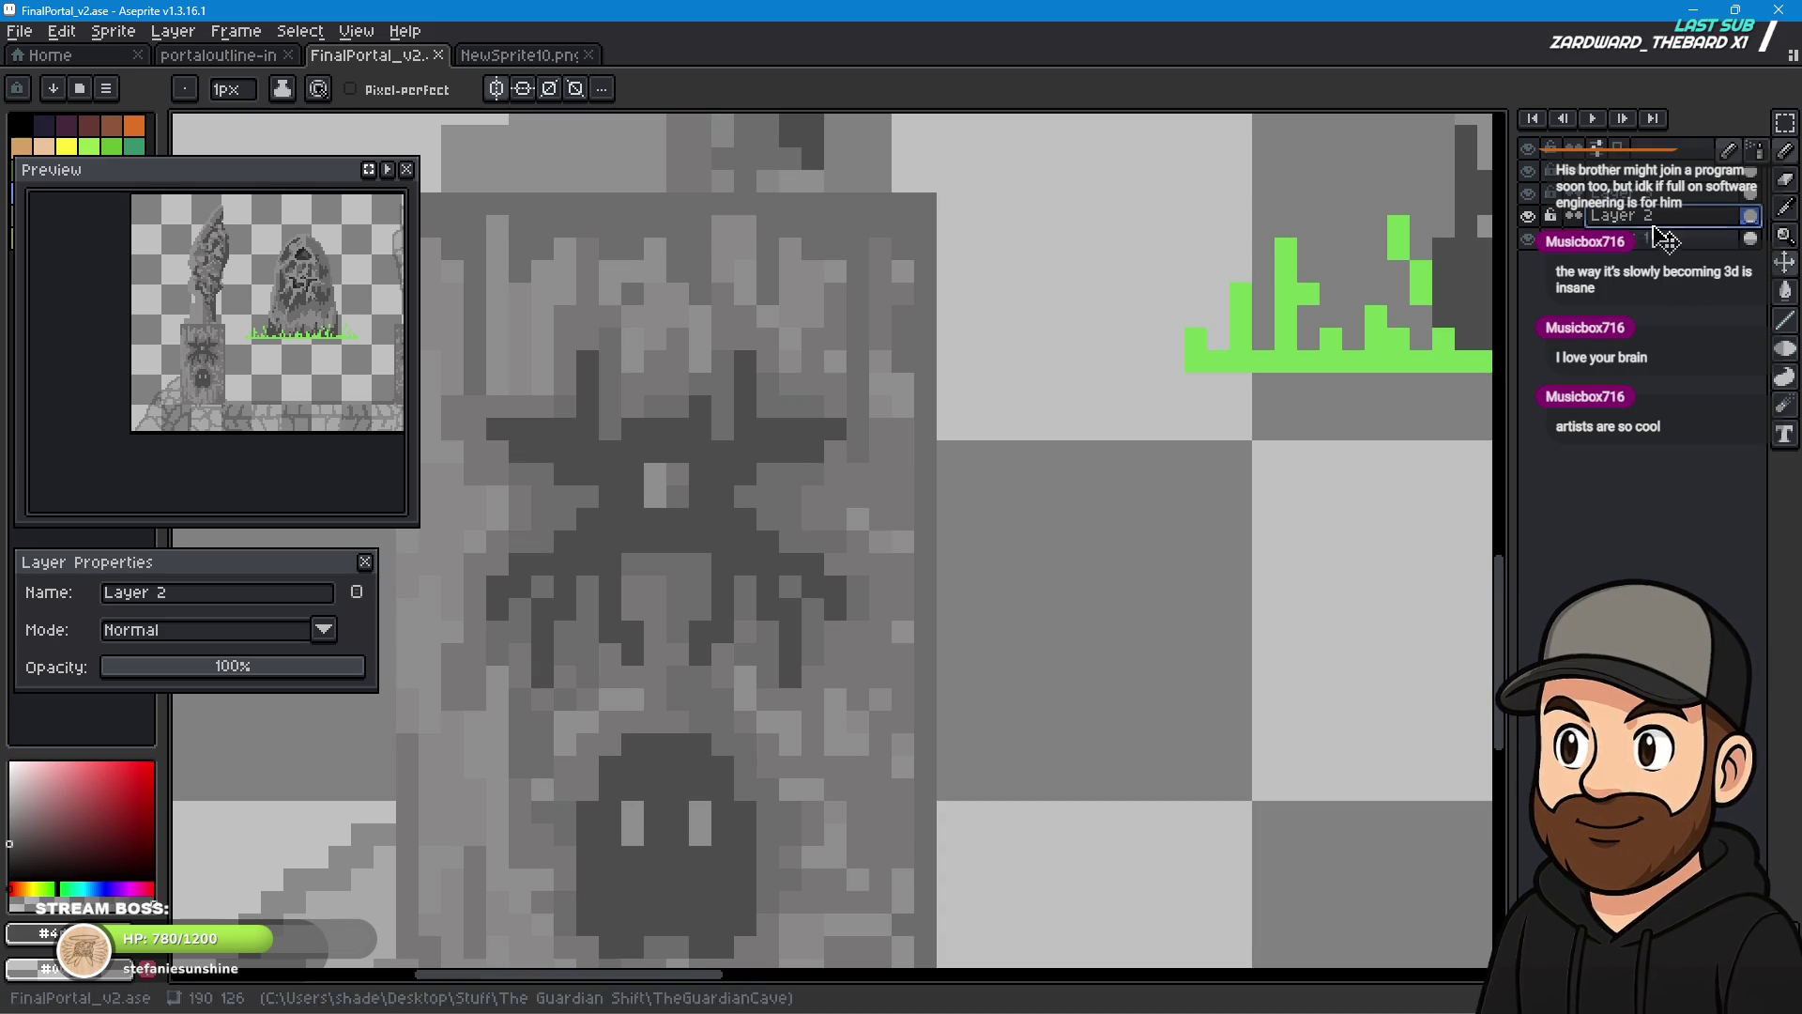
key(alt+Up)
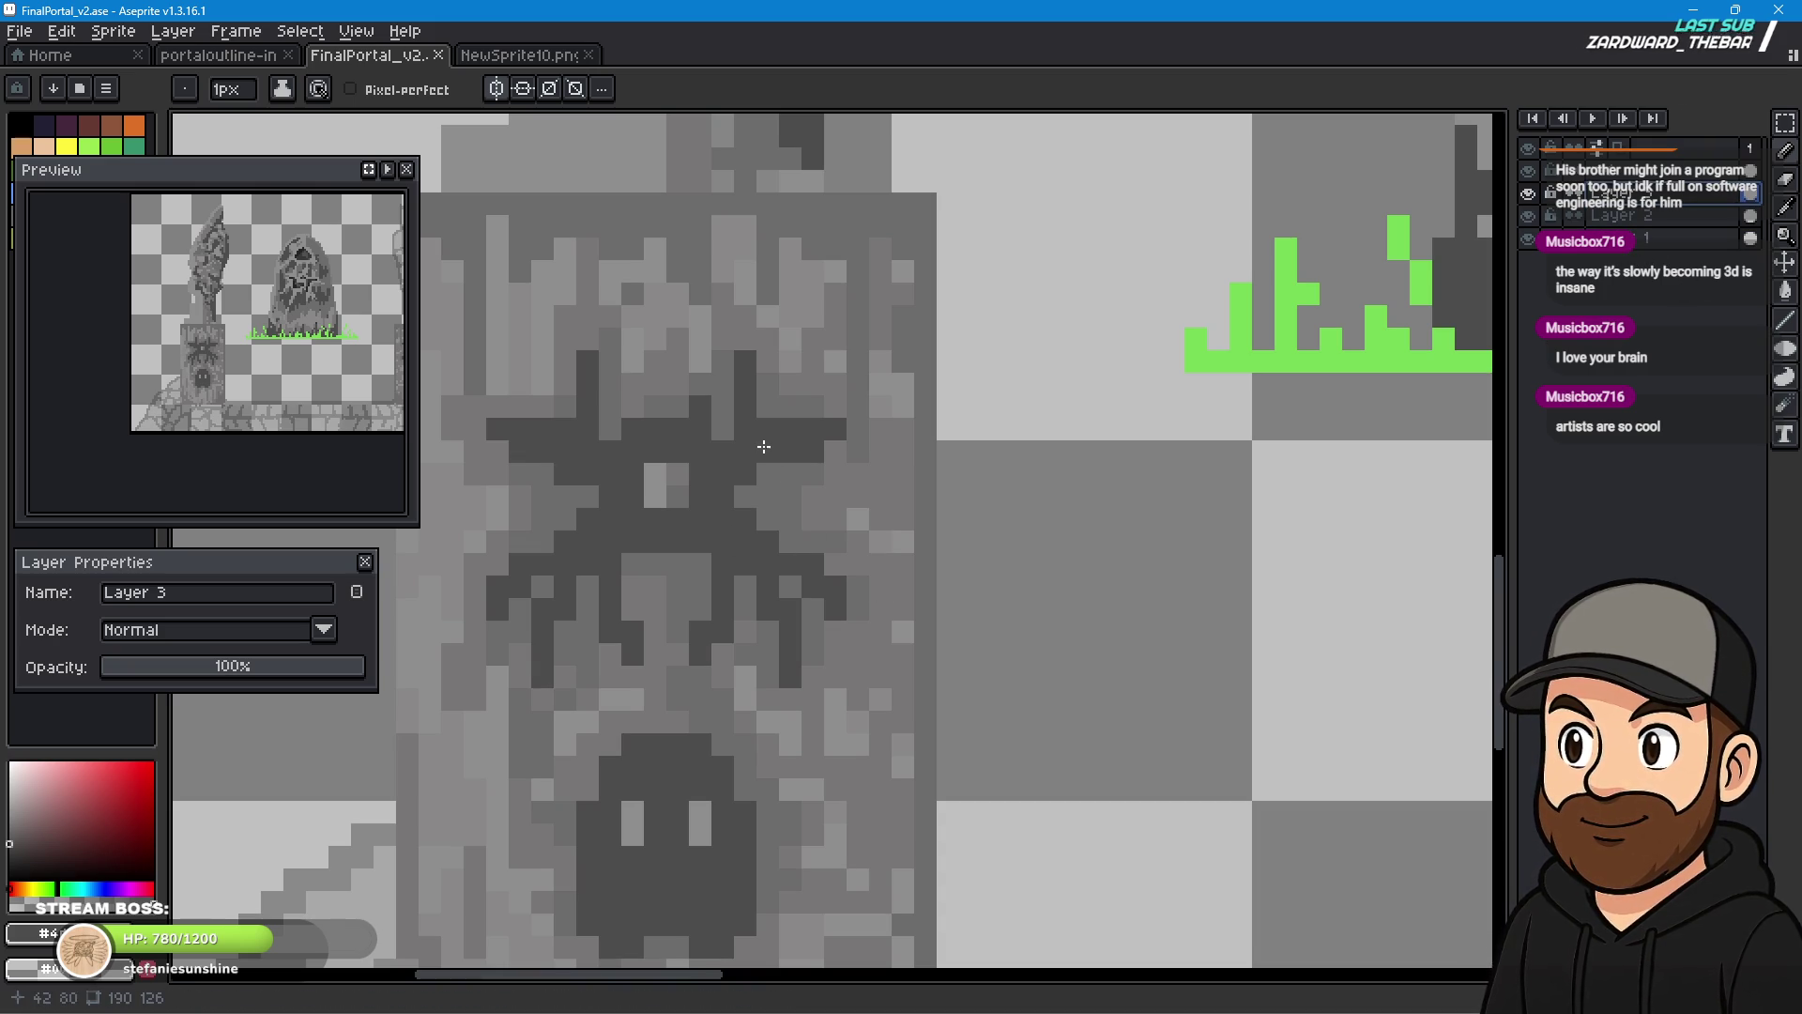
click(805, 553)
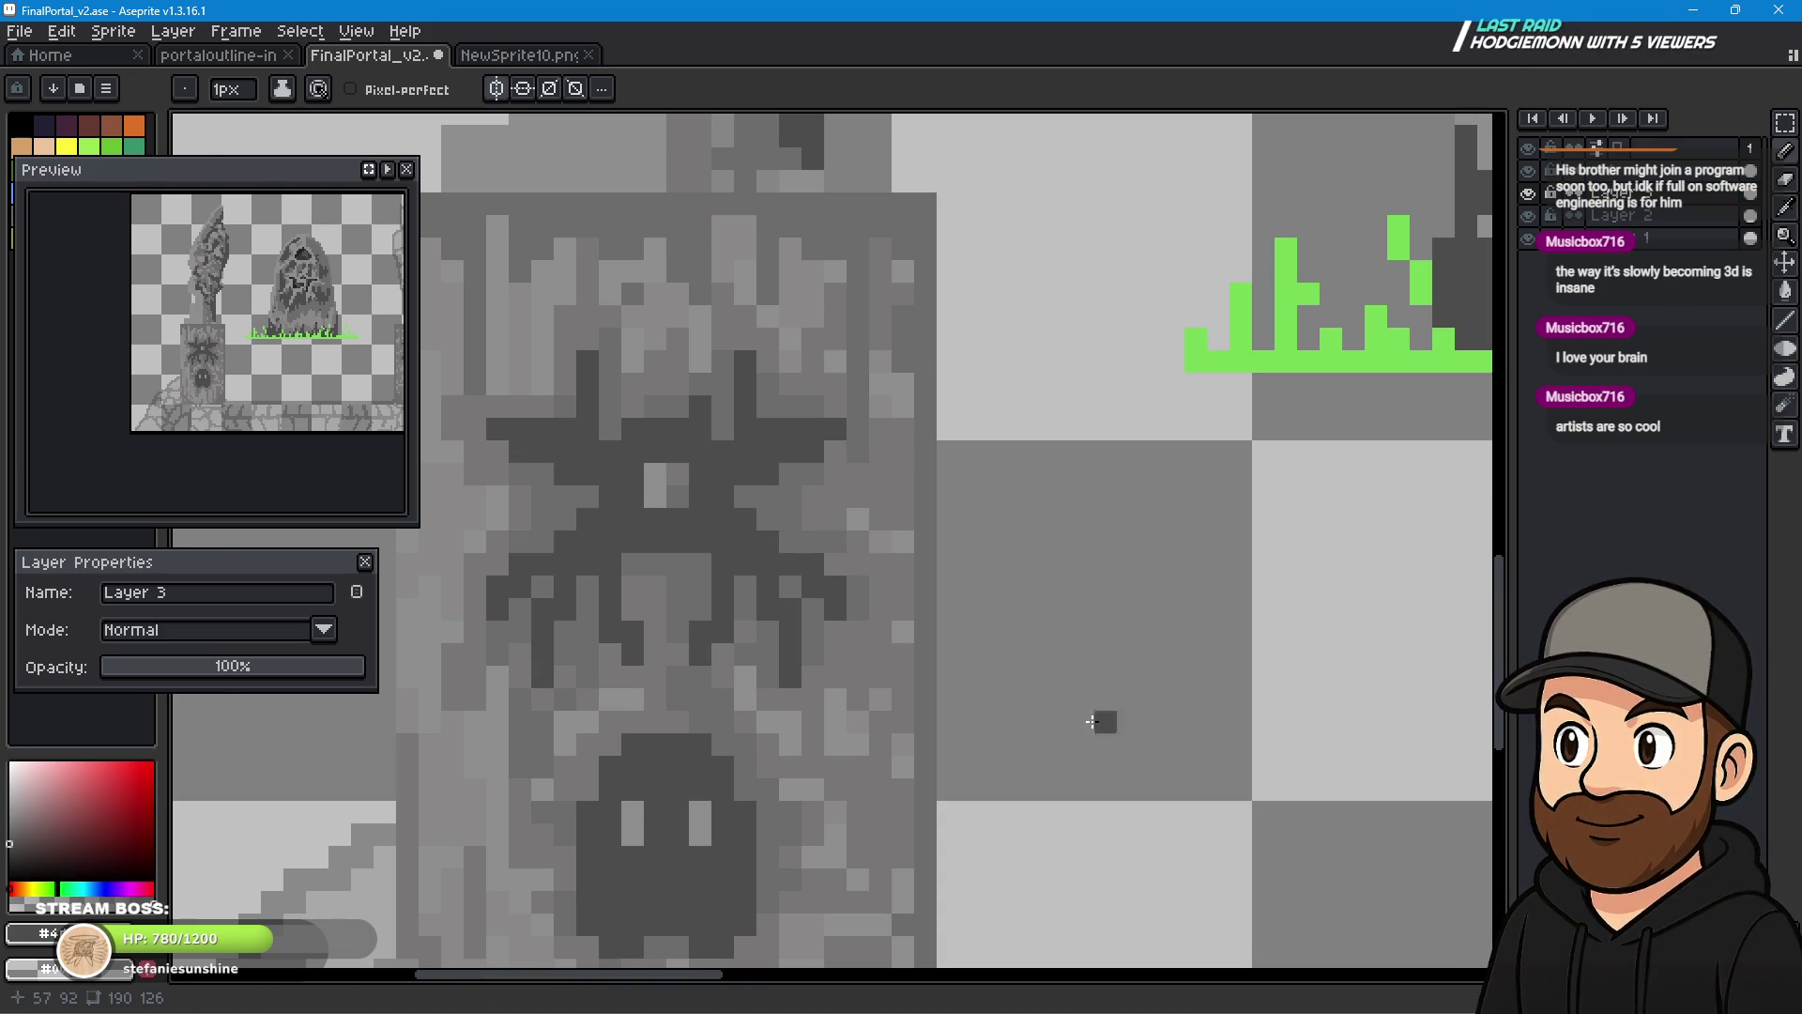
scroll(1093, 754, down, 2)
drag(1212, 780, 401, 658)
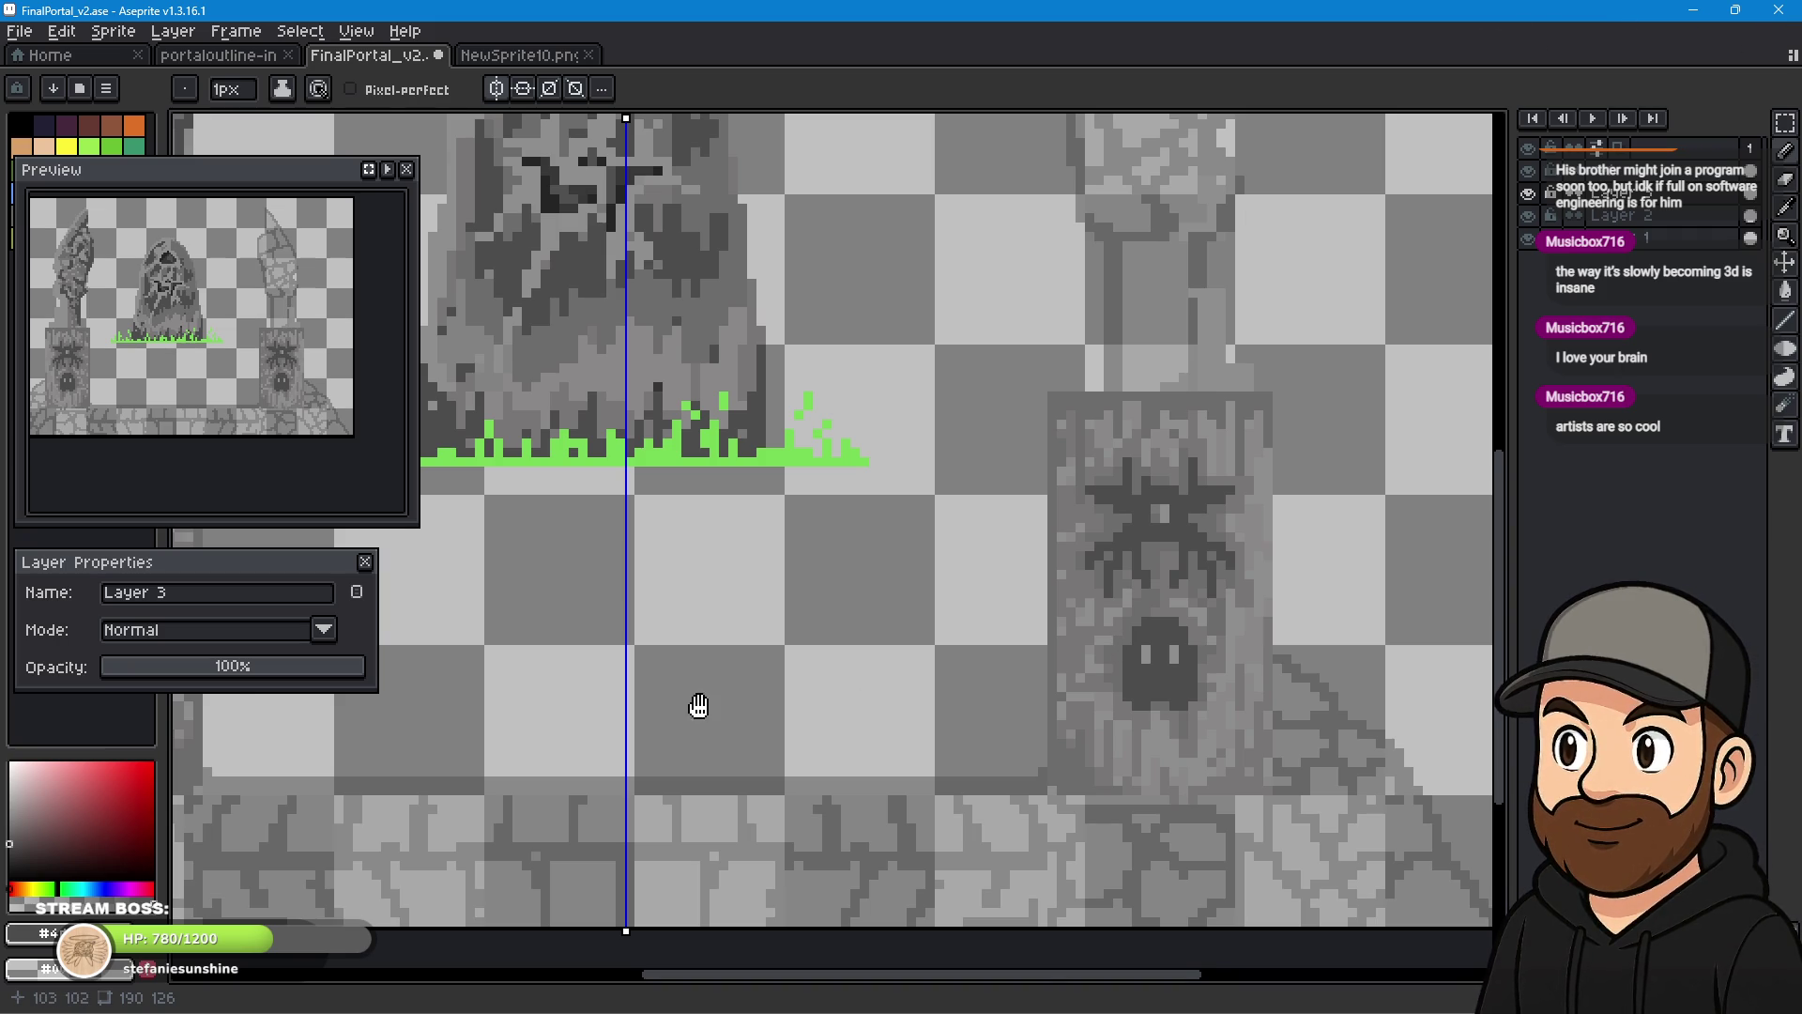
- Zoom out to fit the whole portal scene and save FinalPortal_v2.ase
drag(698, 706, 1315, 637)
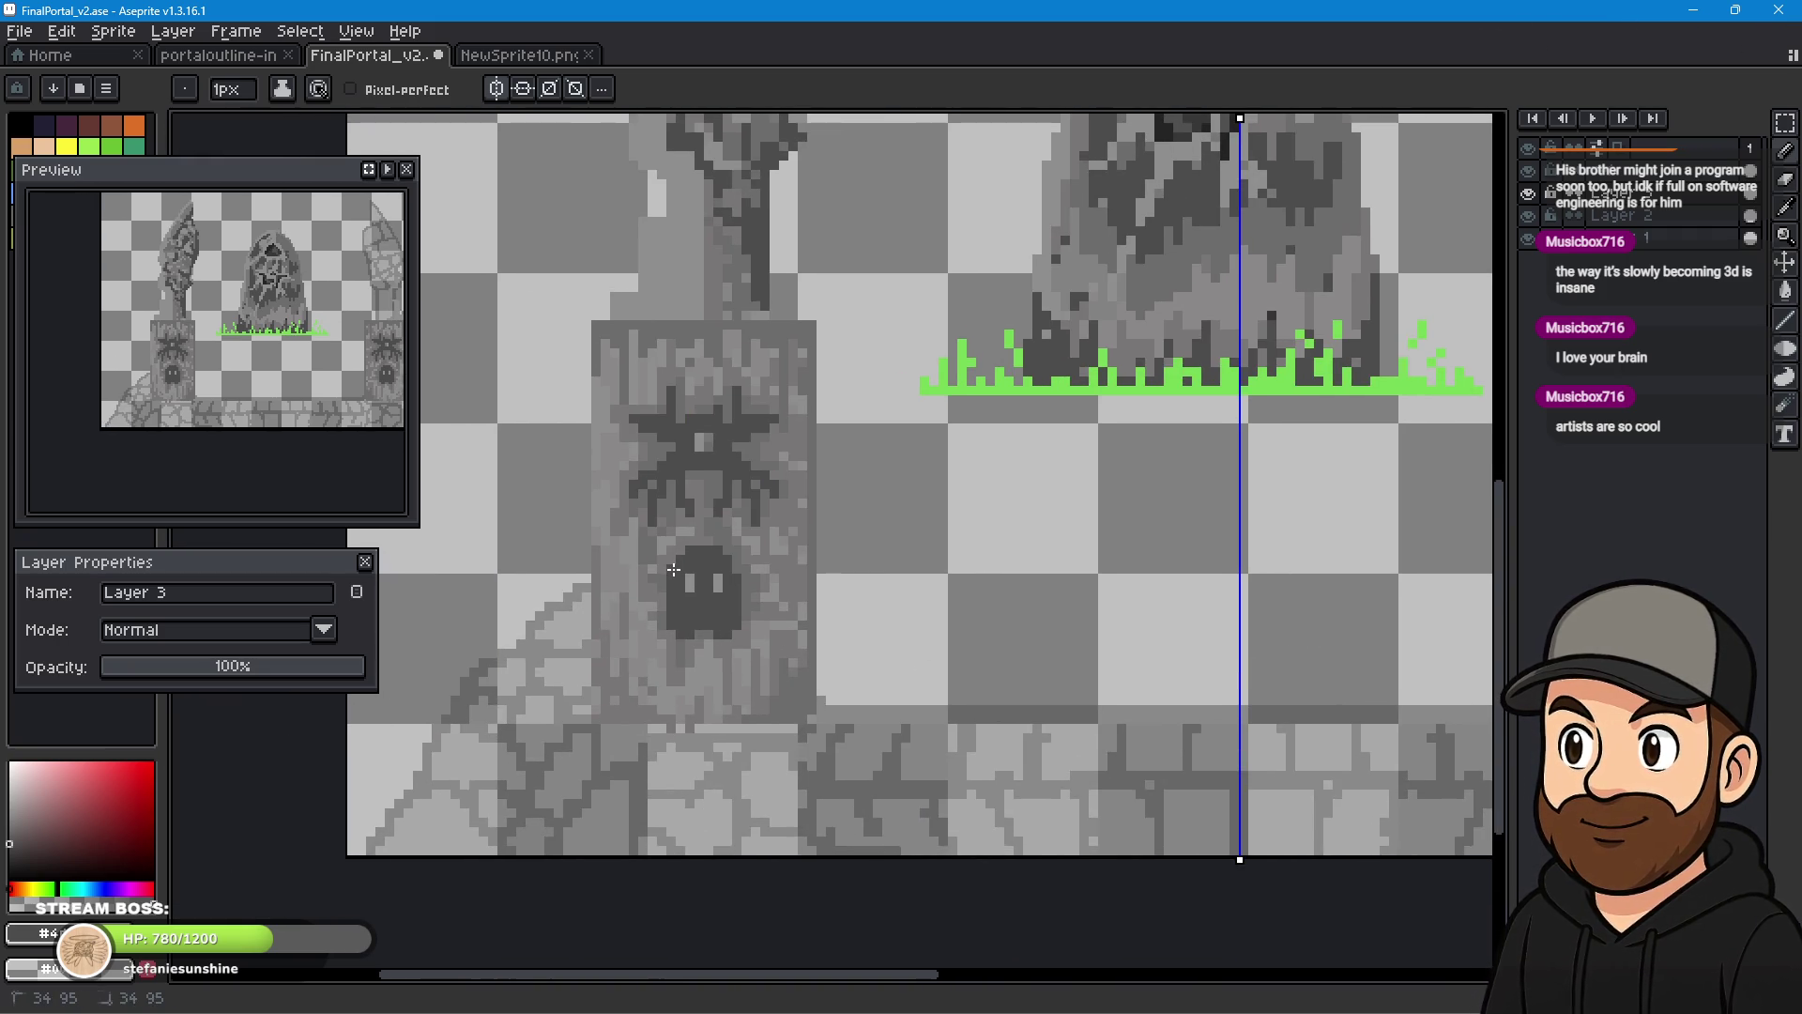
mouse_move(1327, 638)
mouse_down()
mouse_move(583, 685)
mouse_move(526, 672)
mouse_move(617, 644)
mouse_move(1182, 638)
mouse_up()
scroll(1182, 637, down, 3)
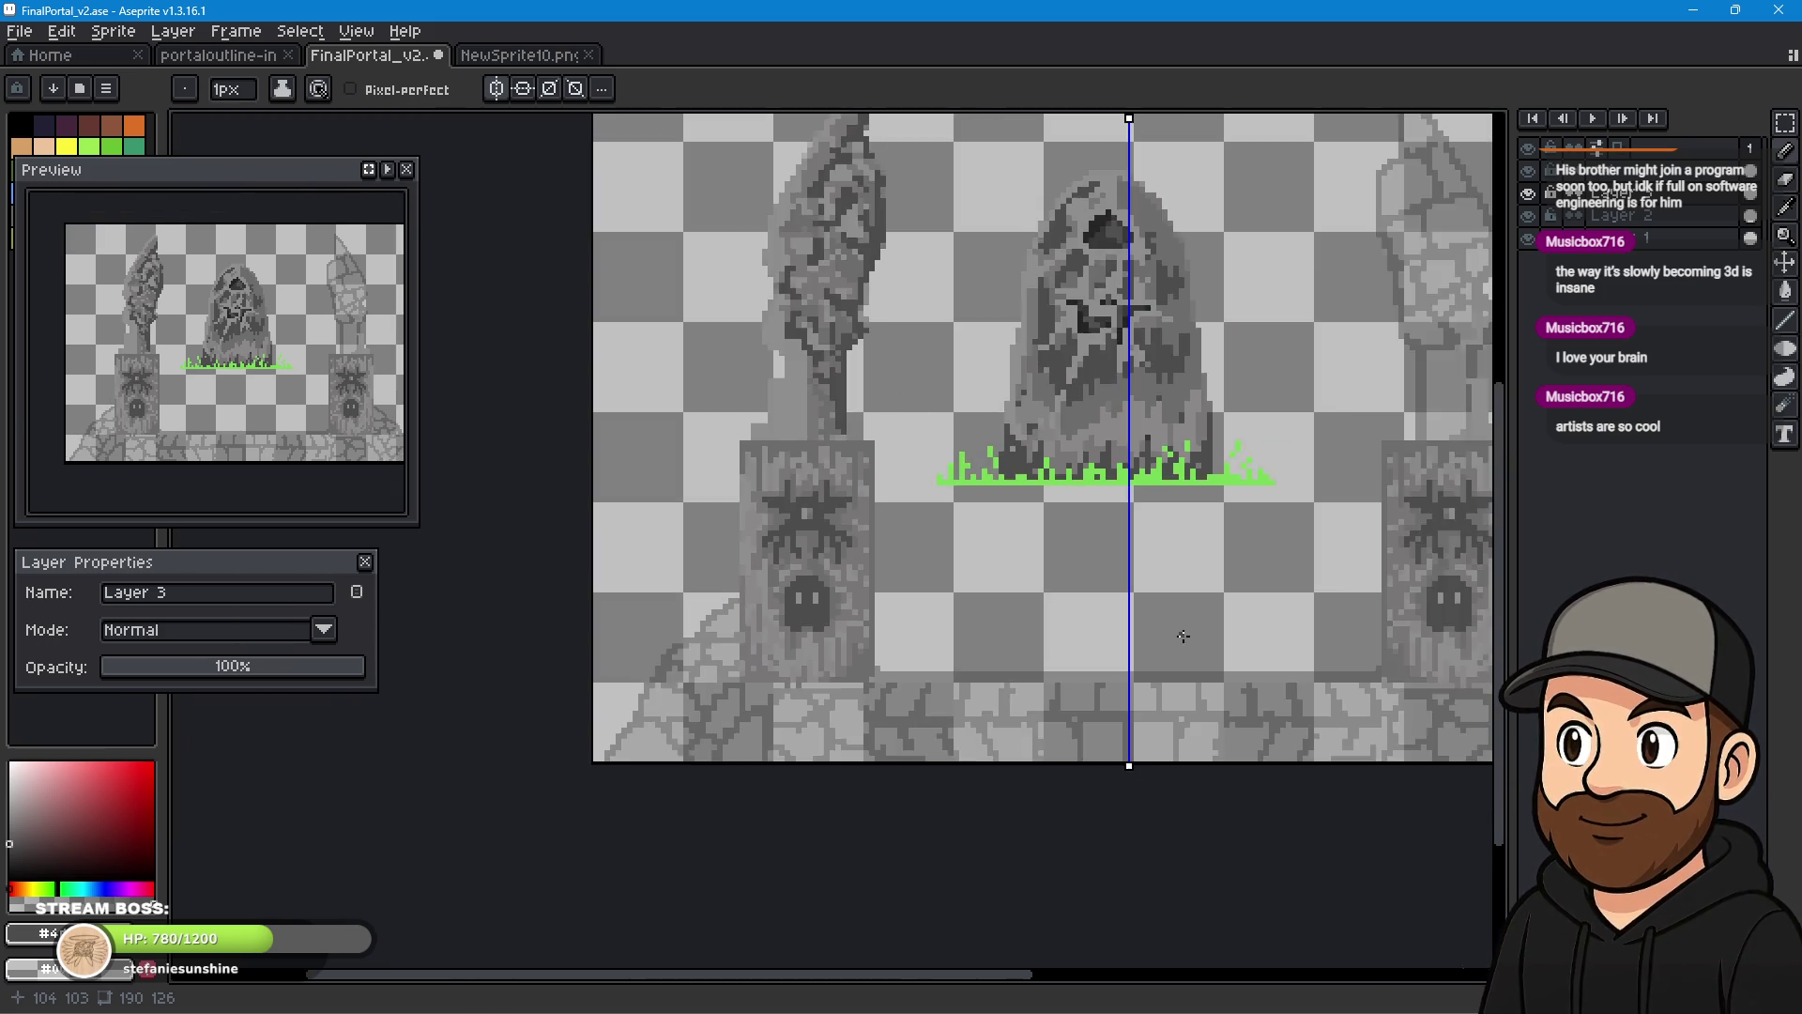
scroll(1184, 637, down, 1)
drag(1207, 639, 1031, 640)
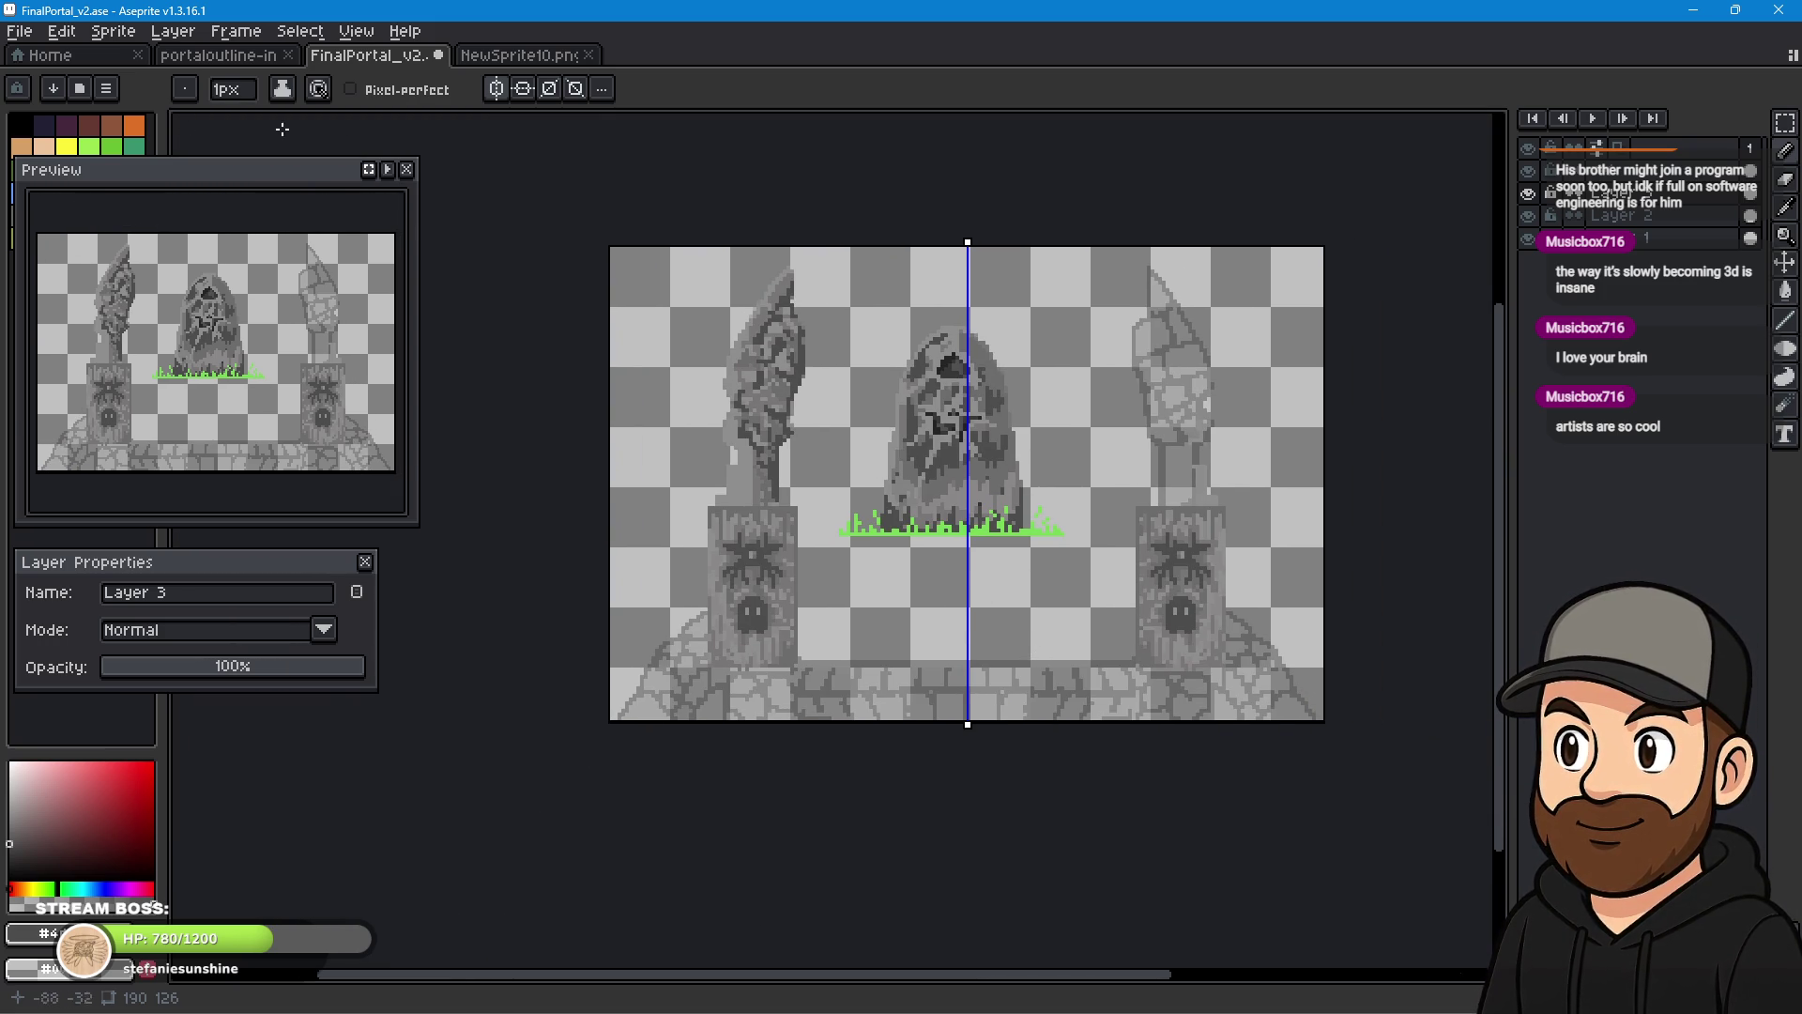
click(19, 31)
click(70, 134)
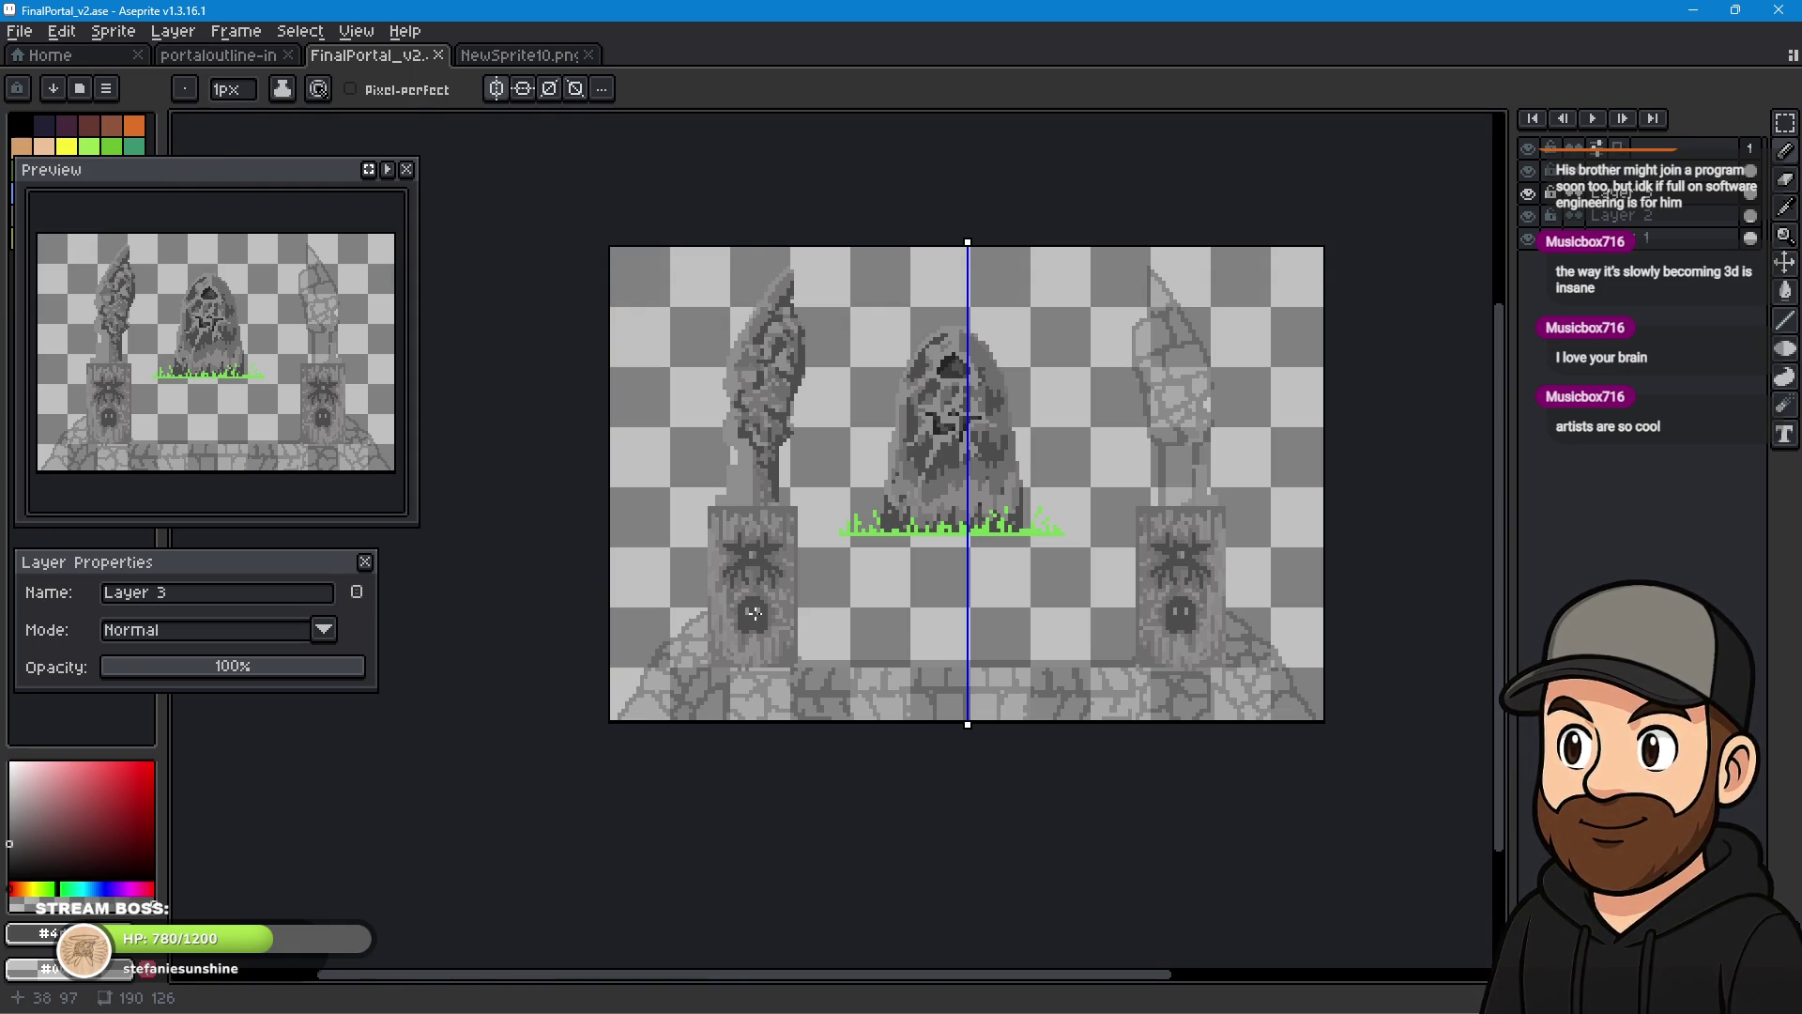
scroll(719, 651, up, 2)
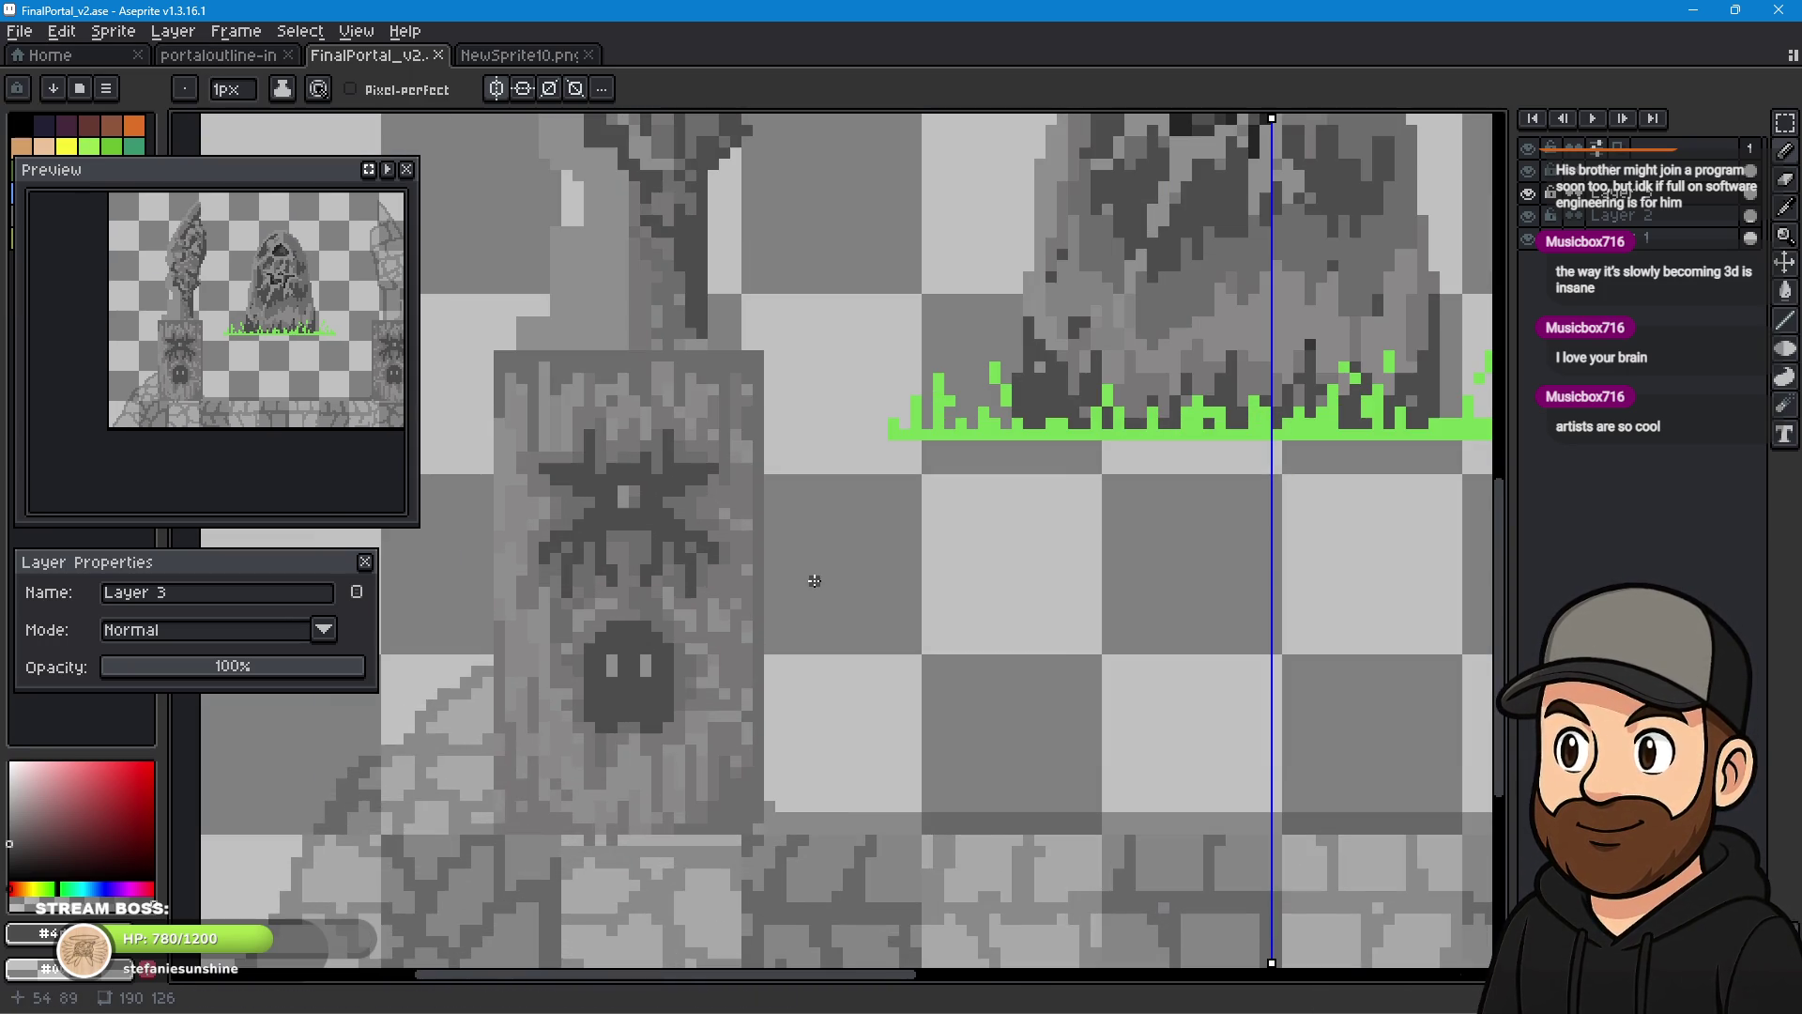
- Sample the left pillar's grey with the Eyedropper and switch back to the Pencil
click(1787, 208)
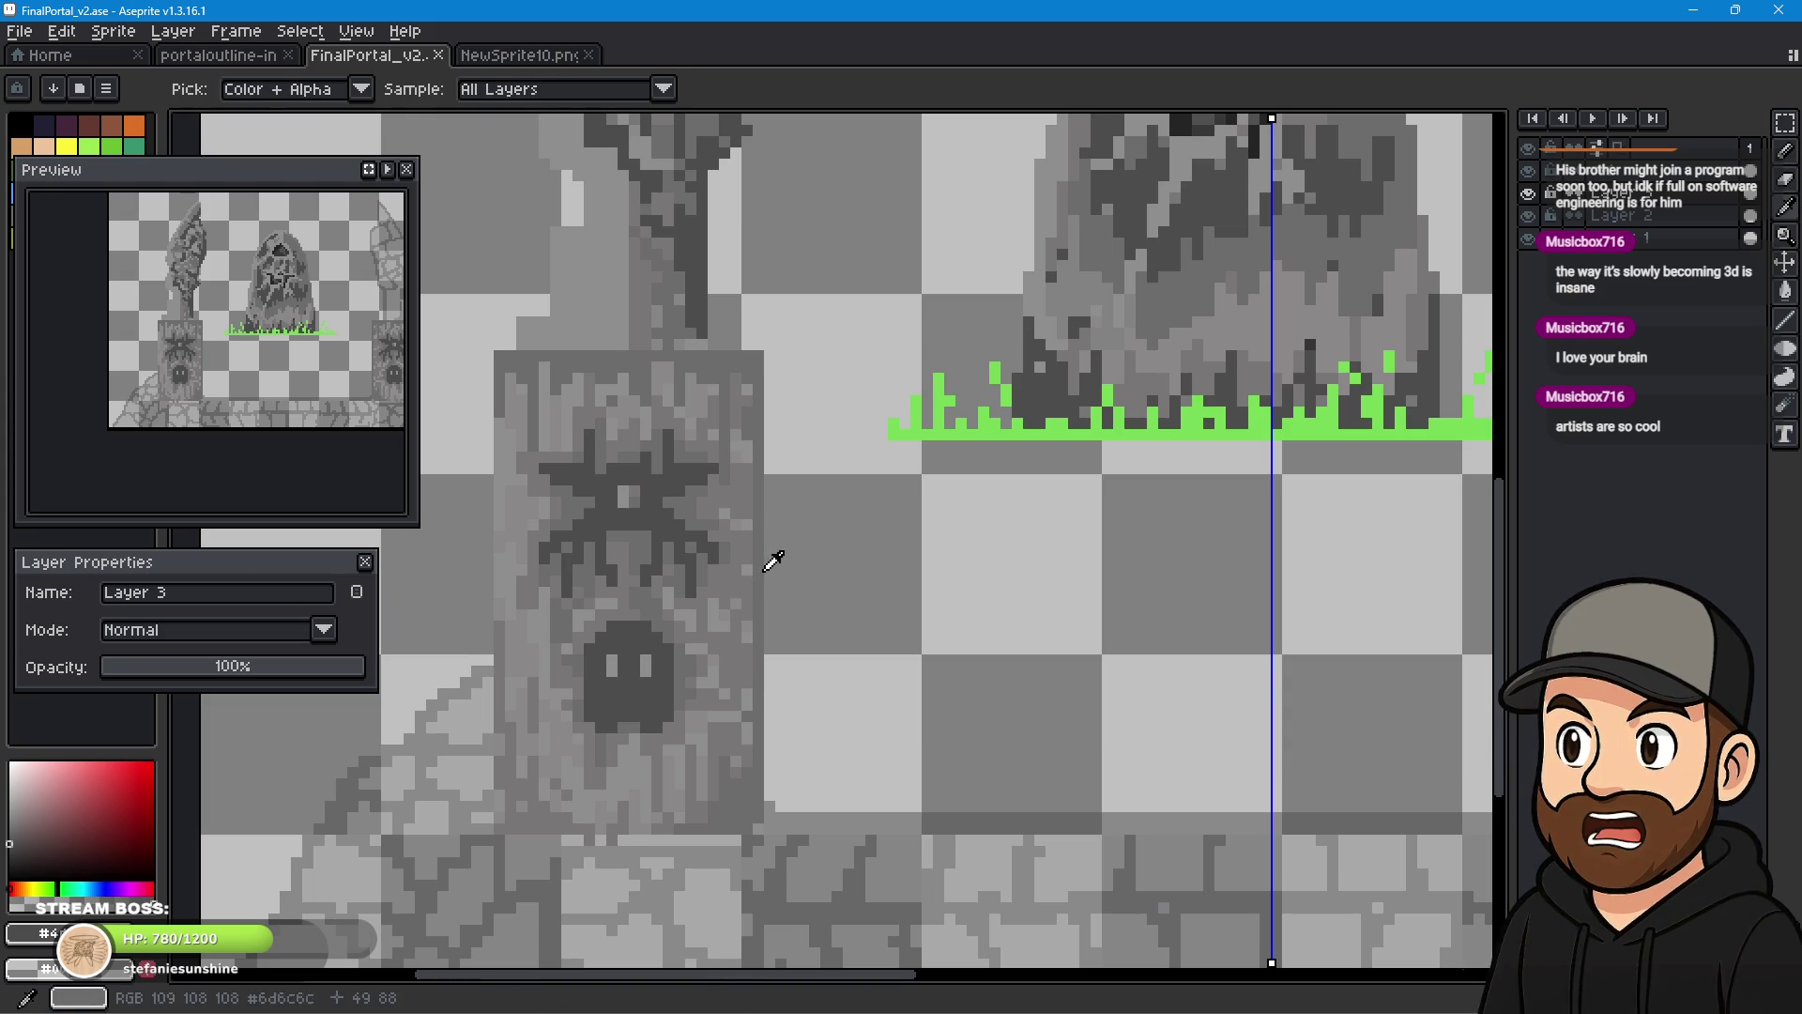
click(730, 609)
scroll(730, 608, up, 1)
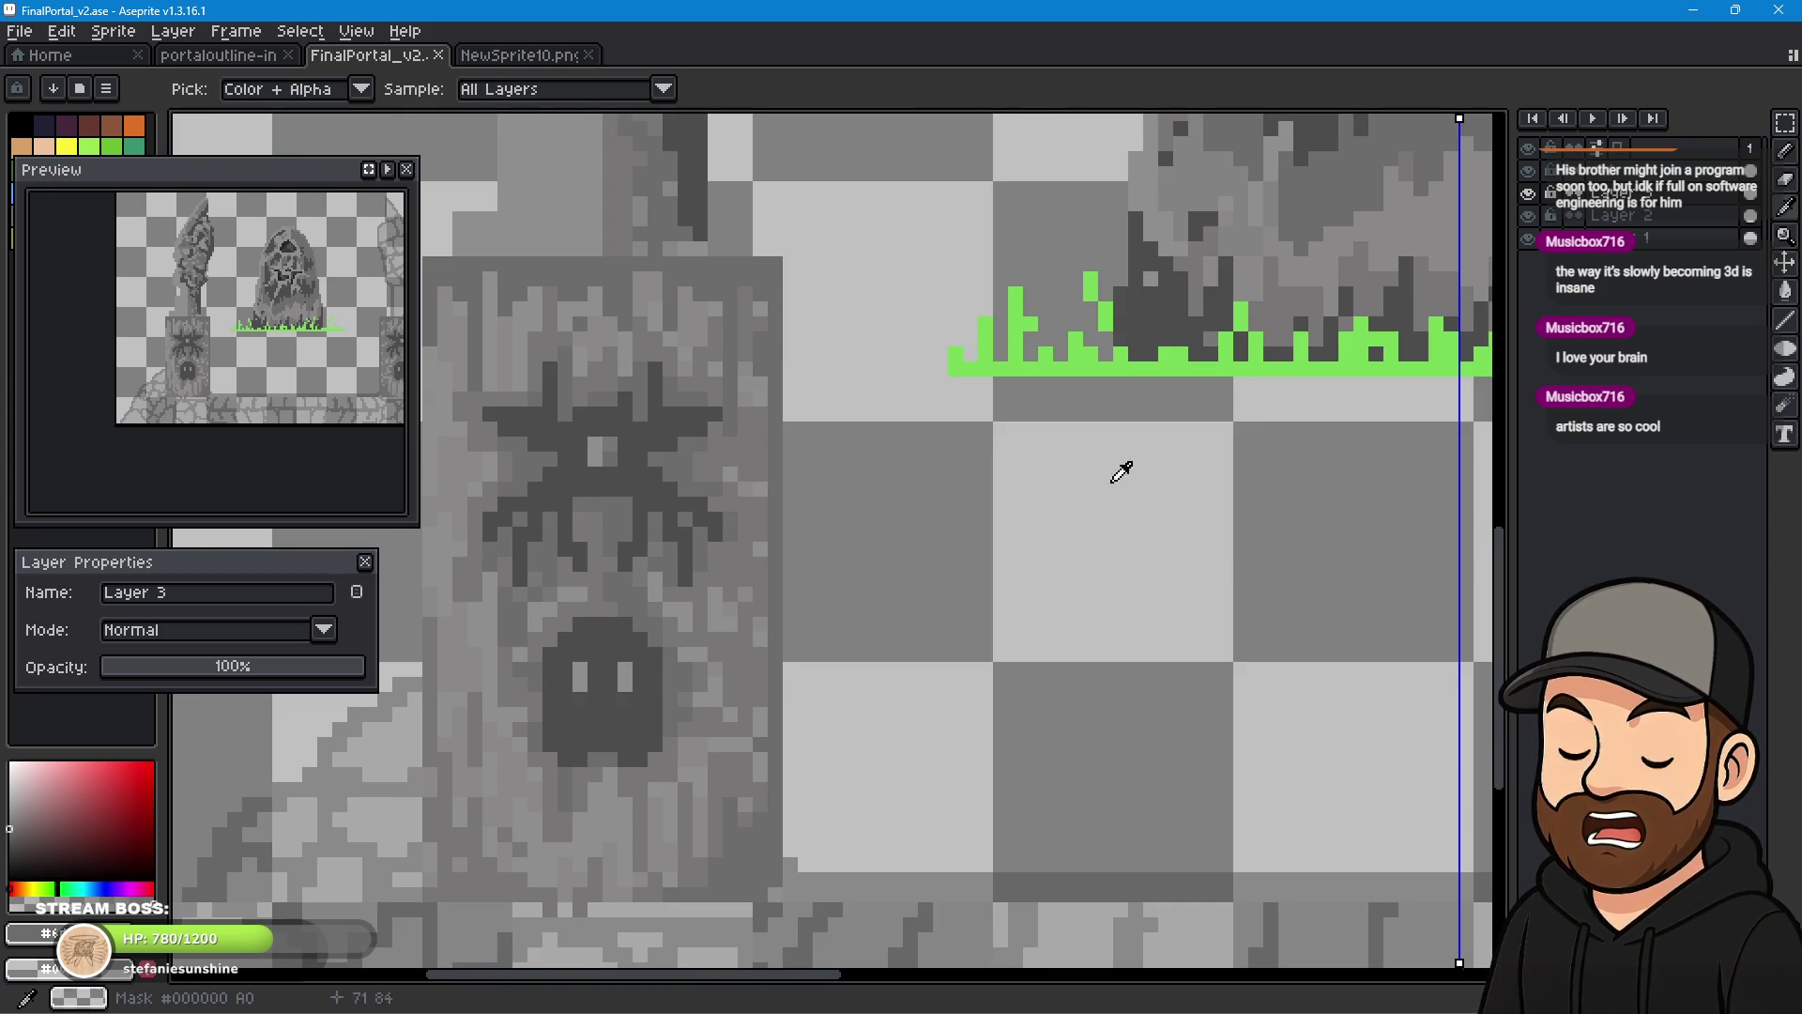
click(1785, 151)
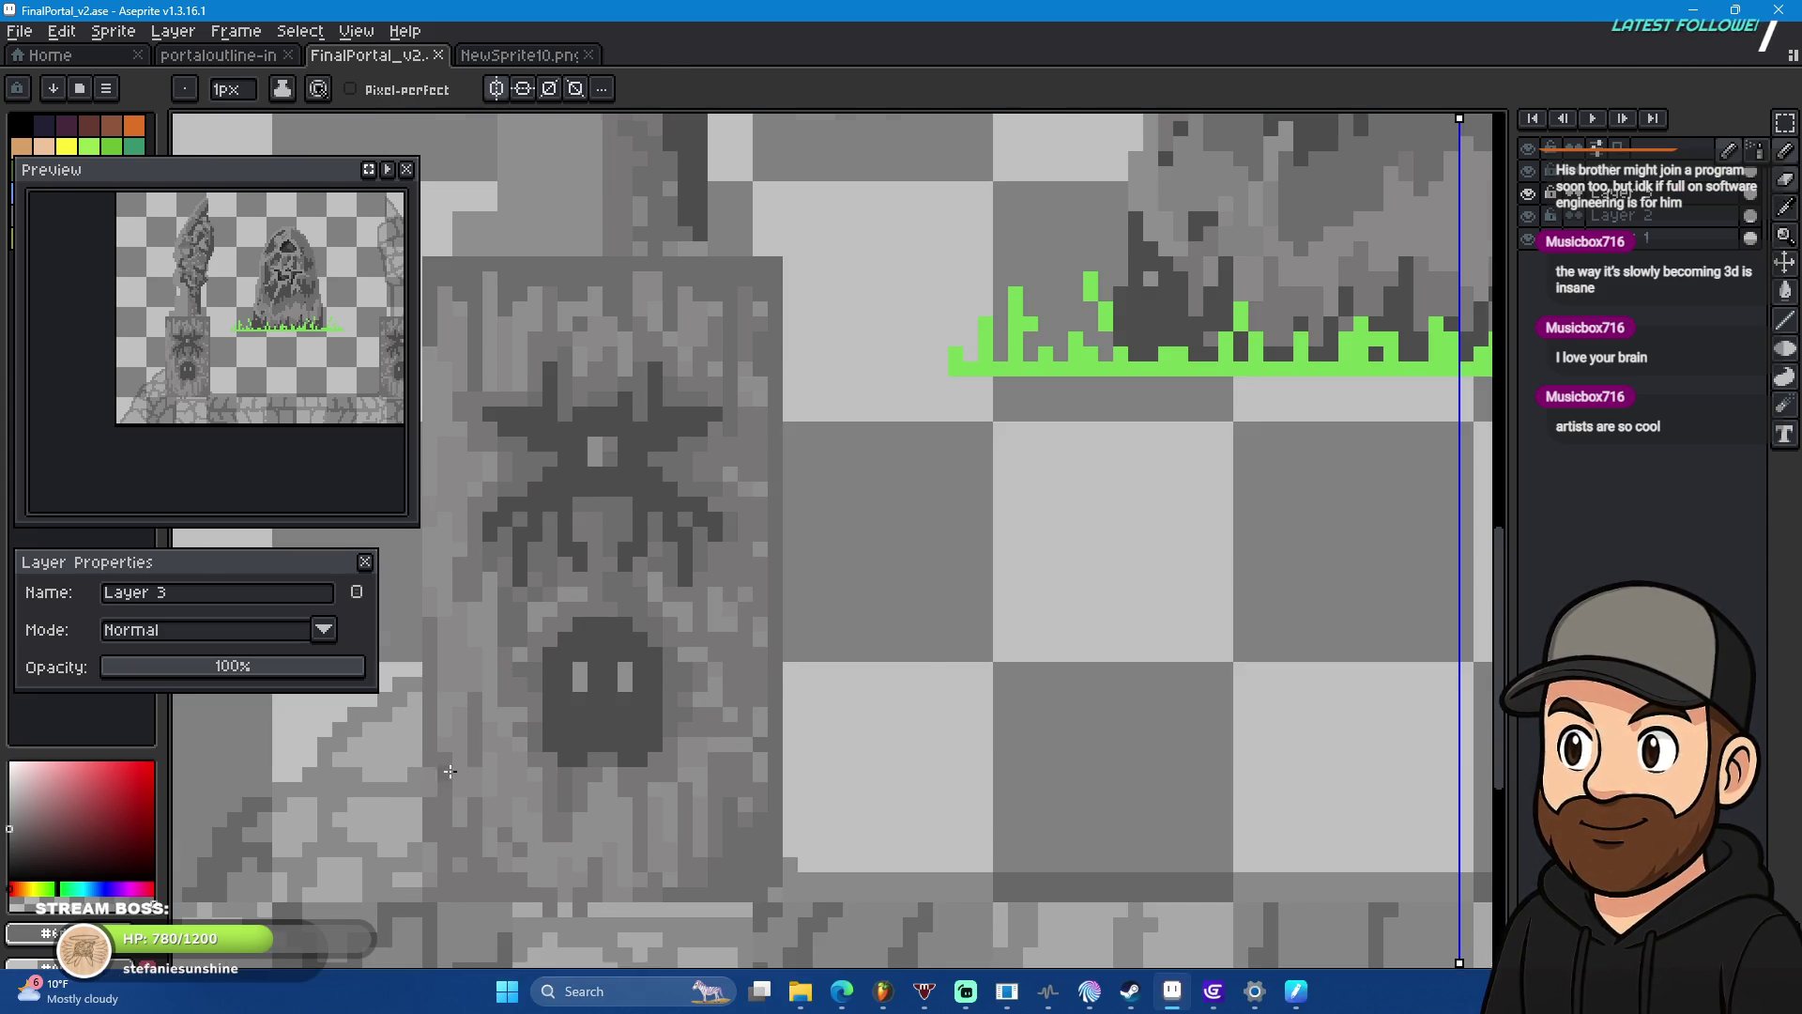
scroll(563, 770, up, 2)
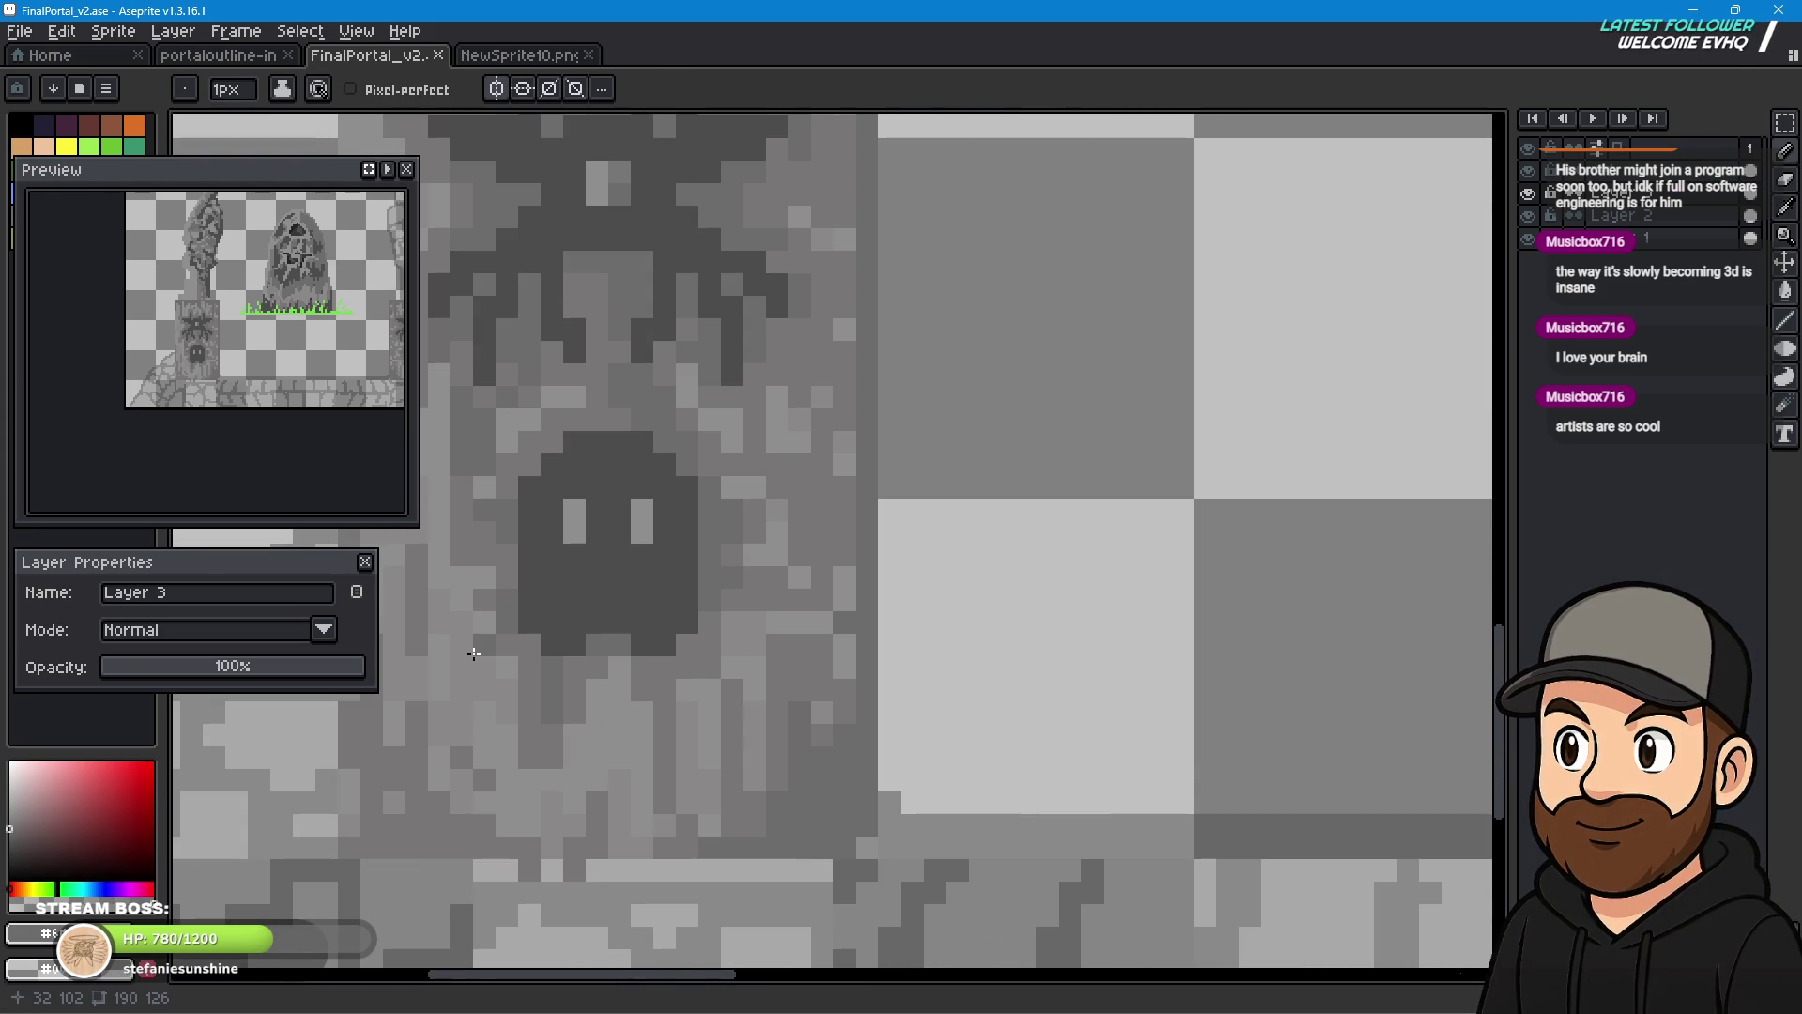
- Draw a dark shading stroke down the left pillar's right edge, then recentre on the grass
mouse_move(800, 532)
mouse_down()
mouse_move(800, 699)
mouse_move(826, 720)
mouse_move(845, 657)
mouse_move(825, 507)
mouse_move(847, 454)
mouse_move(800, 375)
mouse_move(845, 404)
mouse_move(852, 262)
mouse_up()
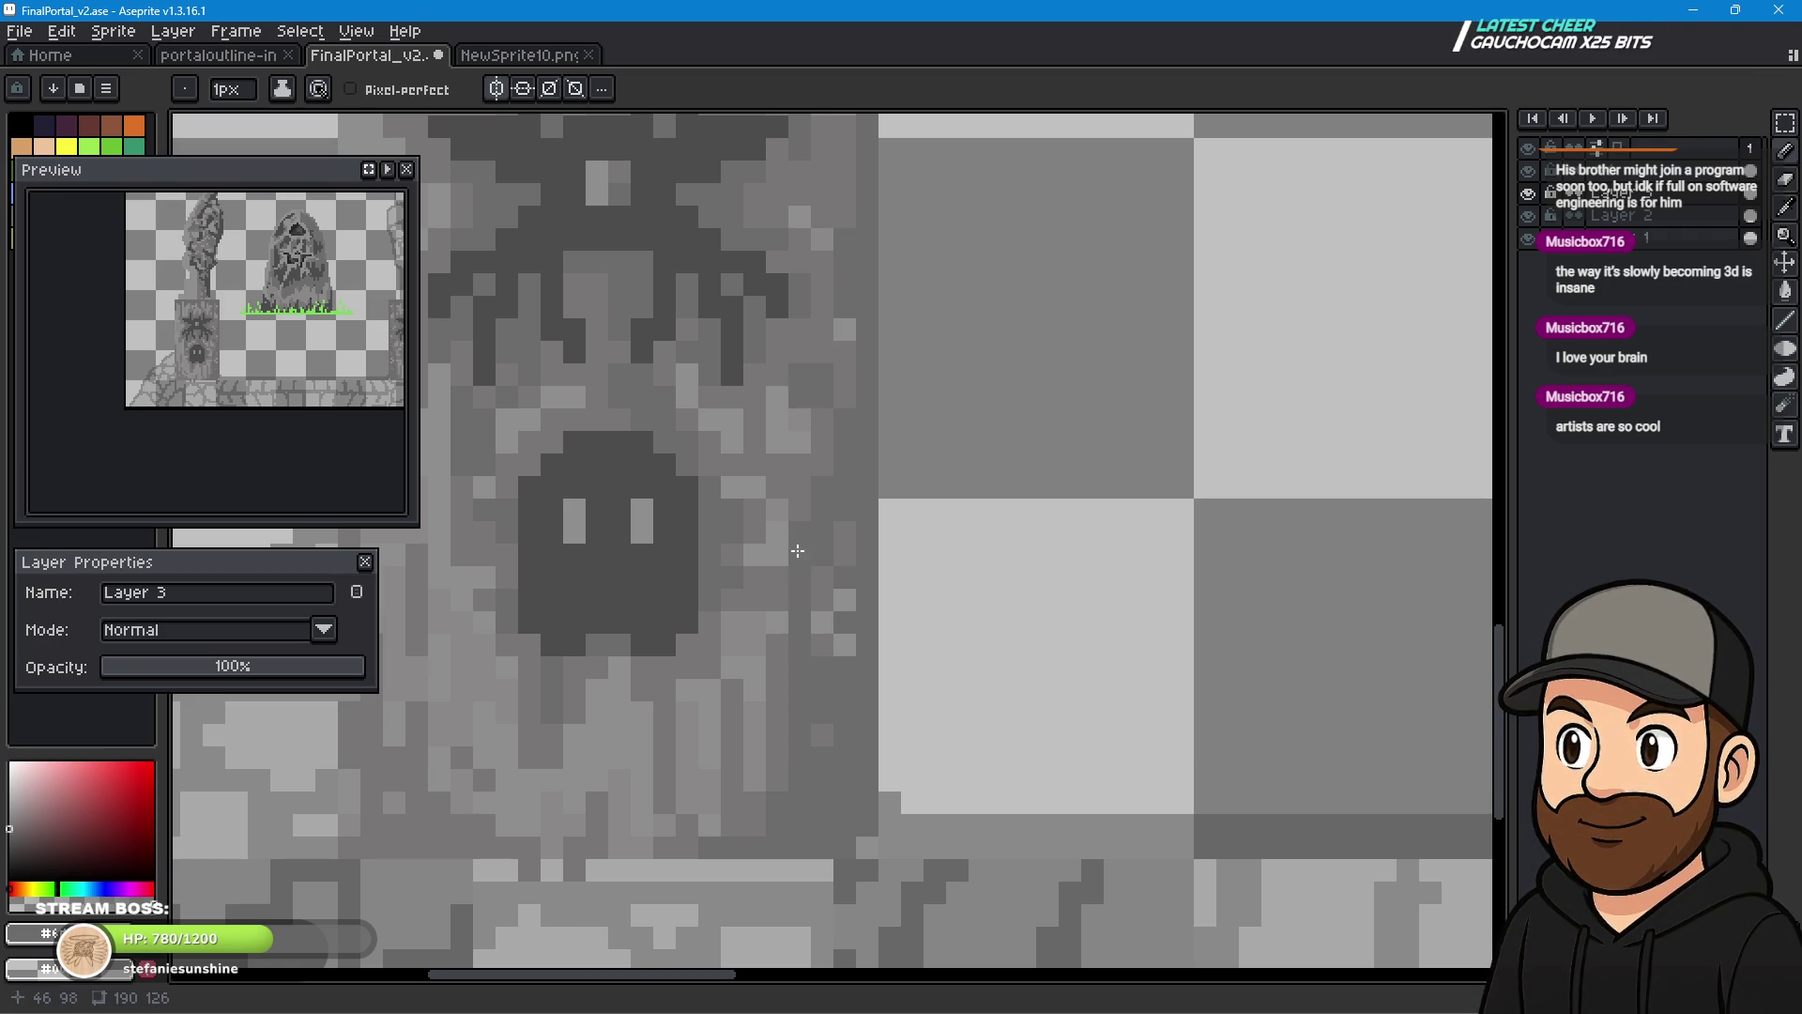
scroll(785, 753, up, 3)
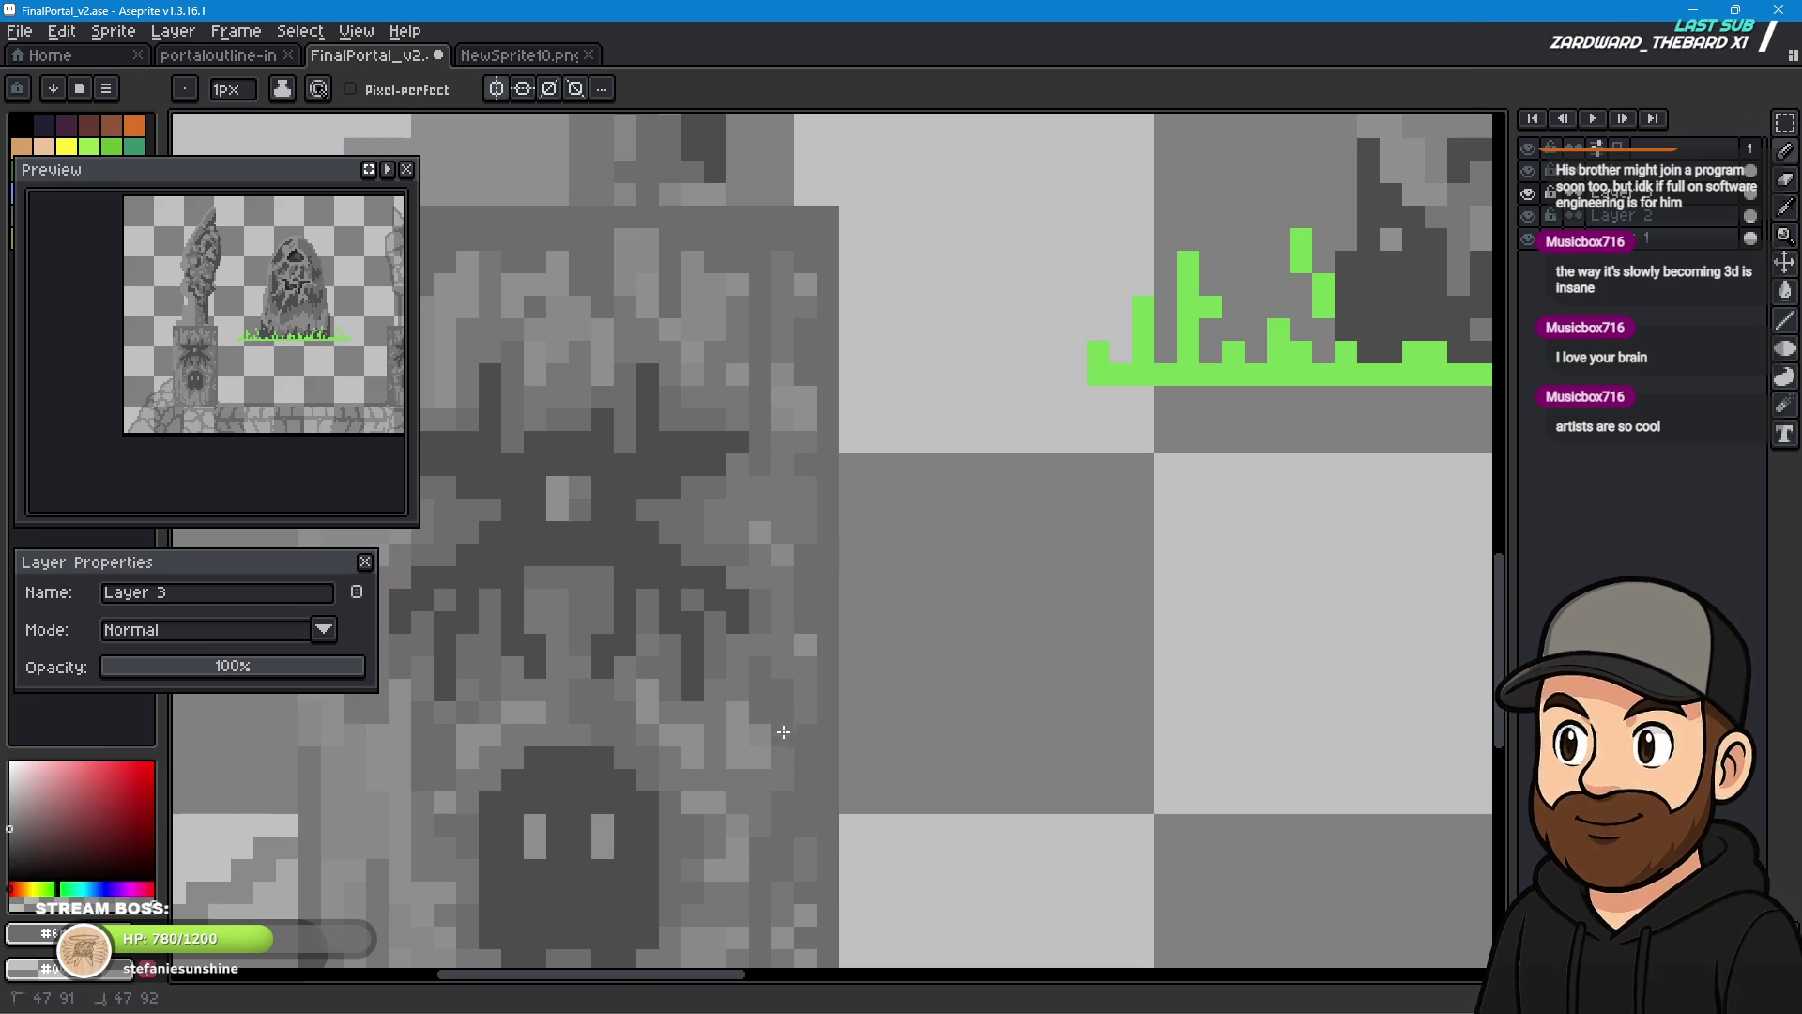
scroll(844, 862, down, 3)
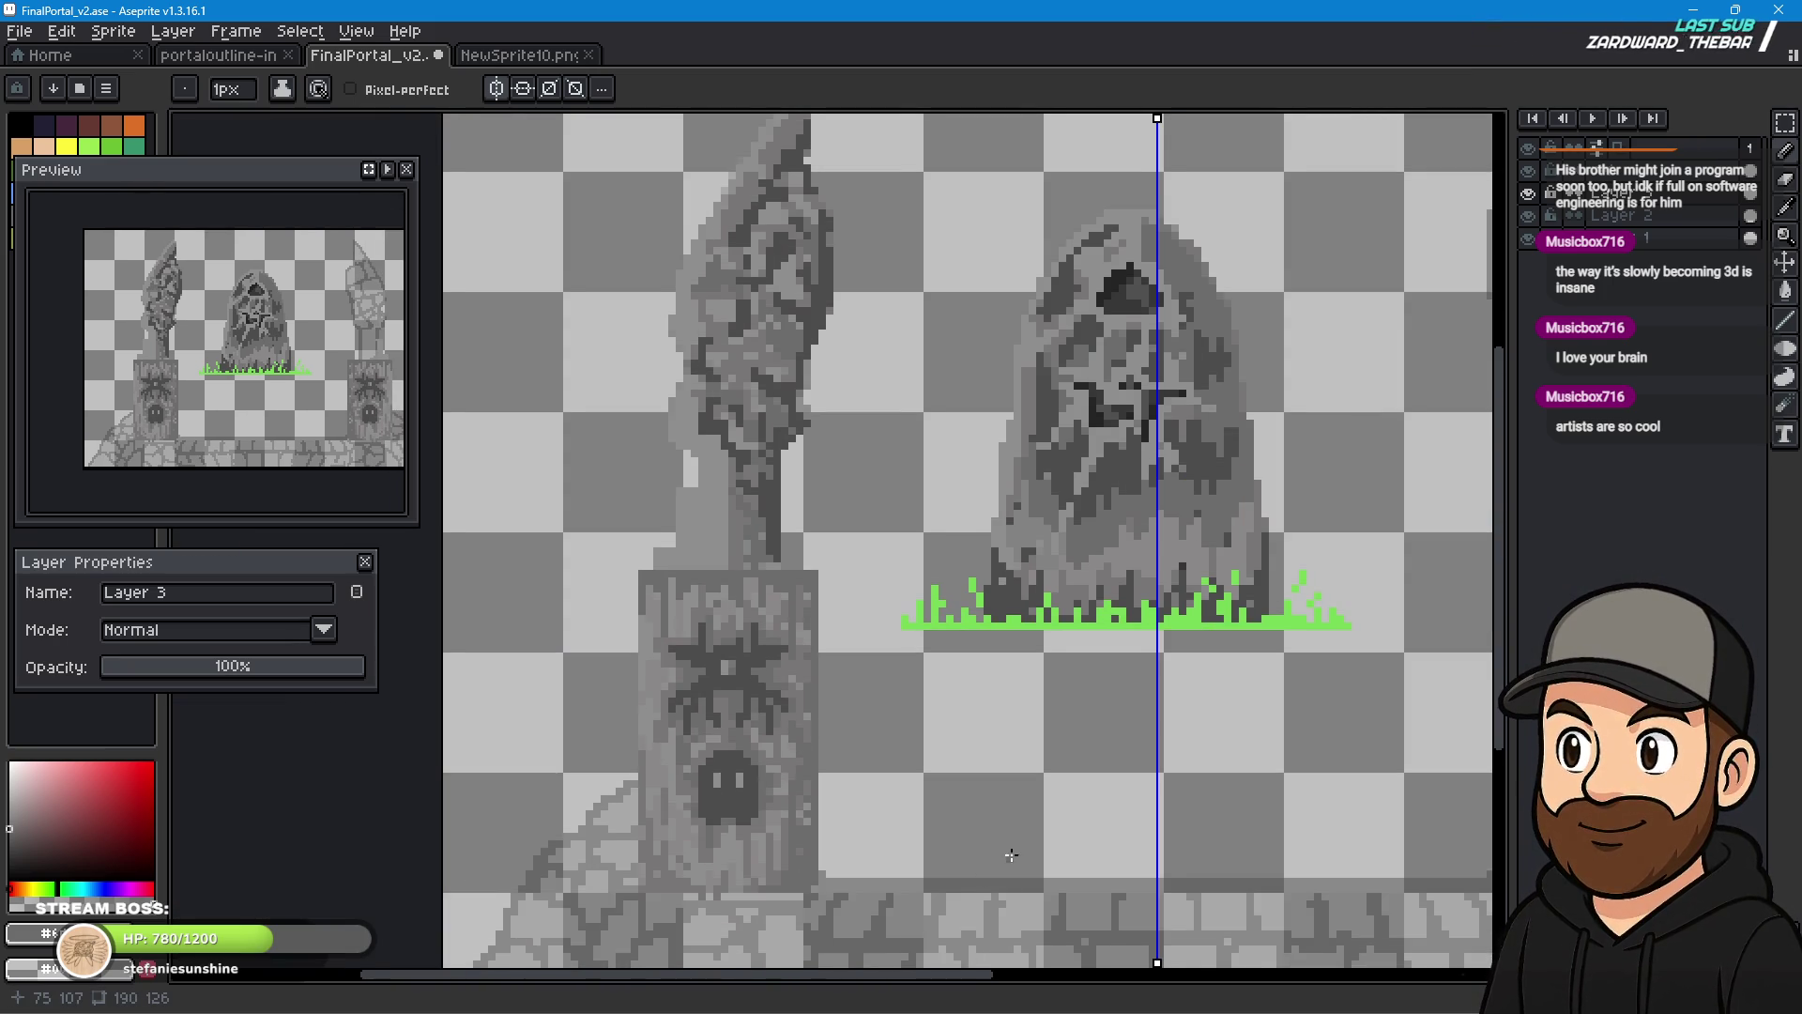
scroll(939, 849, up, 1)
scroll(786, 716, up, 1)
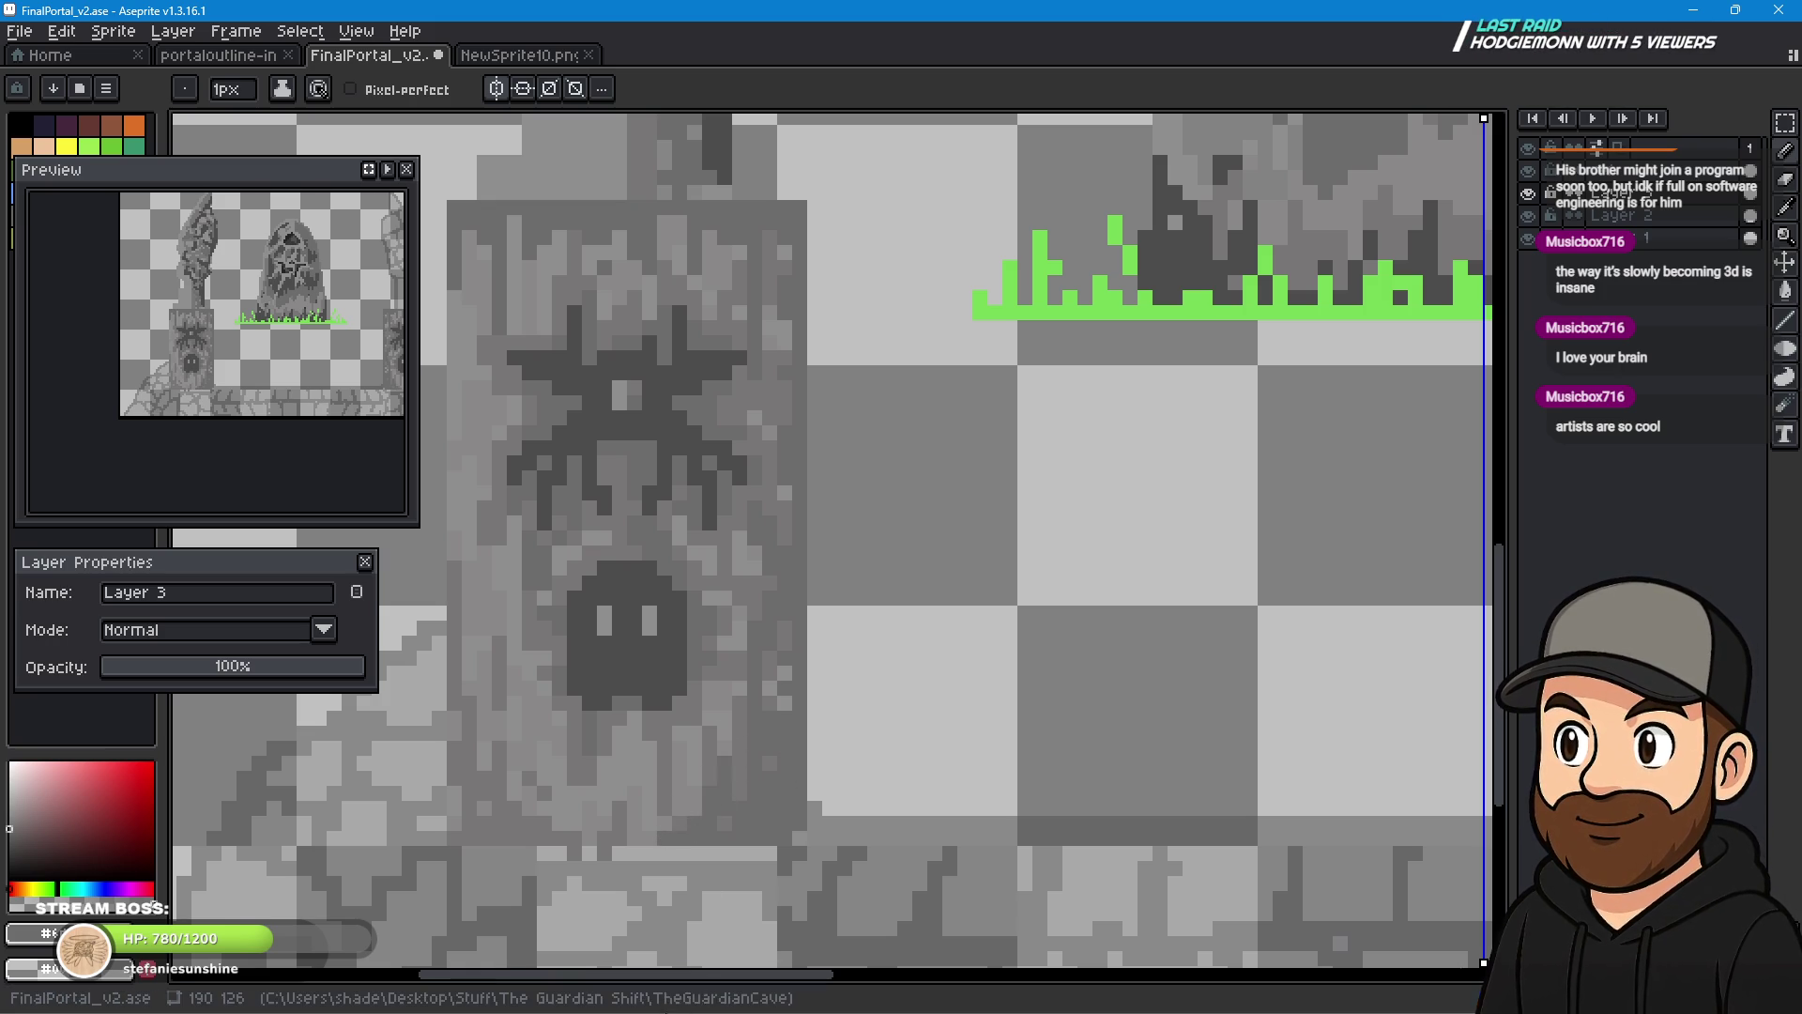
mouse_move(676, 1010)
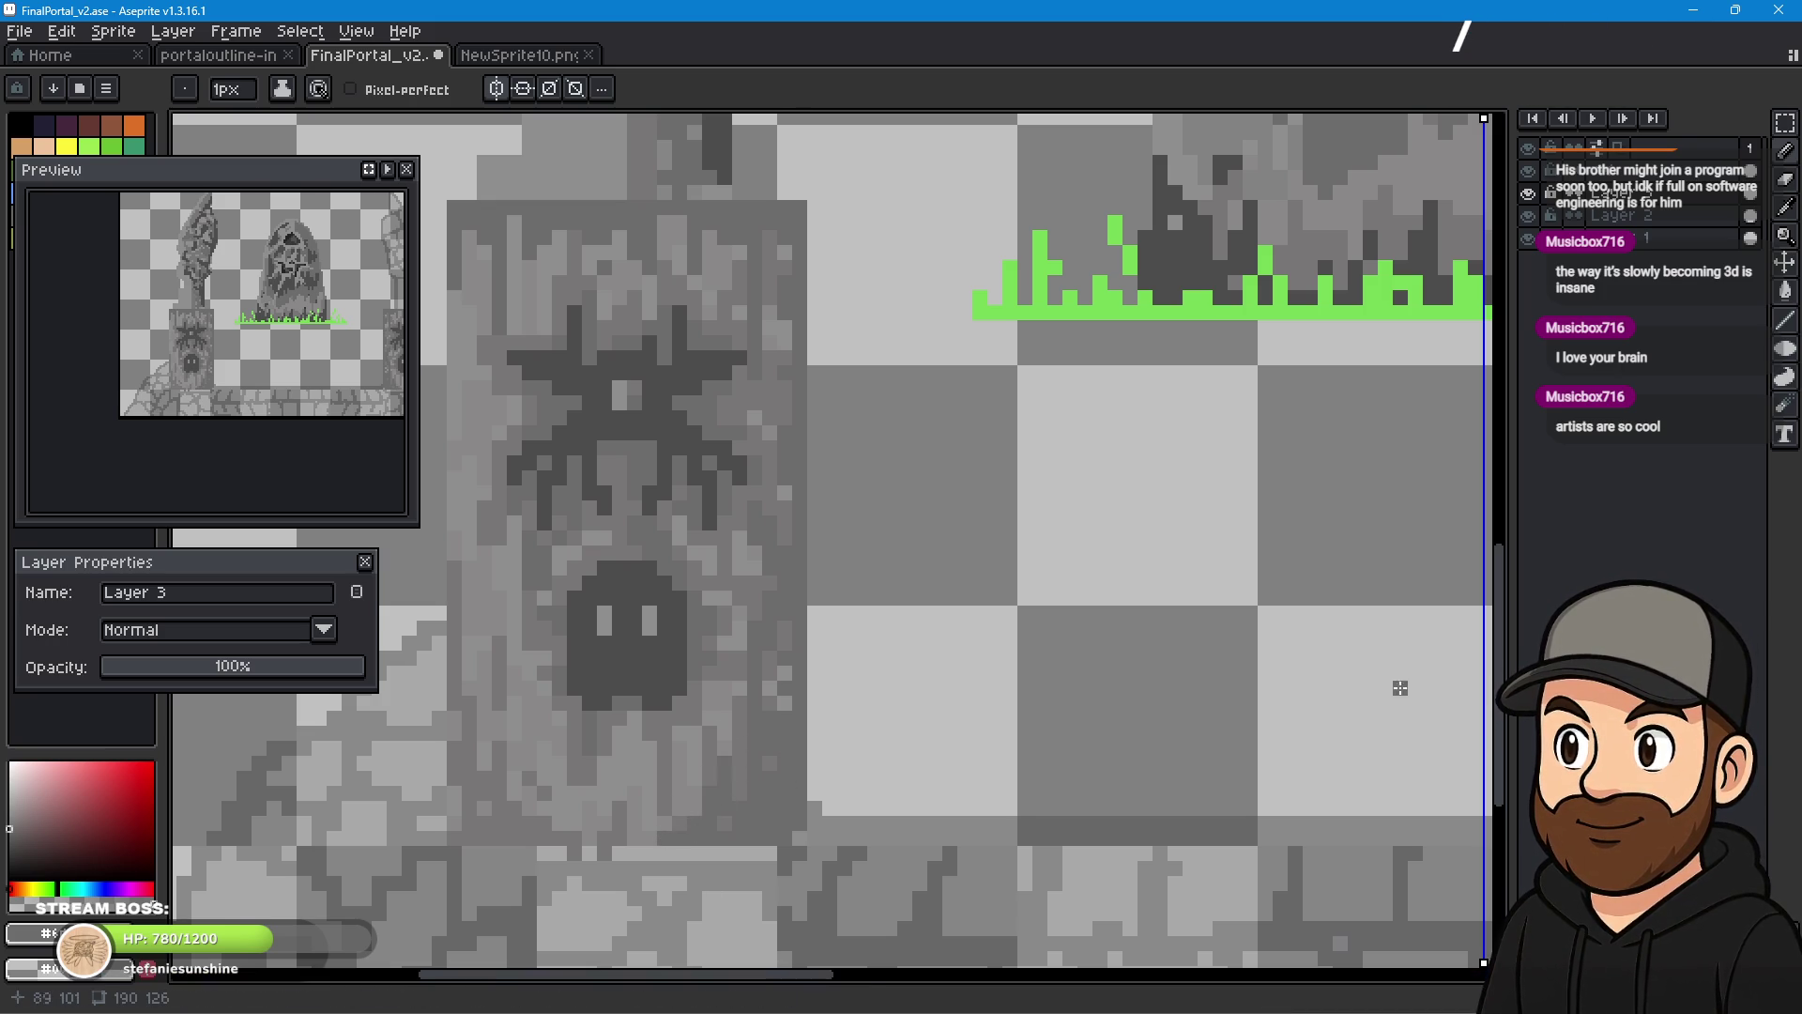
scroll(1428, 684, down, 2)
scroll(1254, 676, up, 1)
drag(1253, 676, 823, 612)
scroll(958, 604, down, 3)
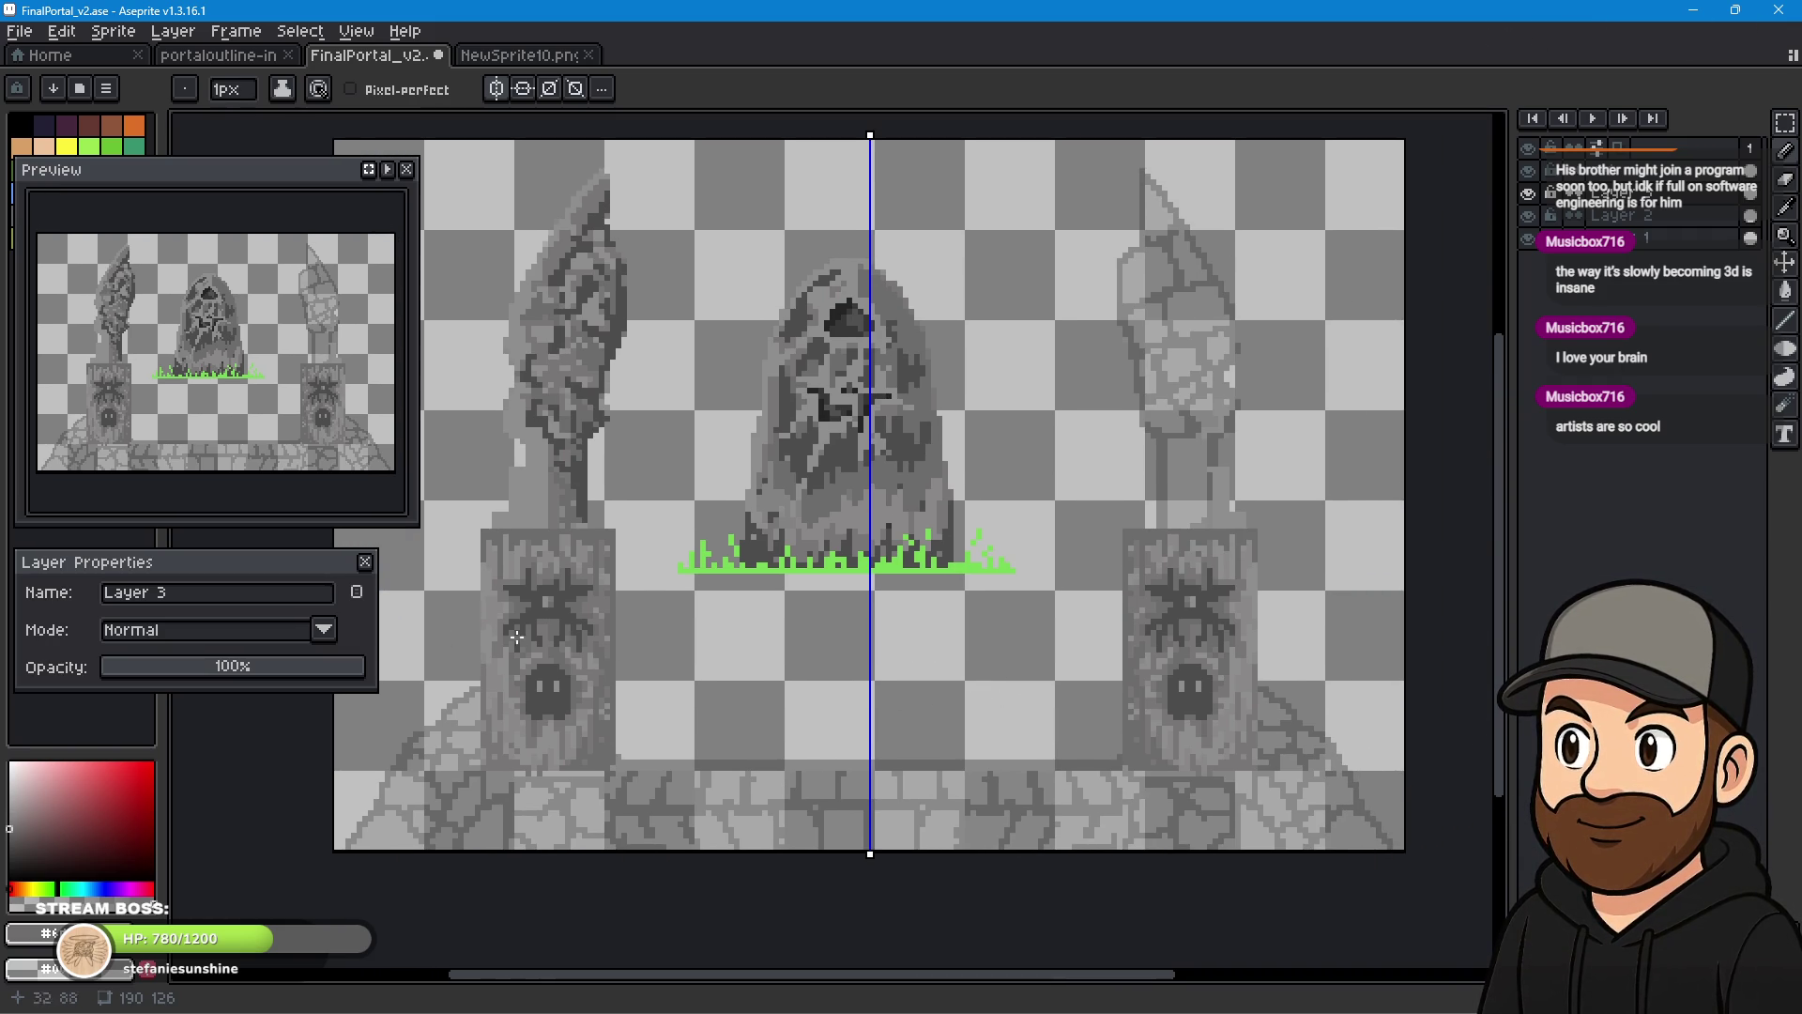
- Repaint one pixel of the left pillar's spider emblem a lighter grey, then zoom back out
scroll(874, 678, up, 5)
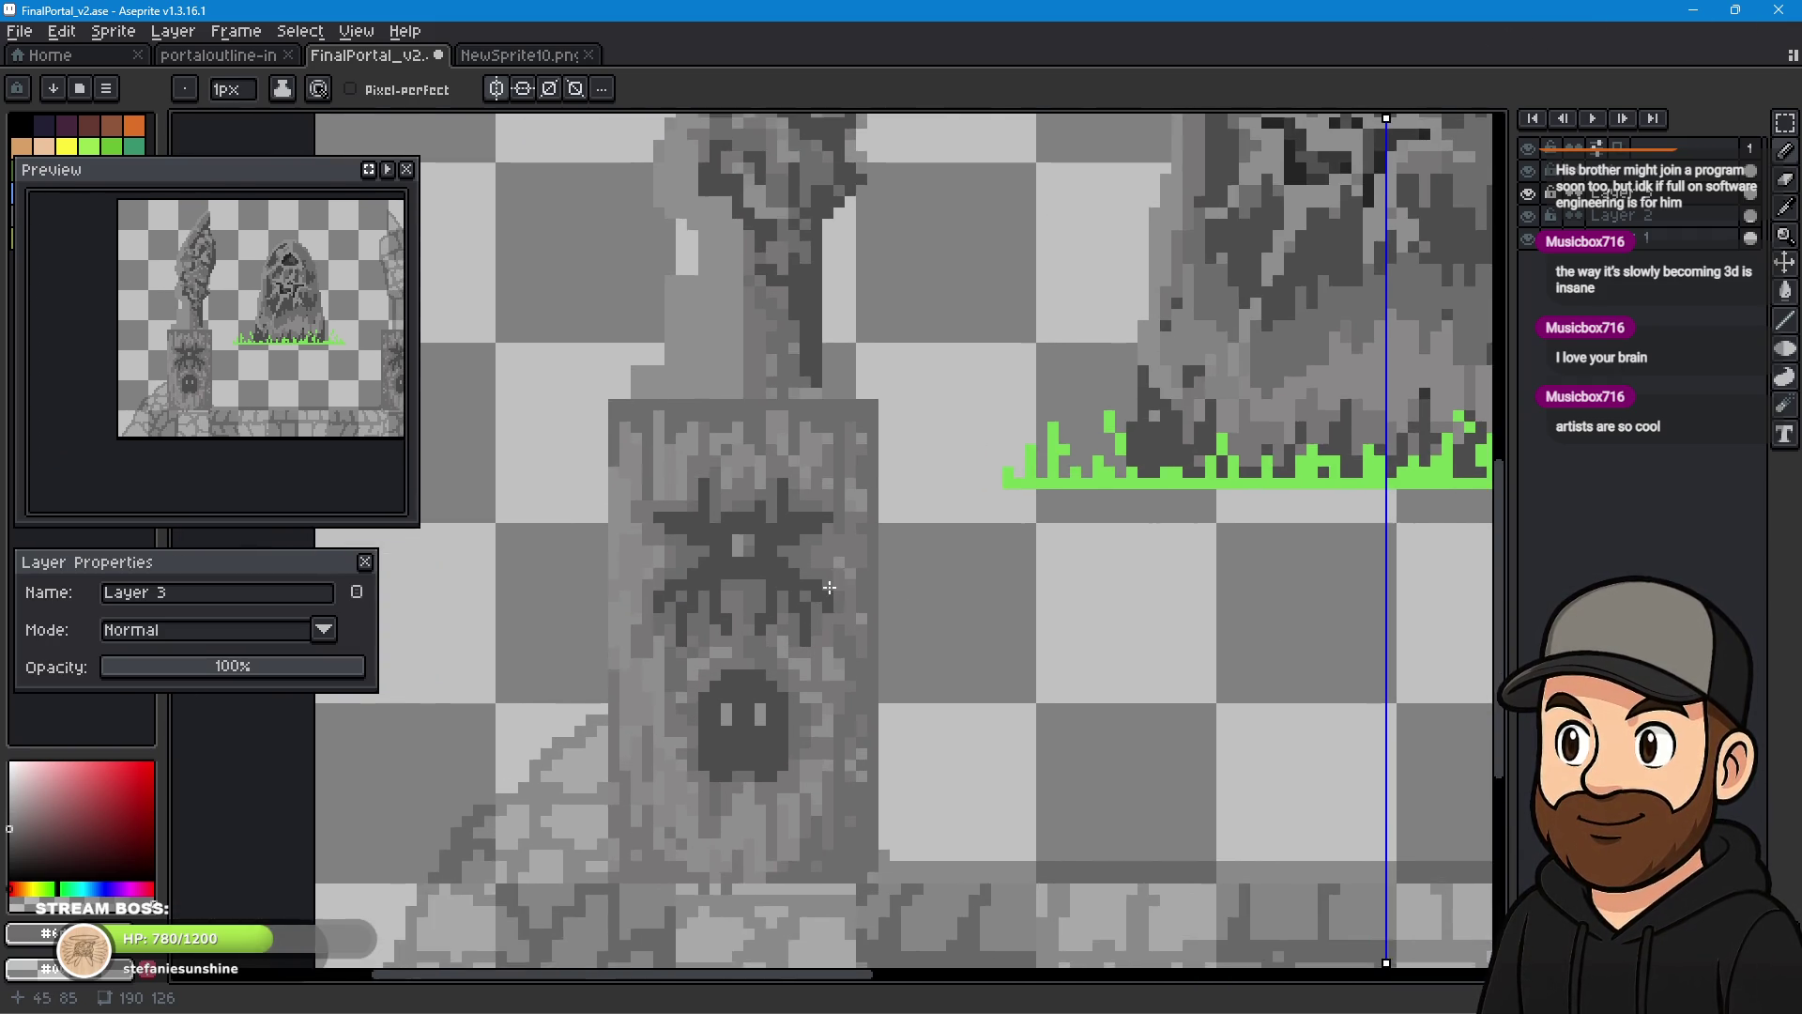
scroll(837, 577, down, 2)
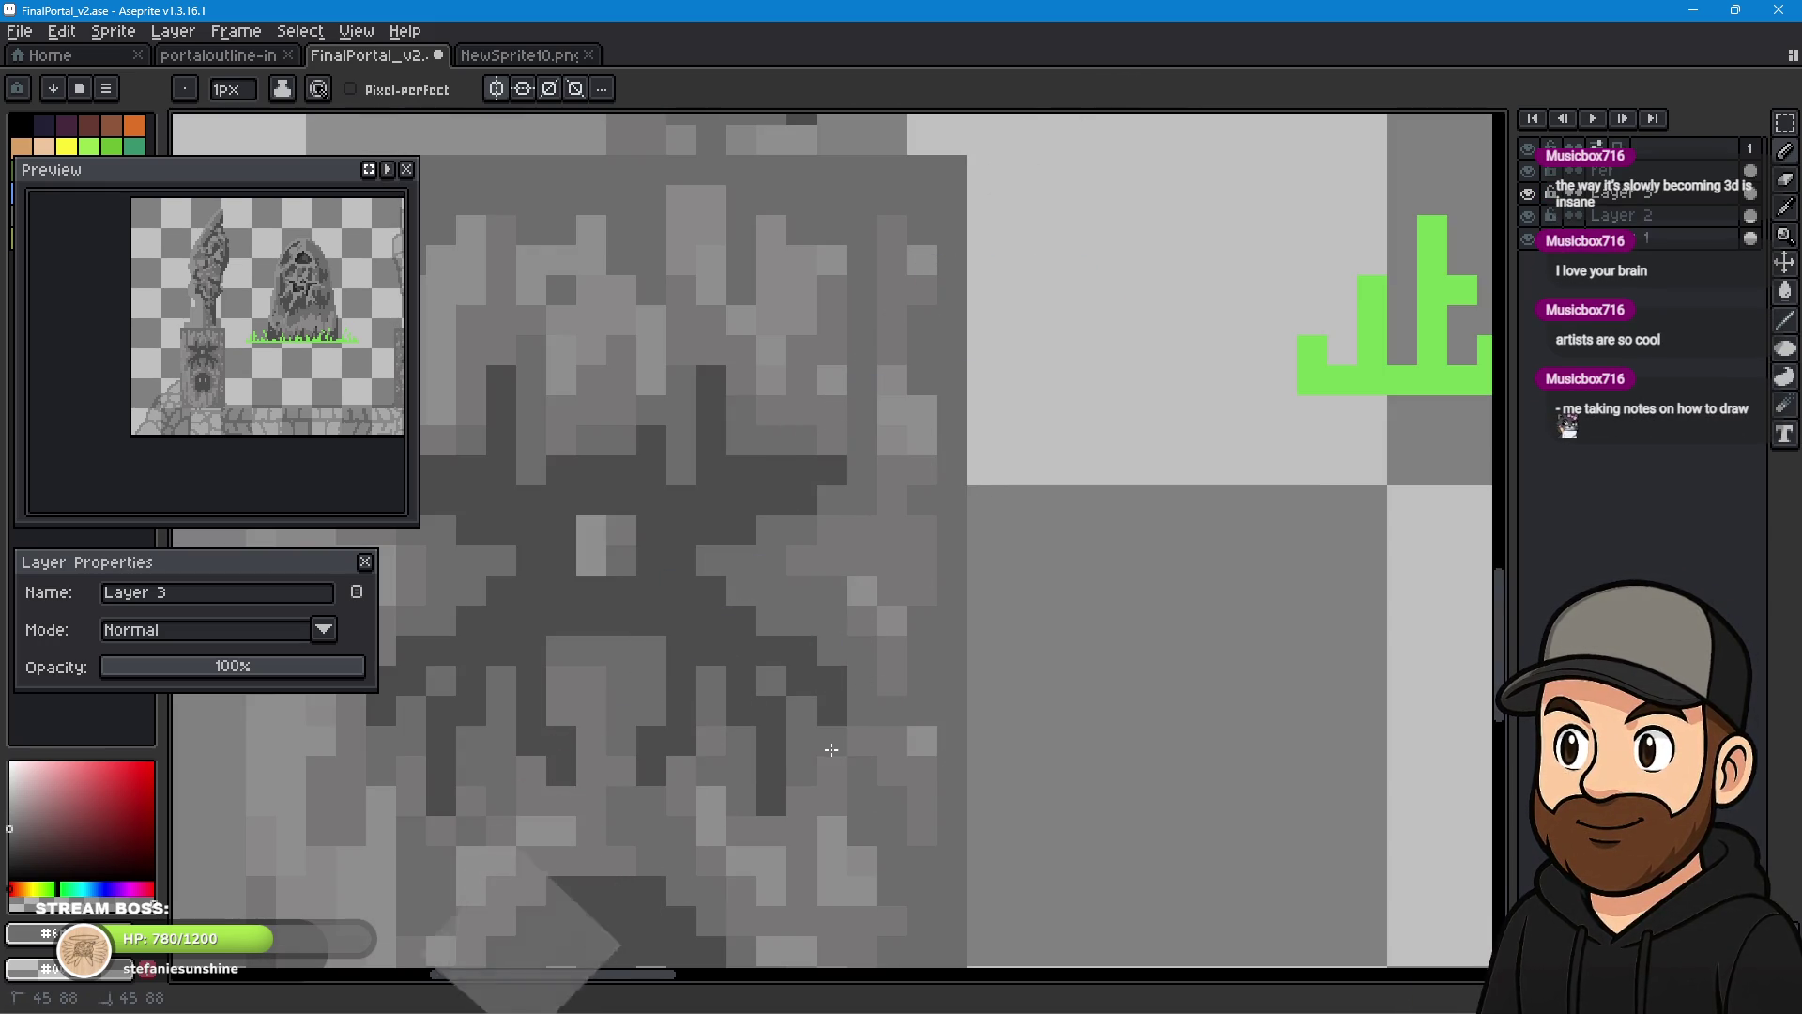
click(915, 438)
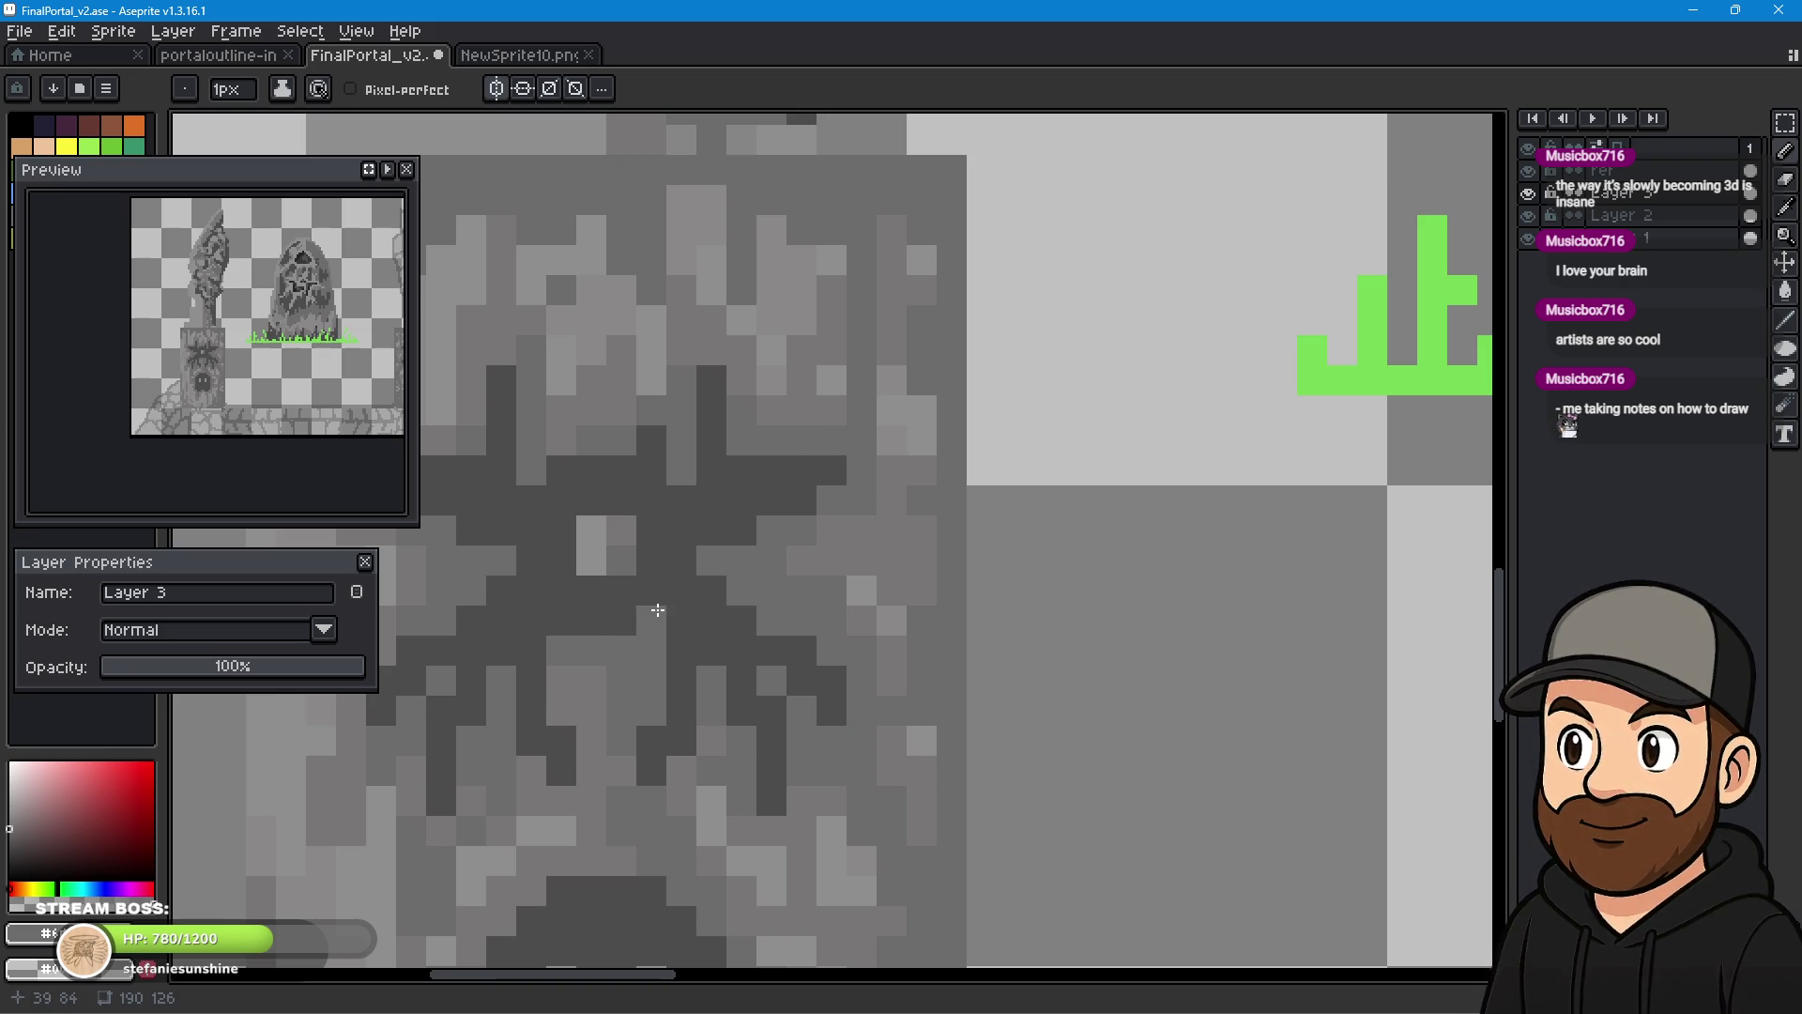
scroll(658, 610, down, 4)
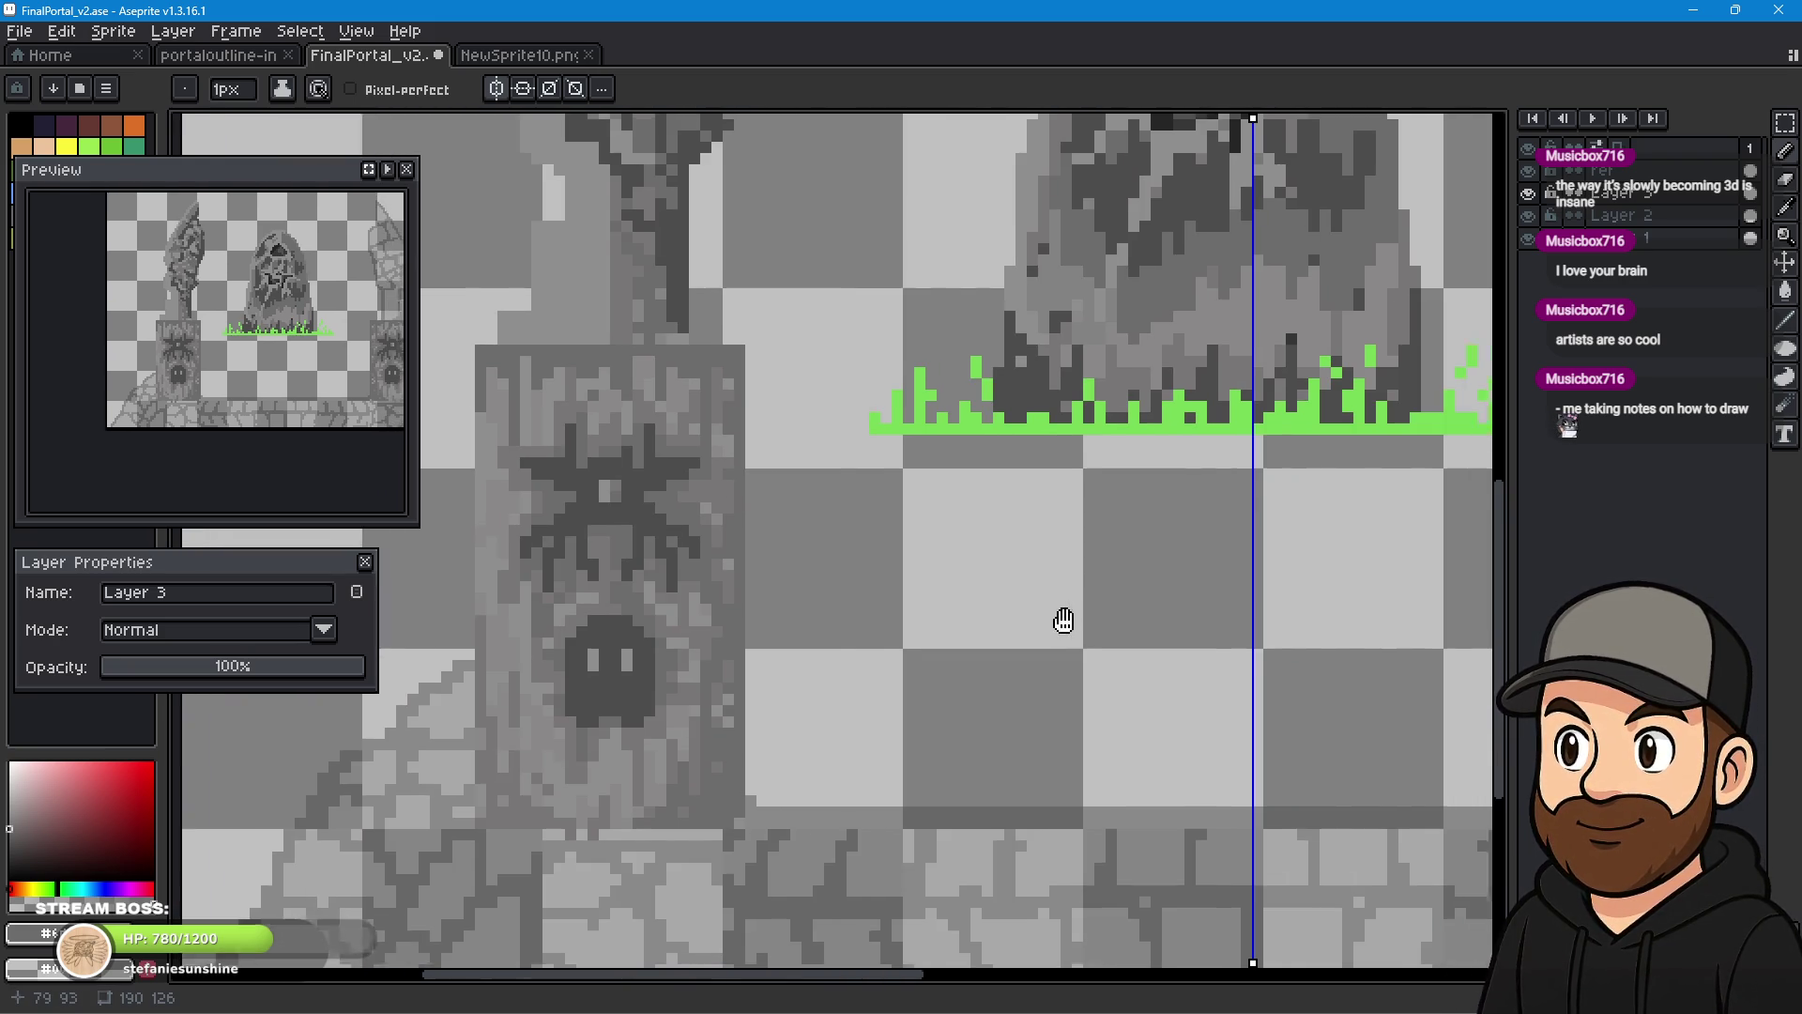
scroll(959, 617, down, 4)
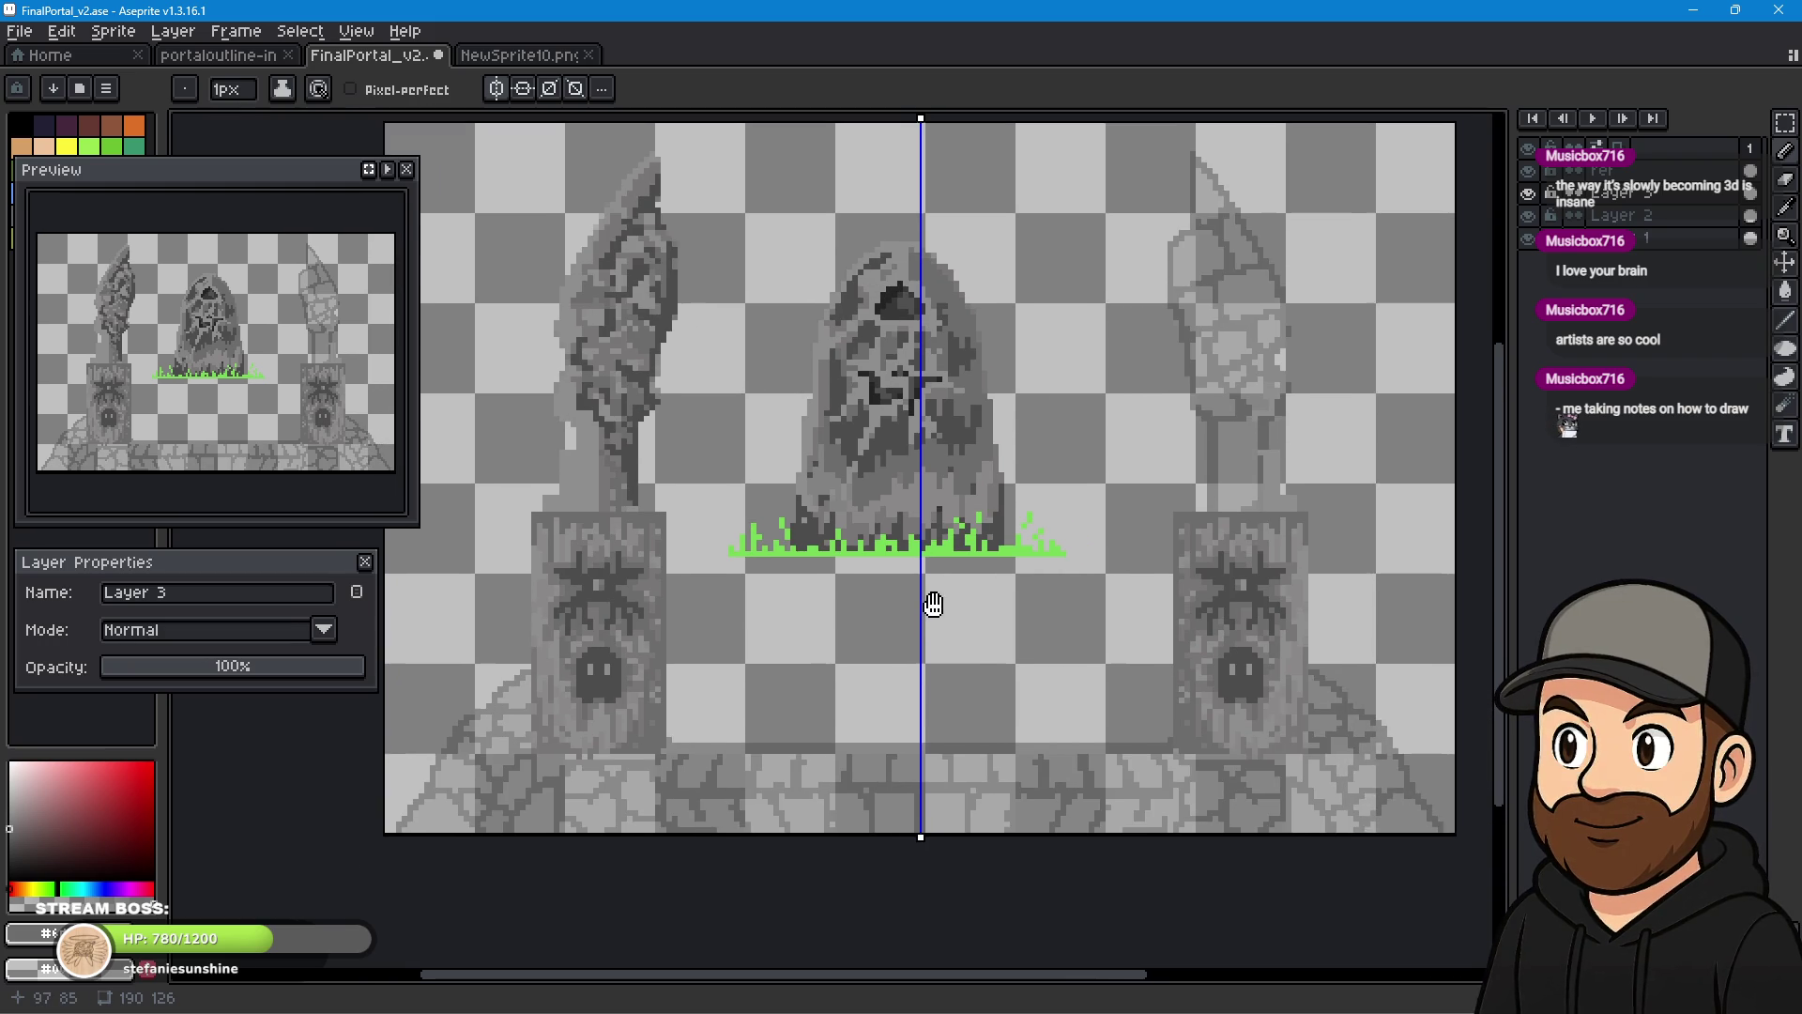
drag(945, 601, 965, 592)
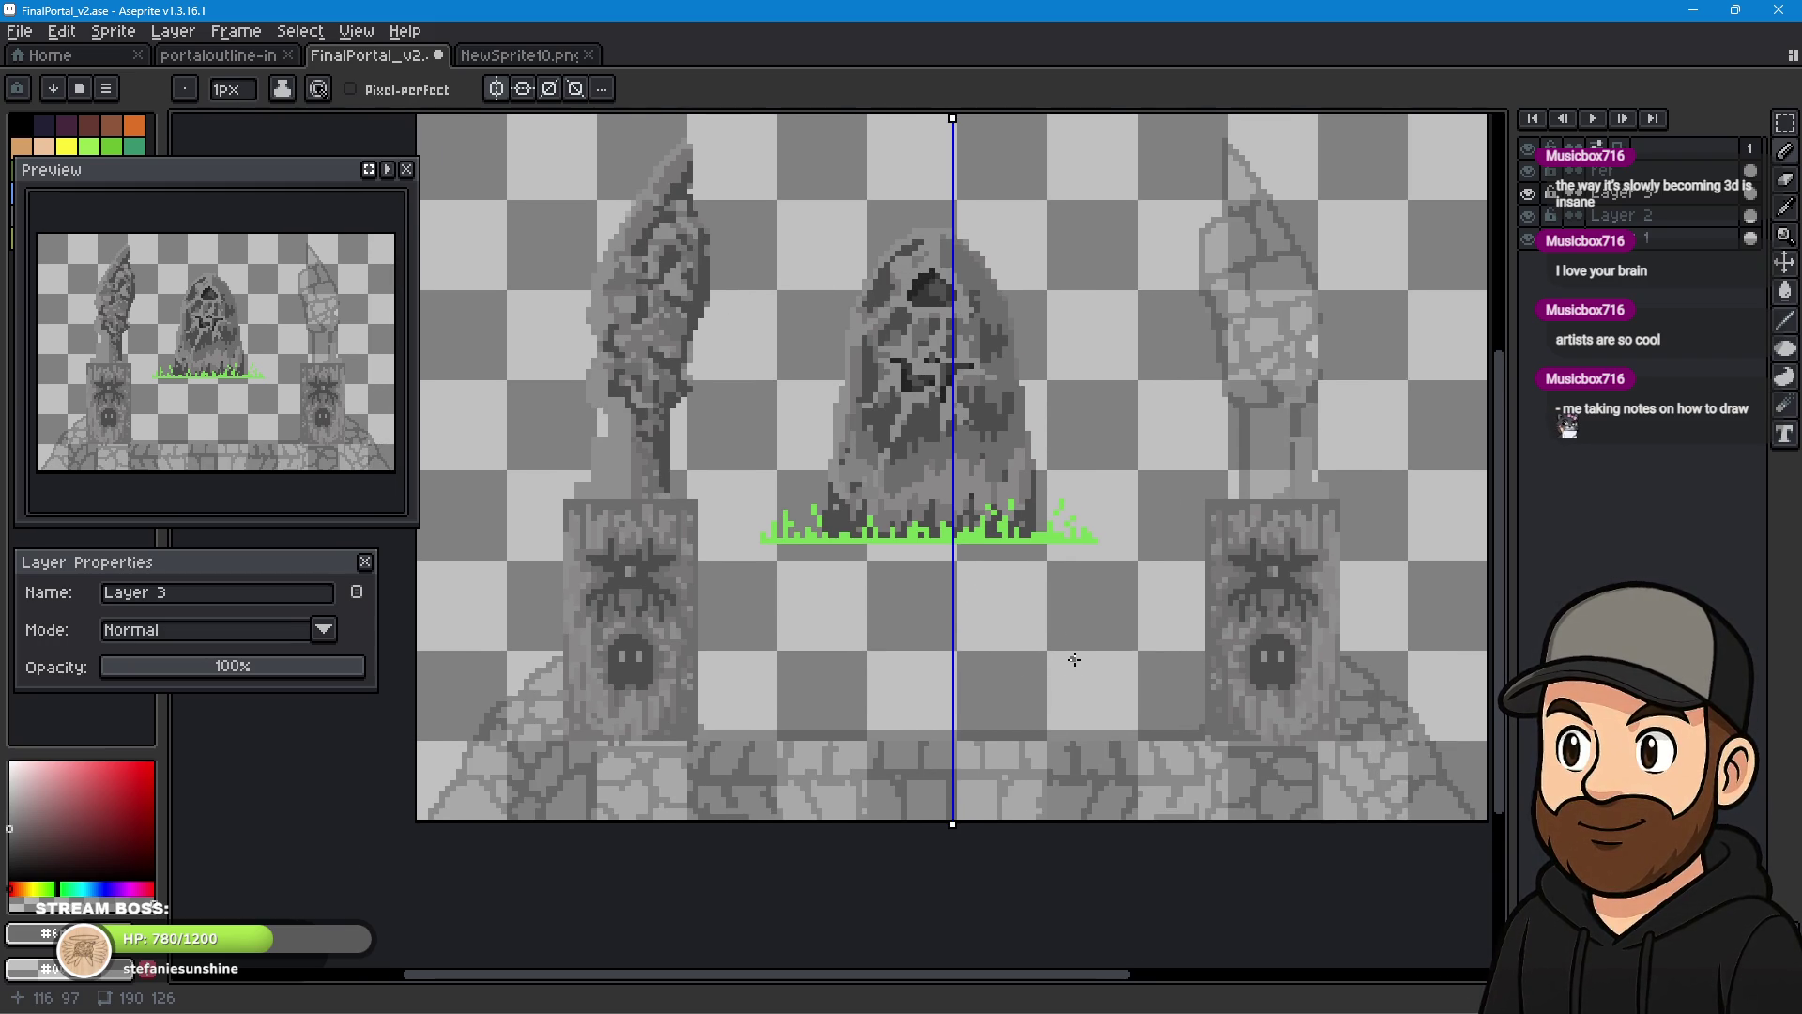
scroll(674, 718, up, 3)
scroll(752, 707, down, 1)
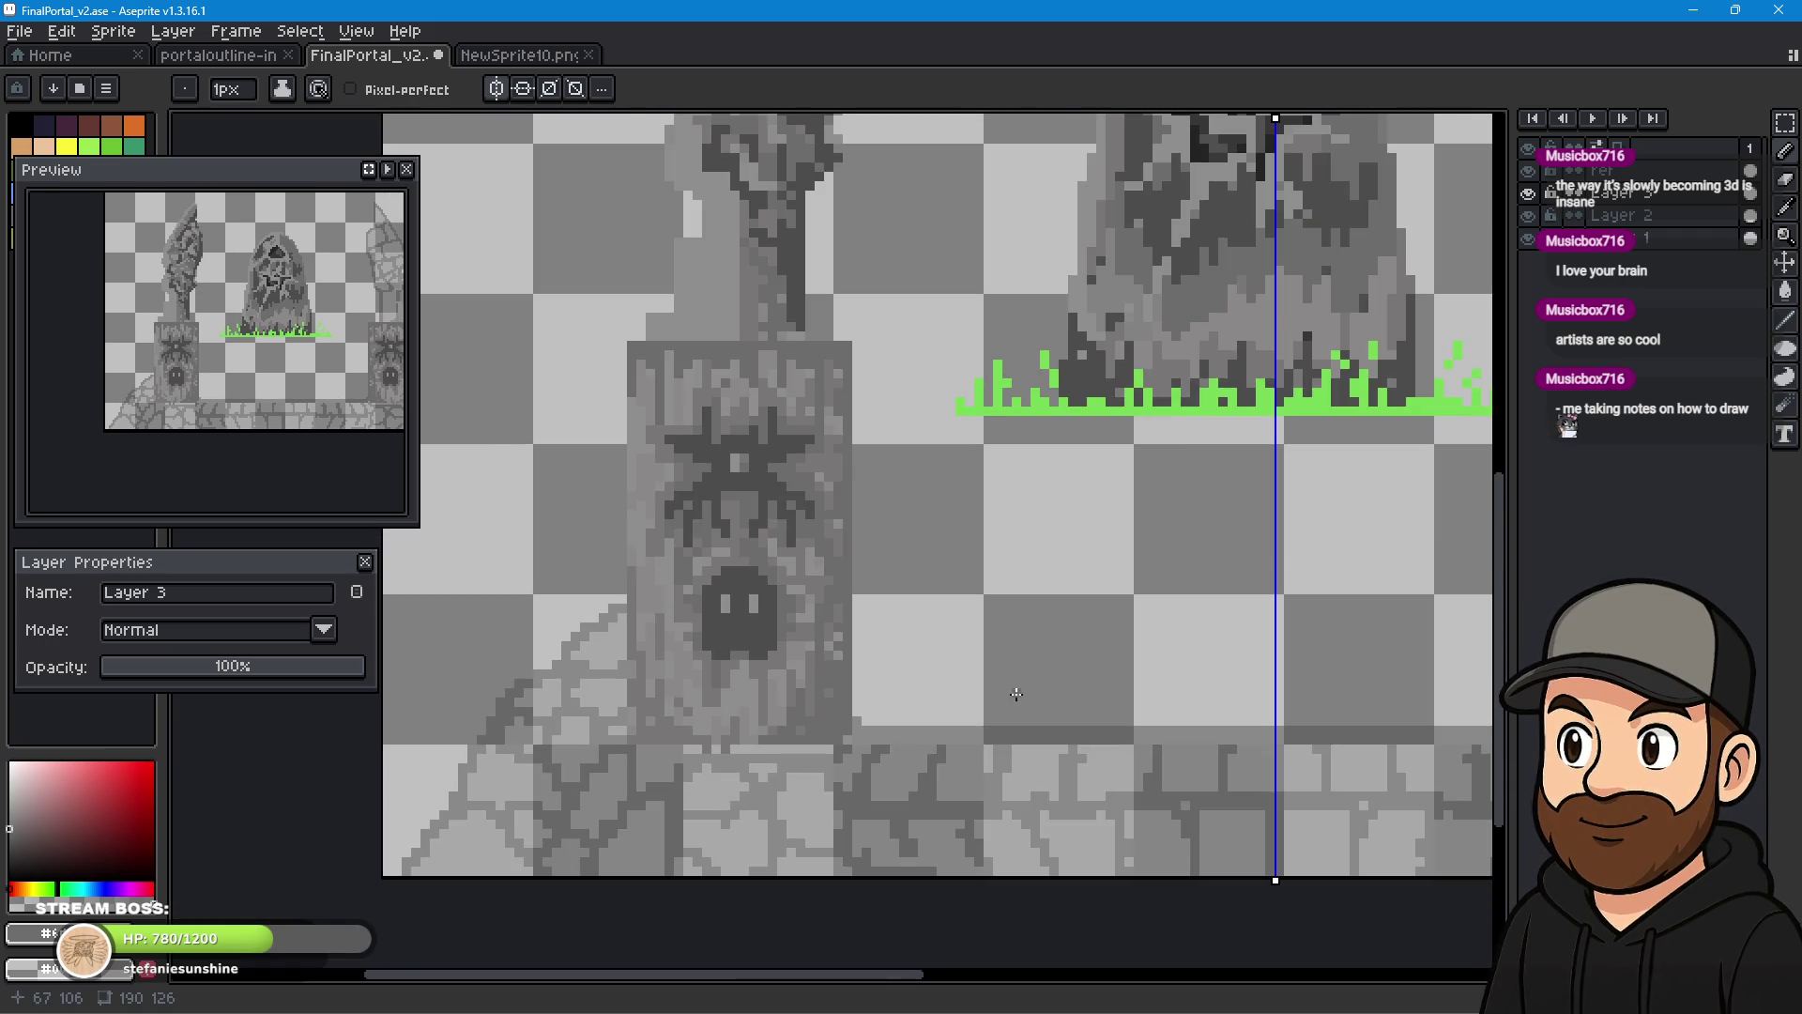
scroll(773, 773, up, 3)
scroll(563, 676, left, 2)
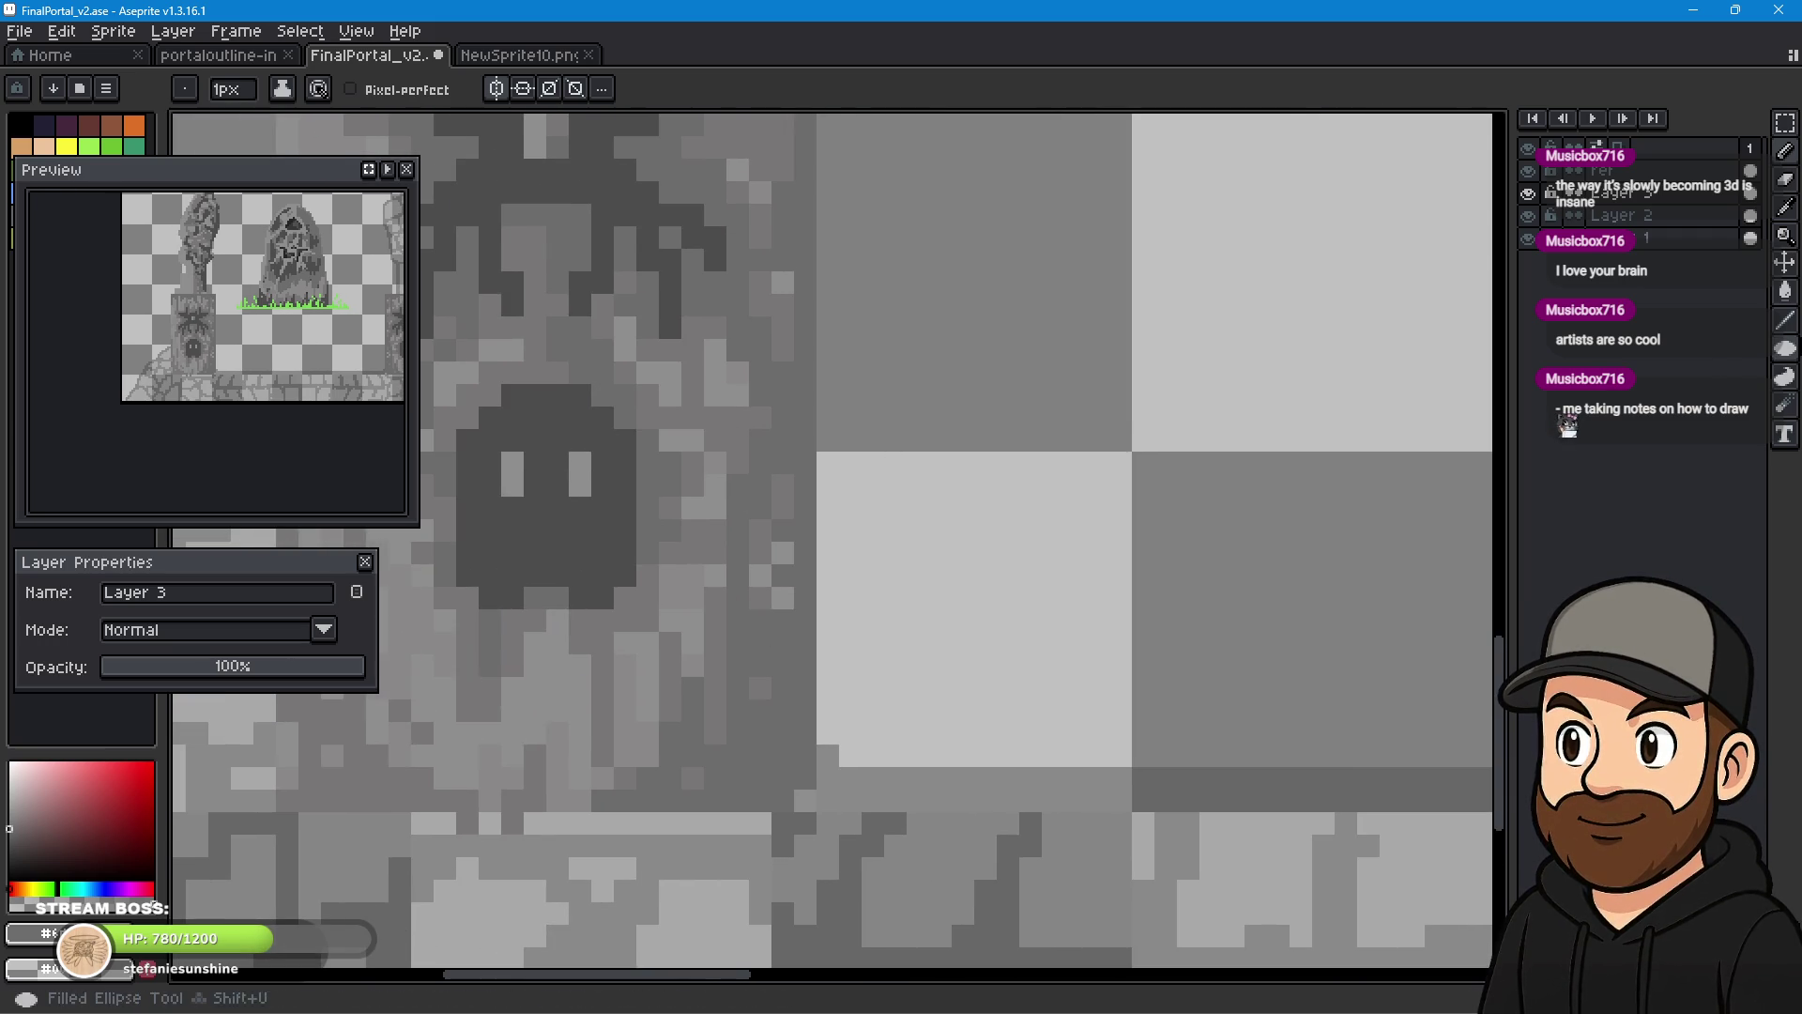
click(1785, 207)
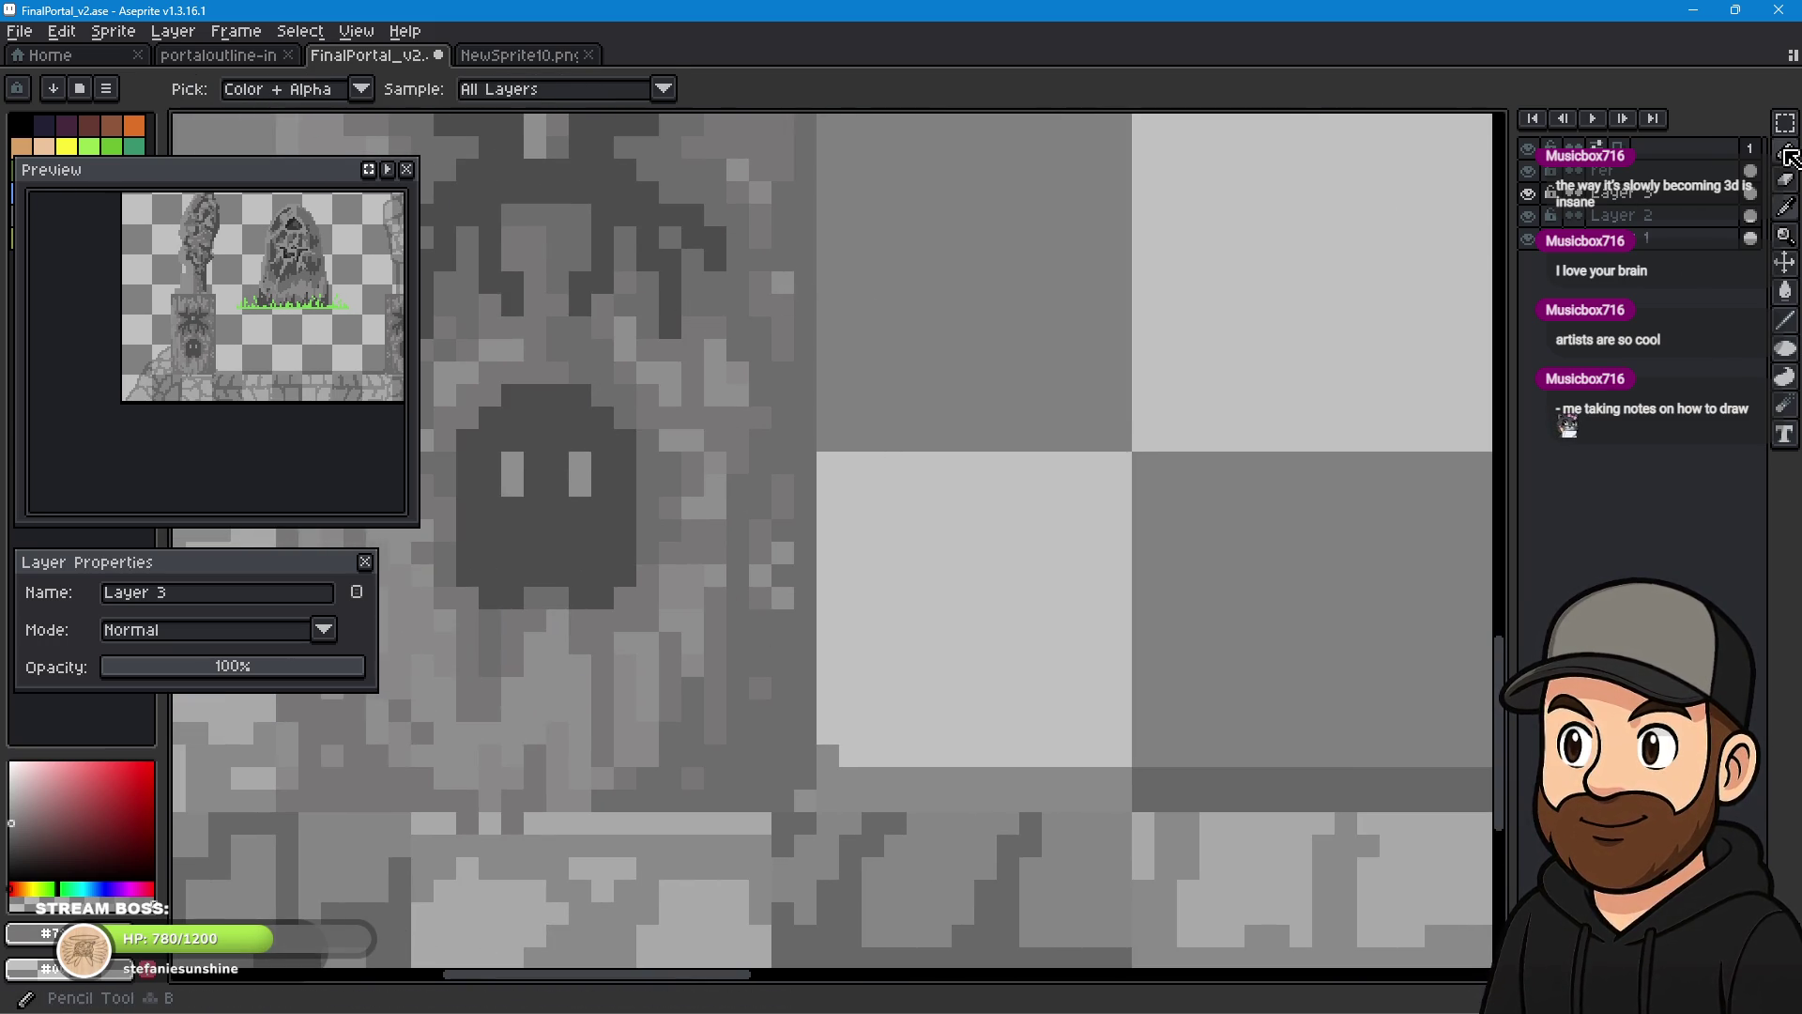
key(b)
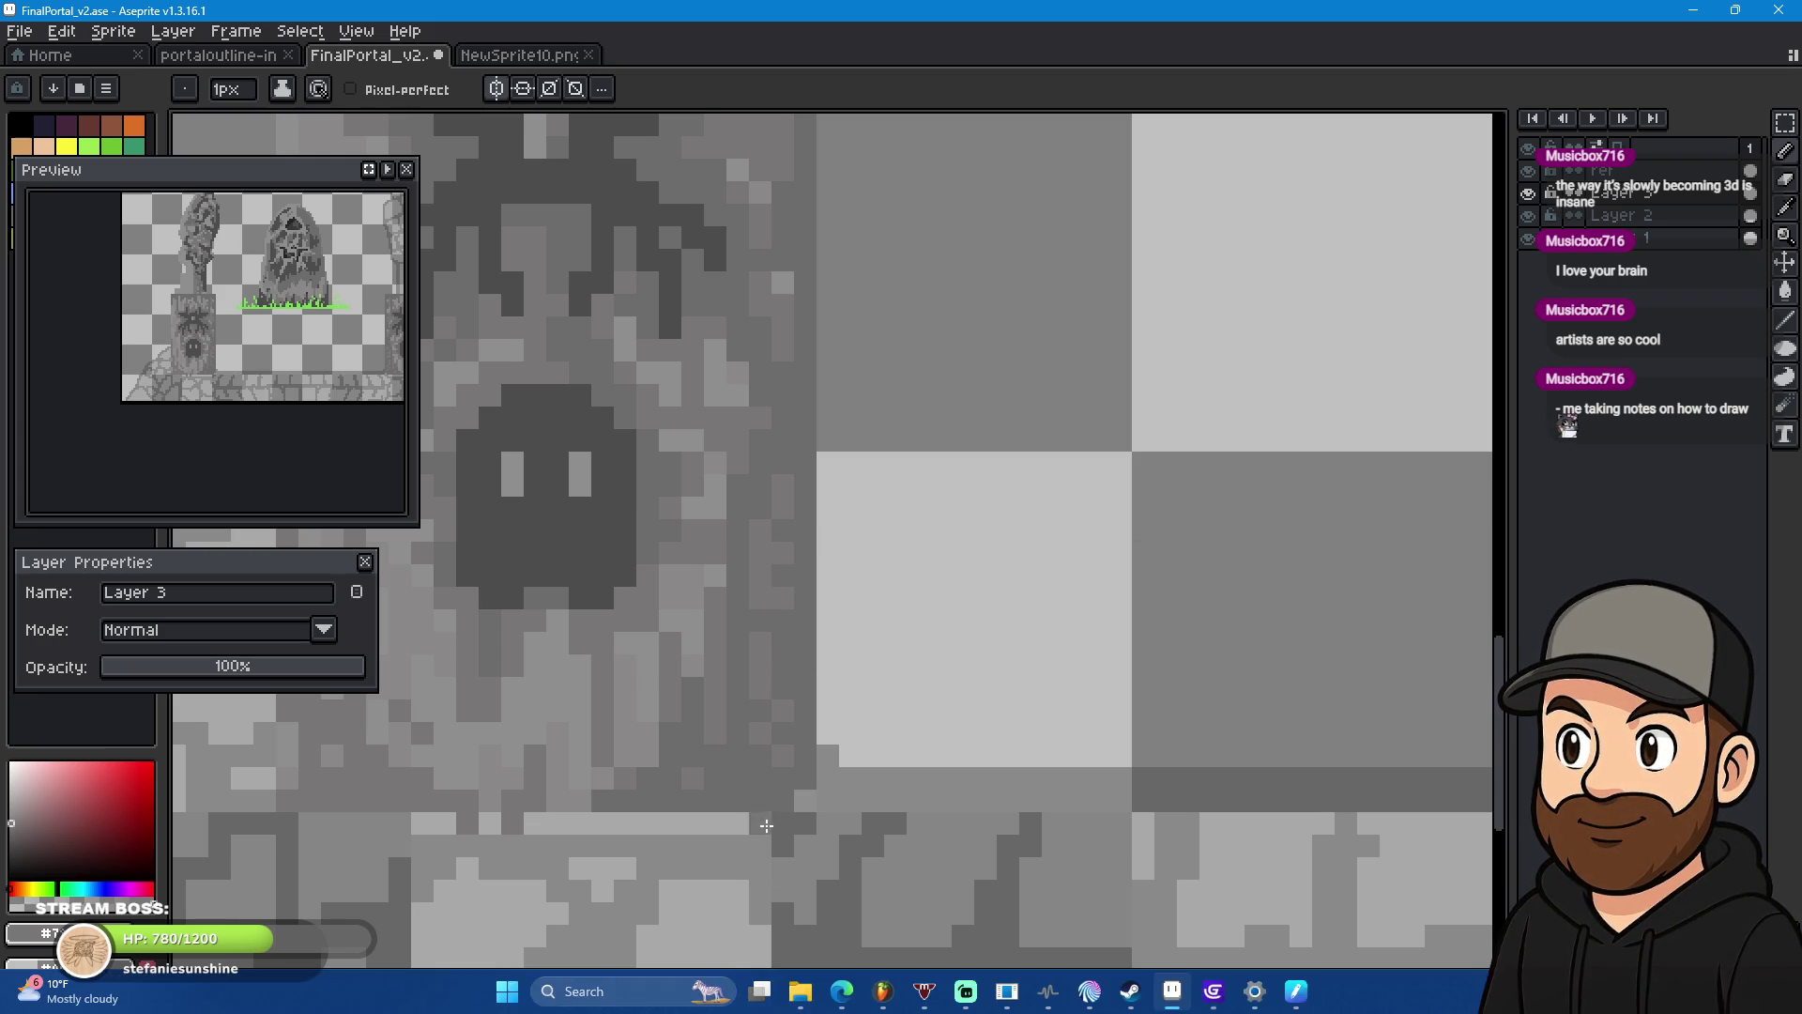
scroll(807, 799, down, 5)
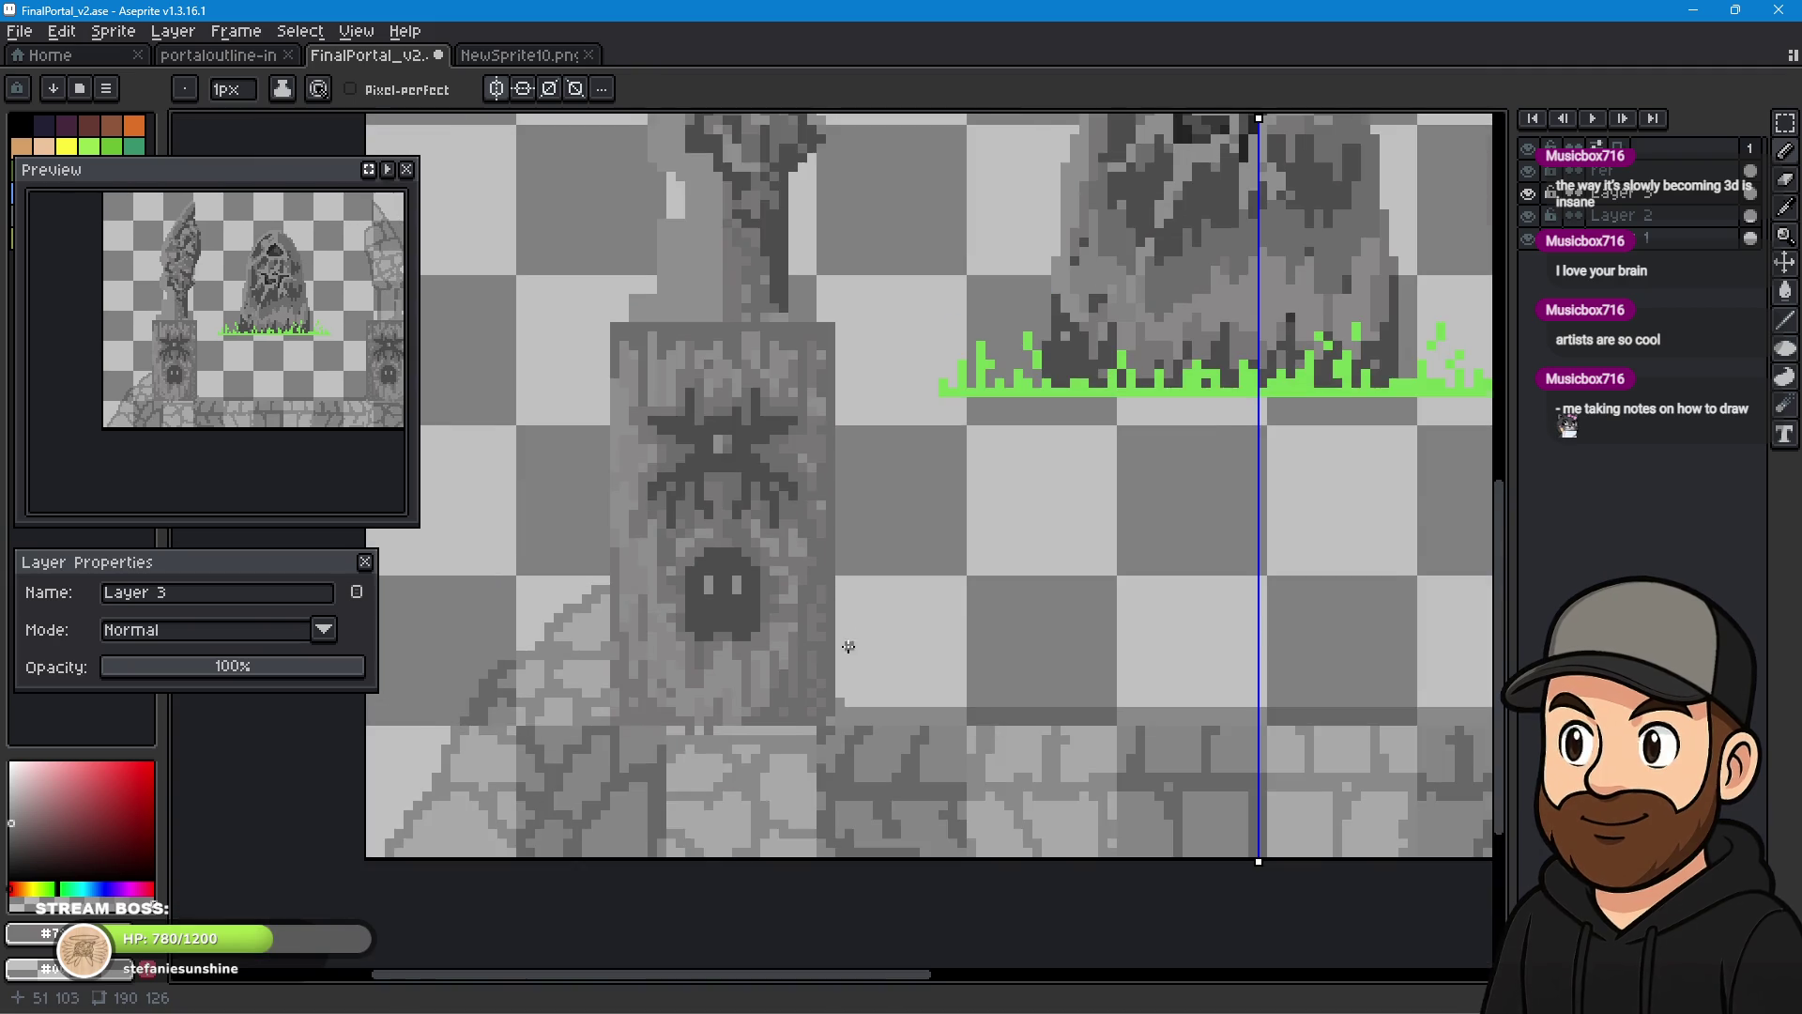
- Pan around the portal scene and sample the pillar's dark grey with the Eyedropper
scroll(983, 603, up, 1)
scroll(1002, 748, down, 3)
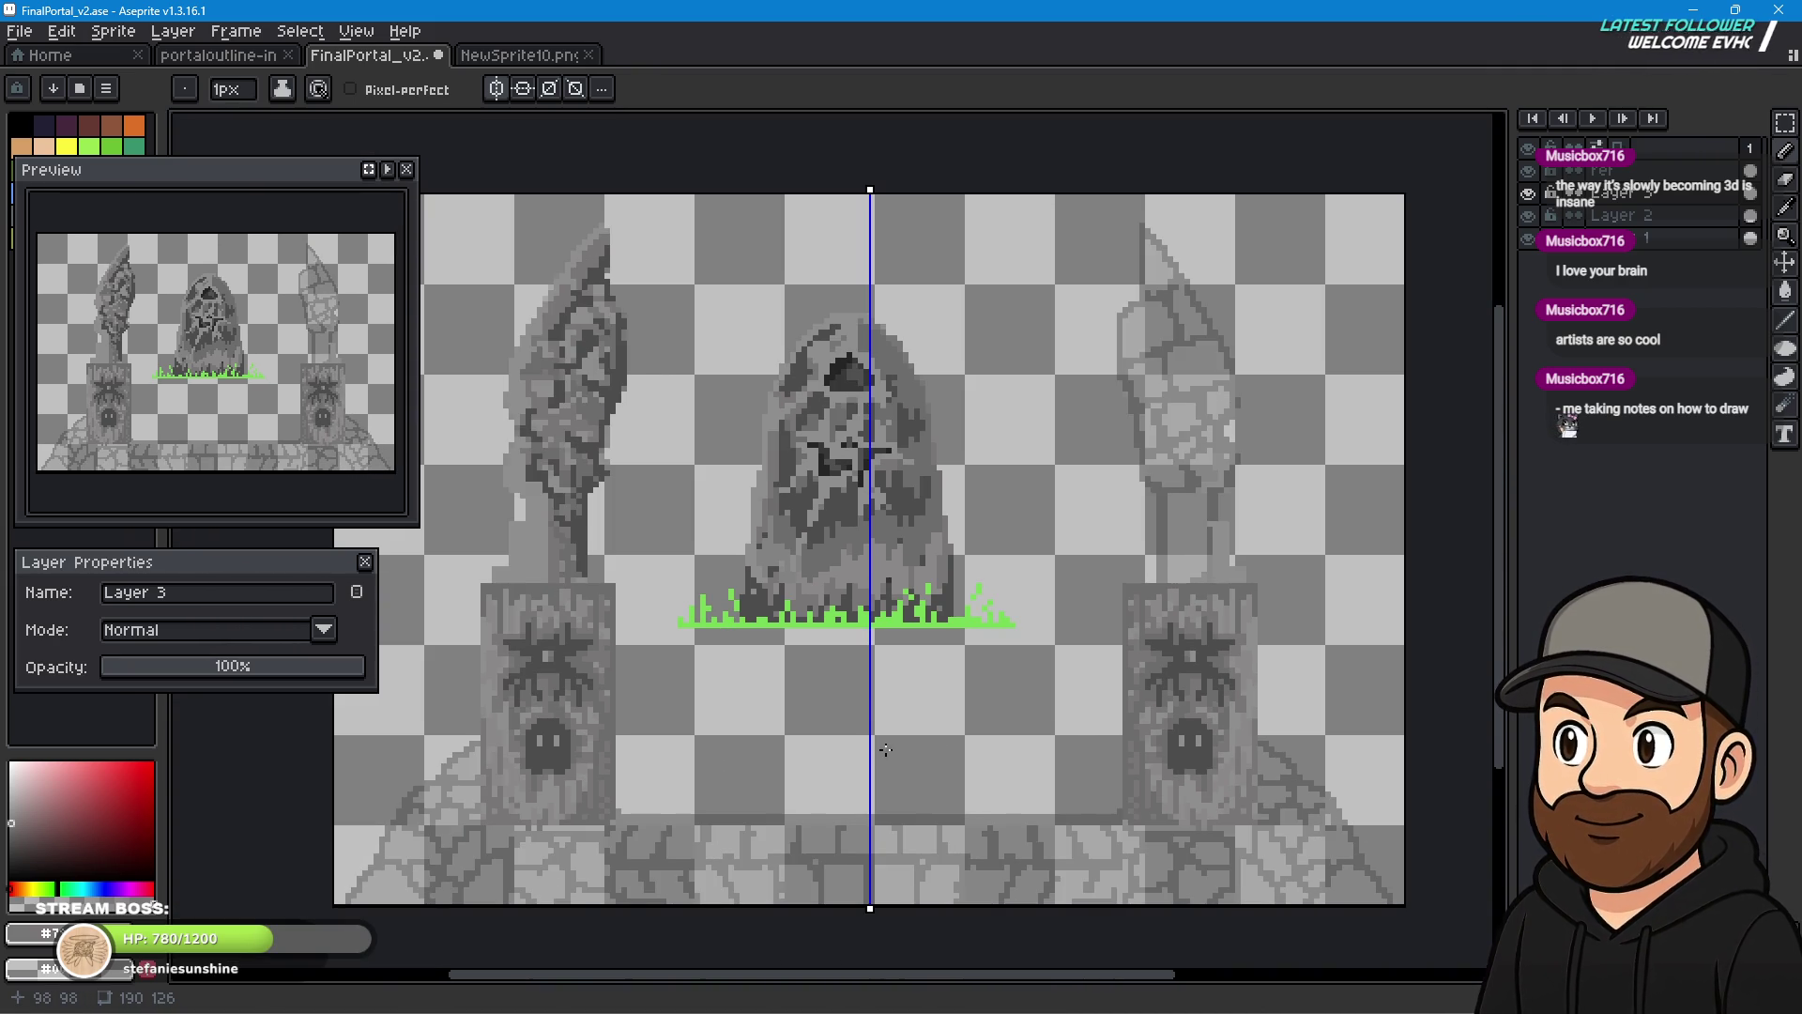
scroll(824, 681, down, 3)
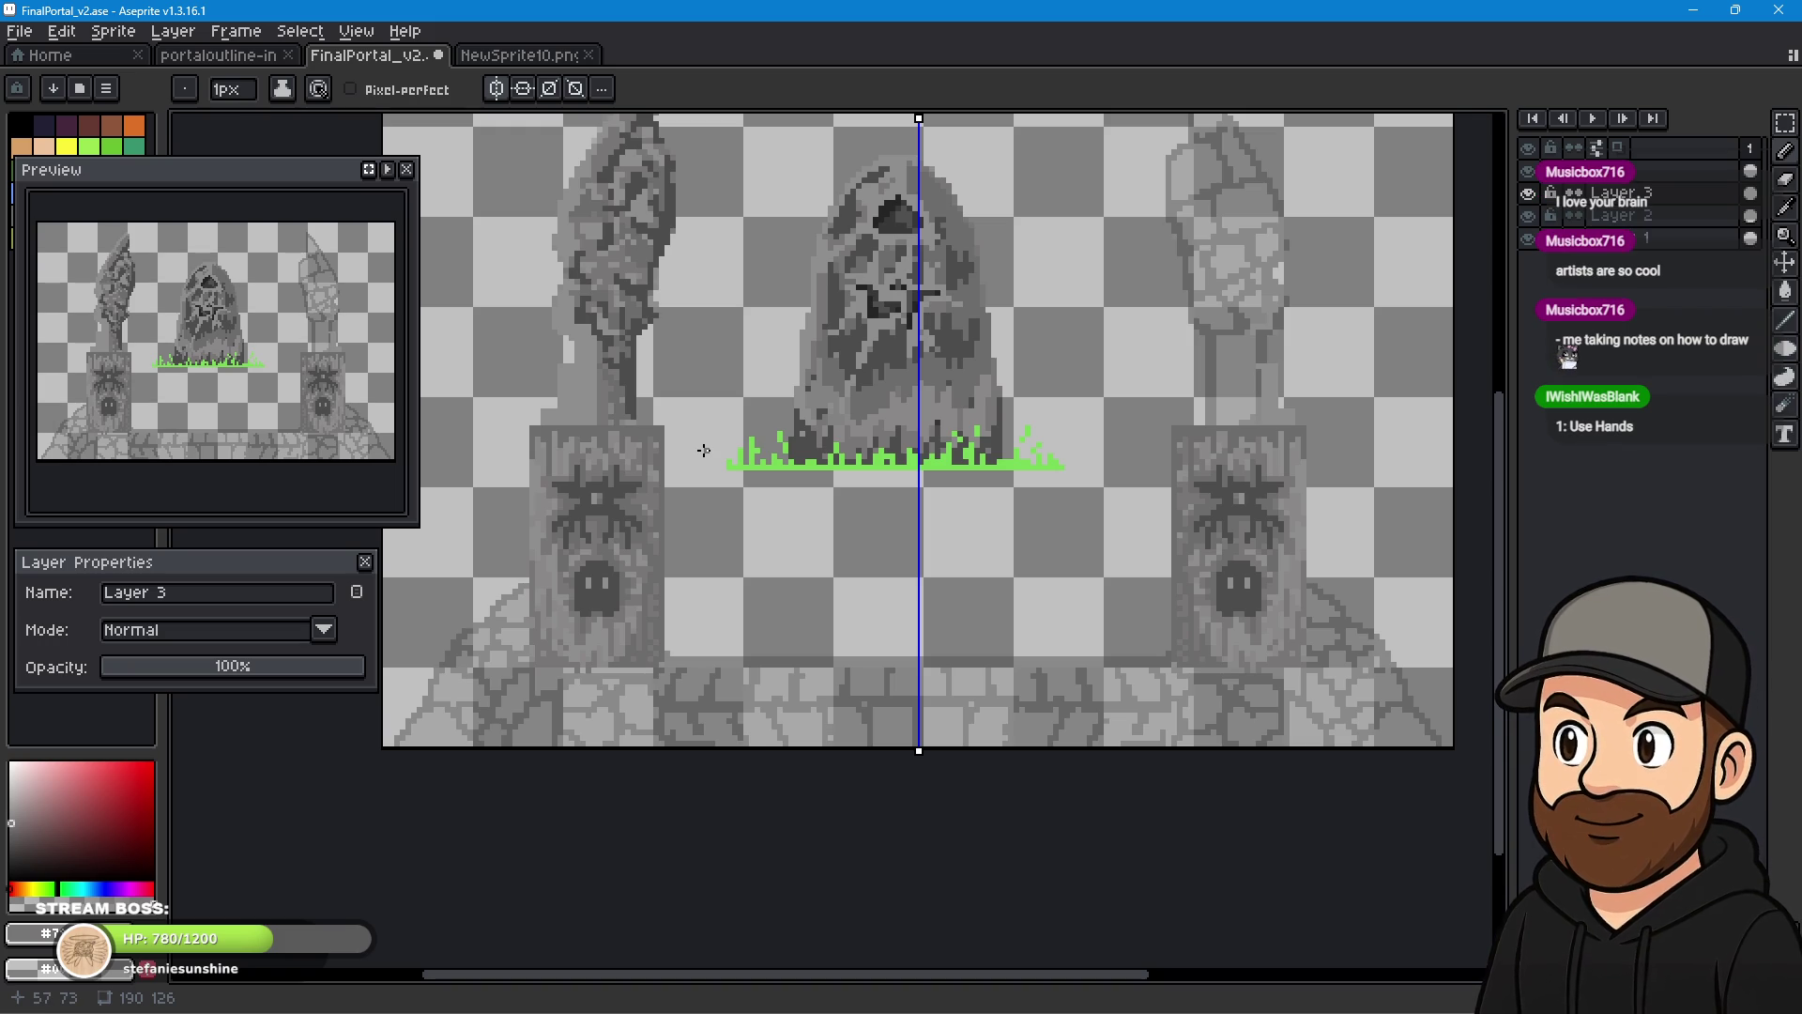
scroll(643, 377, up, 1)
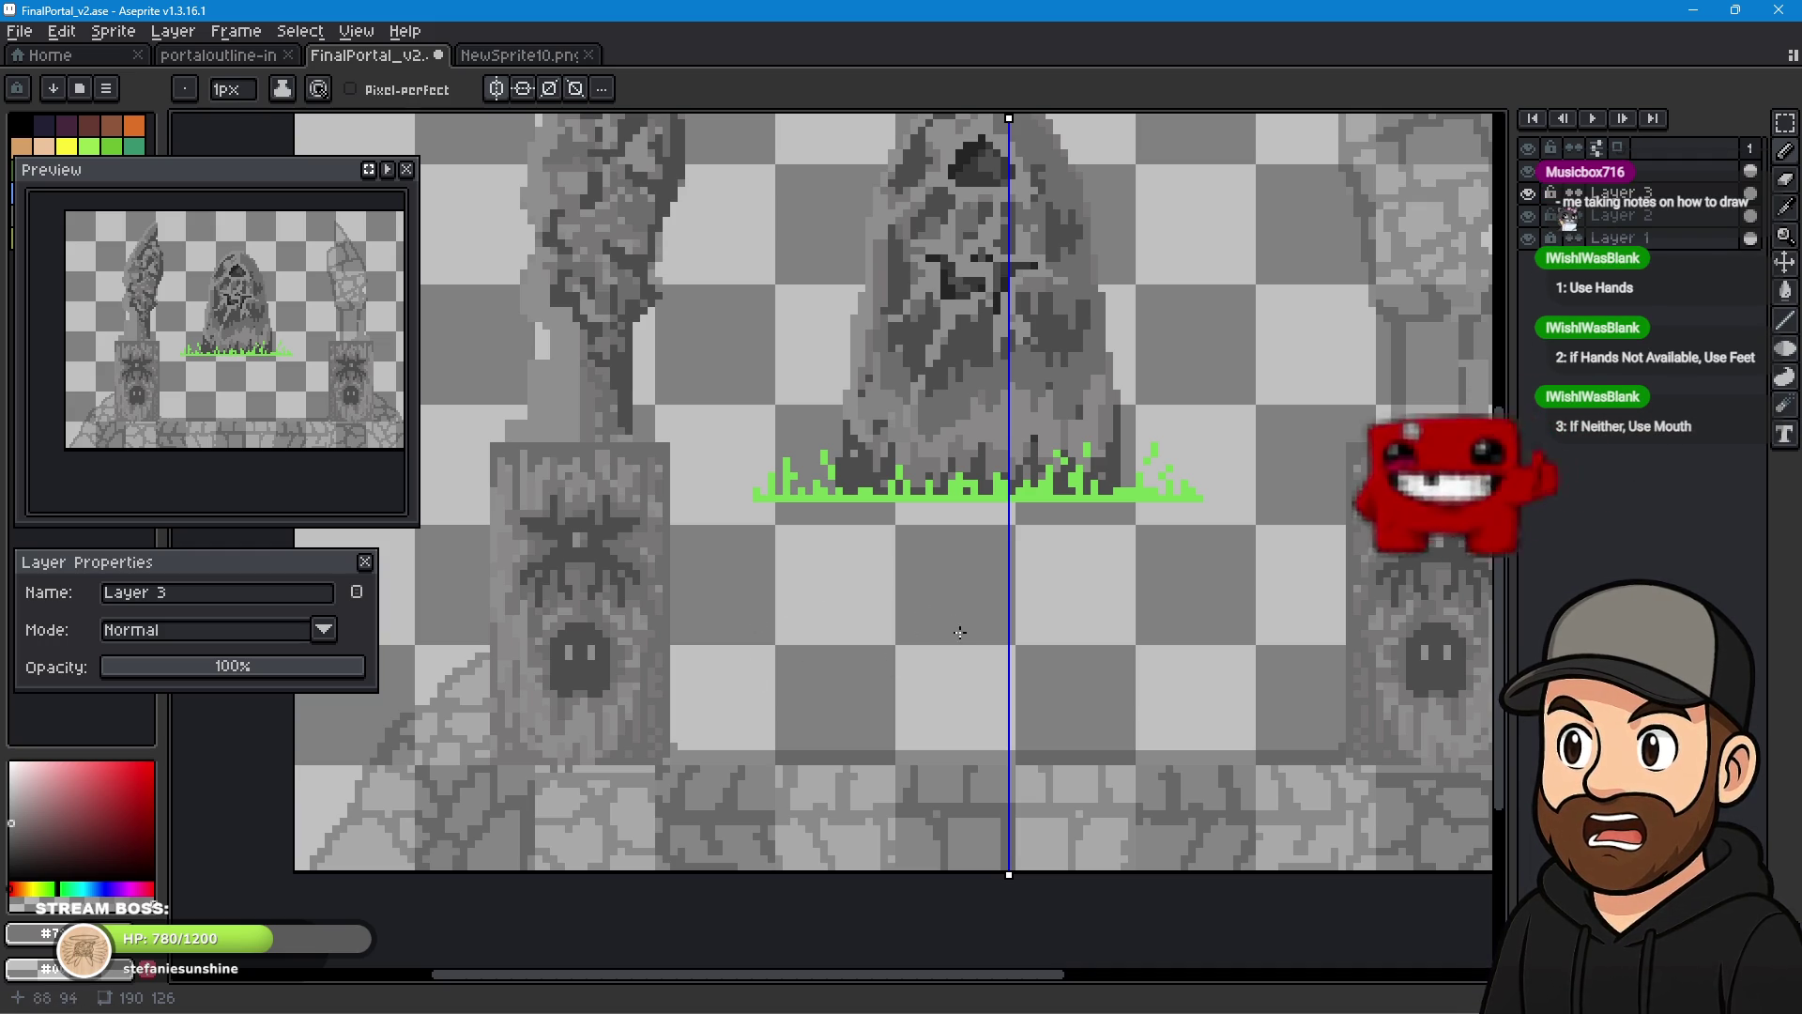
drag(798, 654, 925, 610)
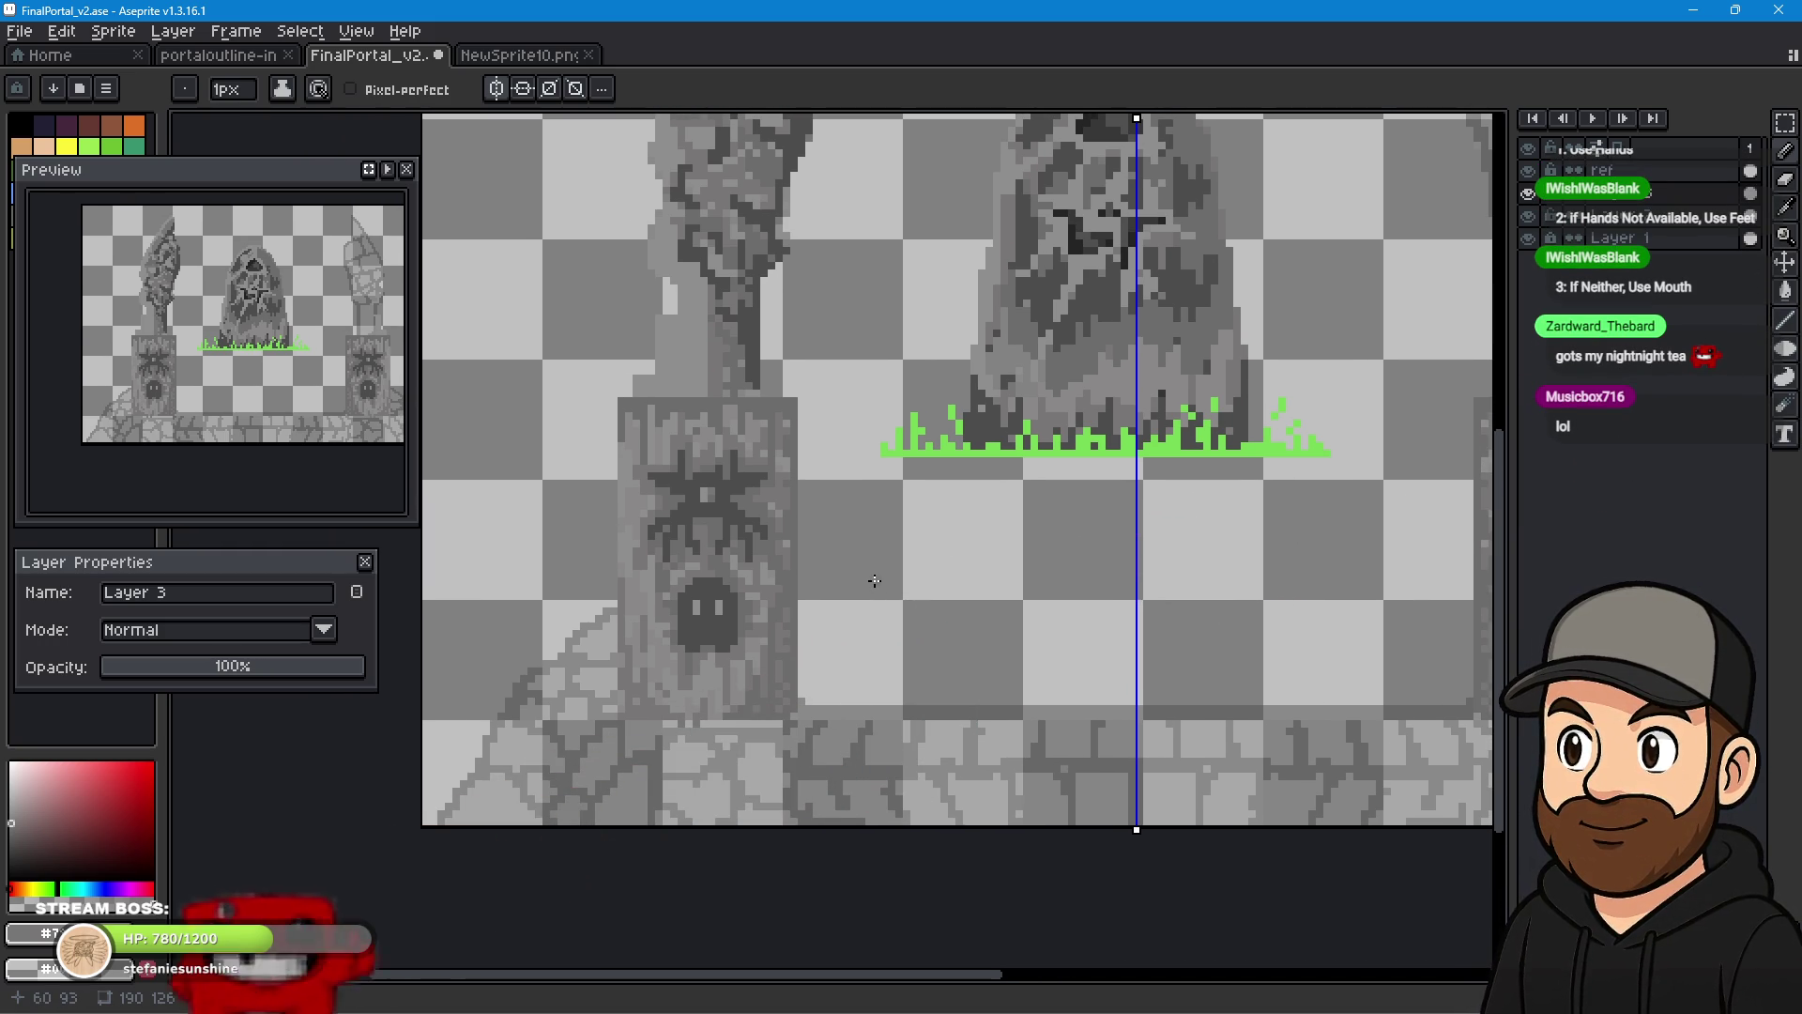
mouse_move(884, 639)
mouse_down()
mouse_move(921, 555)
mouse_move(951, 562)
mouse_up()
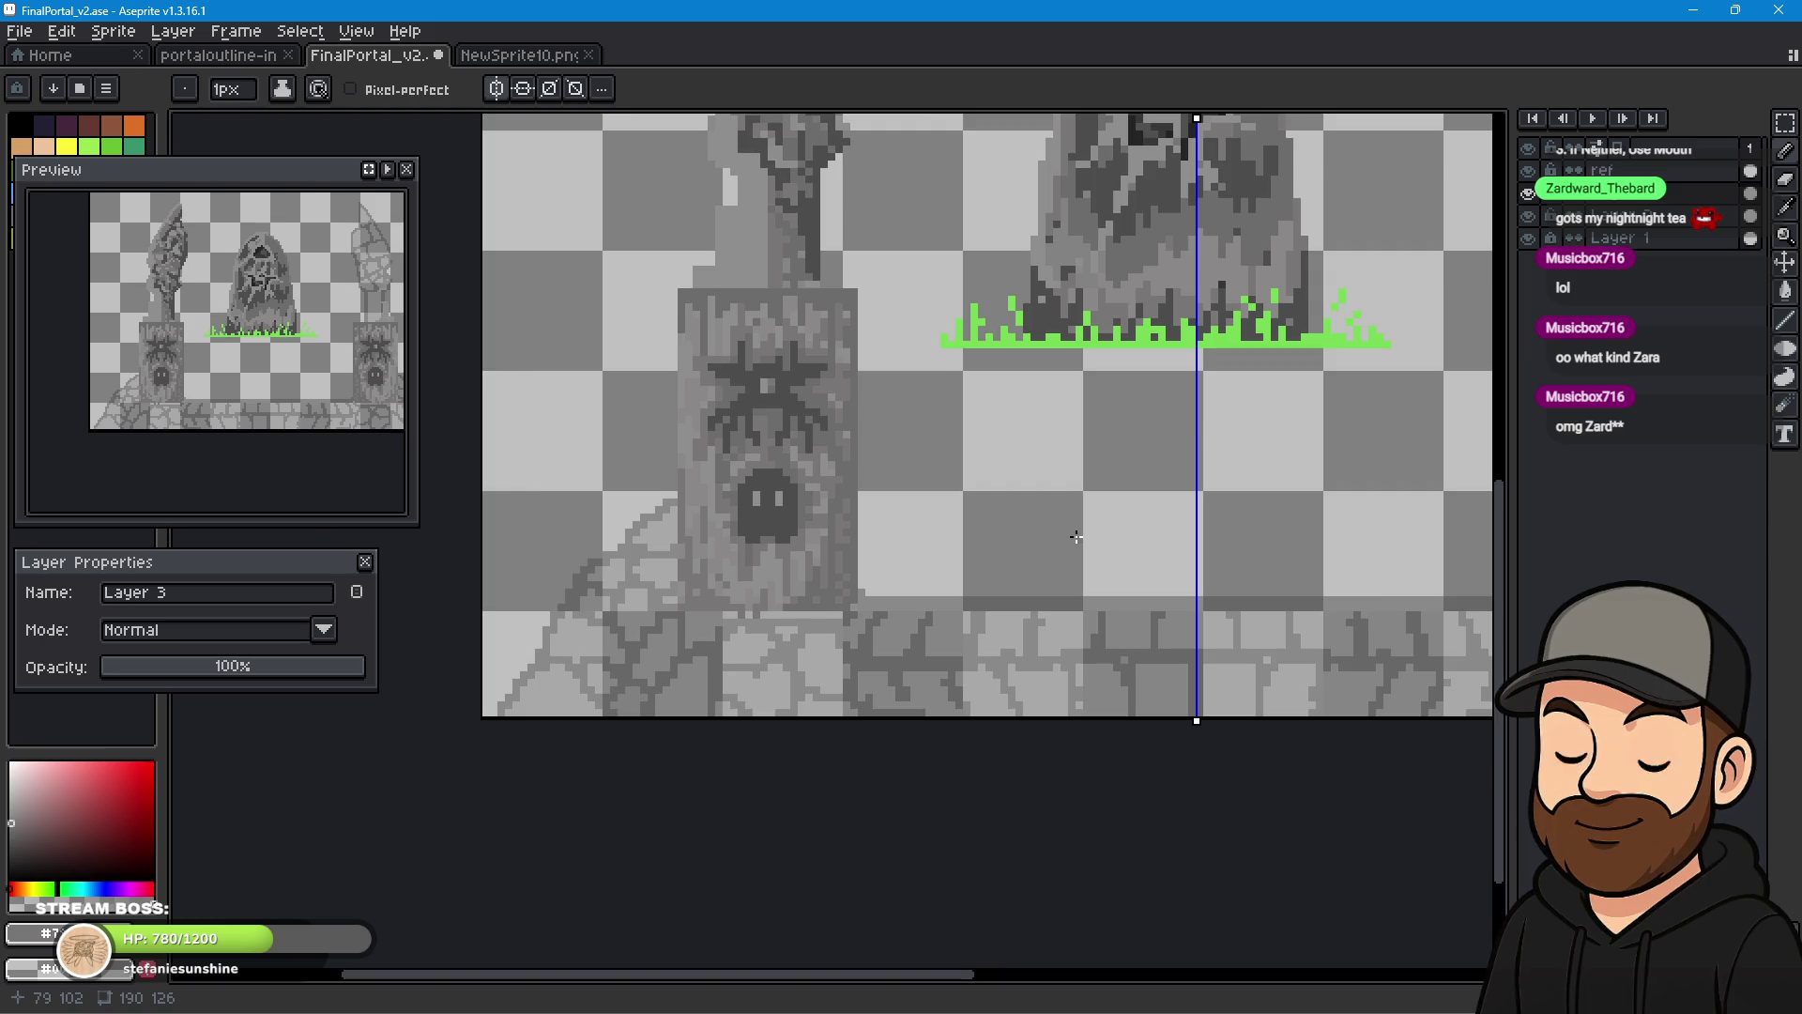
scroll(1076, 536, up, 2)
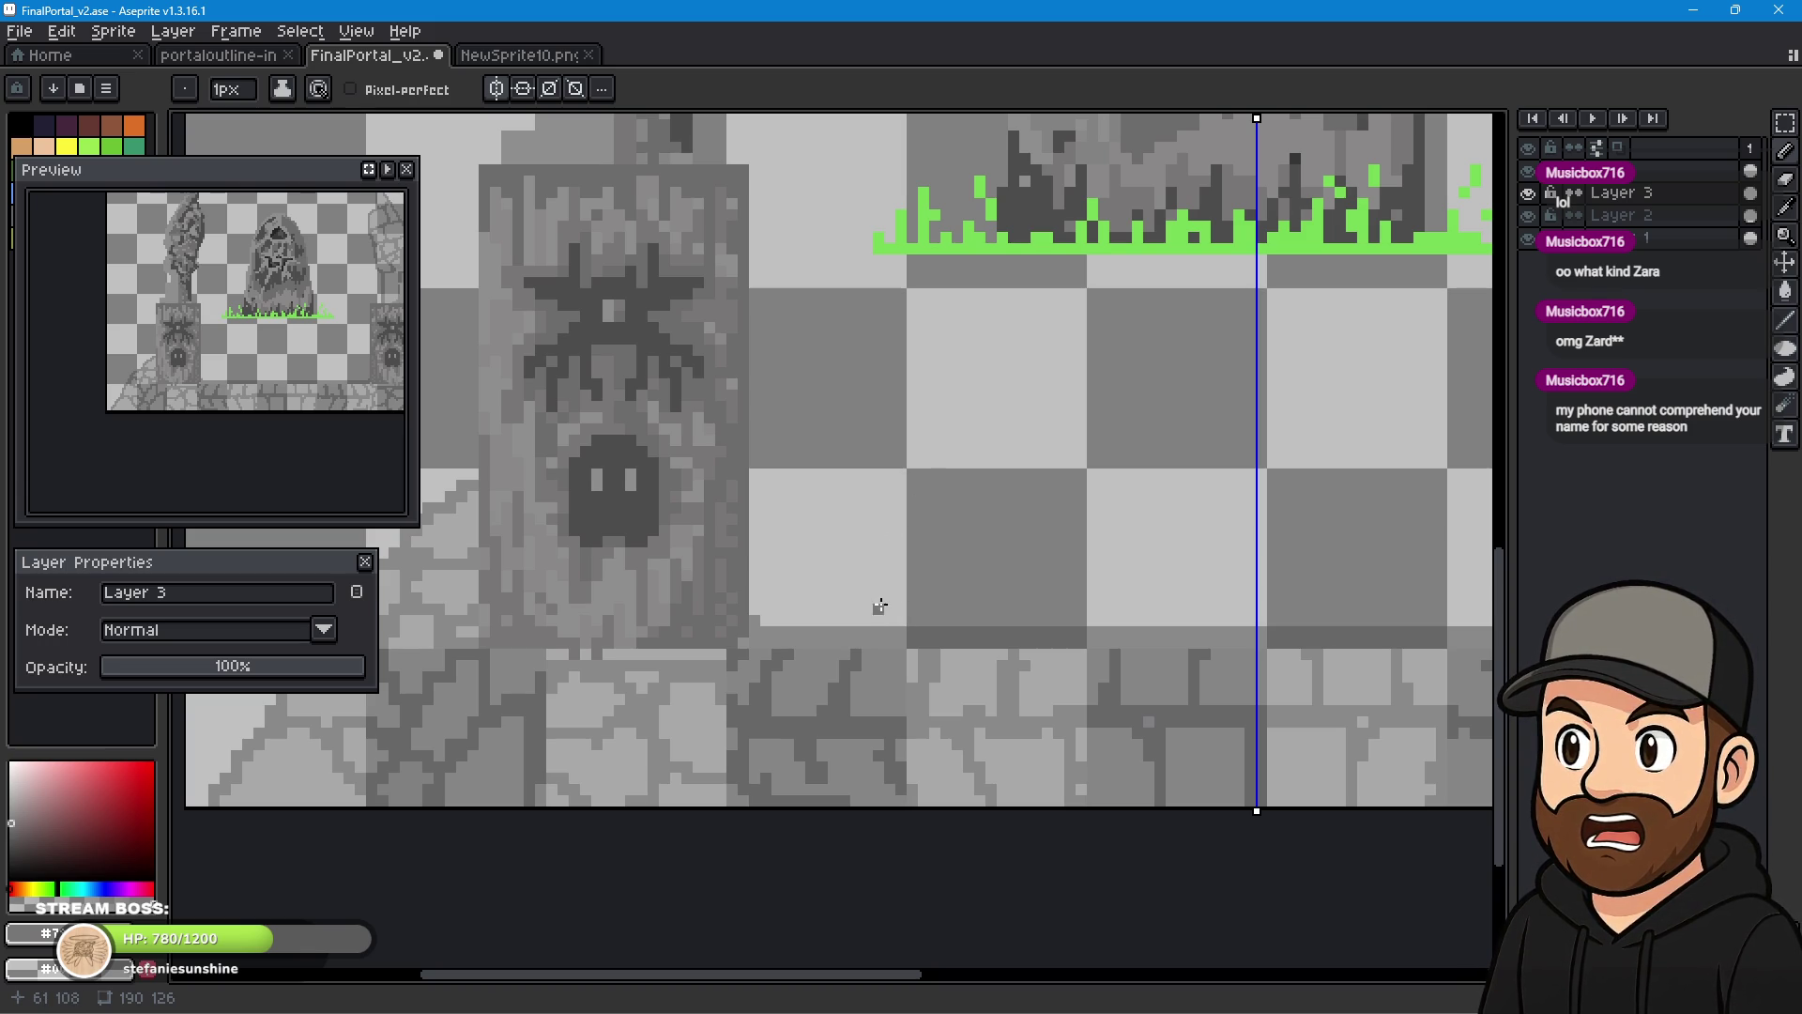
scroll(902, 540, down, 2)
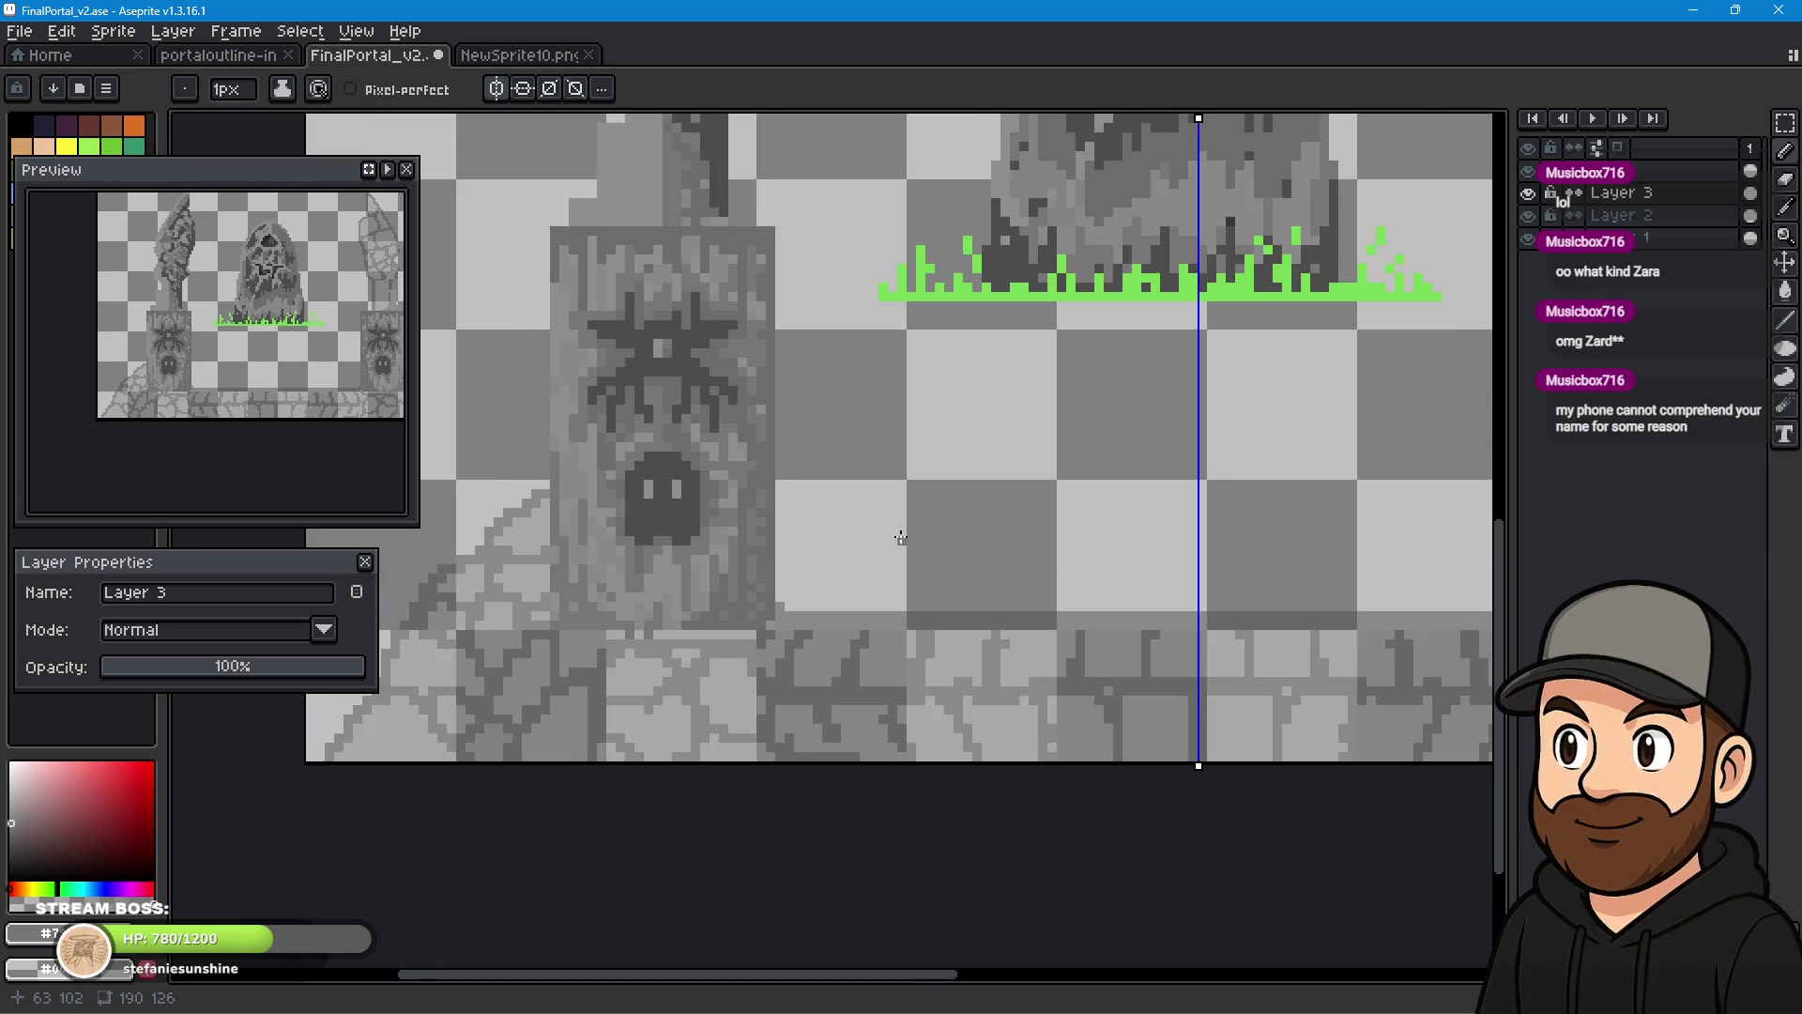
mouse_move(981, 475)
mouse_down()
mouse_move(977, 632)
mouse_move(901, 726)
mouse_move(817, 652)
mouse_move(820, 736)
mouse_up()
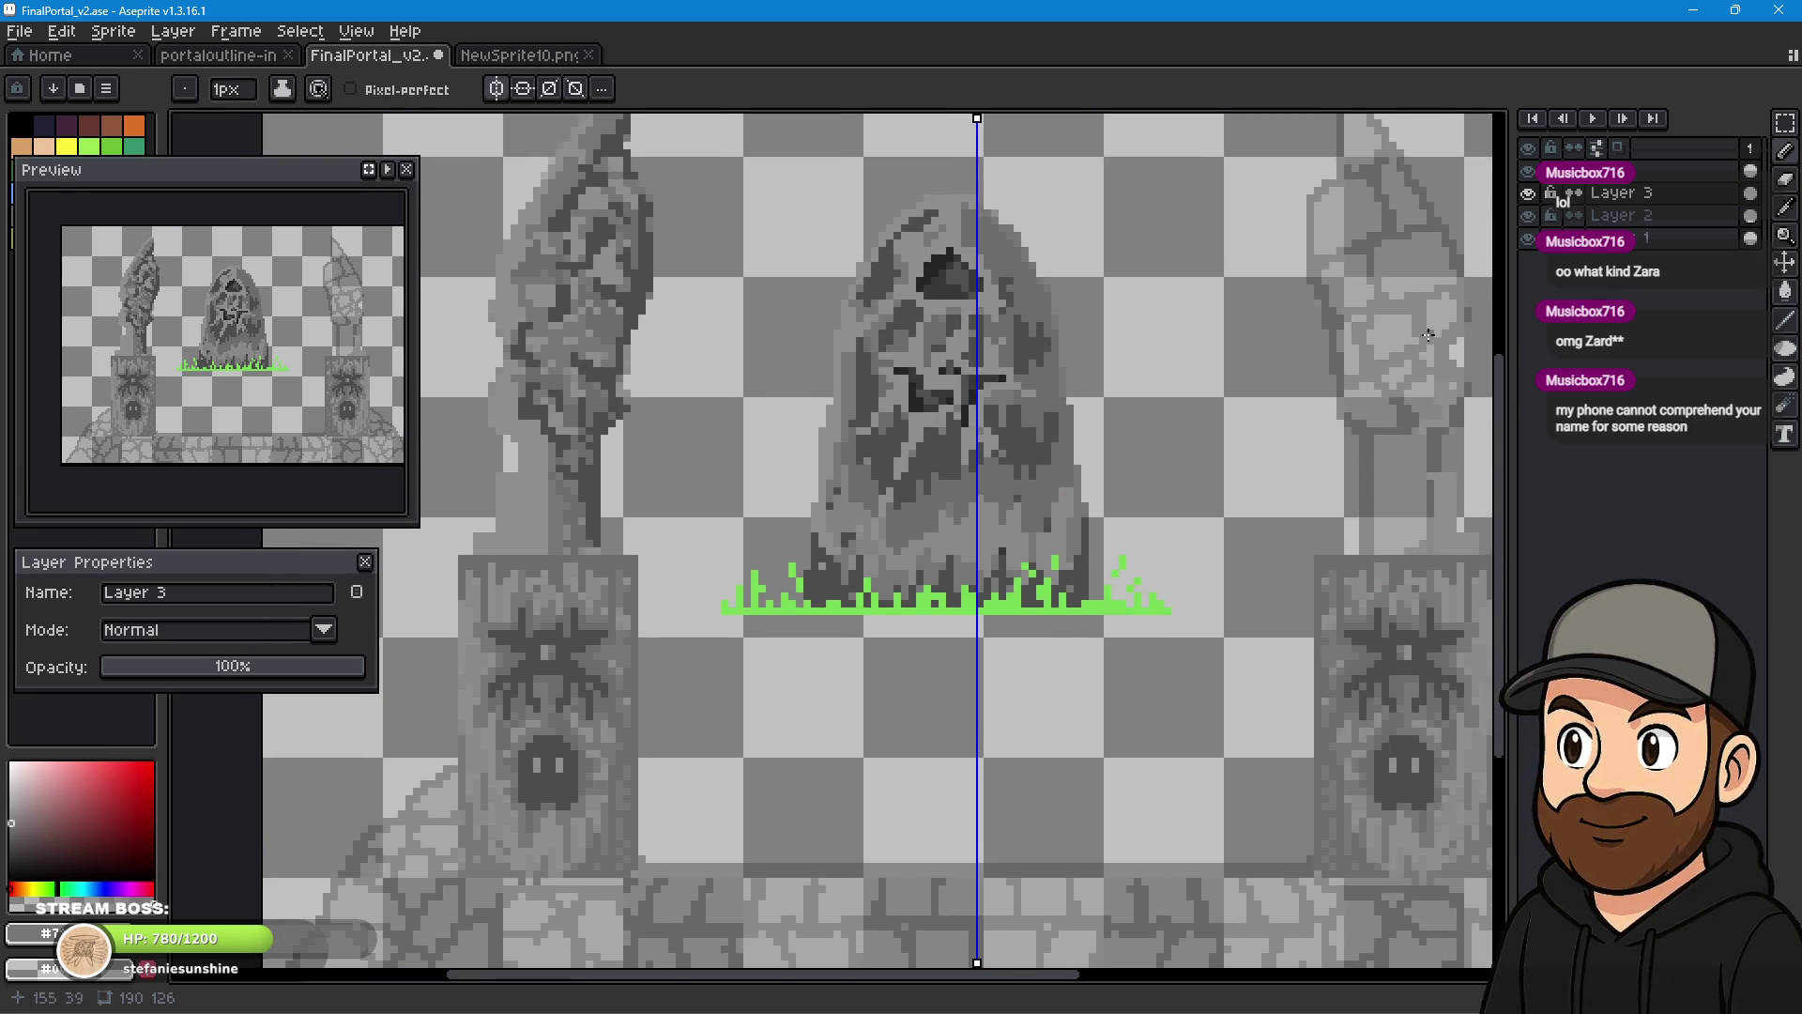
key(i)
click(644, 285)
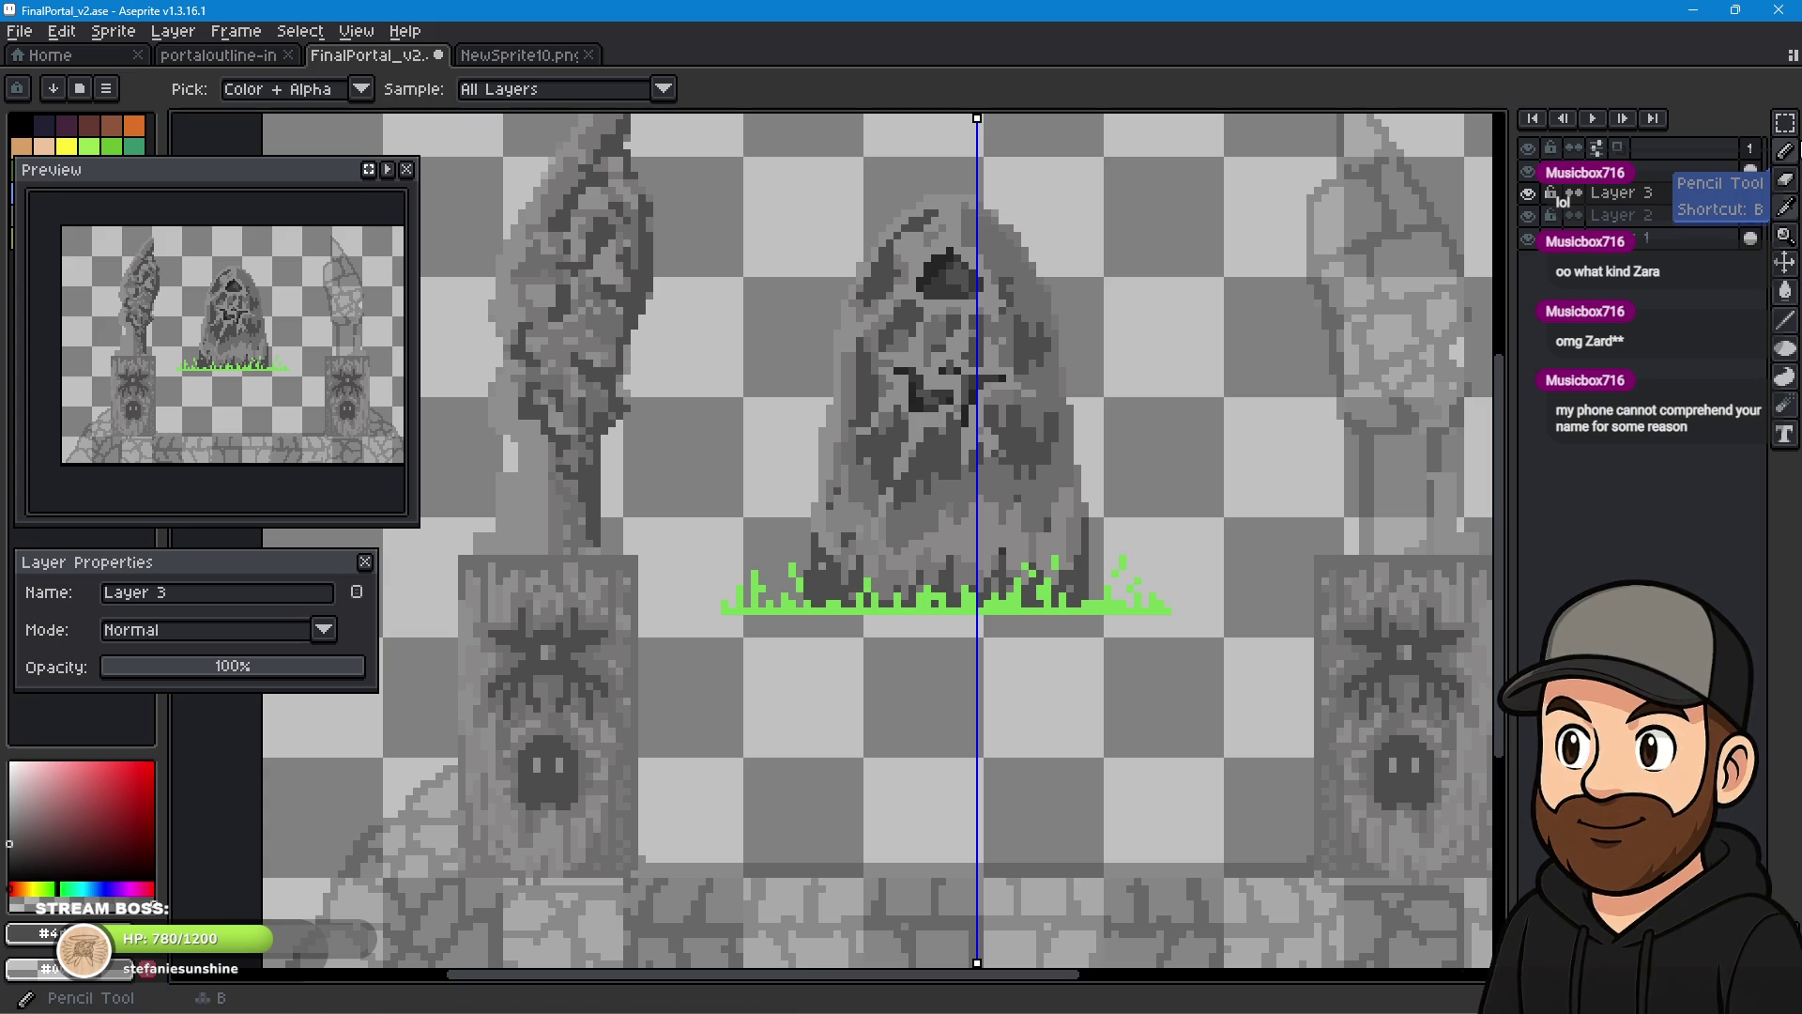
- Darken the spider panel's top and right edges on the left pillar with the Pencil
click(1787, 152)
scroll(580, 700, up, 2)
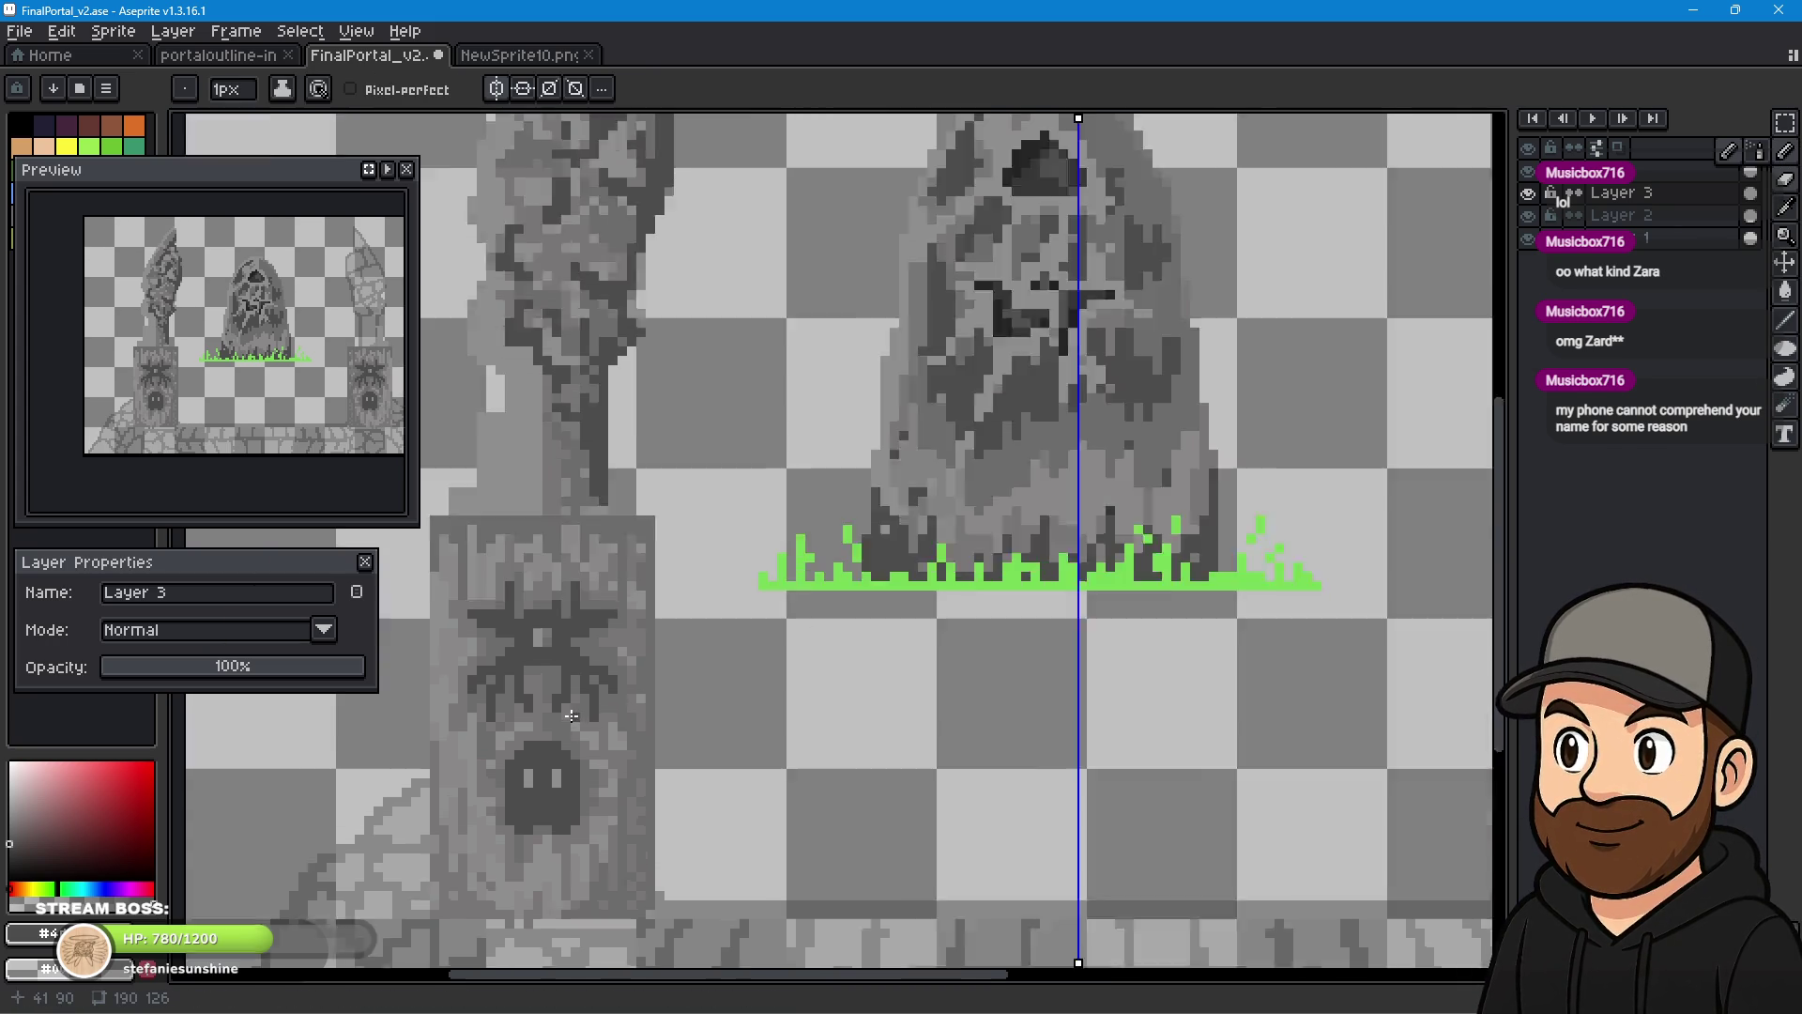
scroll(547, 596, up, 2)
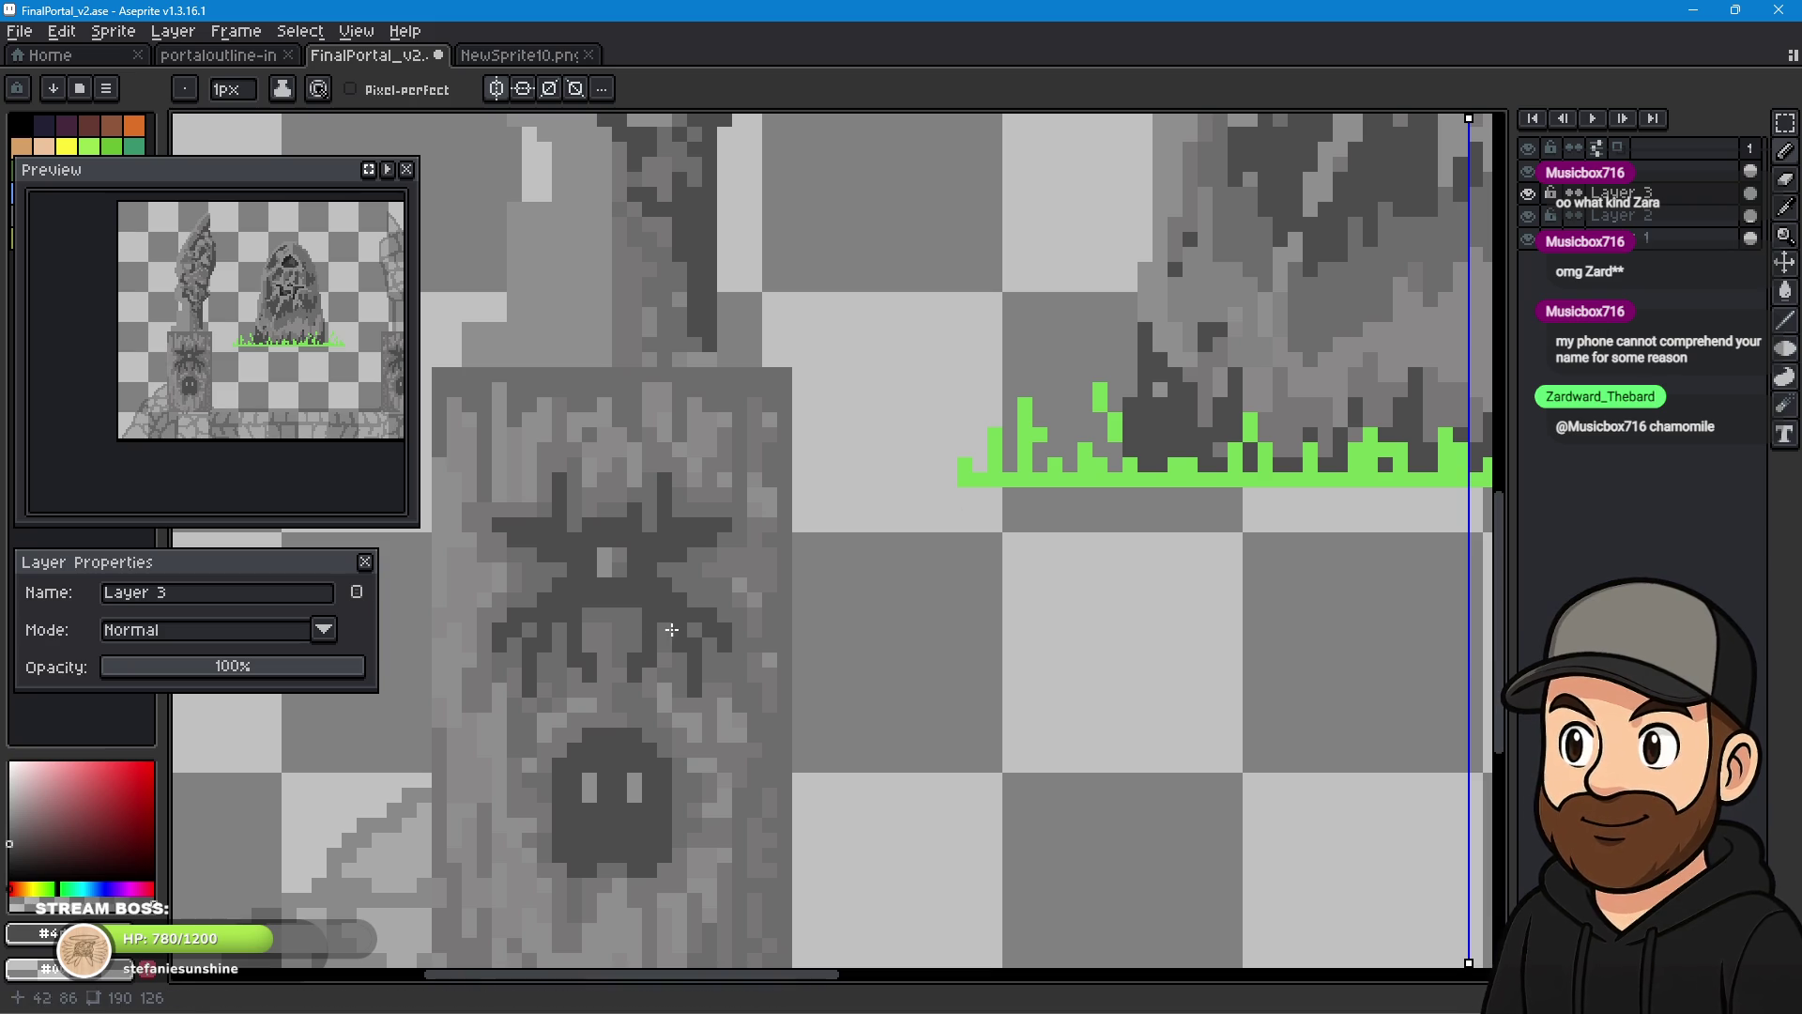
drag(554, 636, 593, 555)
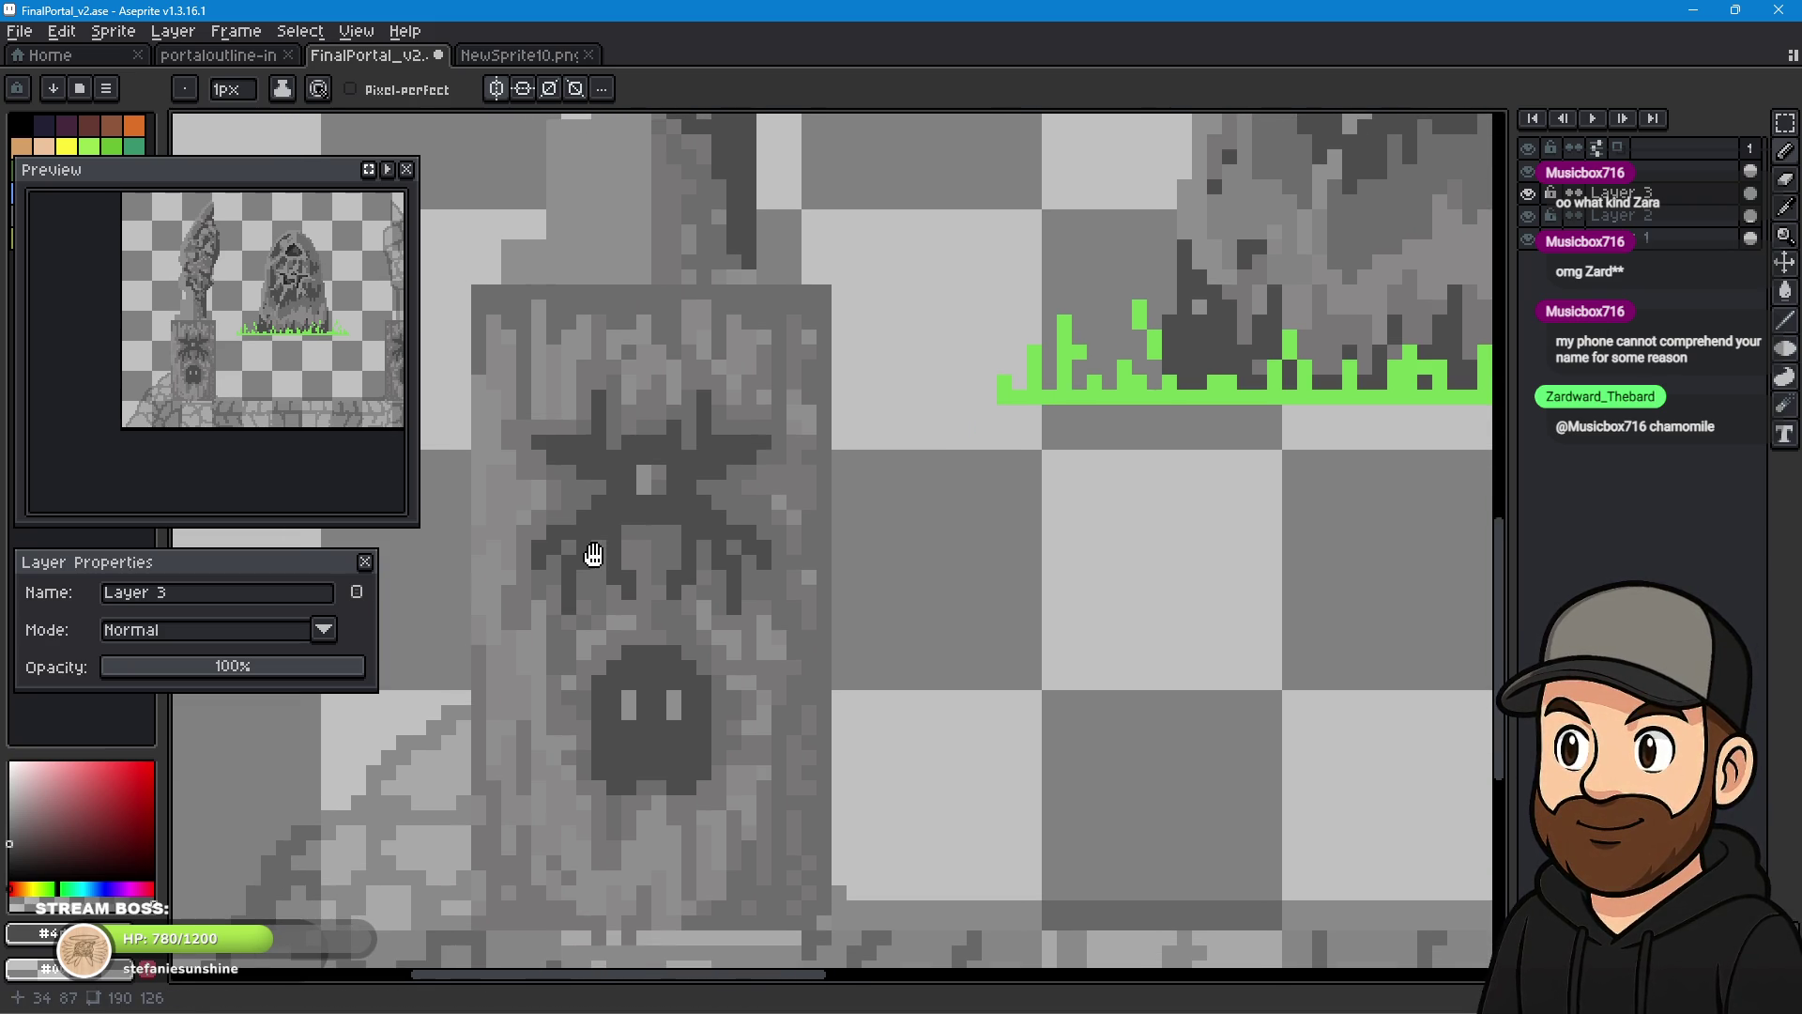
scroll(615, 540, up, 1)
scroll(788, 451, down, 1)
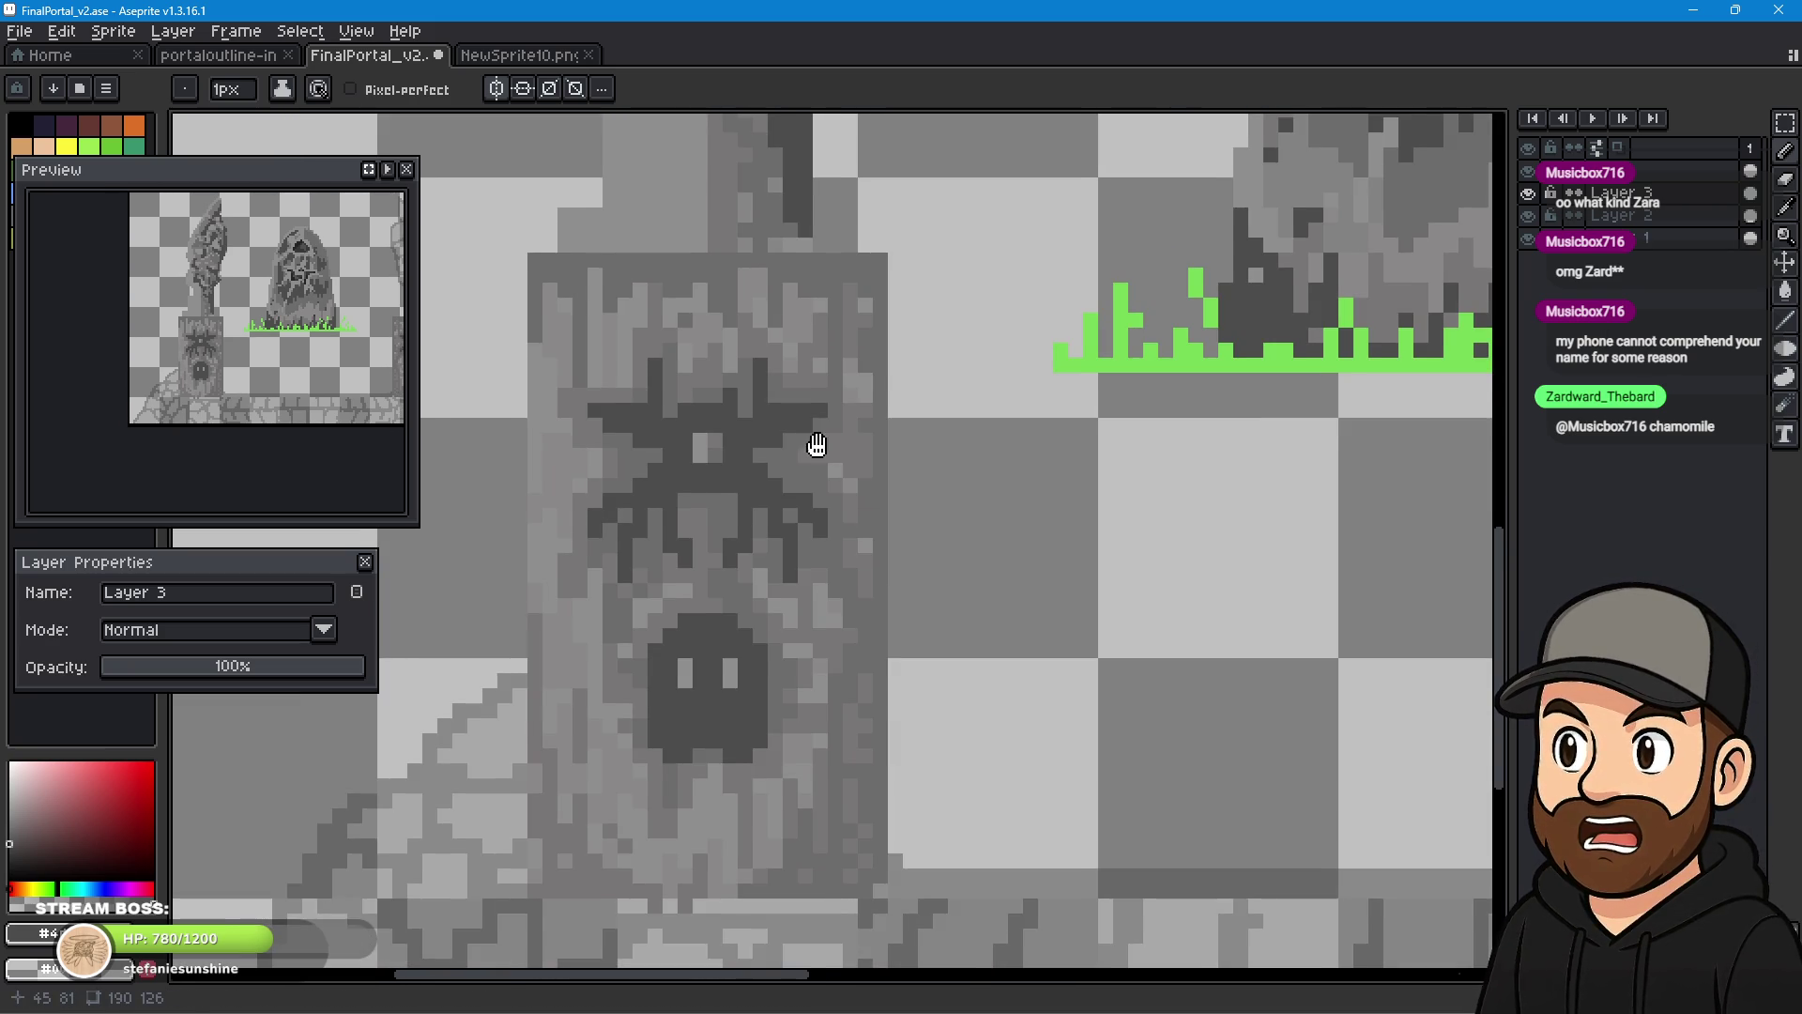
drag(817, 443, 813, 476)
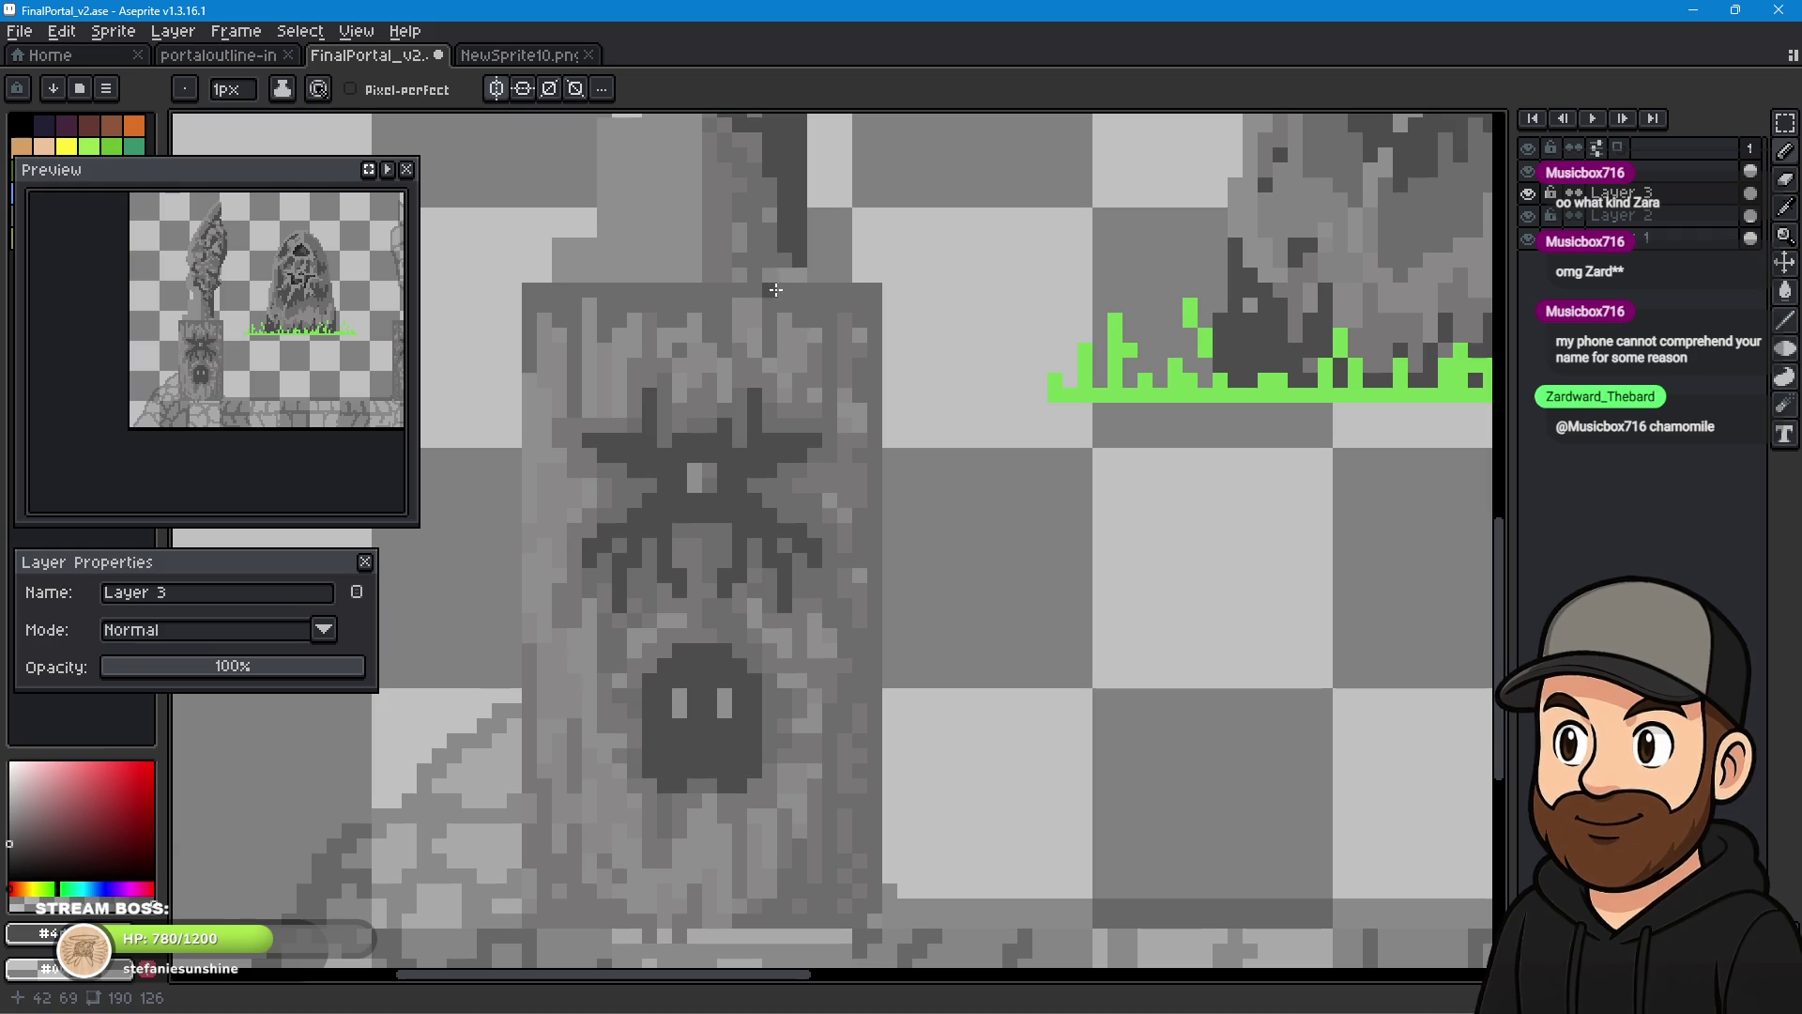
mouse_move(768, 291)
mouse_down()
mouse_move(850, 292)
mouse_move(803, 274)
mouse_move(870, 297)
mouse_move(861, 313)
mouse_up()
mouse_move(865, 405)
mouse_down()
mouse_move(861, 769)
mouse_move(823, 871)
mouse_move(867, 899)
mouse_move(756, 922)
mouse_move(859, 918)
mouse_up()
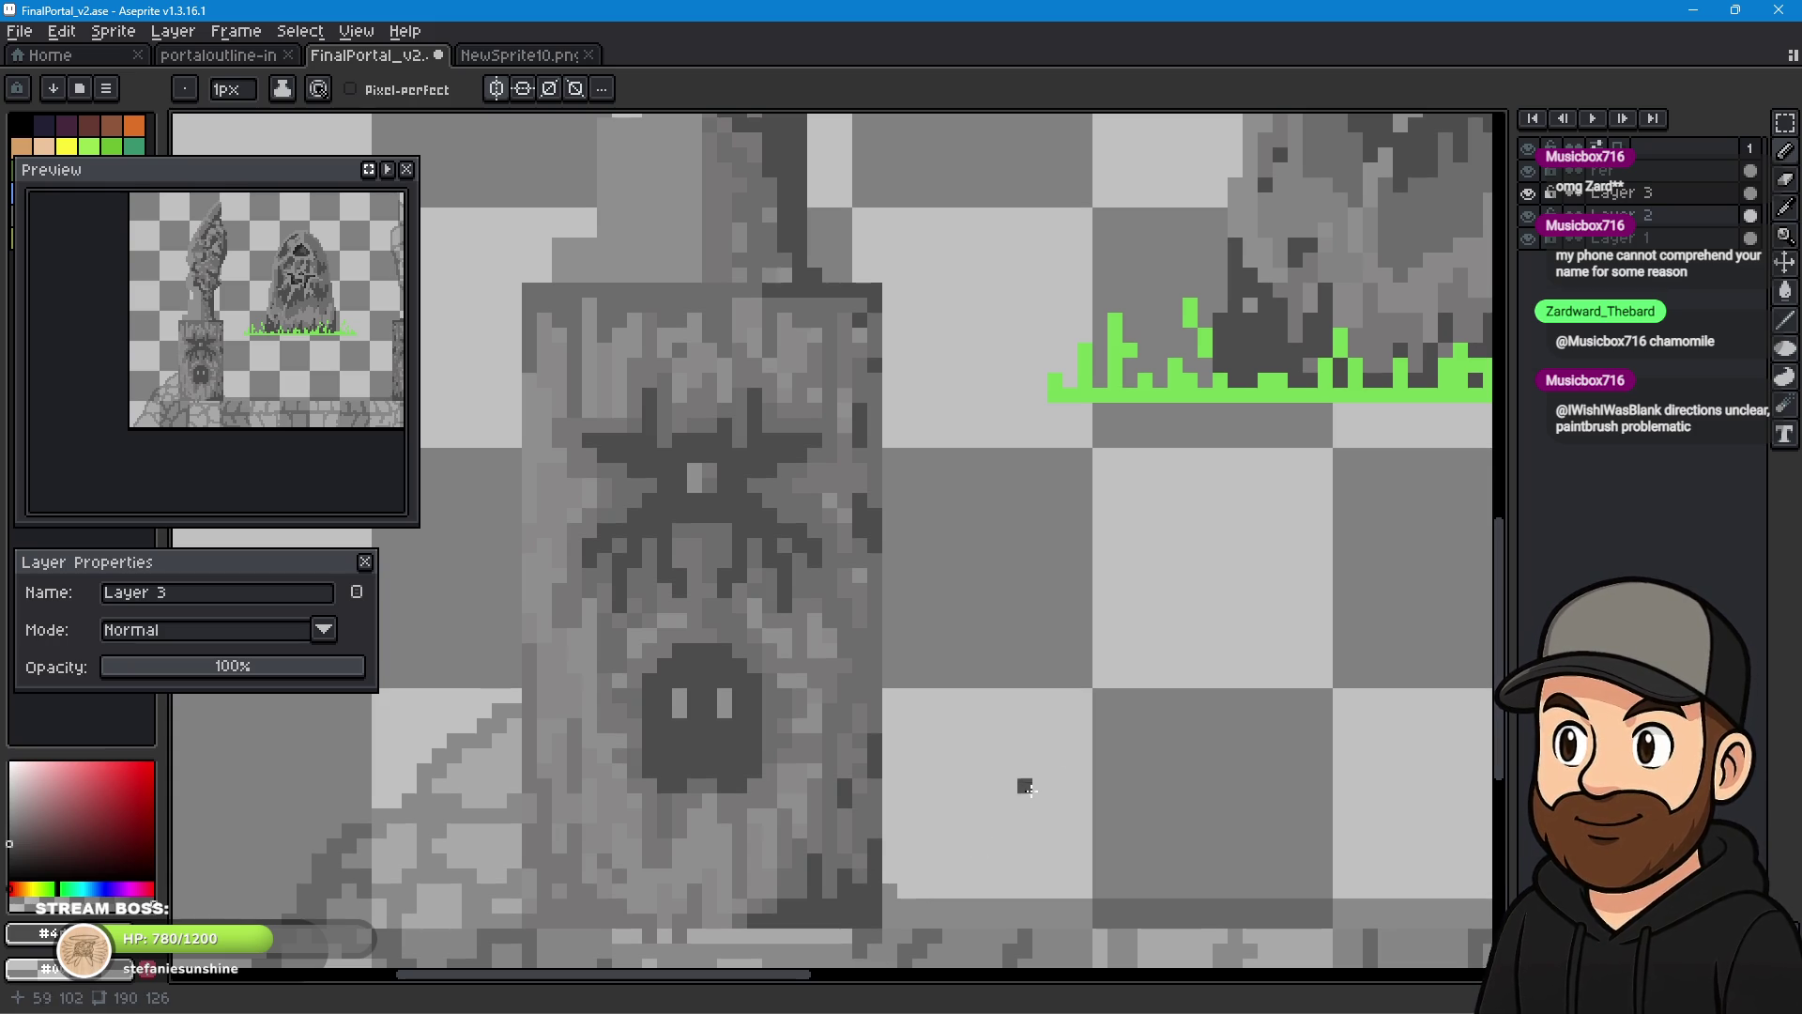
- Add a single dark grey pixel on the left pillar's right side
mouse_move(702, 1012)
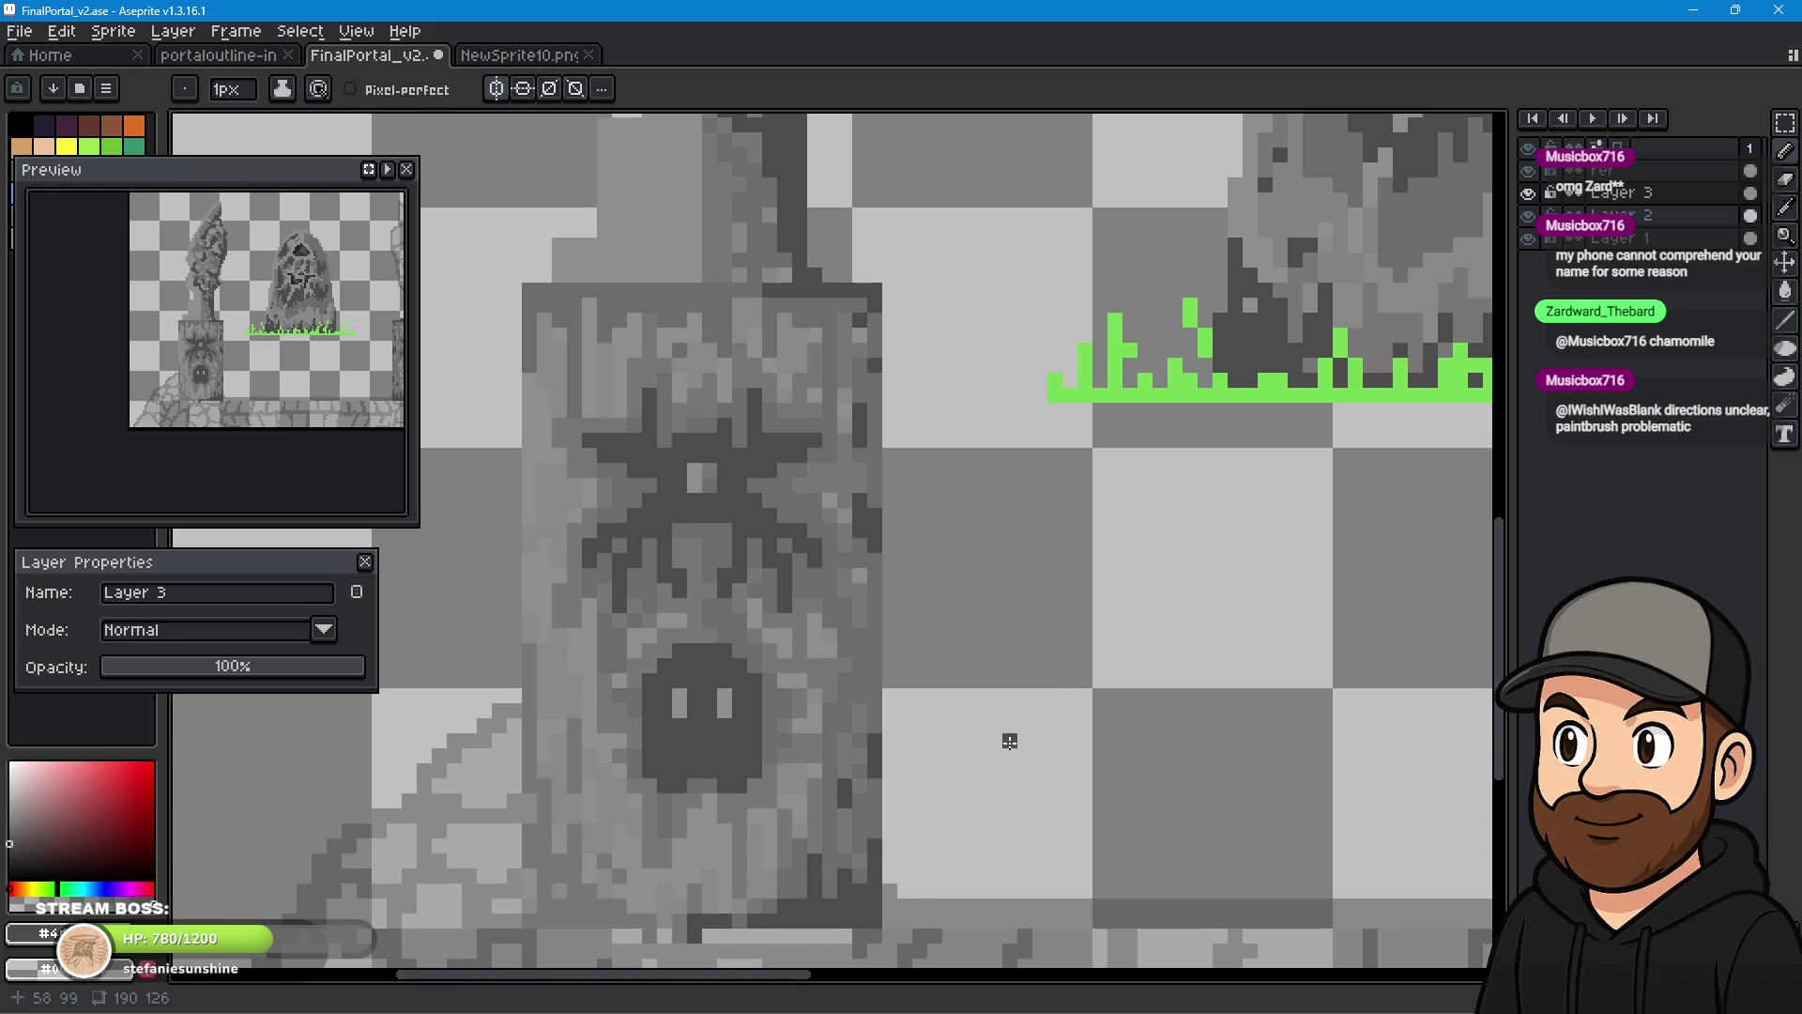
scroll(1025, 726, down, 4)
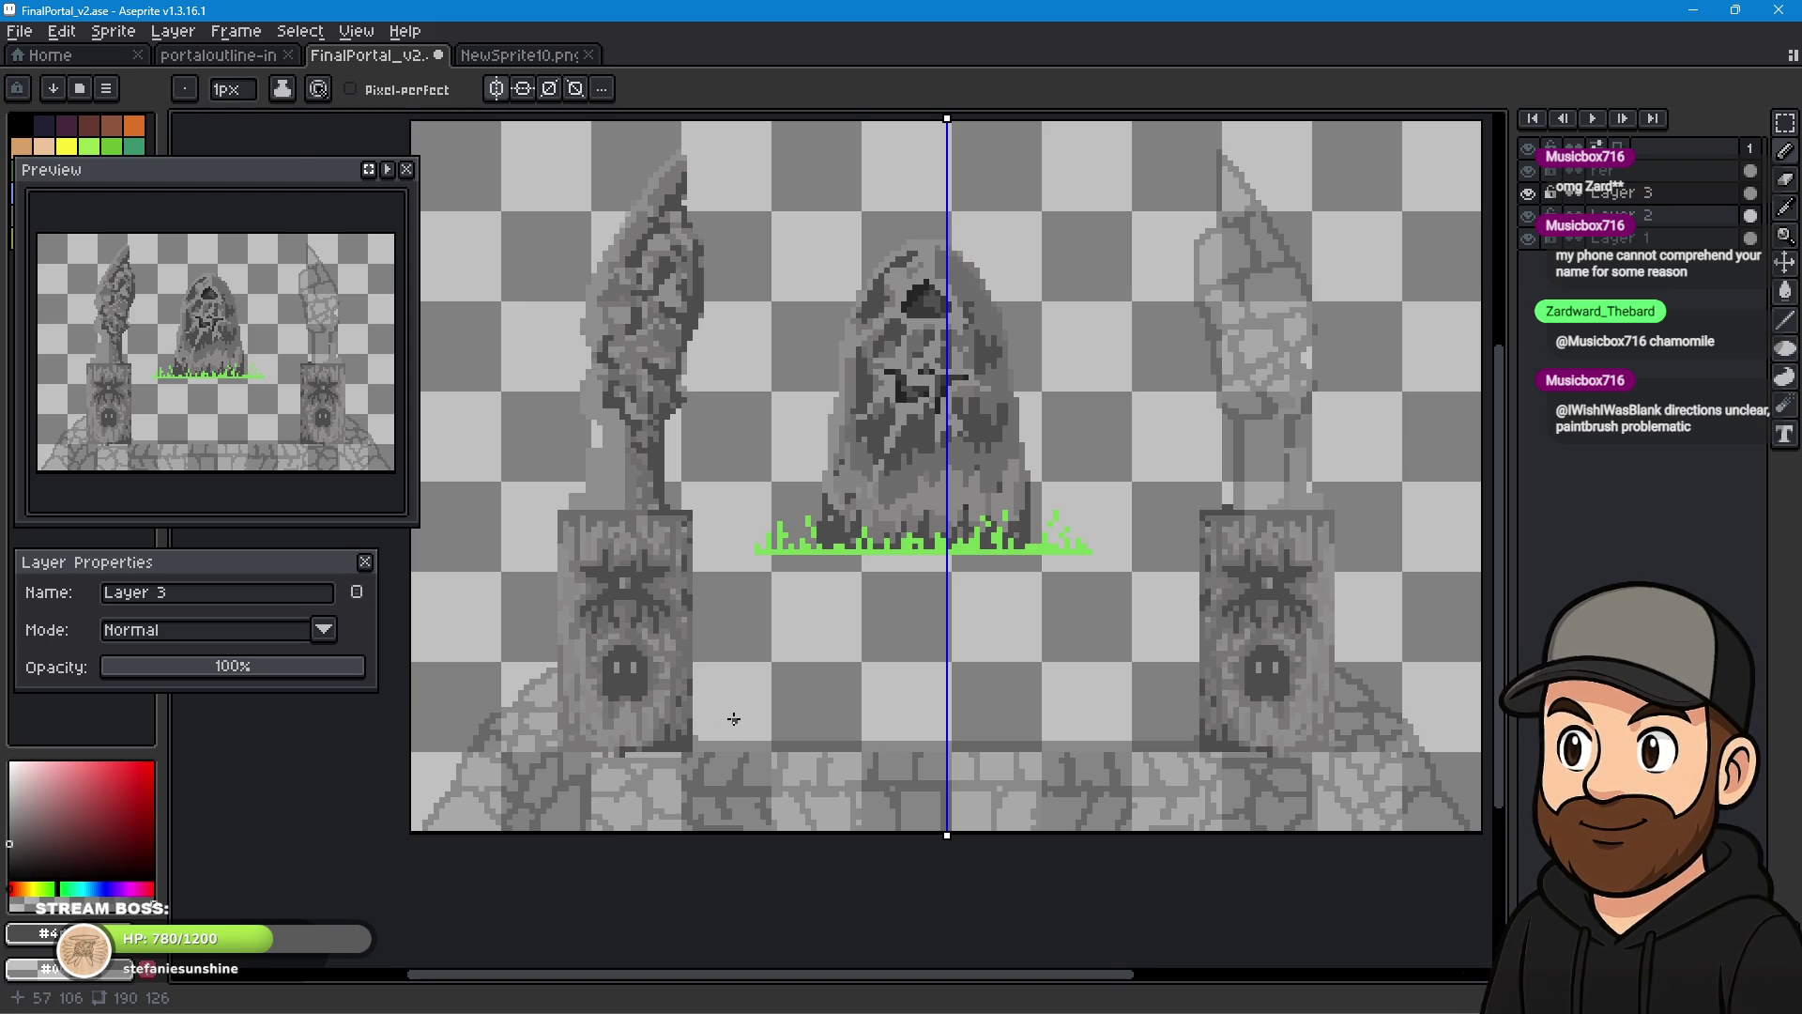
scroll(735, 719, up, 3)
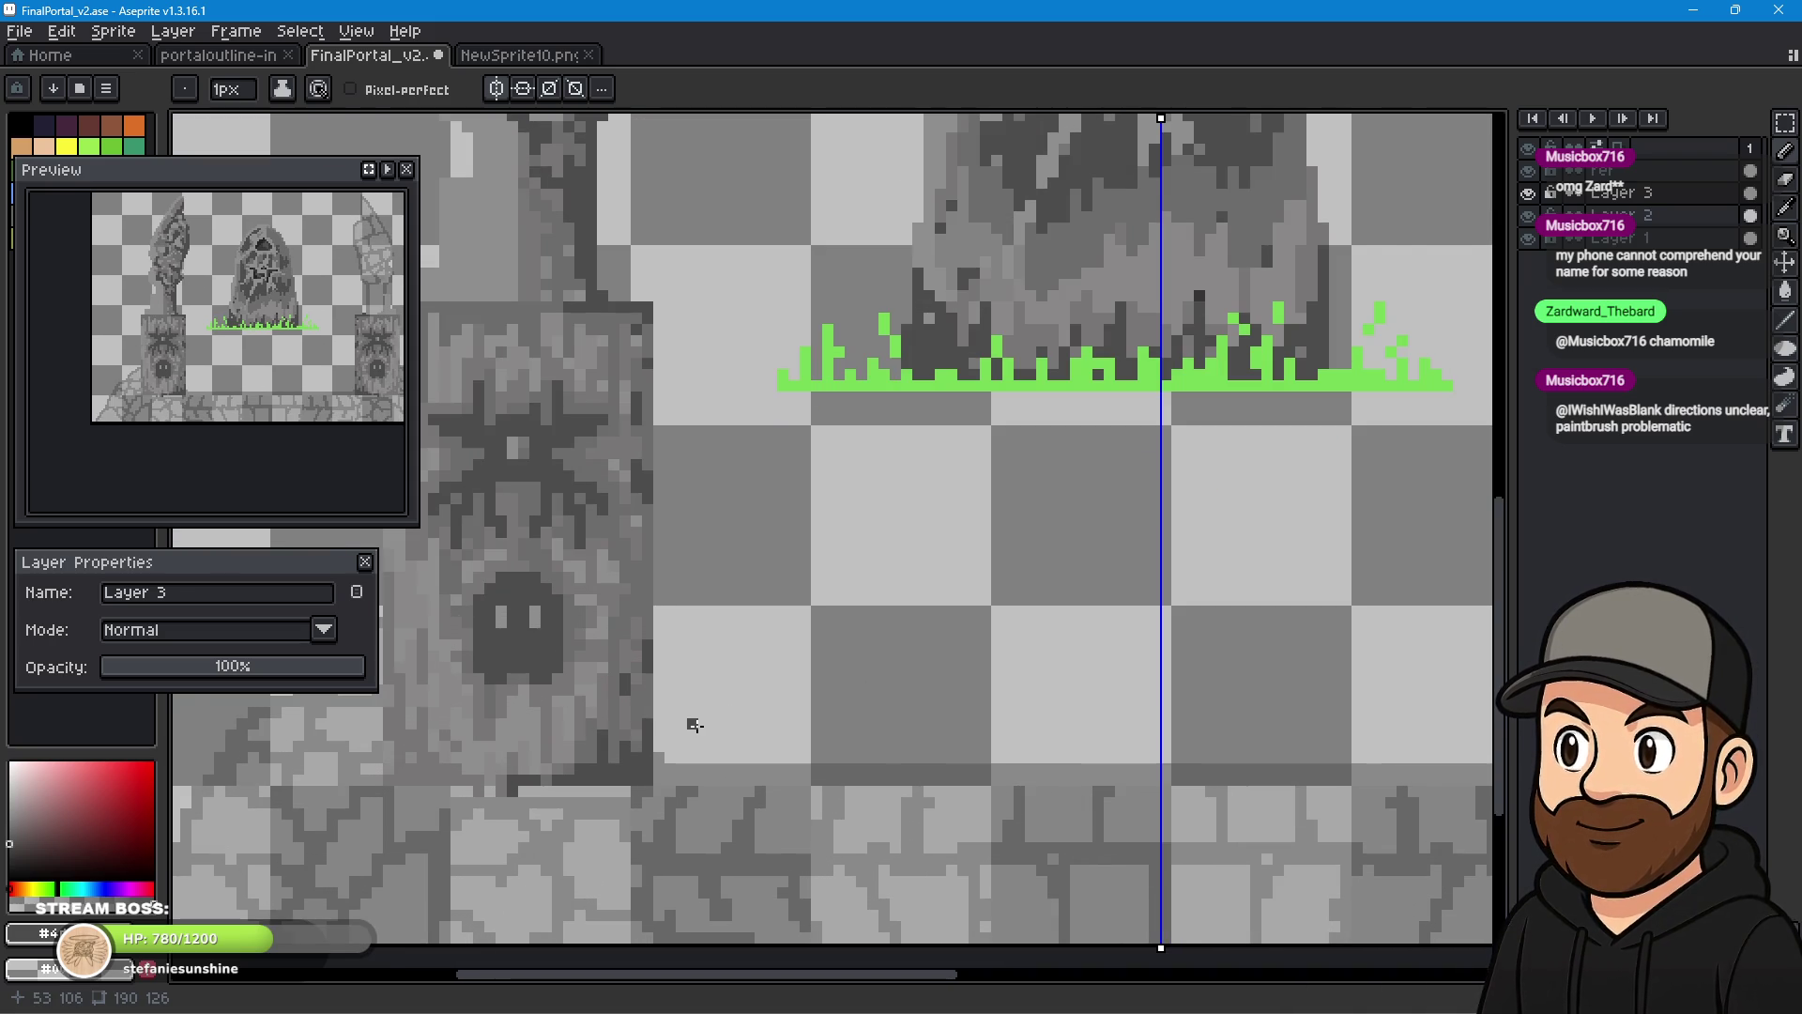
scroll(628, 610, up, 2)
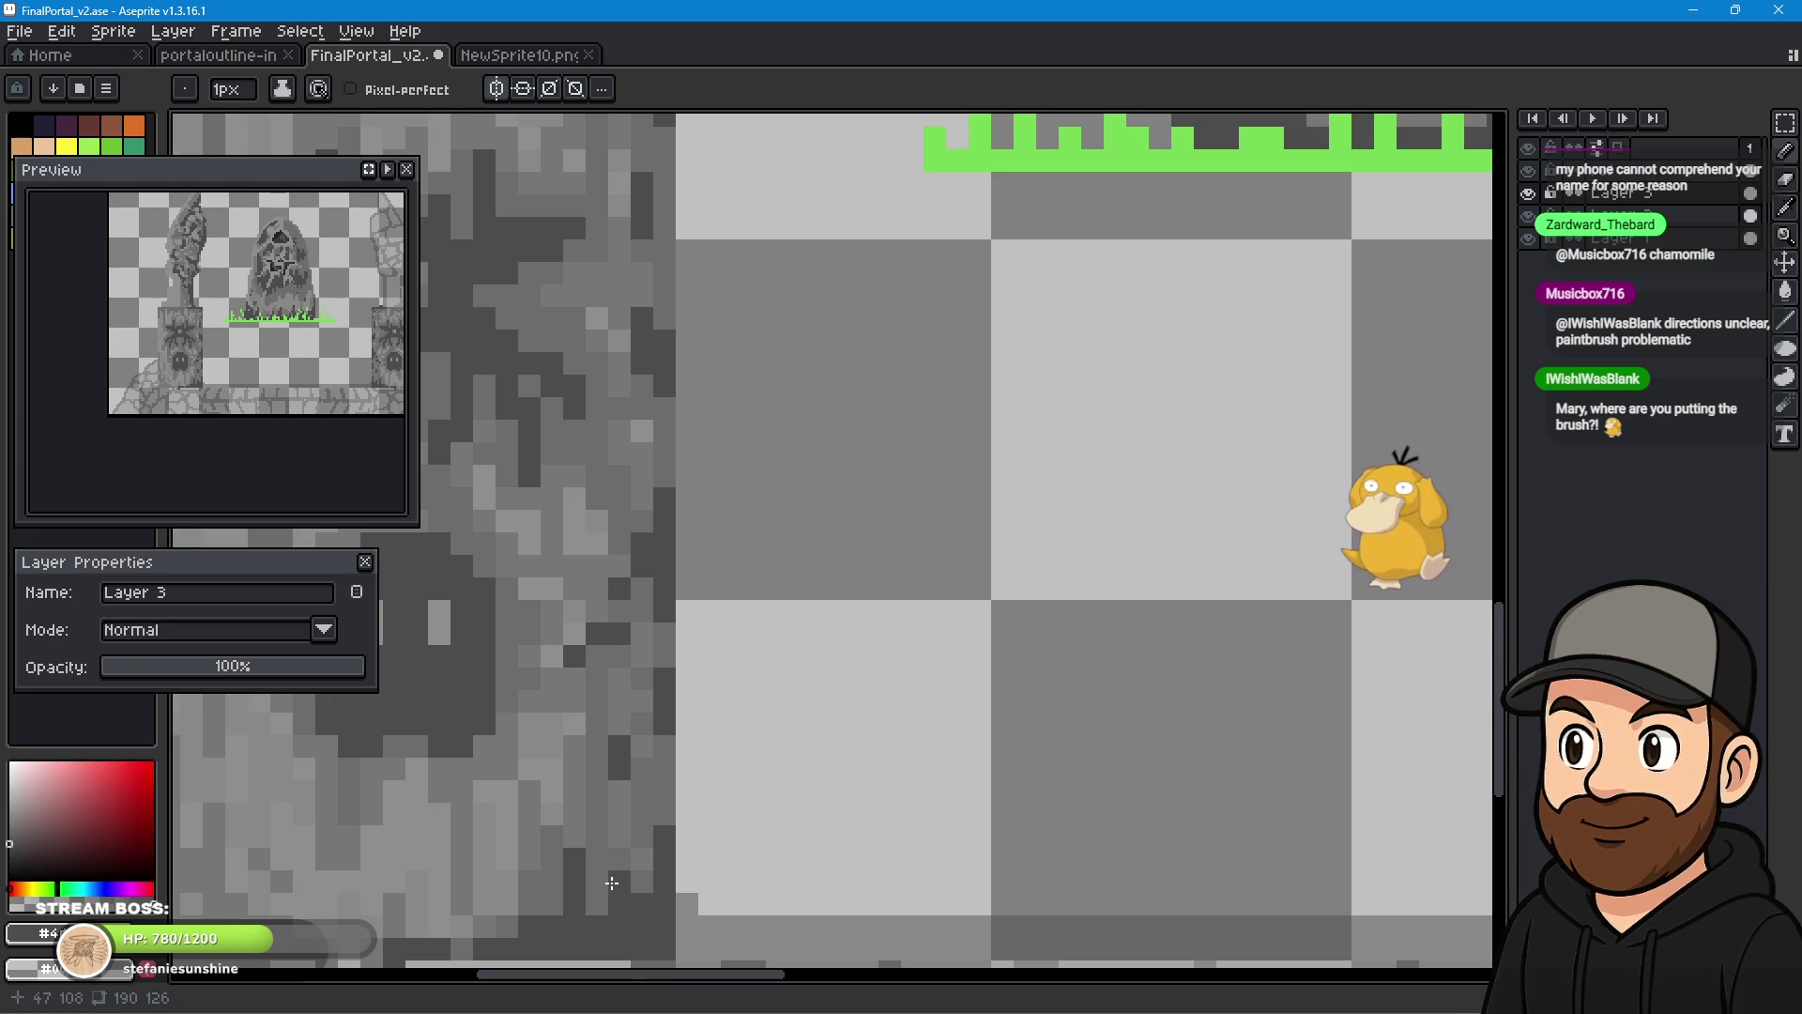
drag(649, 569, 851, 789)
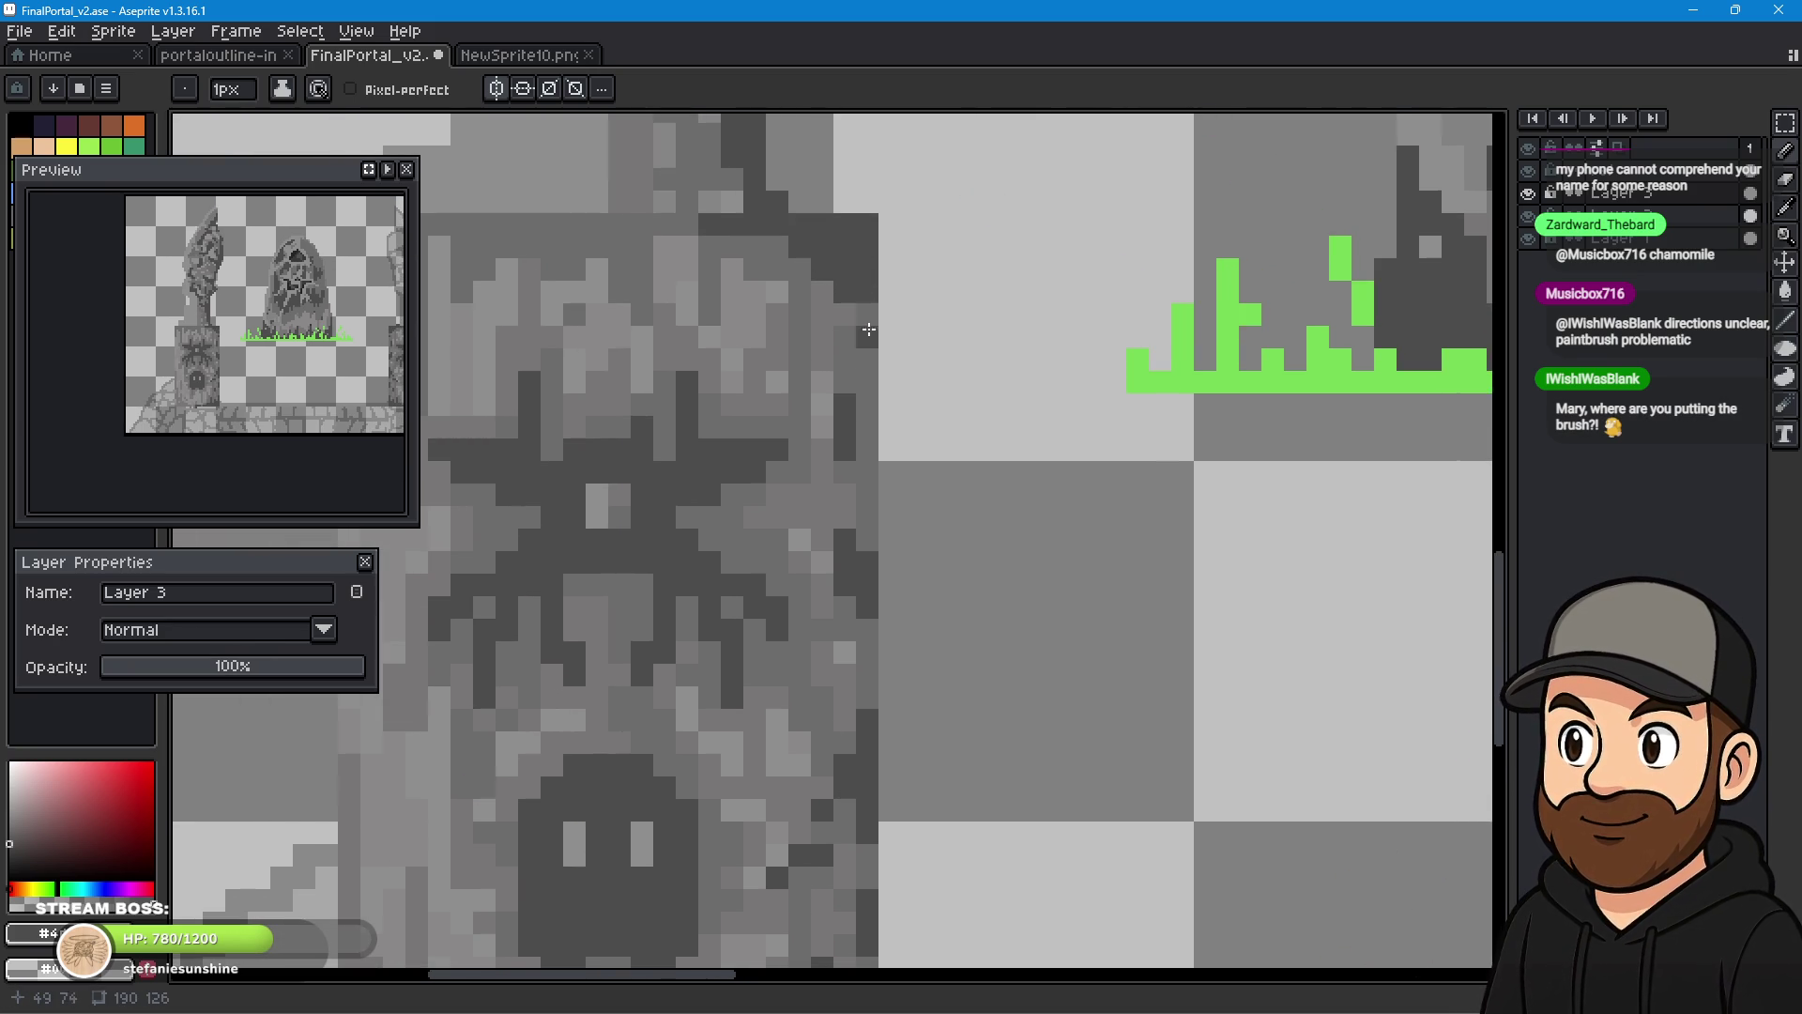
click(755, 313)
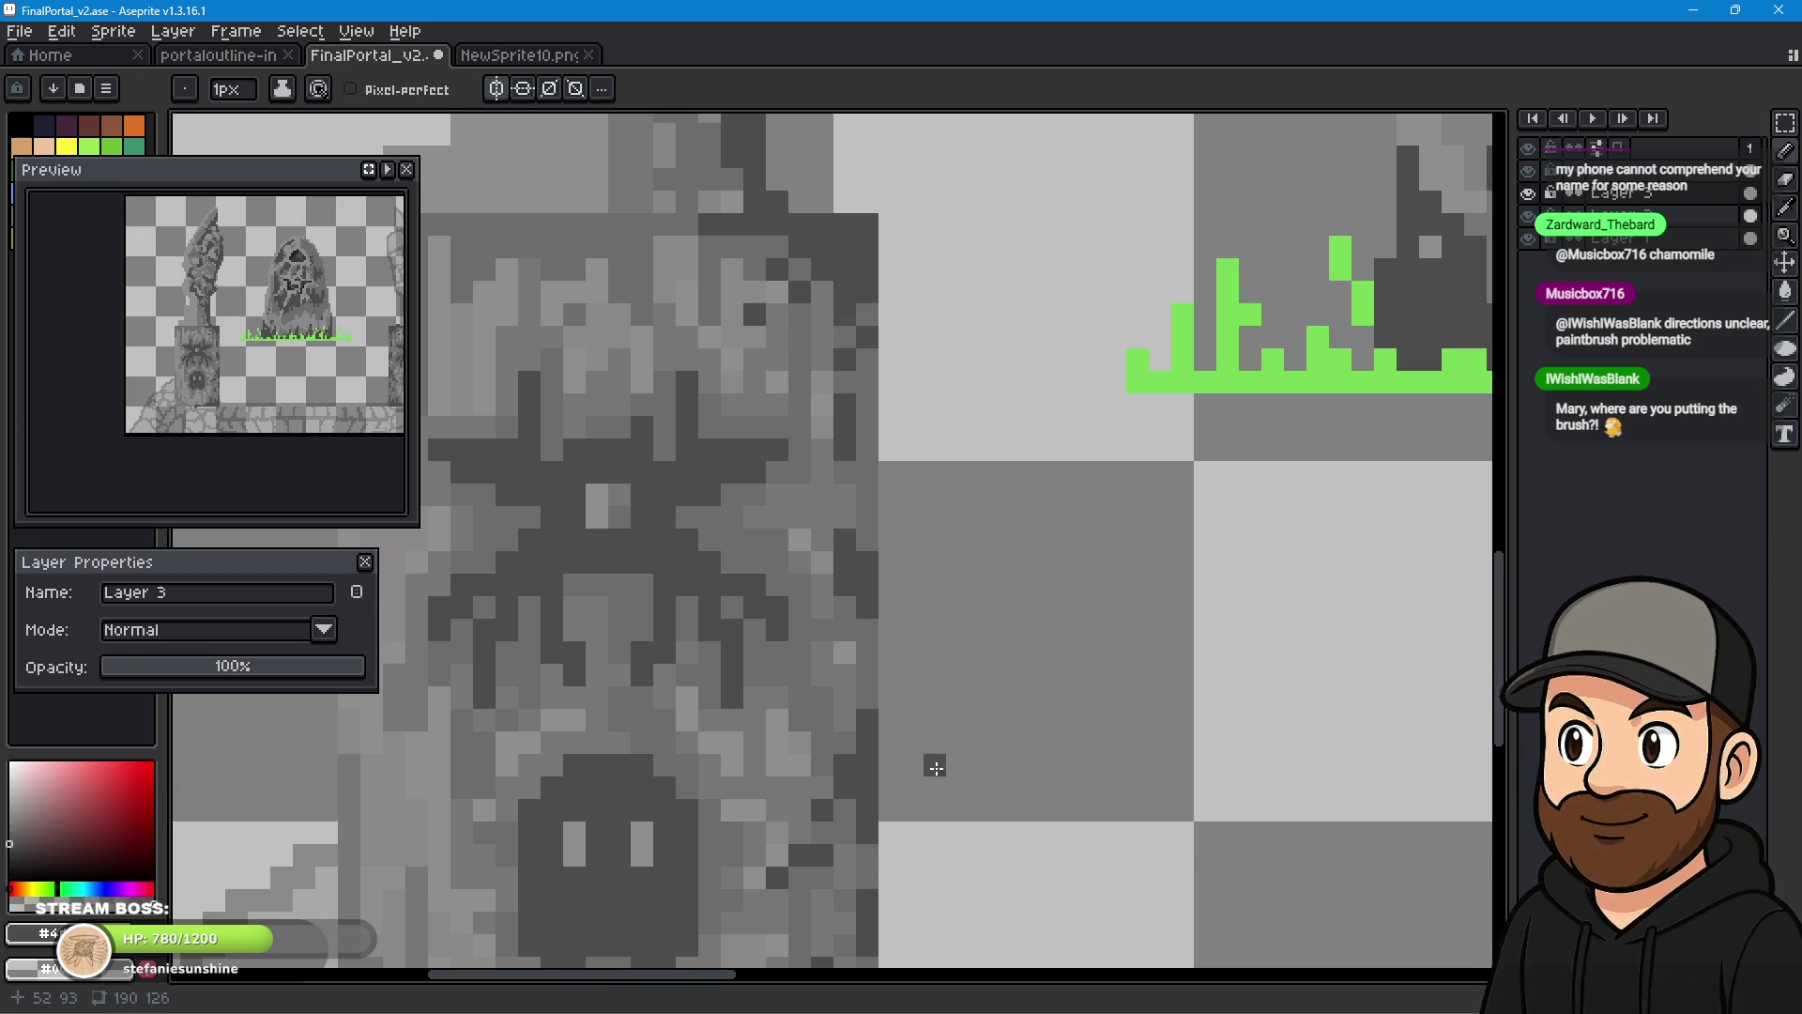
- Bring both pillars into view and hide Layer 2 to check the pillar detail
scroll(938, 758, down, 5)
scroll(939, 714, down, 1)
scroll(1110, 728, up, 1)
drag(1110, 728, 958, 648)
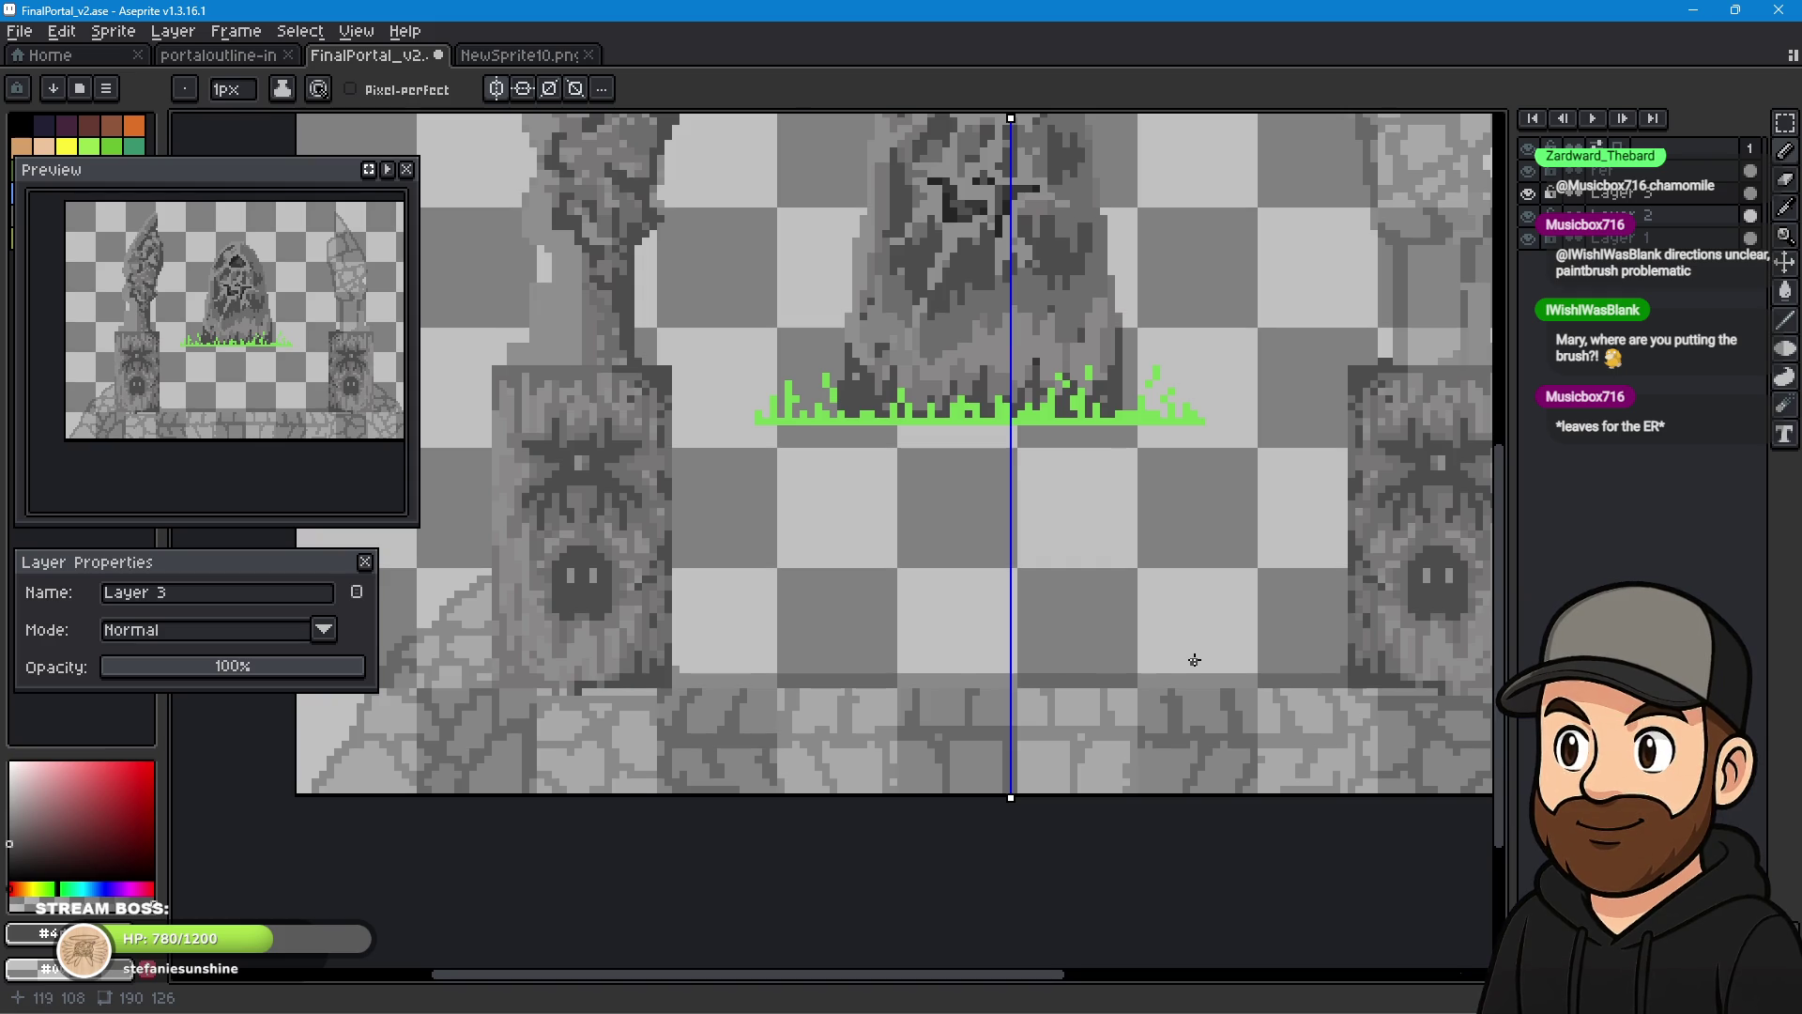
scroll(1194, 660, down, 1)
scroll(1127, 637, up, 1)
drag(1099, 635, 1049, 711)
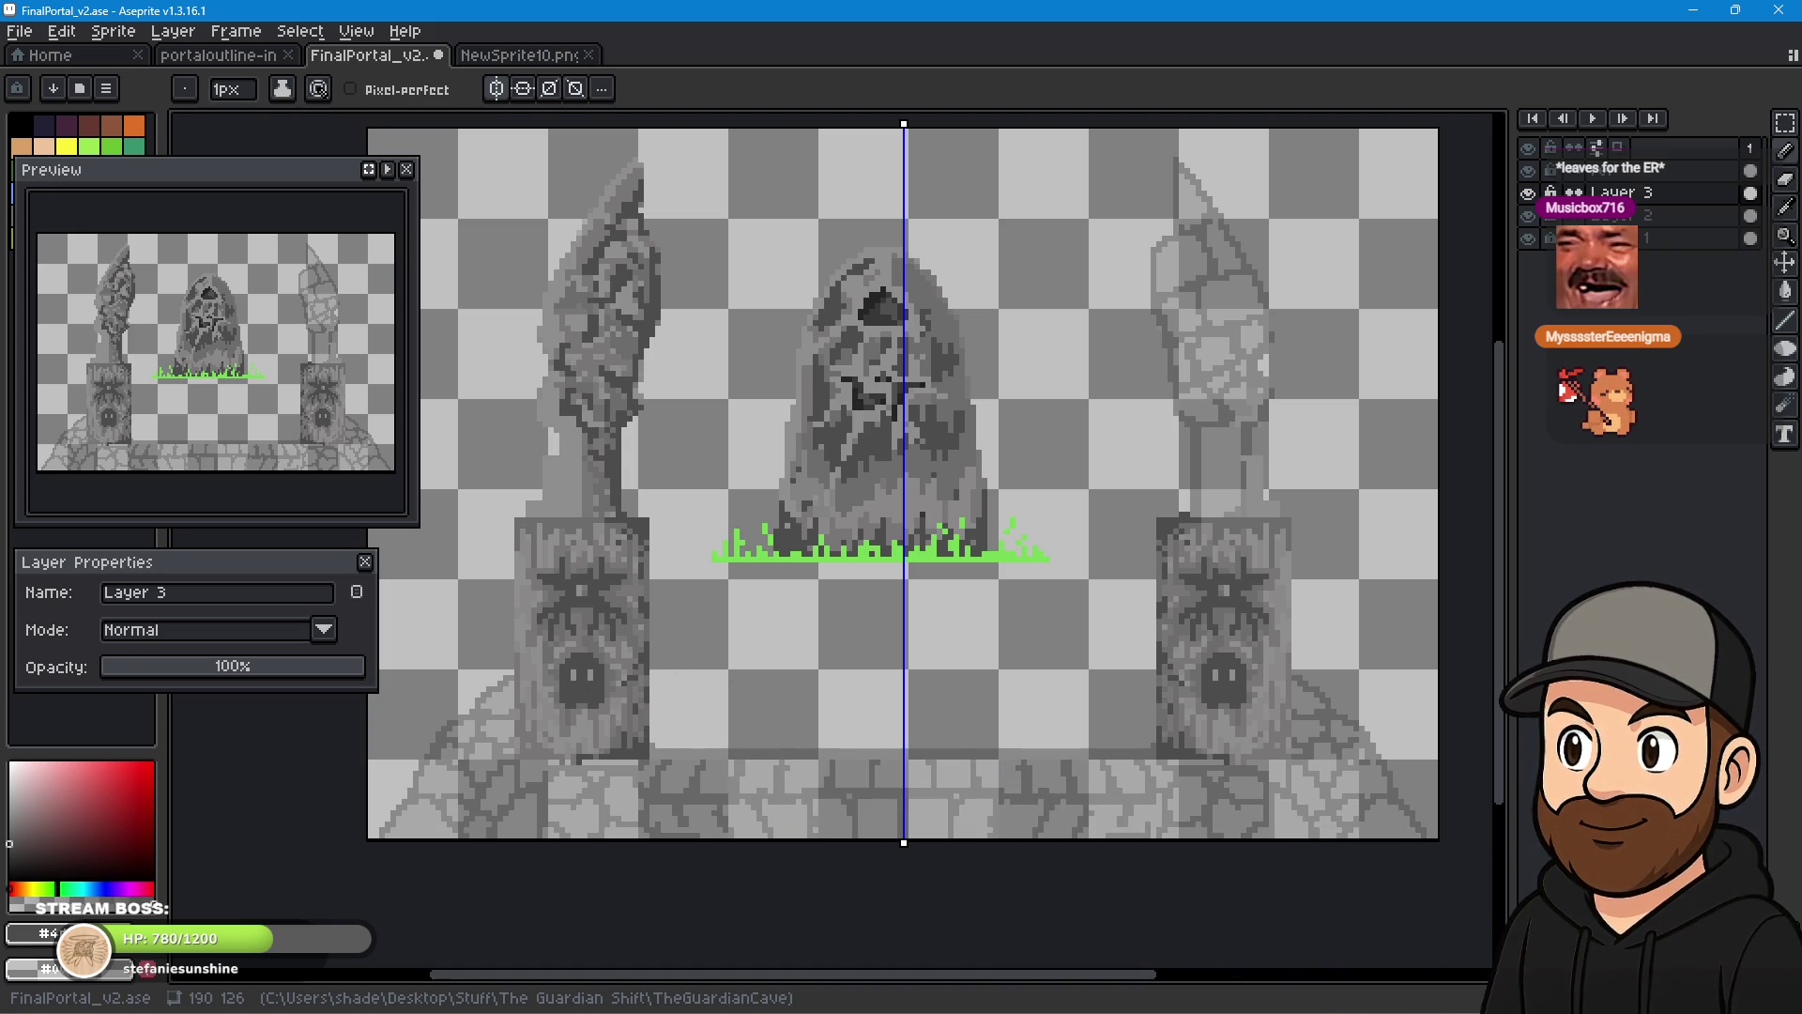
scroll(1033, 690, down, 3)
scroll(1032, 690, left, 3)
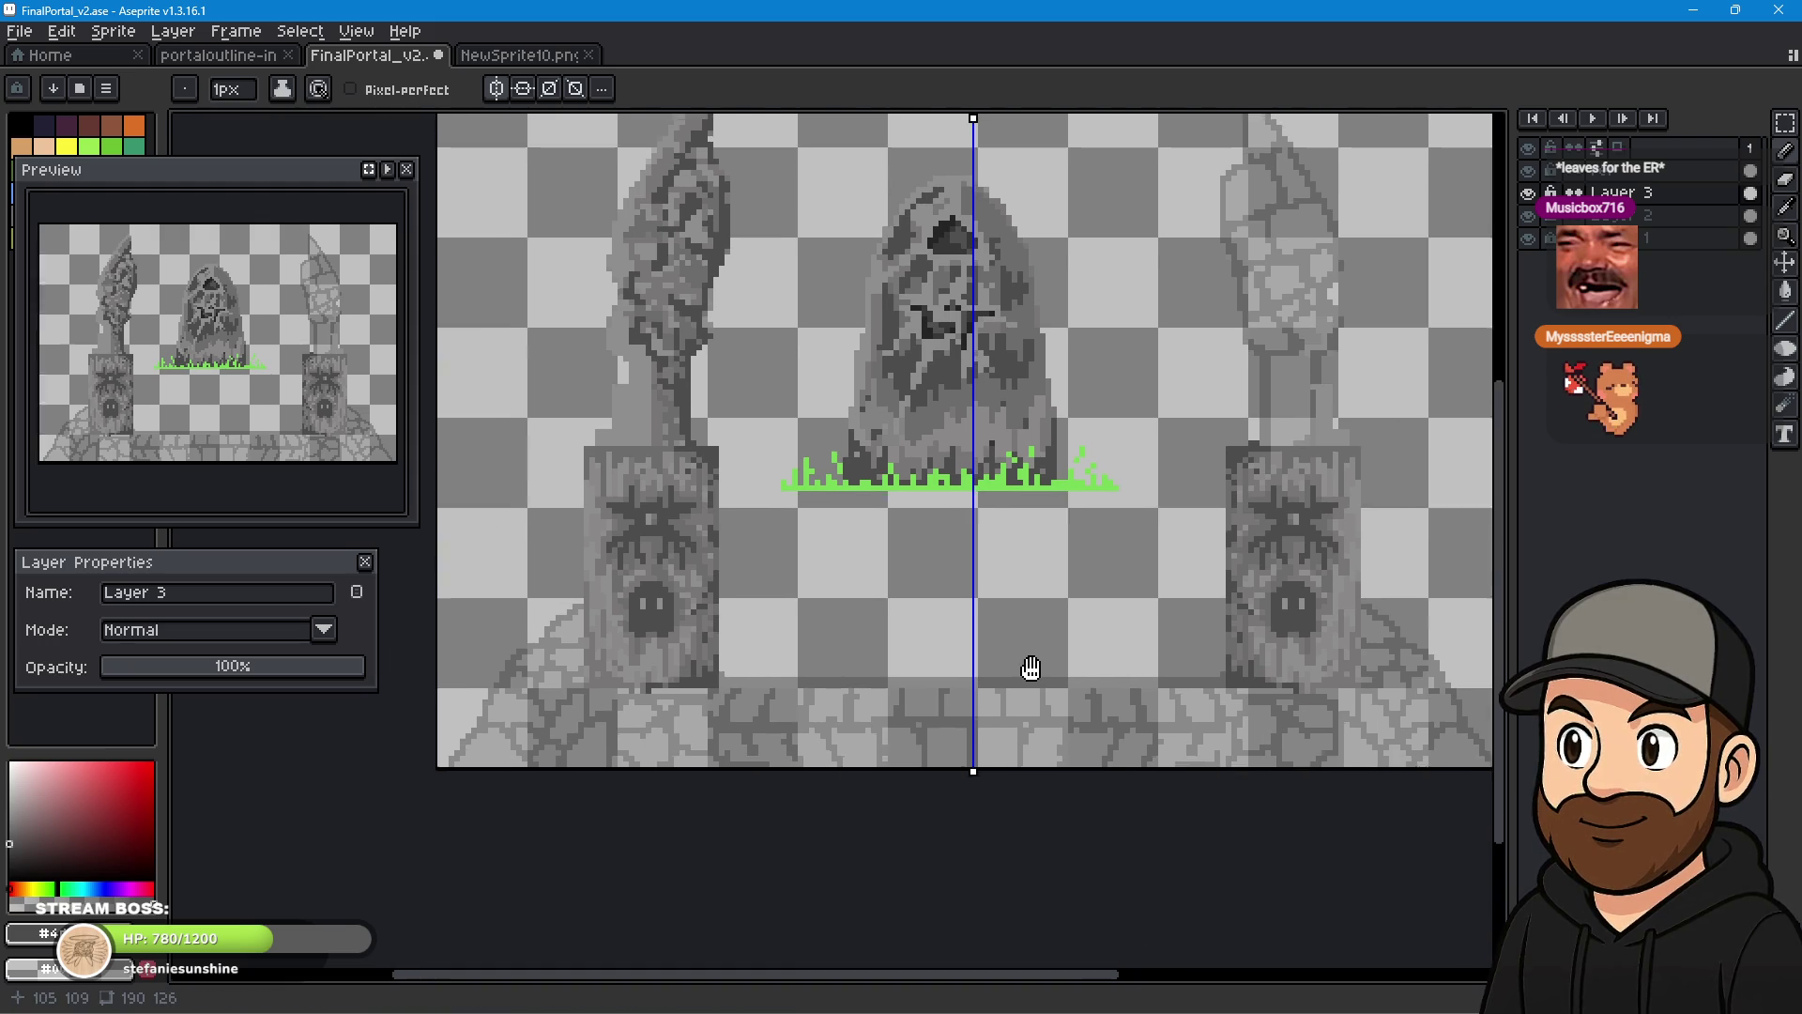
scroll(799, 518, up, 3)
scroll(799, 518, right, 2)
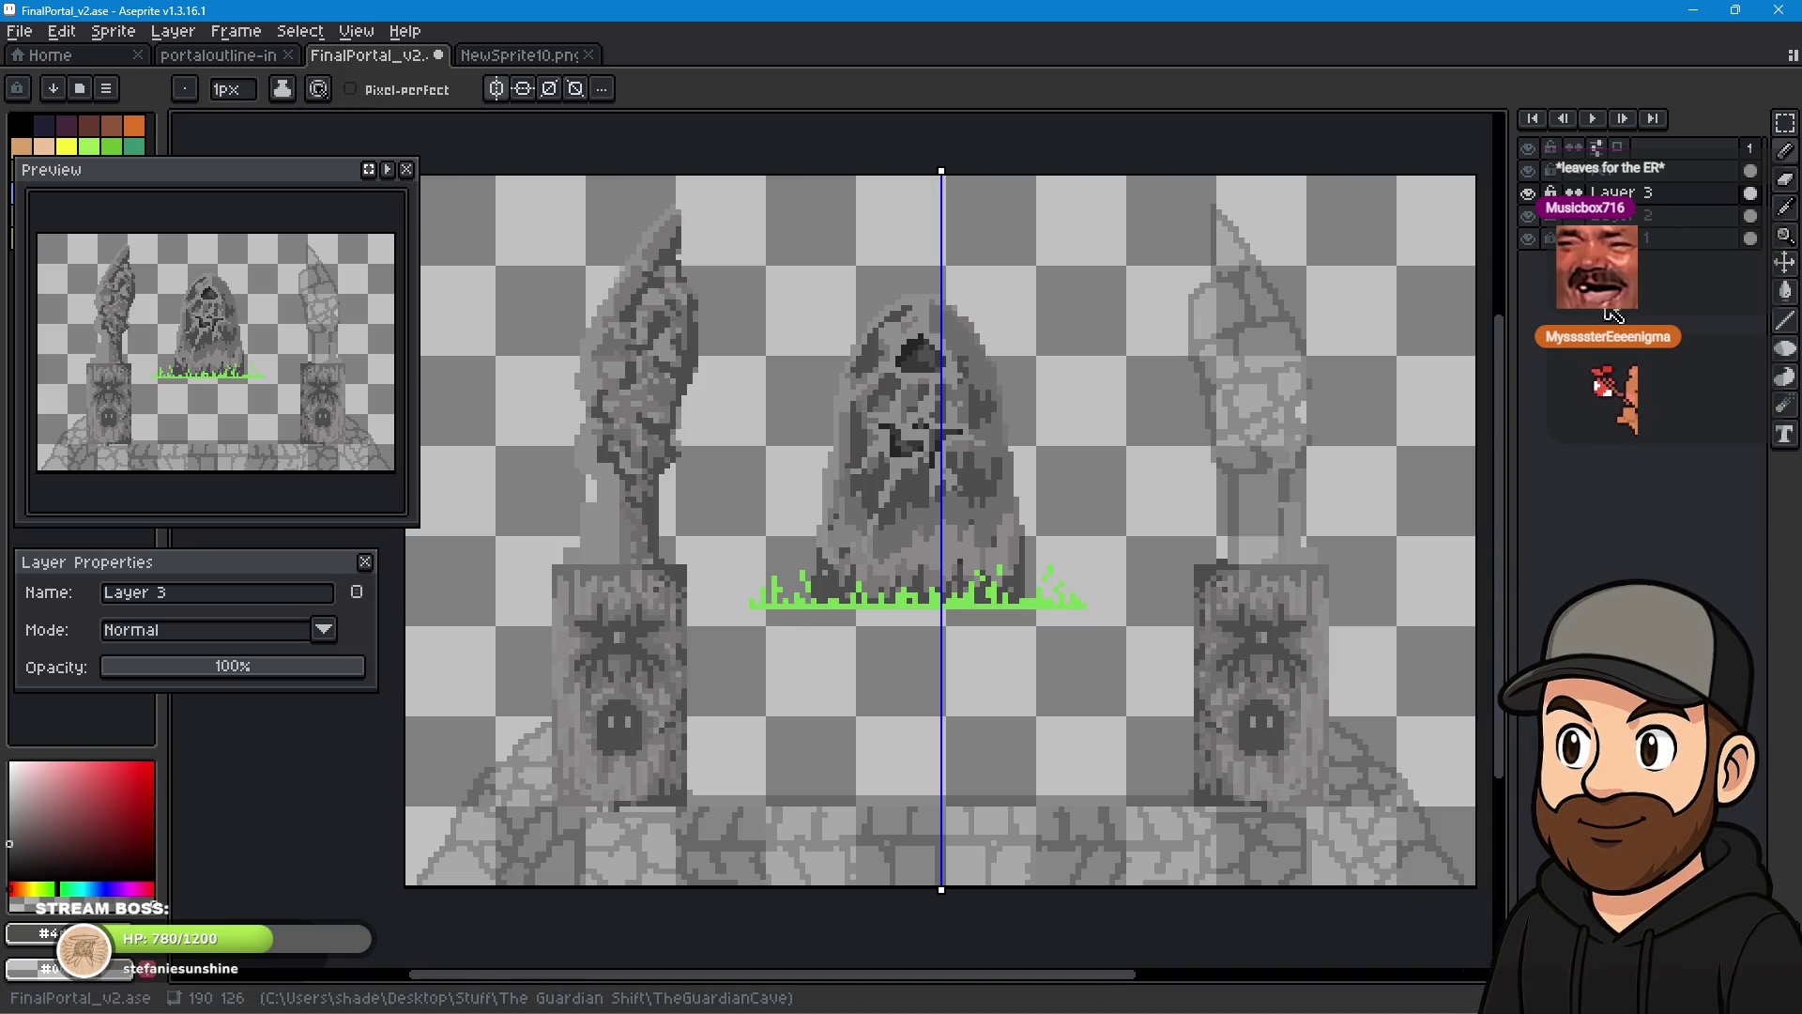
click(1535, 219)
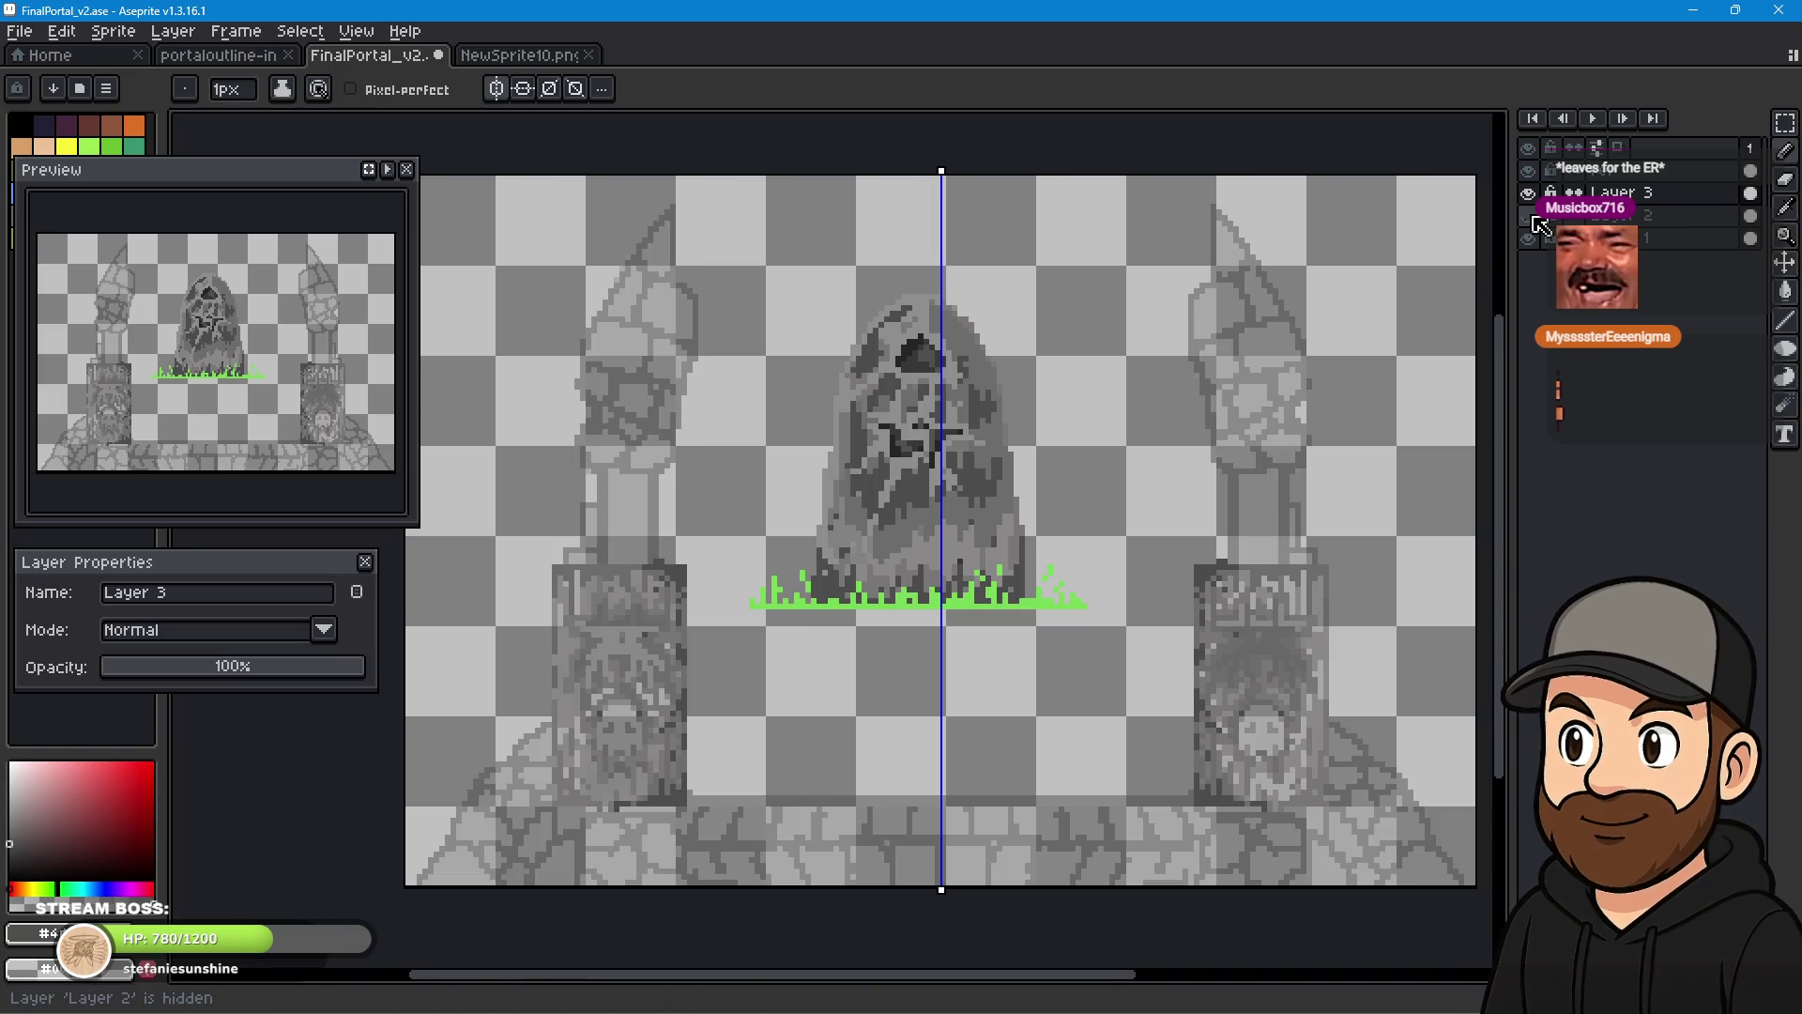
- Toggle Layer 2's visibility to compare, then marquee-select the upper columns of both pillars
click(1536, 219)
click(1536, 219)
click(1536, 218)
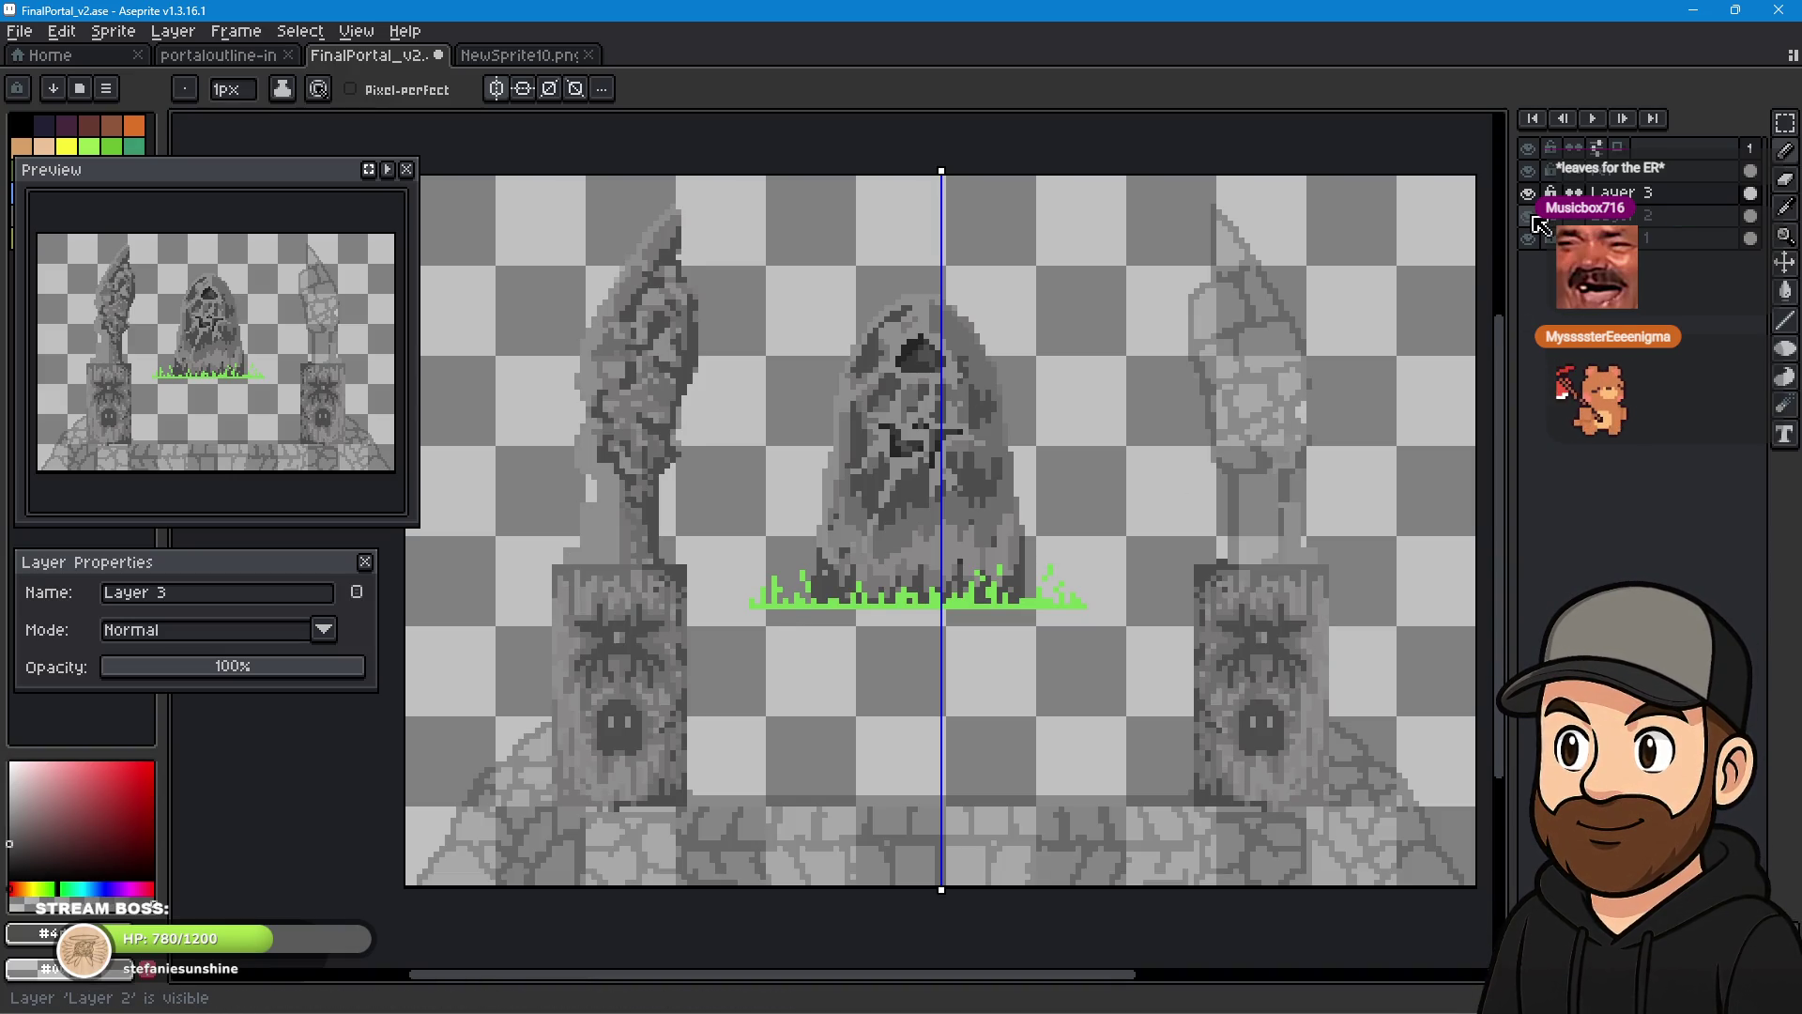
click(1785, 122)
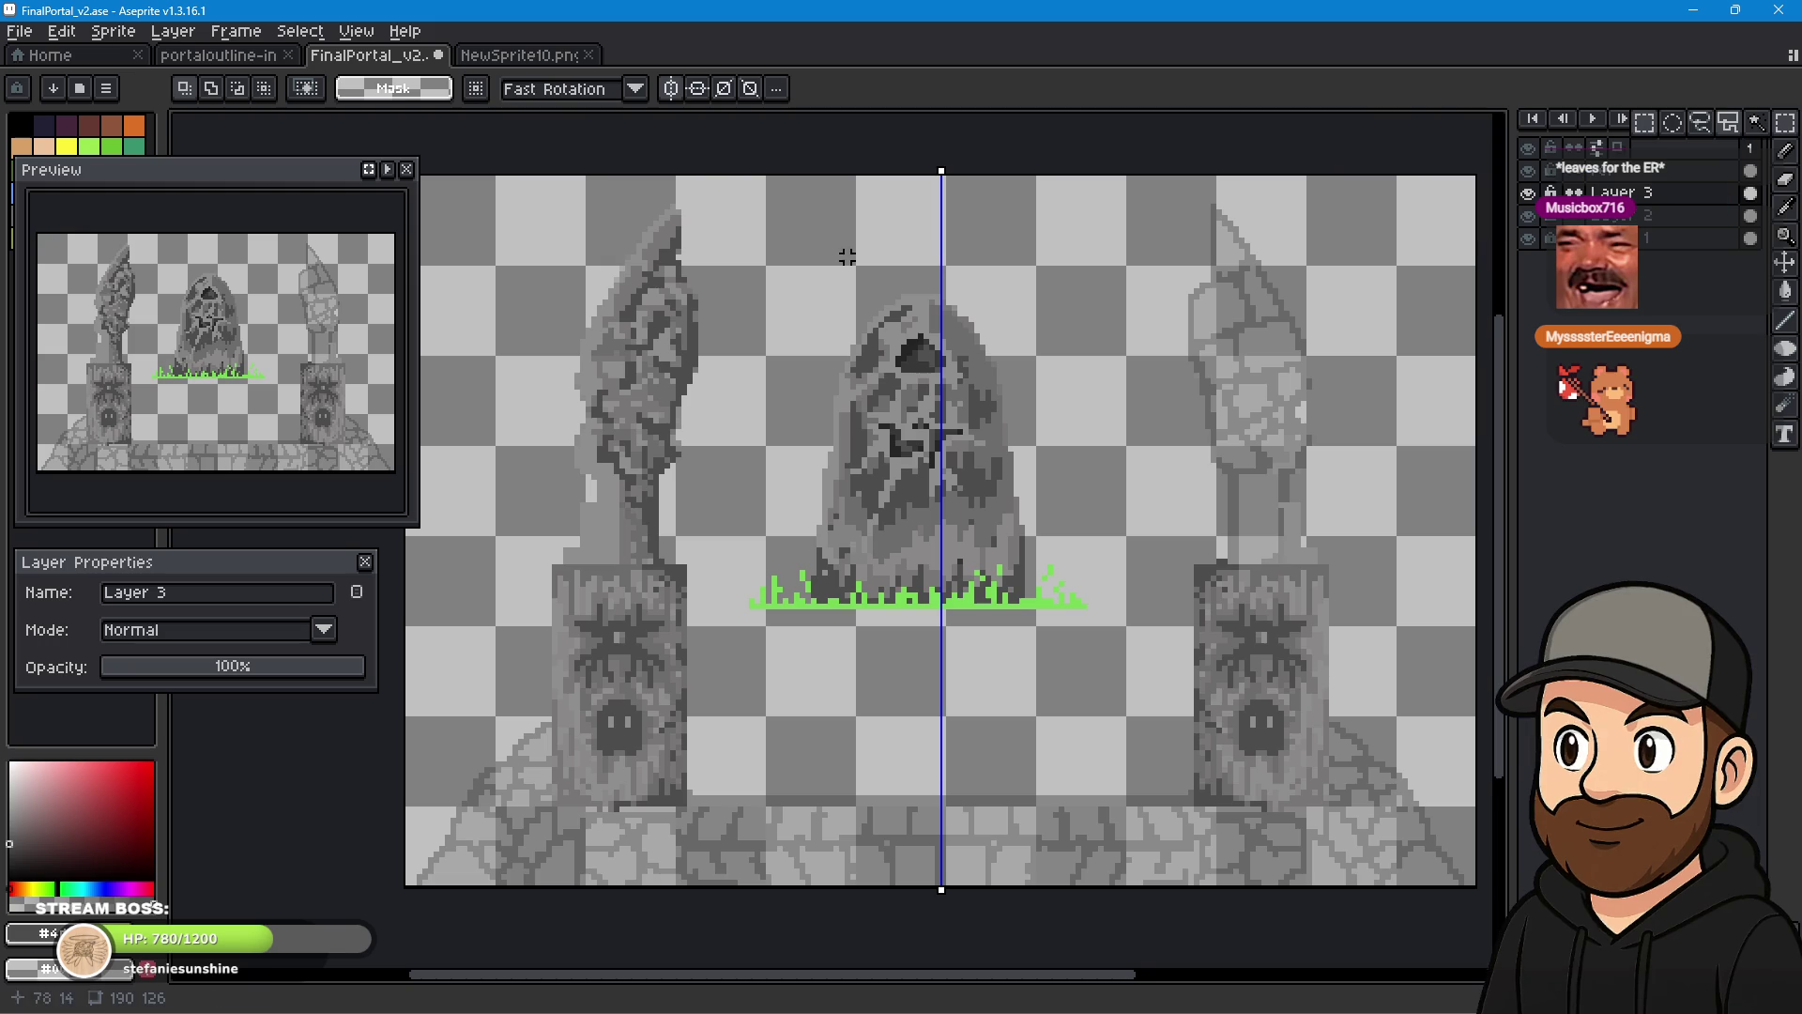
mouse_move(712, 194)
mouse_down()
mouse_move(512, 563)
mouse_move(538, 561)
mouse_up()
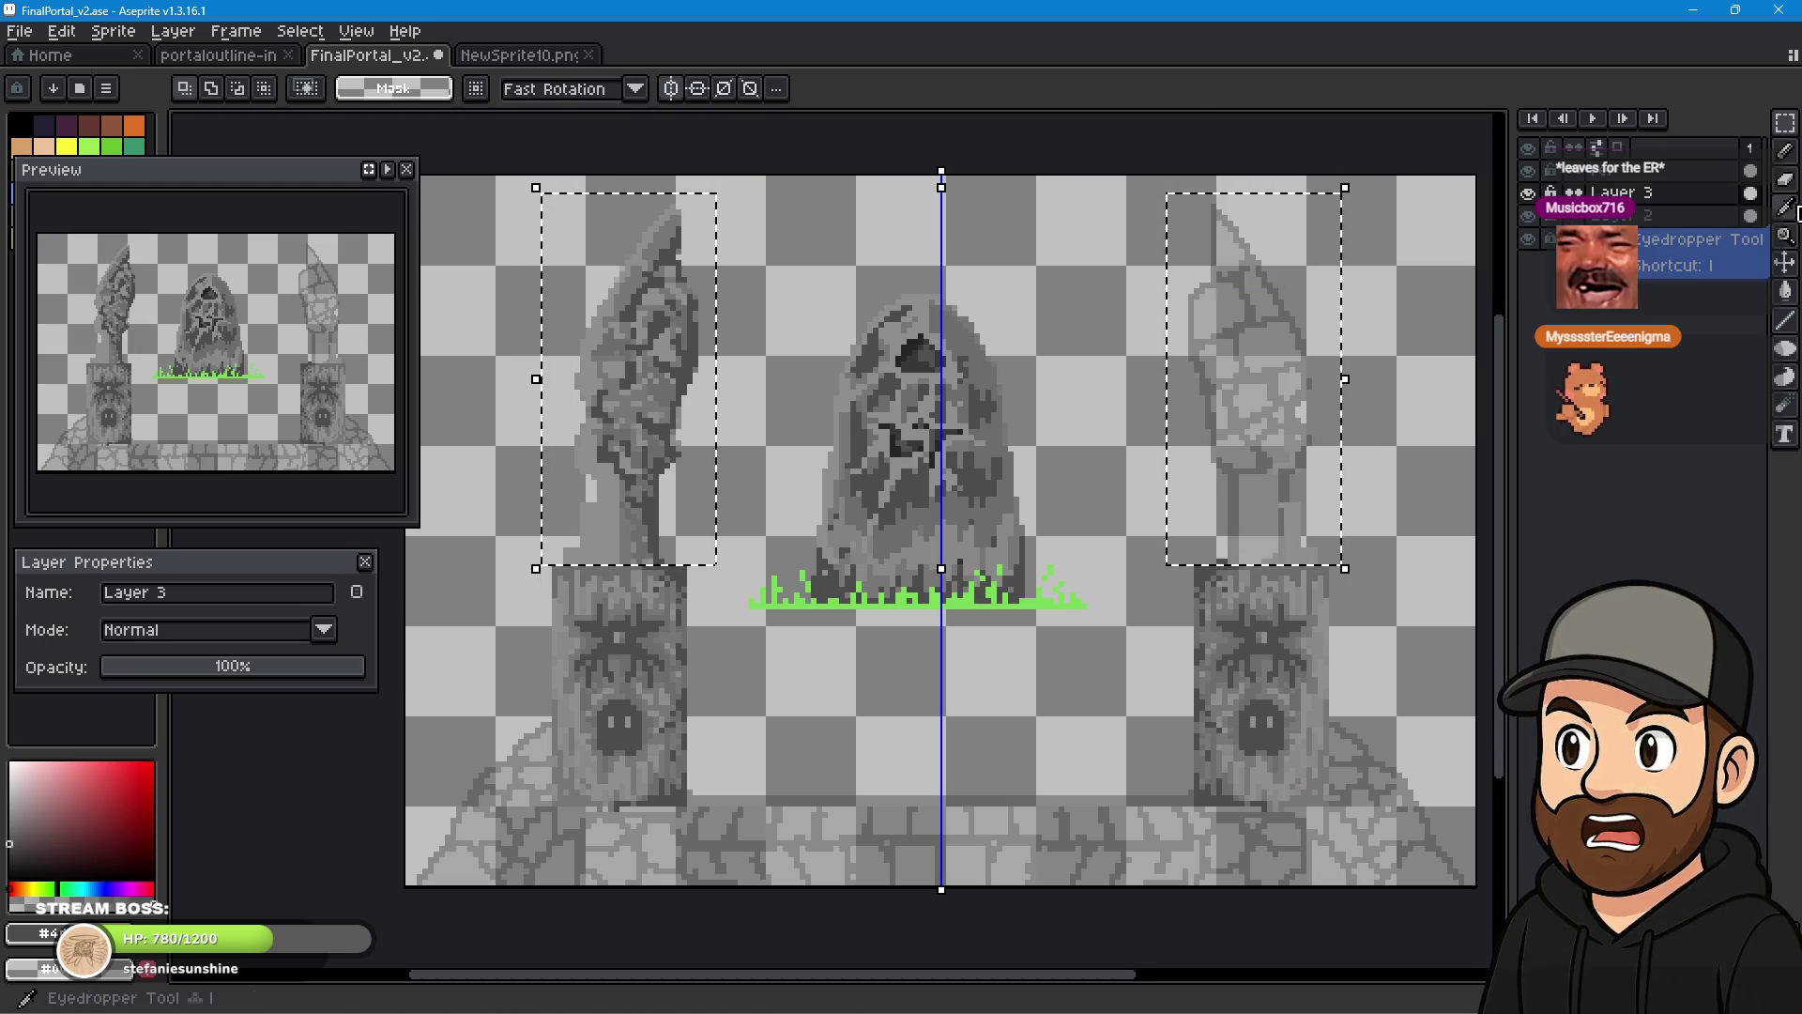
- Try moving the selected pillar tops right and up-left, cancelling each move with Esc
click(1788, 265)
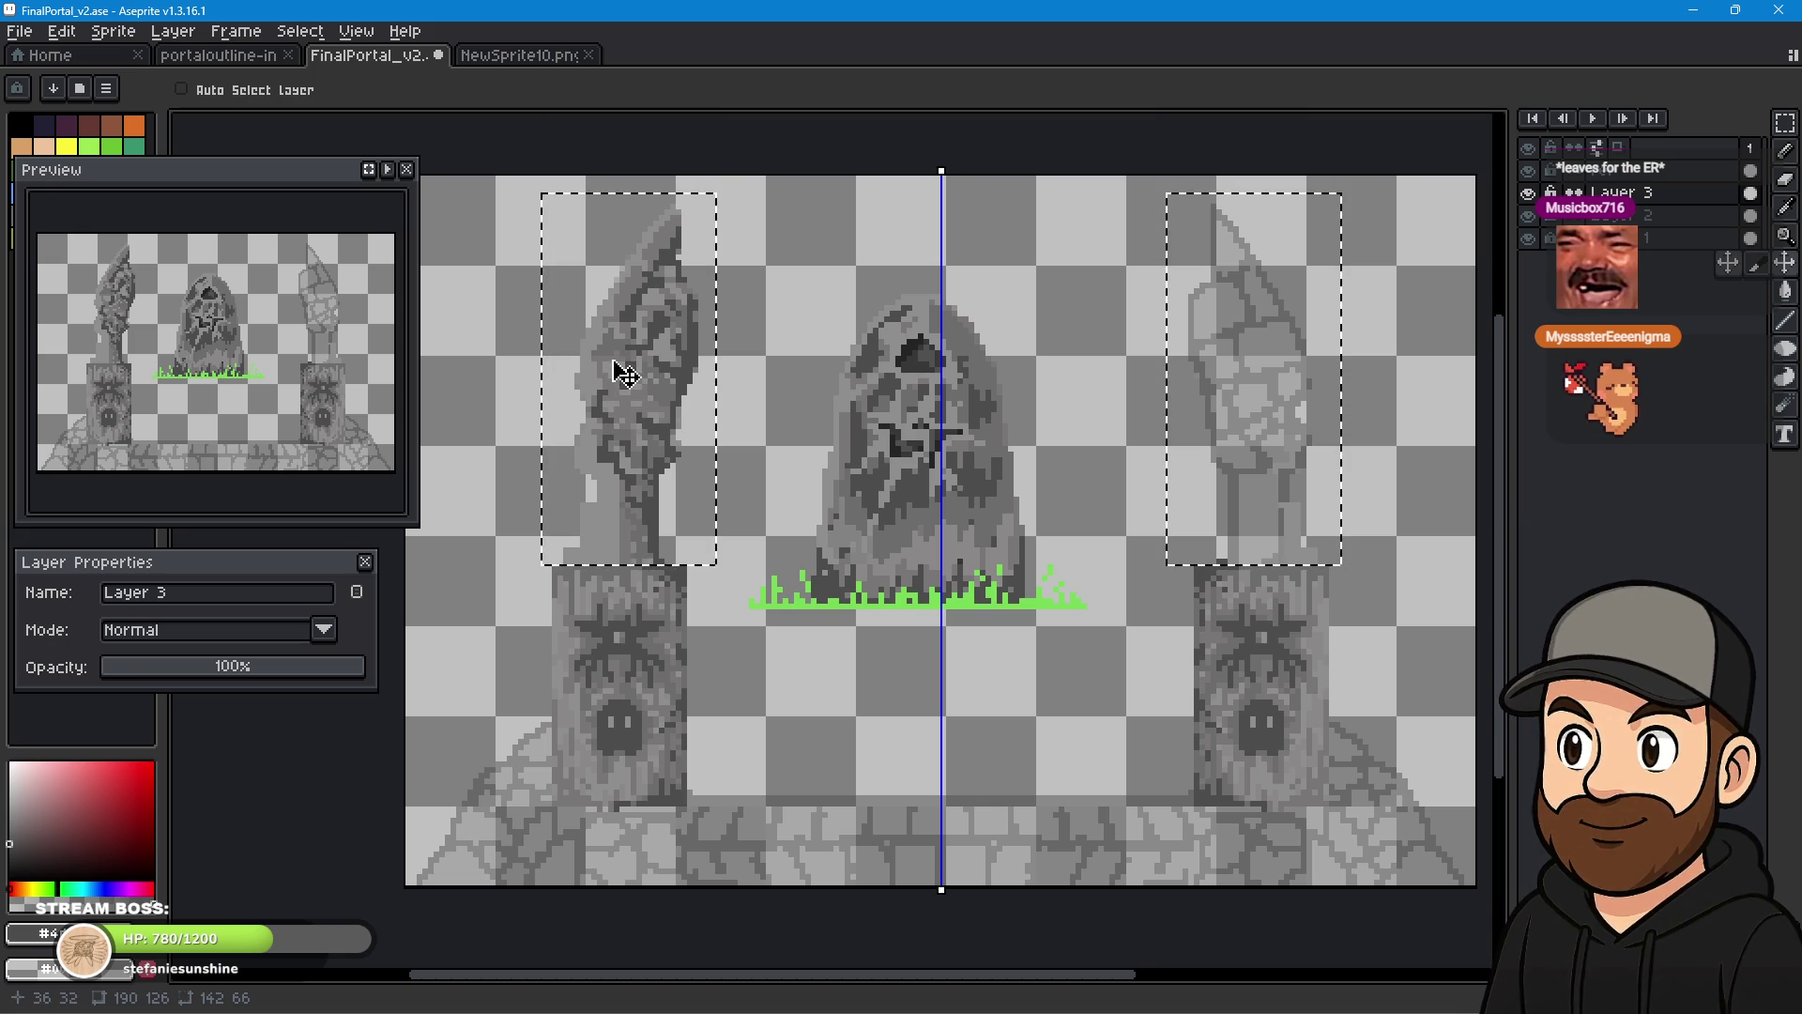
click(666, 413)
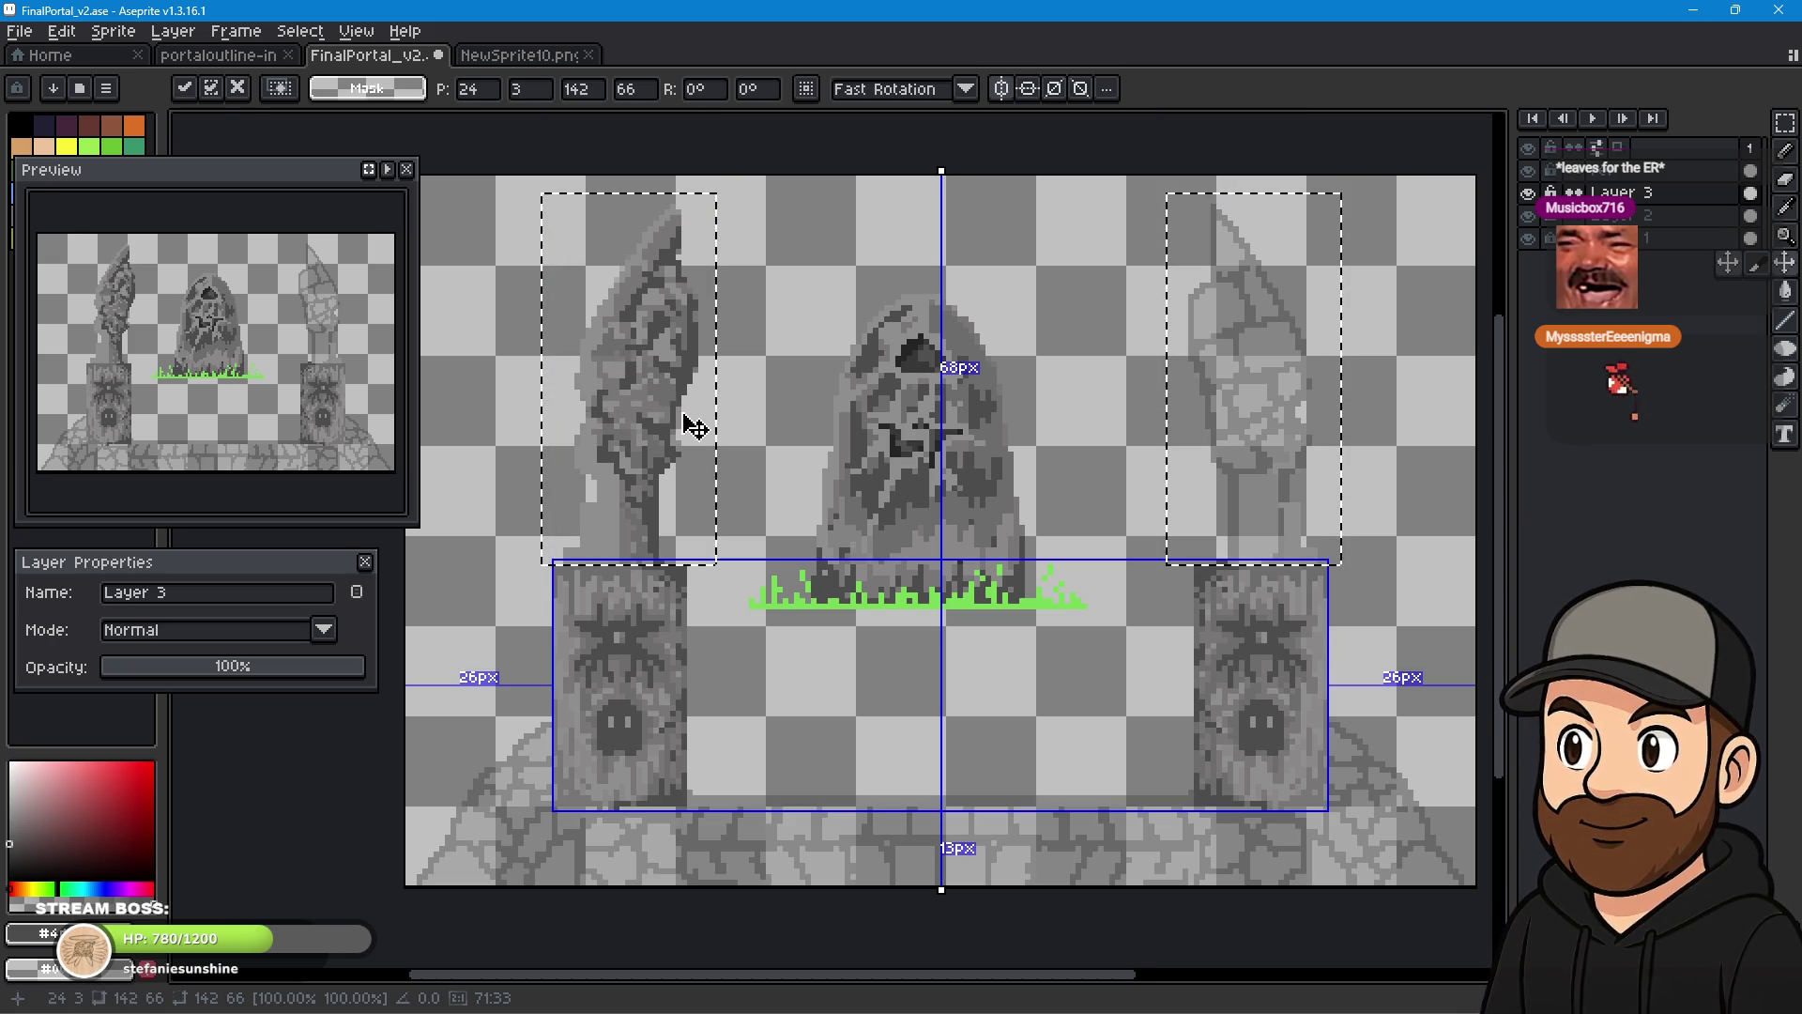
drag(658, 404, 753, 404)
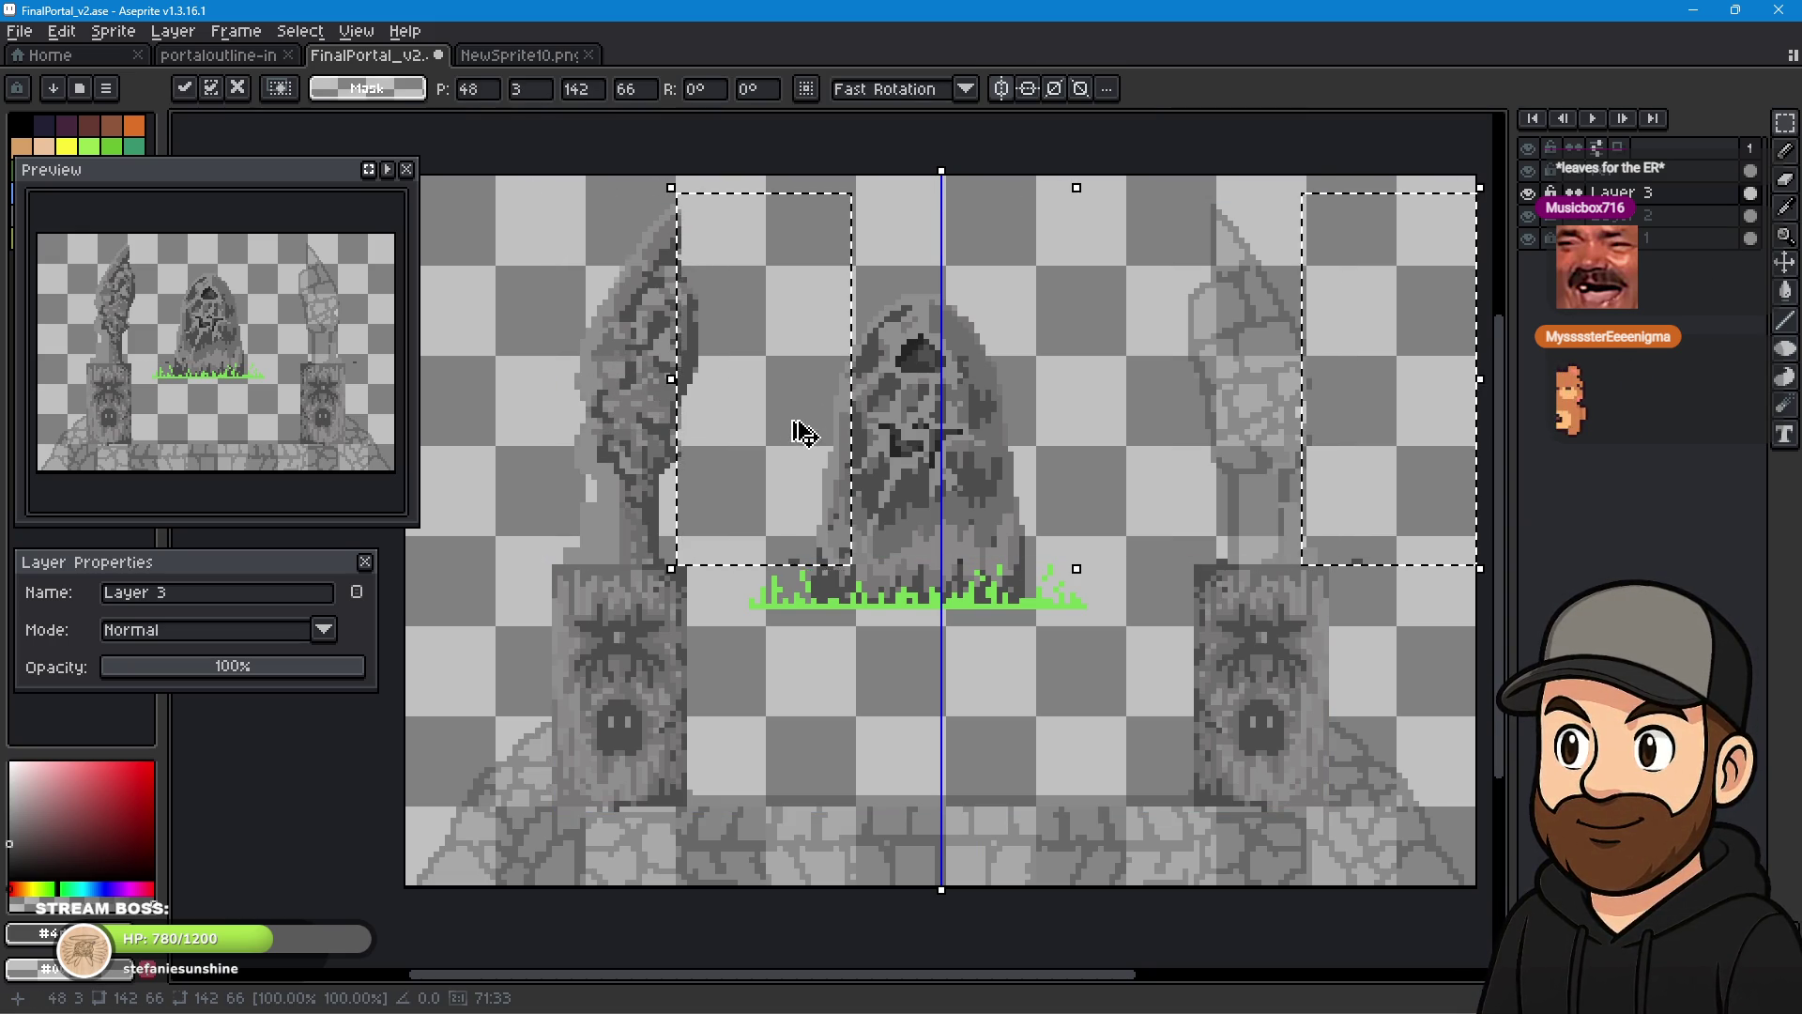
key(Escape)
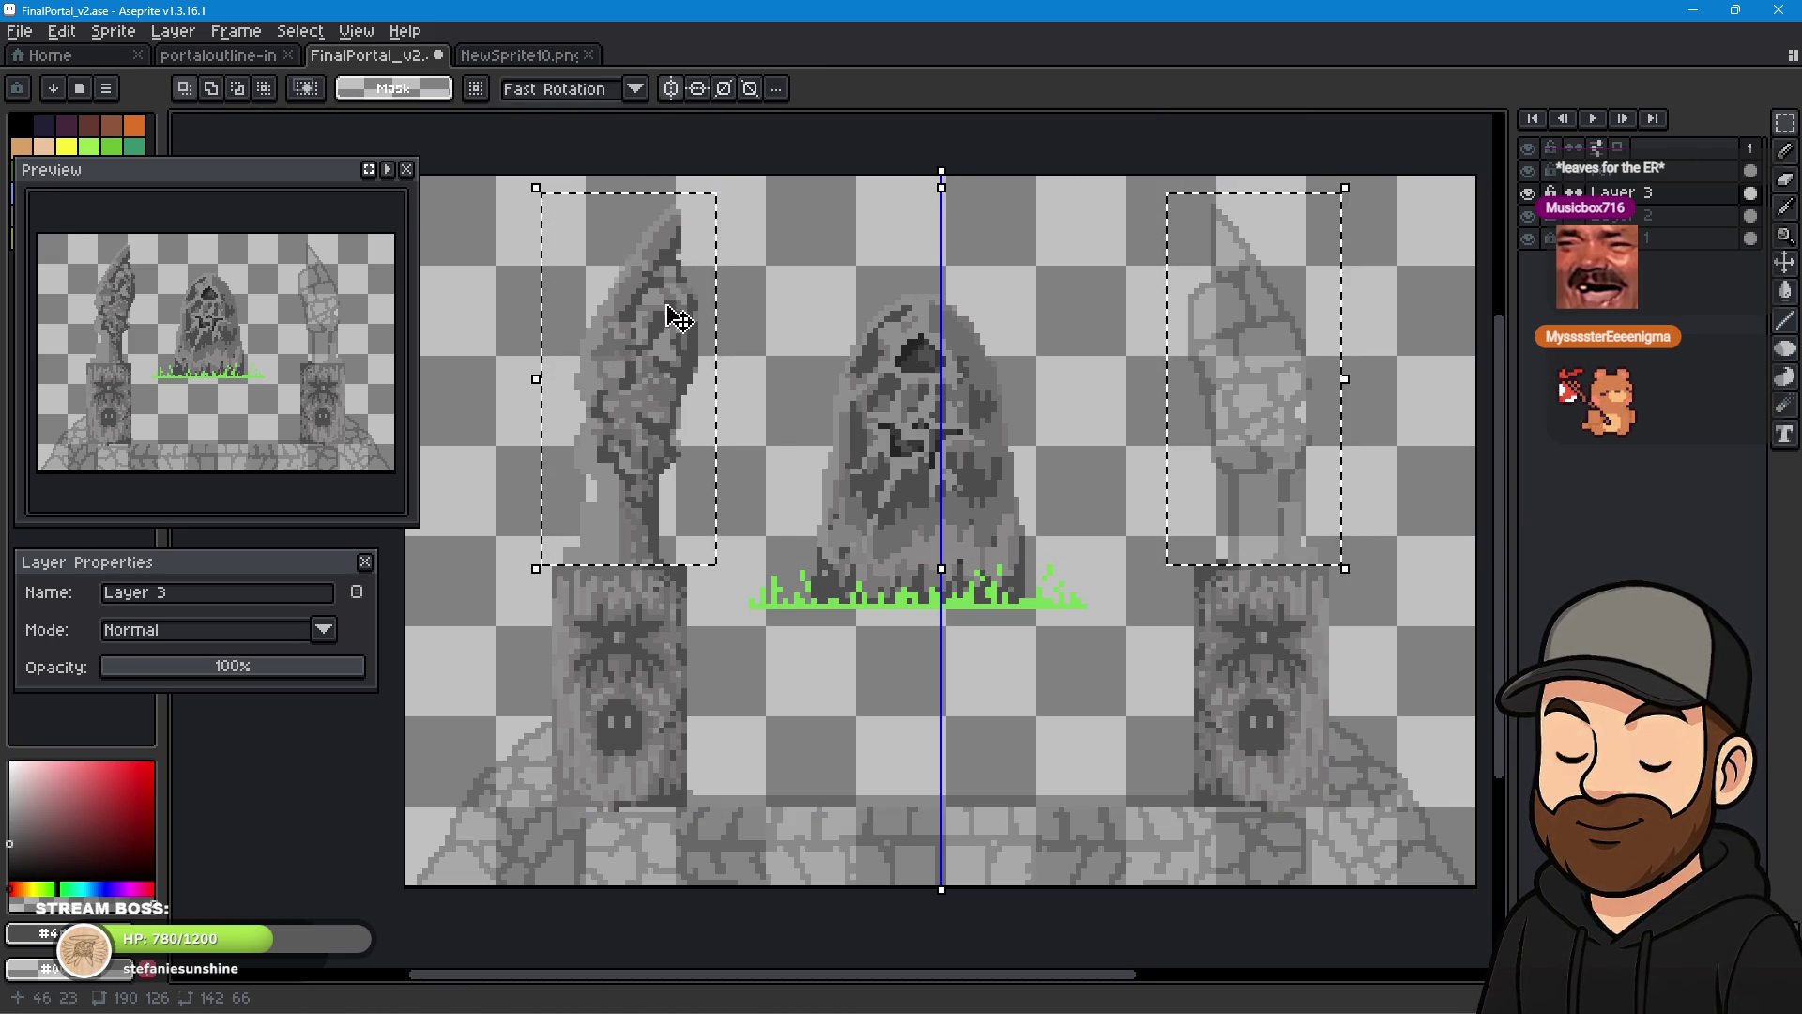
drag(693, 315, 626, 292)
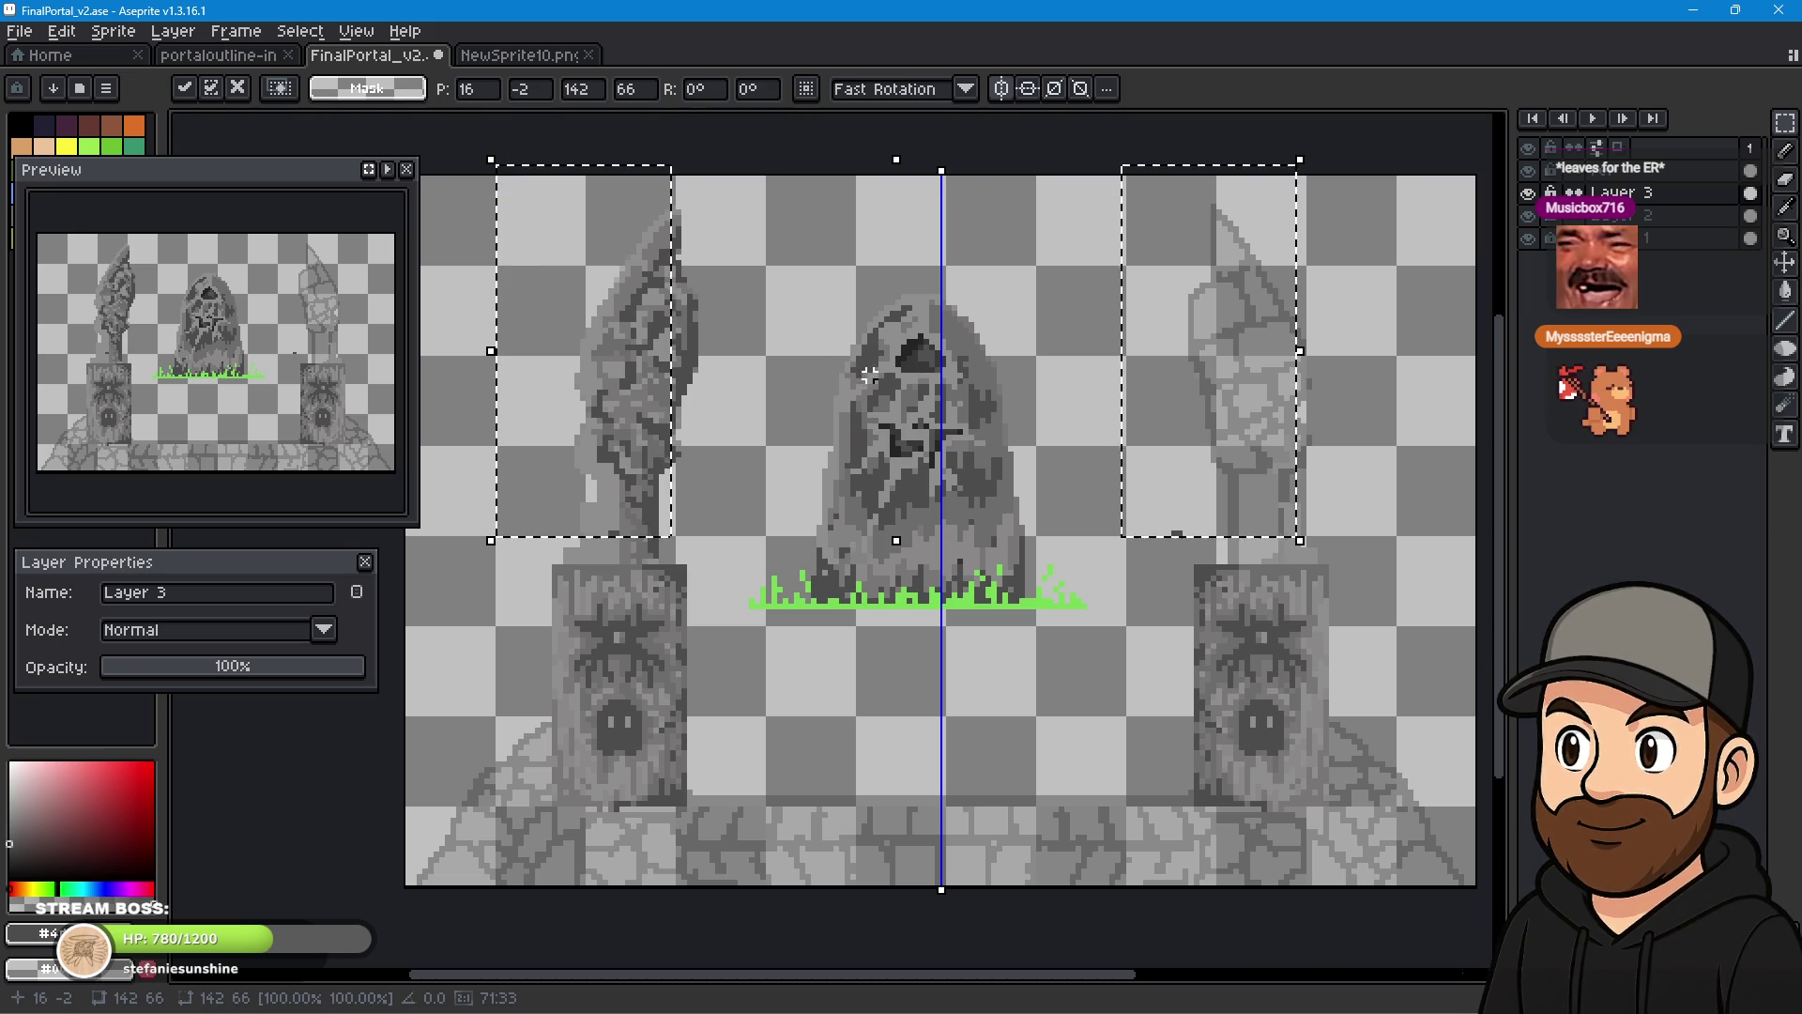
key(Escape)
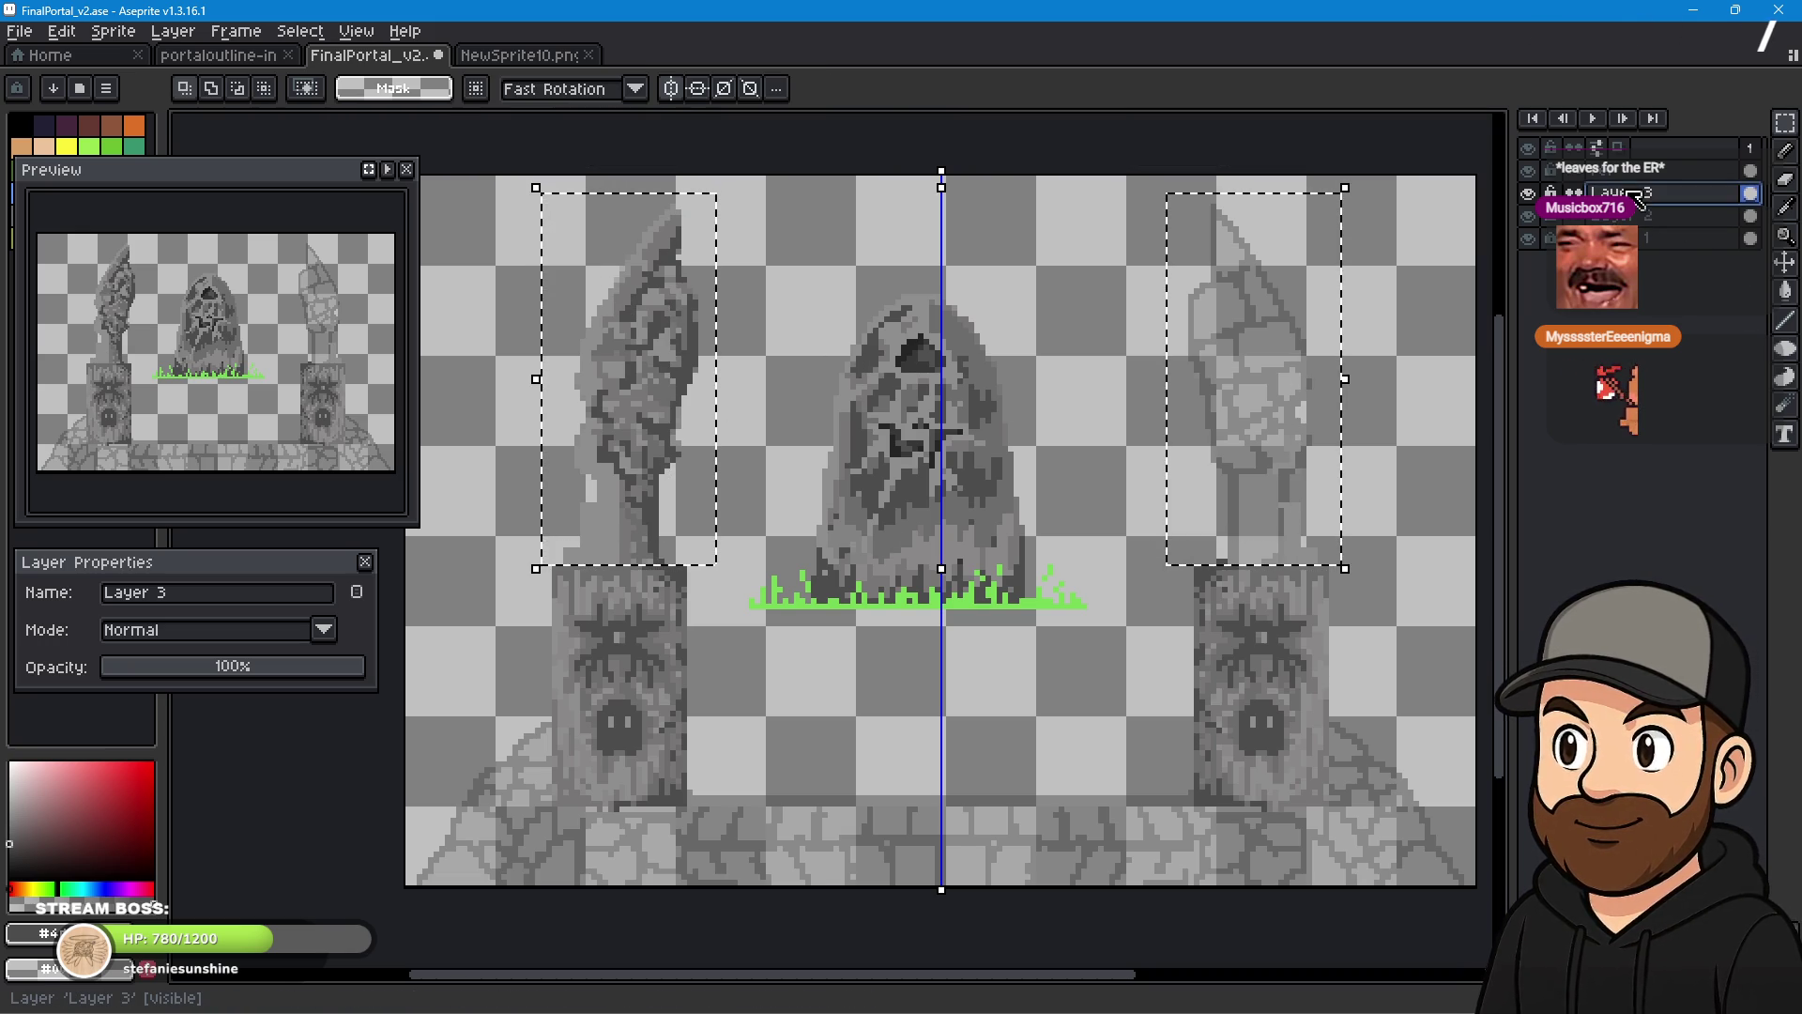
- Add a new layer above Layer 3, move the selection right, commit it, and deselect
key(shift+n)
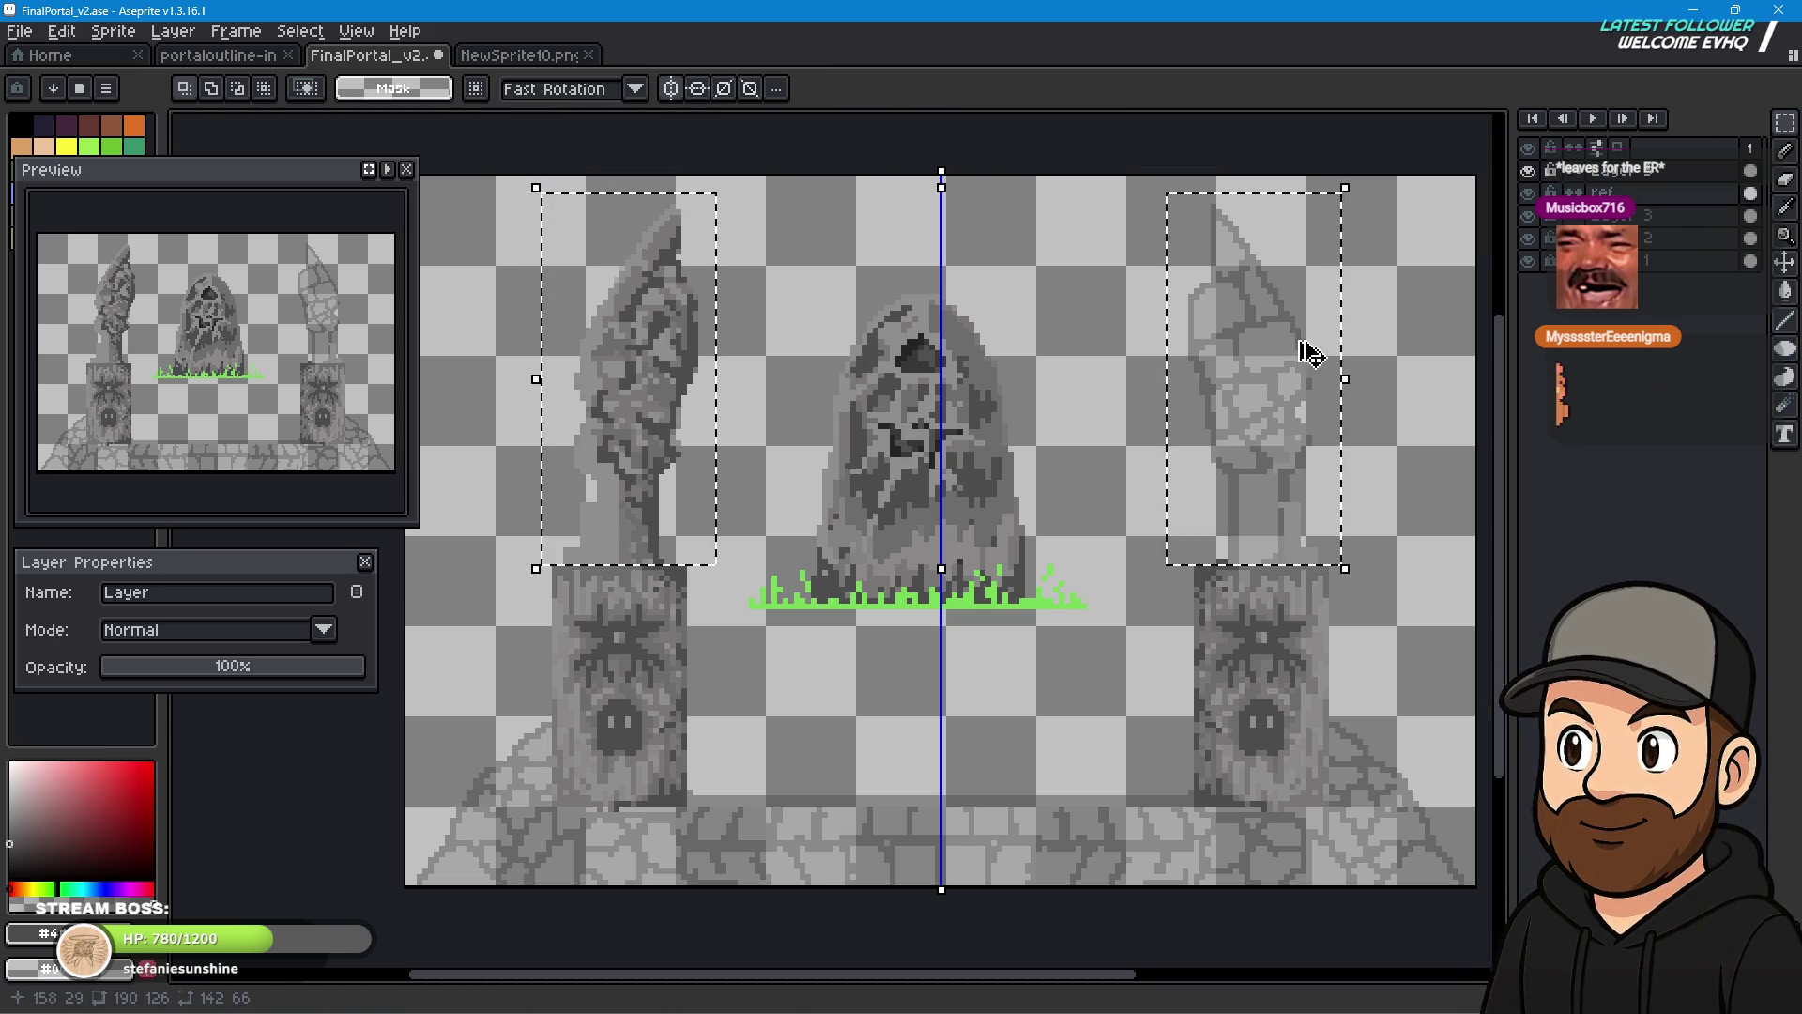
drag(615, 394, 741, 379)
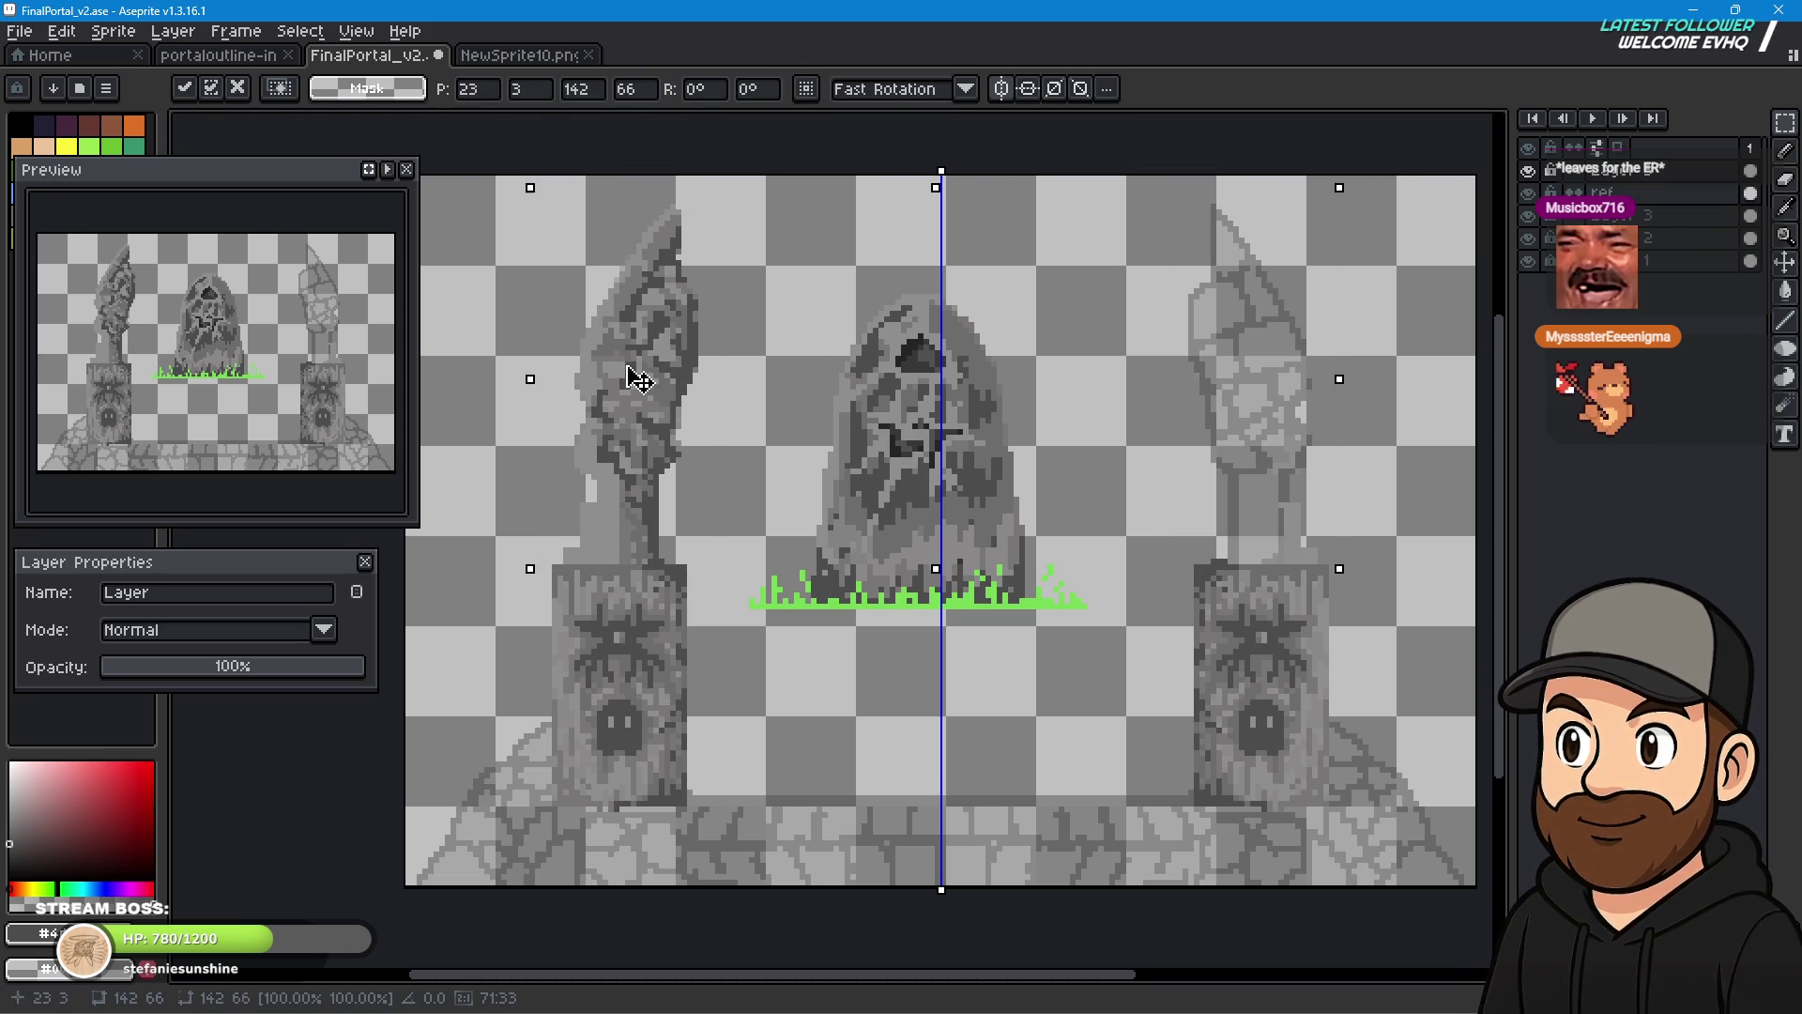
key(Return)
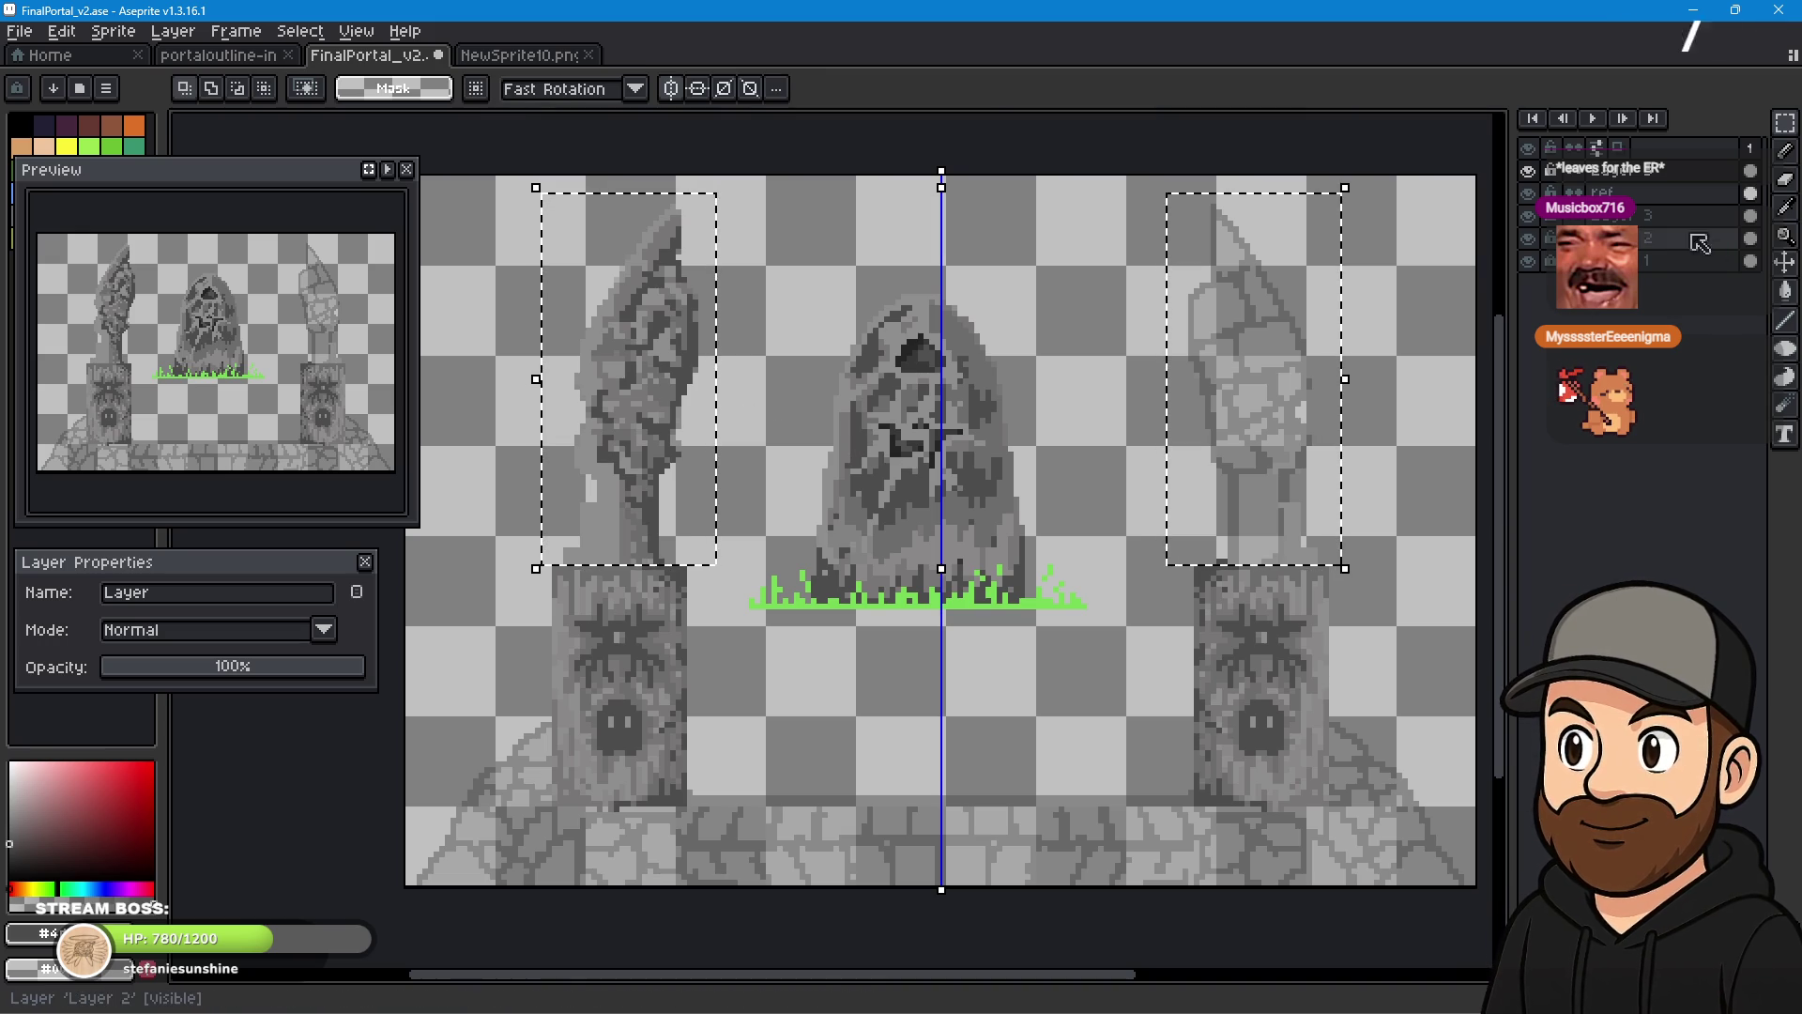
key(ctrl+d)
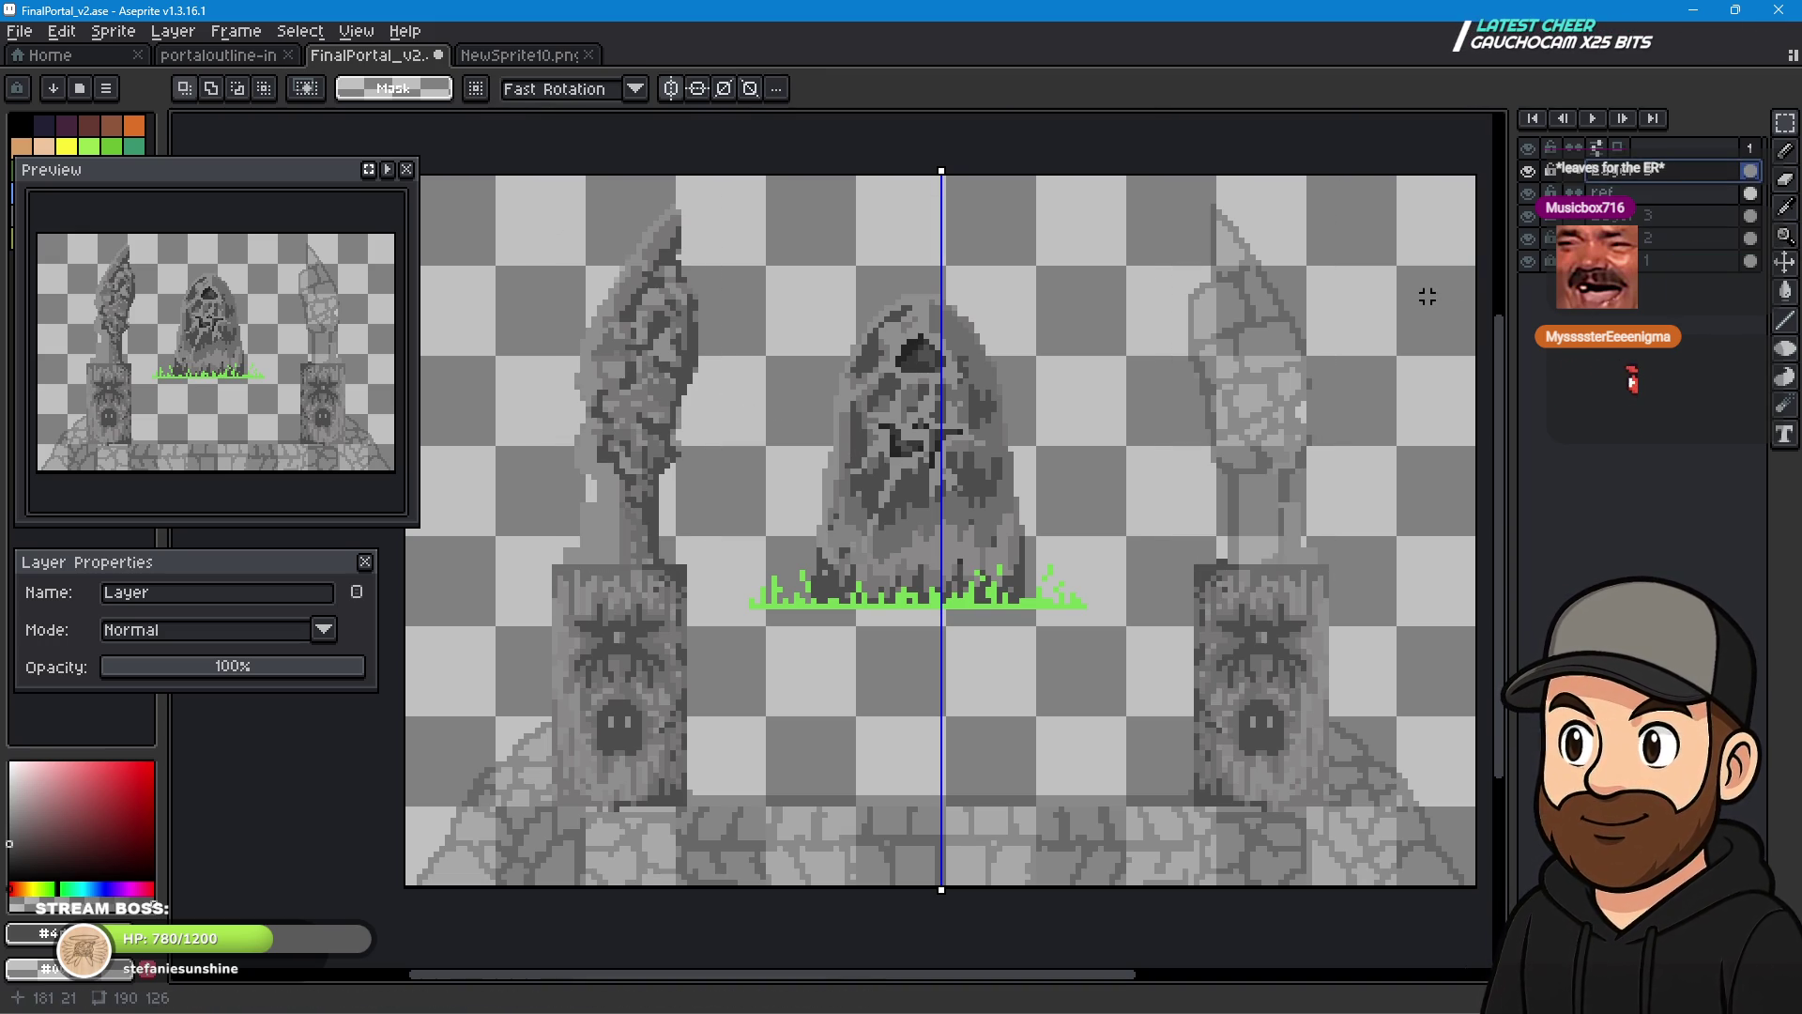
right_click(1709, 173)
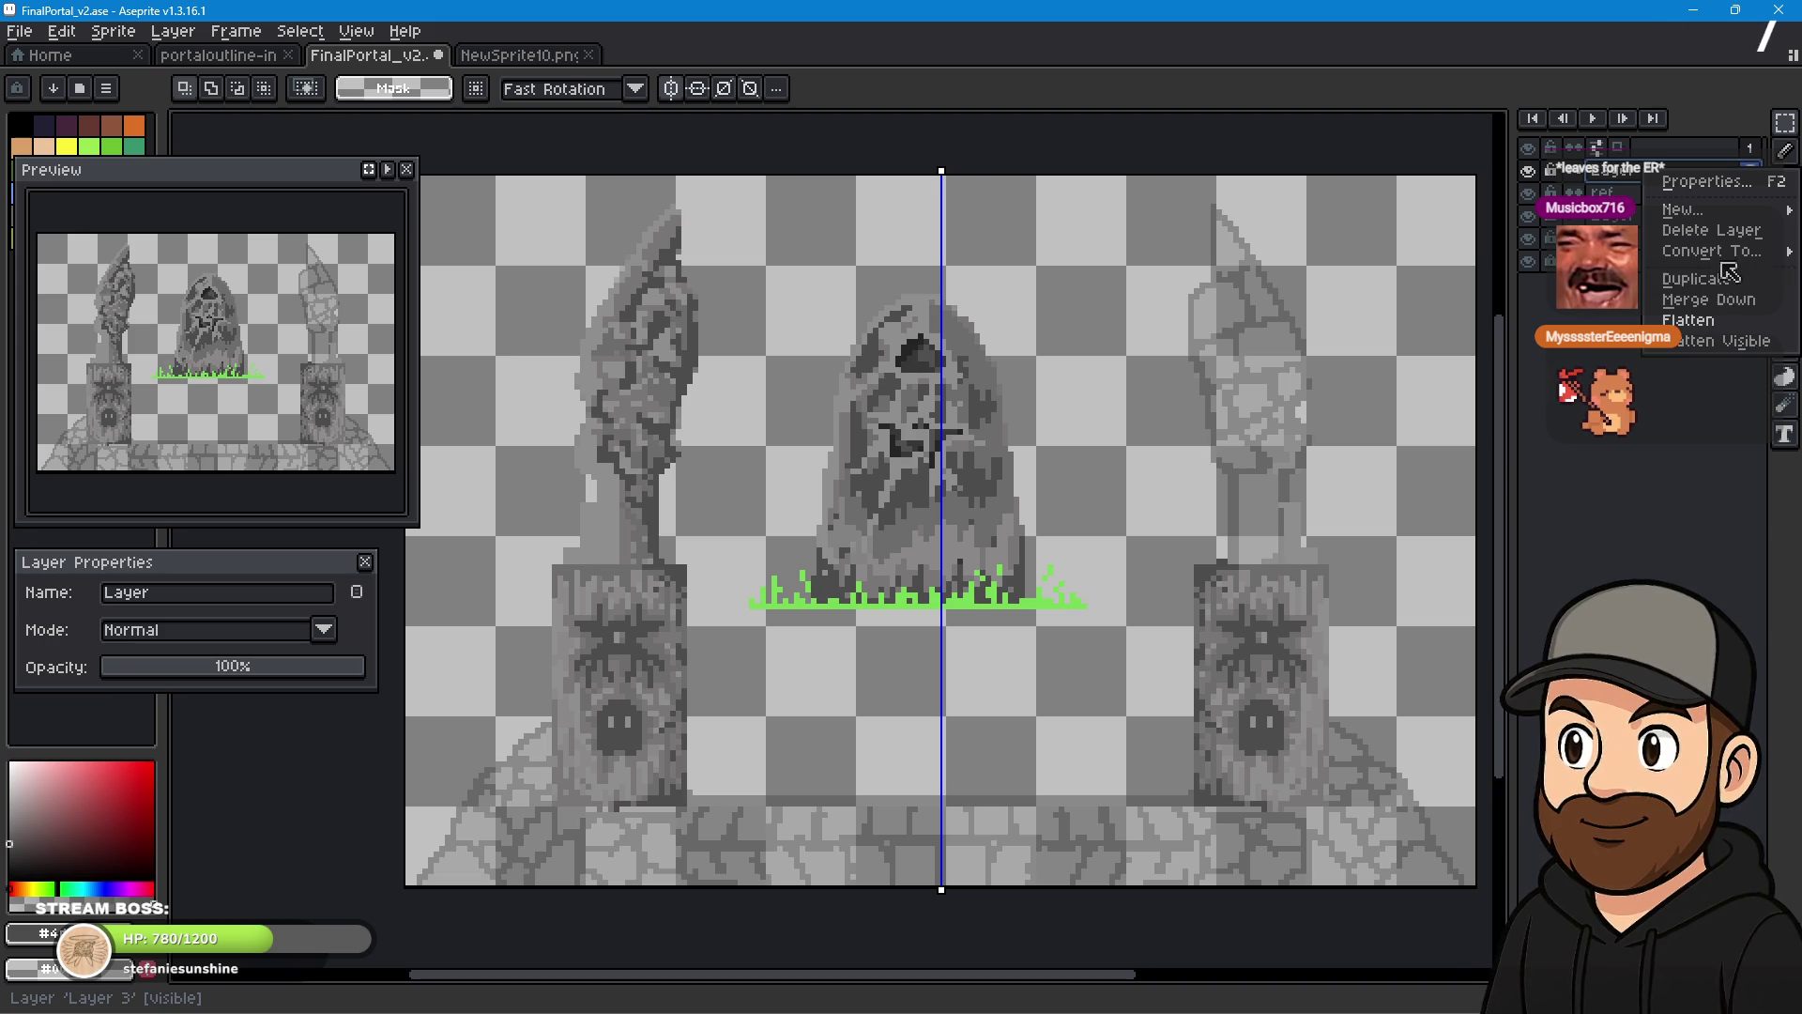
- Delete the ref layer and, on Layer 2, move a copy of the pillar tops onto the right pillar
click(1711, 230)
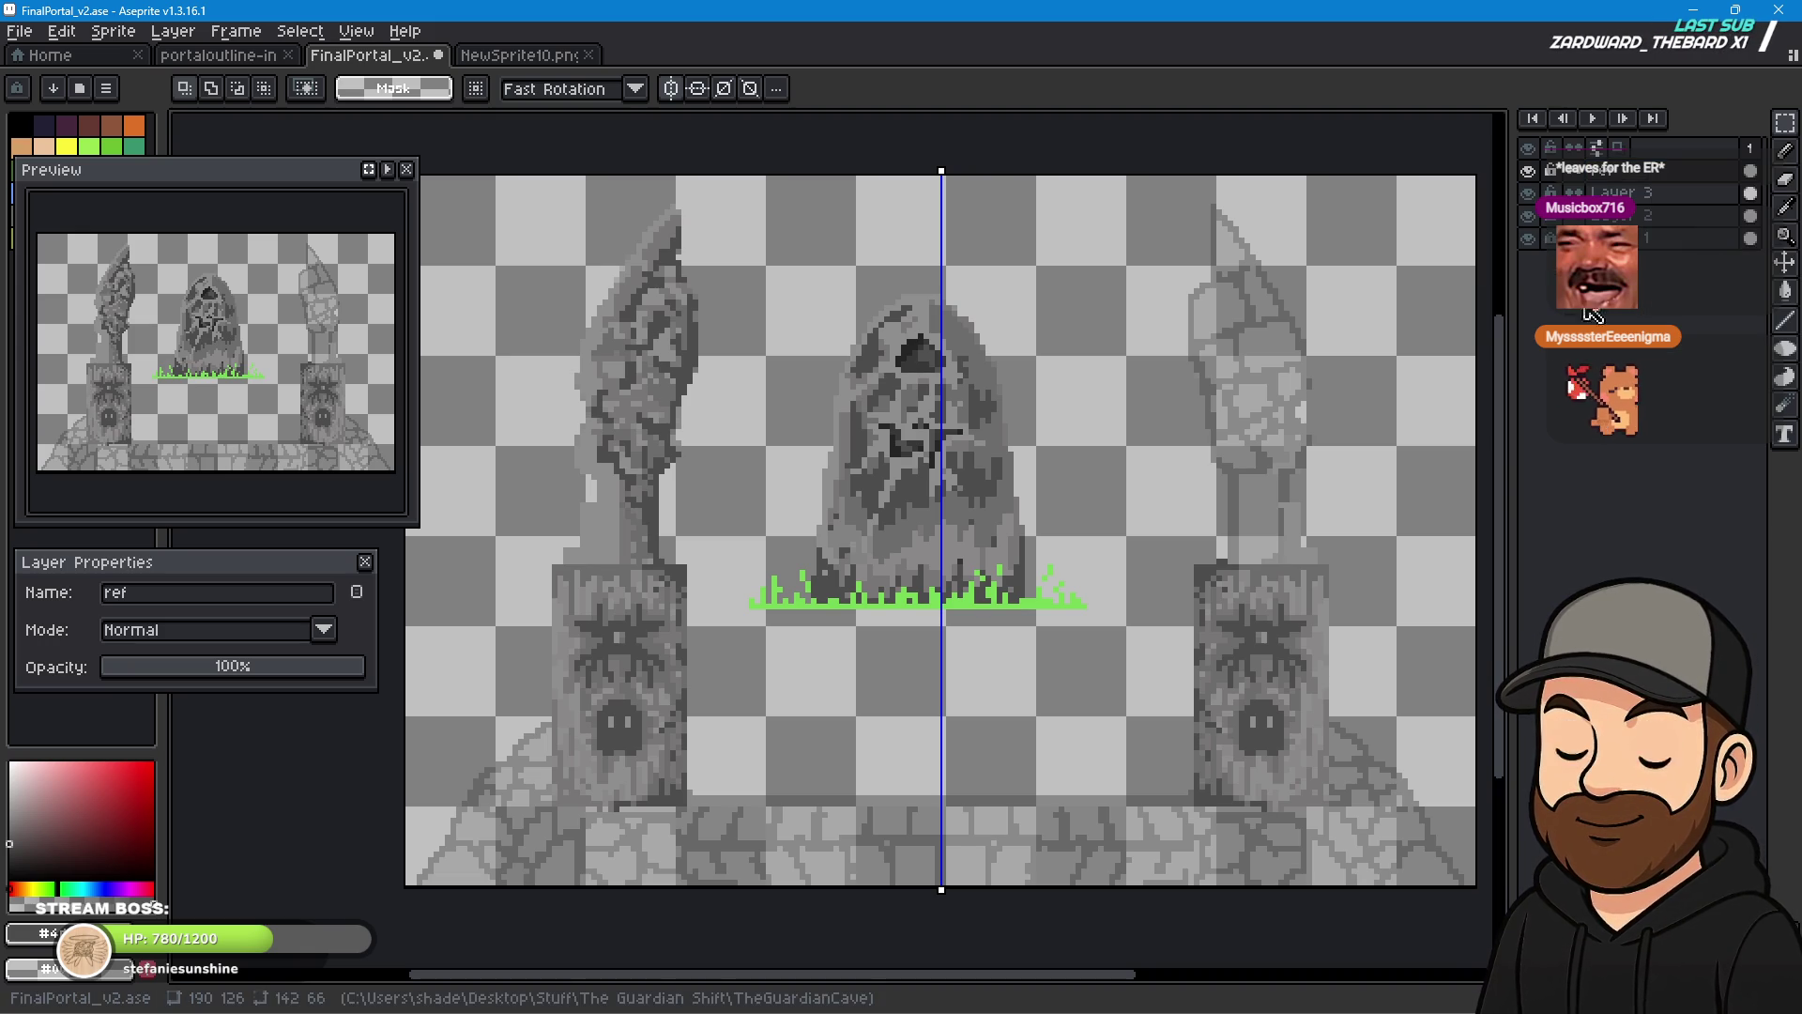
click(1656, 218)
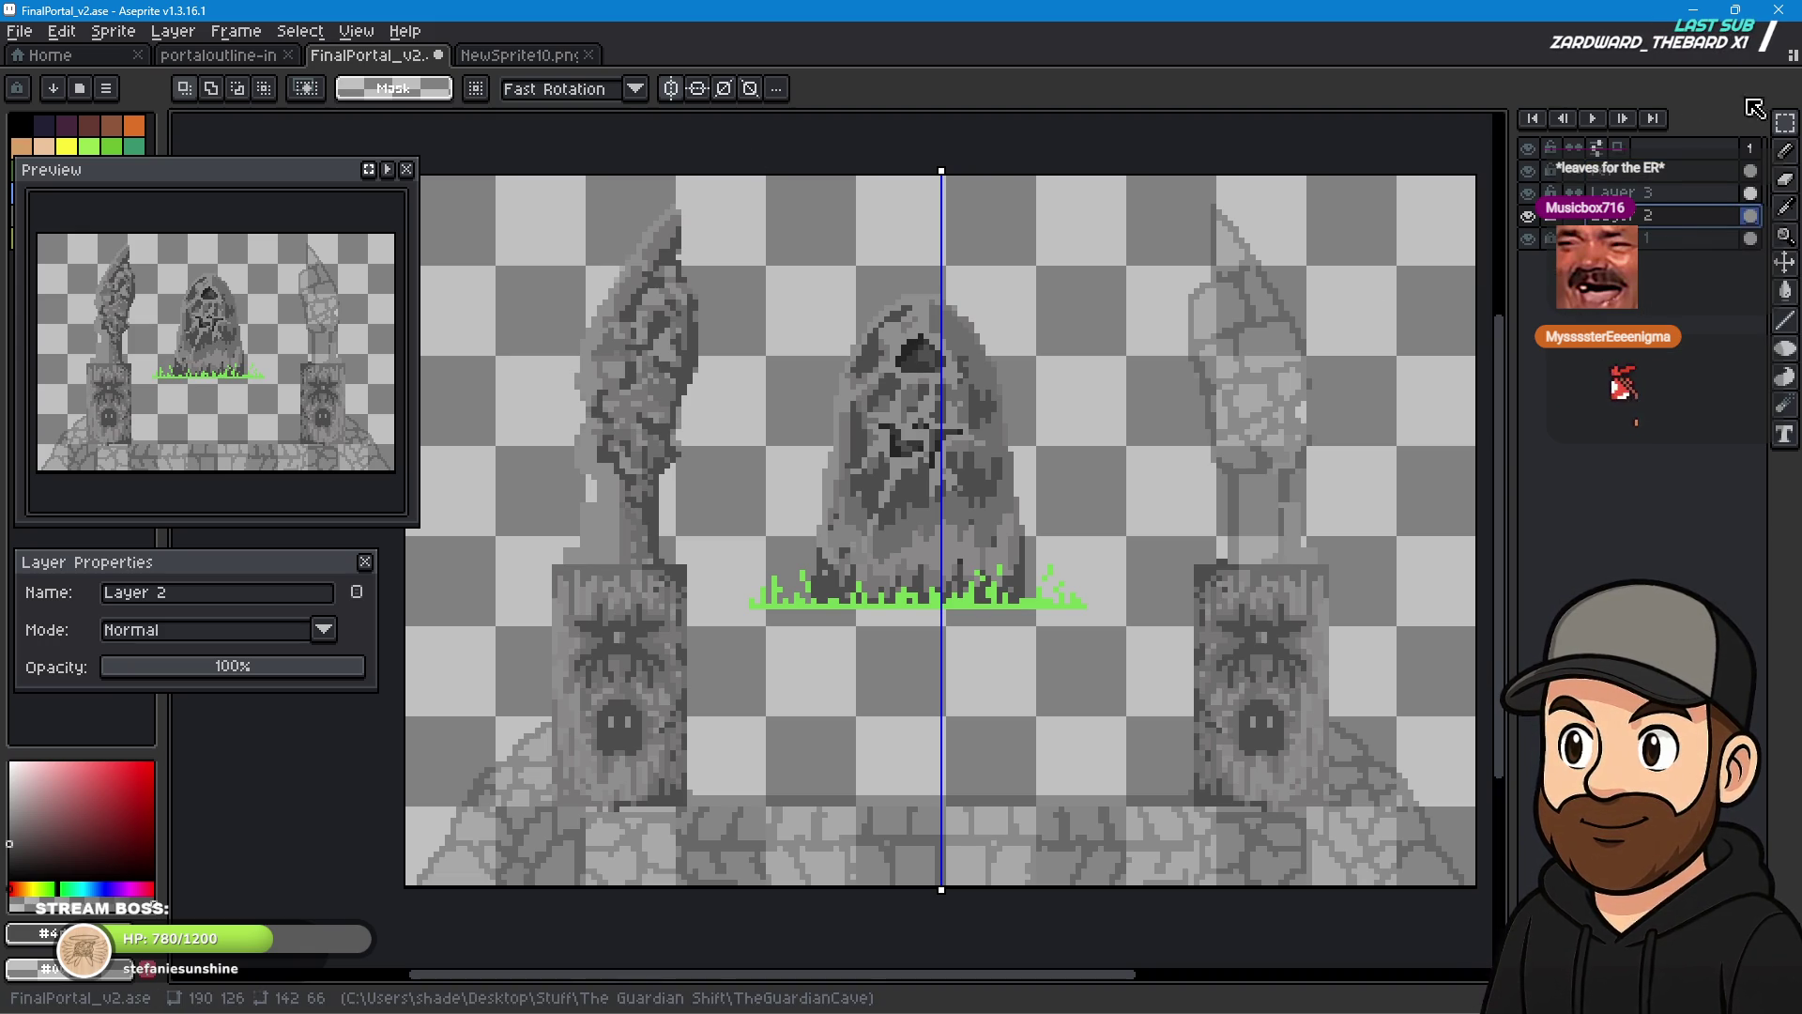
mouse_move(527, 199)
mouse_down()
mouse_move(715, 318)
mouse_move(713, 565)
mouse_up()
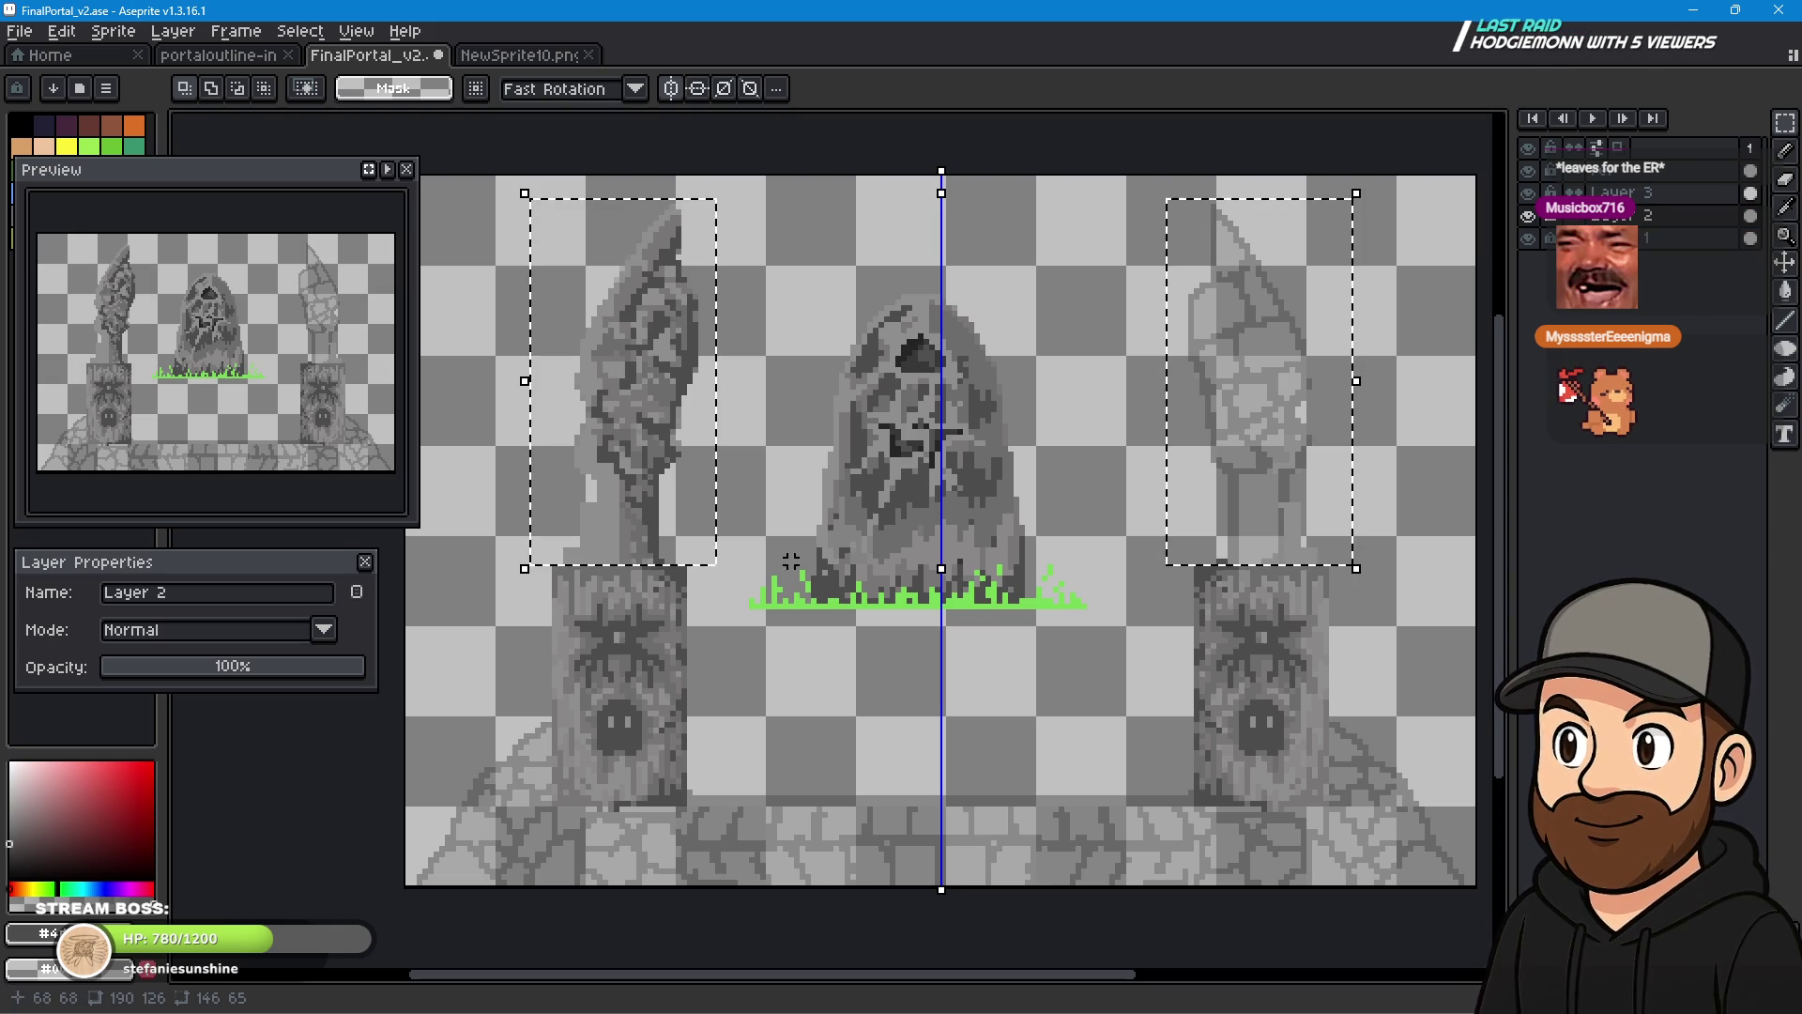
mouse_move(666, 369)
mouse_down()
mouse_move(881, 375)
mouse_move(636, 350)
mouse_move(1255, 353)
mouse_move(1302, 375)
mouse_up()
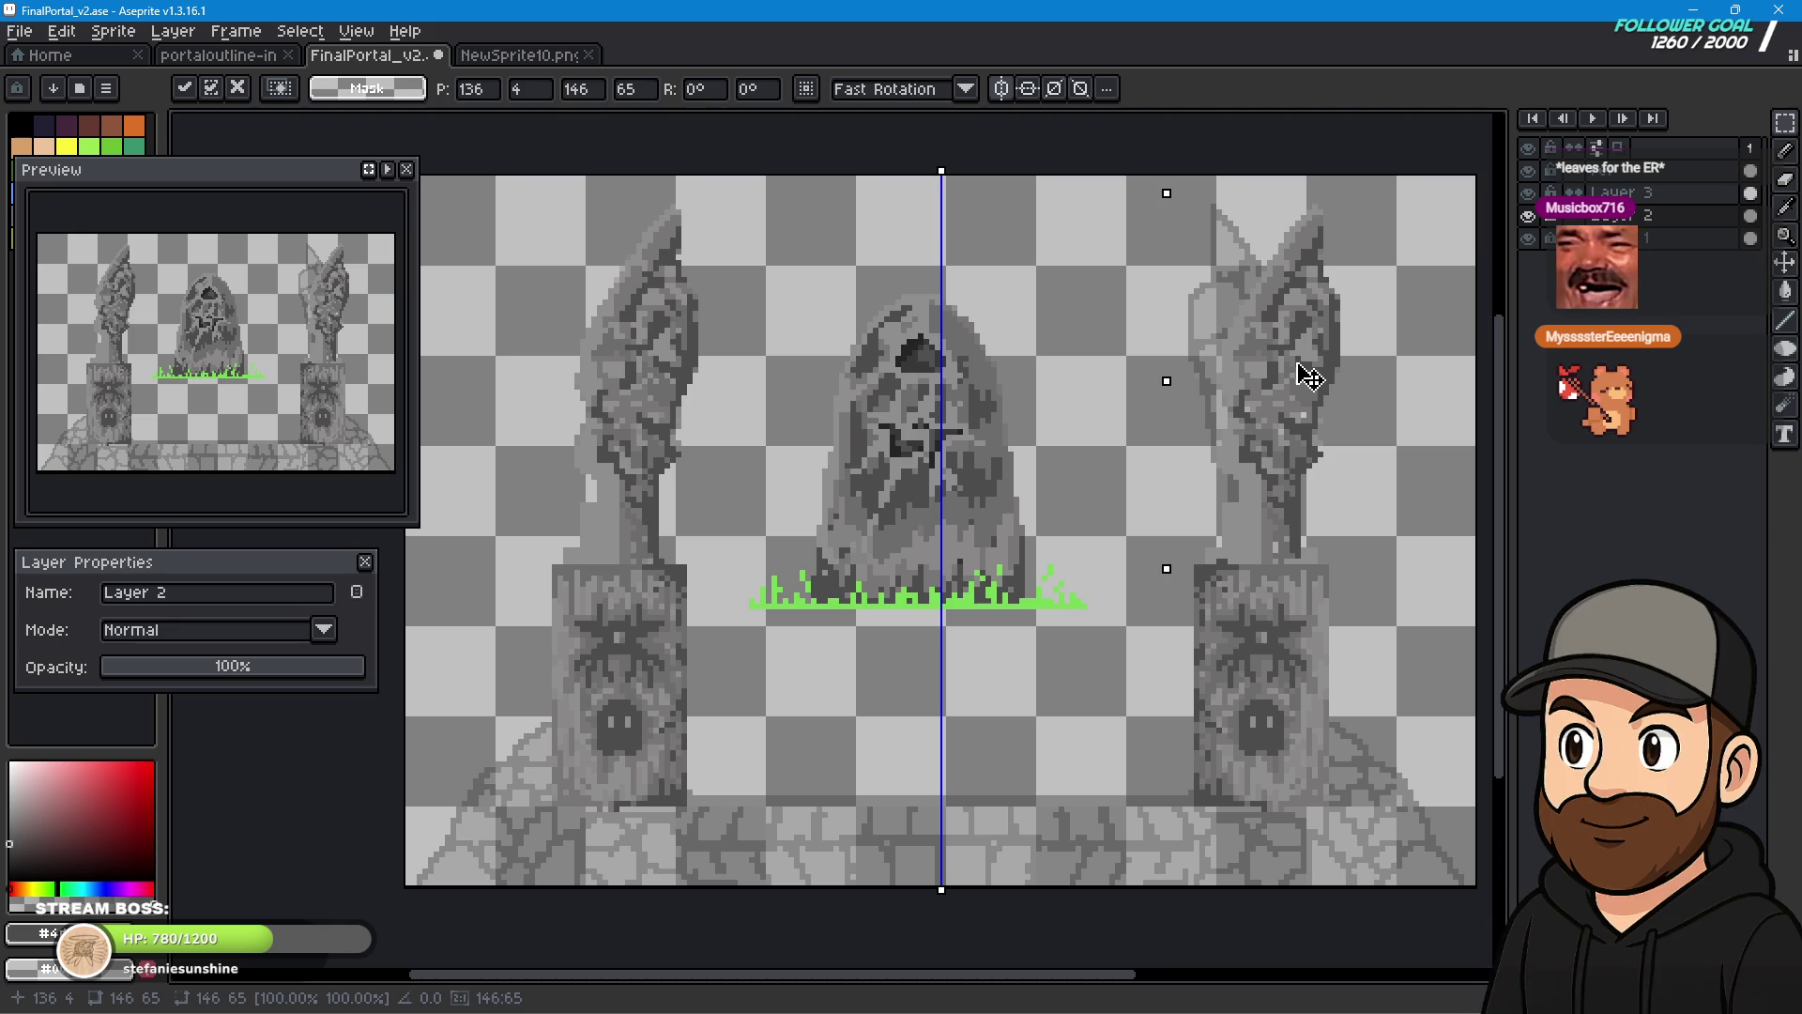
key(Return)
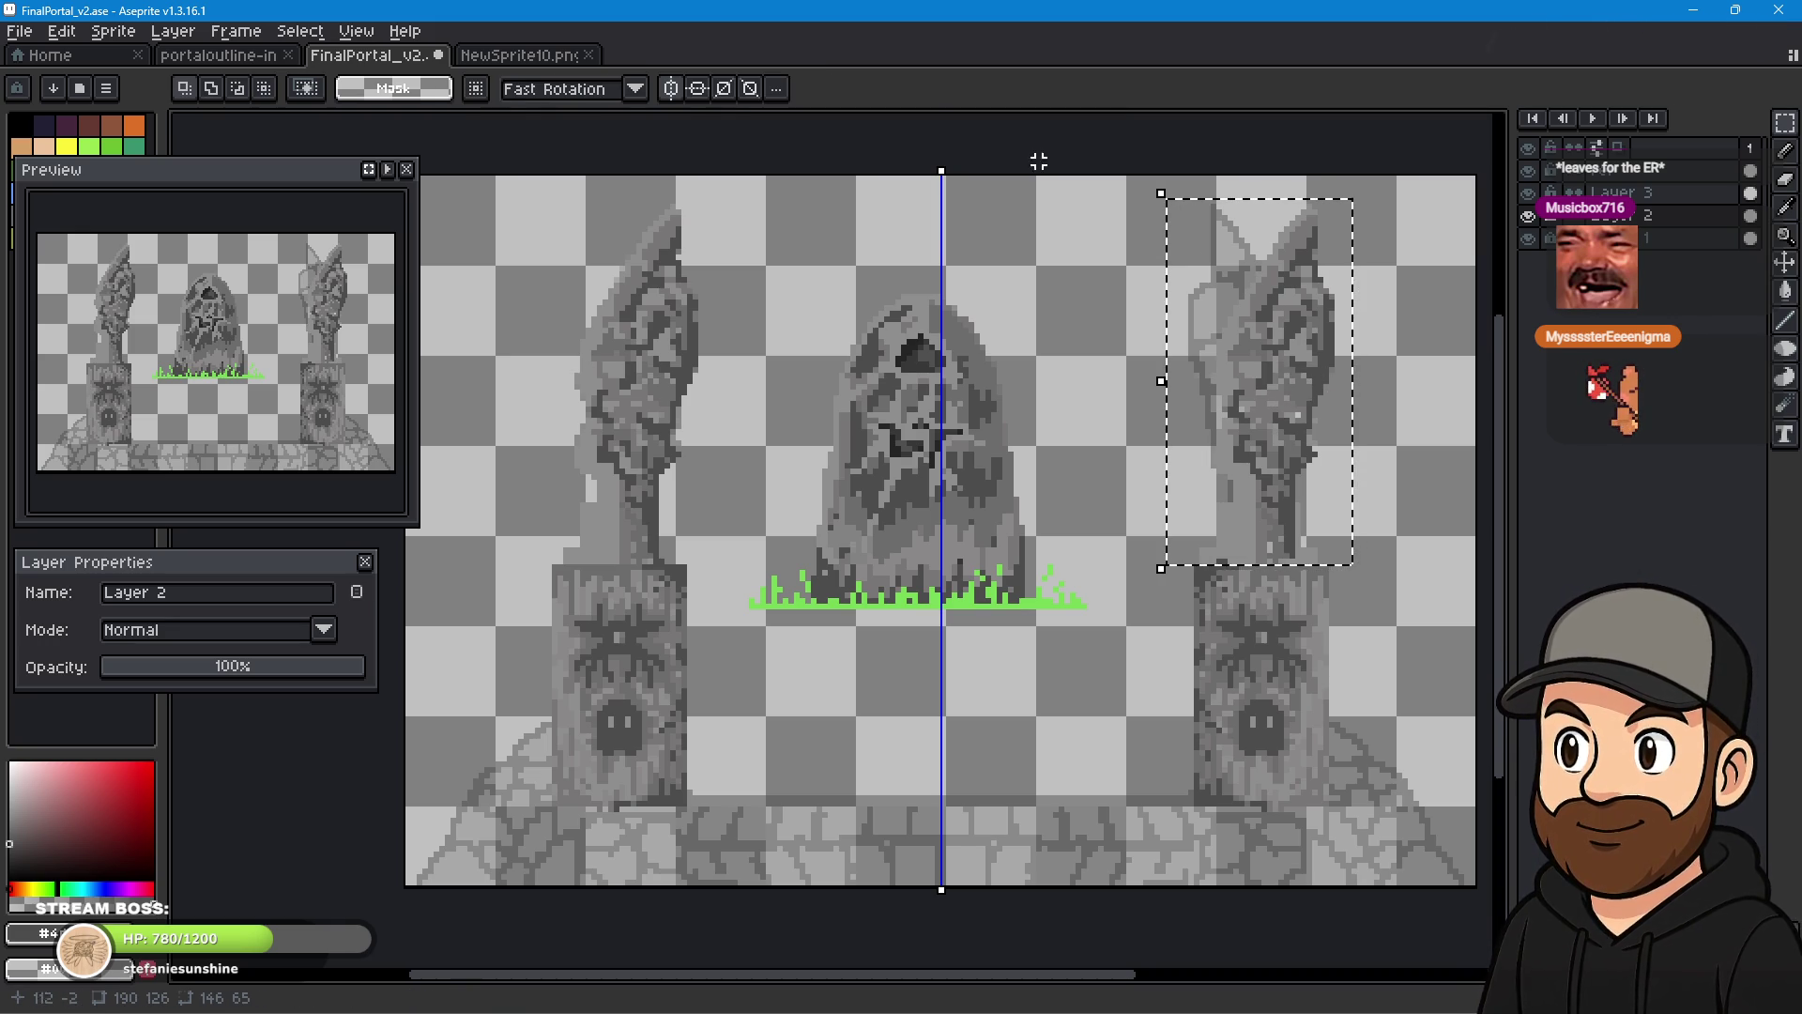
- Flip the spire horizontally via Edit > Flip Horizontal, align it with its pillar, and commit
click(112, 31)
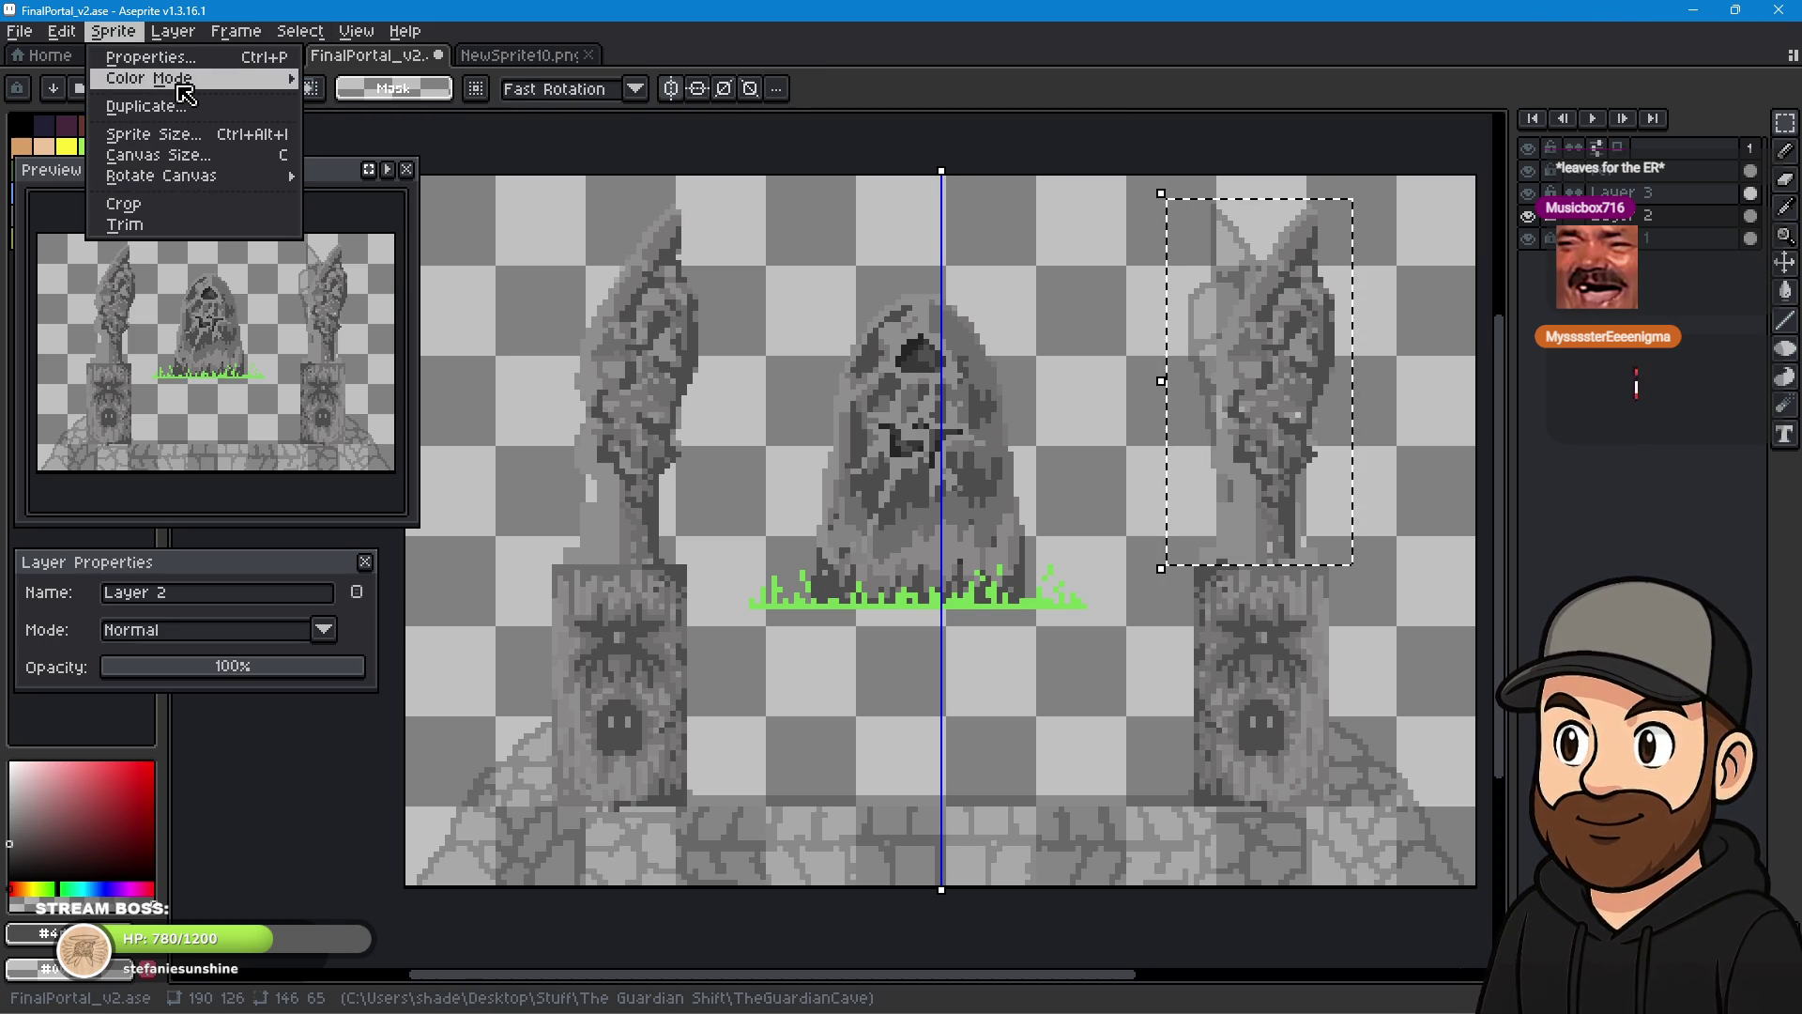
mouse_move(62, 31)
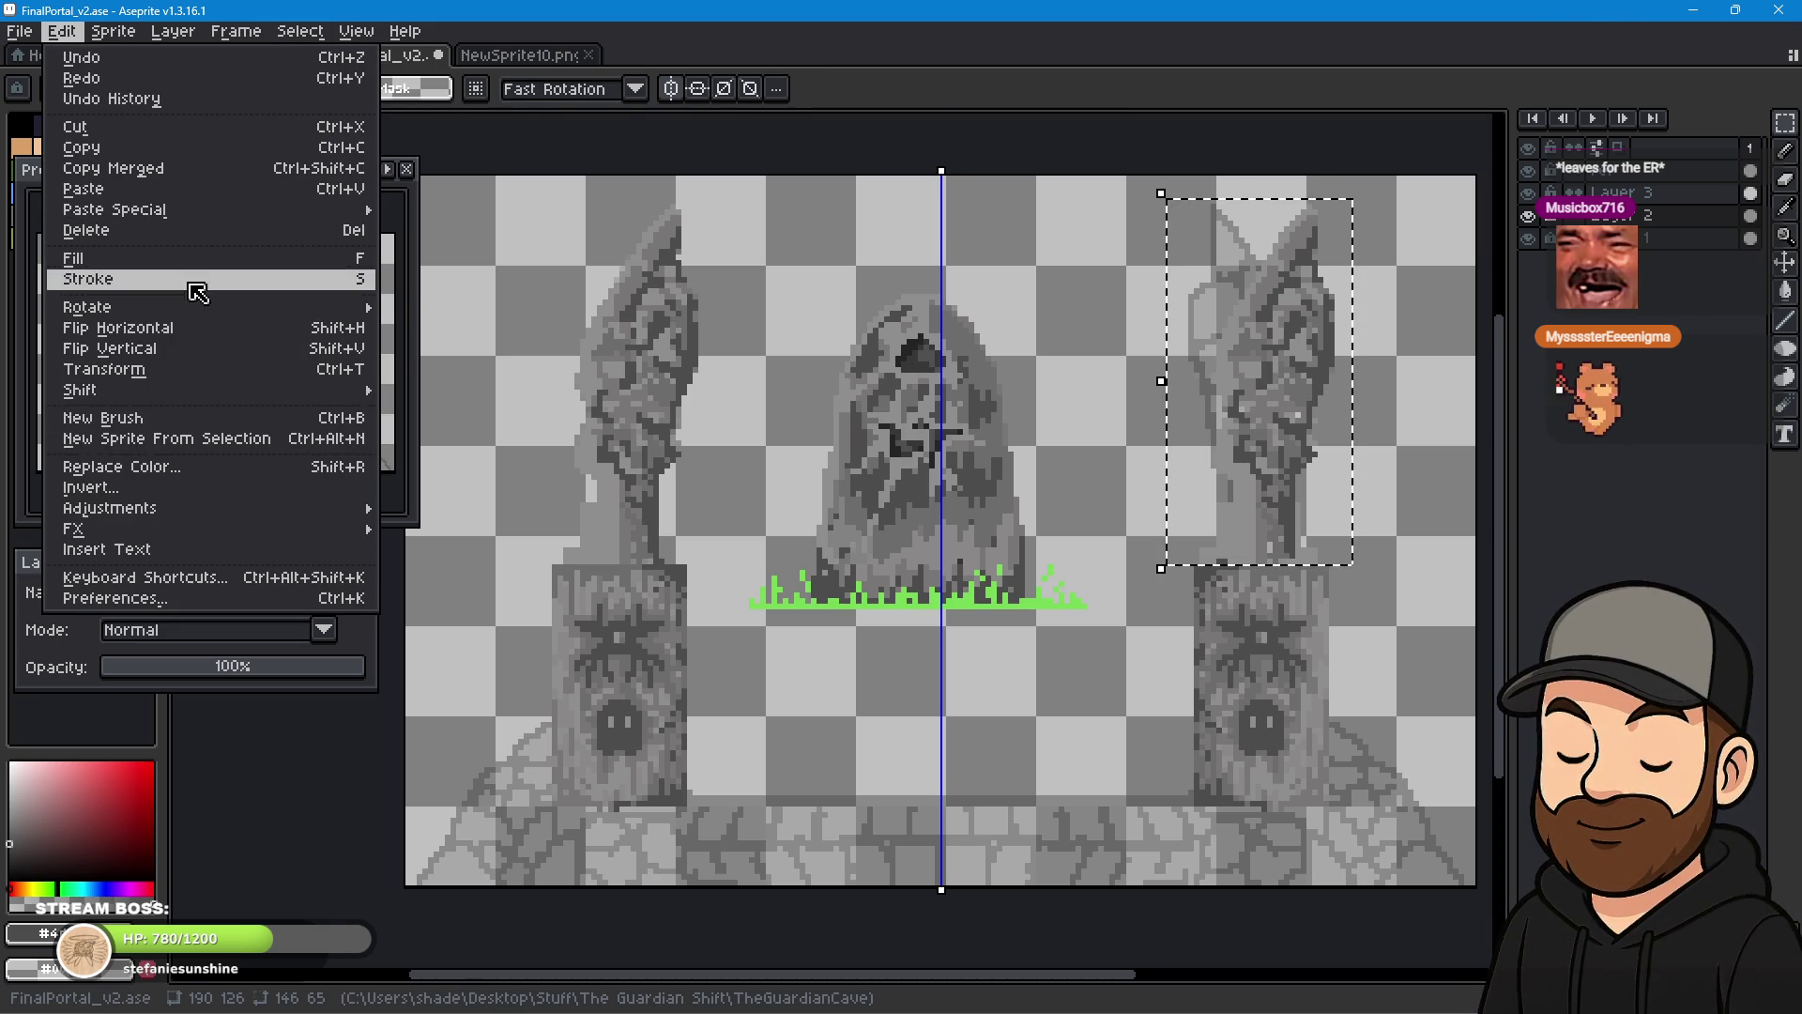
click(117, 328)
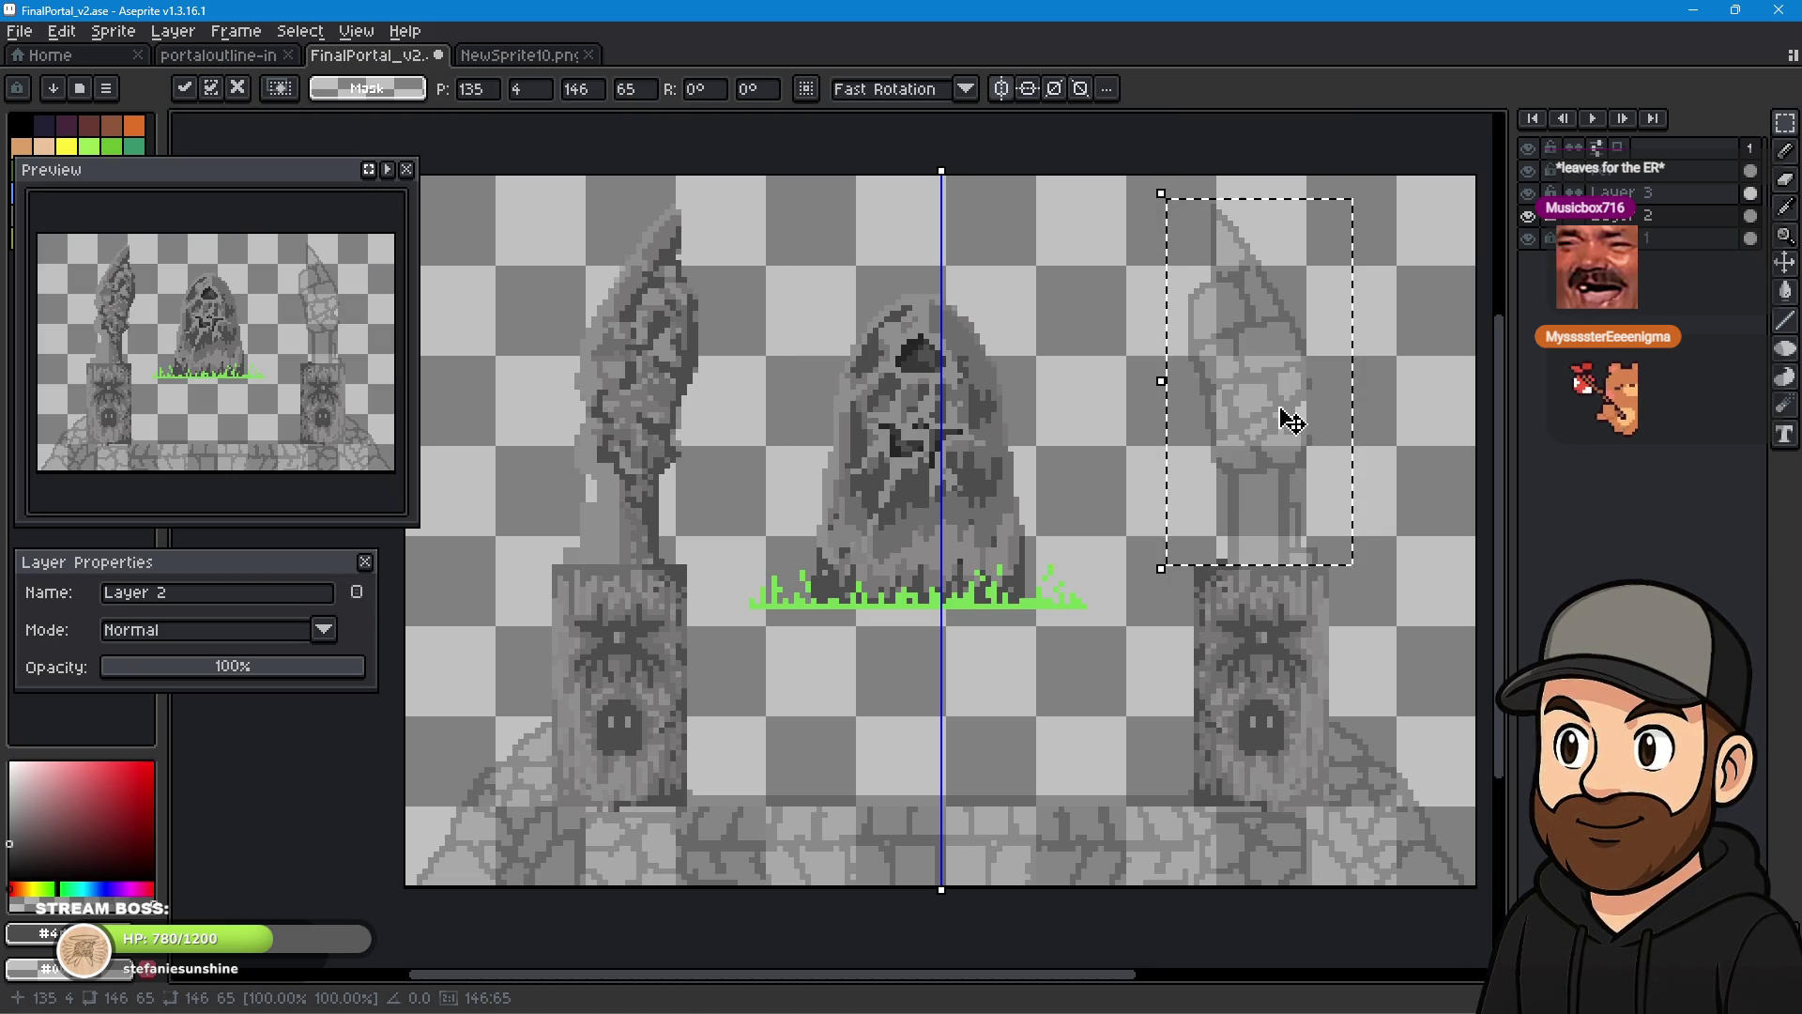
drag(1291, 422, 656, 423)
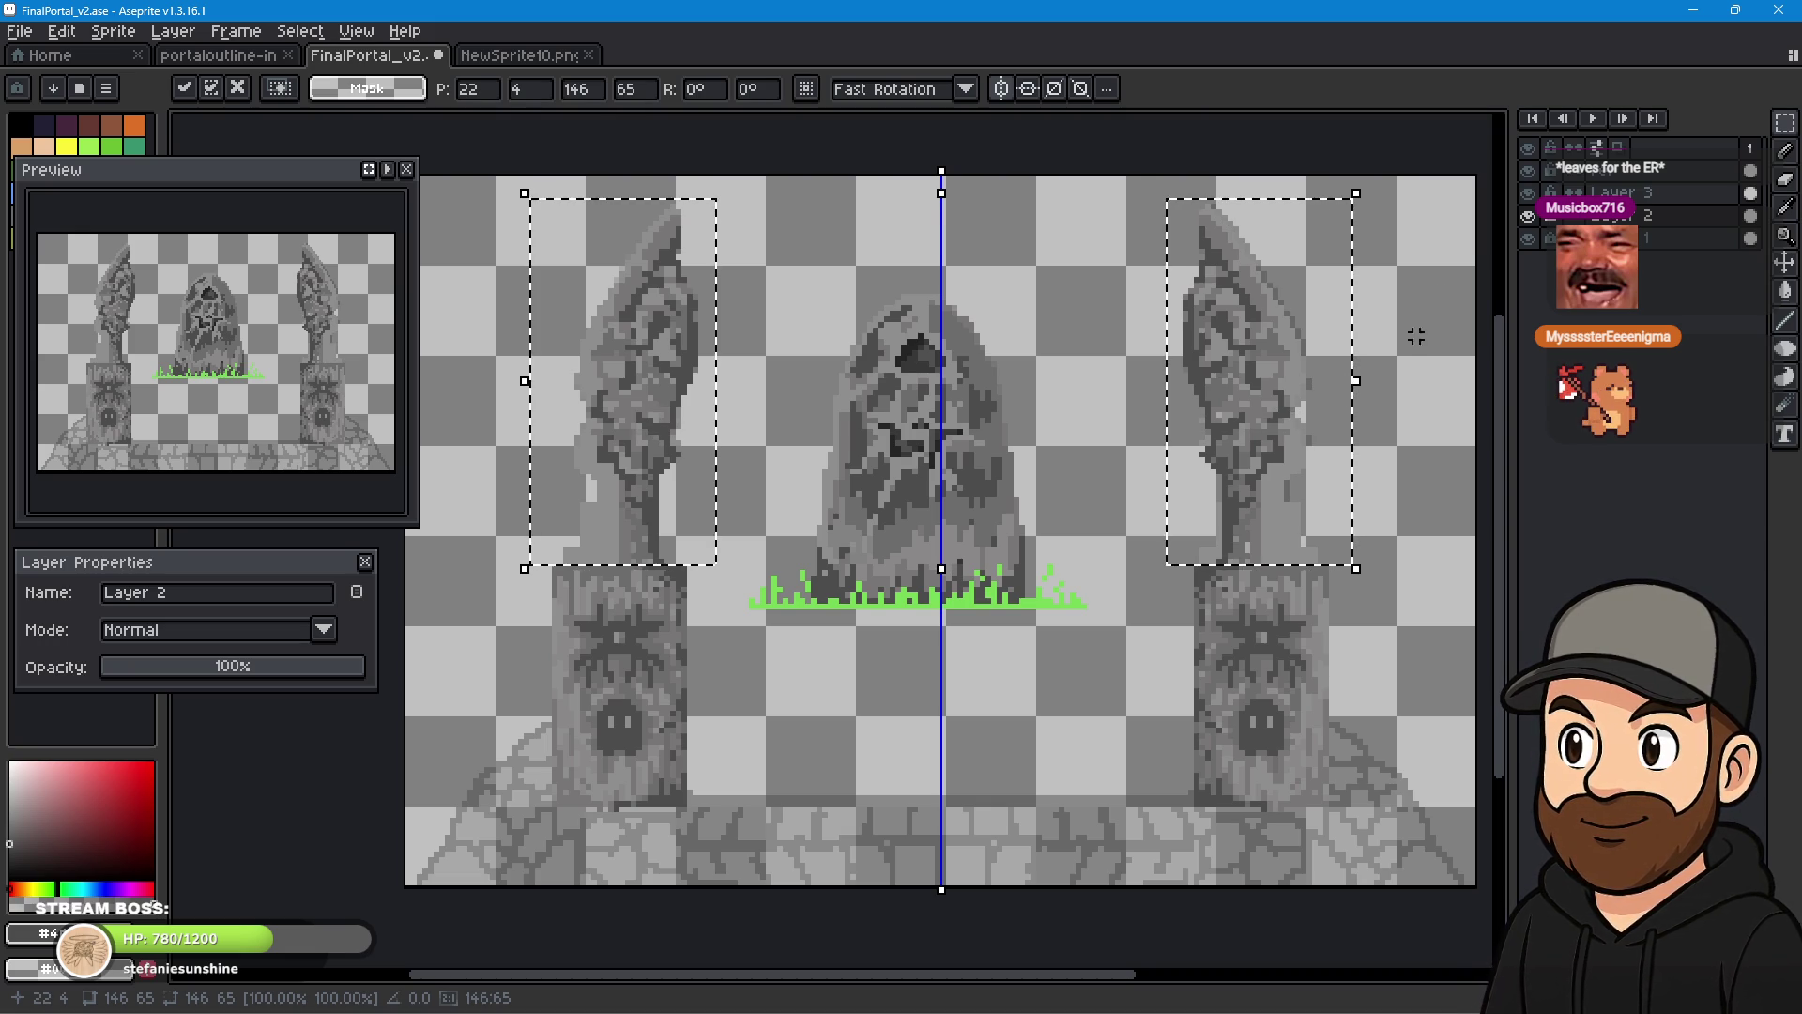
click(458, 206)
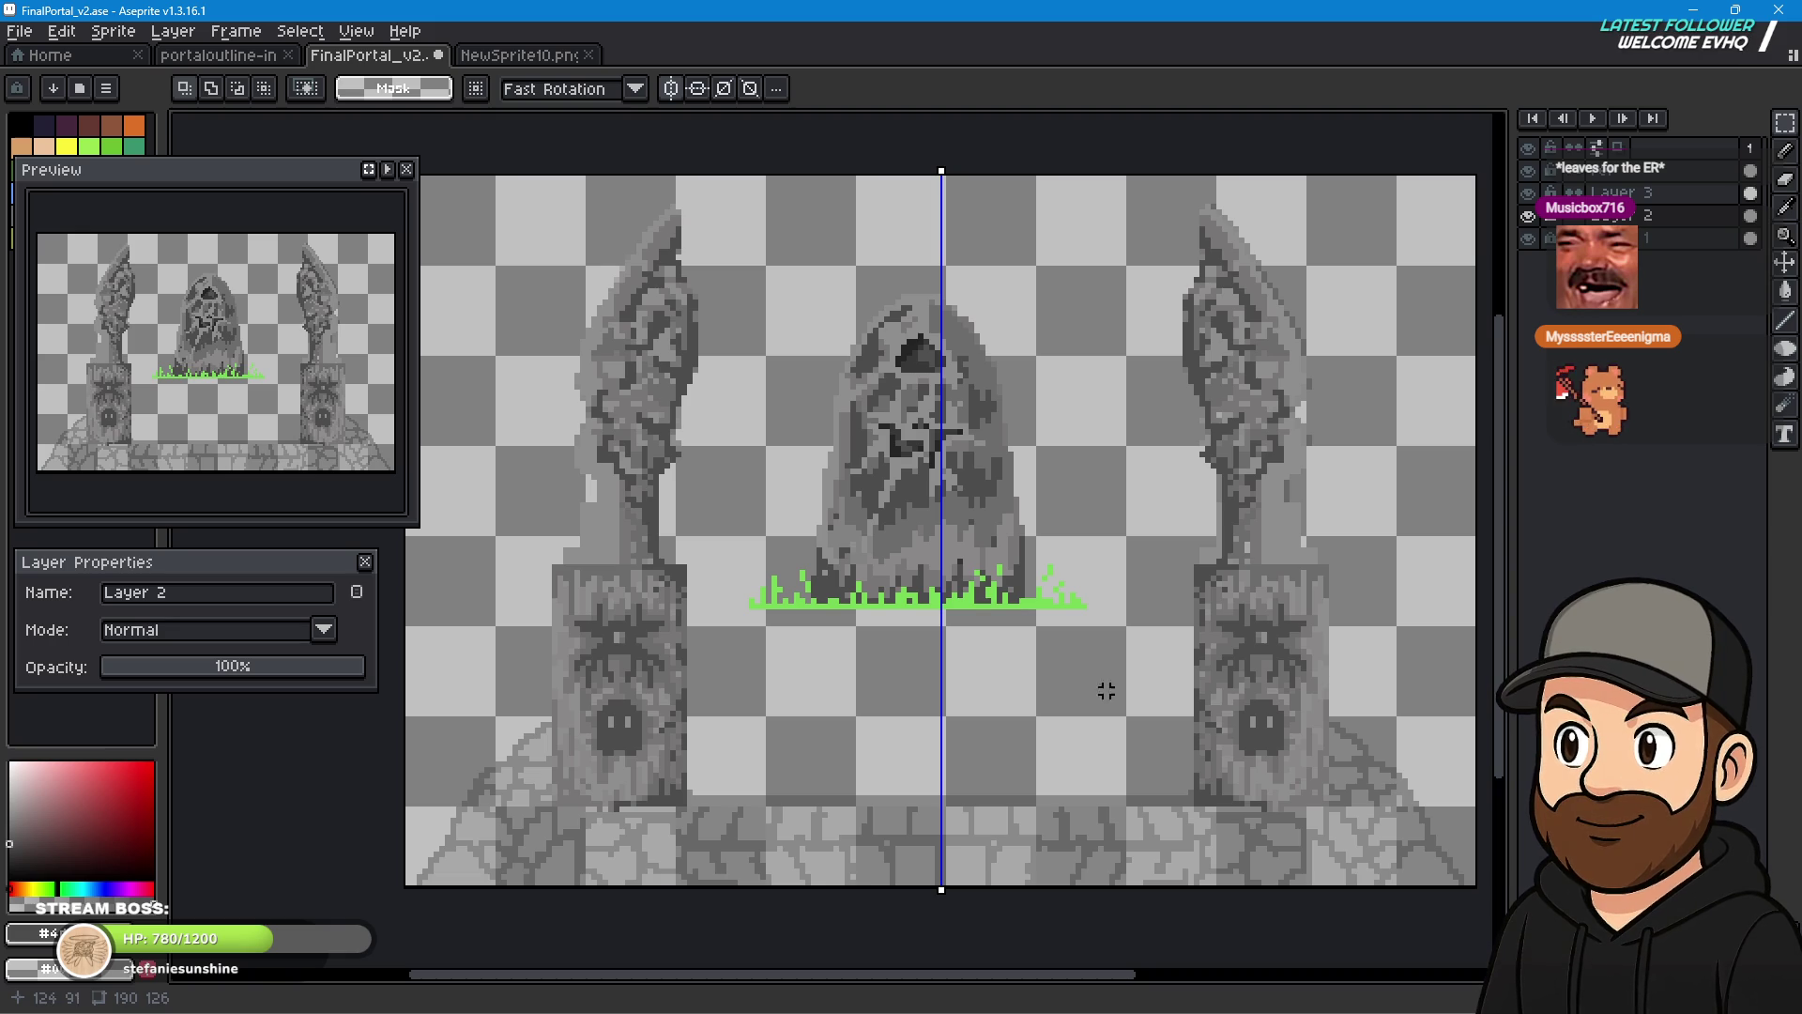
- Sample near-black #242424 from the left pillar, switch to the Pencil, and select Layer 3
scroll(960, 706, down, 4)
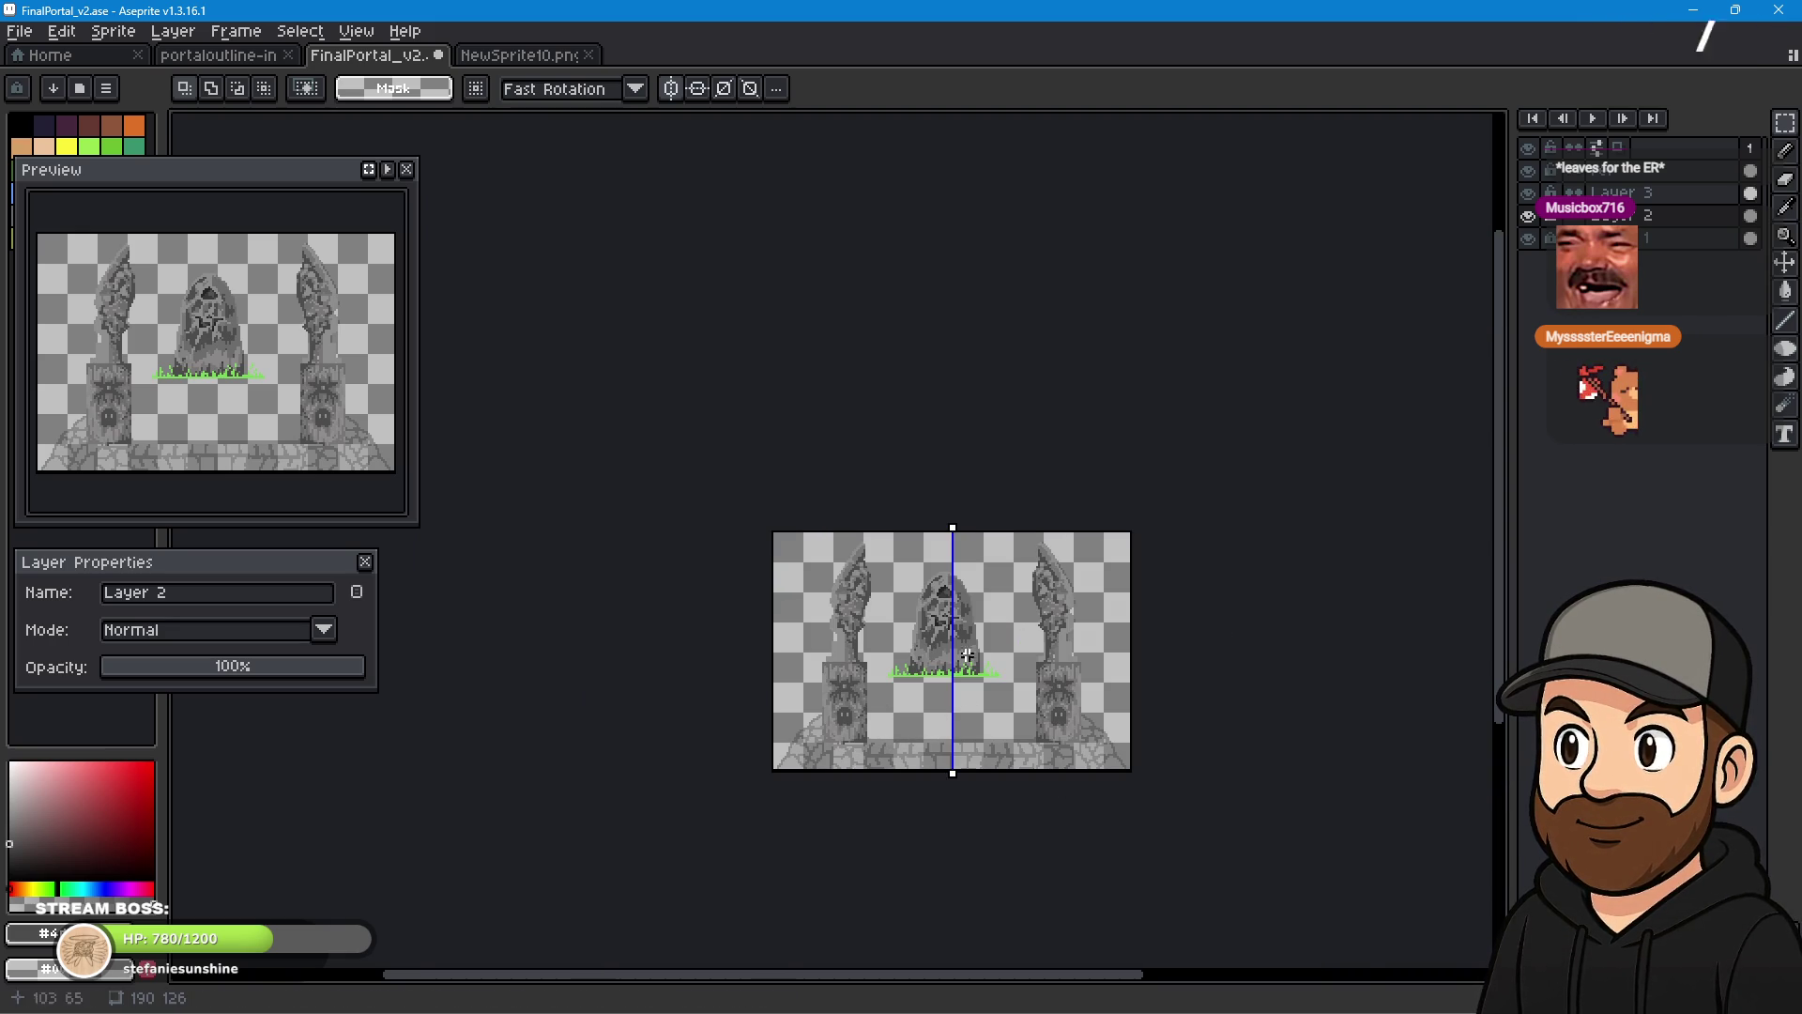
scroll(770, 809, up, 2)
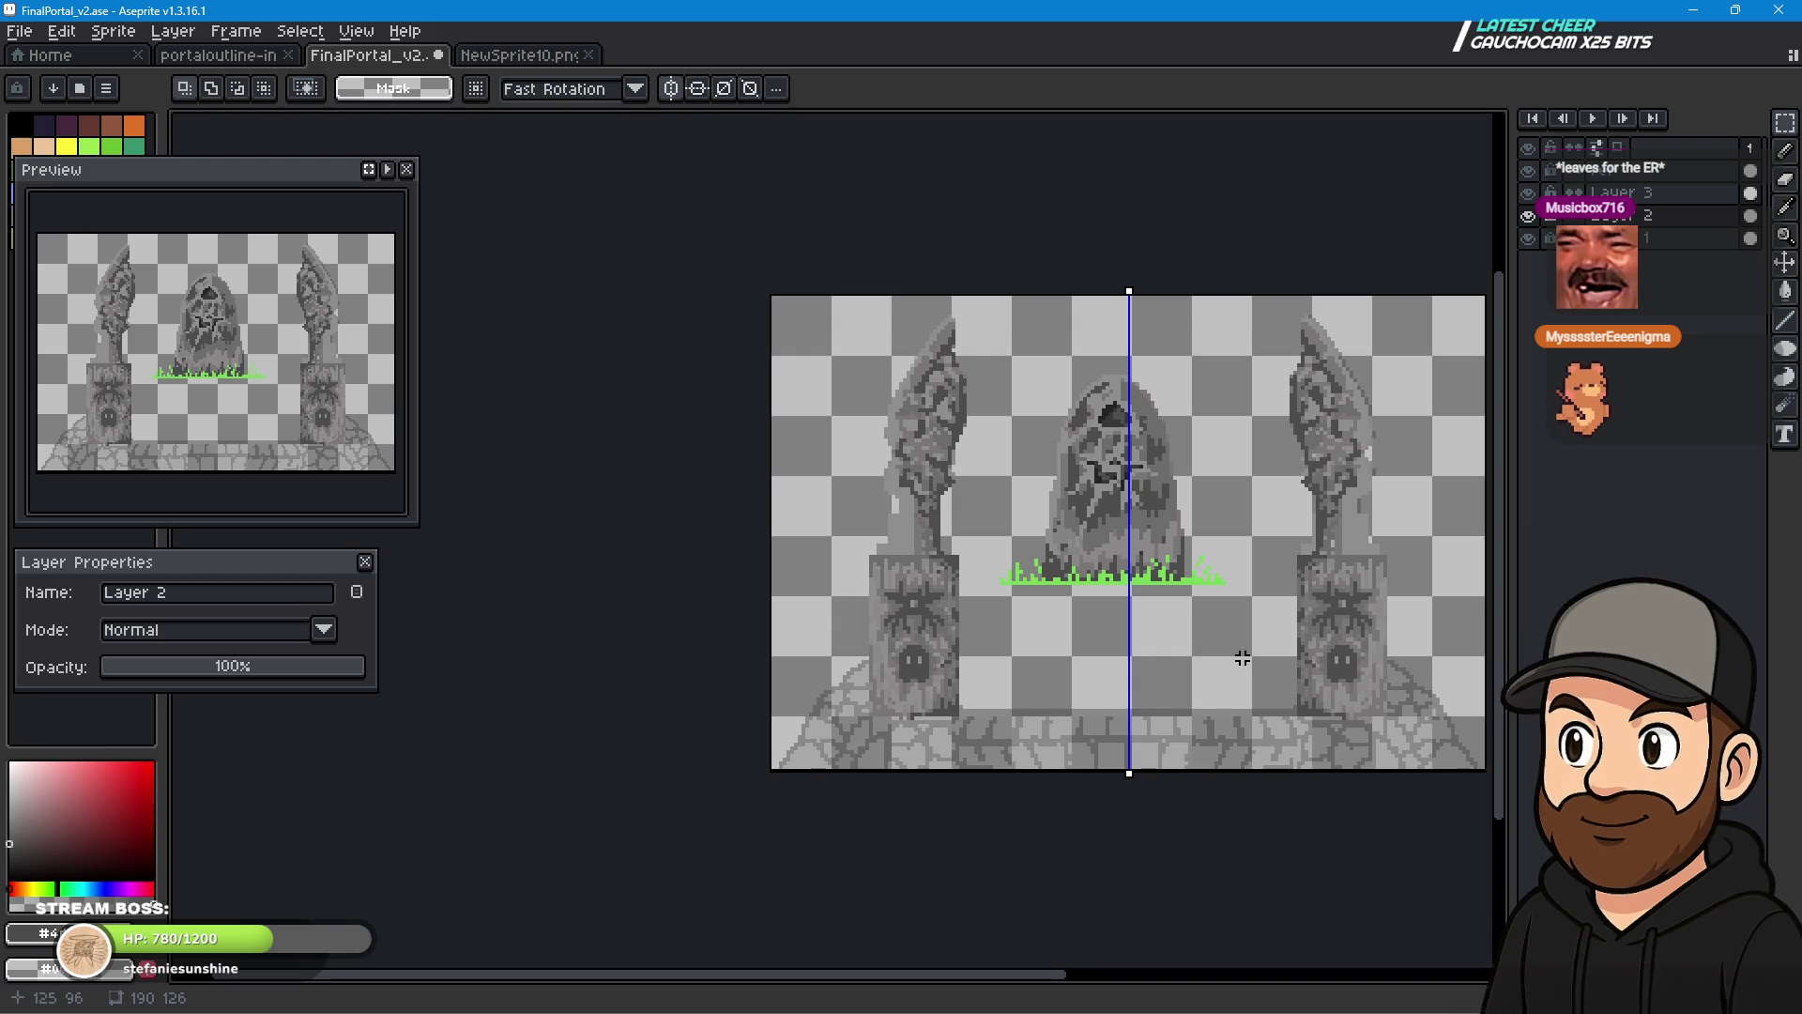
scroll(1231, 606, up, 2)
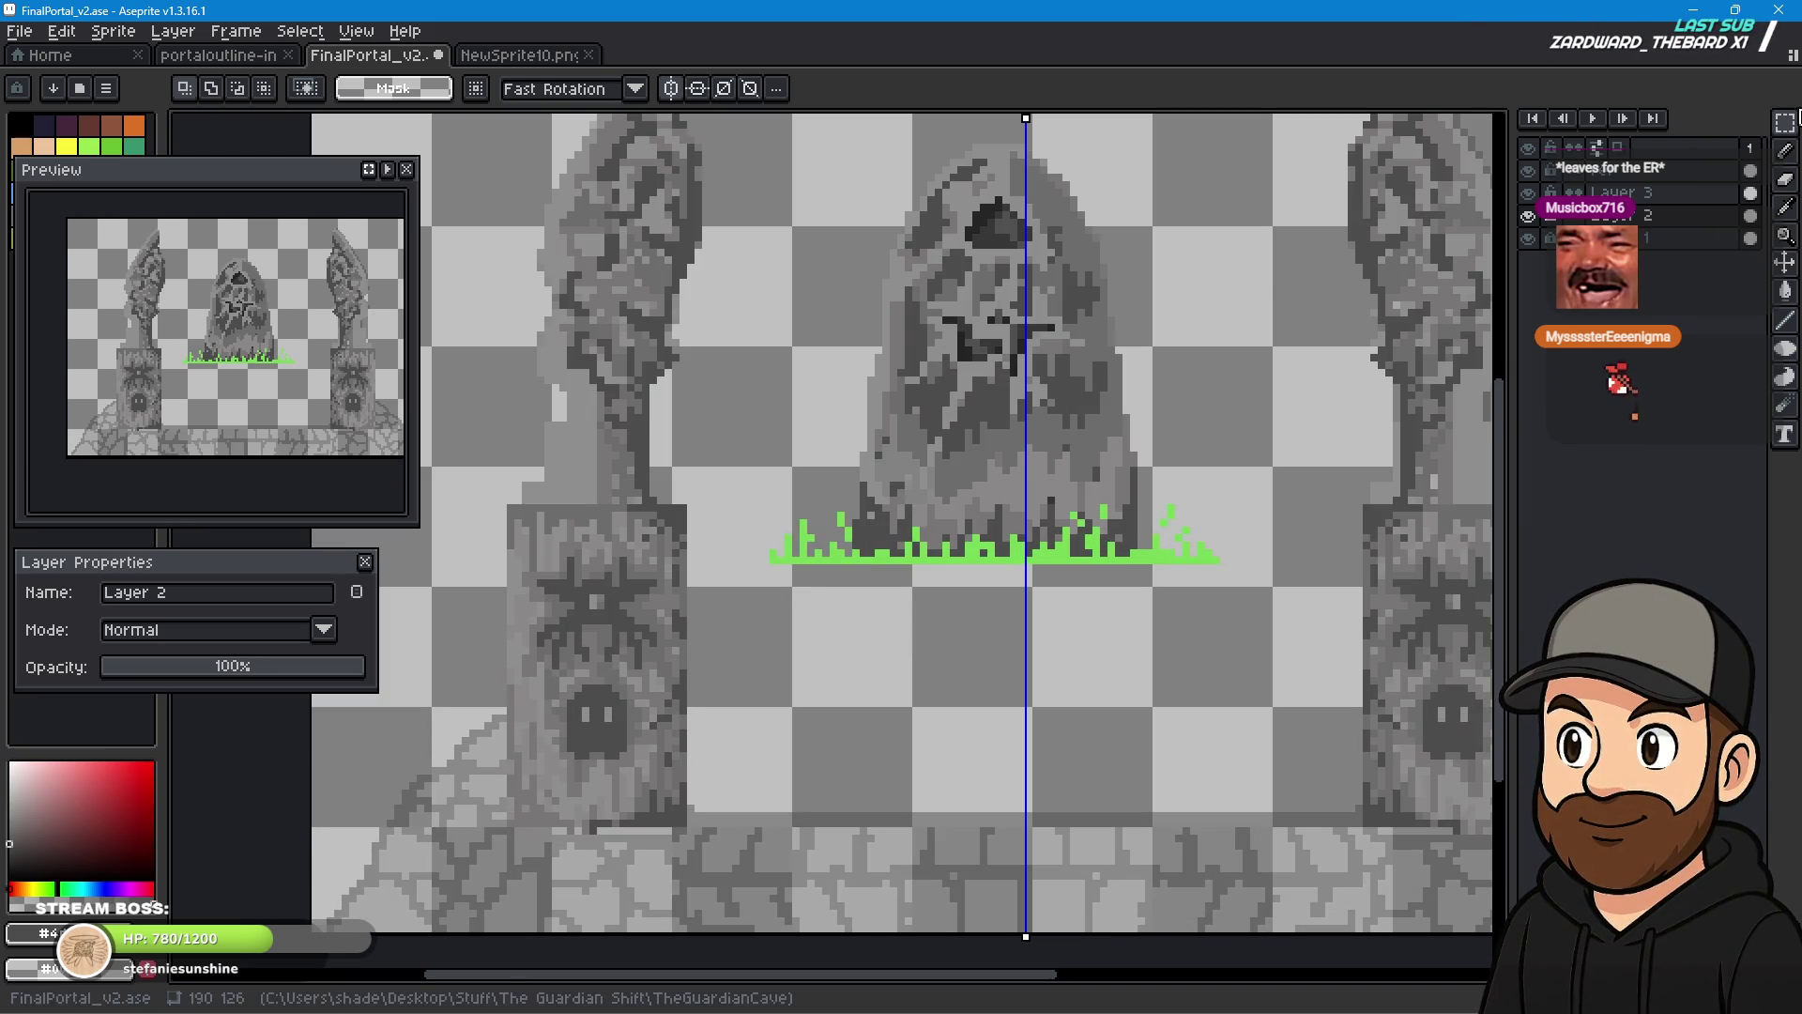
click(1785, 207)
click(987, 215)
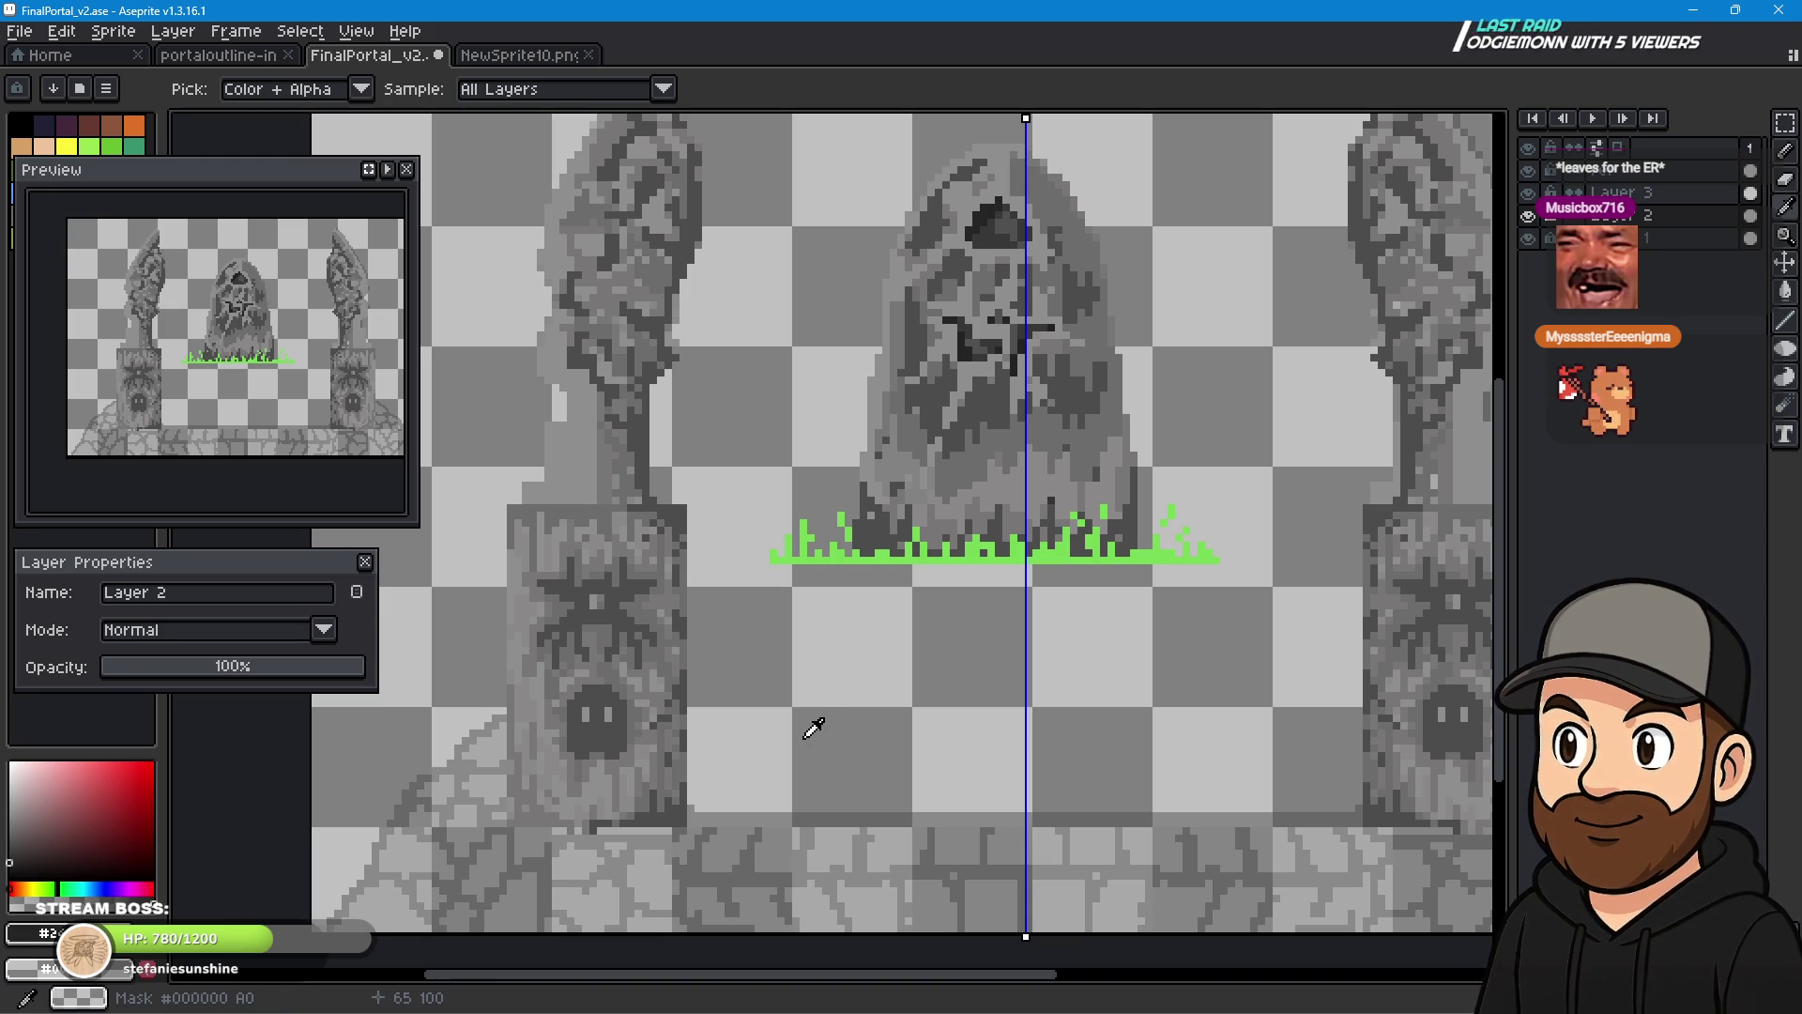
click(1788, 159)
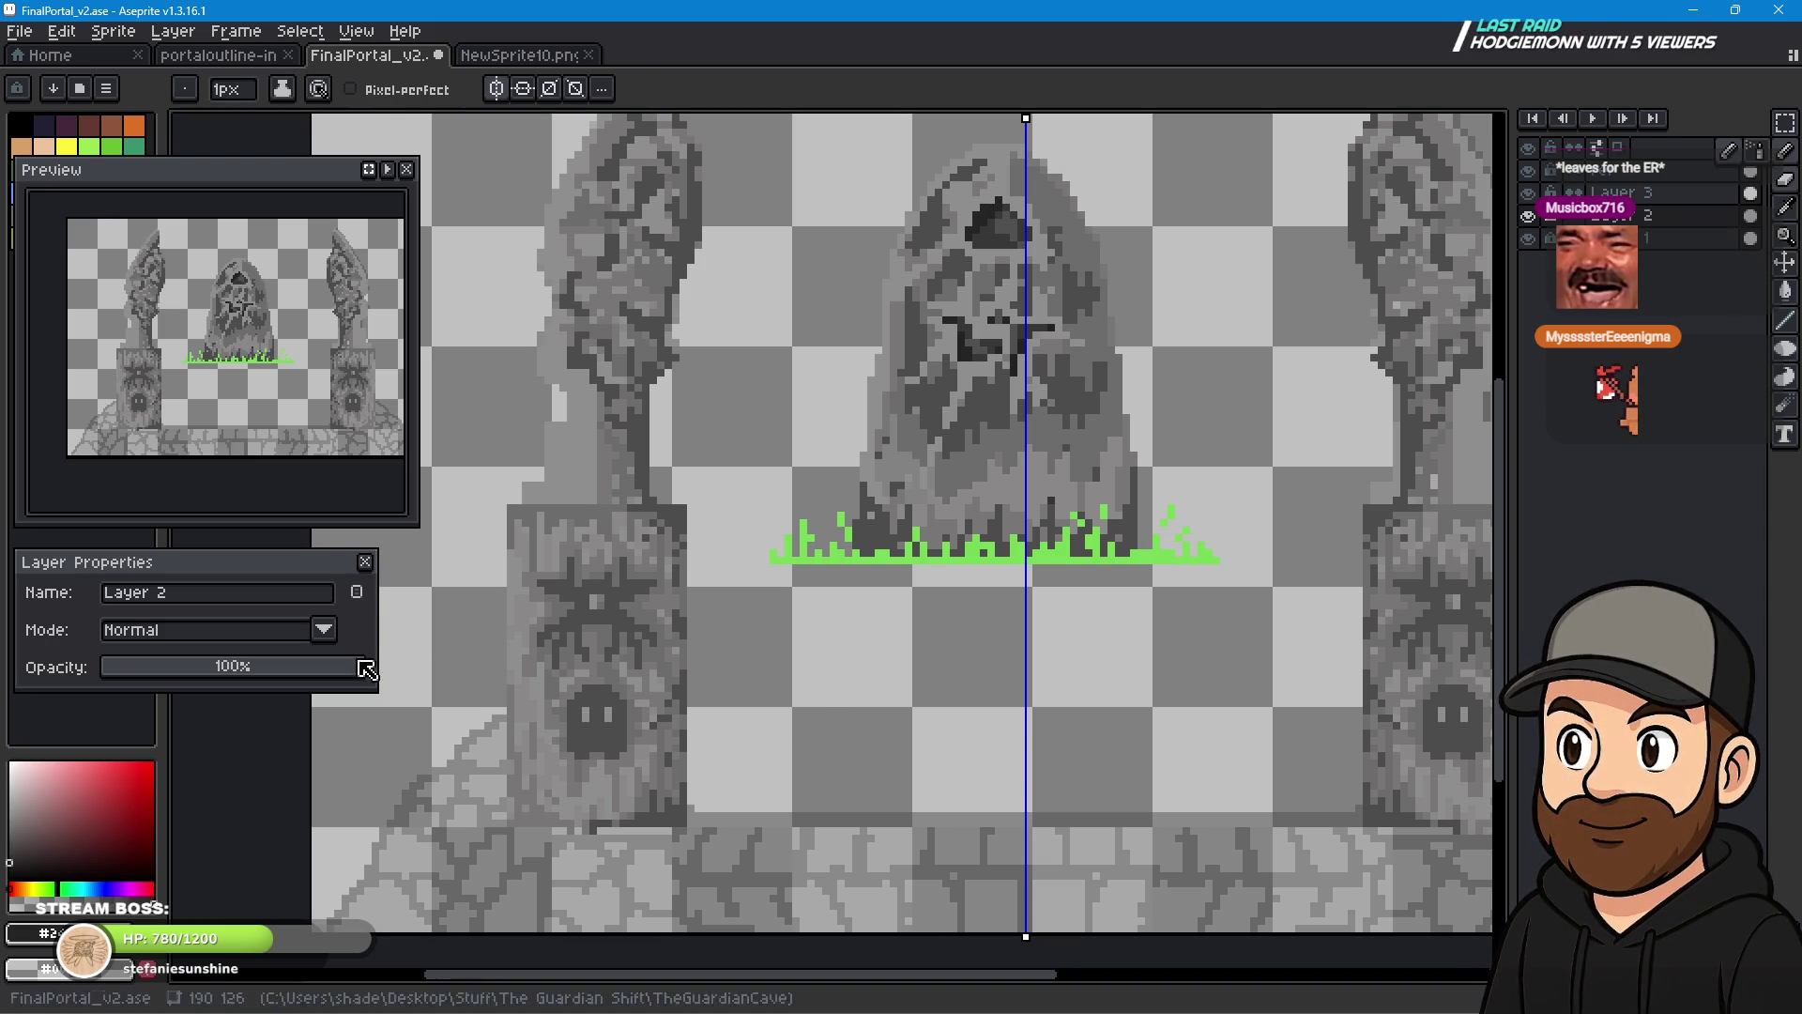
click(1613, 193)
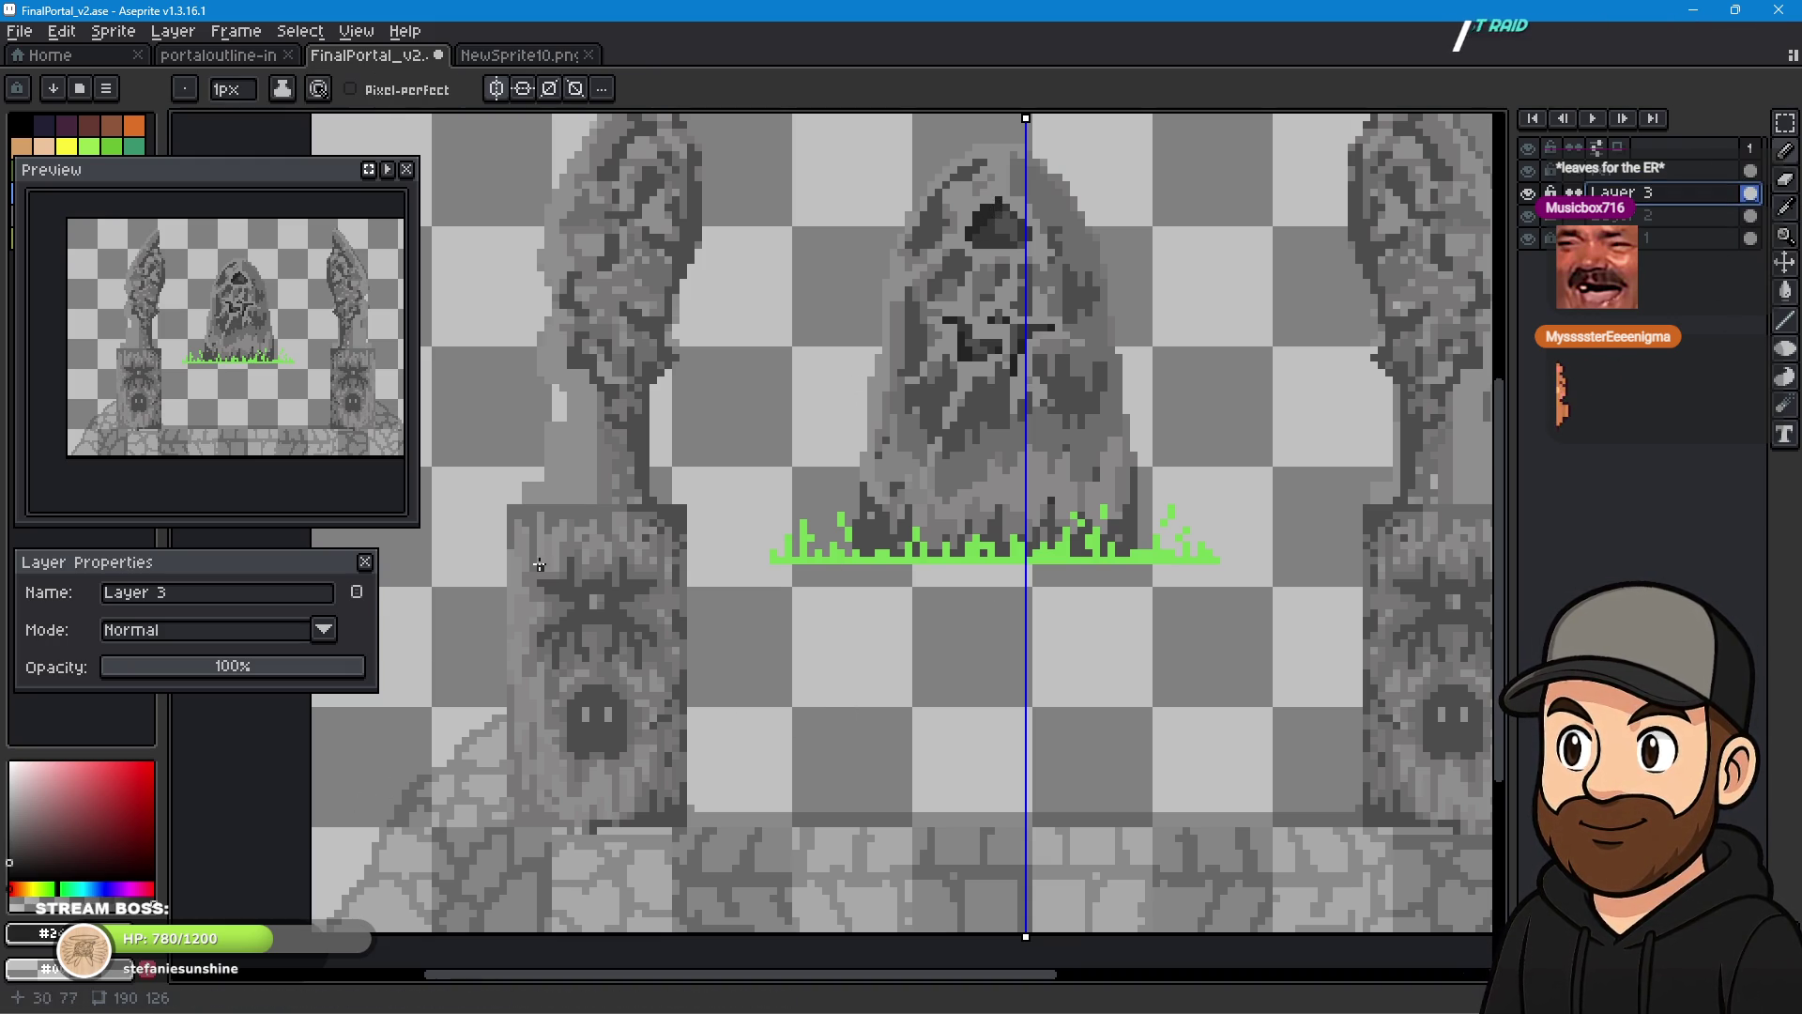
scroll(541, 674, up, 4)
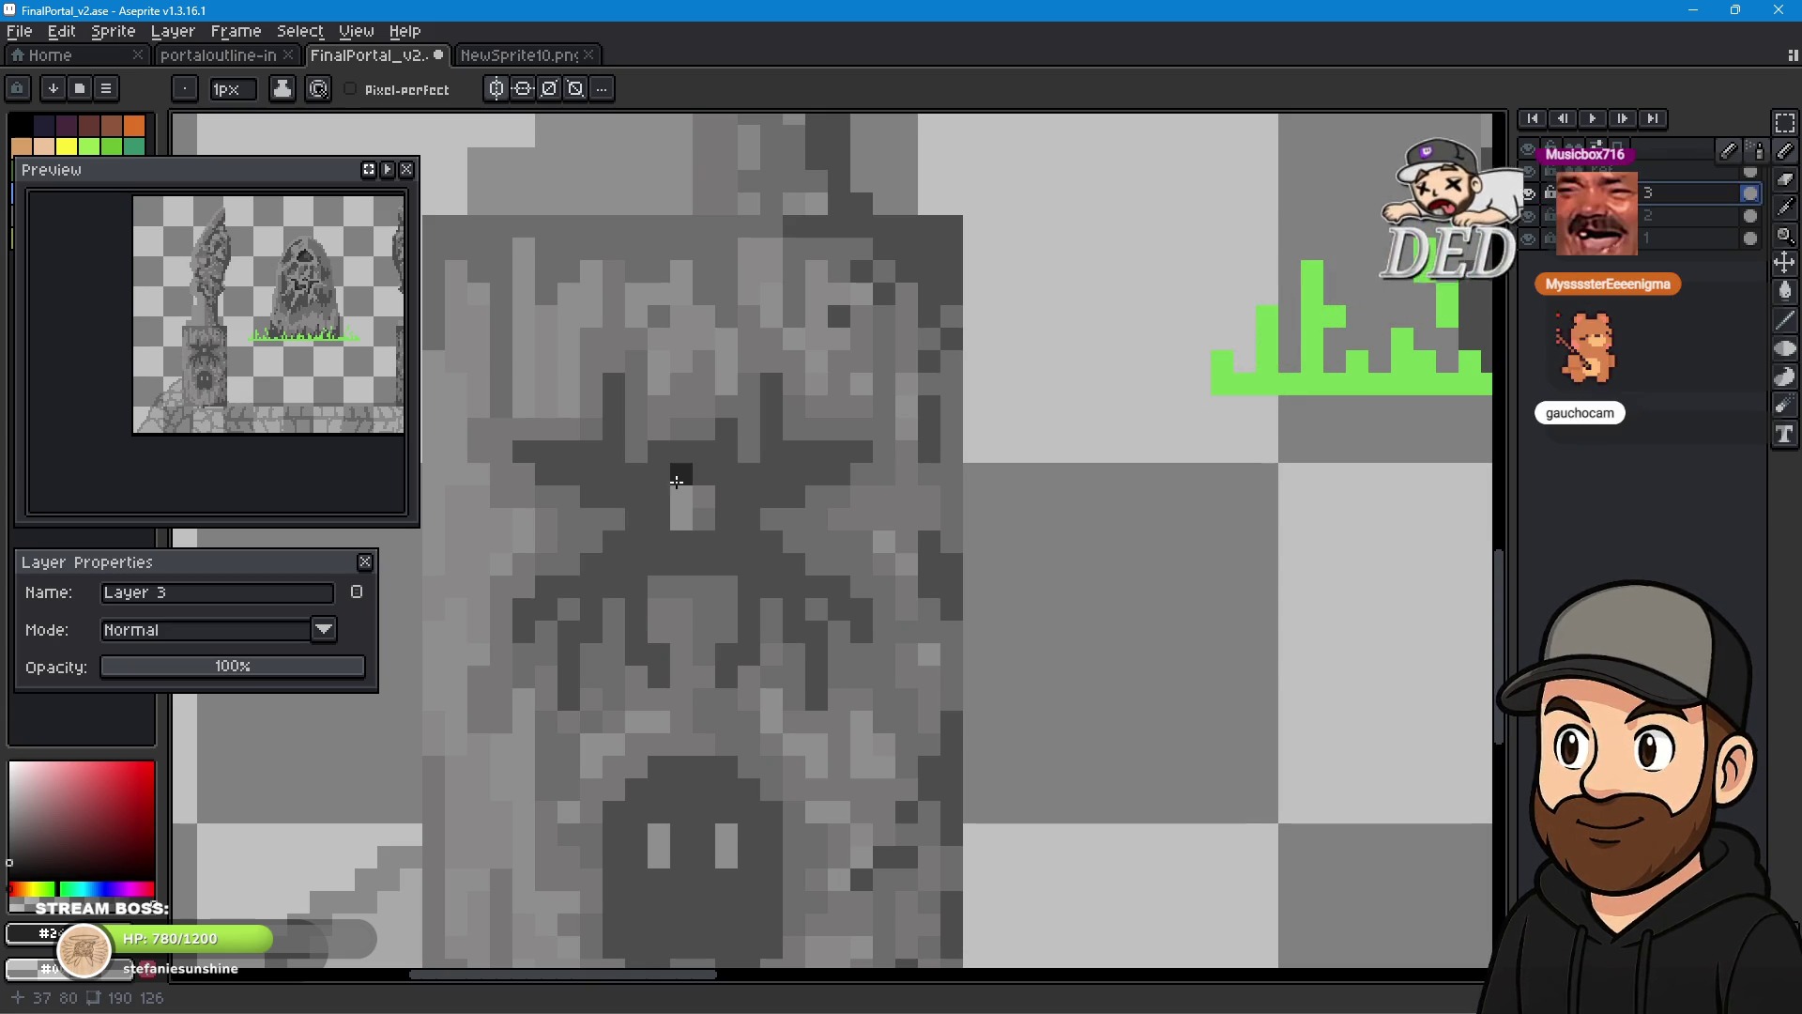
click(656, 766)
drag(619, 813, 617, 831)
drag(683, 907, 692, 738)
key(ctrl+z)
key(ctrl+z)
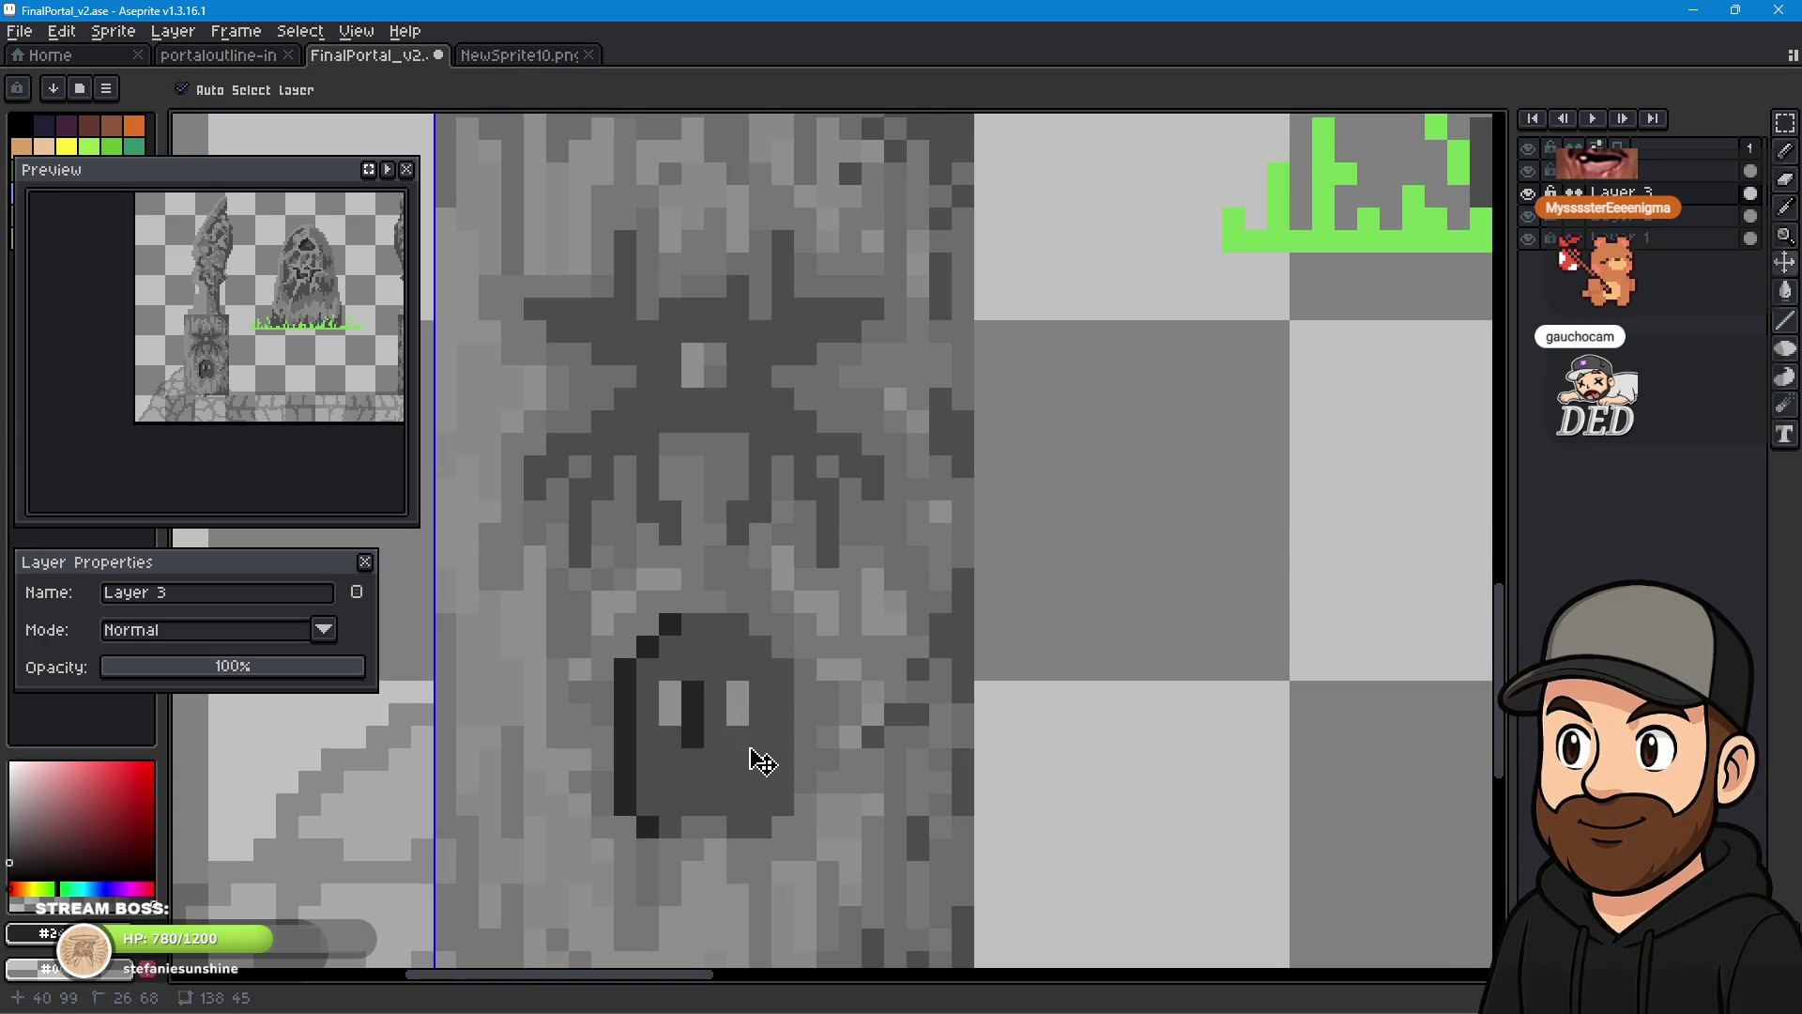
click(673, 695)
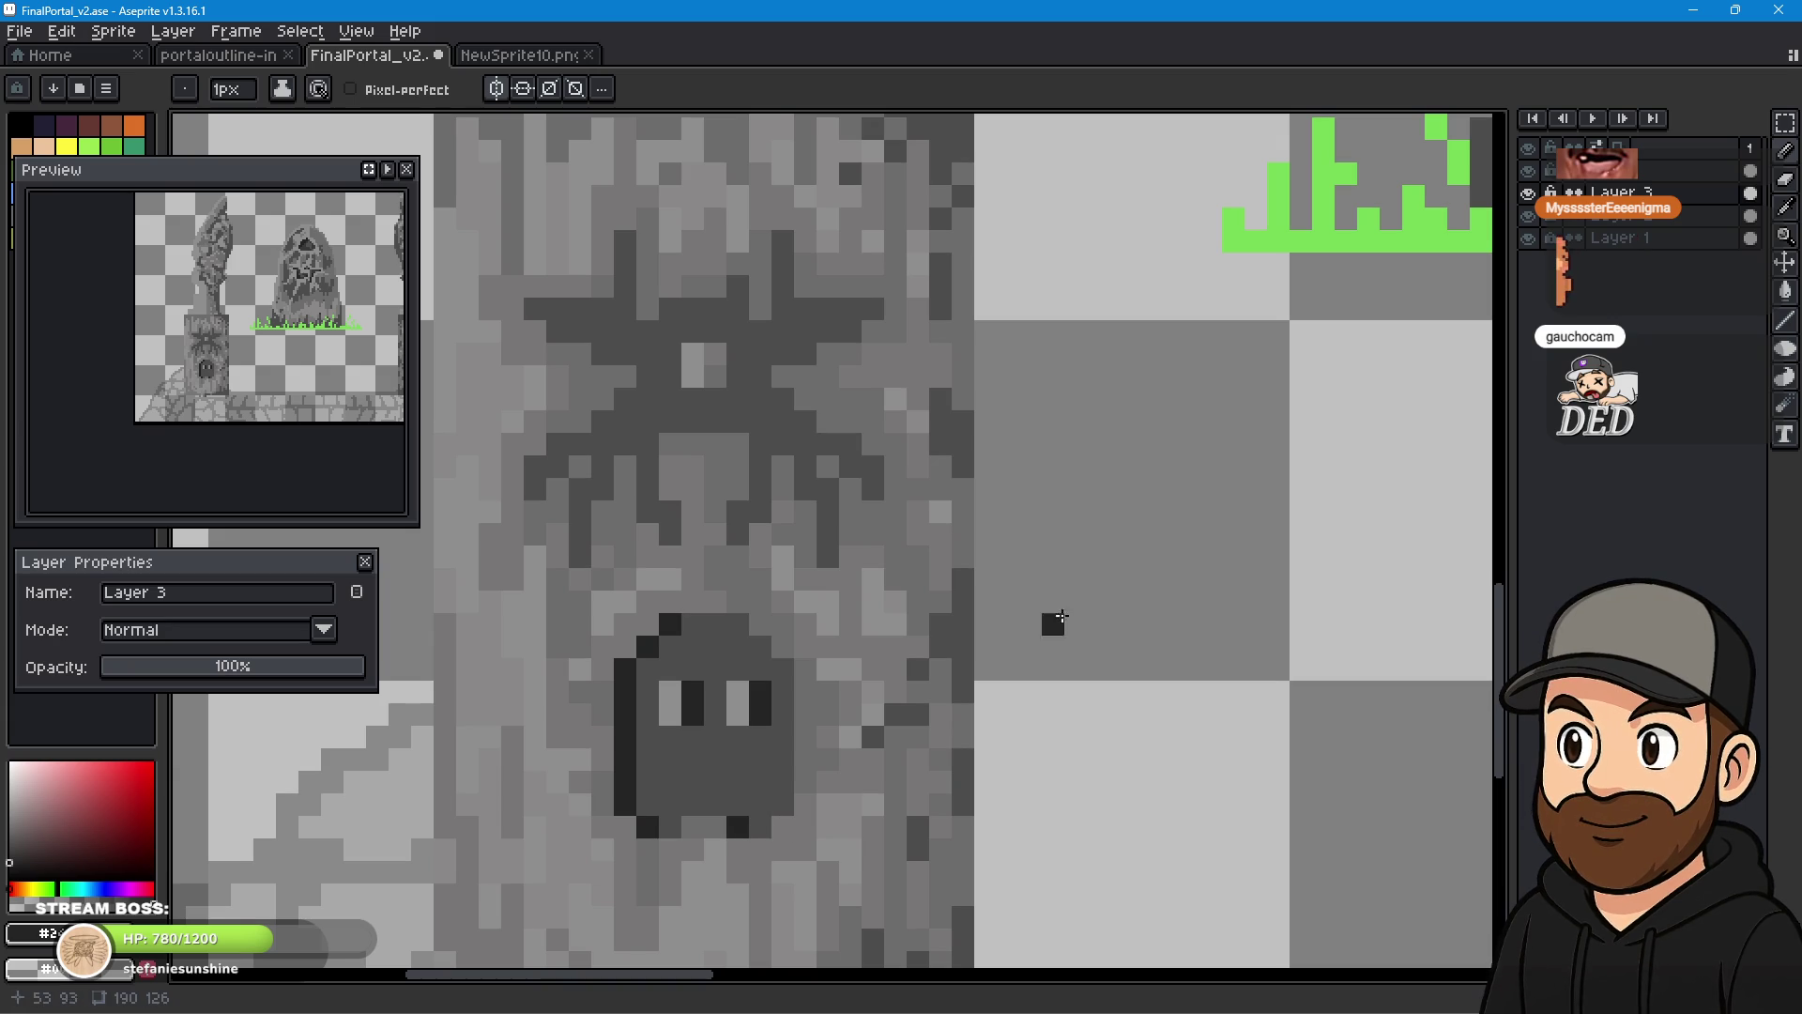
scroll(977, 595, down, 4)
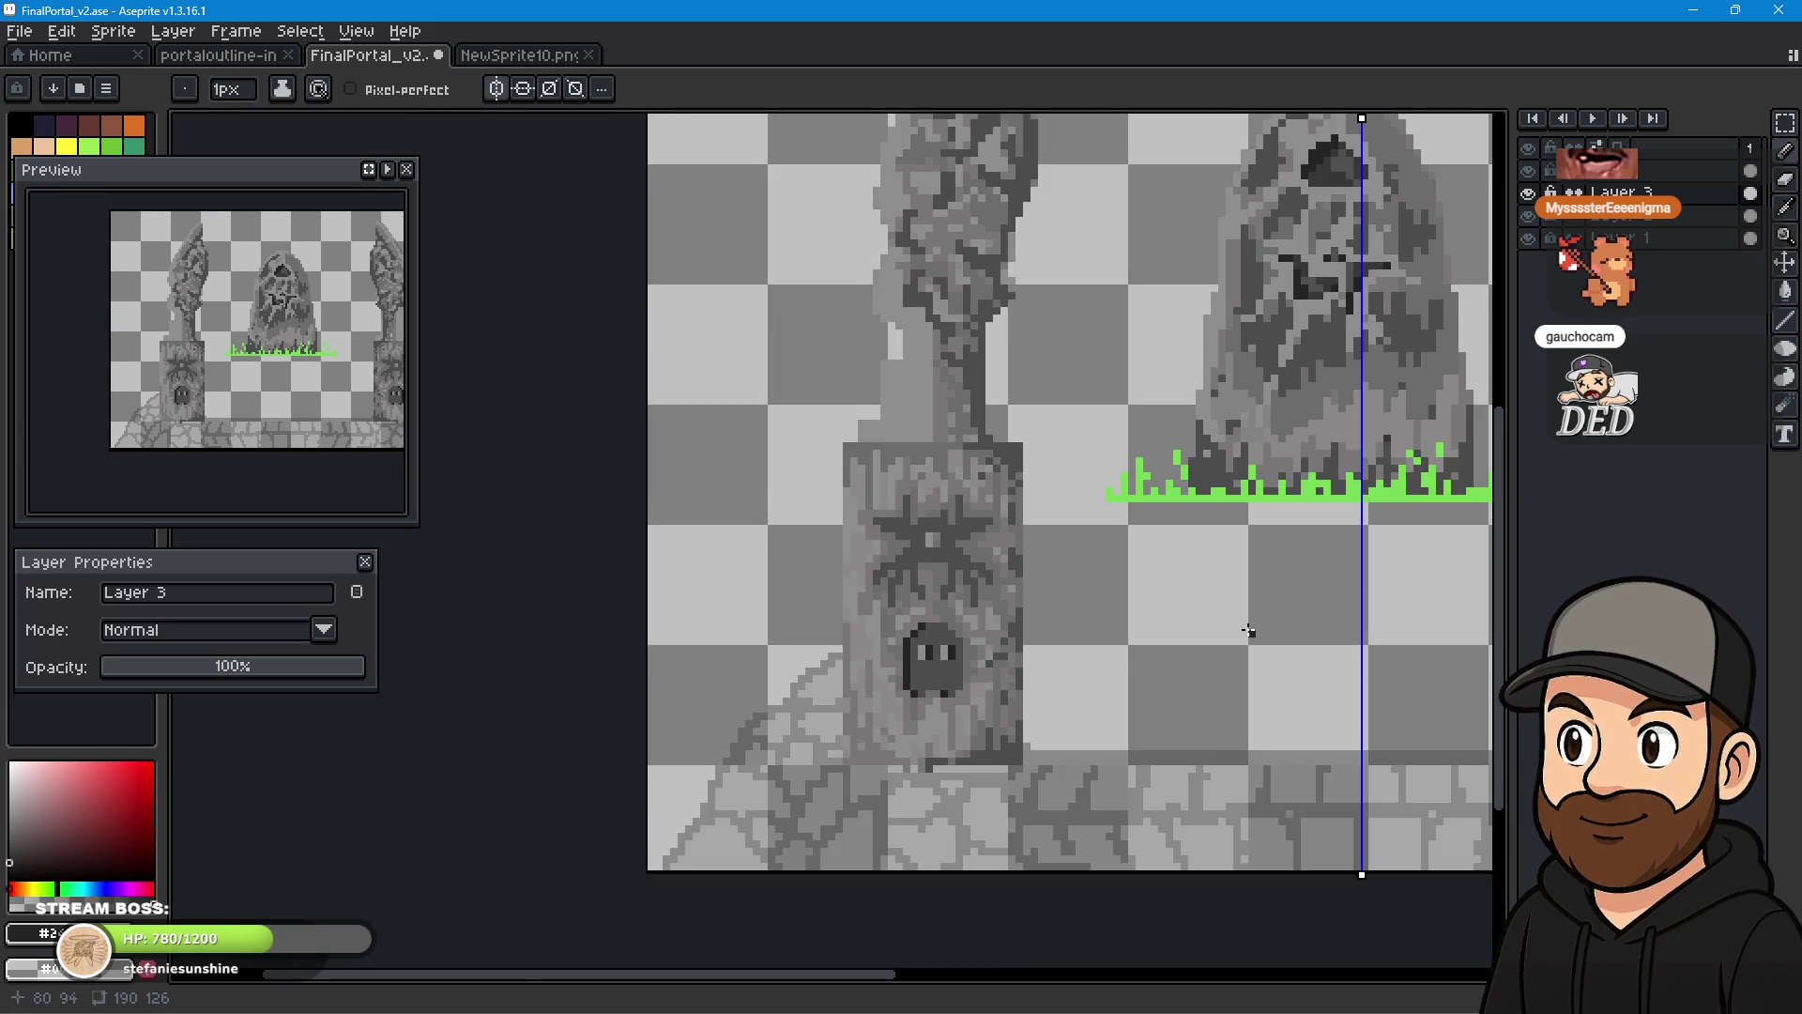
scroll(1244, 630, down, 3)
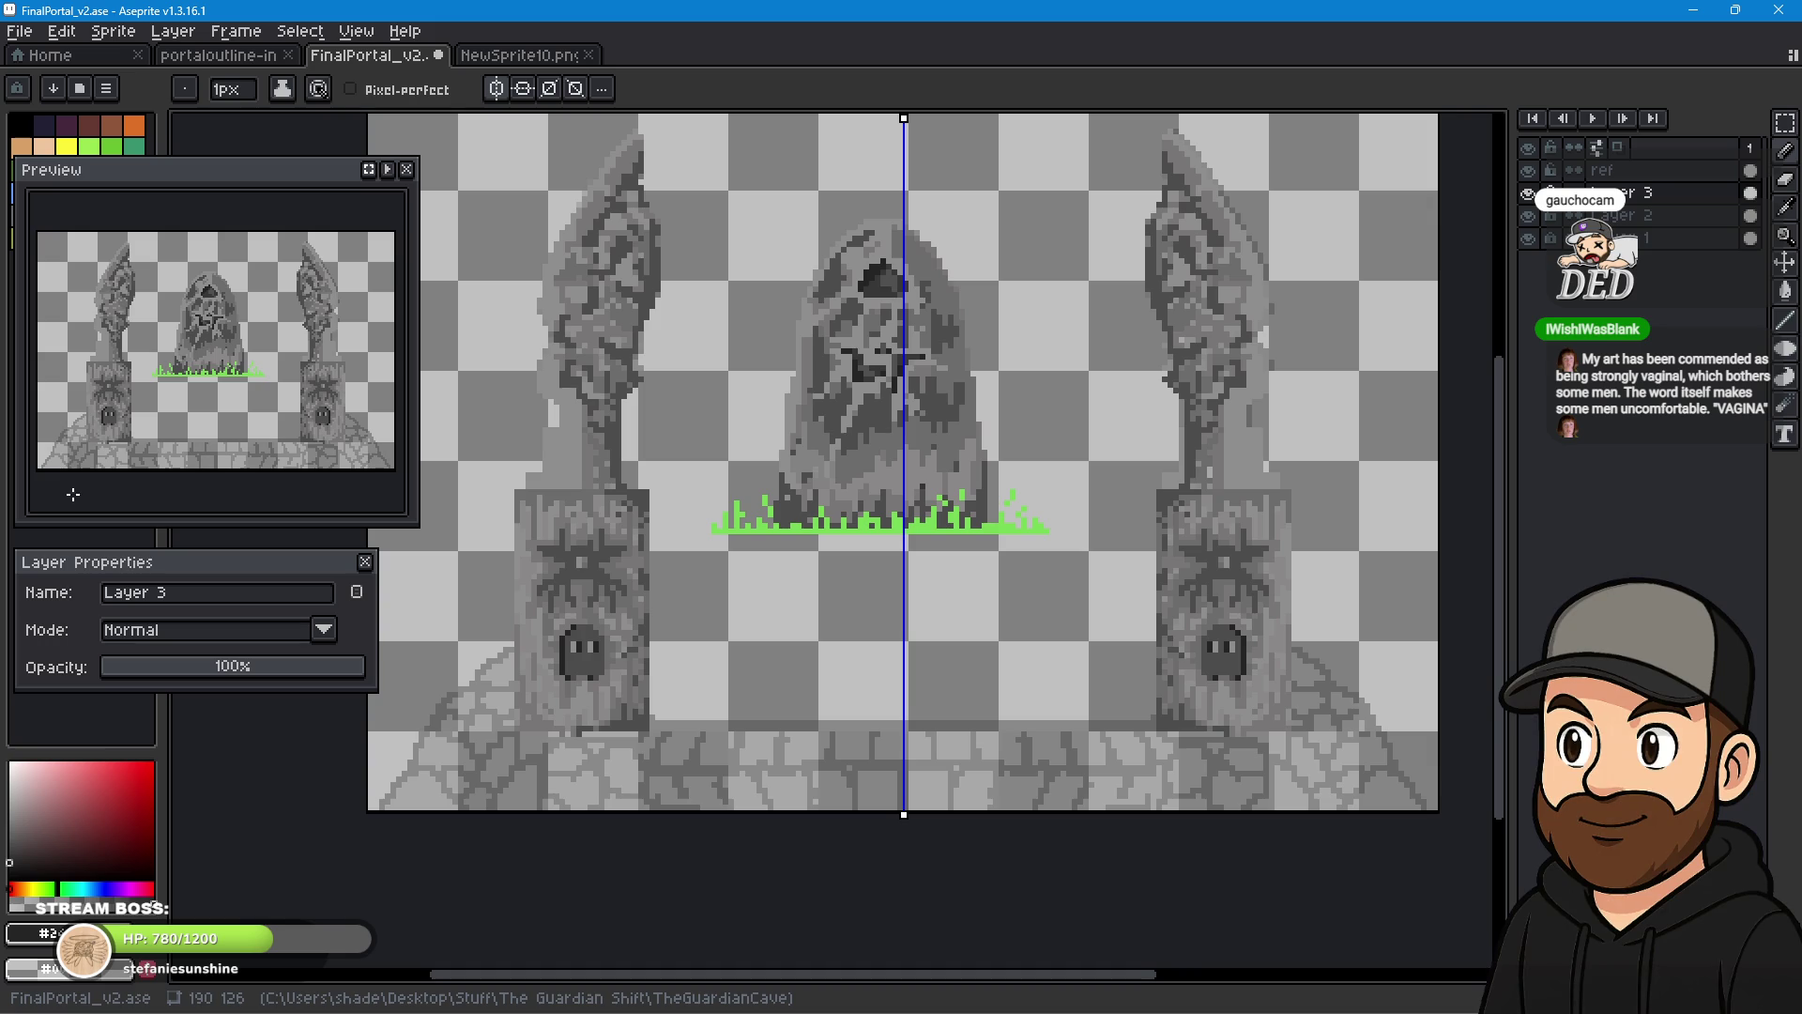
scroll(72, 454, up, 3)
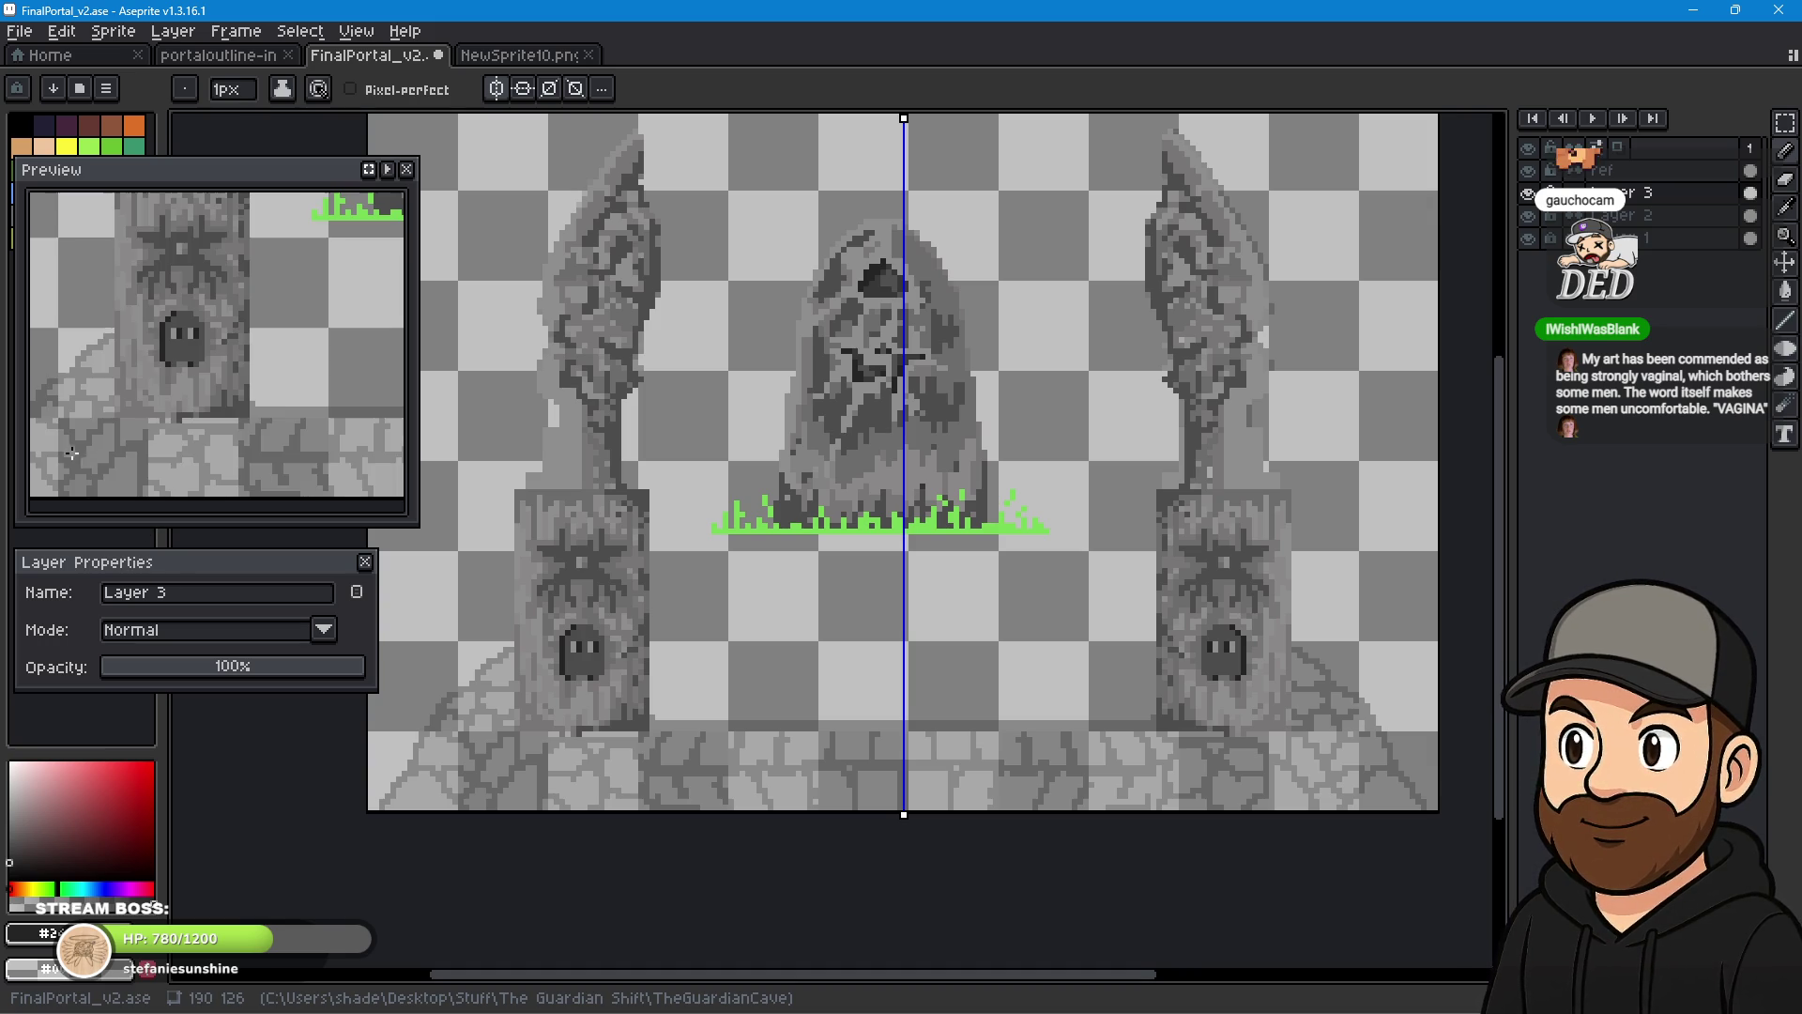
scroll(596, 572, up, 2)
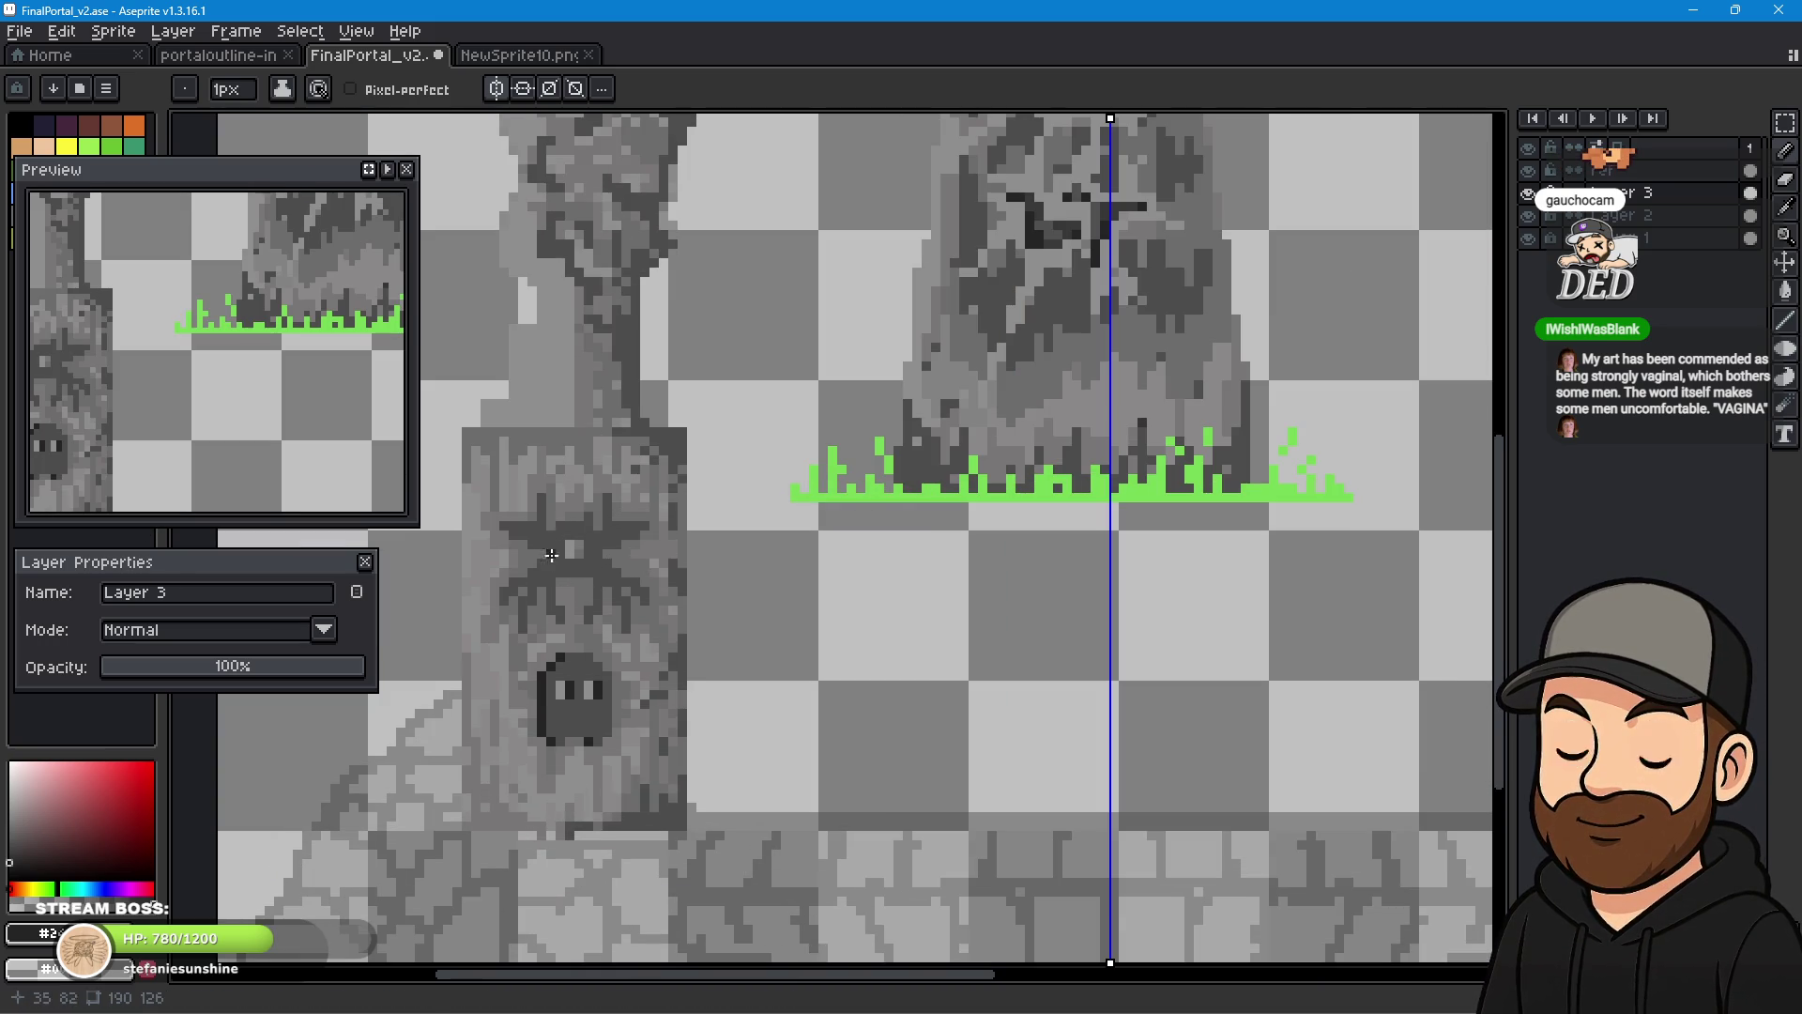
scroll(500, 535, up, 1)
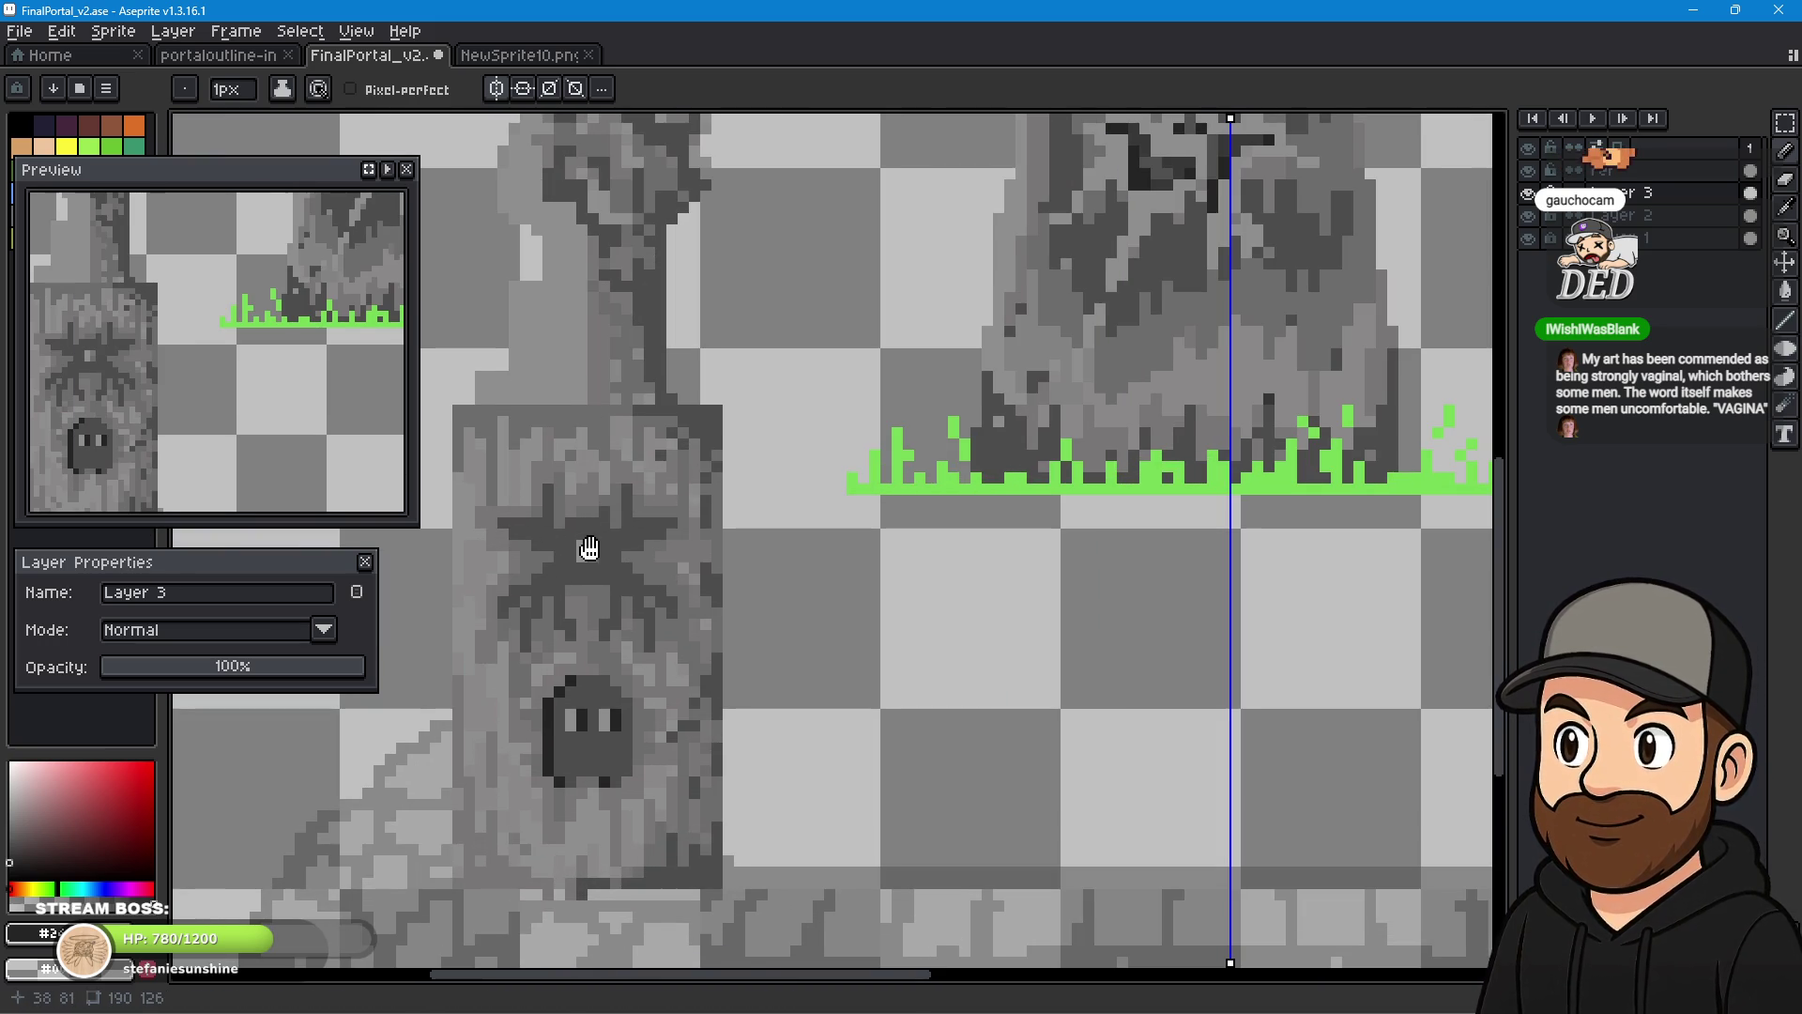
drag(588, 548, 768, 545)
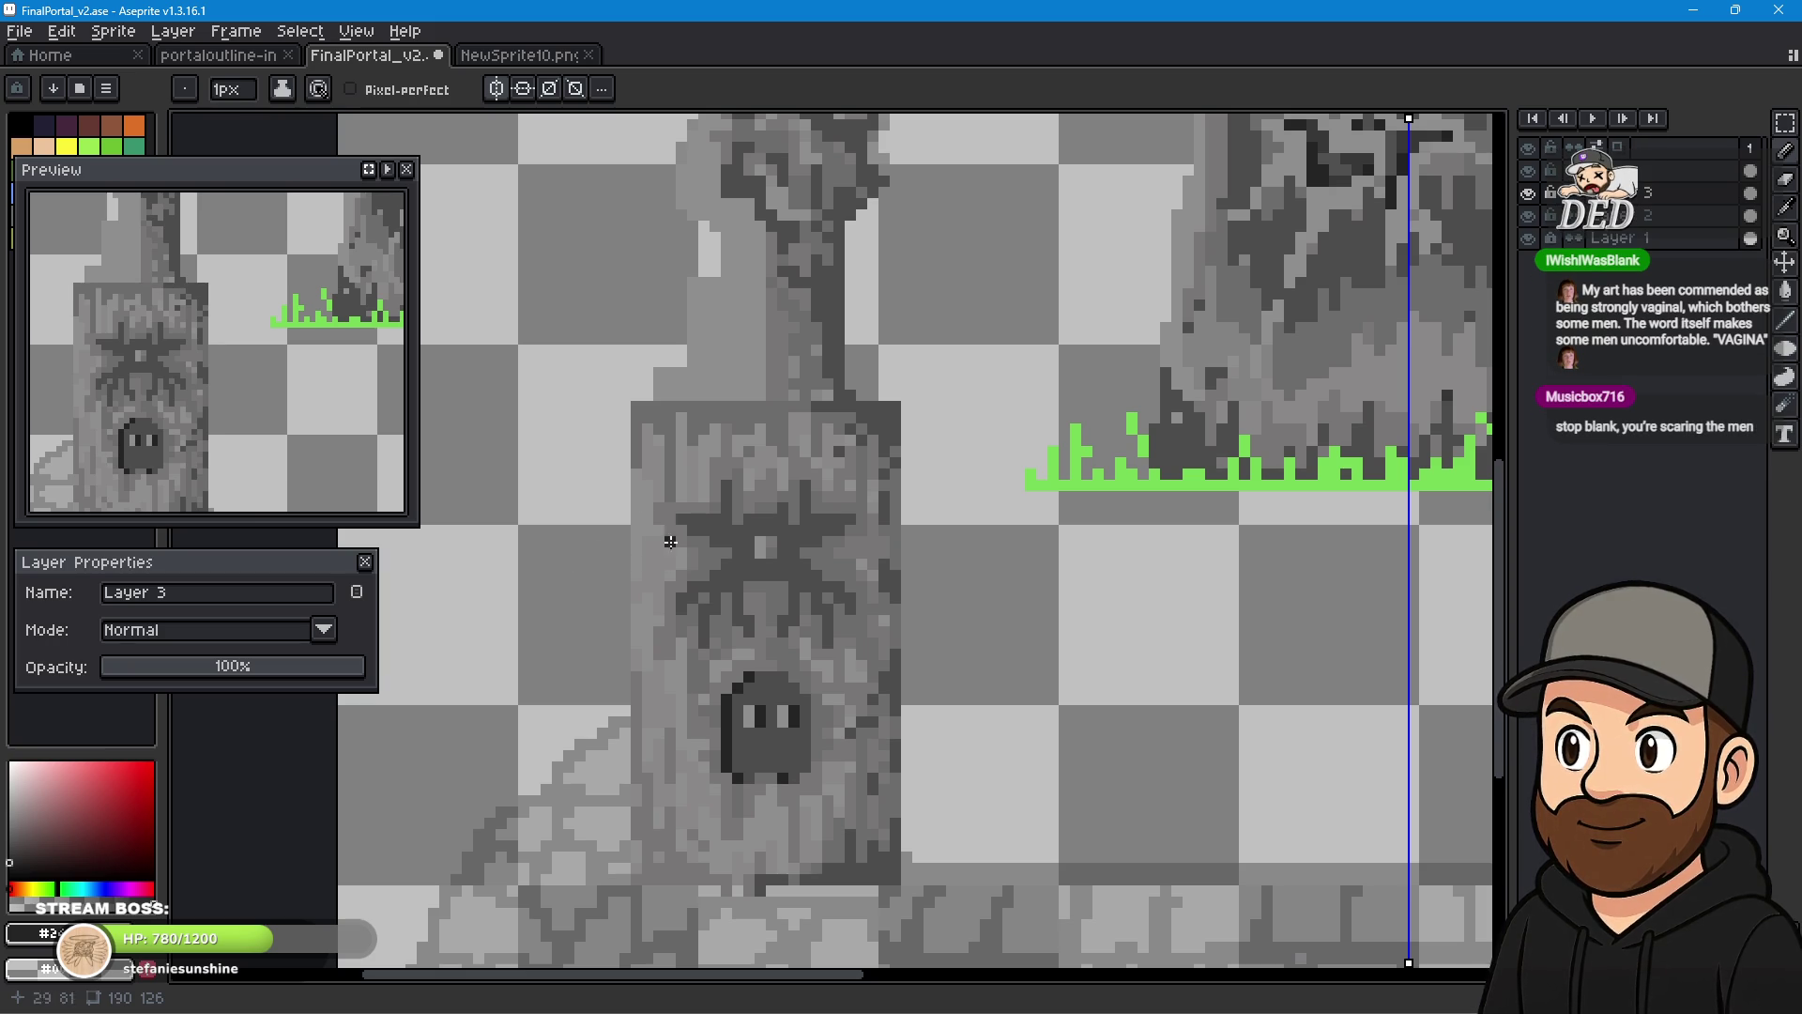
scroll(632, 482, up, 1)
scroll(769, 549, up, 1)
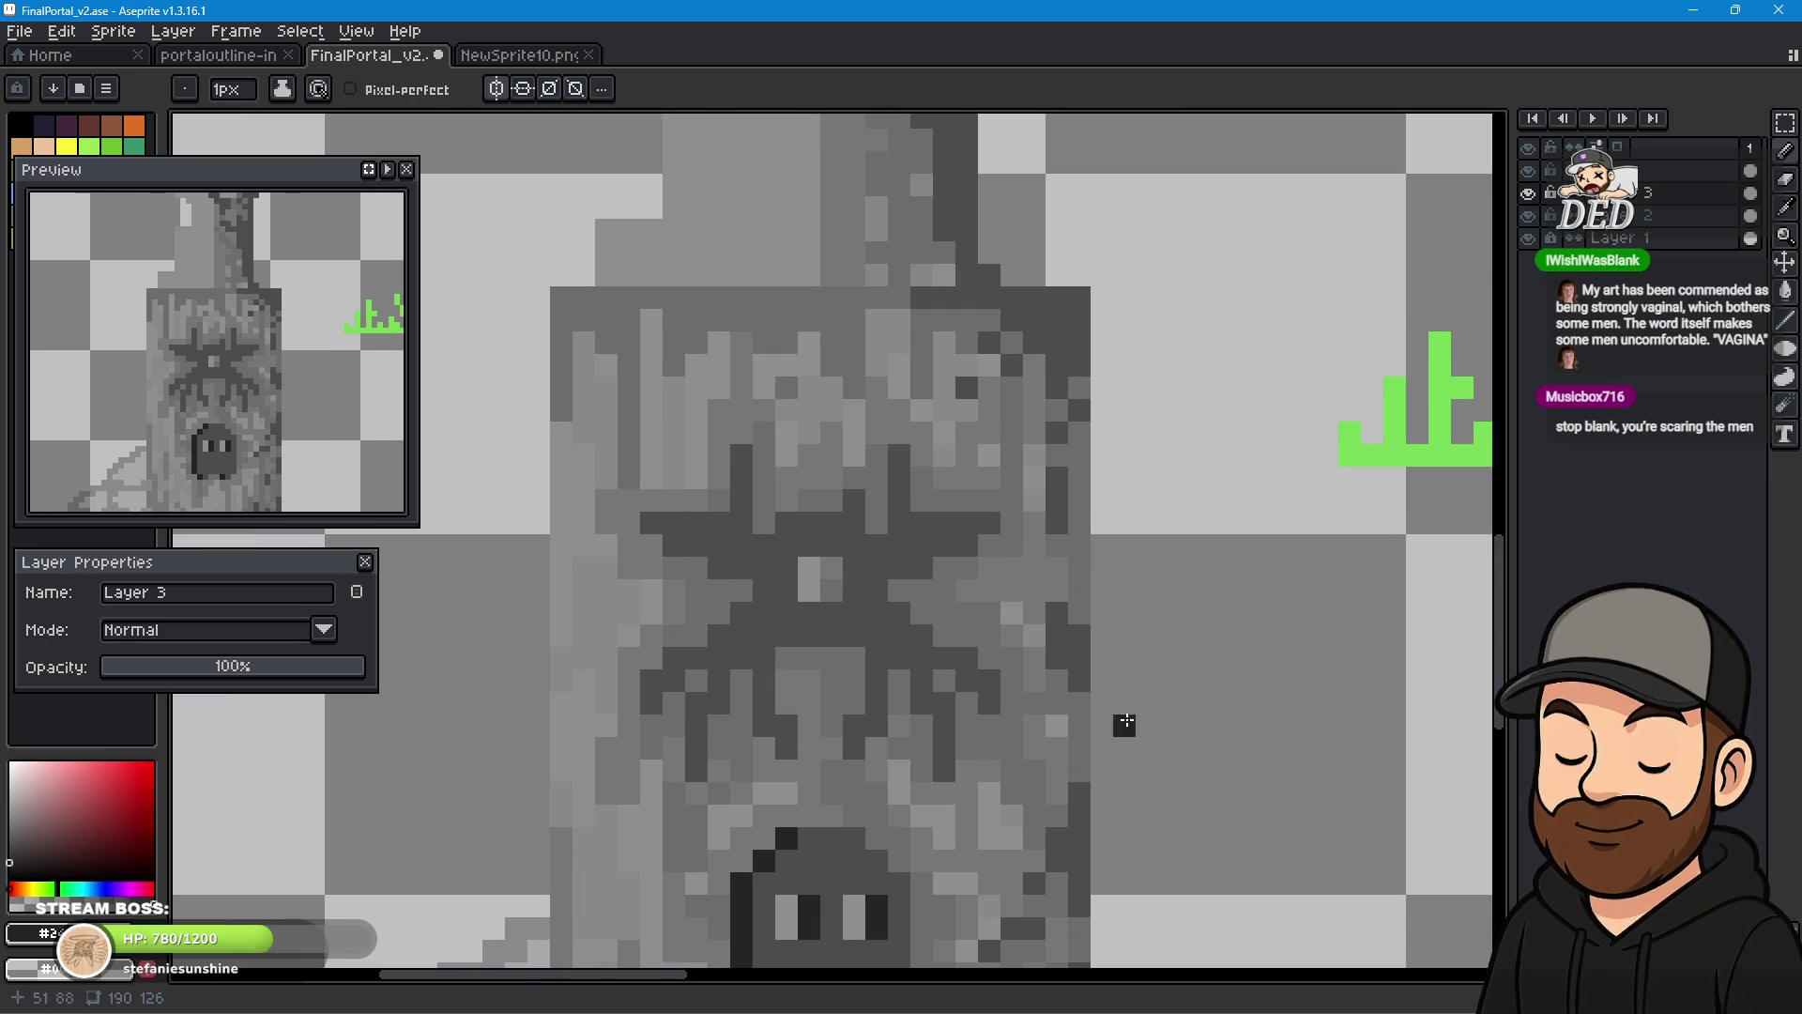
scroll(1074, 629, down, 2)
scroll(1129, 703, up, 1)
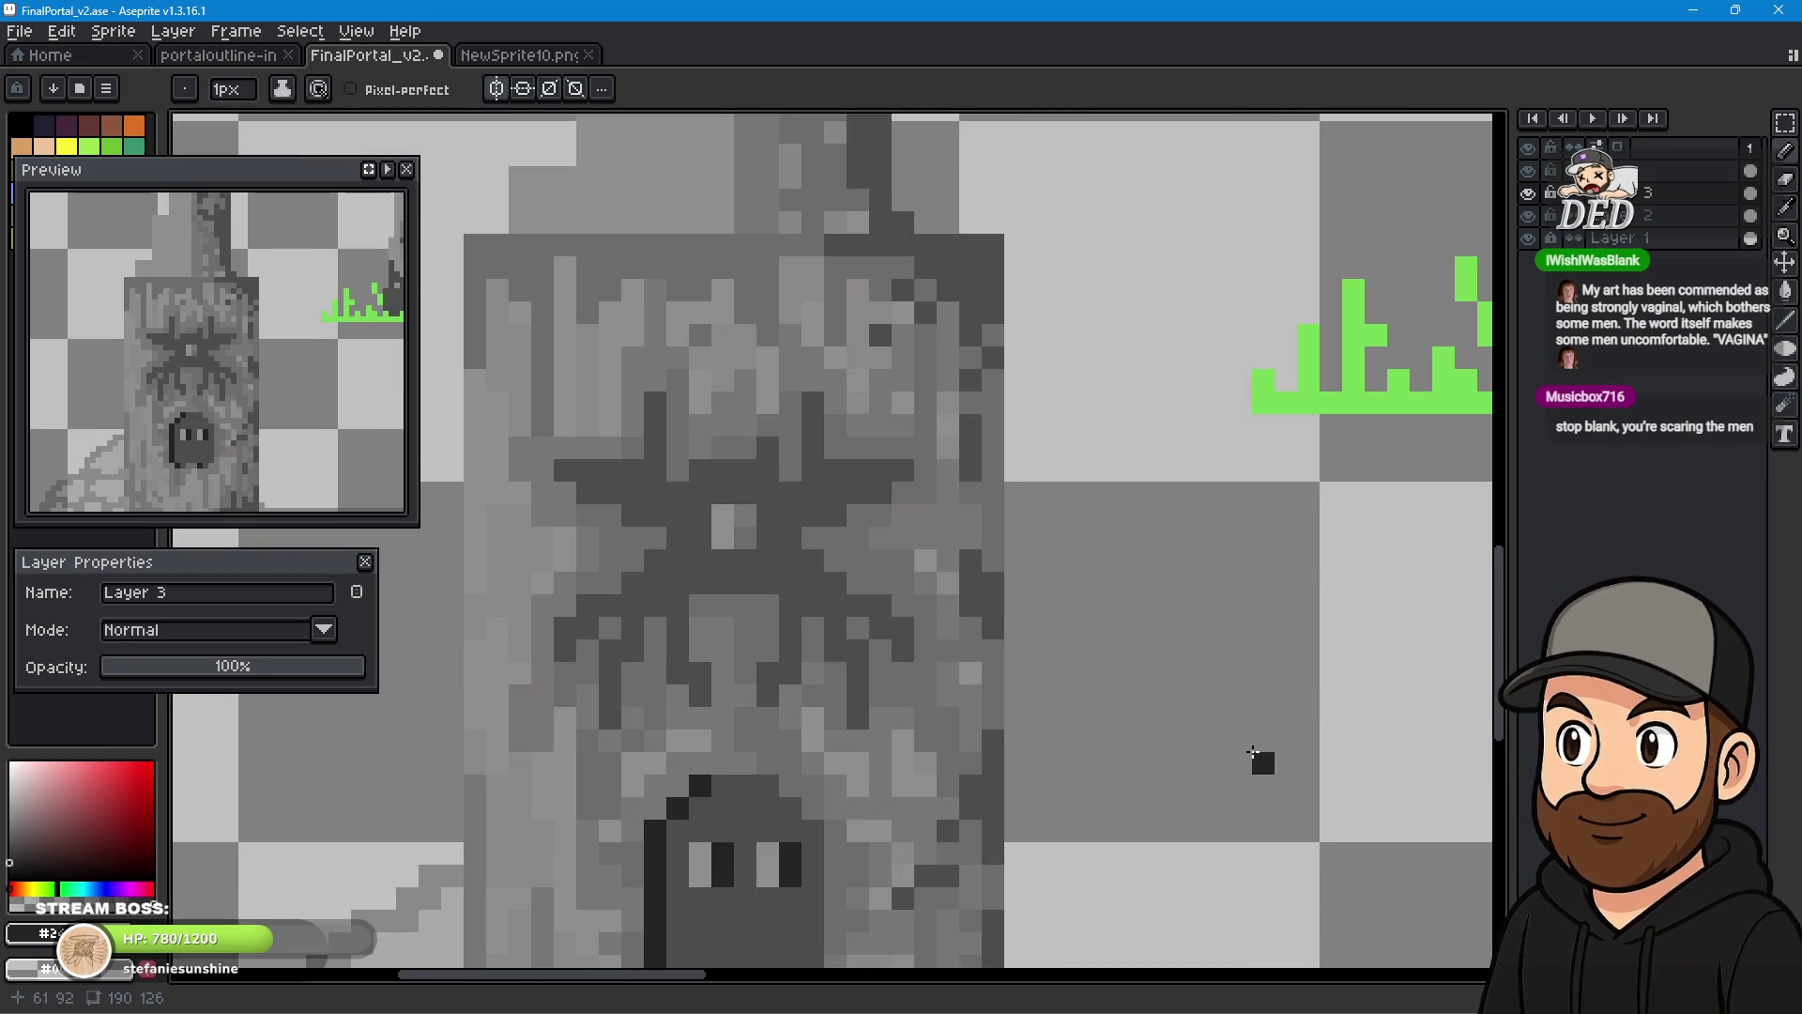
scroll(970, 646, up, 1)
scroll(970, 646, down, 3)
mouse_move(1214, 681)
mouse_down()
mouse_move(632, 632)
mouse_move(1050, 632)
mouse_move(902, 688)
mouse_up()
scroll(863, 665, down, 1)
scroll(1051, 646, down, 1)
scroll(1051, 646, down, 1)
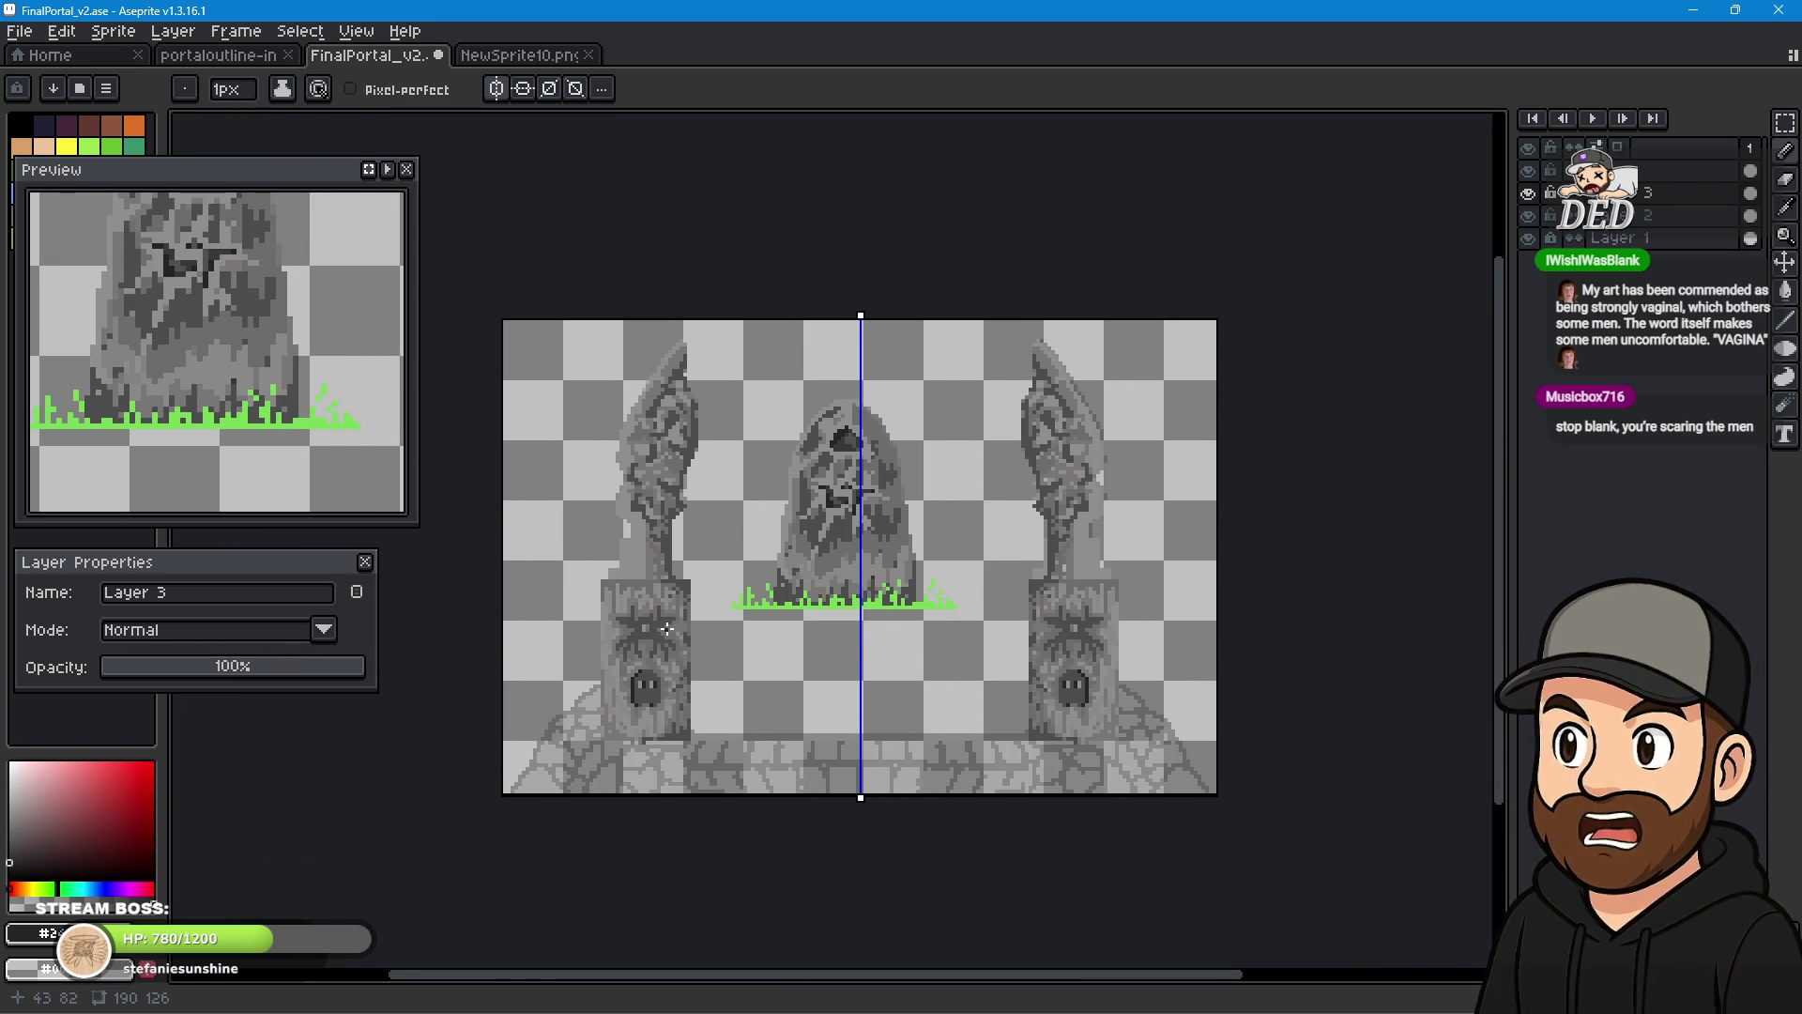
key(i)
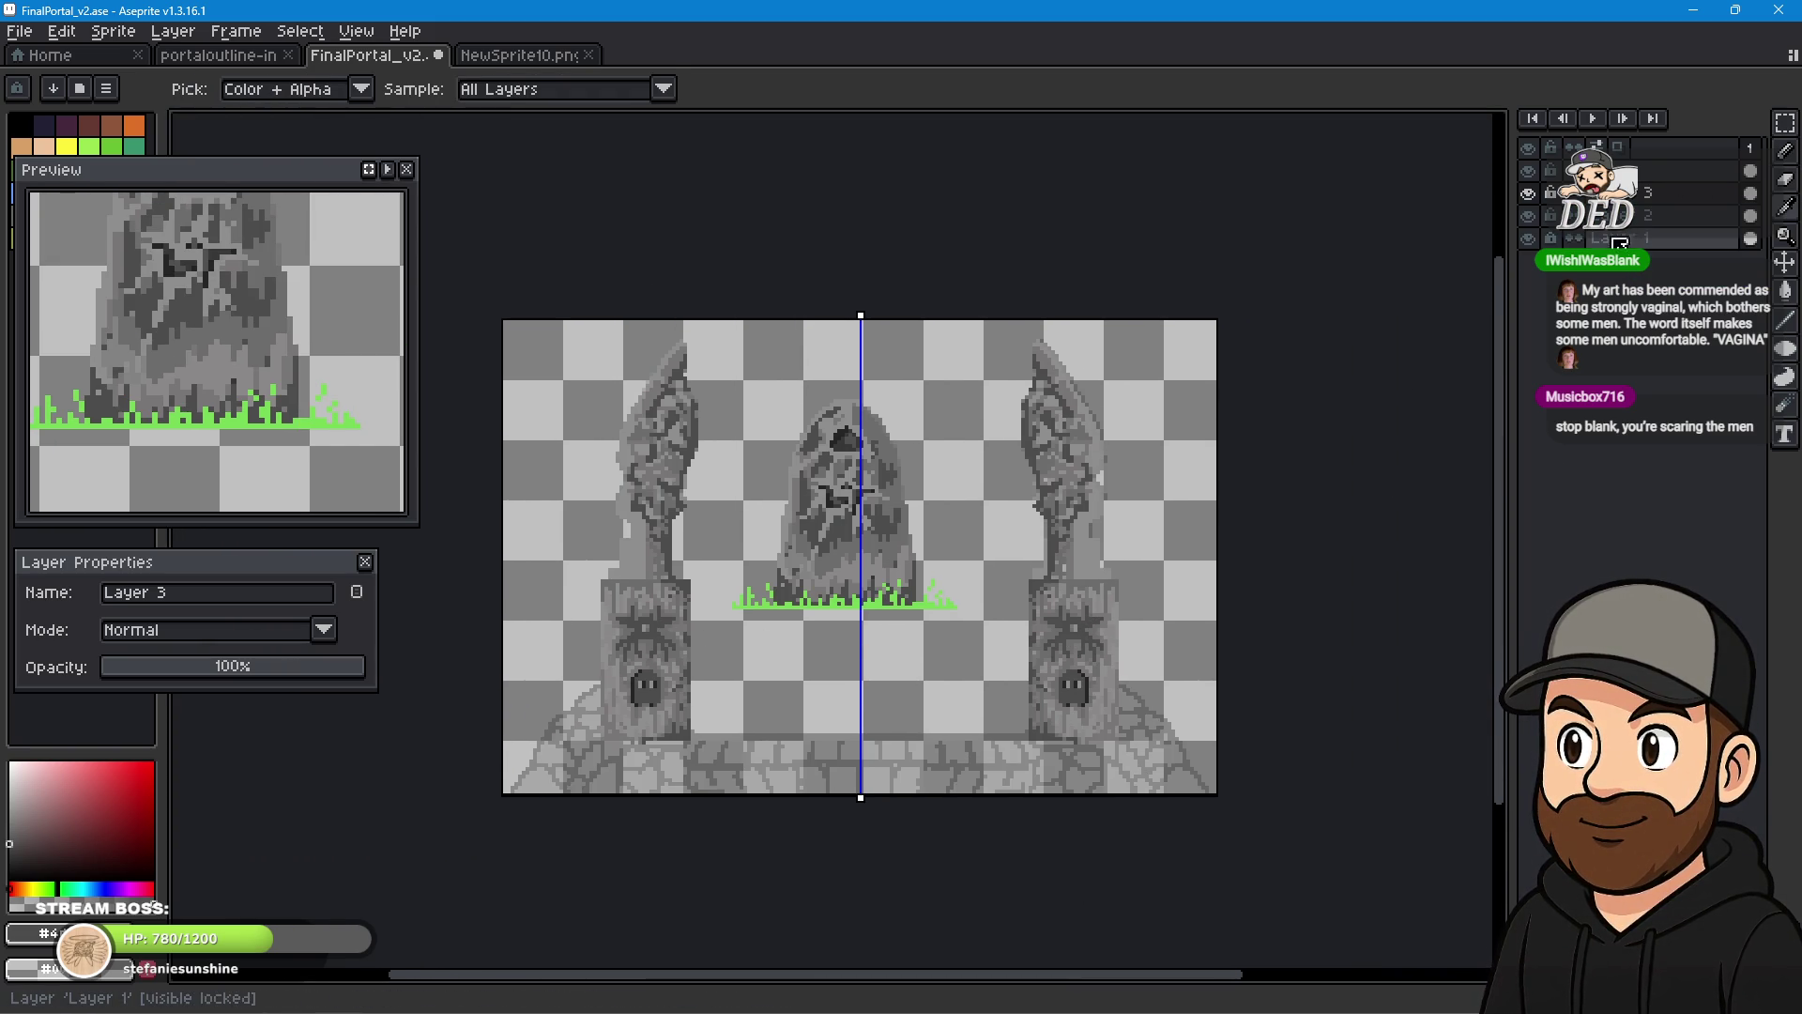
scroll(799, 583, up, 1)
scroll(799, 583, up, 1)
drag(535, 656, 790, 539)
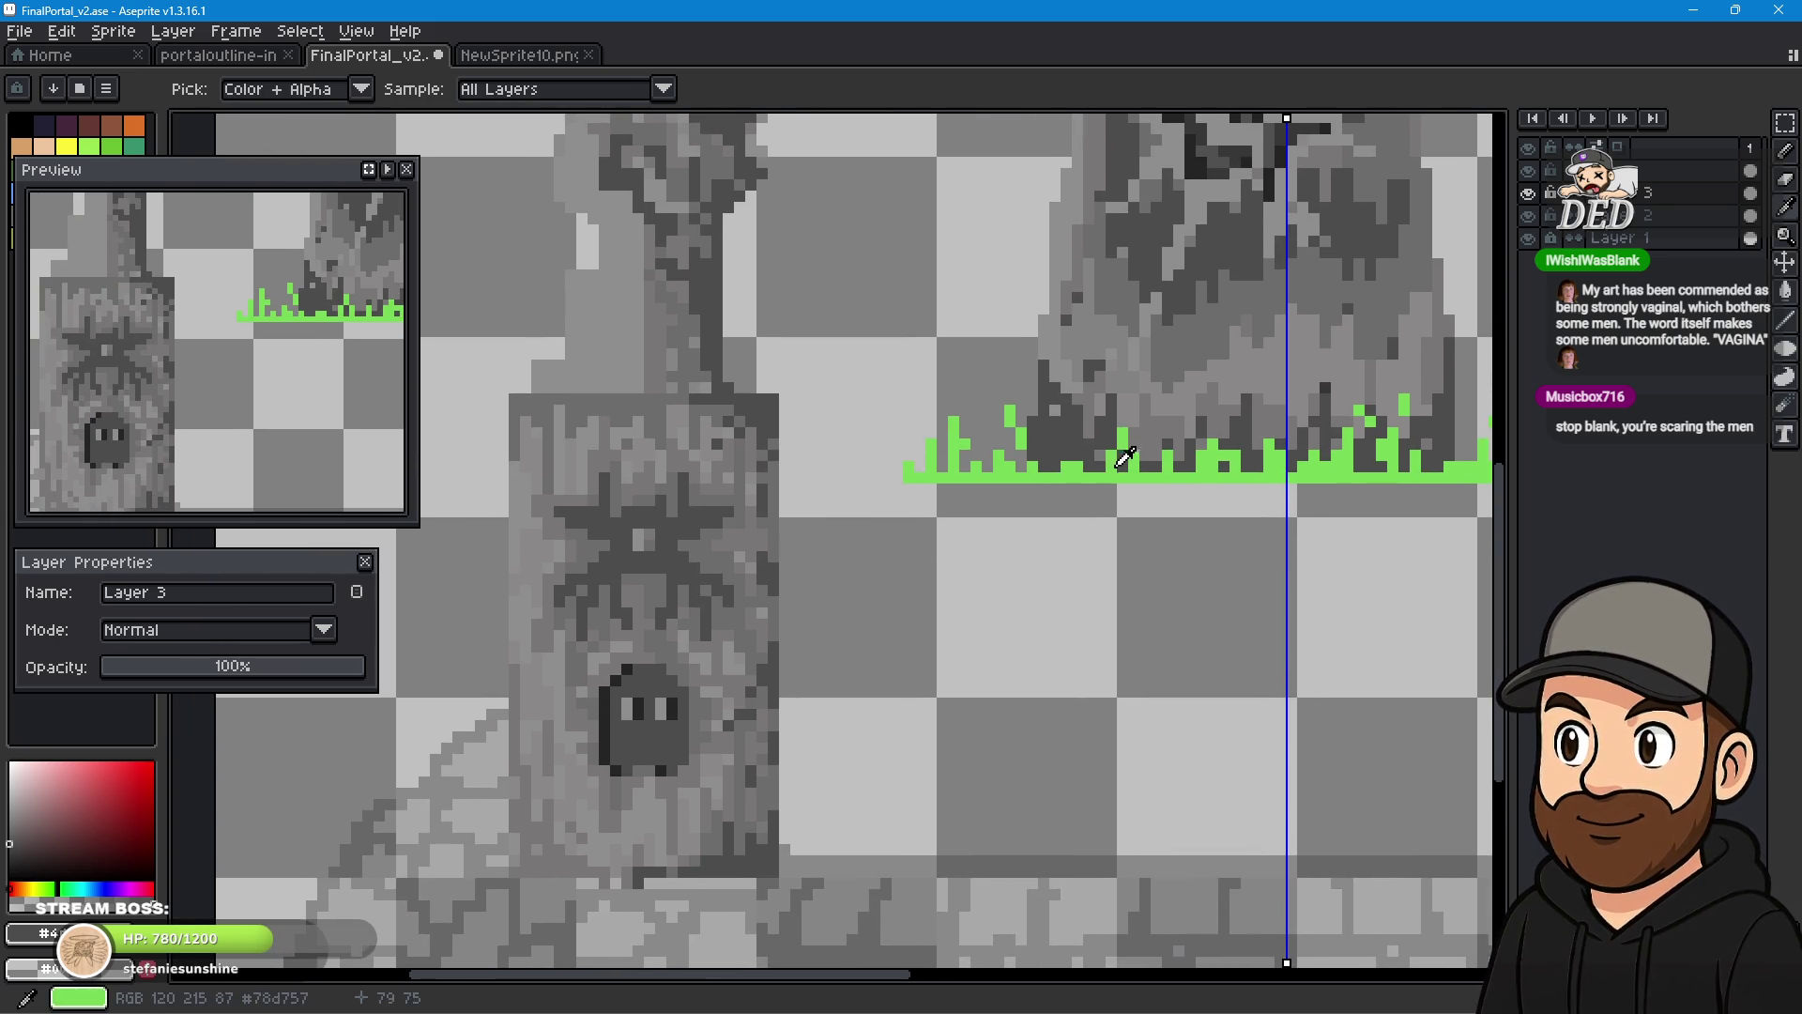
- Zoom and pan until the left pillar's spider emblem fills the canvas view
click(1793, 155)
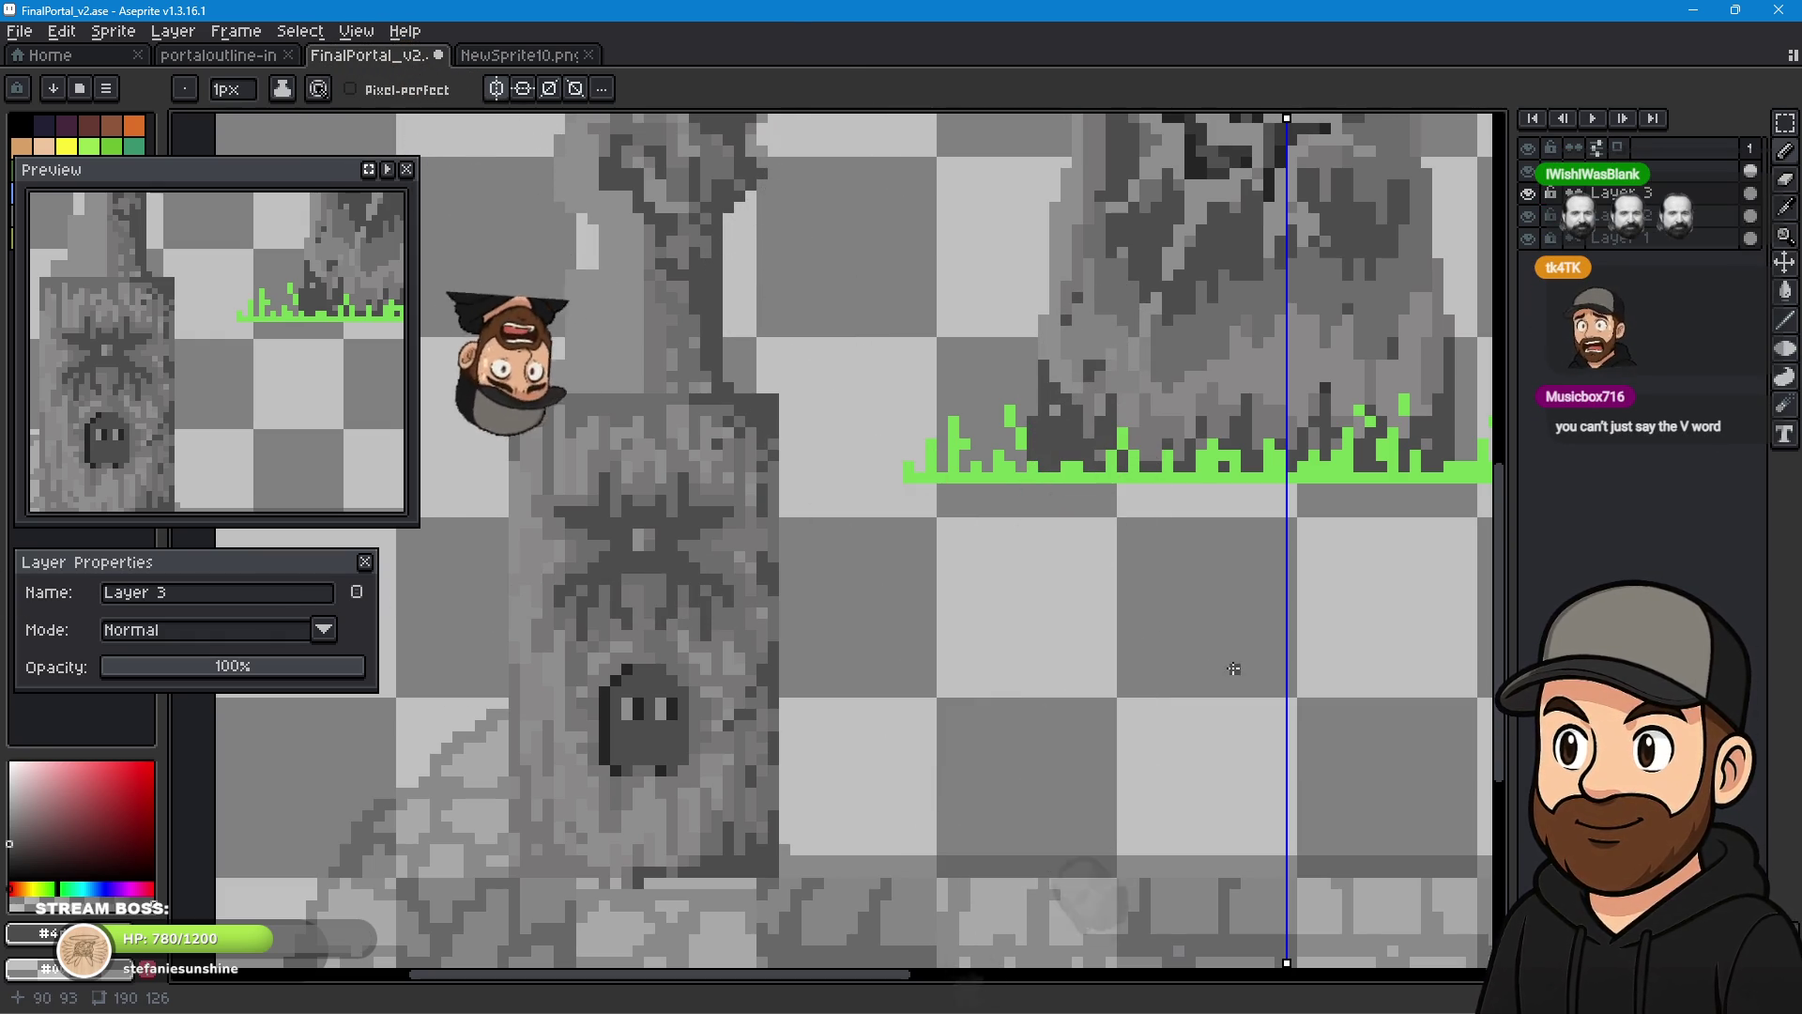
mouse_move(1164, 671)
mouse_down()
mouse_move(1062, 656)
mouse_move(1130, 636)
mouse_move(889, 648)
mouse_up()
scroll(678, 478, up, 1)
scroll(678, 477, up, 2)
scroll(677, 478, down, 2)
scroll(957, 523, up, 1)
mouse_move(958, 523)
mouse_down()
mouse_move(938, 523)
mouse_move(933, 572)
mouse_up()
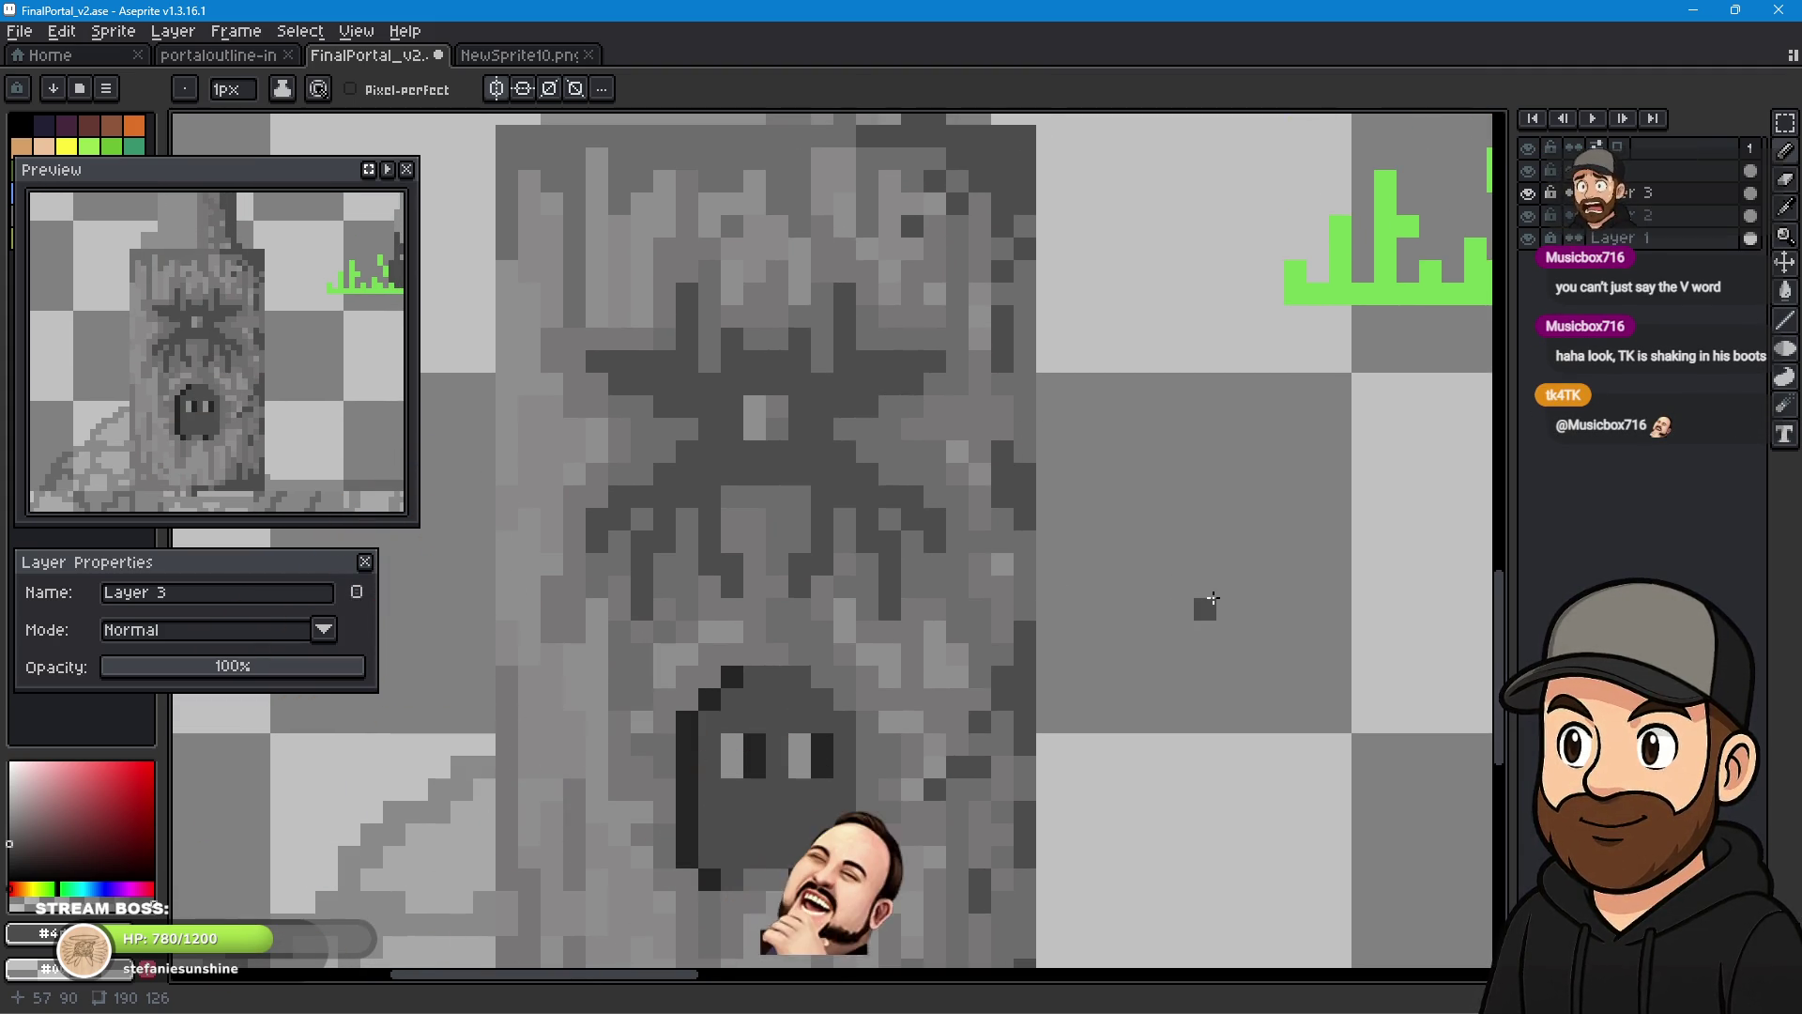
mouse_move(1211, 596)
mouse_down()
mouse_move(713, 607)
mouse_move(1127, 575)
mouse_up()
scroll(813, 609, down, 2)
scroll(1070, 552, up, 2)
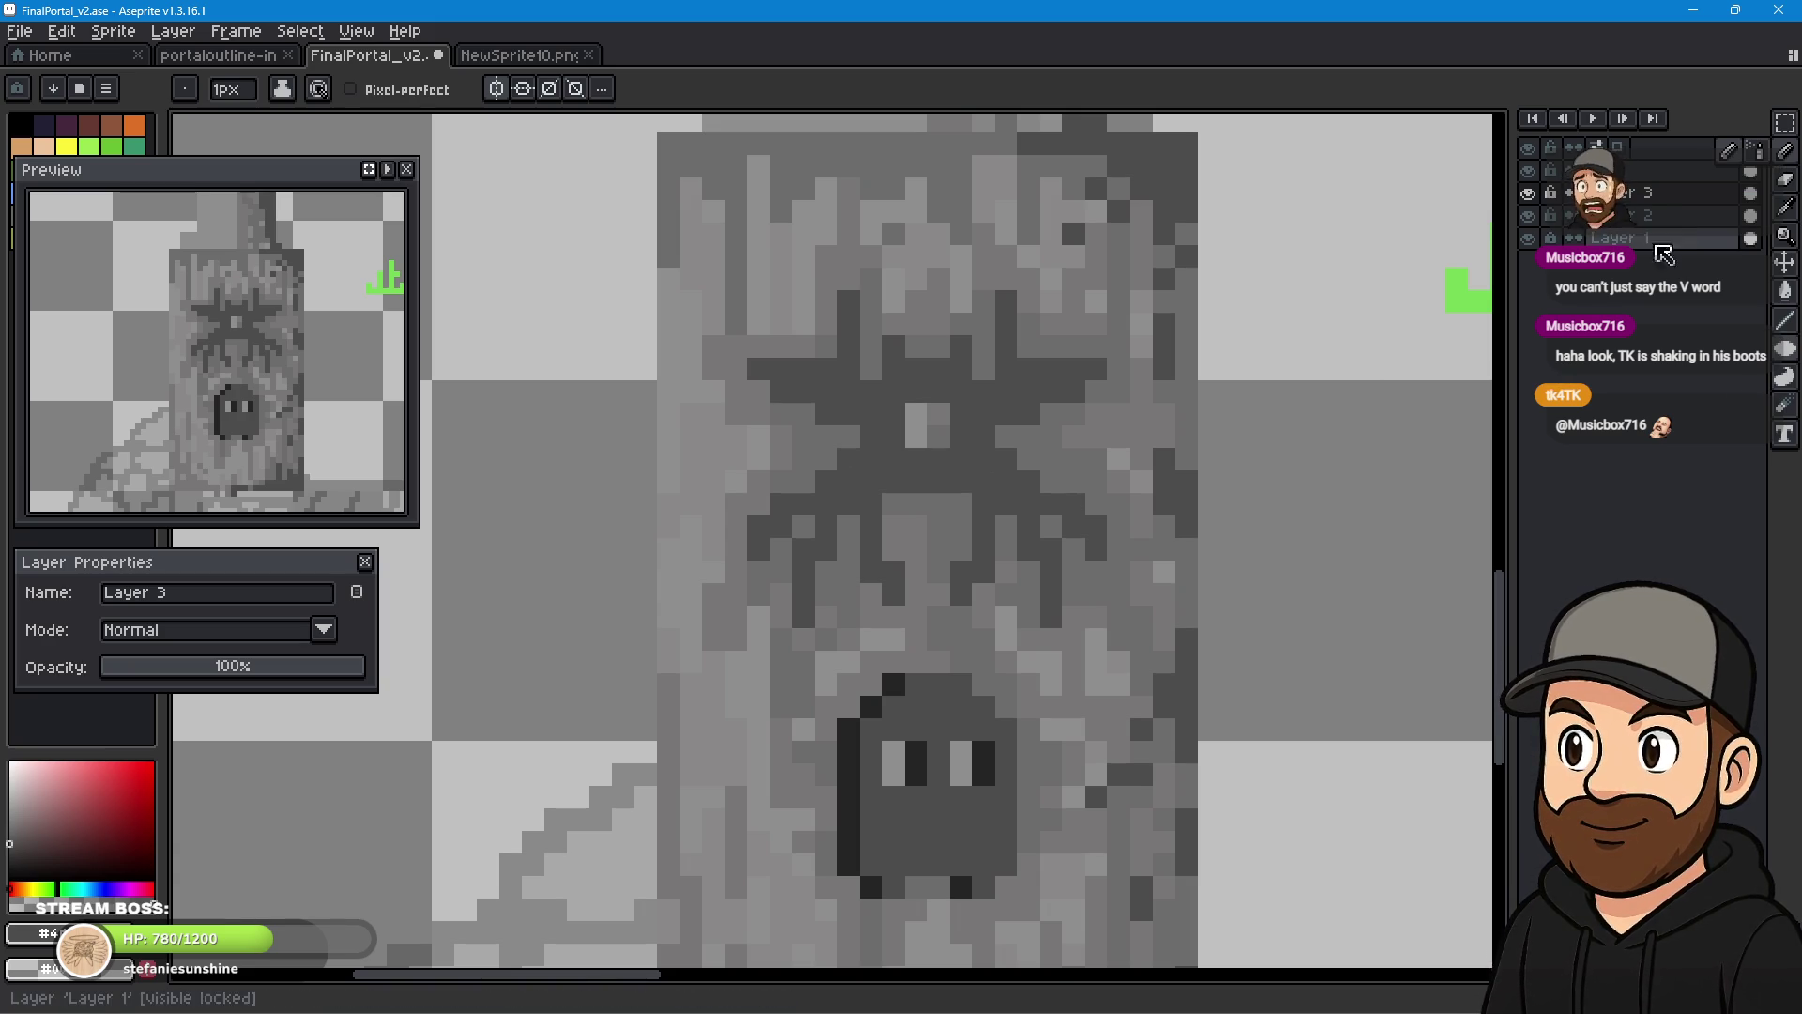
- Sample the pillar's dark grey #4d4d4d with the Eyedropper and return to the Pencil
click(1784, 207)
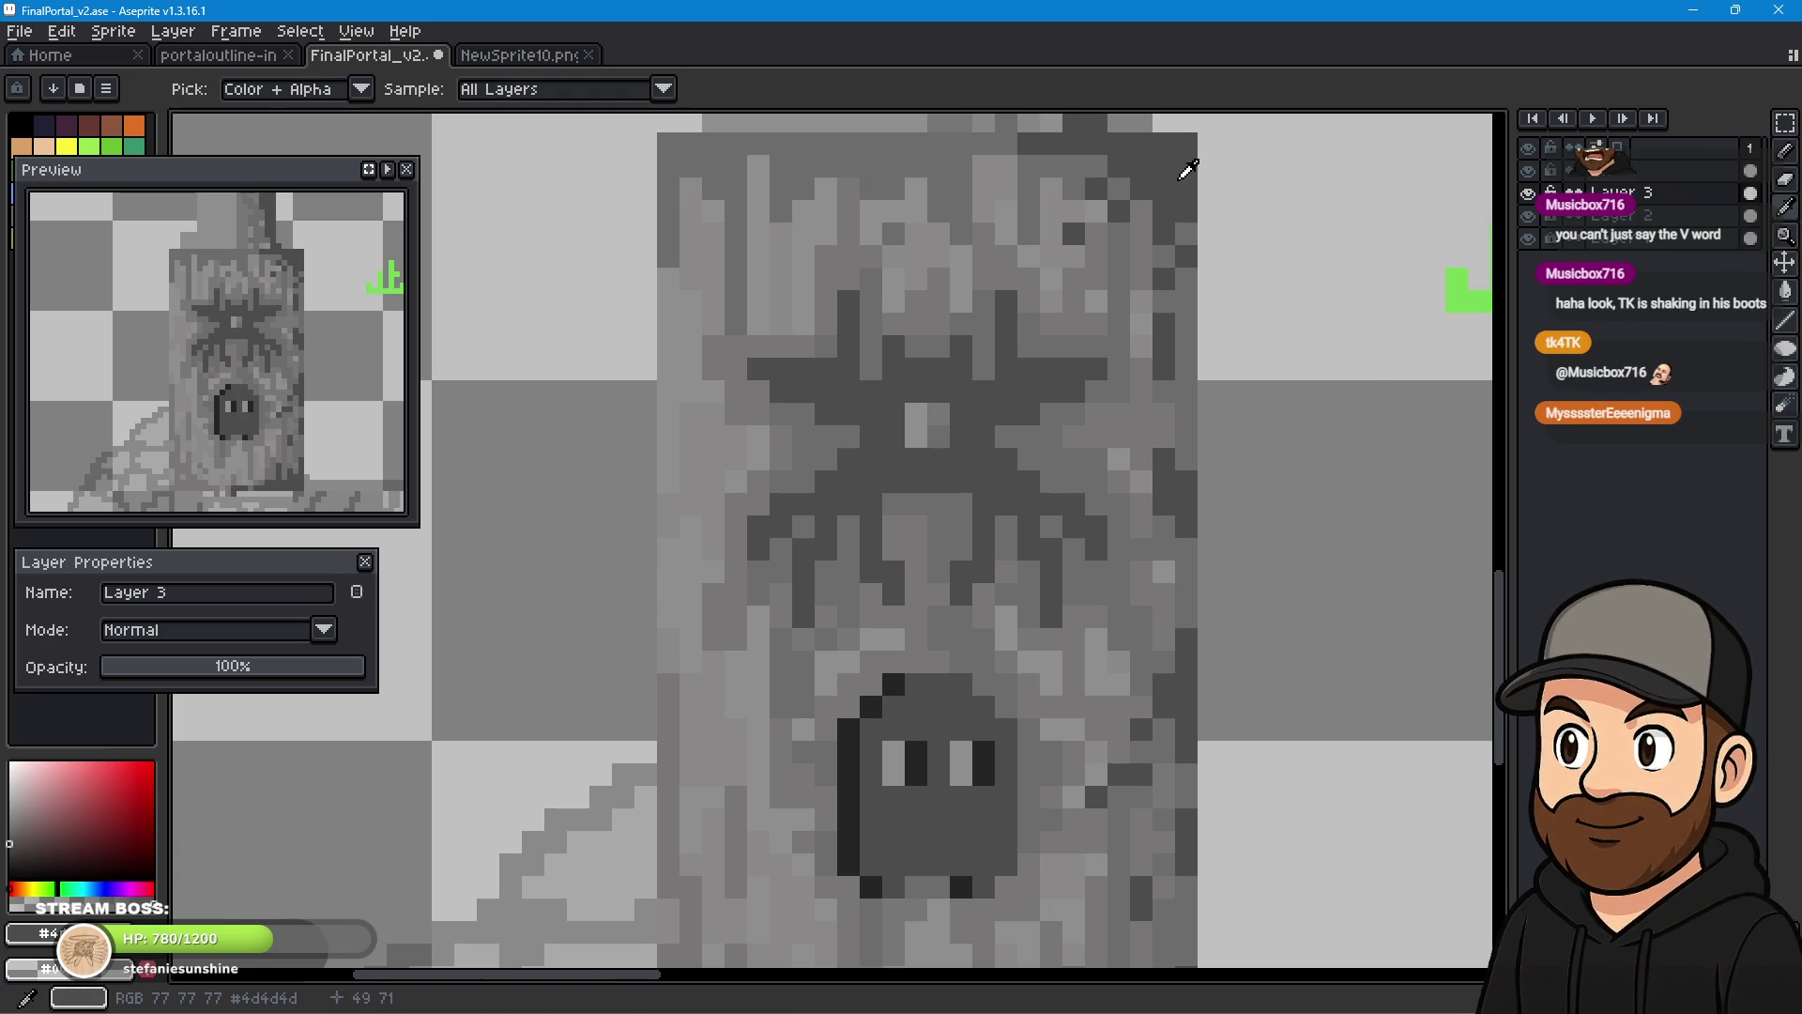
click(1784, 150)
scroll(830, 456, up, 1)
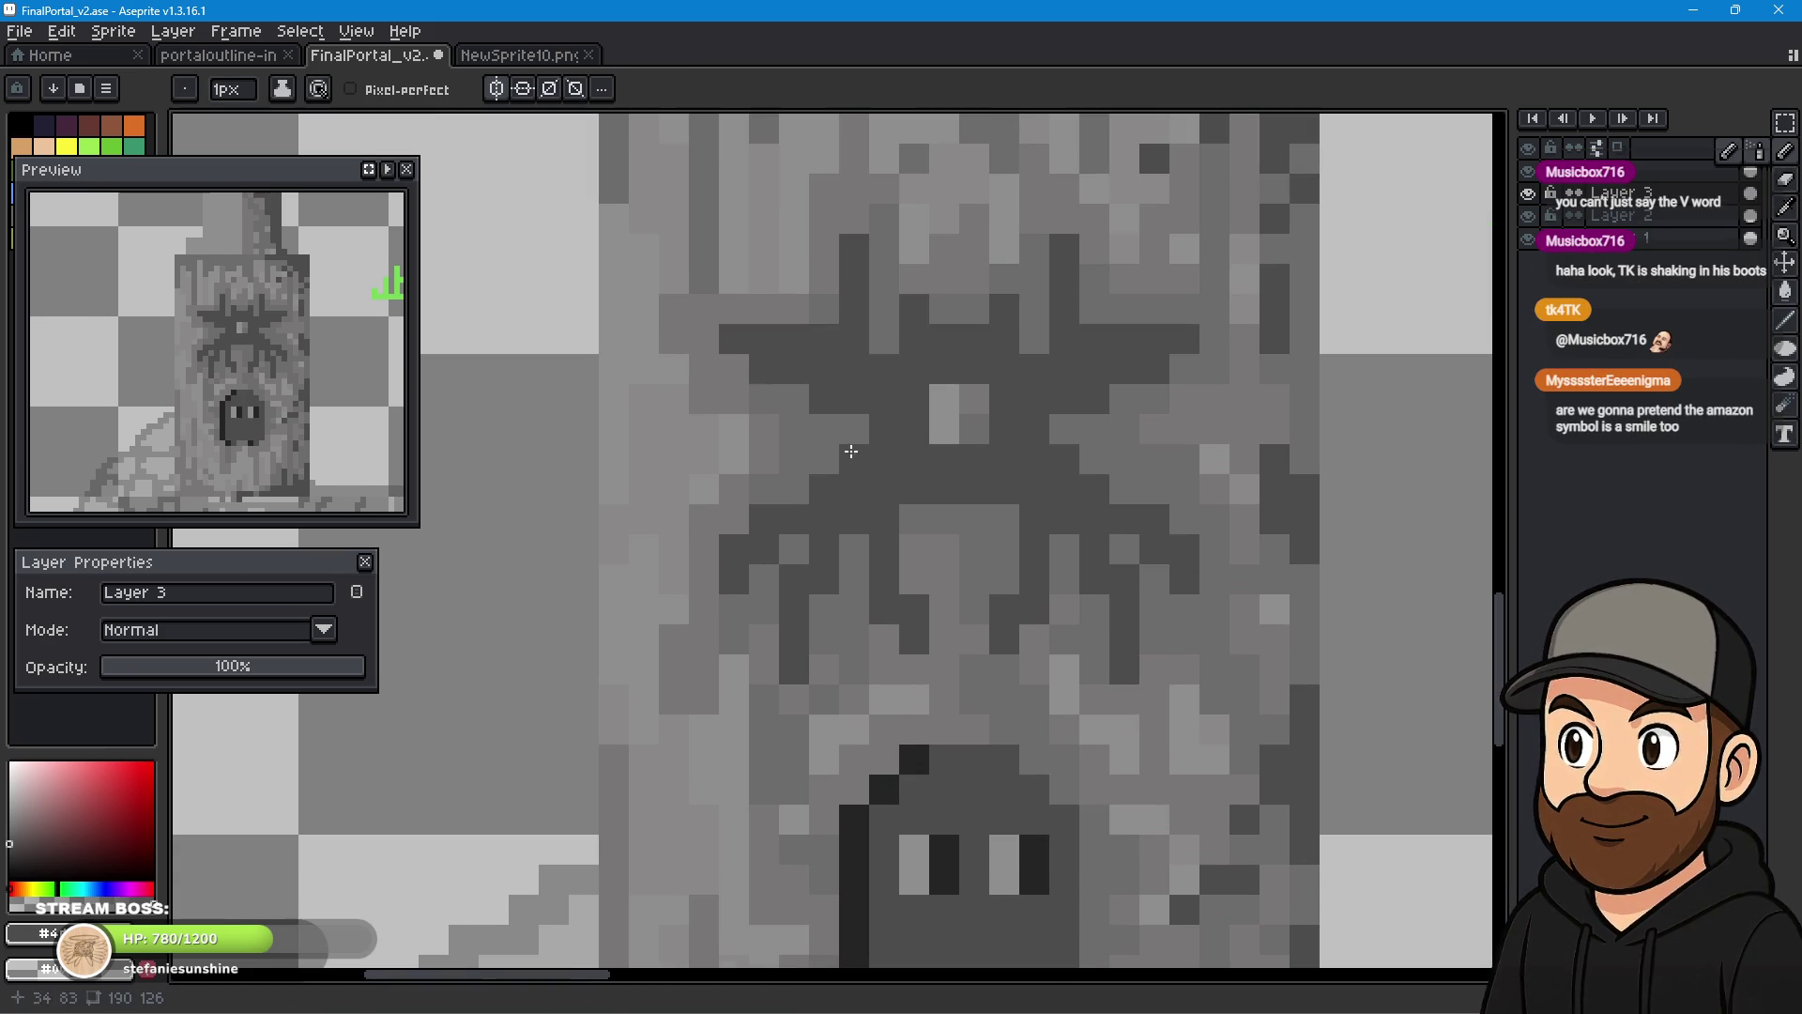
click(1784, 207)
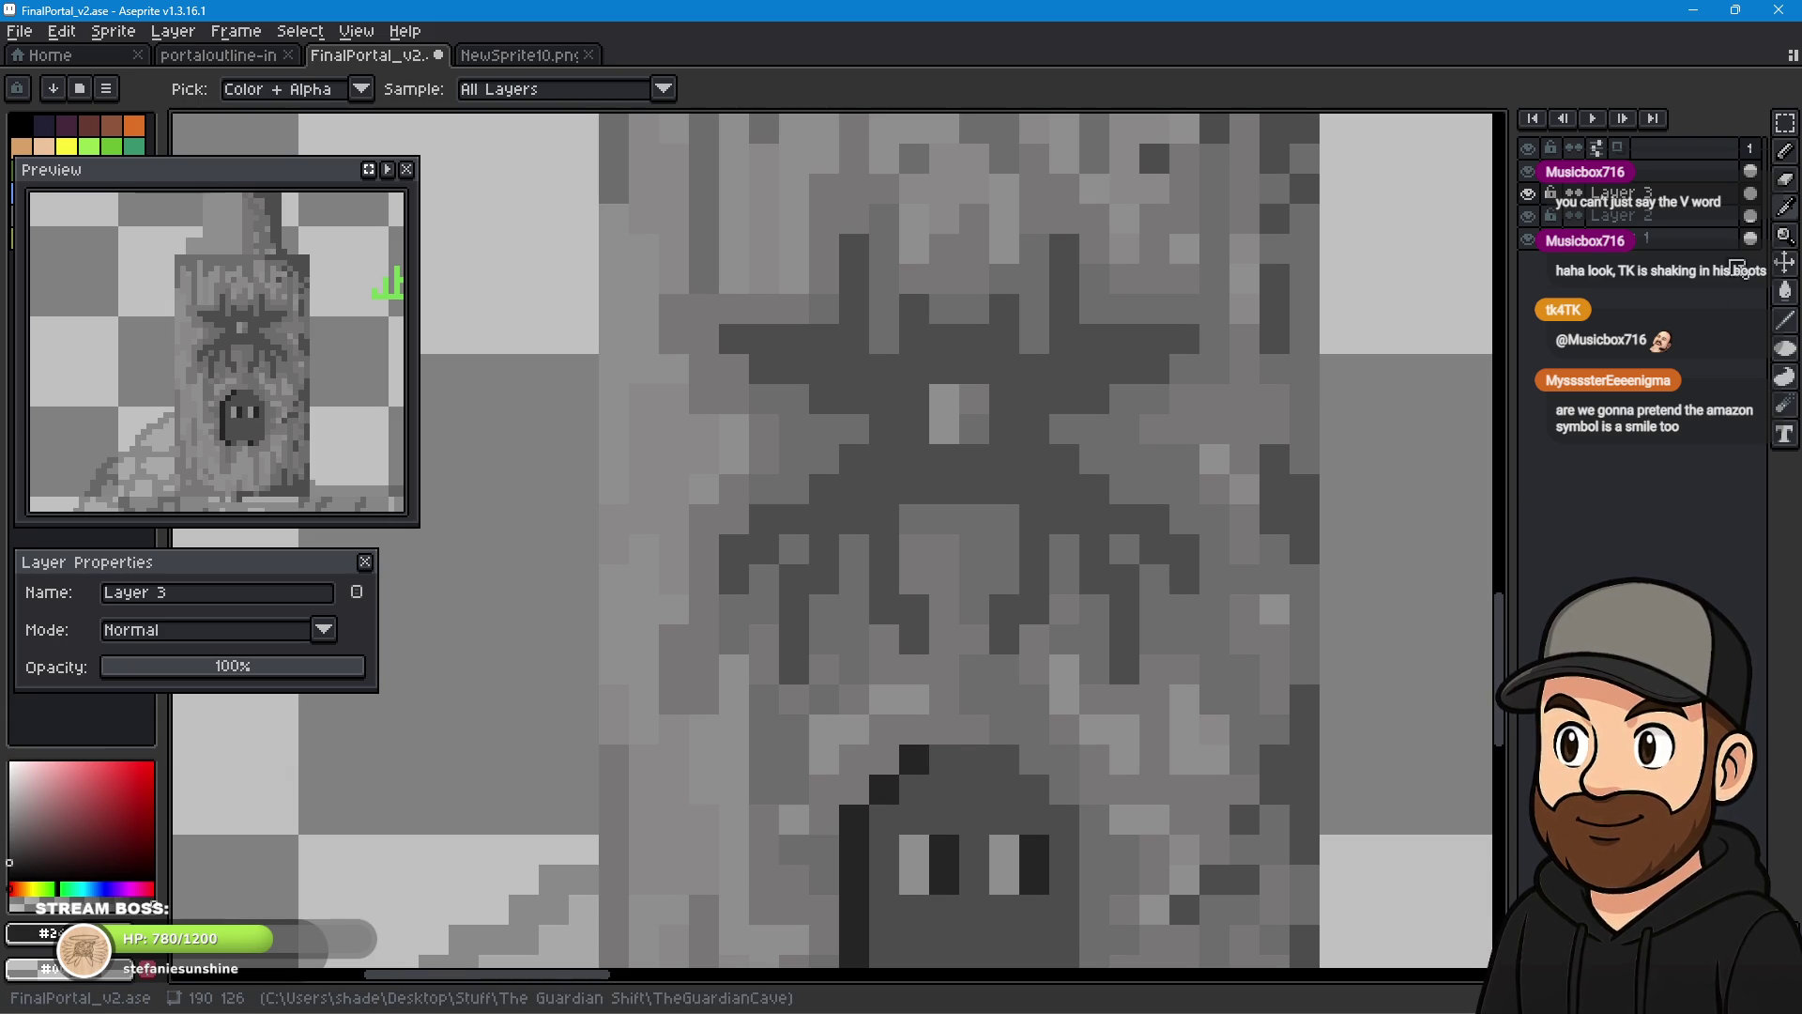
click(1784, 150)
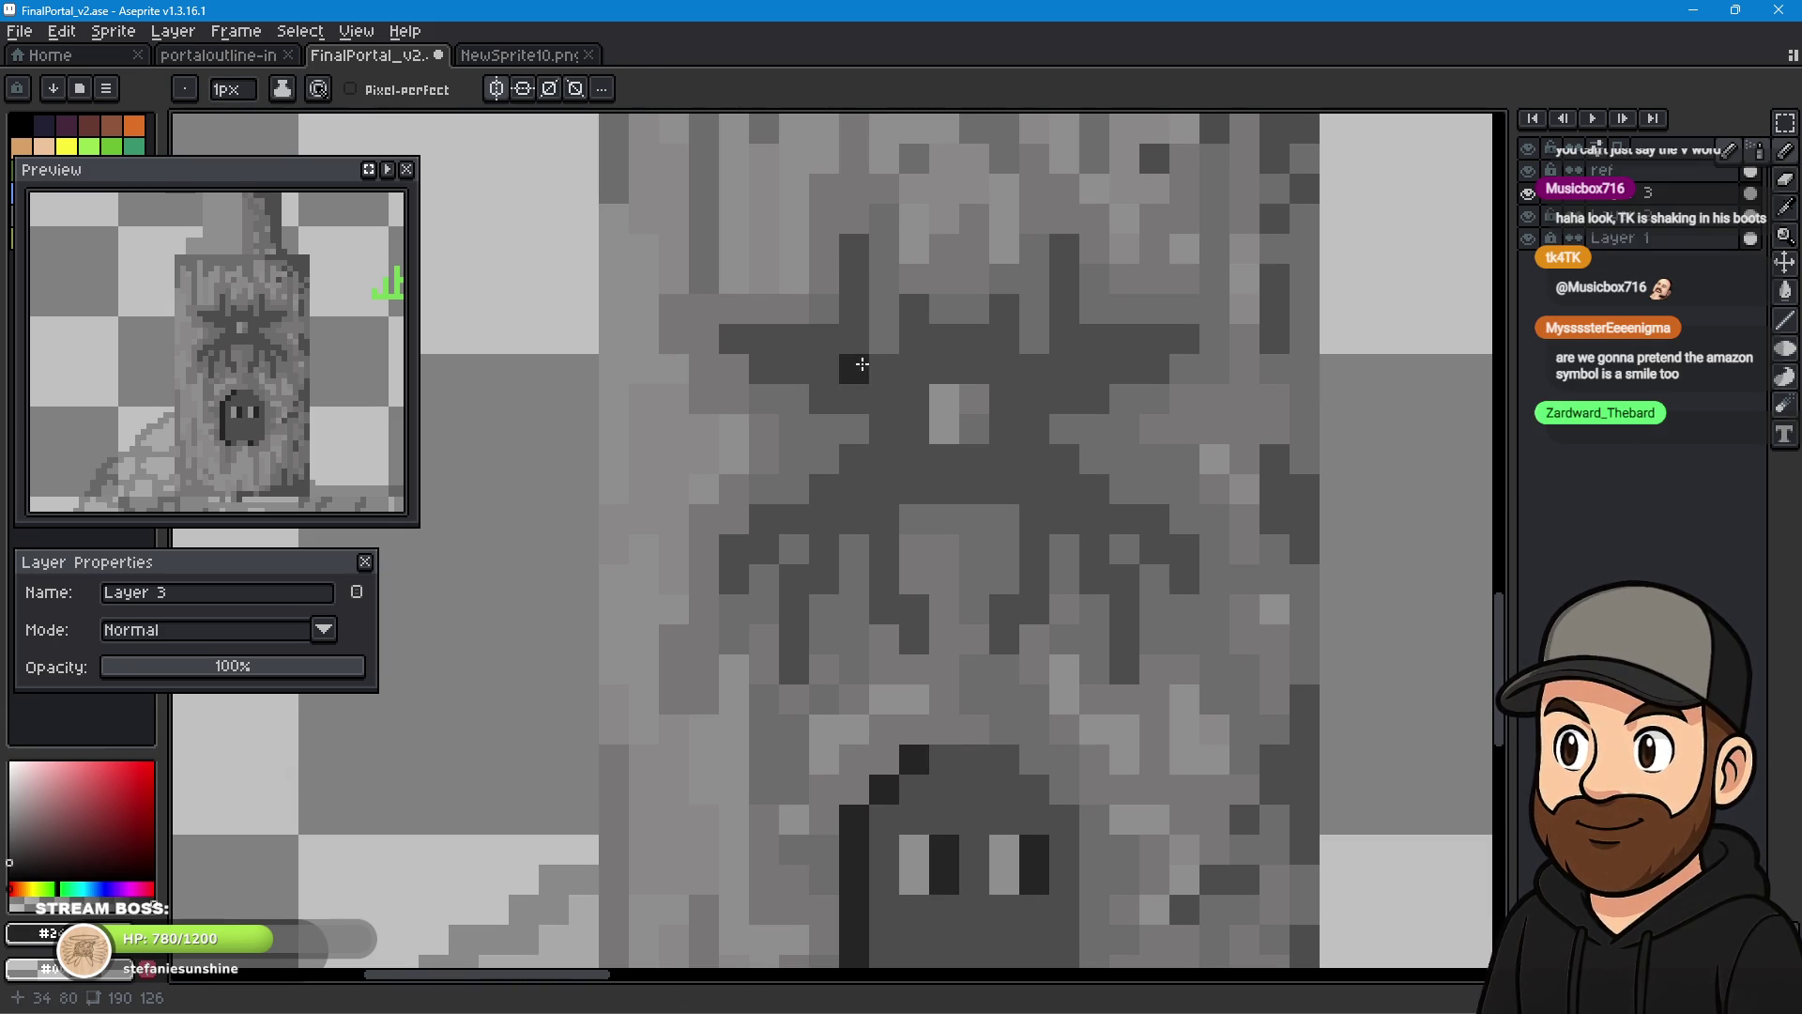
- Draw dark 1px strokes for the spider's upper-left and left legs, plus dark accents atop its head and body
mouse_move(852, 279)
mouse_down()
mouse_move(845, 334)
mouse_move(736, 334)
mouse_move(764, 364)
mouse_move(817, 362)
mouse_move(823, 394)
mouse_move(884, 428)
mouse_move(807, 510)
mouse_move(766, 521)
mouse_move(734, 579)
mouse_up()
mouse_move(798, 527)
mouse_down()
mouse_move(819, 515)
mouse_move(825, 535)
mouse_move(793, 669)
mouse_up()
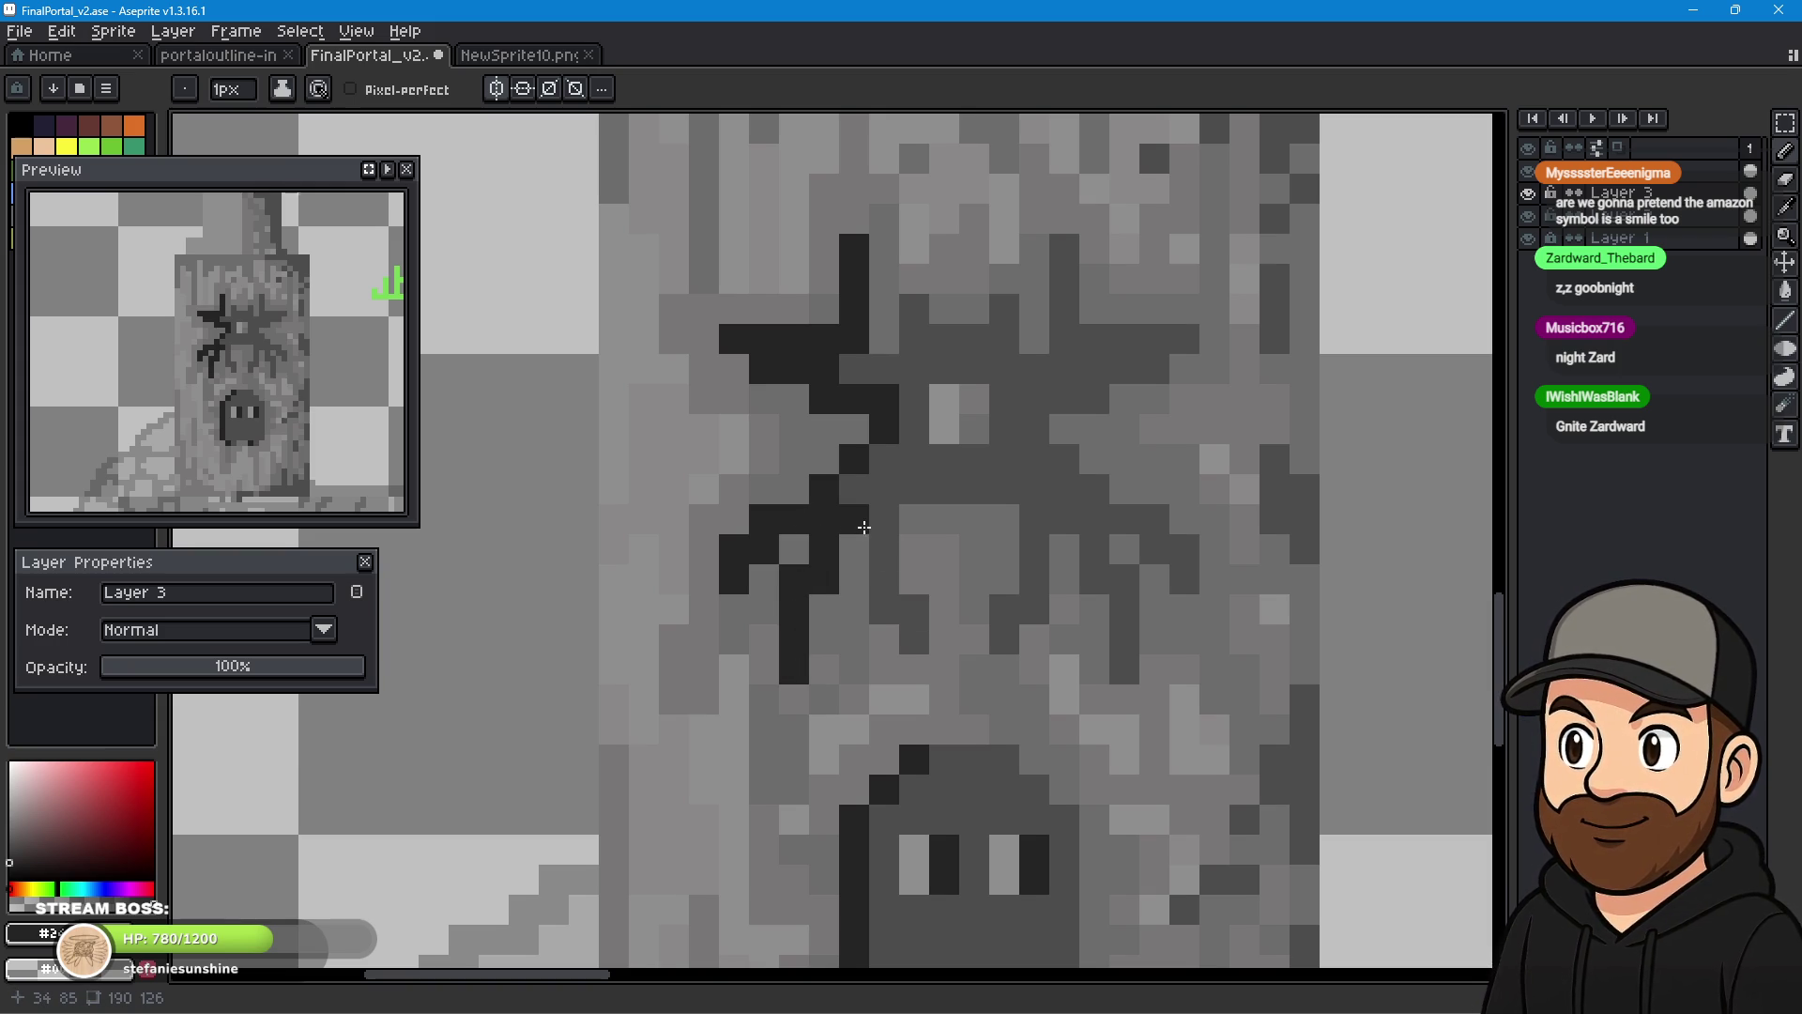
mouse_move(885, 555)
mouse_down()
mouse_move(884, 612)
mouse_move(914, 641)
mouse_up()
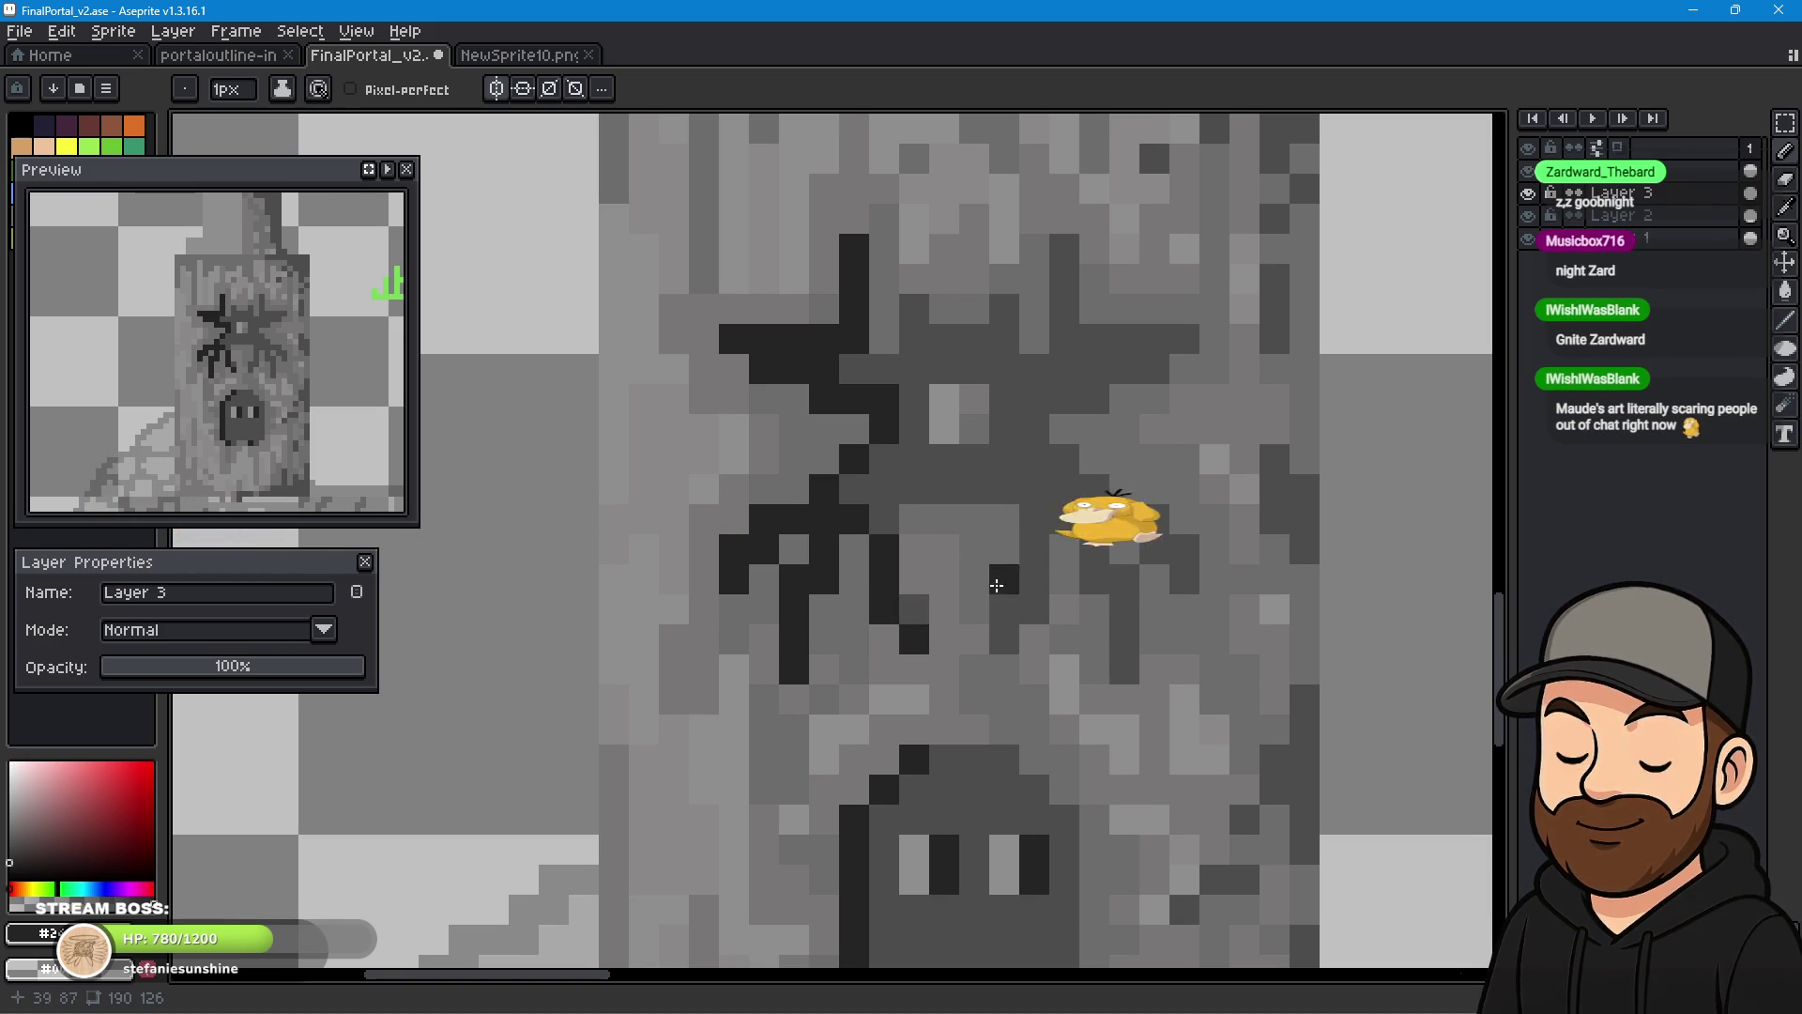
drag(1005, 398, 1005, 428)
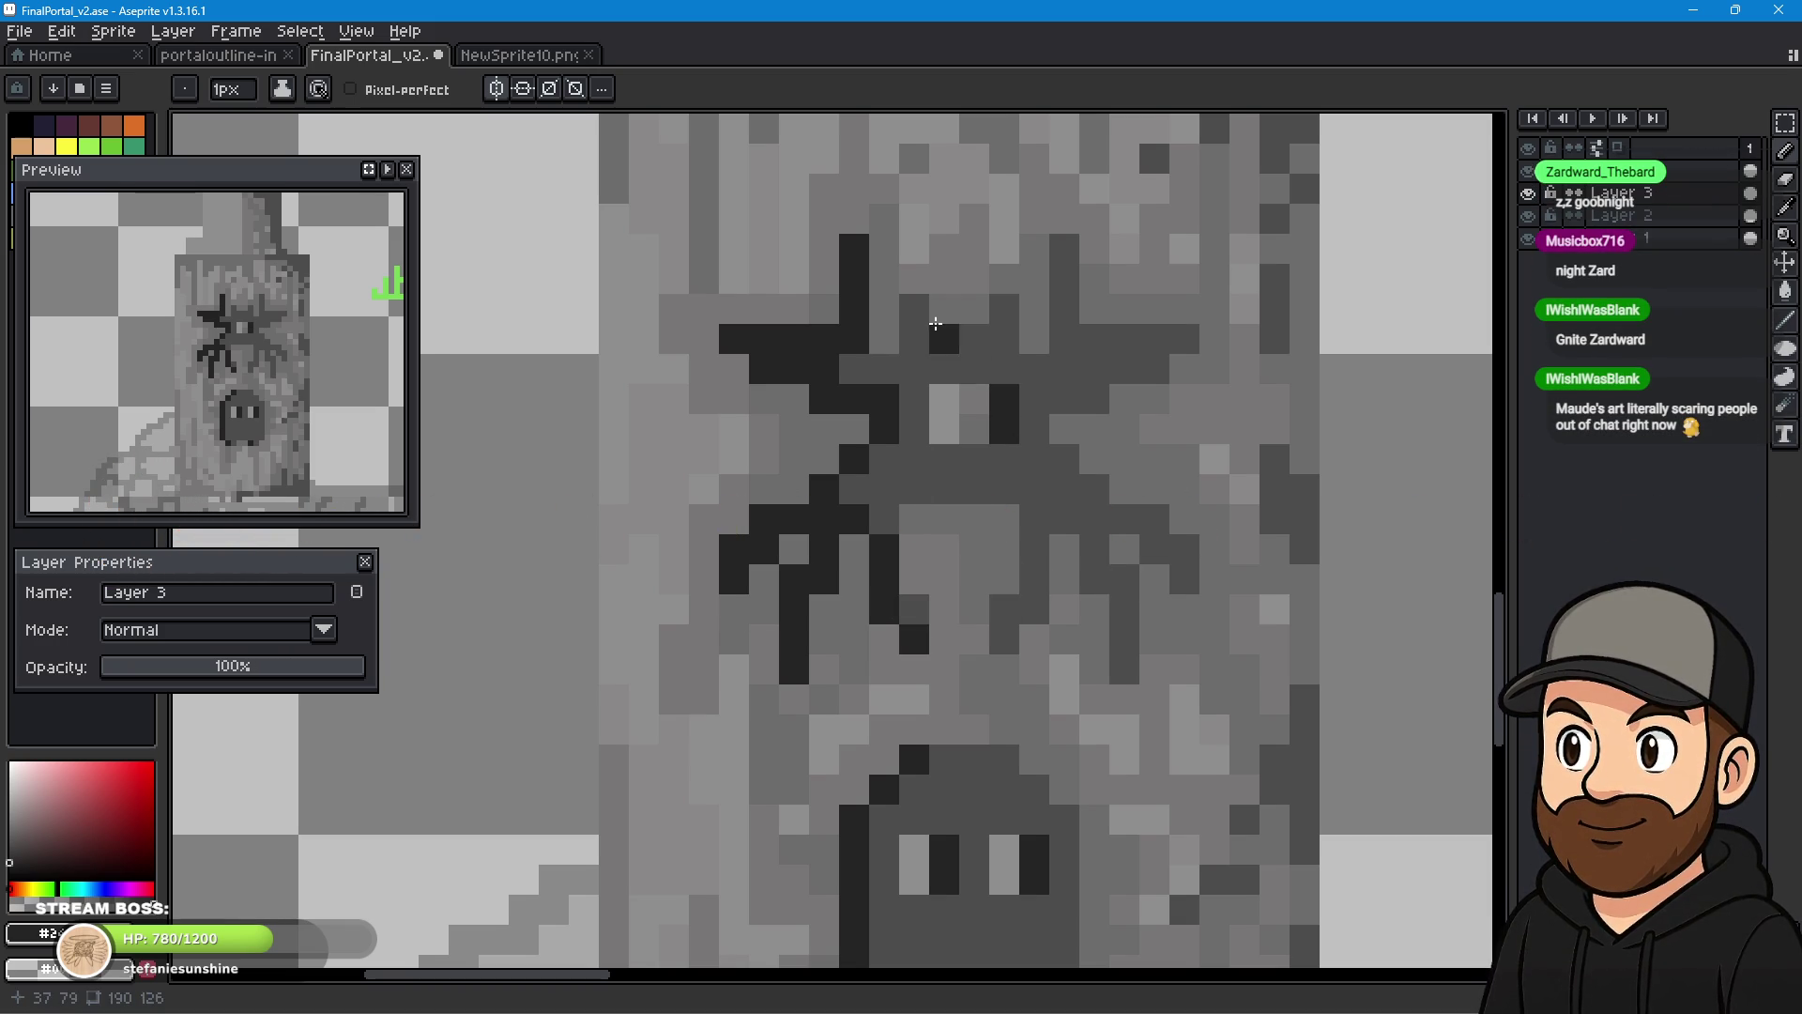
drag(914, 308, 915, 340)
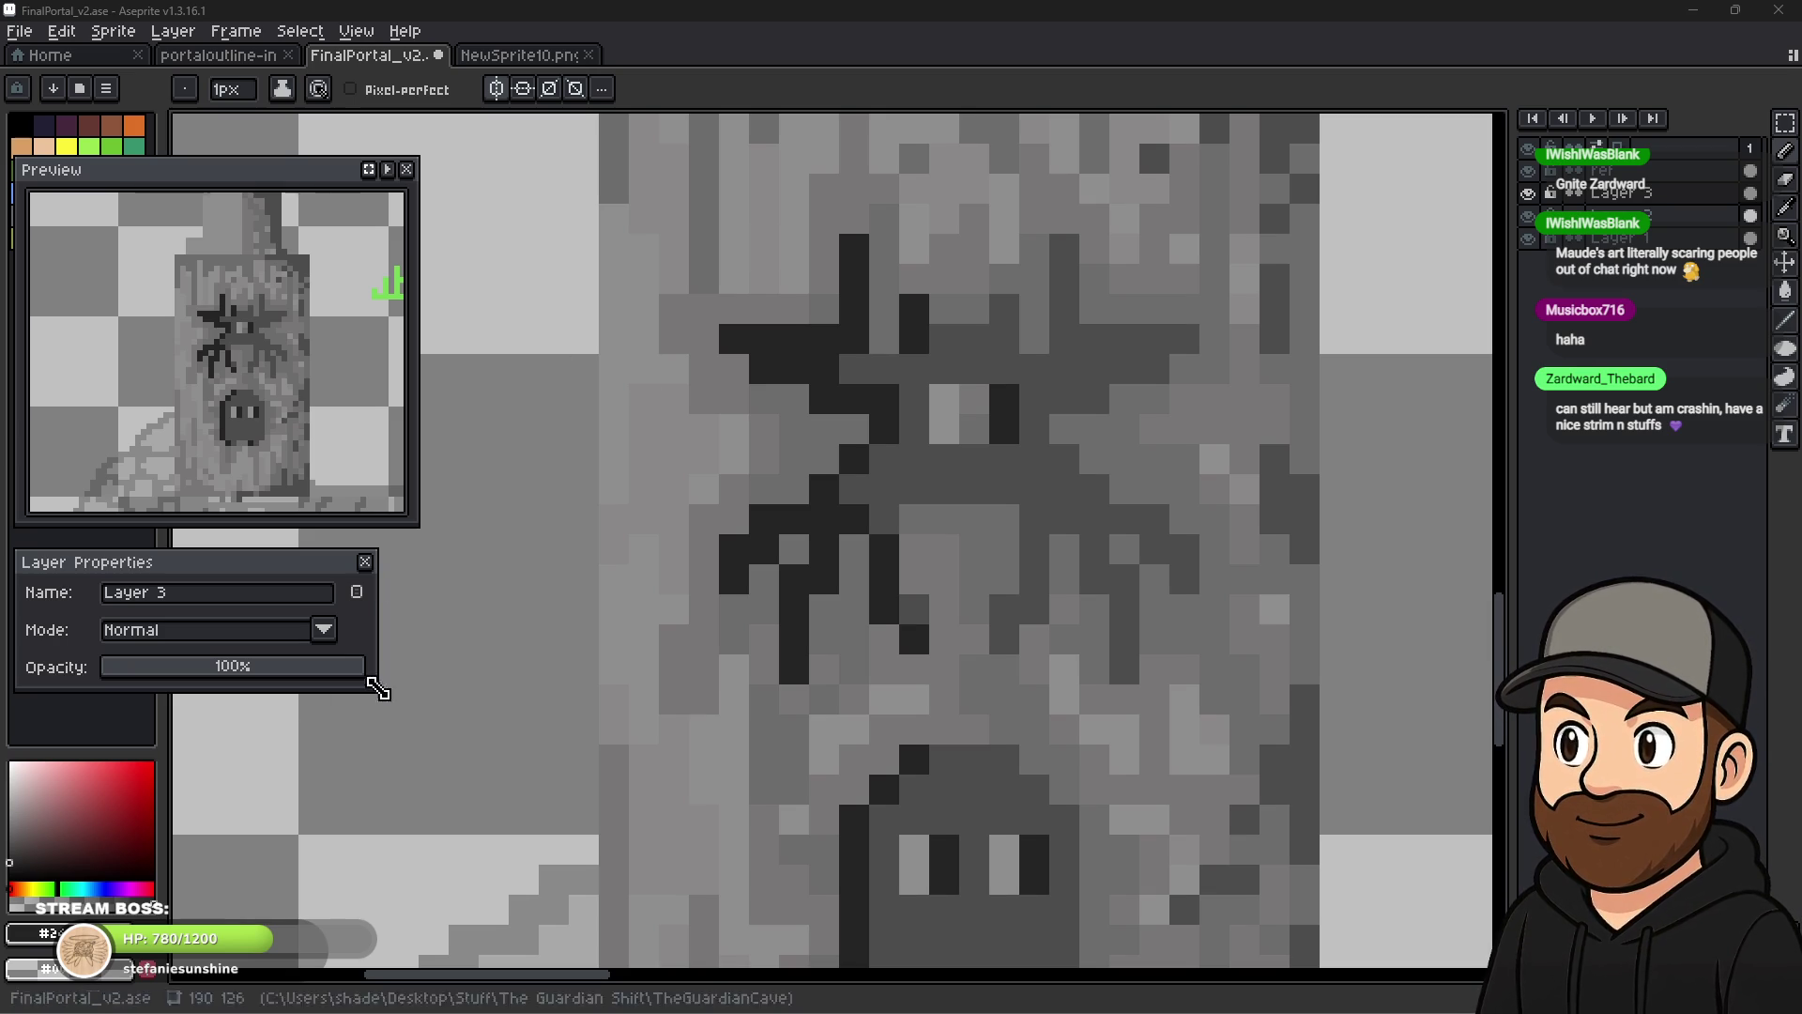
drag(1011, 373, 957, 406)
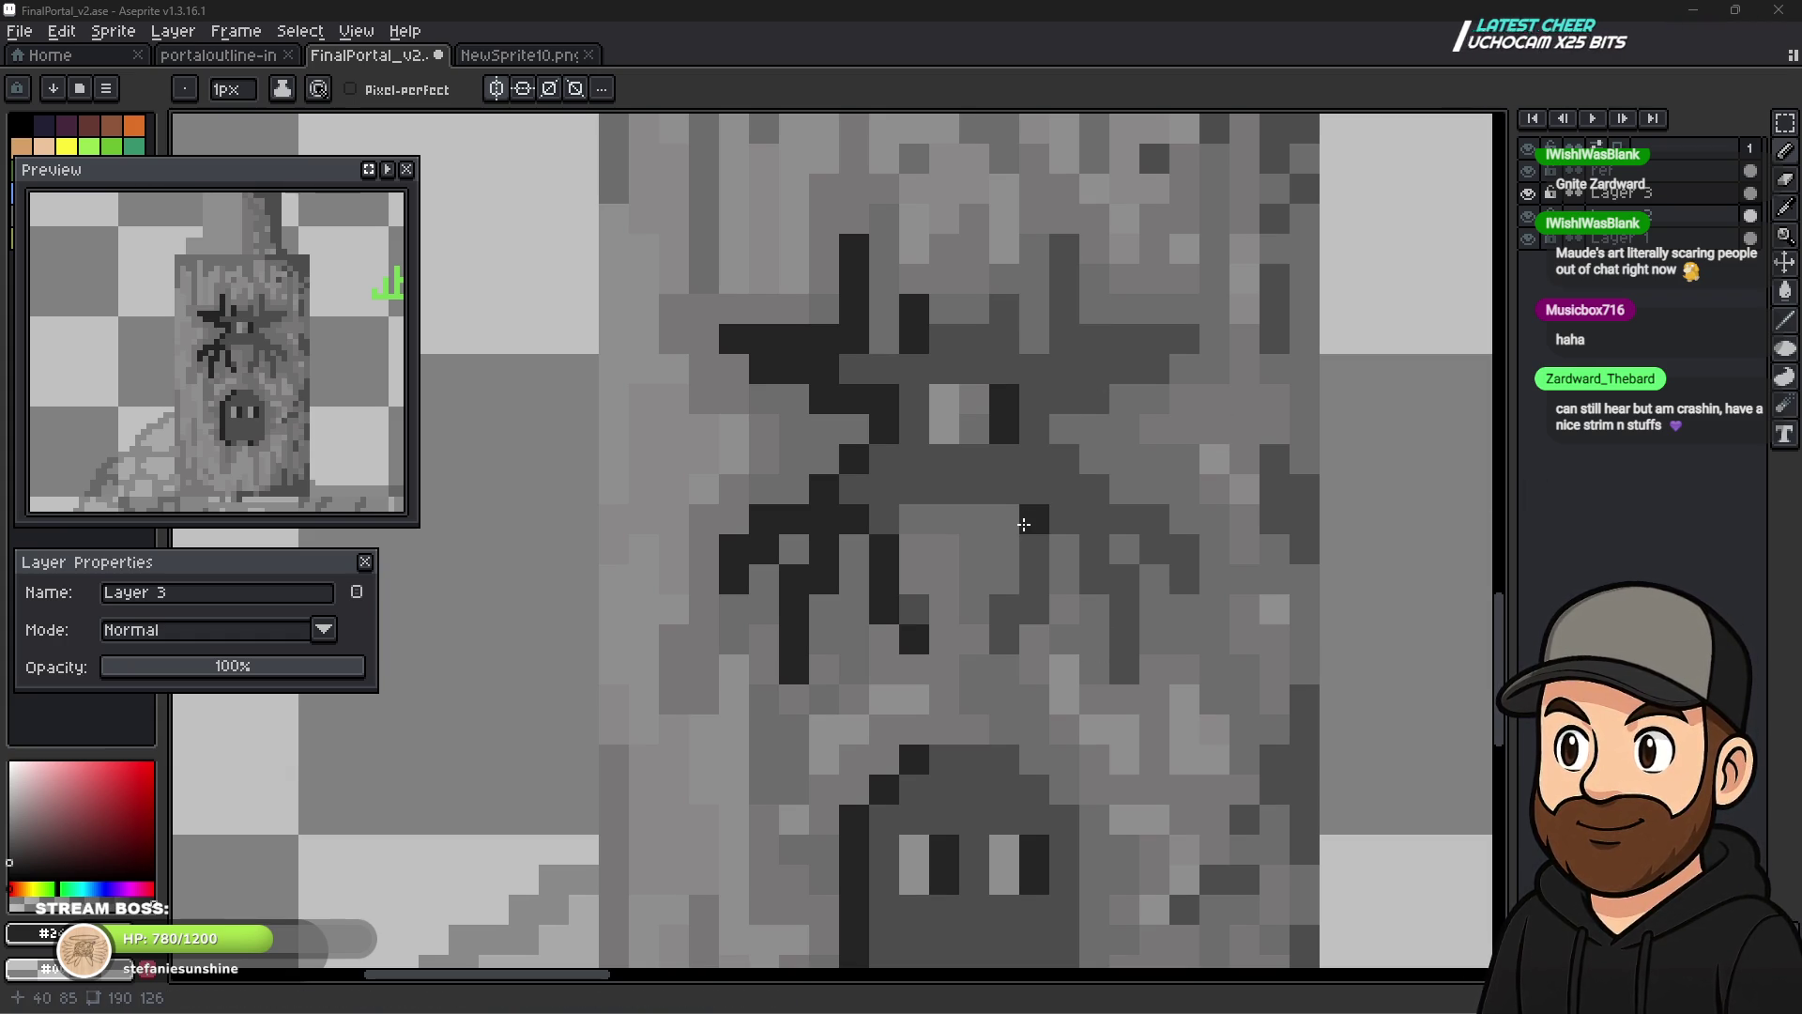
- Draw the spider's dark right-side legs, including the upper-right leg running down from its top
click(883, 519)
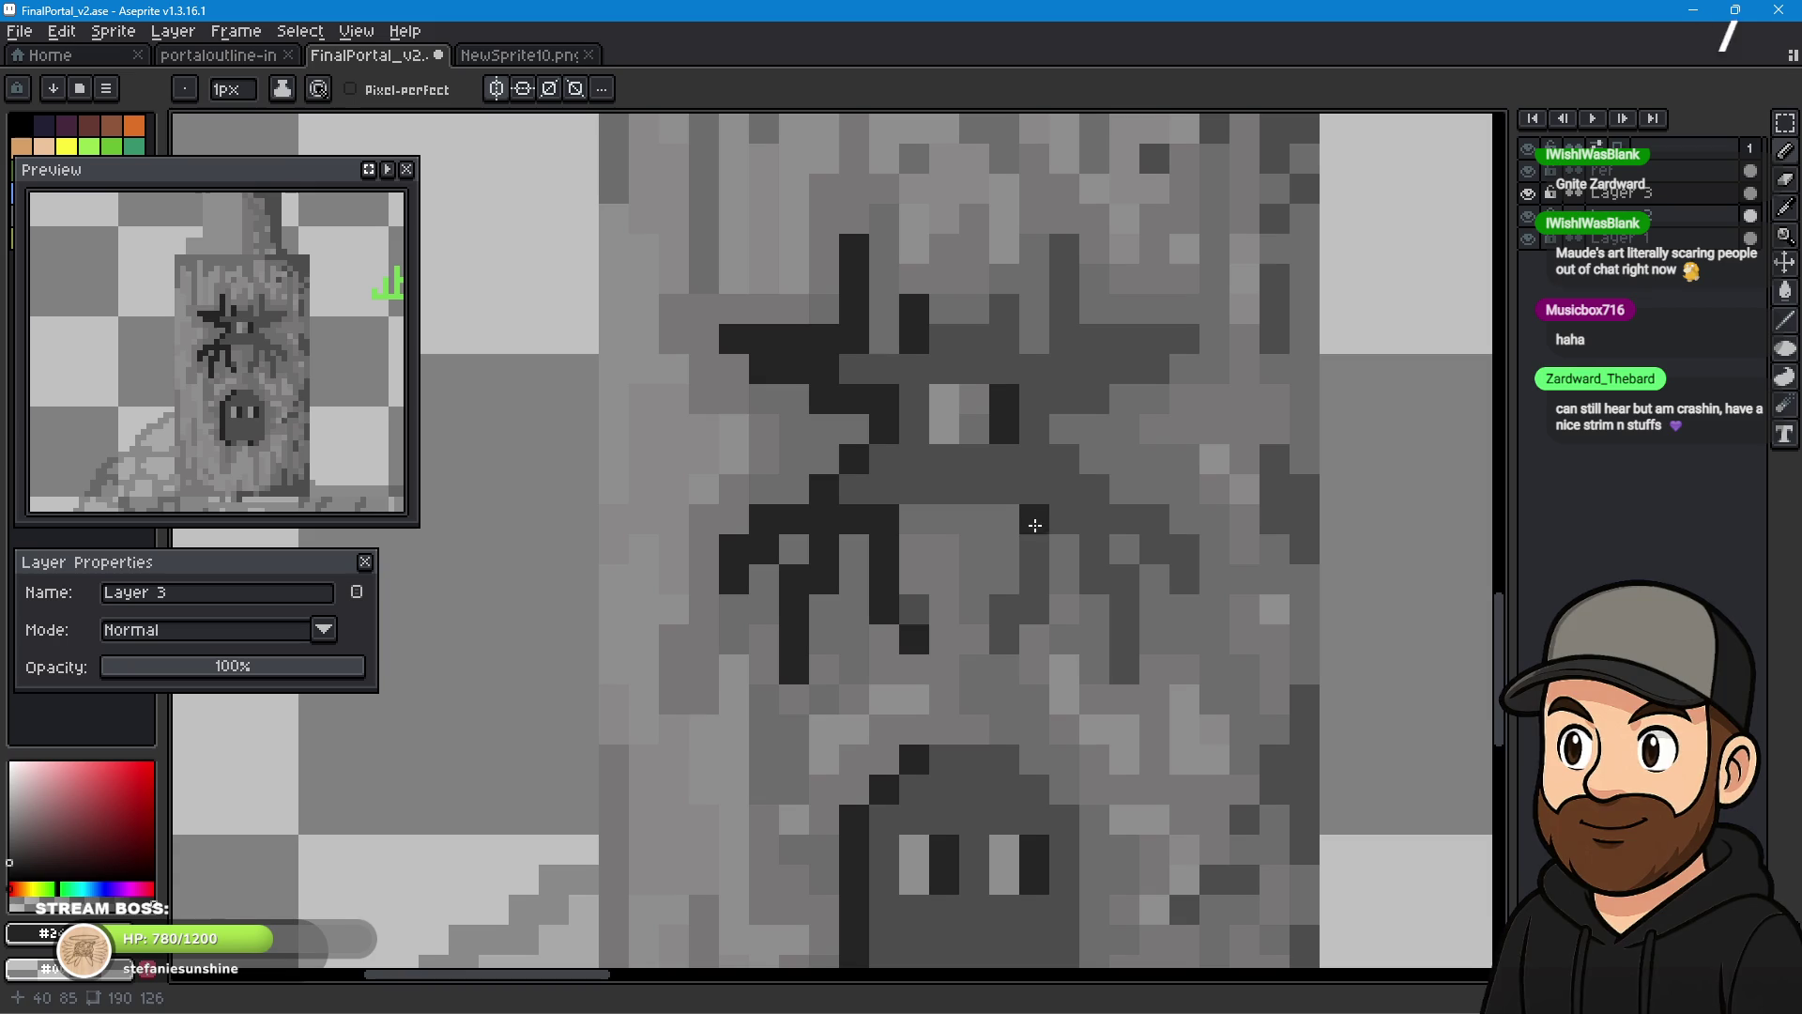
drag(1033, 519, 1030, 567)
click(1033, 609)
click(1007, 631)
click(1094, 549)
click(1094, 579)
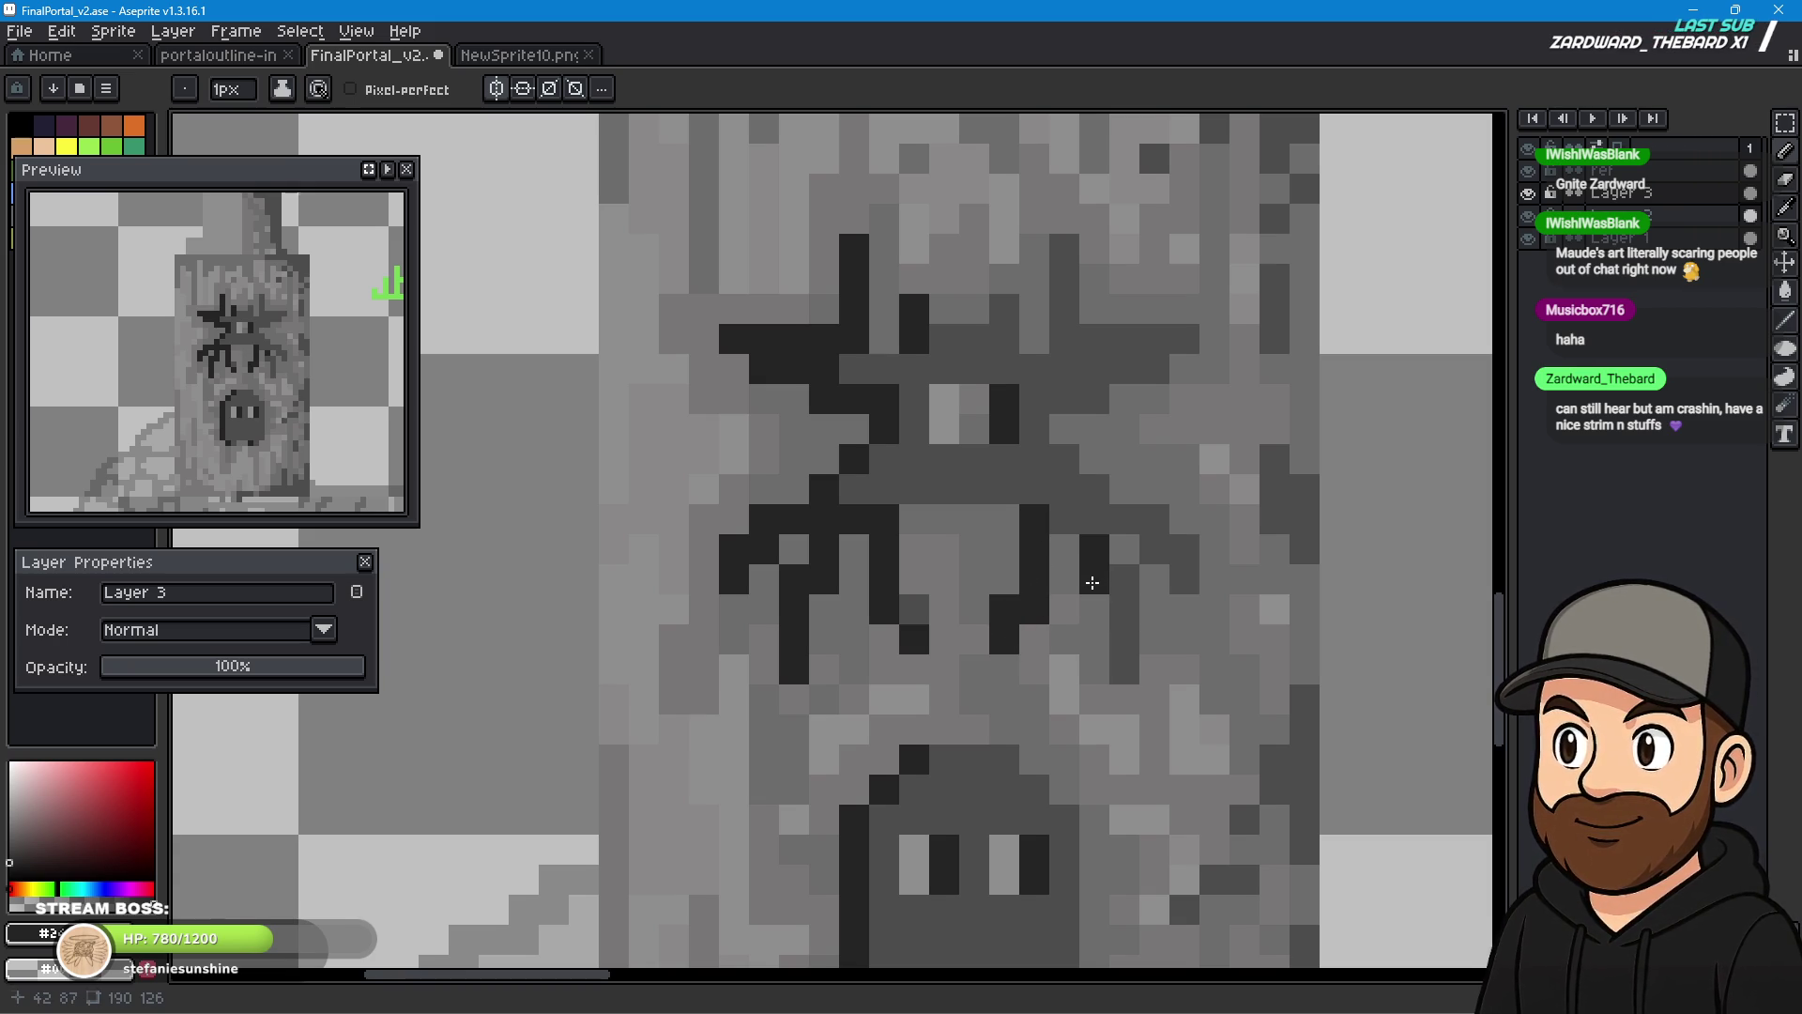
drag(1120, 609, 1124, 671)
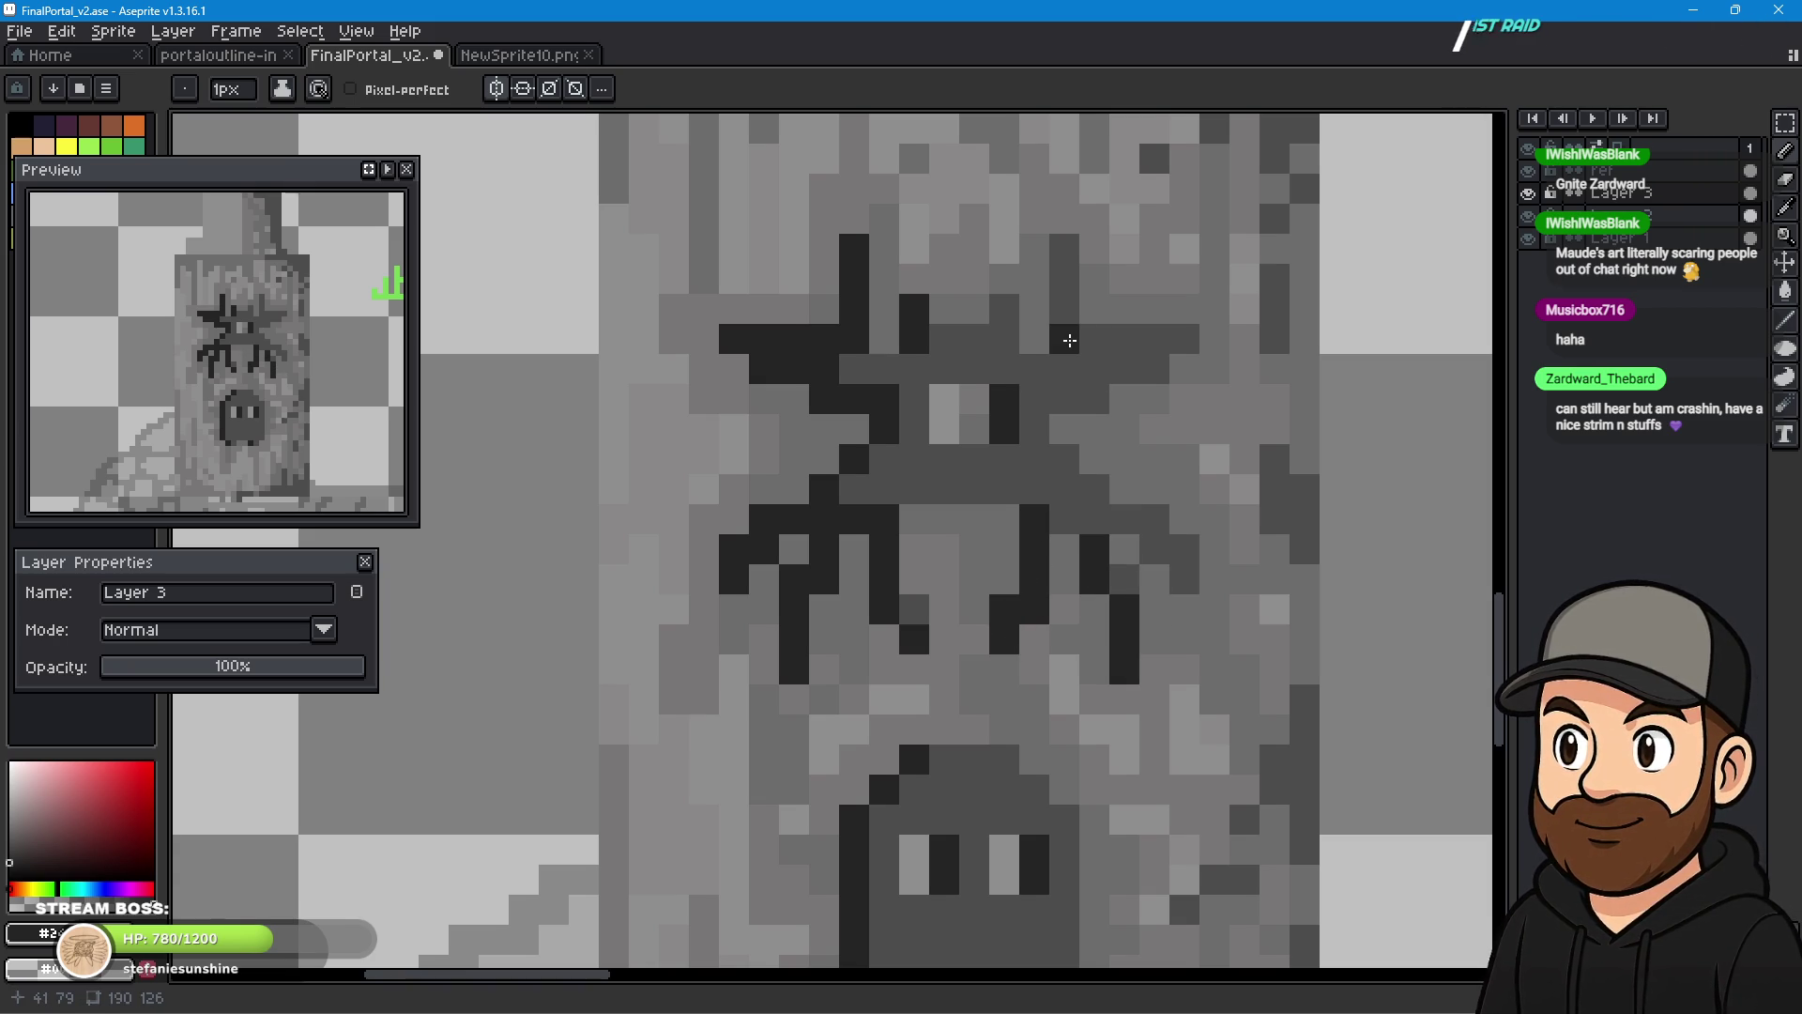
click(1006, 311)
click(1068, 252)
drag(1071, 255, 1065, 340)
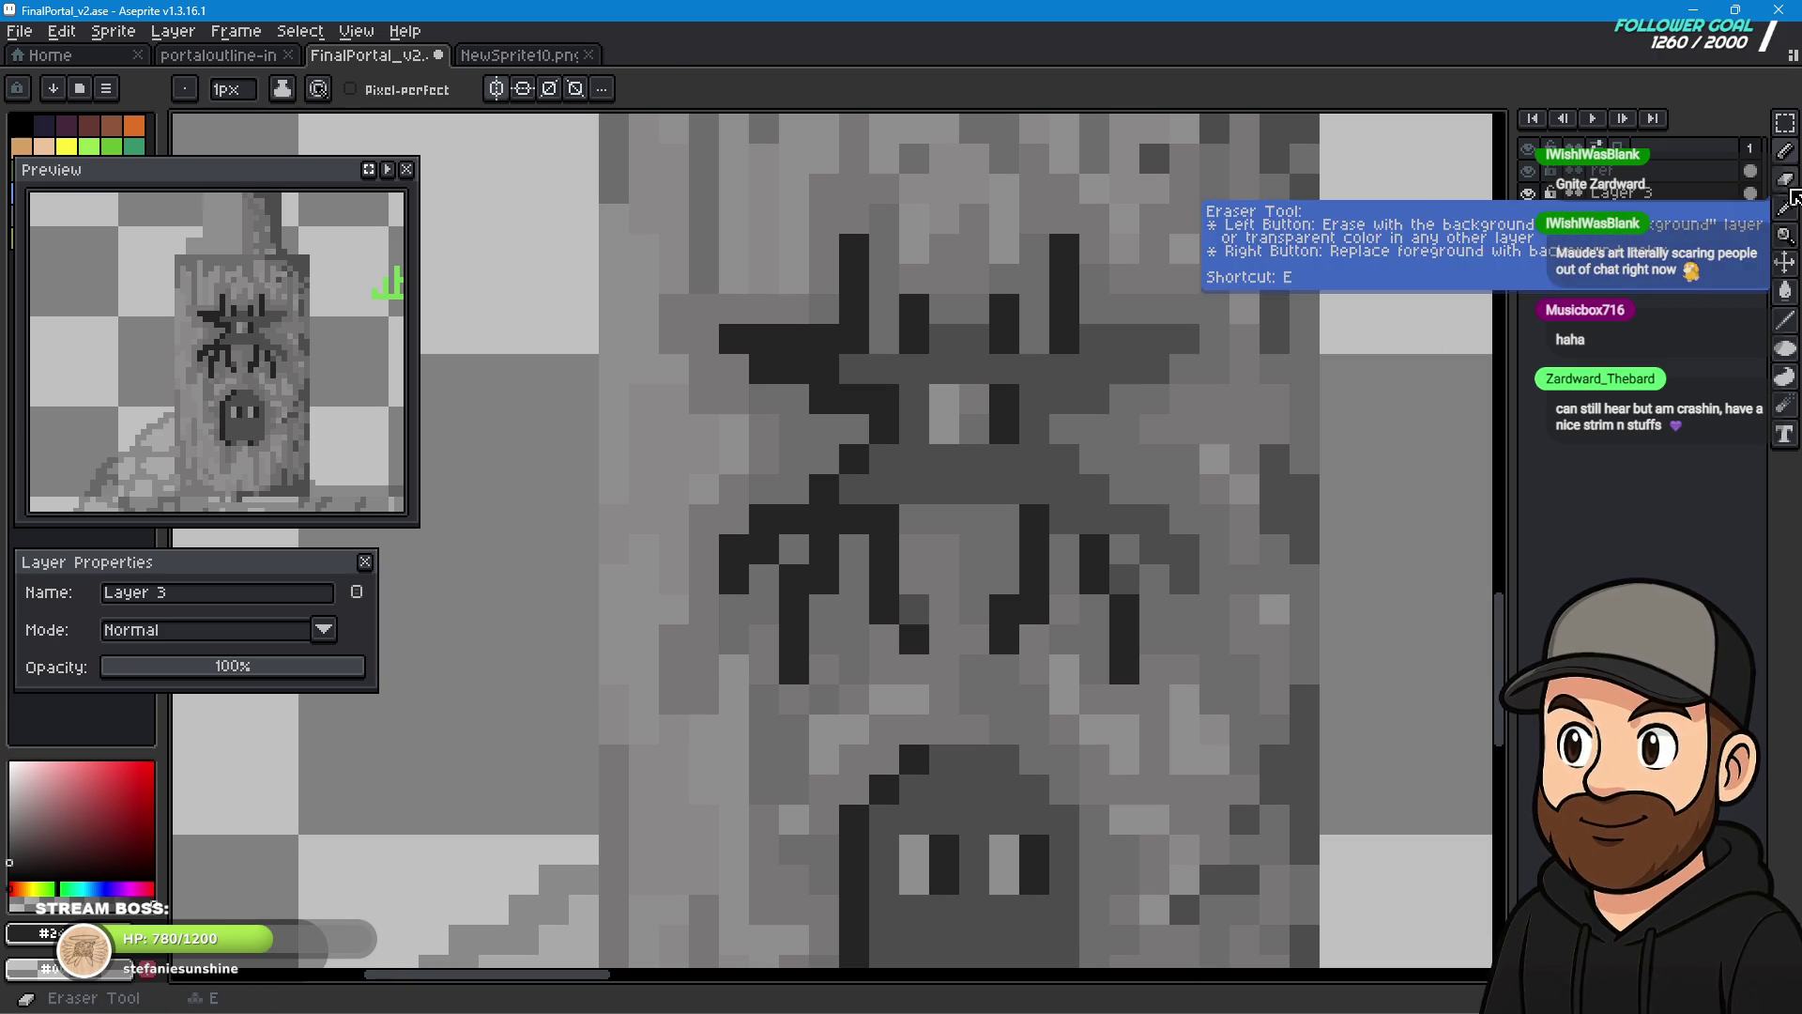
- Sample the pillar's mid grey and paint over stray dark pixels near the spider's legs and crossbar
click(1789, 208)
click(1127, 342)
key(b)
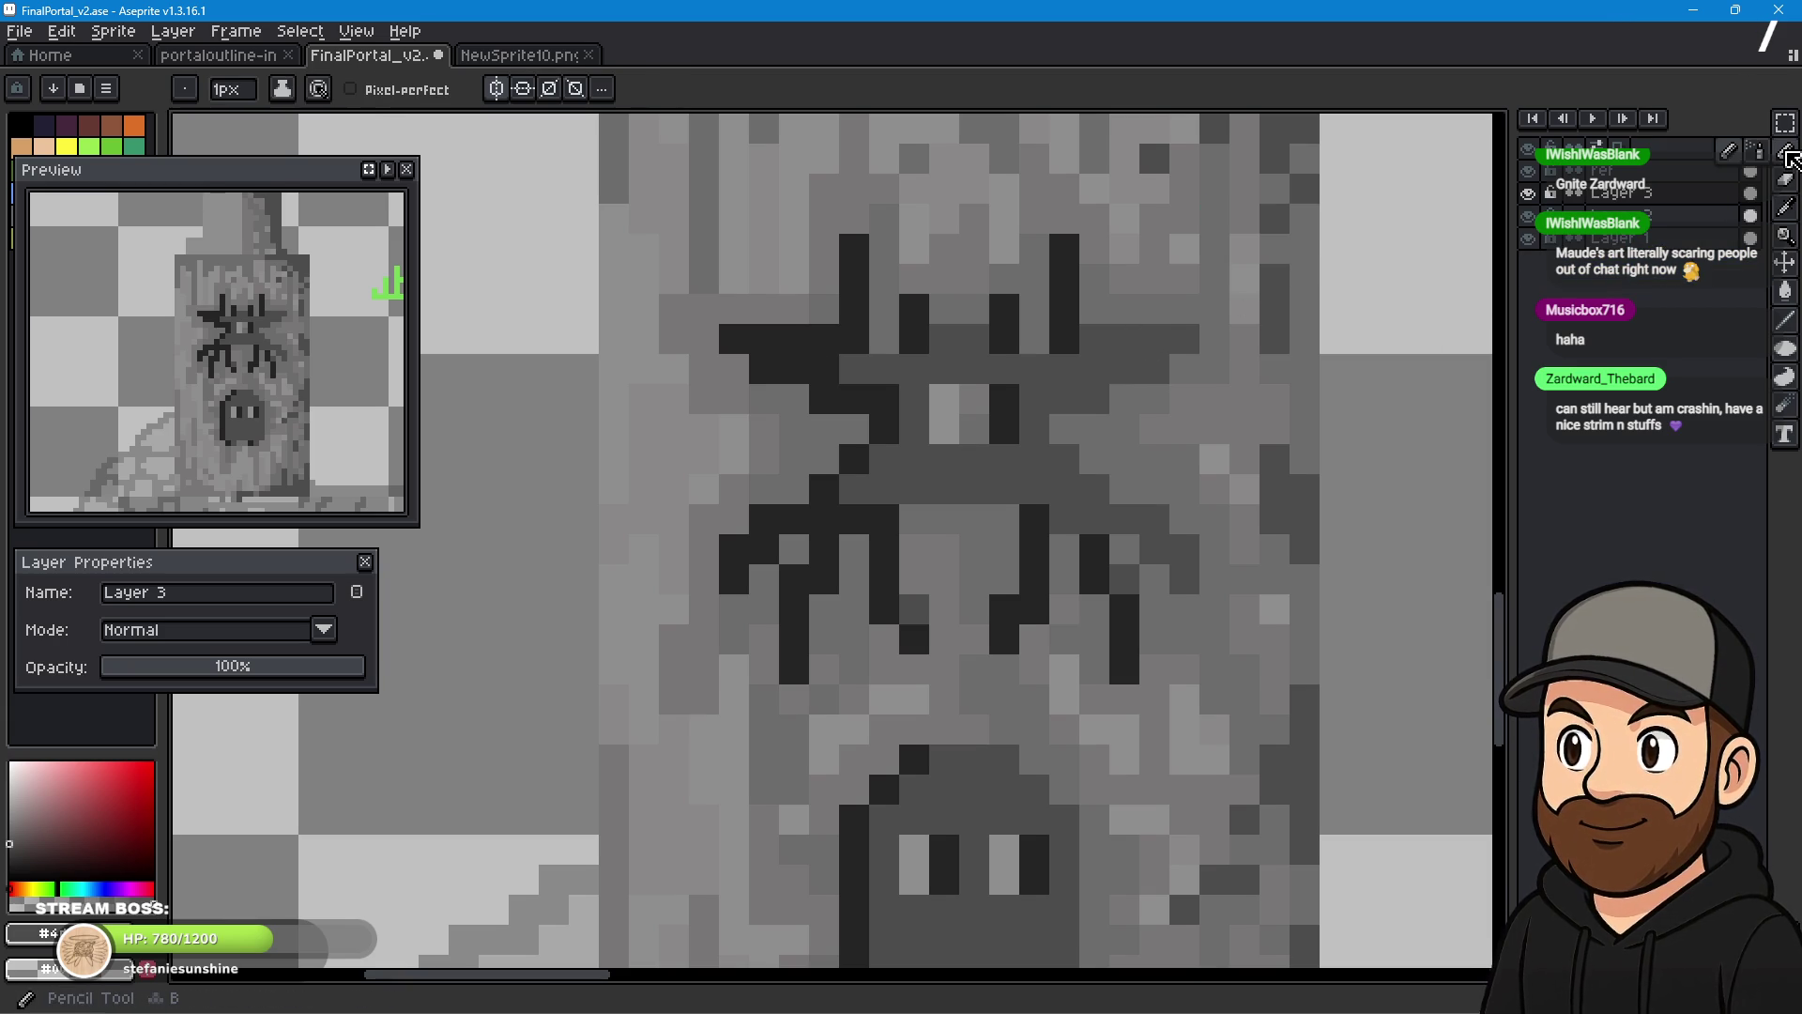
click(824, 369)
click(803, 366)
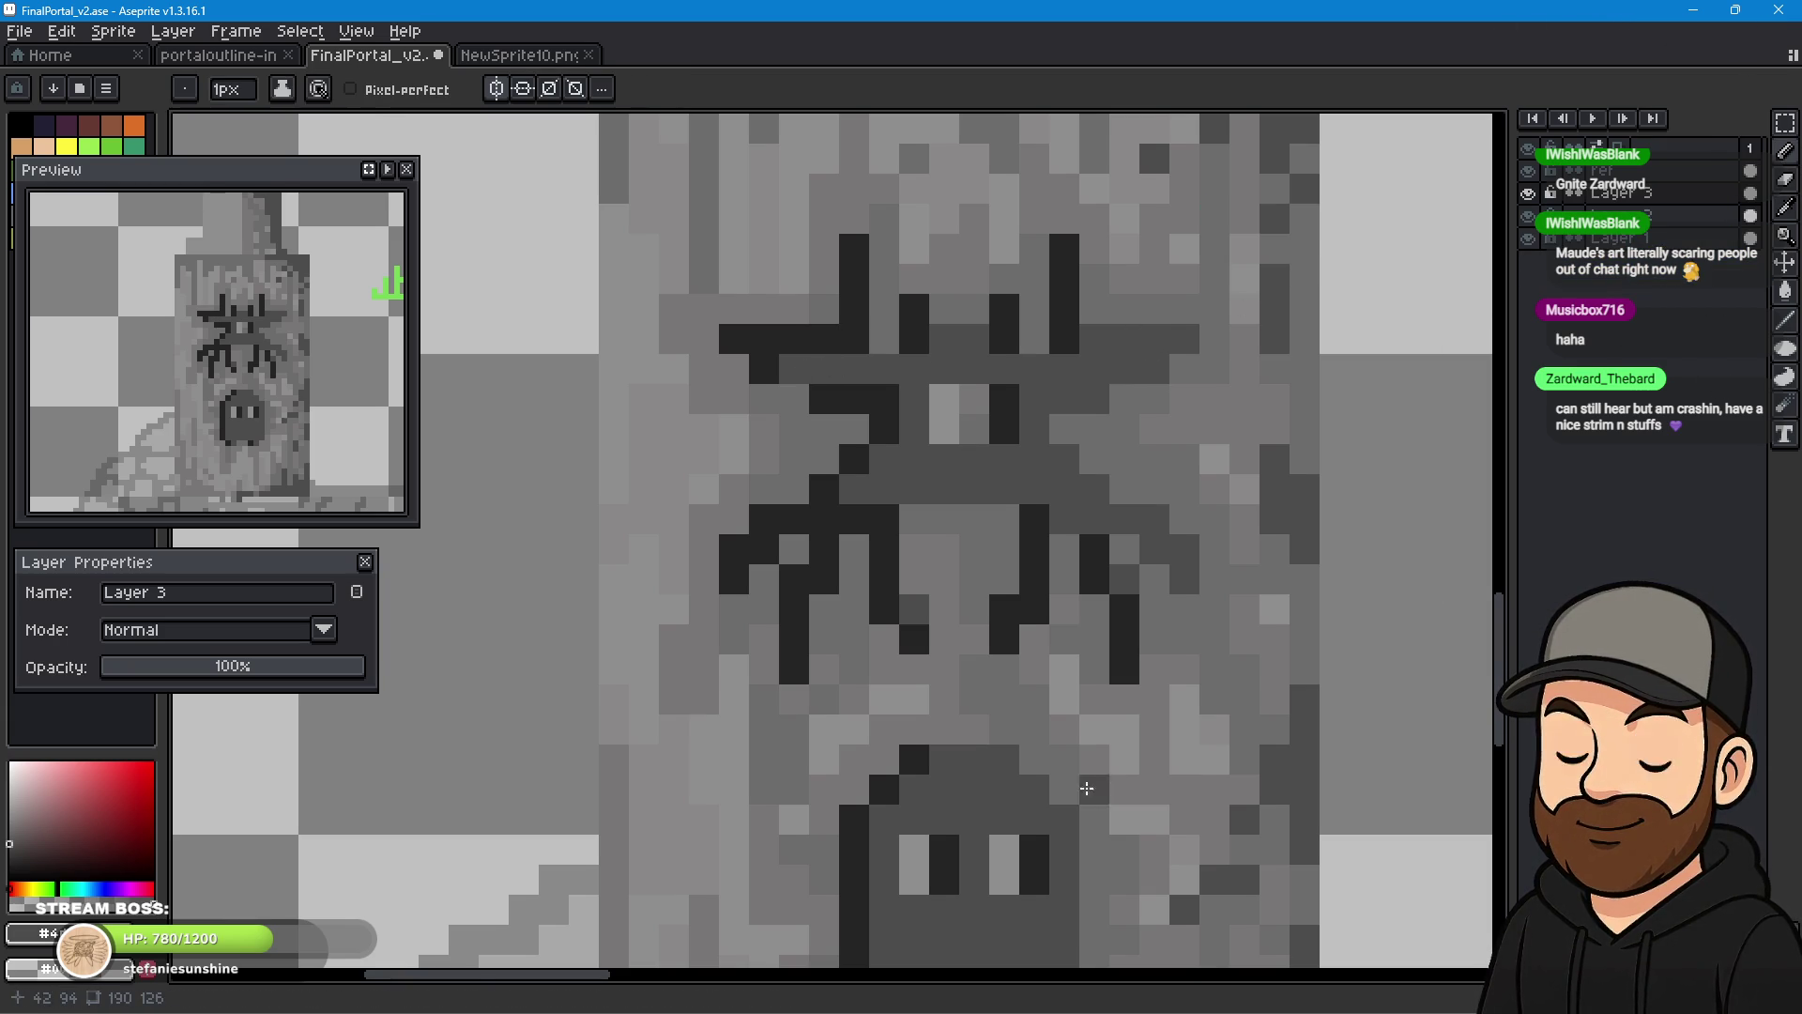
click(826, 520)
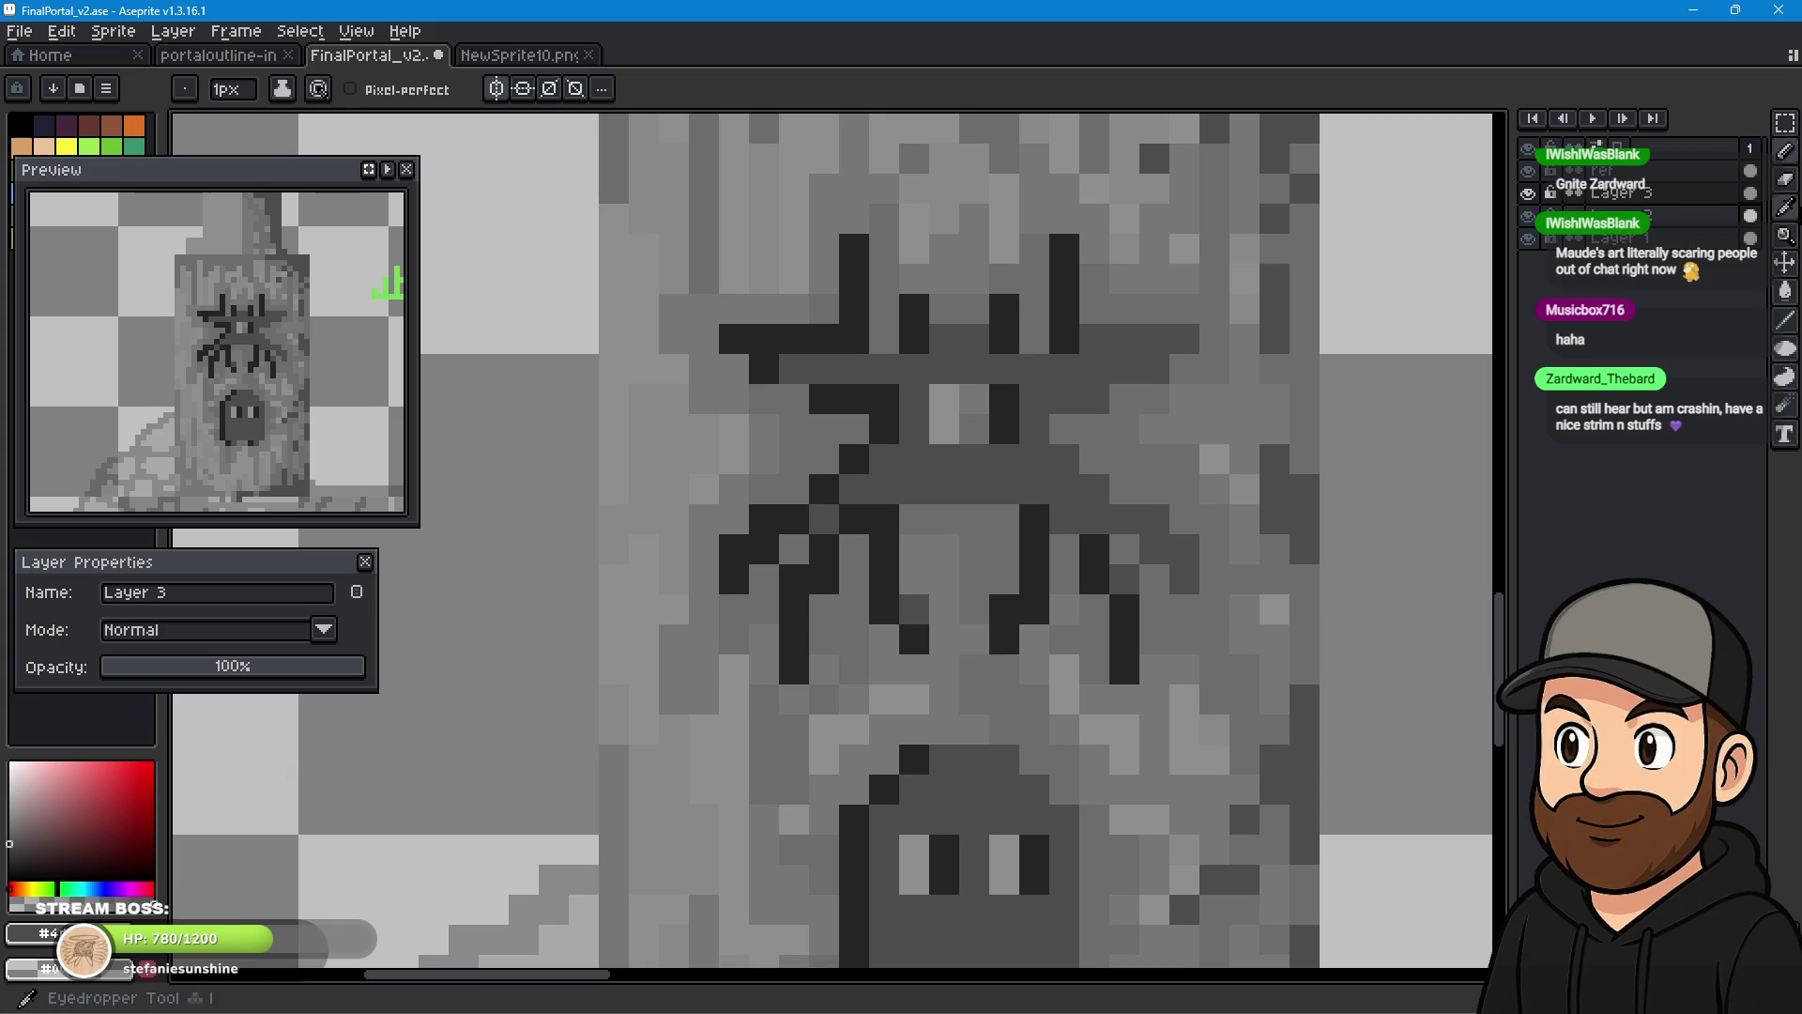
- Add dark pixels to lengthen the end of the spider's right leg
click(1787, 231)
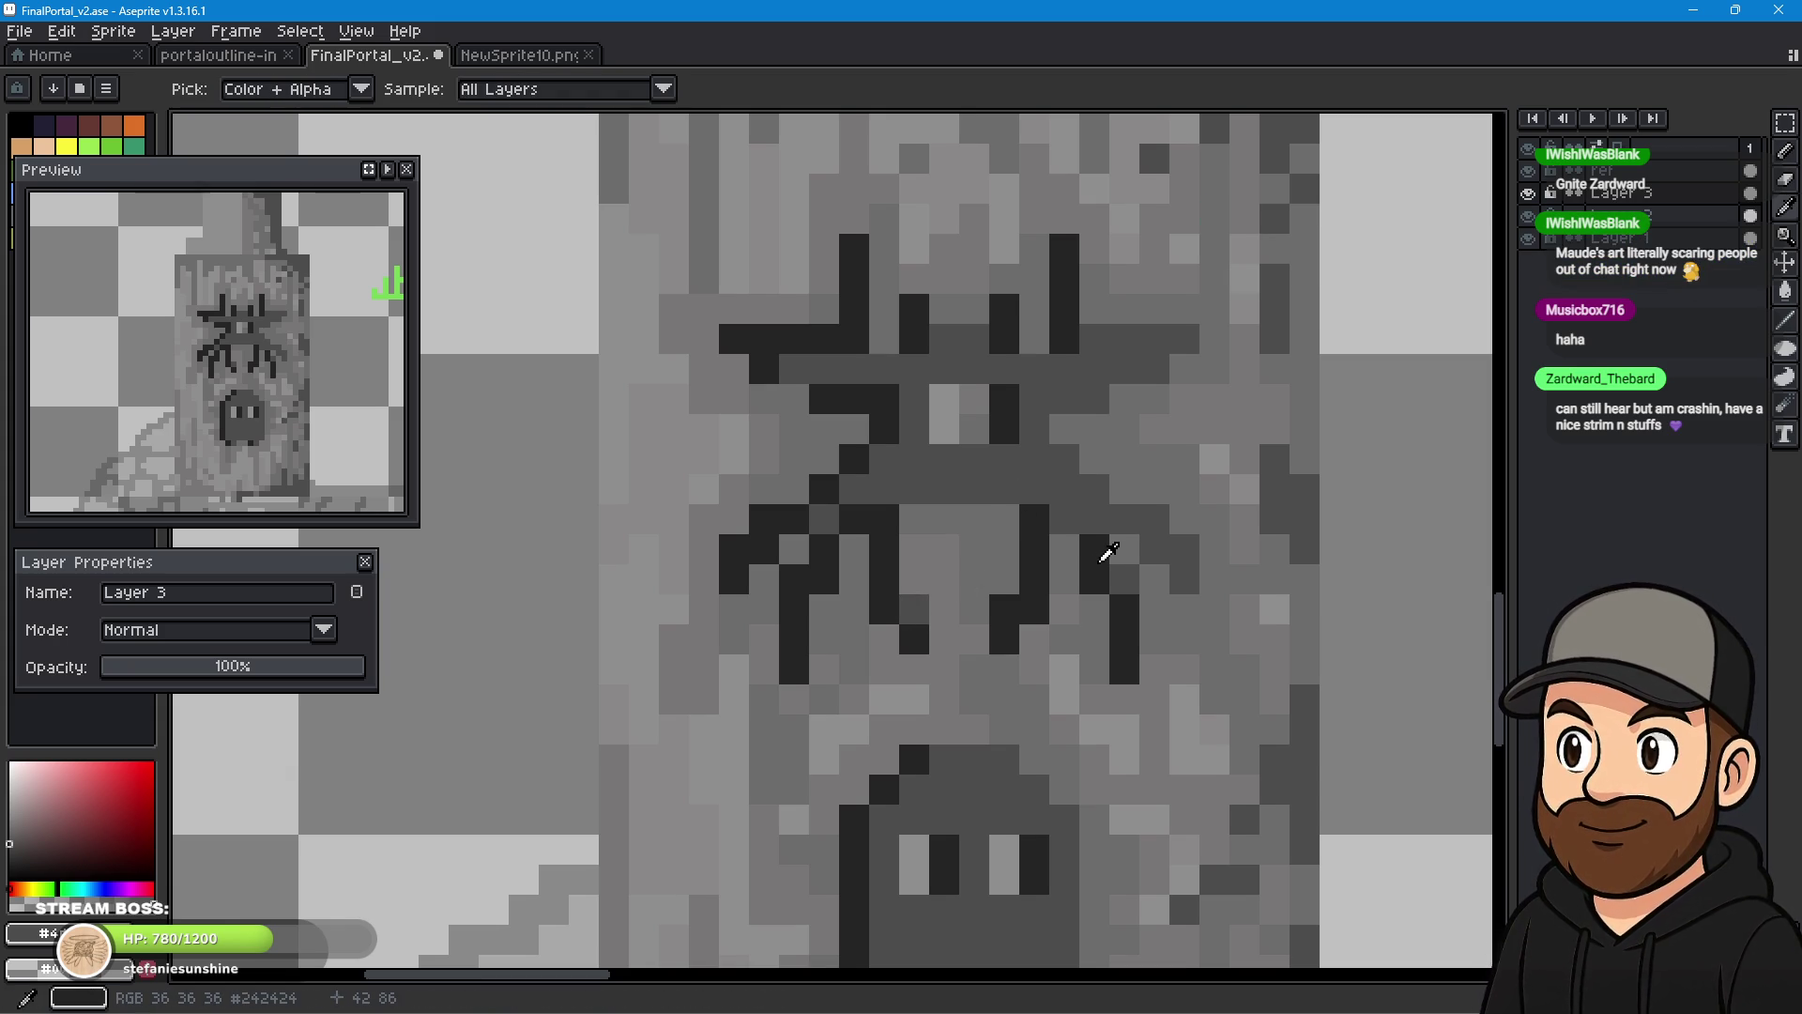
key(b)
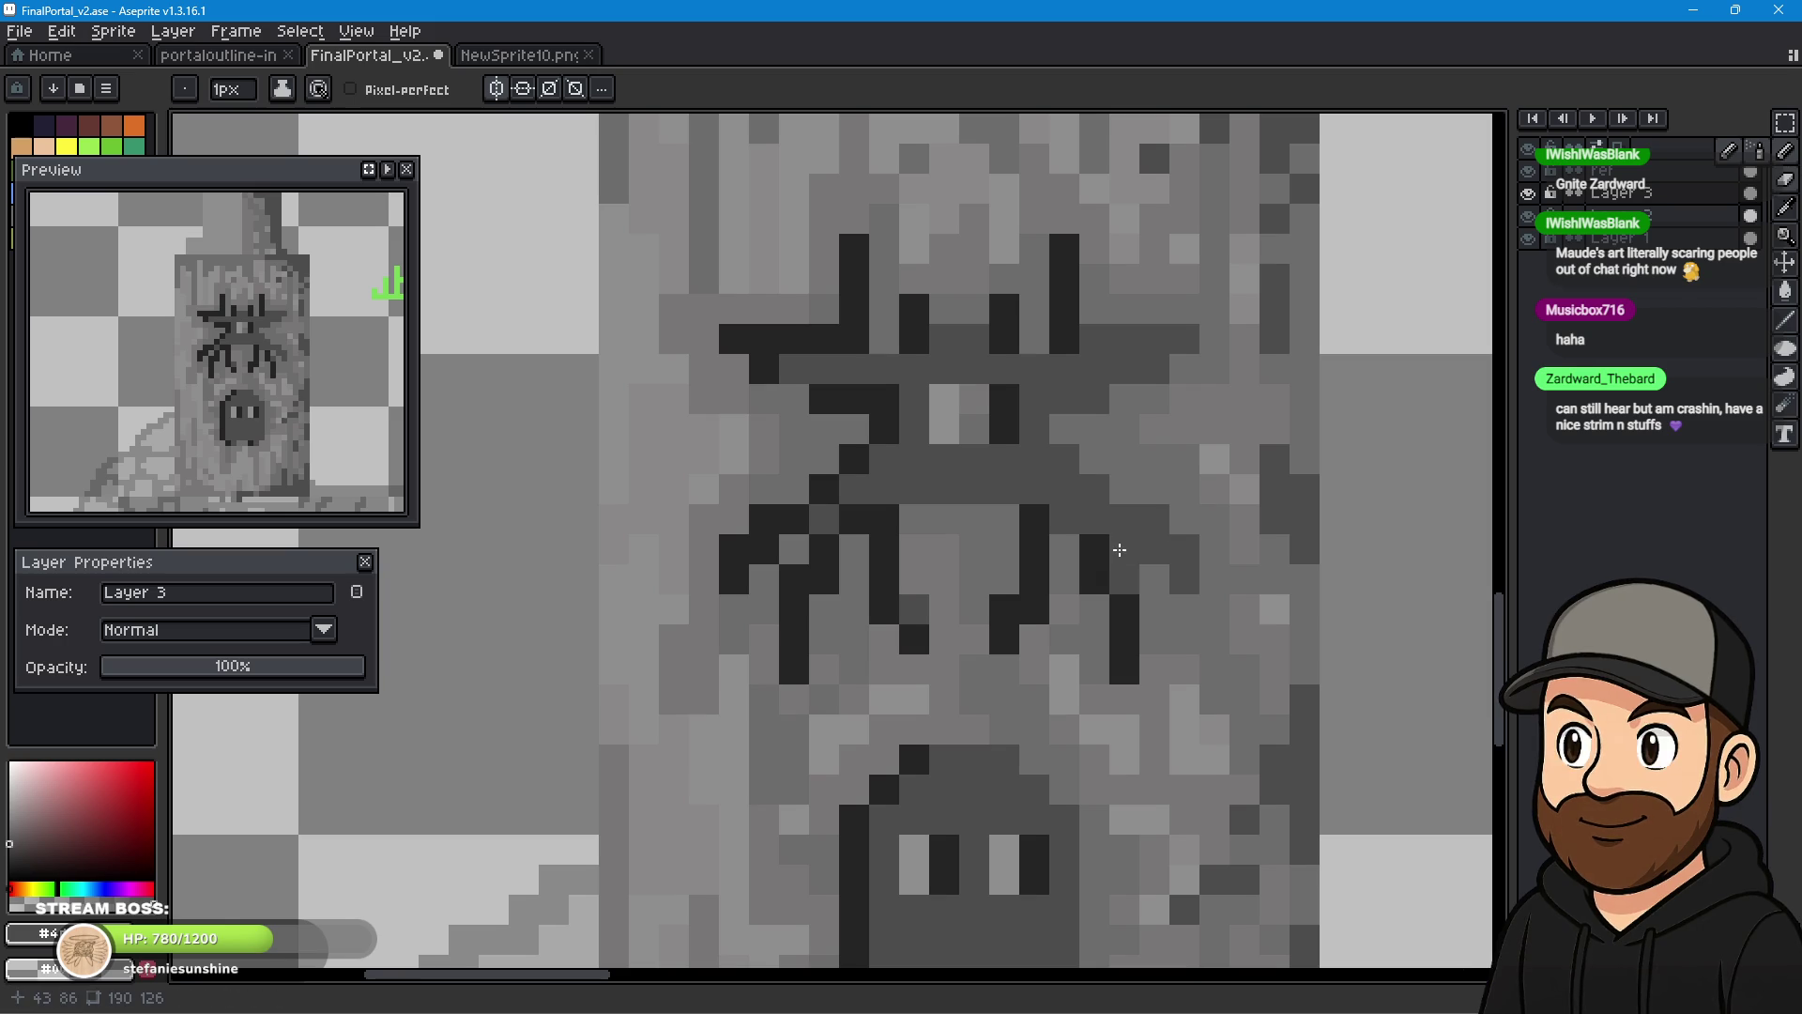
key(i)
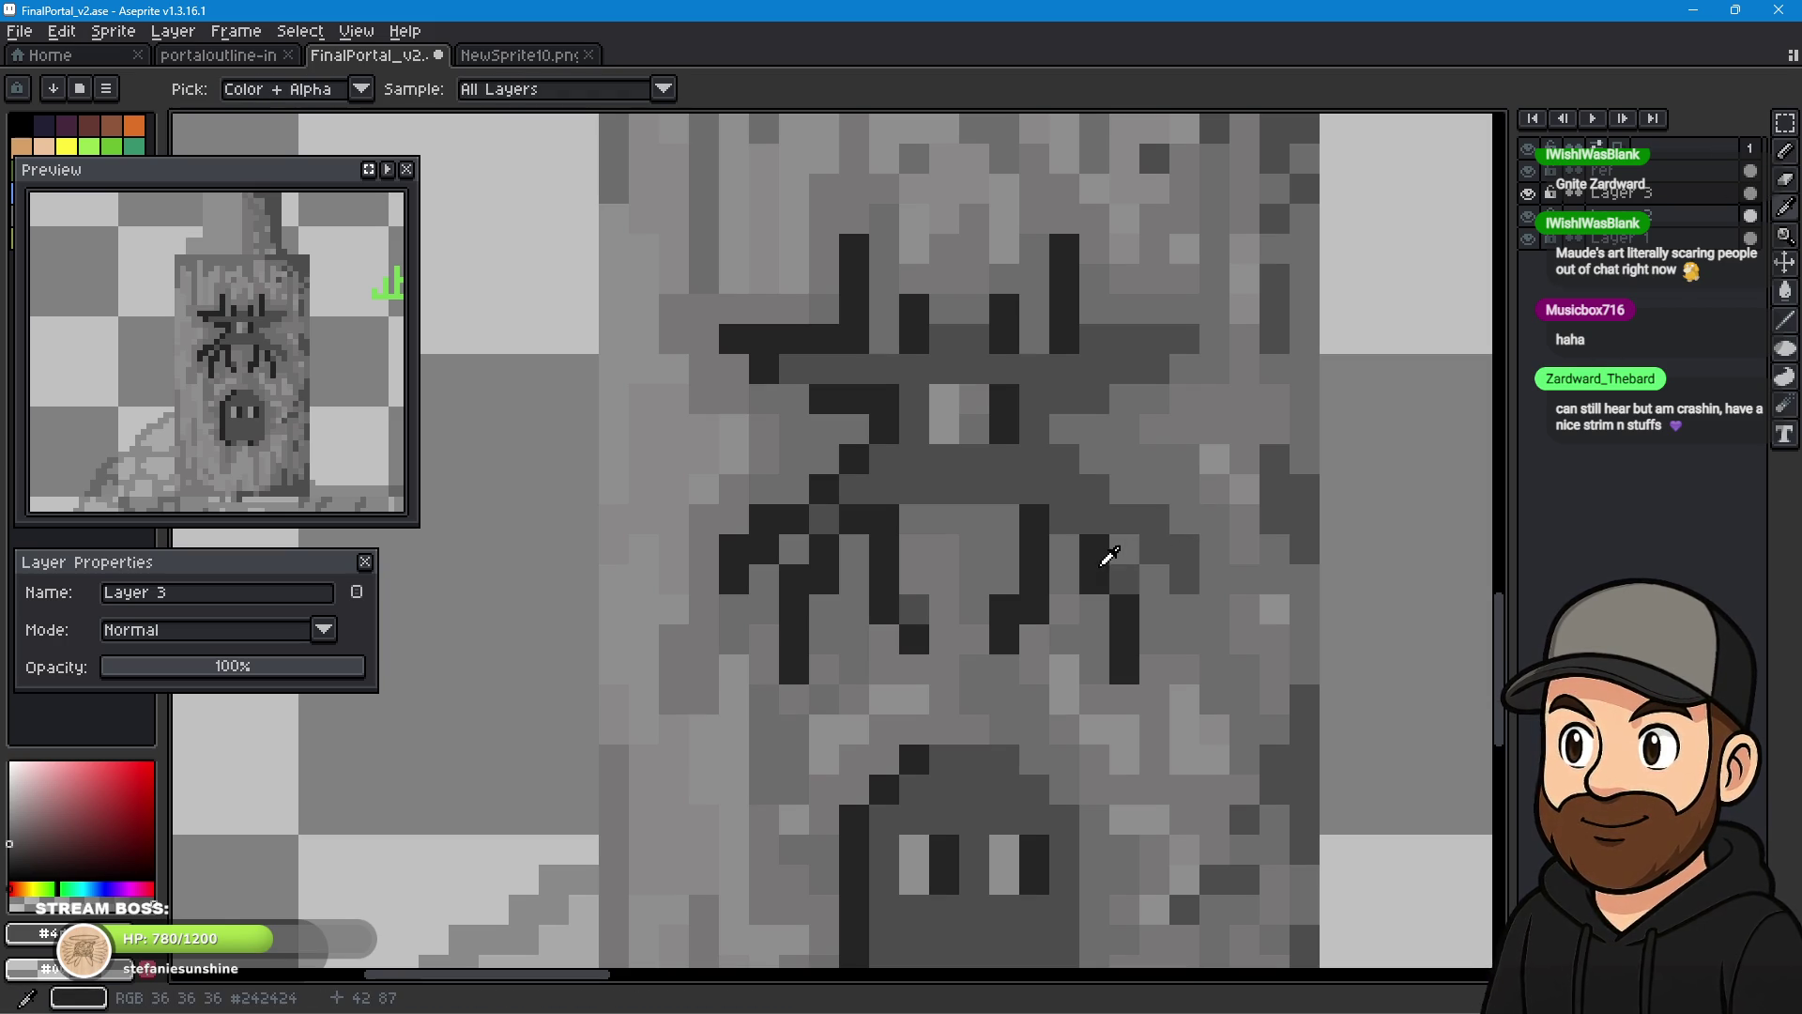
key(b)
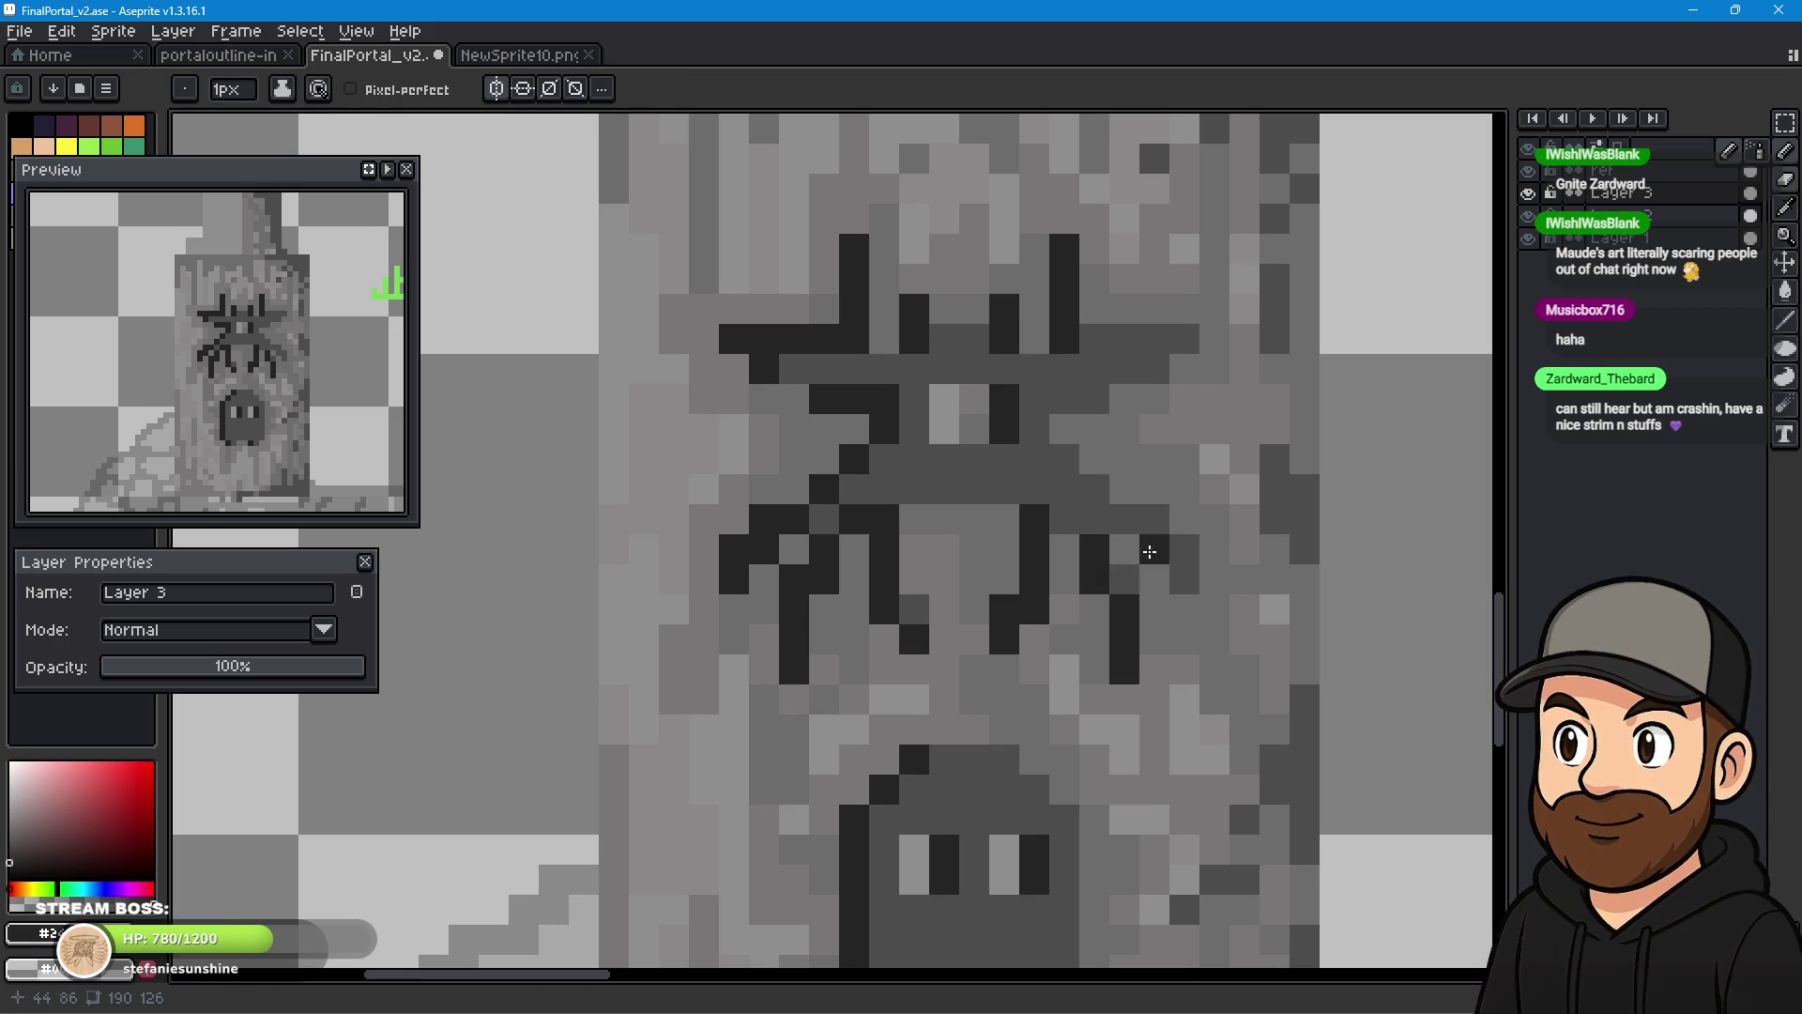
click(1181, 552)
click(680, 617)
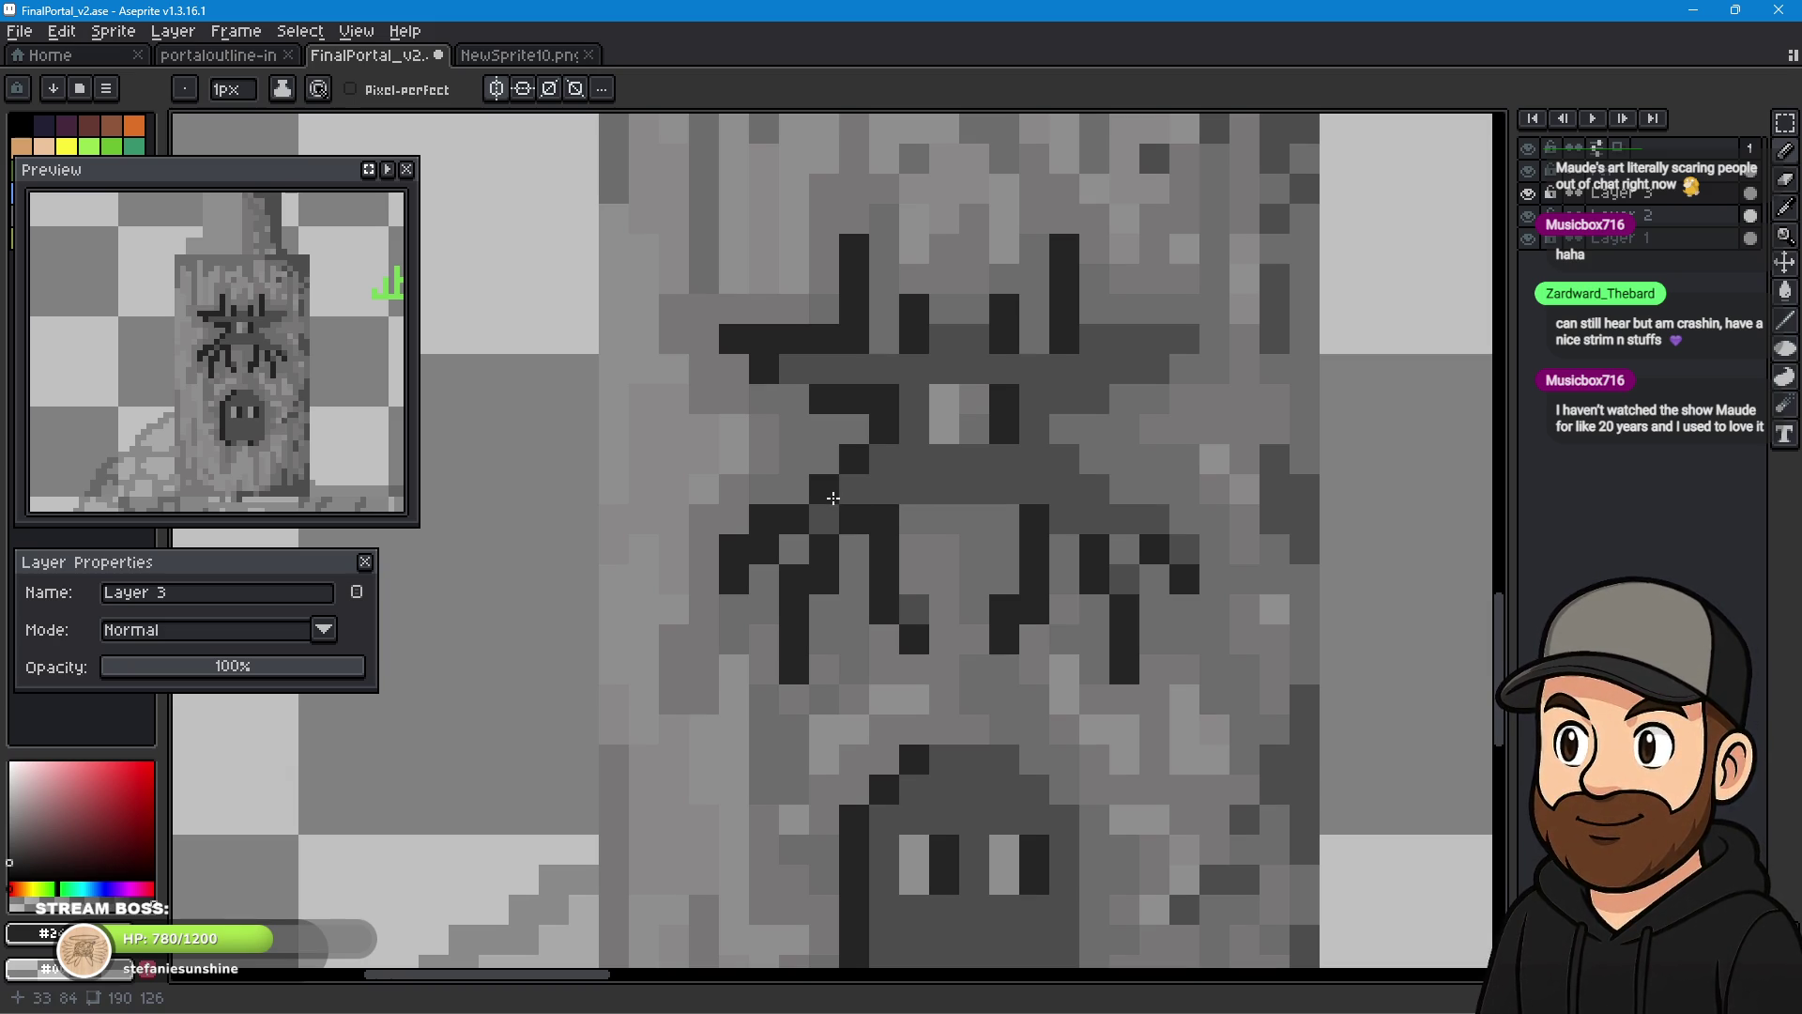
scroll(1091, 685, down, 1)
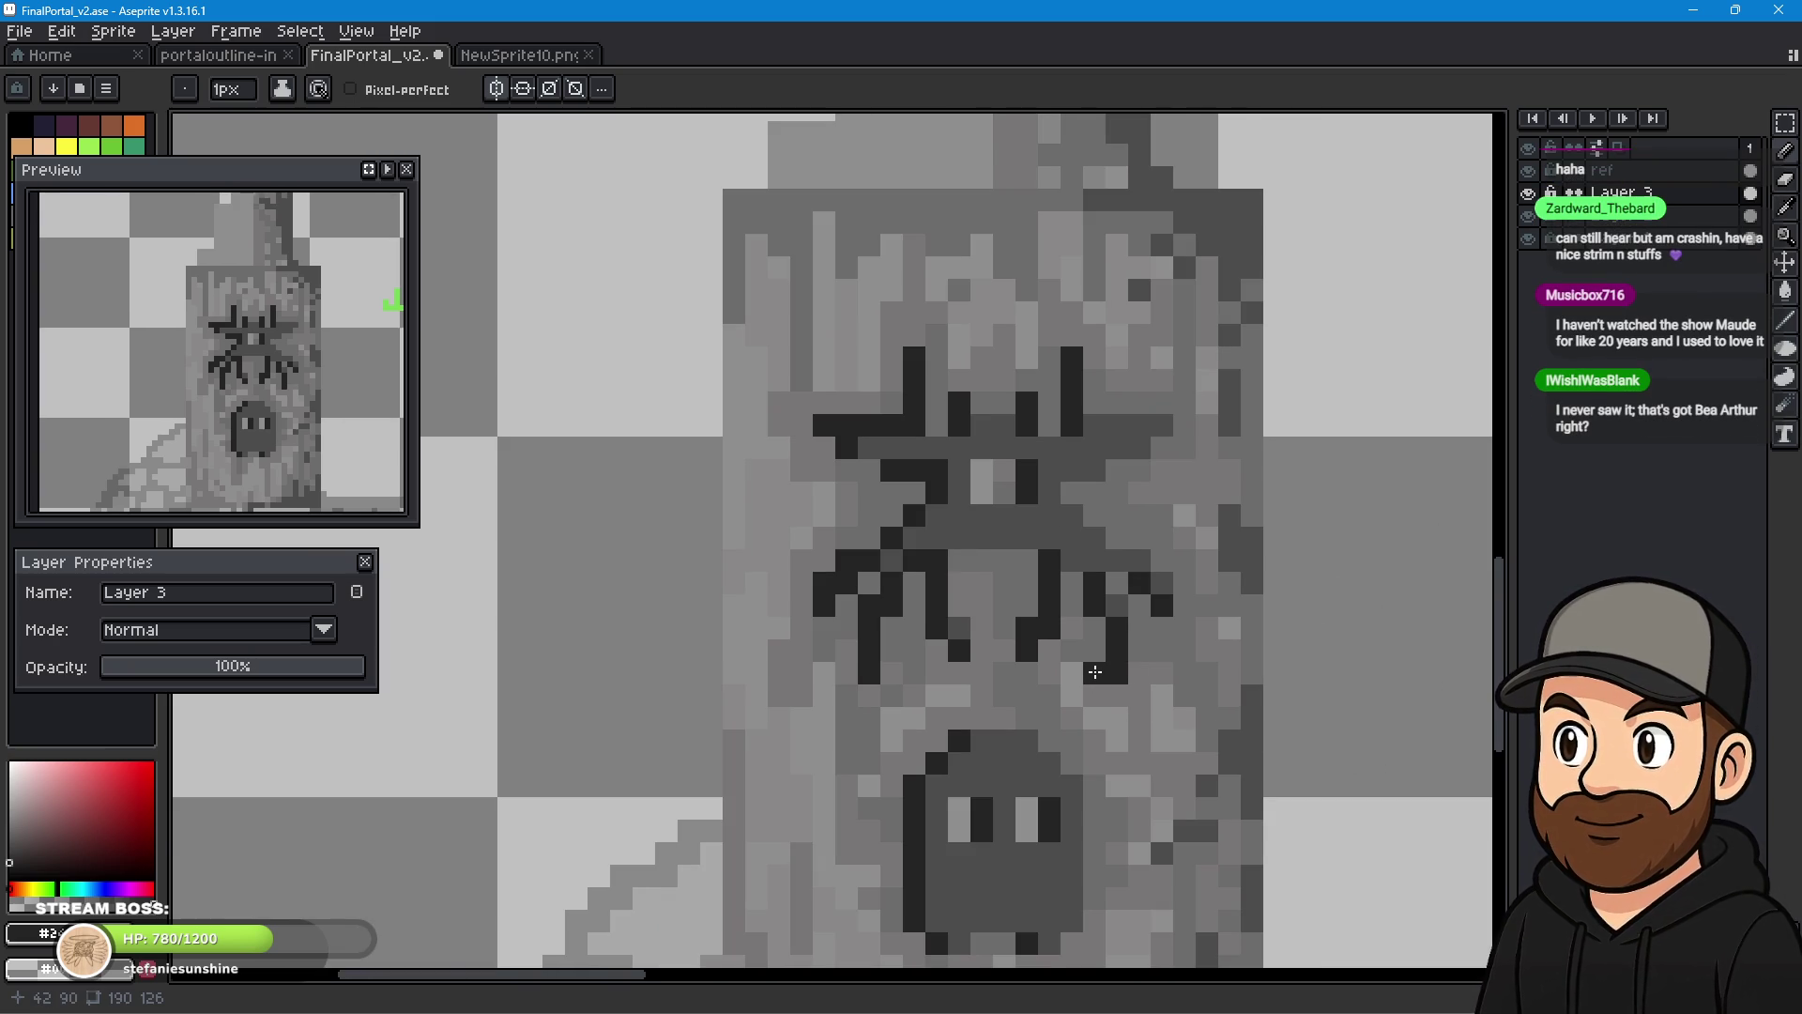
scroll(1094, 672, down, 1)
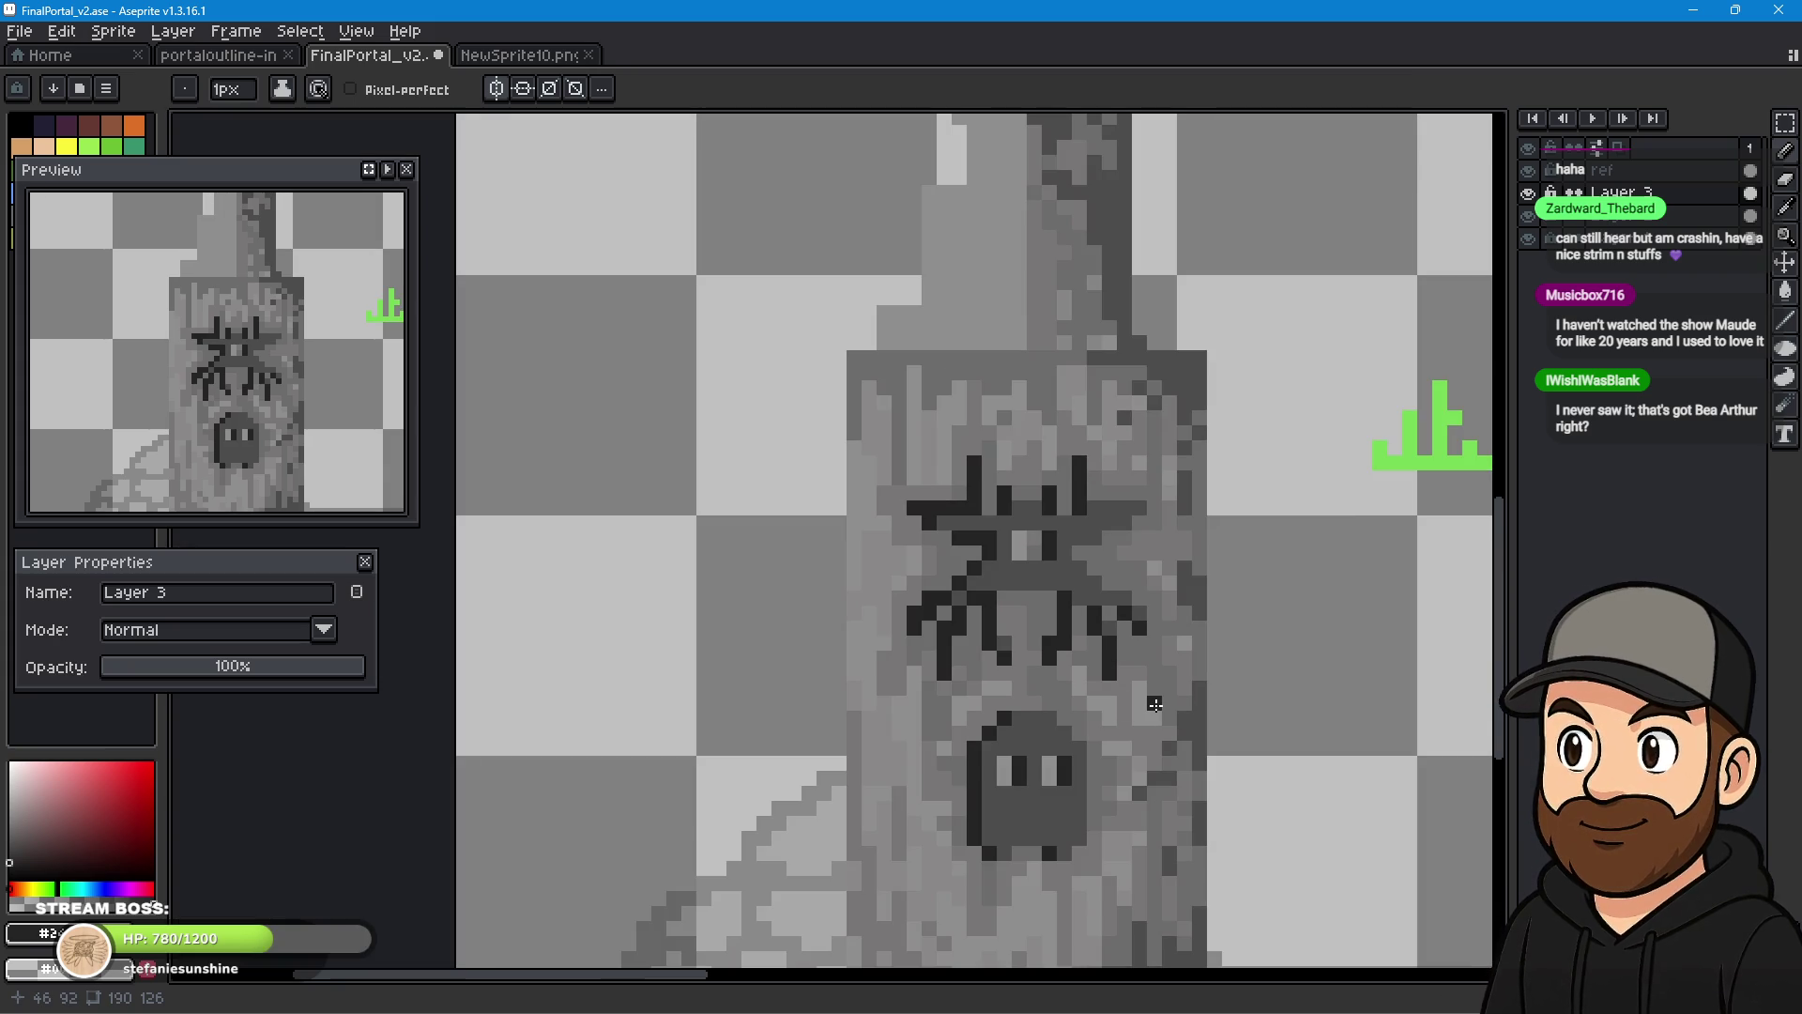
scroll(1137, 704, down, 6)
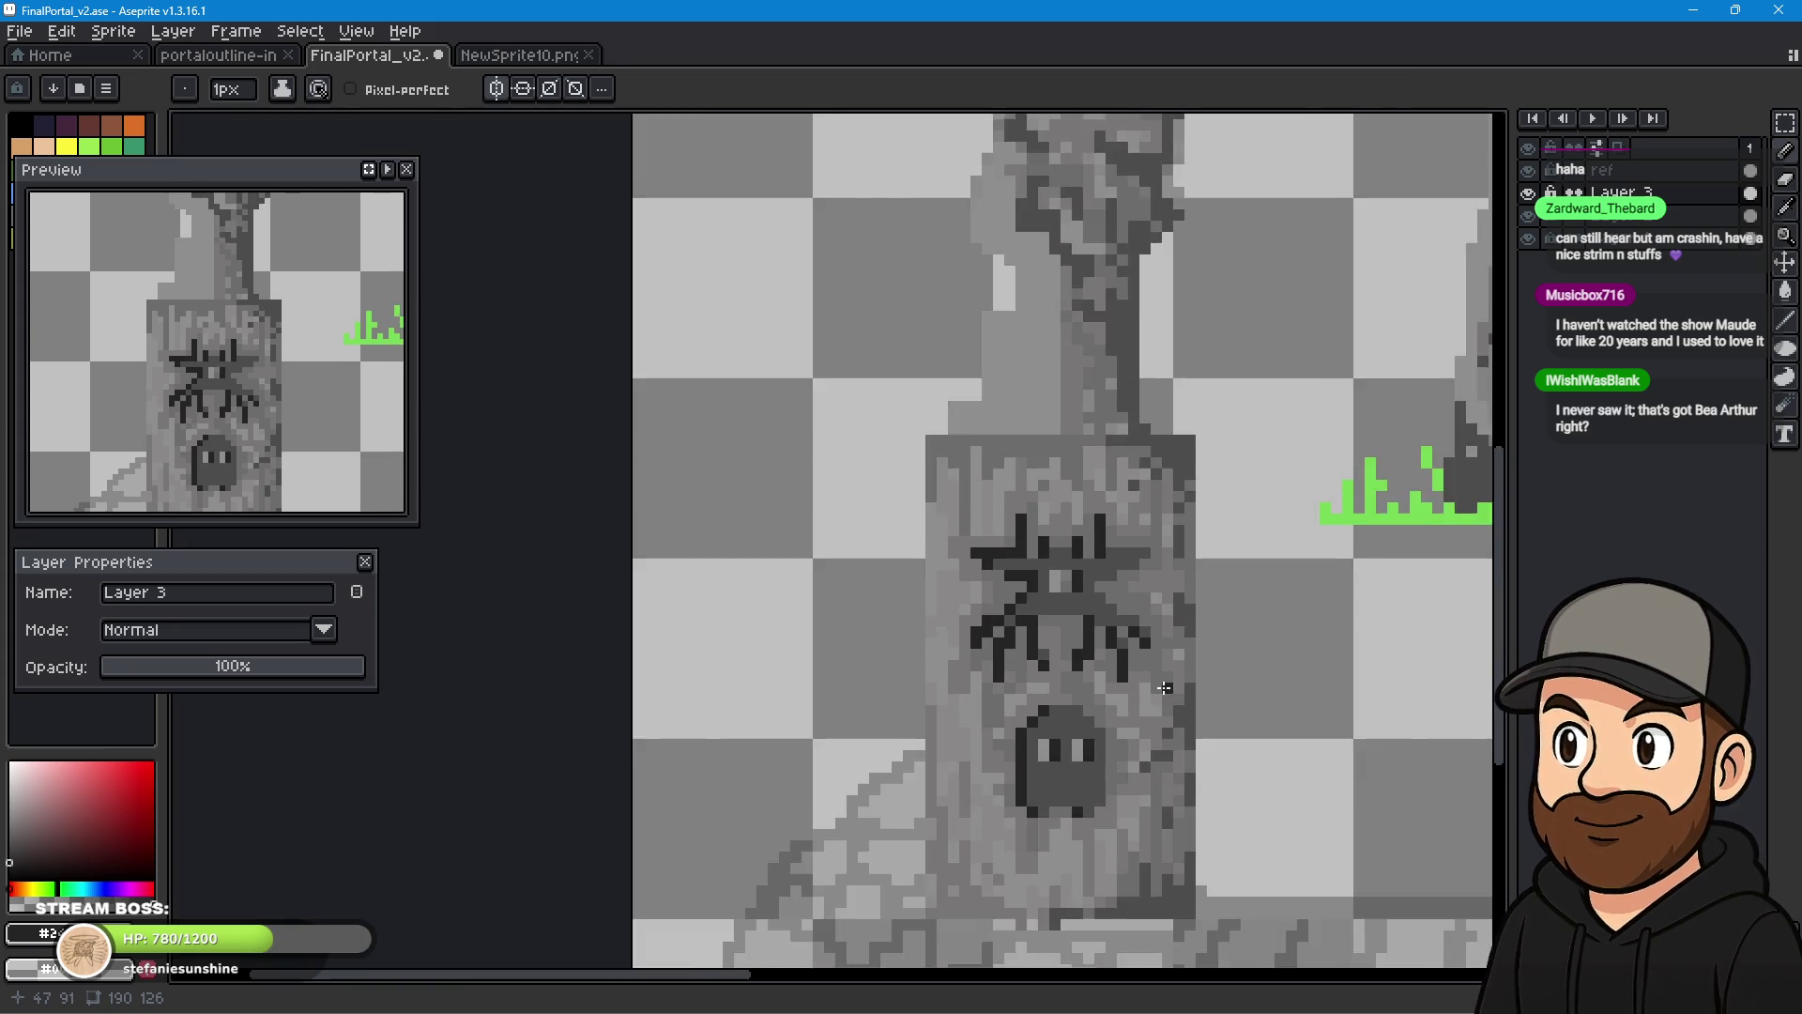
scroll(1082, 660, up, 2)
drag(1081, 660, 924, 649)
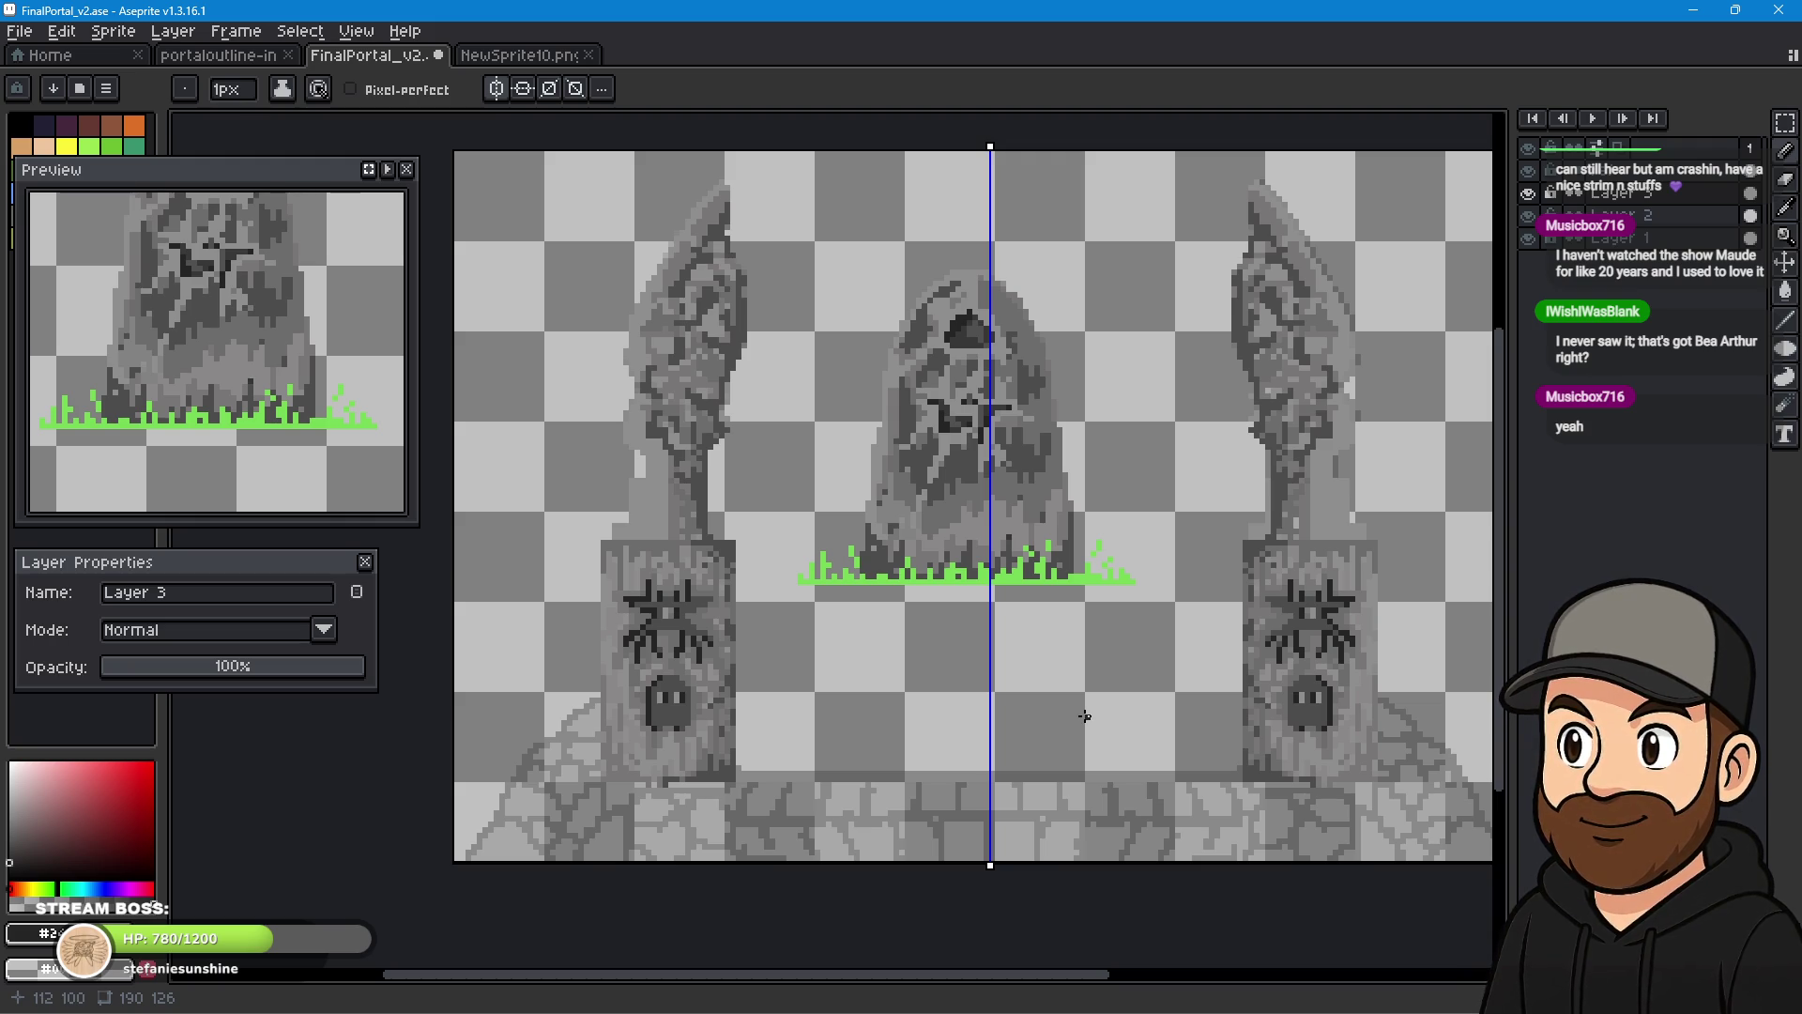
scroll(911, 667, down, 1)
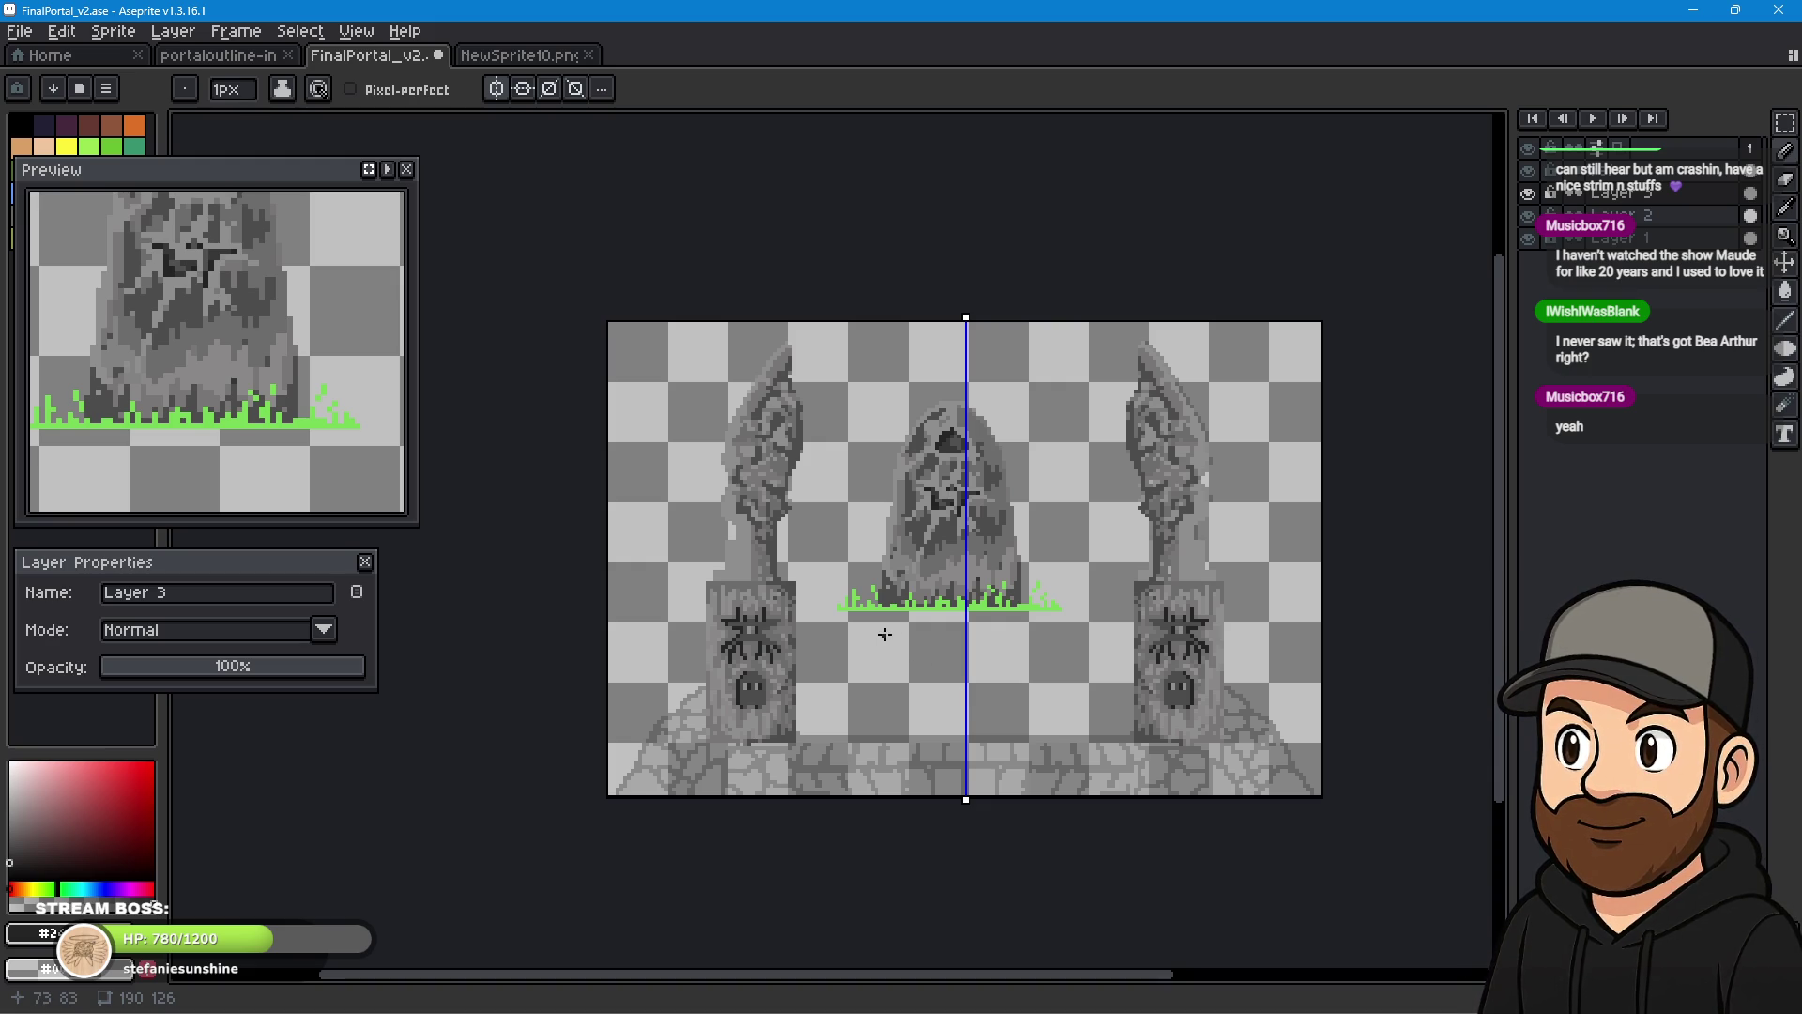
scroll(797, 571, up, 4)
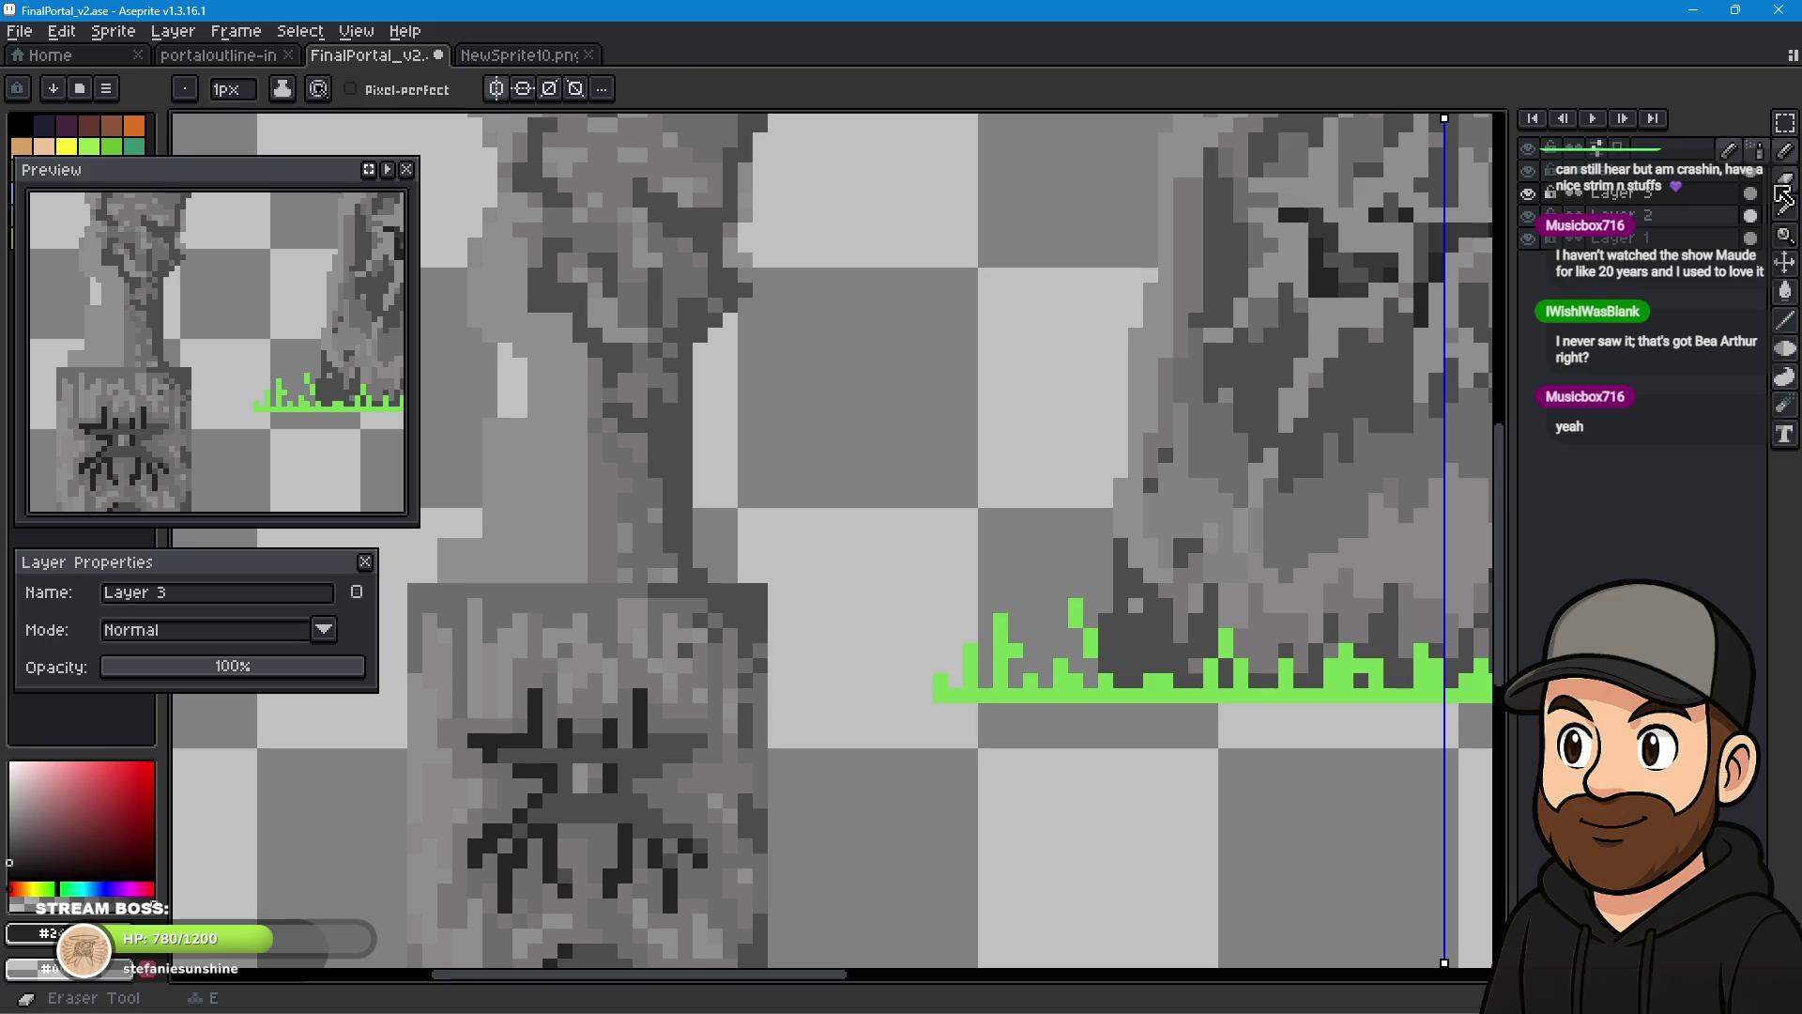
- On Layer 2, erase and rework the pixel row where the left pillar's shaft meets its base
key(i)
click(1673, 223)
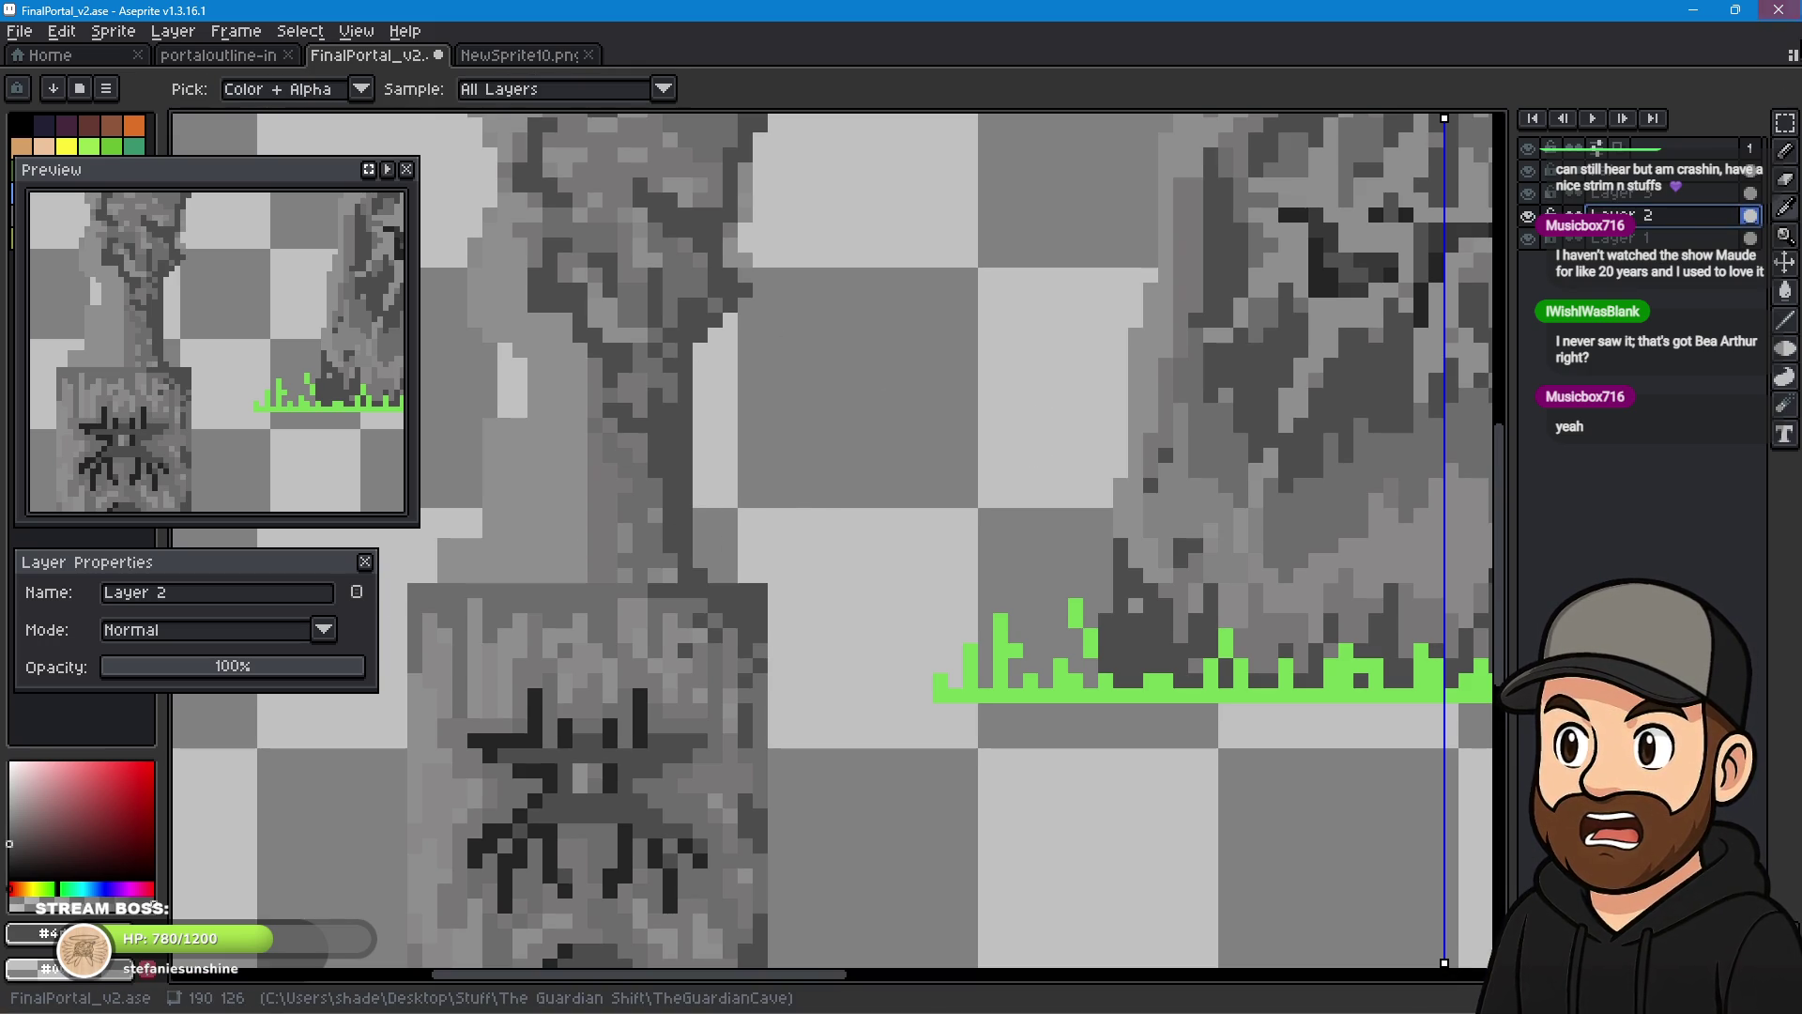
mouse_move(974, 366)
mouse_down()
mouse_move(1091, 354)
mouse_move(1316, 285)
mouse_up()
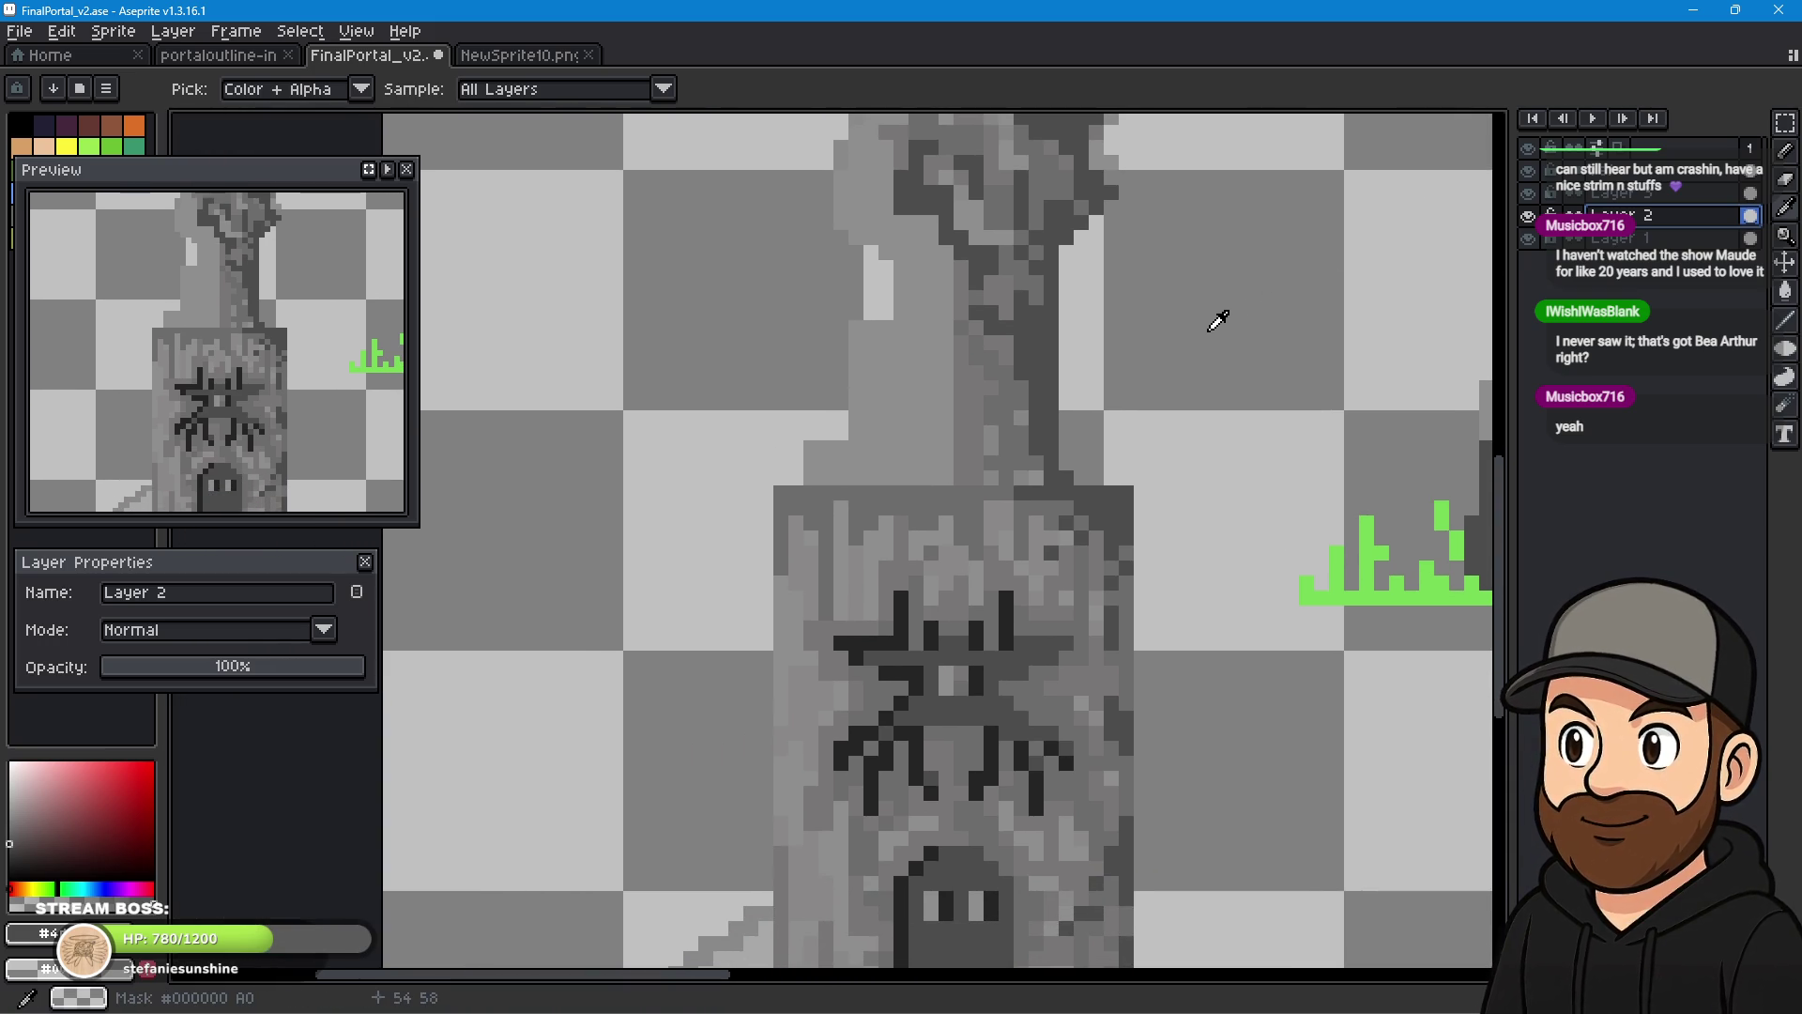
click(1791, 178)
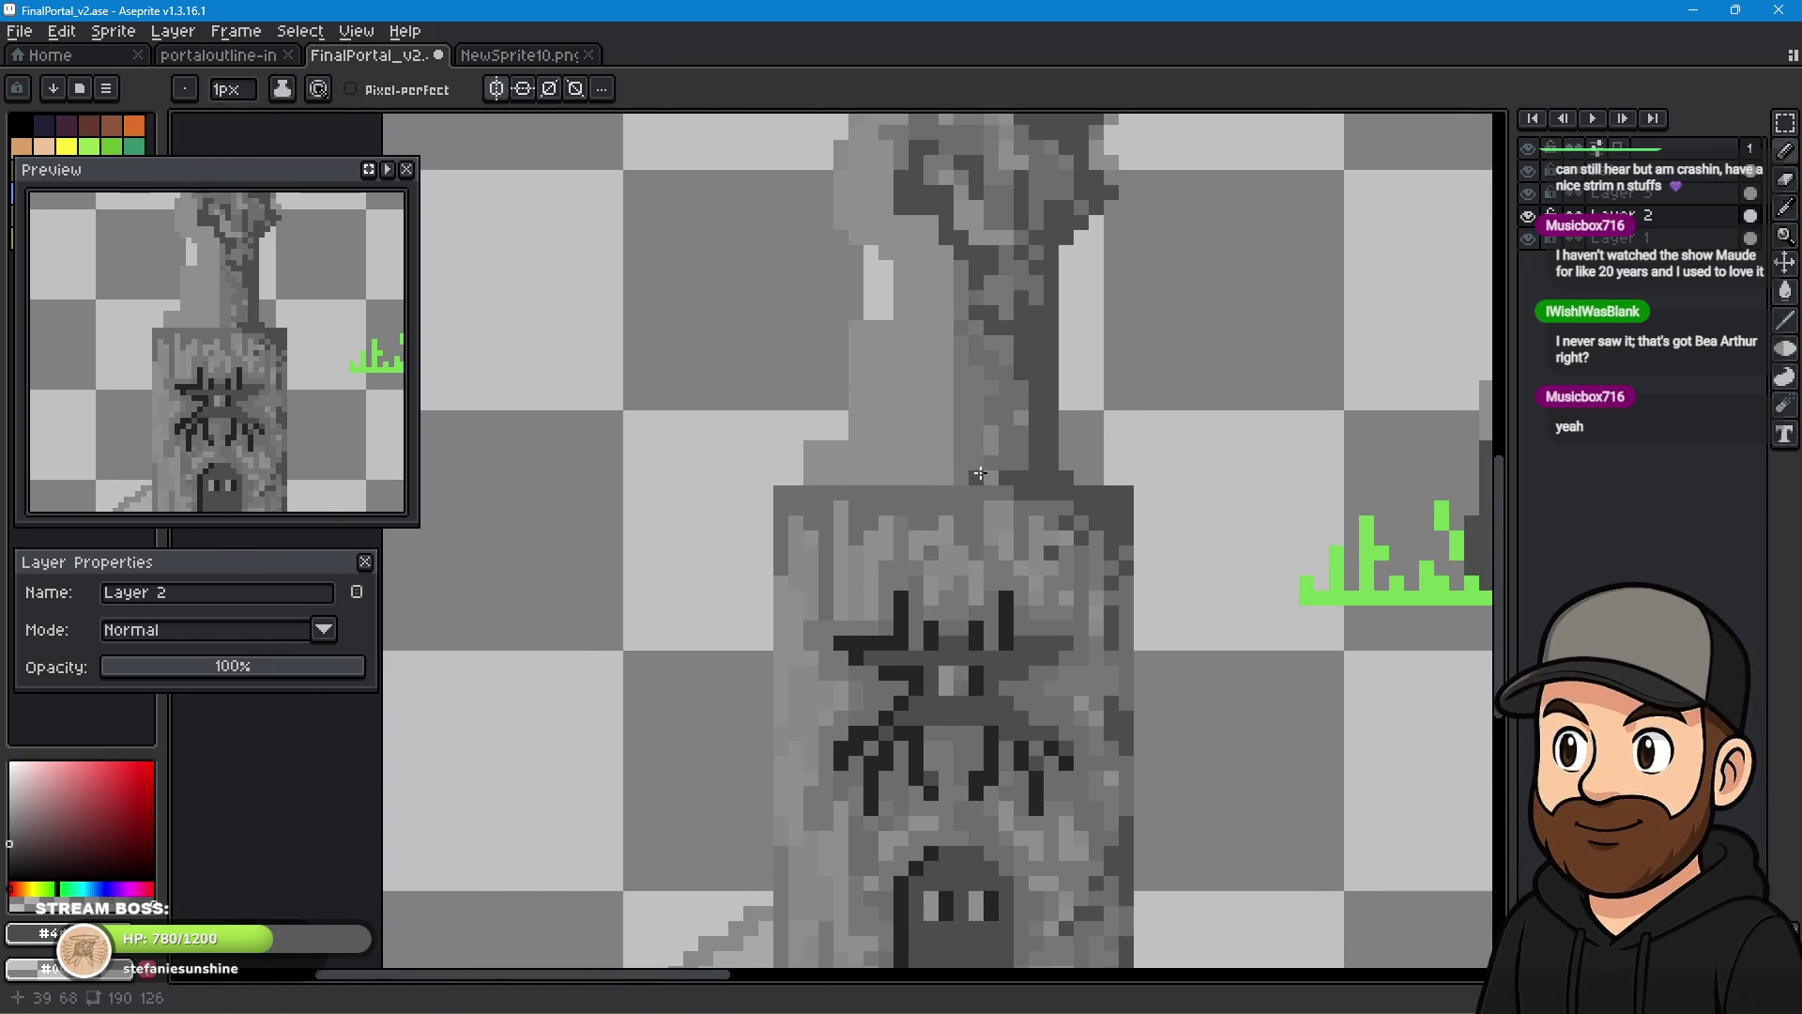
mouse_move(887, 475)
mouse_down()
mouse_move(1013, 476)
mouse_move(958, 469)
mouse_move(1012, 425)
mouse_up()
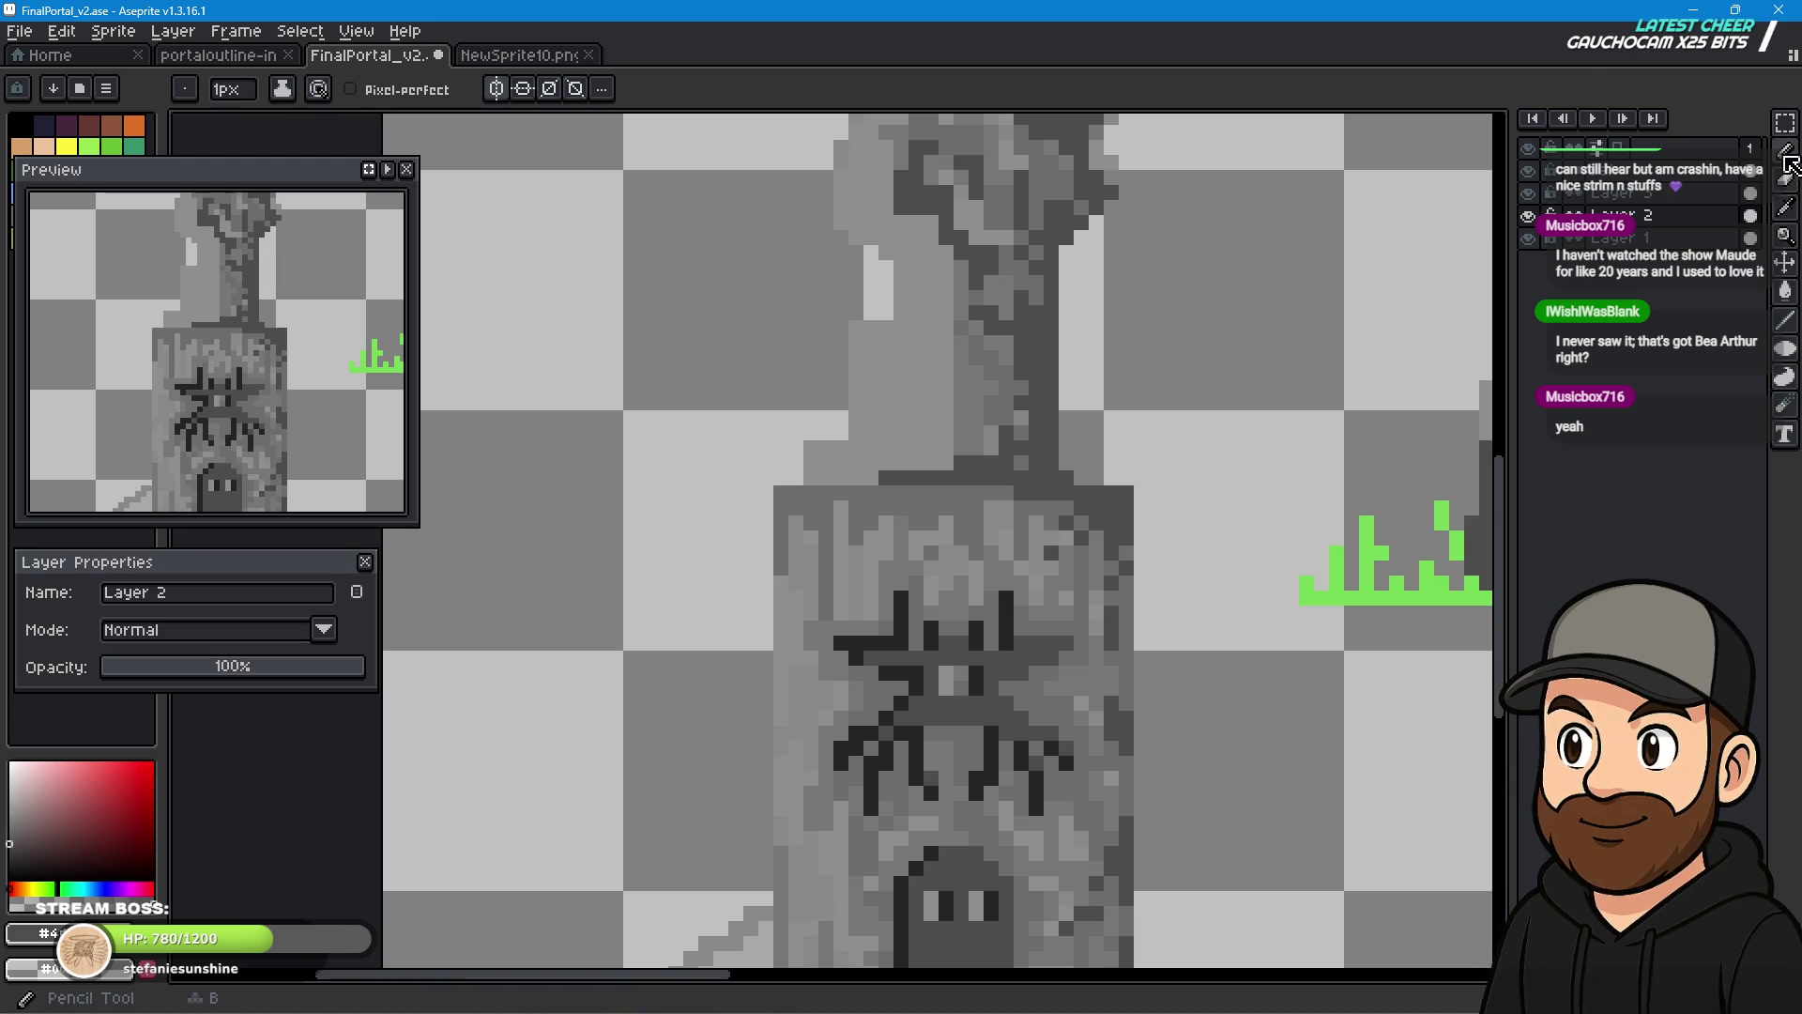
- Sample the pillar's mid grey and draw grey streaks down the pillar shaft
click(1786, 208)
click(1009, 382)
key(b)
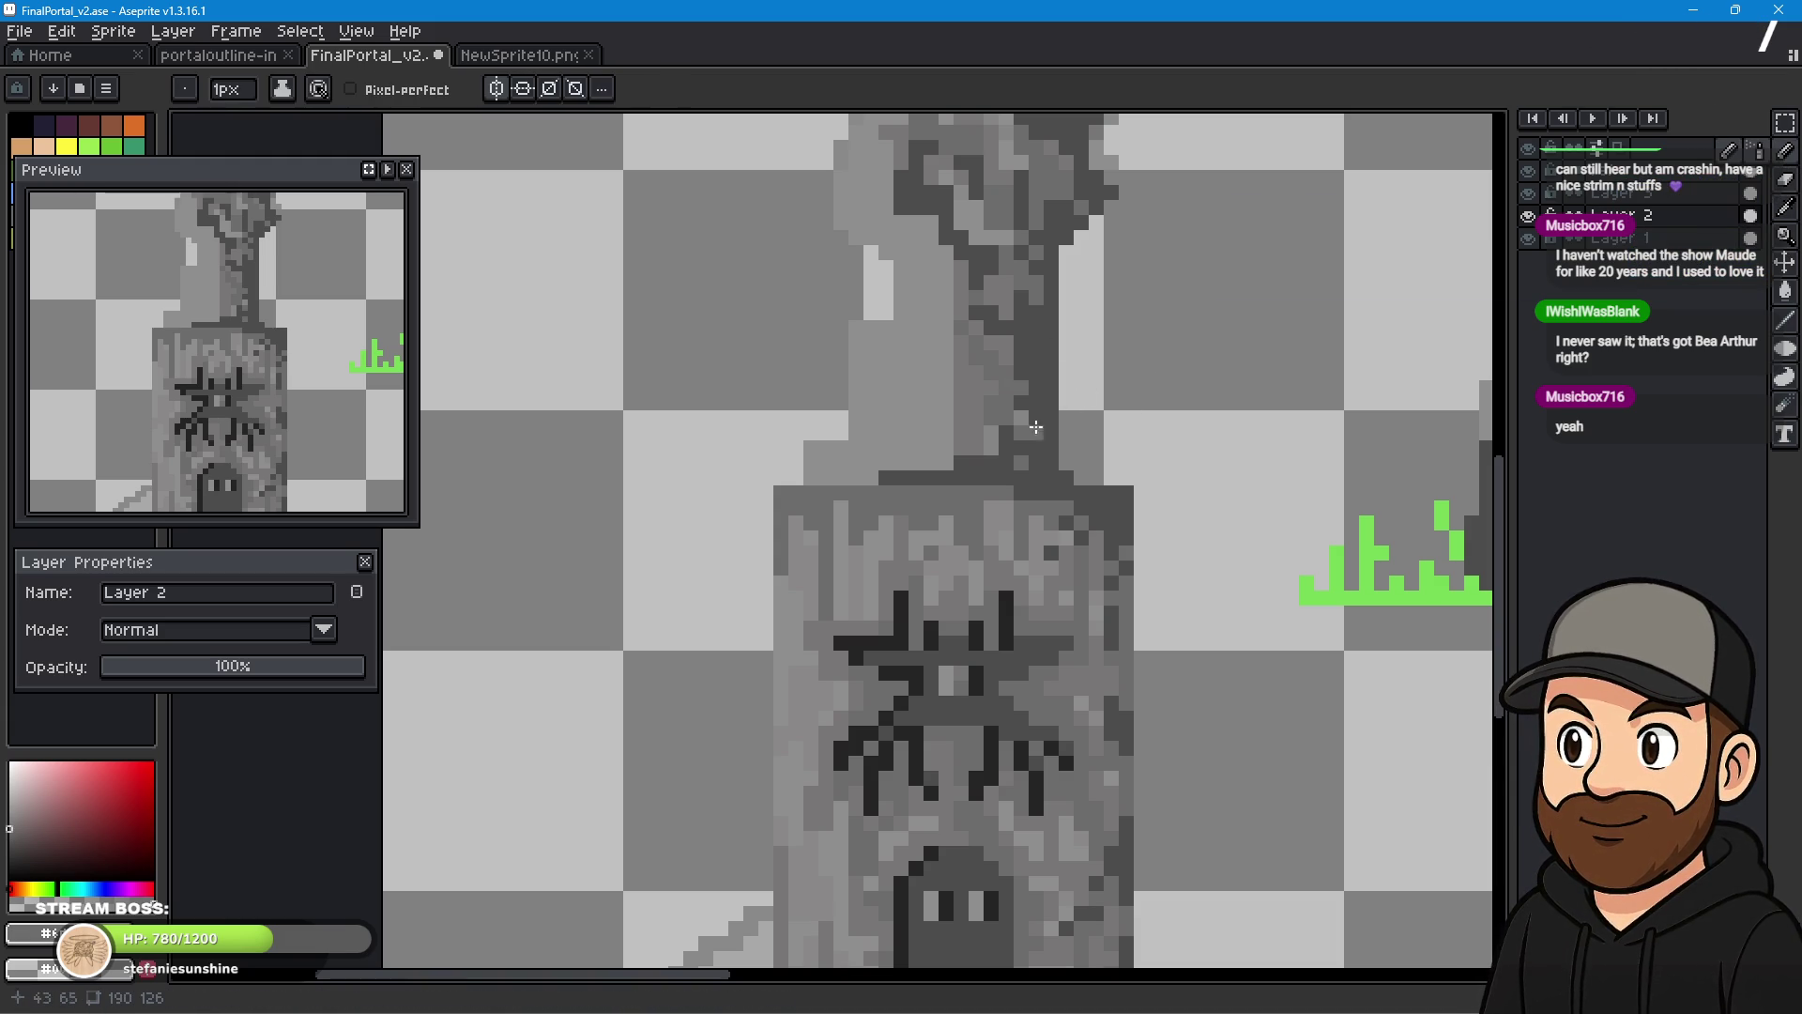
mouse_move(958, 366)
mouse_down()
mouse_move(943, 433)
mouse_move(903, 449)
mouse_move(927, 456)
mouse_up()
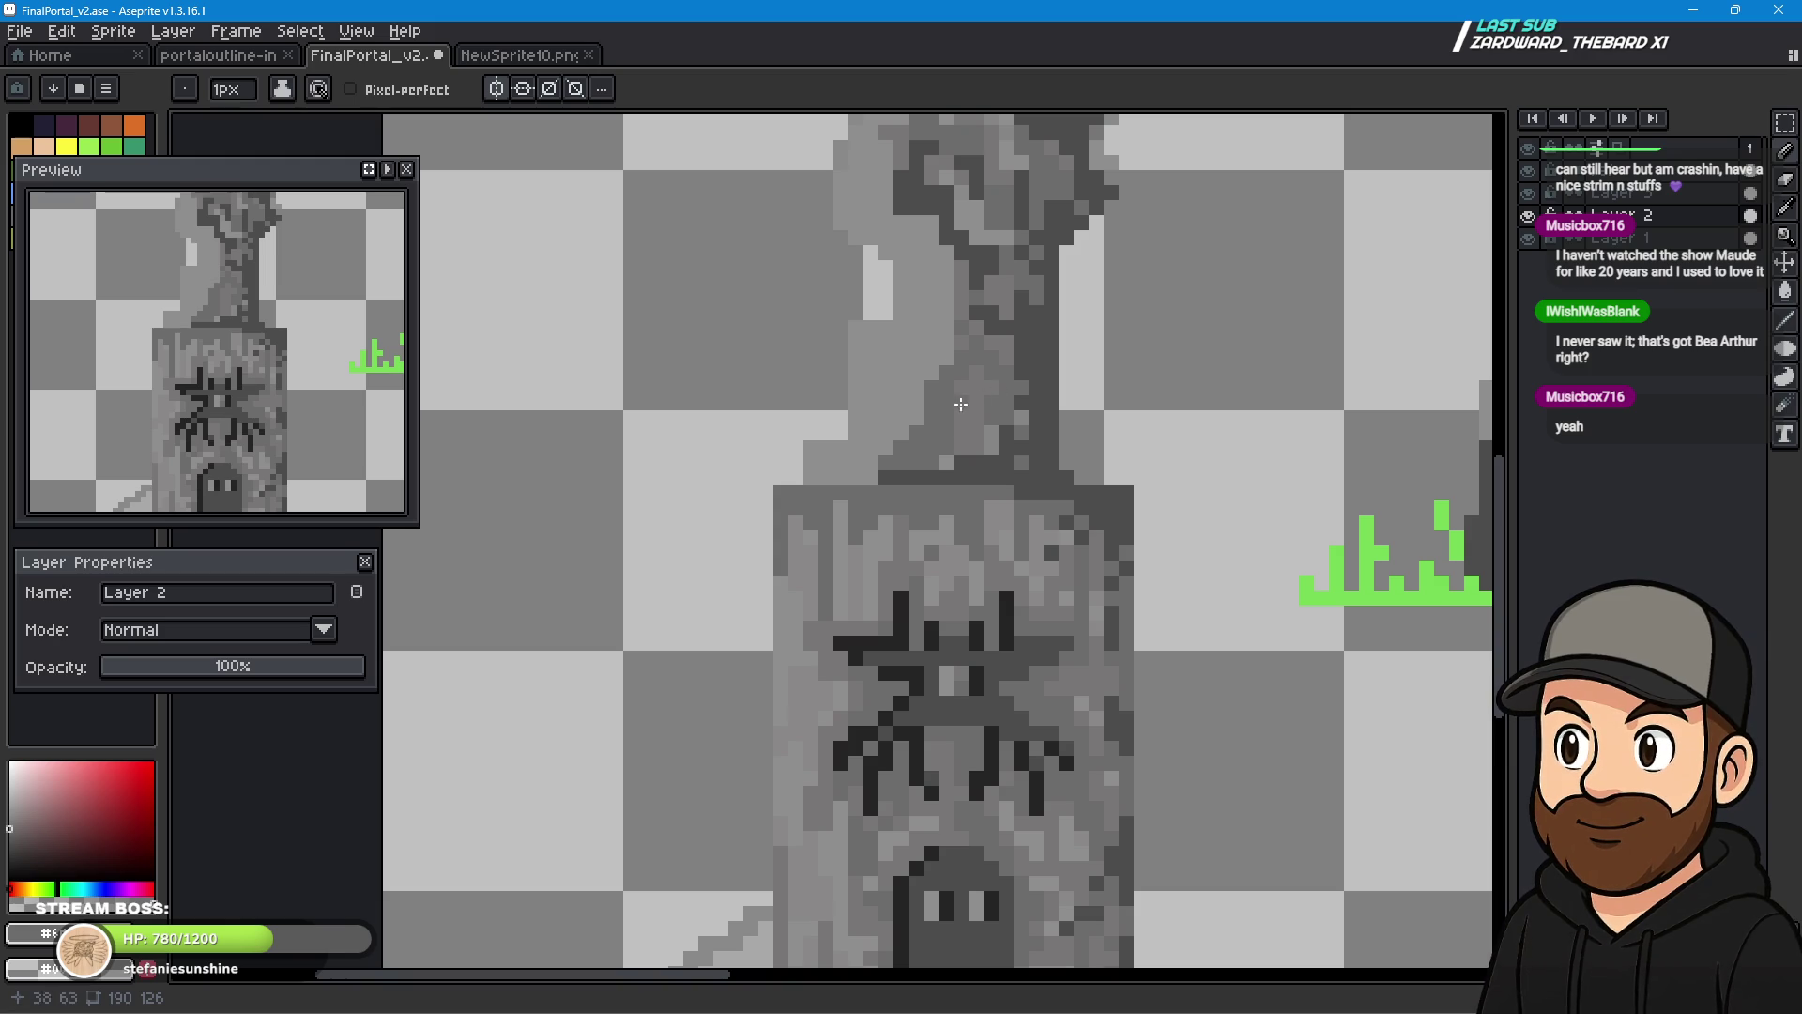
drag(944, 281, 888, 413)
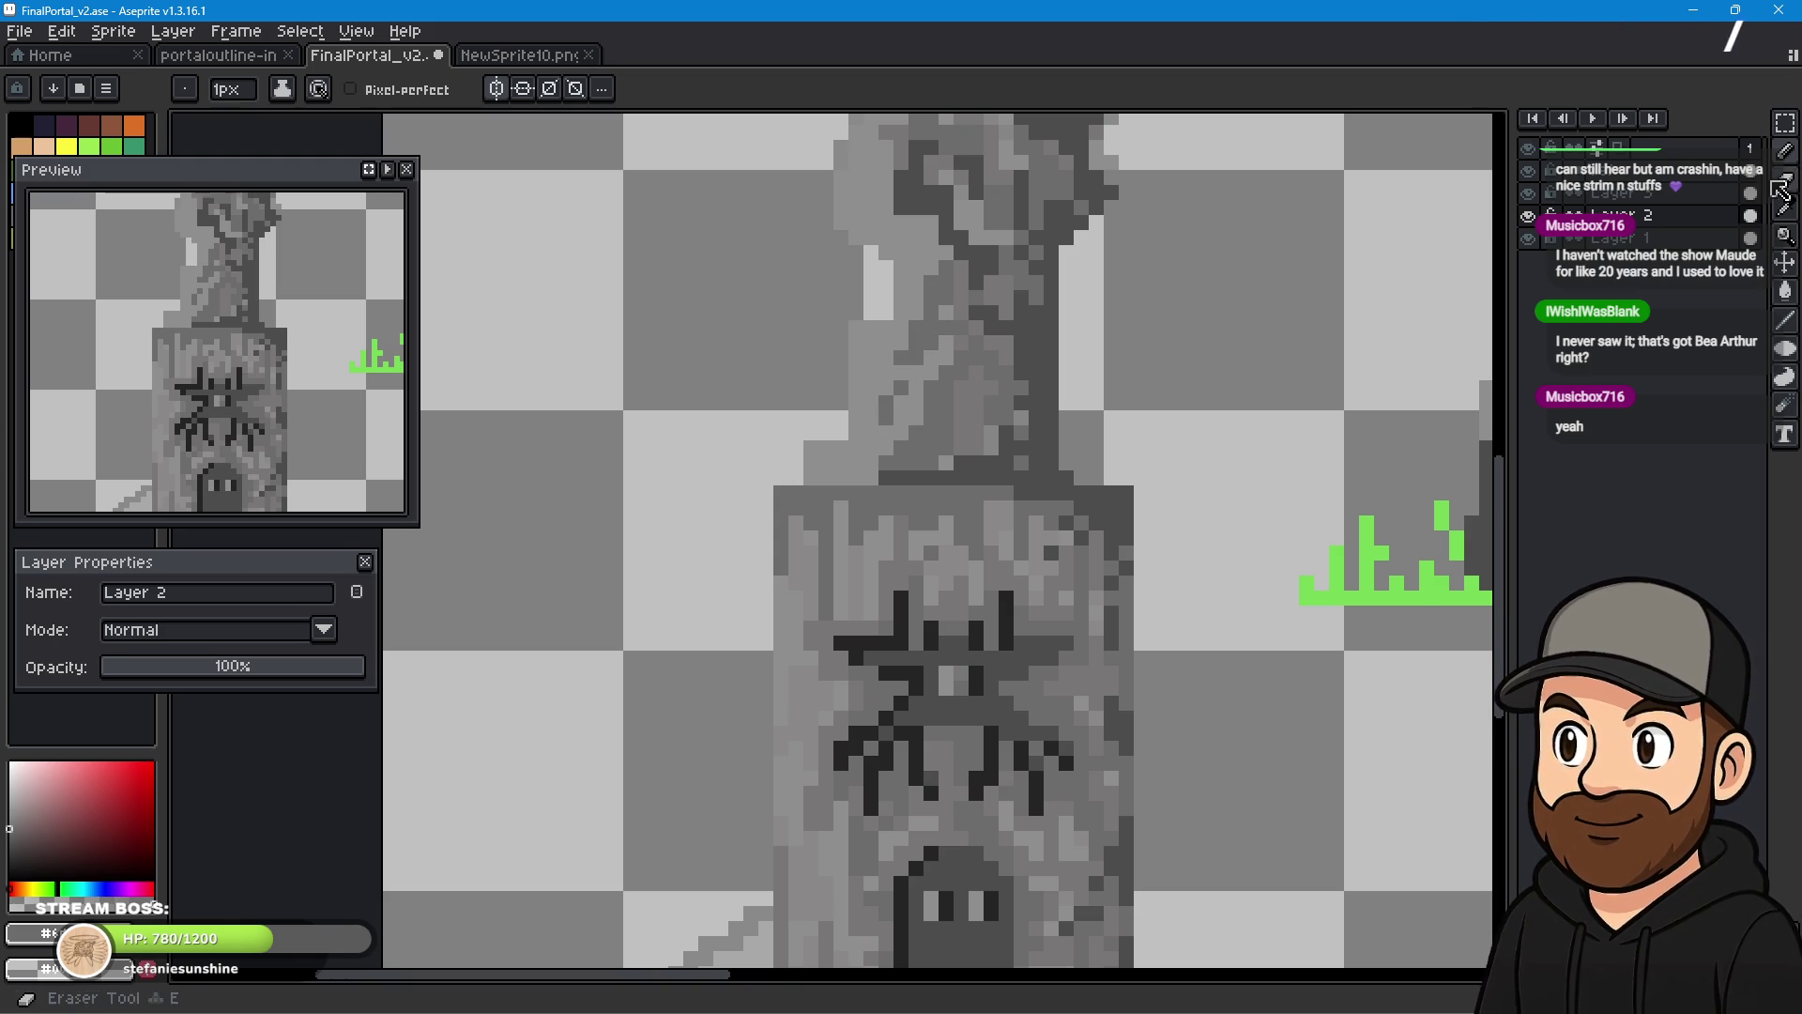
key(i)
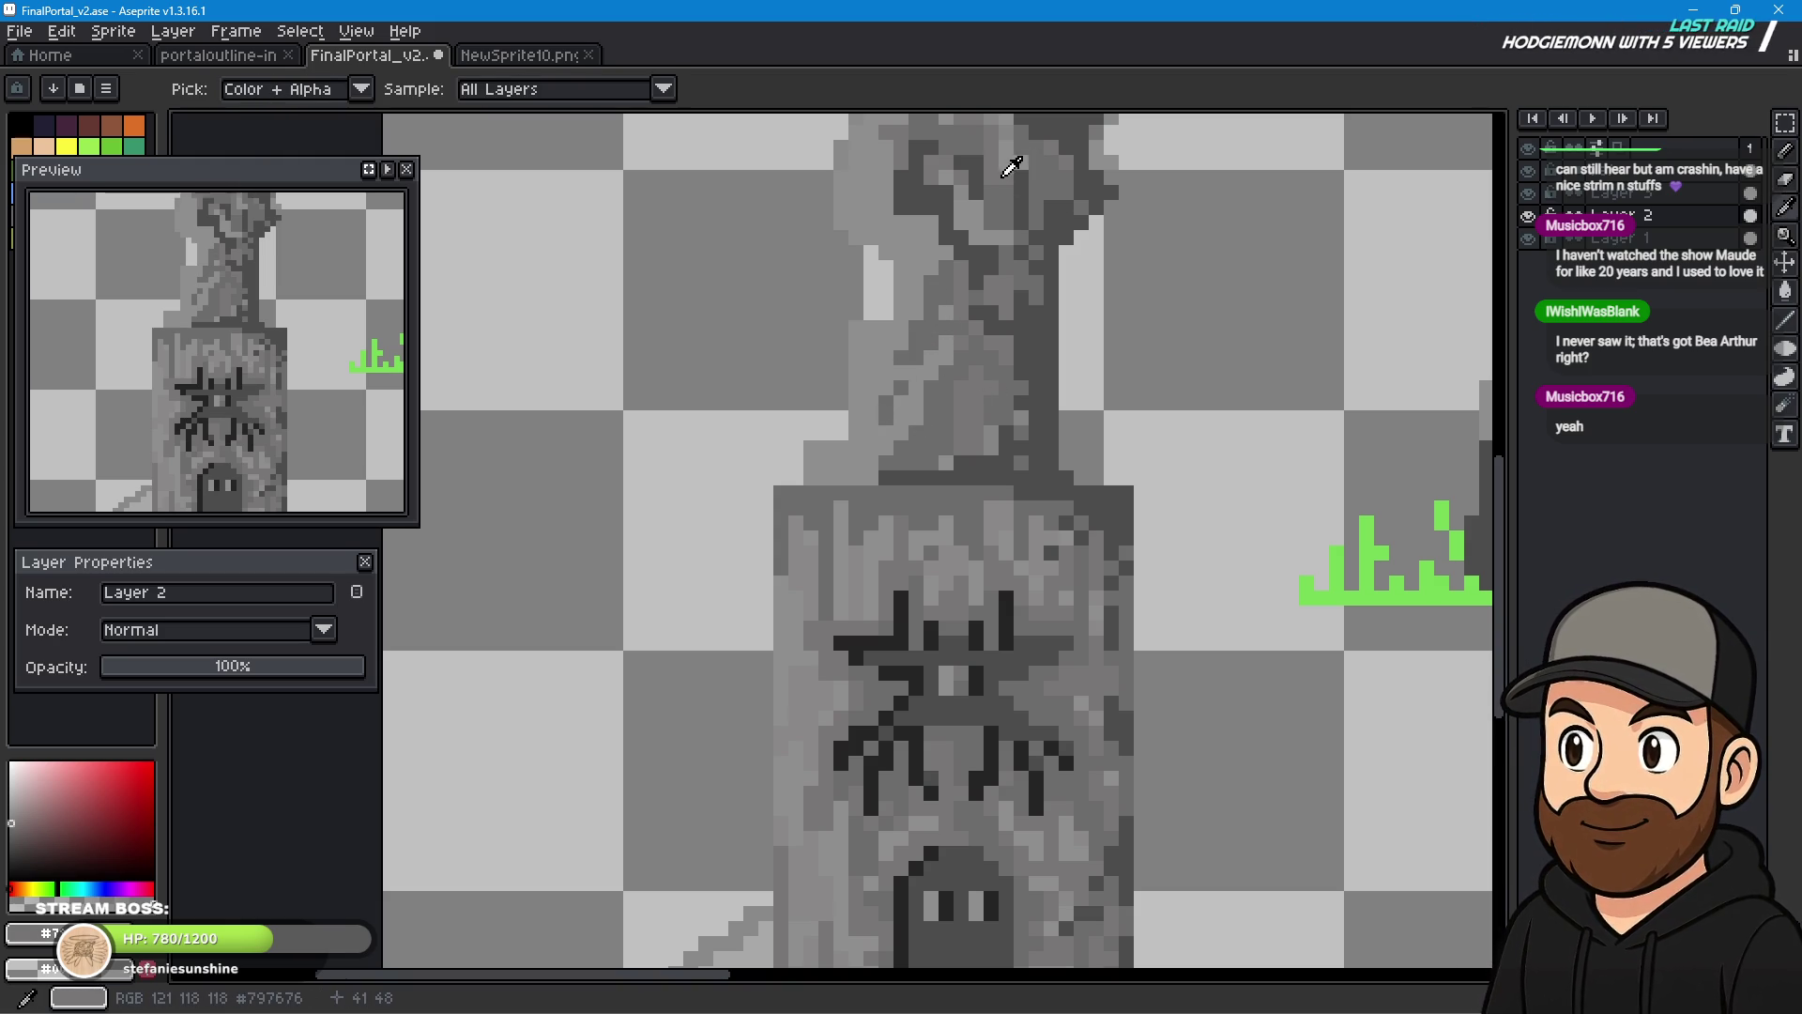
click(1785, 150)
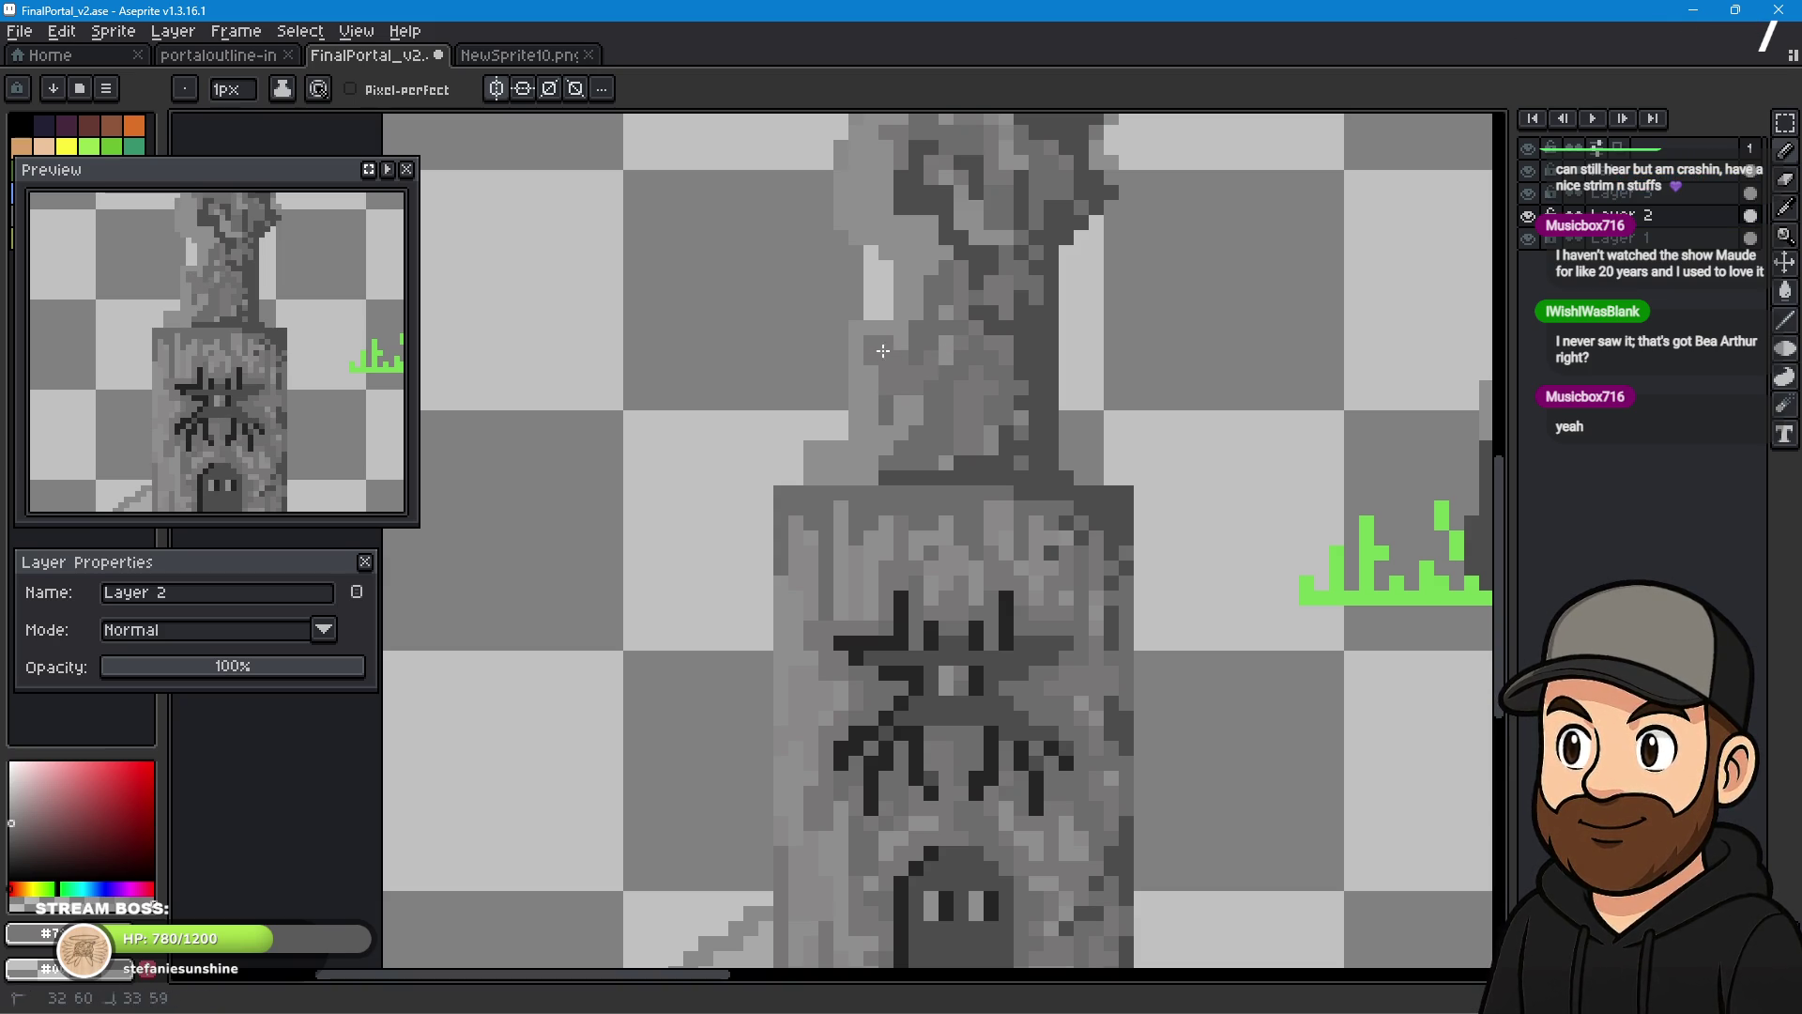
click(903, 424)
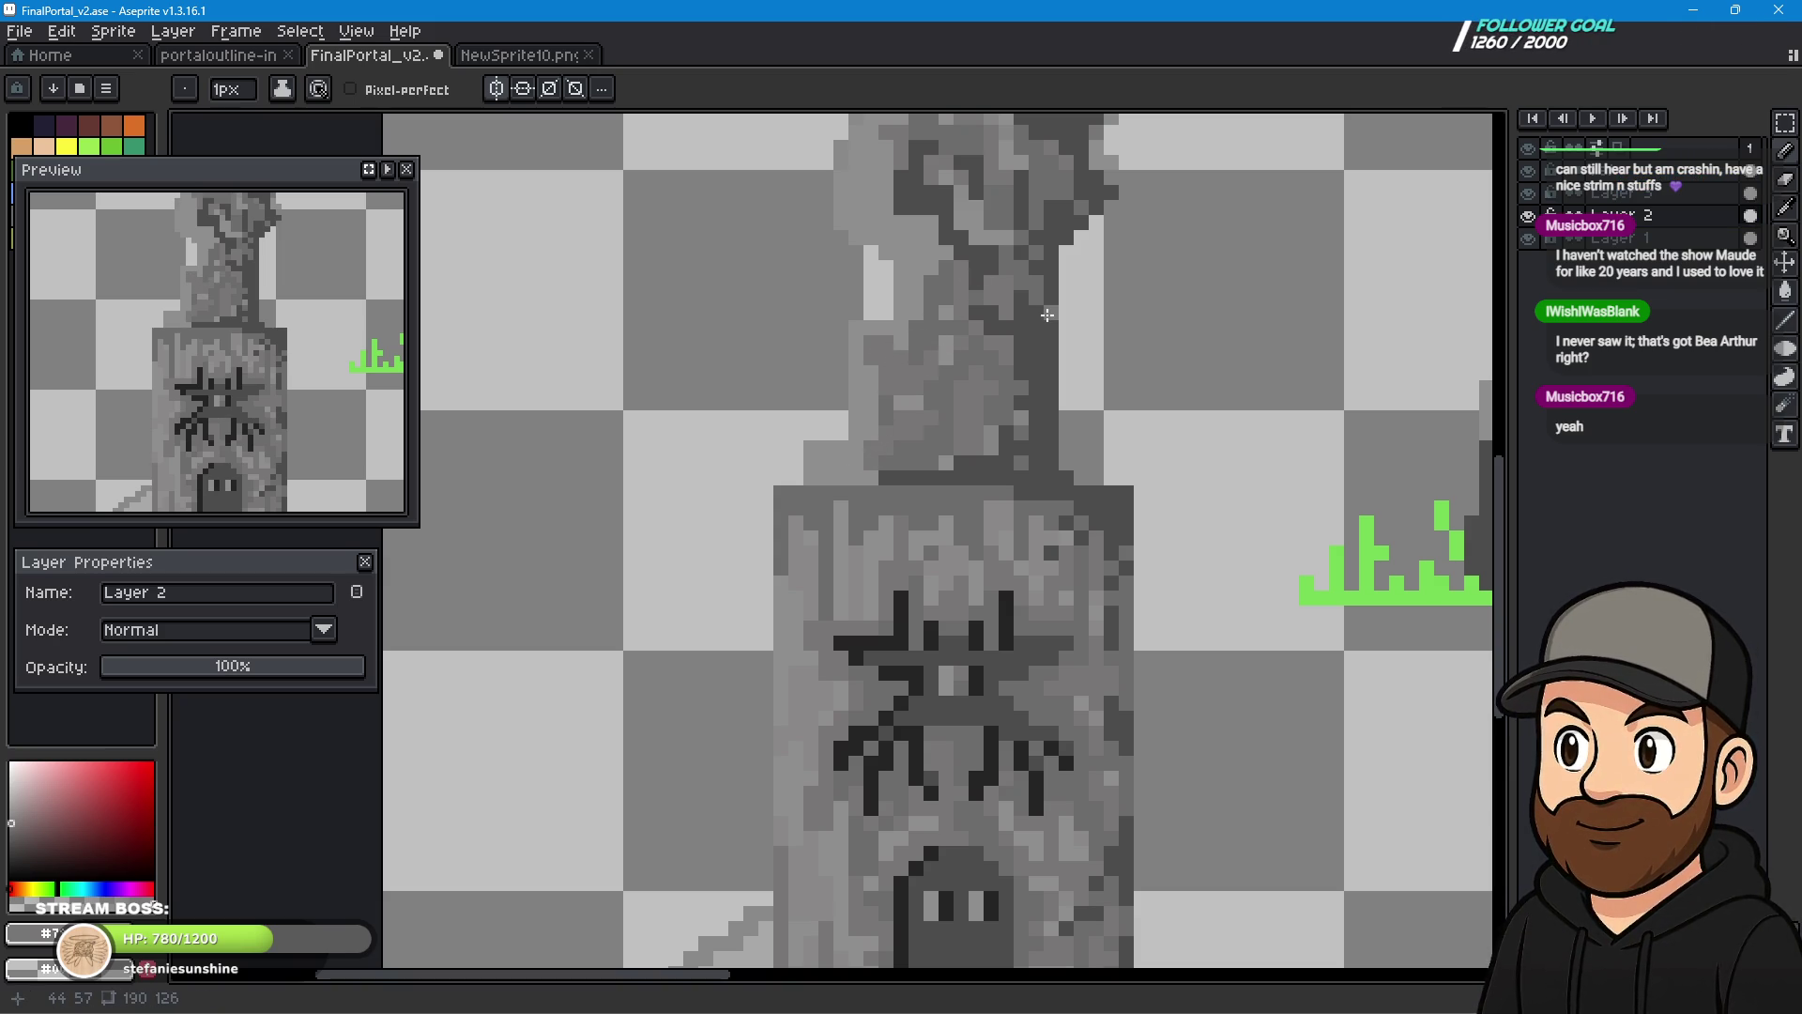
- Shade the pillar's spire with a column of darker pixels and a mid-grey touch
mouse_move(1236, 270)
mouse_down()
mouse_move(1187, 604)
mouse_move(1248, 603)
mouse_move(966, 552)
mouse_move(955, 592)
mouse_up()
scroll(1192, 610, down, 2)
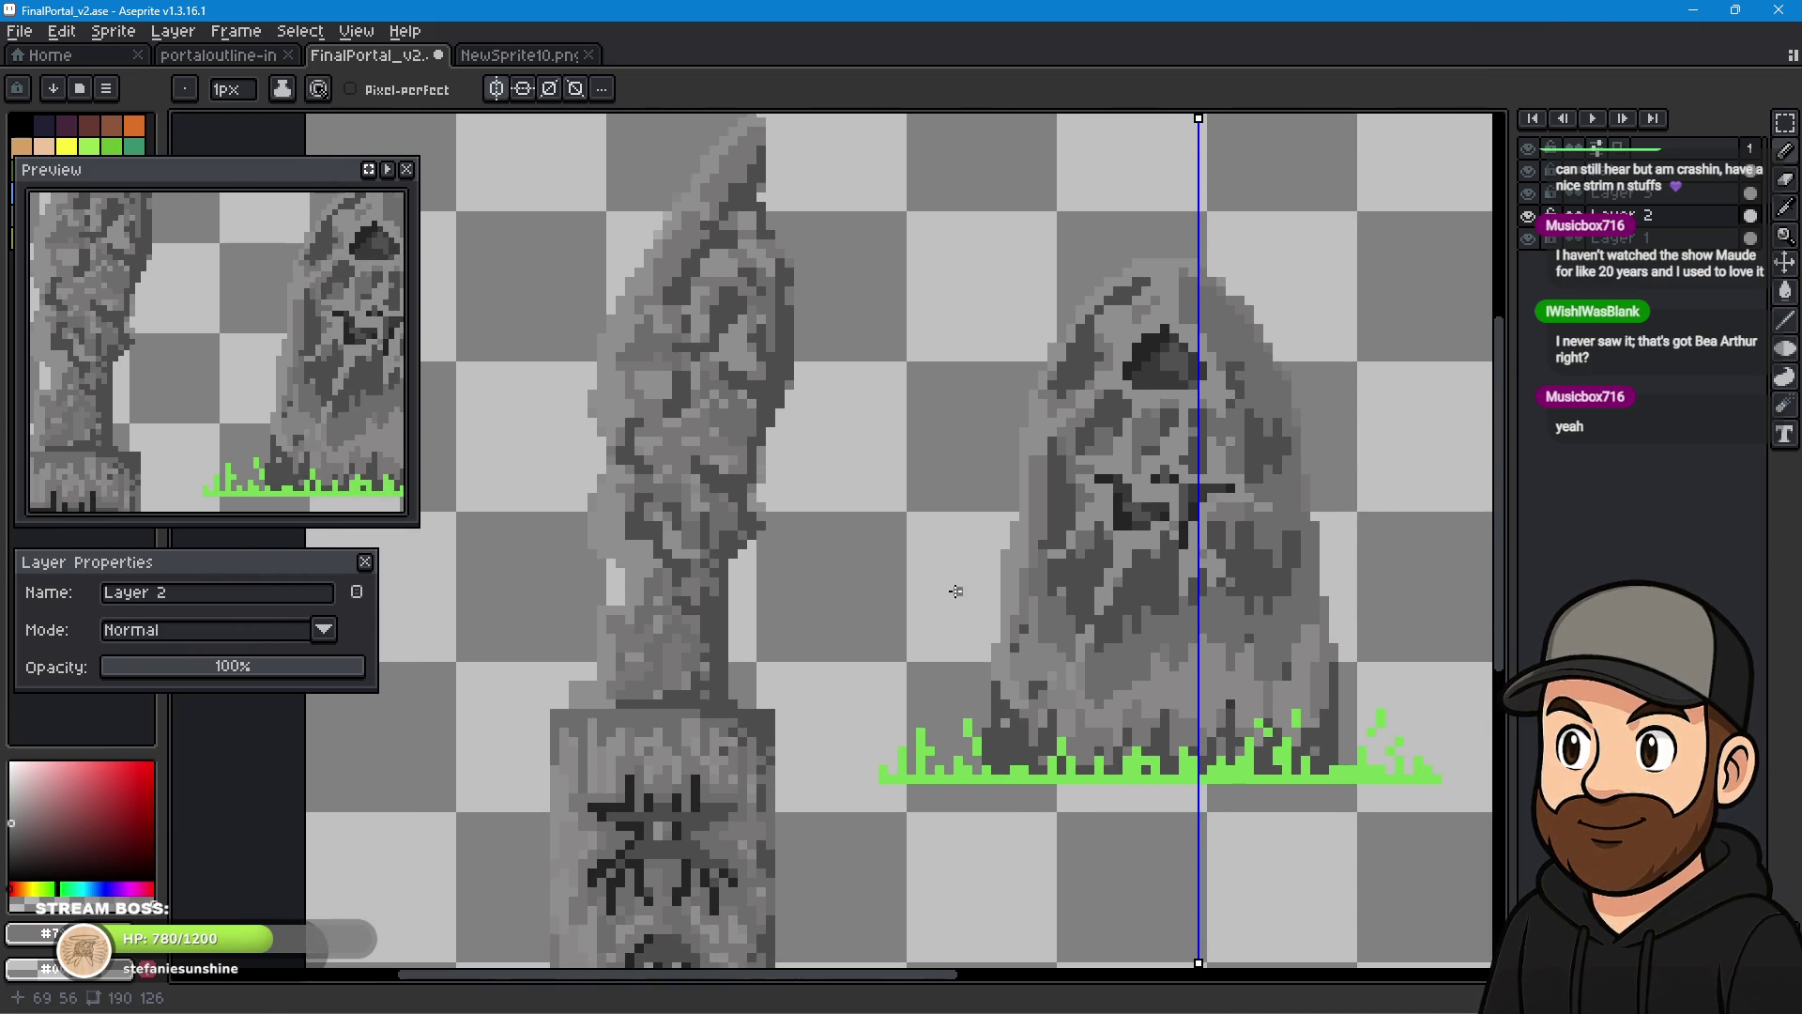
scroll(590, 597, up, 5)
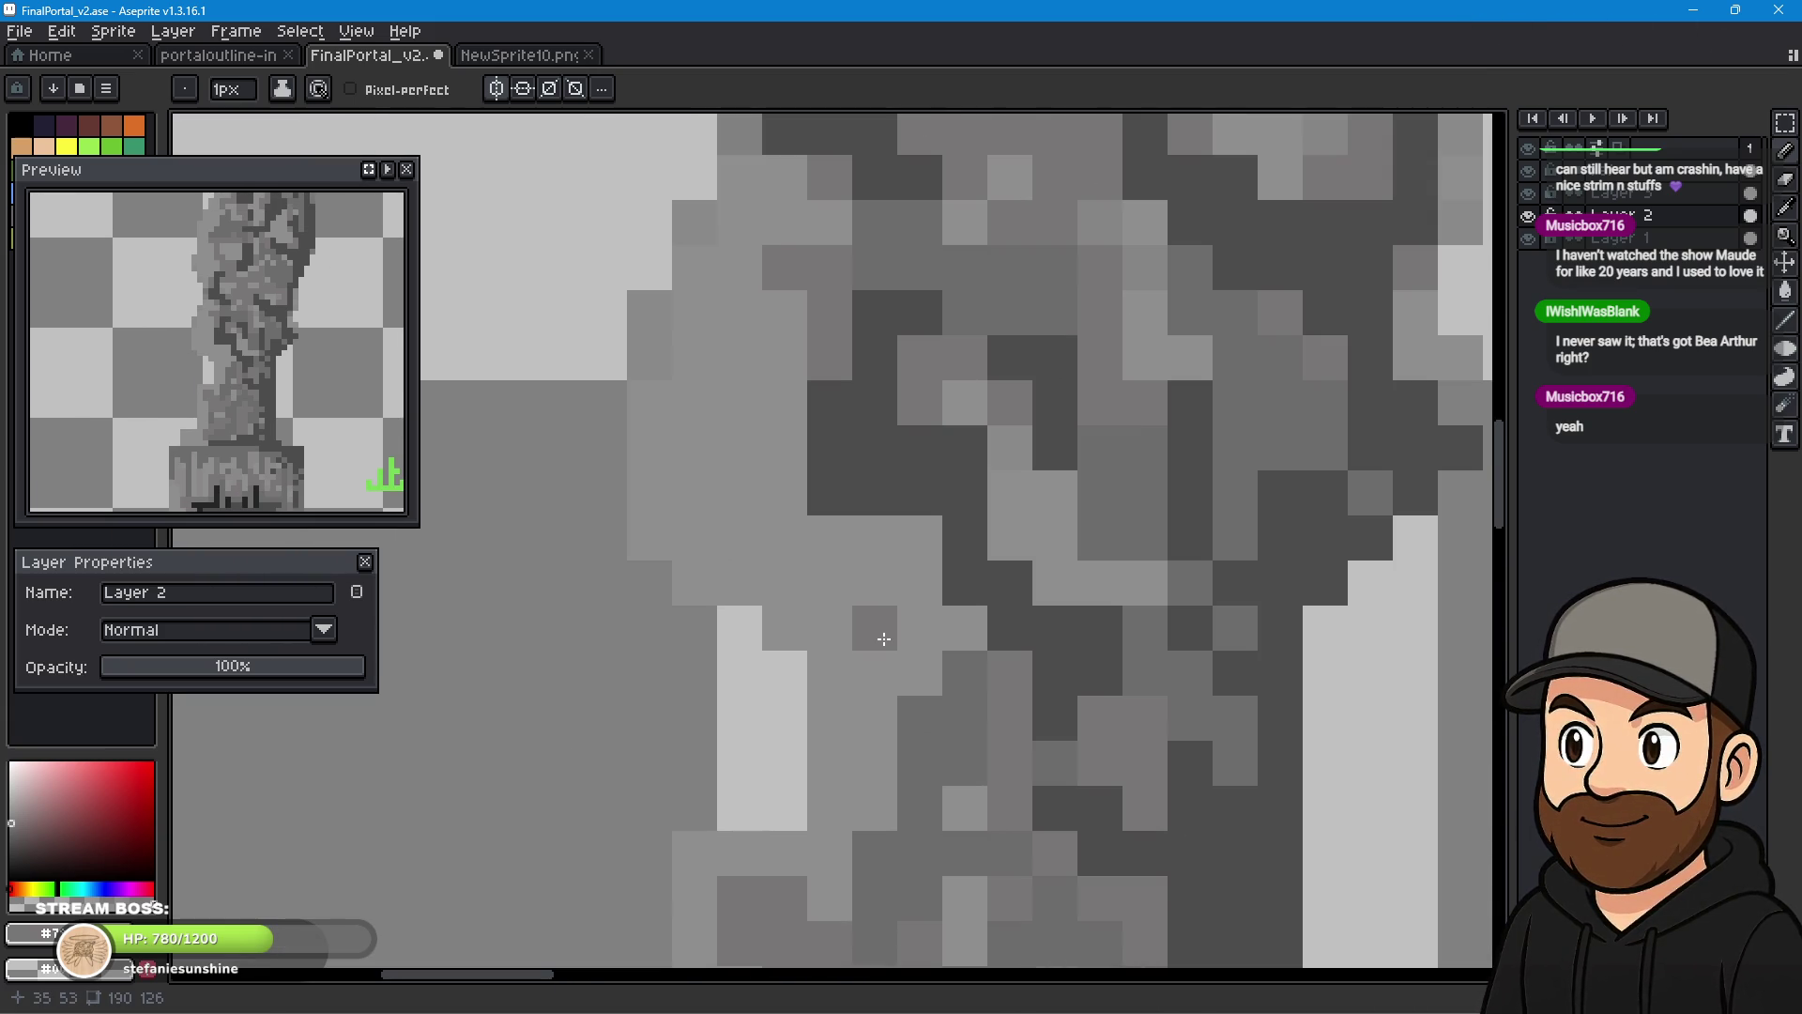
mouse_move(786, 357)
mouse_down()
mouse_move(688, 527)
mouse_move(892, 653)
mouse_move(910, 708)
mouse_up()
click(920, 628)
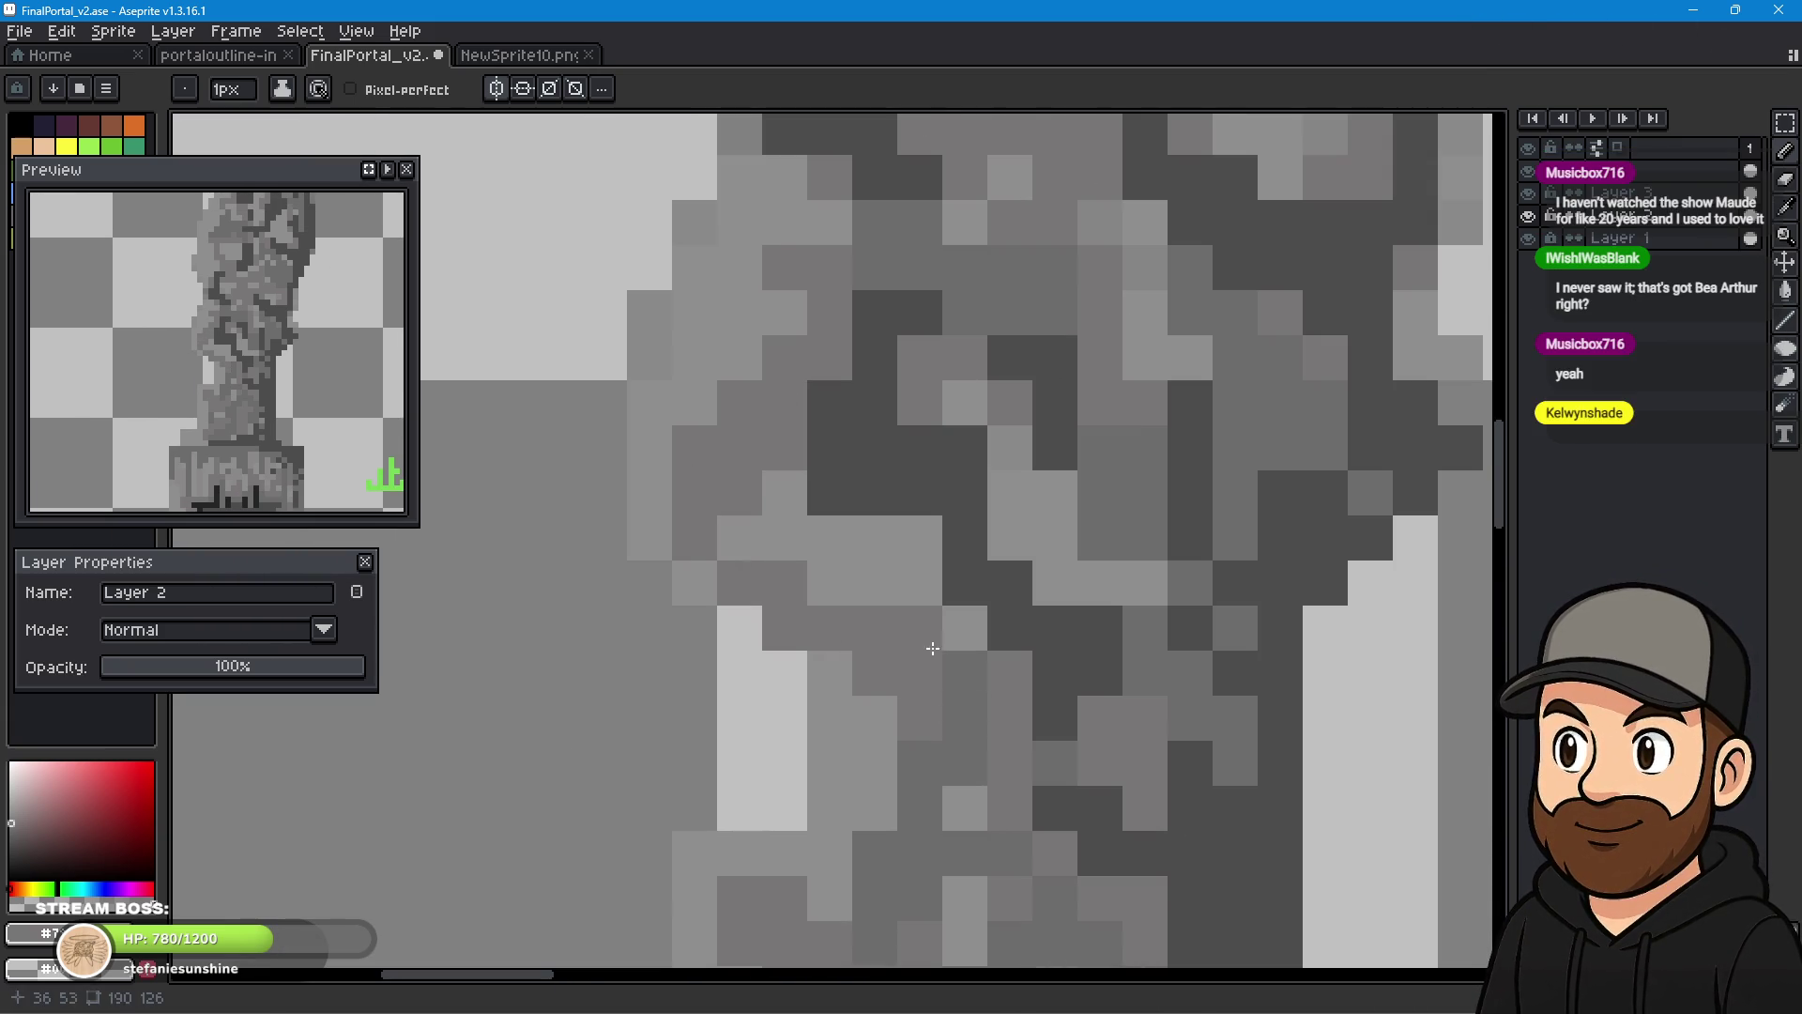
click(1039, 570)
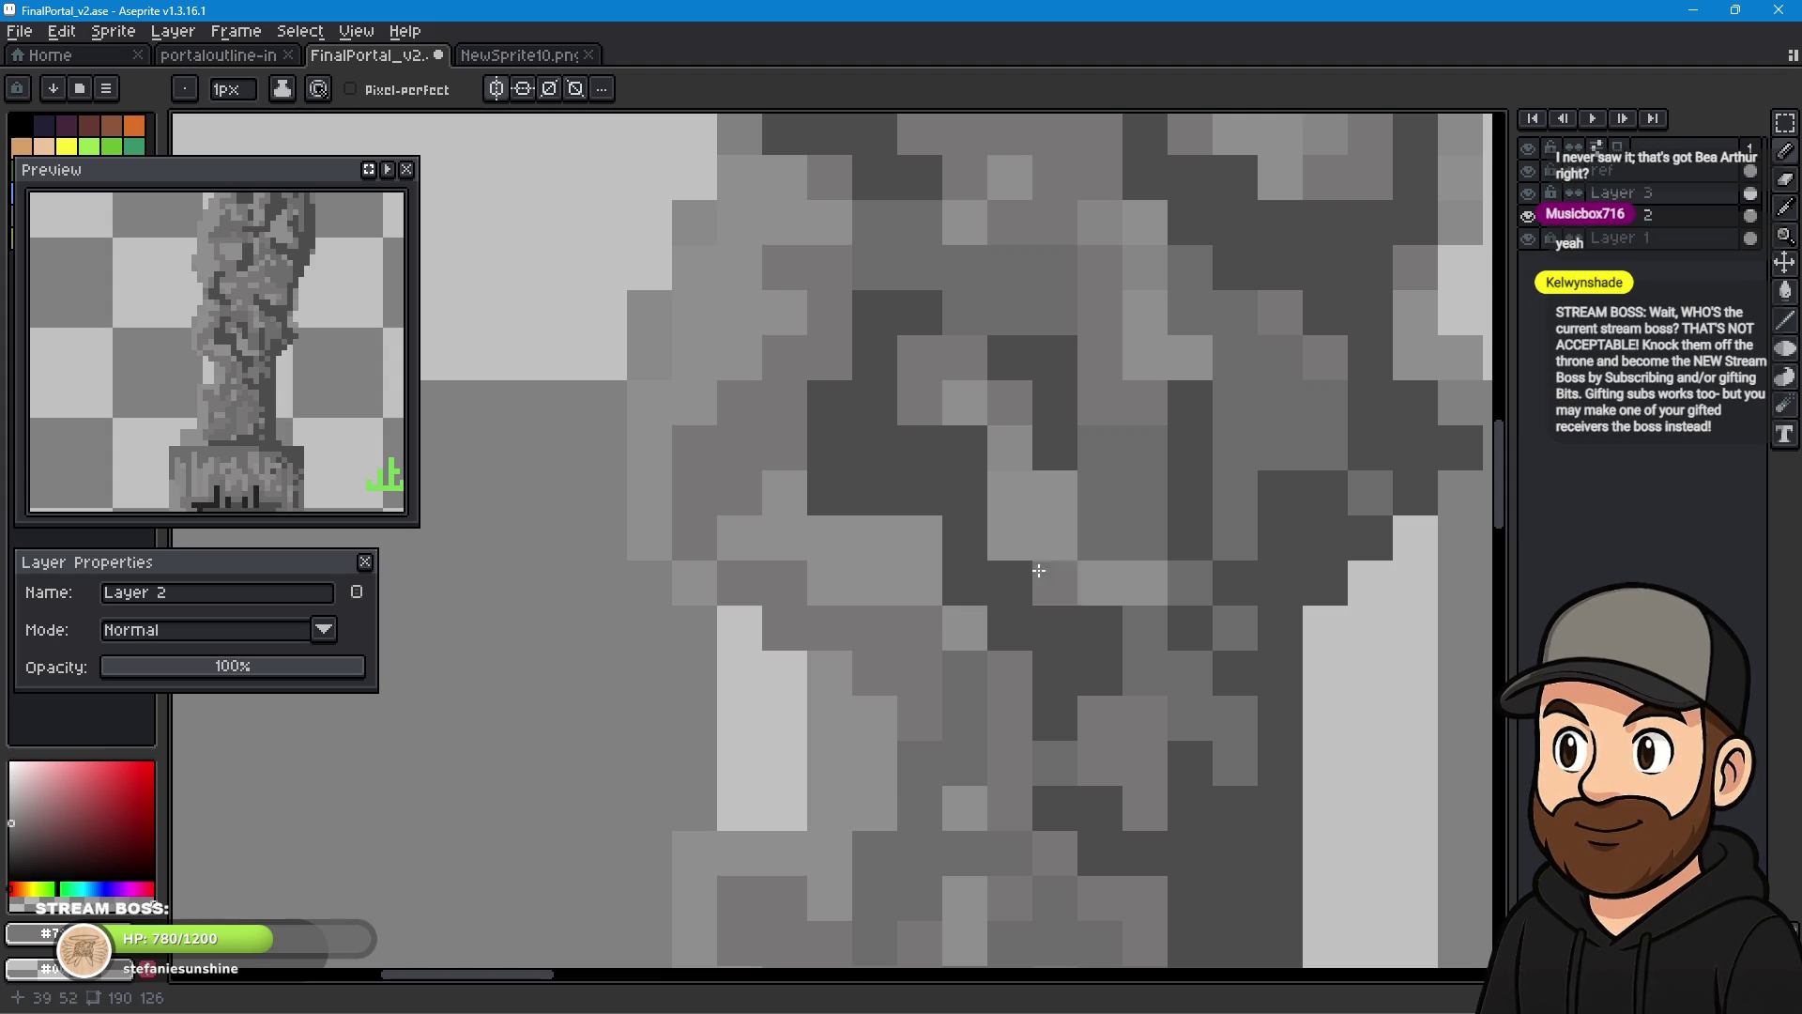
click(907, 529)
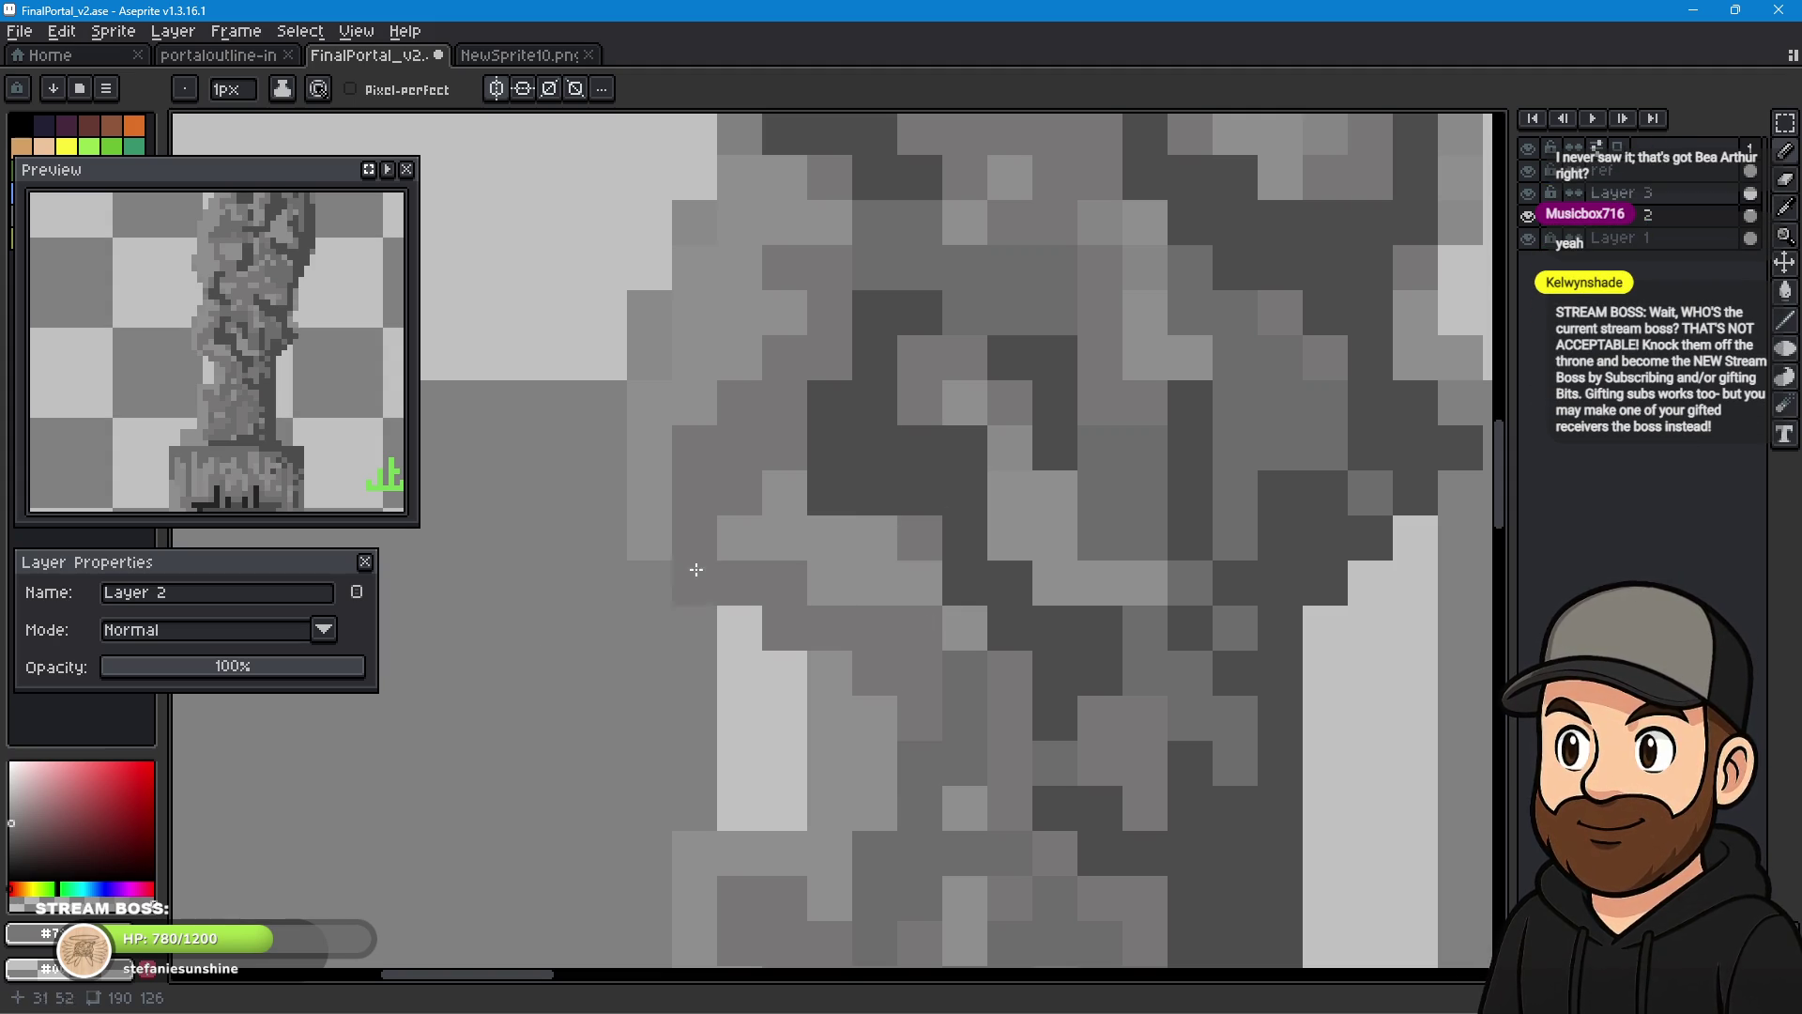
- Draw a darker row where shaft meets base and add one darker pixel on the shaft
scroll(948, 660, down, 1)
scroll(948, 660, down, 2)
mouse_move(948, 660)
mouse_down()
mouse_move(989, 571)
mouse_move(912, 485)
mouse_up()
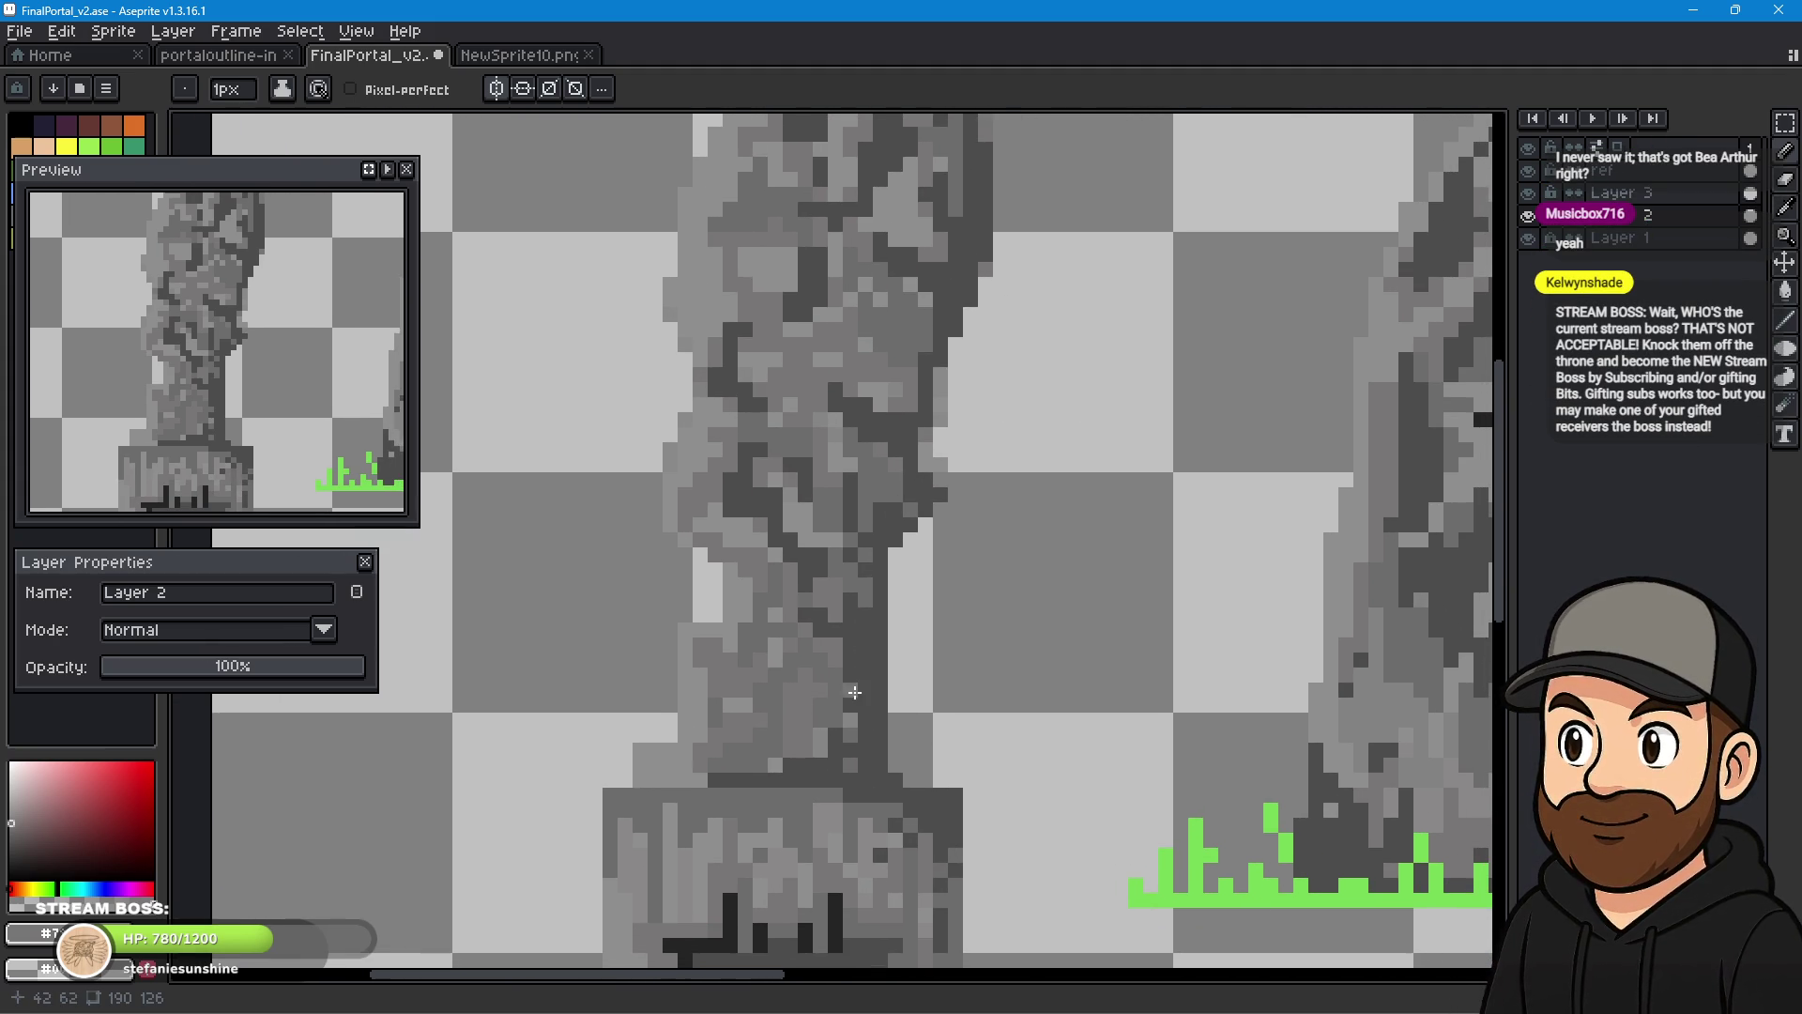
scroll(717, 704, up, 5)
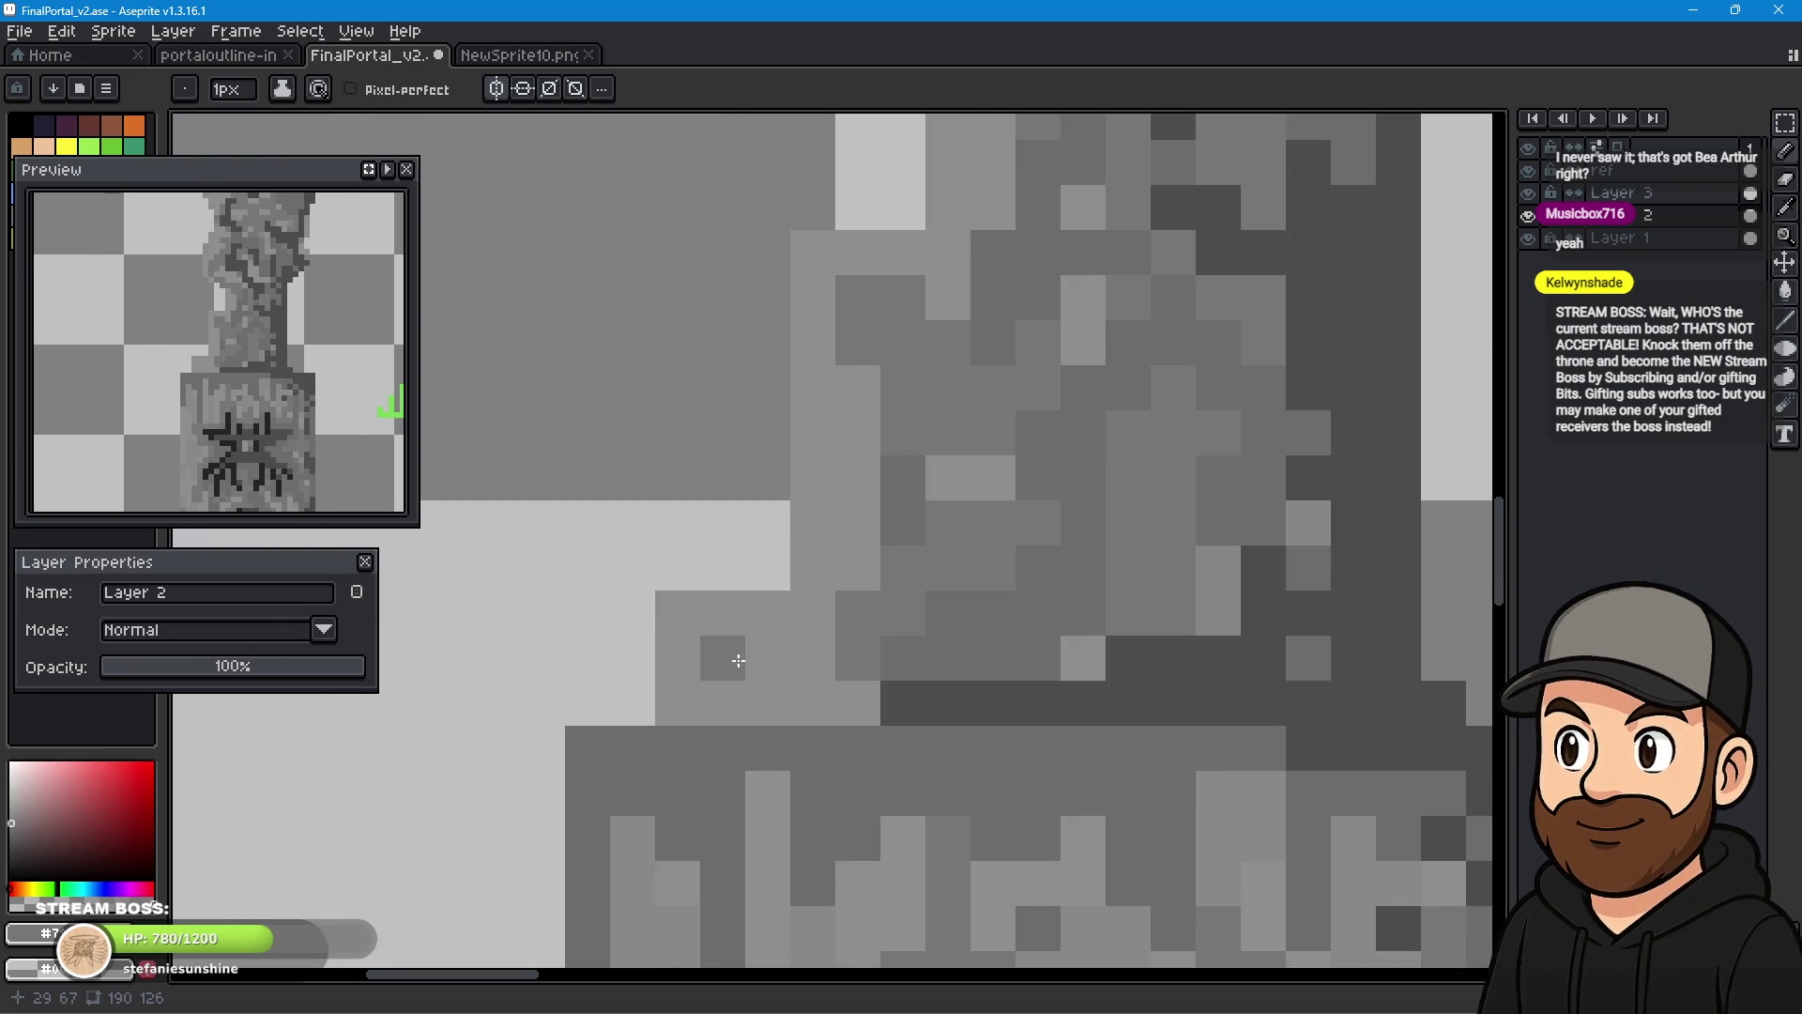
mouse_move(723, 657)
mouse_down()
mouse_move(727, 699)
mouse_move(881, 694)
mouse_move(676, 696)
mouse_move(765, 657)
mouse_move(871, 495)
mouse_move(837, 369)
mouse_up()
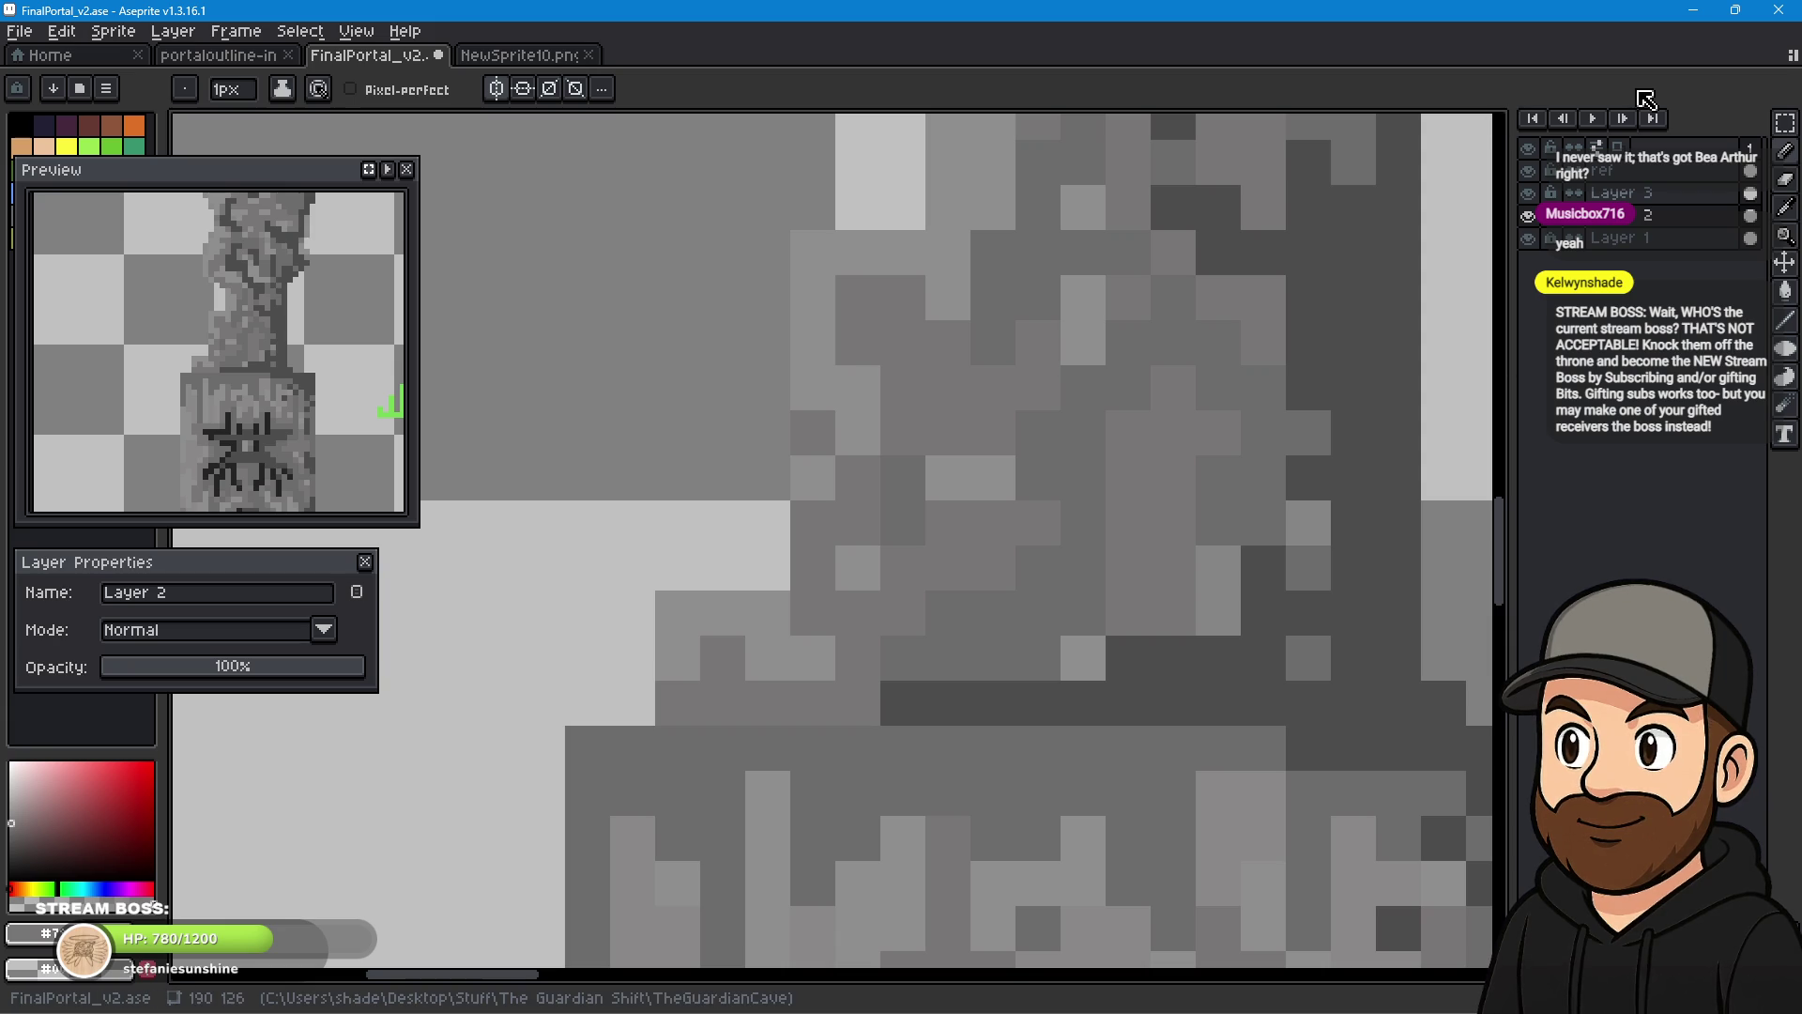
click(814, 254)
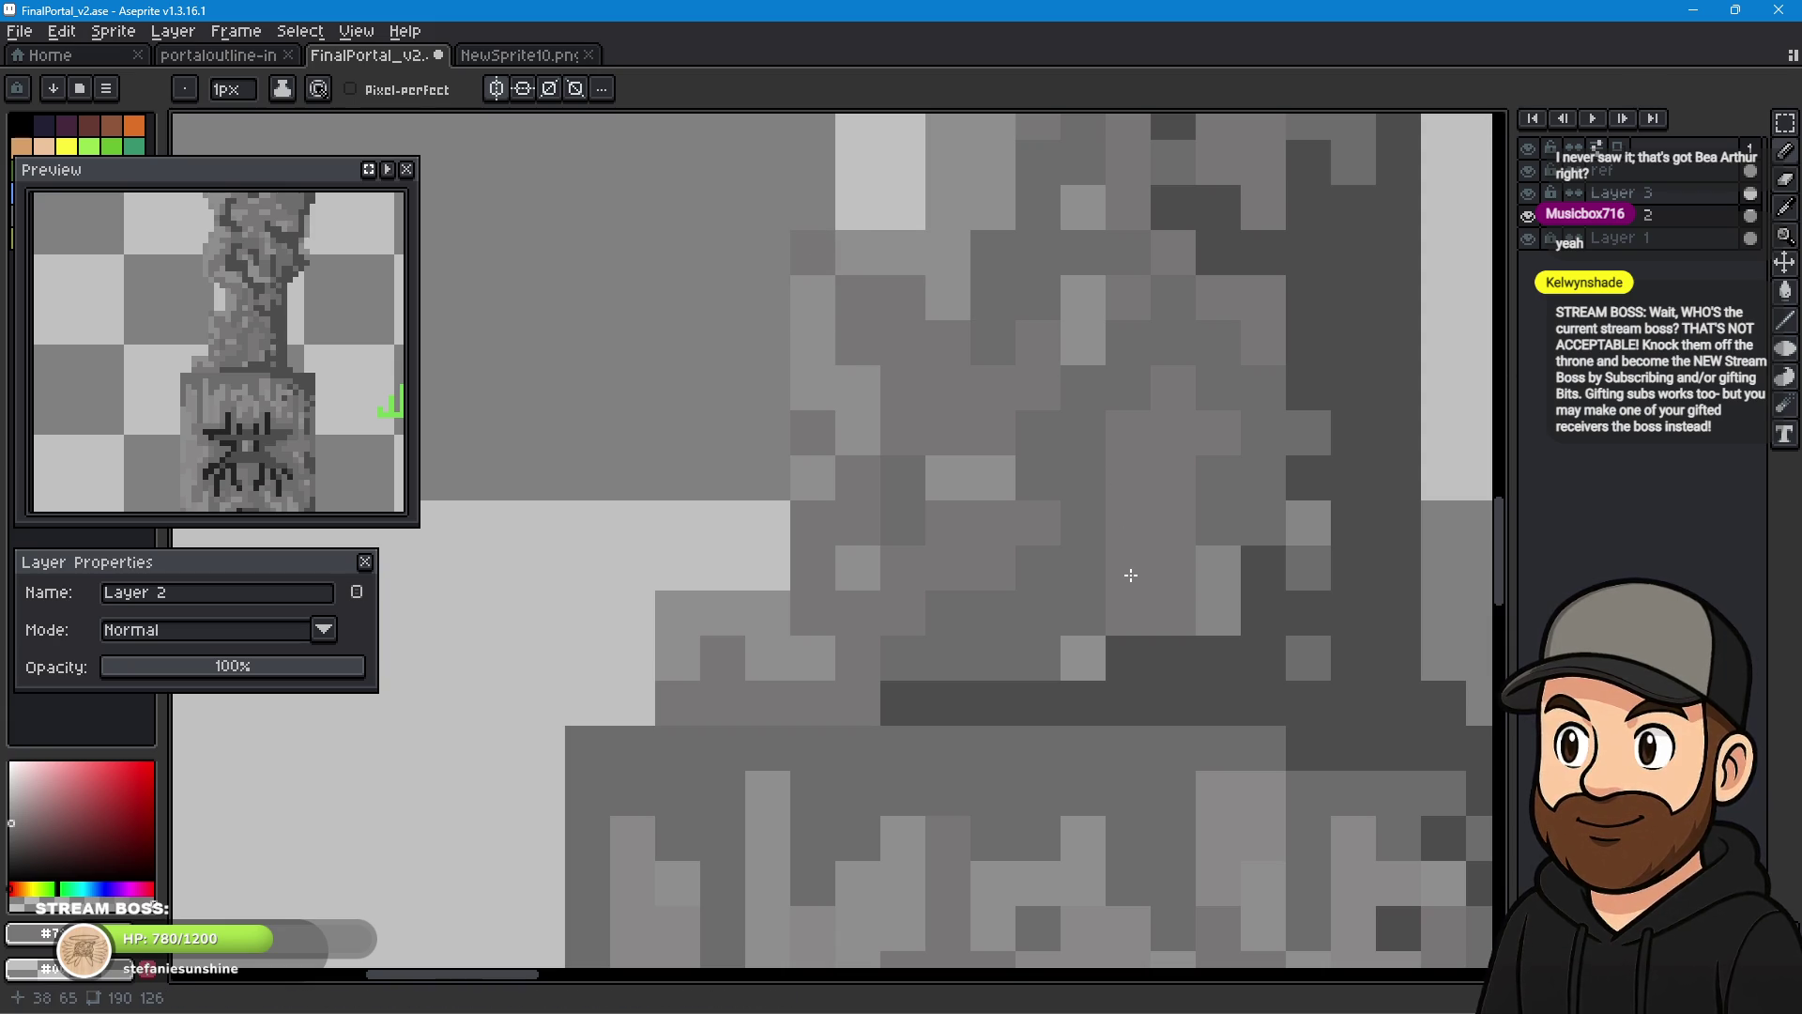
key(ctrl+z)
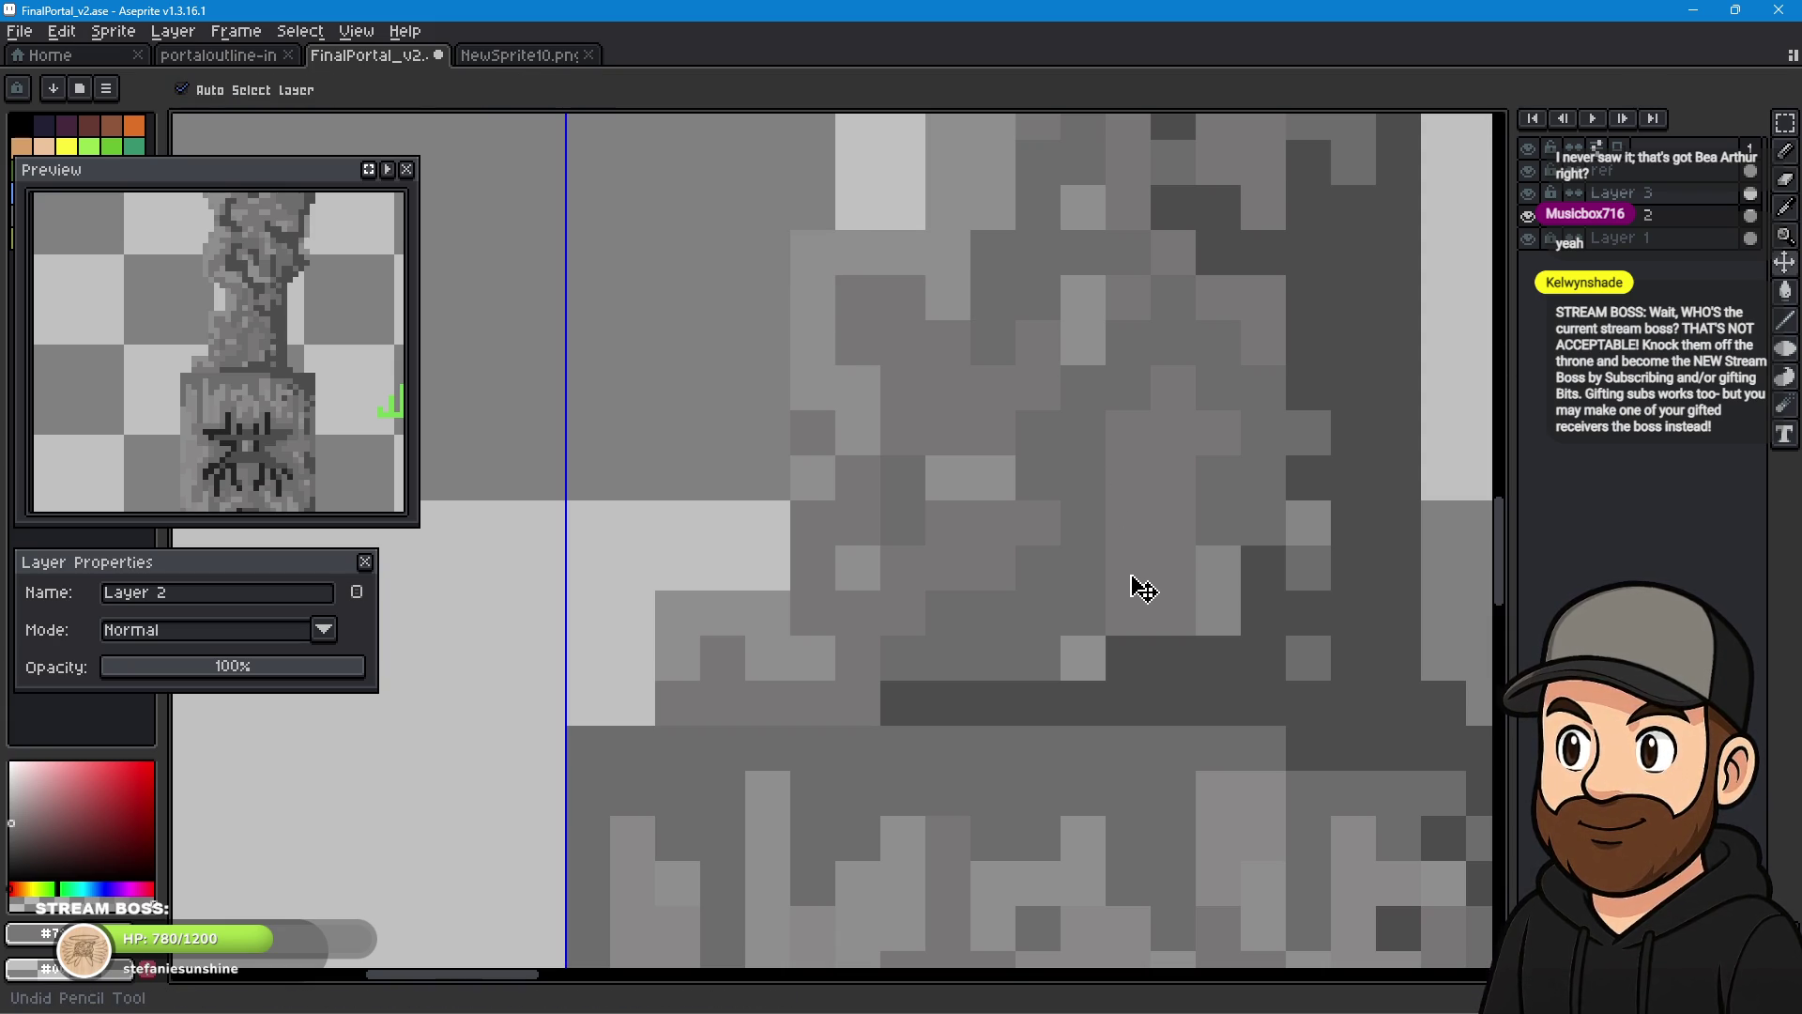
click(858, 253)
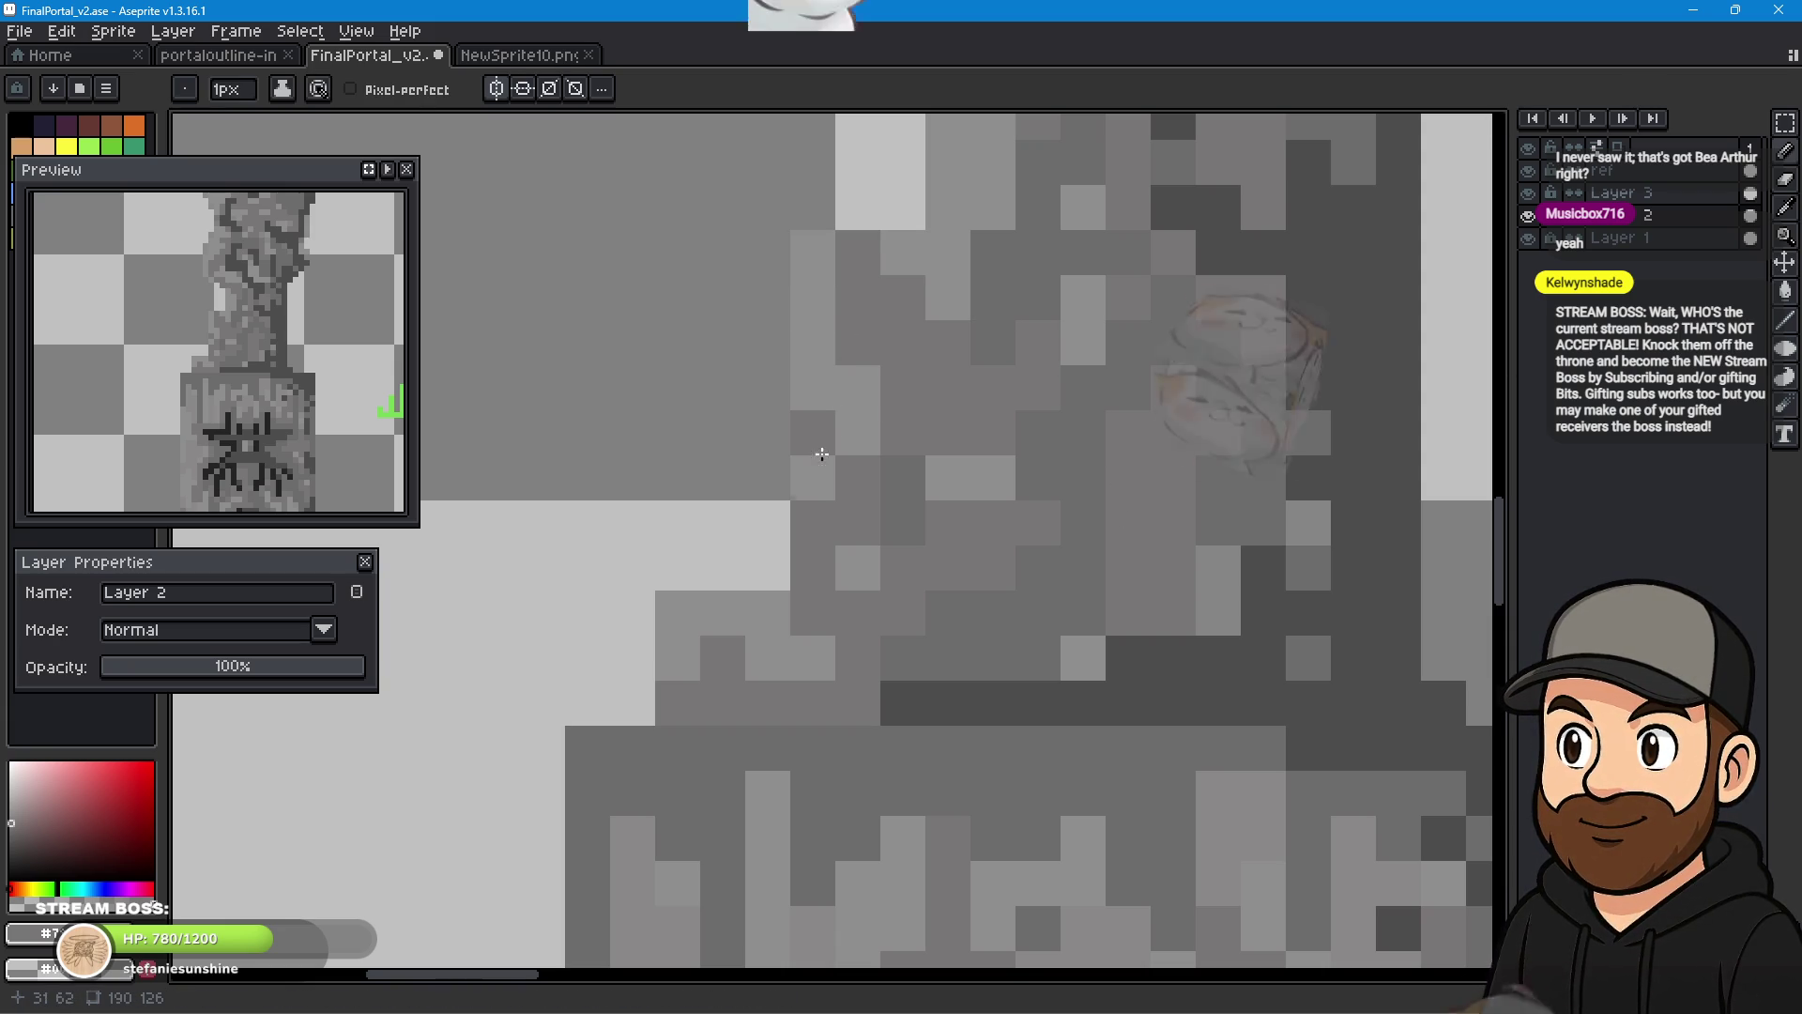
- Zoom out from the pillar close-up until the whole portal is visible
scroll(1010, 470, down, 3)
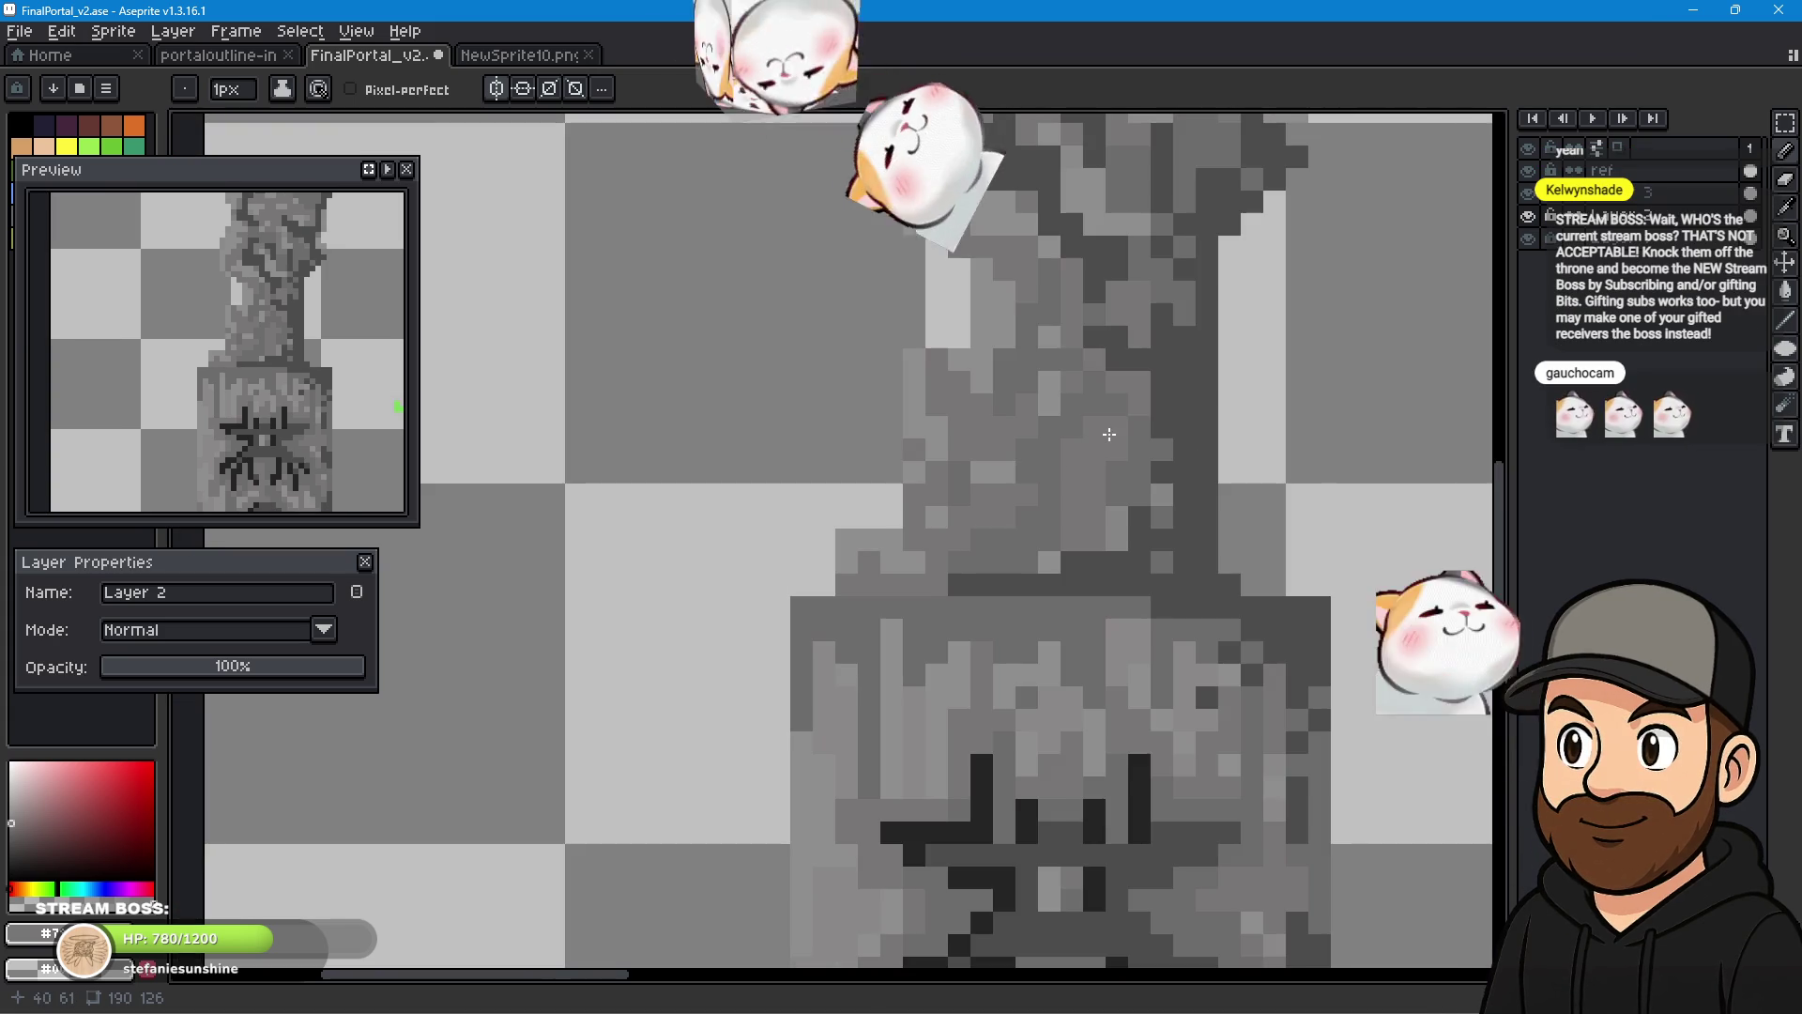
scroll(982, 555, up, 1)
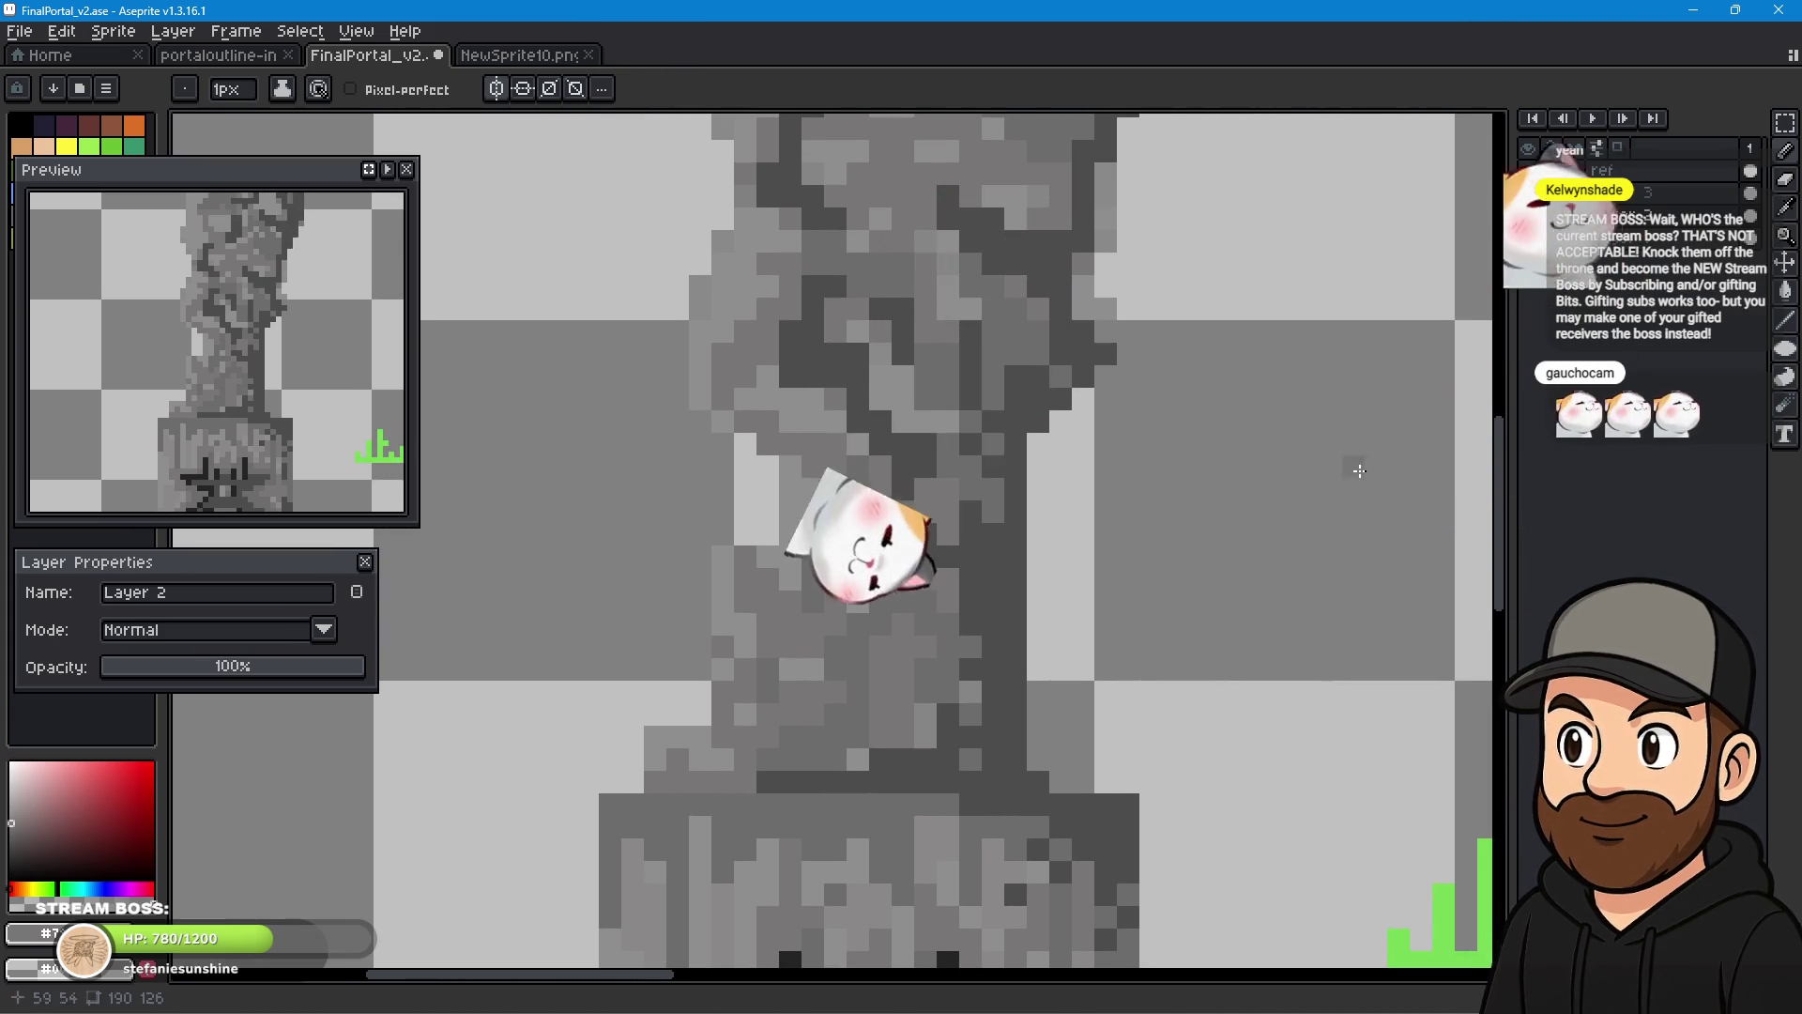
scroll(1018, 519, down, 4)
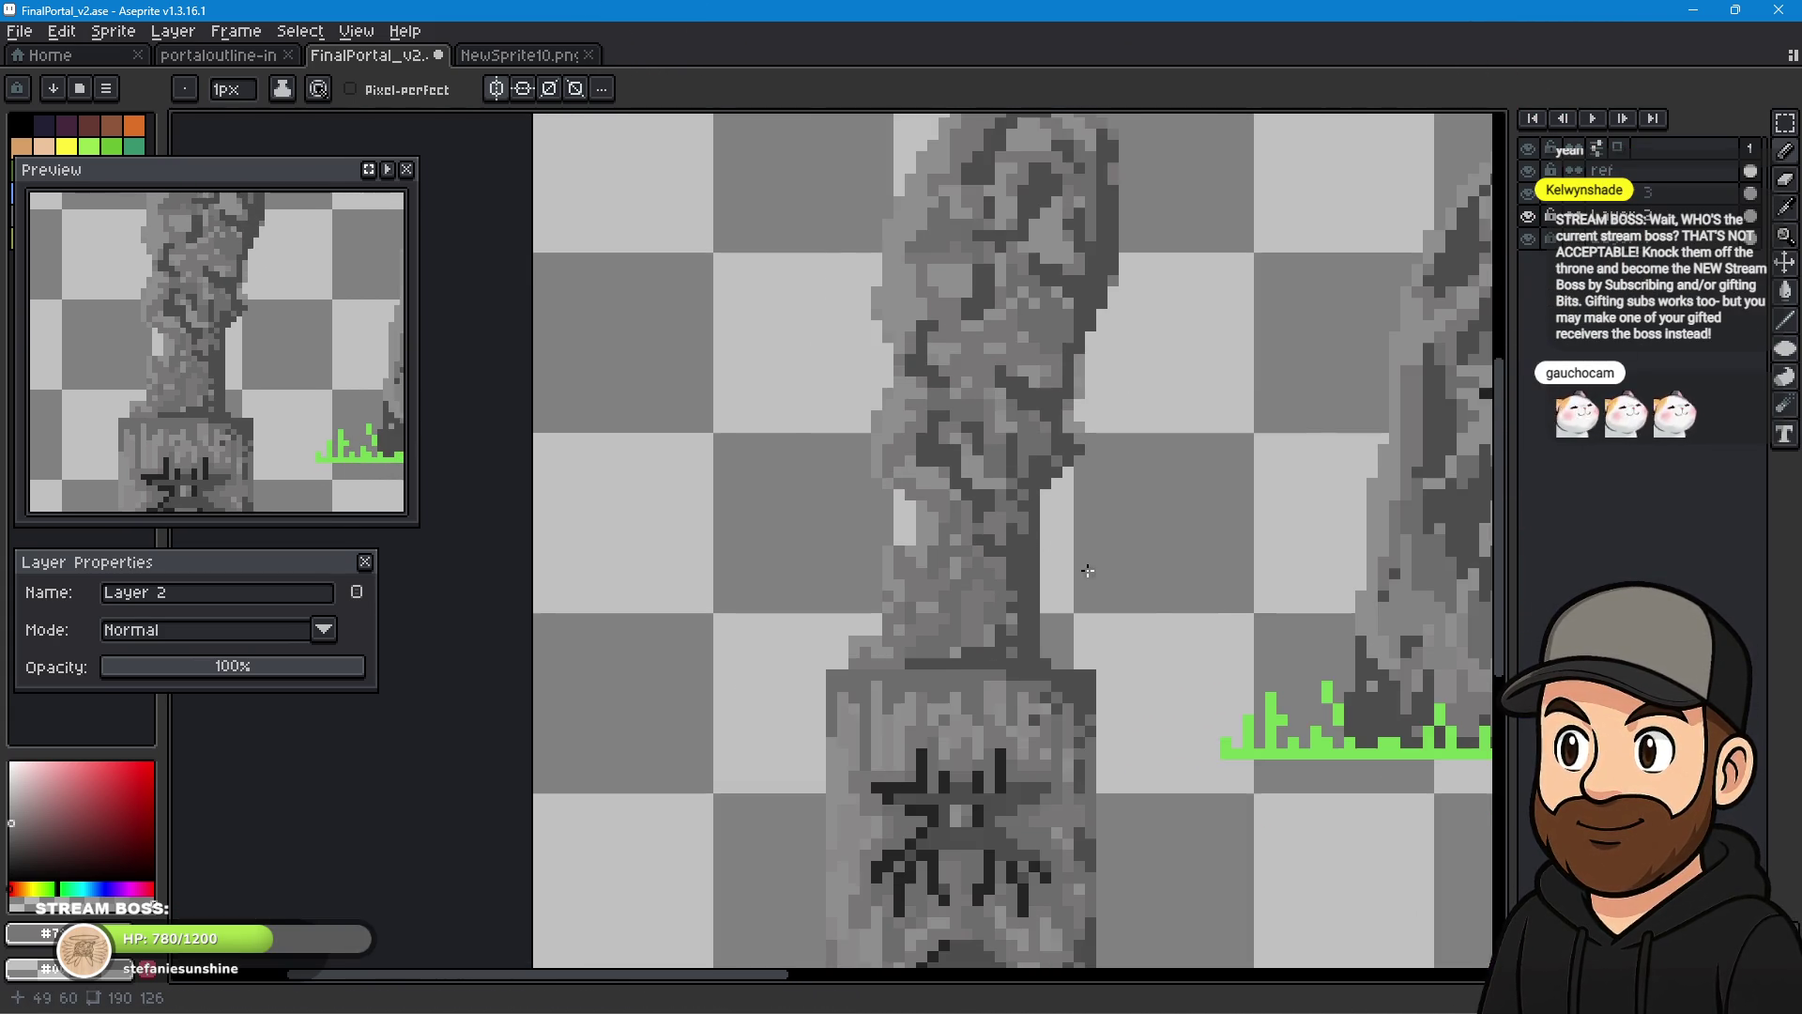
scroll(1161, 518, down, 3)
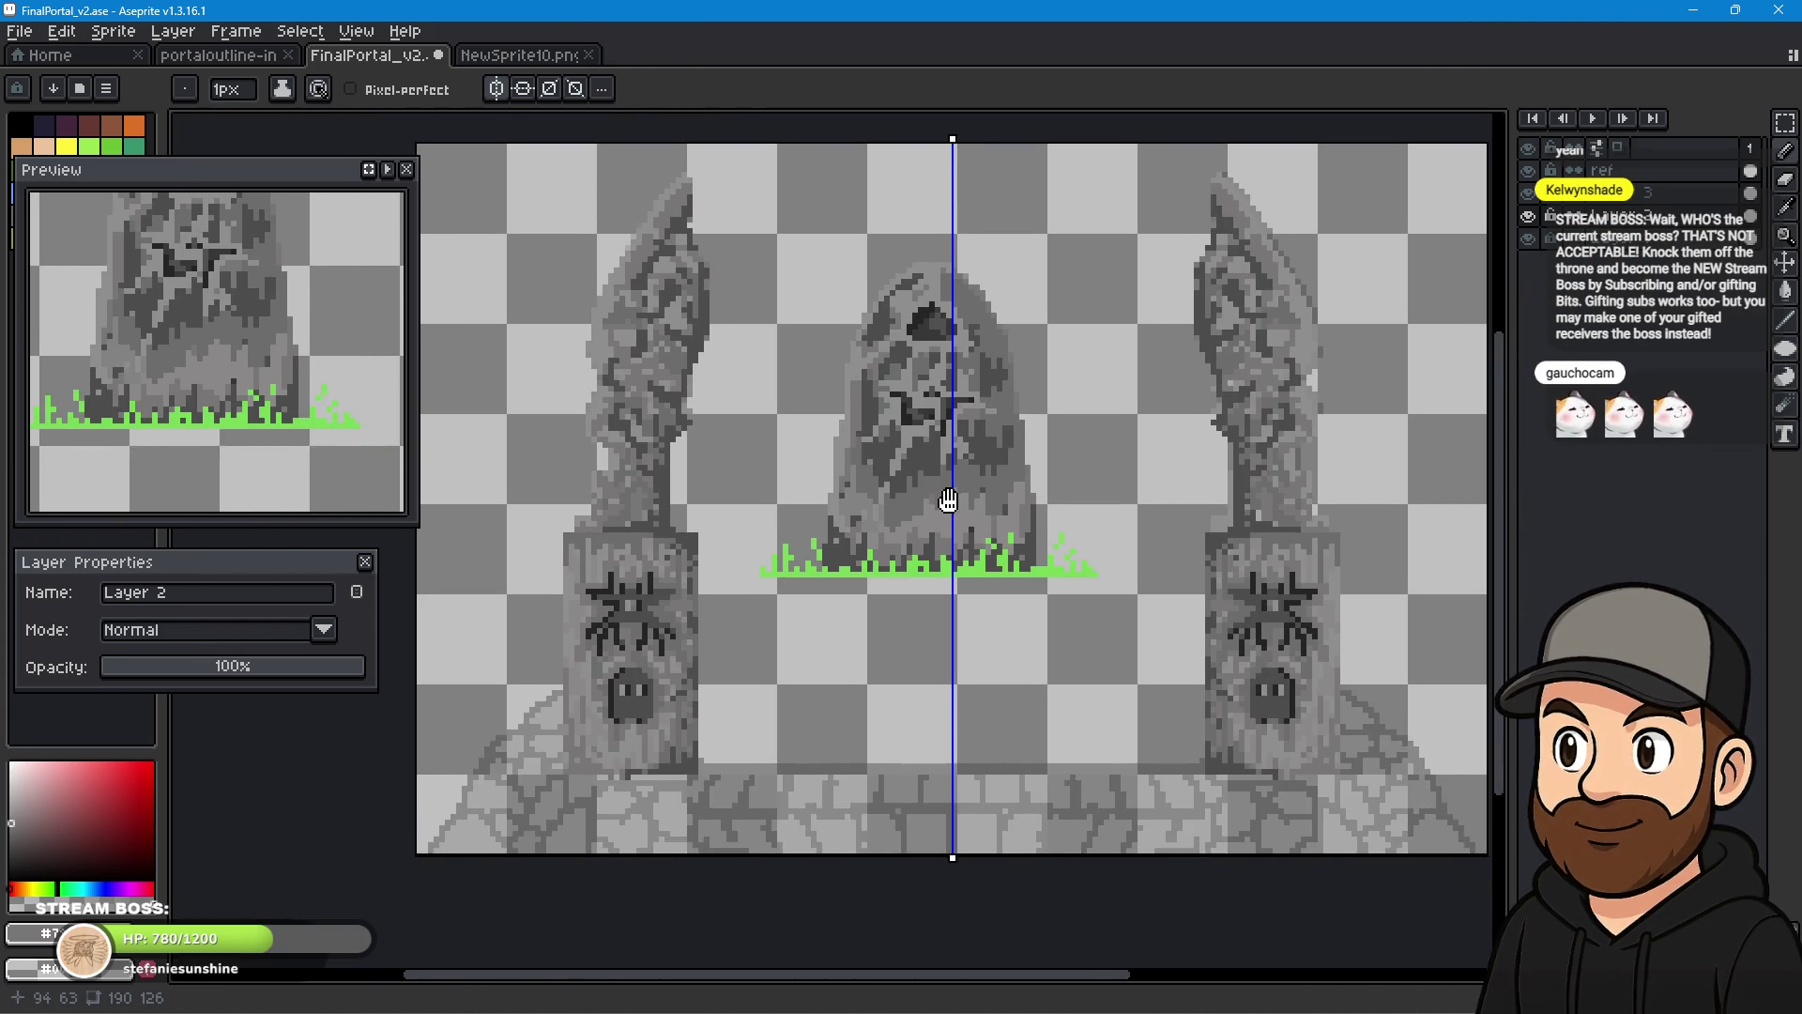
- Extend the right pillar's dark ledge by two pixels where its shaft meets the base
mouse_move(949, 501)
mouse_down()
mouse_move(981, 518)
mouse_move(989, 551)
mouse_move(1014, 526)
mouse_up()
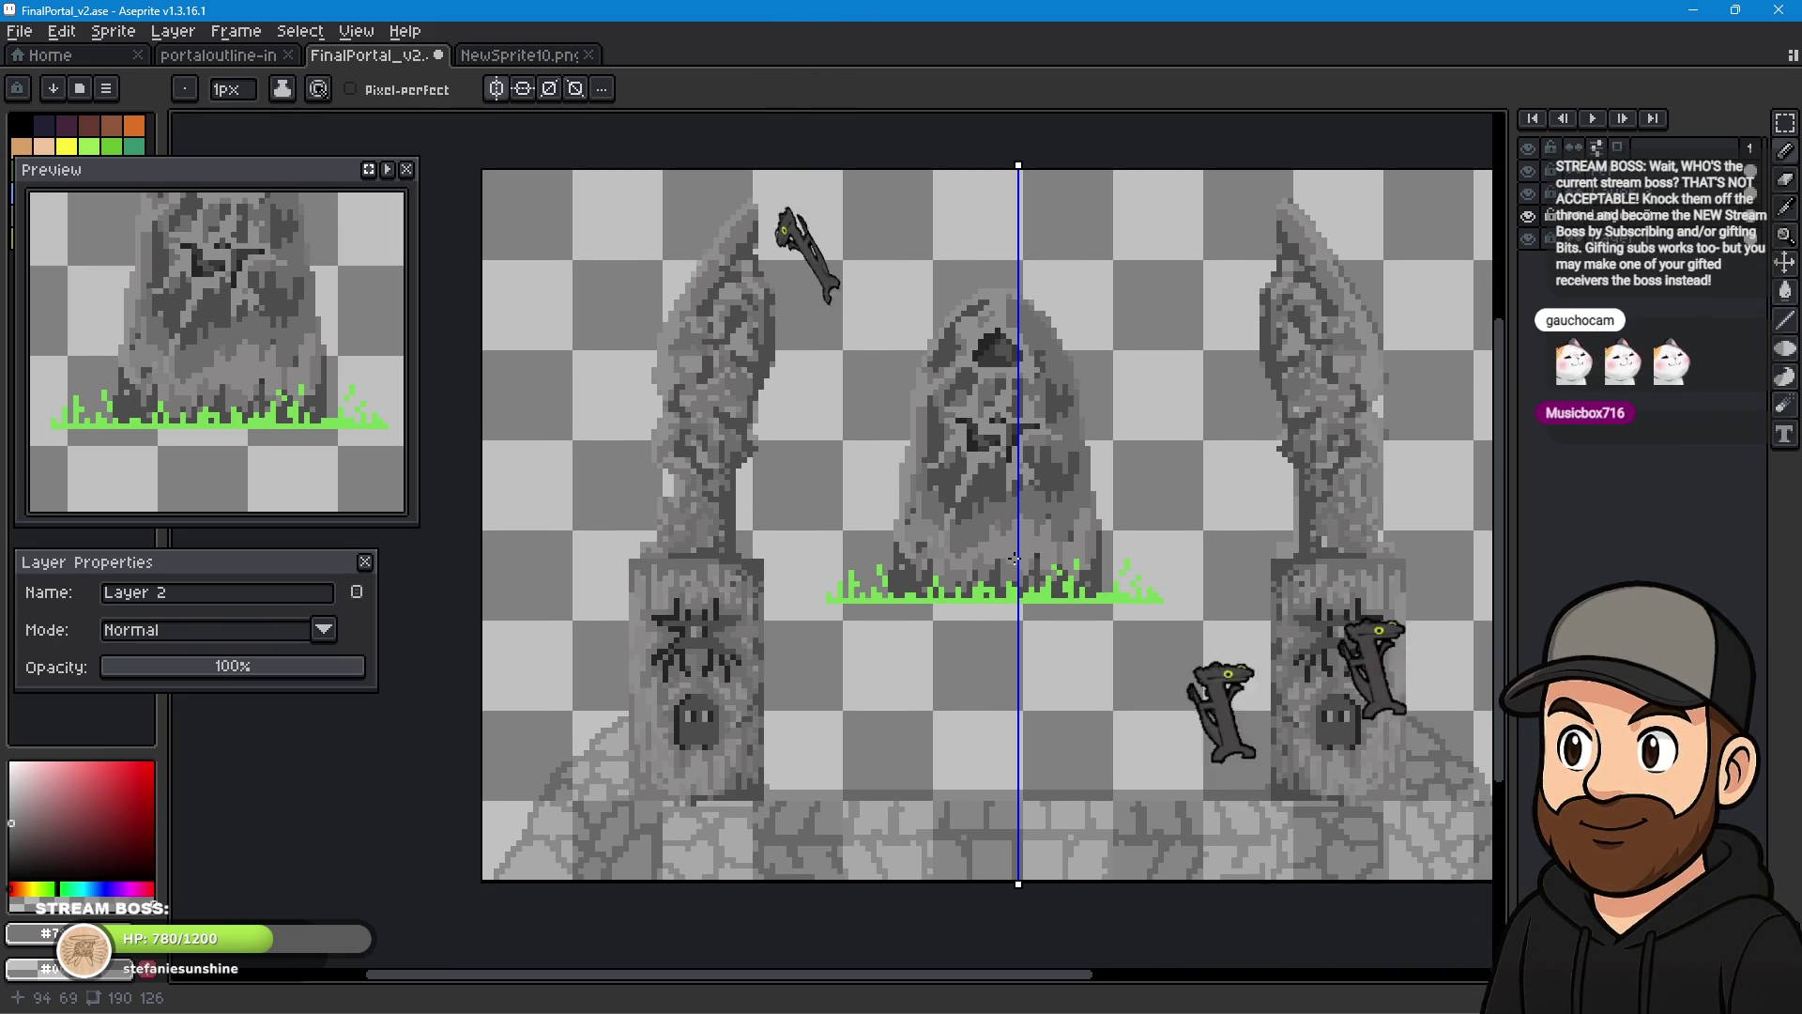
scroll(1291, 568, up, 3)
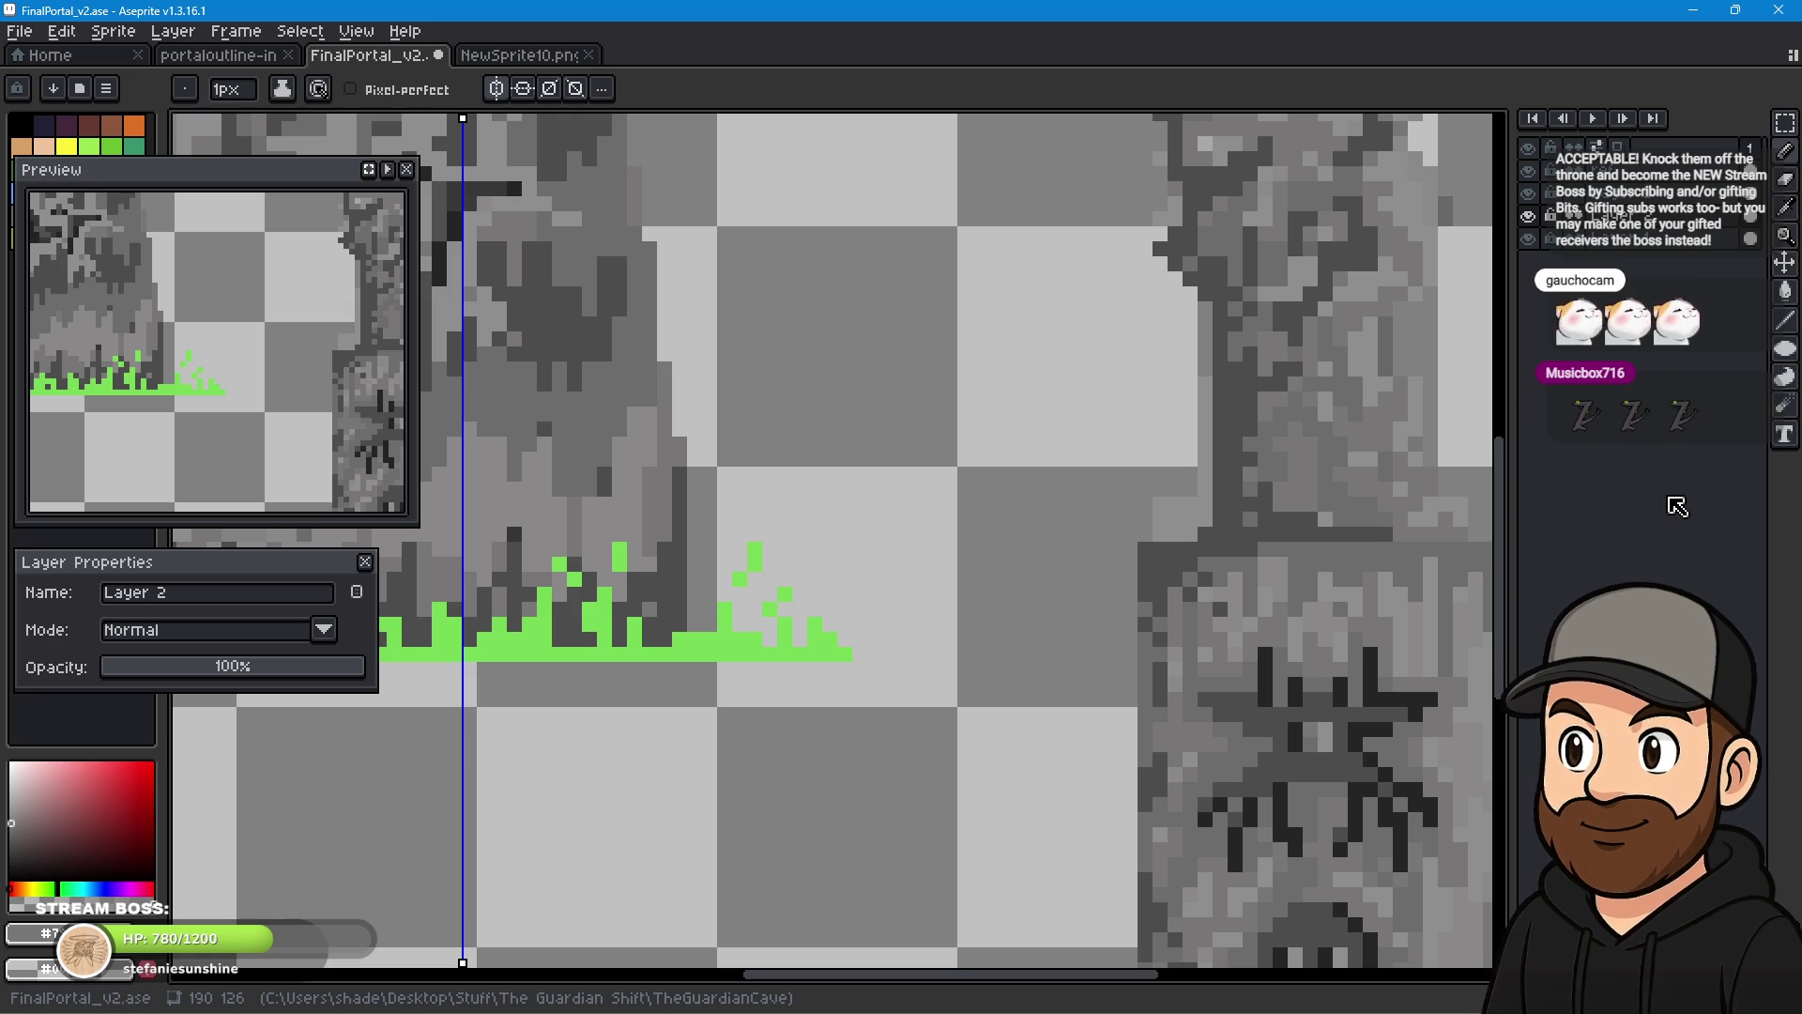
scroll(1418, 561, up, 2)
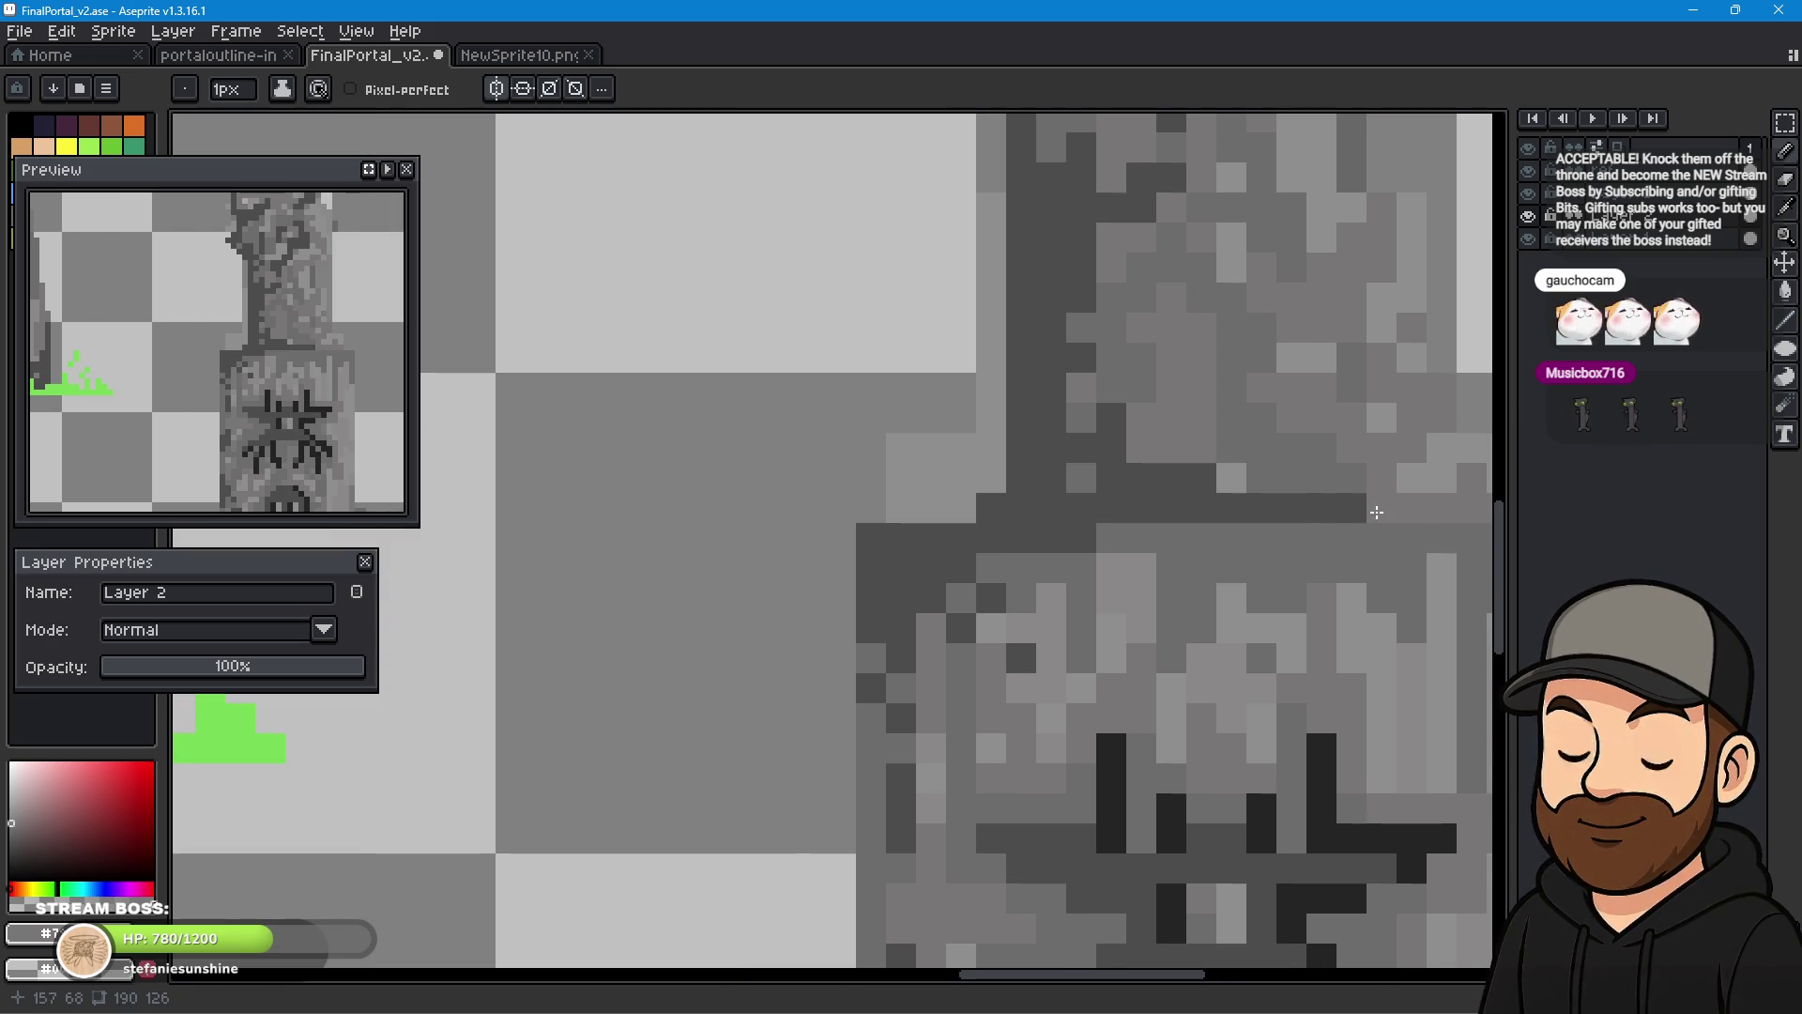
key(i)
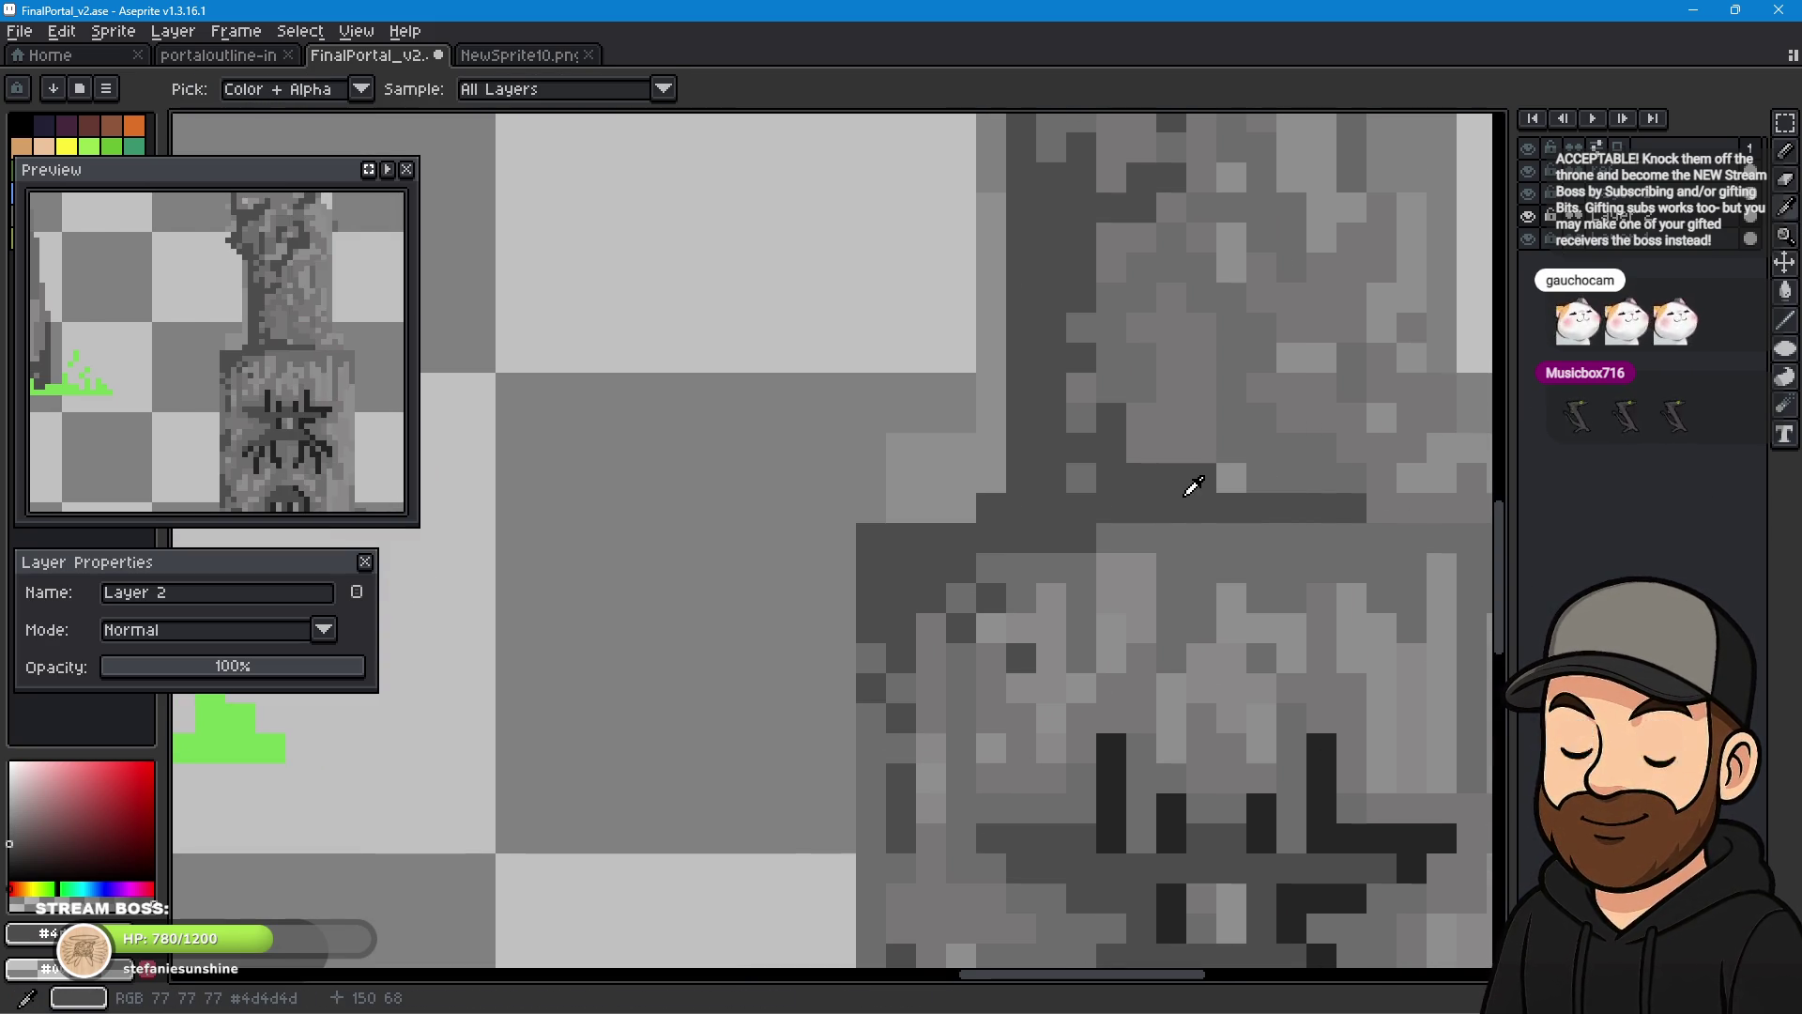
click(1793, 165)
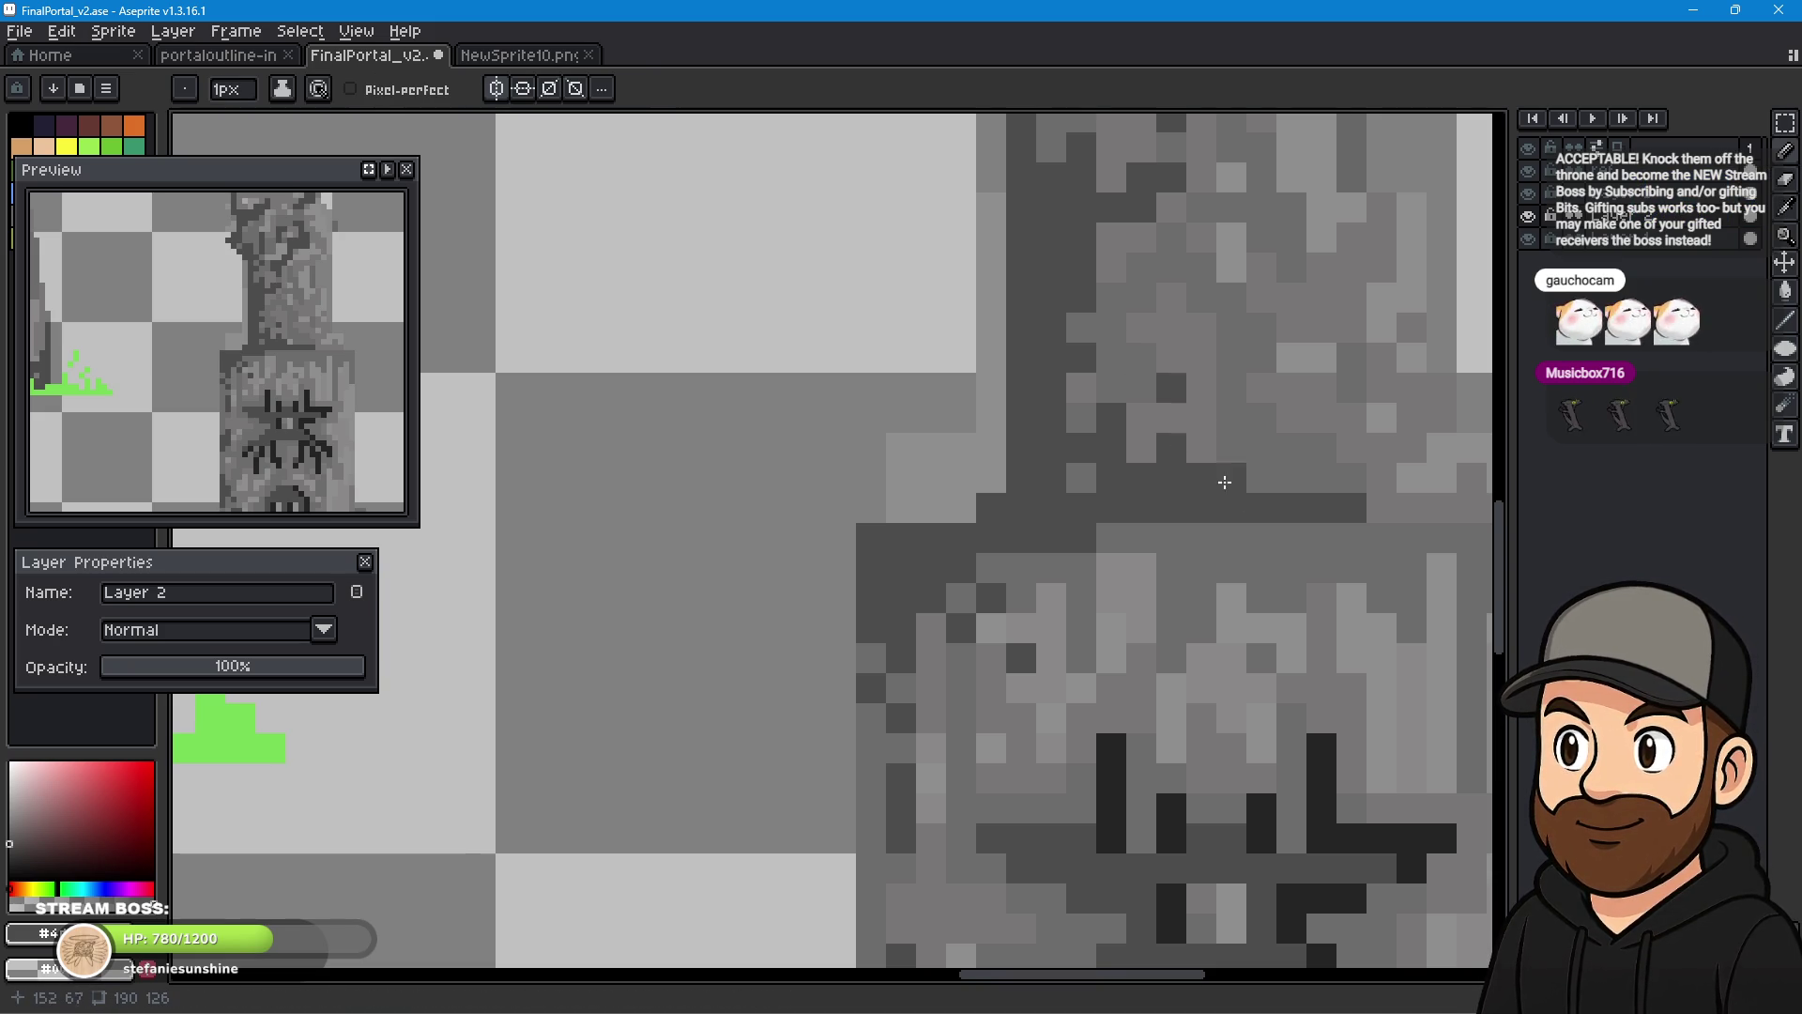
click(1381, 508)
click(1411, 514)
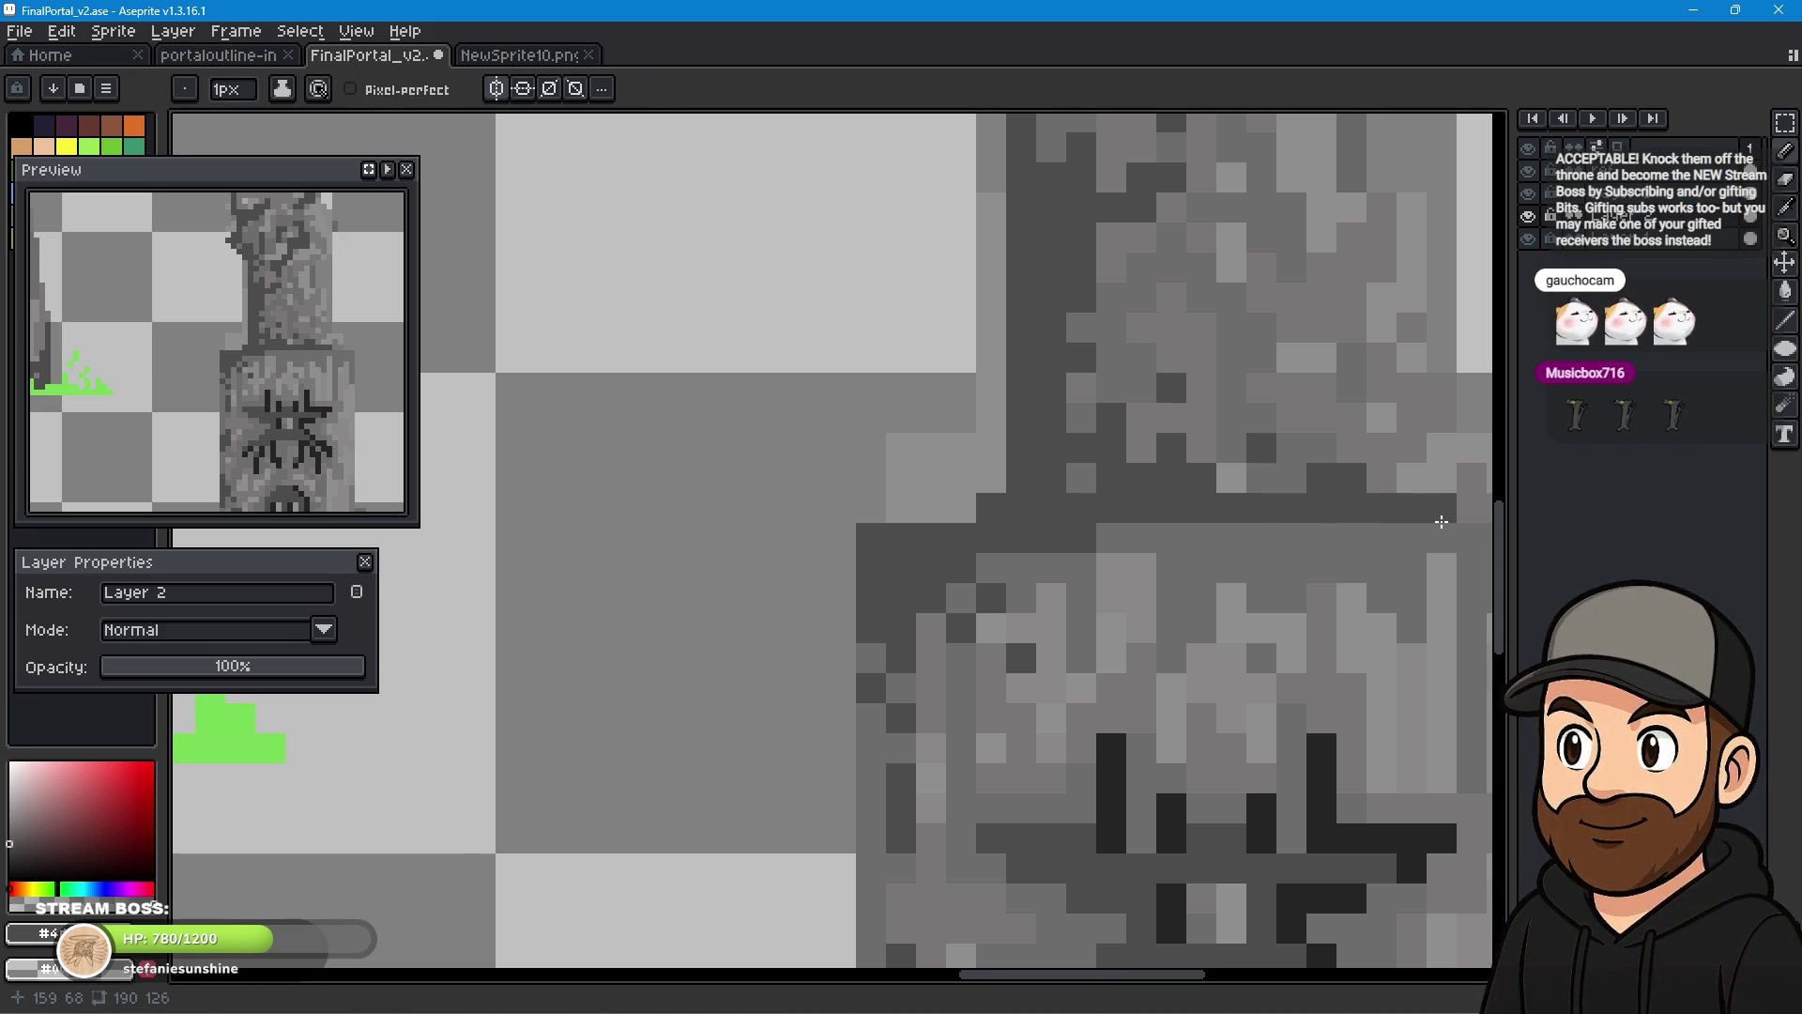
- Zoom out and recentre on the full portal sprite, then bring up the File menu
scroll(1373, 501, down, 4)
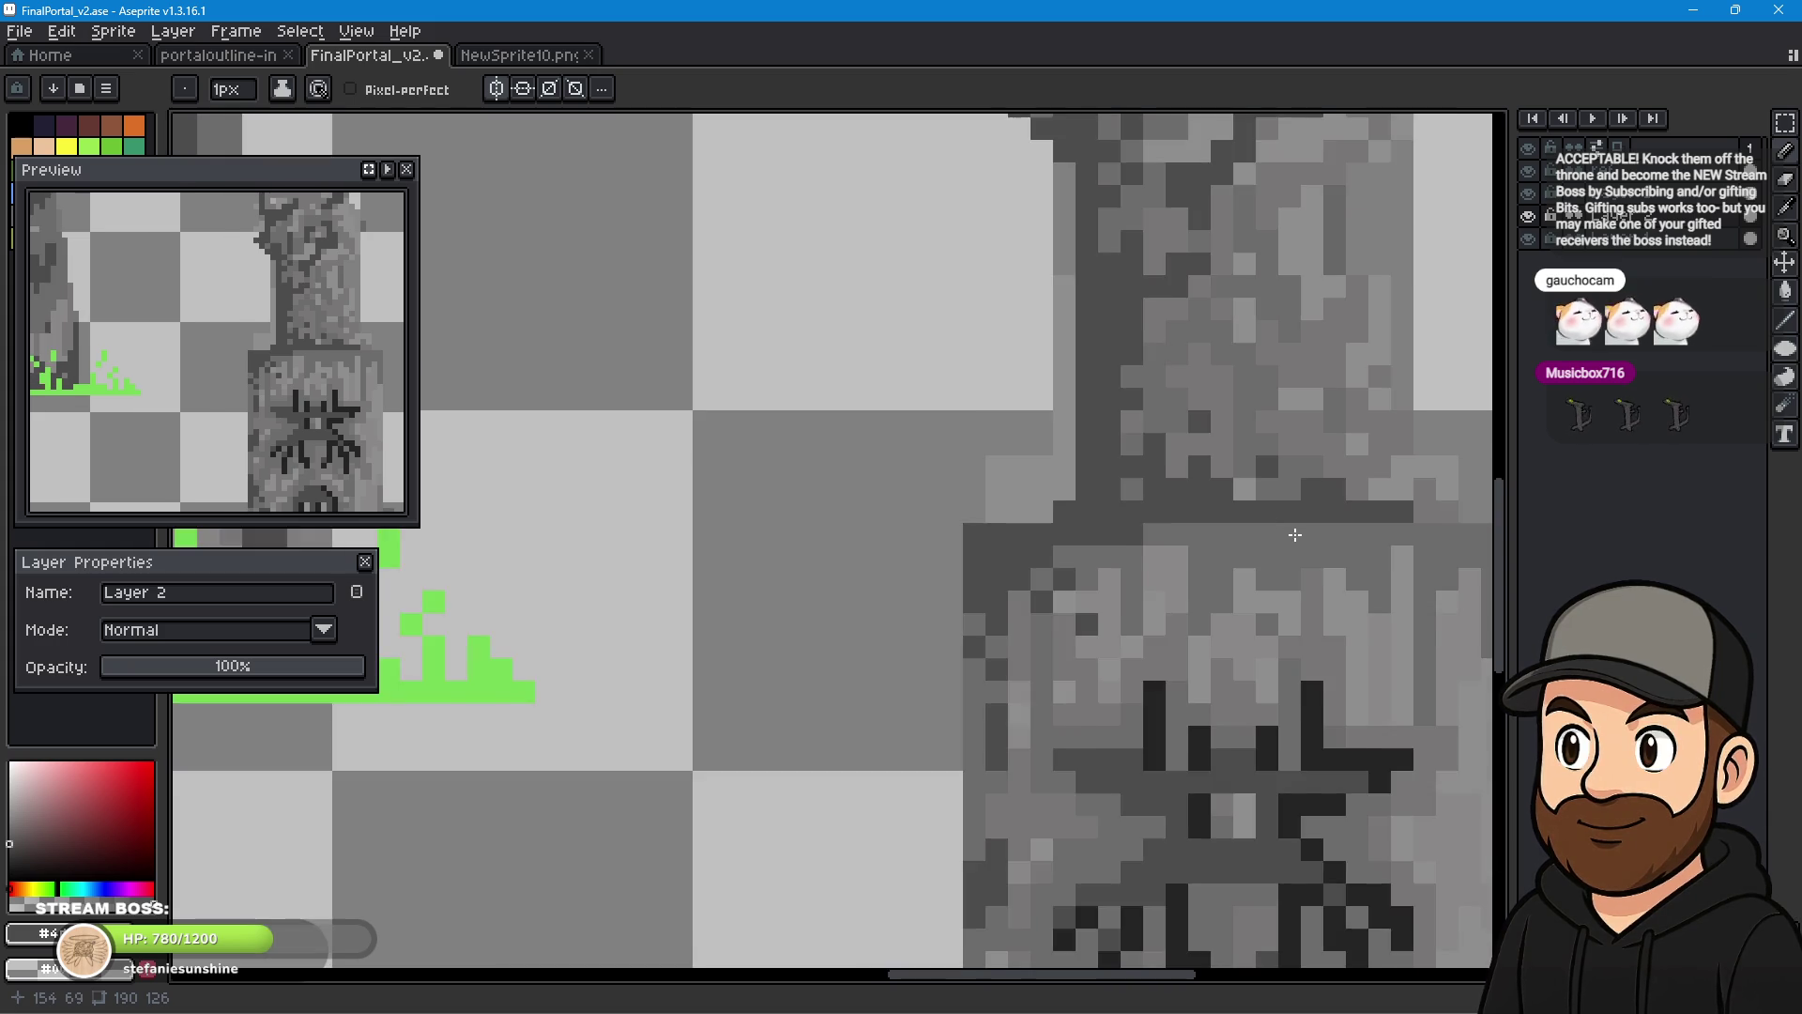
scroll(805, 584, down, 2)
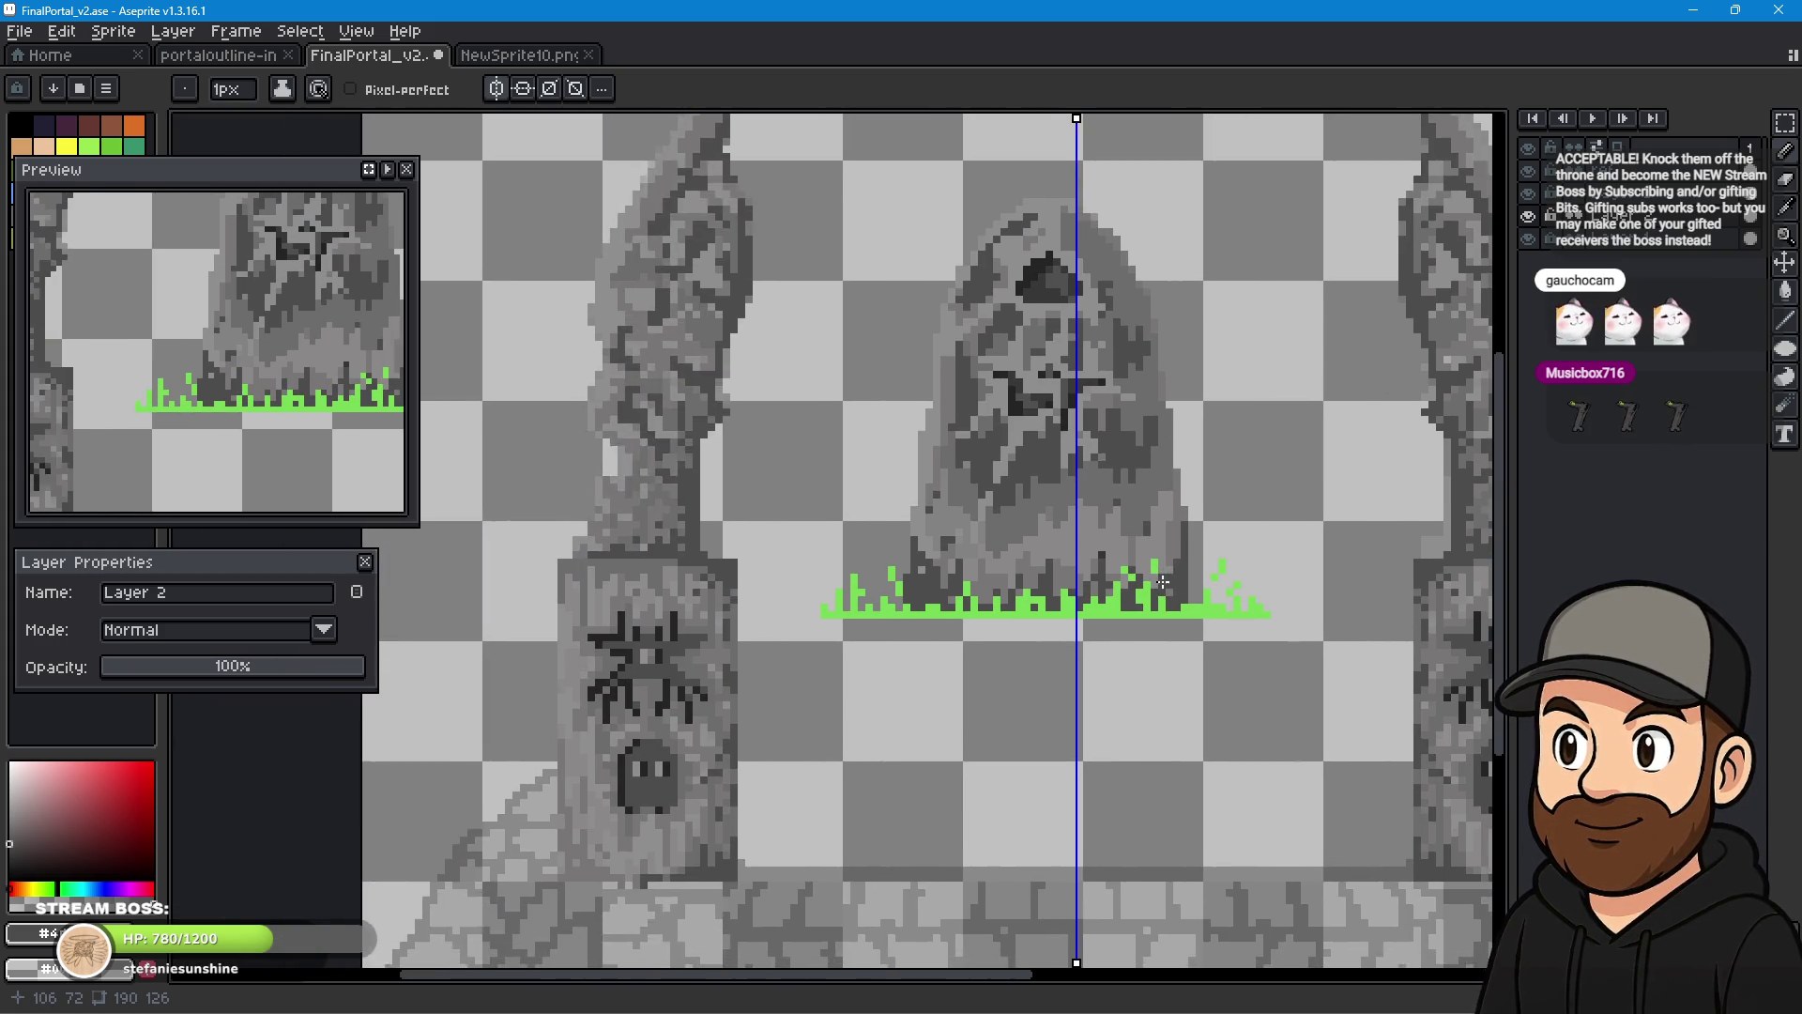
drag(1206, 627, 1083, 690)
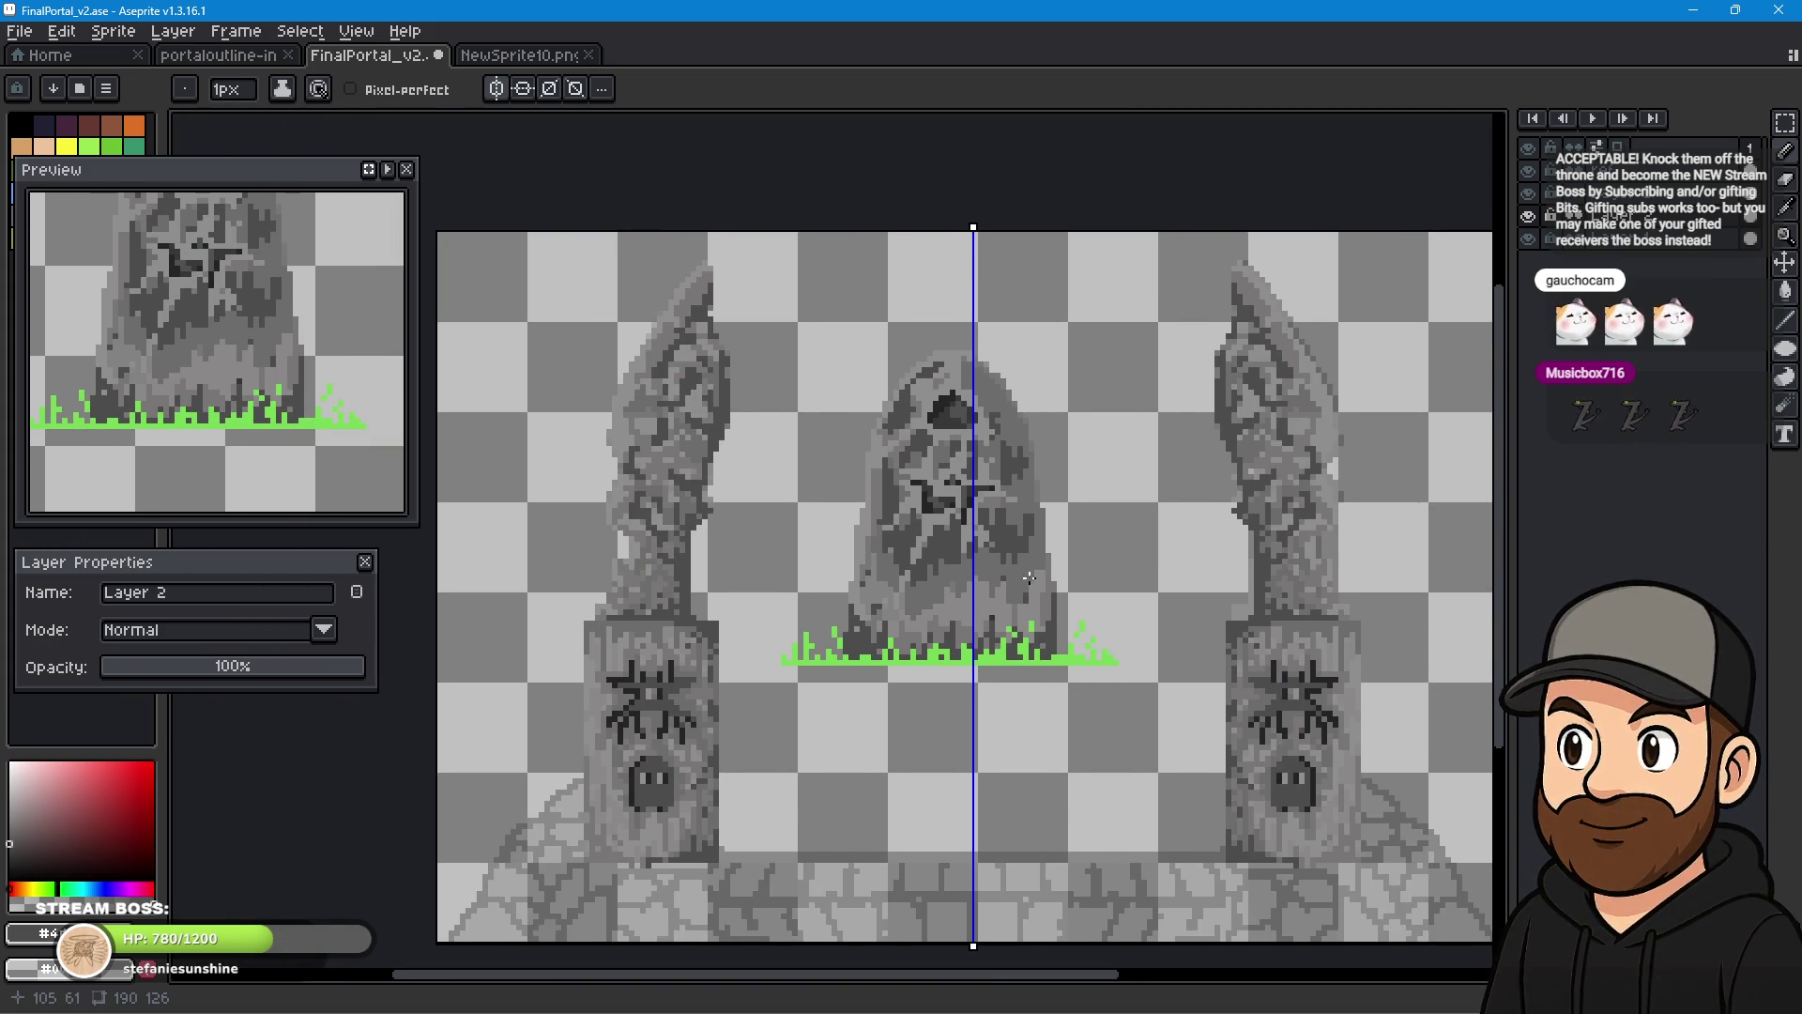
scroll(1080, 544, down, 1)
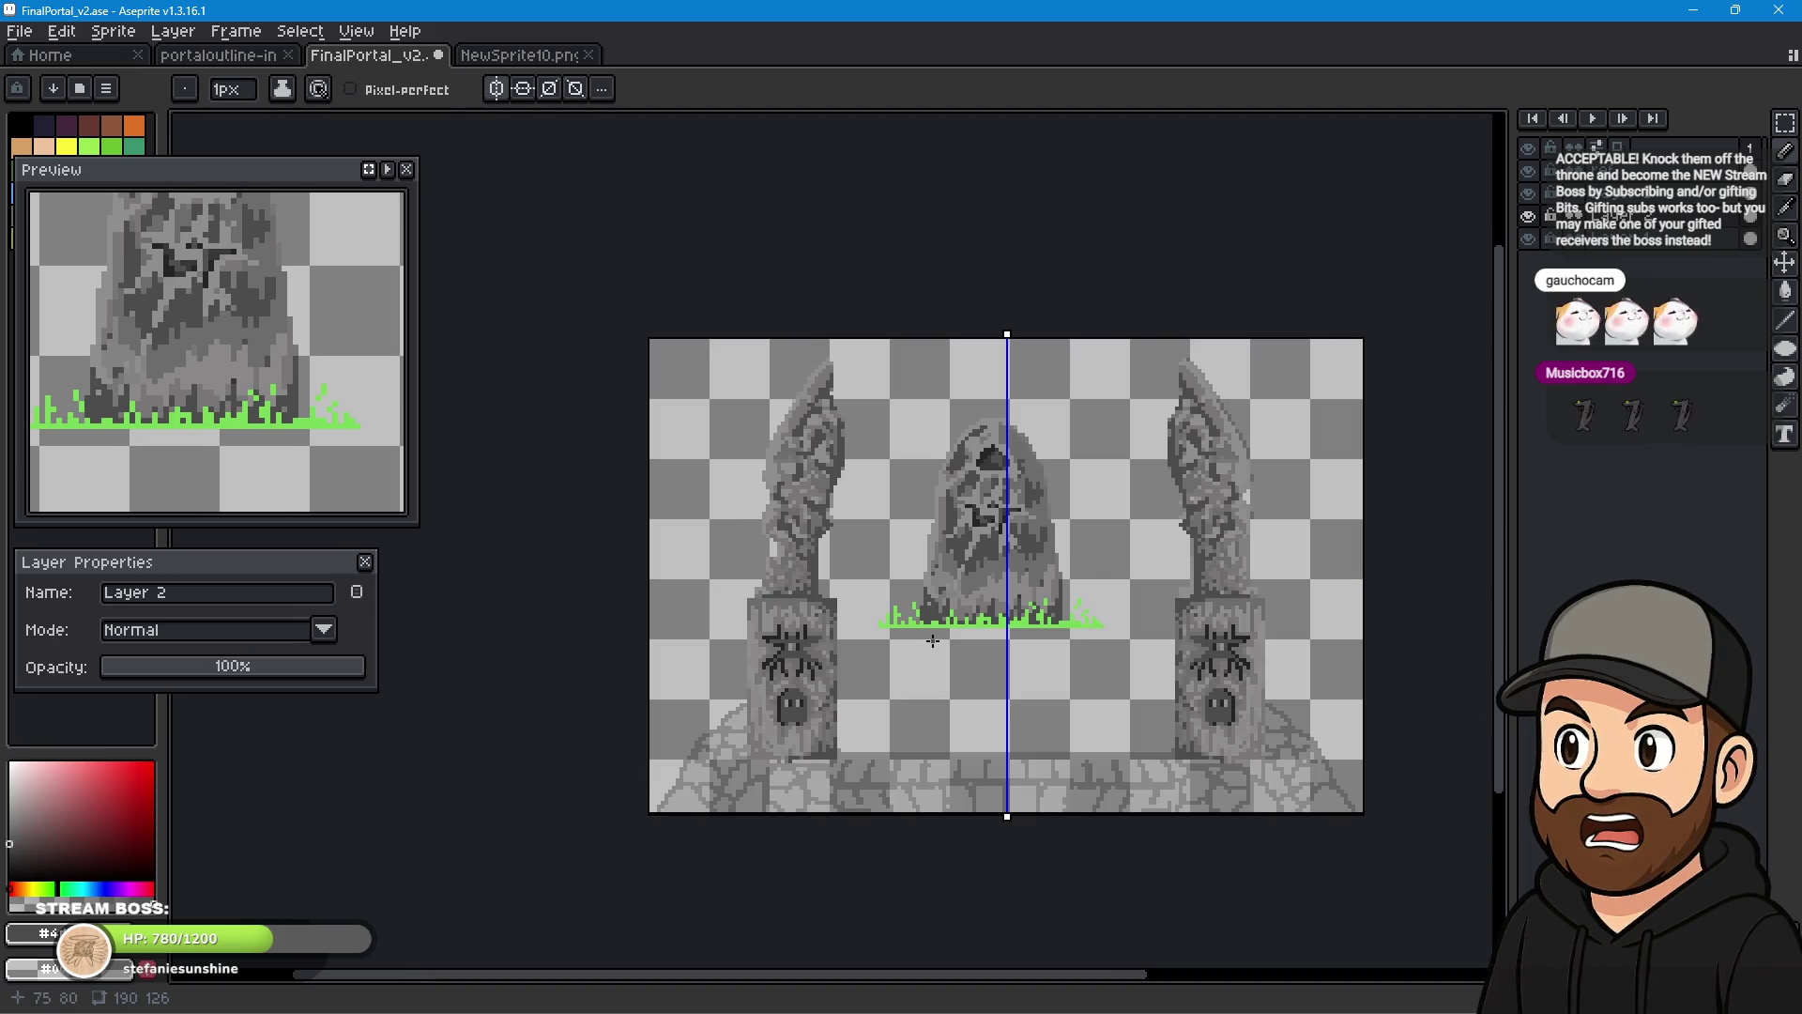
drag(925, 648, 906, 594)
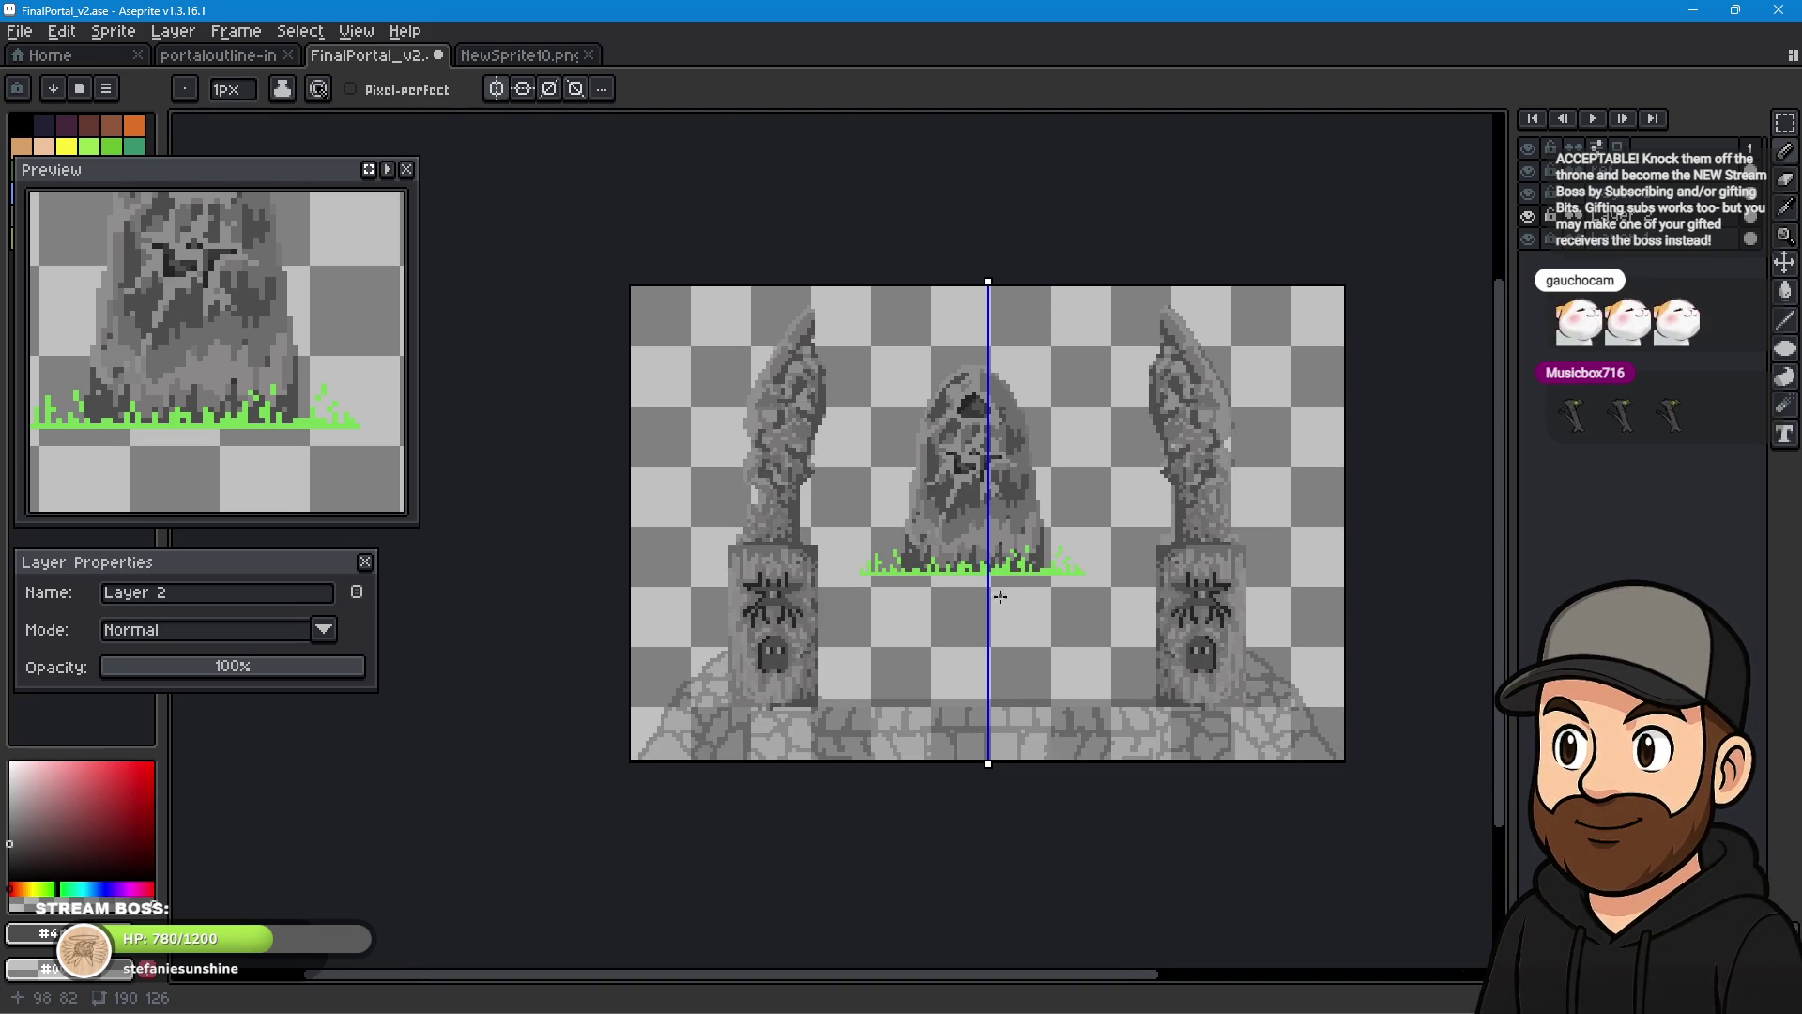
scroll(956, 616, up, 2)
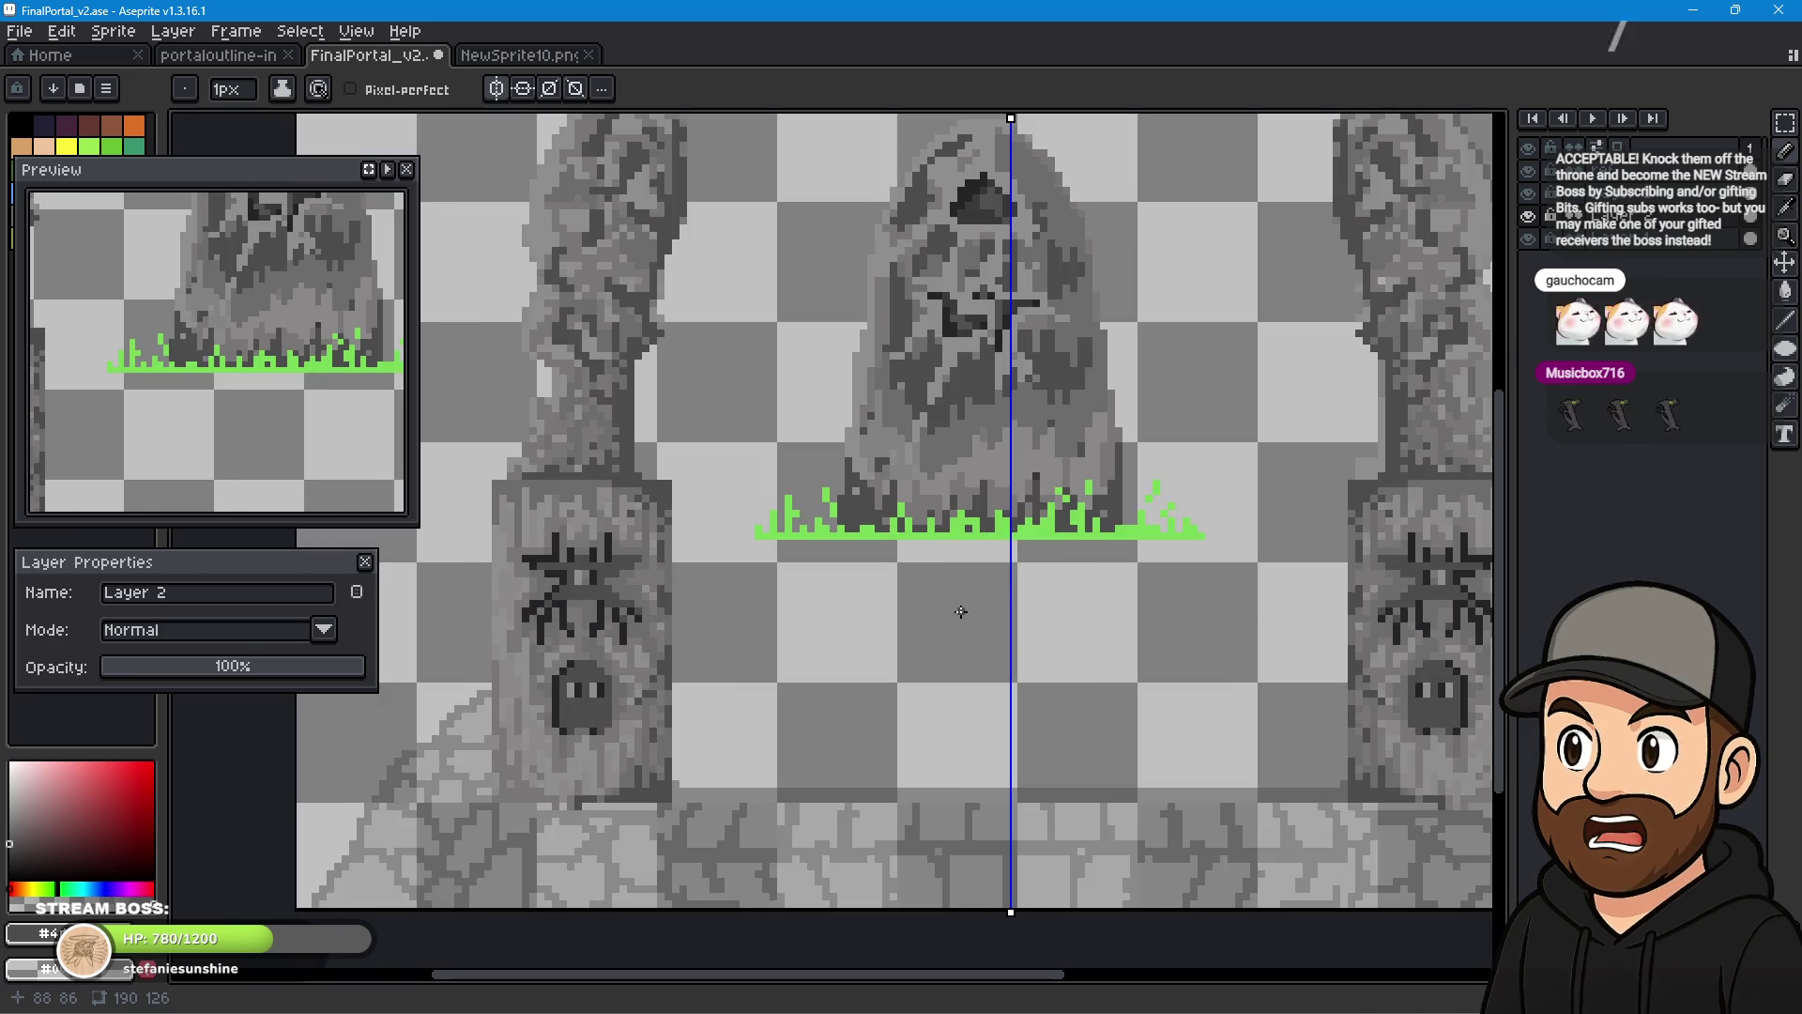
scroll(961, 611, down, 1)
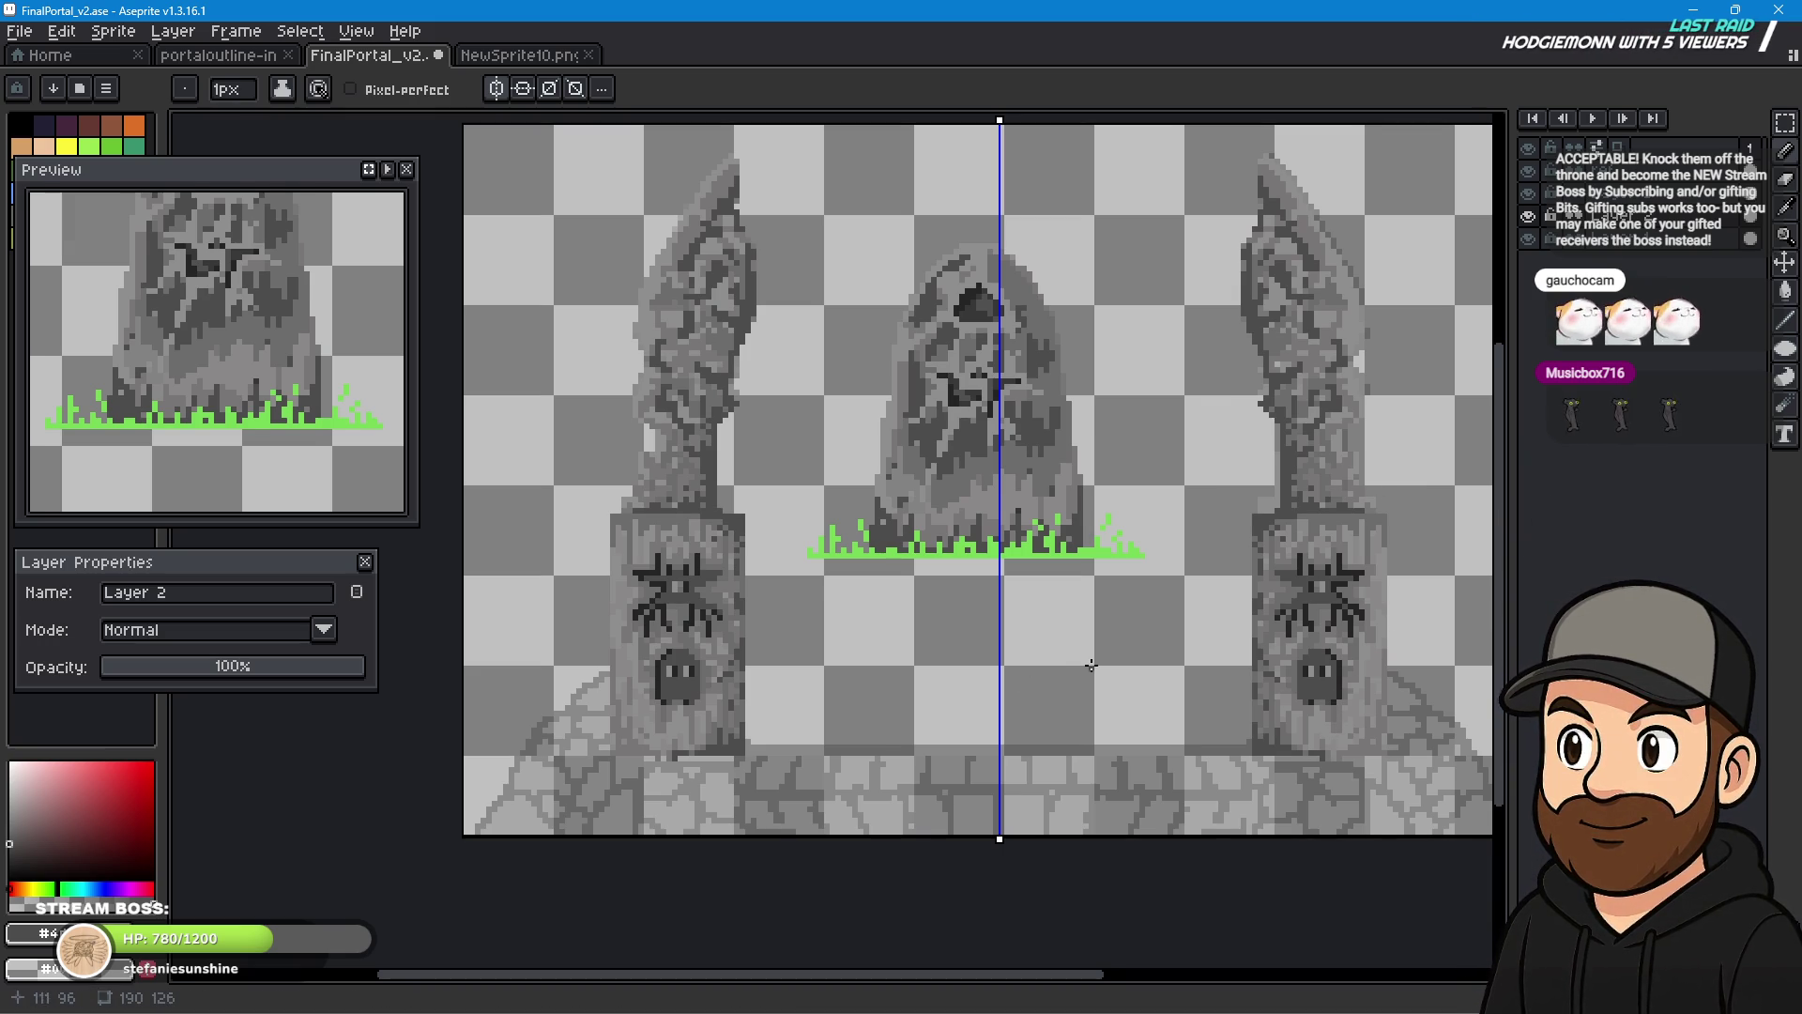
scroll(1053, 663, down, 1)
scroll(1181, 685, down, 1)
scroll(1117, 709, up, 1)
mouse_move(1151, 682)
mouse_down()
mouse_move(1086, 874)
mouse_move(1019, 696)
mouse_up()
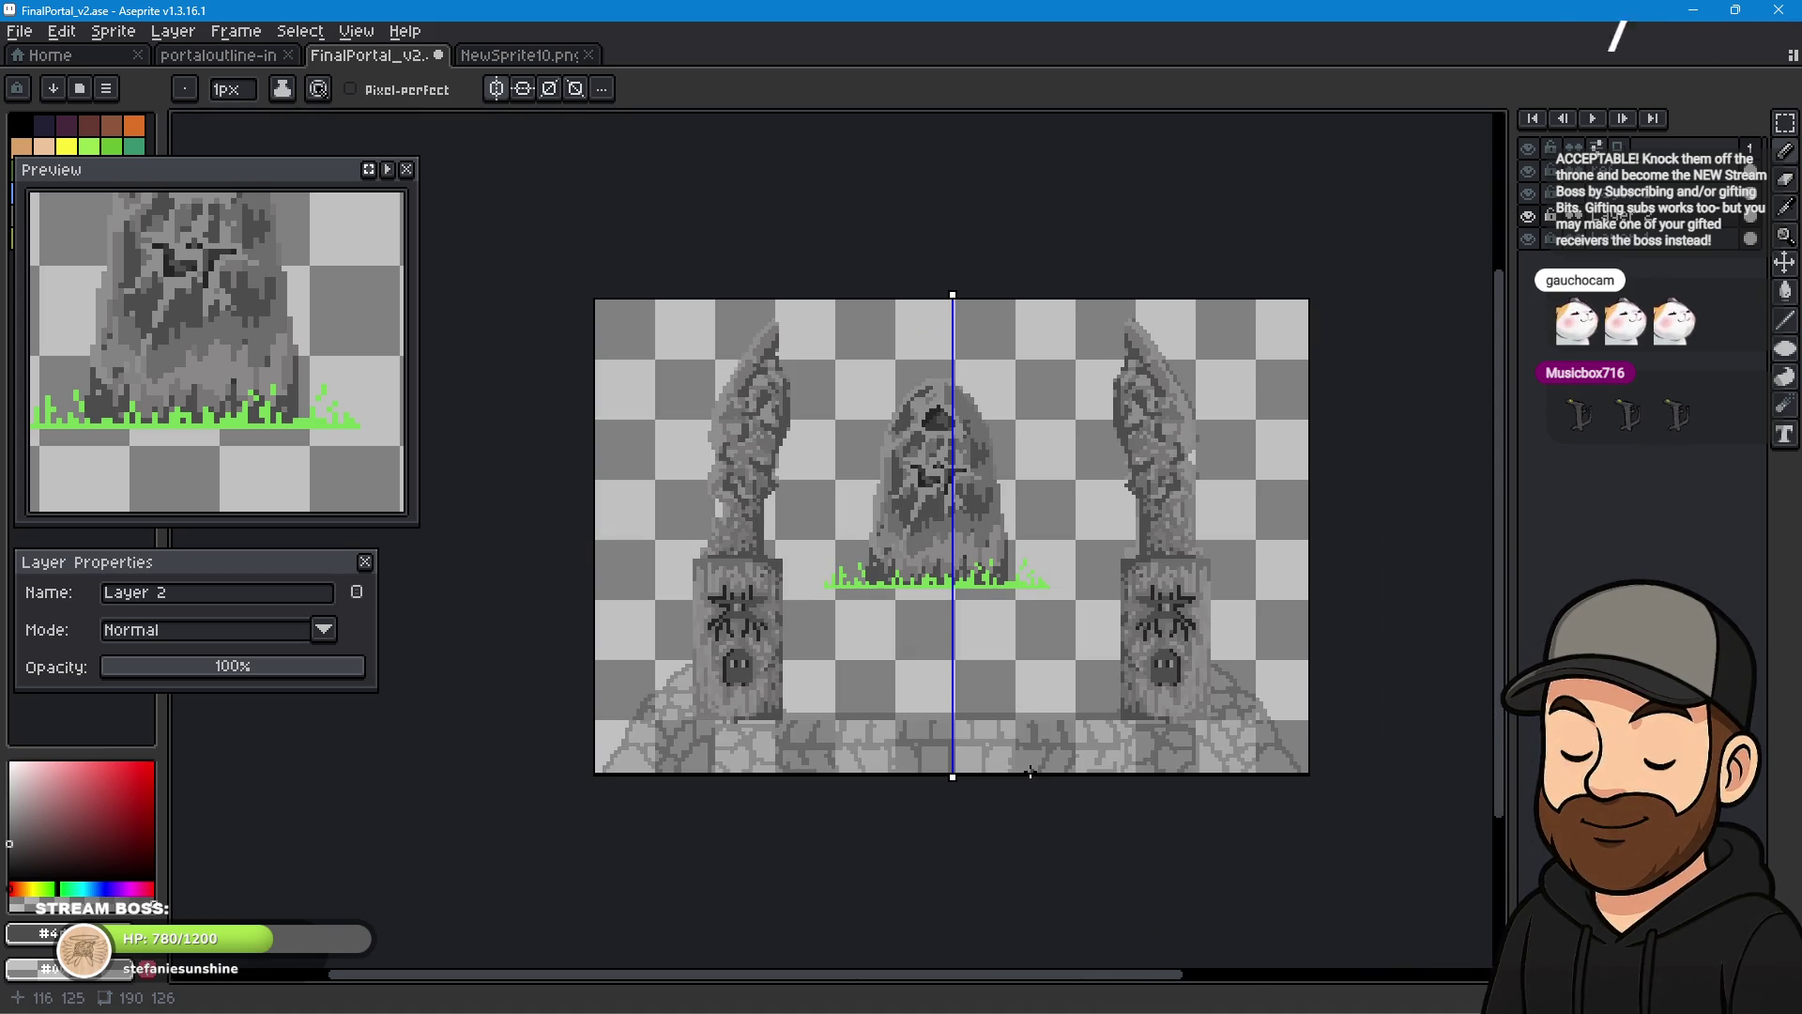
click(18, 31)
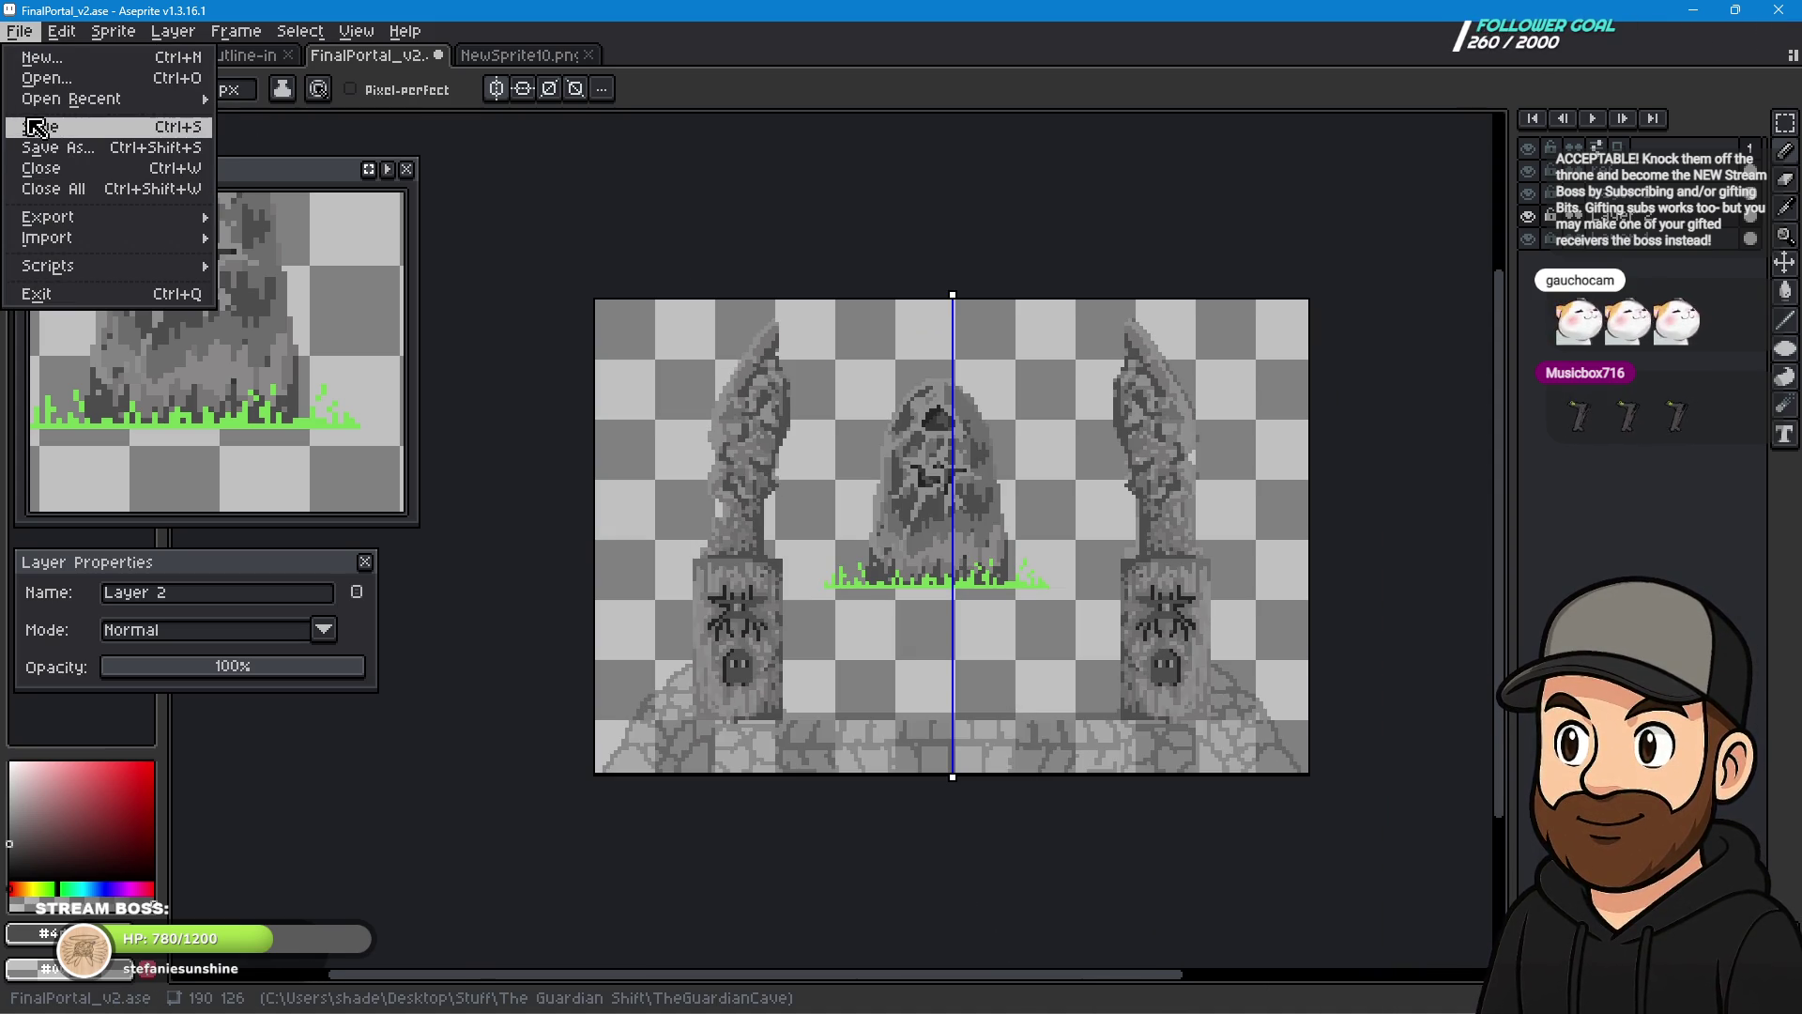
- Hide the central gravestone and grass layer, leaving the two pillars on the floor
key(Escape)
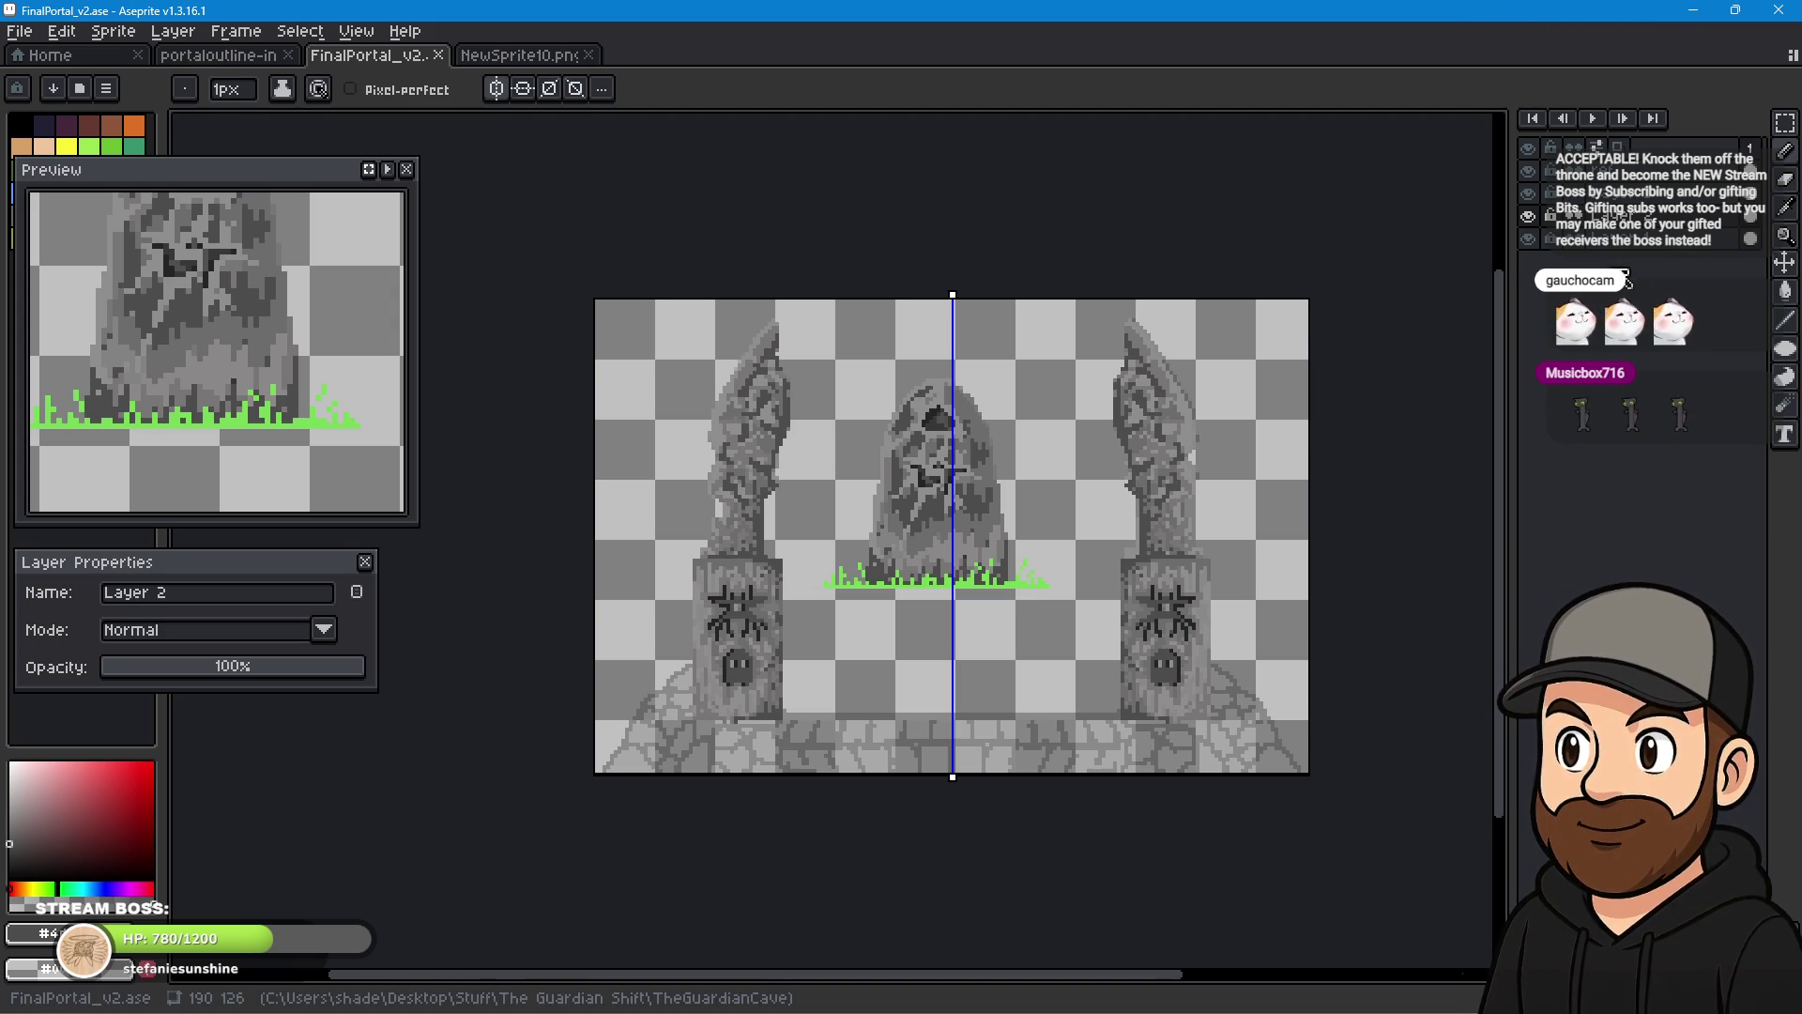
click(1529, 171)
scroll(851, 456, up, 1)
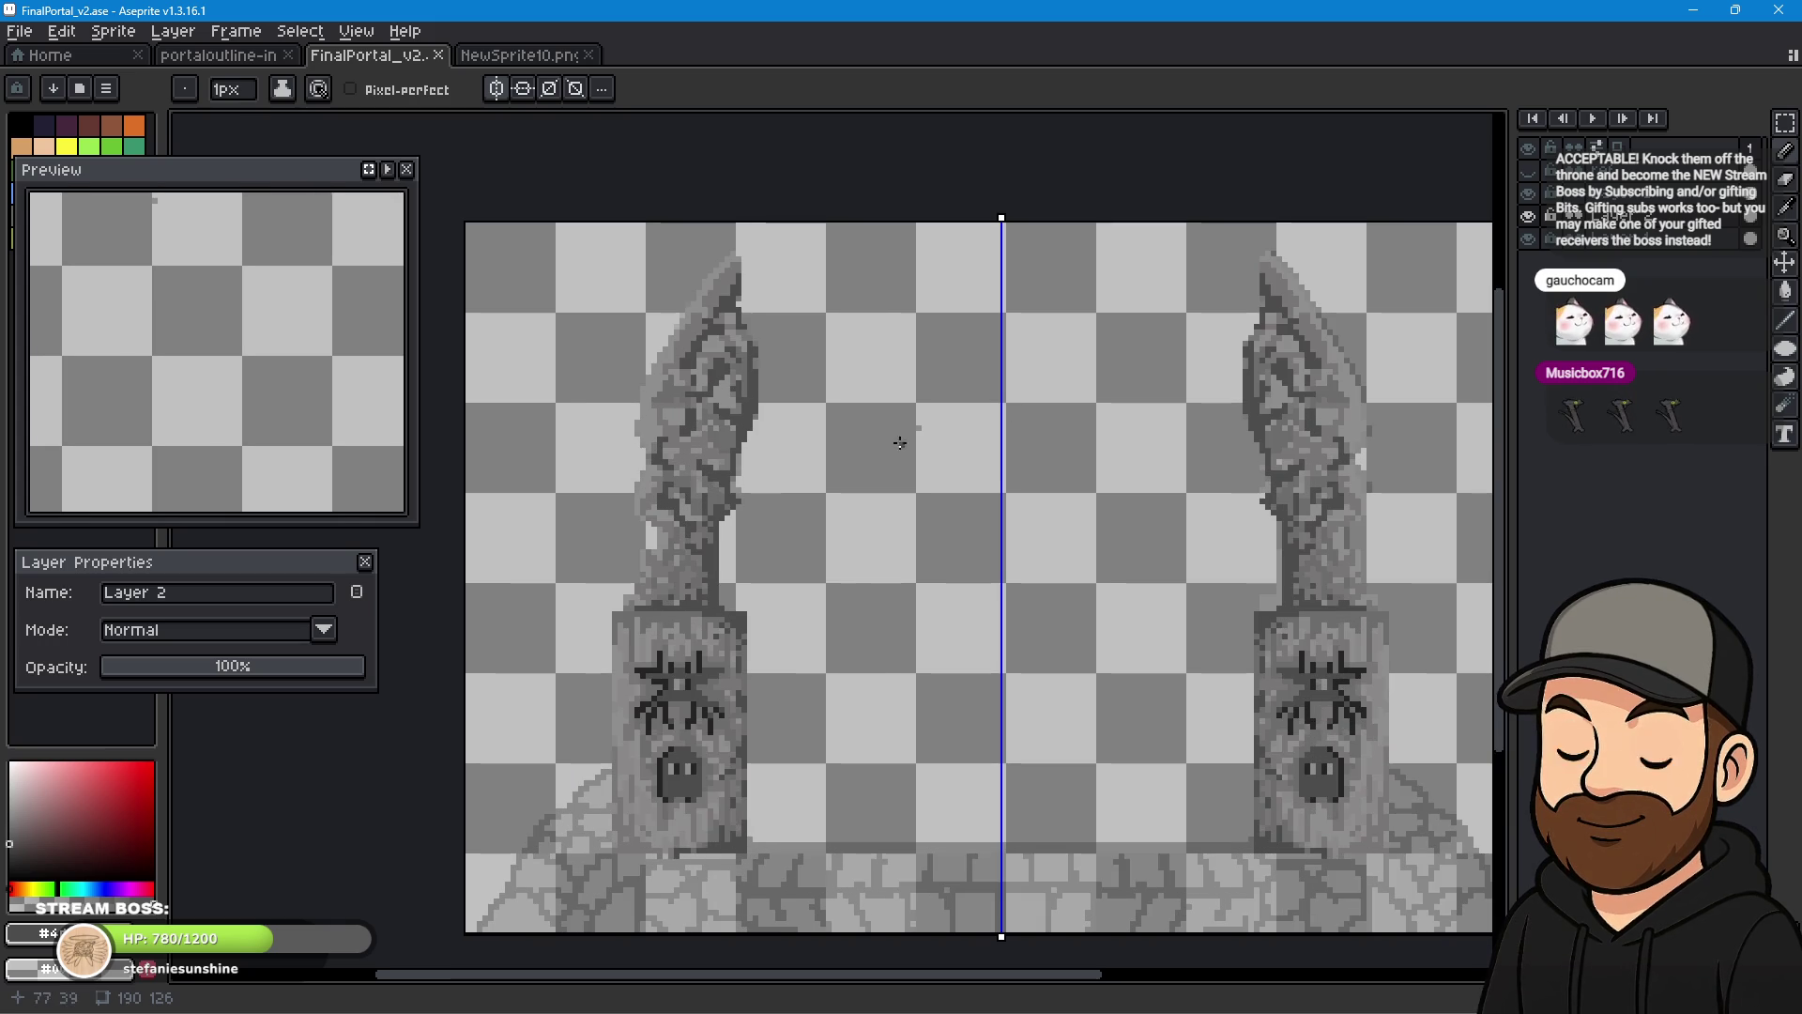
click(1787, 180)
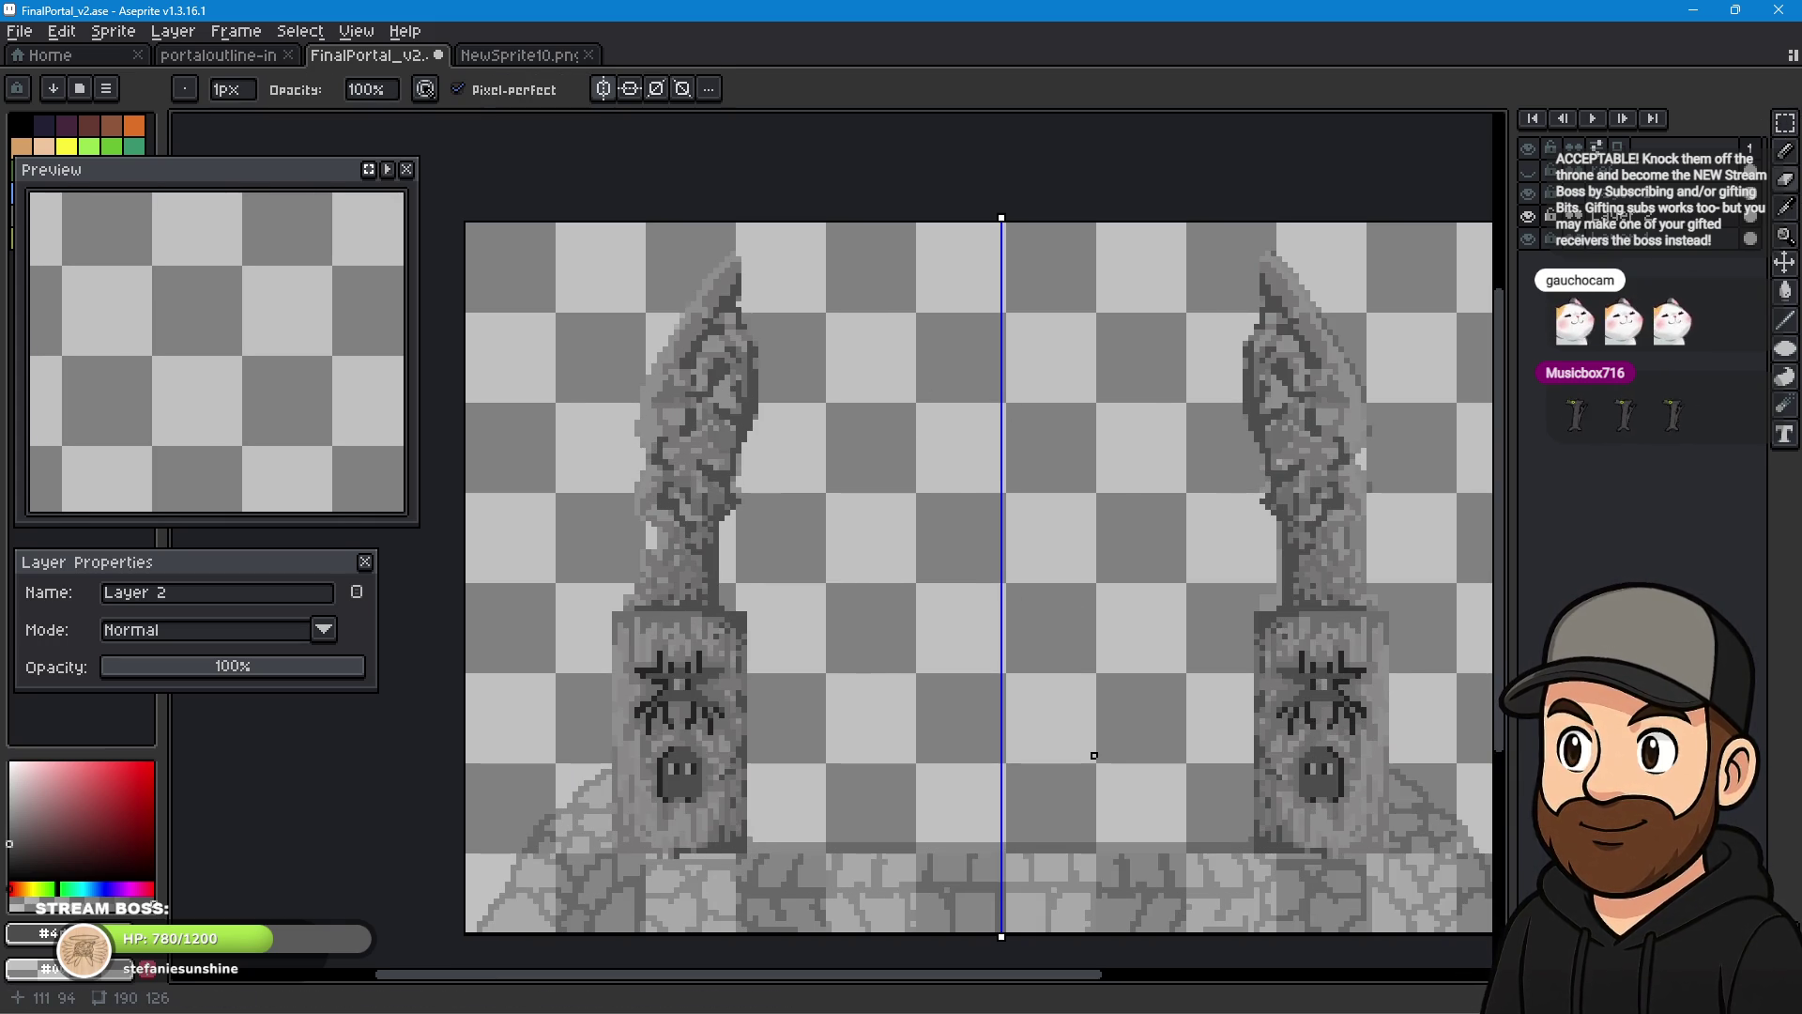
scroll(1100, 726, down, 1)
- Frame the left pillar in the view and make Layer 3 the active layer
drag(1099, 726, 1036, 672)
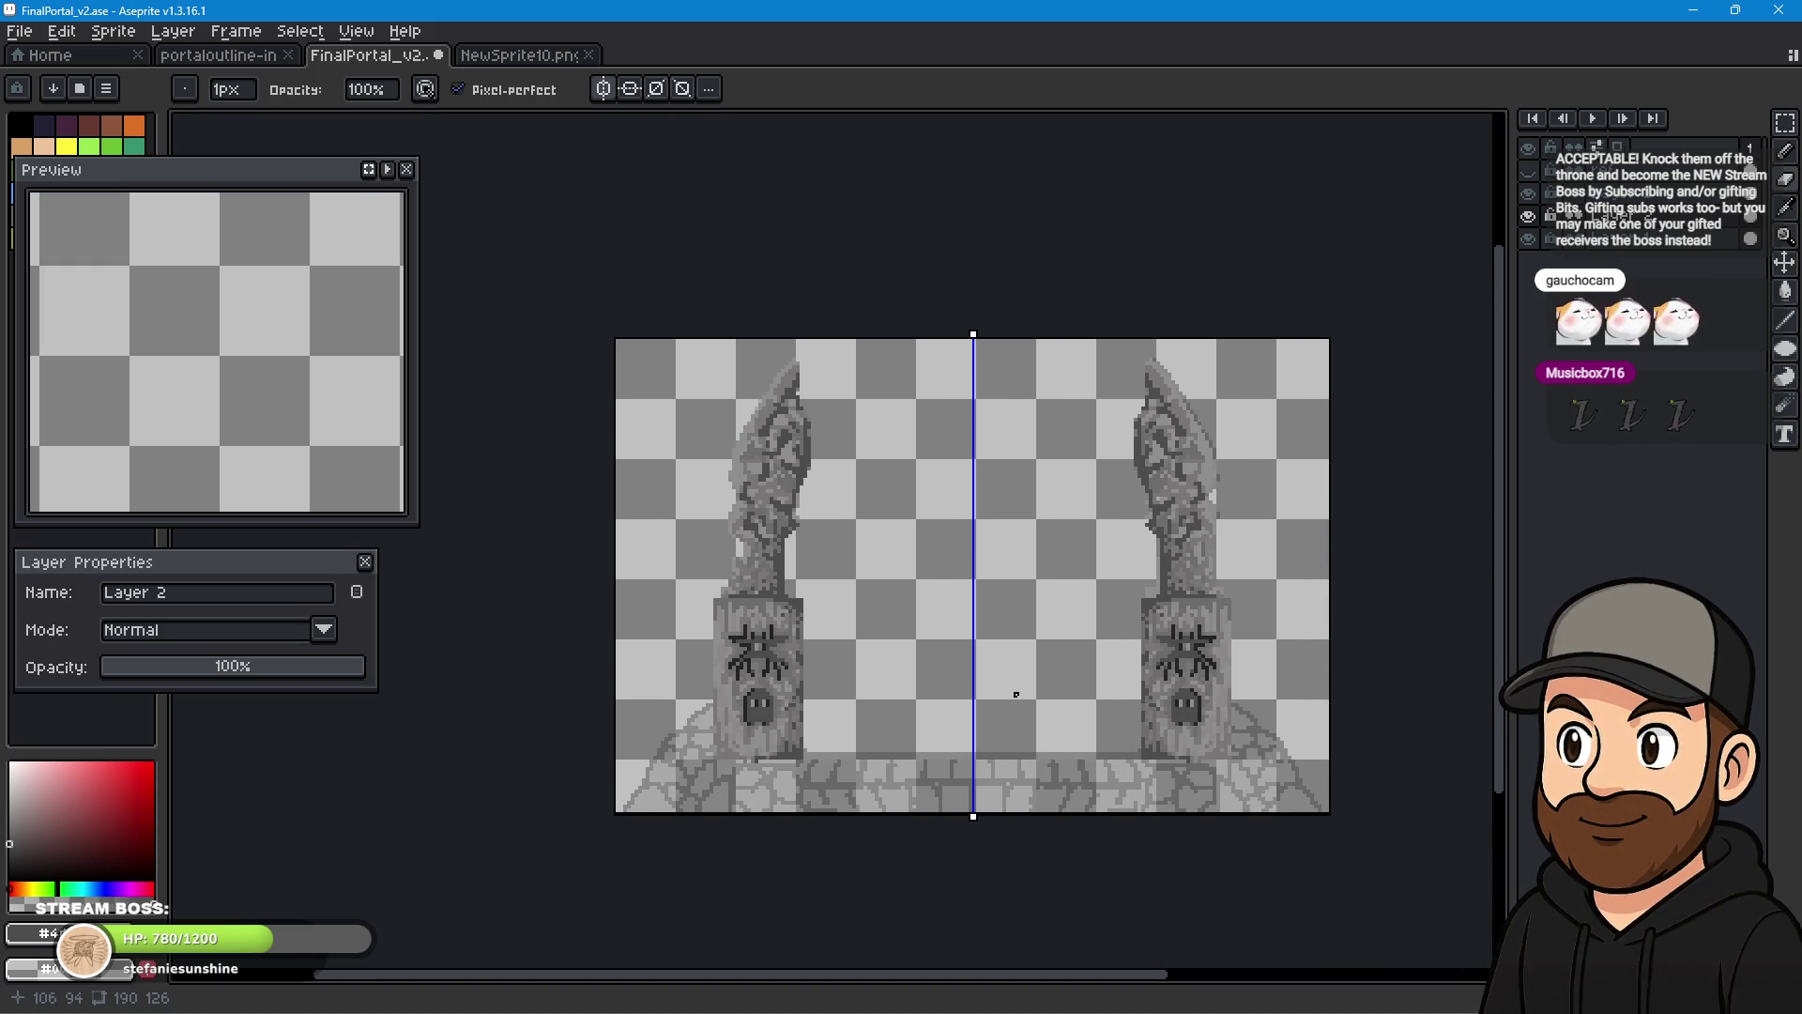
scroll(840, 769, up, 1)
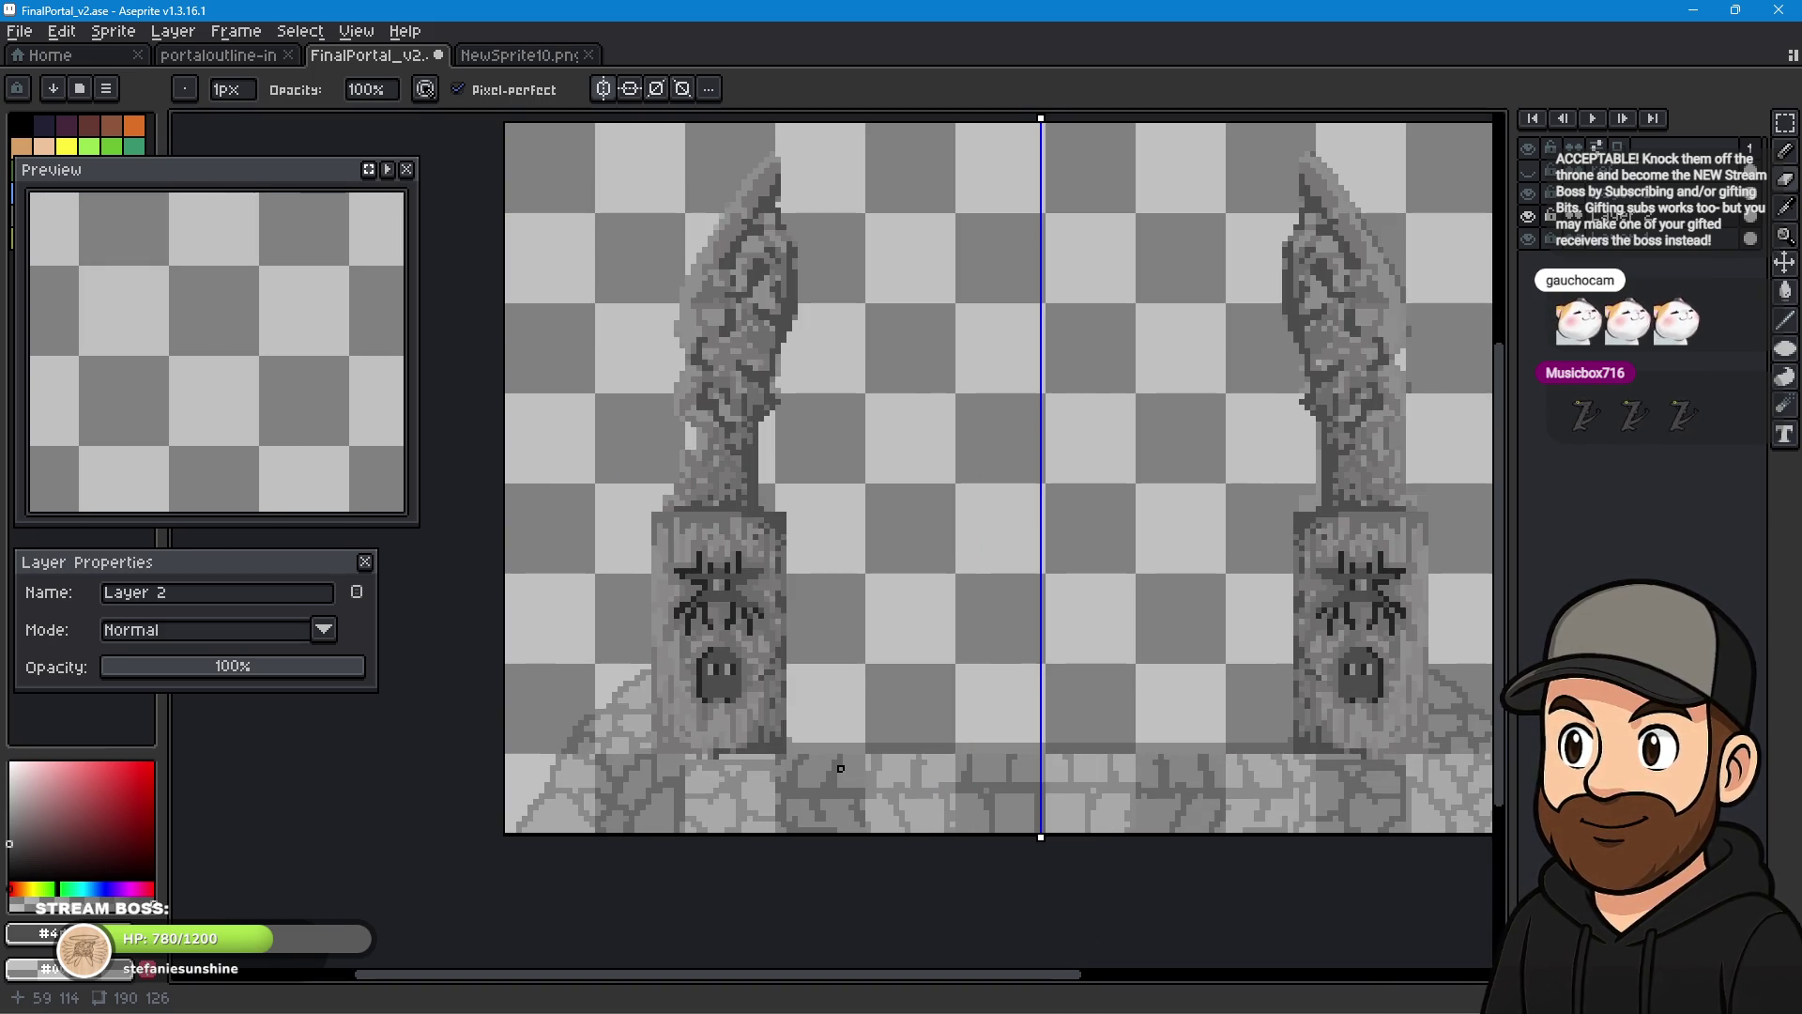
mouse_move(884, 729)
mouse_down()
mouse_move(977, 684)
mouse_move(979, 641)
mouse_up()
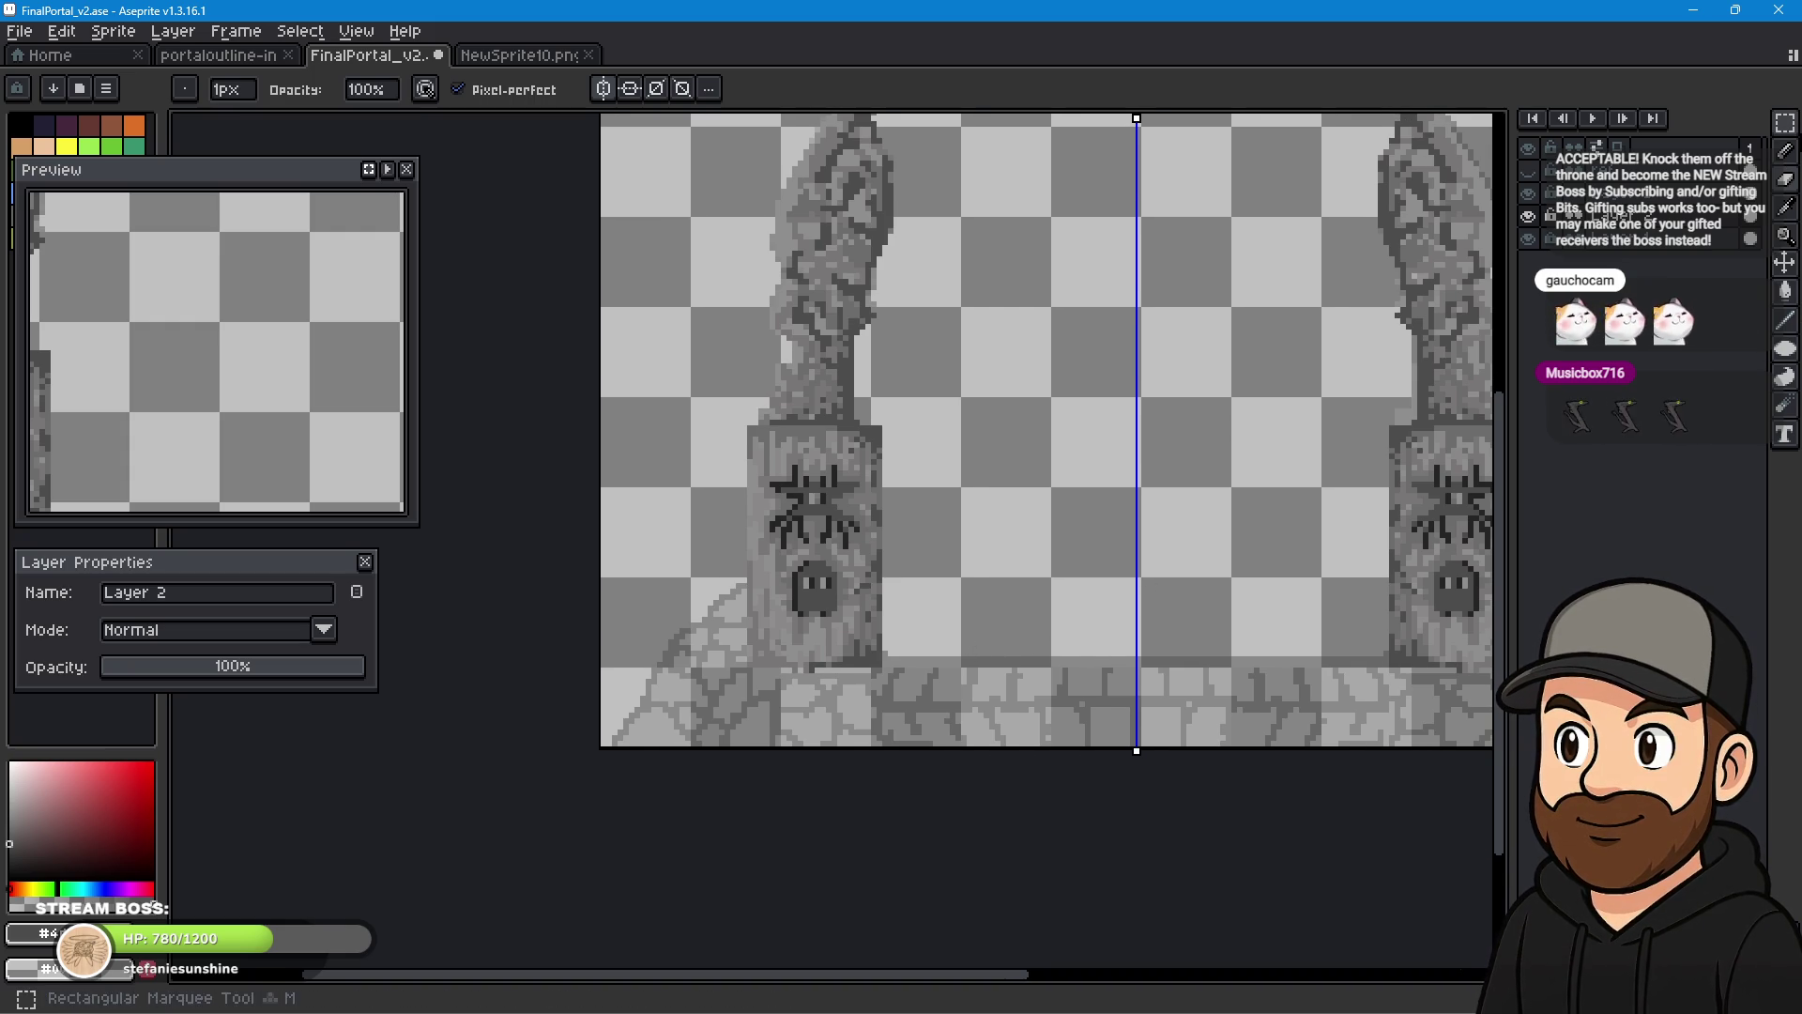
click(1786, 207)
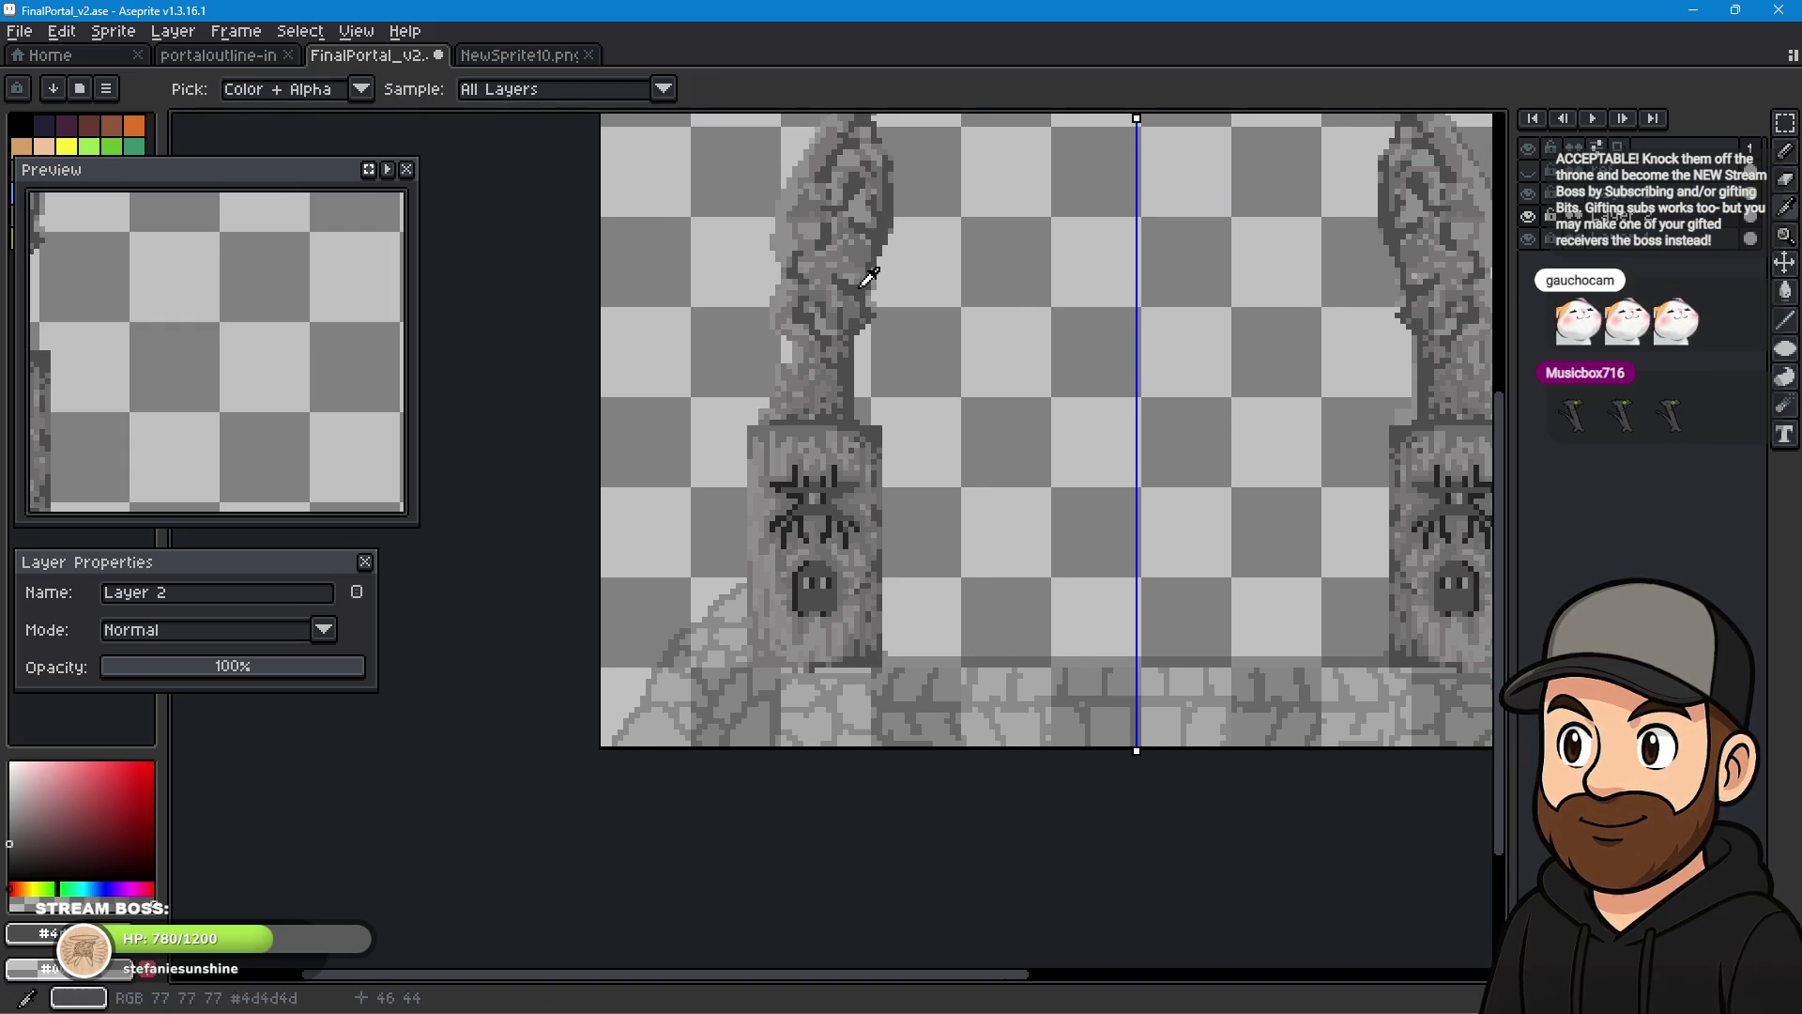
click(1615, 192)
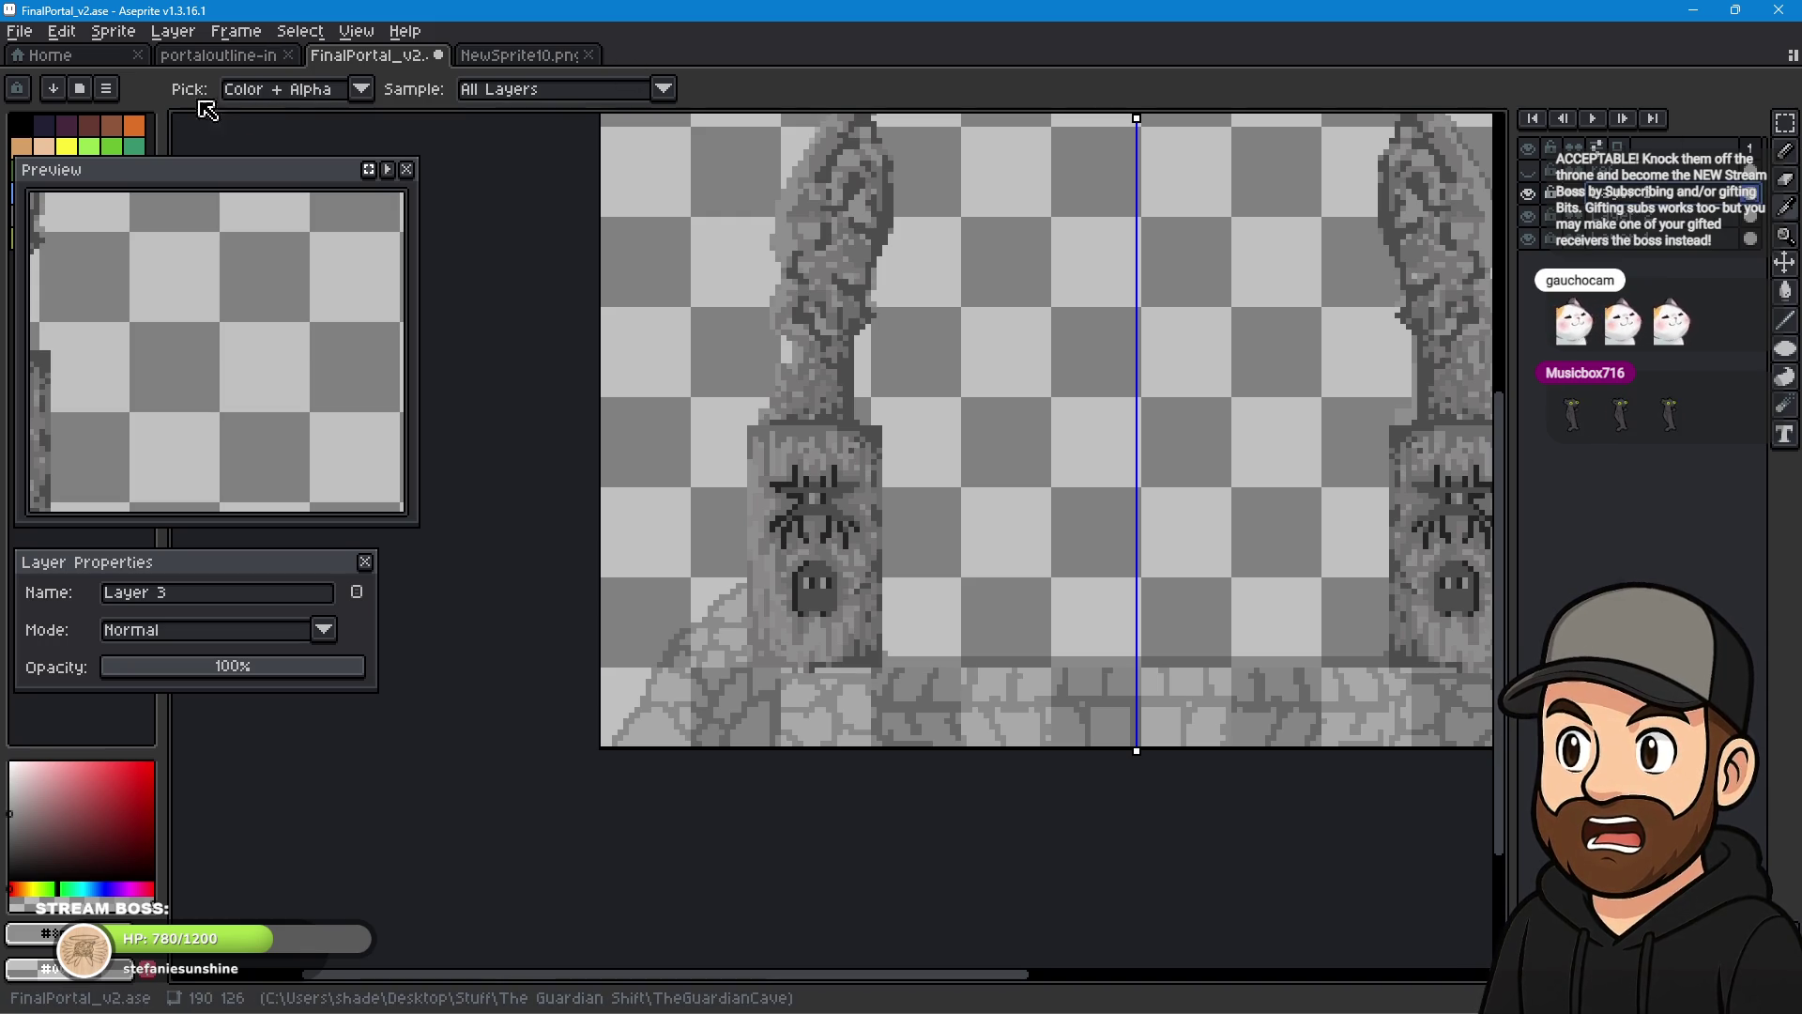
- Add a new empty Layer 4, then zoom to the left pillar's base with the Pencil
click(173, 31)
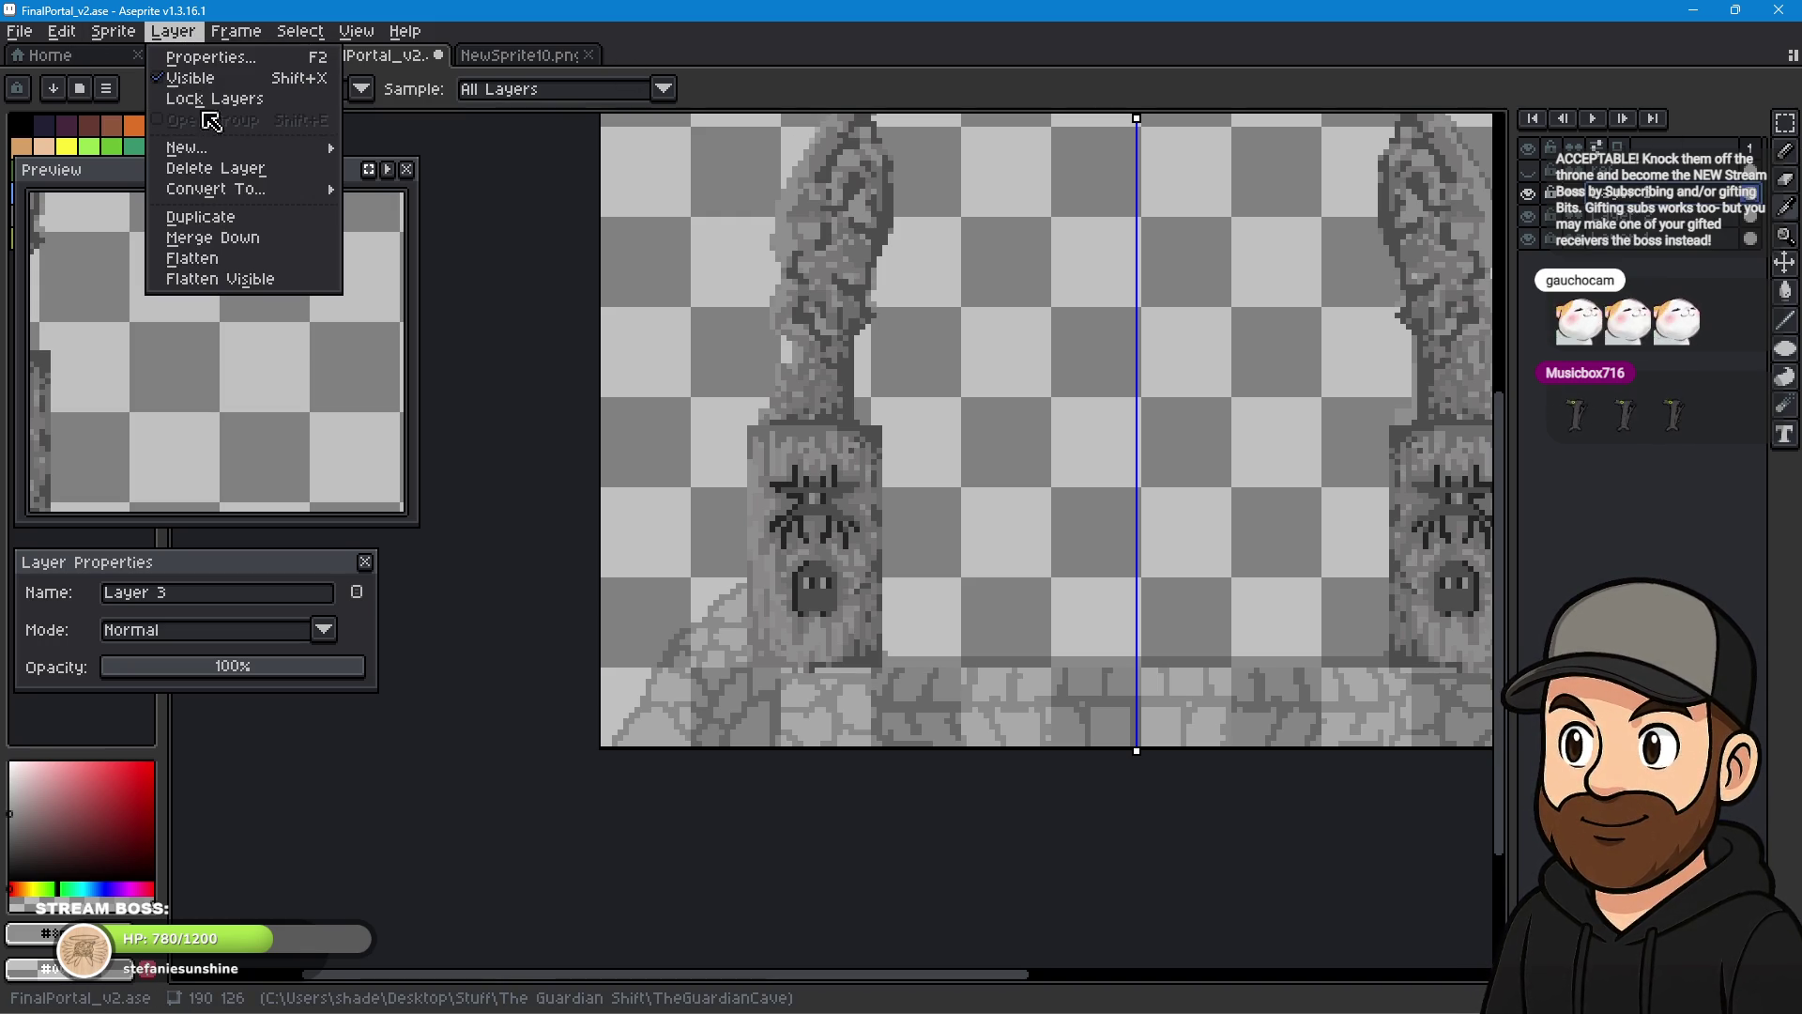
mouse_move(266, 152)
click(404, 147)
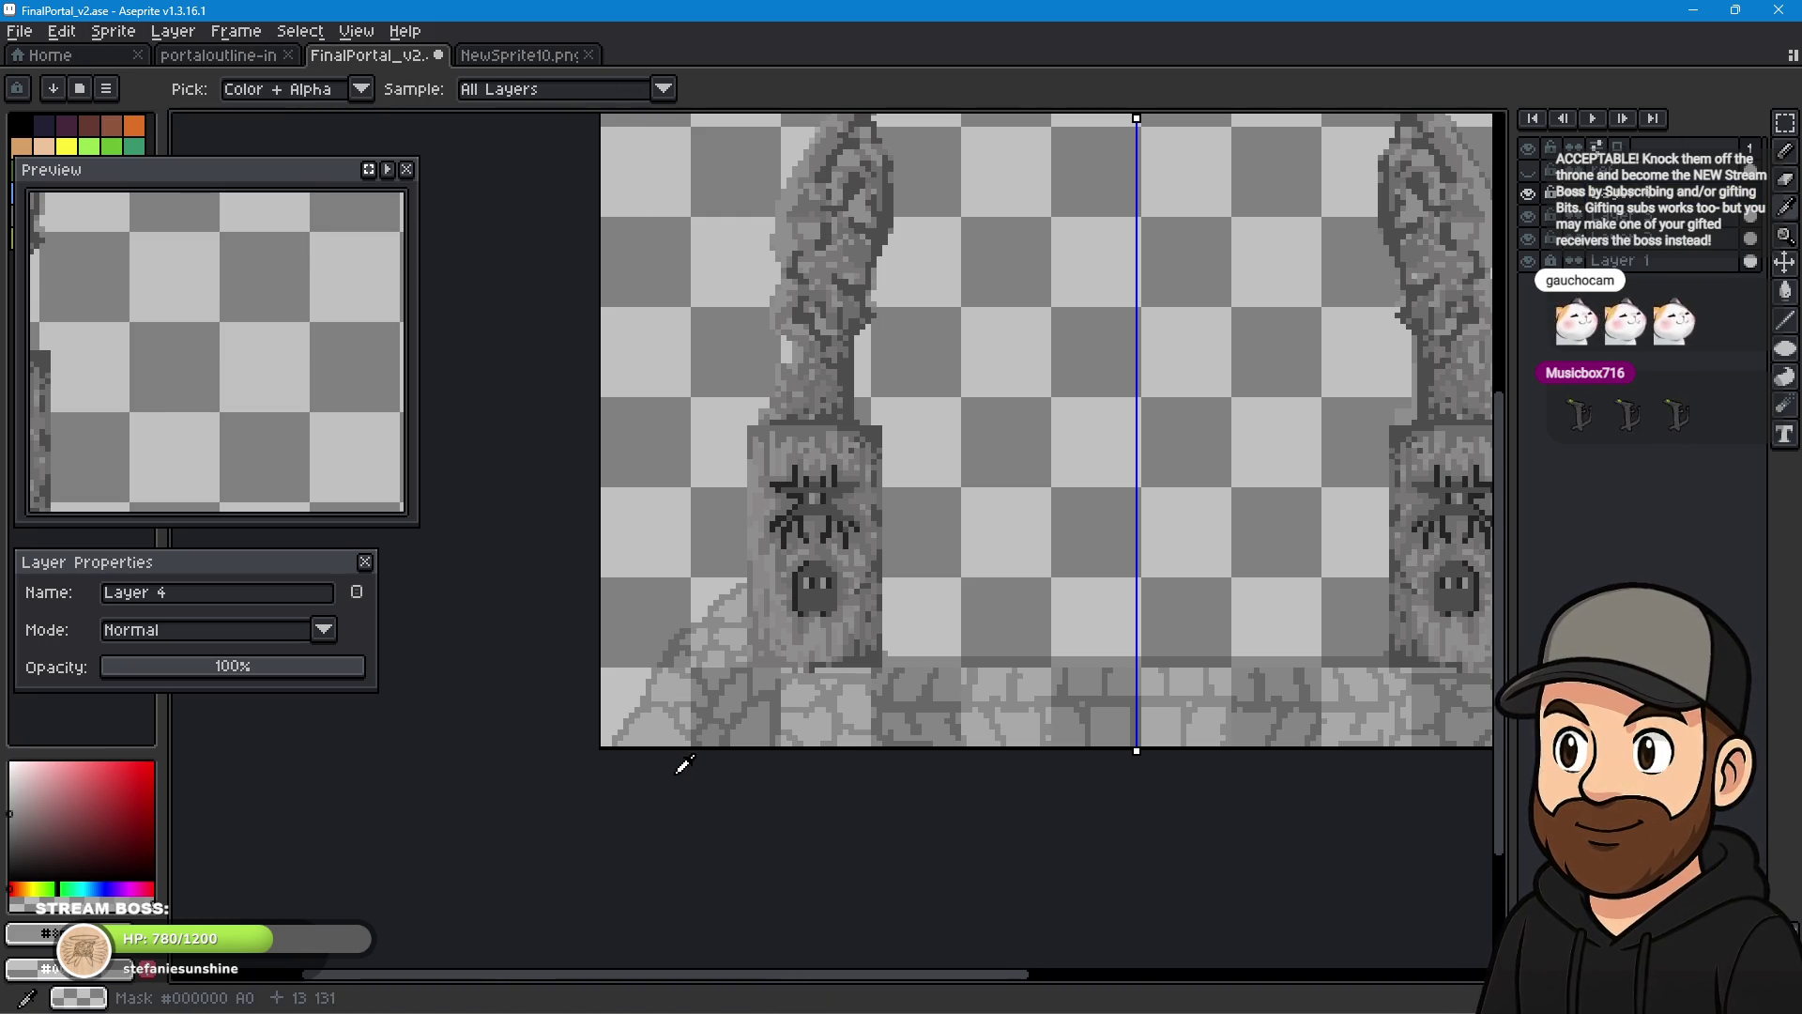
scroll(784, 646, up, 2)
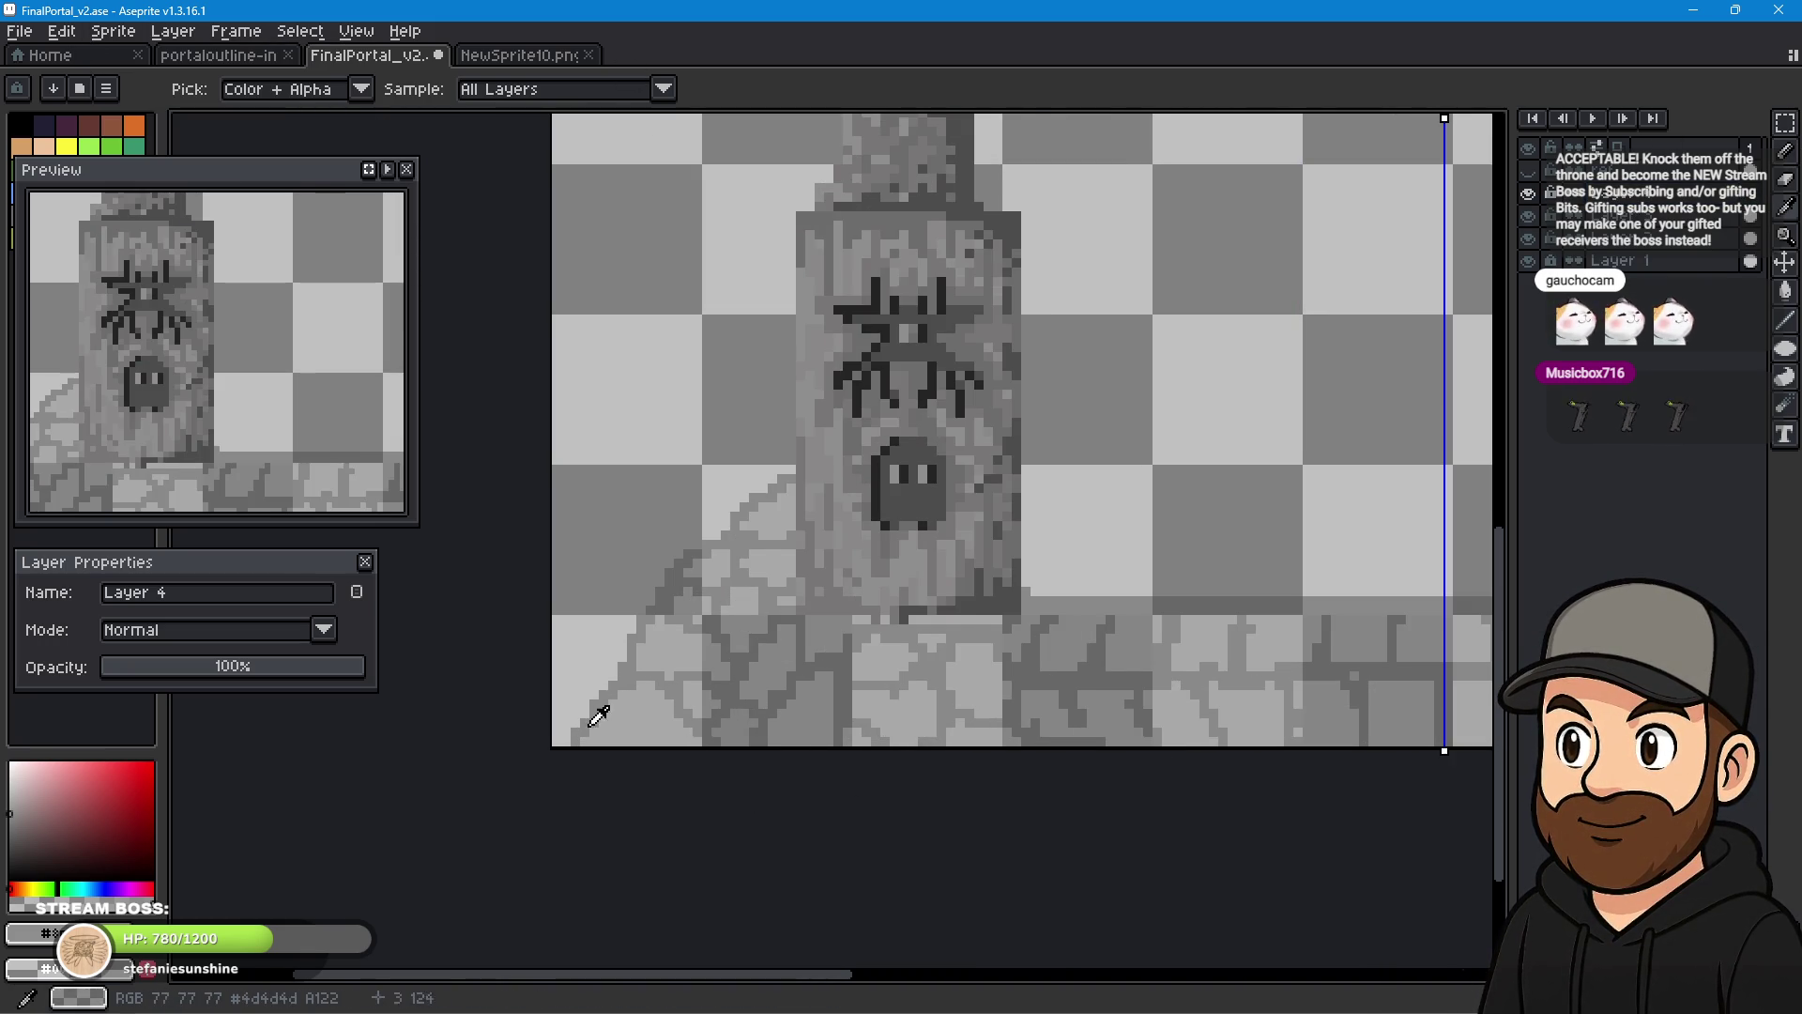
scroll(836, 644, up, 1)
key(b)
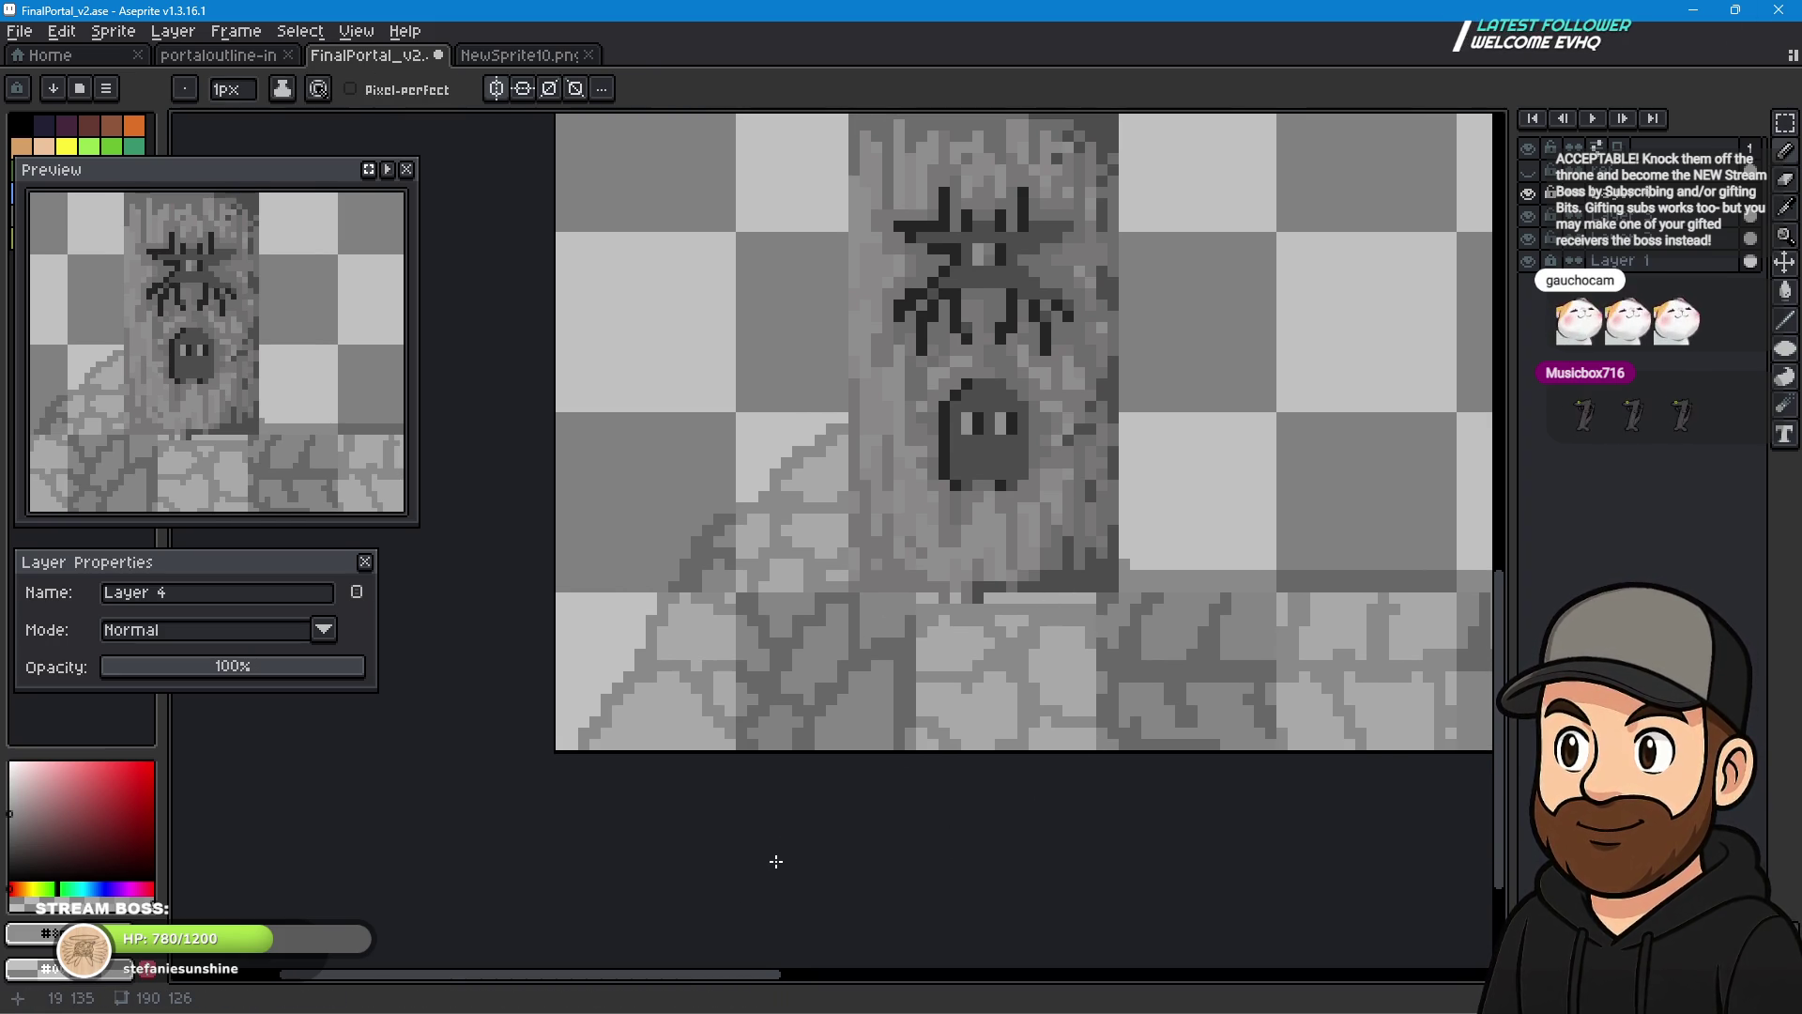
drag(787, 830, 866, 819)
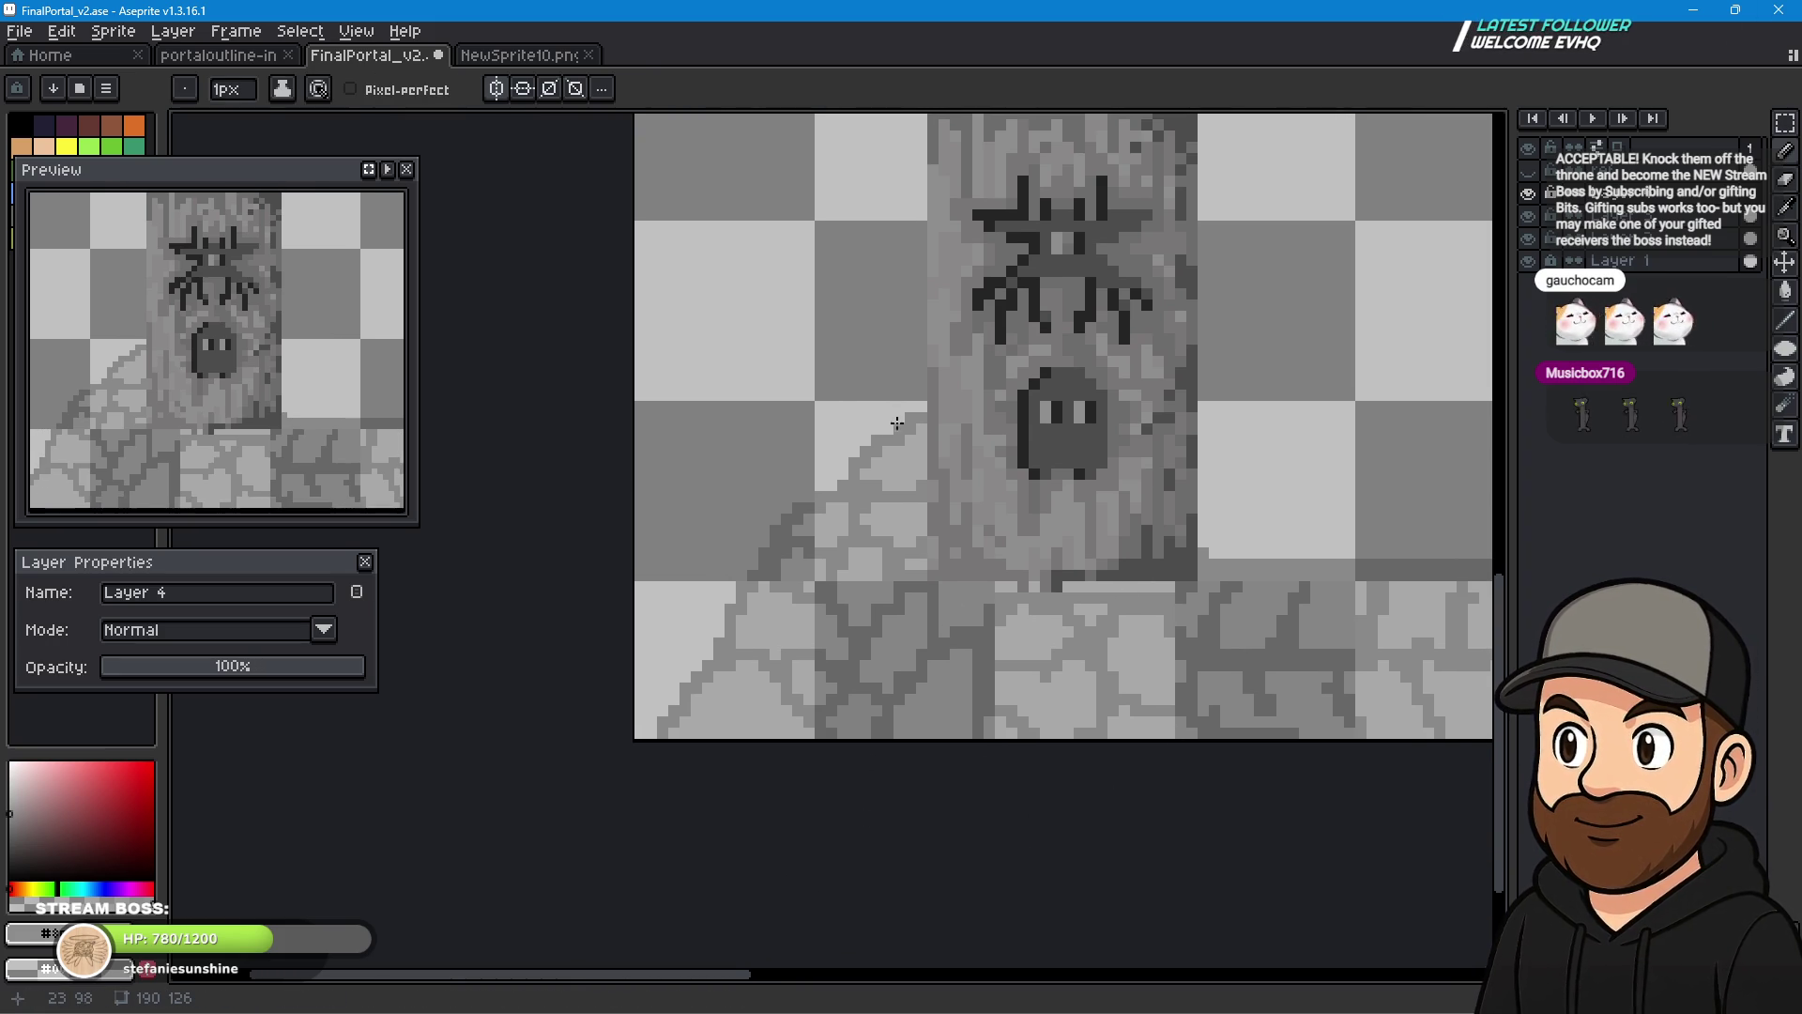
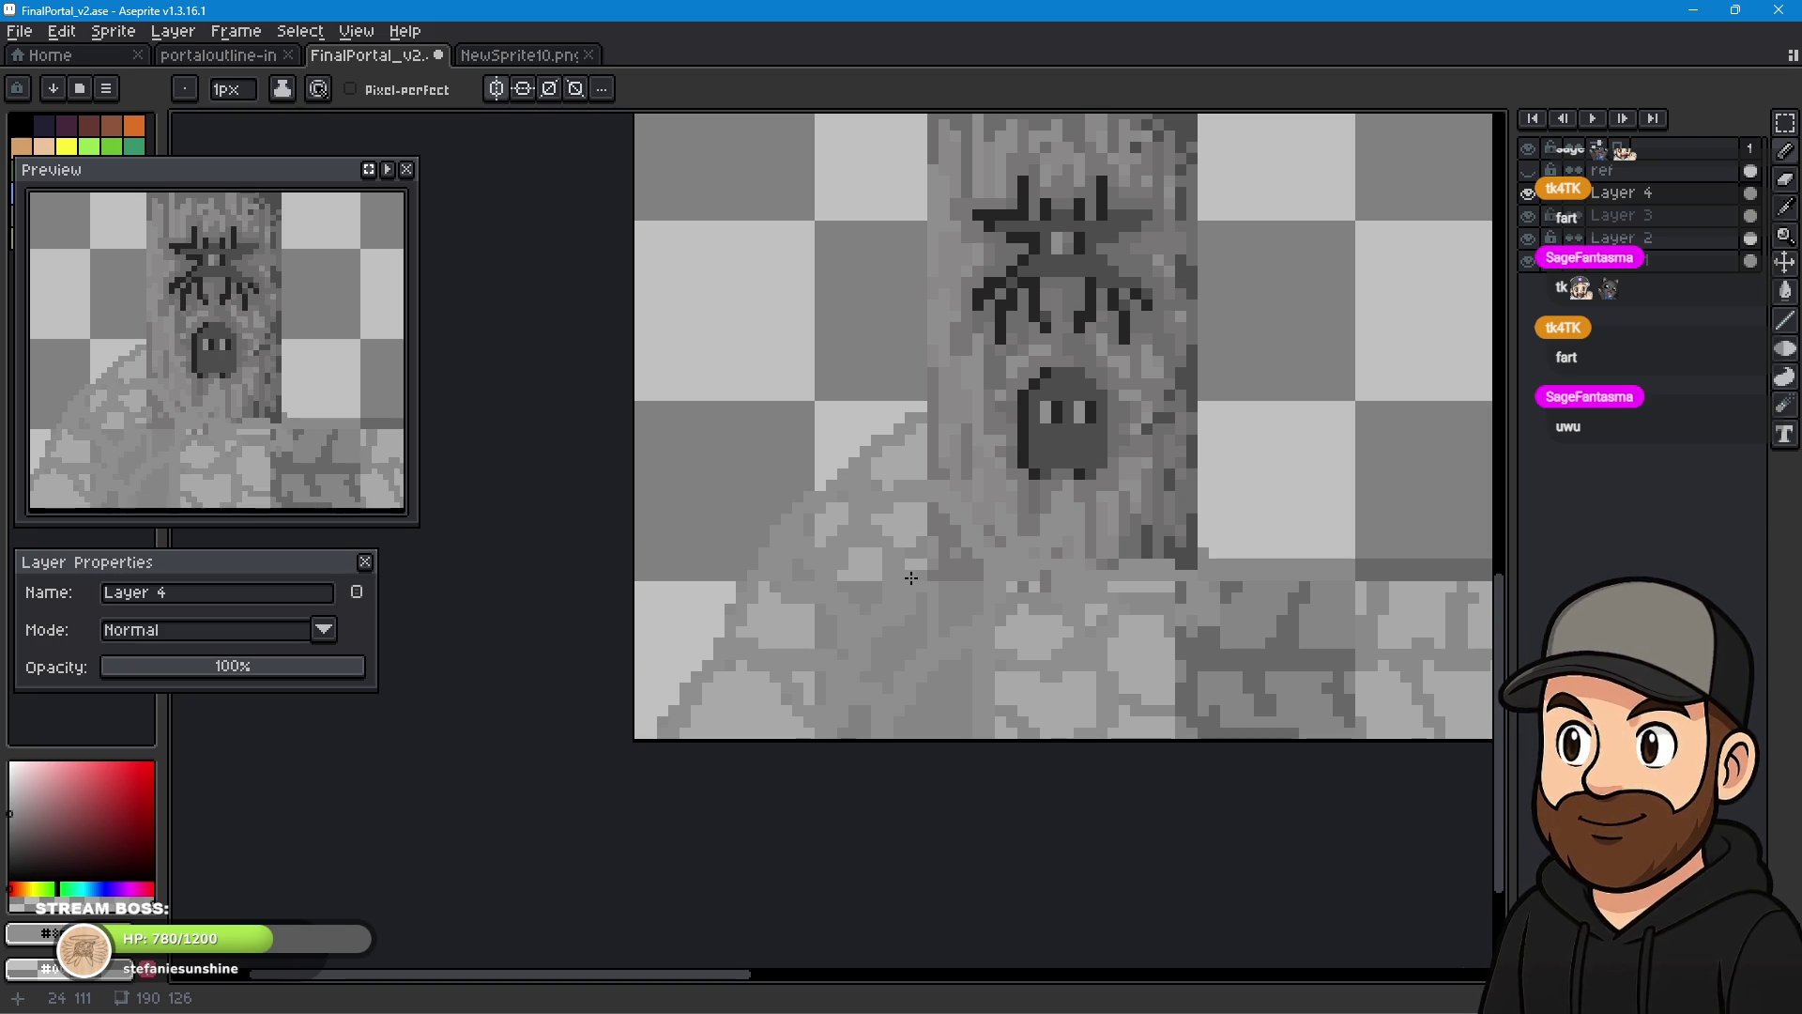
- Reposition the view of the pillar and make a few marks on its base
scroll(1163, 355, down, 5)
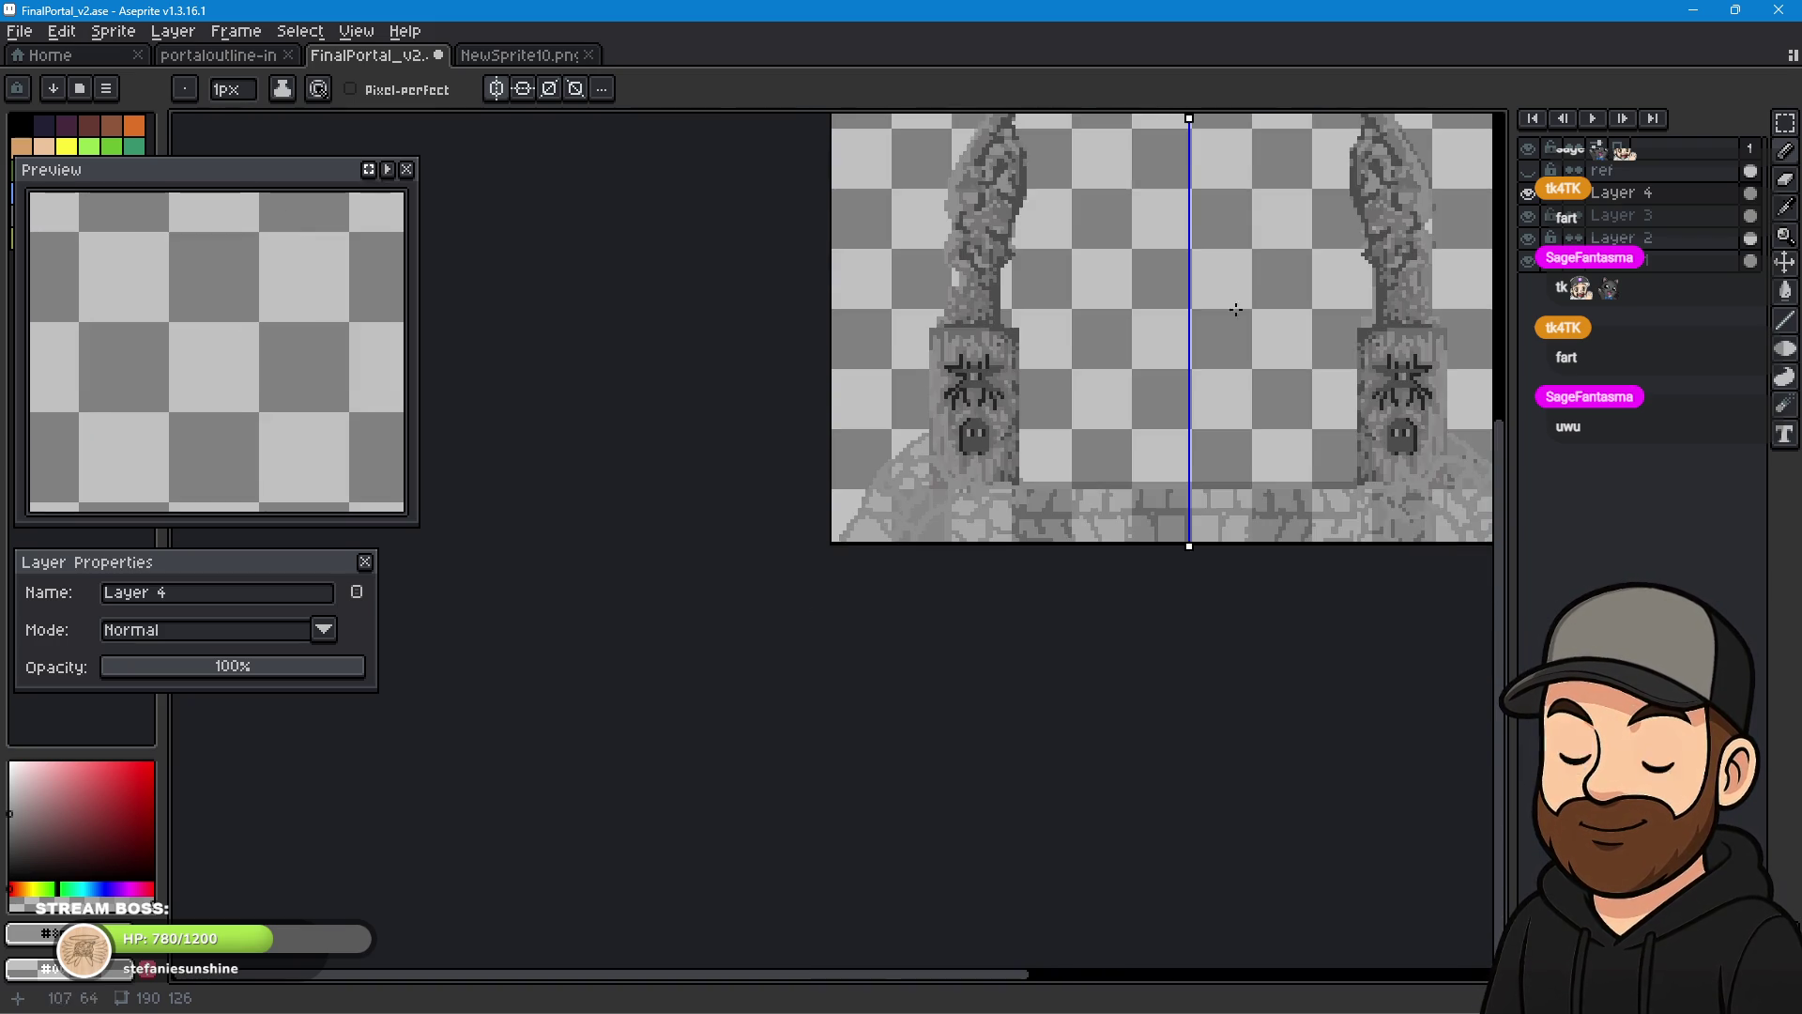
scroll(1076, 643, up, 3)
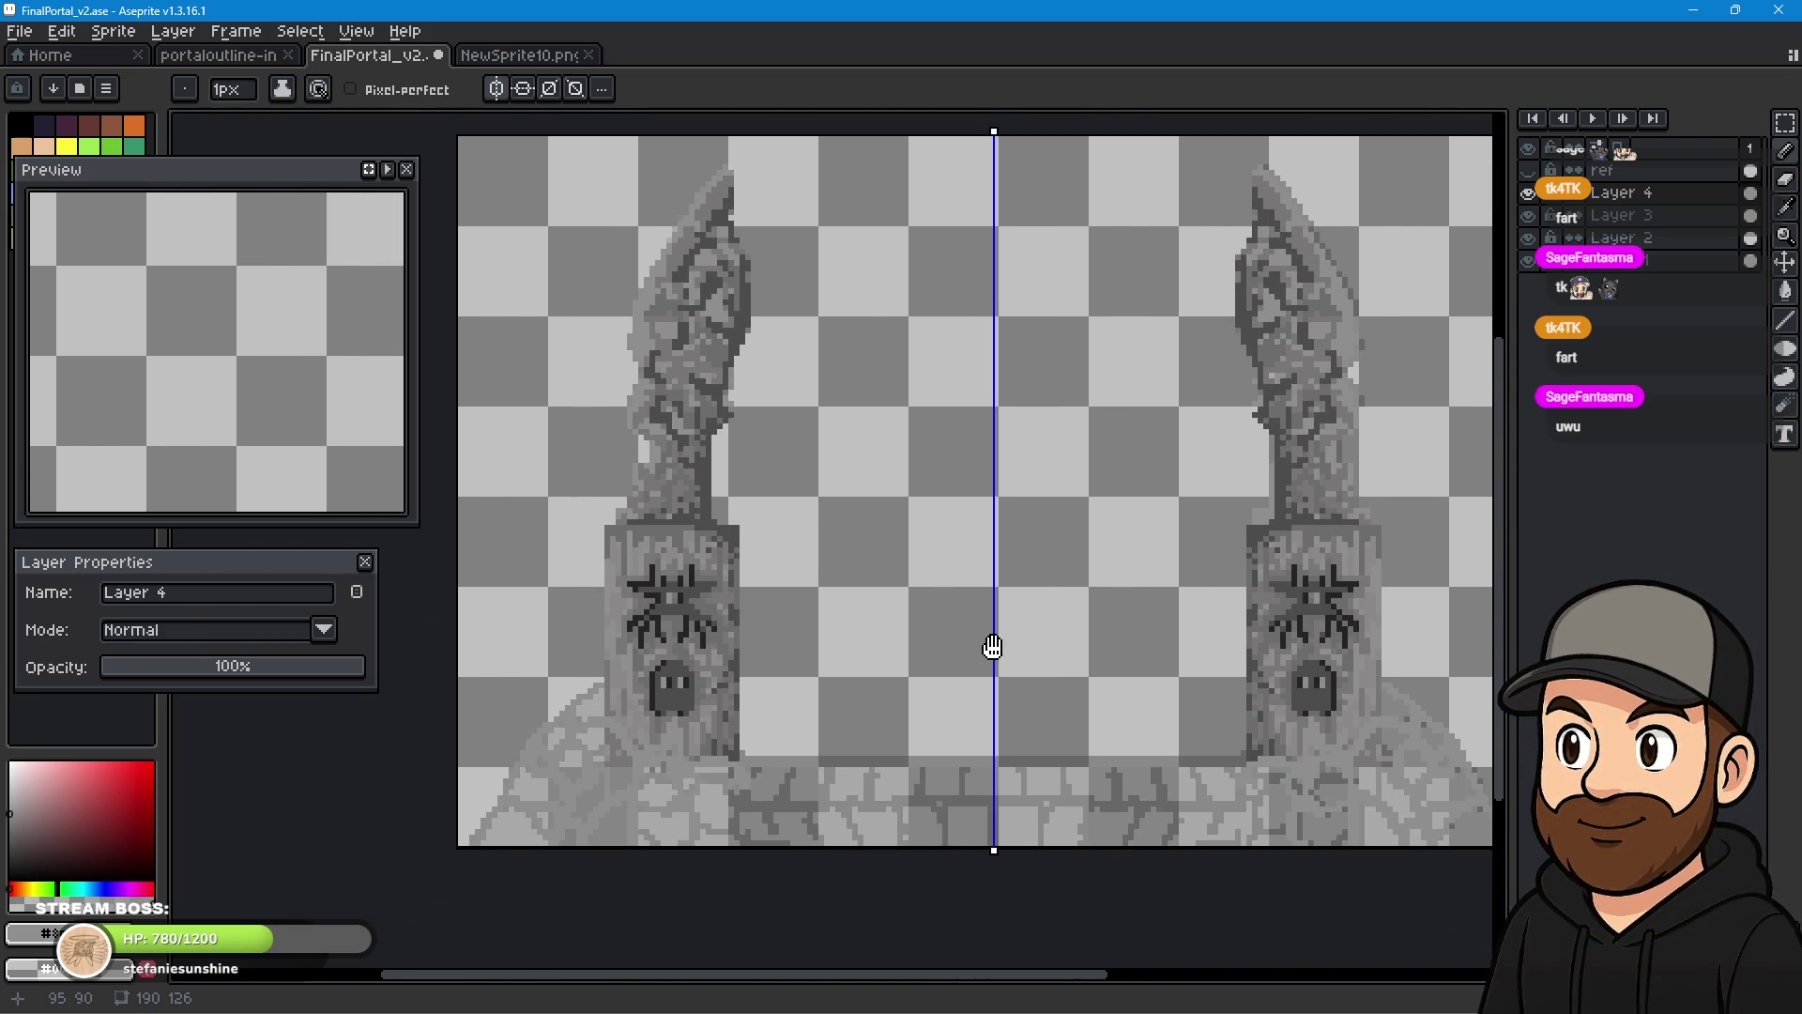
drag(992, 647, 970, 645)
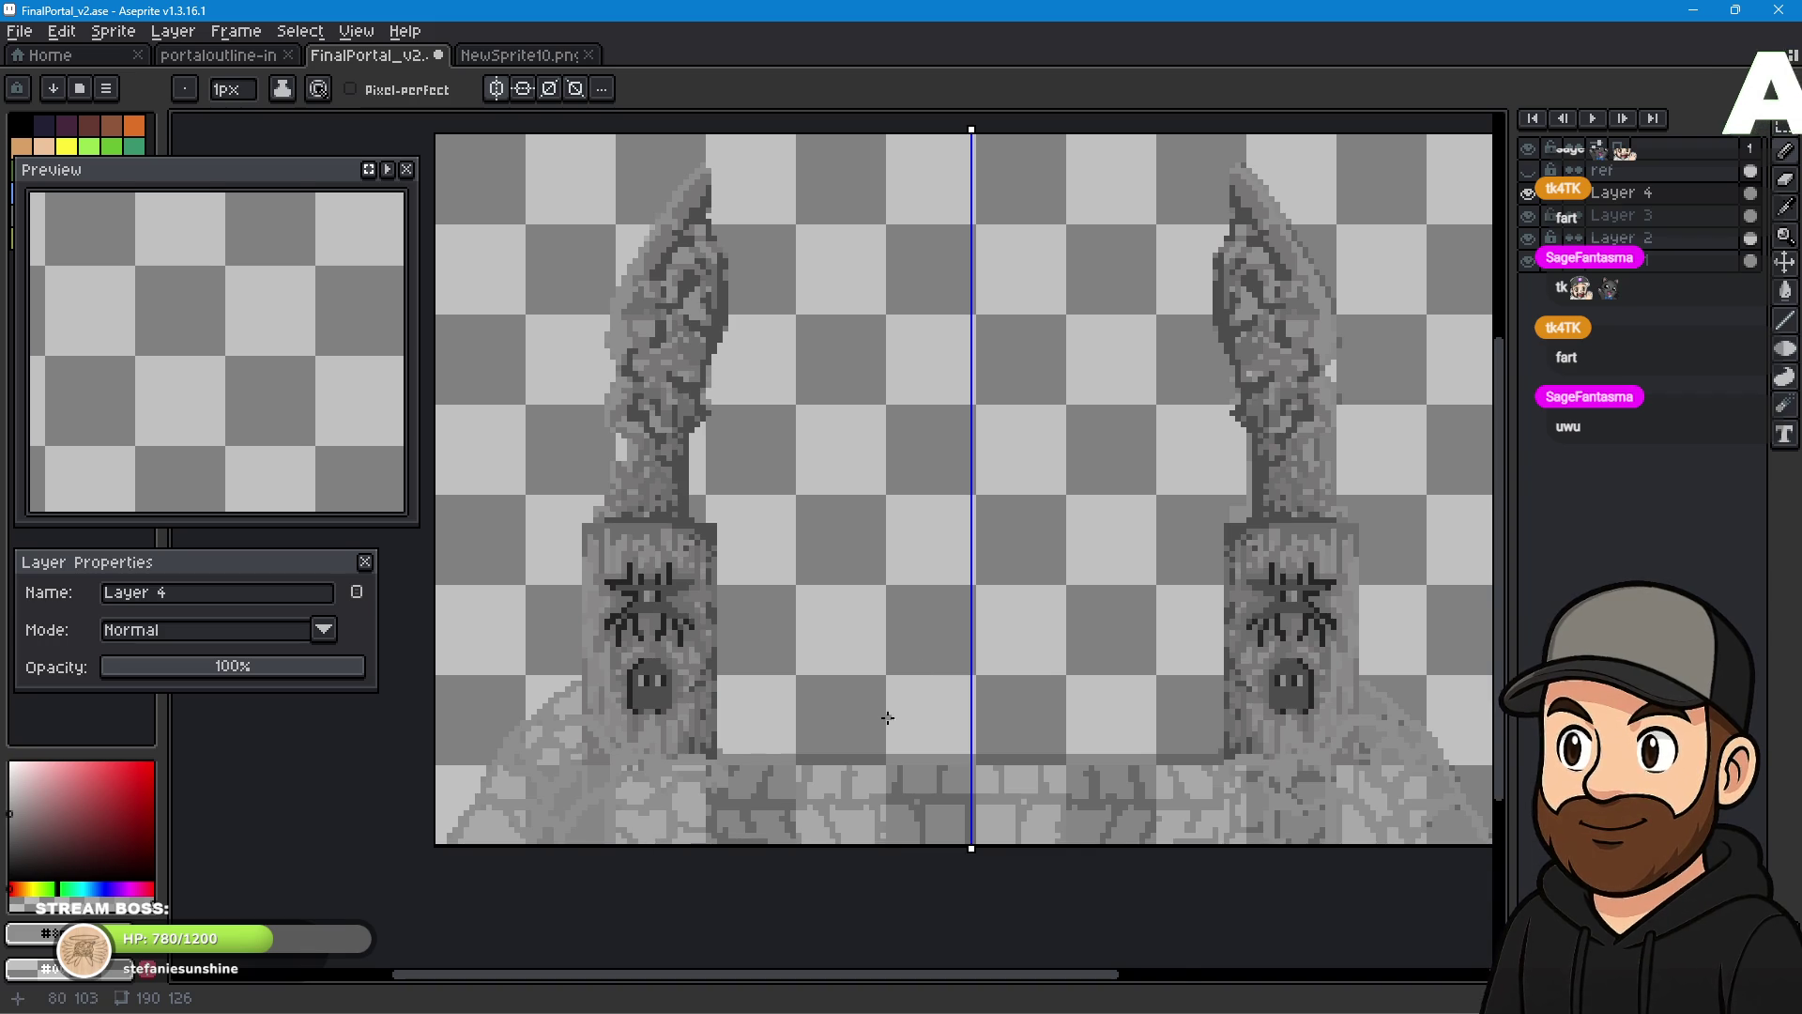
scroll(892, 718, down, 1)
scroll(827, 733, up, 3)
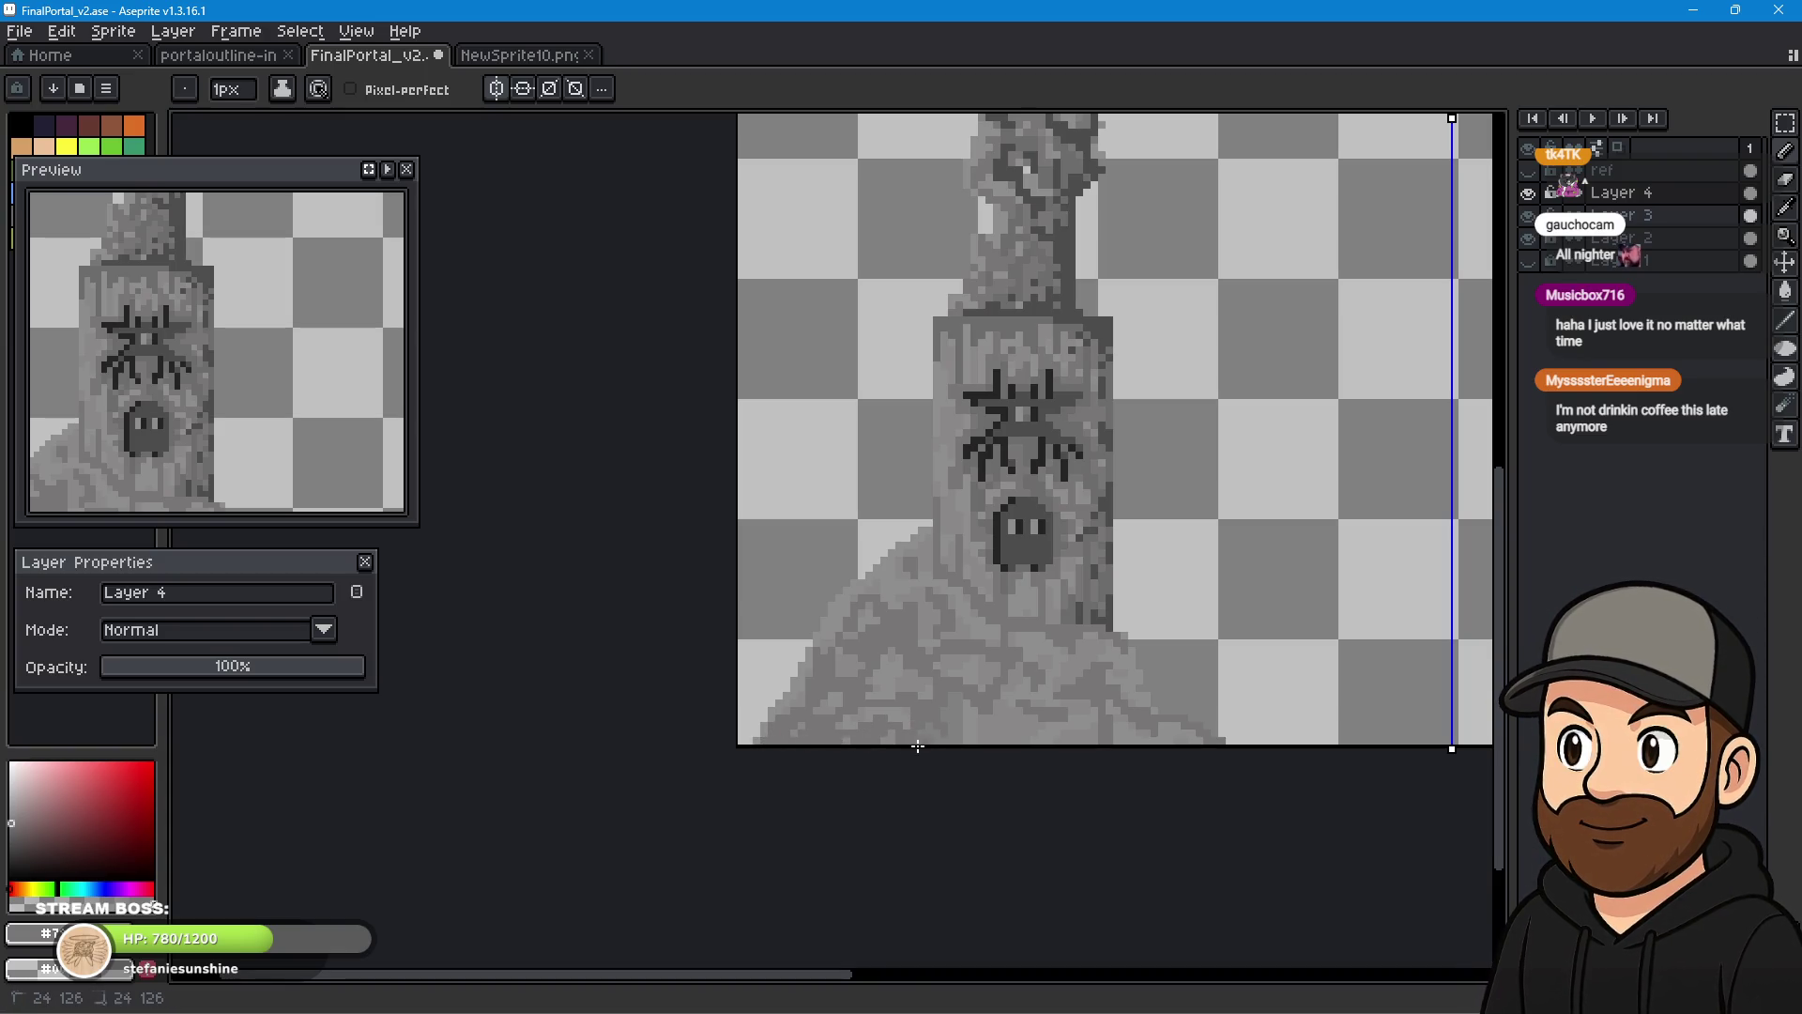
click(996, 743)
drag(1023, 723, 1070, 719)
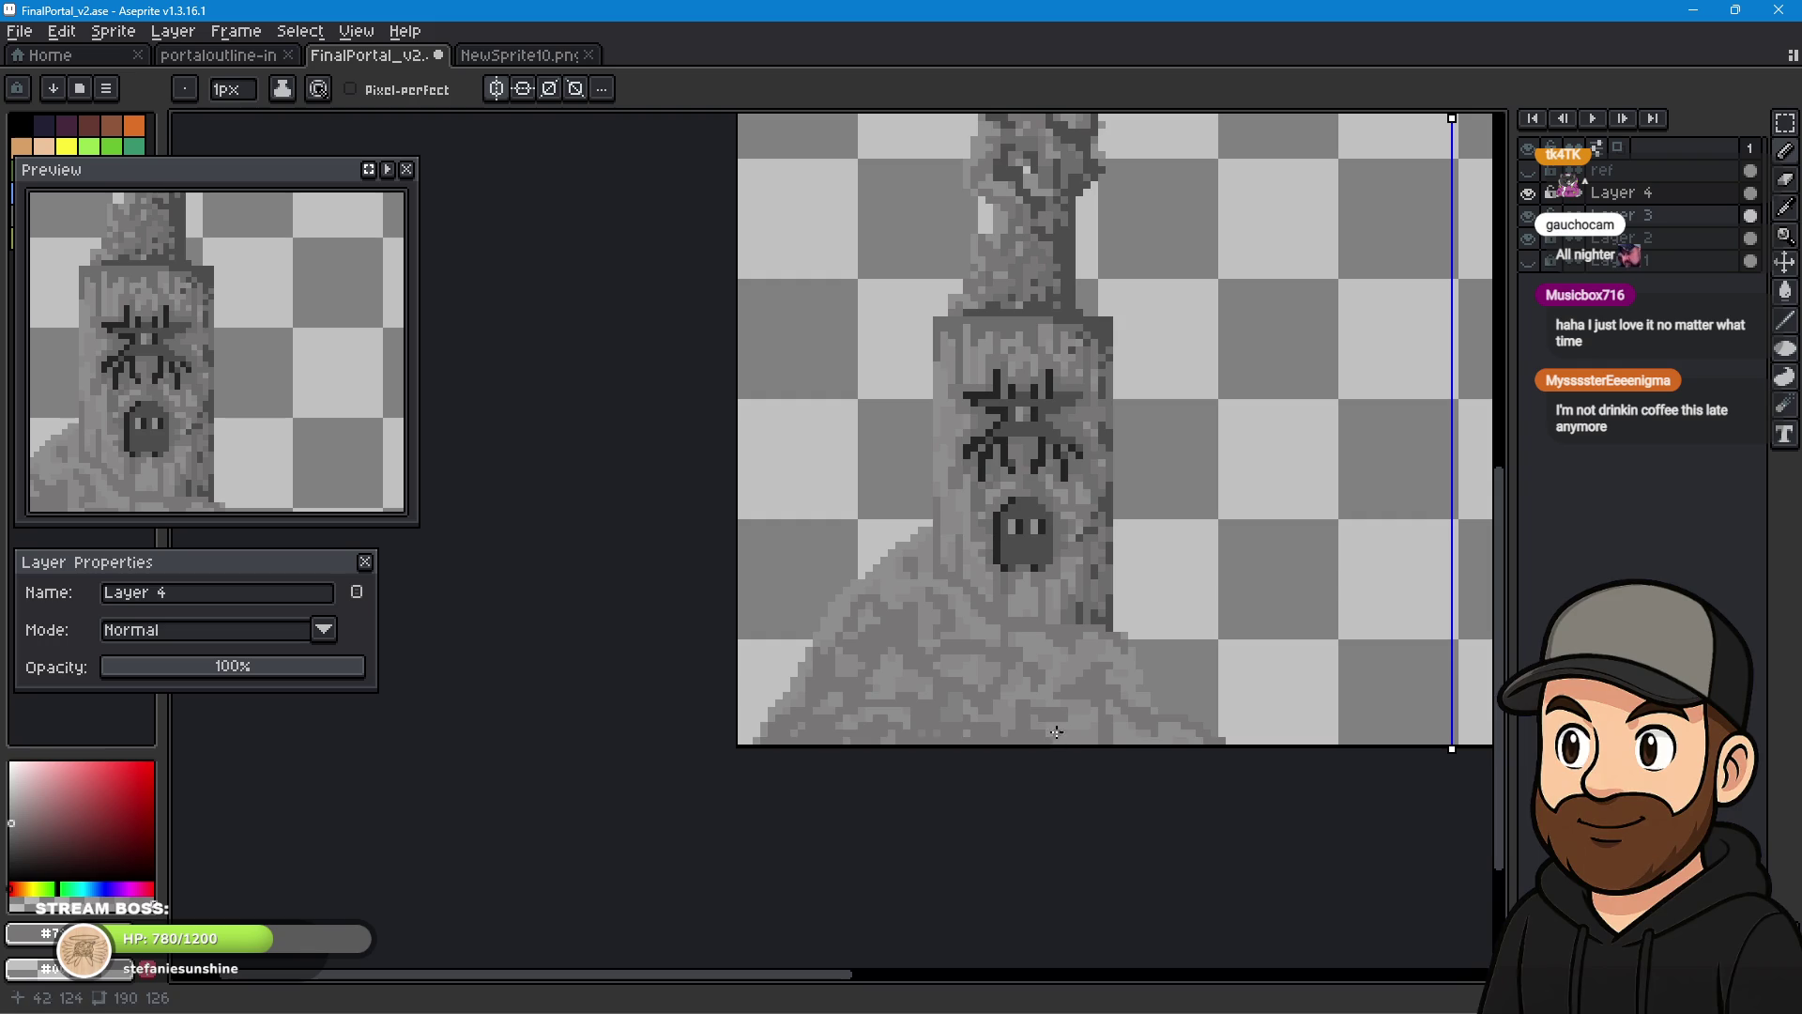
mouse_move(1098, 695)
mouse_down()
mouse_move(1120, 739)
mouse_move(1237, 770)
mouse_up()
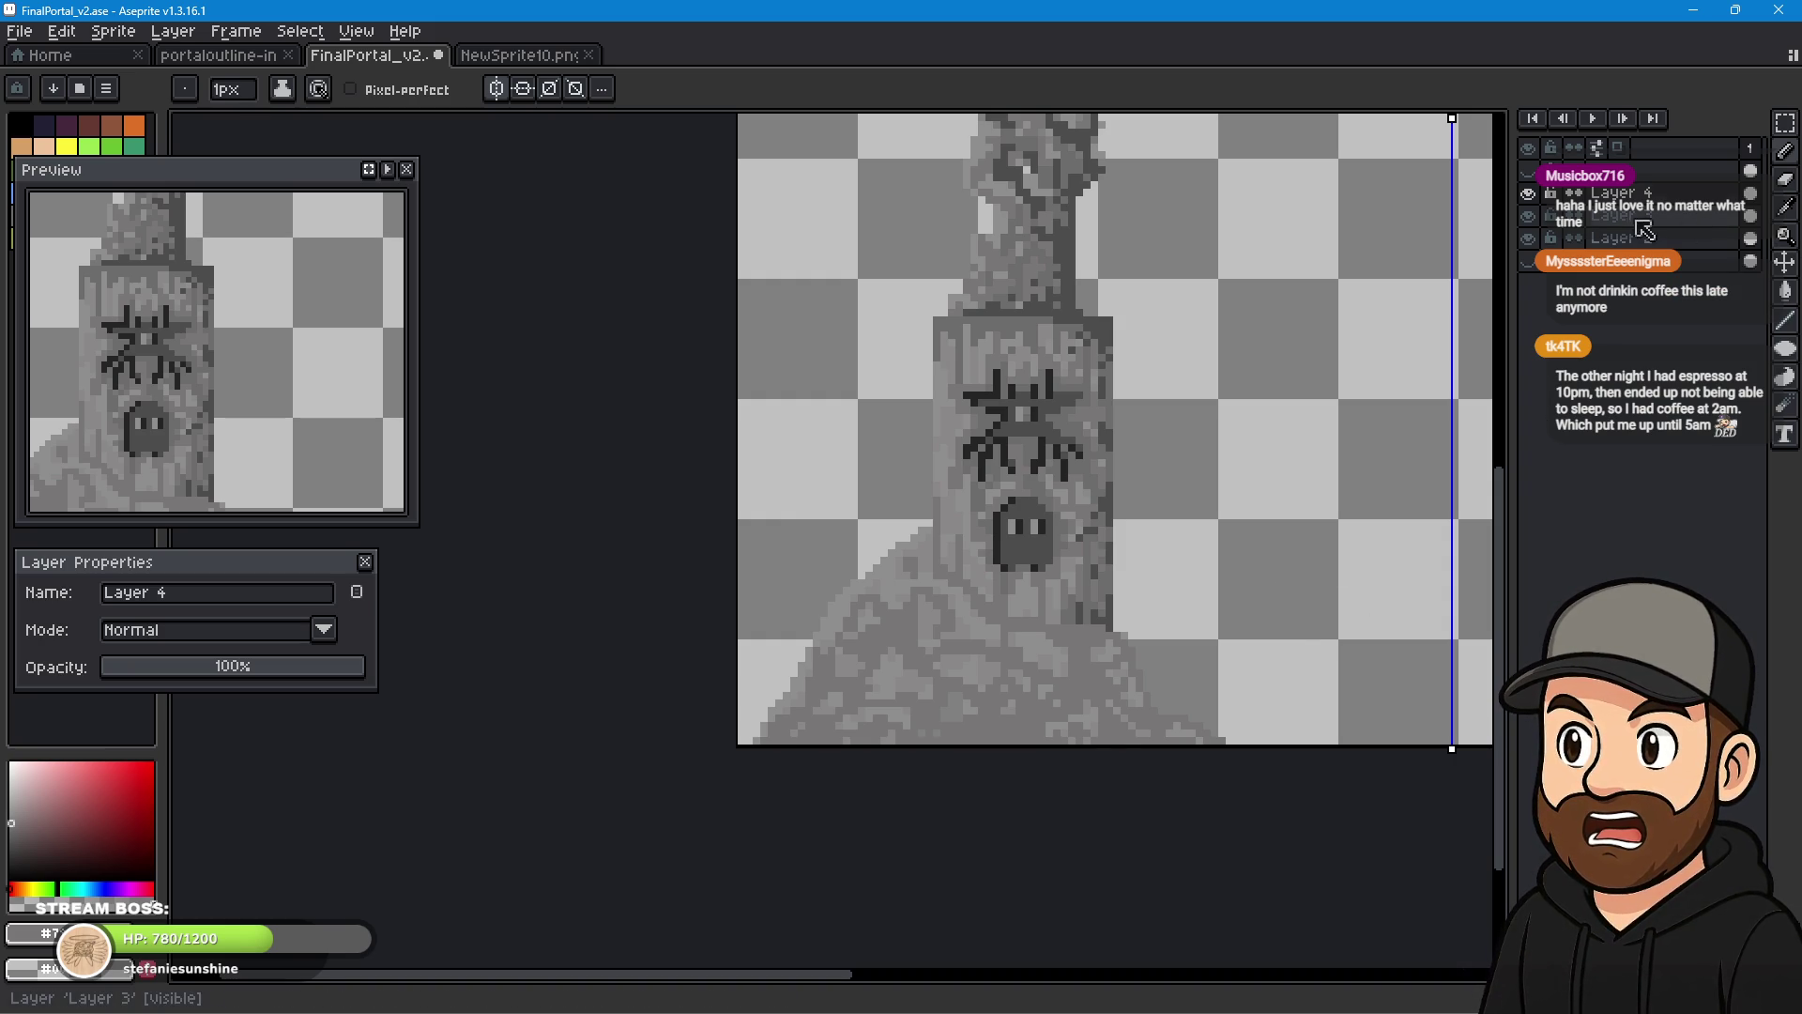
- Sample a darker grey from the pillar base with the Eyedropper, then return to the Pencil
click(1787, 207)
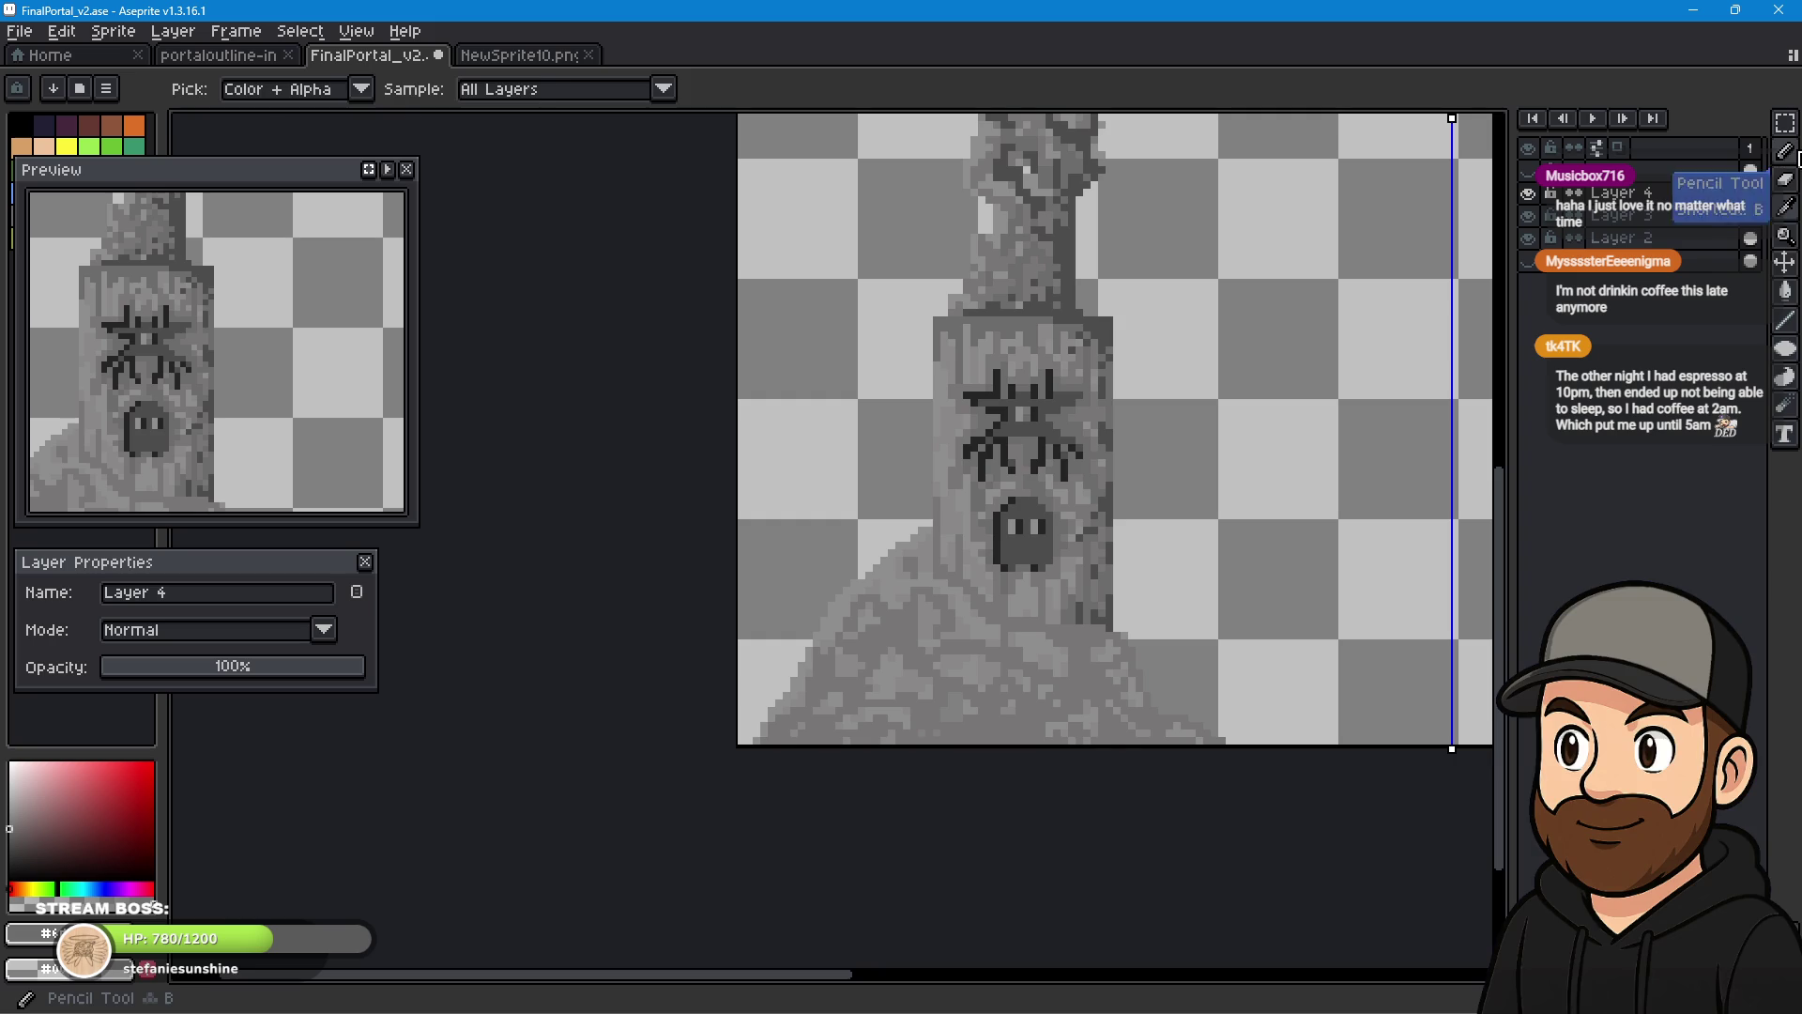
click(1783, 153)
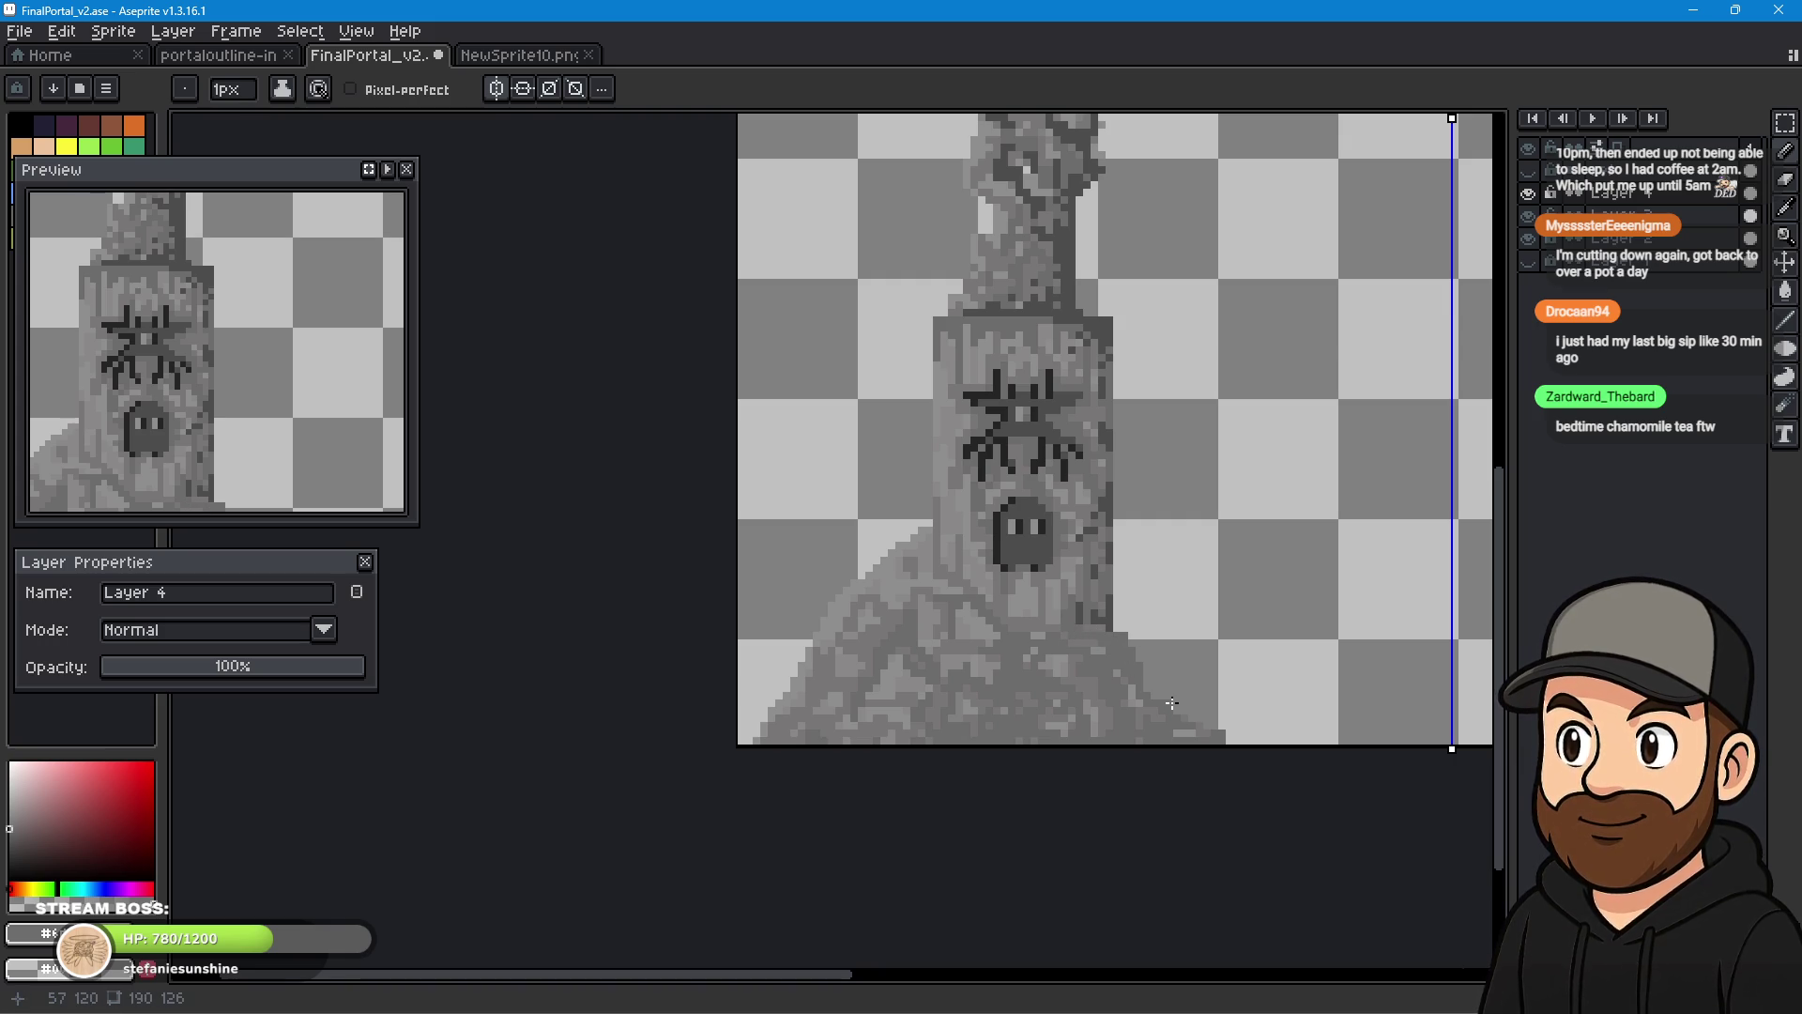
click(1080, 699)
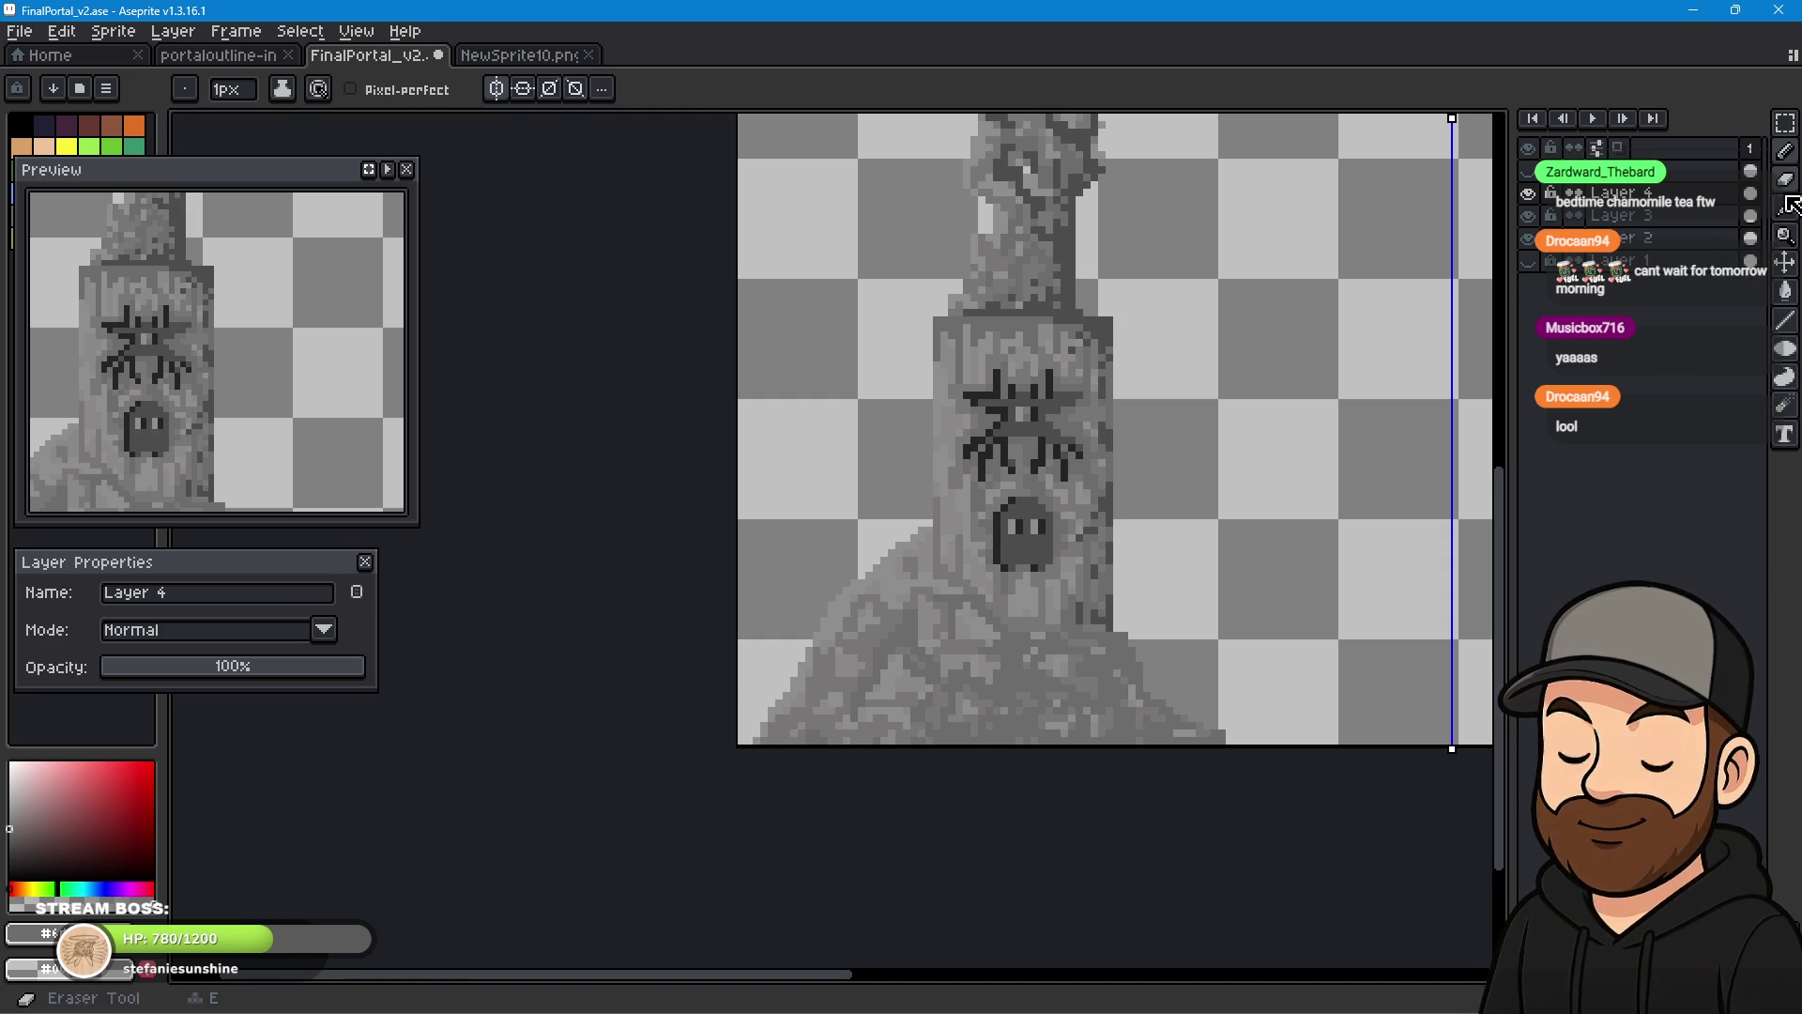
click(1786, 206)
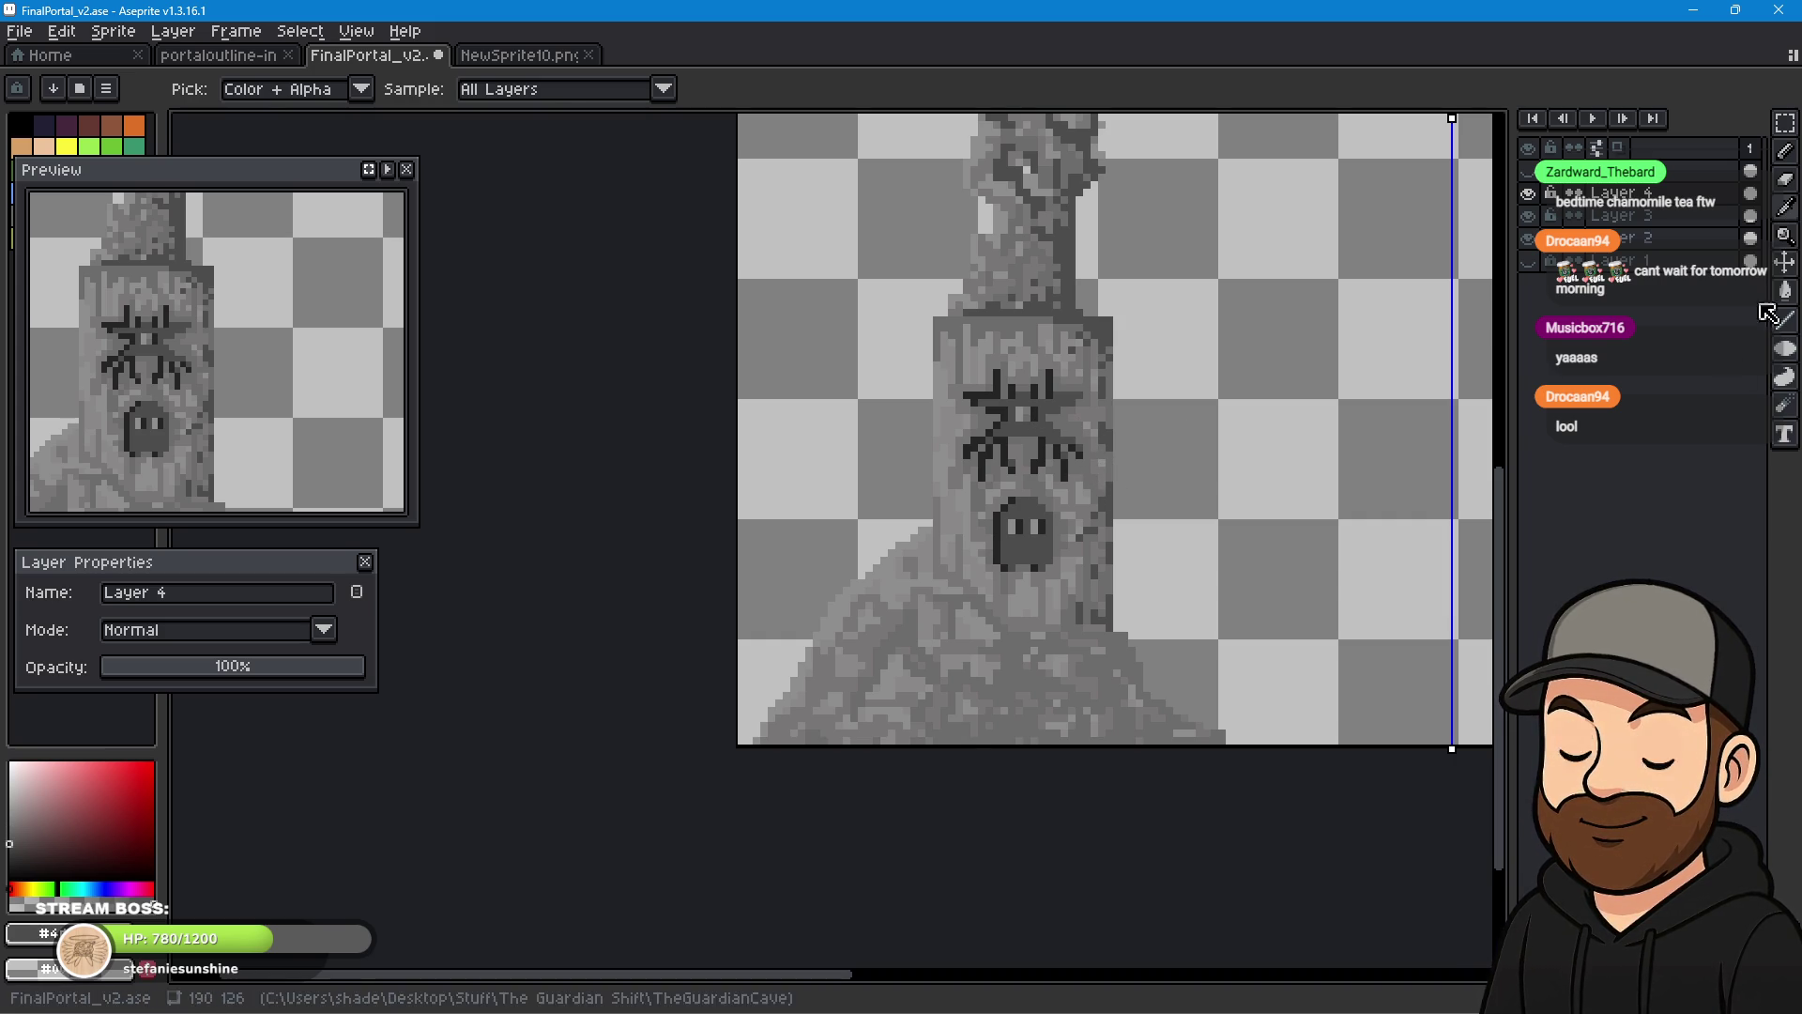
click(1785, 150)
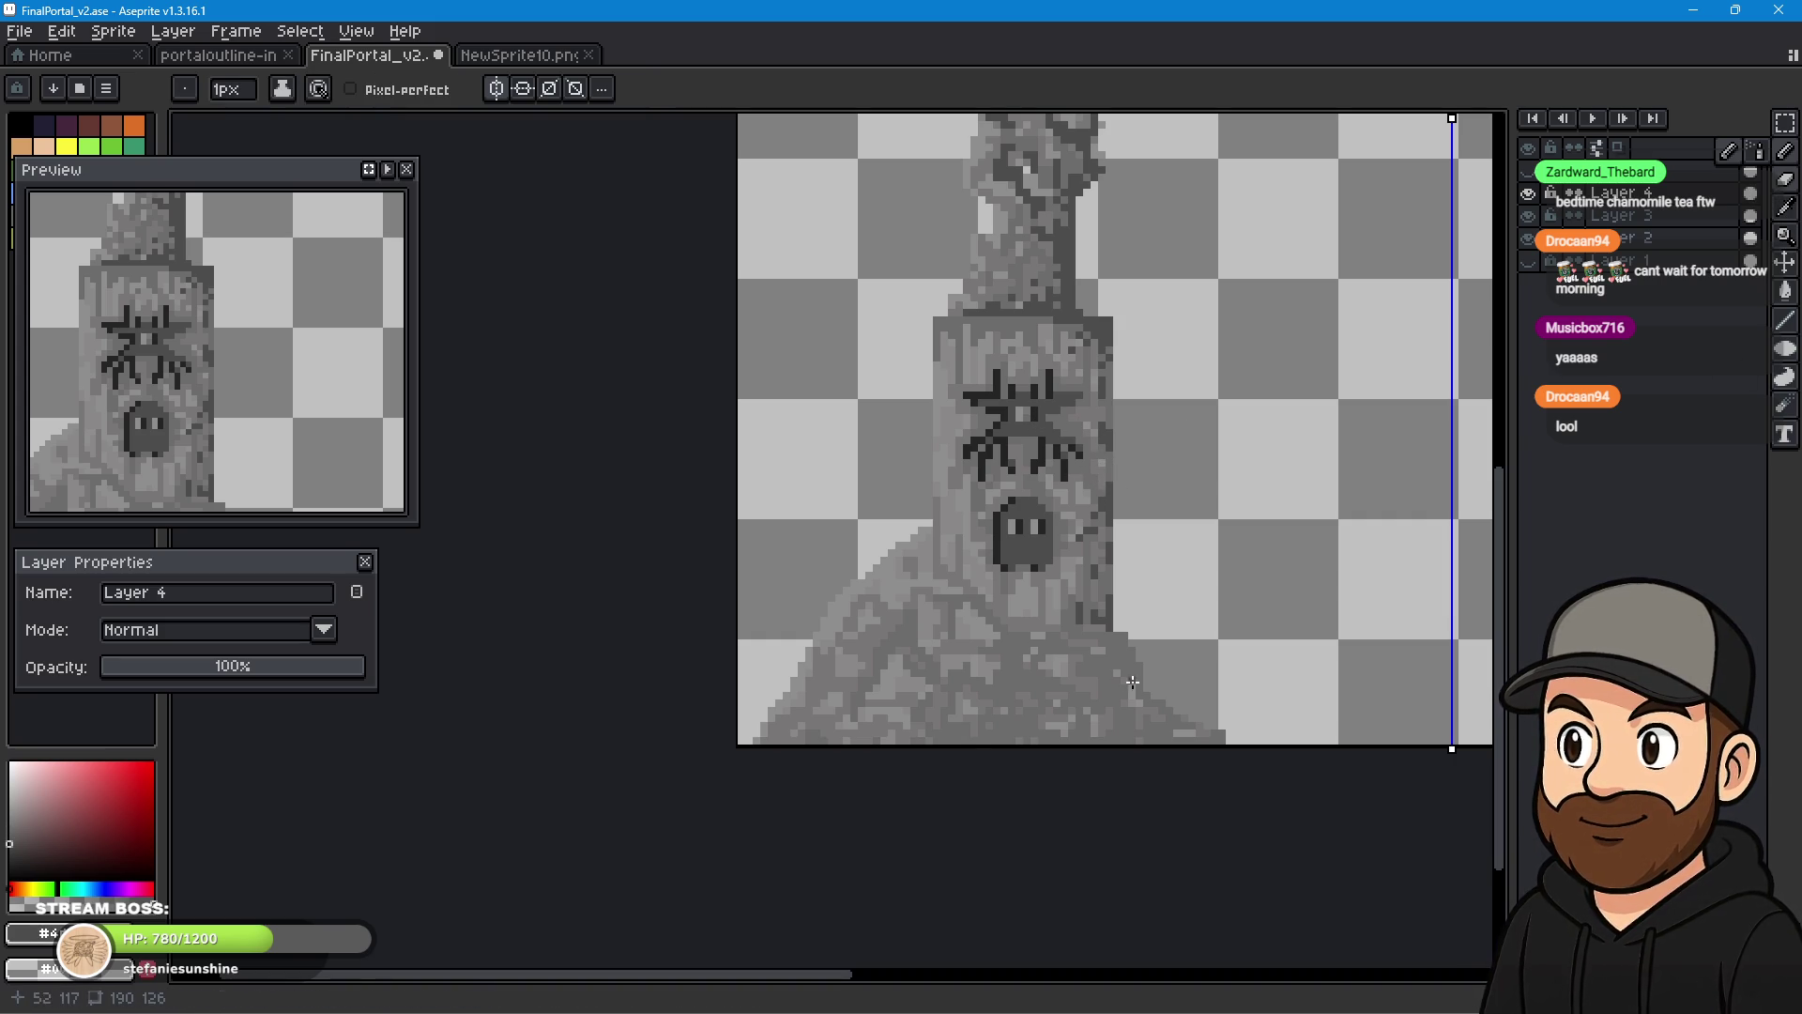
- Pencil dark crack lines and scattered dark pixels over the left pillar's rubble base, mirrored right
mouse_move(1121, 637)
mouse_down()
mouse_move(1144, 696)
mouse_move(1072, 706)
mouse_move(1110, 723)
mouse_move(1091, 700)
mouse_move(1055, 724)
mouse_up()
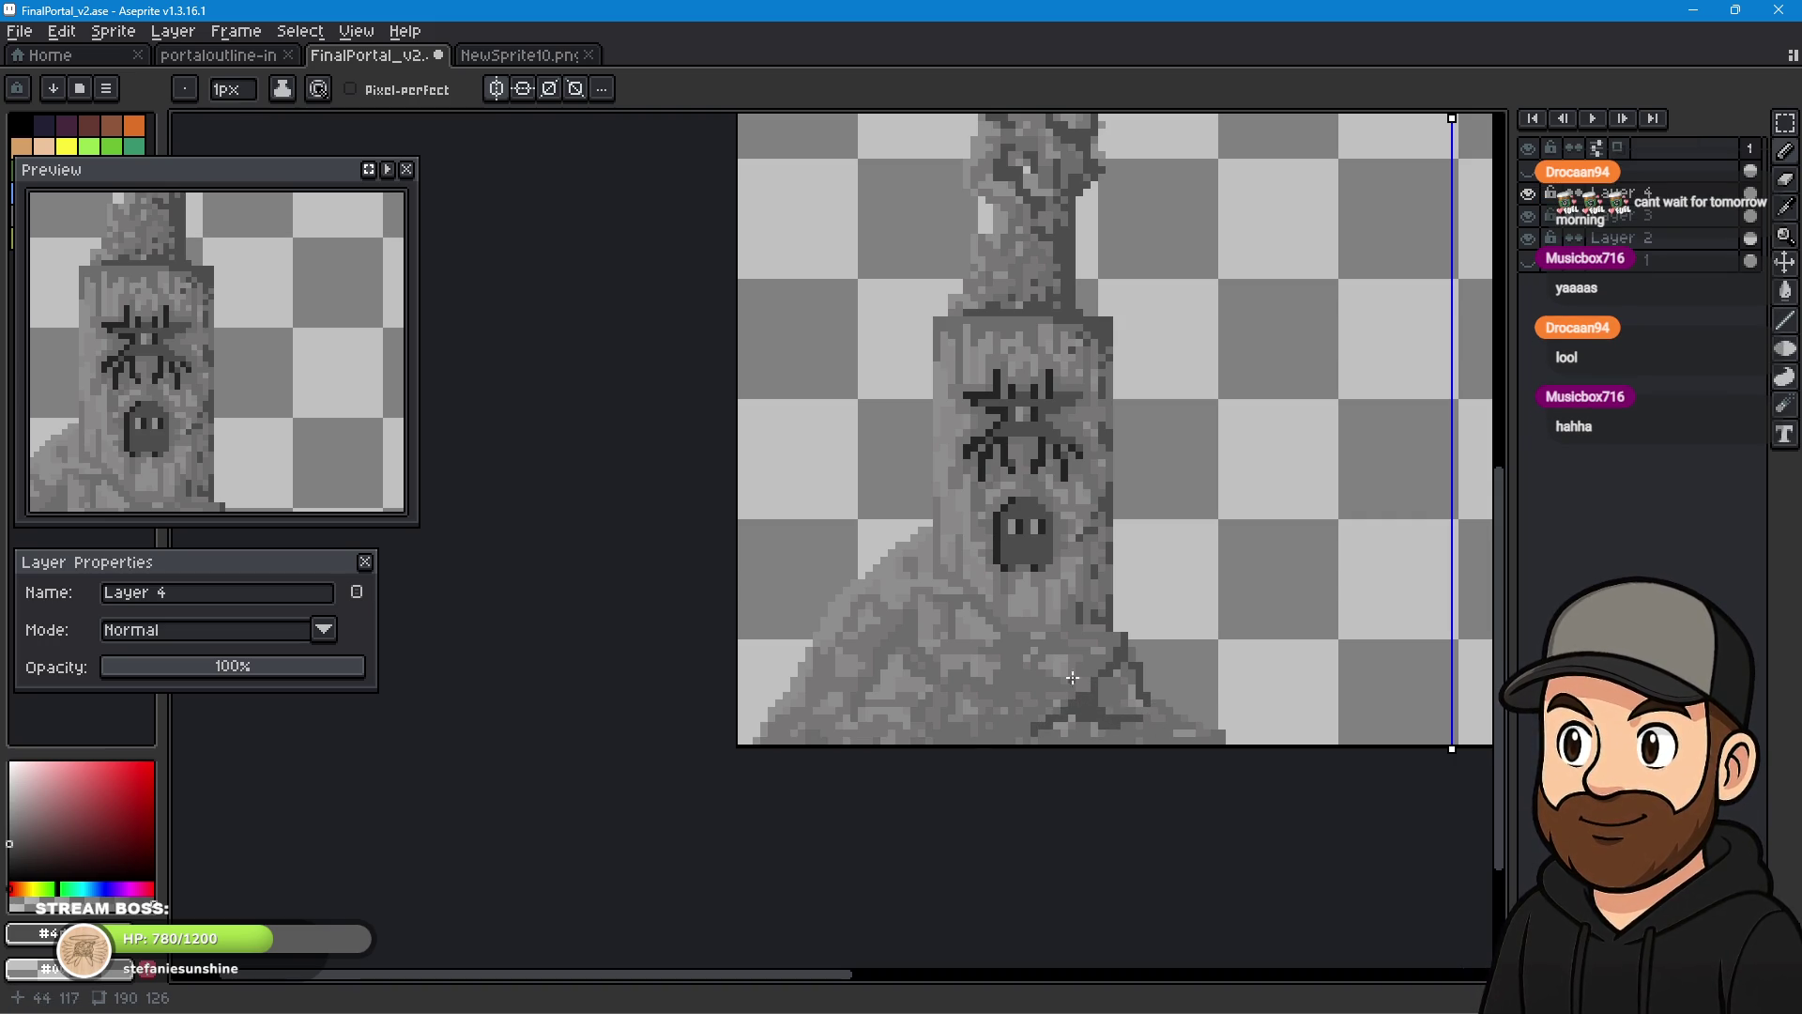
click(1026, 679)
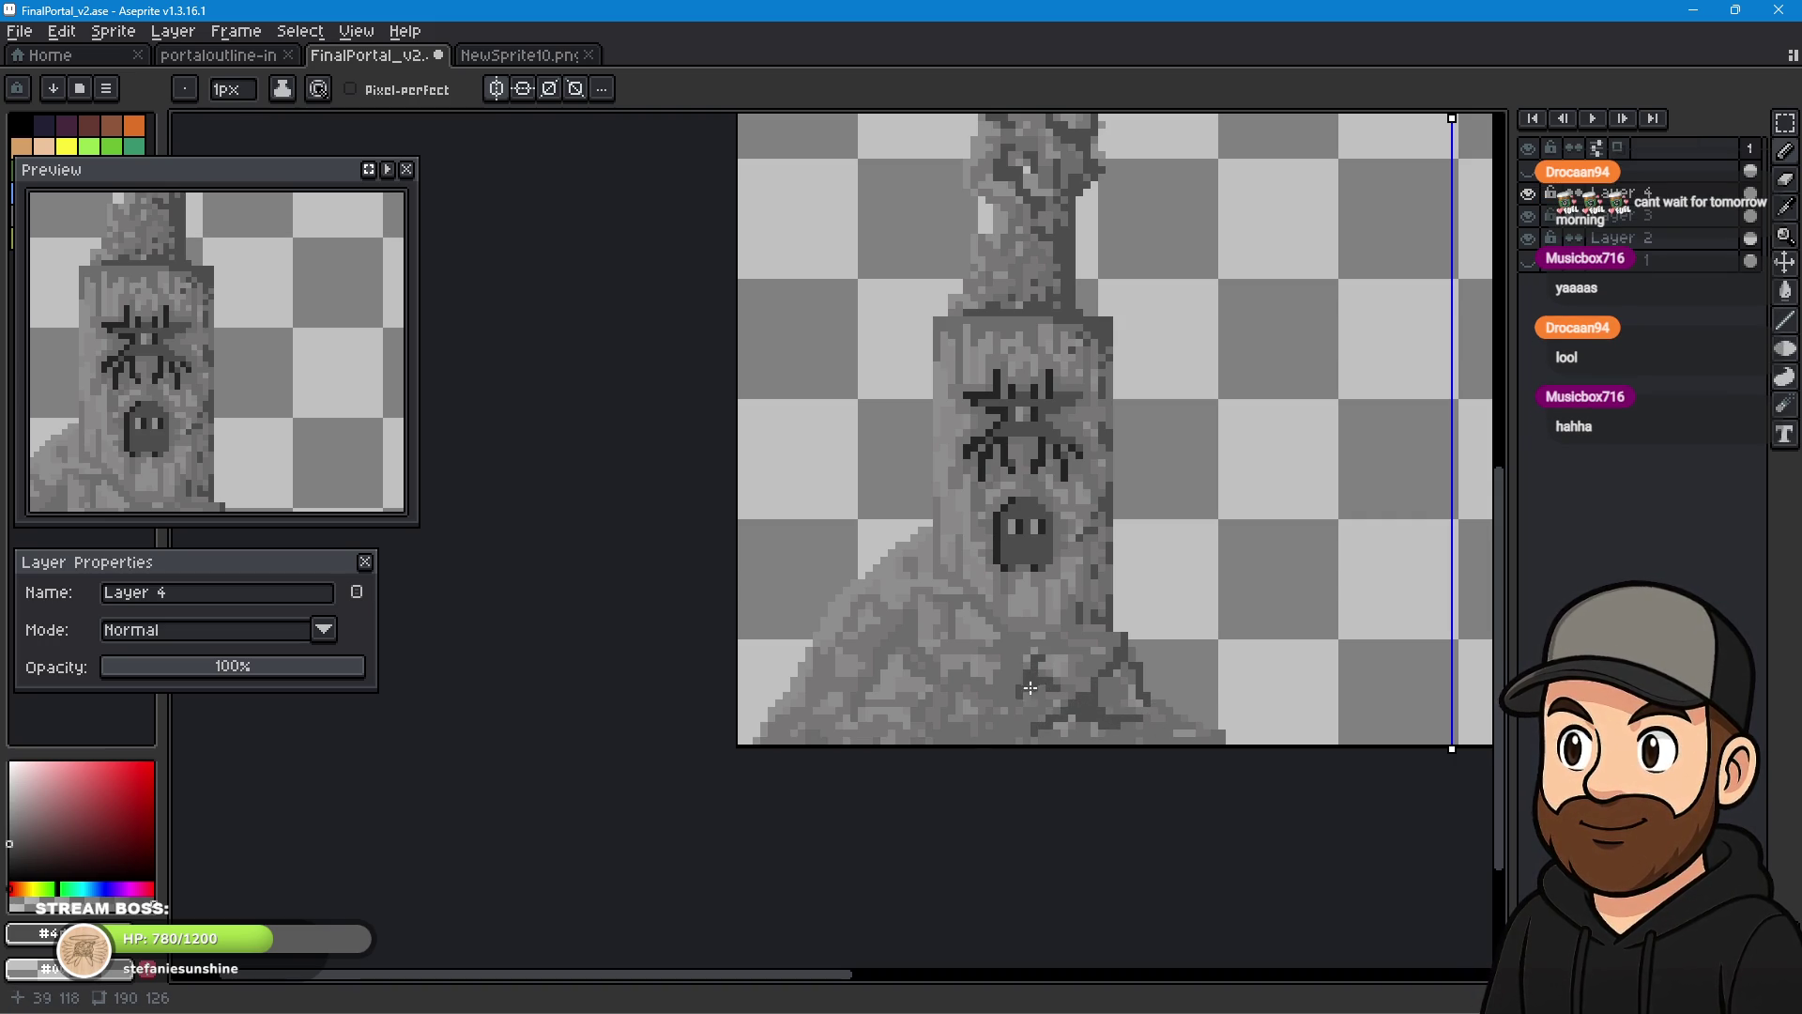
click(997, 740)
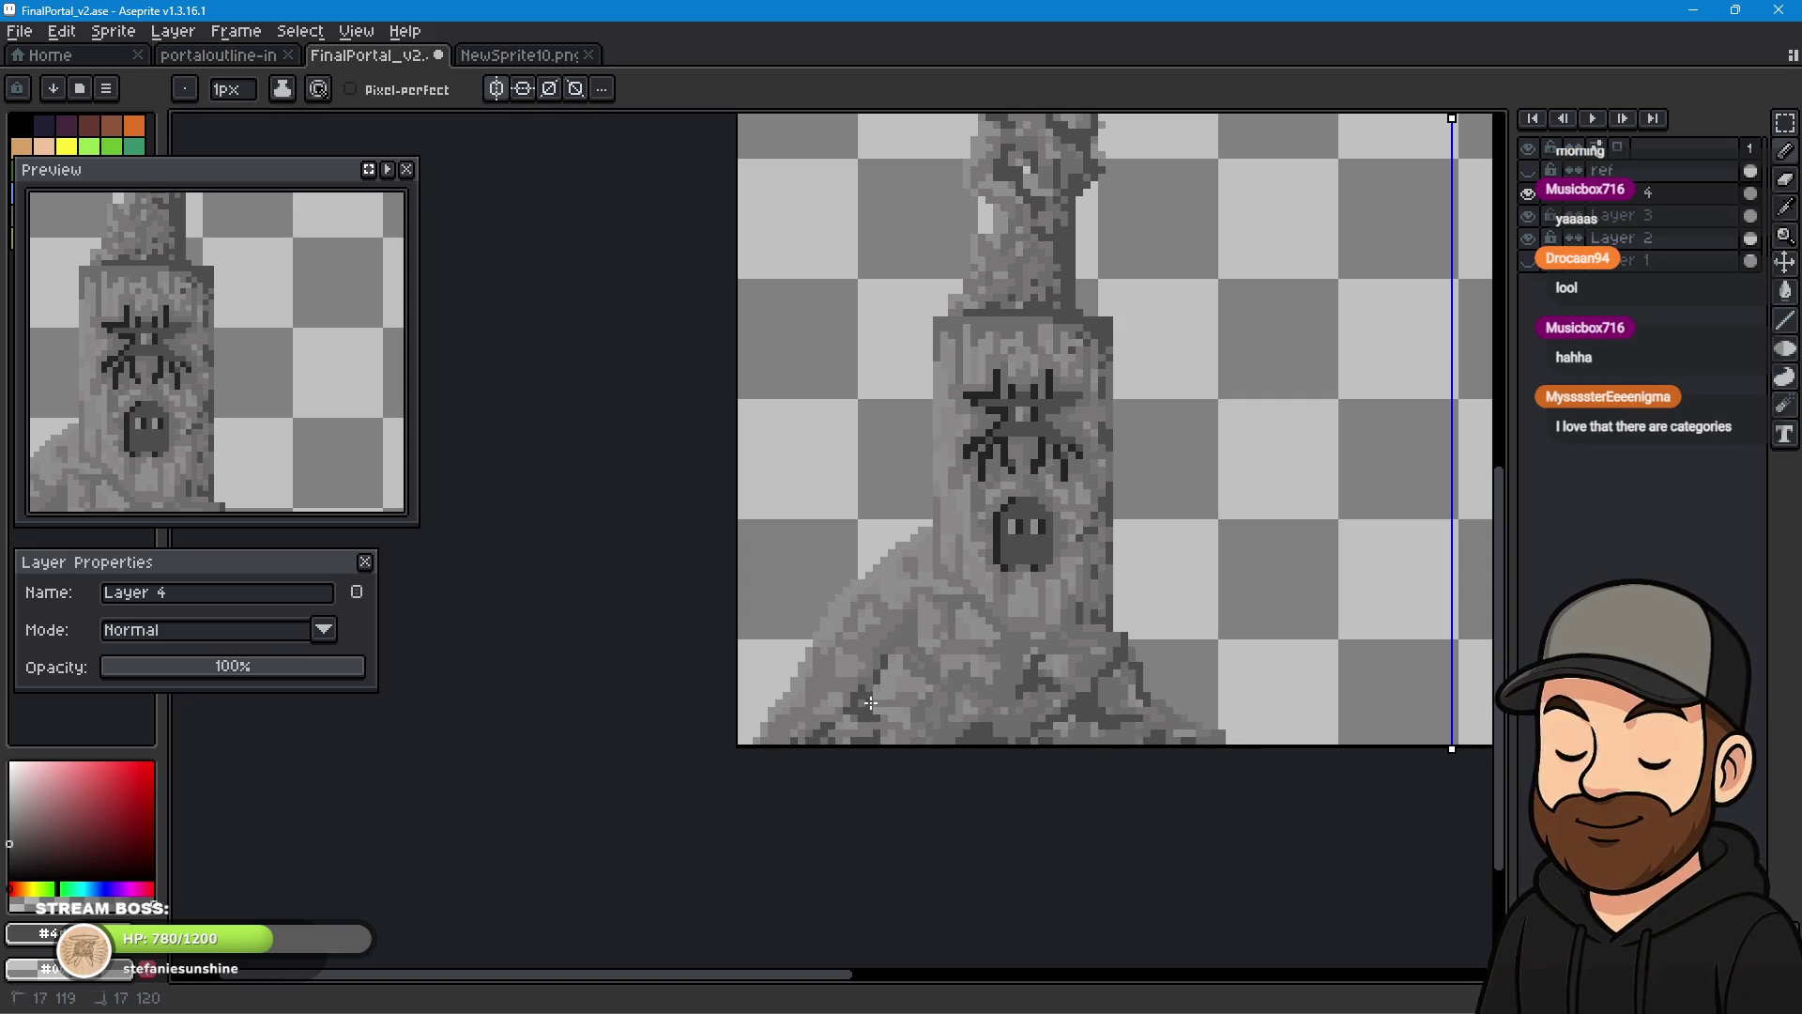
click(955, 730)
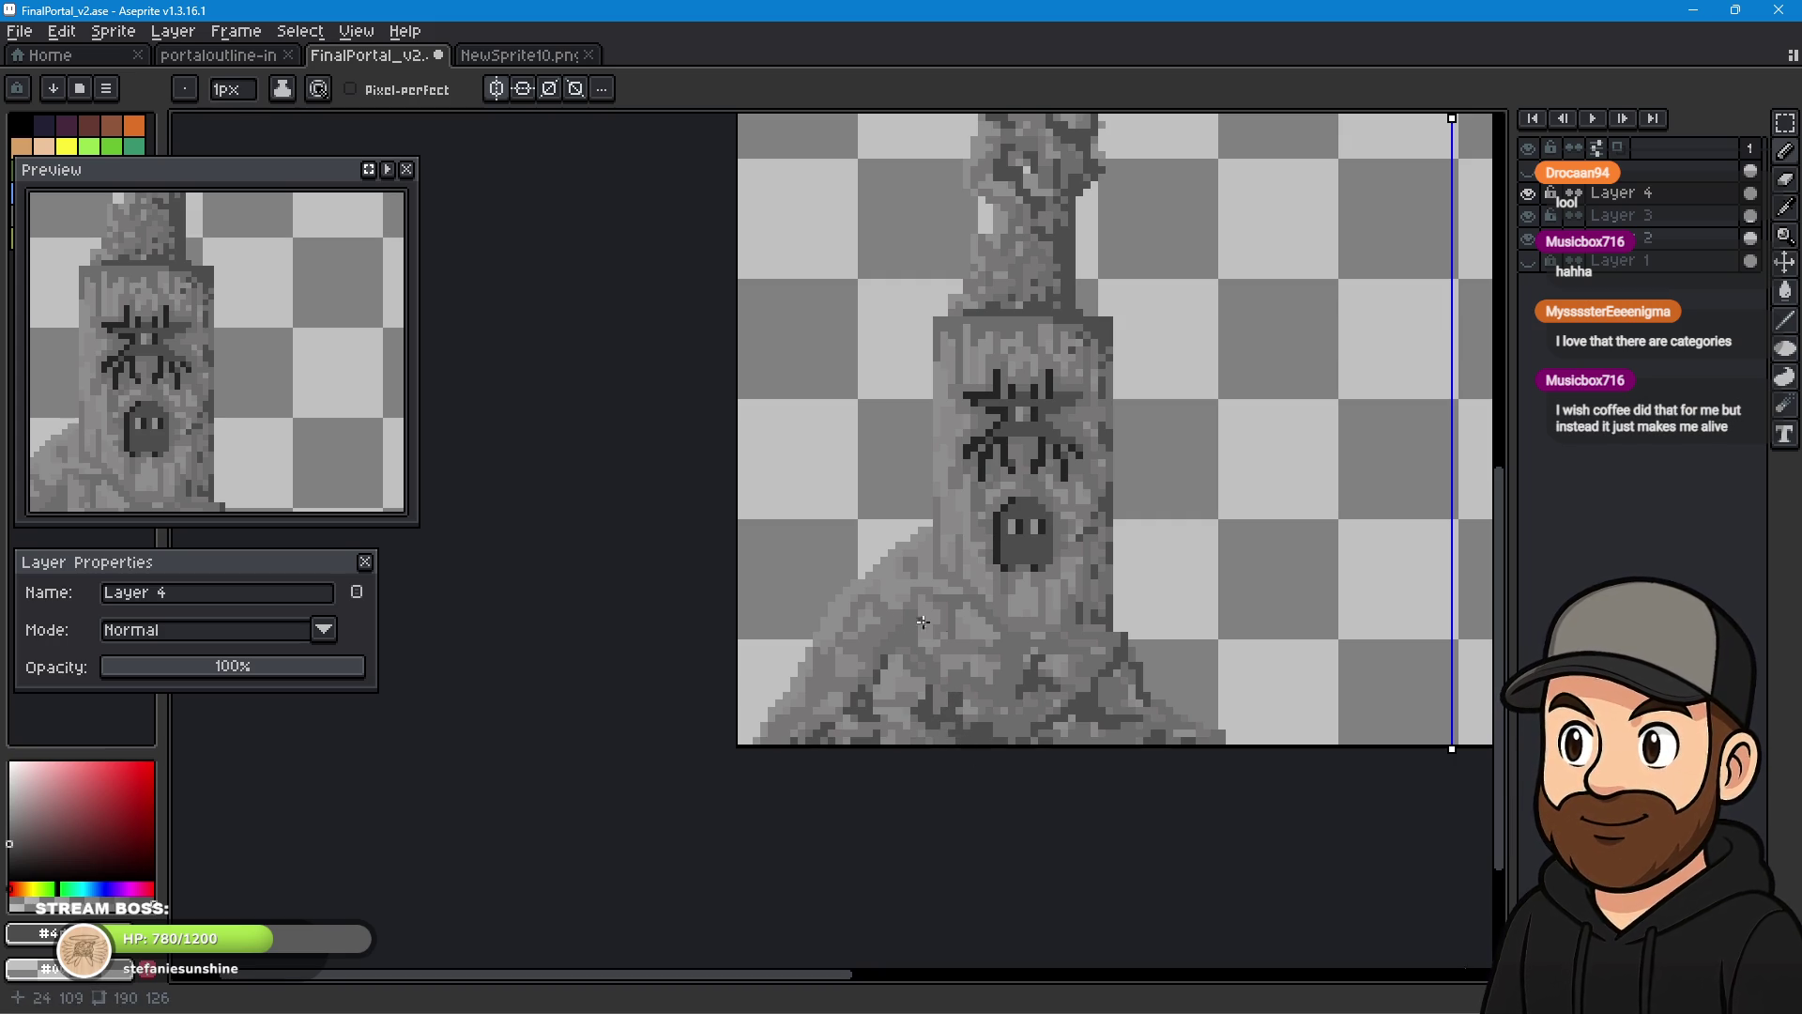
mouse_move(881, 622)
mouse_down()
mouse_move(862, 643)
mouse_move(903, 639)
mouse_move(878, 625)
mouse_up()
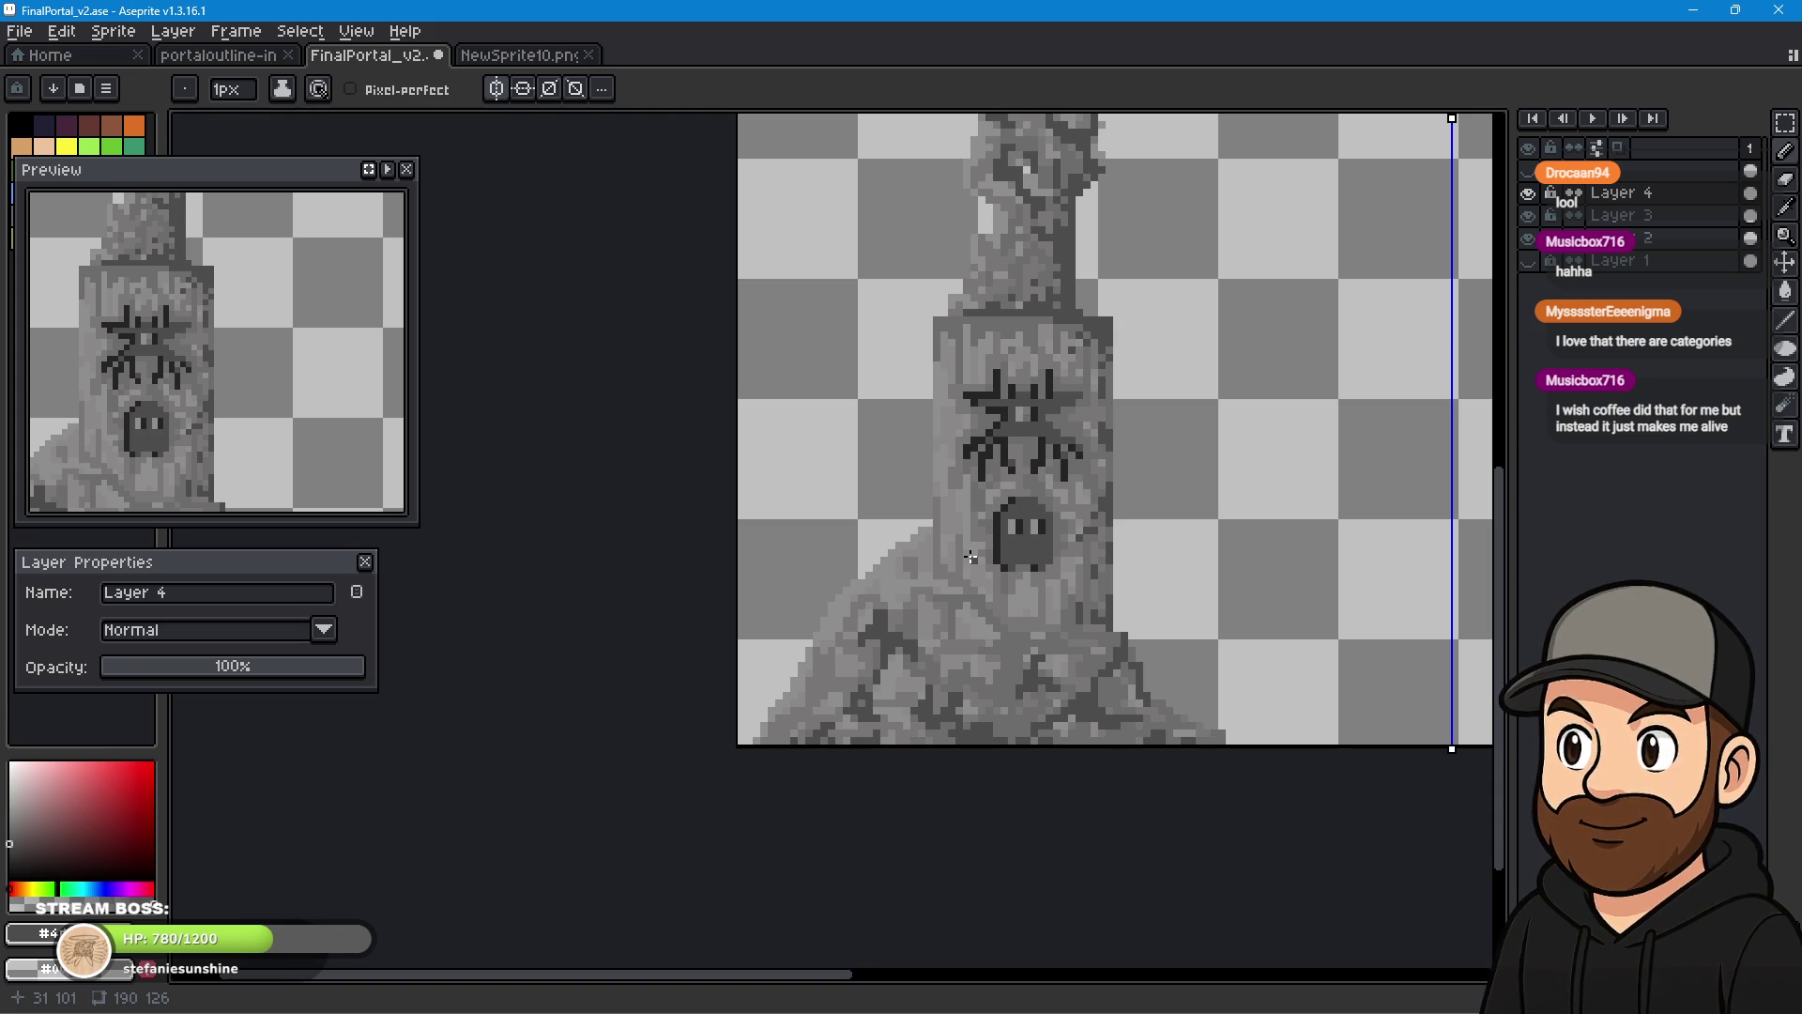
drag(938, 621, 1007, 691)
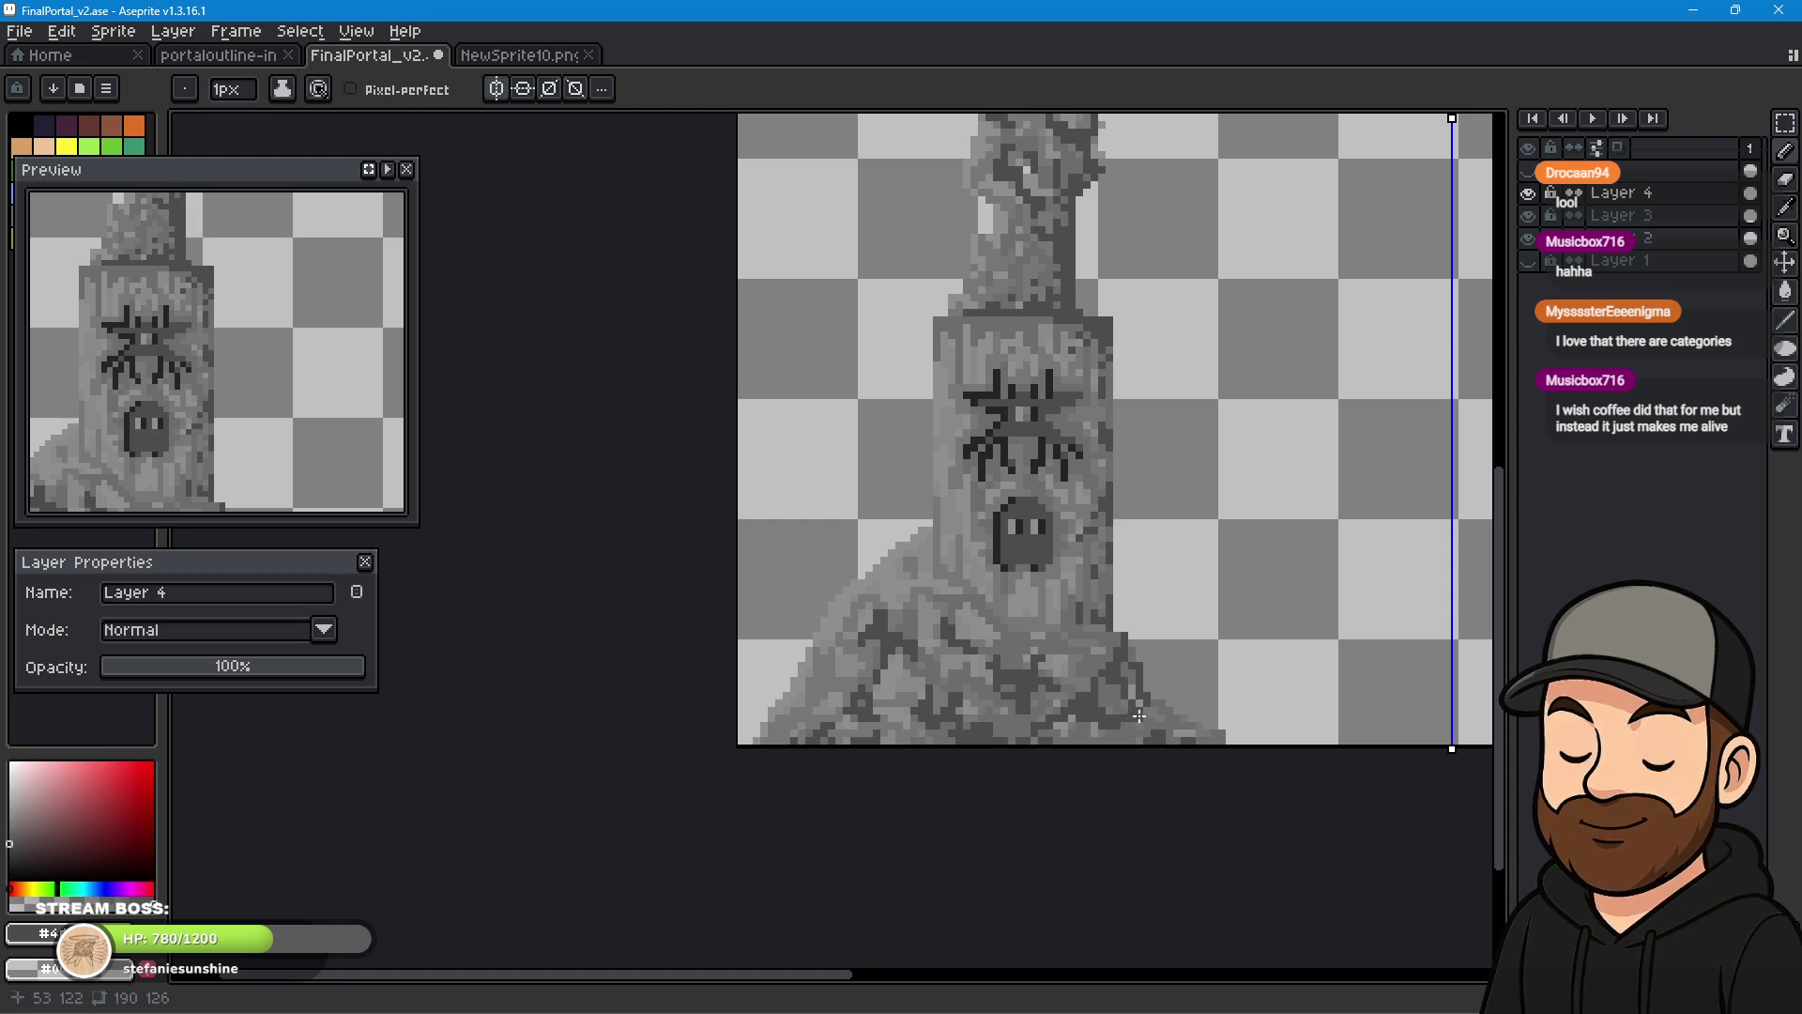
click(1105, 736)
drag(1077, 742, 1129, 723)
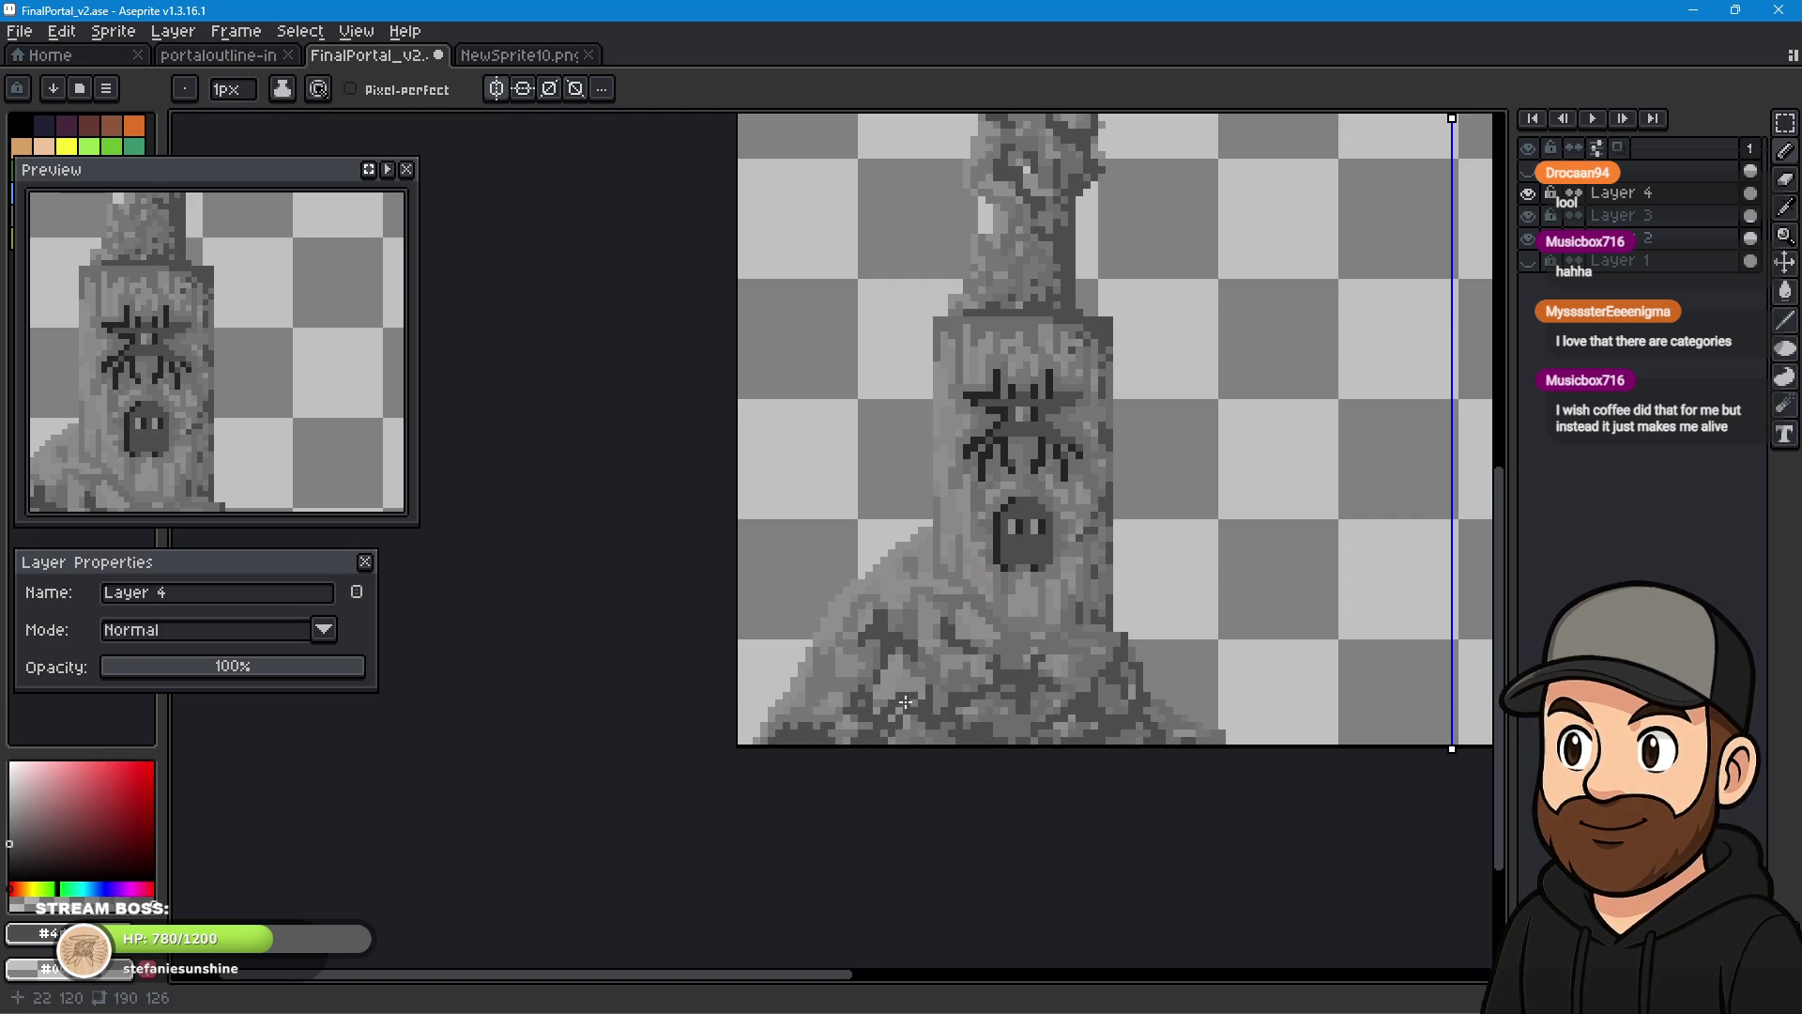
drag(949, 748, 984, 753)
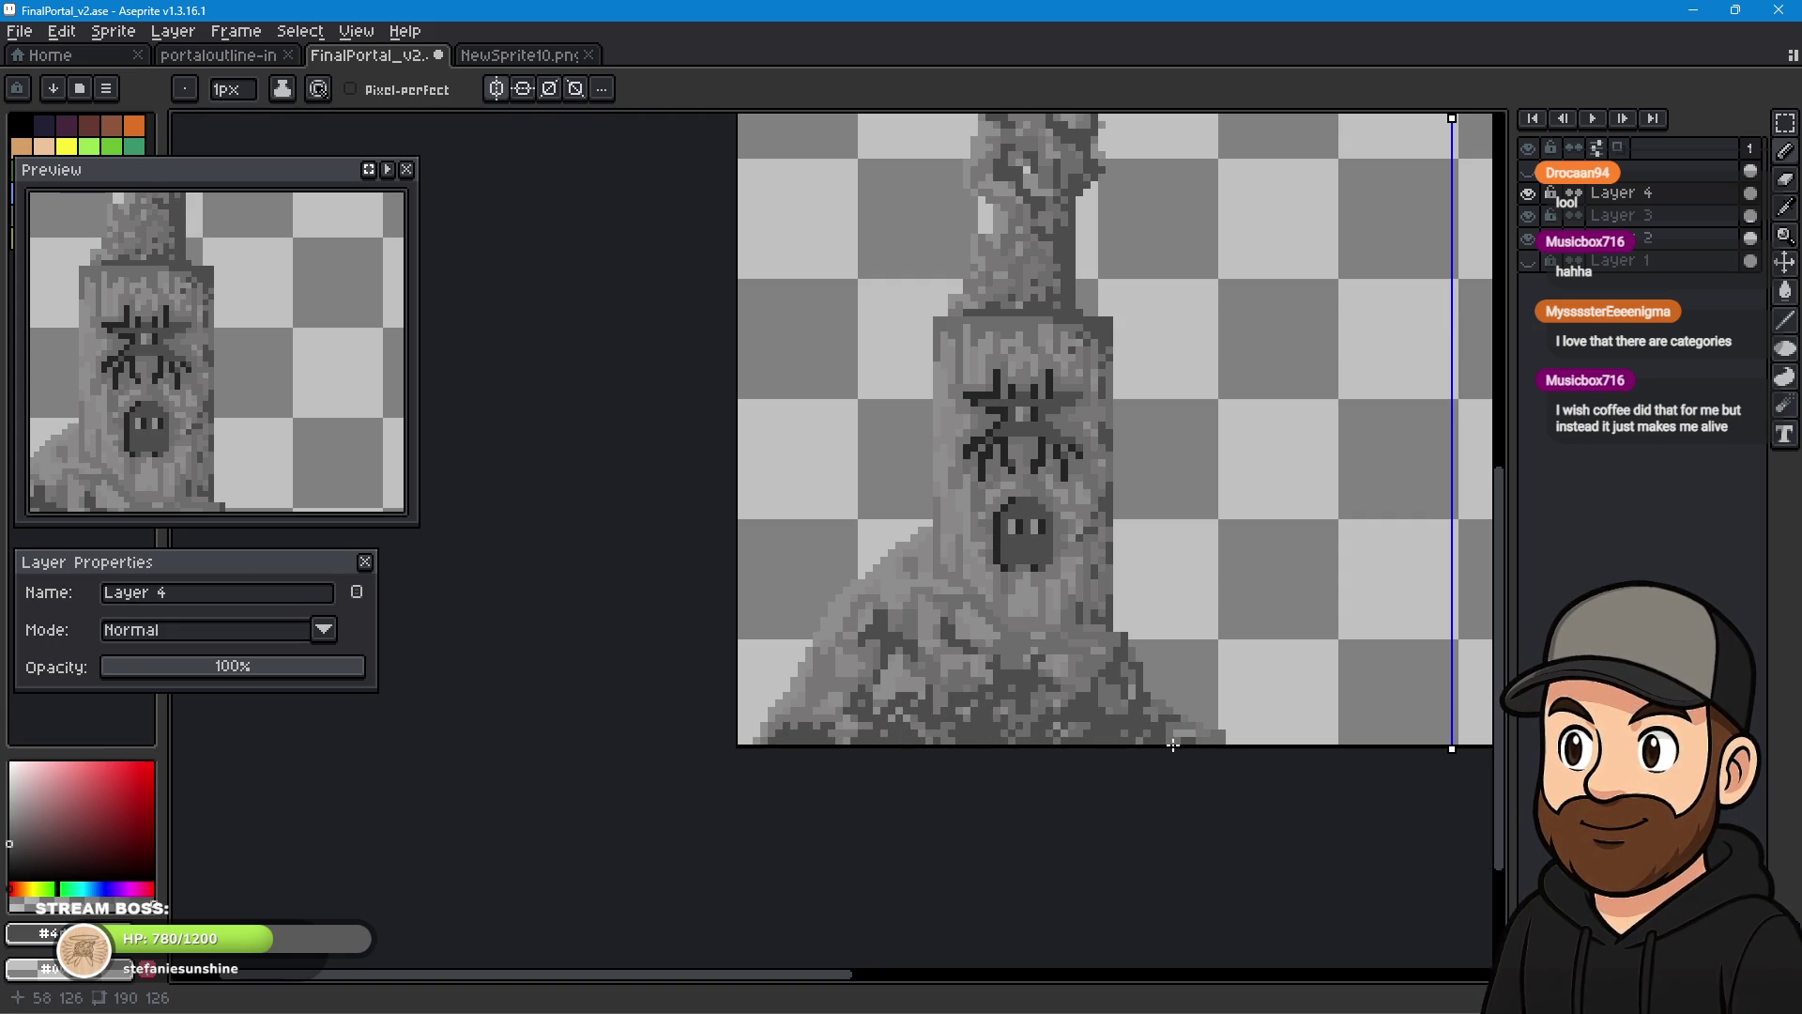
drag(821, 679, 862, 651)
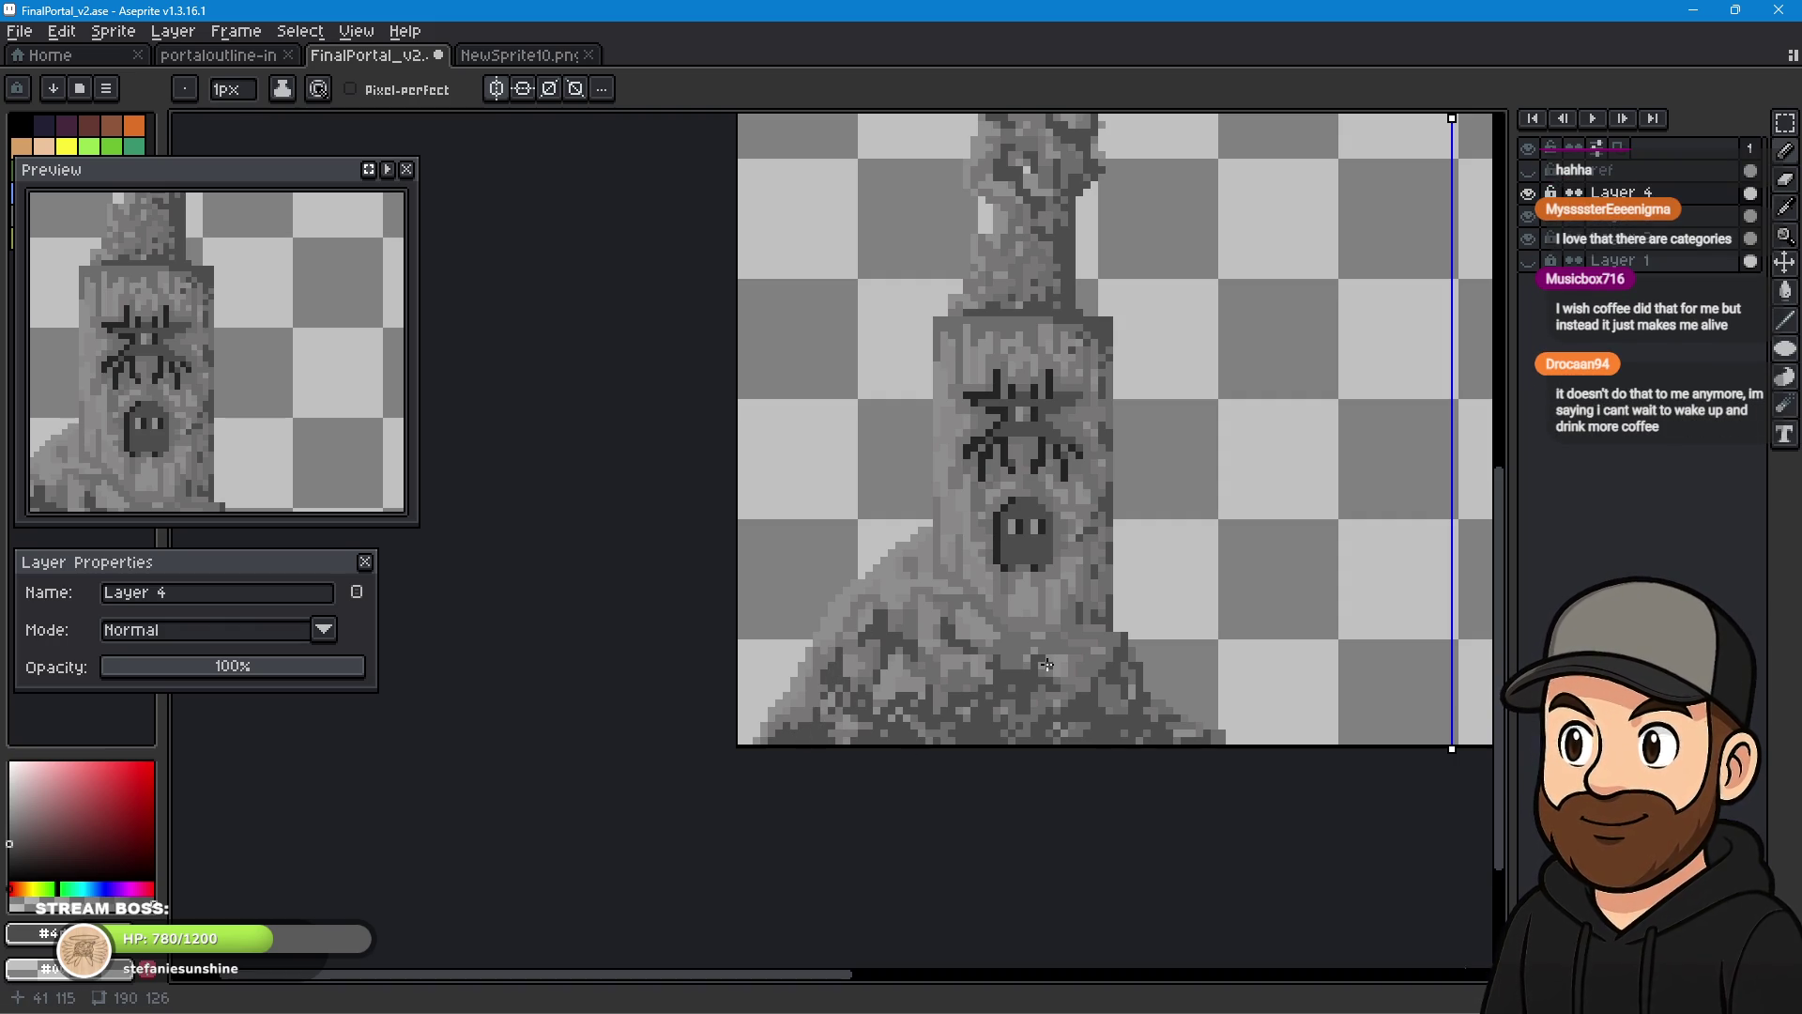
scroll(1166, 686, down, 3)
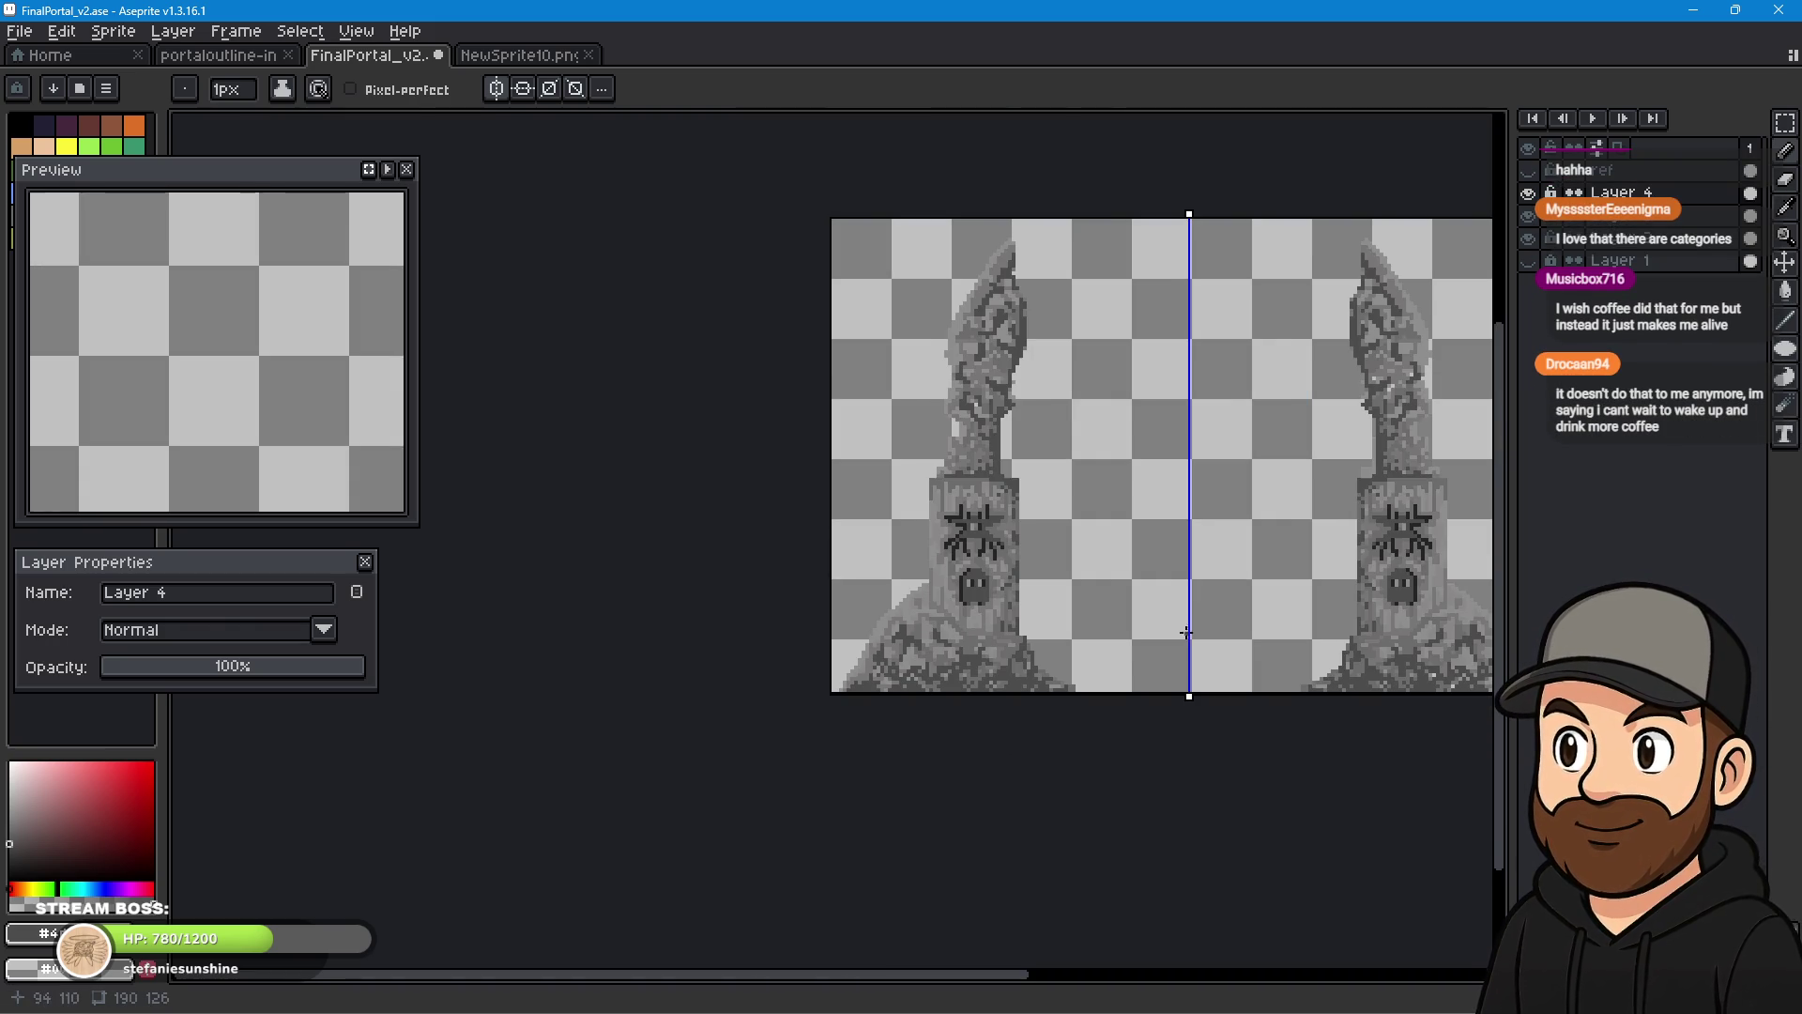
drag(1216, 620, 1058, 705)
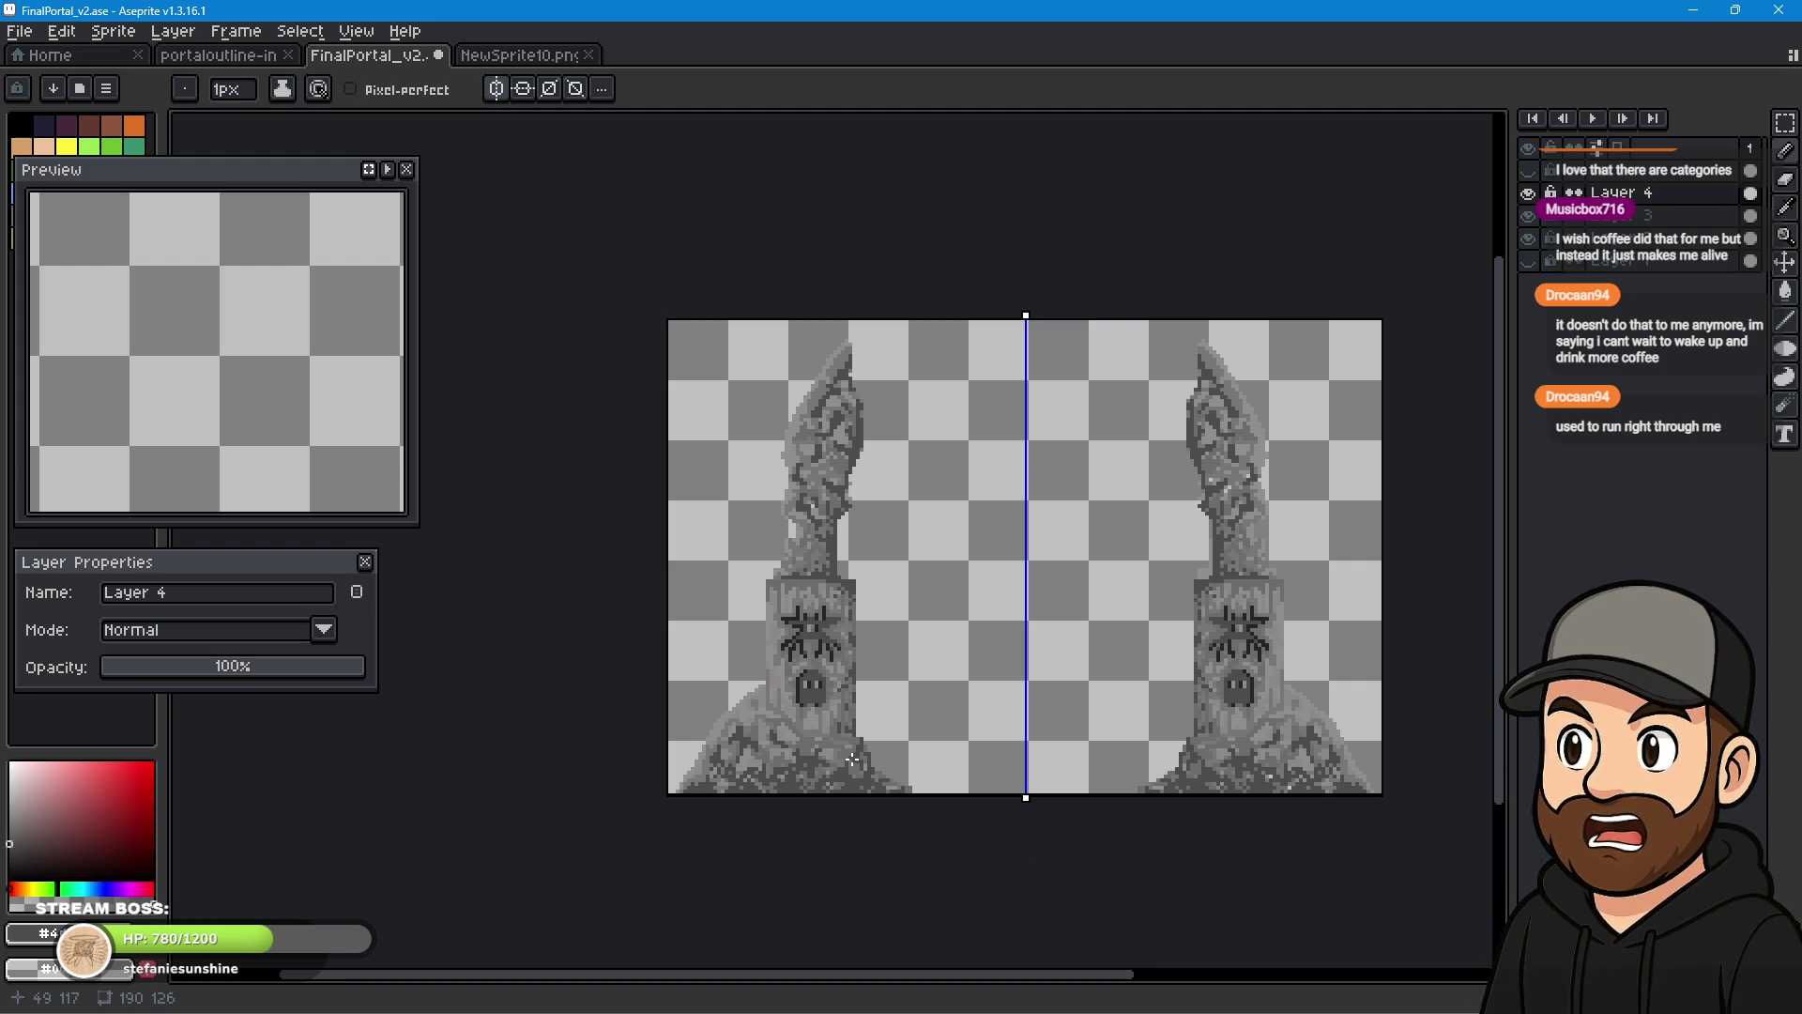
key(i)
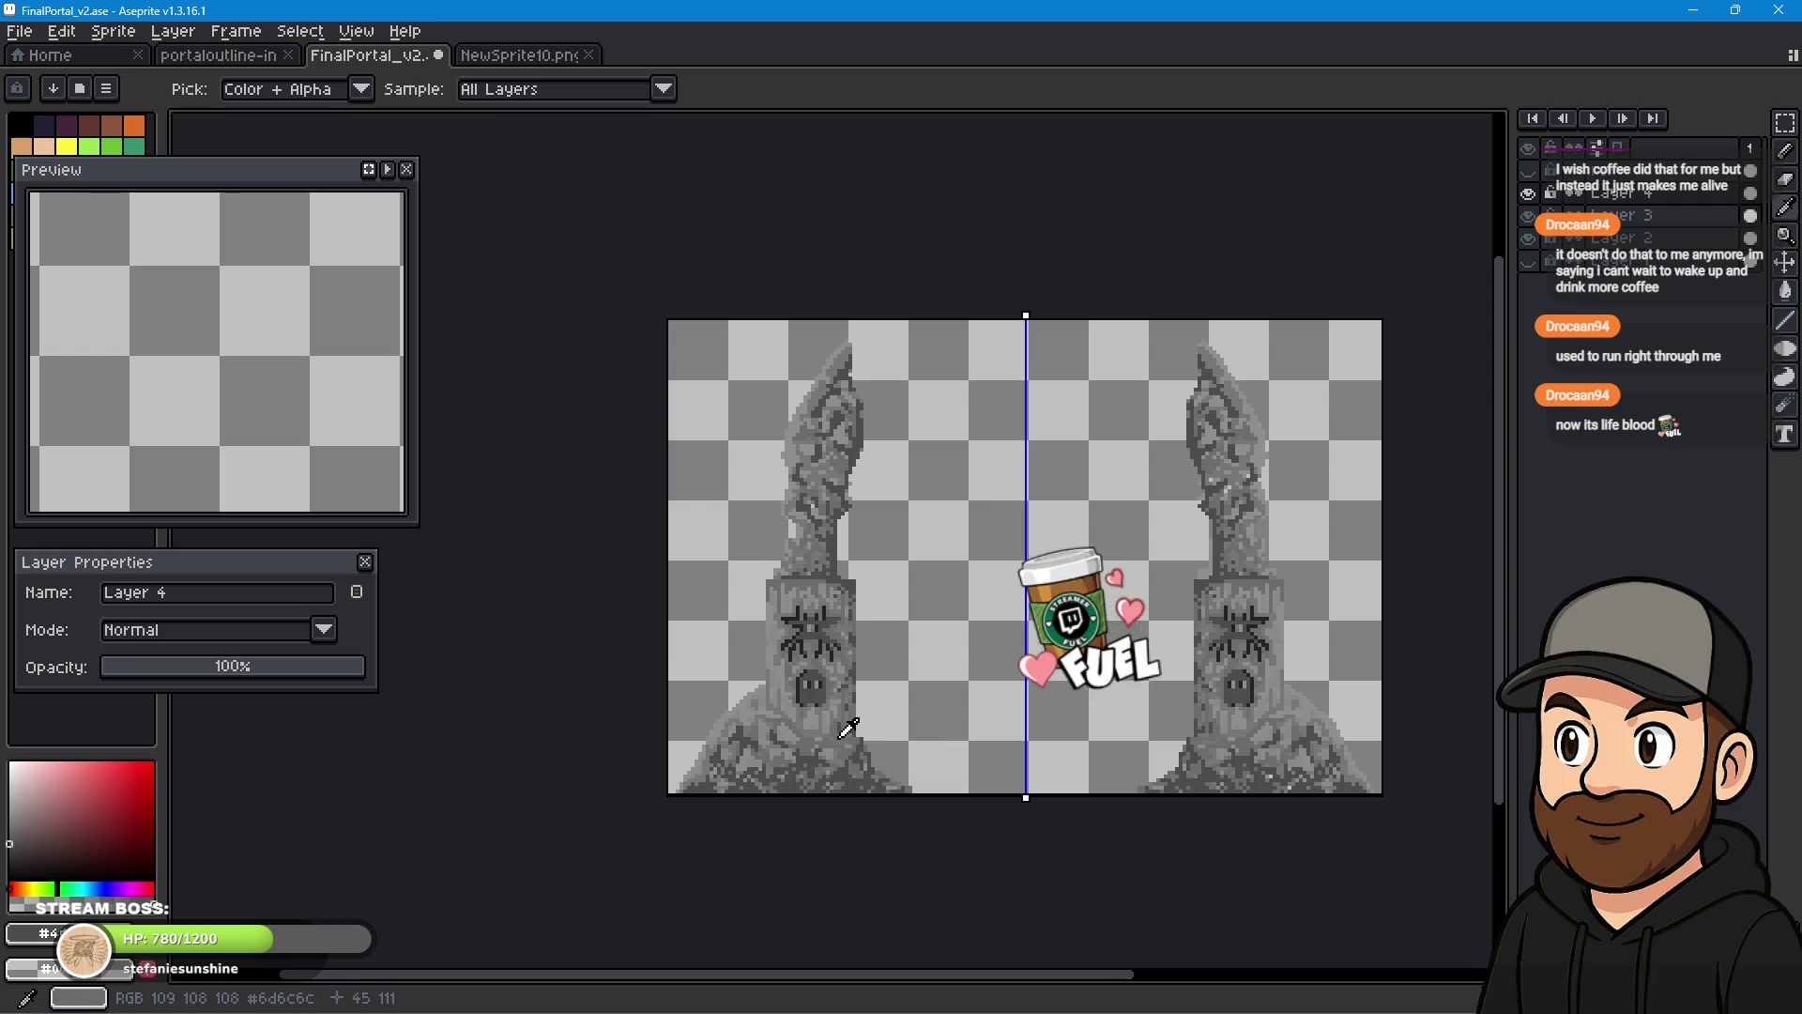
scroll(849, 718, up, 3)
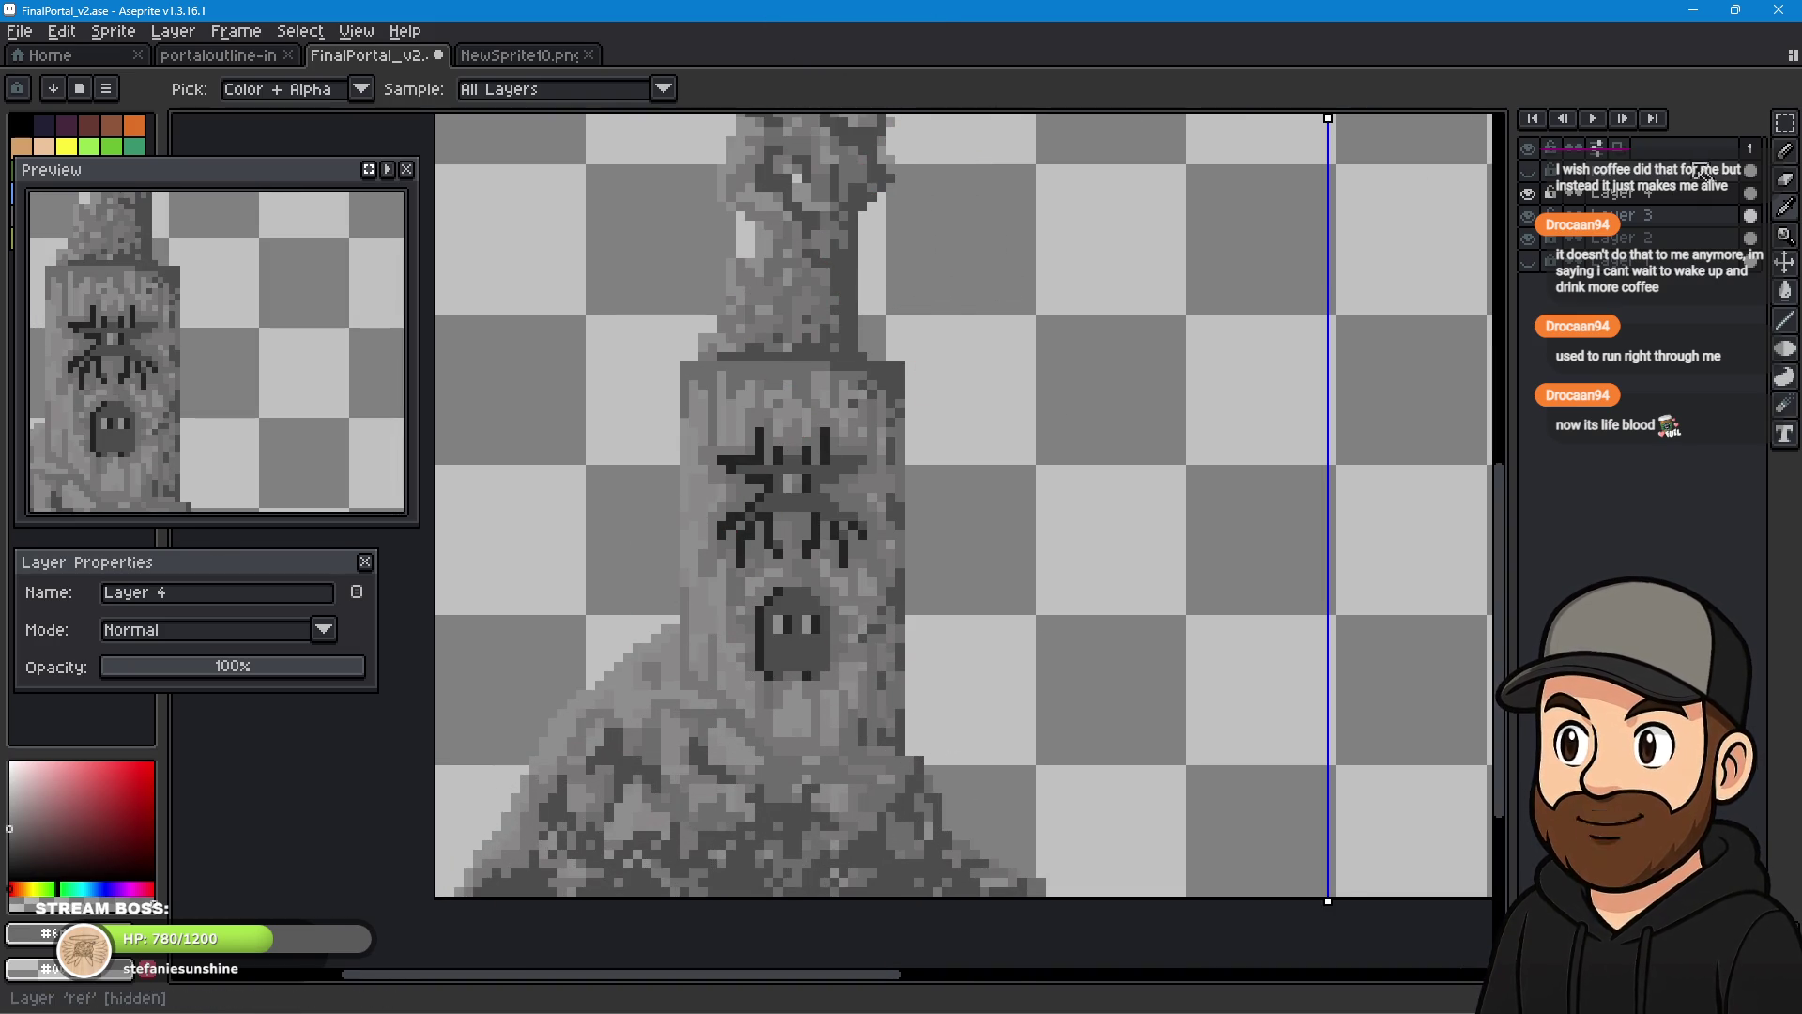
click(1792, 158)
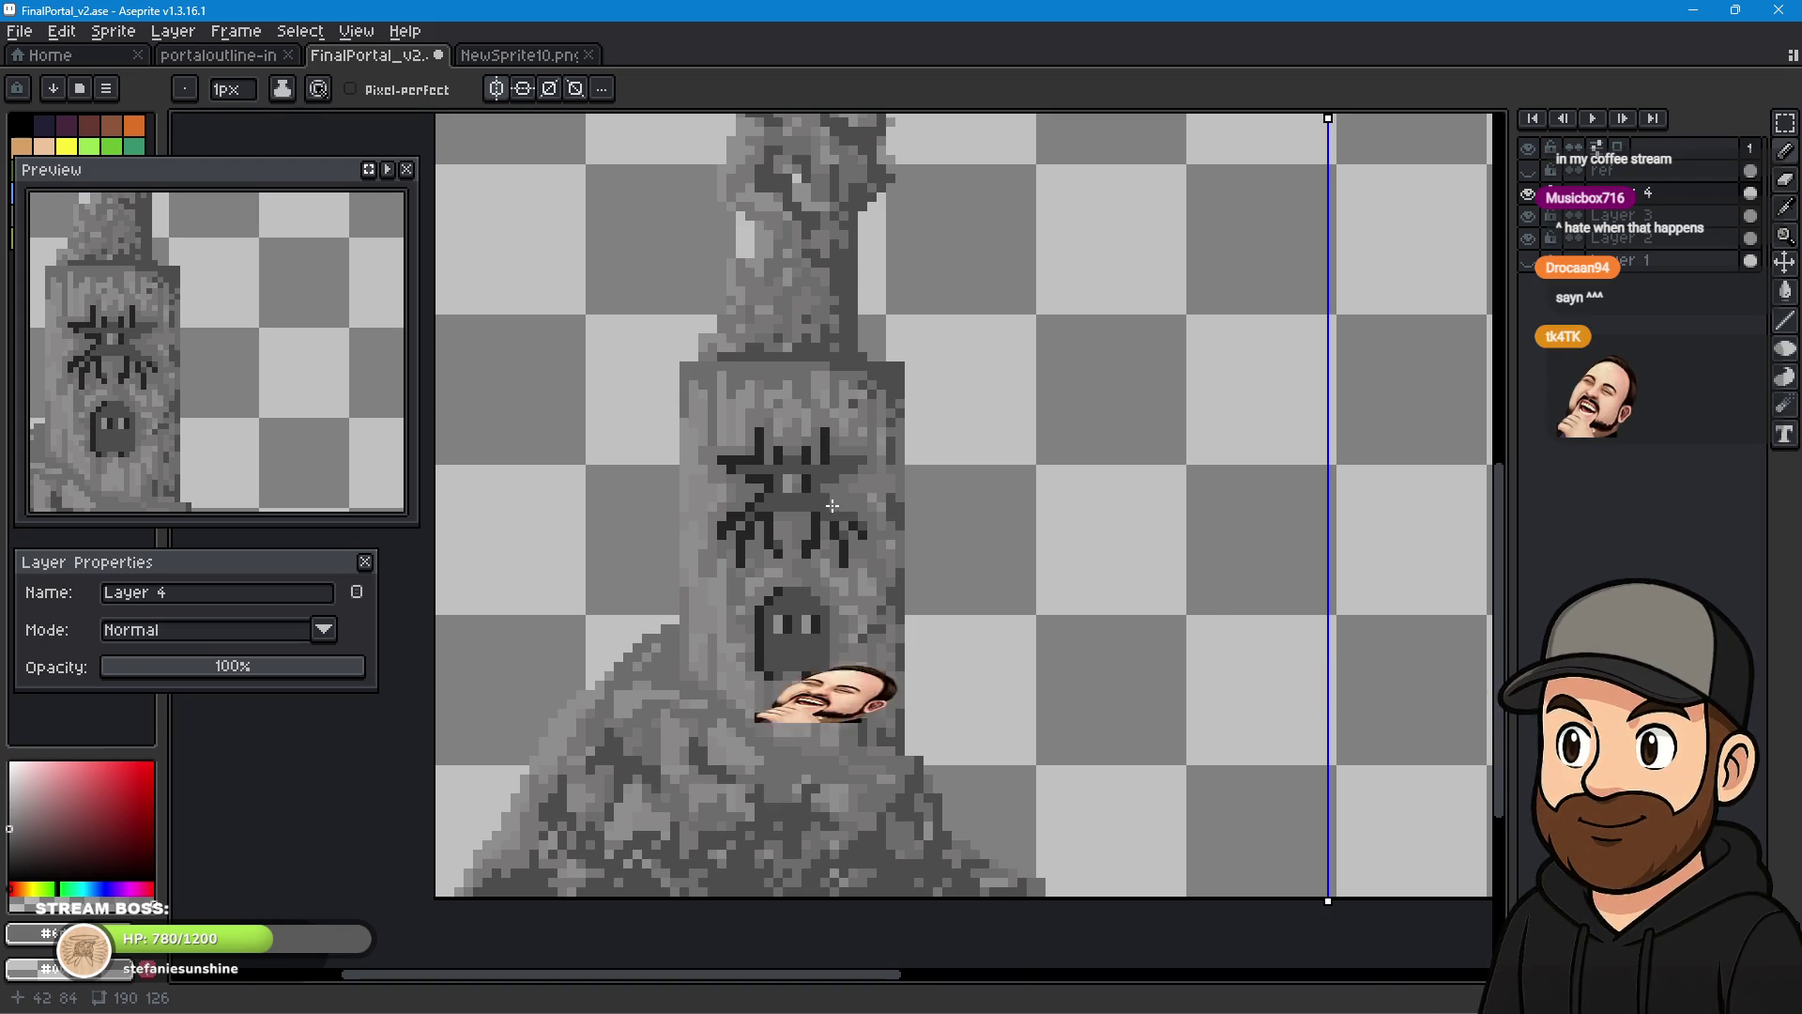
scroll(747, 754, down, 4)
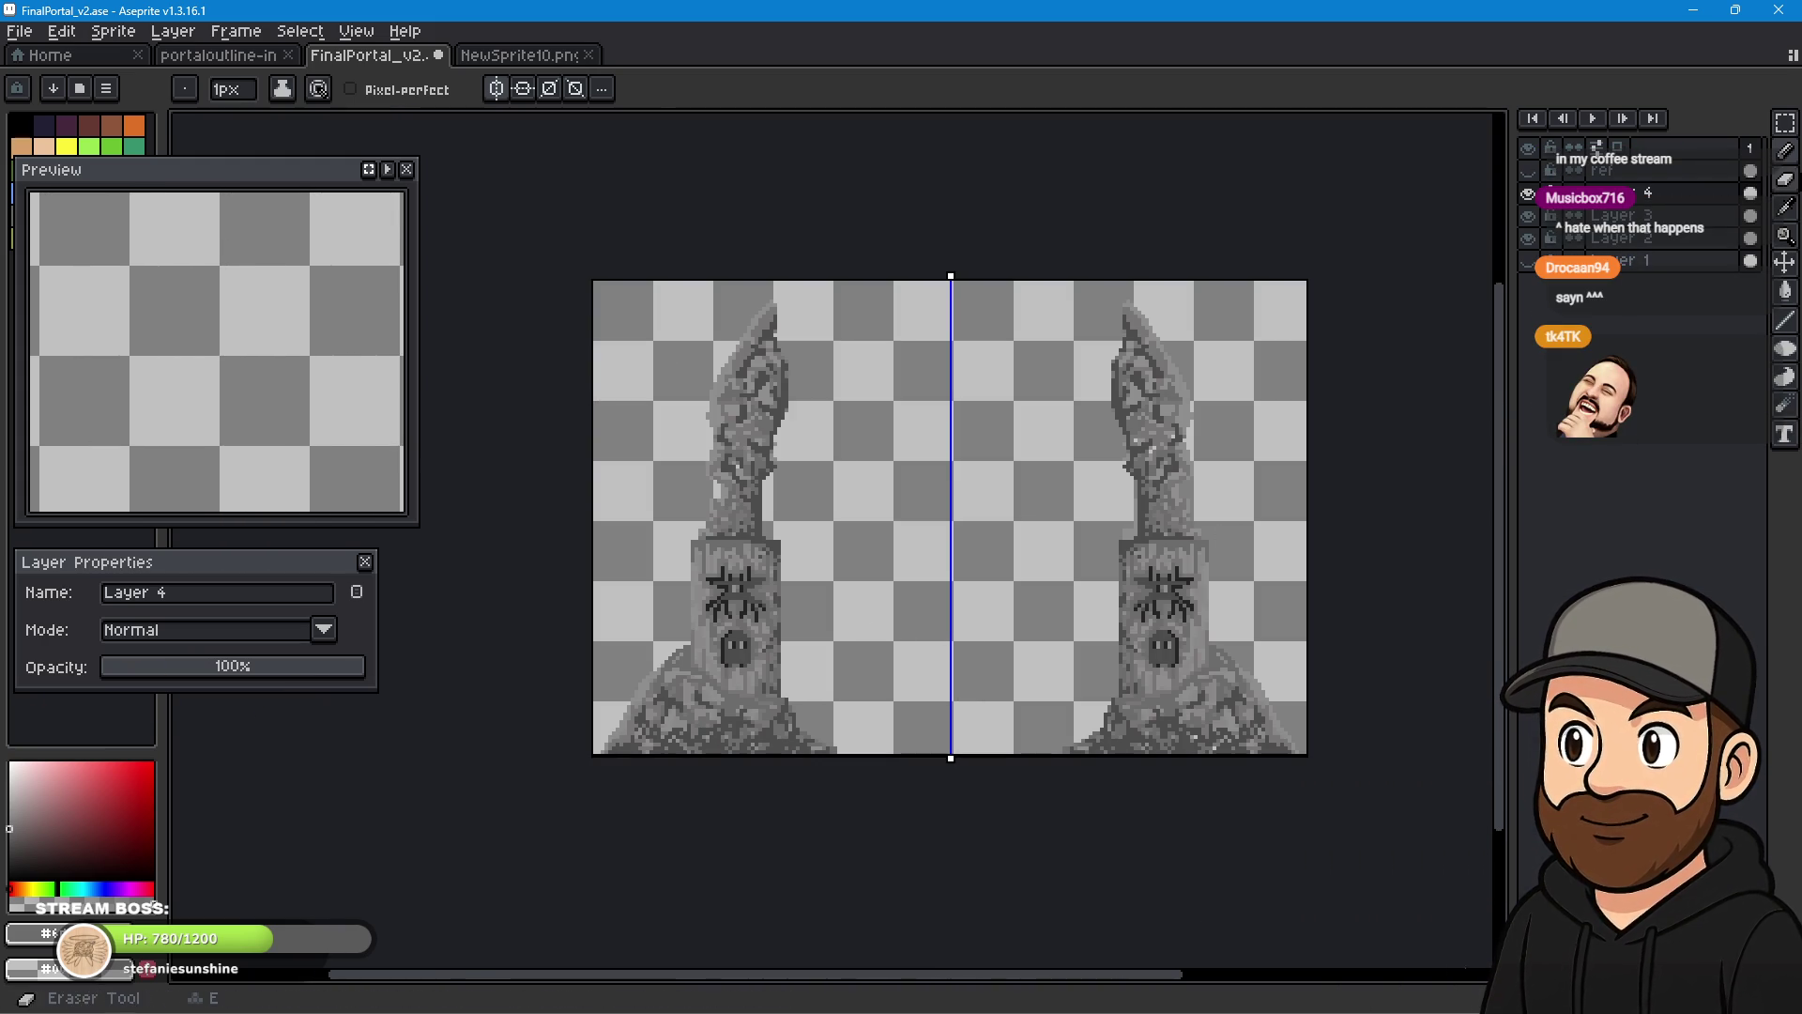
key(i)
scroll(710, 734, up, 4)
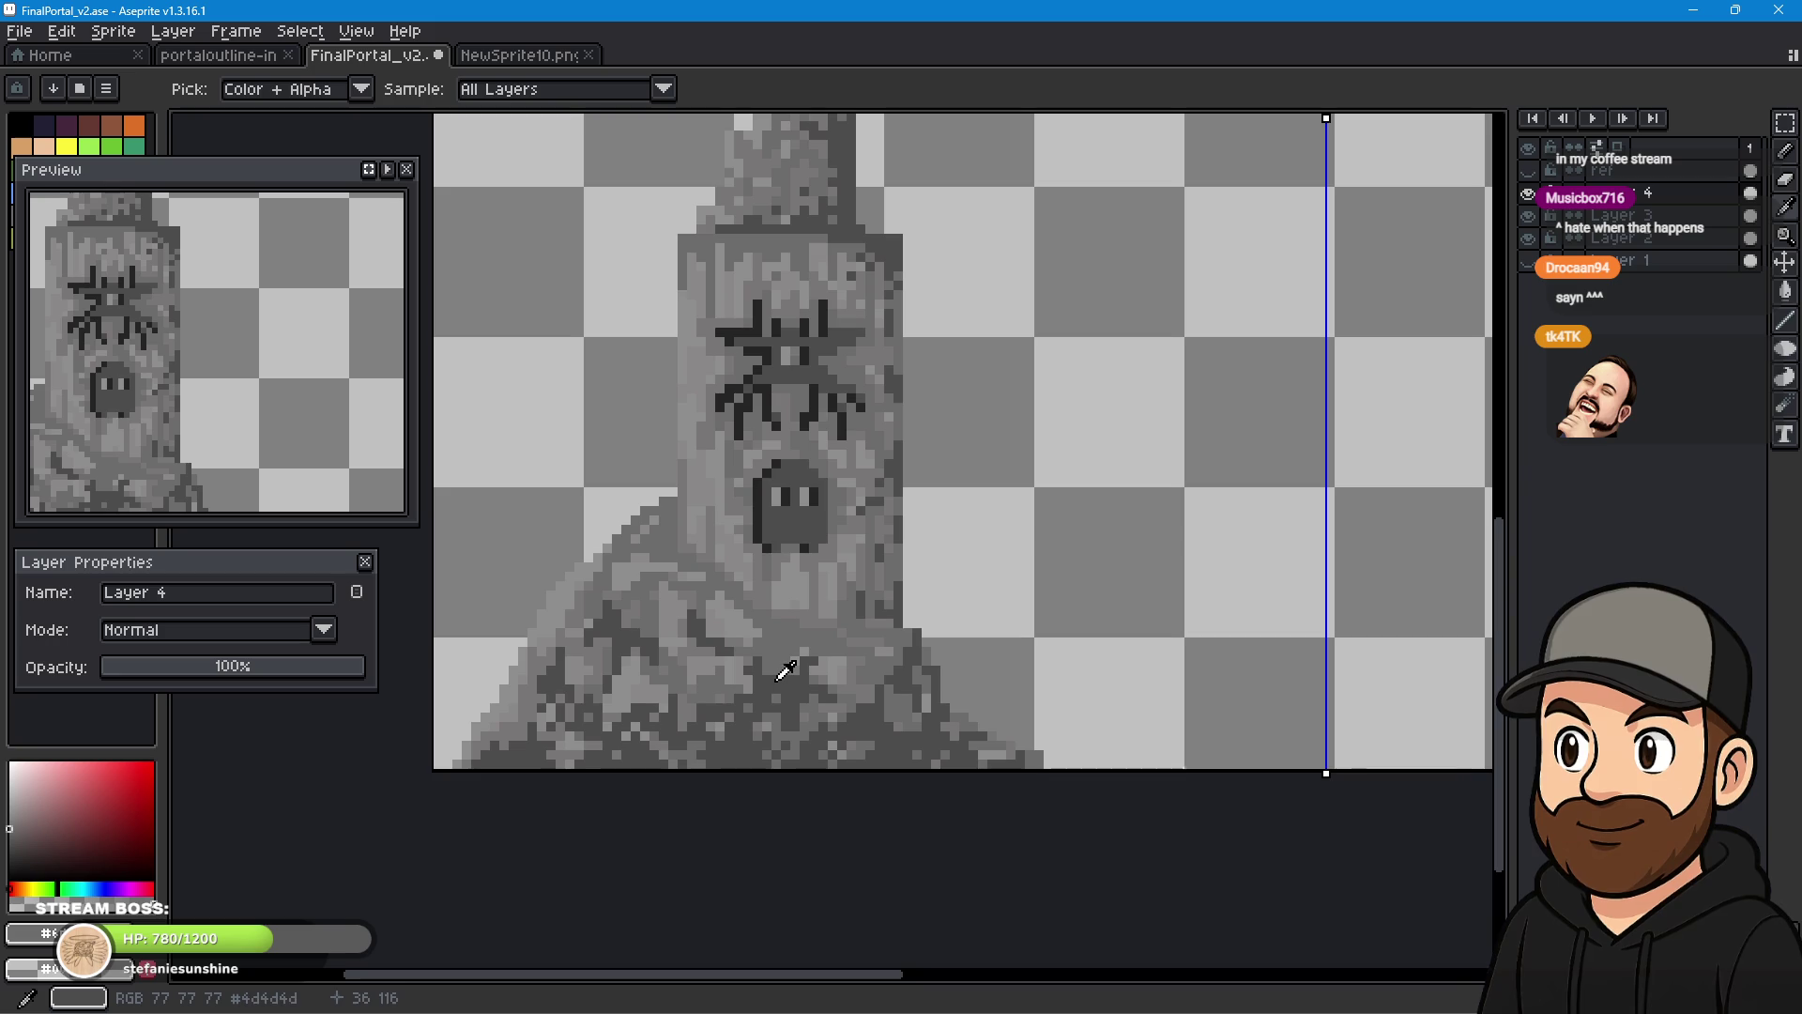
click(858, 640)
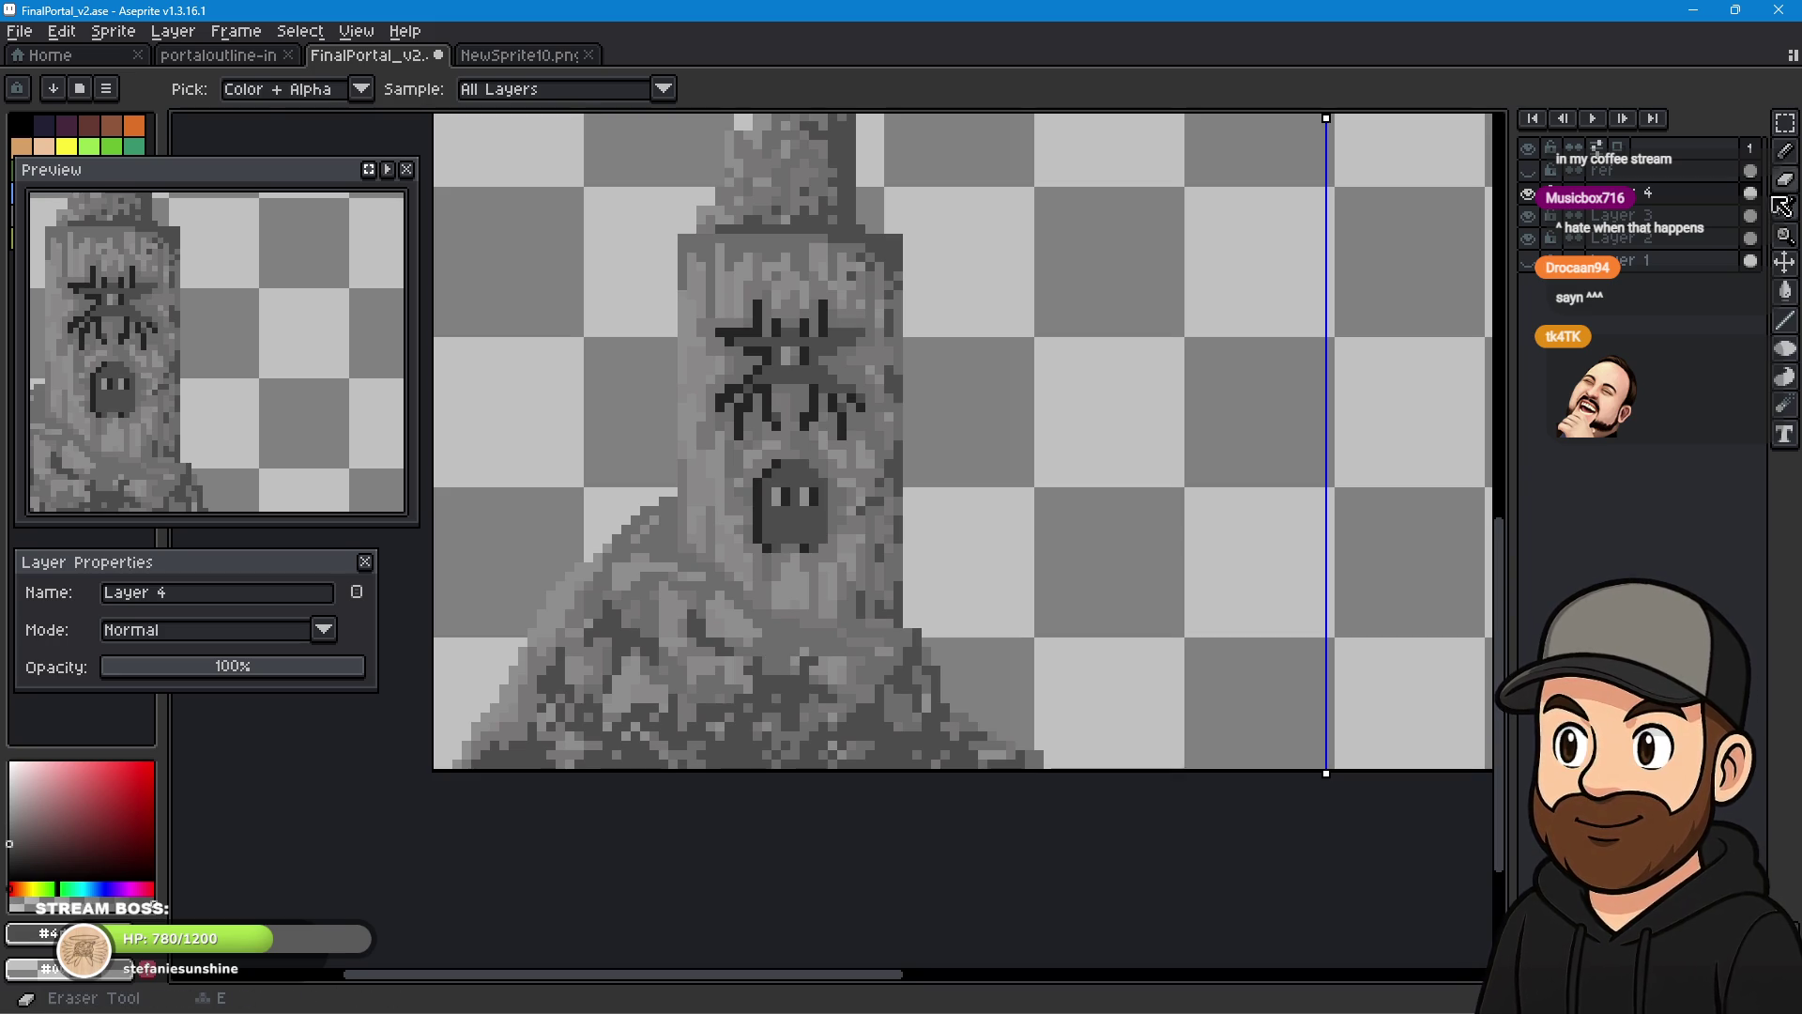
click(1785, 150)
scroll(698, 527, up, 3)
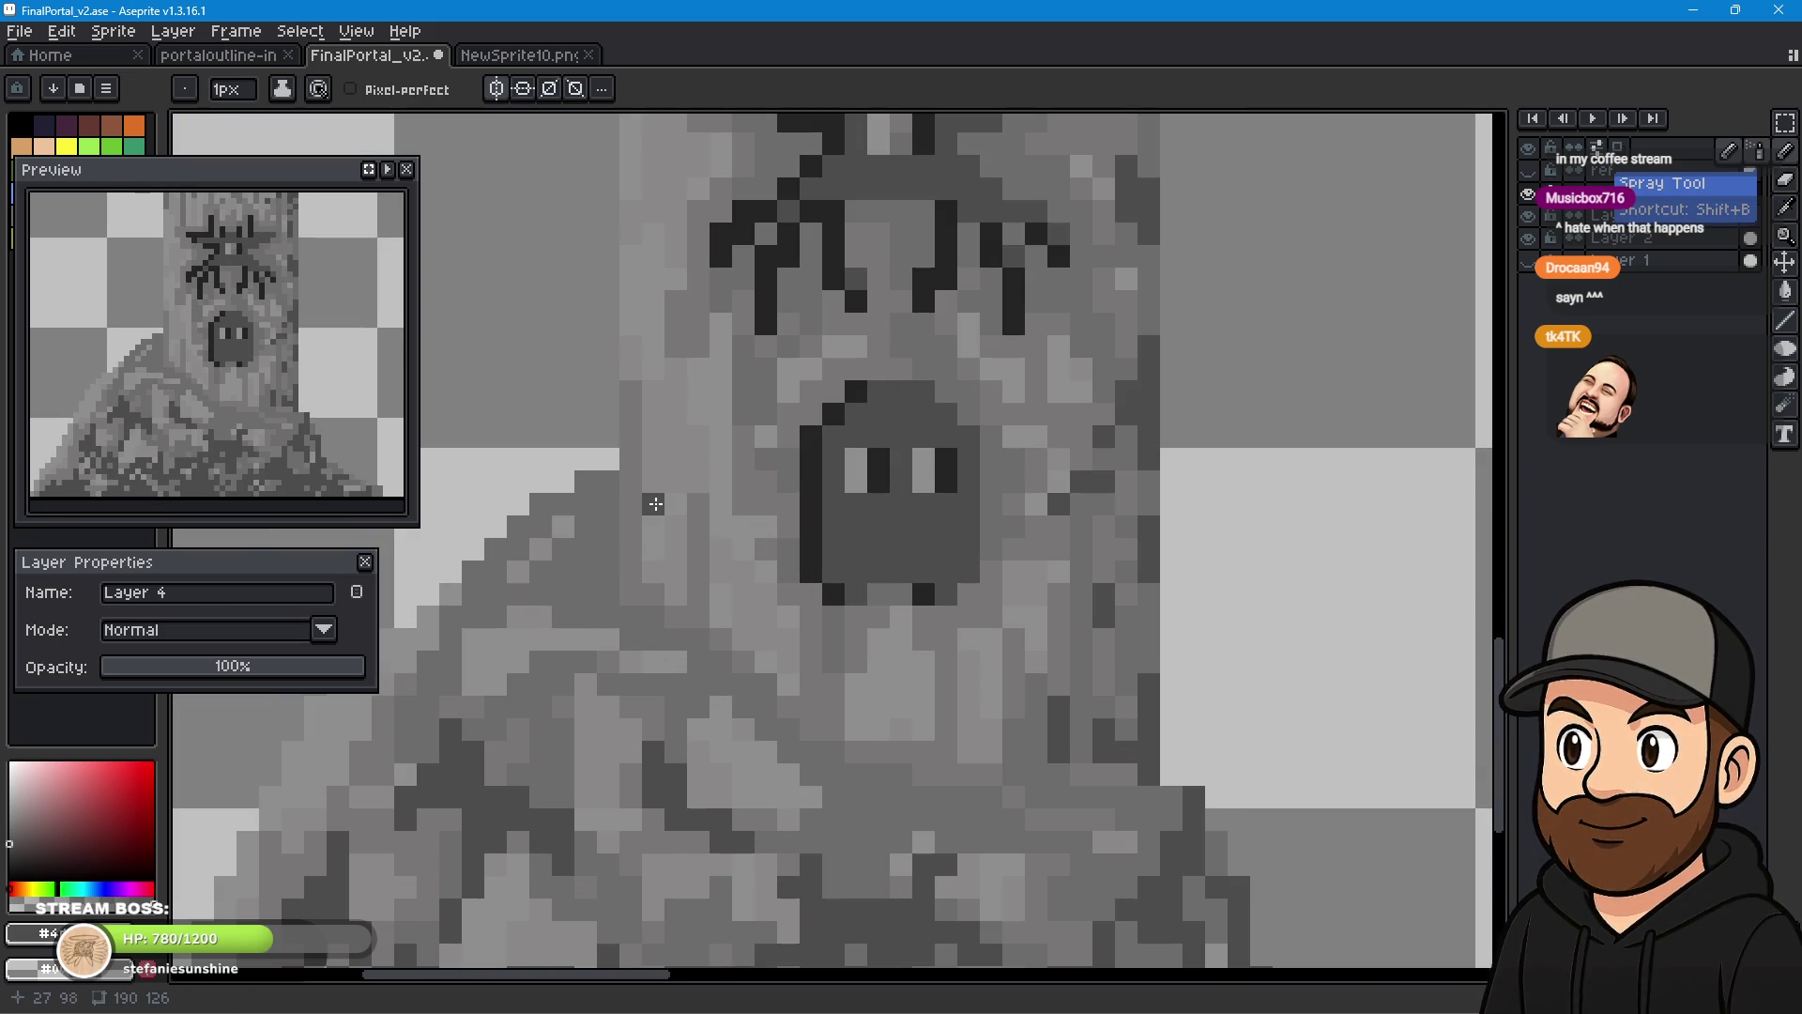
mouse_move(587, 573)
mouse_down()
mouse_move(564, 617)
mouse_move(666, 640)
mouse_move(813, 744)
mouse_up()
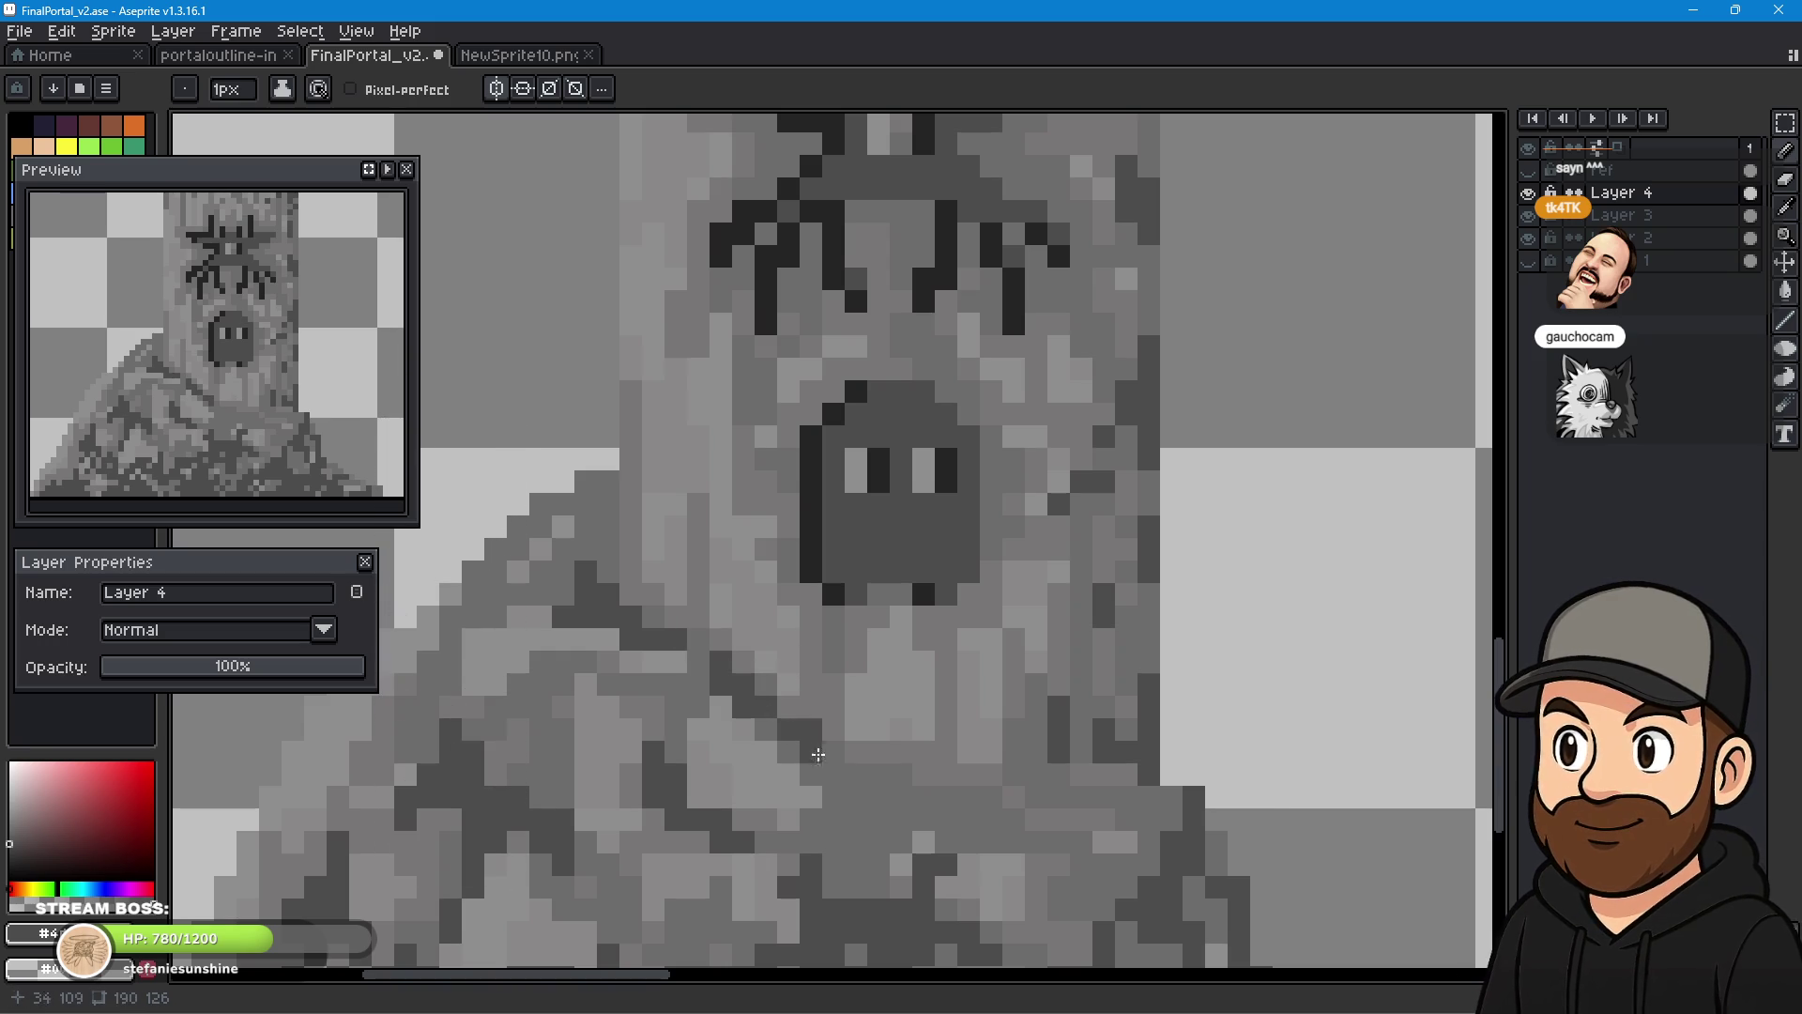
click(879, 774)
drag(940, 801, 946, 820)
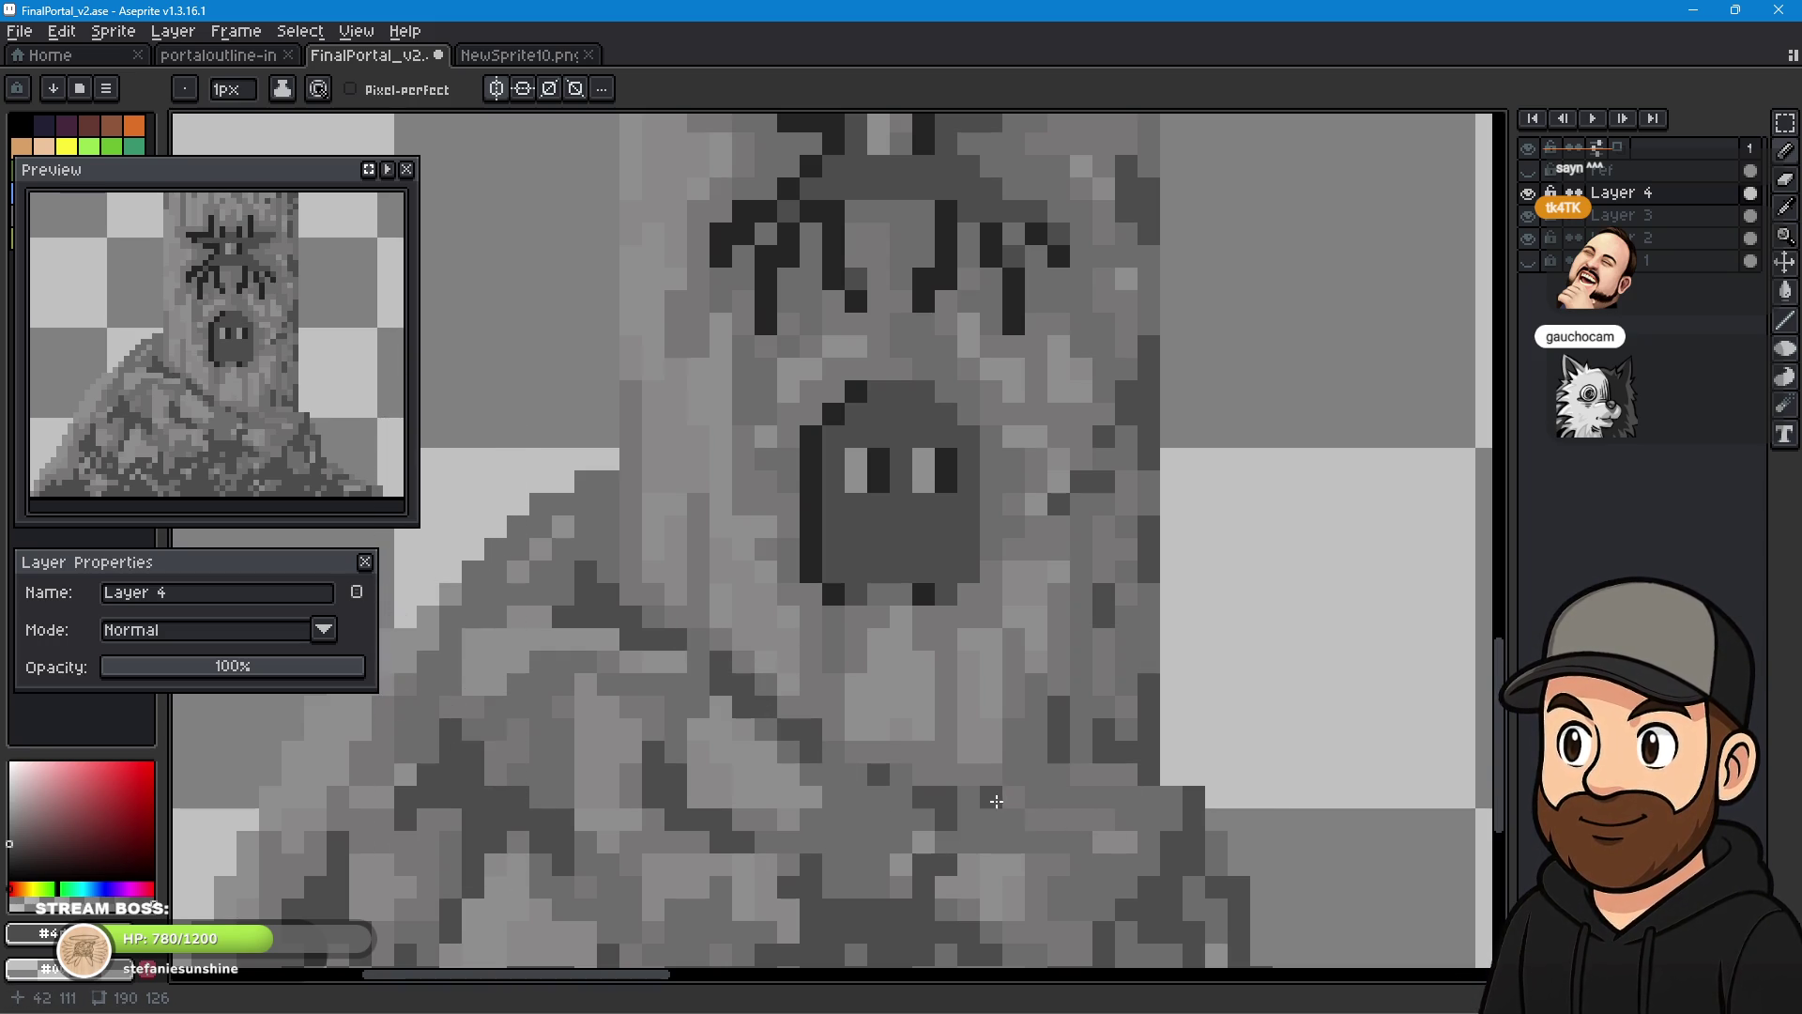
scroll(1094, 736, down, 5)
mouse_move(1220, 644)
mouse_down()
mouse_move(1002, 696)
mouse_move(784, 664)
mouse_up()
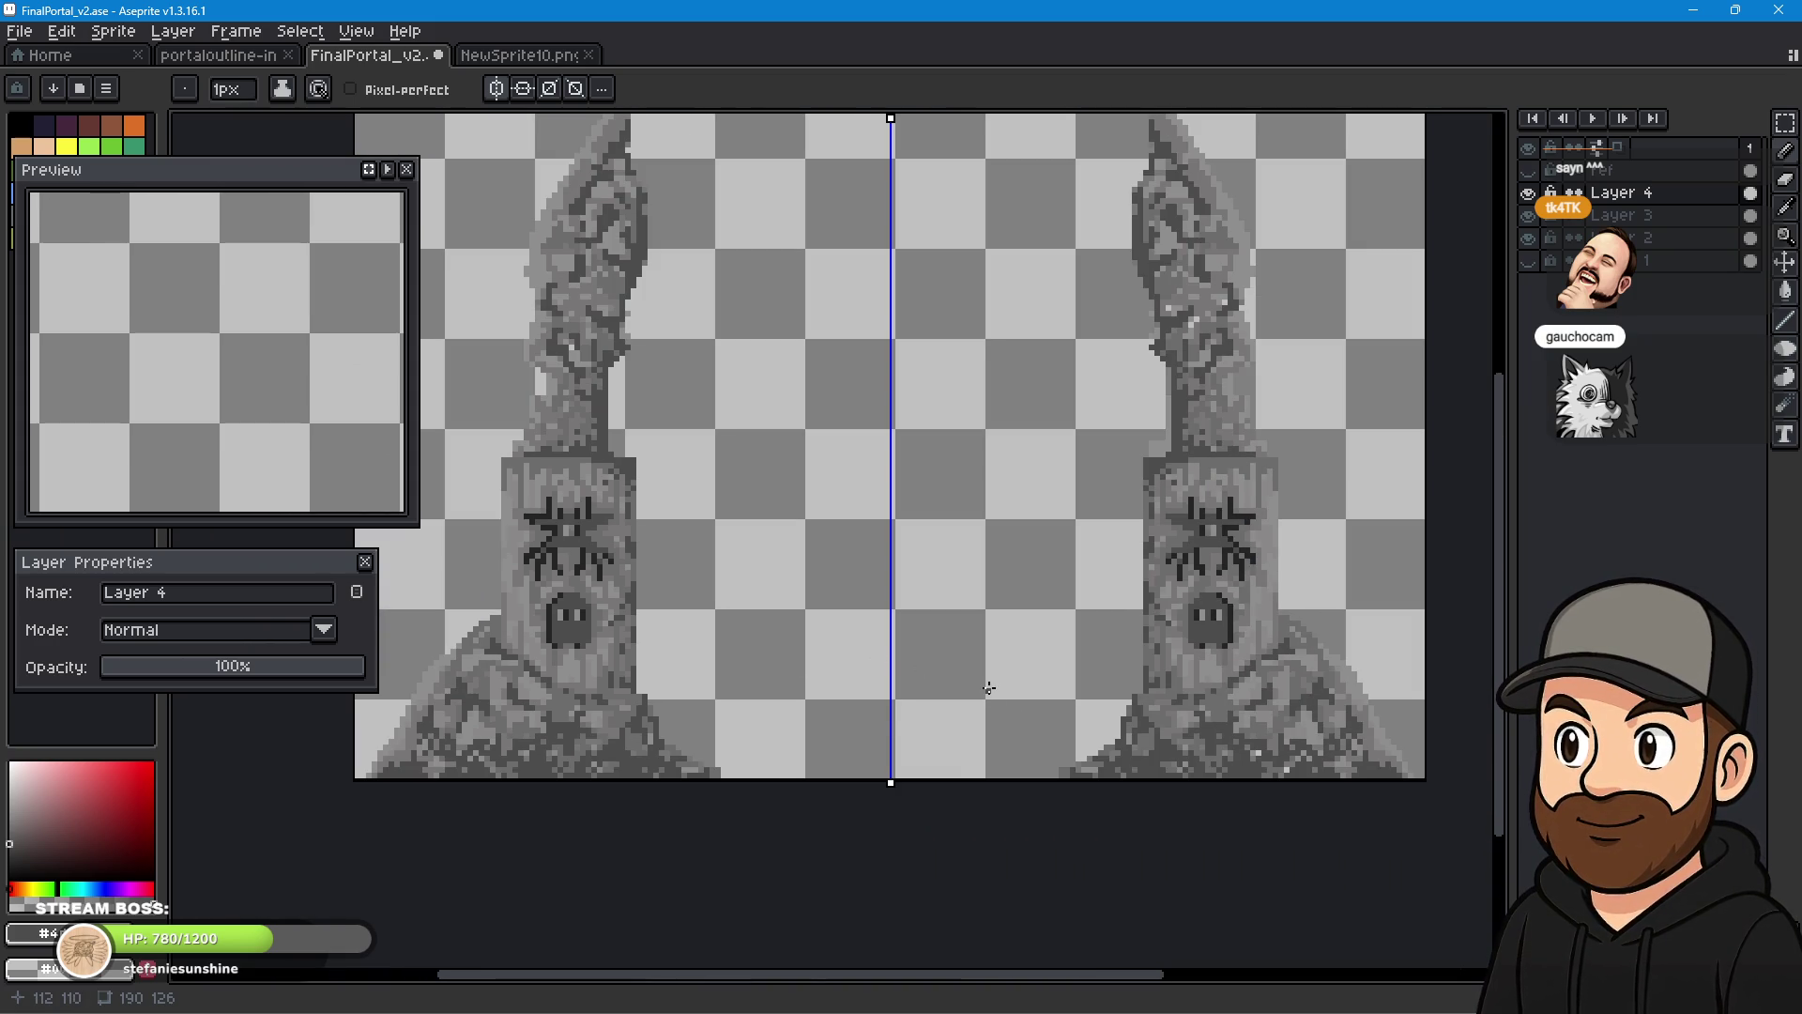
scroll(988, 688, down, 1)
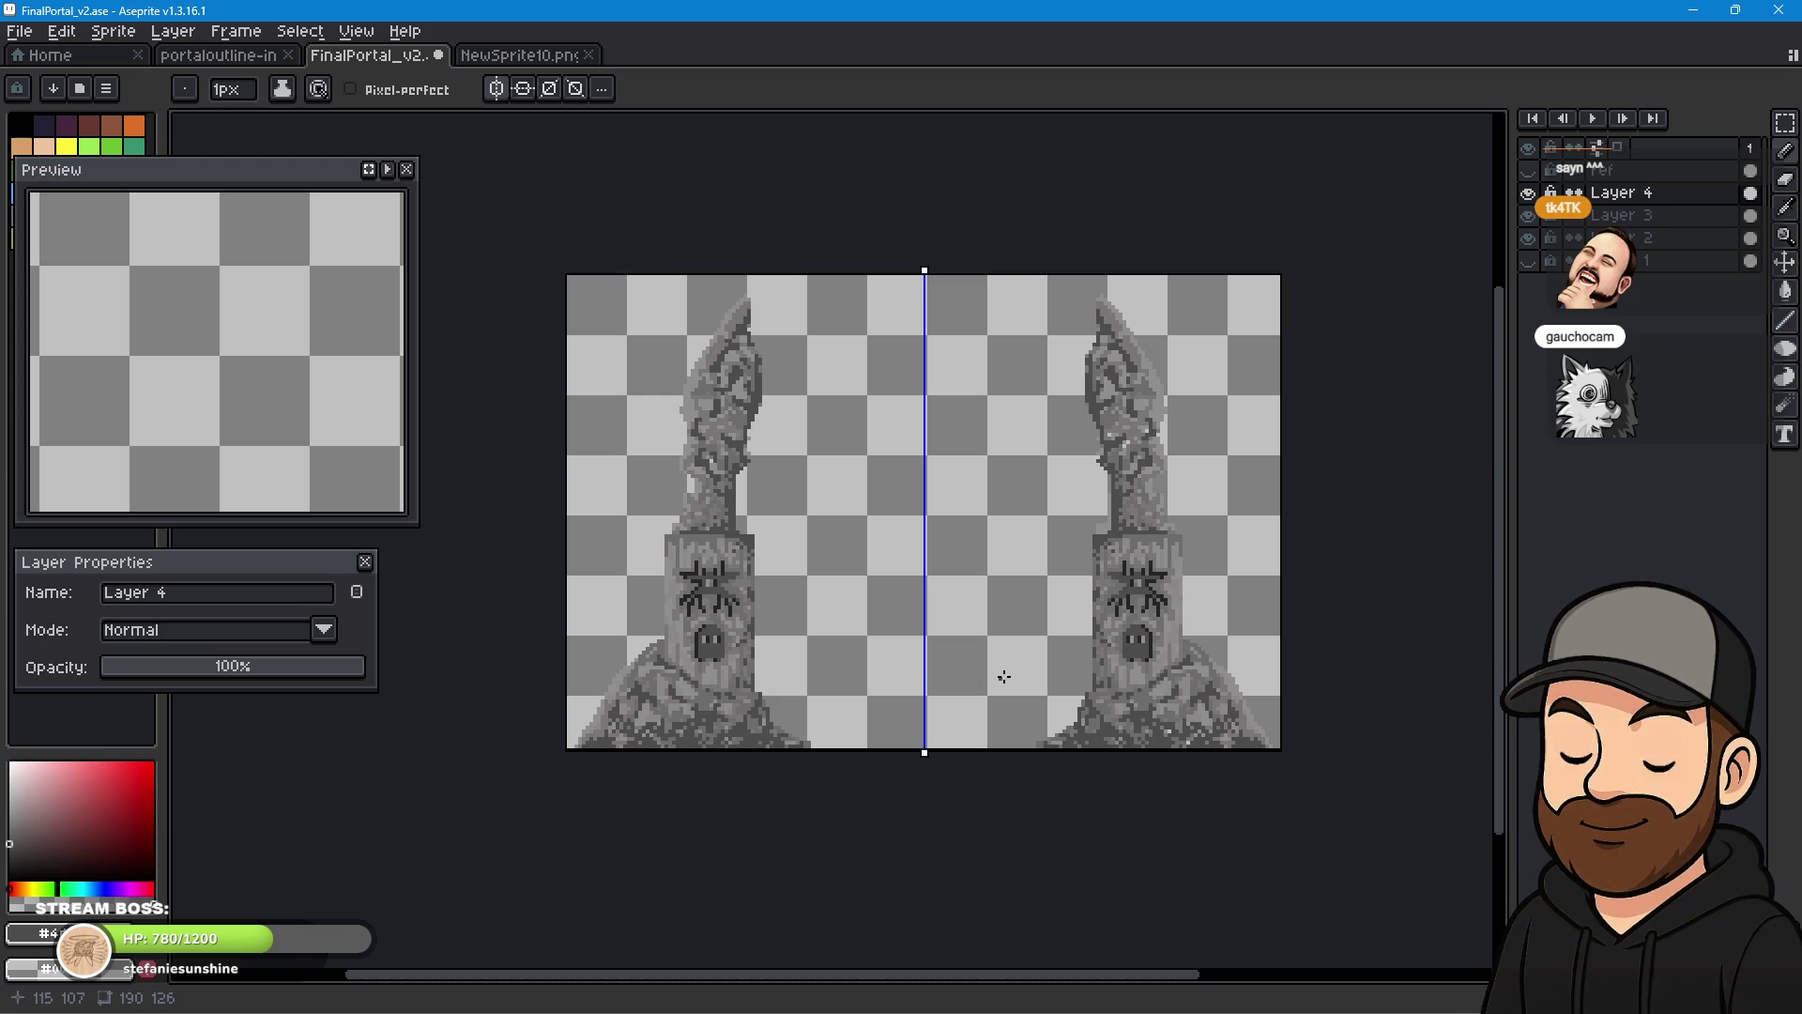
scroll(1207, 751, up, 4)
scroll(1202, 751, up, 3)
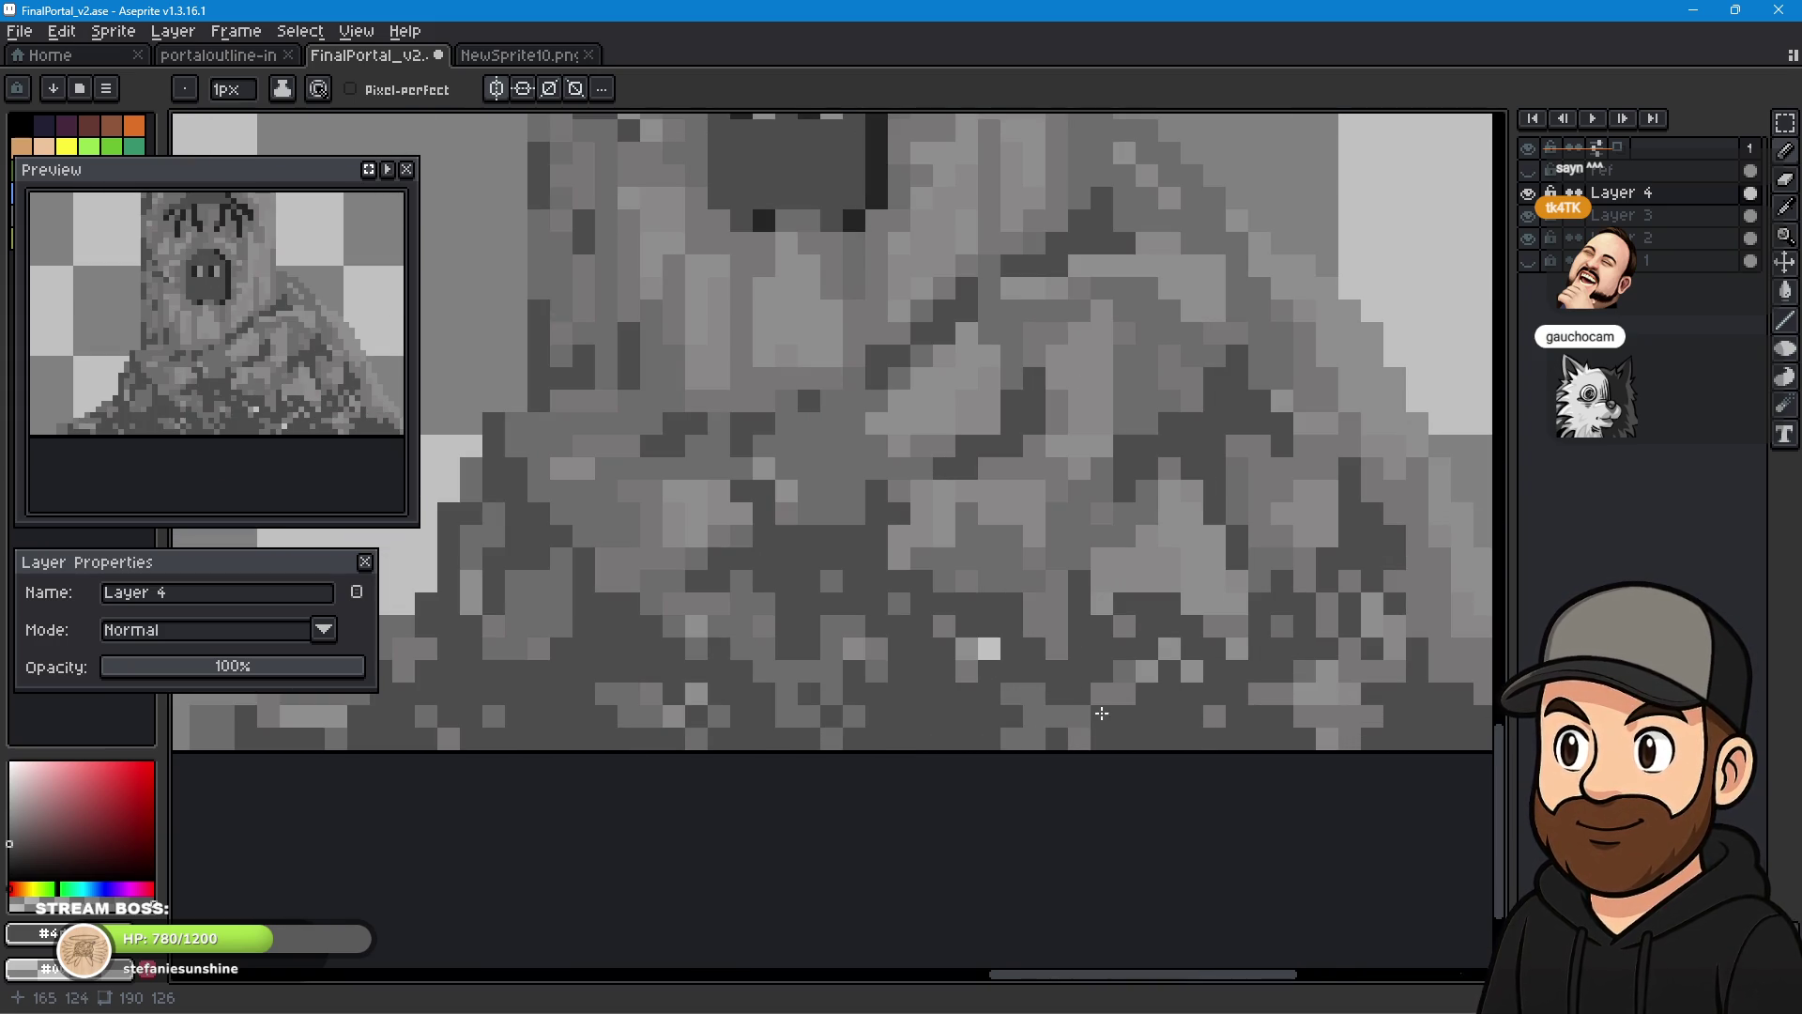
- Sample a grey from the rock texture, return to the Pencil, and recentre both pillars
click(1785, 207)
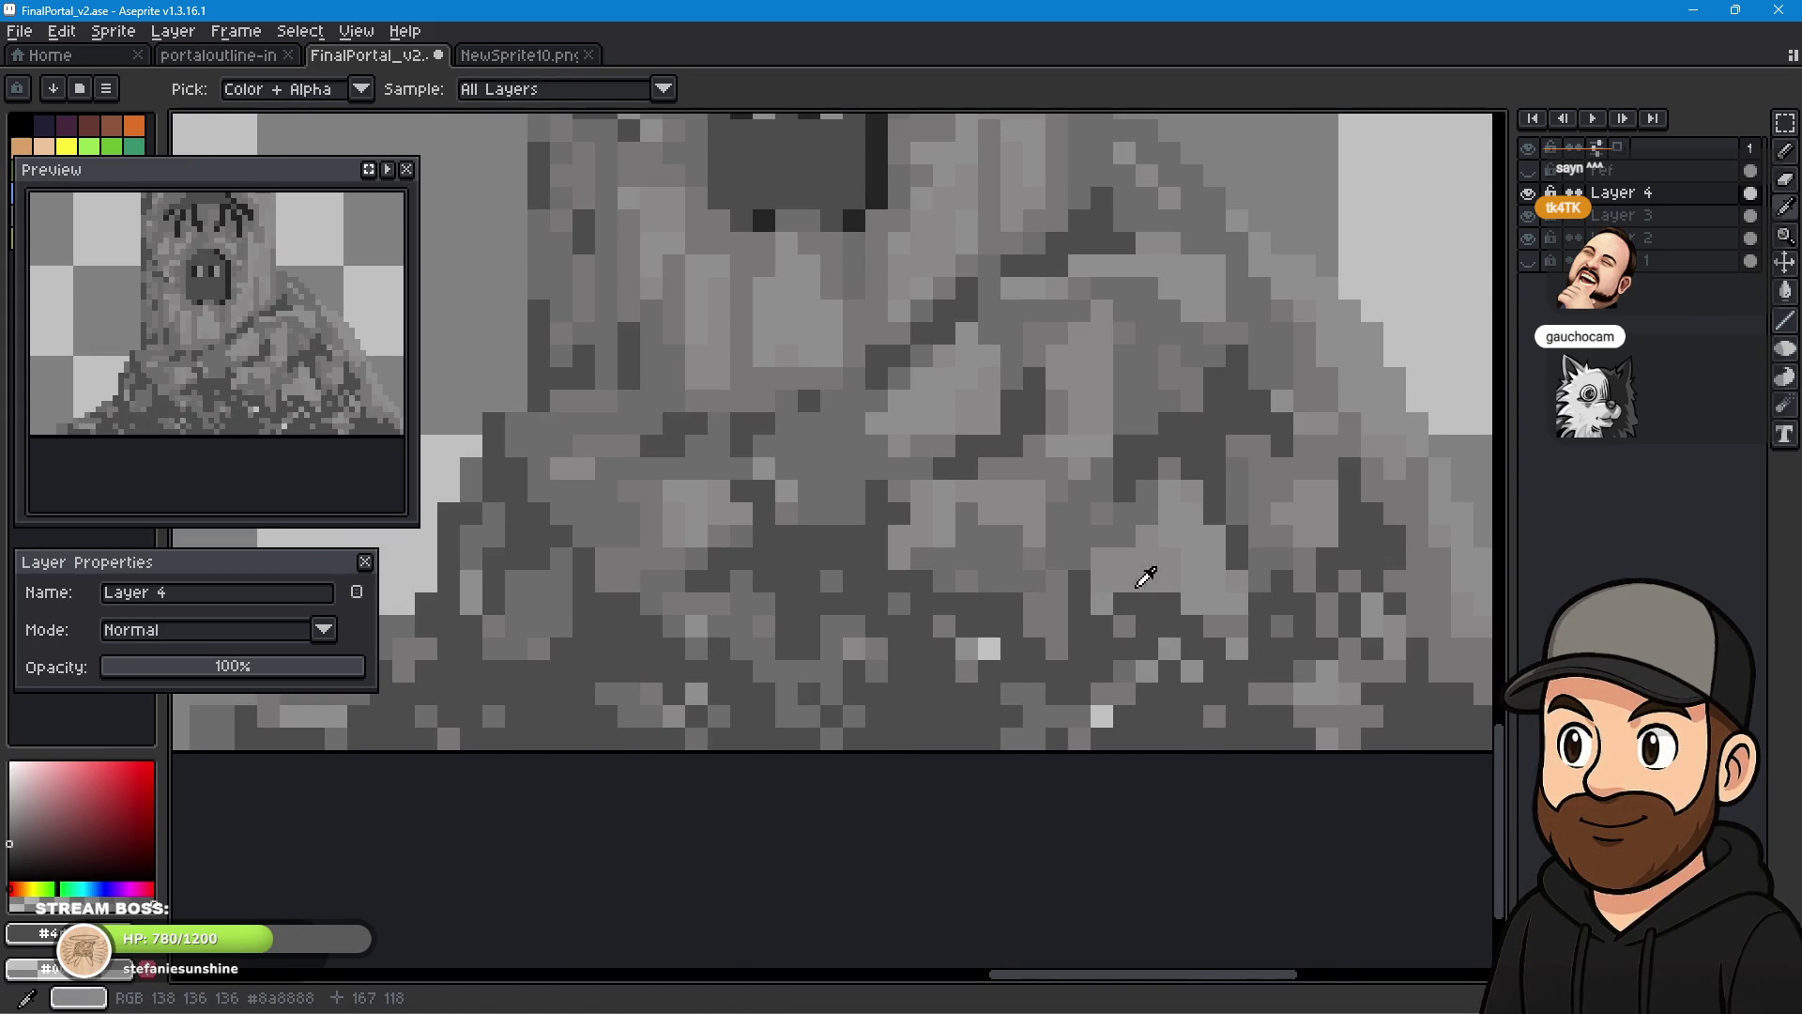
key(b)
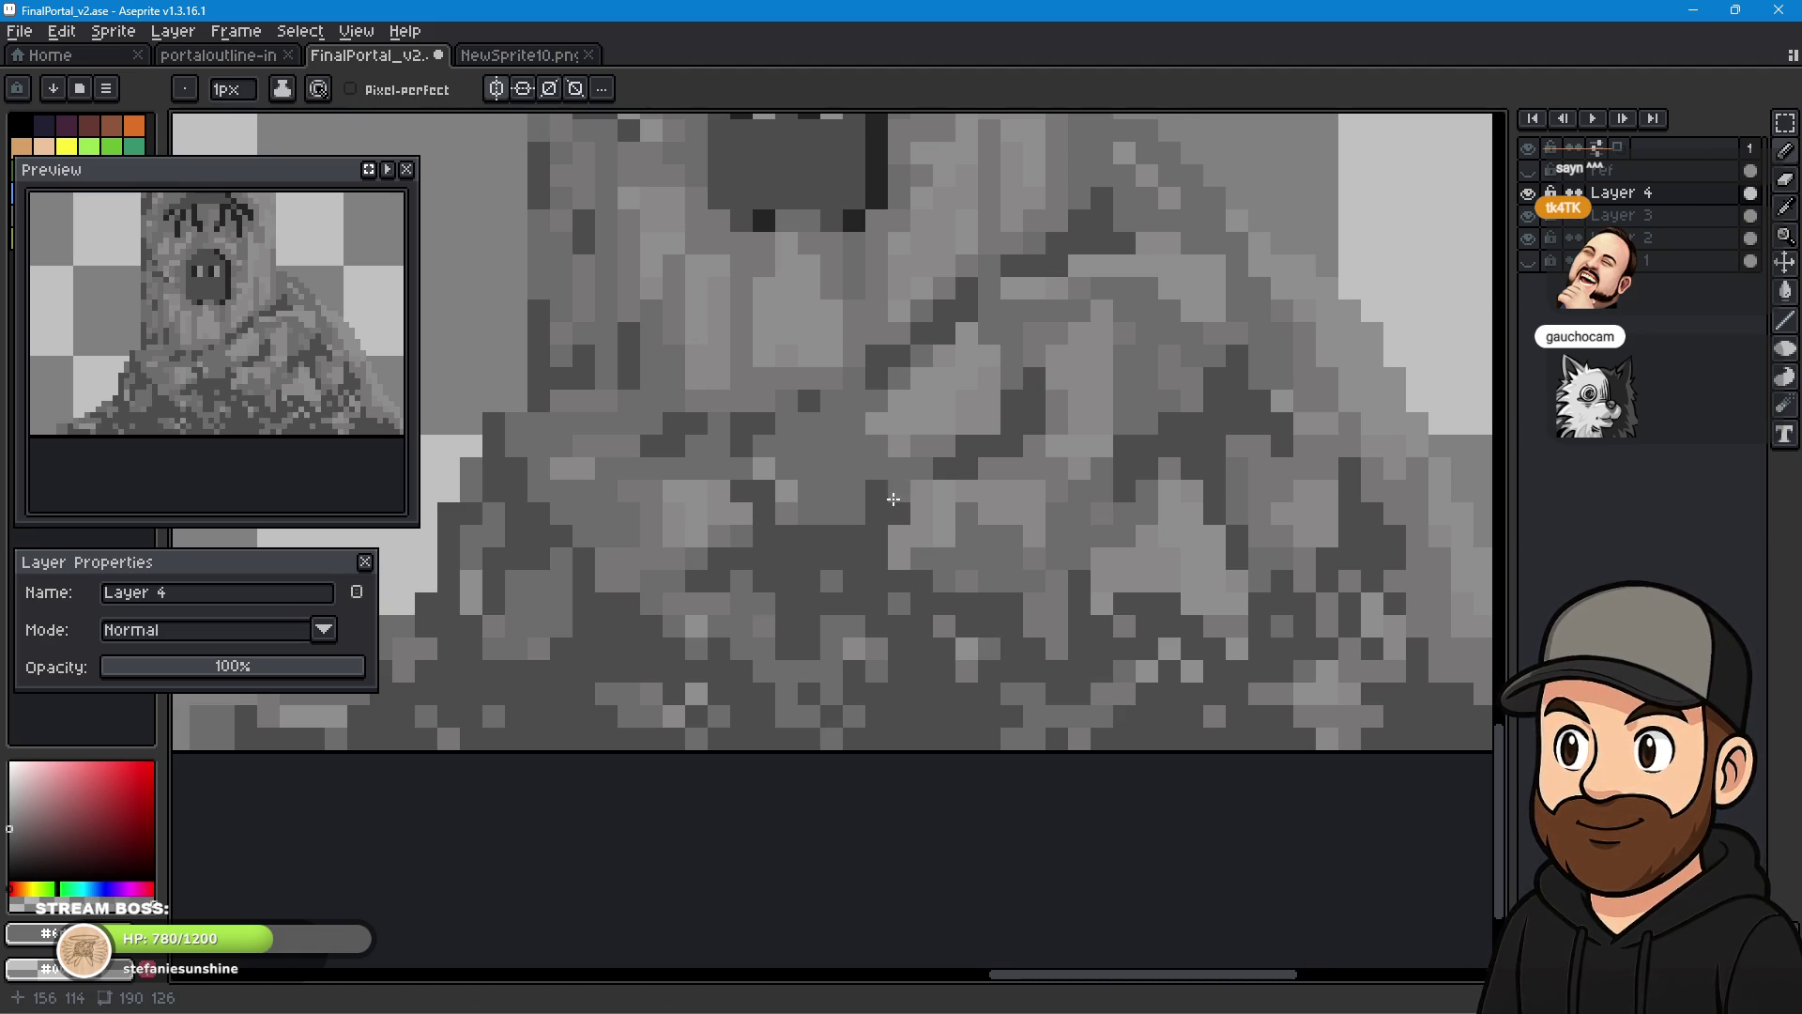
scroll(849, 518, down, 6)
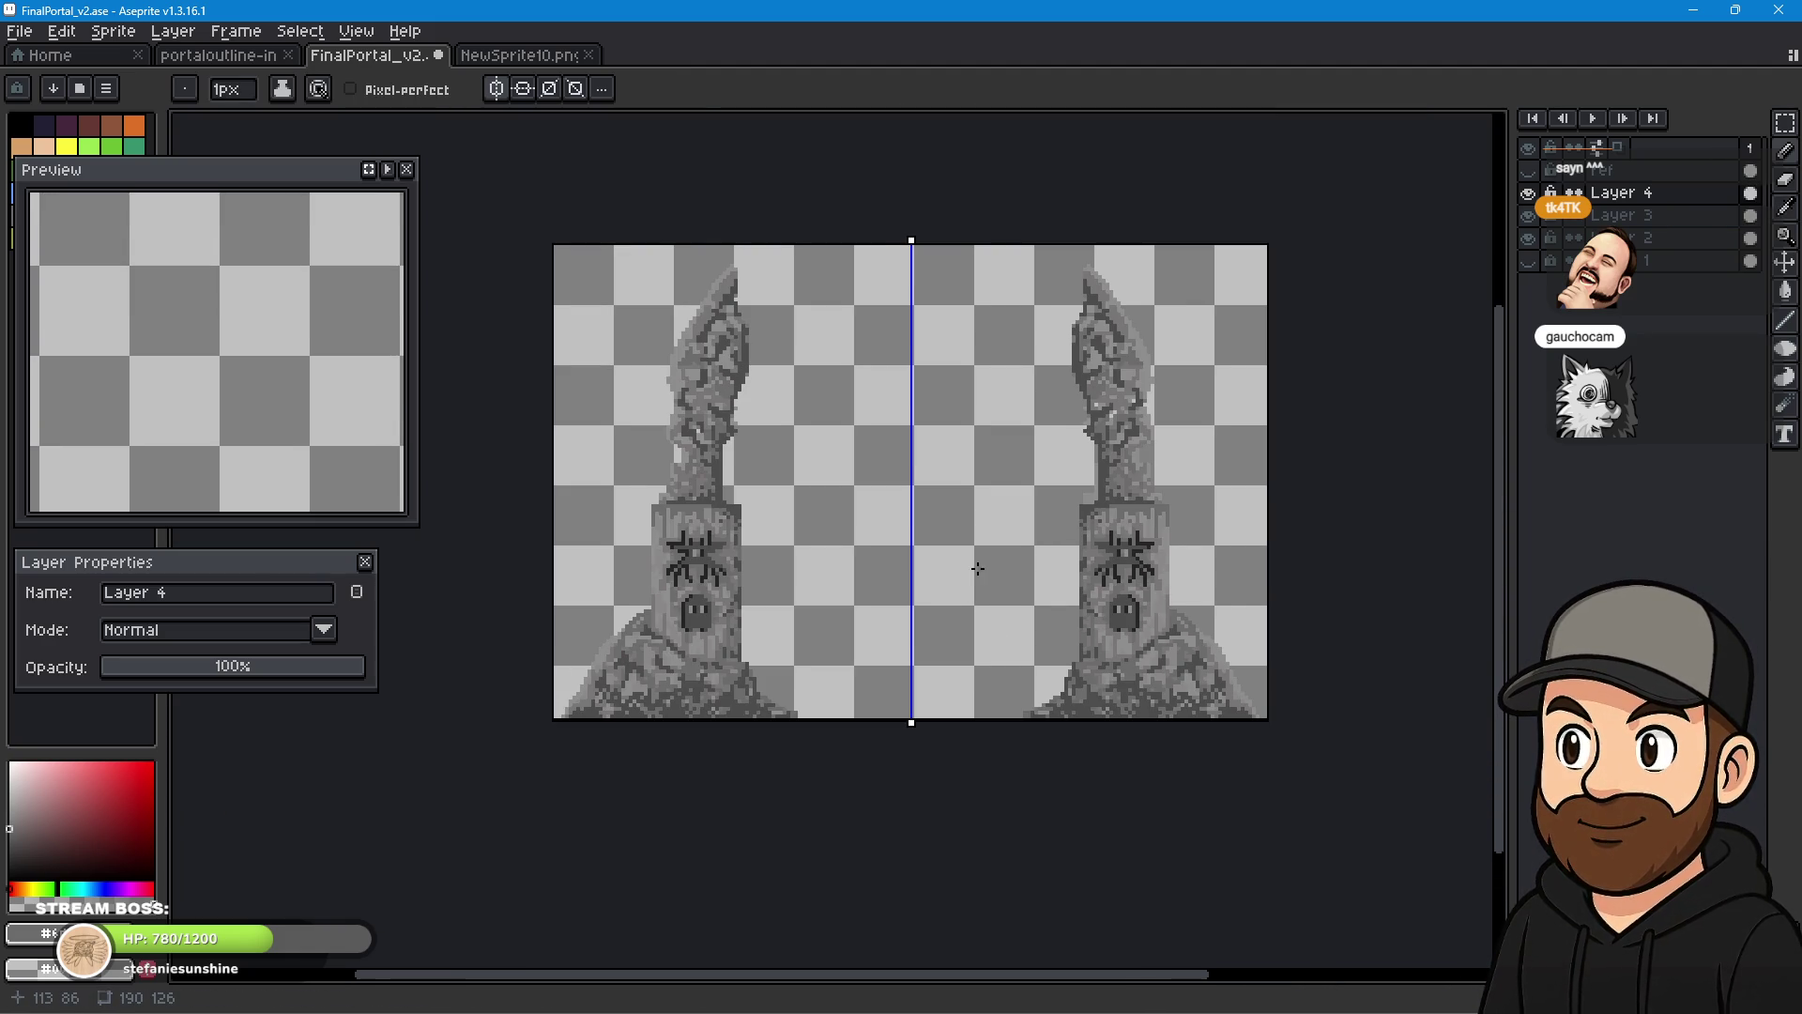
drag(977, 569, 978, 609)
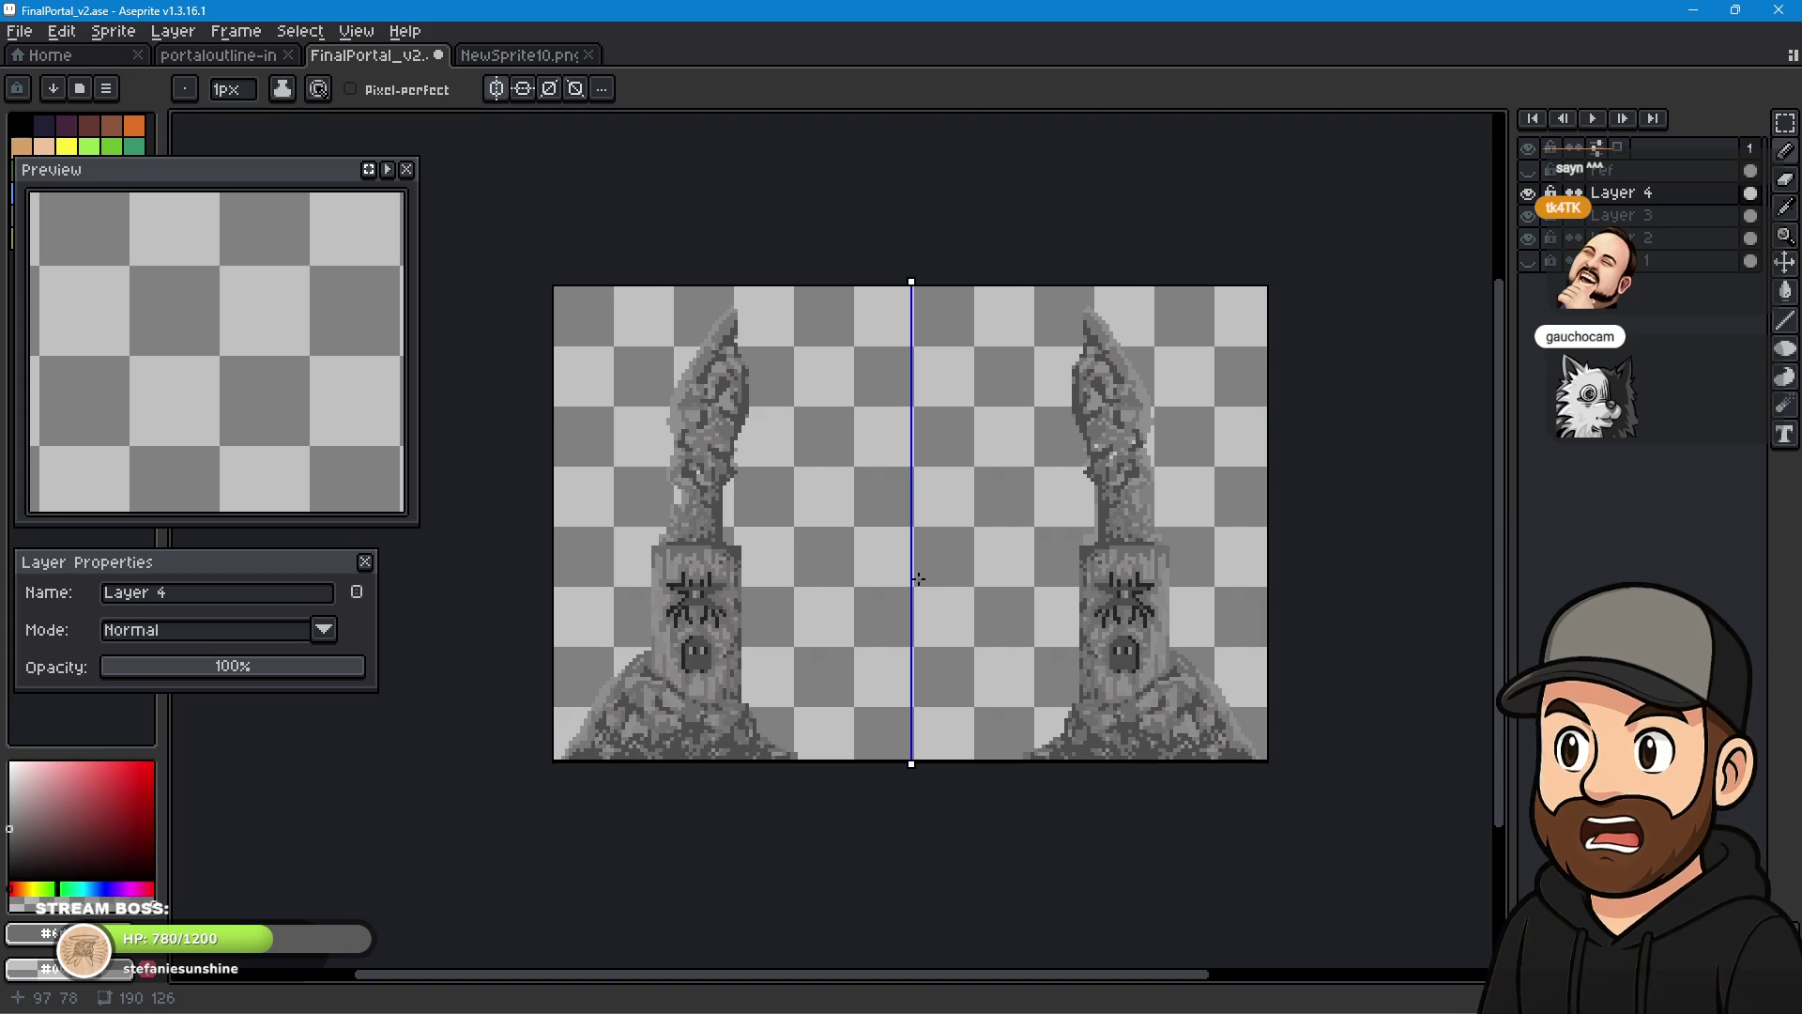
scroll(1149, 507, up, 3)
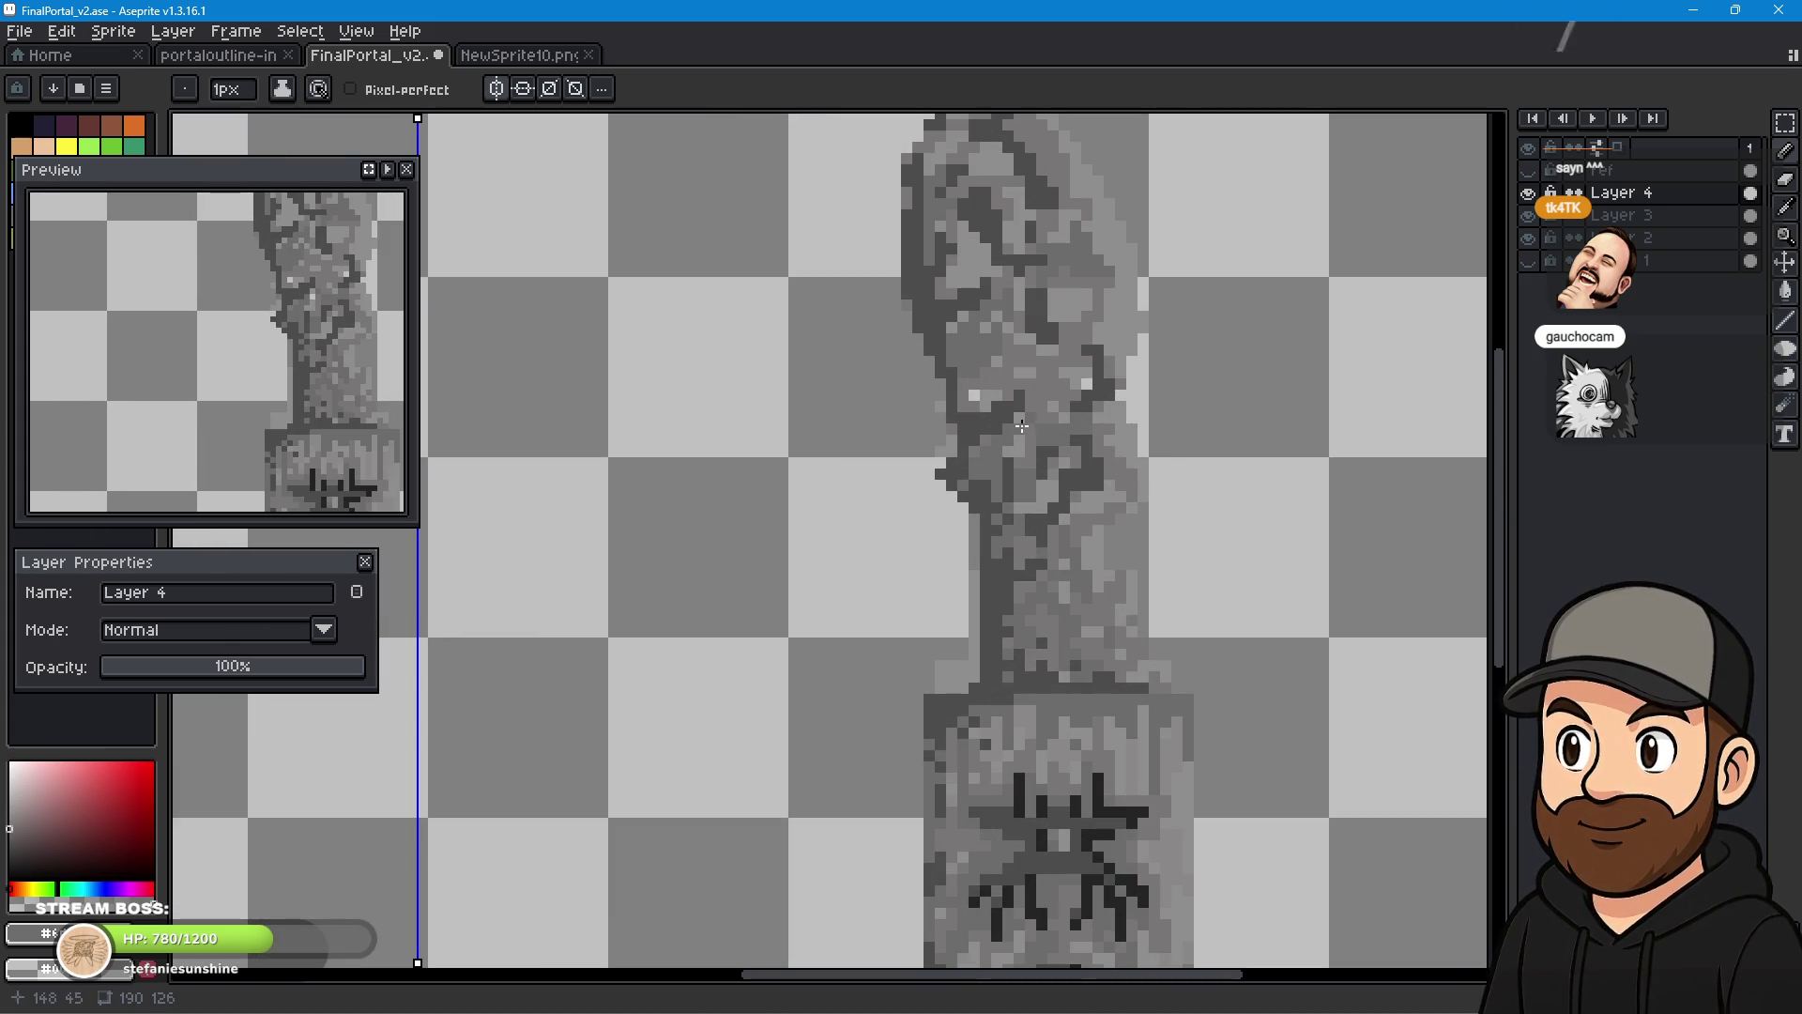
scroll(975, 396, down, 3)
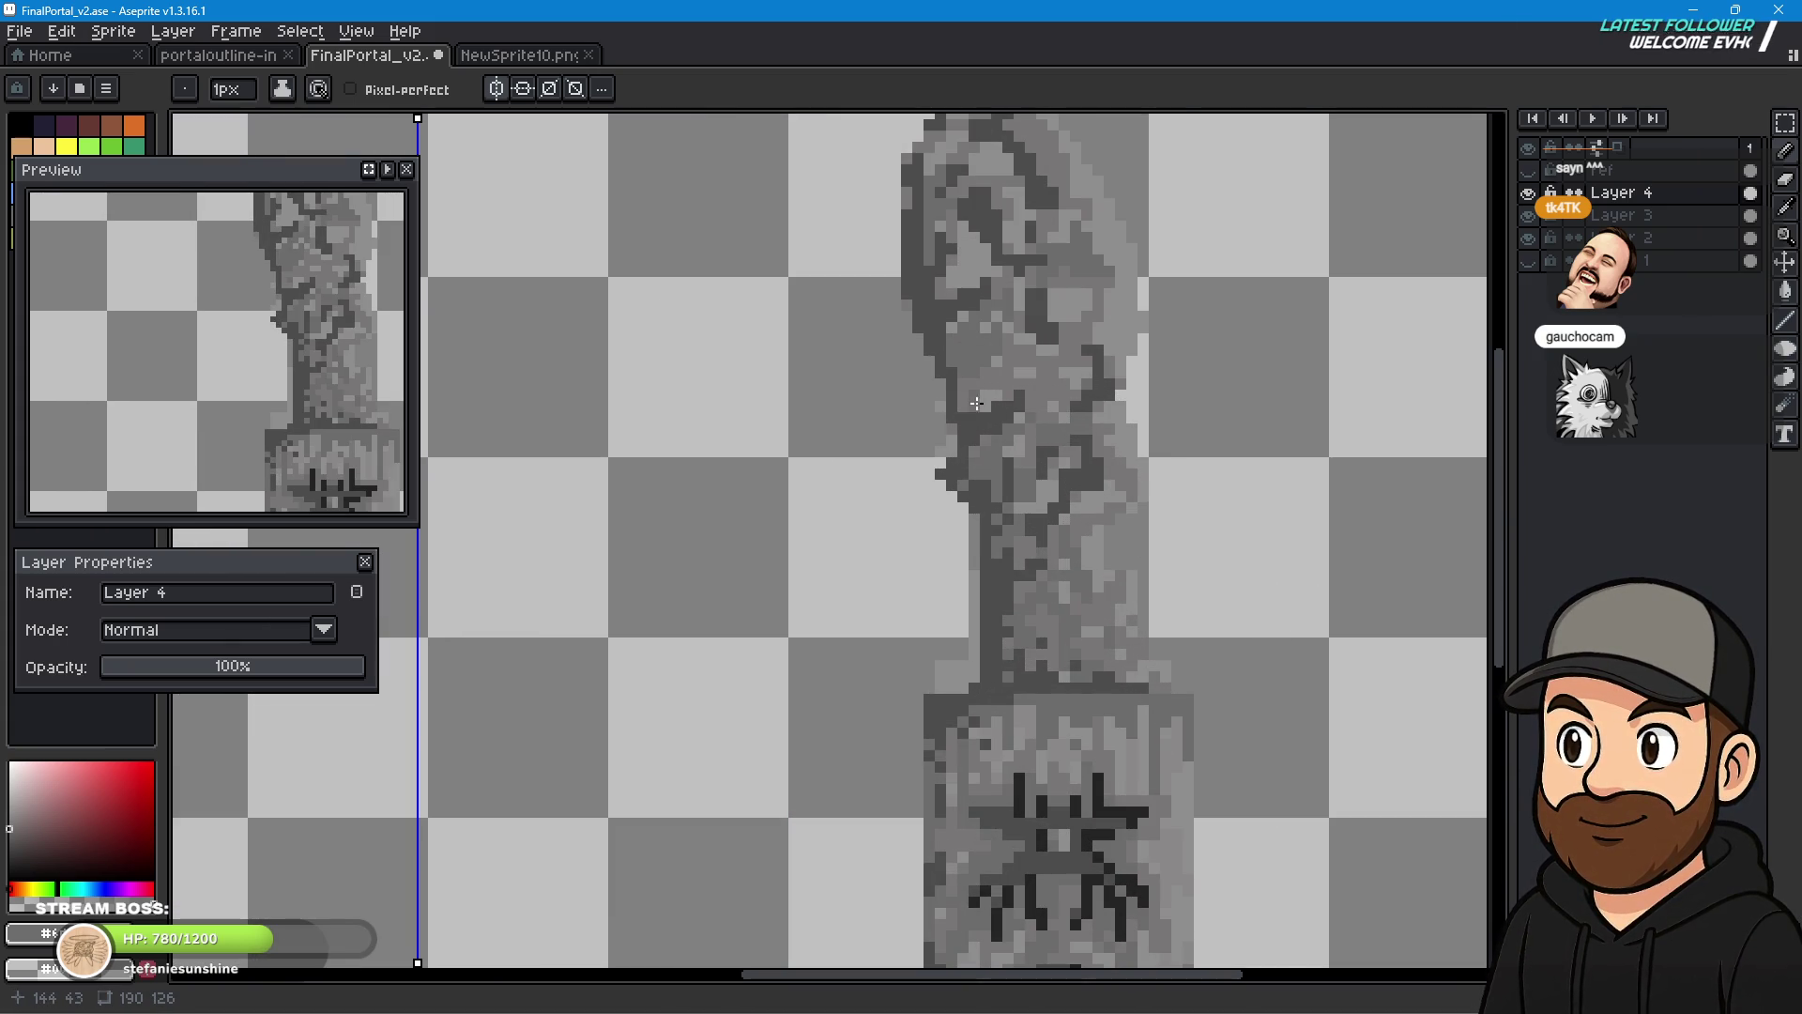
drag(560, 518, 840, 507)
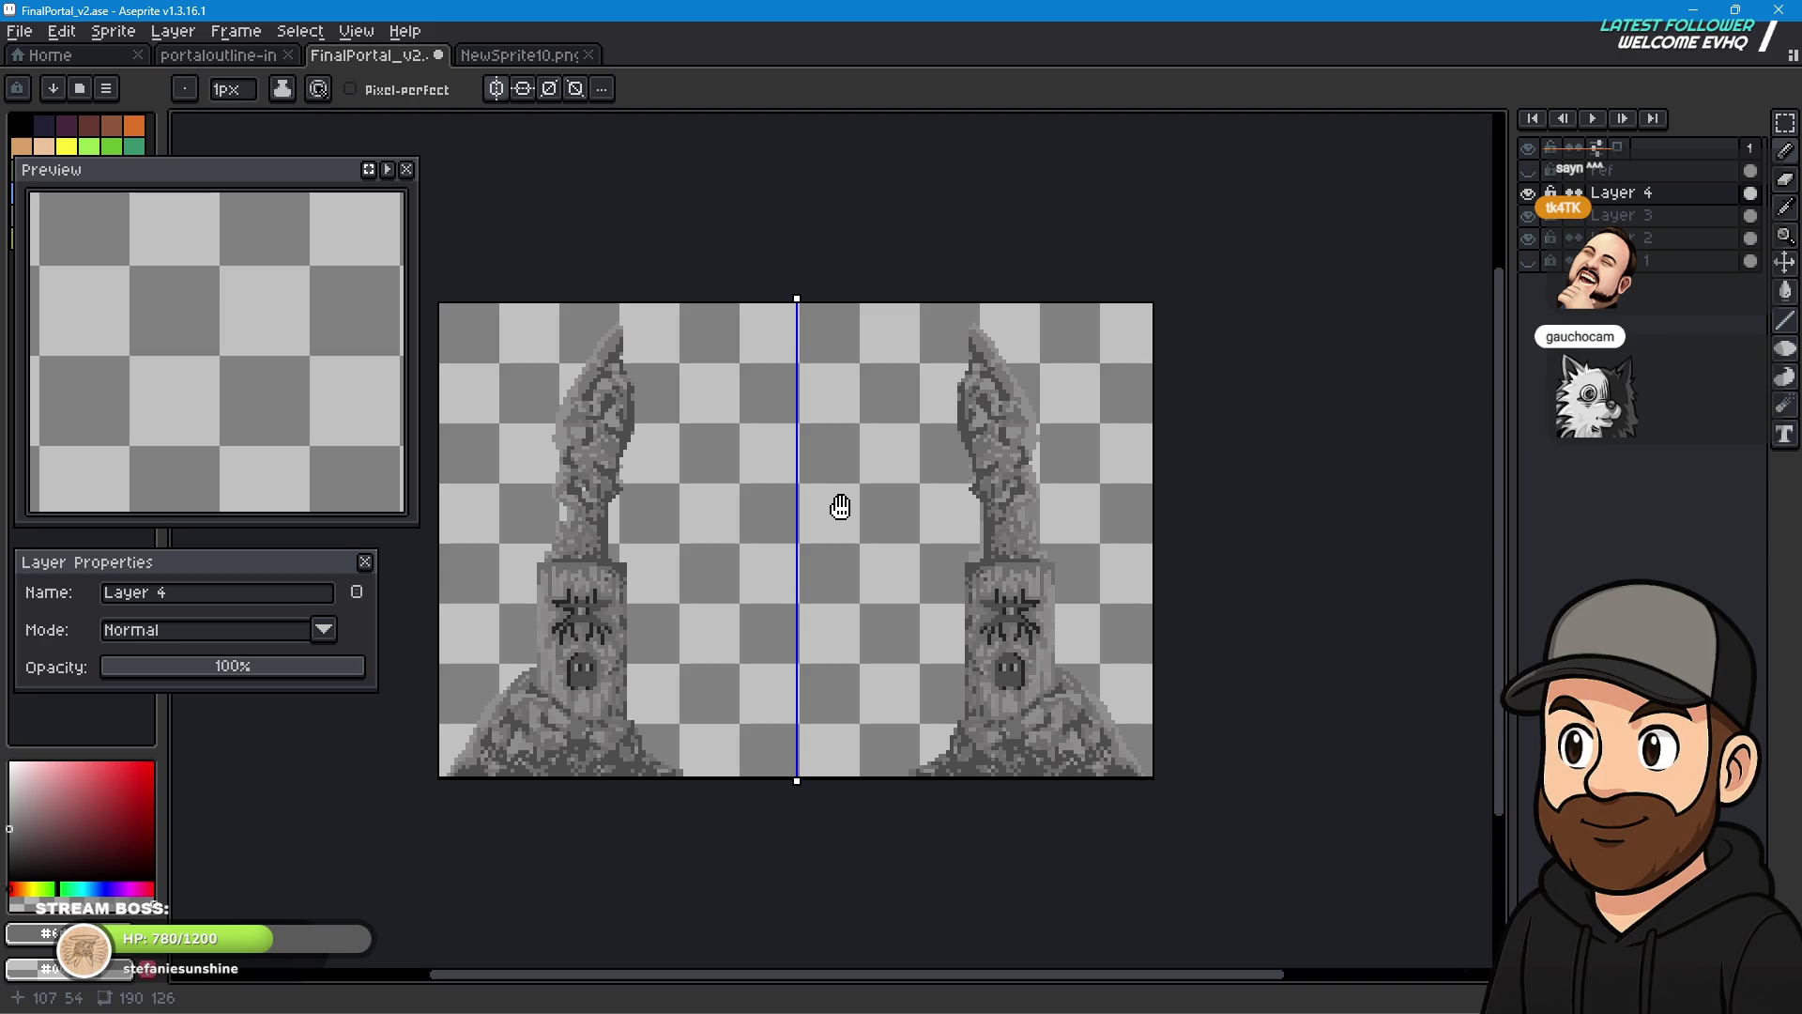
scroll(584, 488, up, 3)
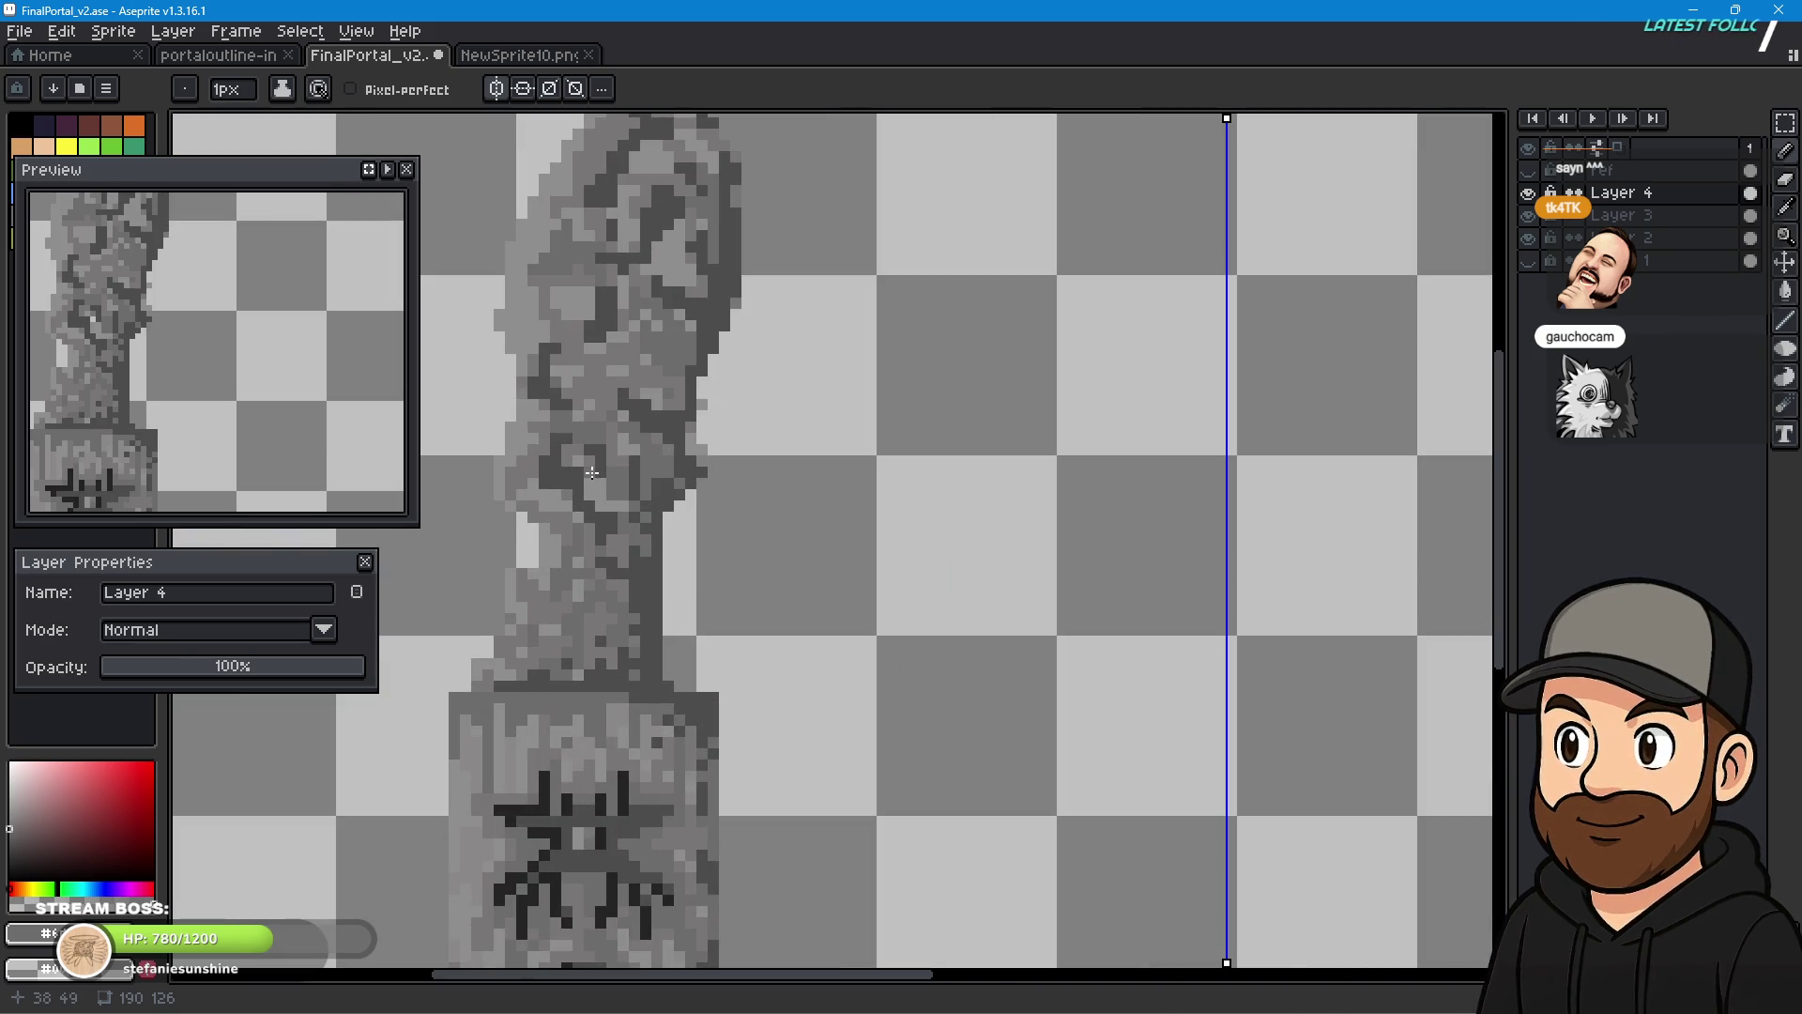
scroll(982, 527, down, 3)
drag(1215, 604, 1115, 603)
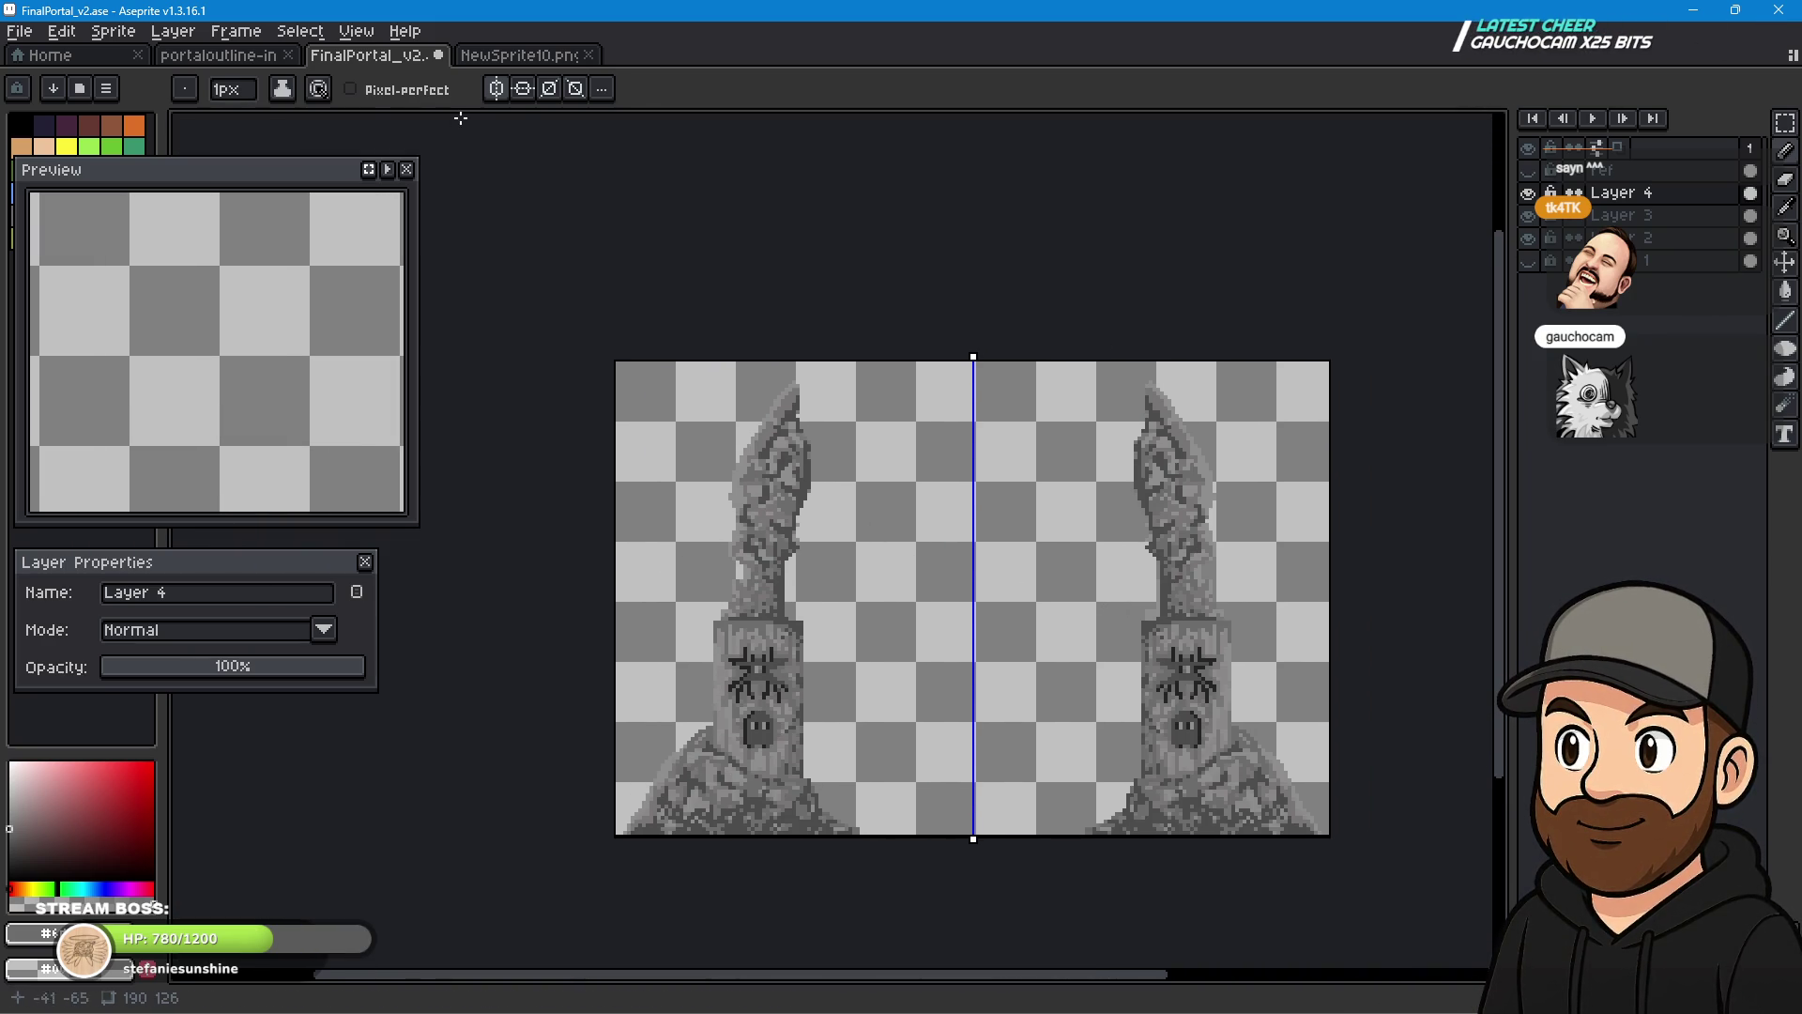
- Reset the symmetry axis to the view centre and select a lower layer for painting
click(603, 89)
click(742, 140)
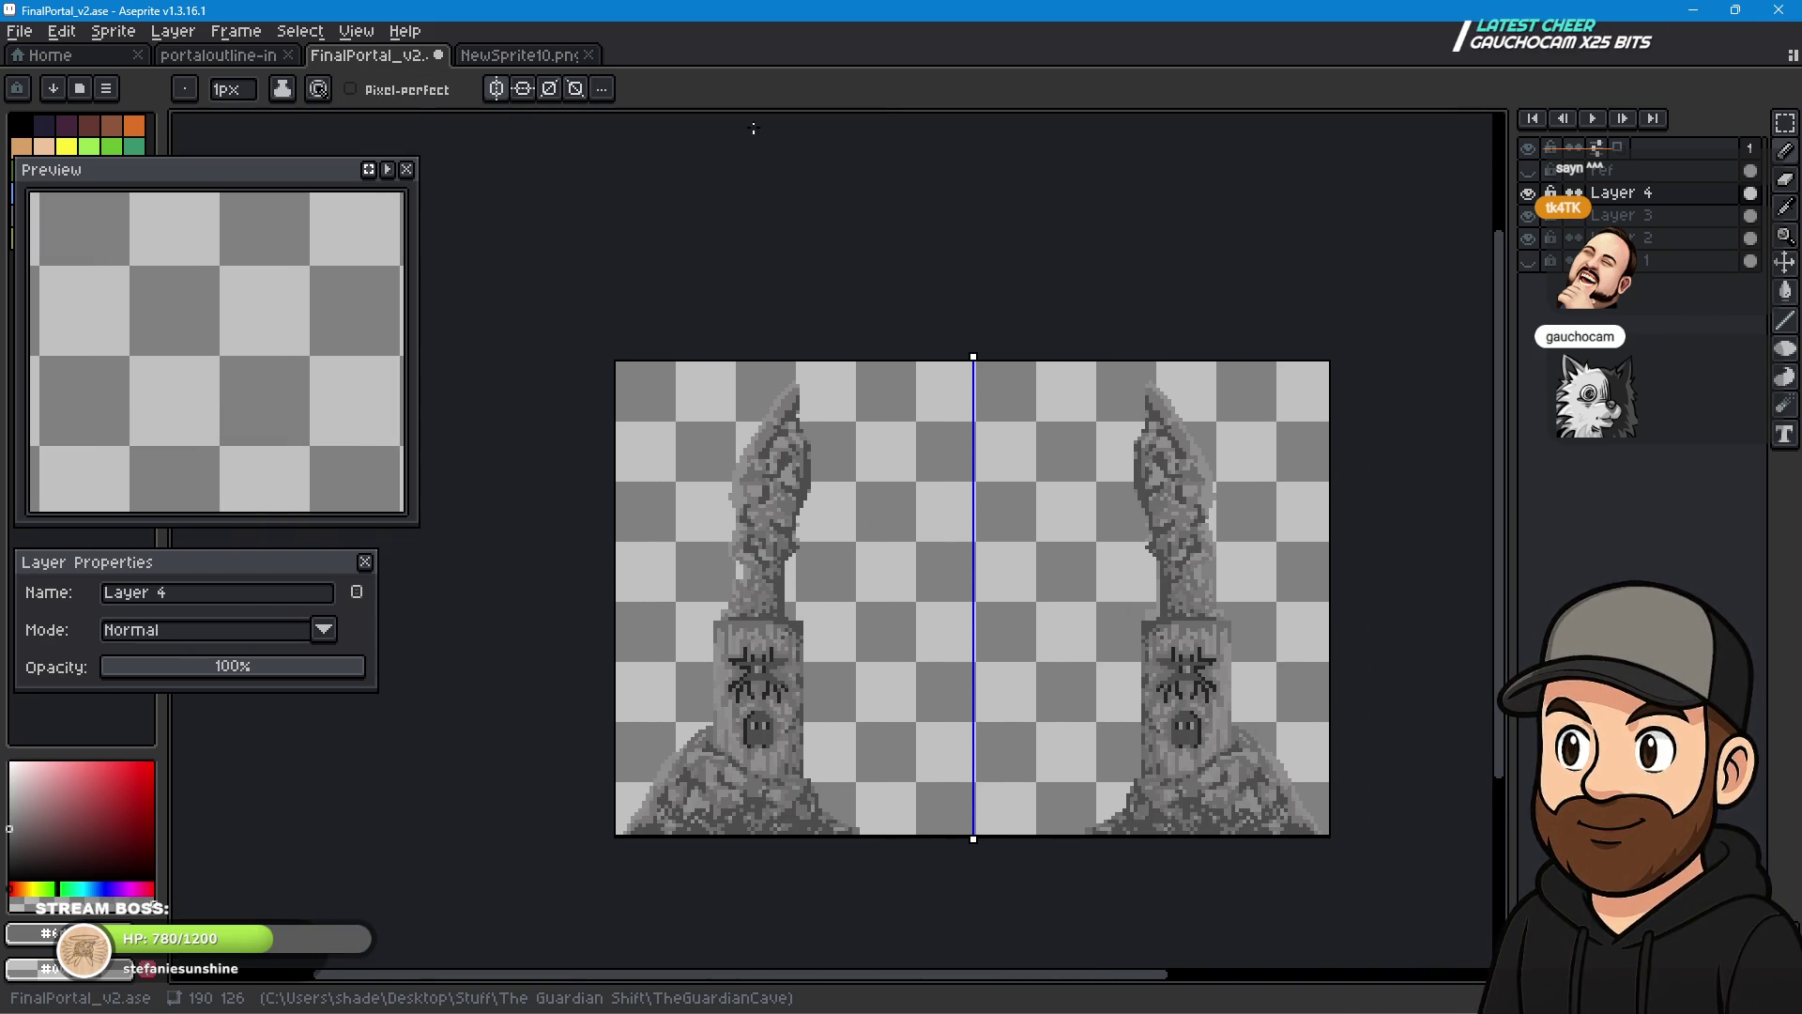
scroll(907, 719, up, 1)
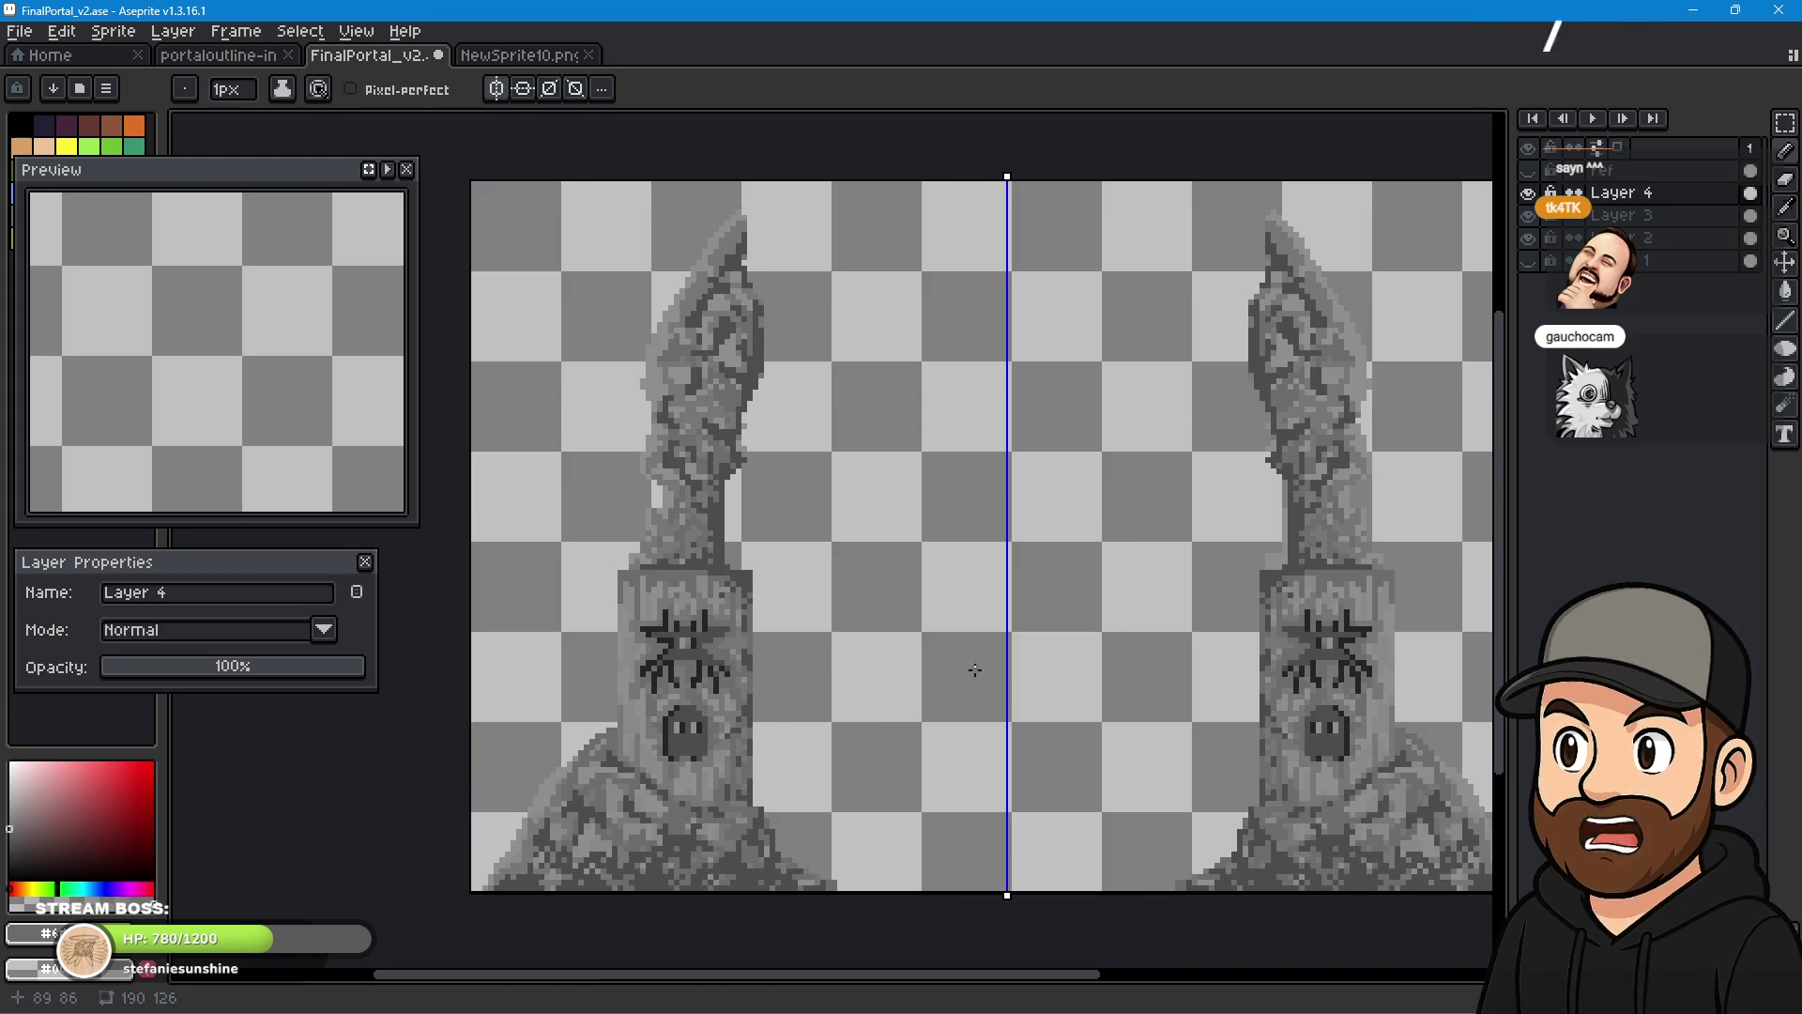
scroll(825, 429, up, 1)
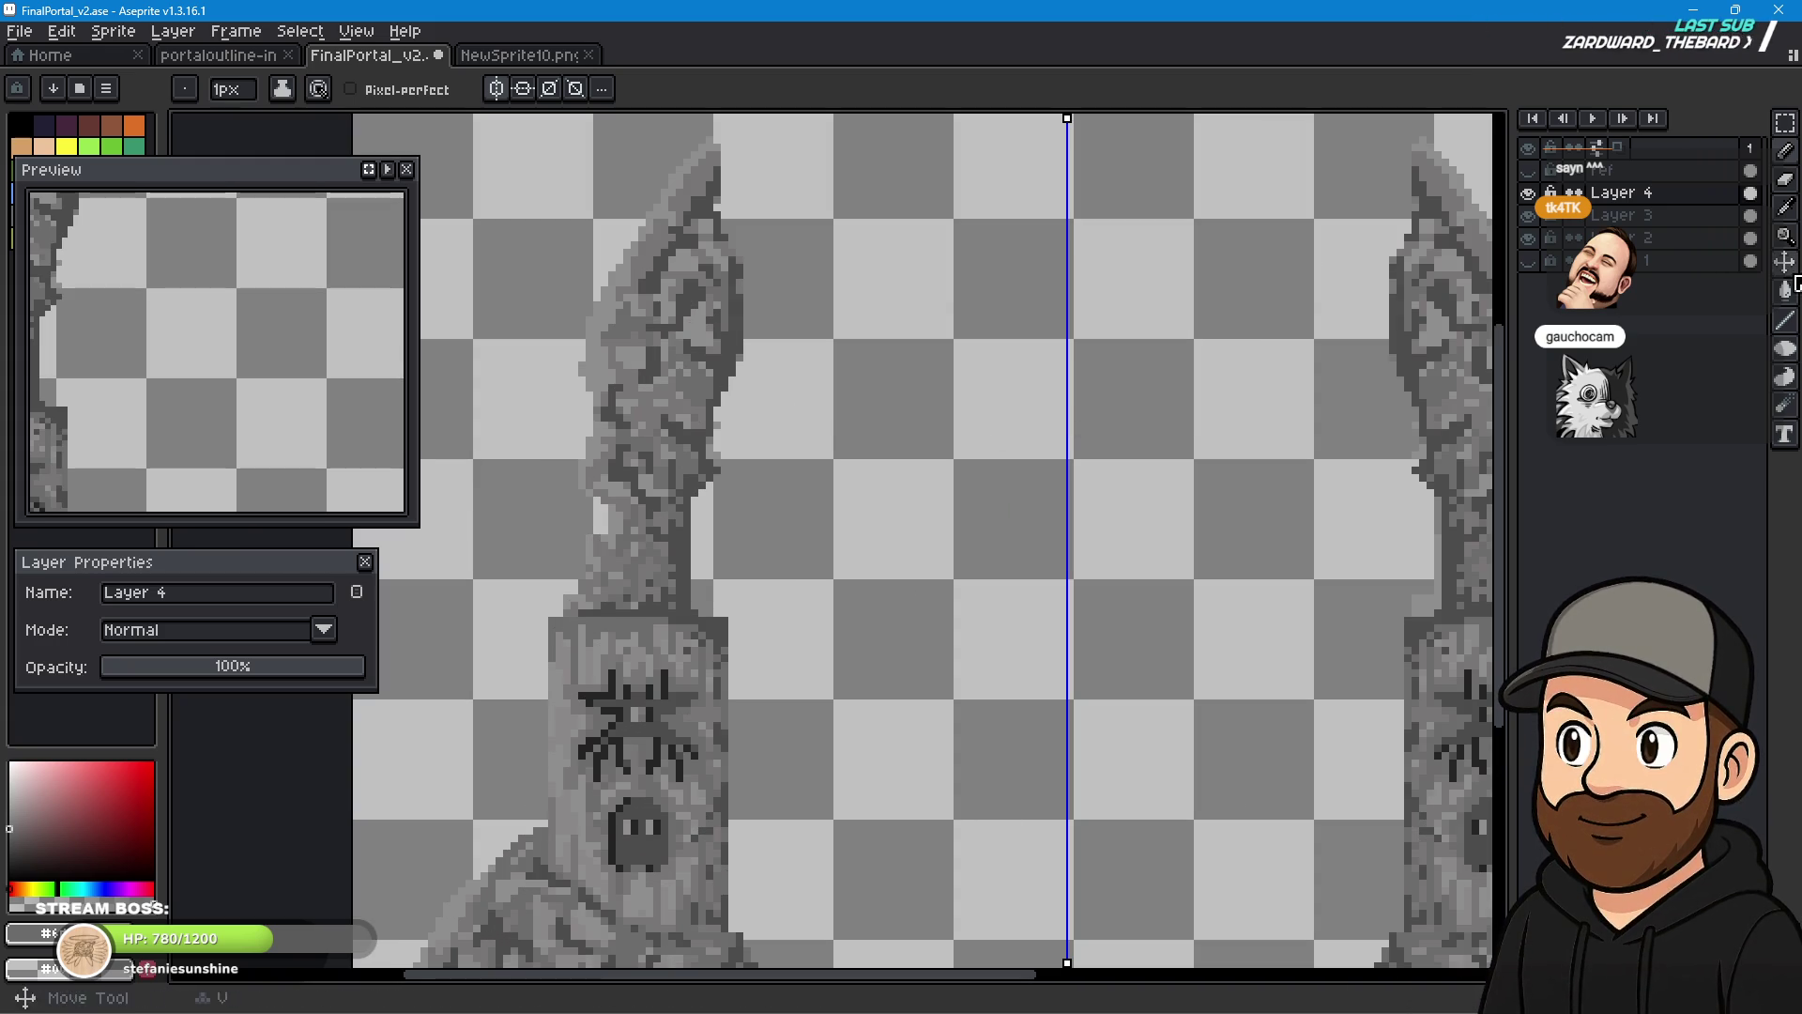
key(b)
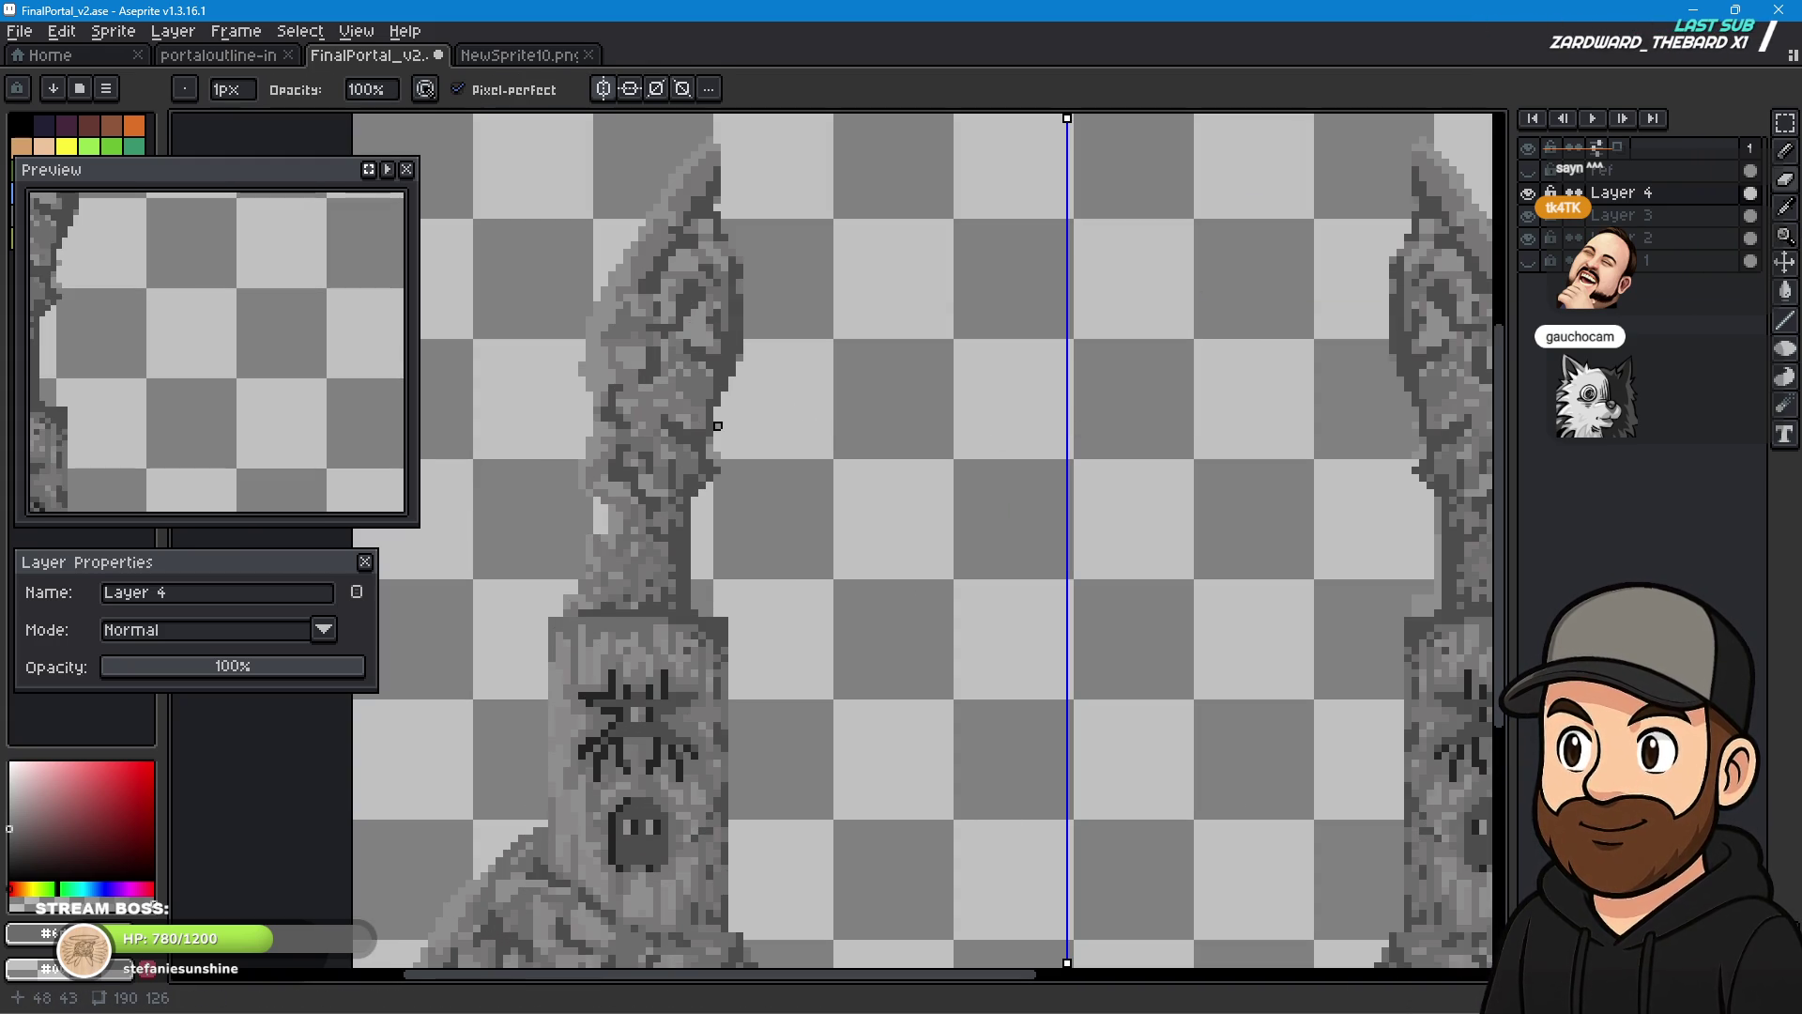
click(1634, 215)
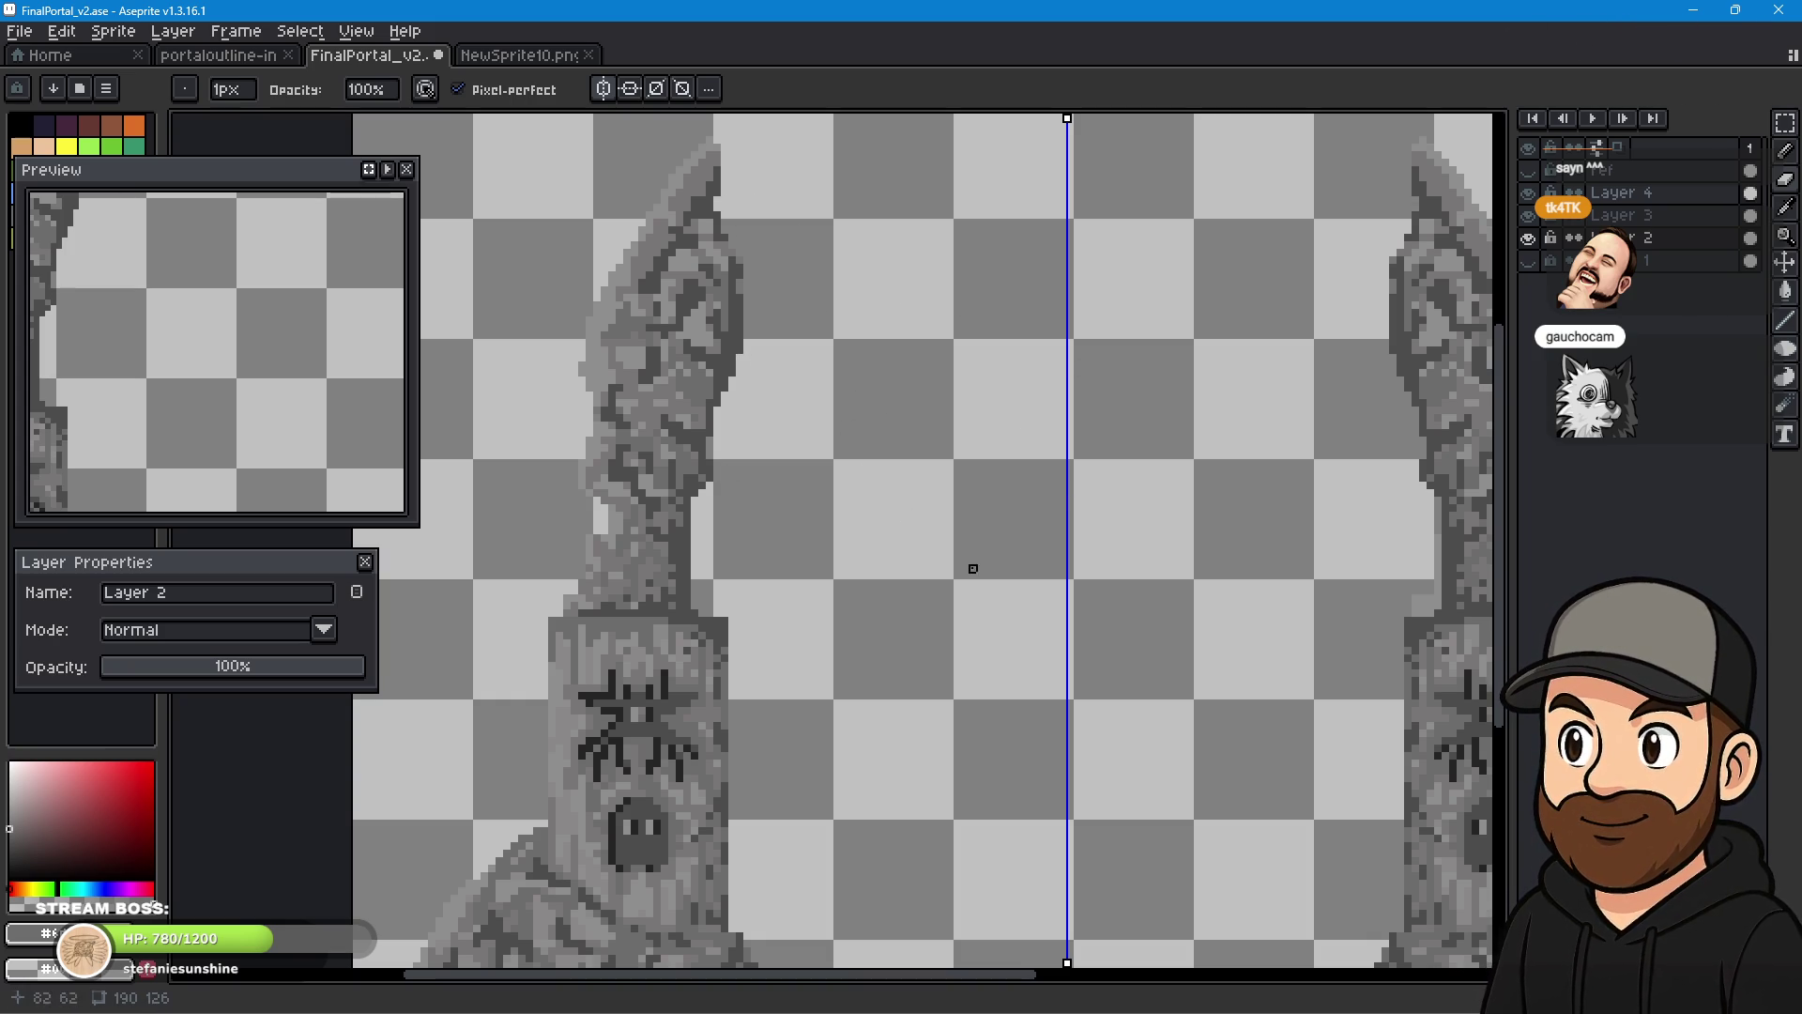
- Centre the whole sprite in view and save FinalPortal_v2
scroll(1154, 644, down, 1)
mouse_move(1223, 624)
mouse_down()
mouse_move(1022, 676)
mouse_move(1068, 591)
mouse_up()
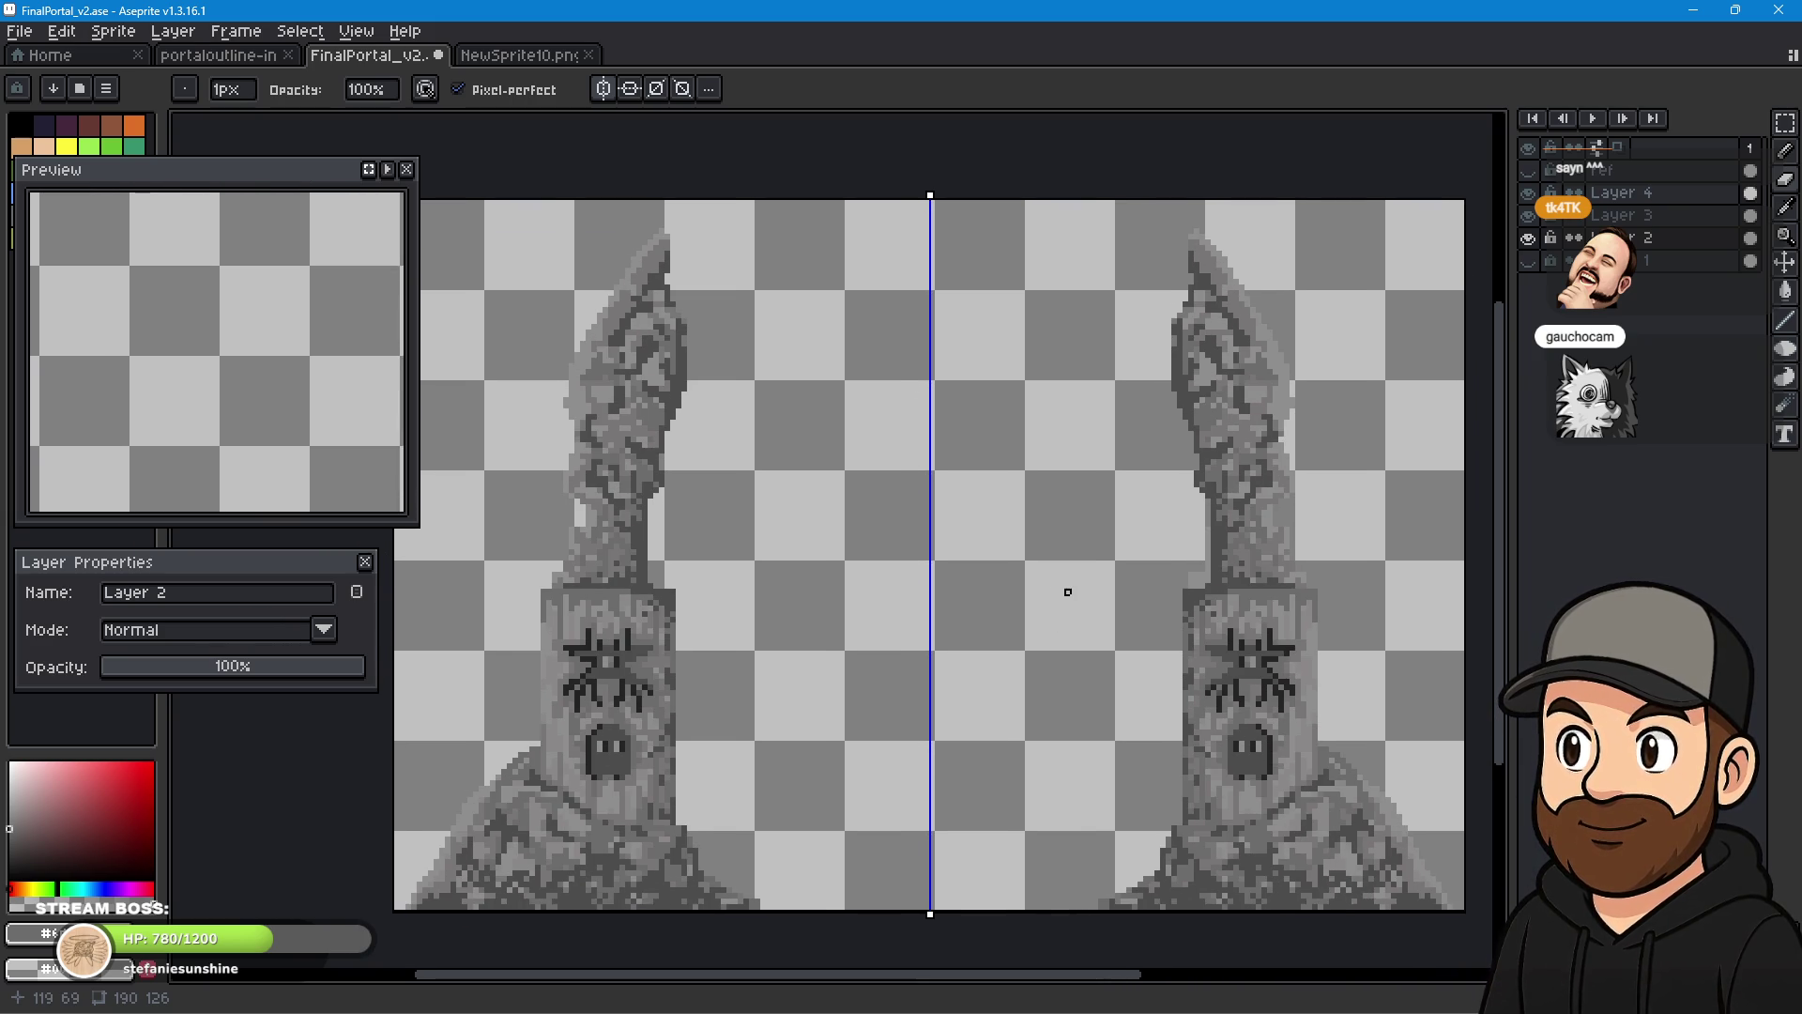
scroll(995, 597, down, 1)
mouse_move(1031, 683)
mouse_down()
mouse_move(994, 644)
mouse_move(990, 672)
mouse_move(995, 624)
mouse_up()
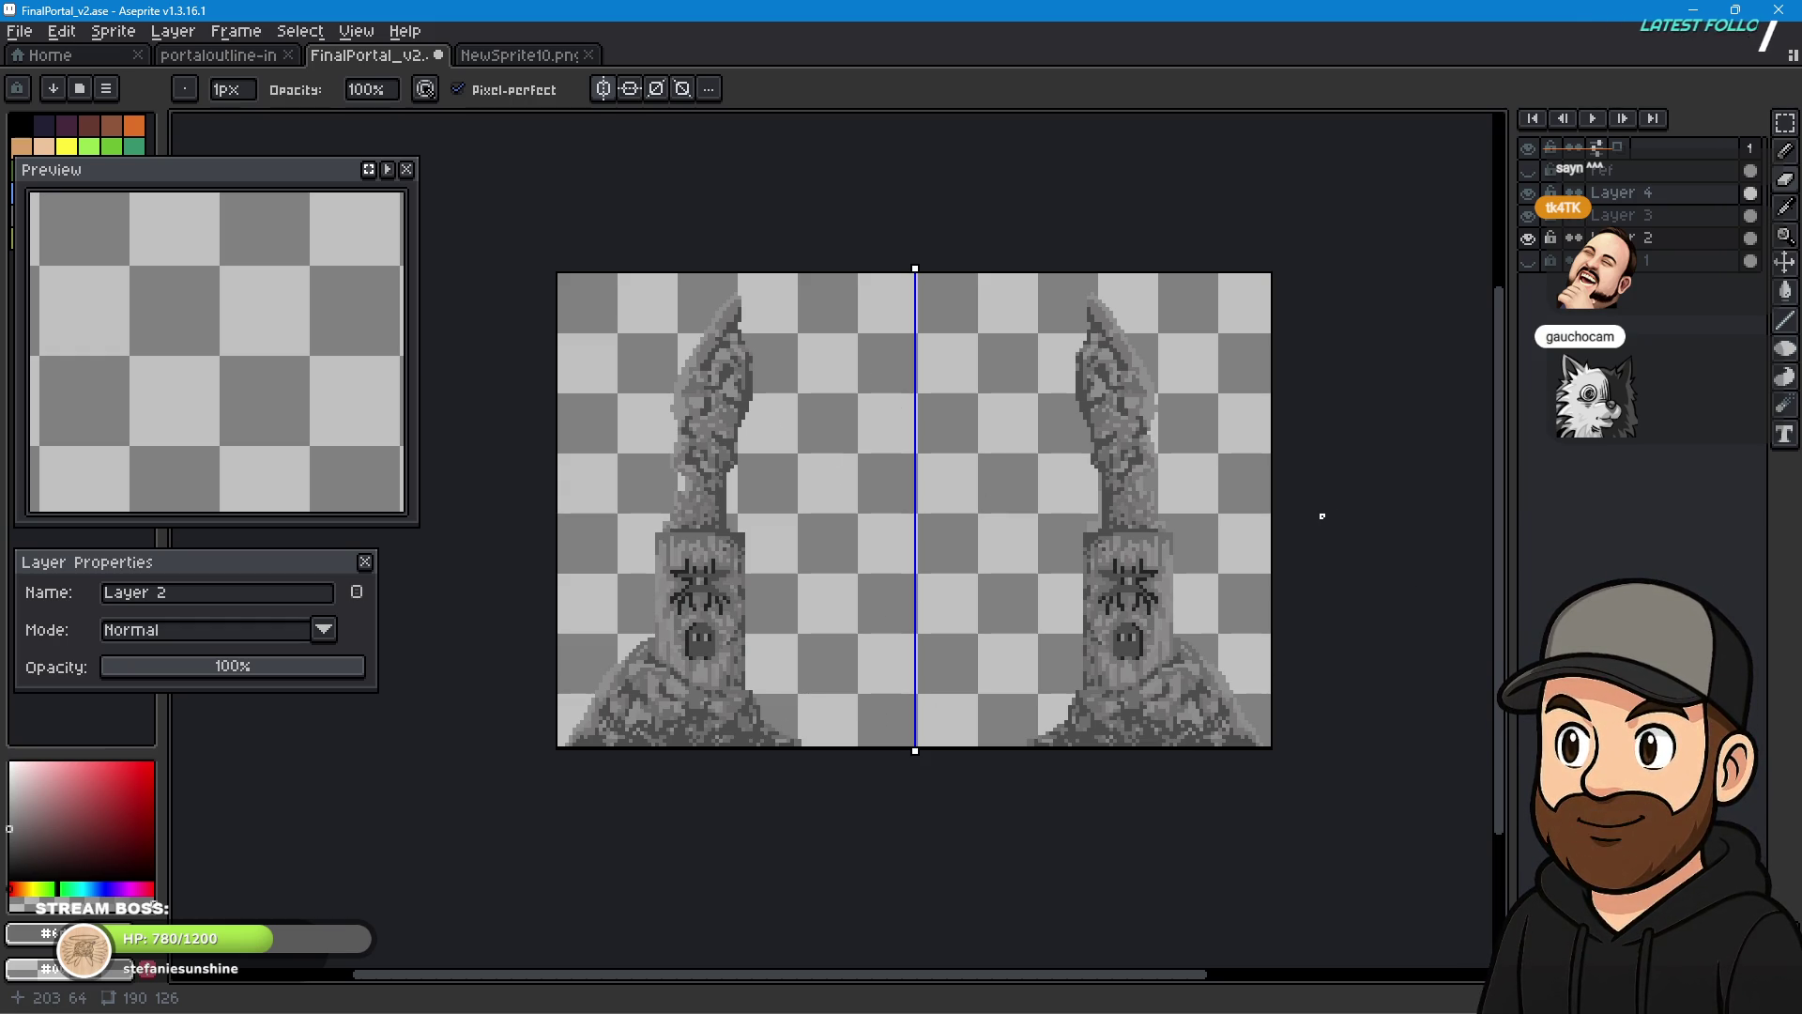
click(19, 31)
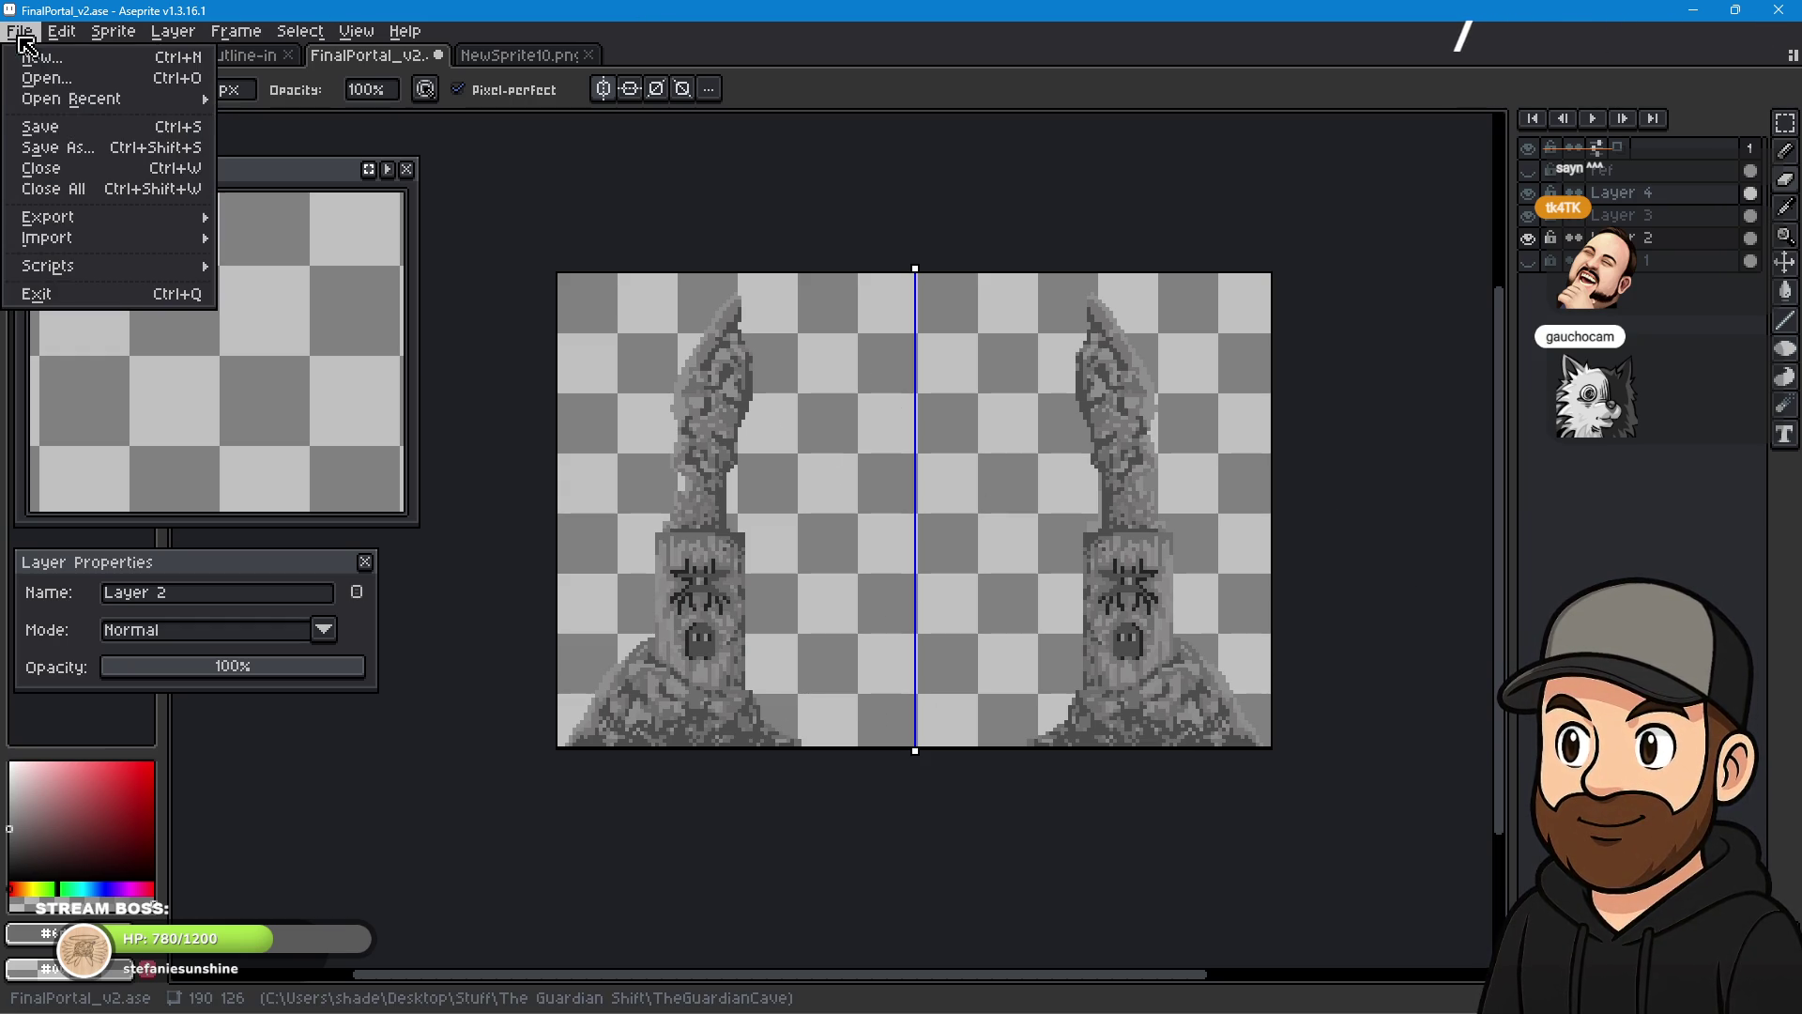
- Save a PNG copy named FinalPortal_v3.png, accepting the no-layers warning, and return to GDevelop
click(72, 123)
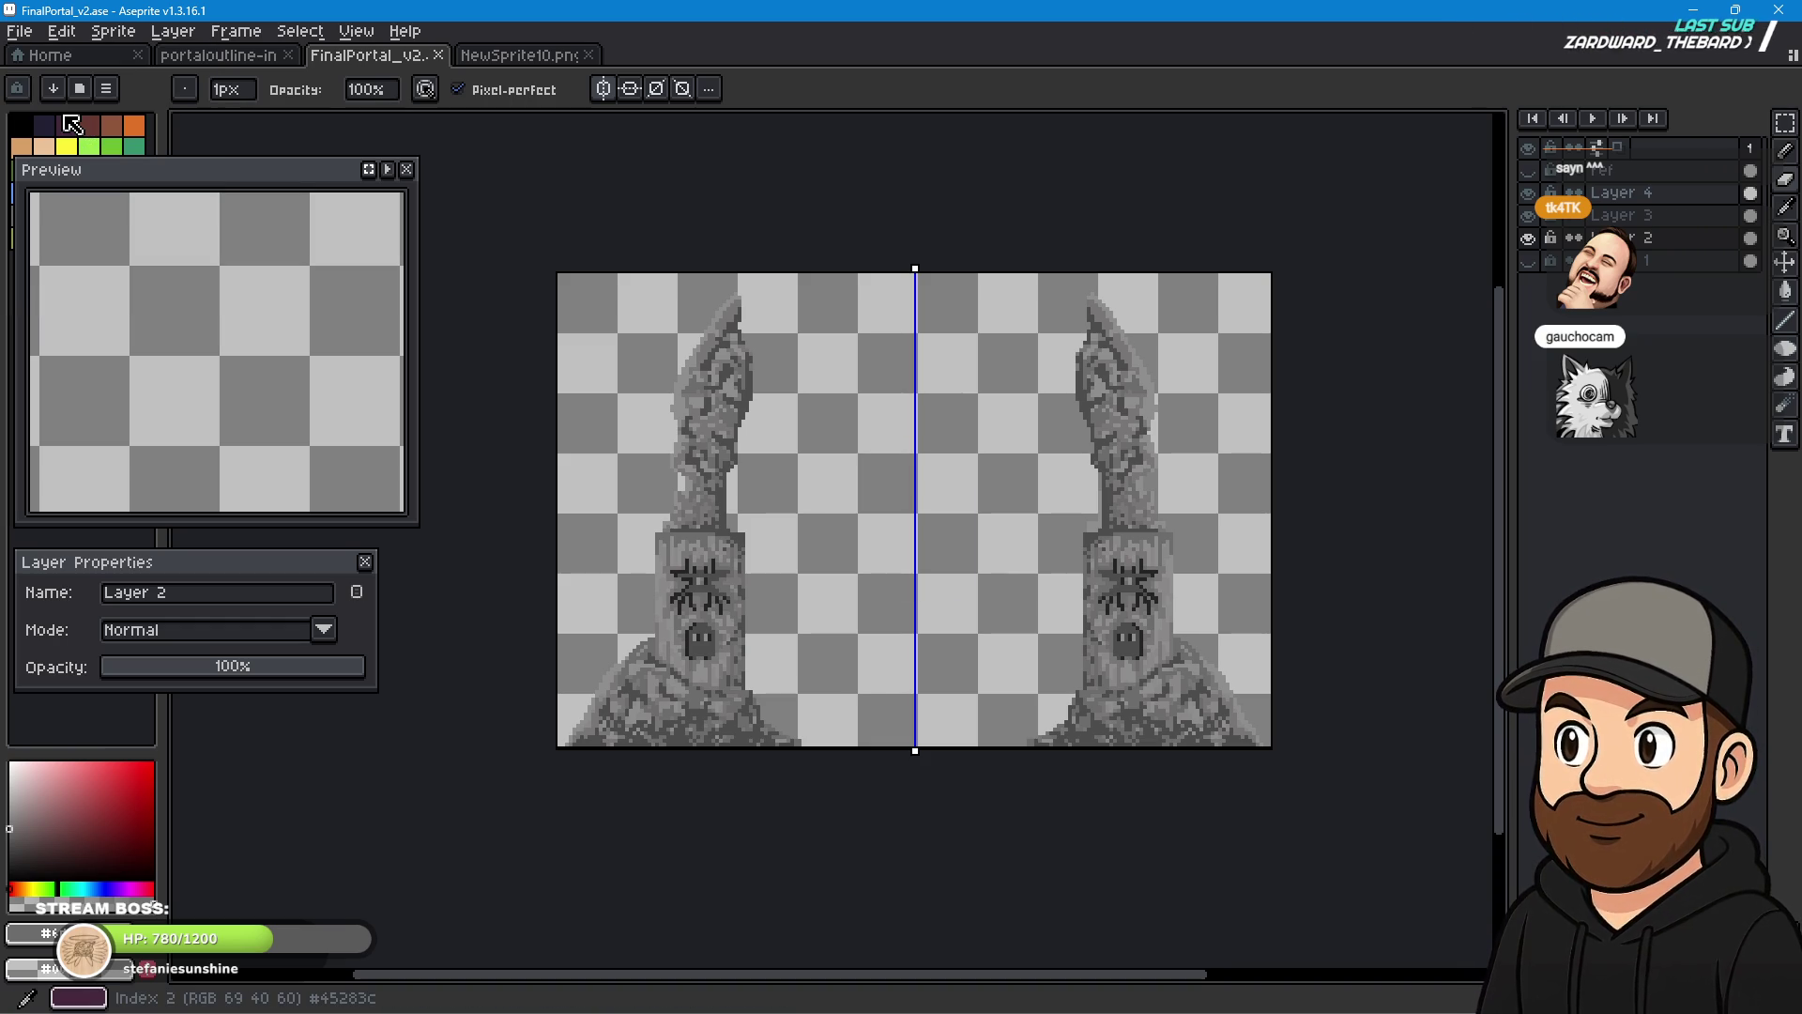
click(19, 31)
click(111, 147)
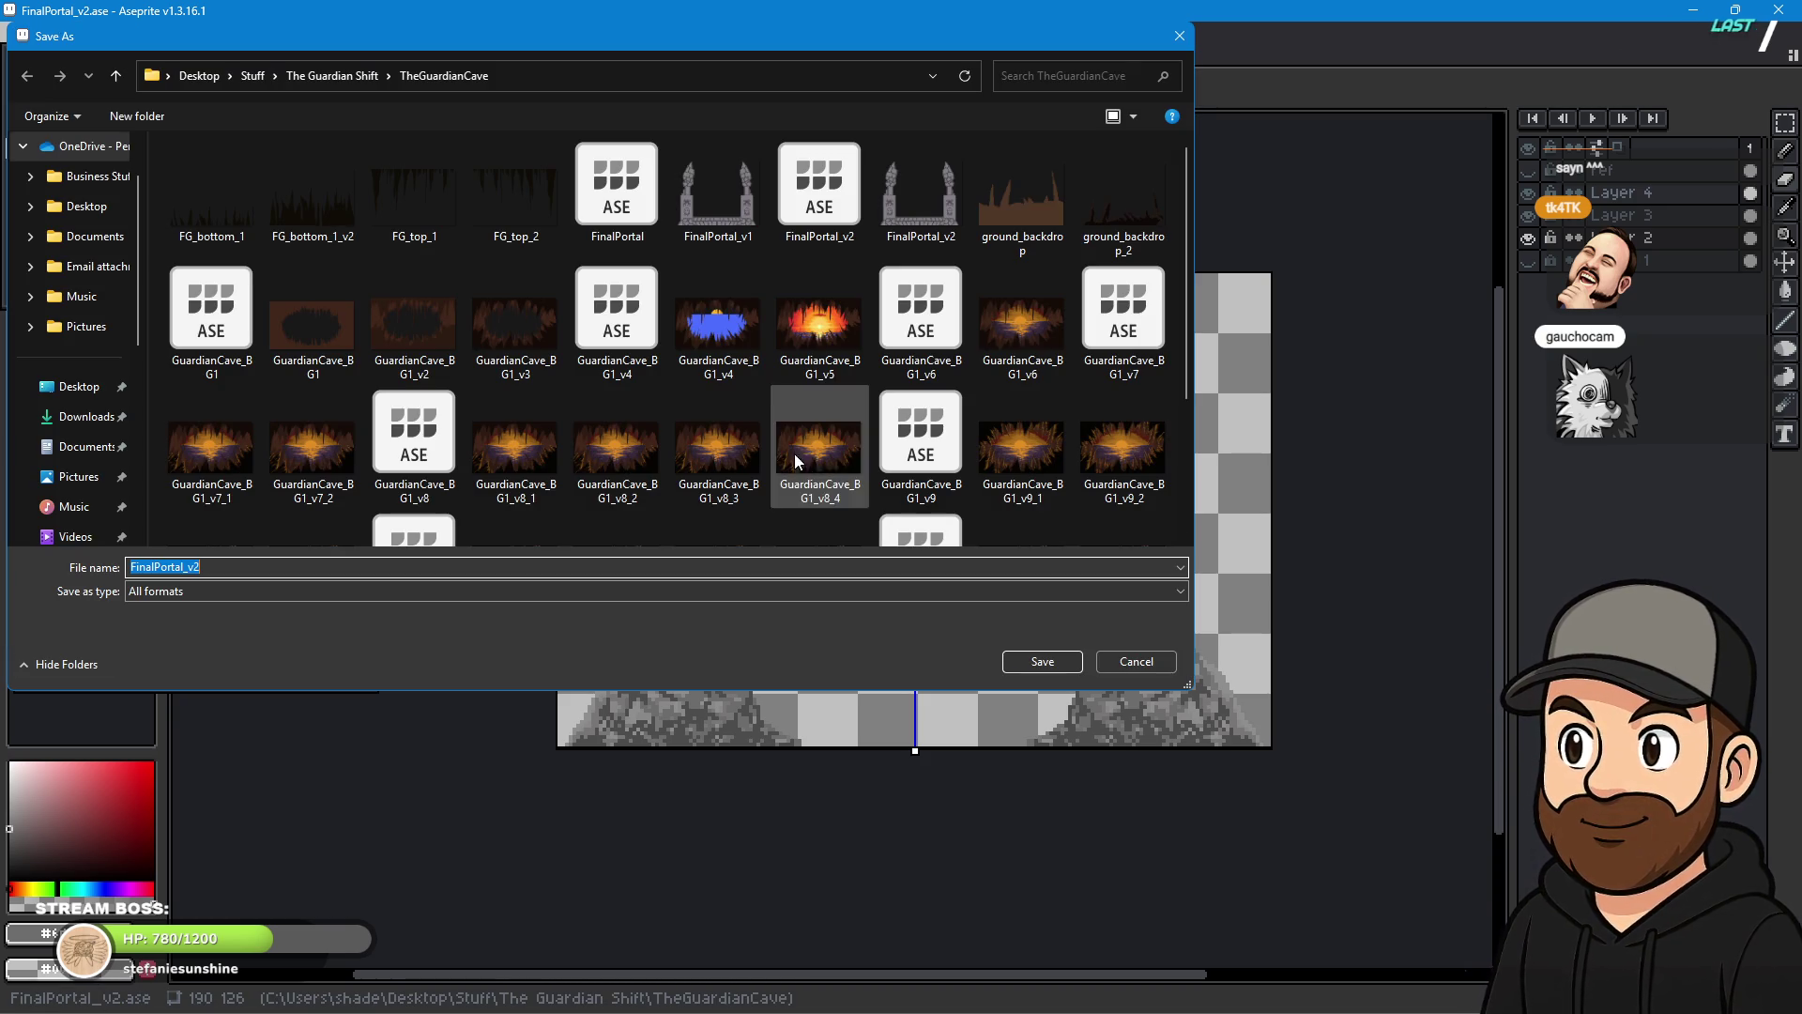
click(279, 594)
click(238, 794)
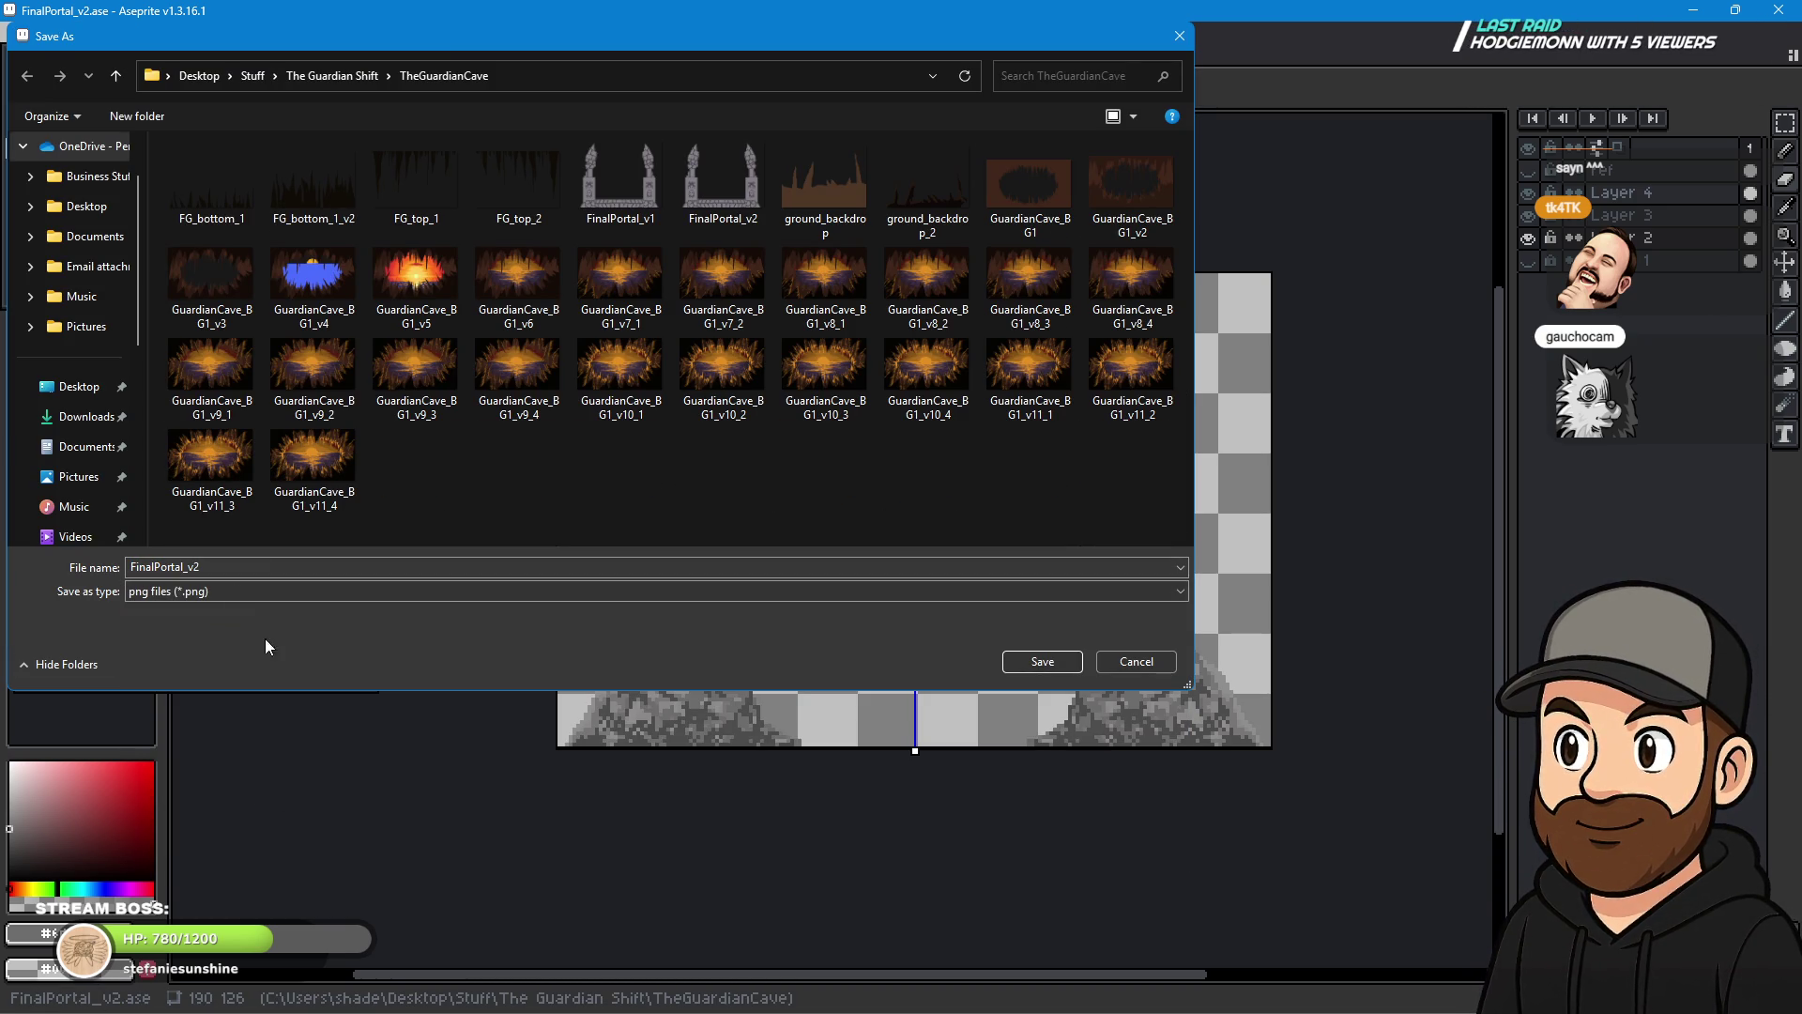
click(218, 568)
key(BackSpace)
text(3)
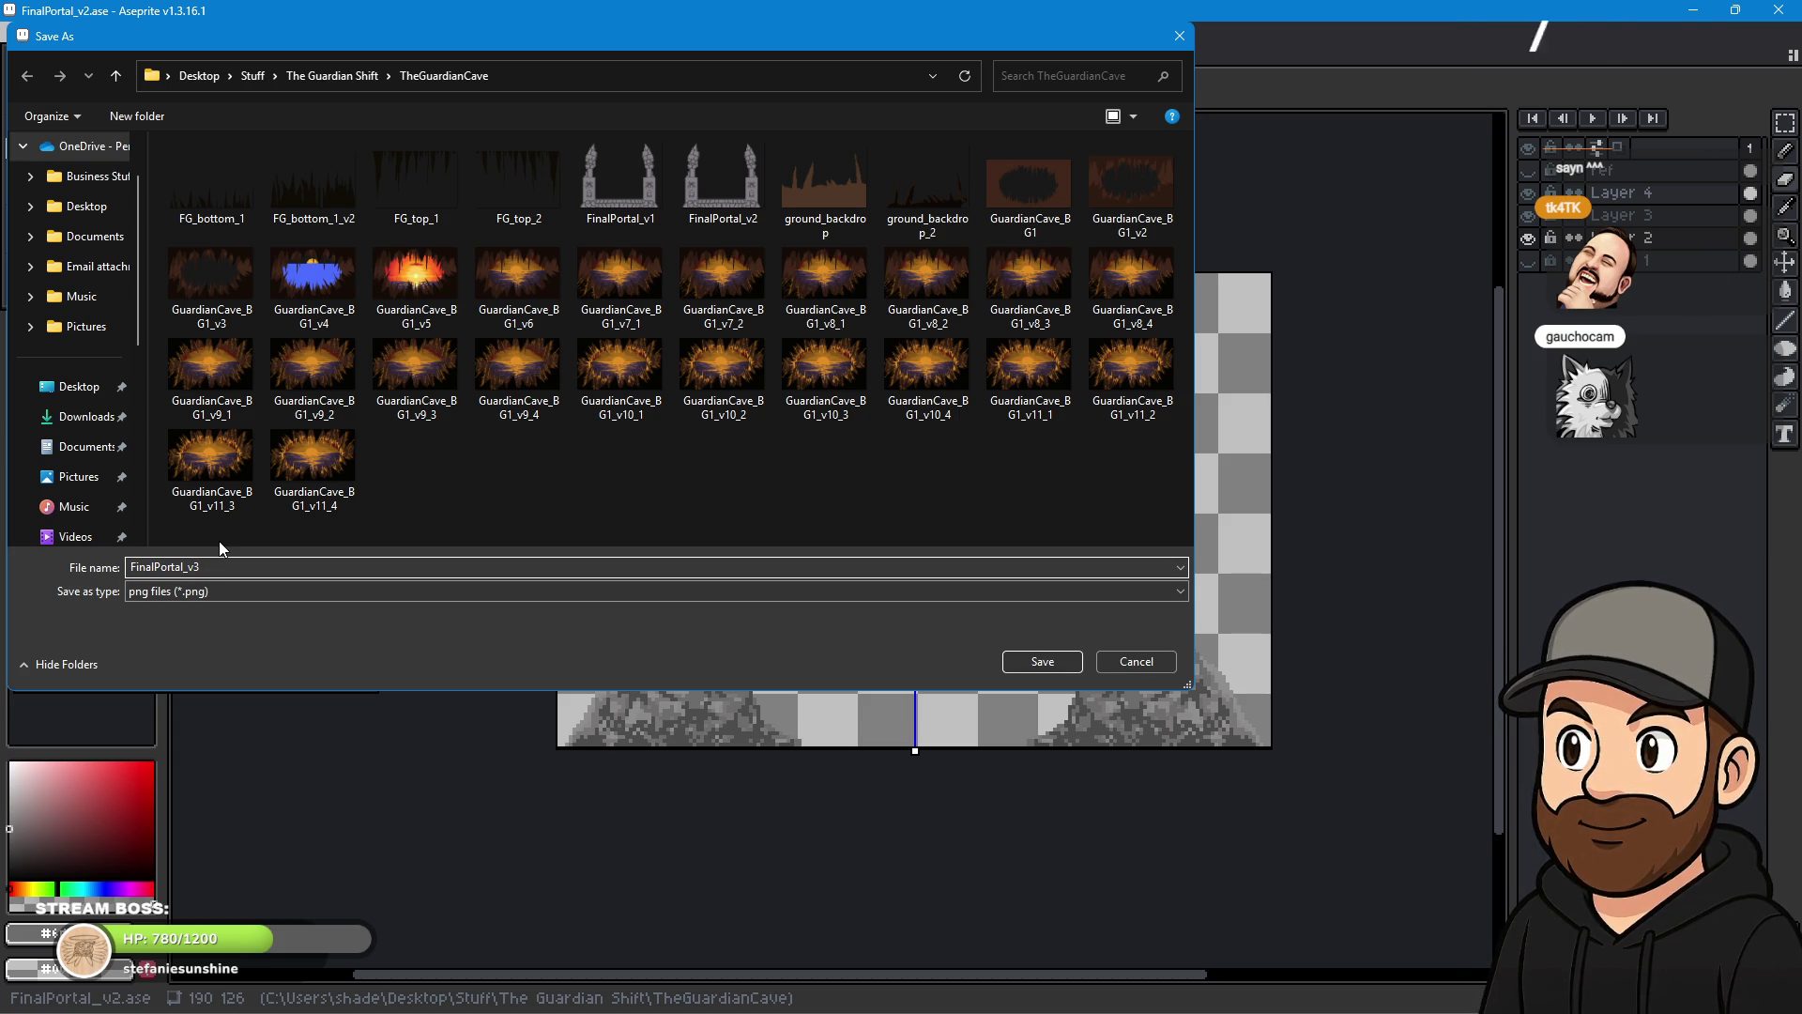
click(1061, 663)
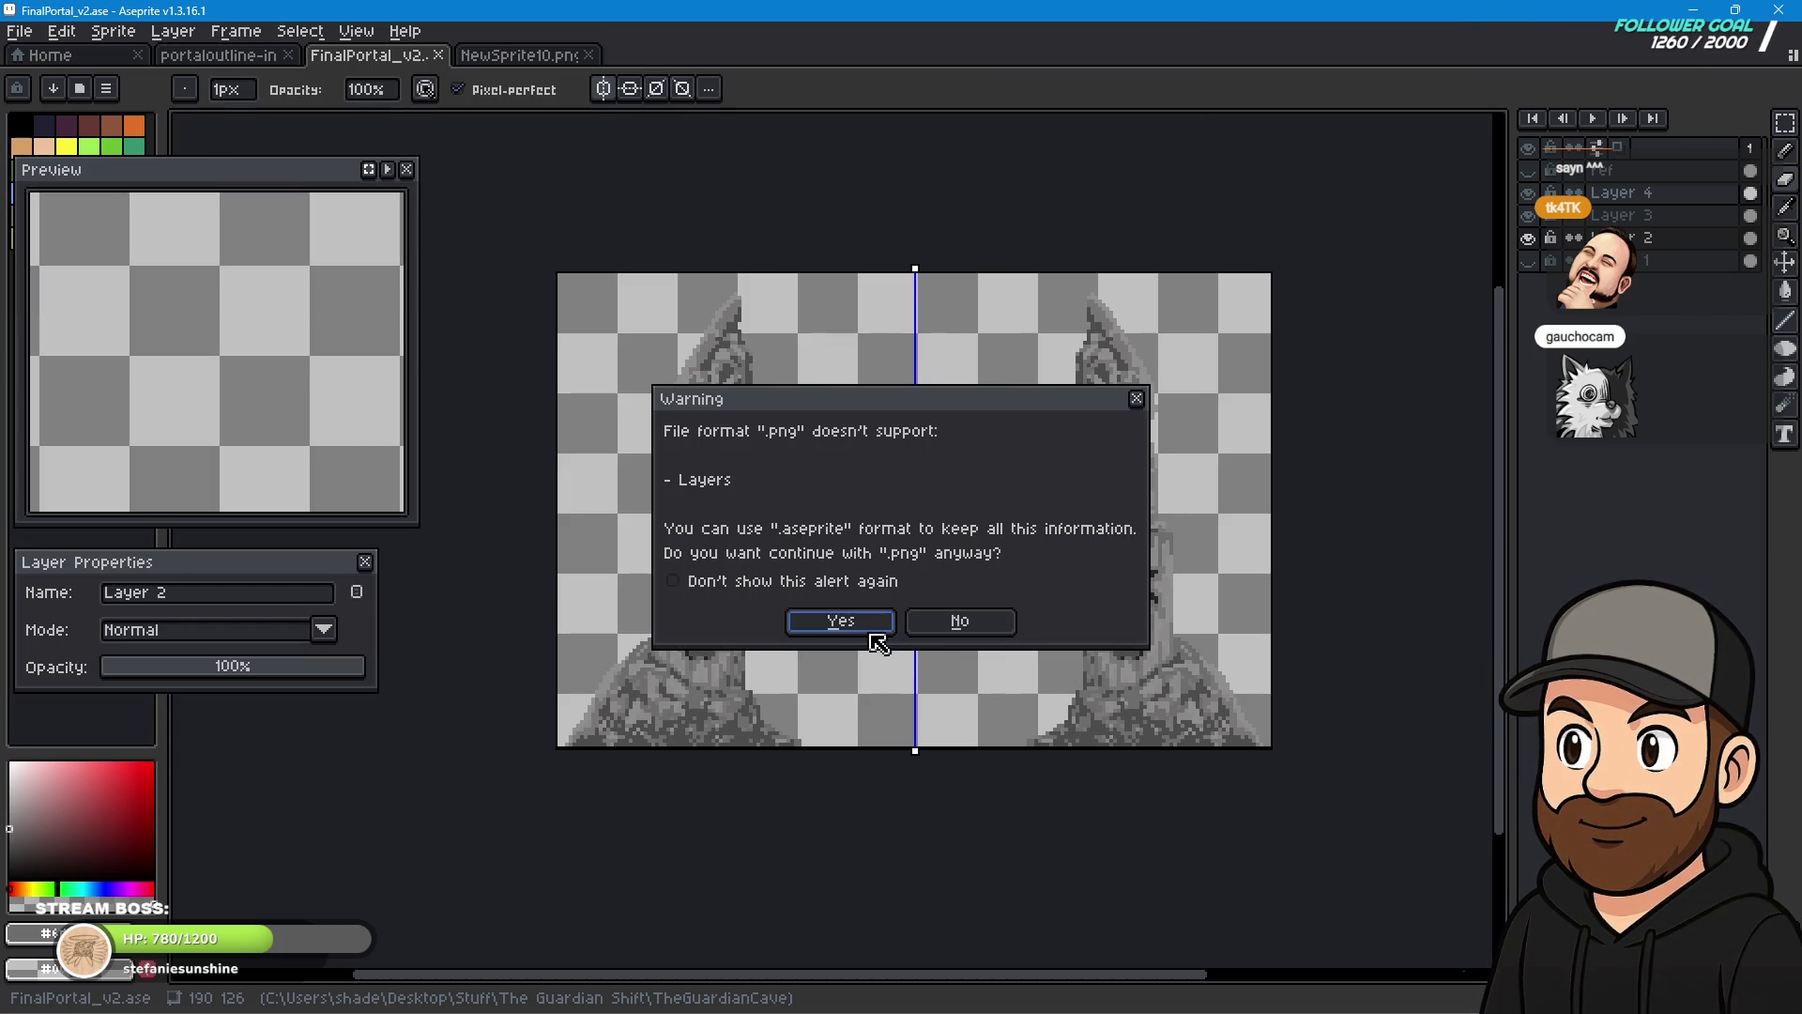
click(842, 623)
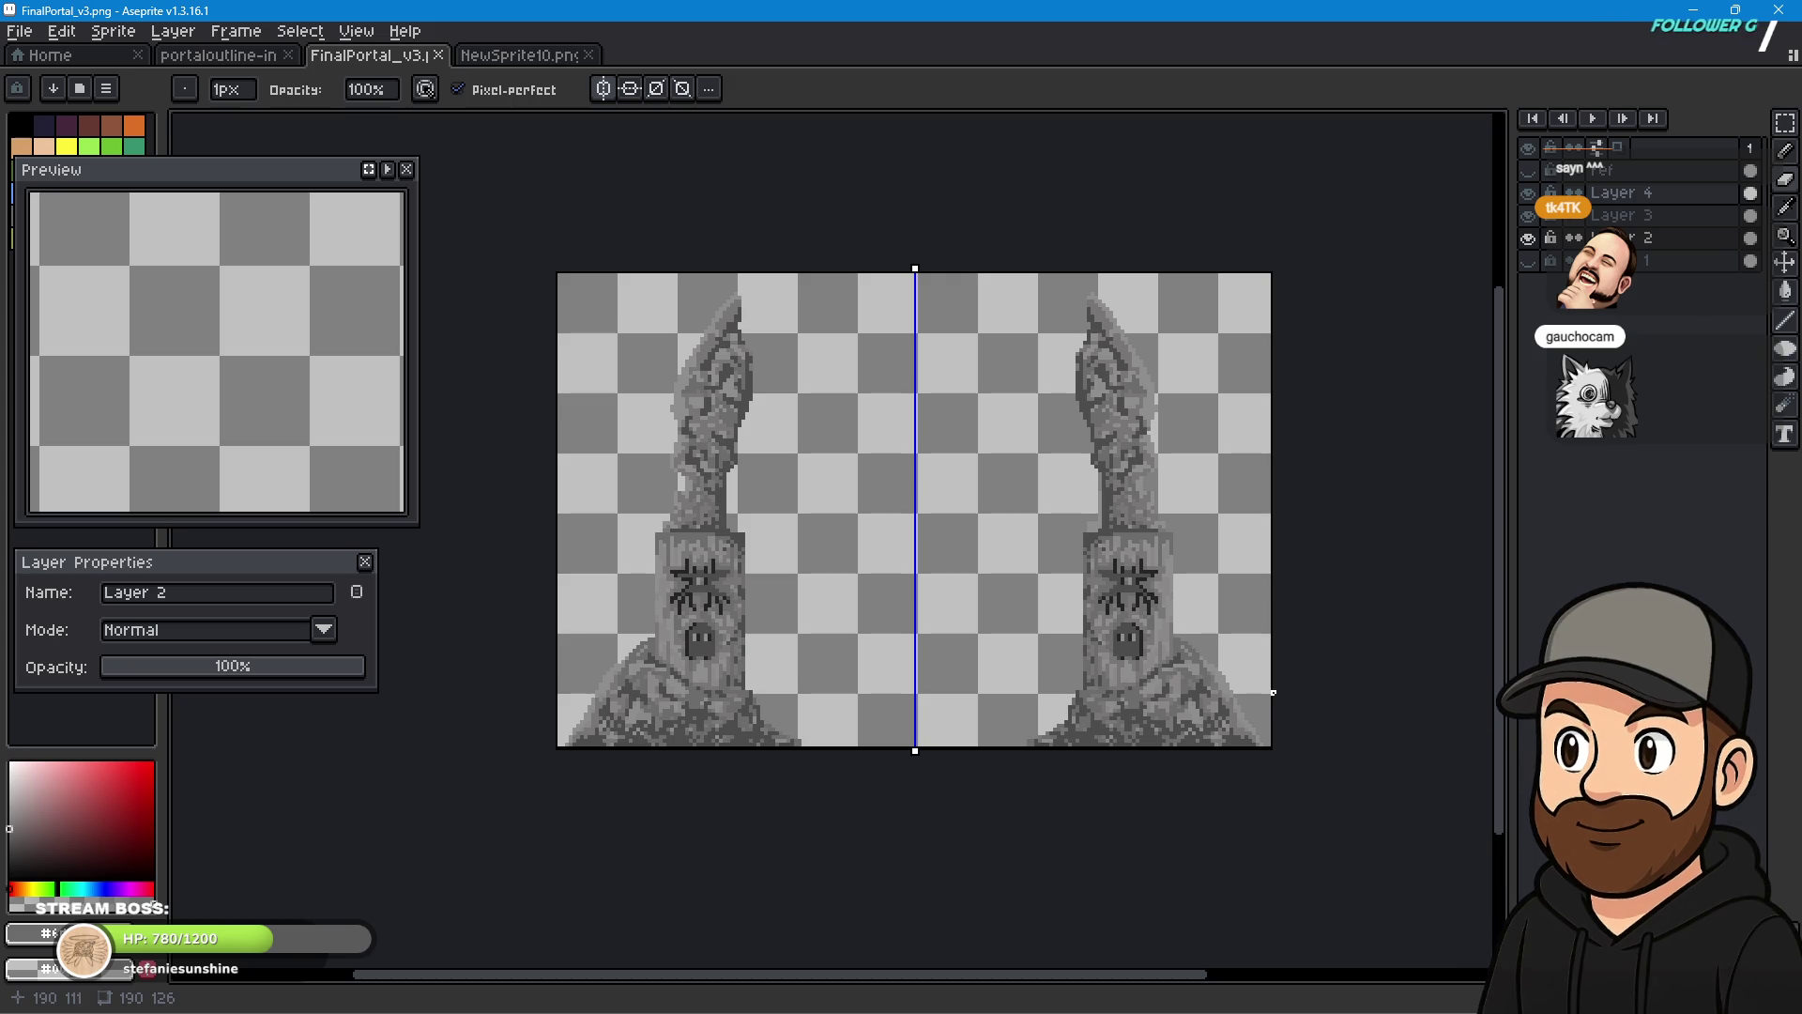
mouse_move(74, 1009)
click(1215, 1005)
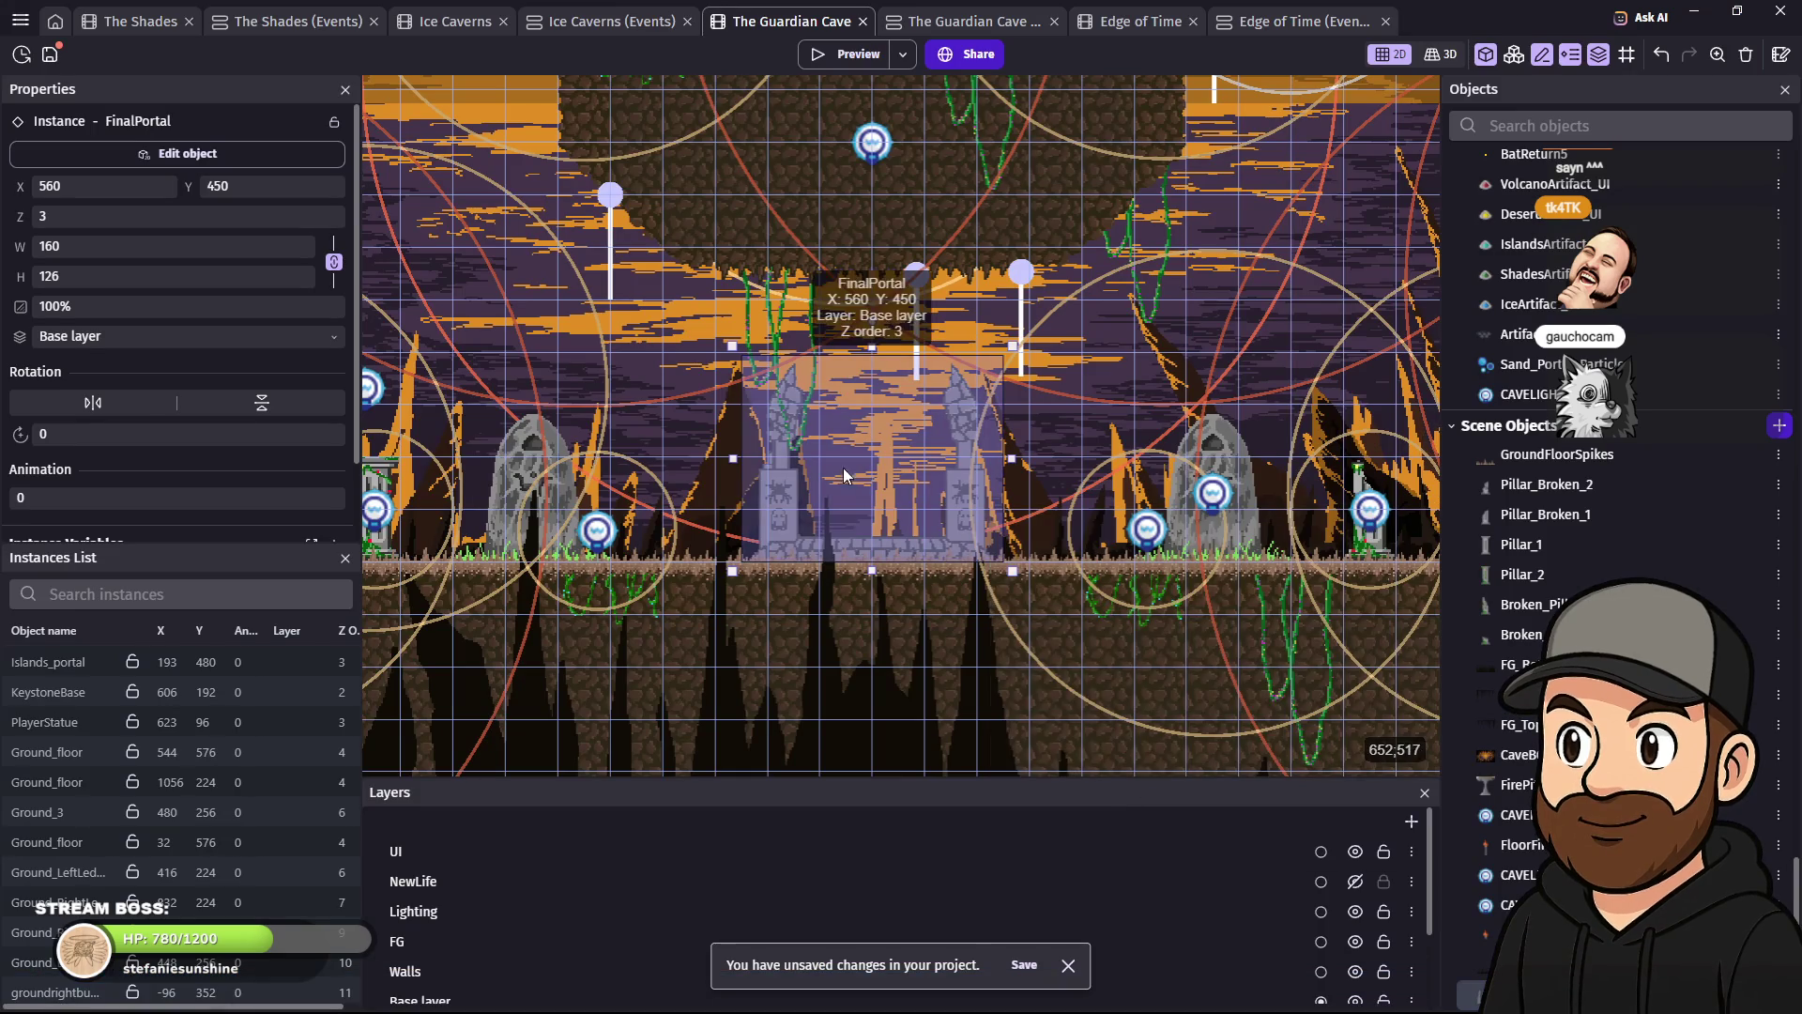
- Replace the FinalPortal animation's old frame with FinalPortal_v3.png and apply the change
scroll(907, 505, up, 3)
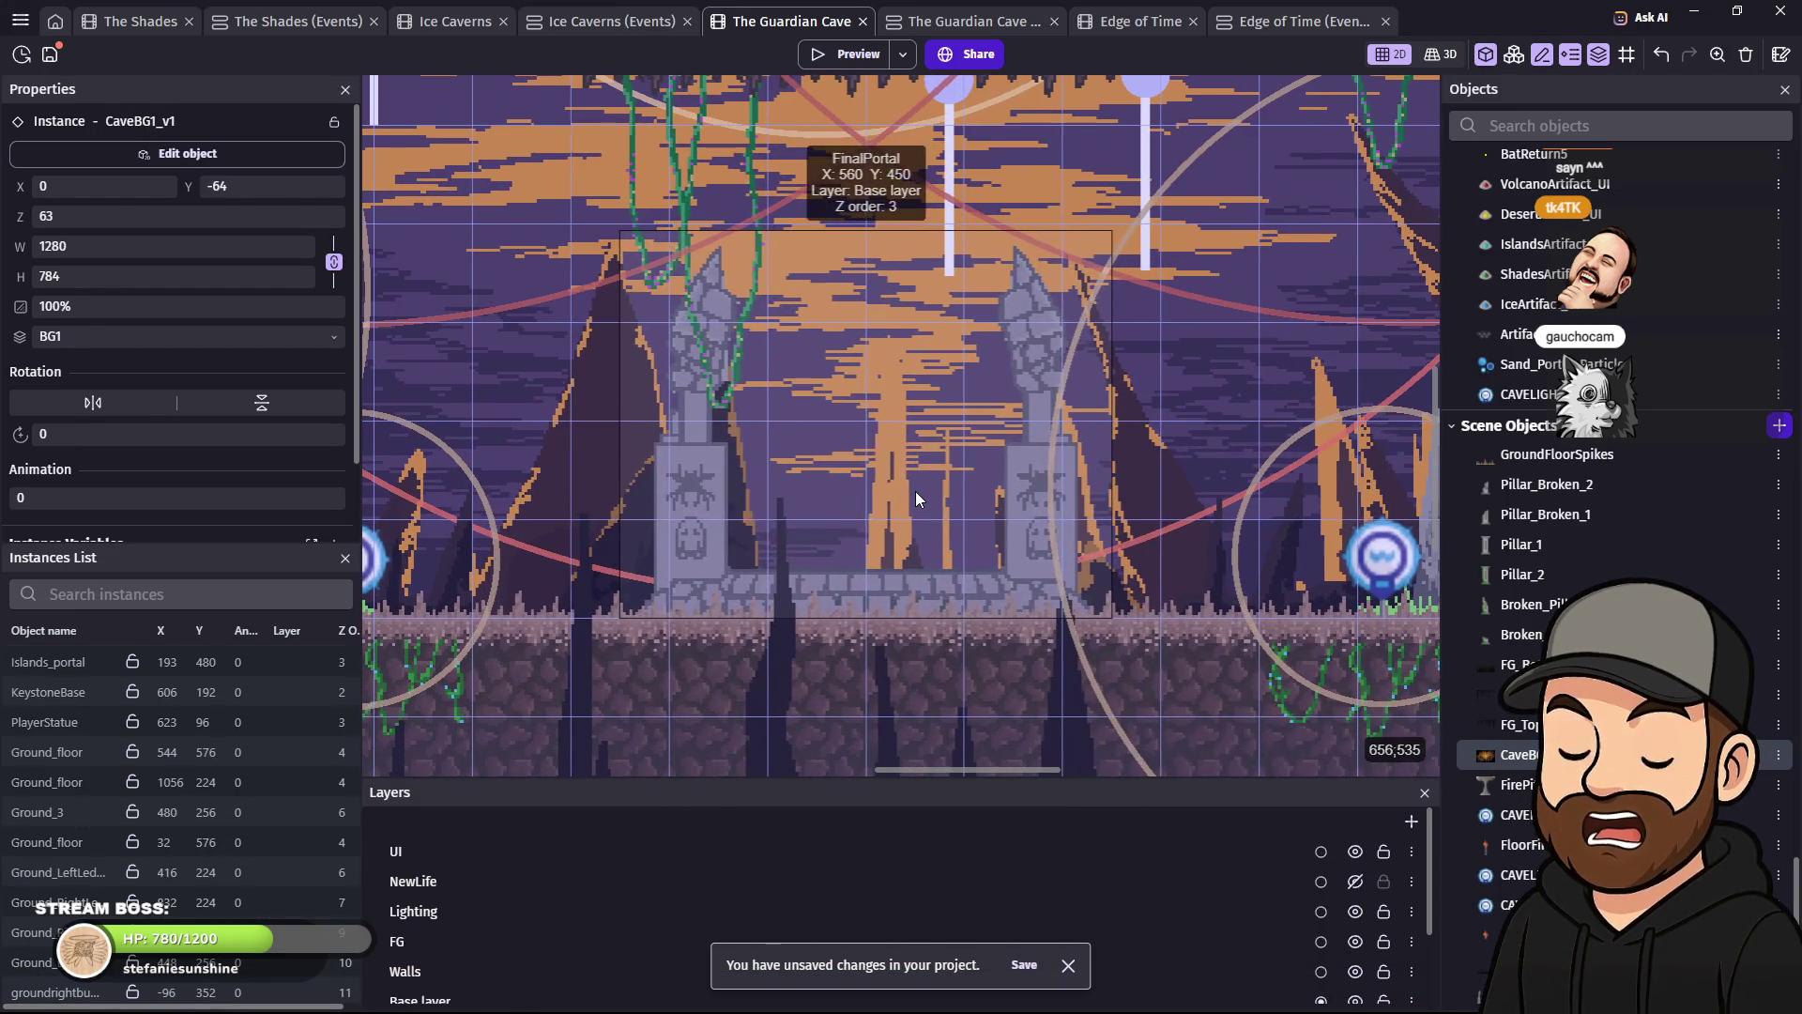
click(1164, 667)
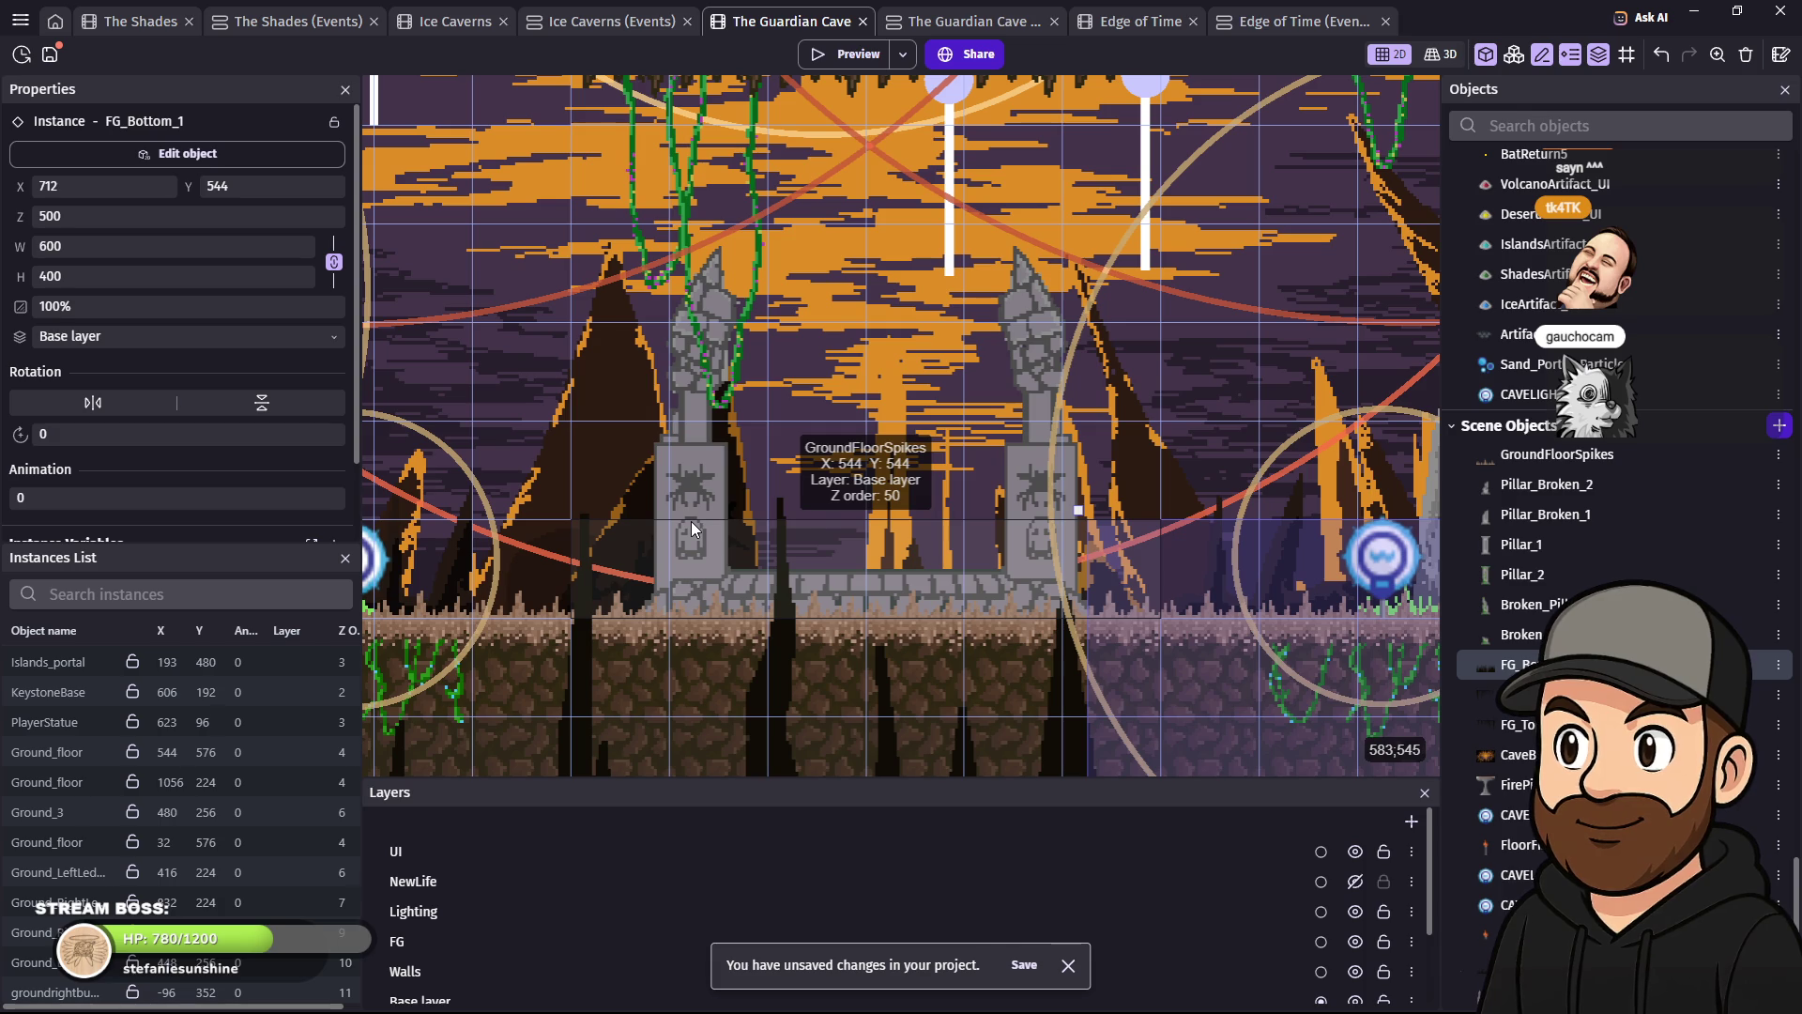
double_click(695, 496)
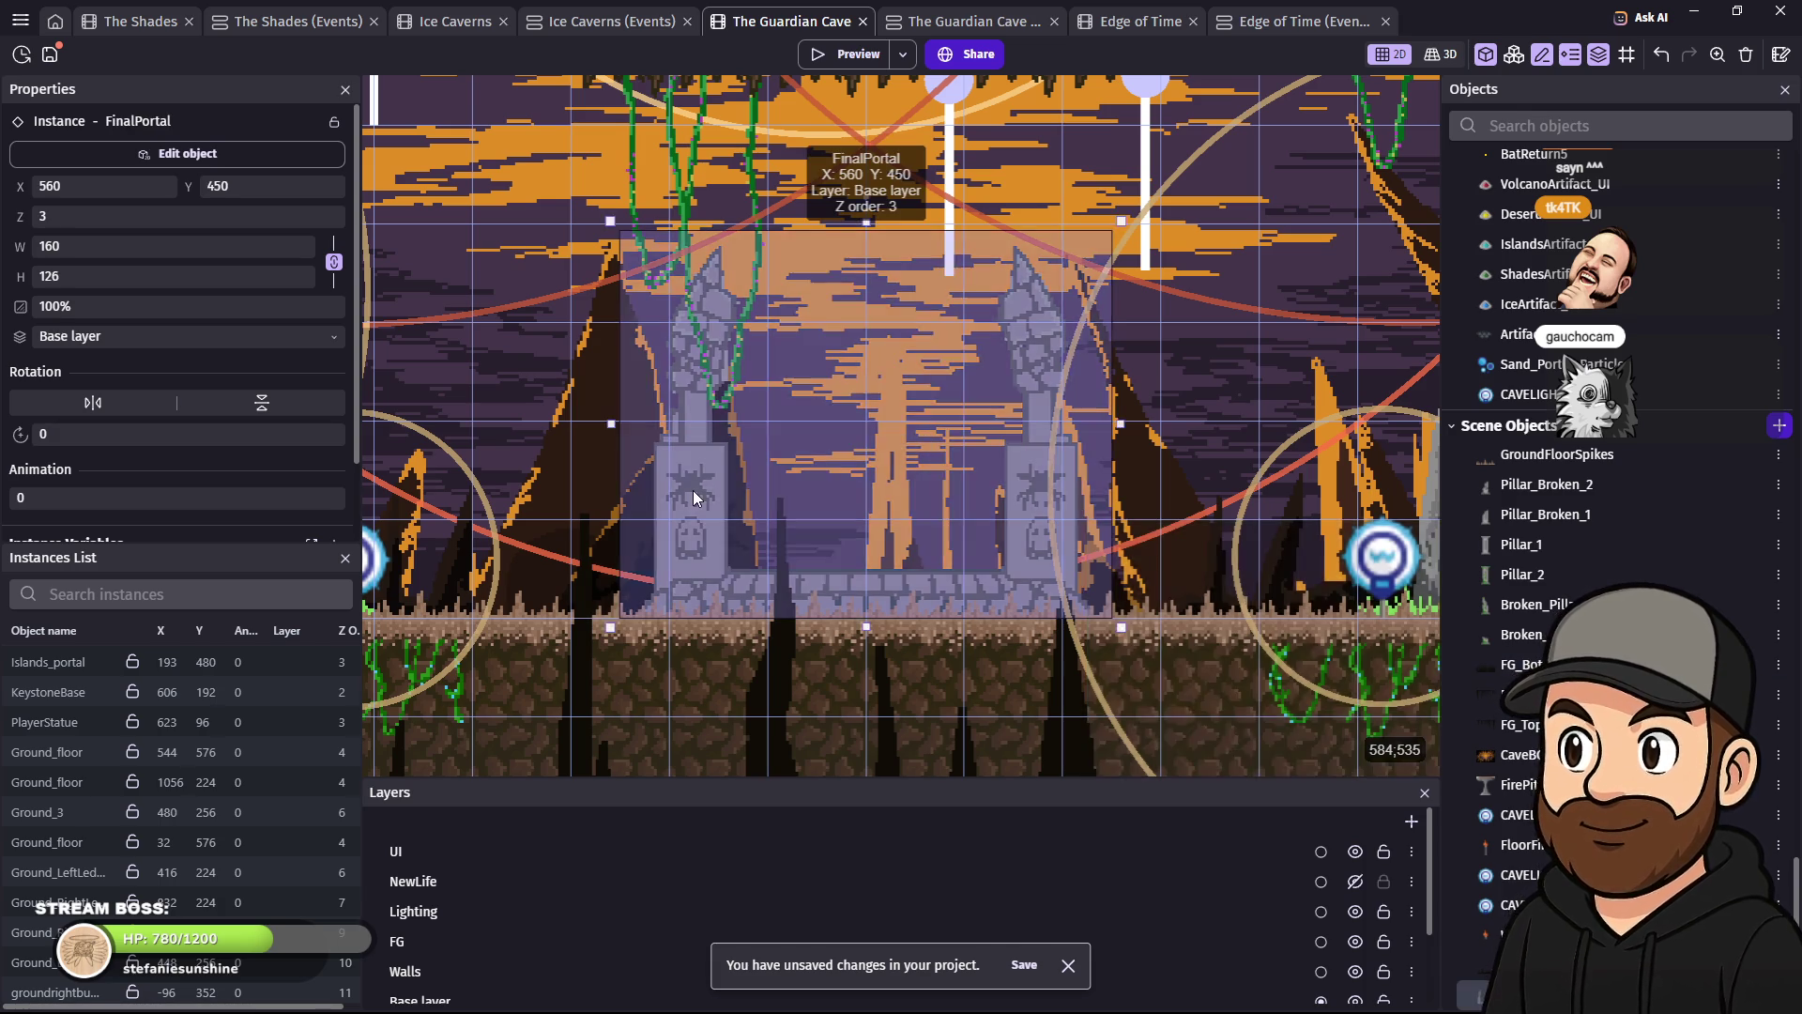
right_click(371, 283)
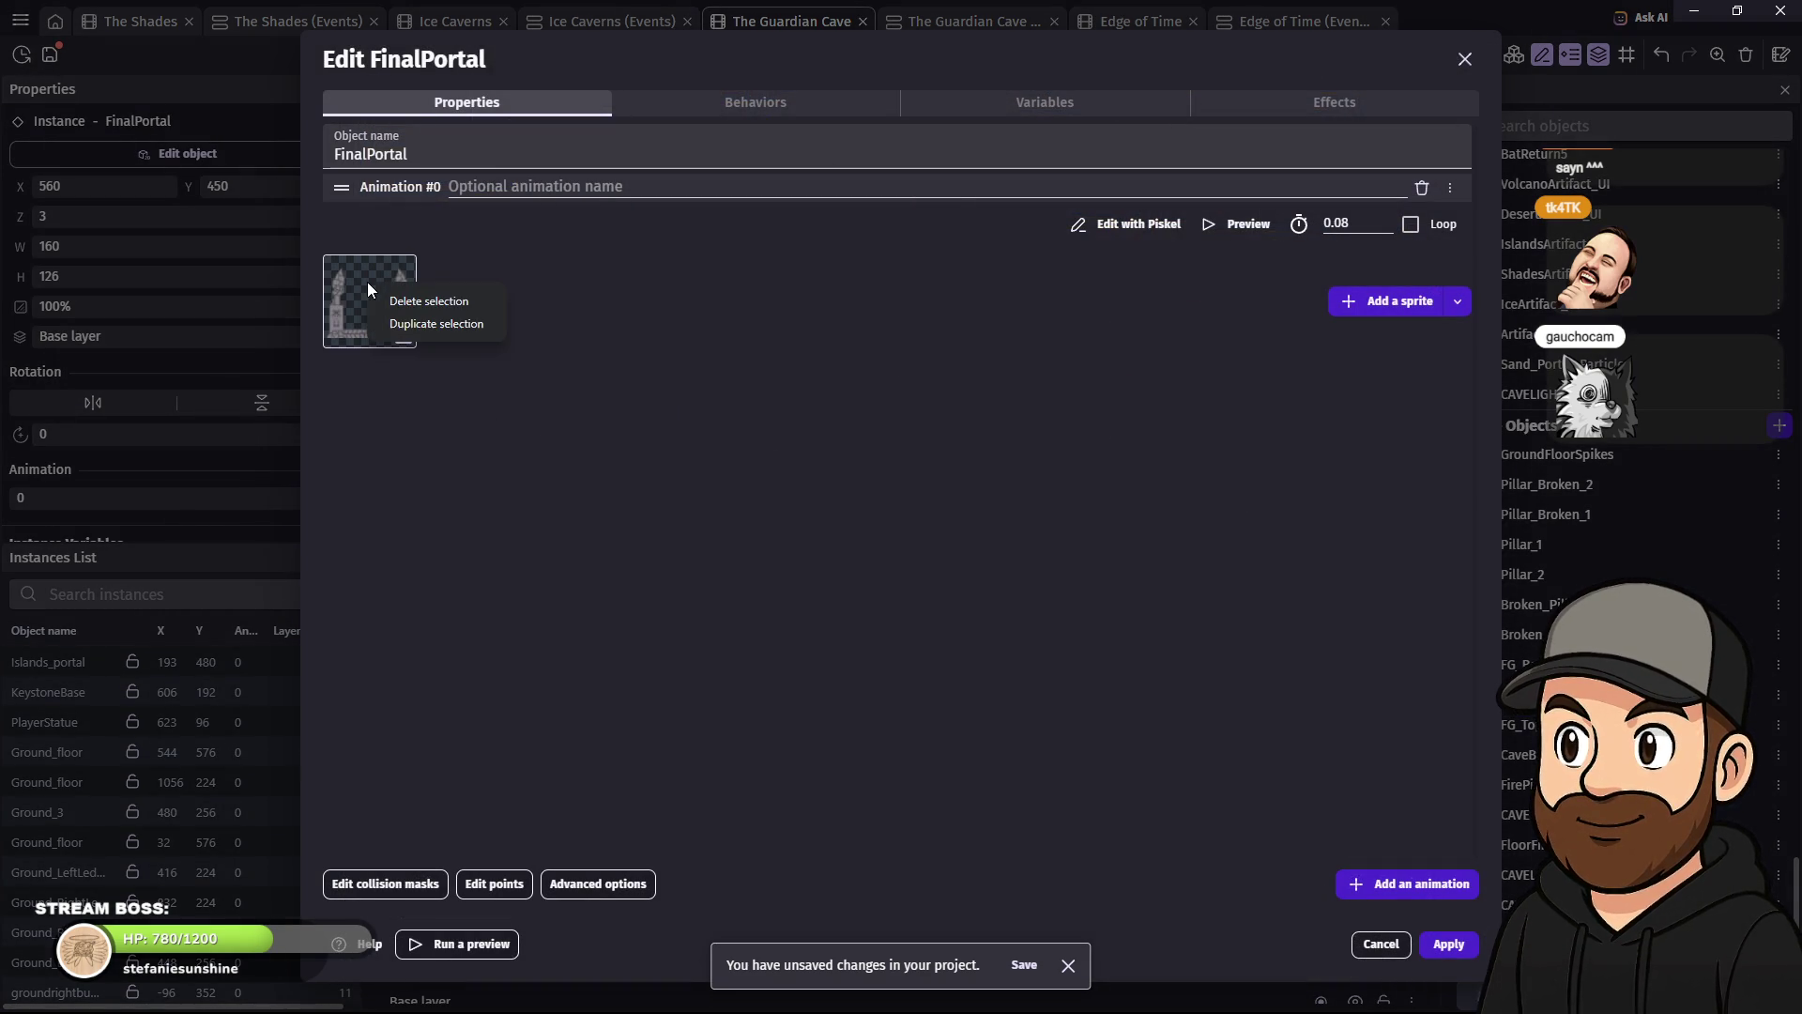
click(468, 310)
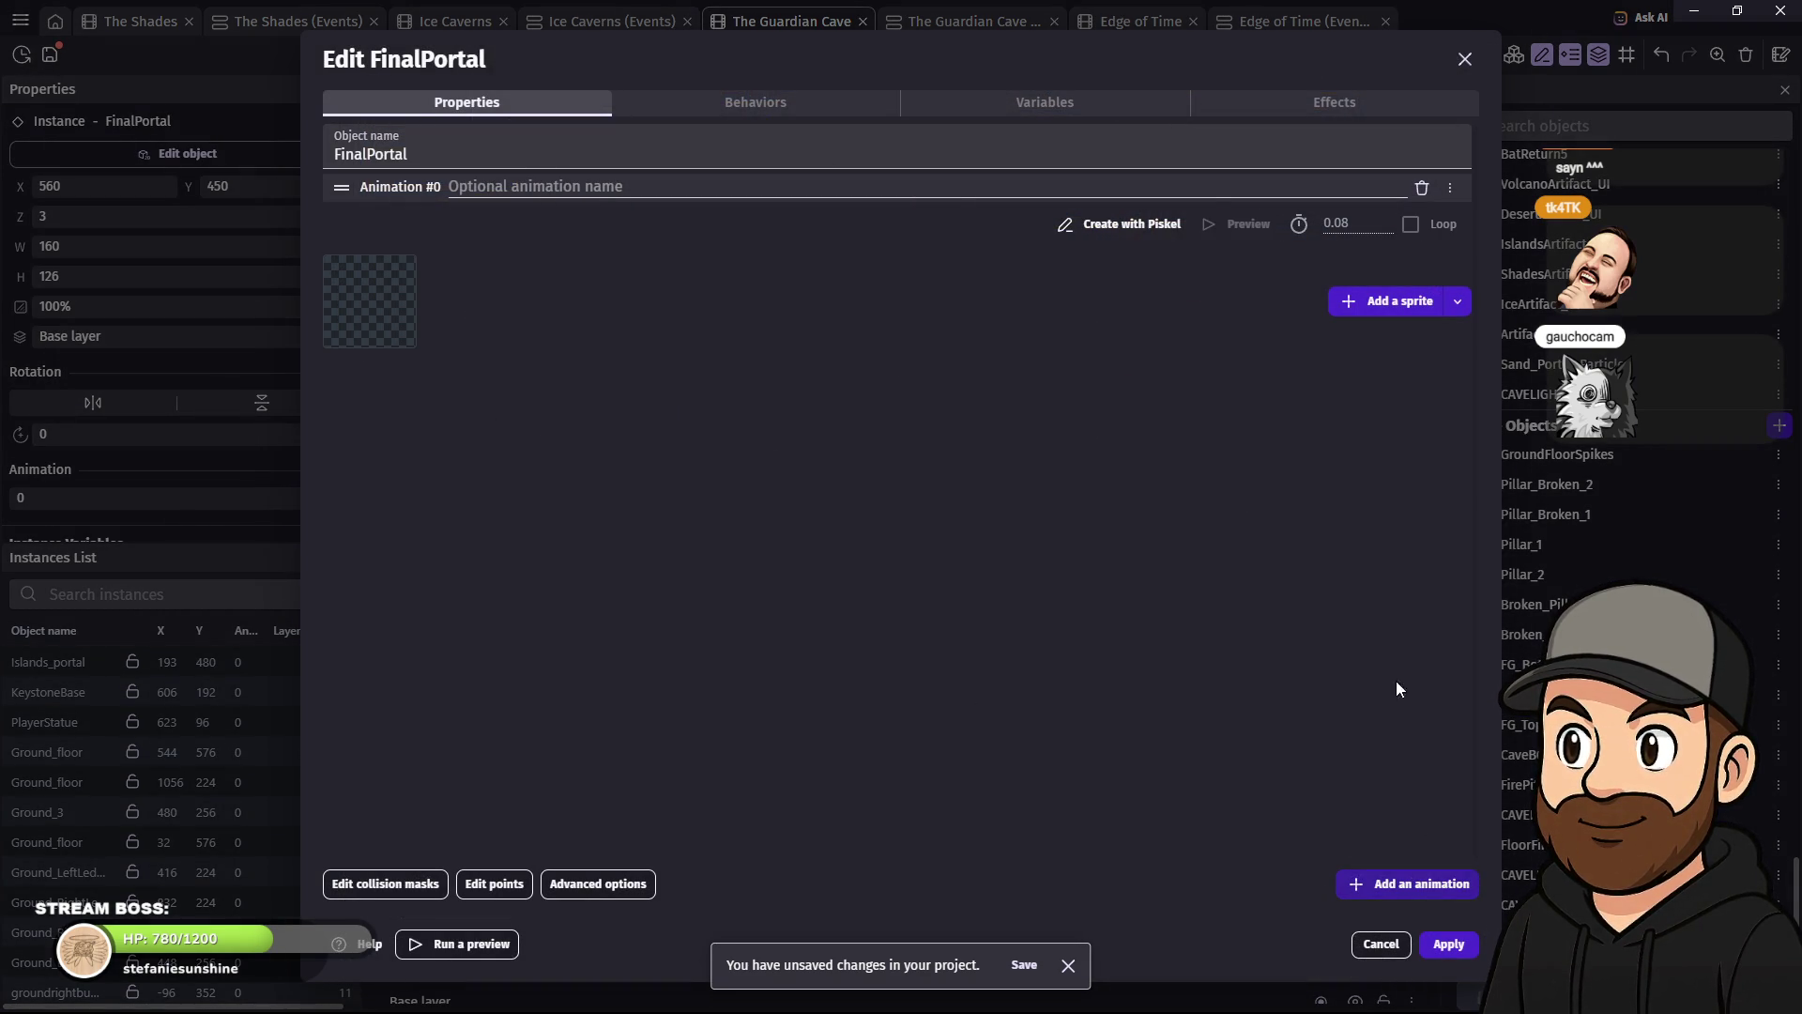
click(1400, 301)
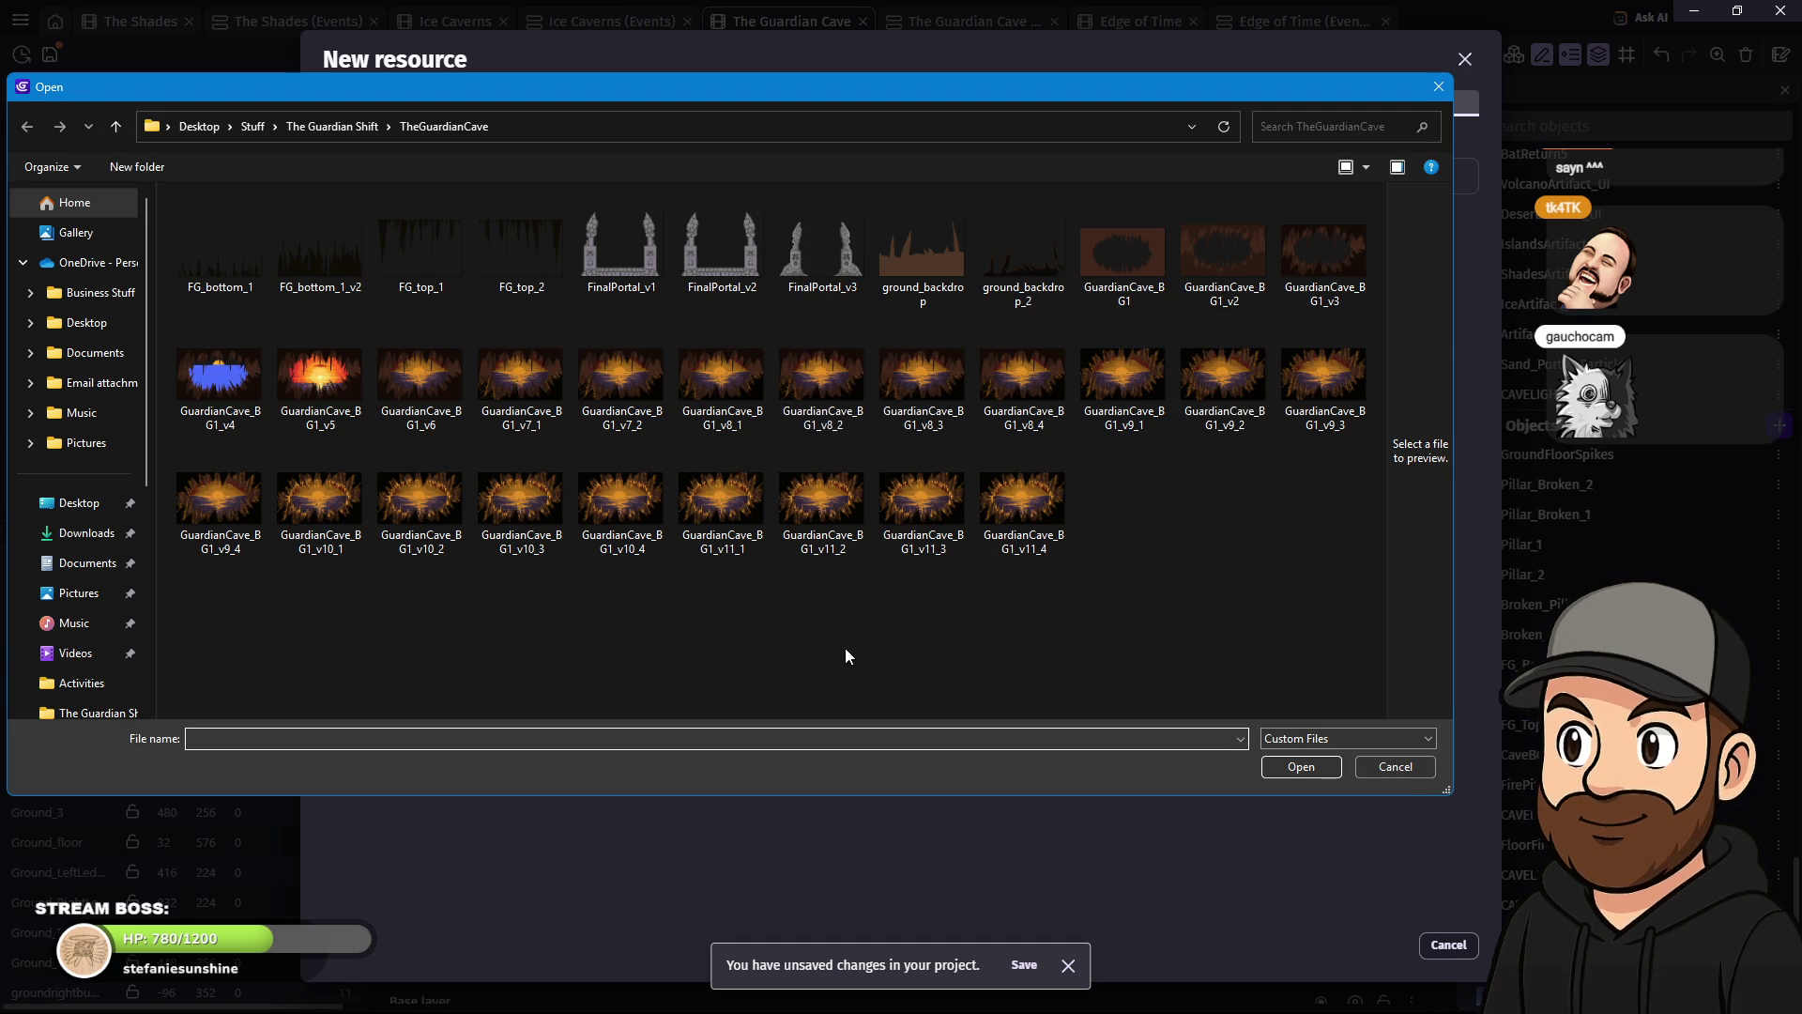
click(825, 252)
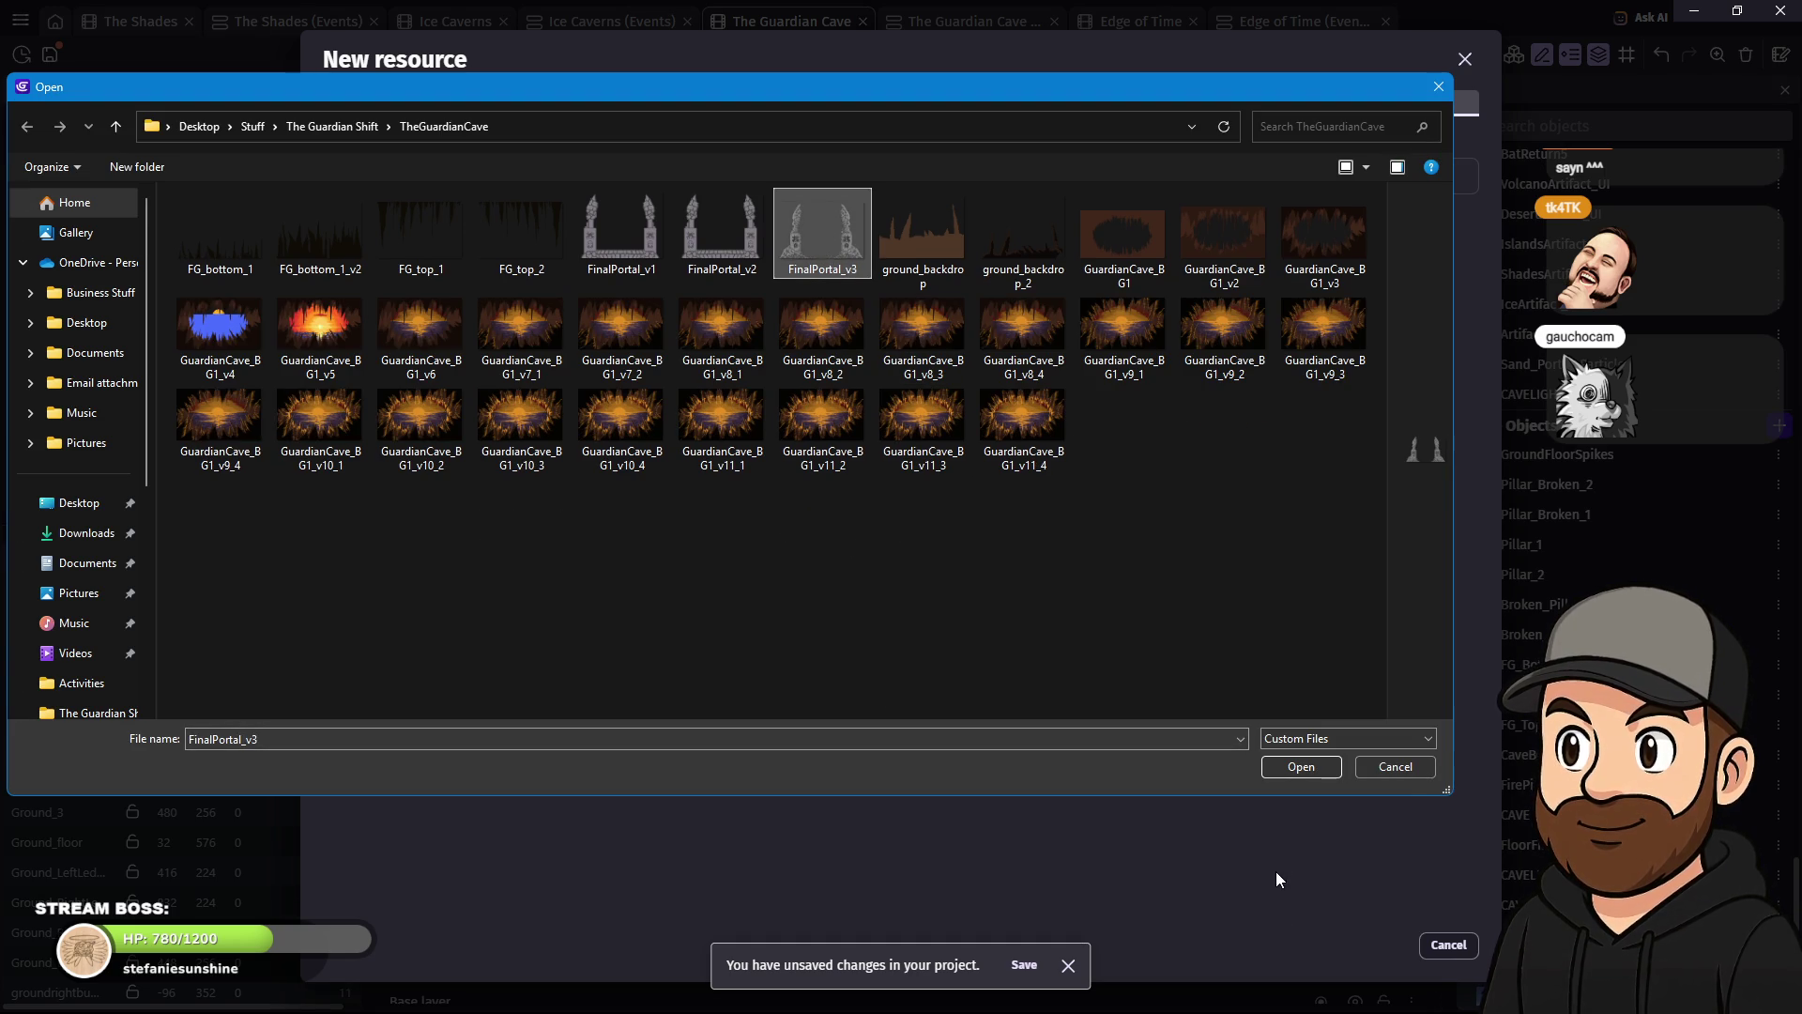
click(1301, 768)
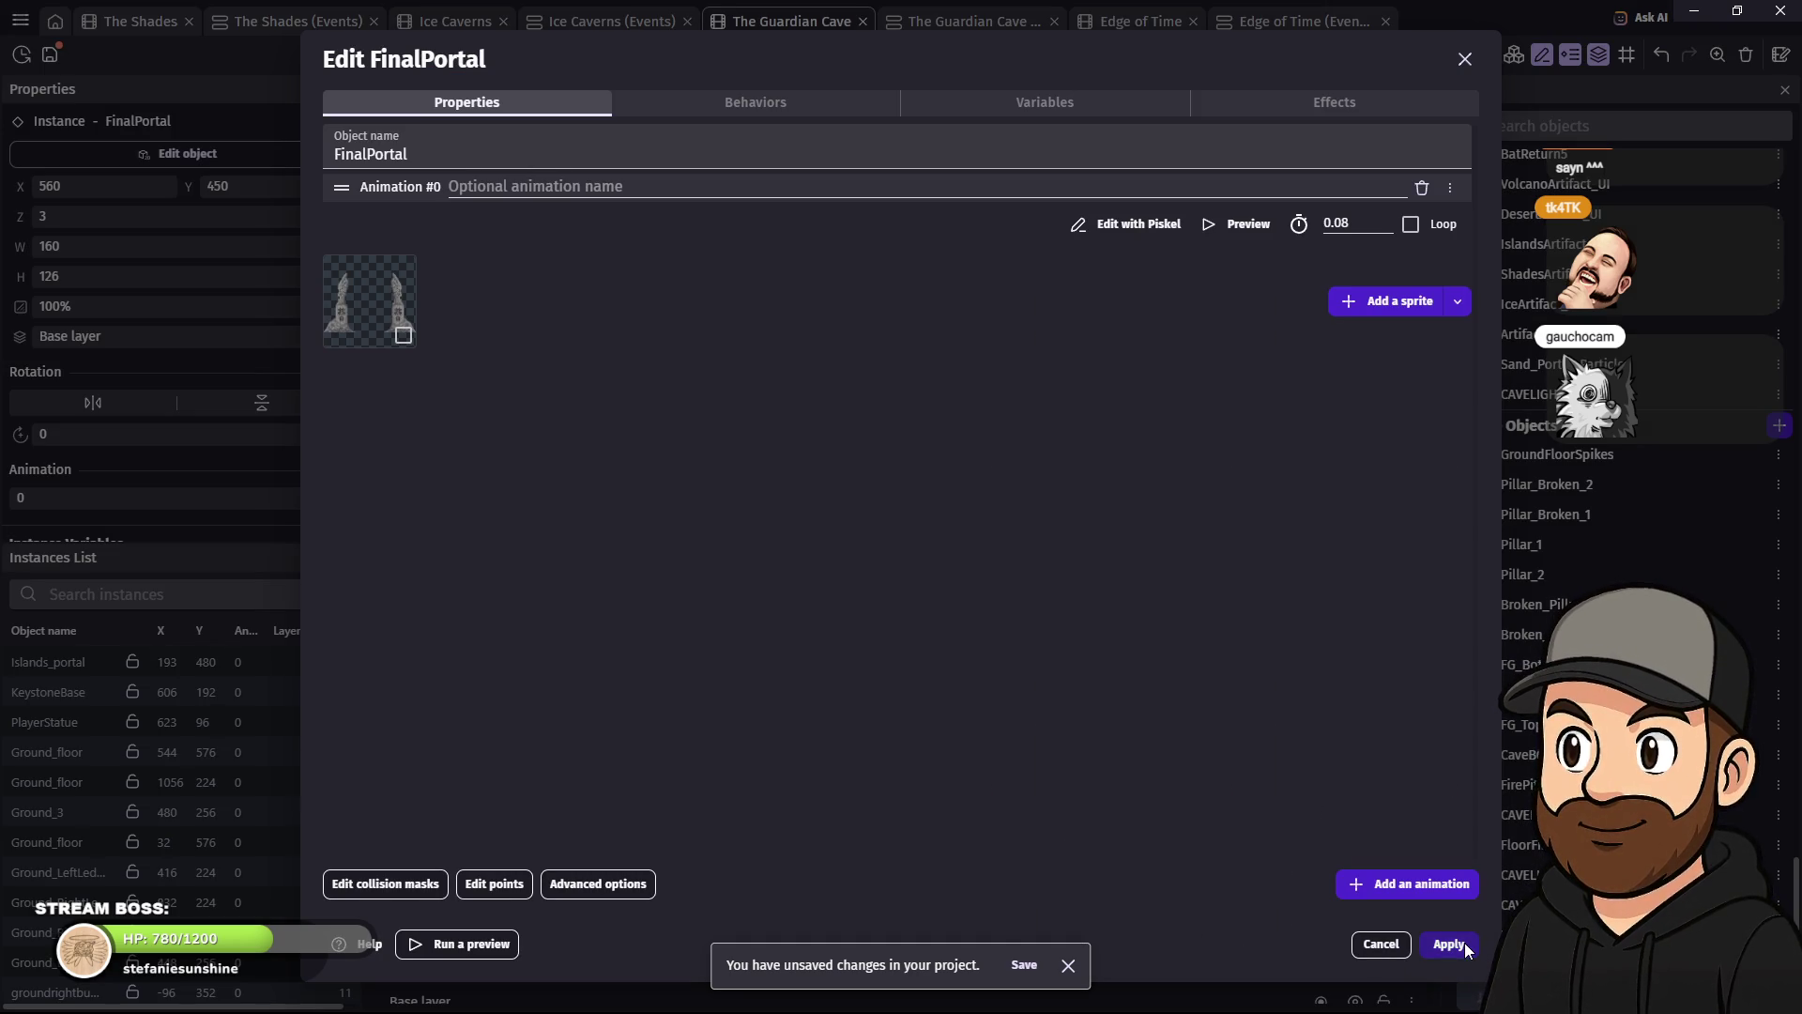
click(1448, 943)
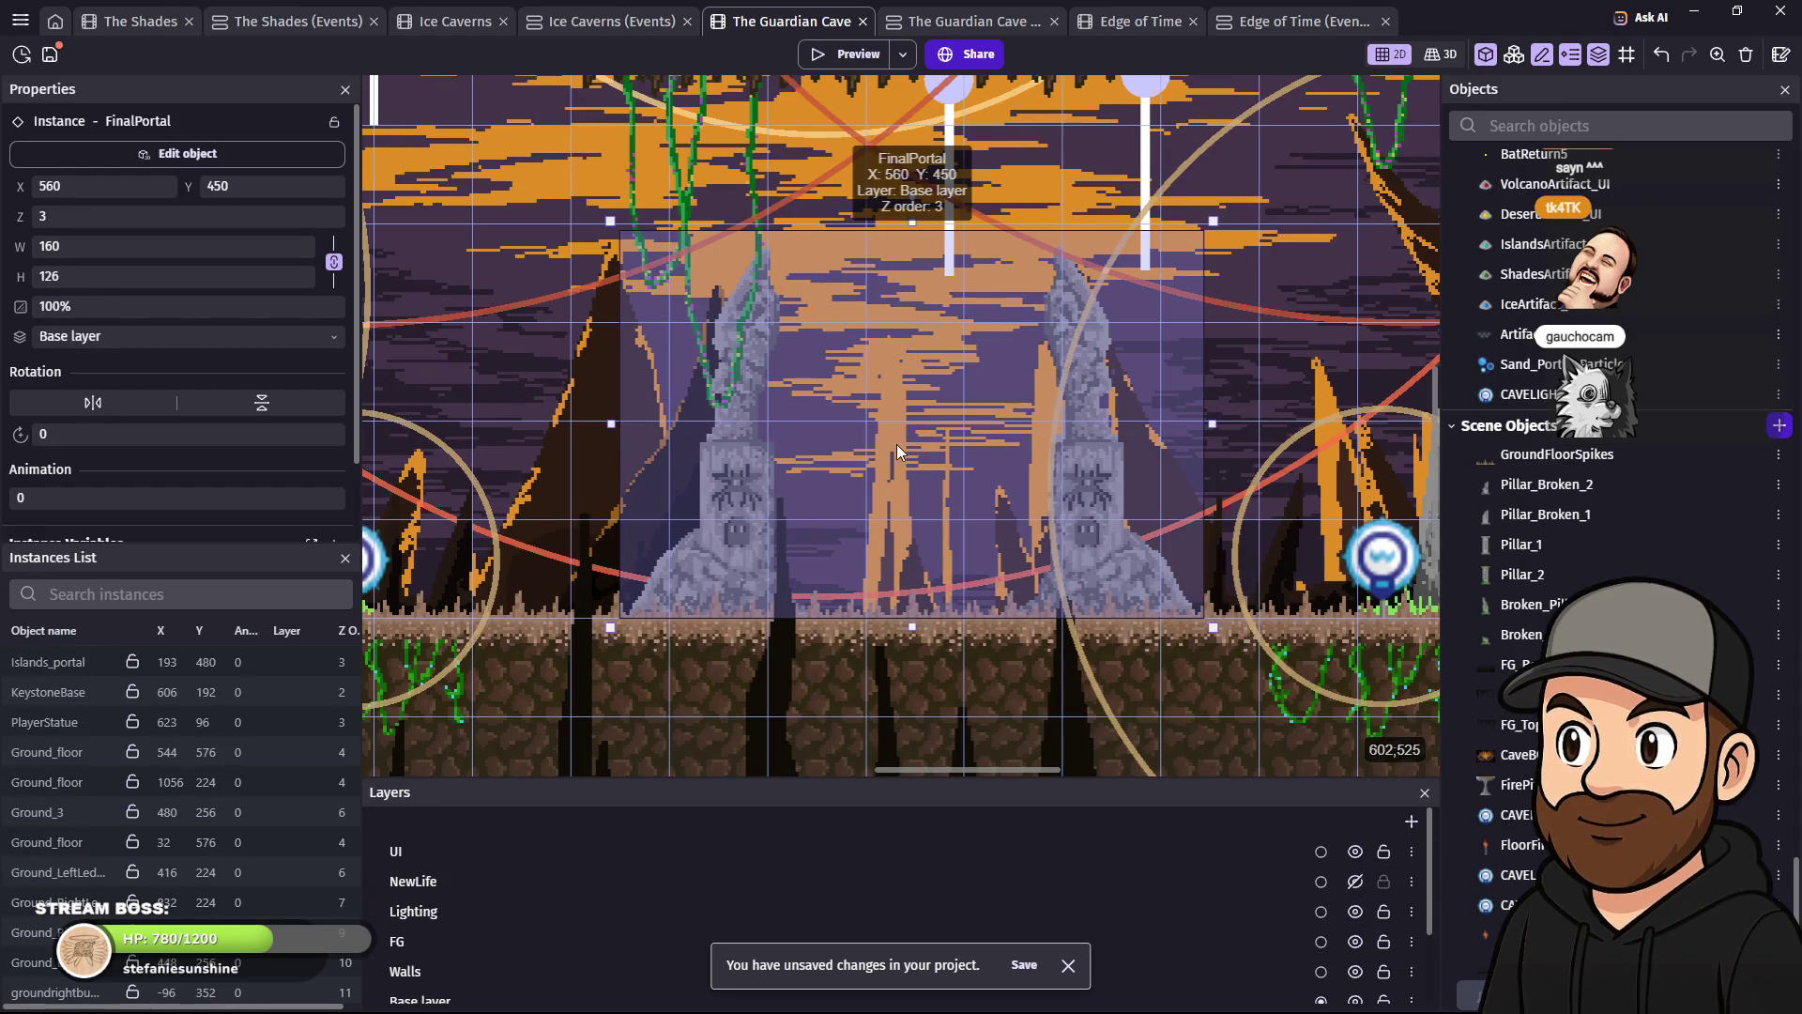
- Enlarge the FinalPortal pillars to 255×160 at X 513, Y 416, then launch a preview
scroll(1094, 403, down, 3)
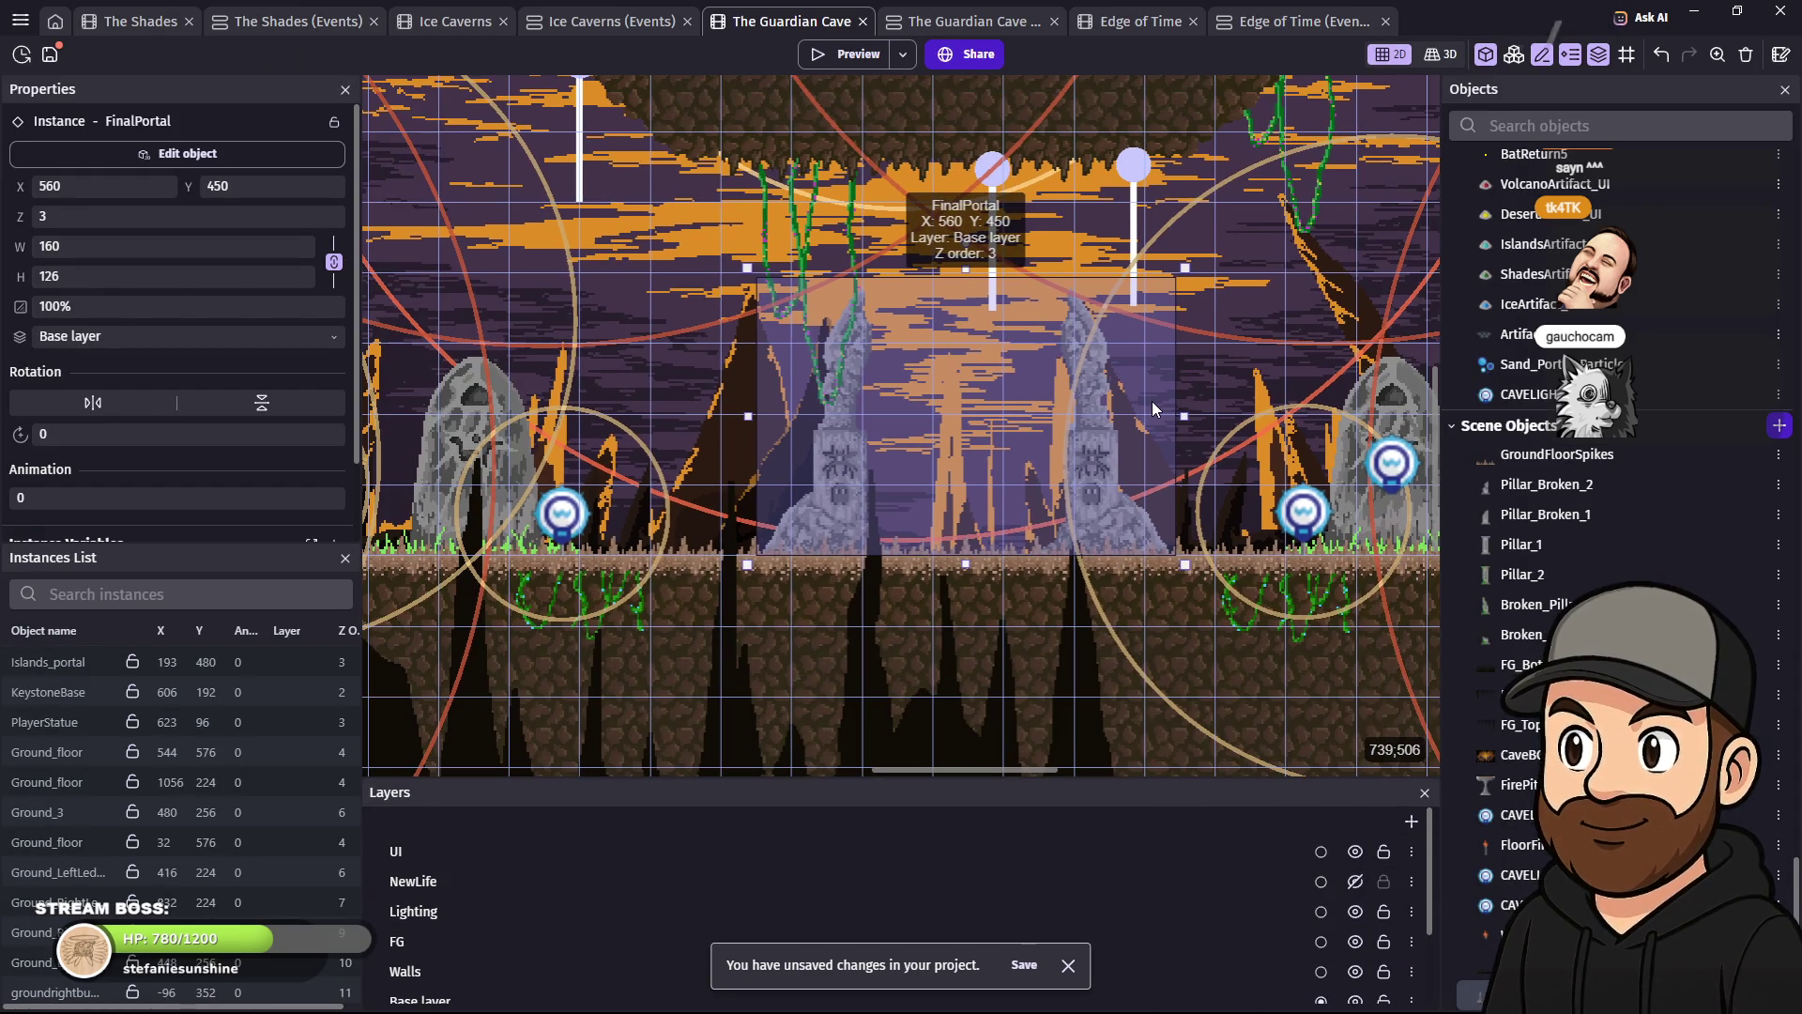
scroll(1152, 401, down, 3)
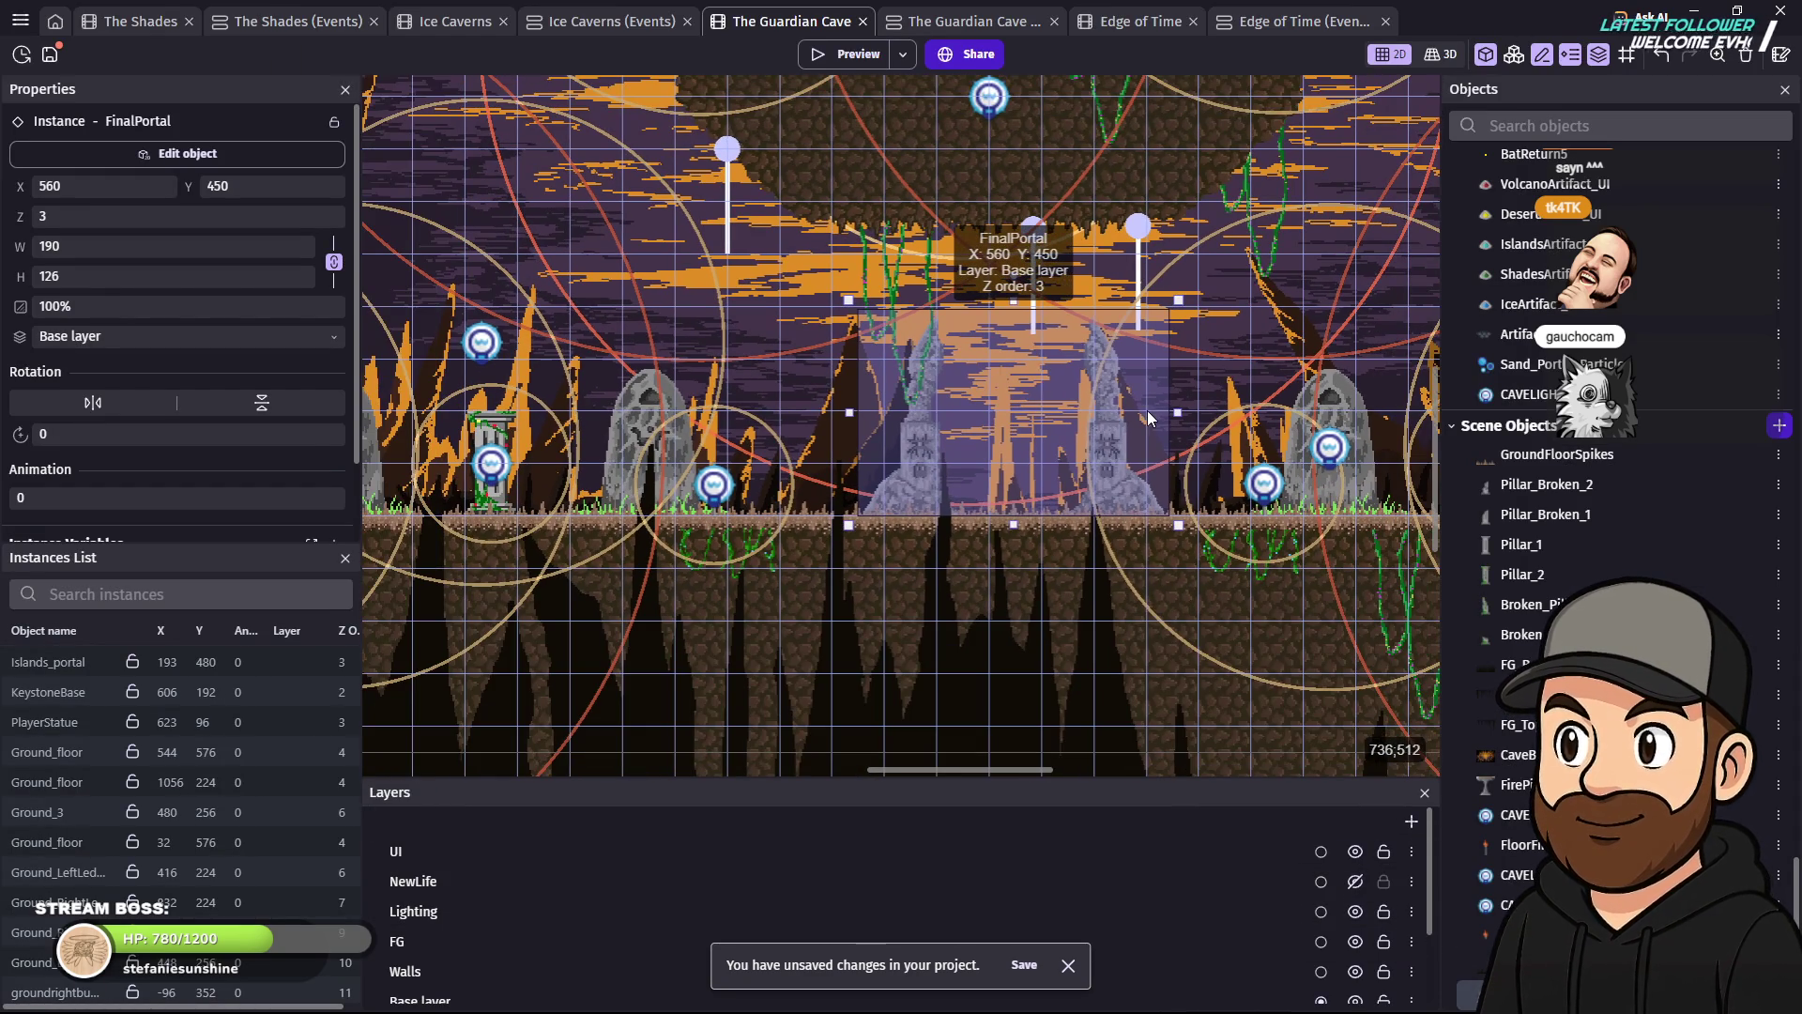
key(Left)
key(Left)
key(Left)
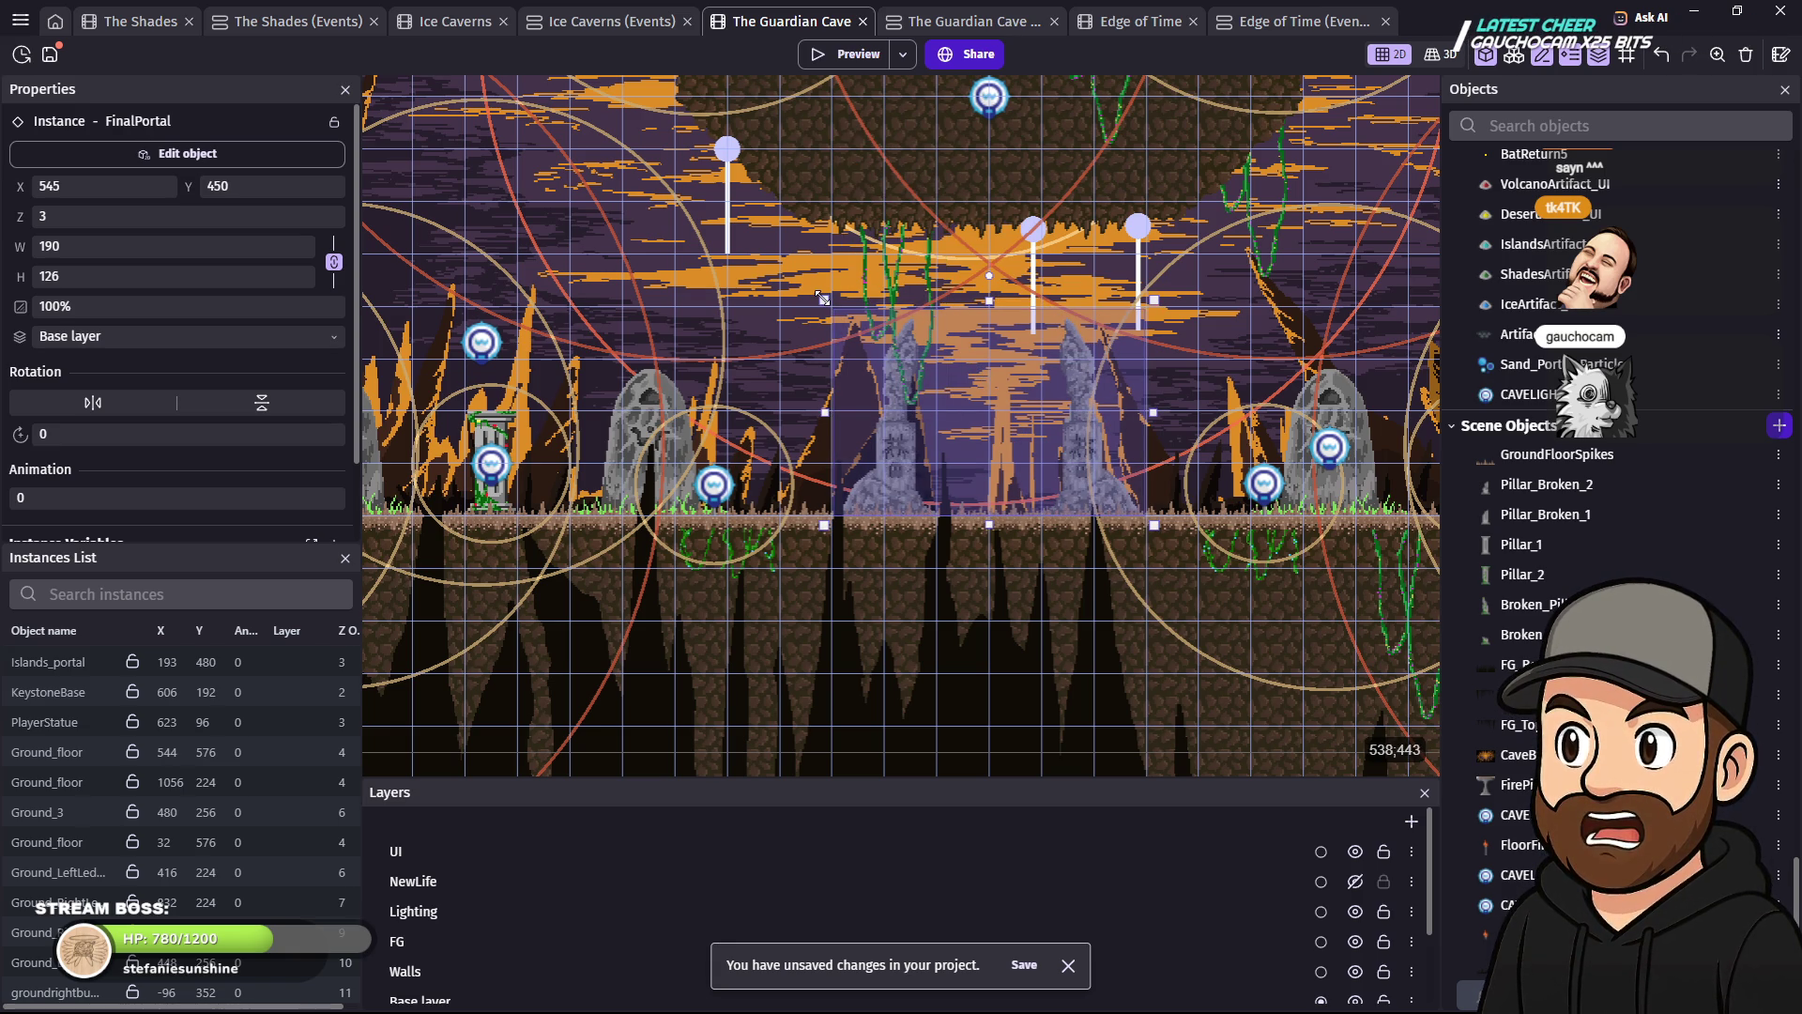
mouse_move(822, 298)
mouse_down()
mouse_move(787, 261)
mouse_move(729, 259)
mouse_up()
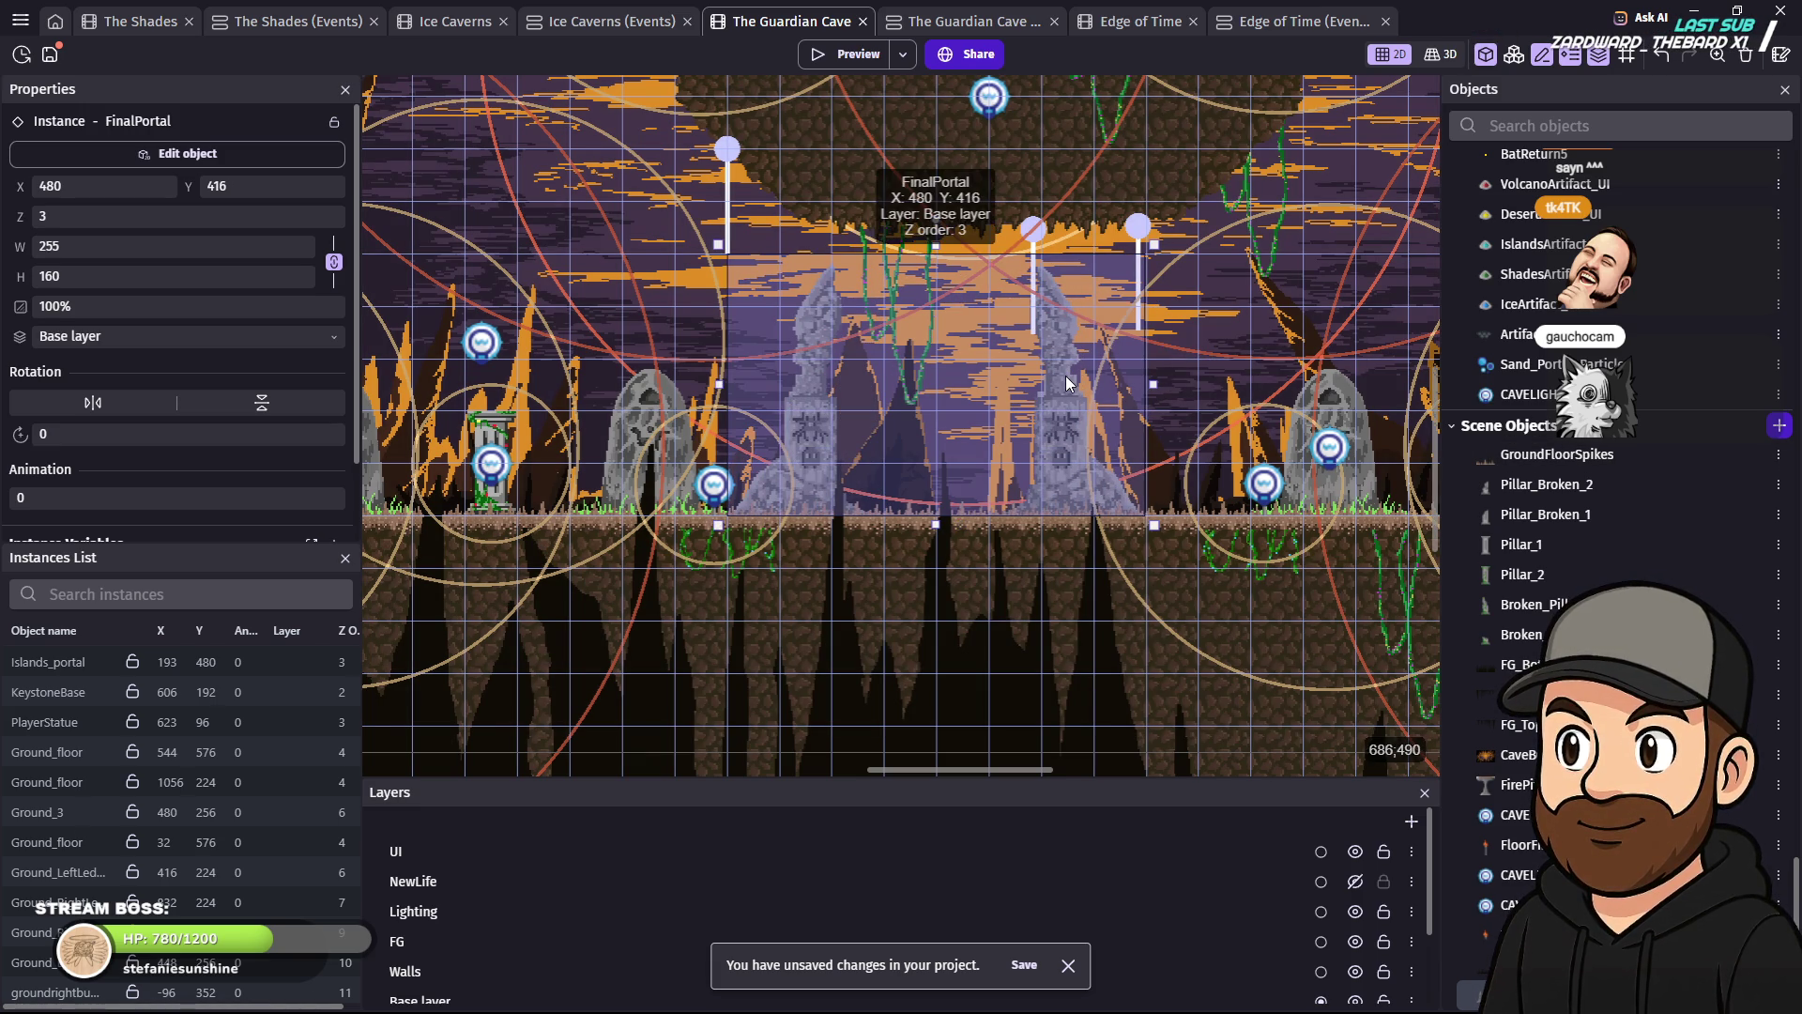
key(Right)
key(Right)
key(Right)
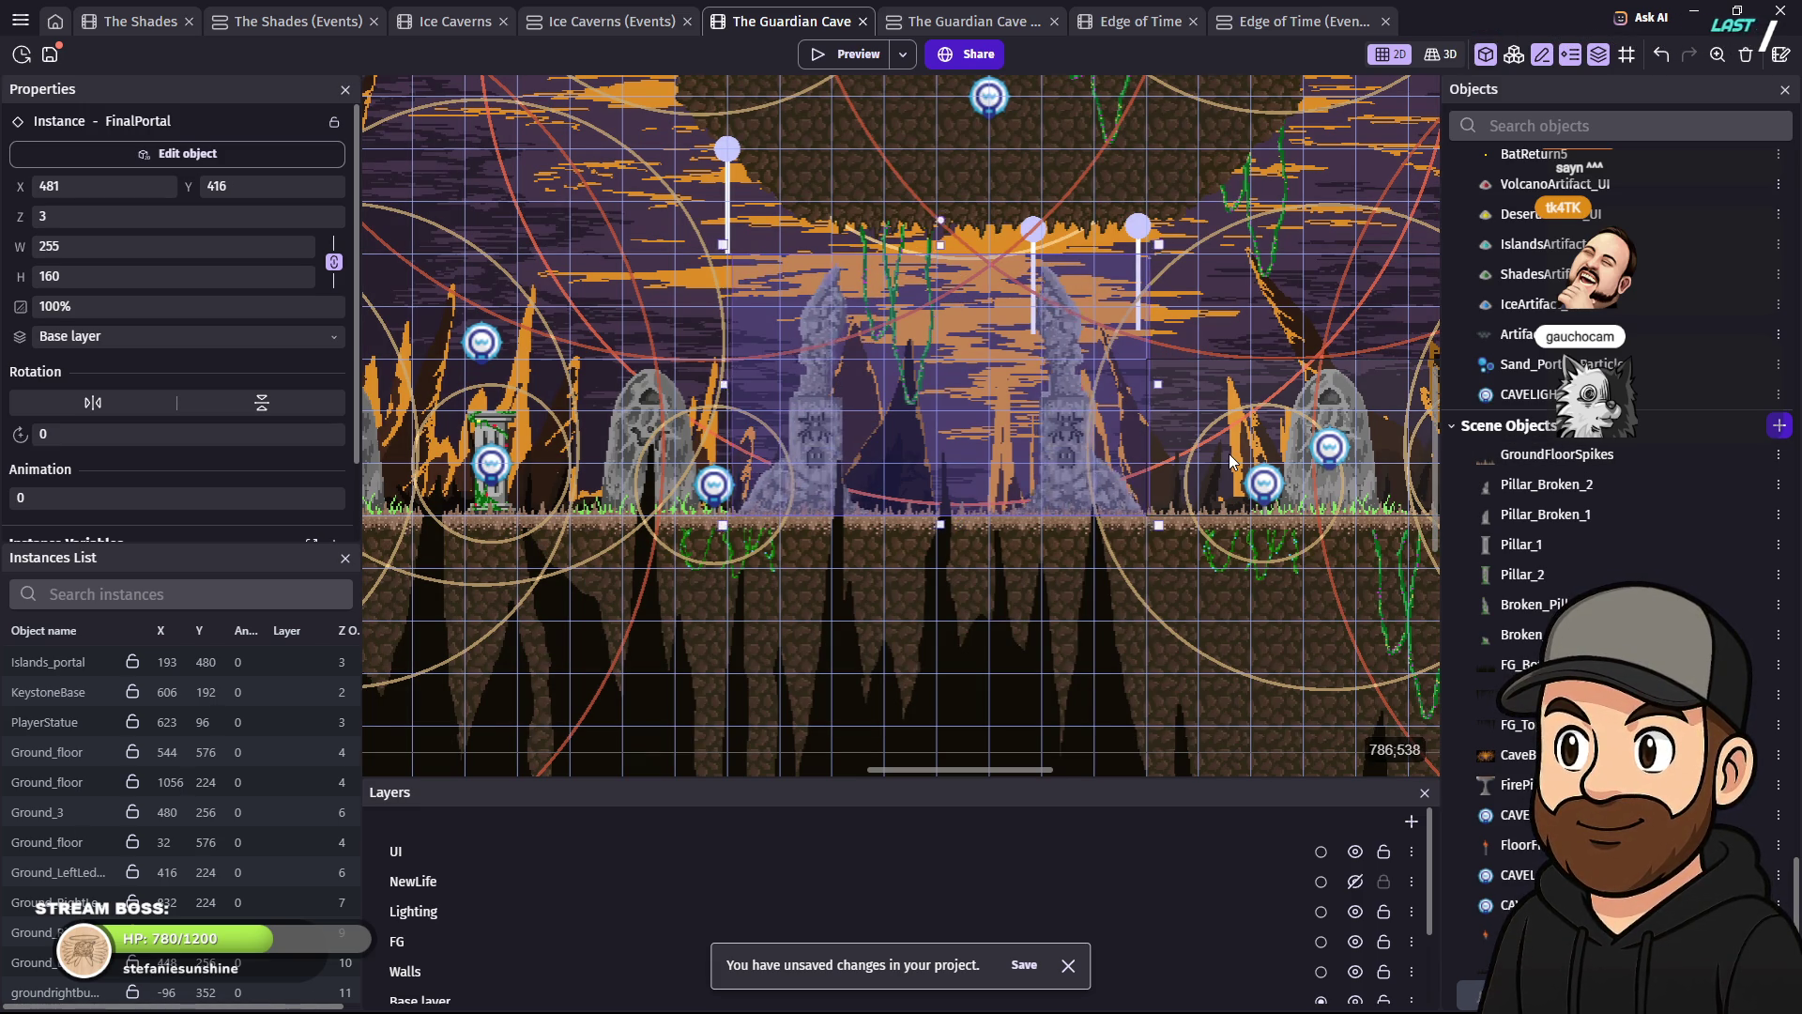
key(Right)
key(Right)
key(Right)
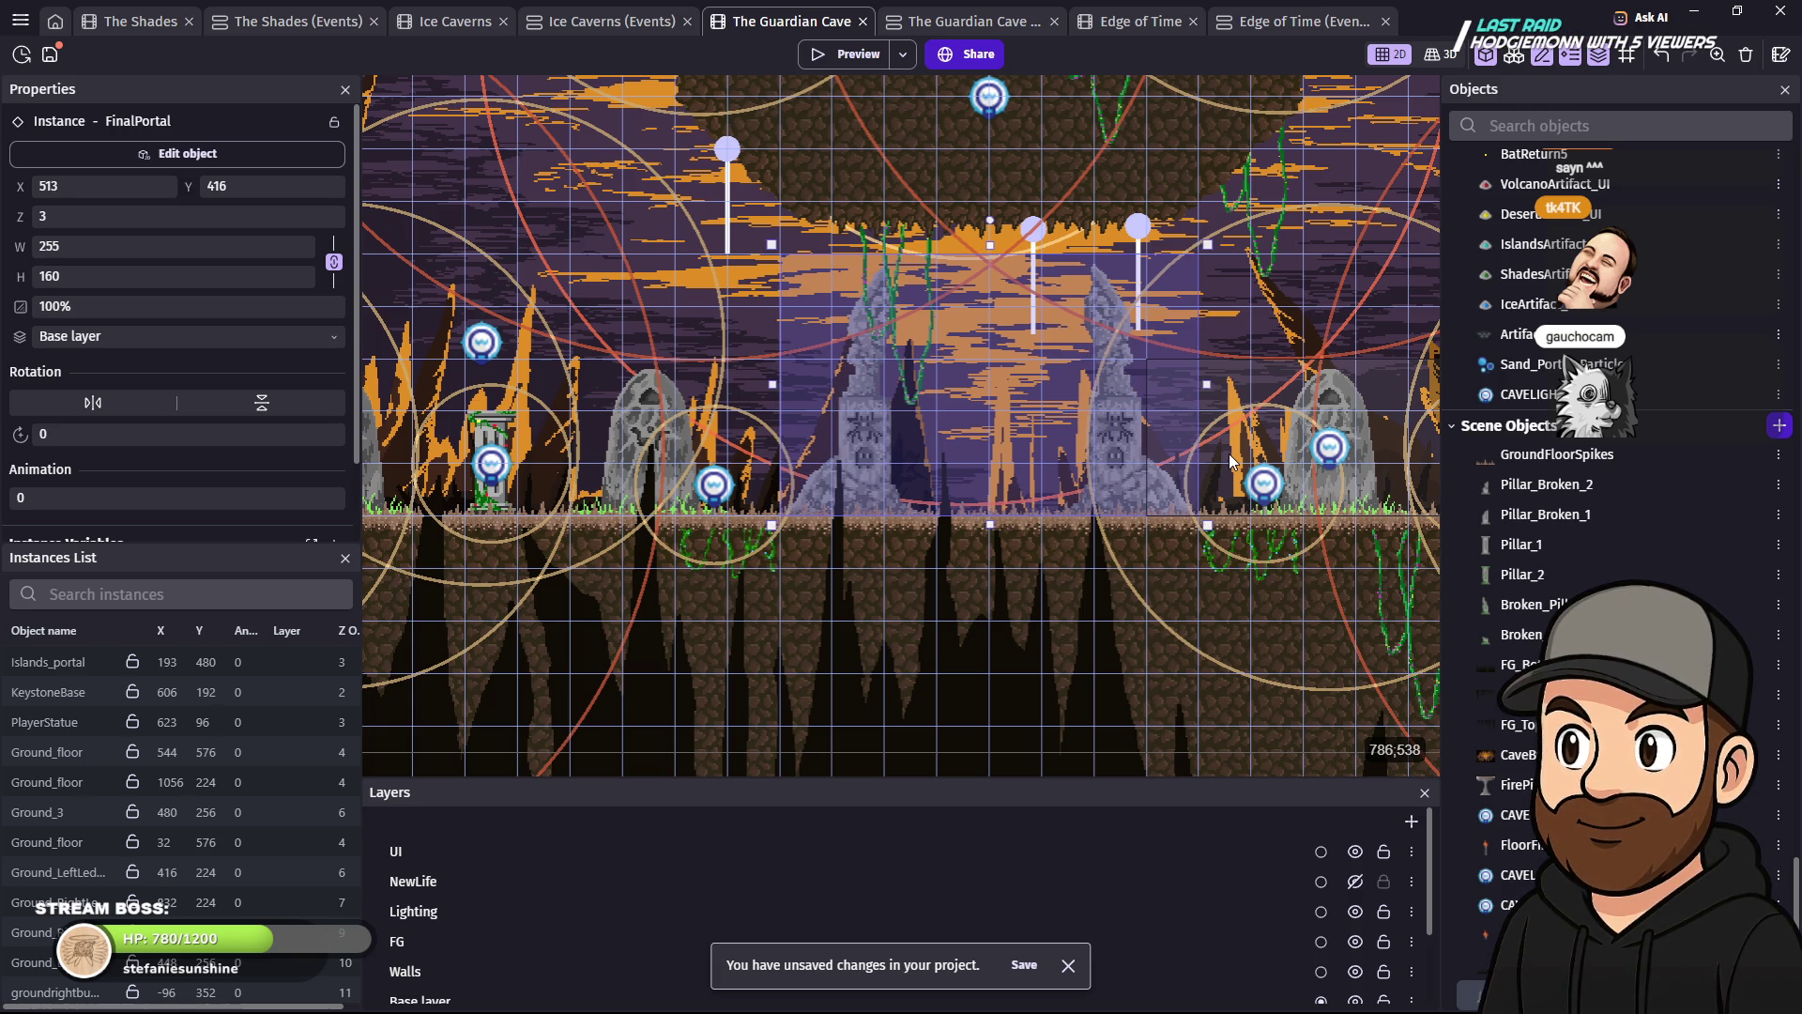
click(1230, 455)
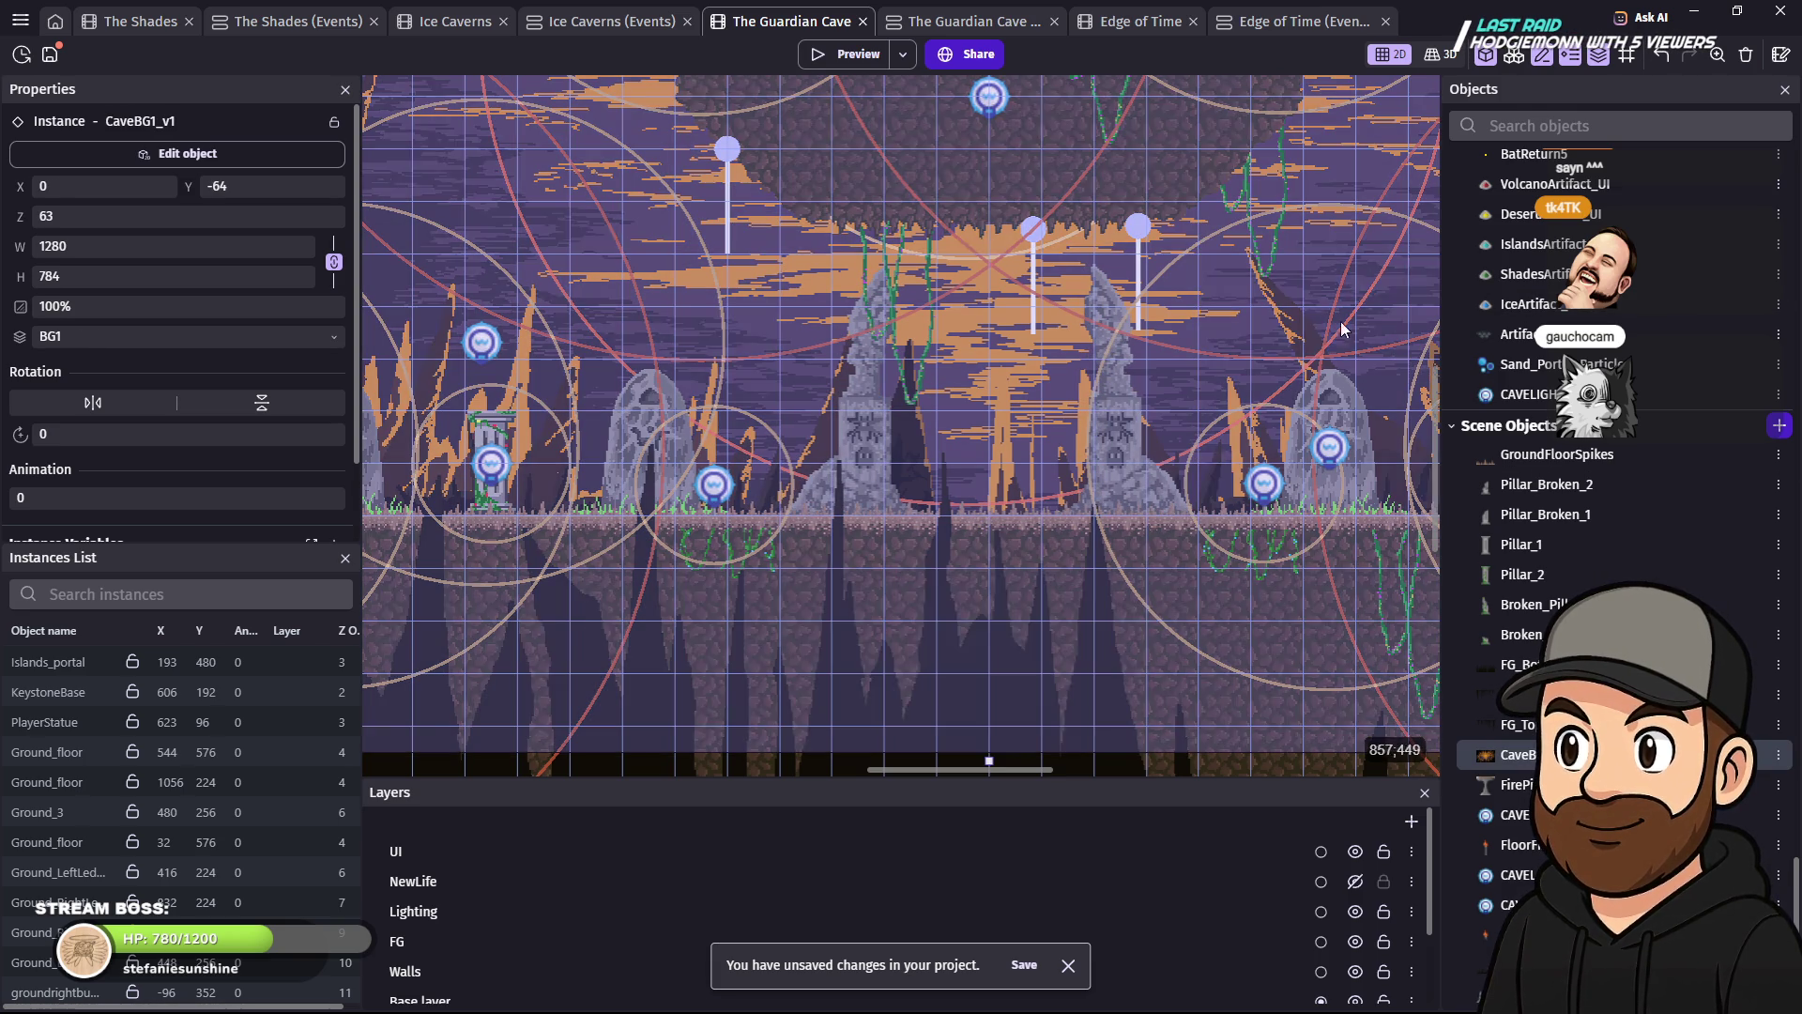
scroll(1022, 456, up, 5)
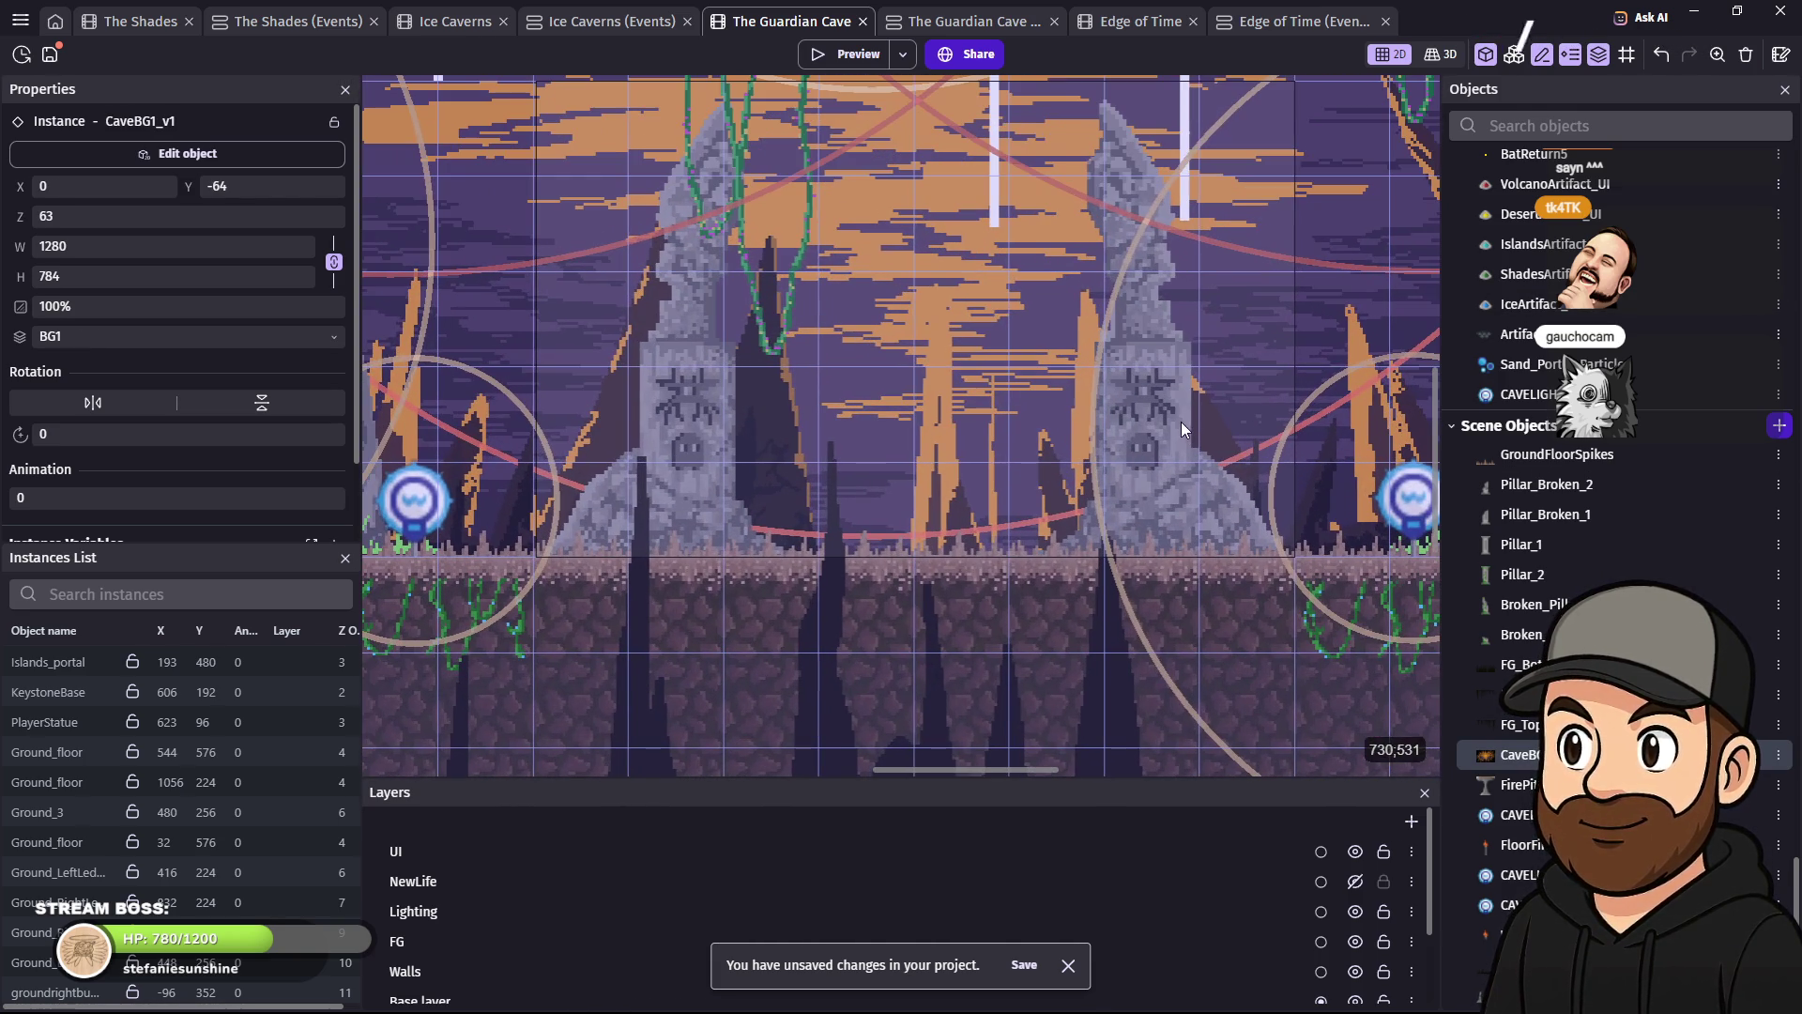
click(847, 57)
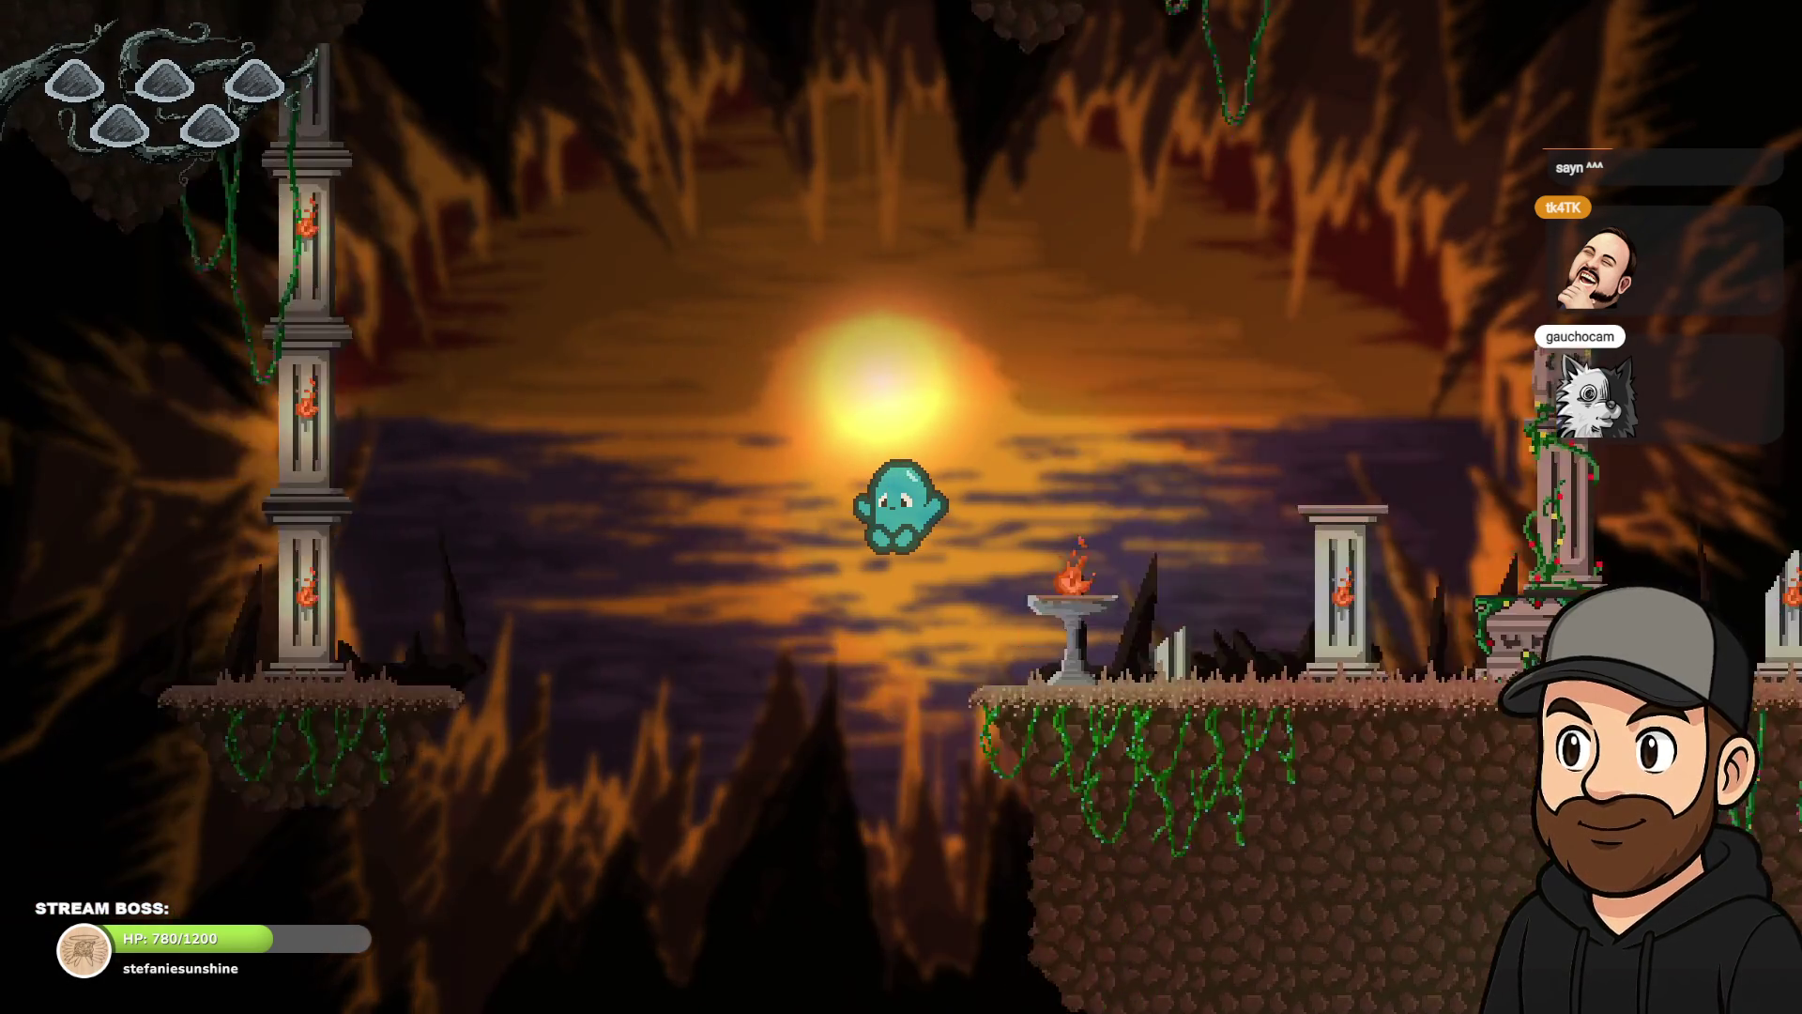
- Walk the ghost back and forth through the cave around the pillars, jumping once
key(Right)
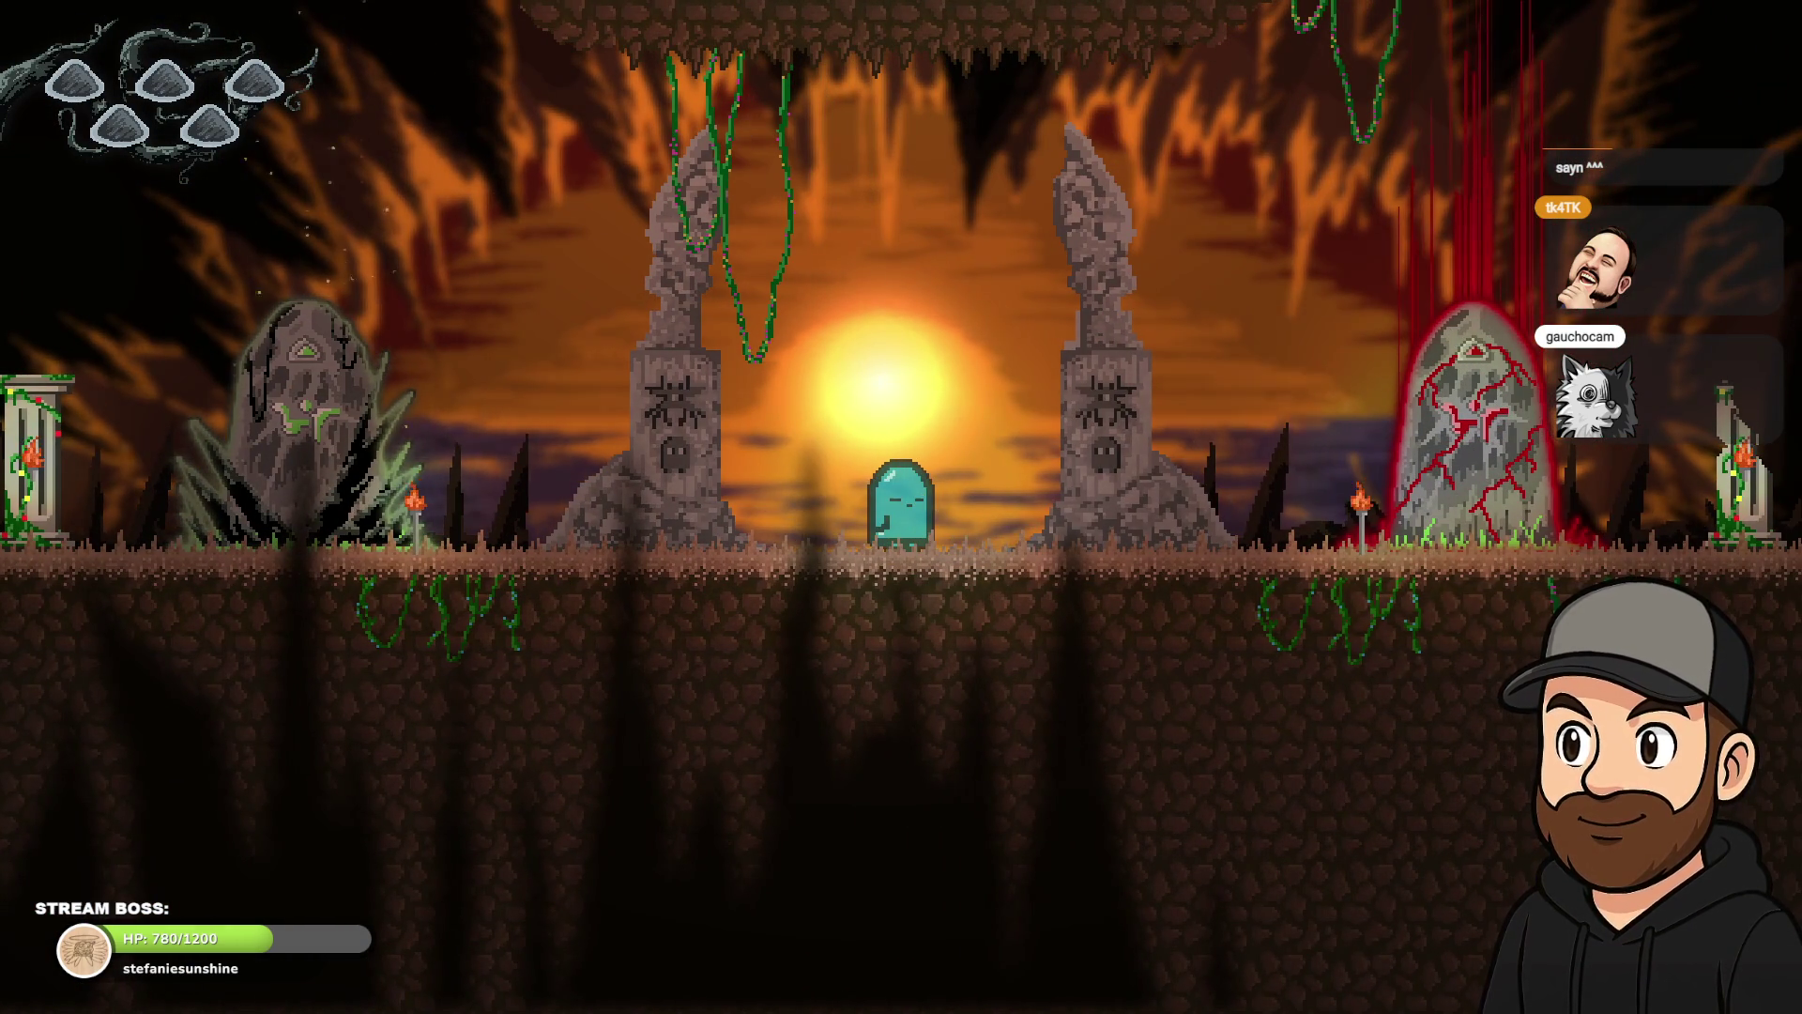
key(Left)
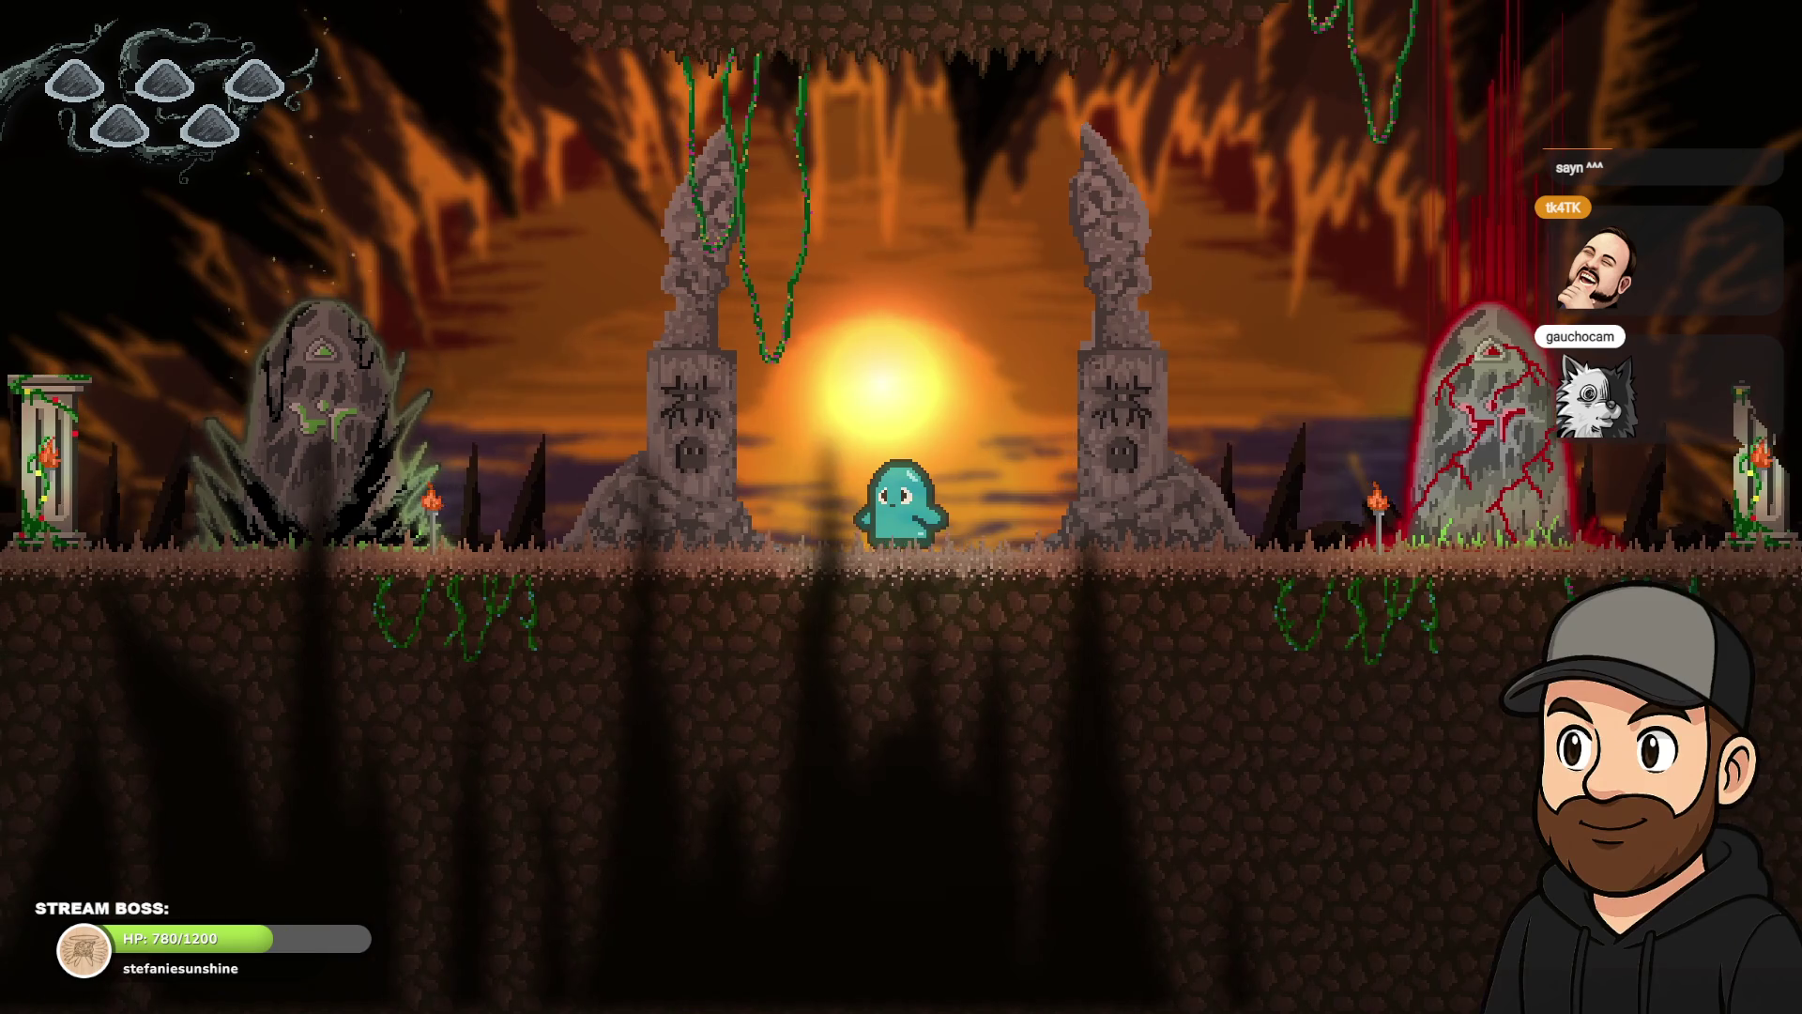
key(Right)
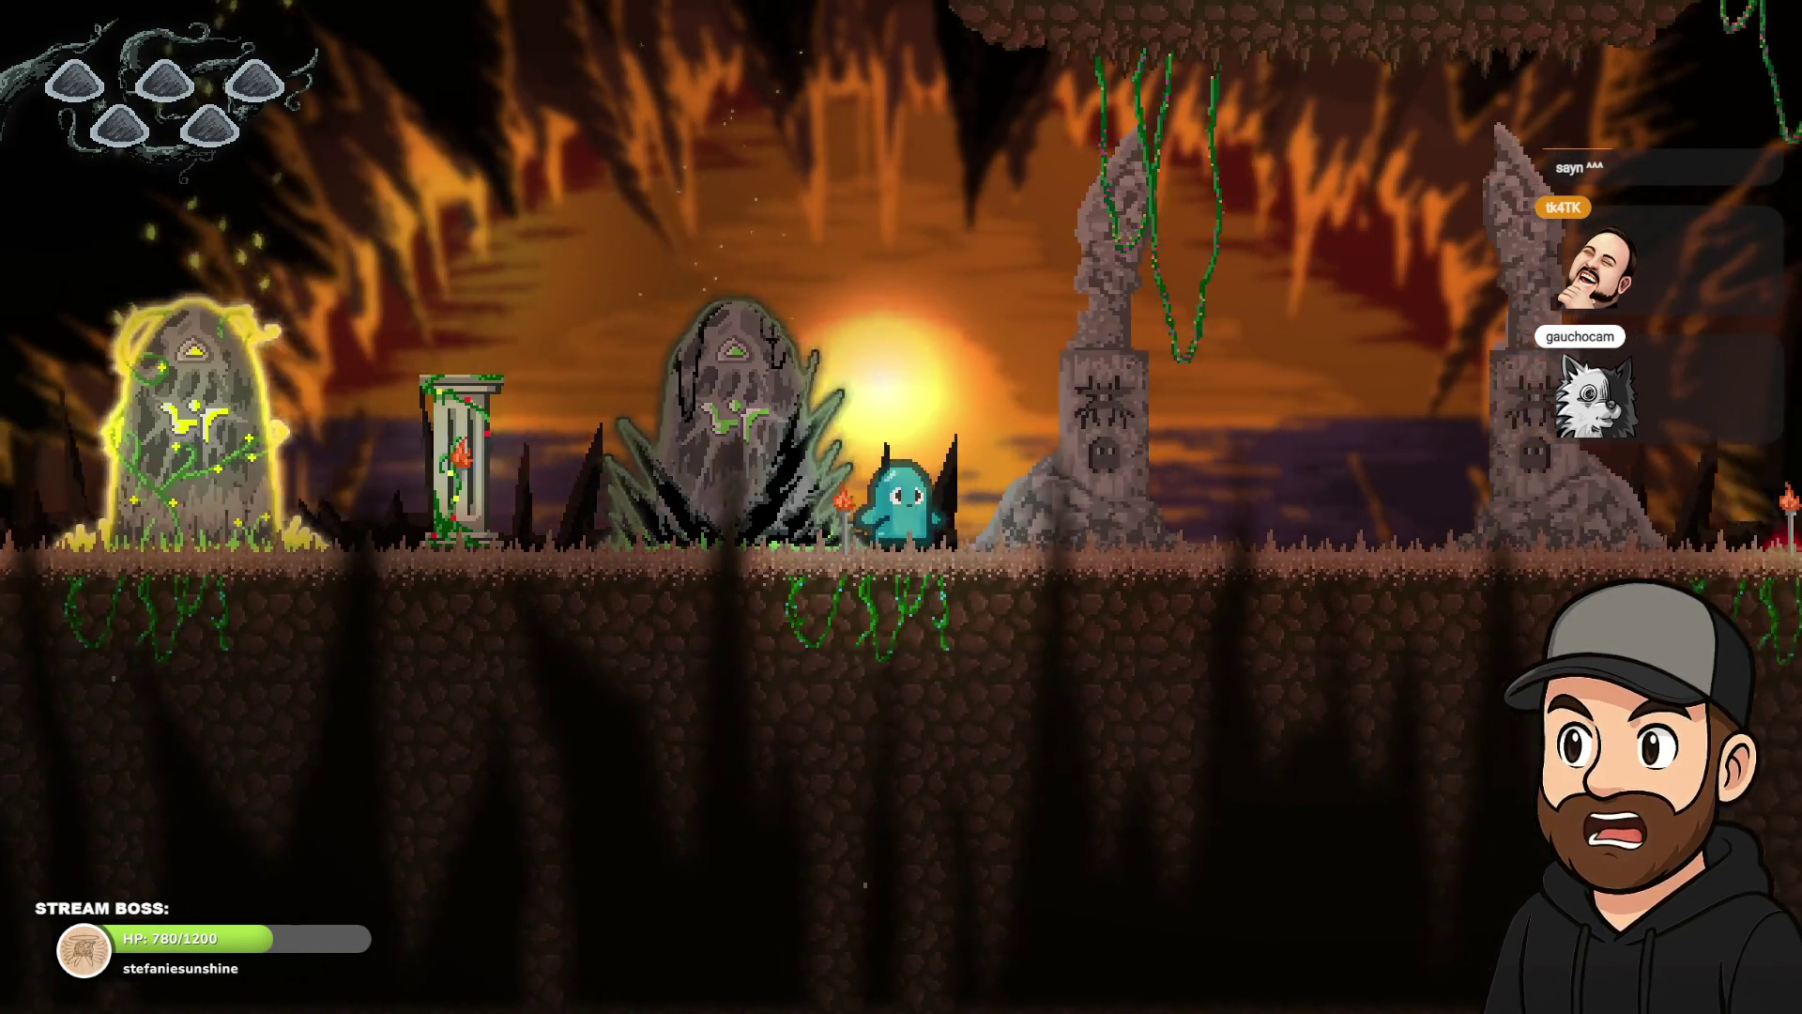
key(Left)
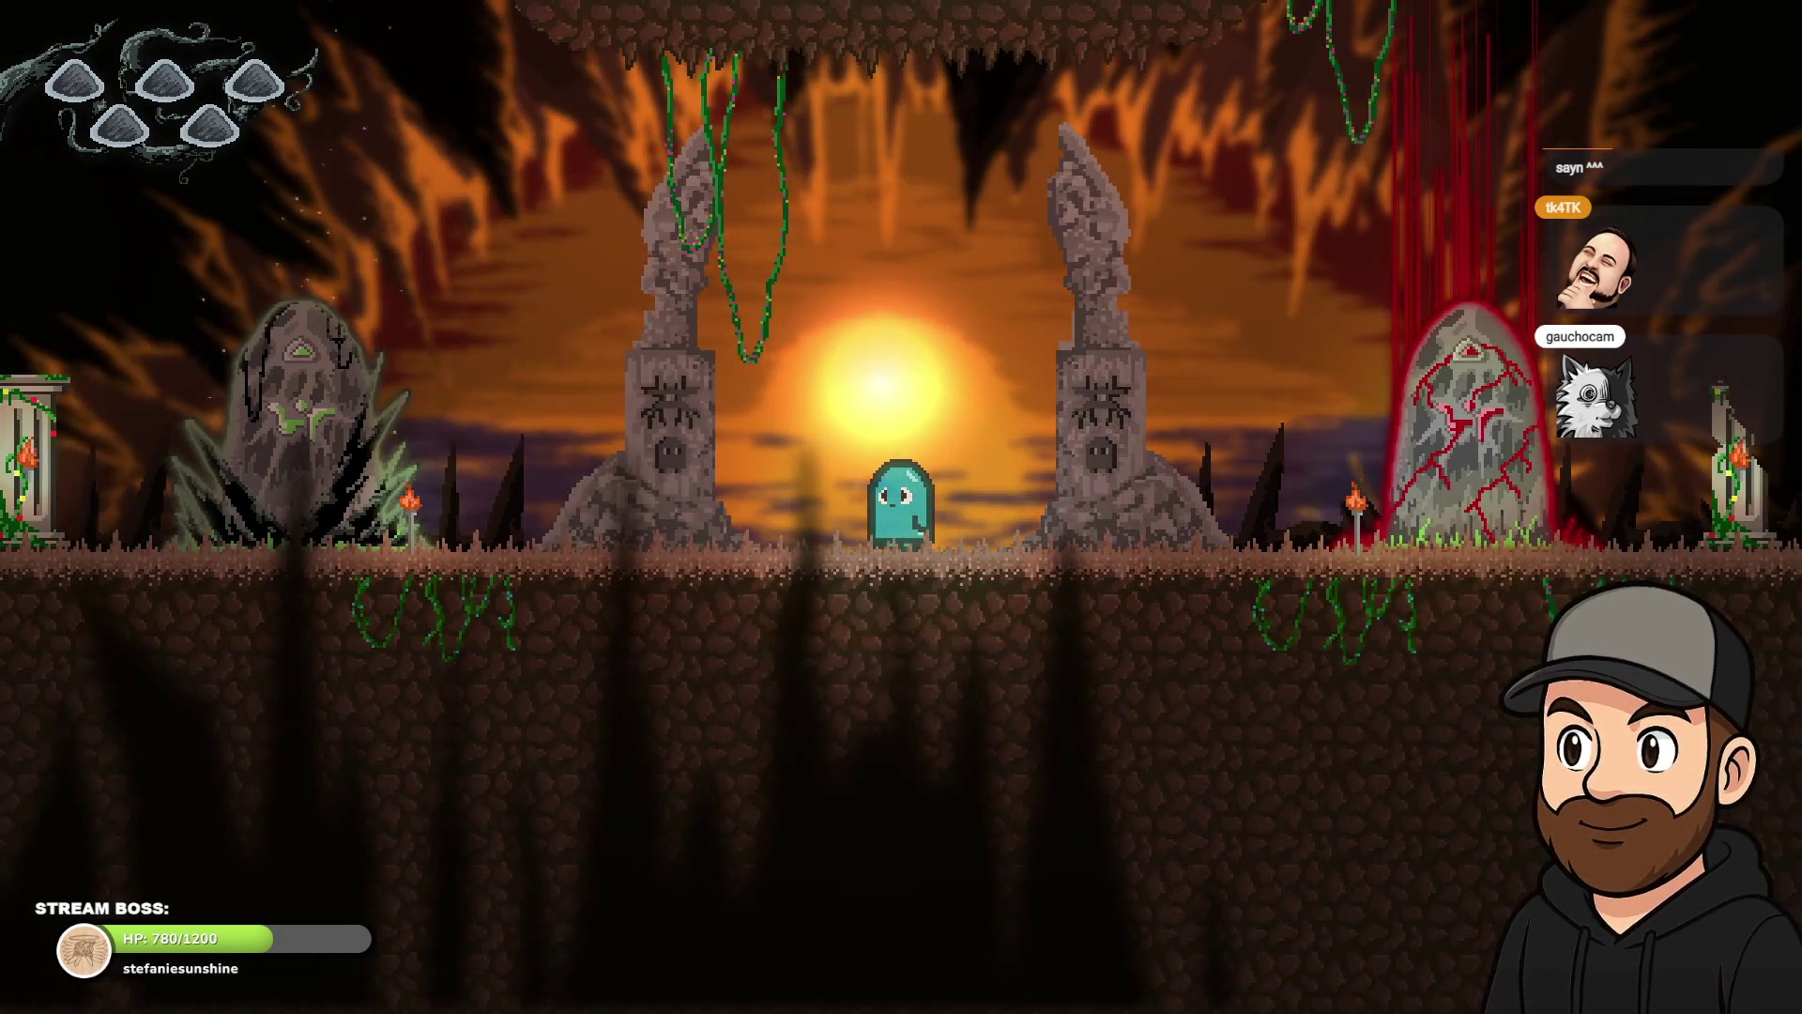
key(Right)
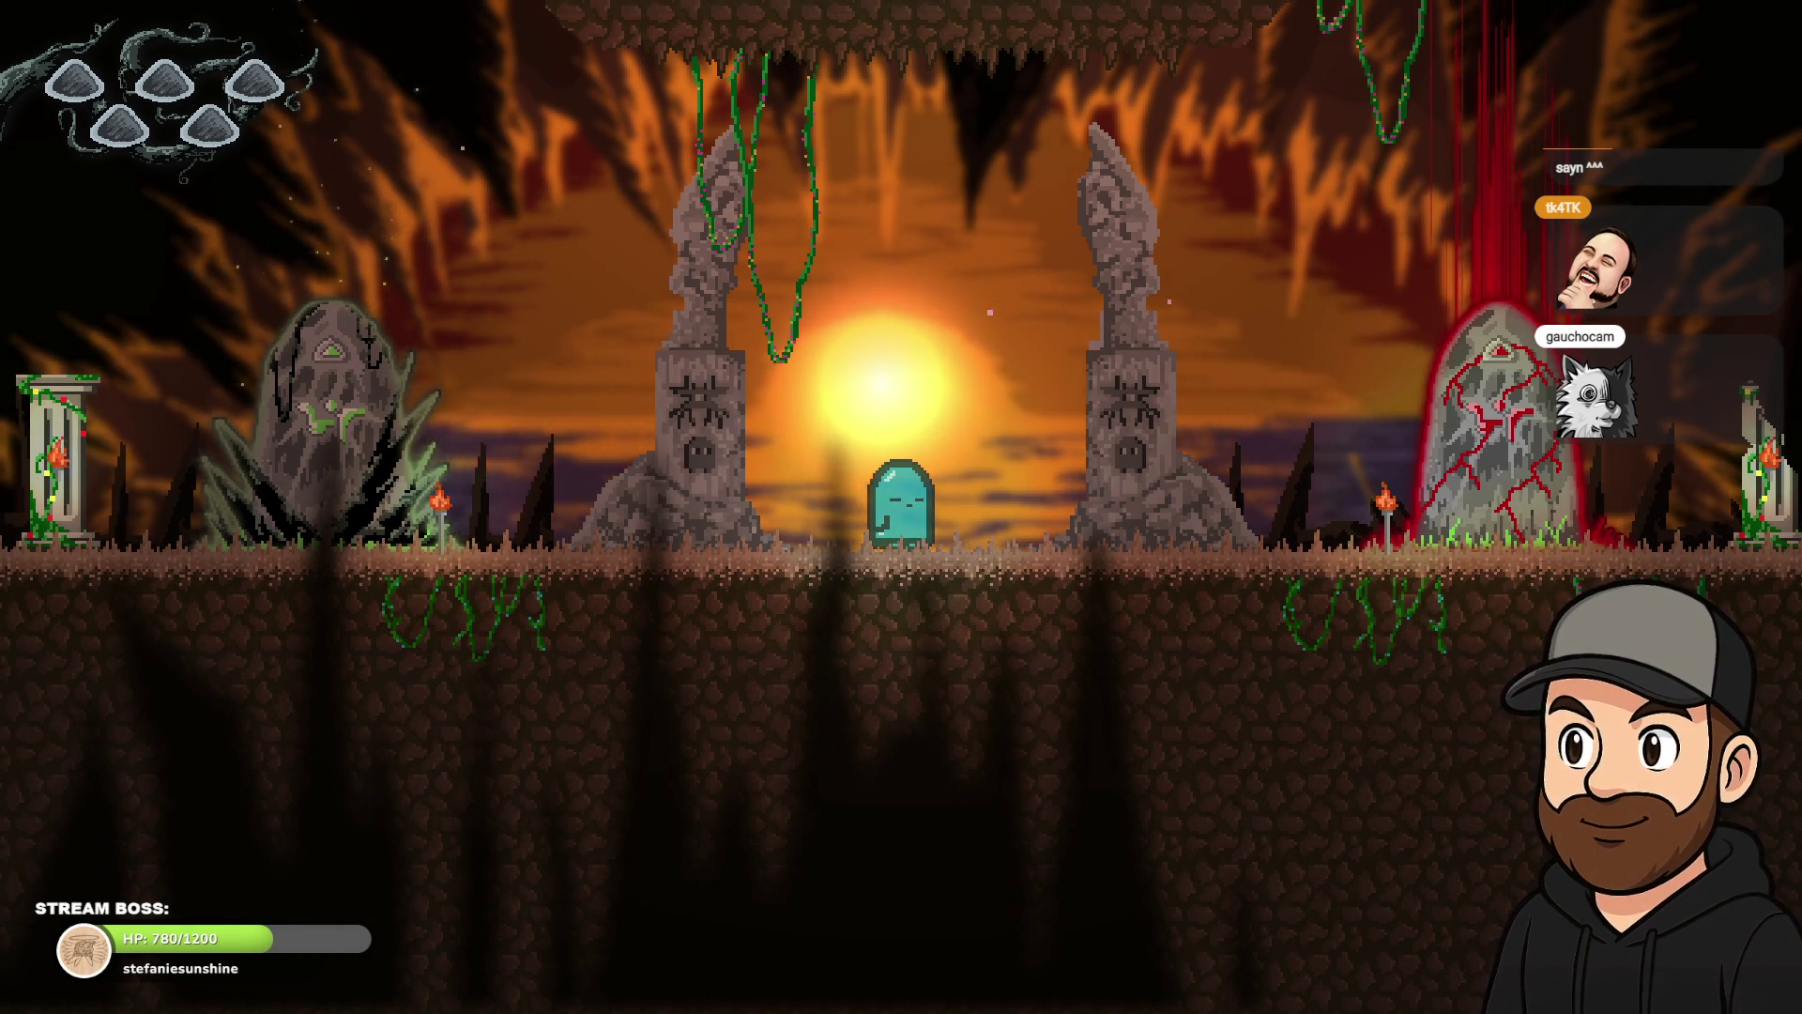
key(Left)
key(space)
key(Right)
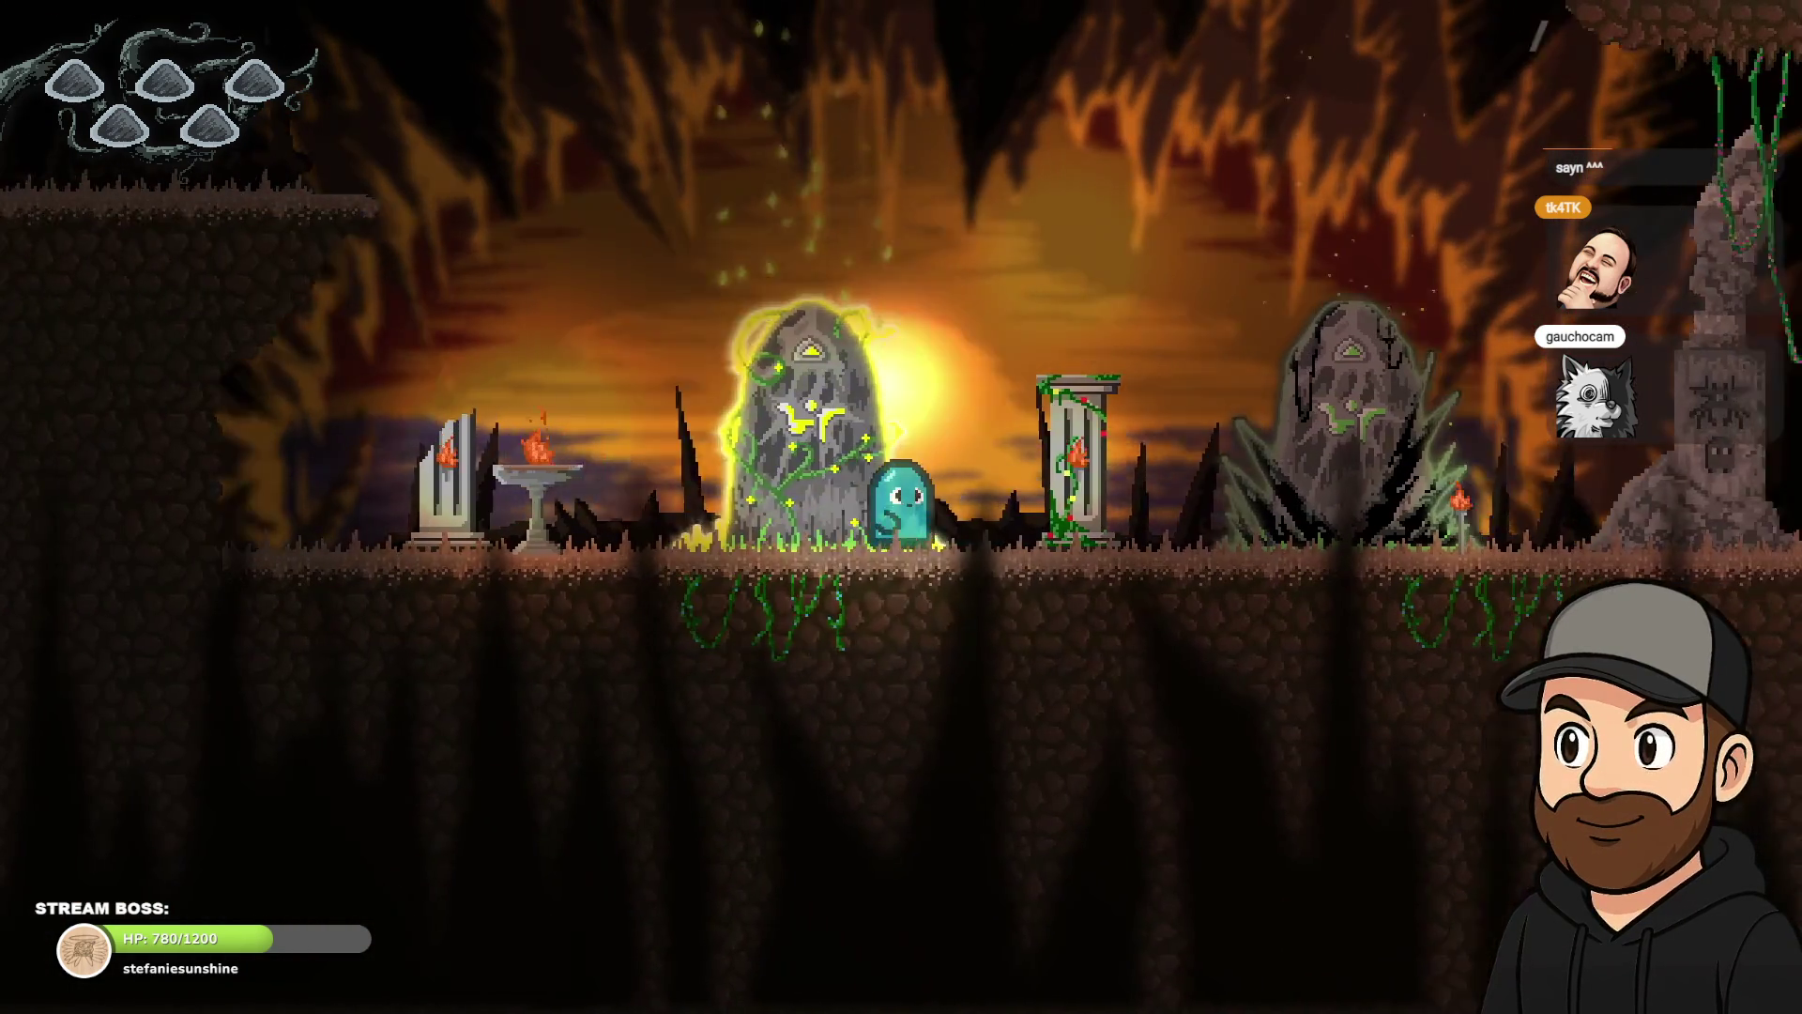
key(Right)
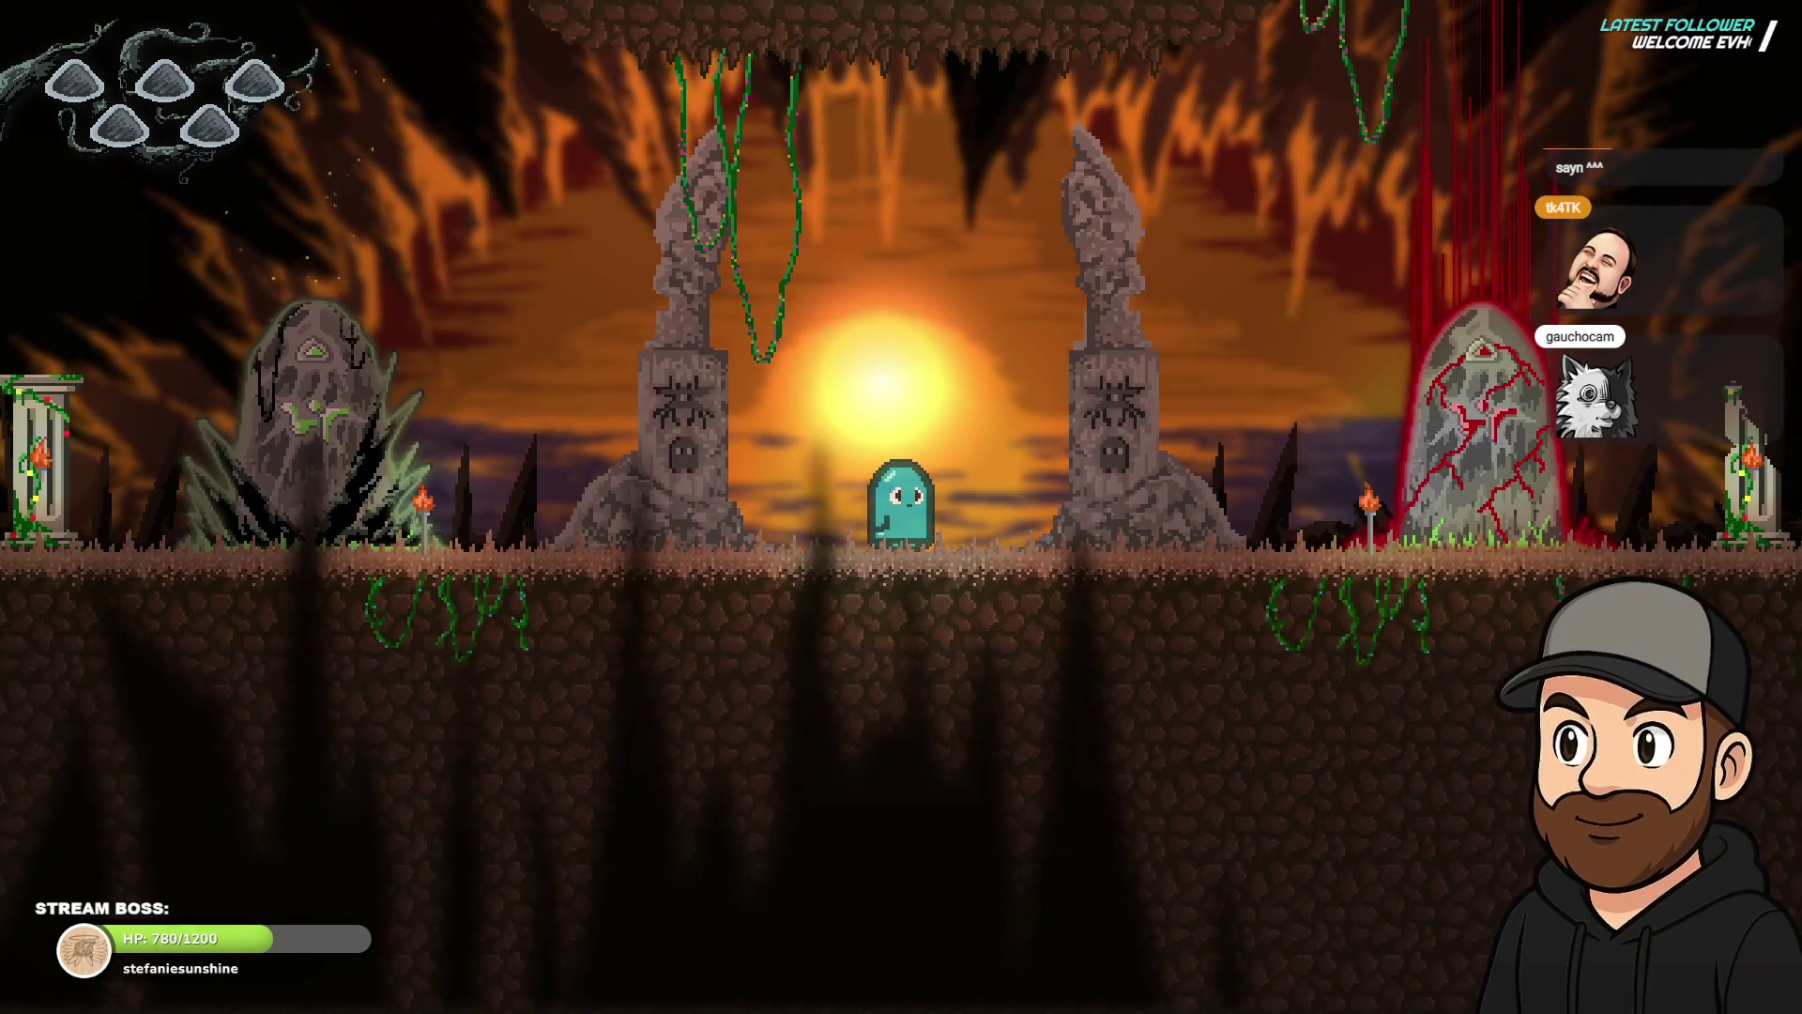
key(Left)
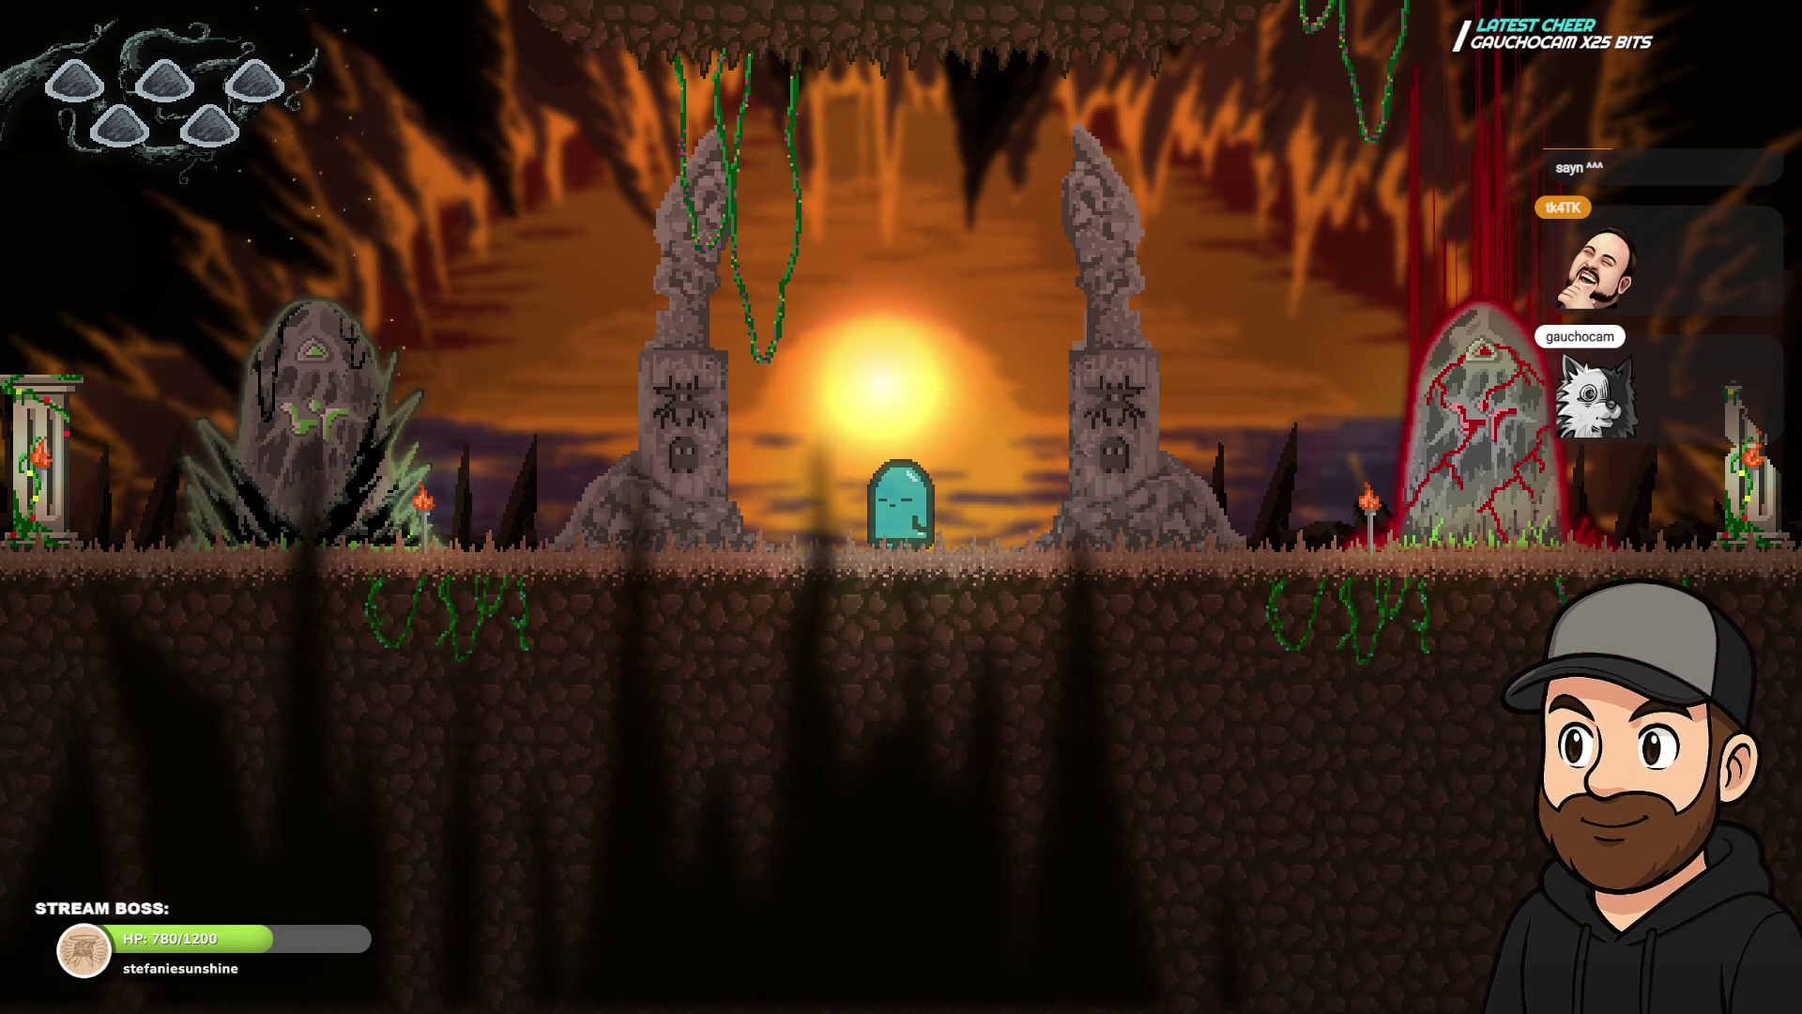
key(Right)
key(Left)
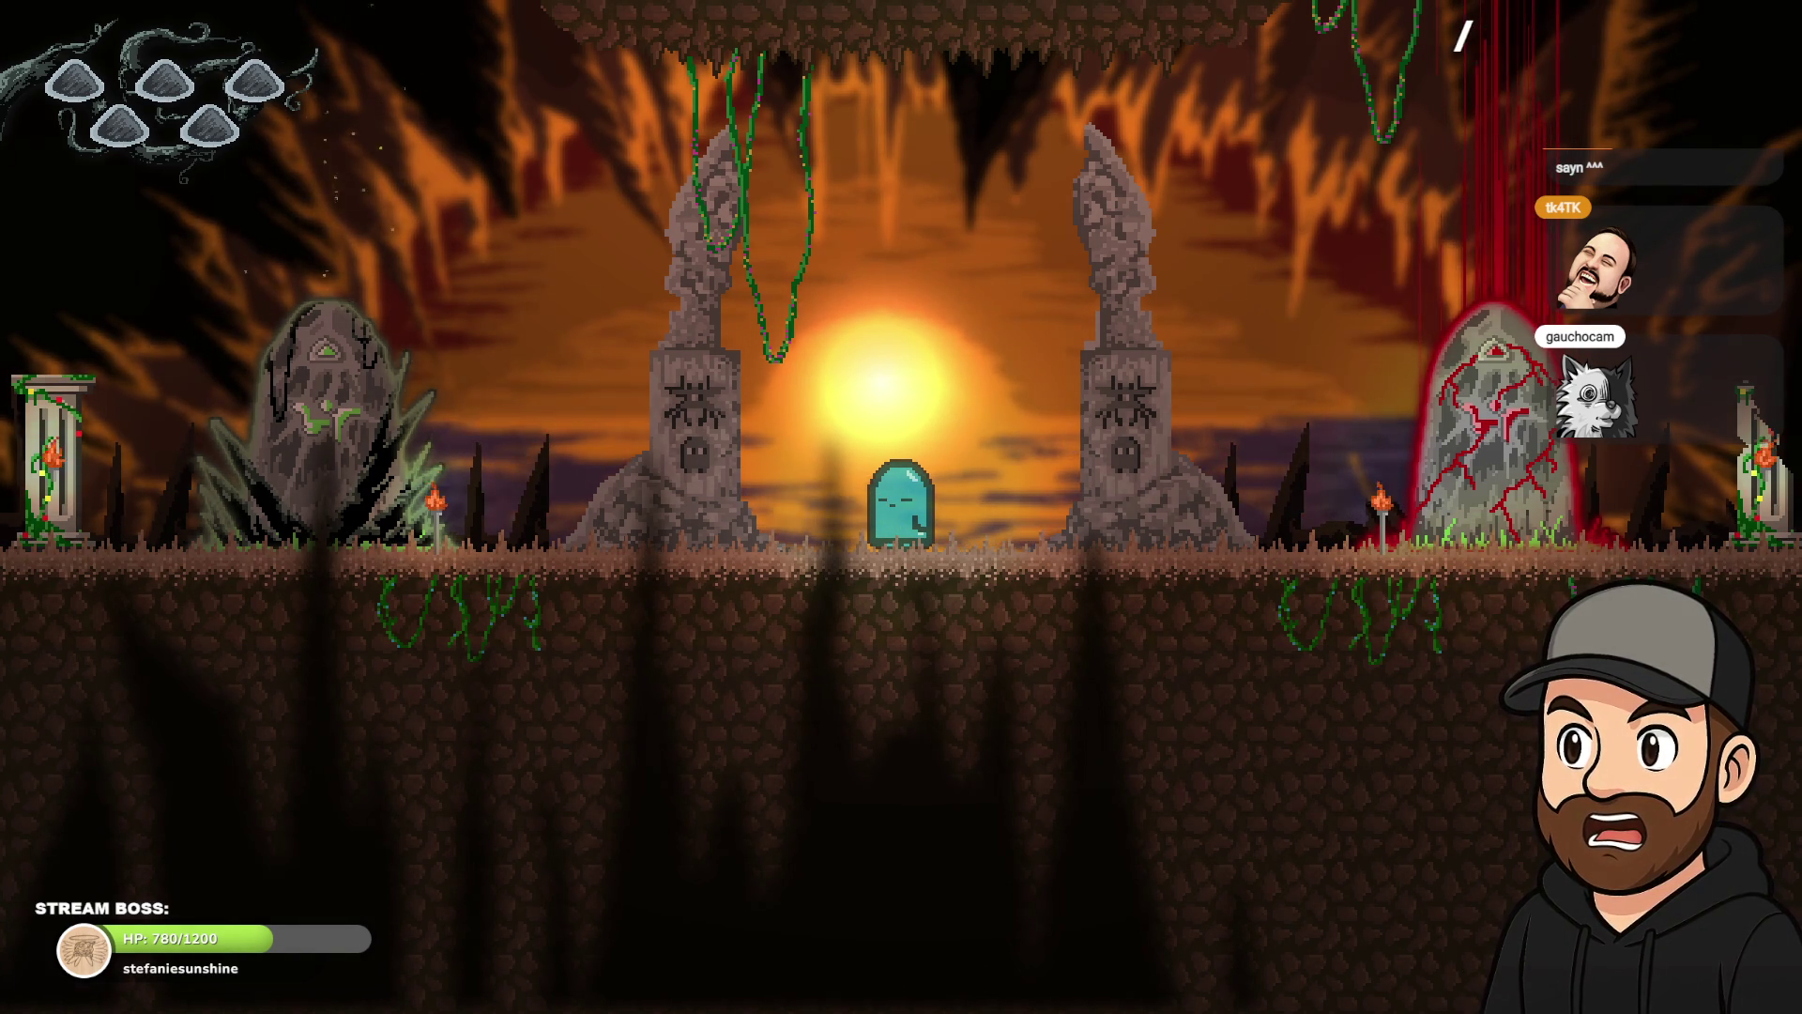
- Walk the ghost to the glowing blue stone and back, then exit fullscreen and close the preview
key(Right)
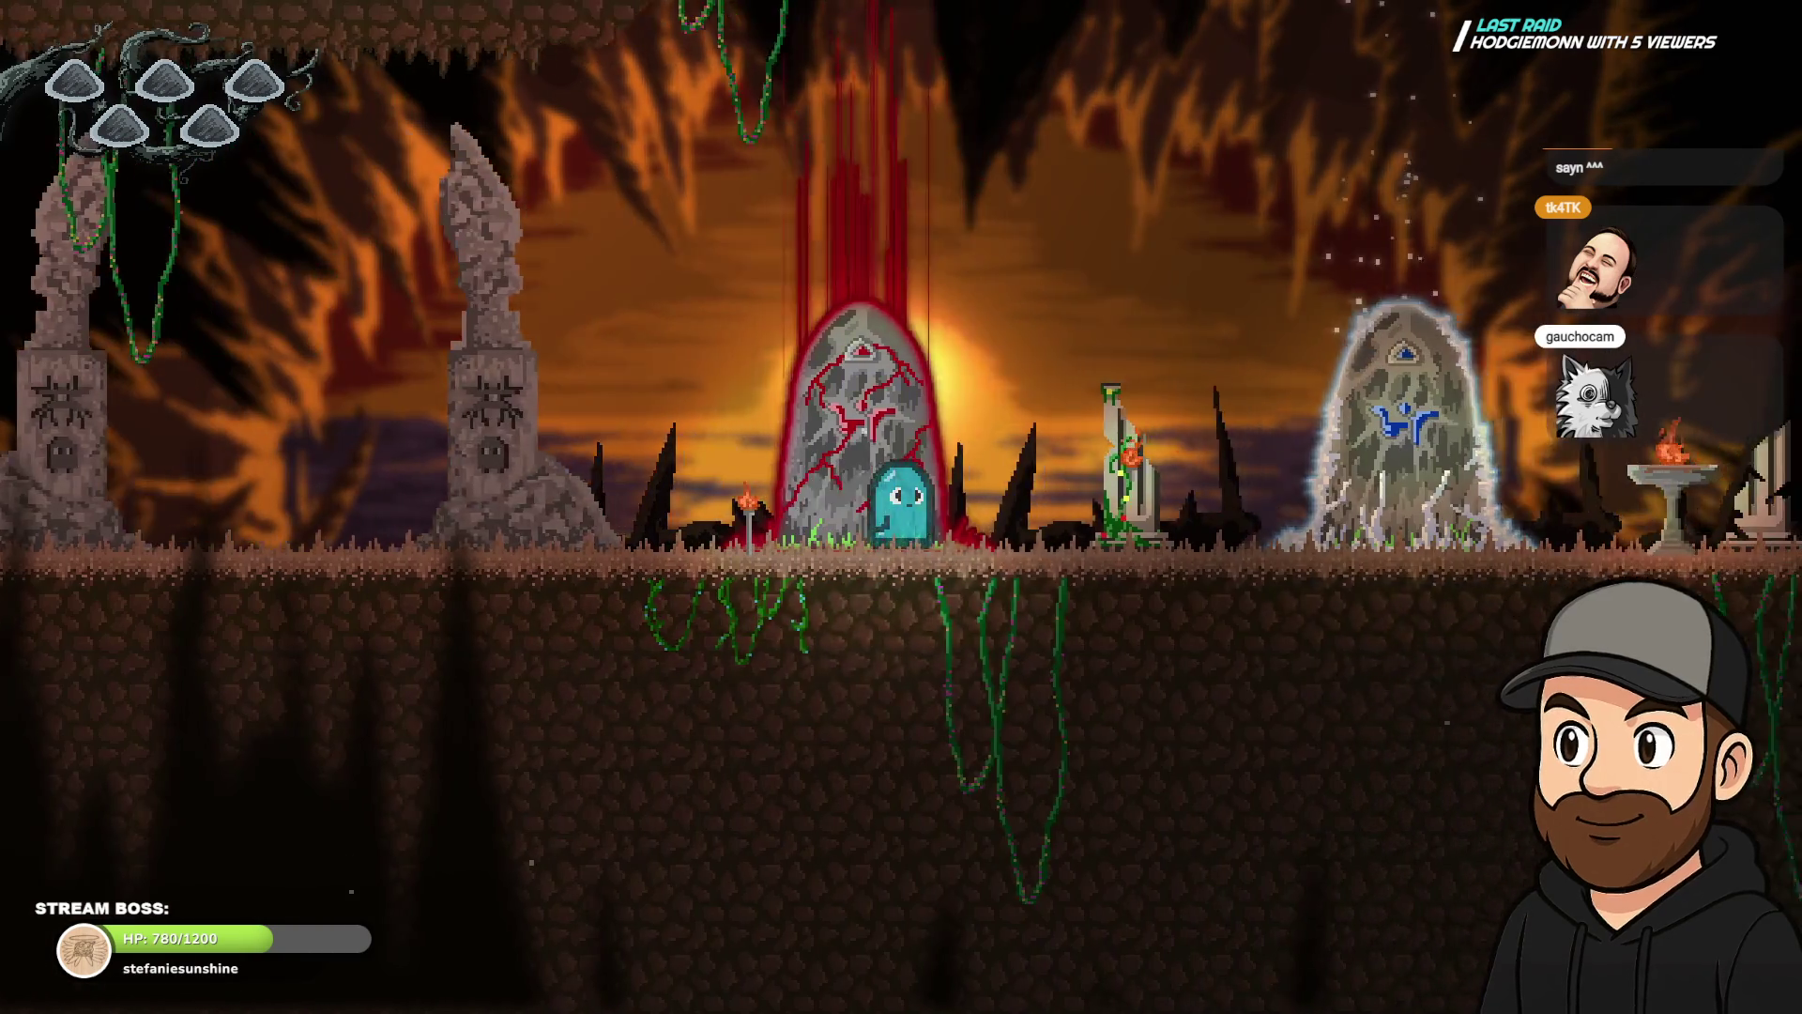
key(Left)
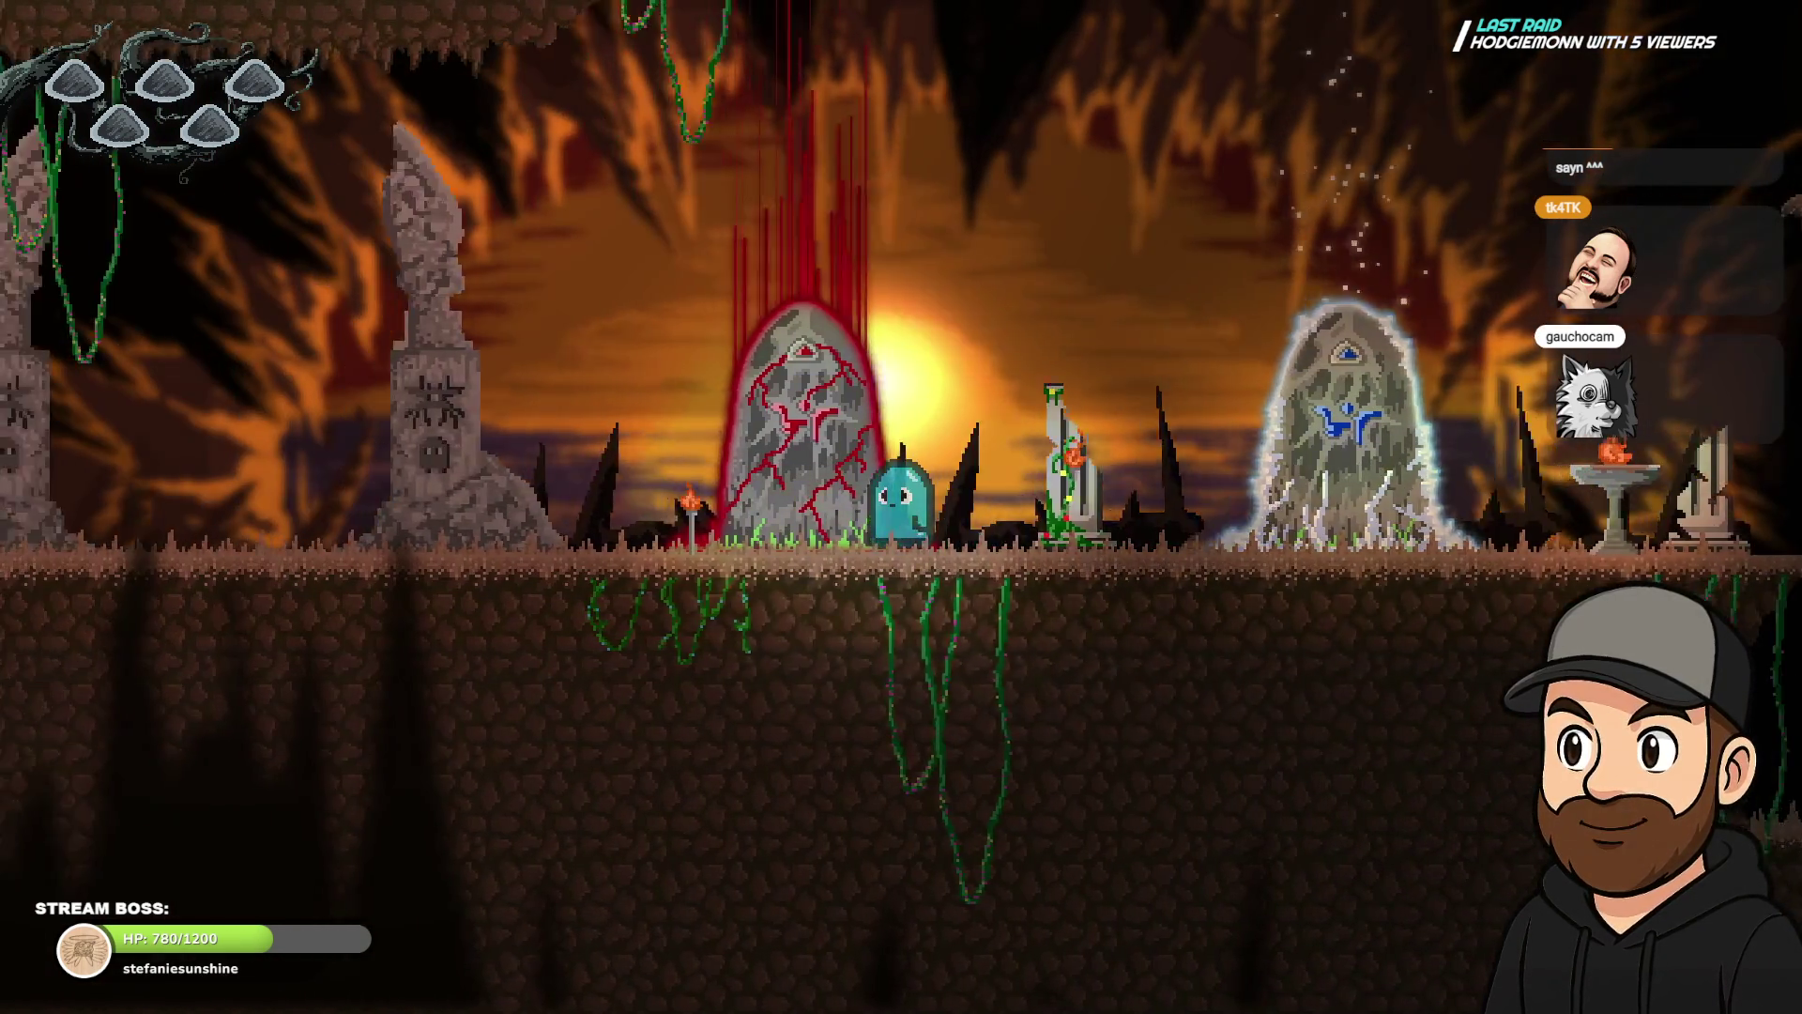
key(Left)
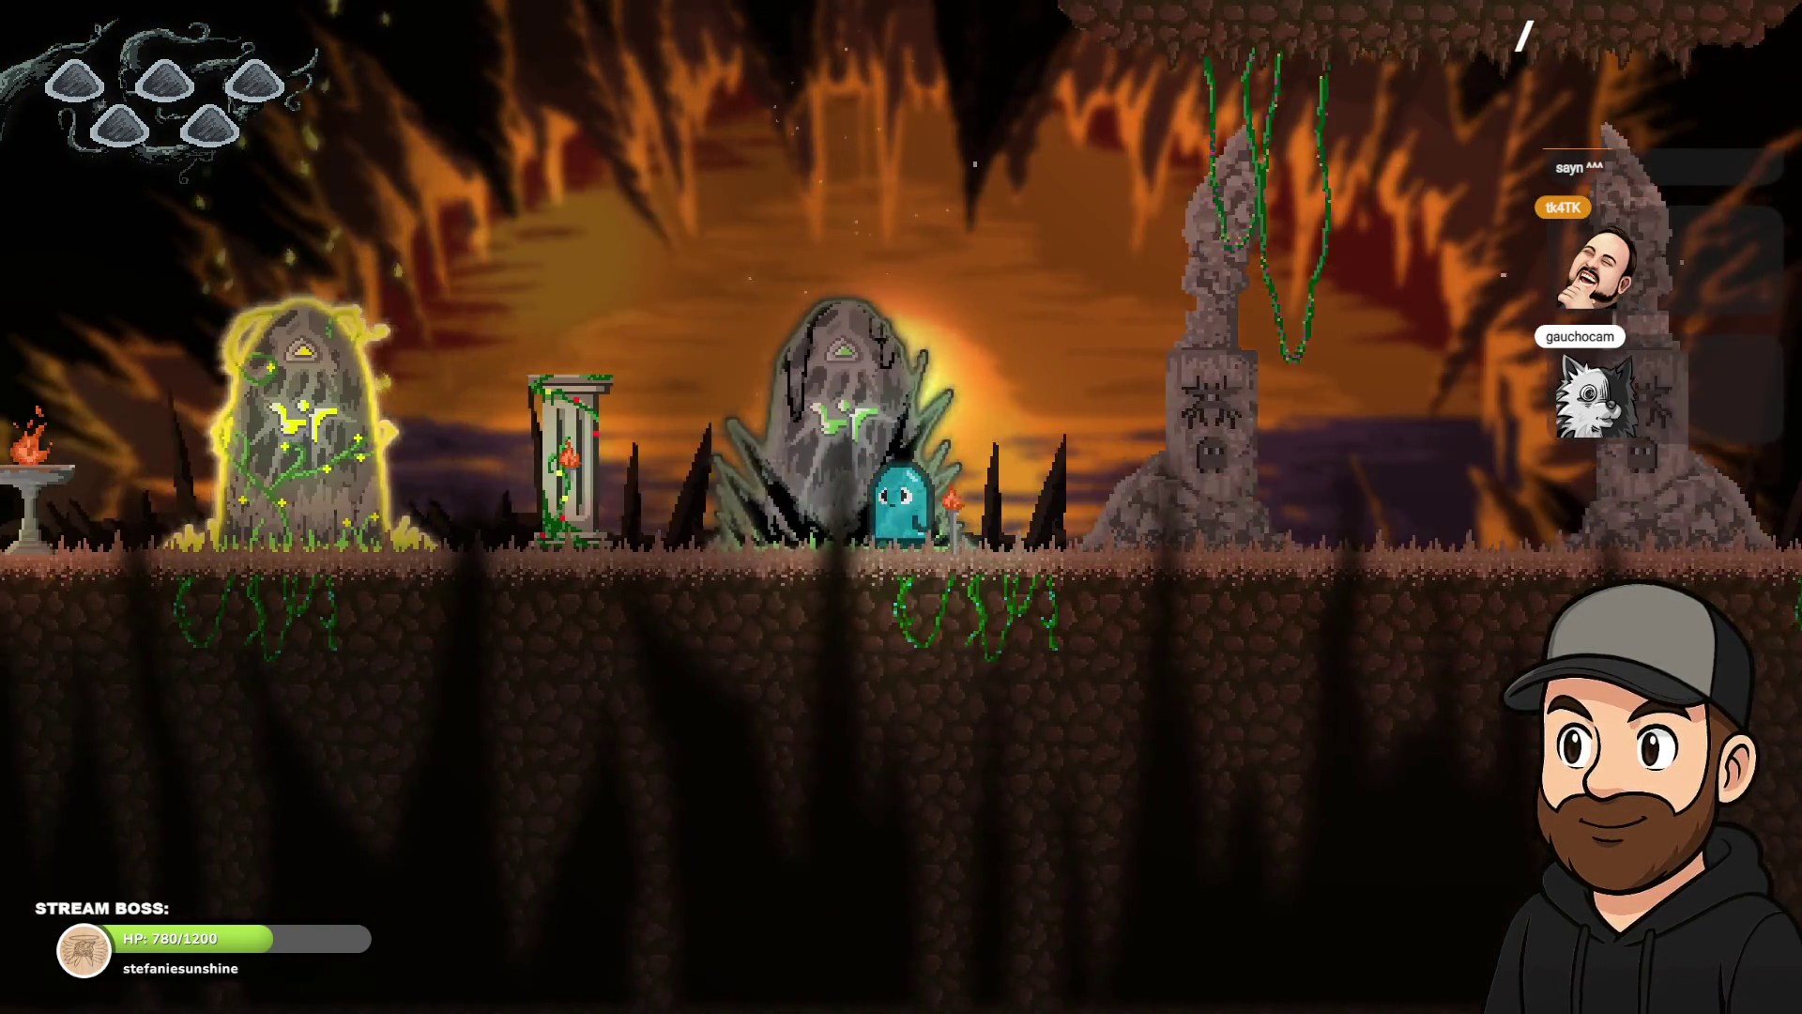
key(Right)
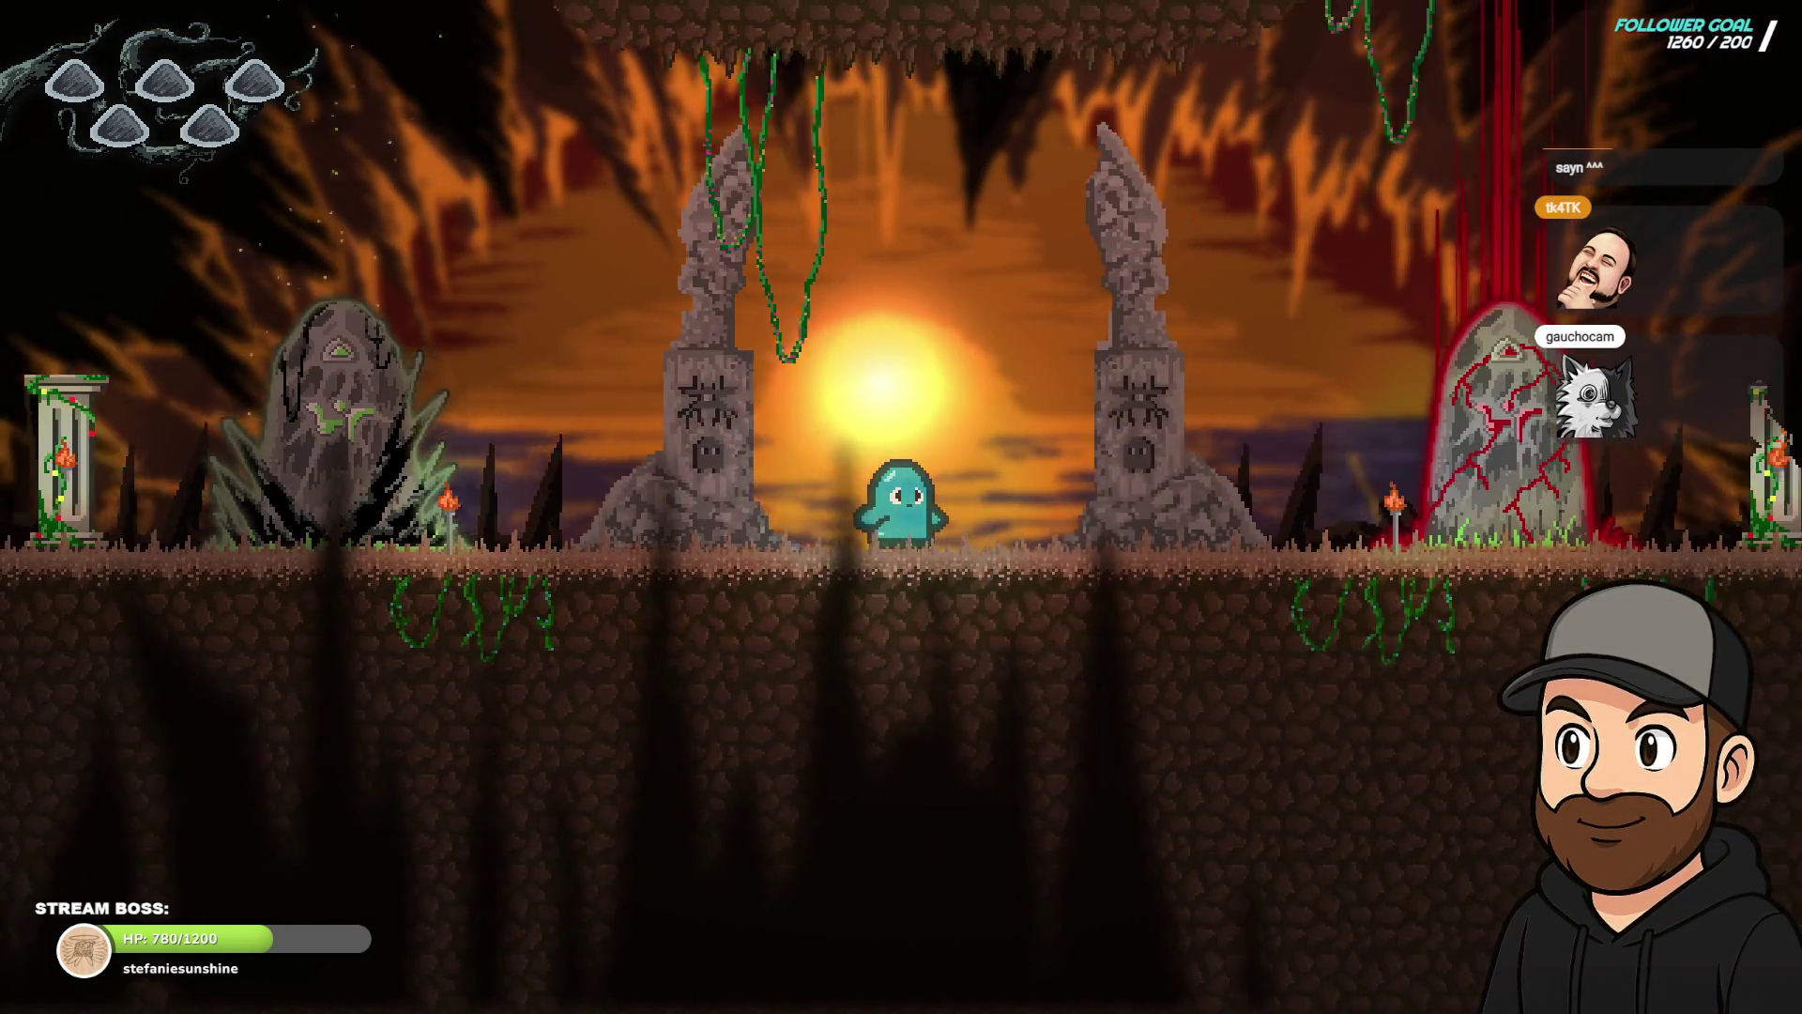
key(Left)
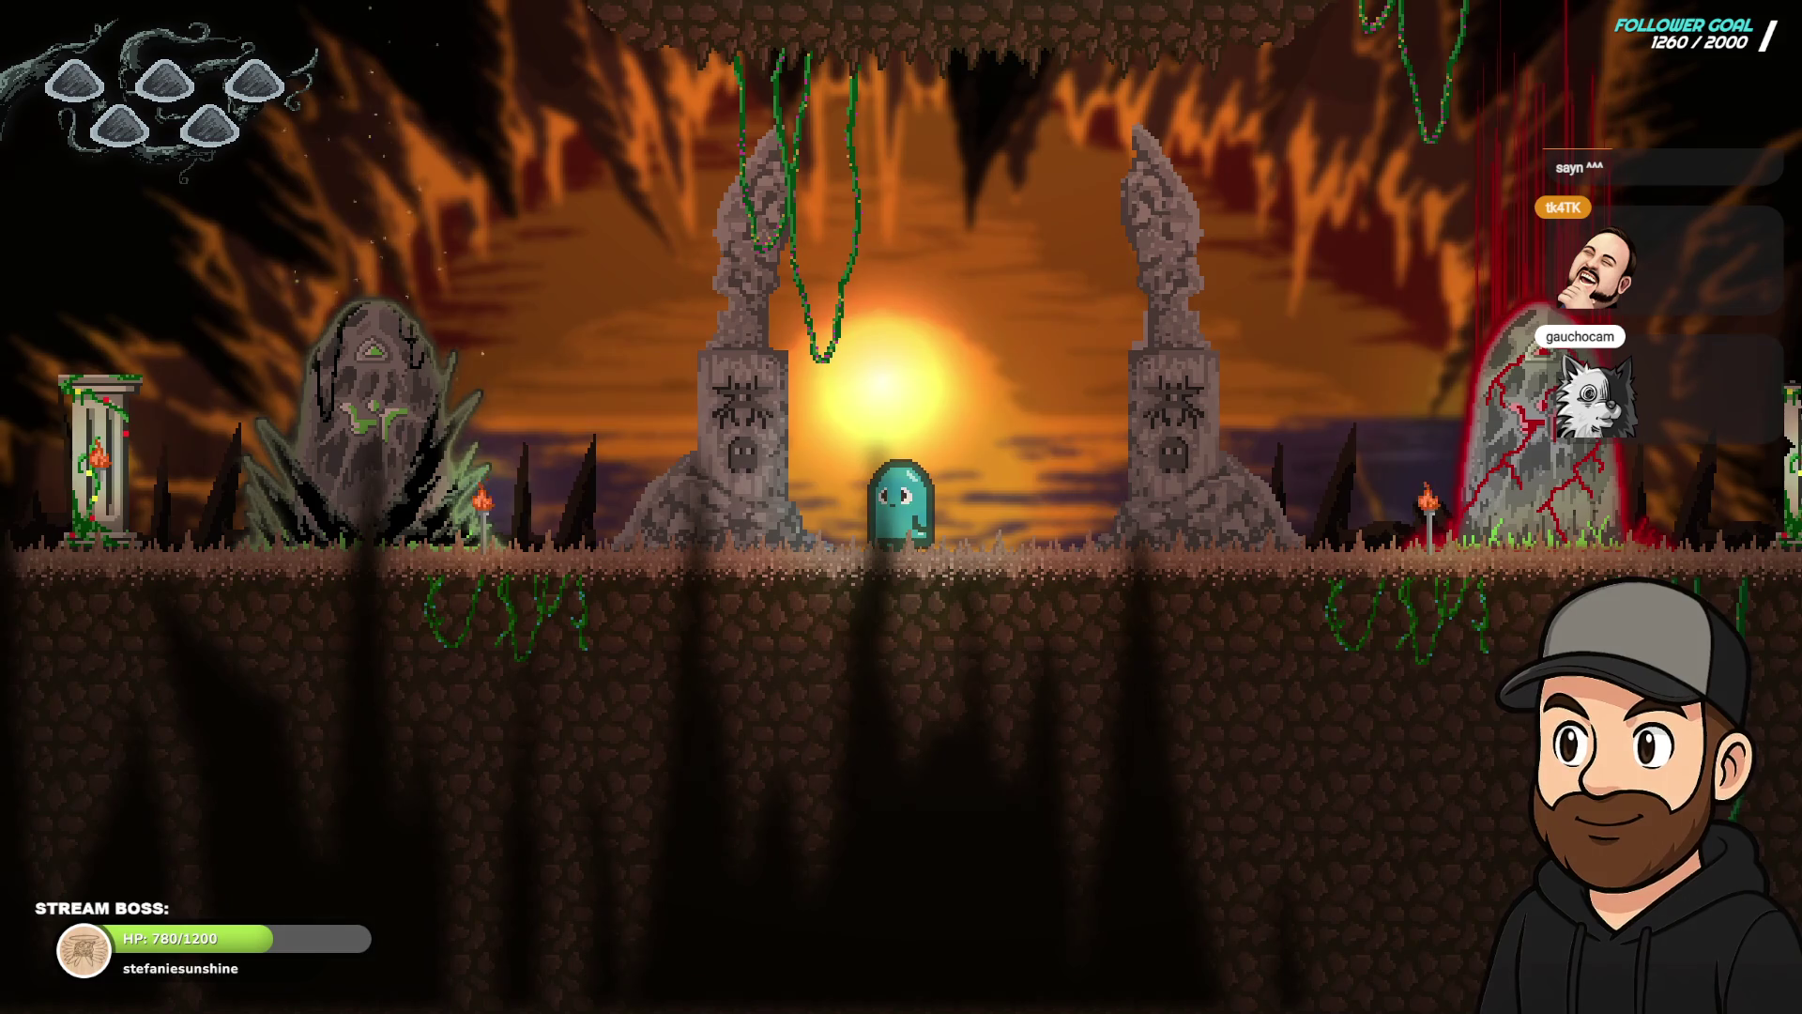
key(Right)
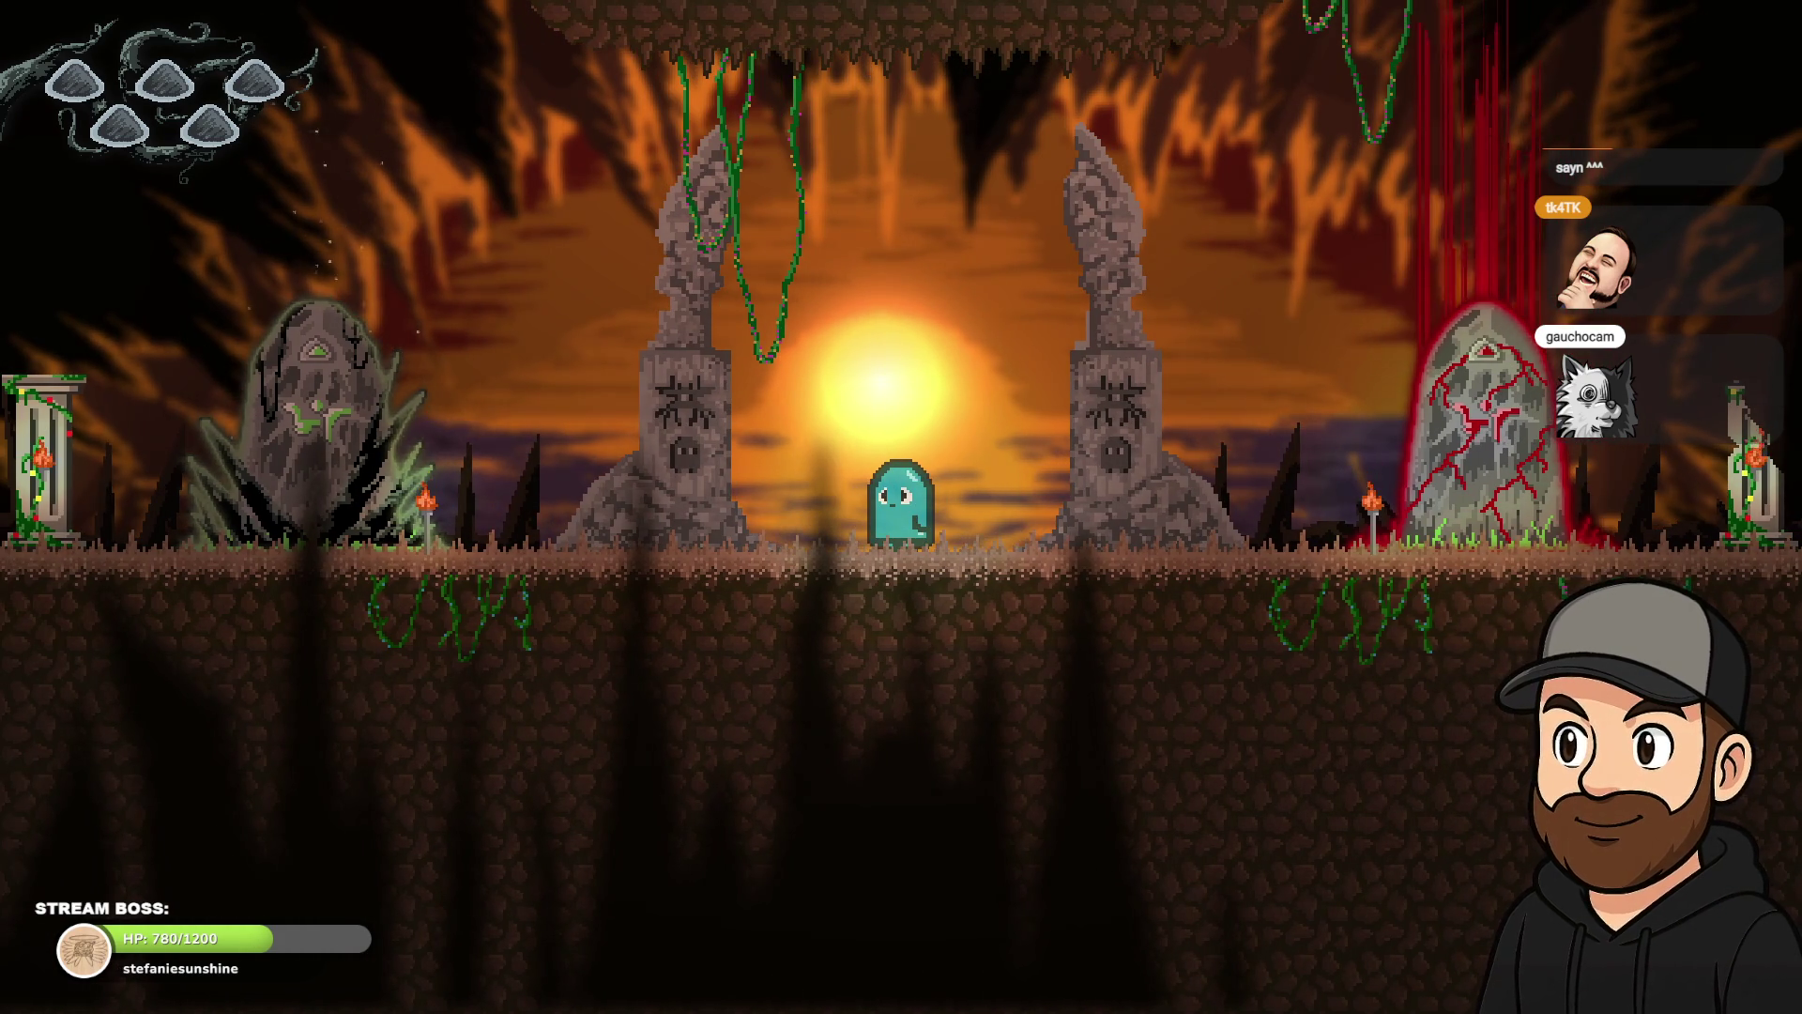
key(F11)
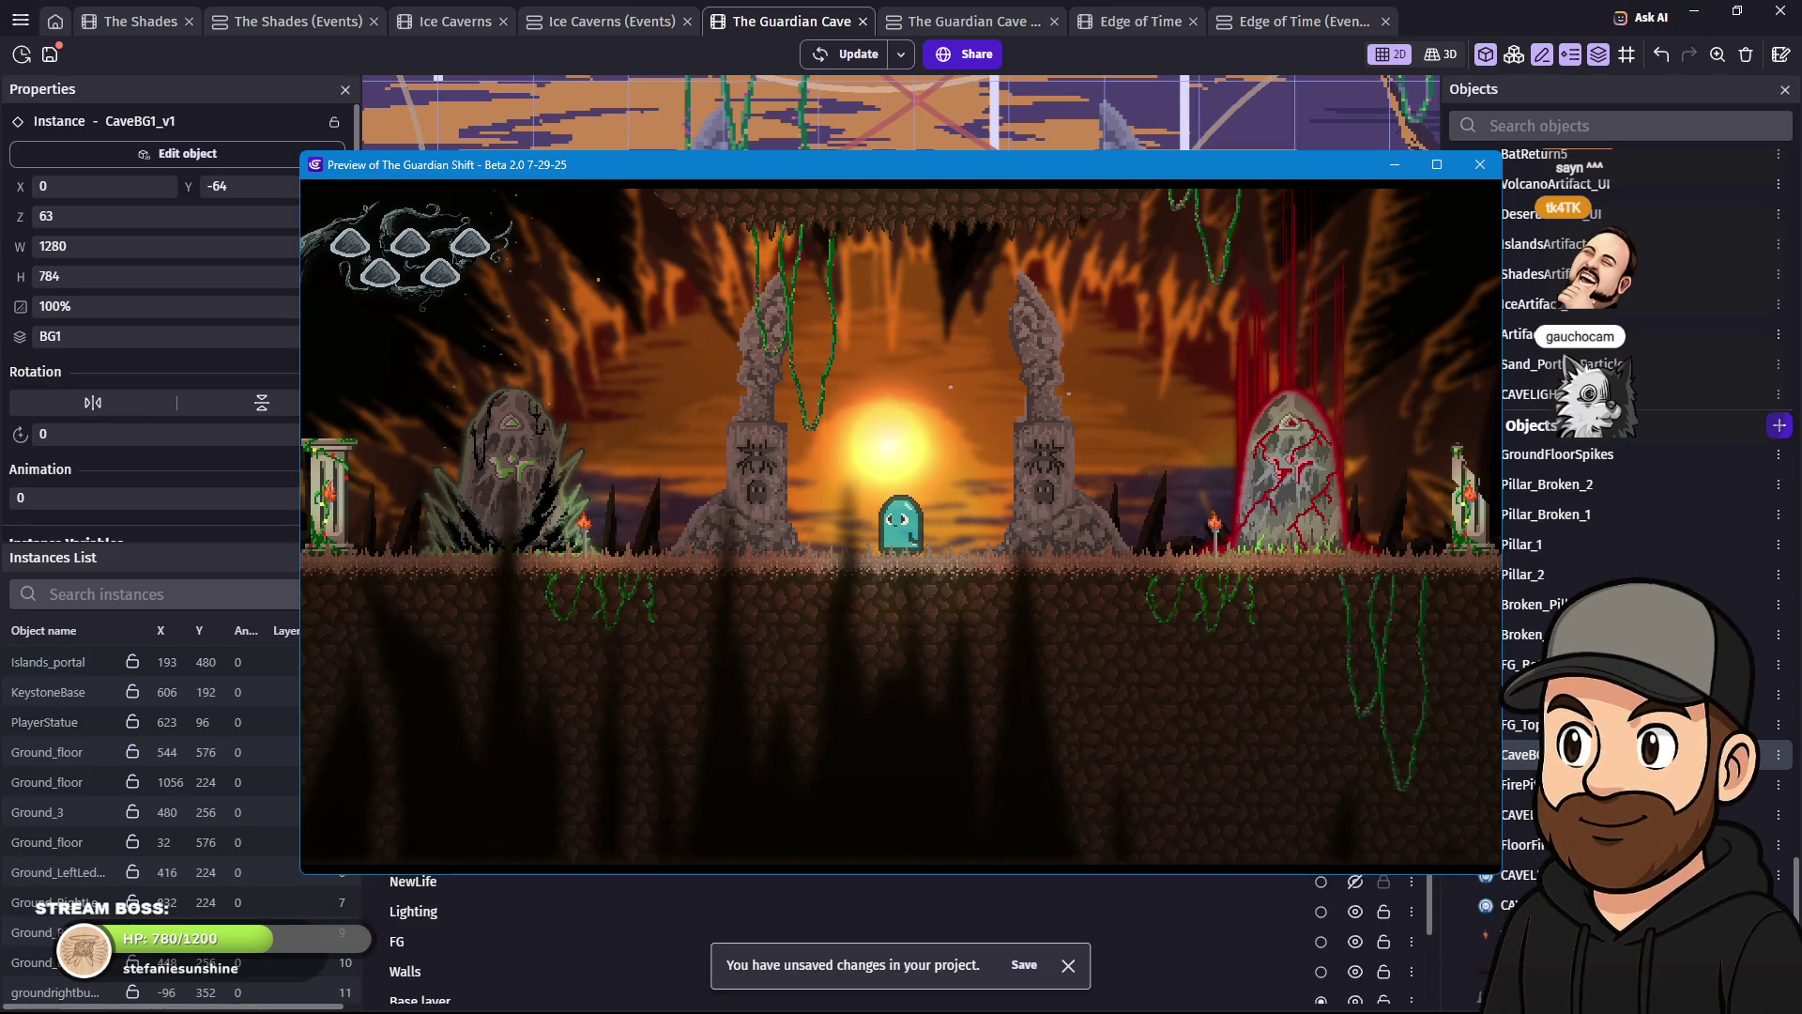
click(1481, 164)
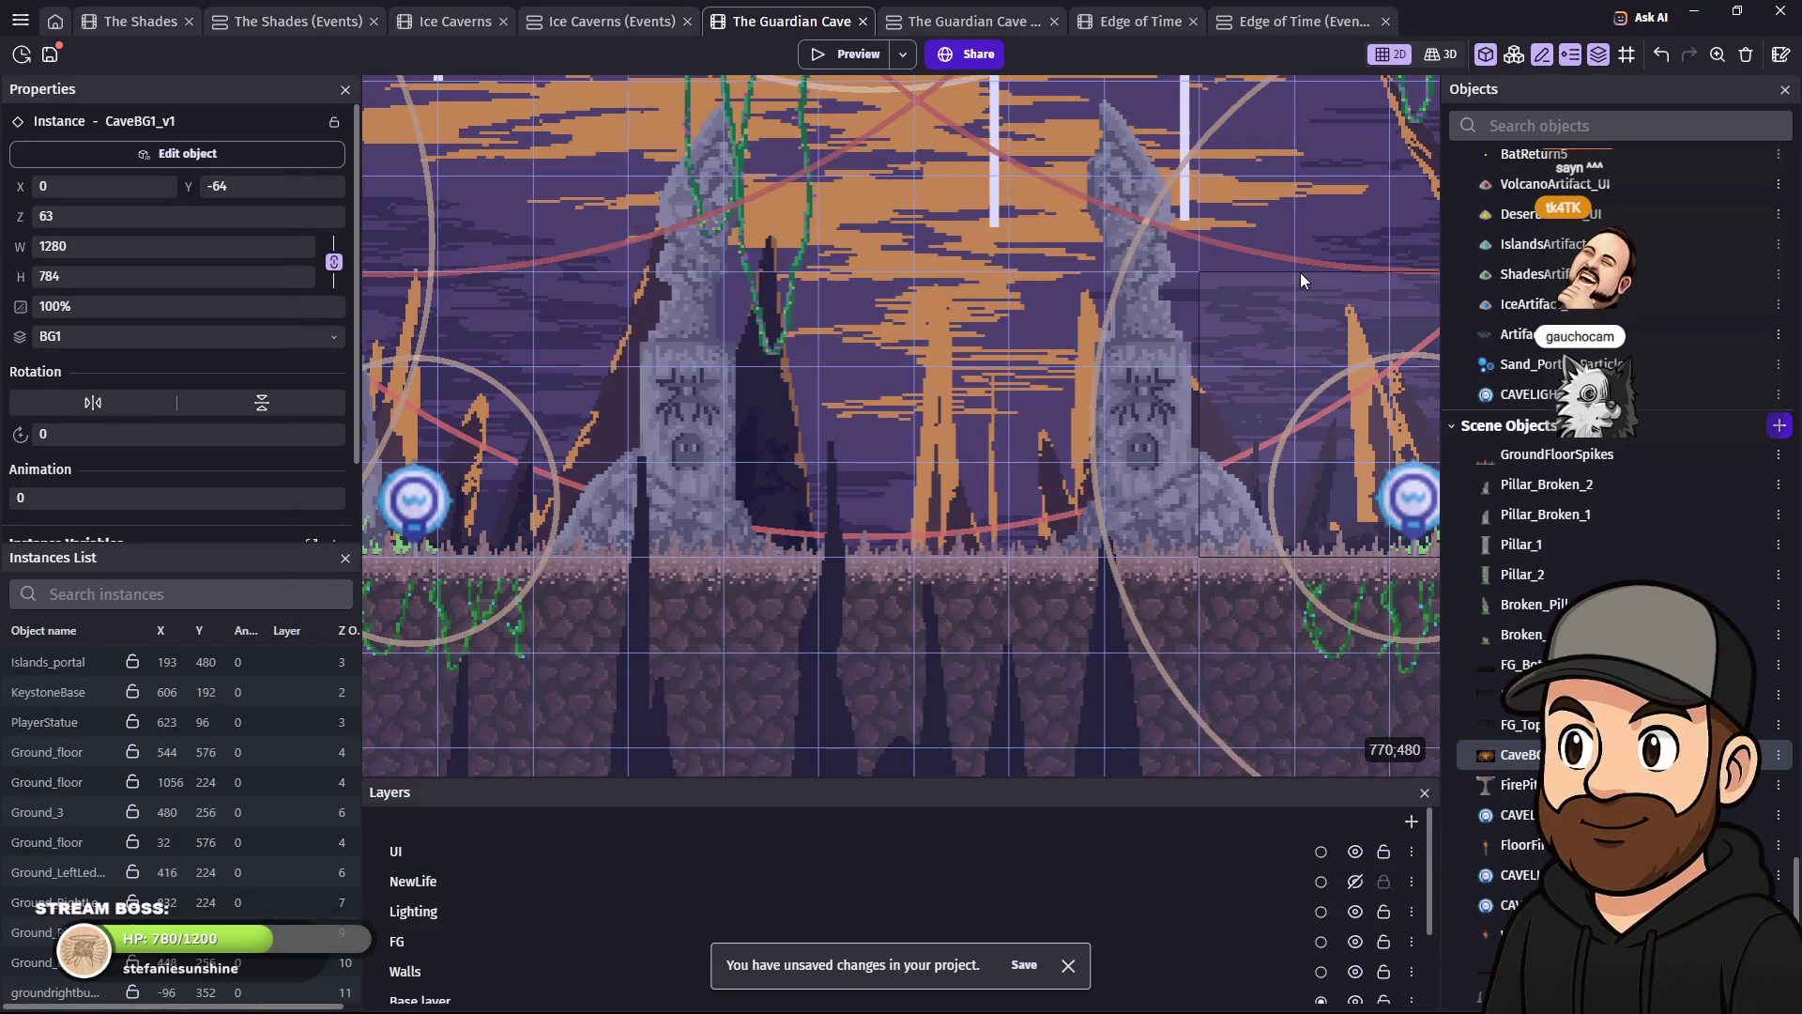
- Create a new 2D particles emitter object in the Guardian Cave scene's objects list
scroll(1224, 293, down, 3)
scroll(1265, 280, up, 3)
scroll(1266, 281, right, 3)
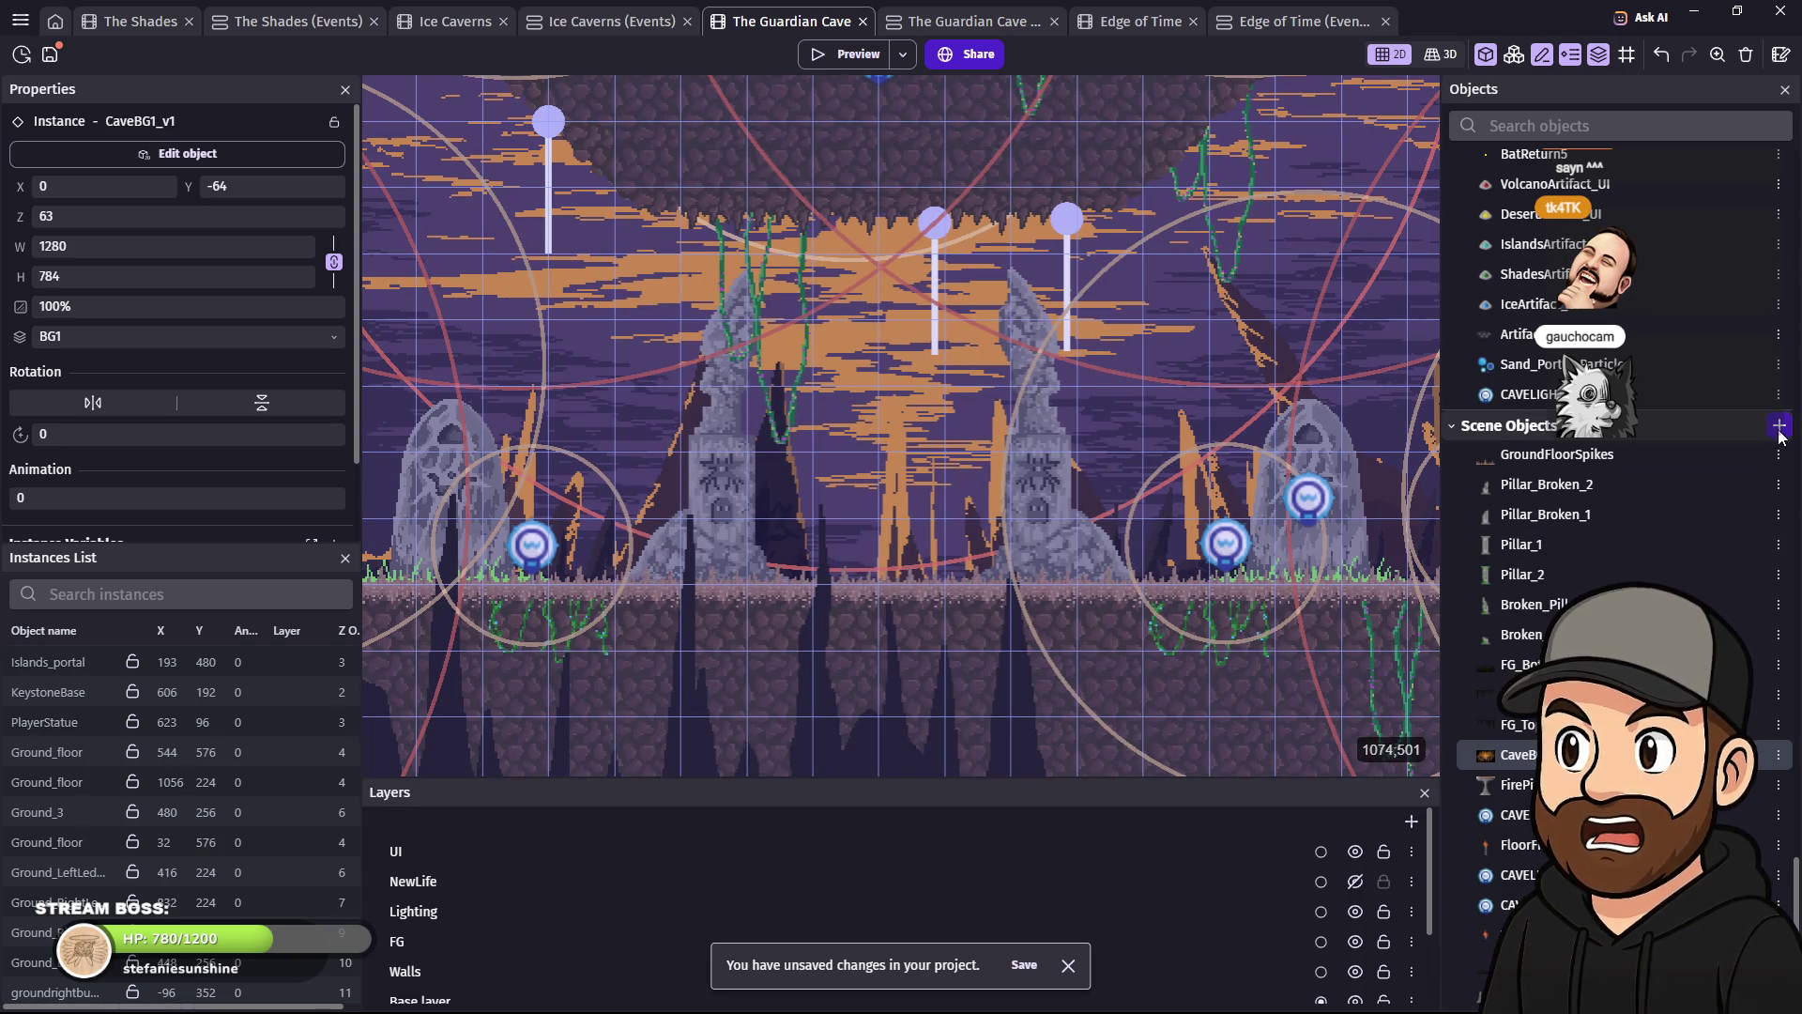
click(1780, 425)
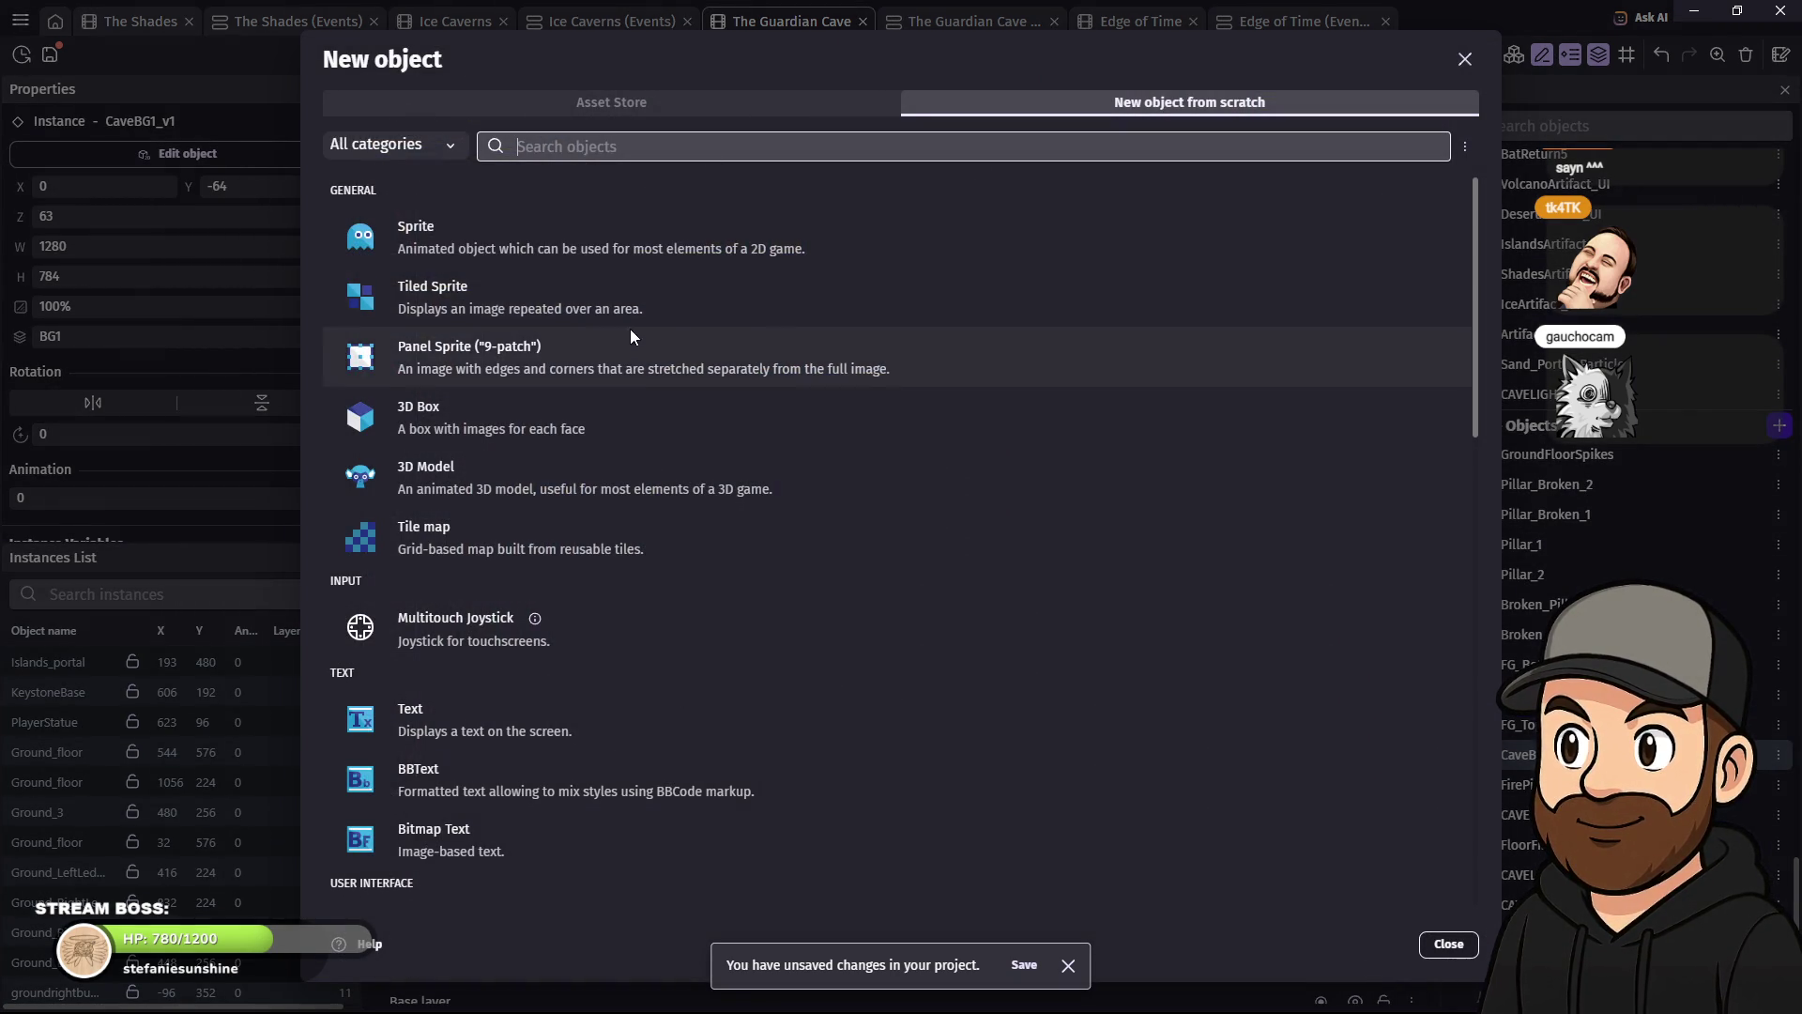
scroll(634, 336, down, 3)
scroll(636, 332, down, 7)
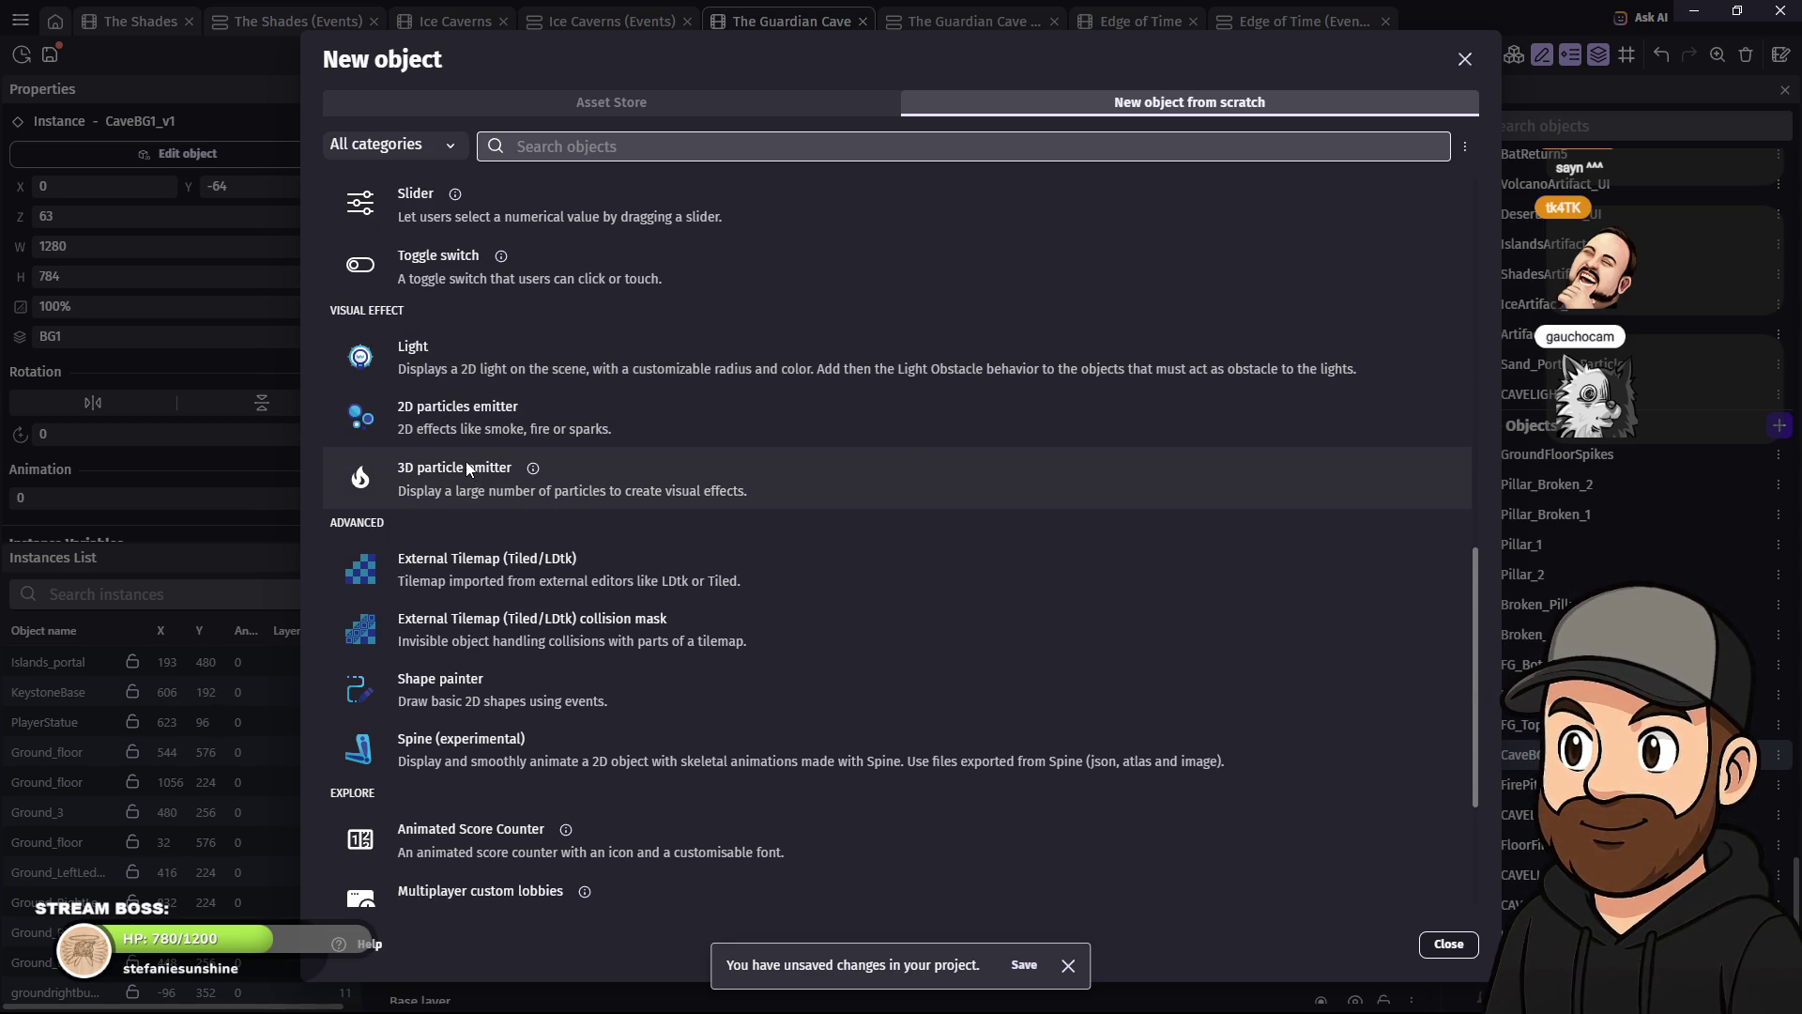
click(477, 419)
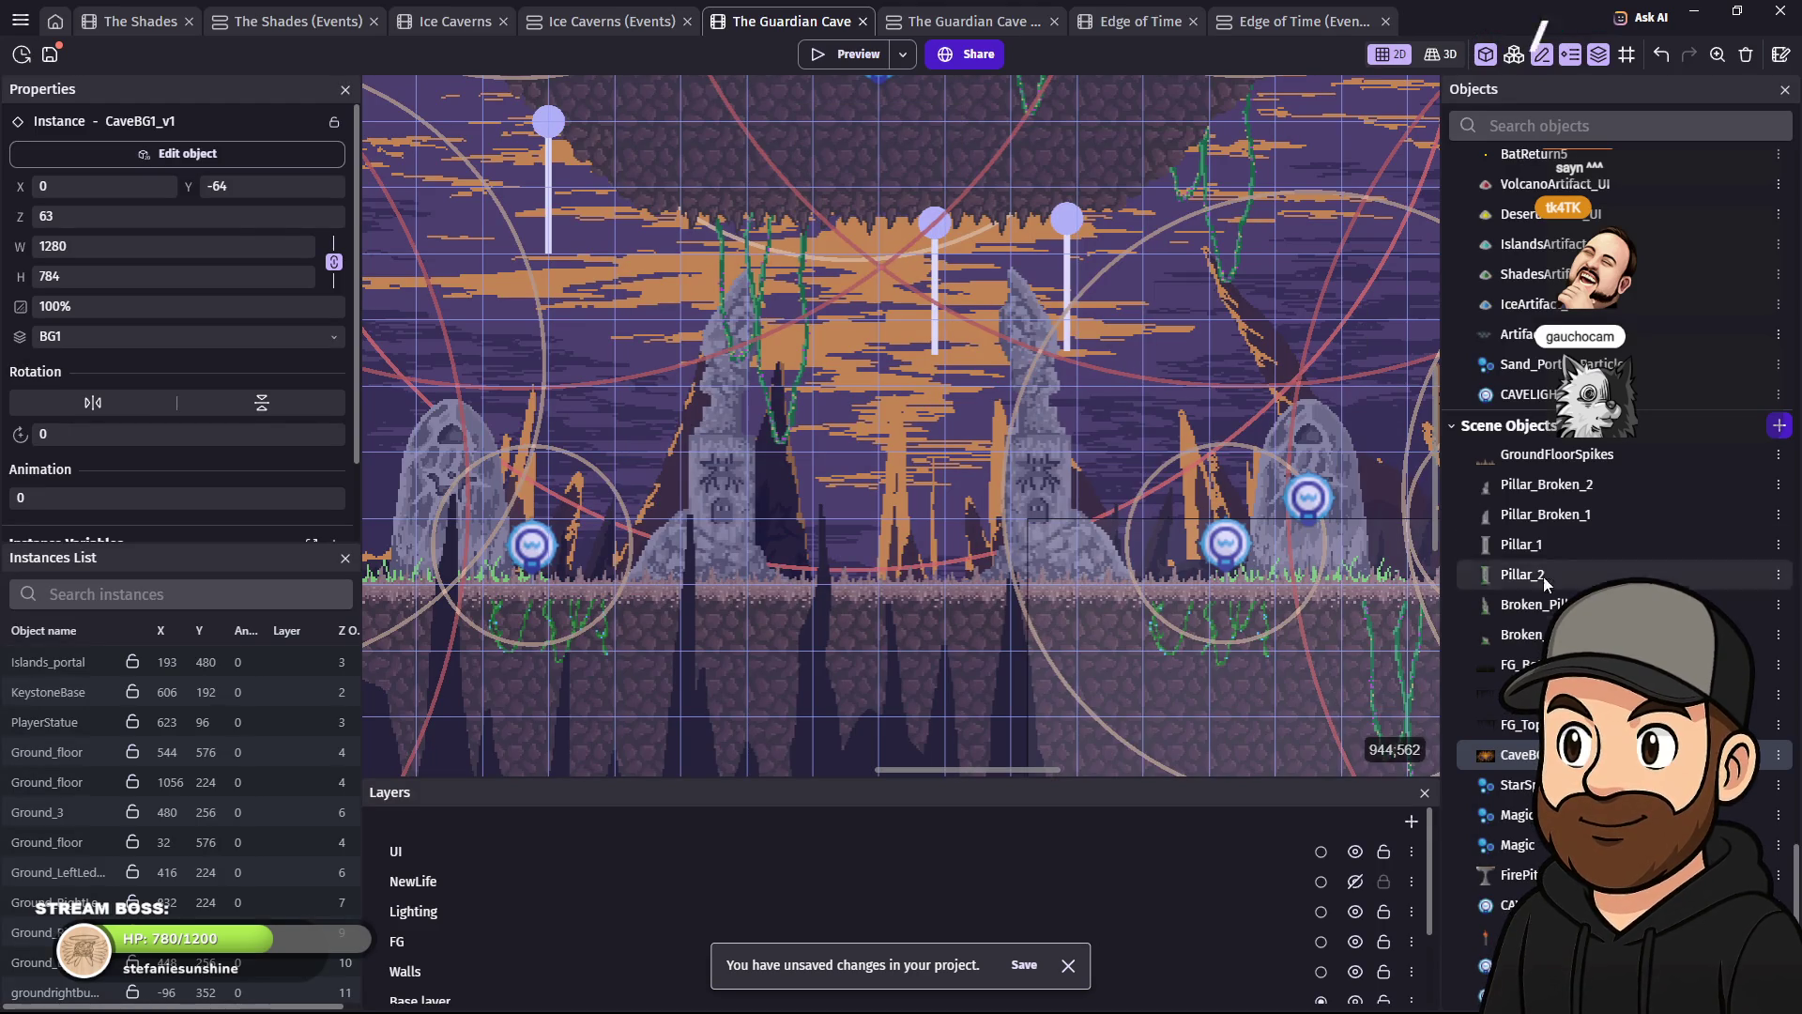
scroll(1596, 676, down, 3)
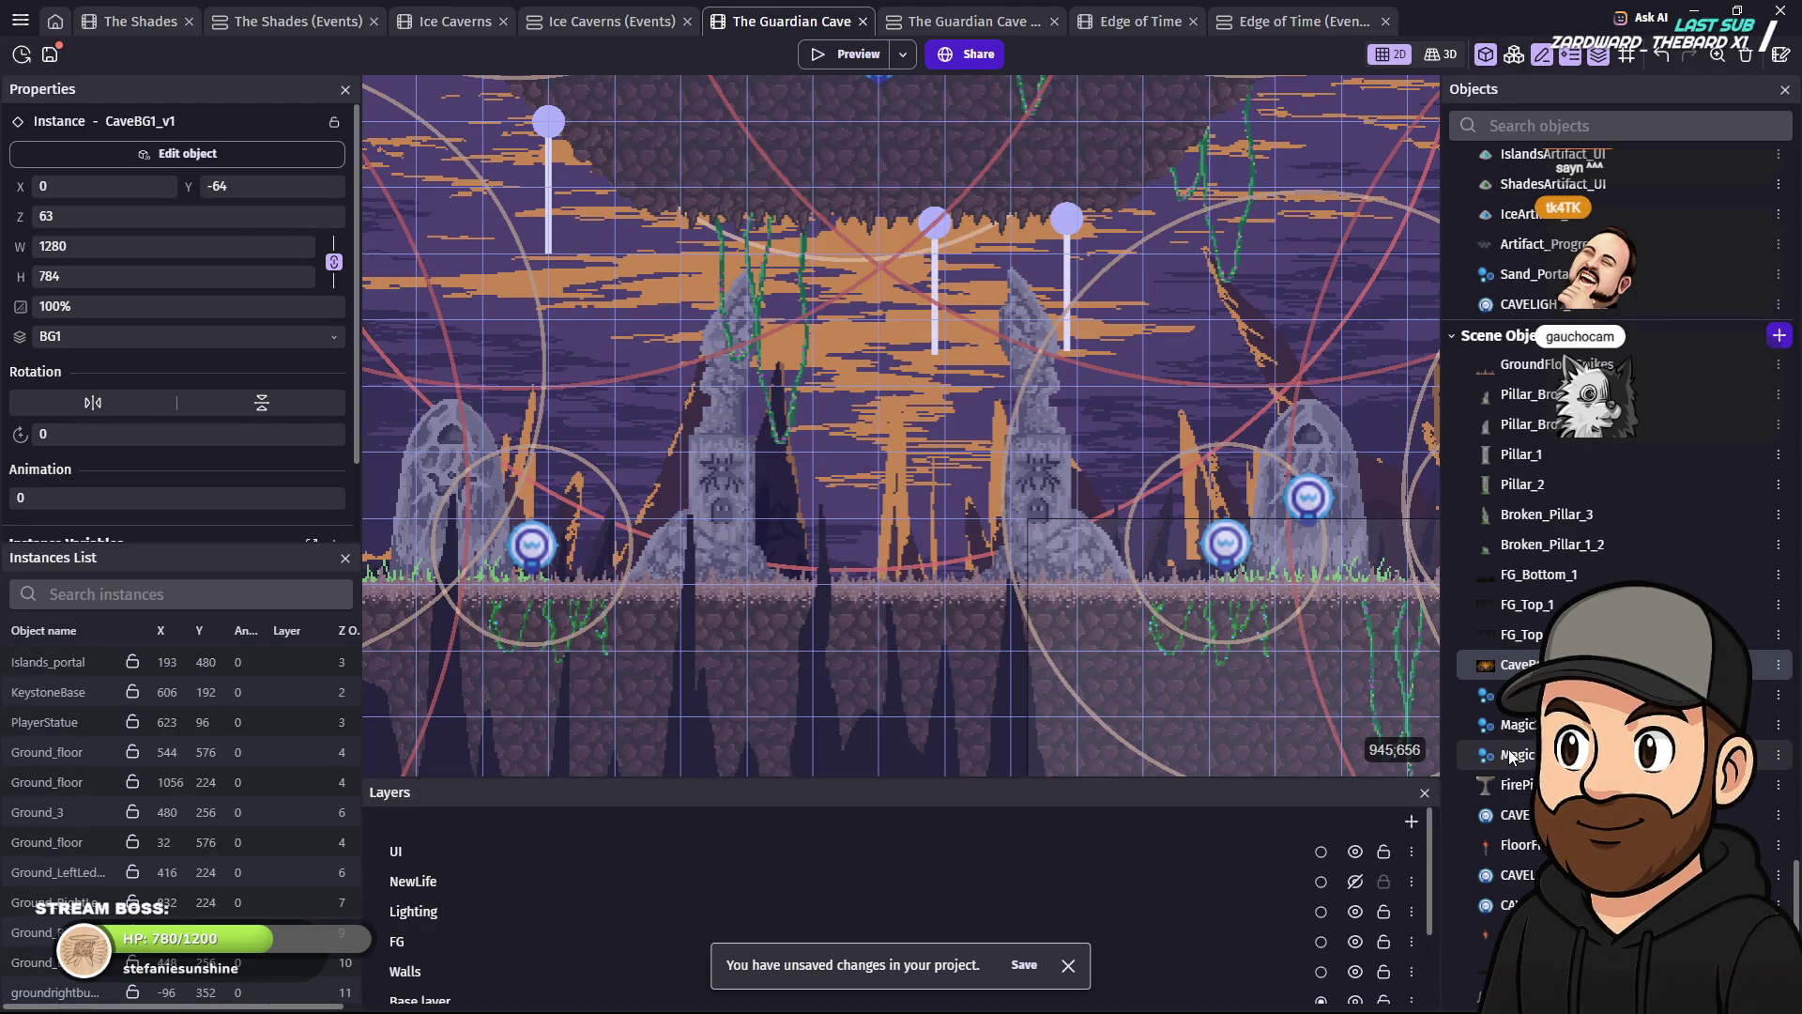
- Place a Magic emitter instance between the stone pillars and rotate it
click(1526, 755)
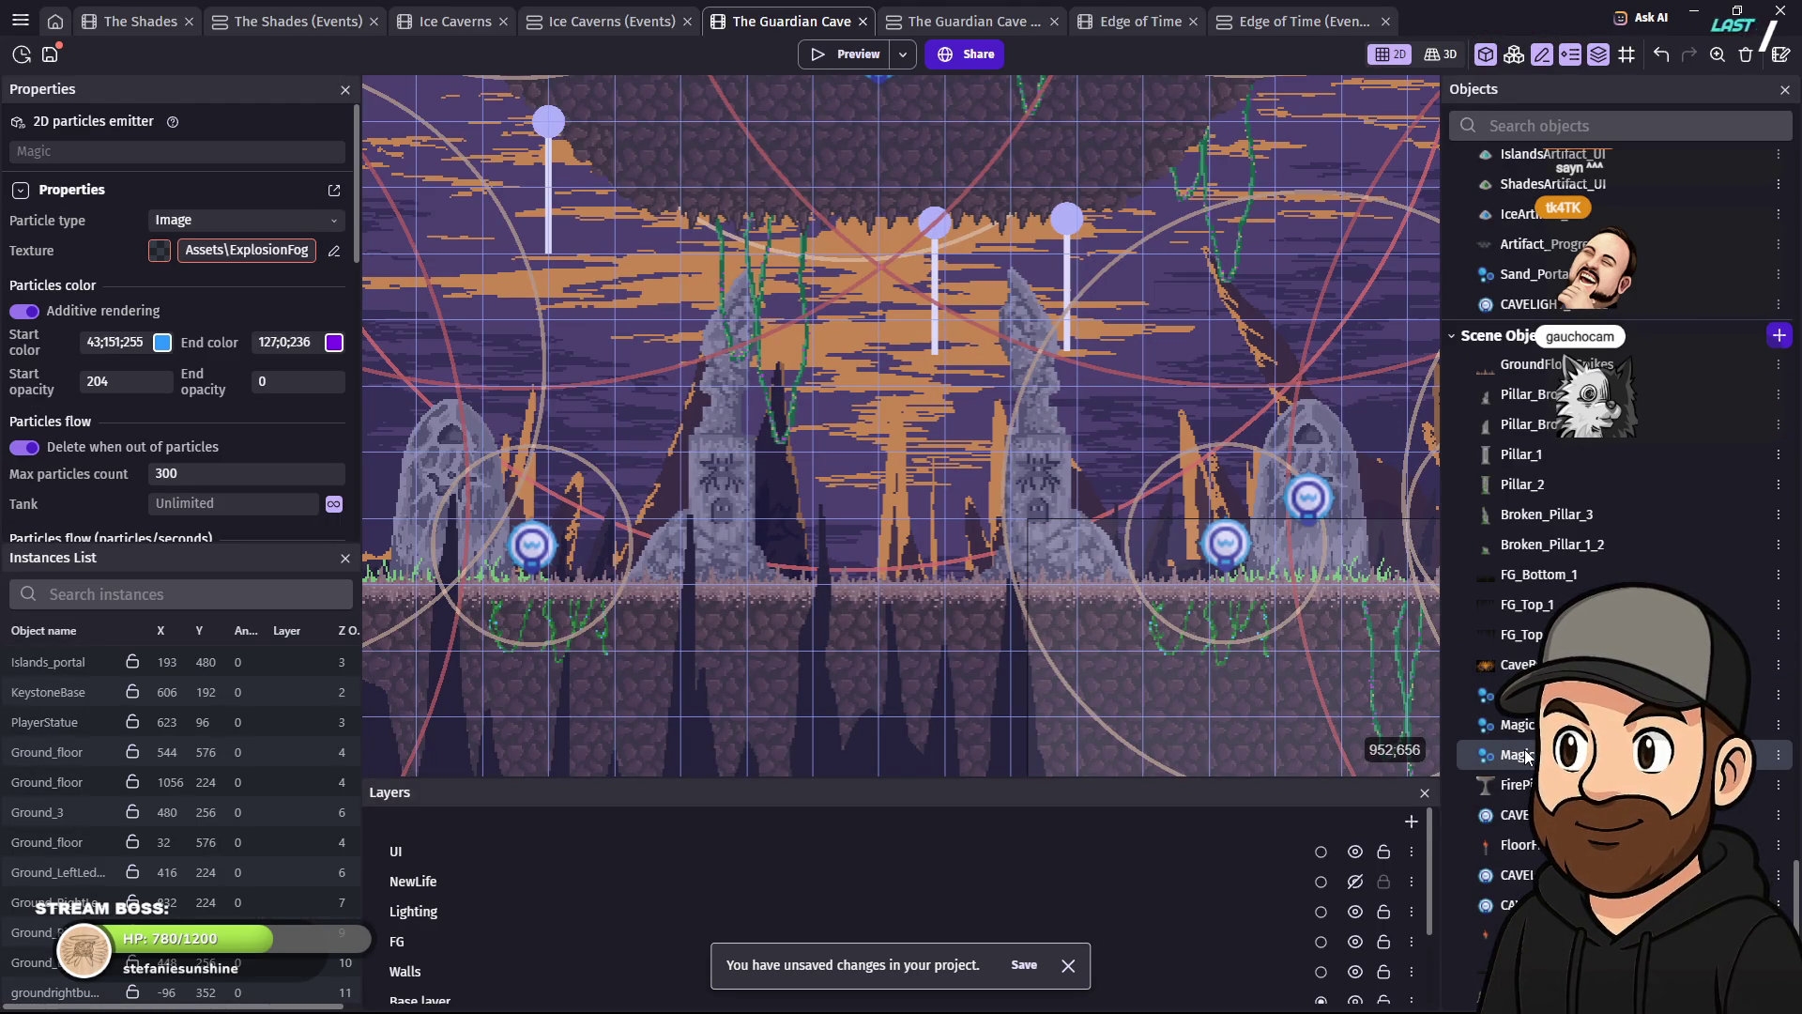
mouse_move(1230, 601)
mouse_down()
mouse_move(915, 427)
mouse_move(858, 424)
mouse_move(884, 454)
mouse_up()
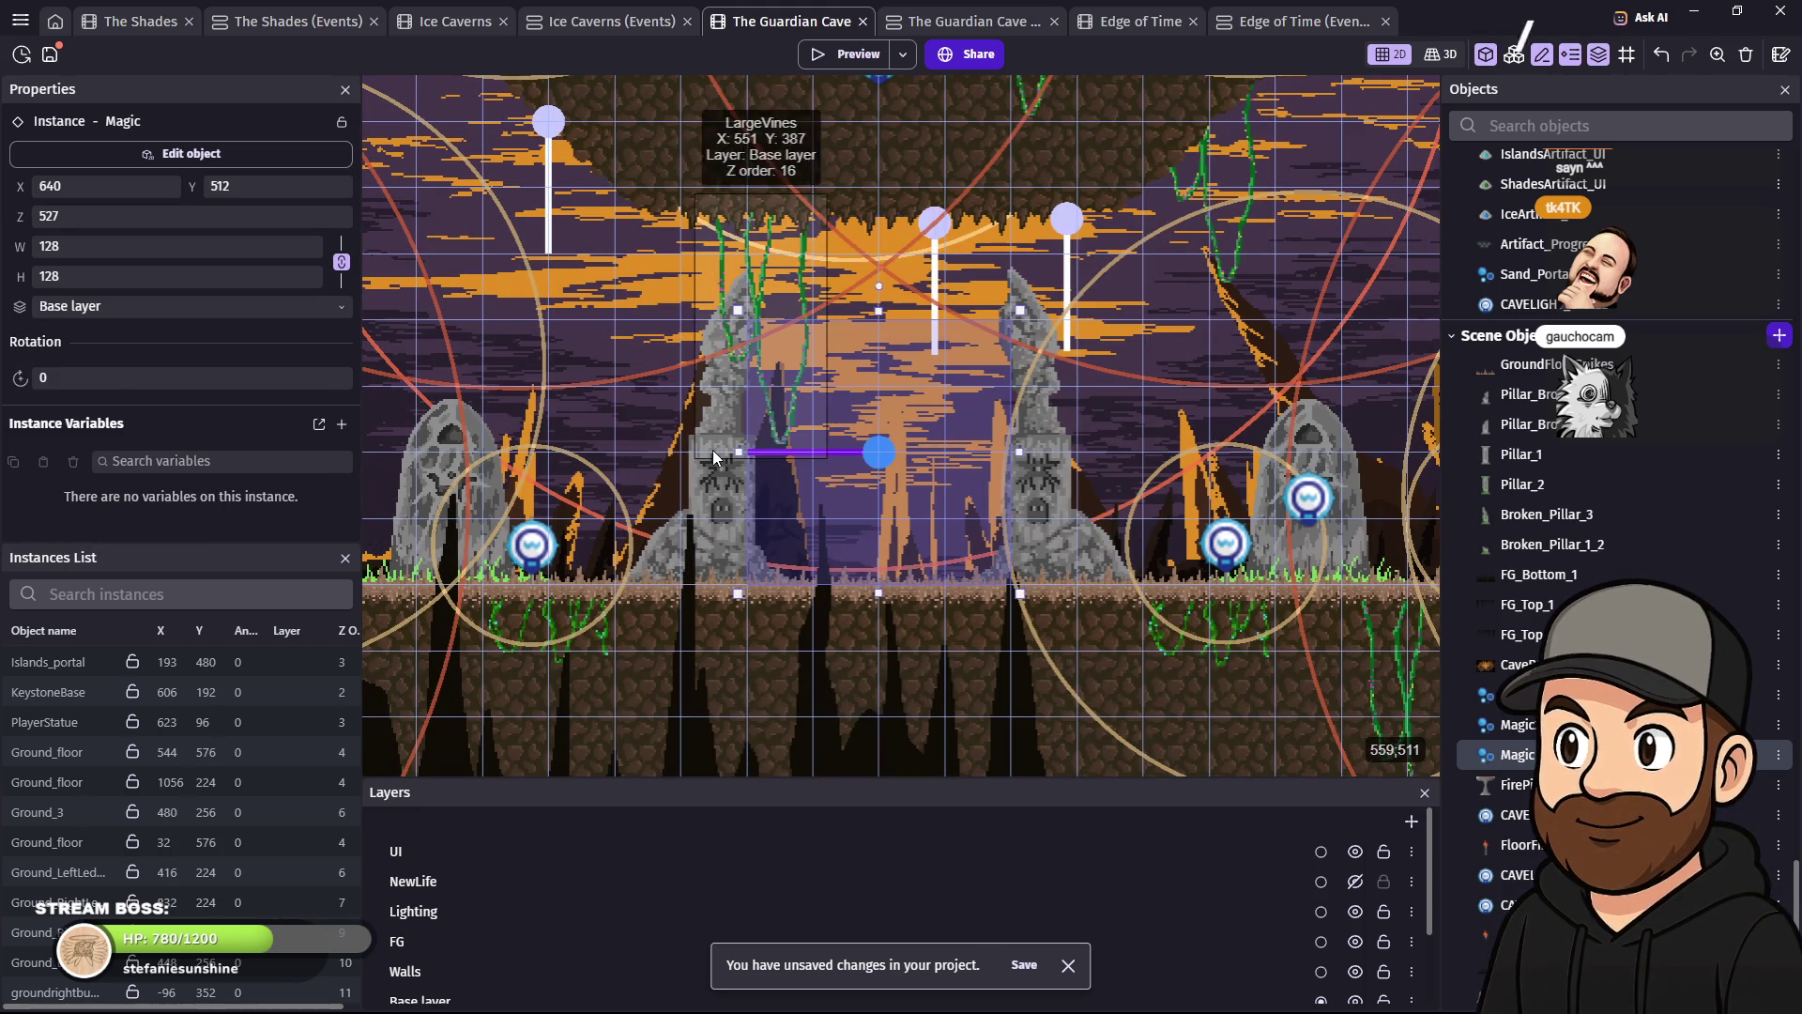
mouse_move(883, 289)
mouse_down()
mouse_move(924, 276)
mouse_move(1113, 336)
mouse_up()
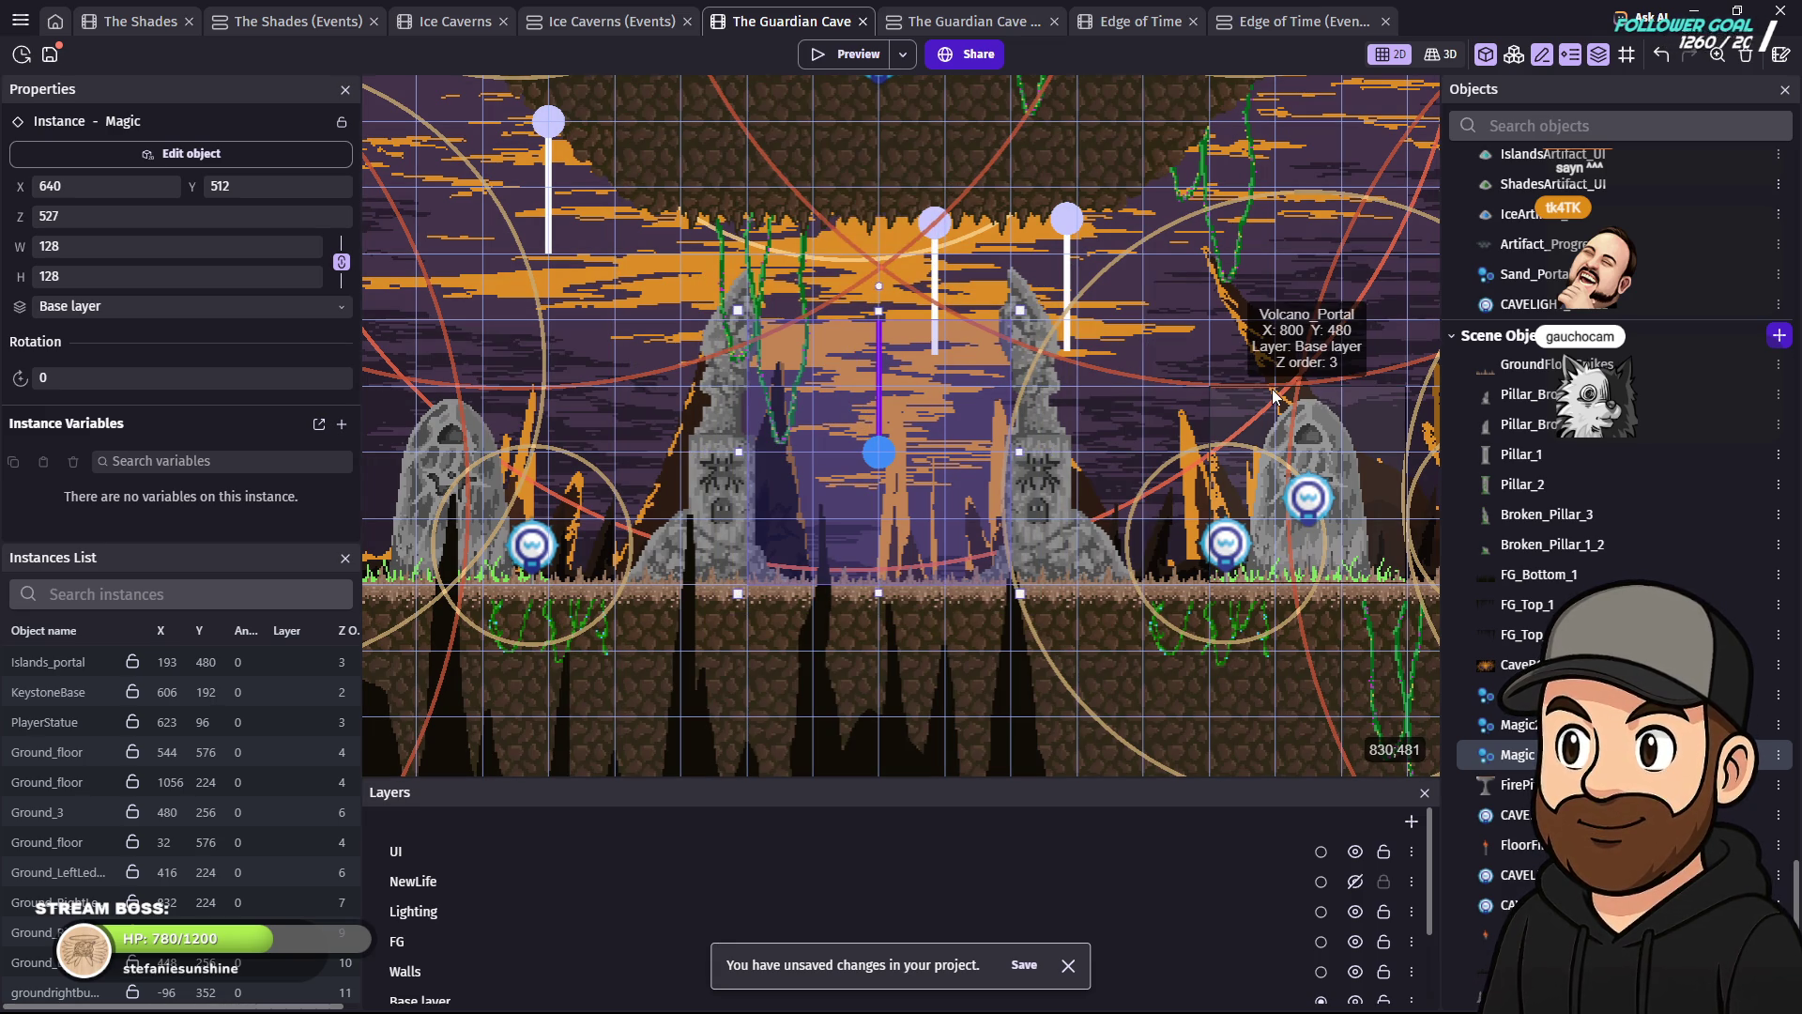
shift+click(1230, 392)
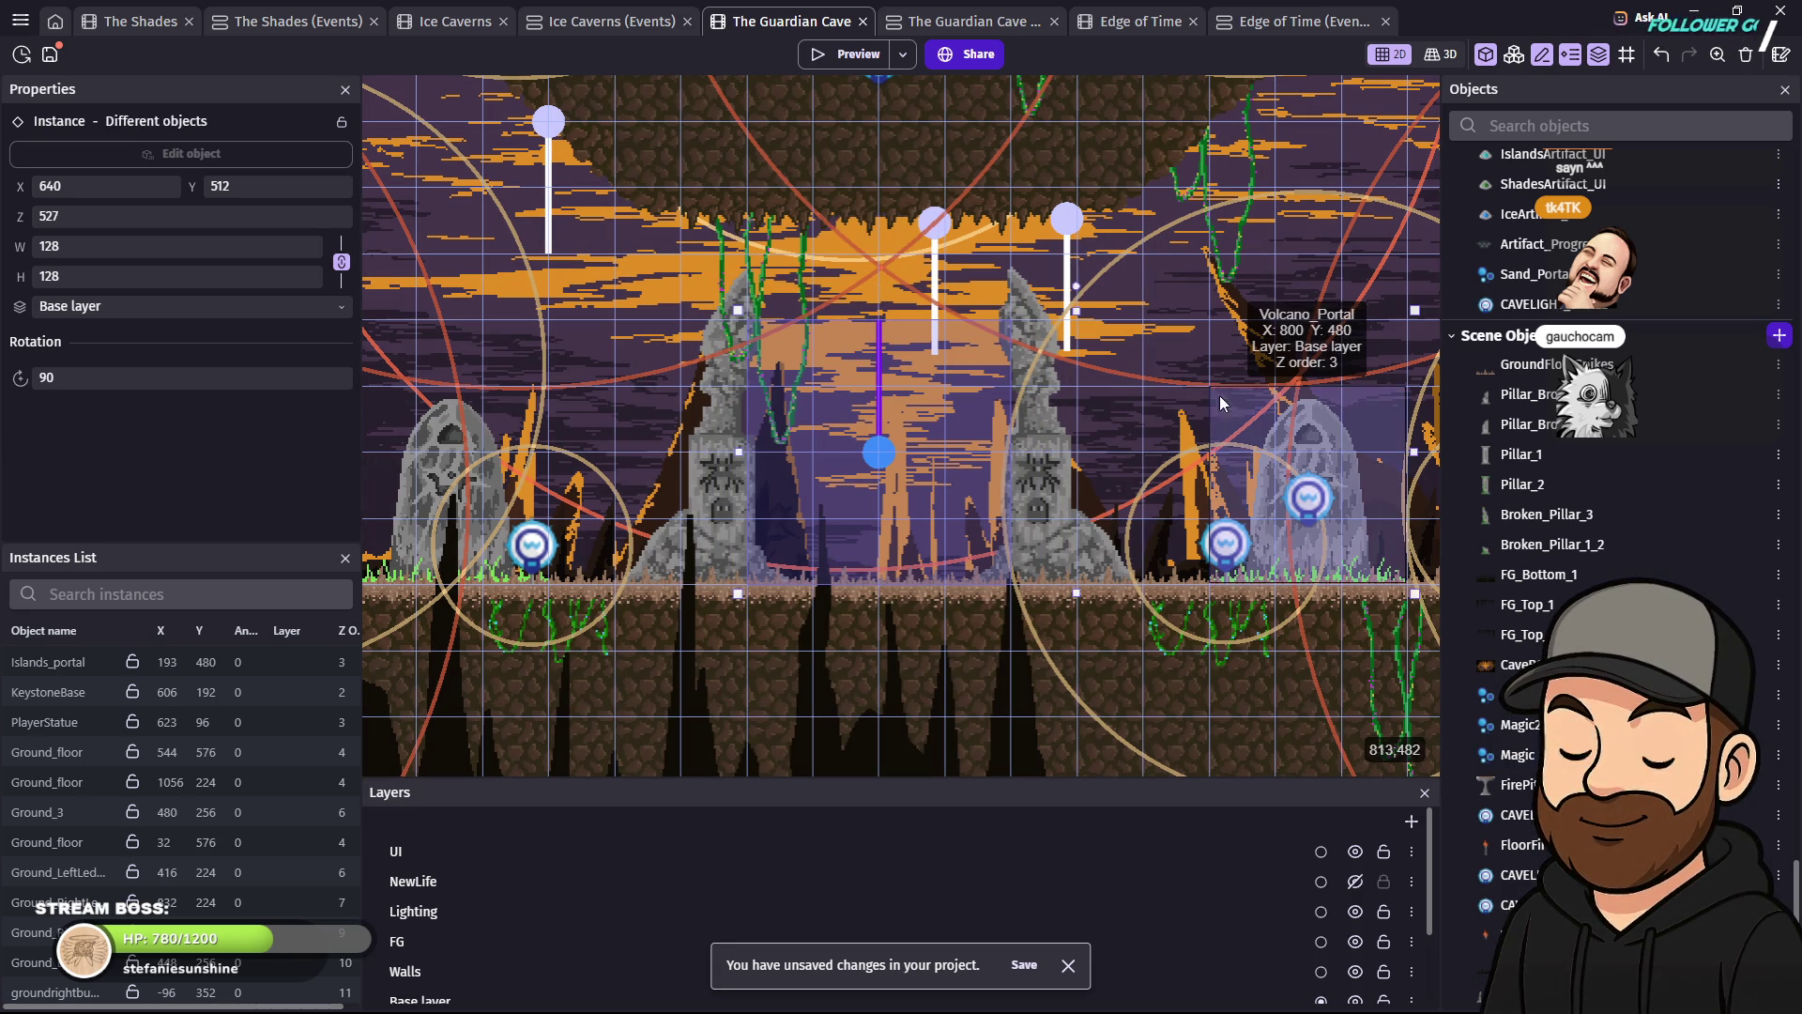
- Bring the lower cave into view and shift the yellow Warp_In_Spawn block left
scroll(1044, 409, up, 5)
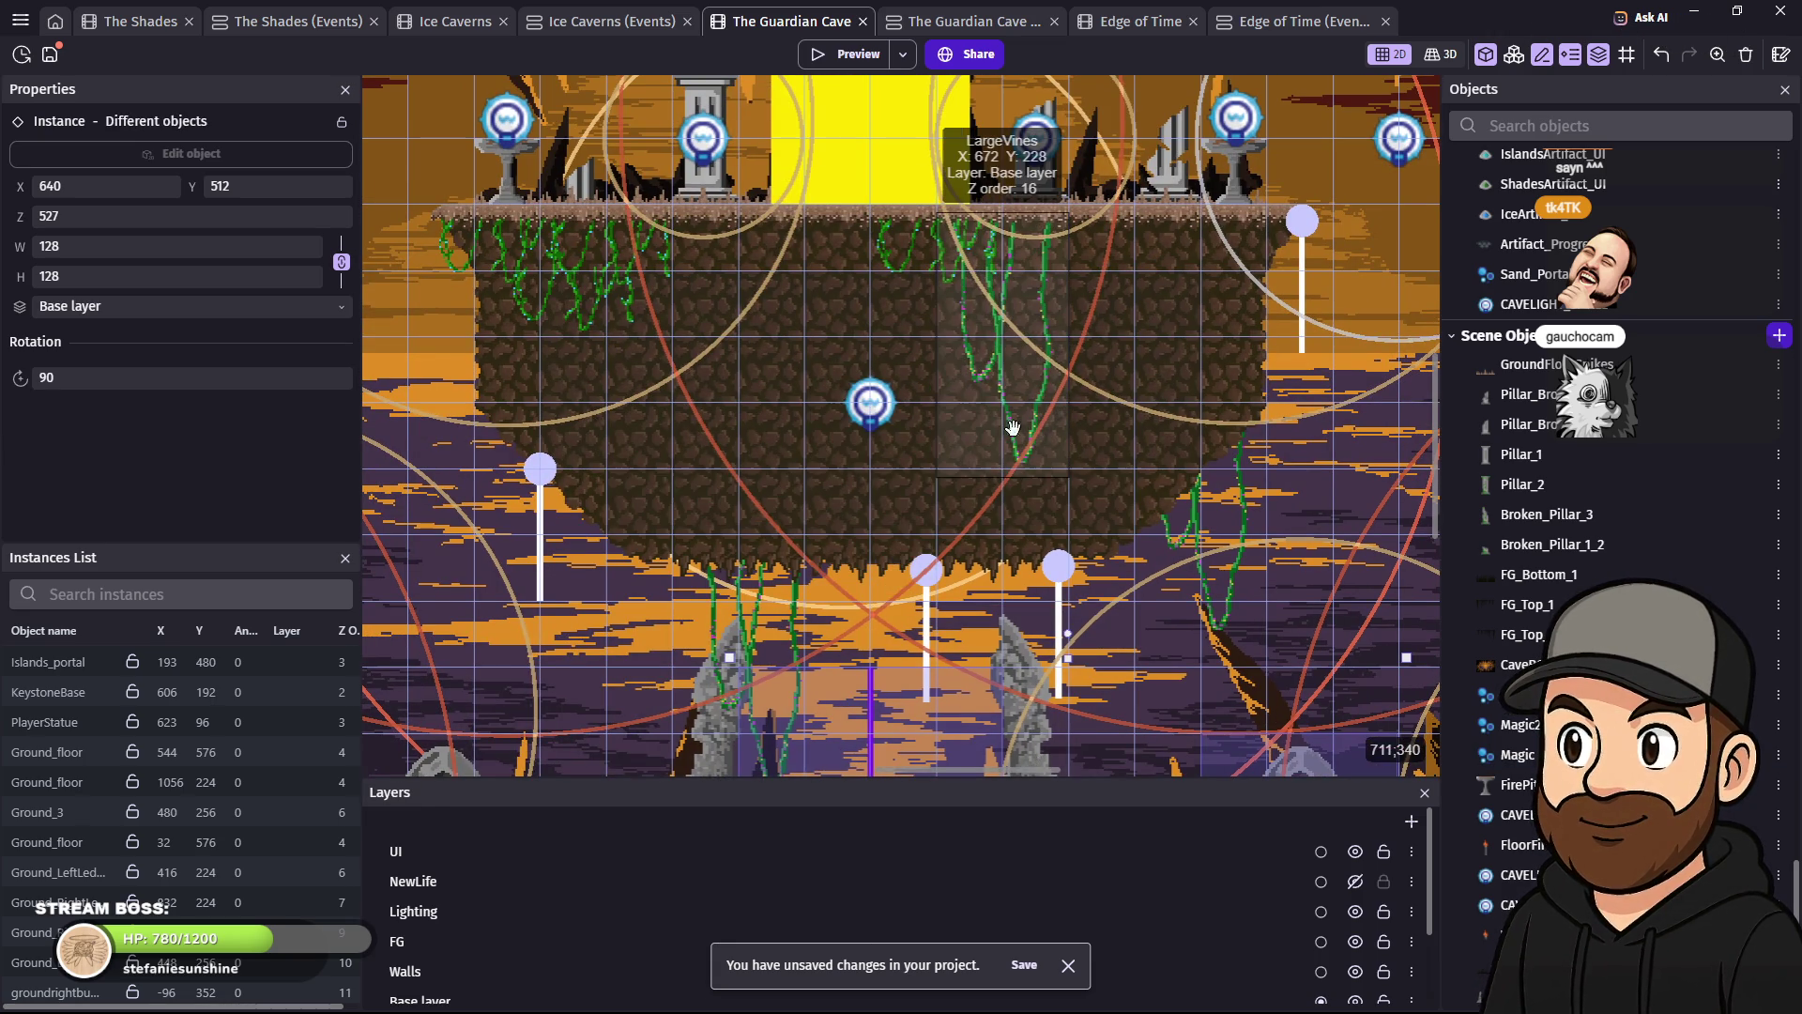
scroll(977, 387, up, 4)
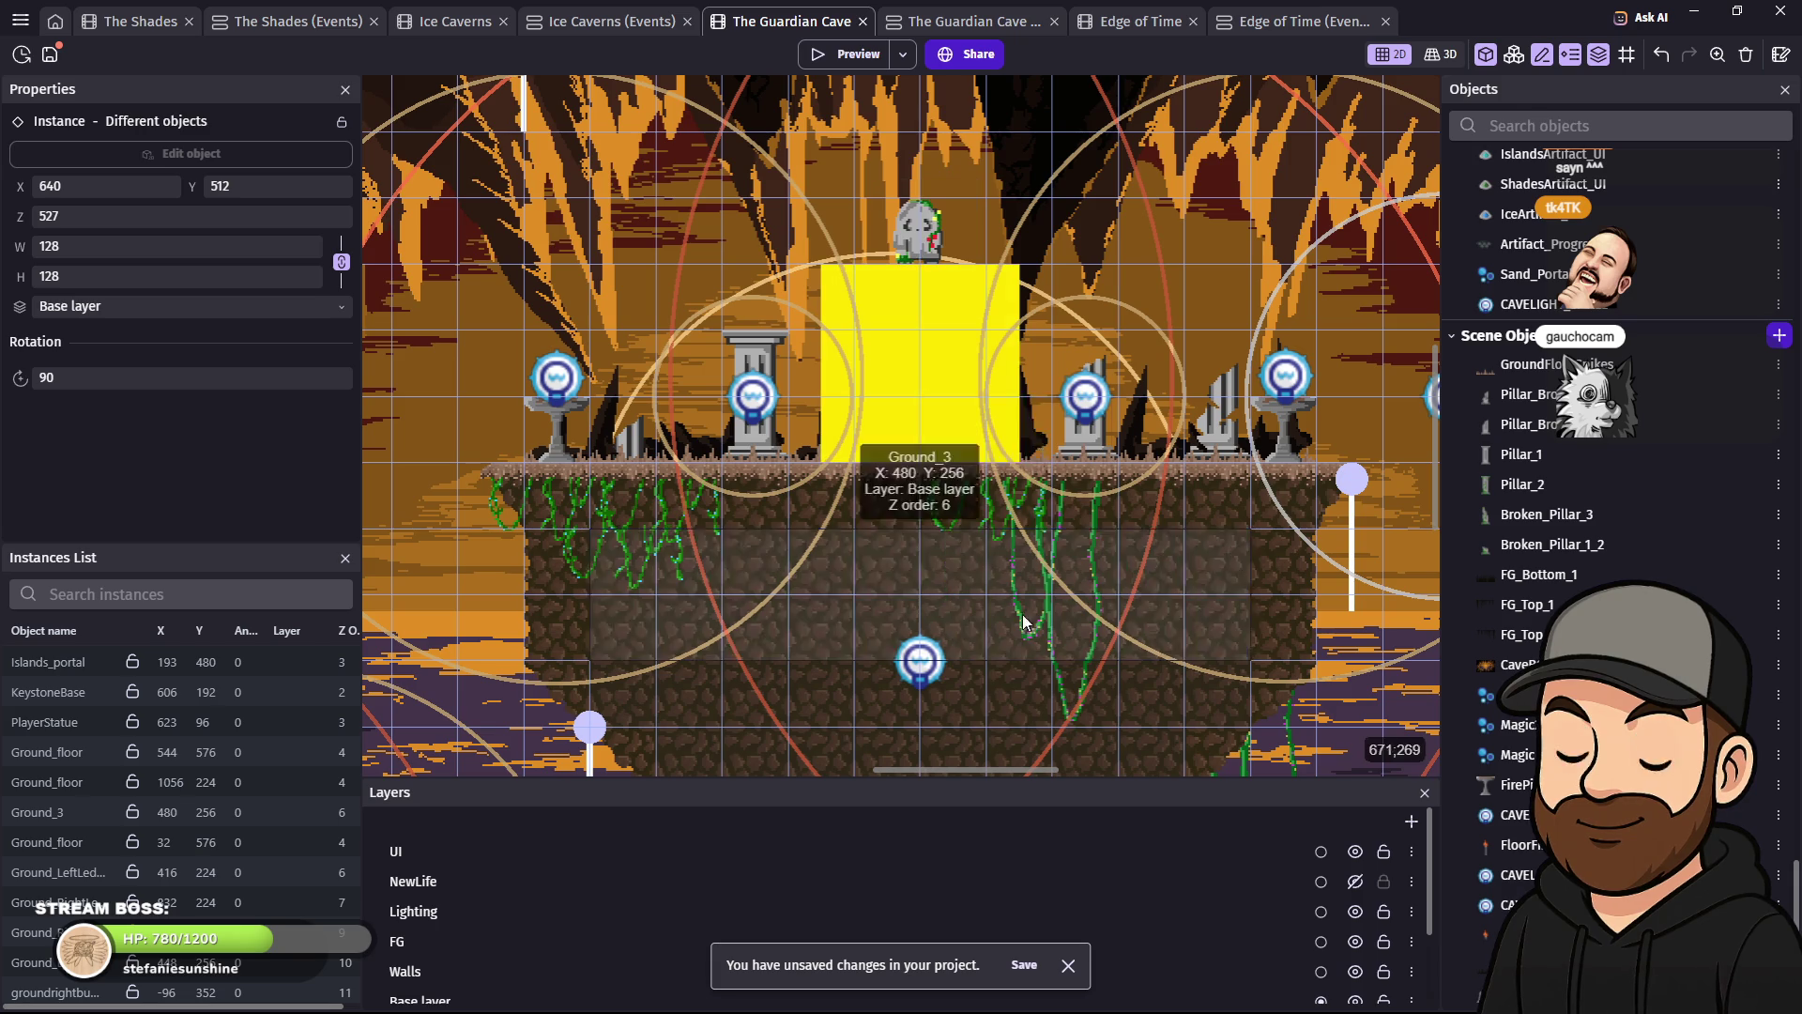
mouse_move(1119, 725)
mouse_down()
mouse_move(1089, 263)
mouse_move(1069, 282)
mouse_up()
scroll(1007, 531, down, 2)
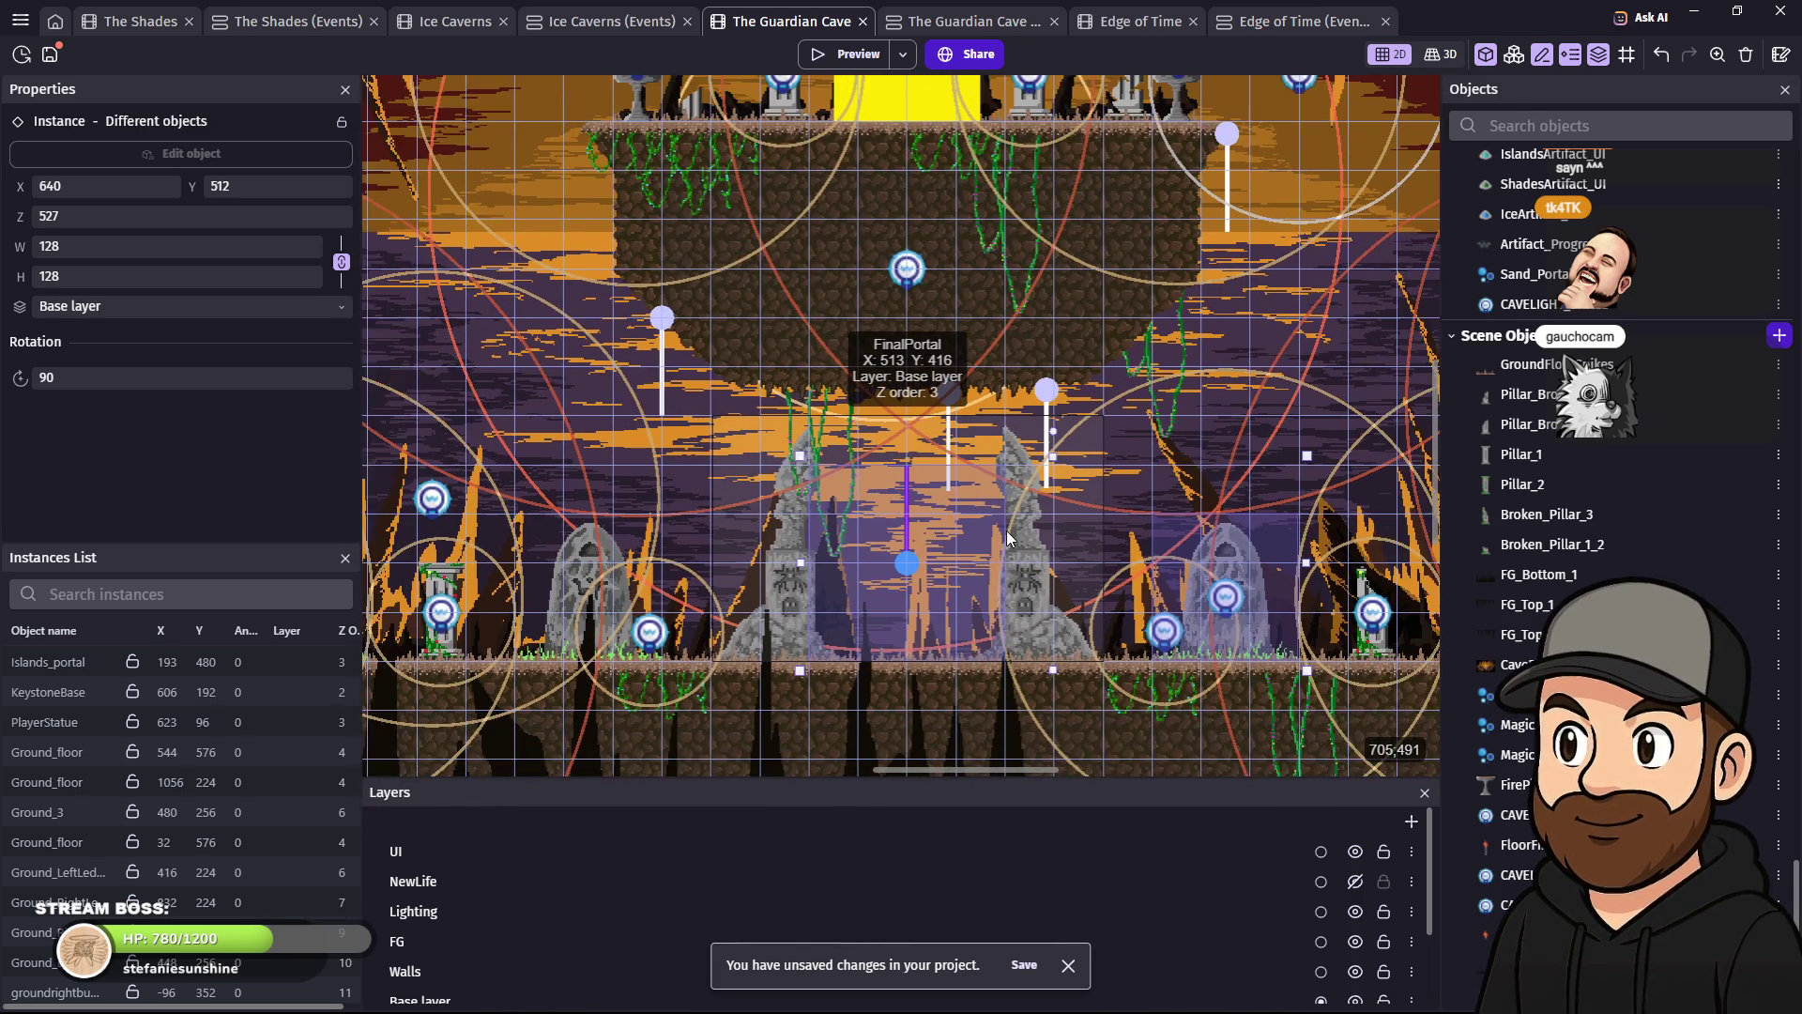
scroll(1006, 535, up, 1)
scroll(1005, 492, up, 1)
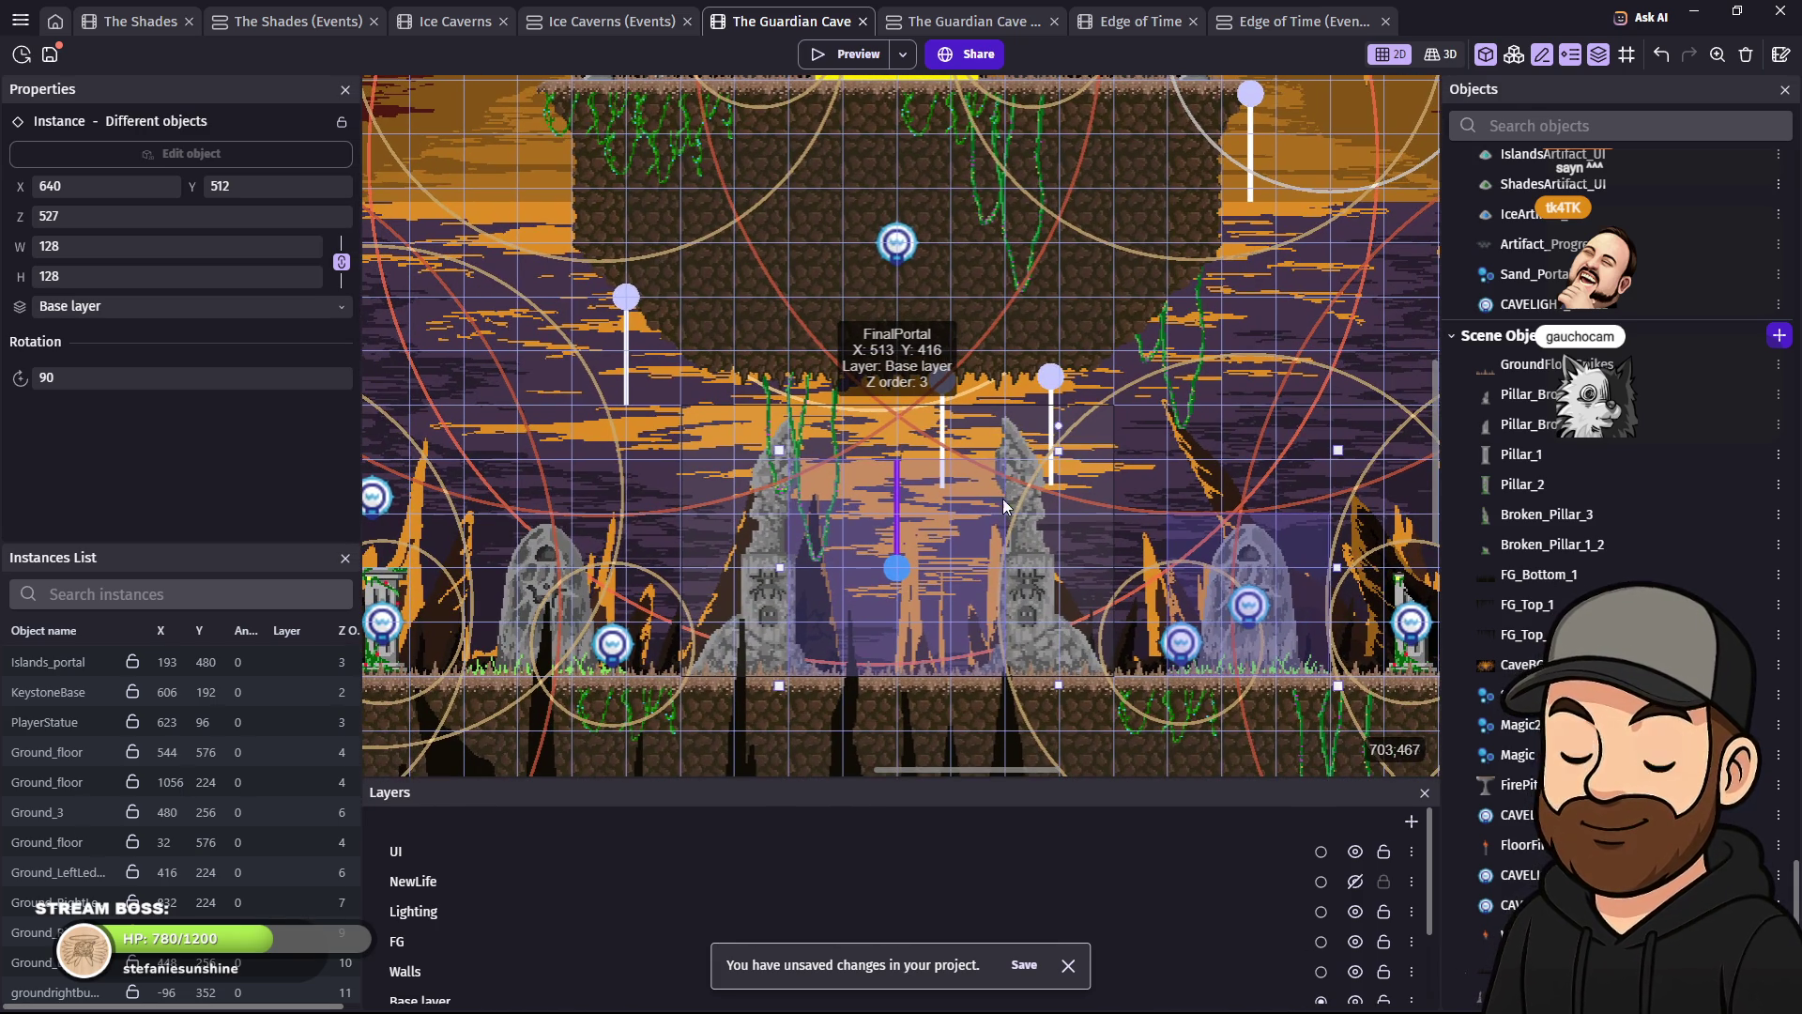
scroll(1016, 358, up, 5)
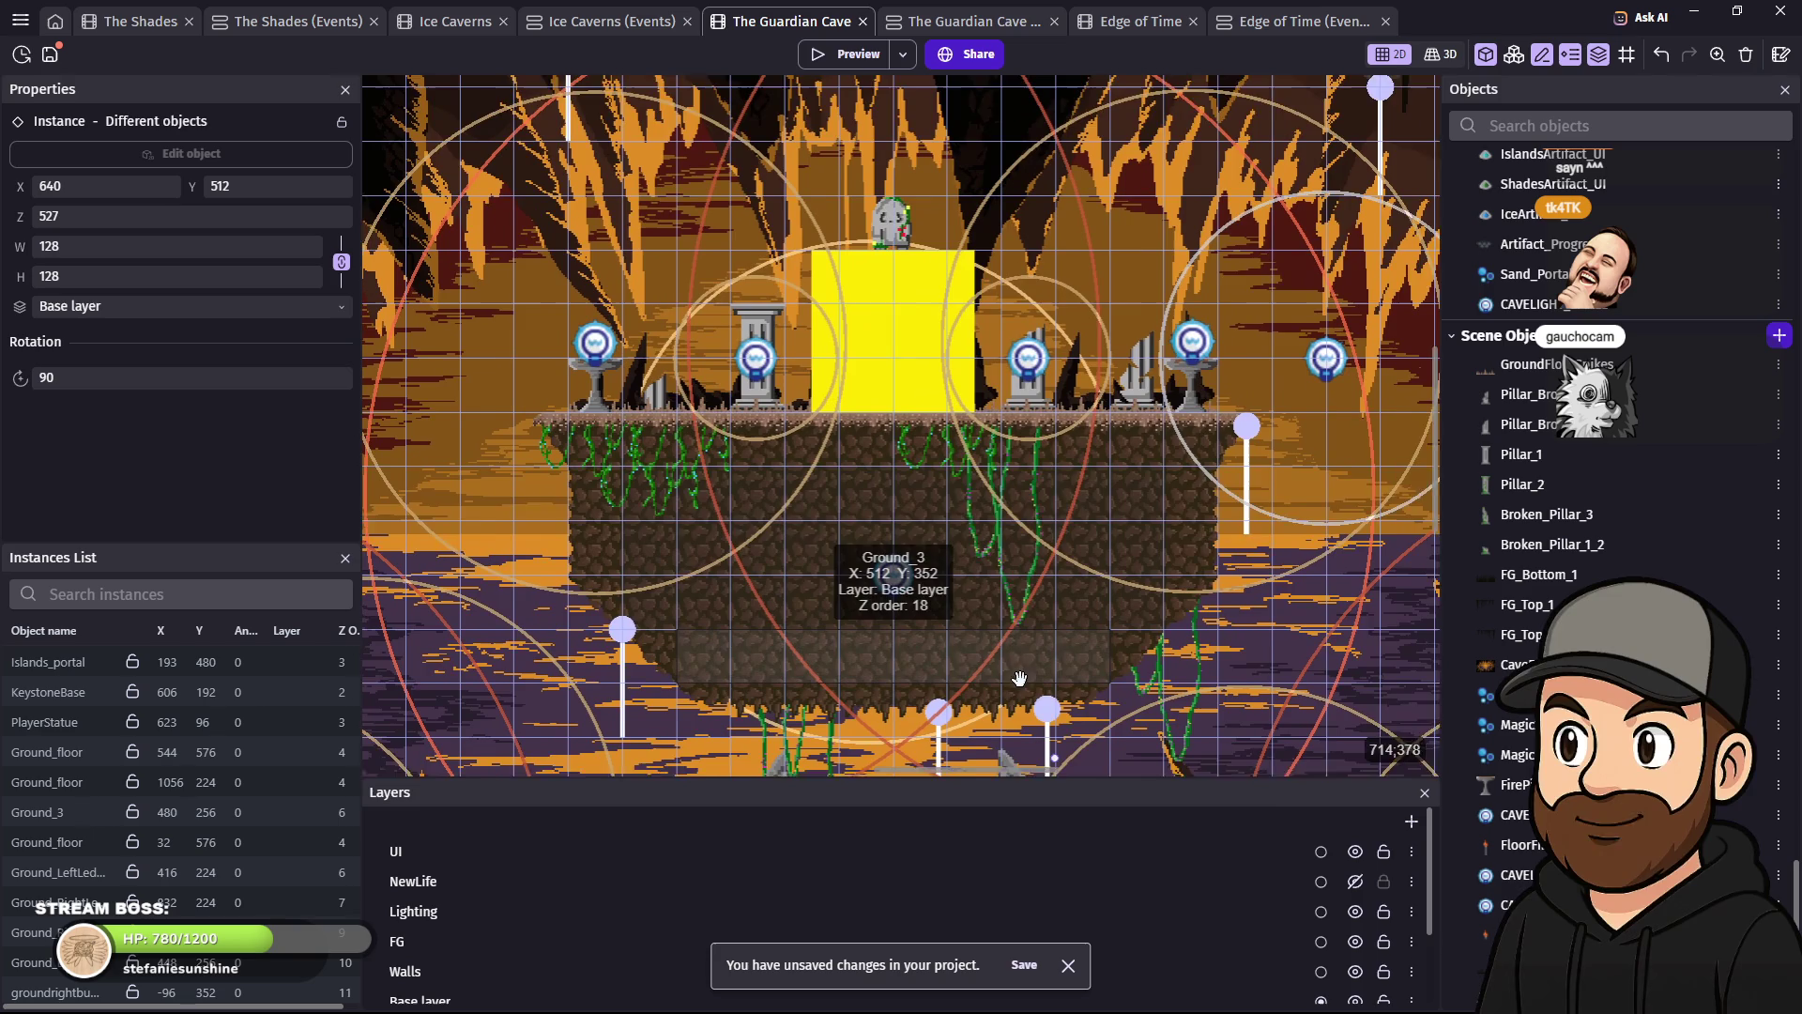
drag(921, 284, 787, 284)
- Drag PlayerSpawn and Warp_In_Spawn down between the pillars, Warp_In_Spawn at 608, 480, then preview
click(898, 306)
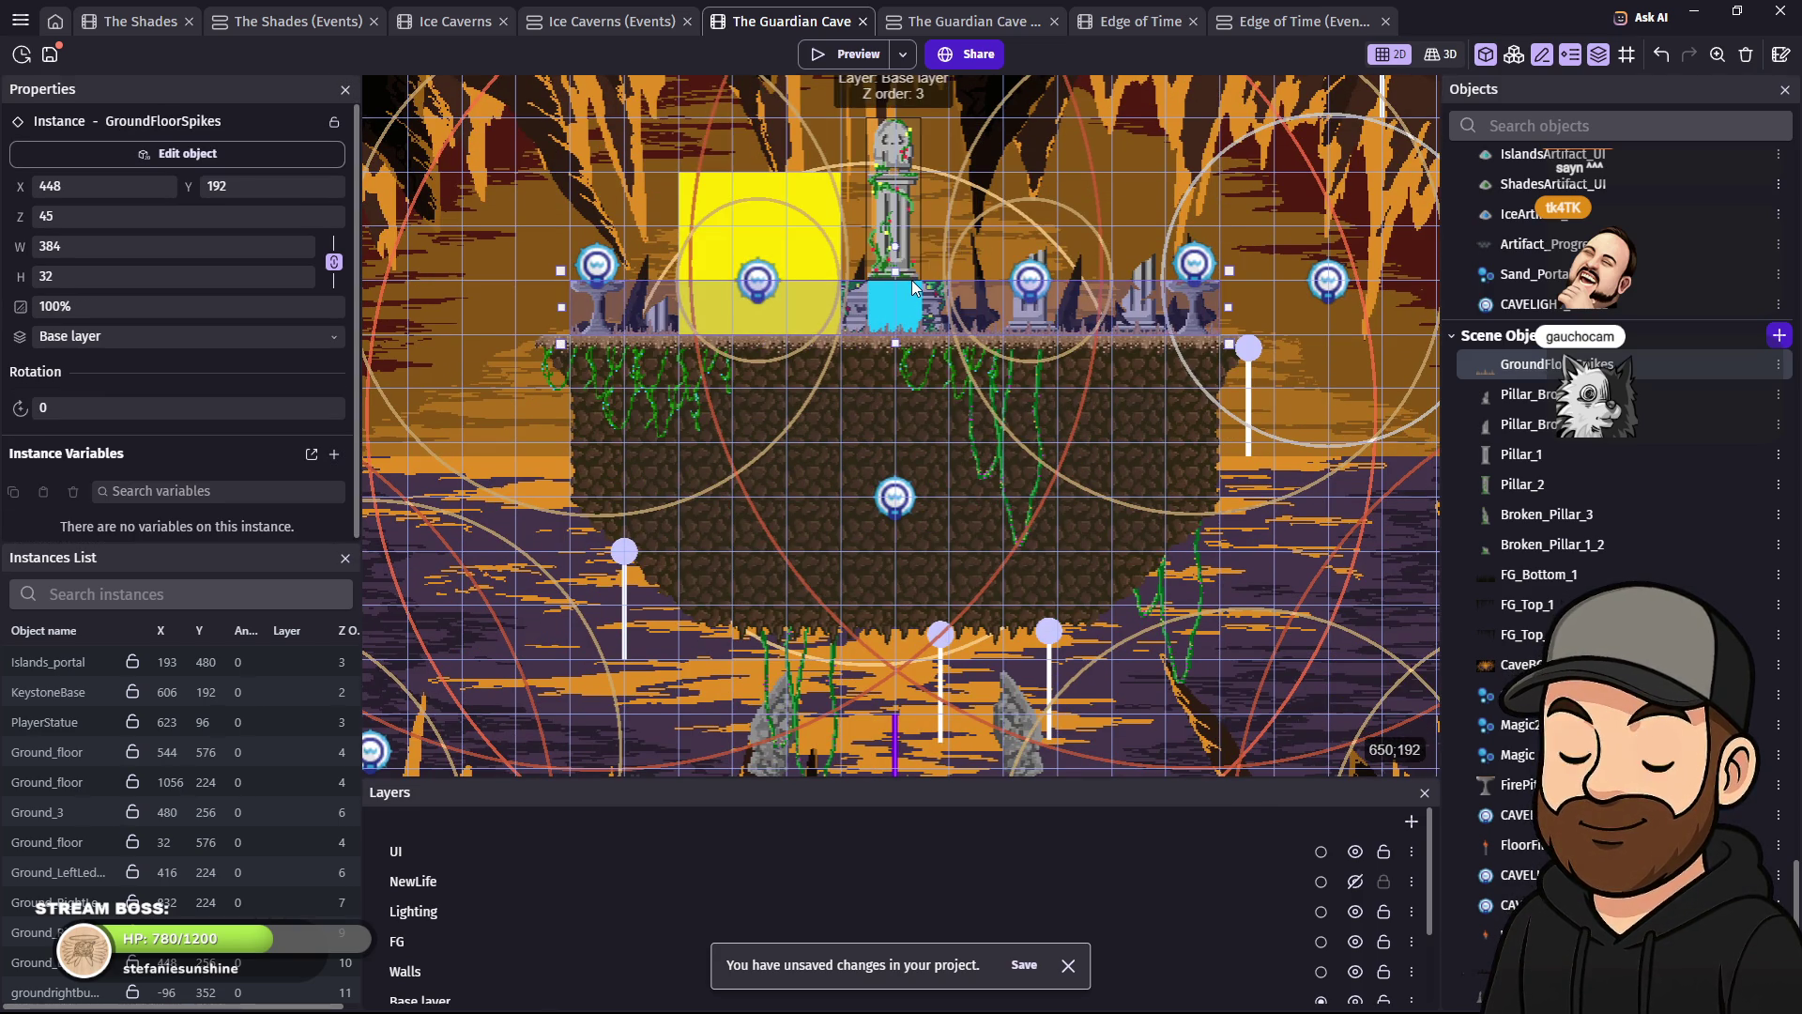
mouse_move(911, 307)
mouse_down()
mouse_move(883, 371)
mouse_move(894, 710)
mouse_up()
scroll(972, 717, down, 3)
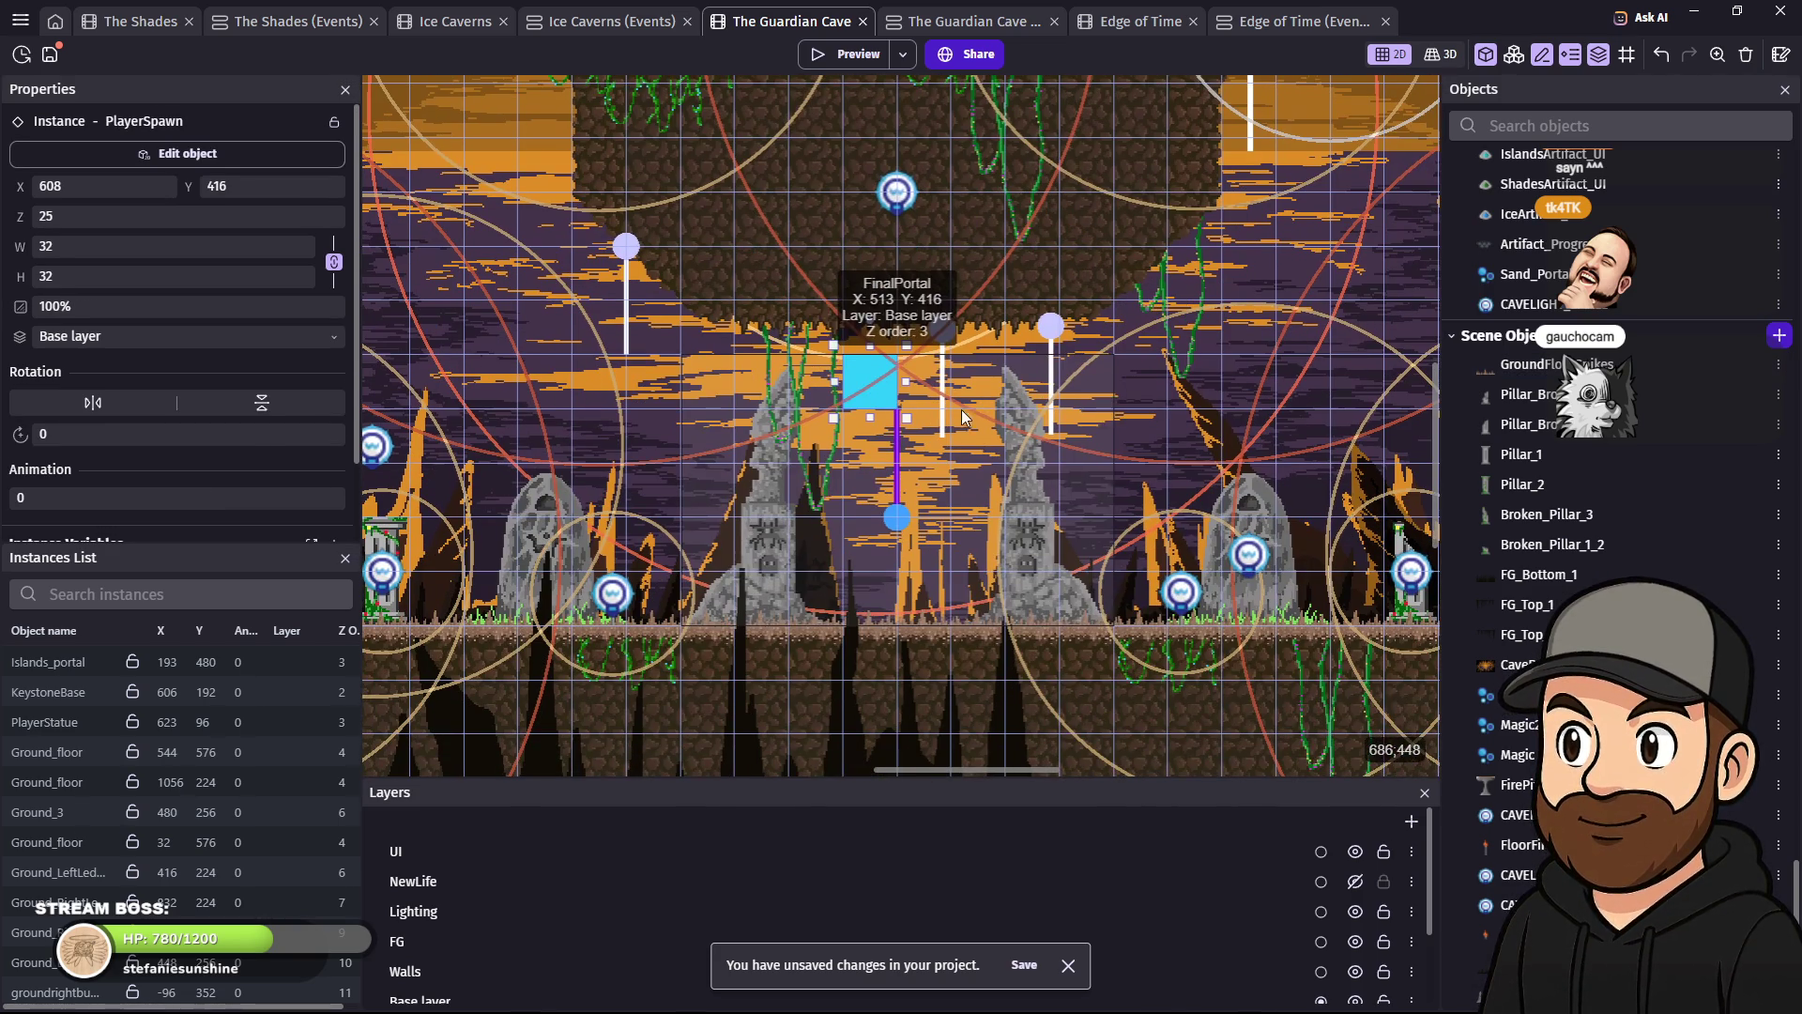
mouse_move(871, 397)
mouse_down()
mouse_move(889, 616)
mouse_move(904, 601)
mouse_up()
scroll(1040, 543, up, 2)
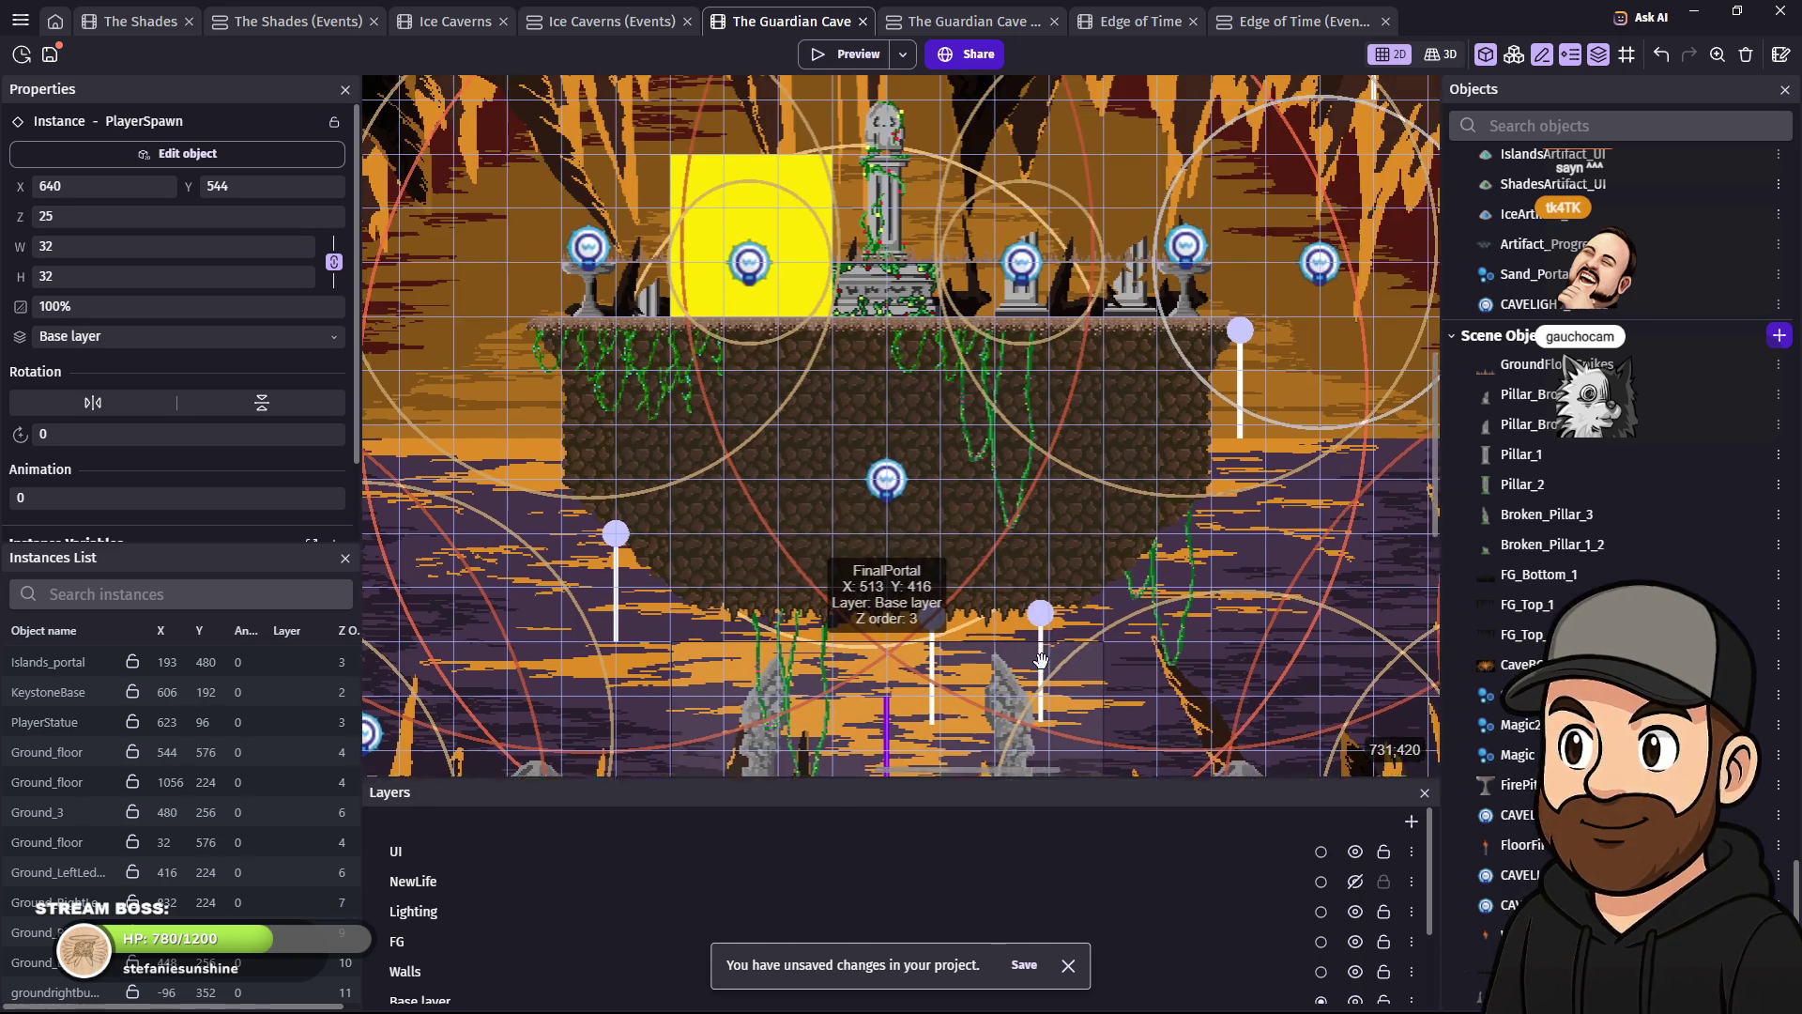
scroll(1041, 543, up, 1)
drag(807, 211, 1022, 623)
scroll(1022, 622, down, 3)
mouse_move(976, 322)
mouse_down()
mouse_move(984, 376)
mouse_move(923, 484)
mouse_up()
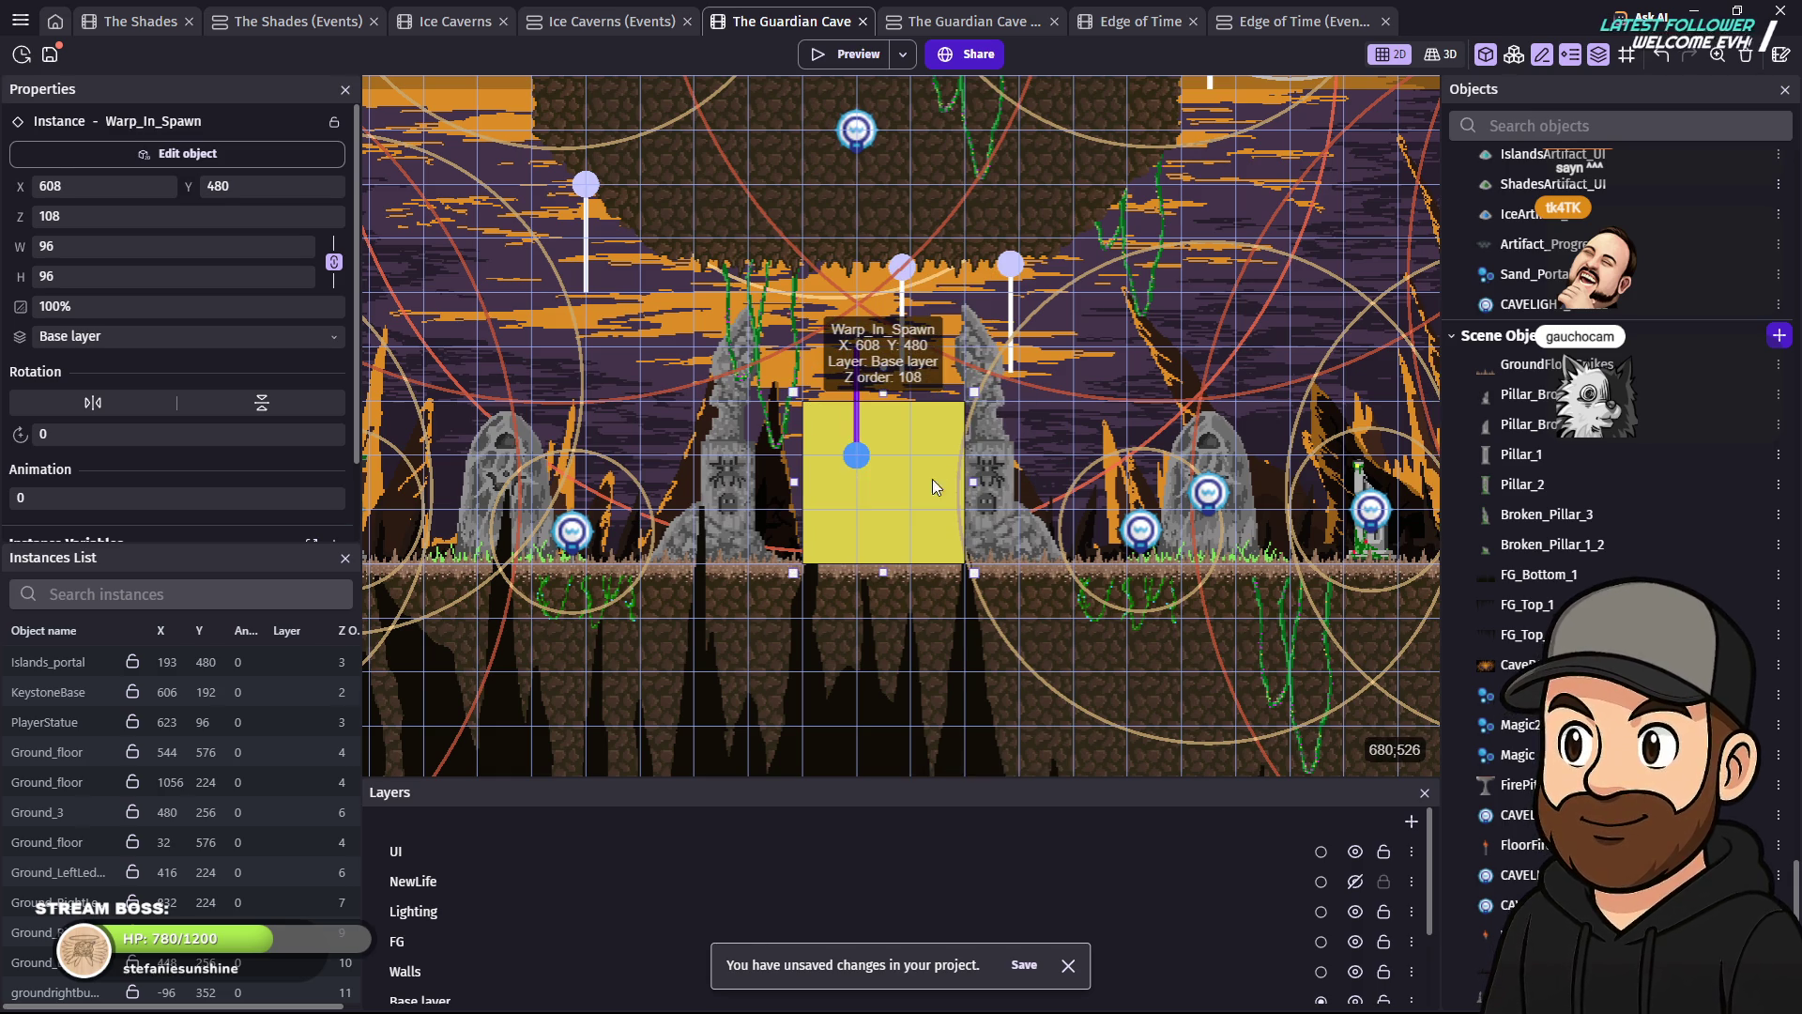
key(ctrl+Return)
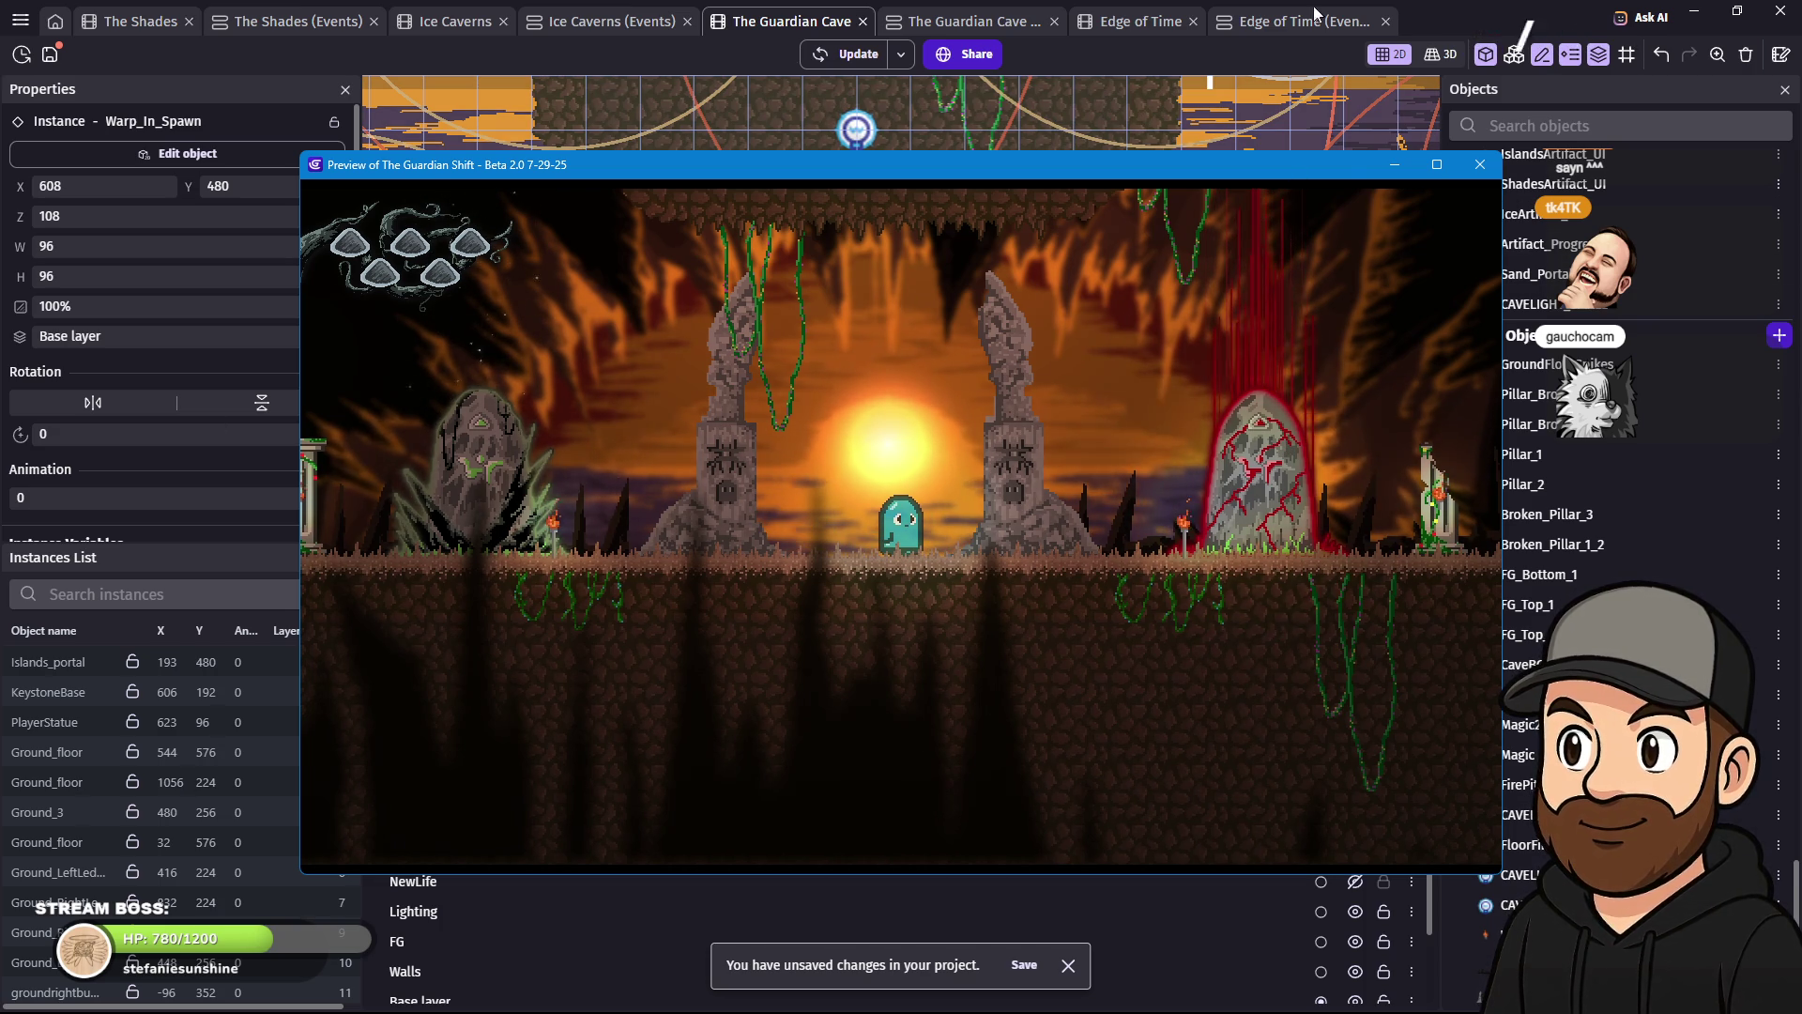
- Drop a Magic2 emitter between the pillars at 640, 512 and relaunch the game preview
click(1481, 165)
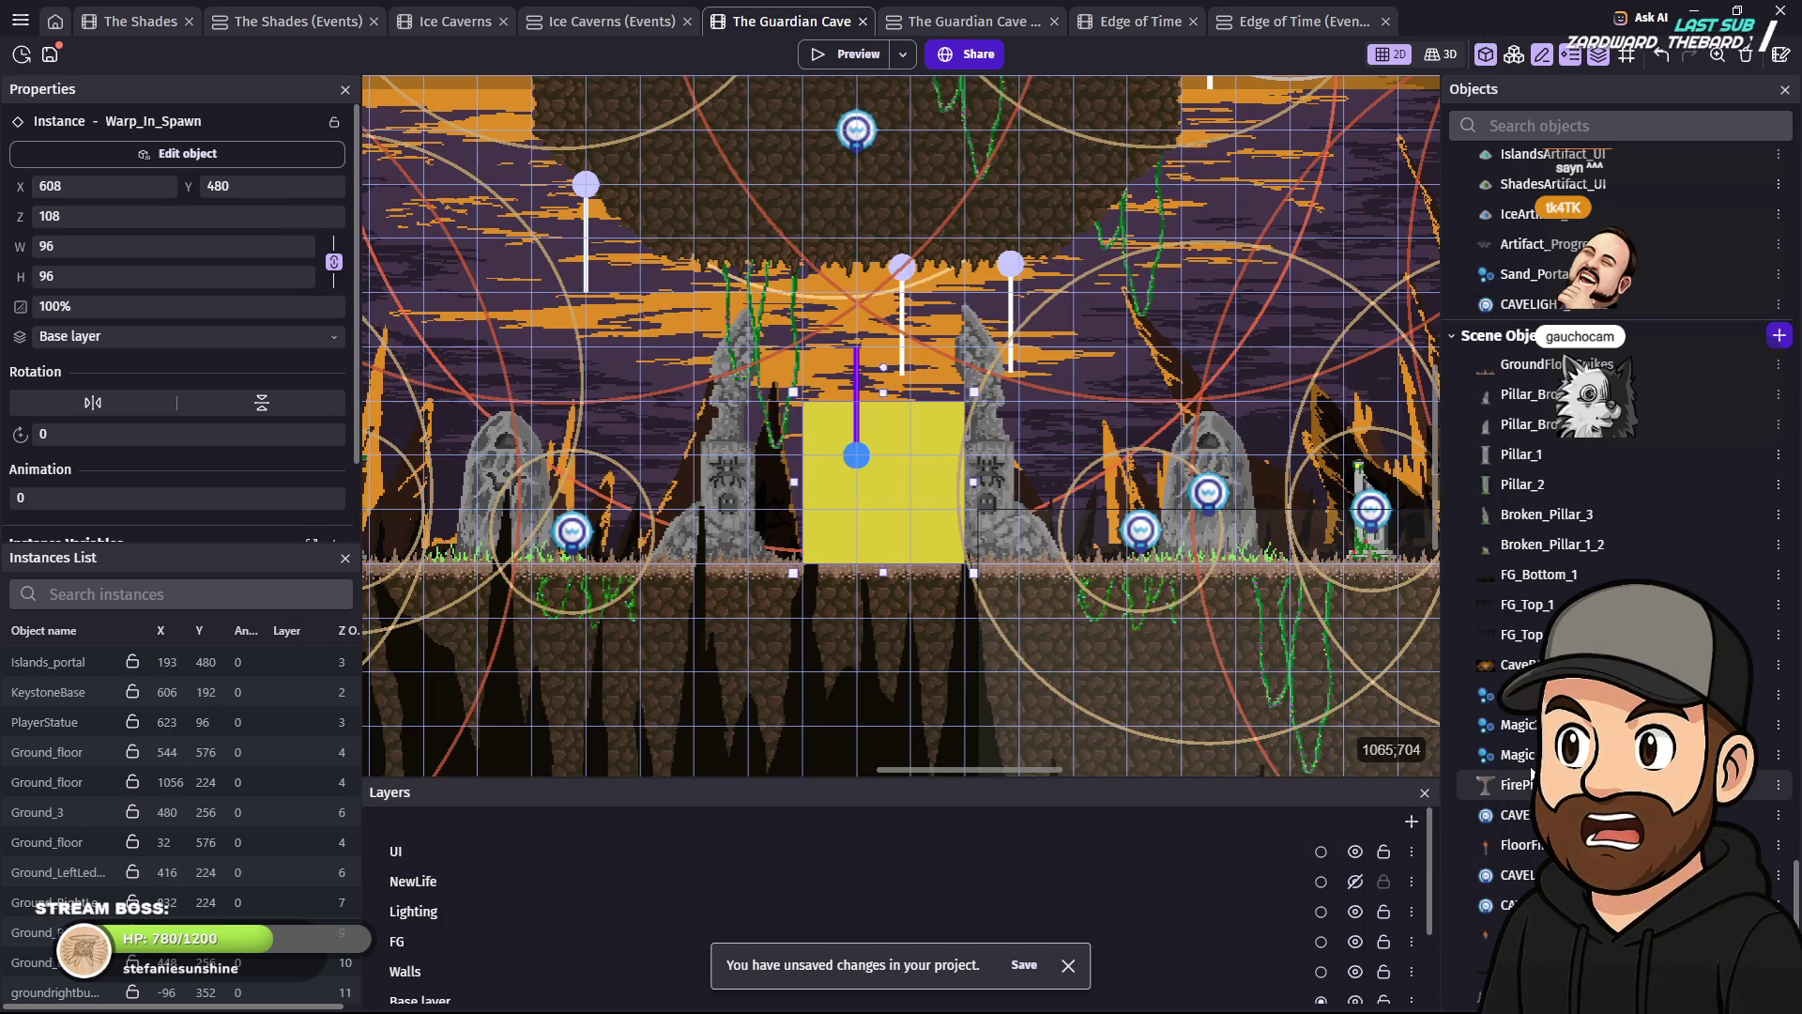
drag(1522, 729, 862, 451)
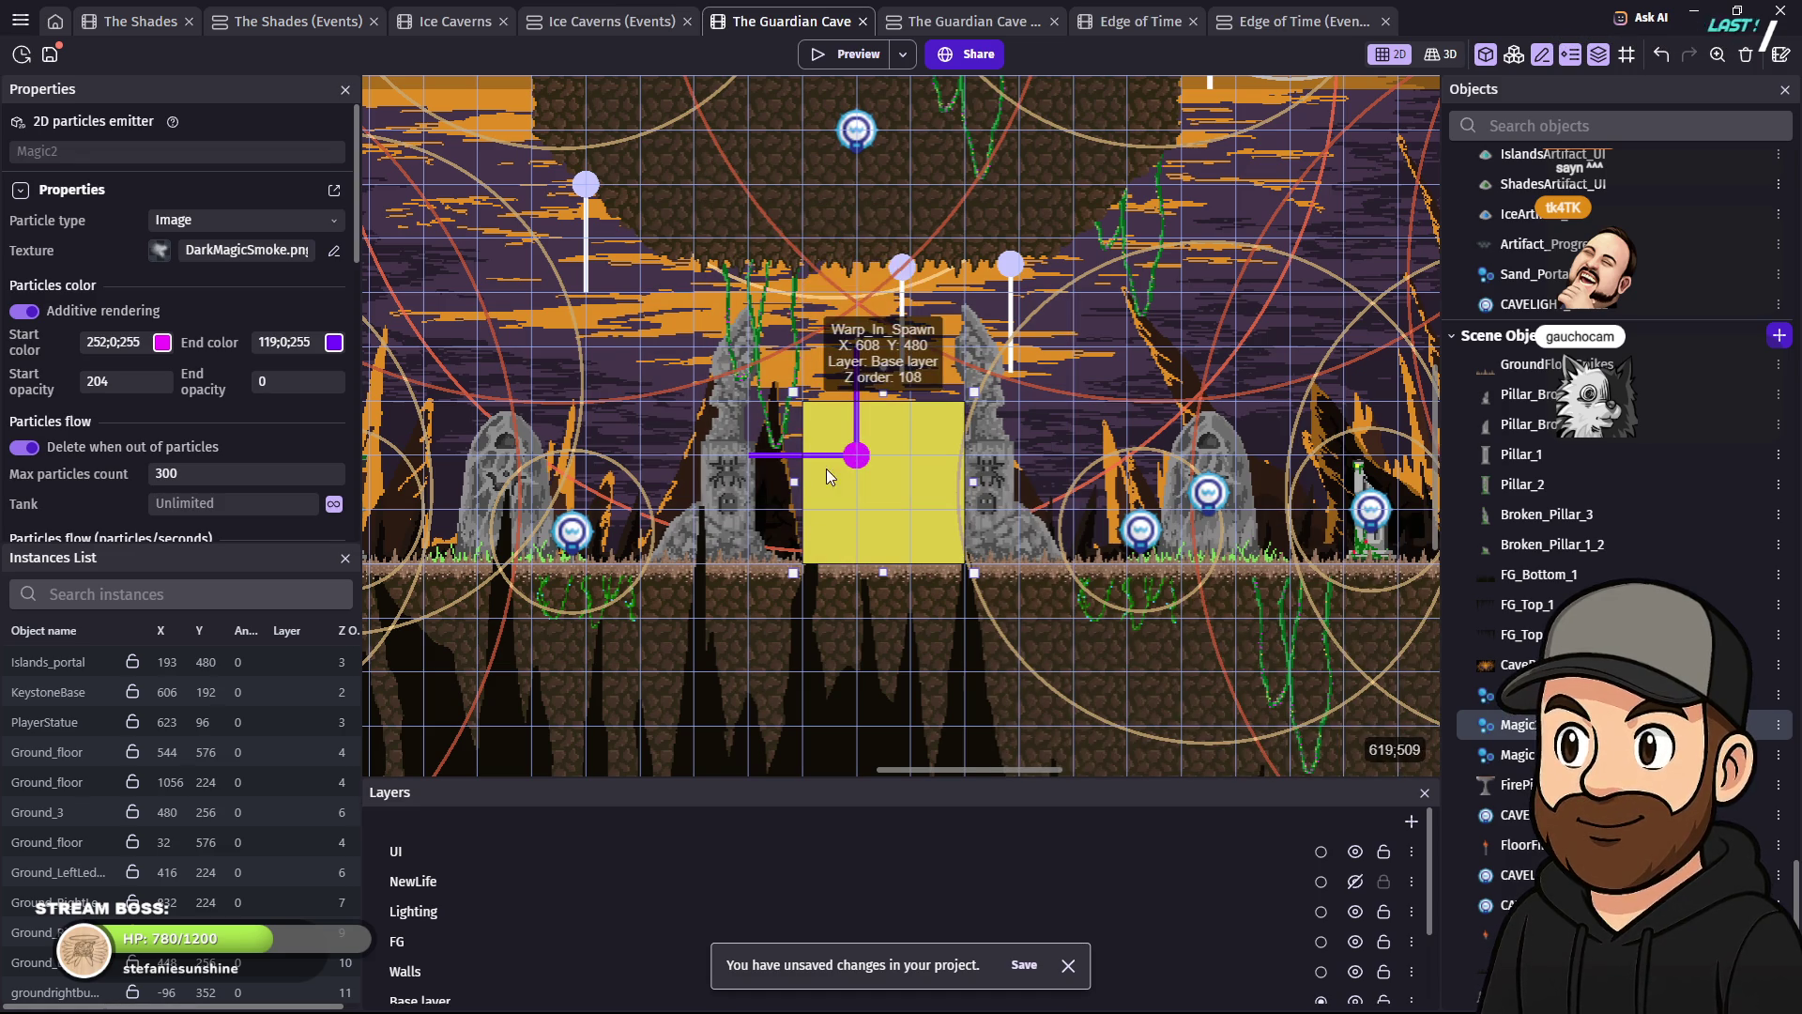
drag(861, 460, 862, 458)
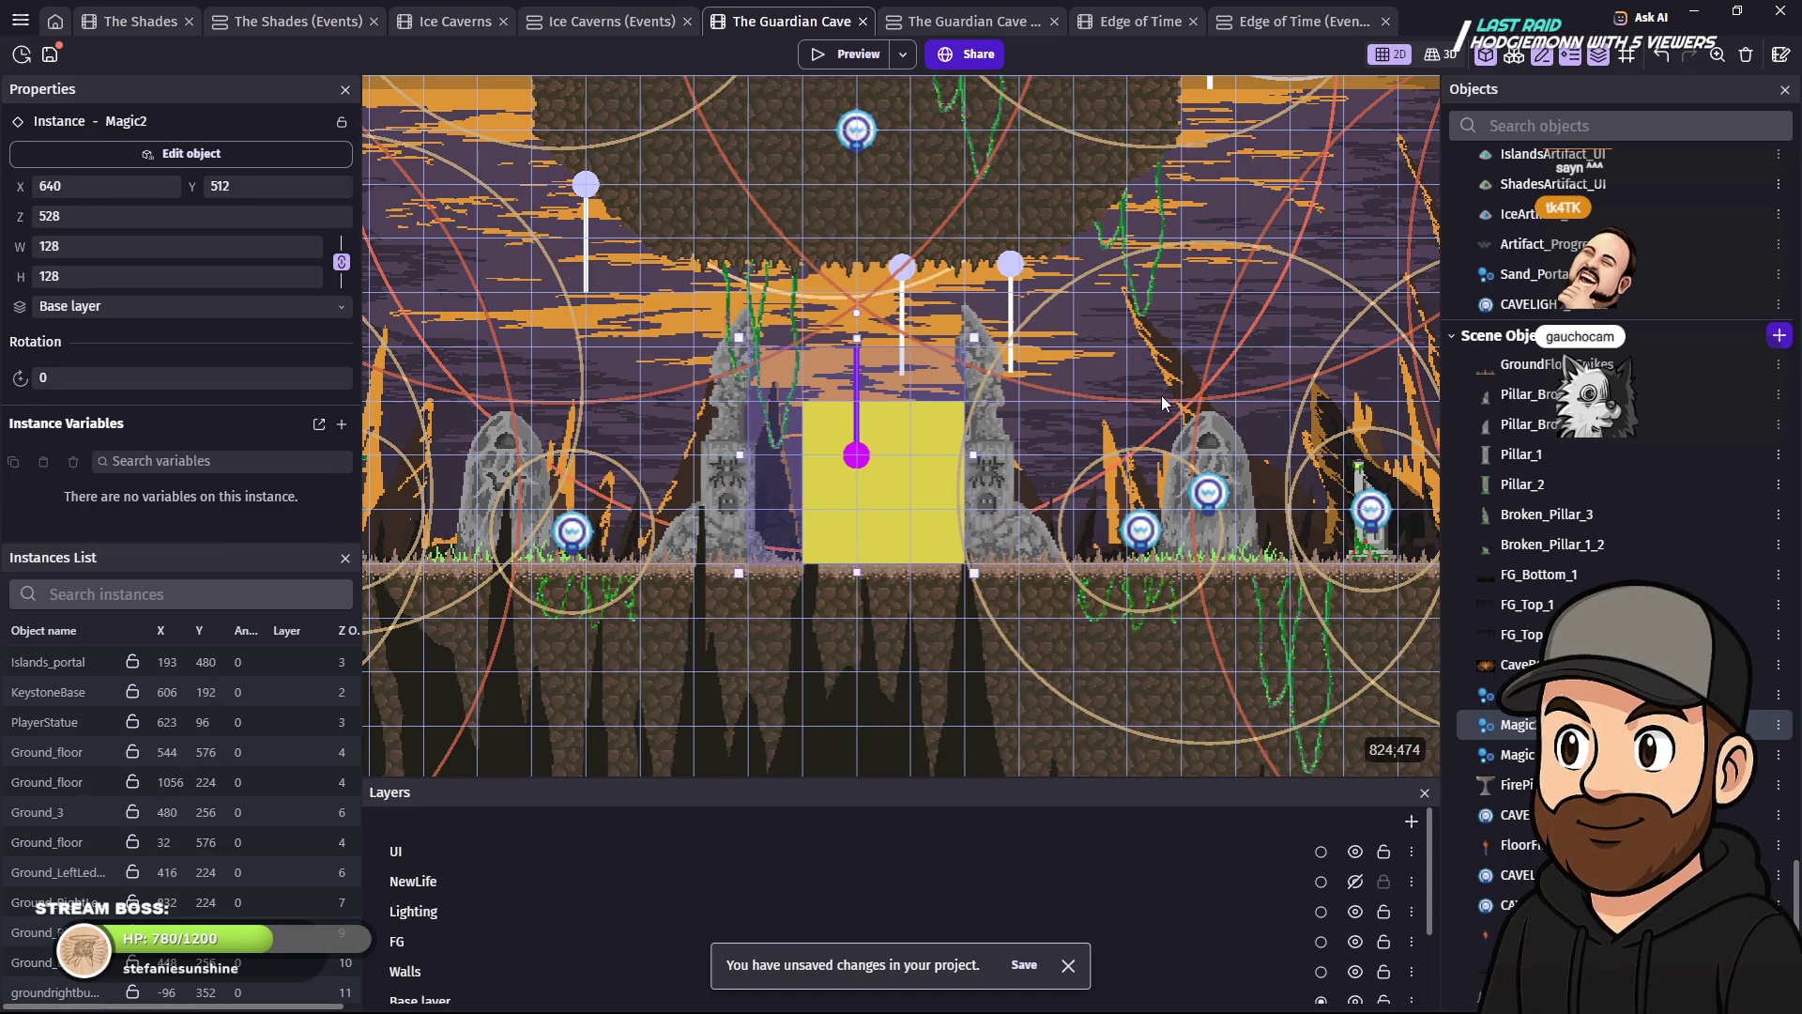
shift+click(1162, 396)
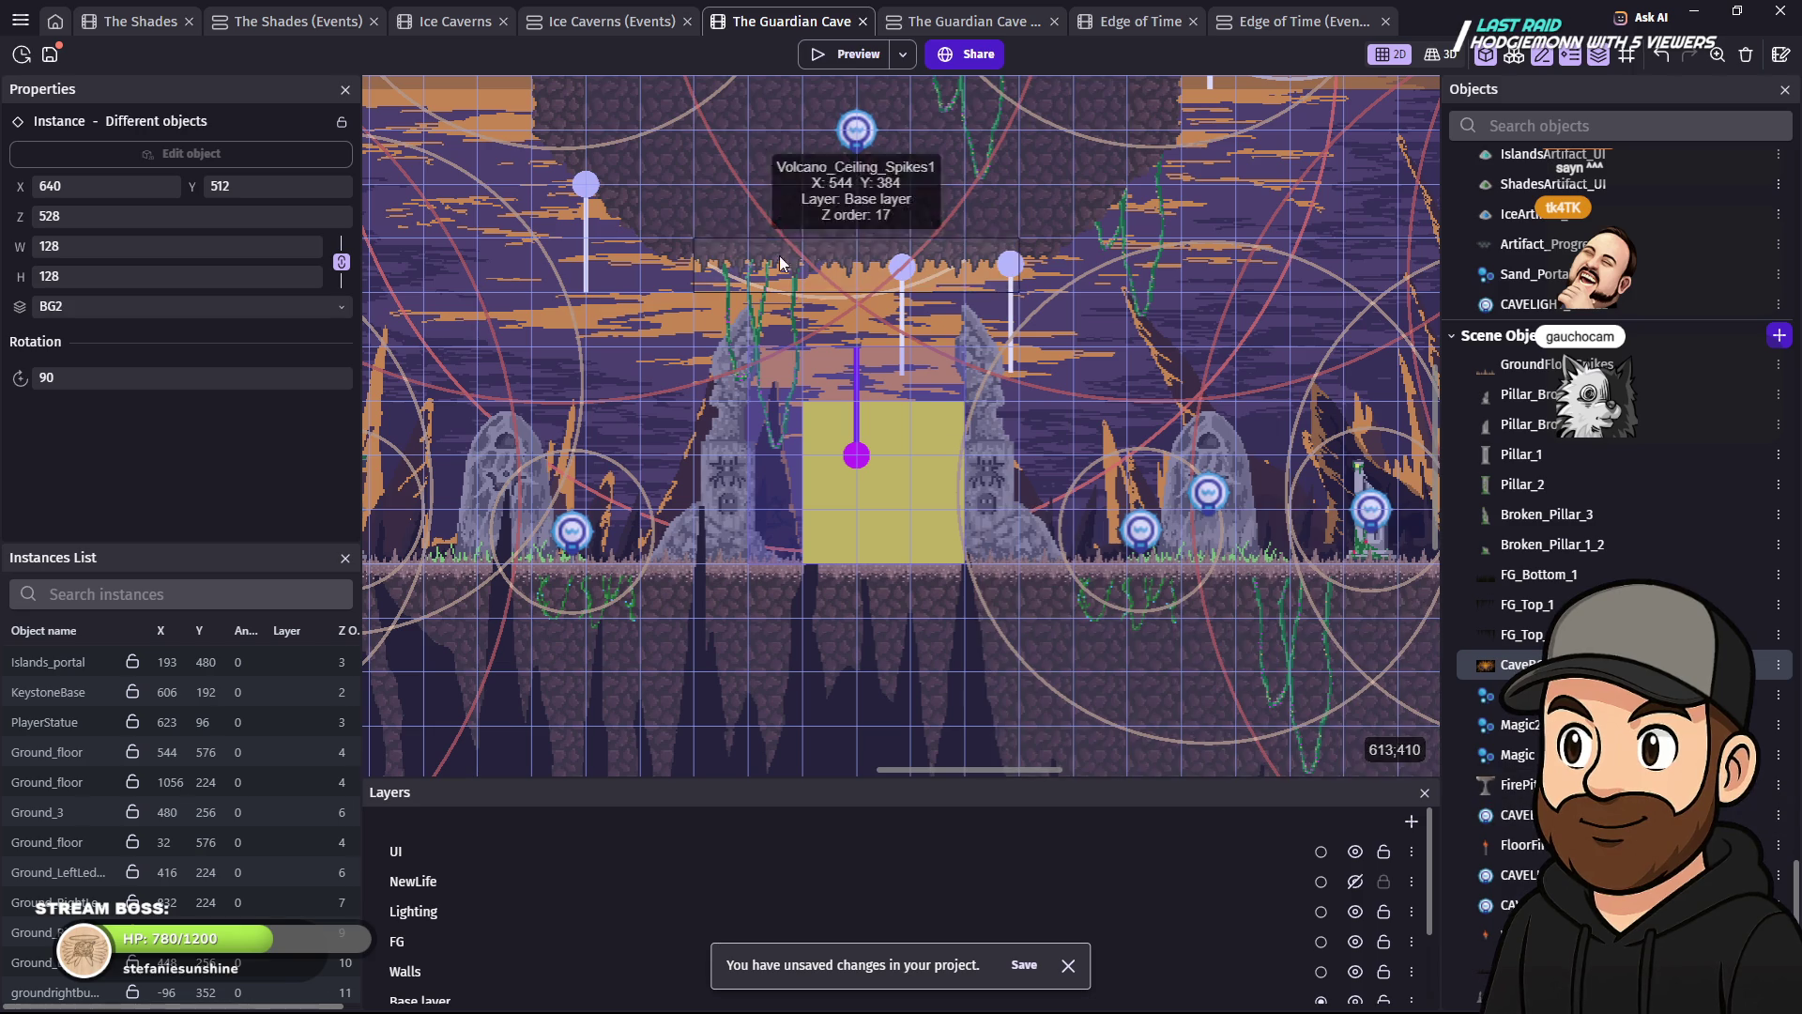
click(858, 51)
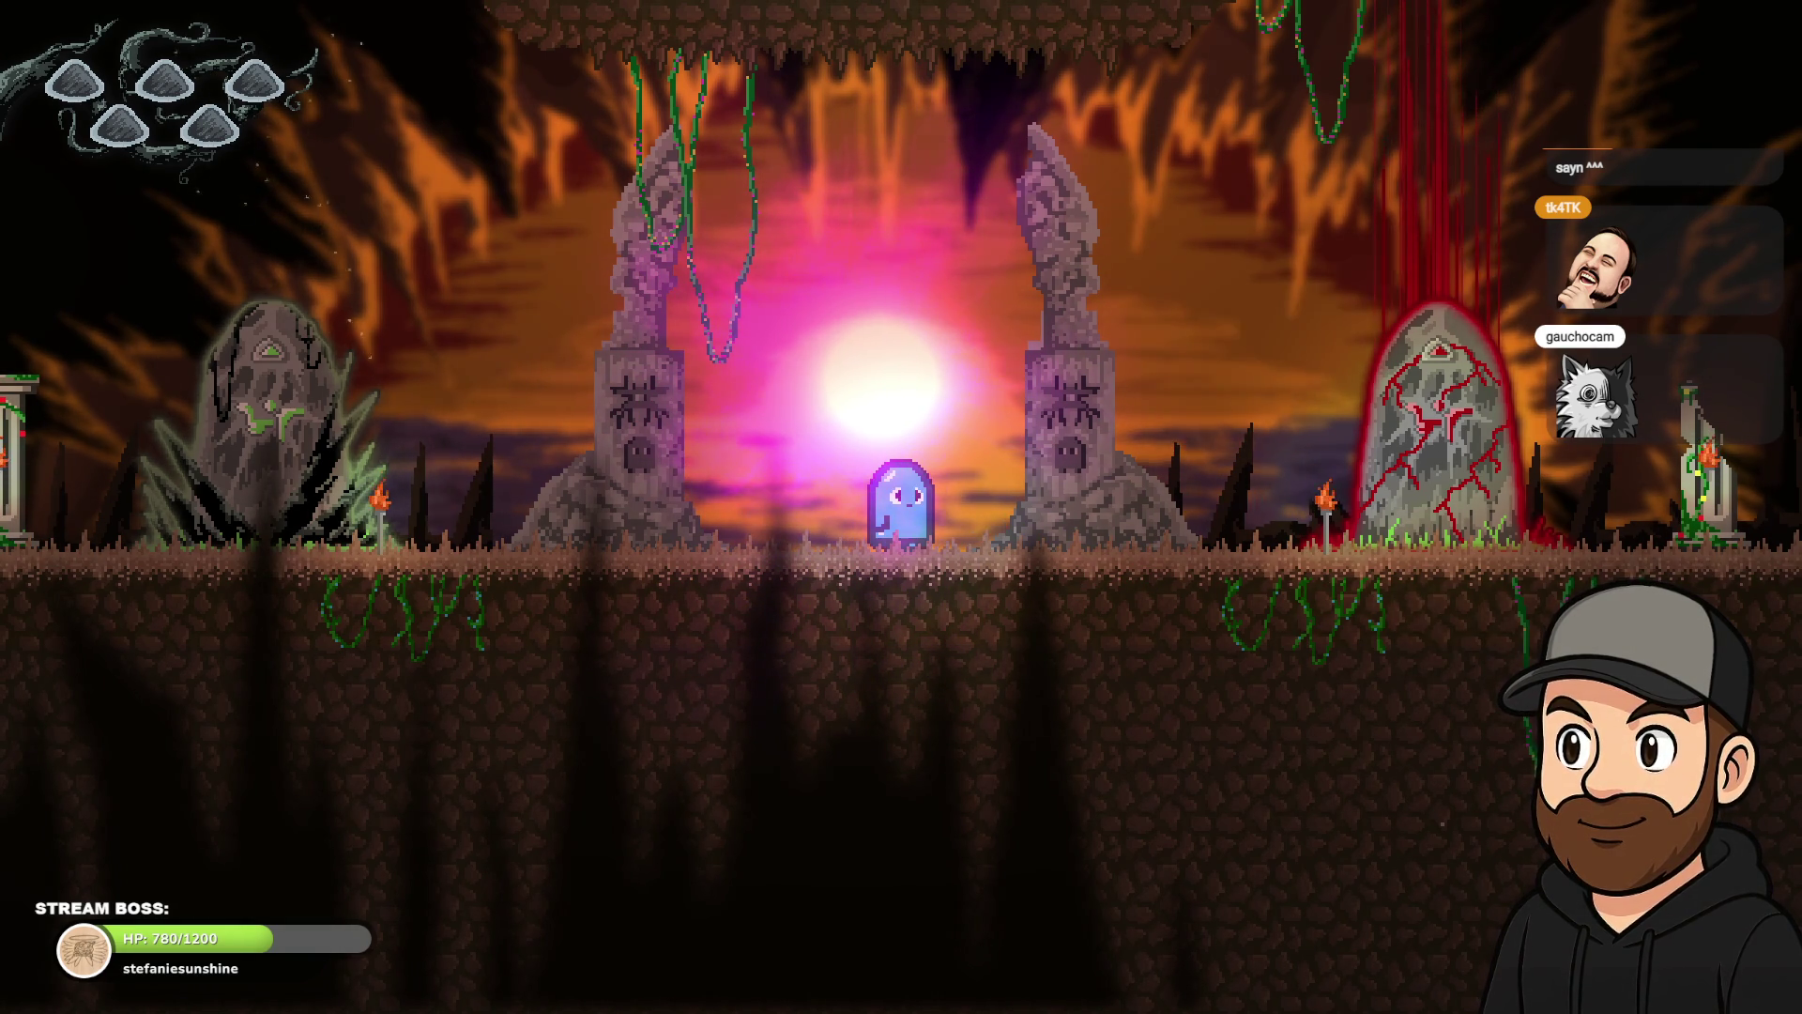
- Walk the ghost left through the cave, then right into the glowing portal and back
key(Left)
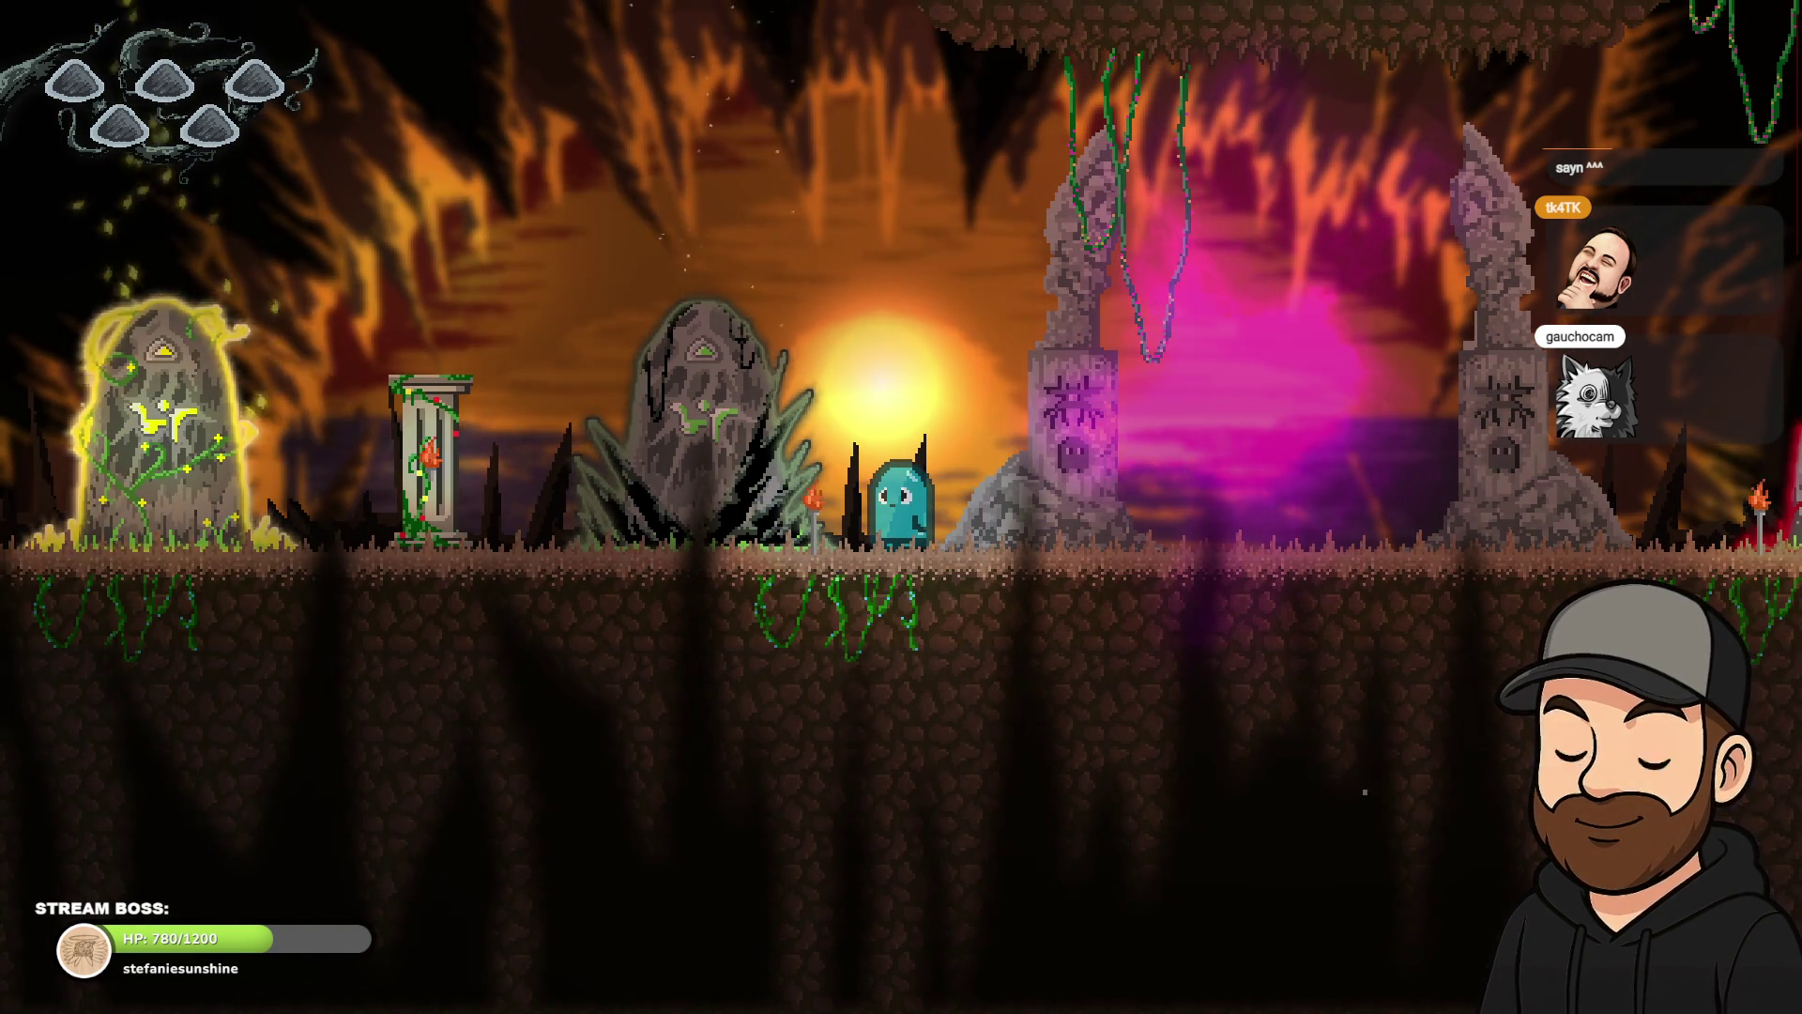
key(Left)
key(Left)
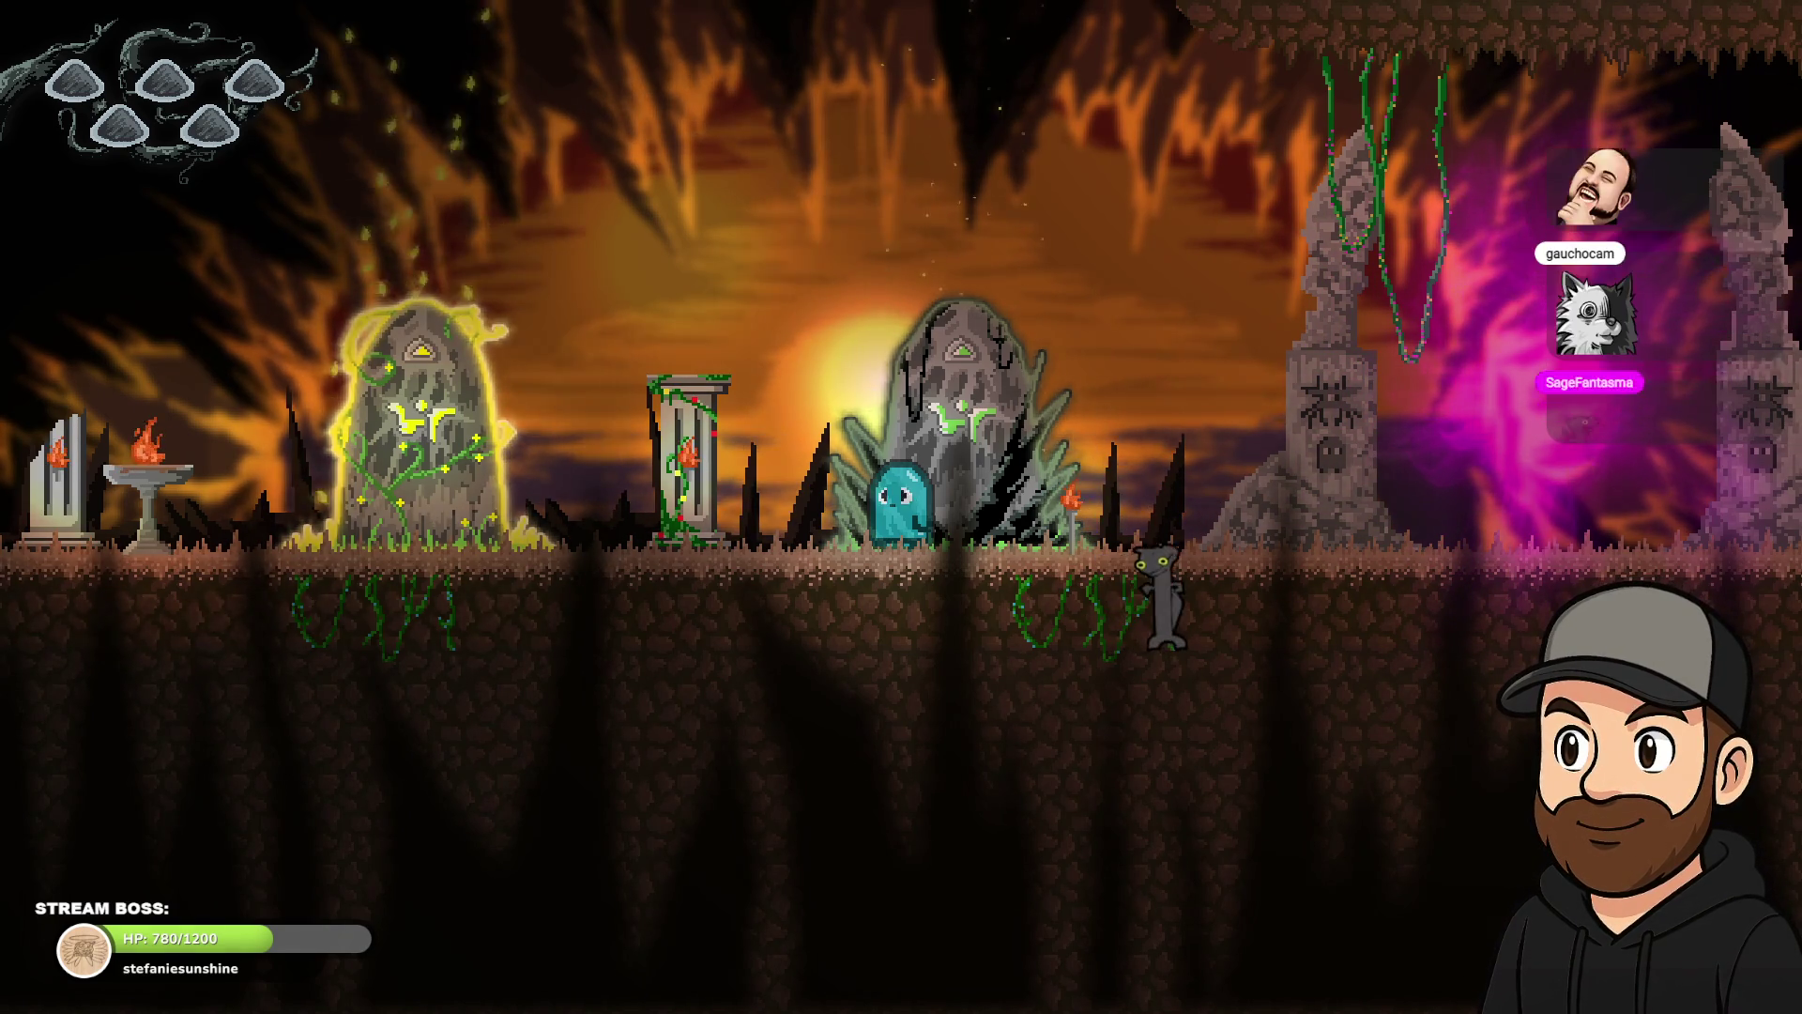
key(Right)
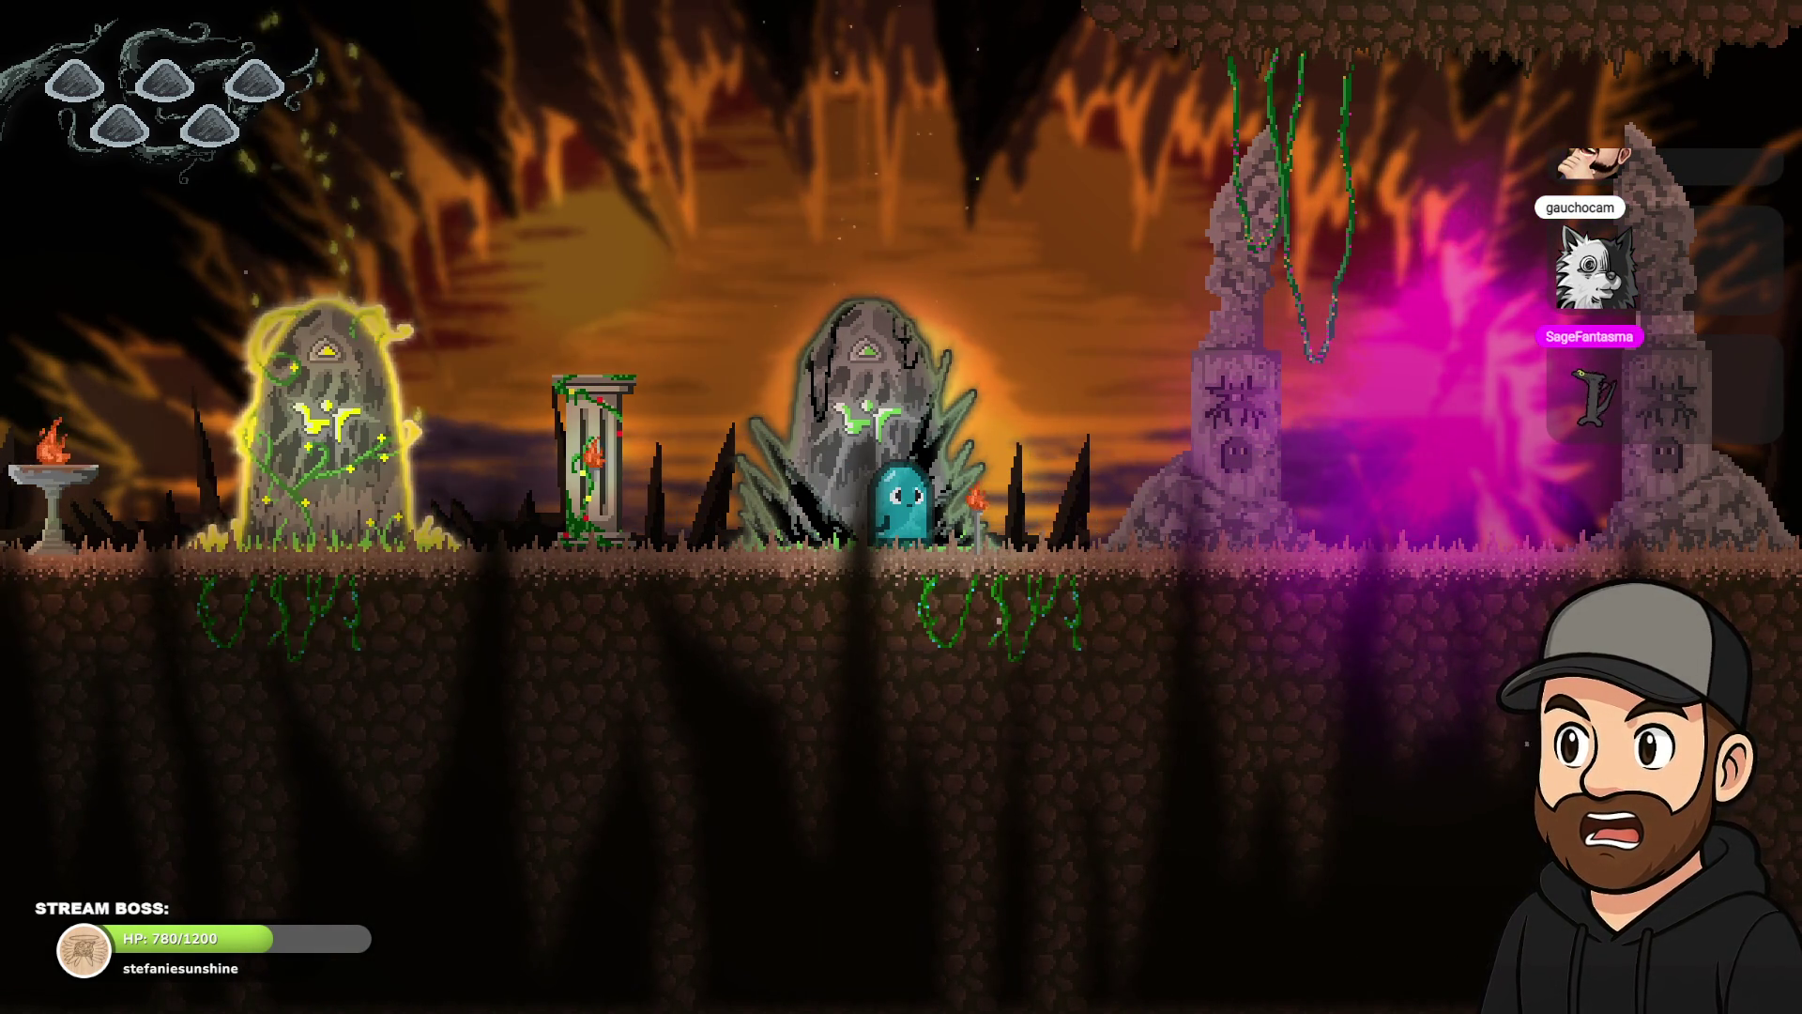
key(Right)
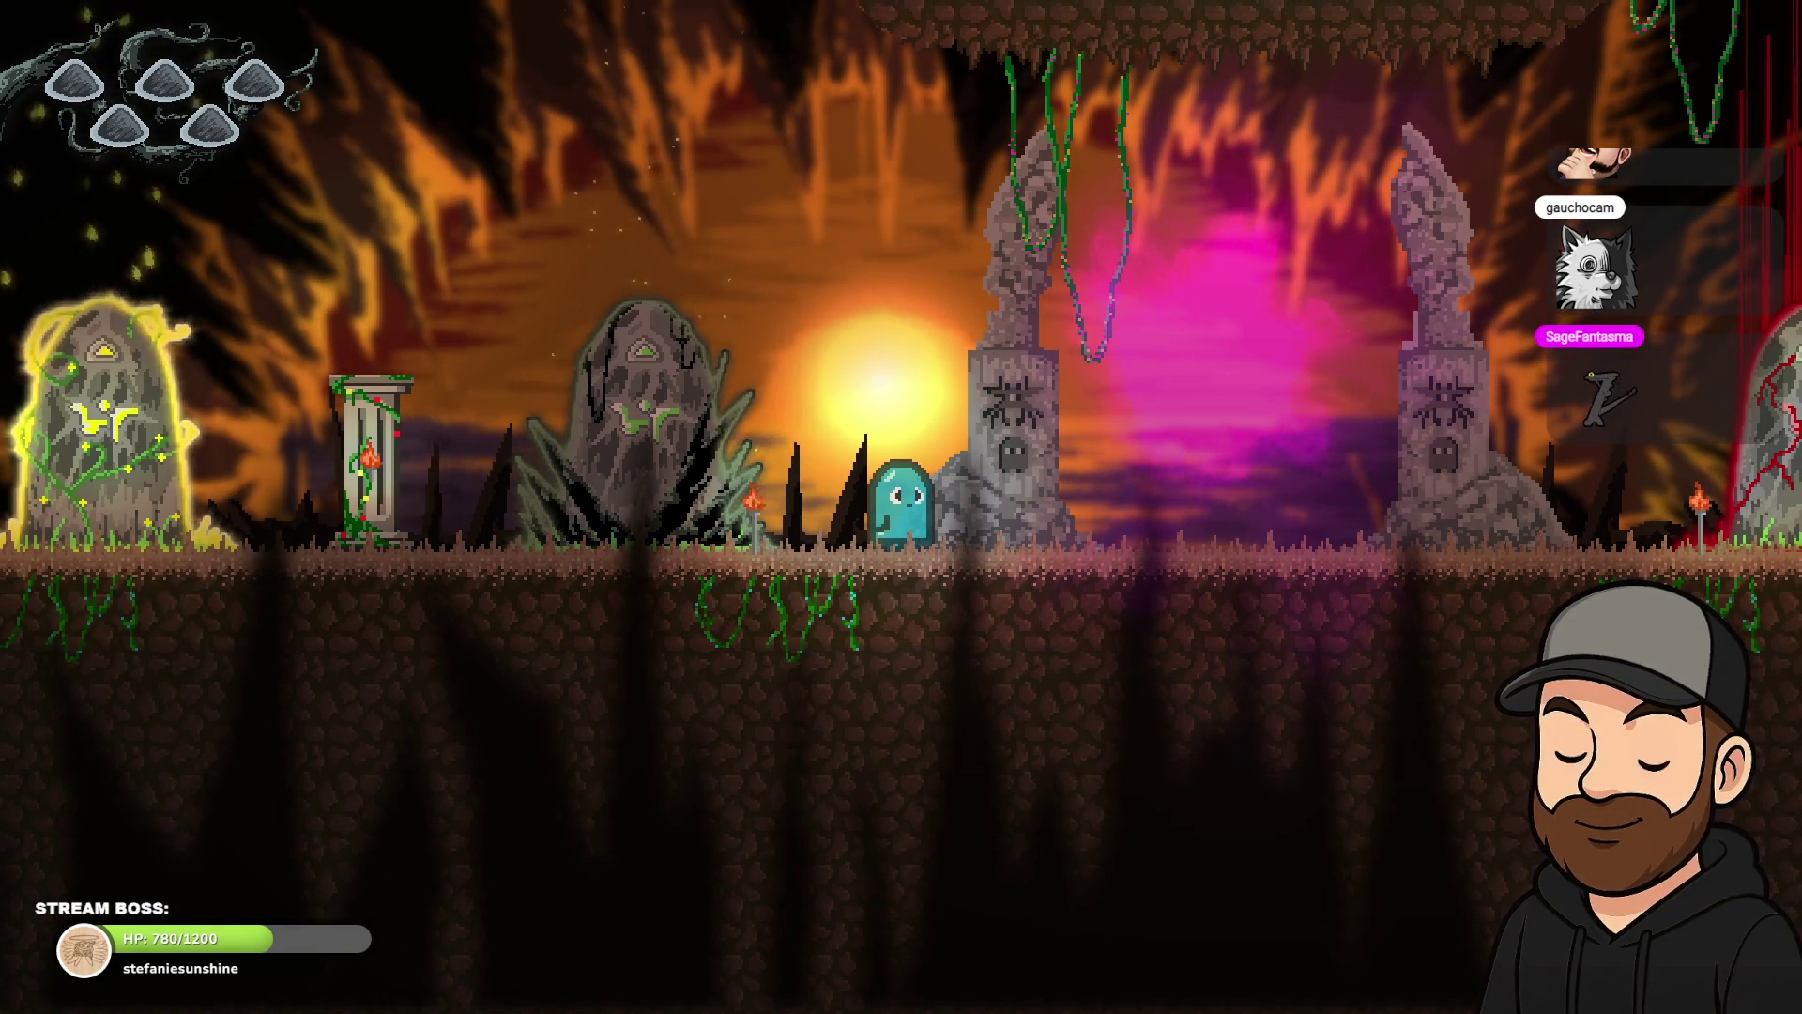
key(Right)
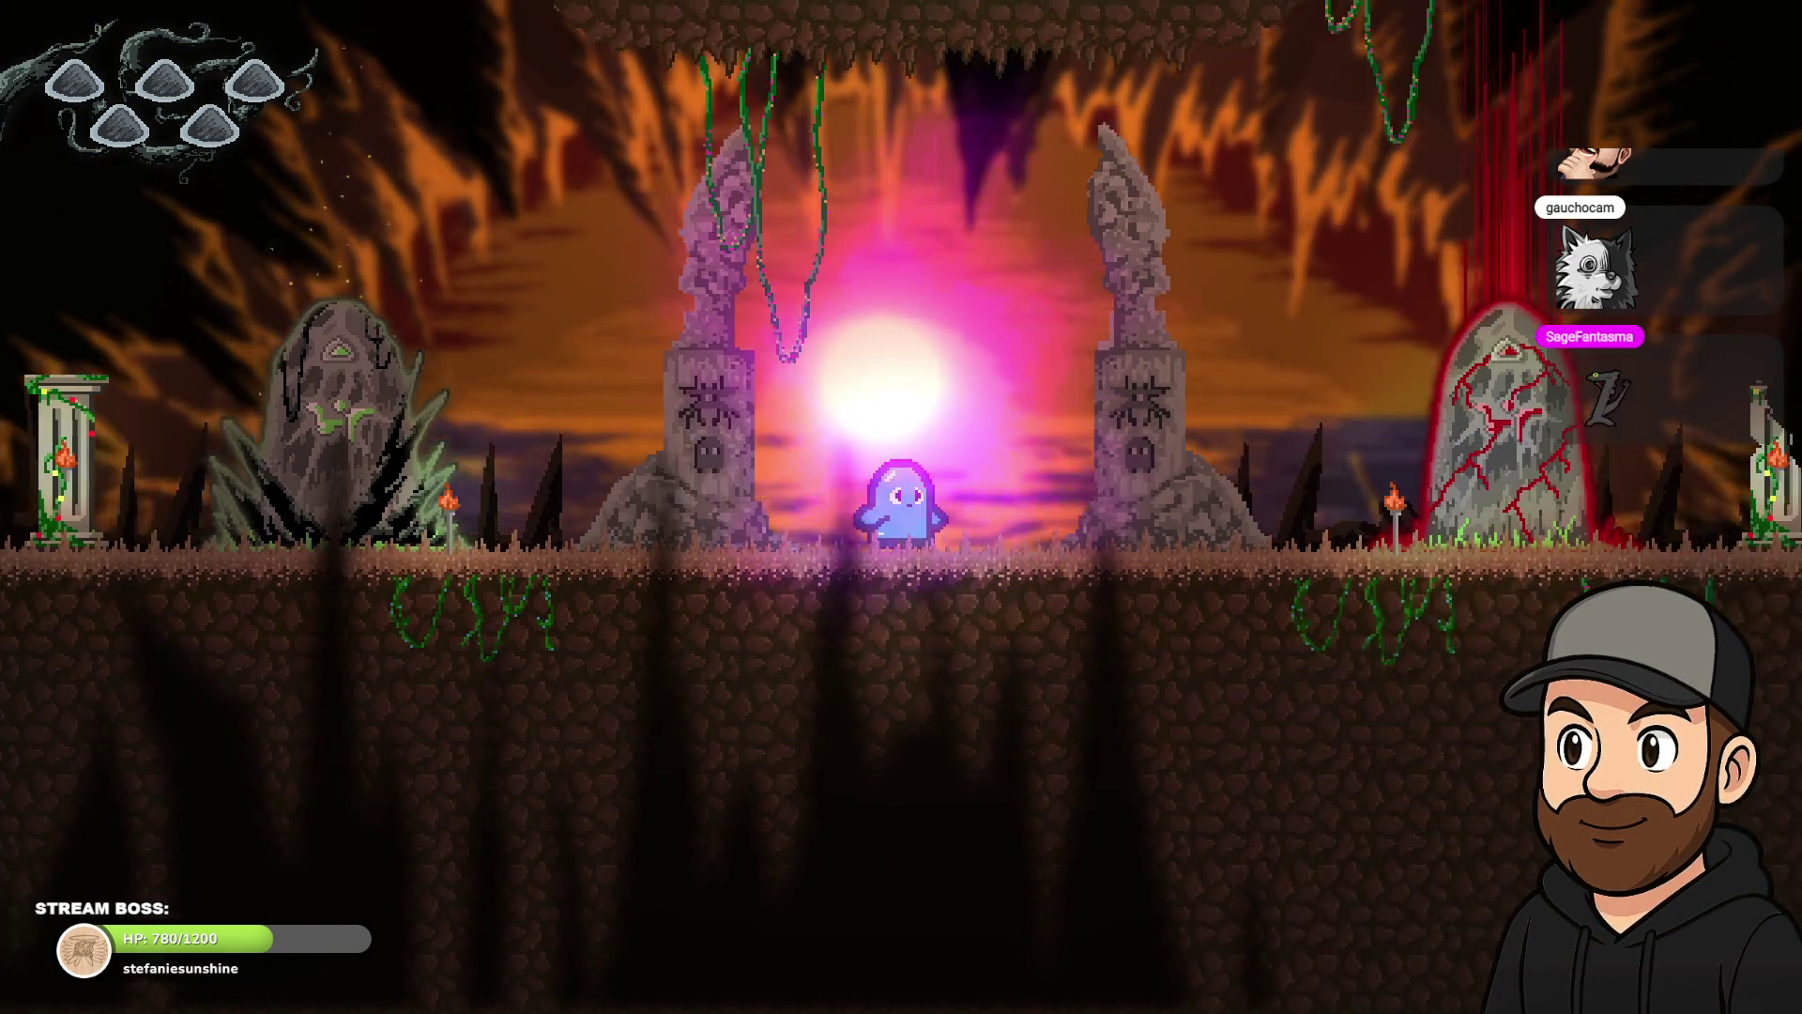
key(Left)
key(Left)
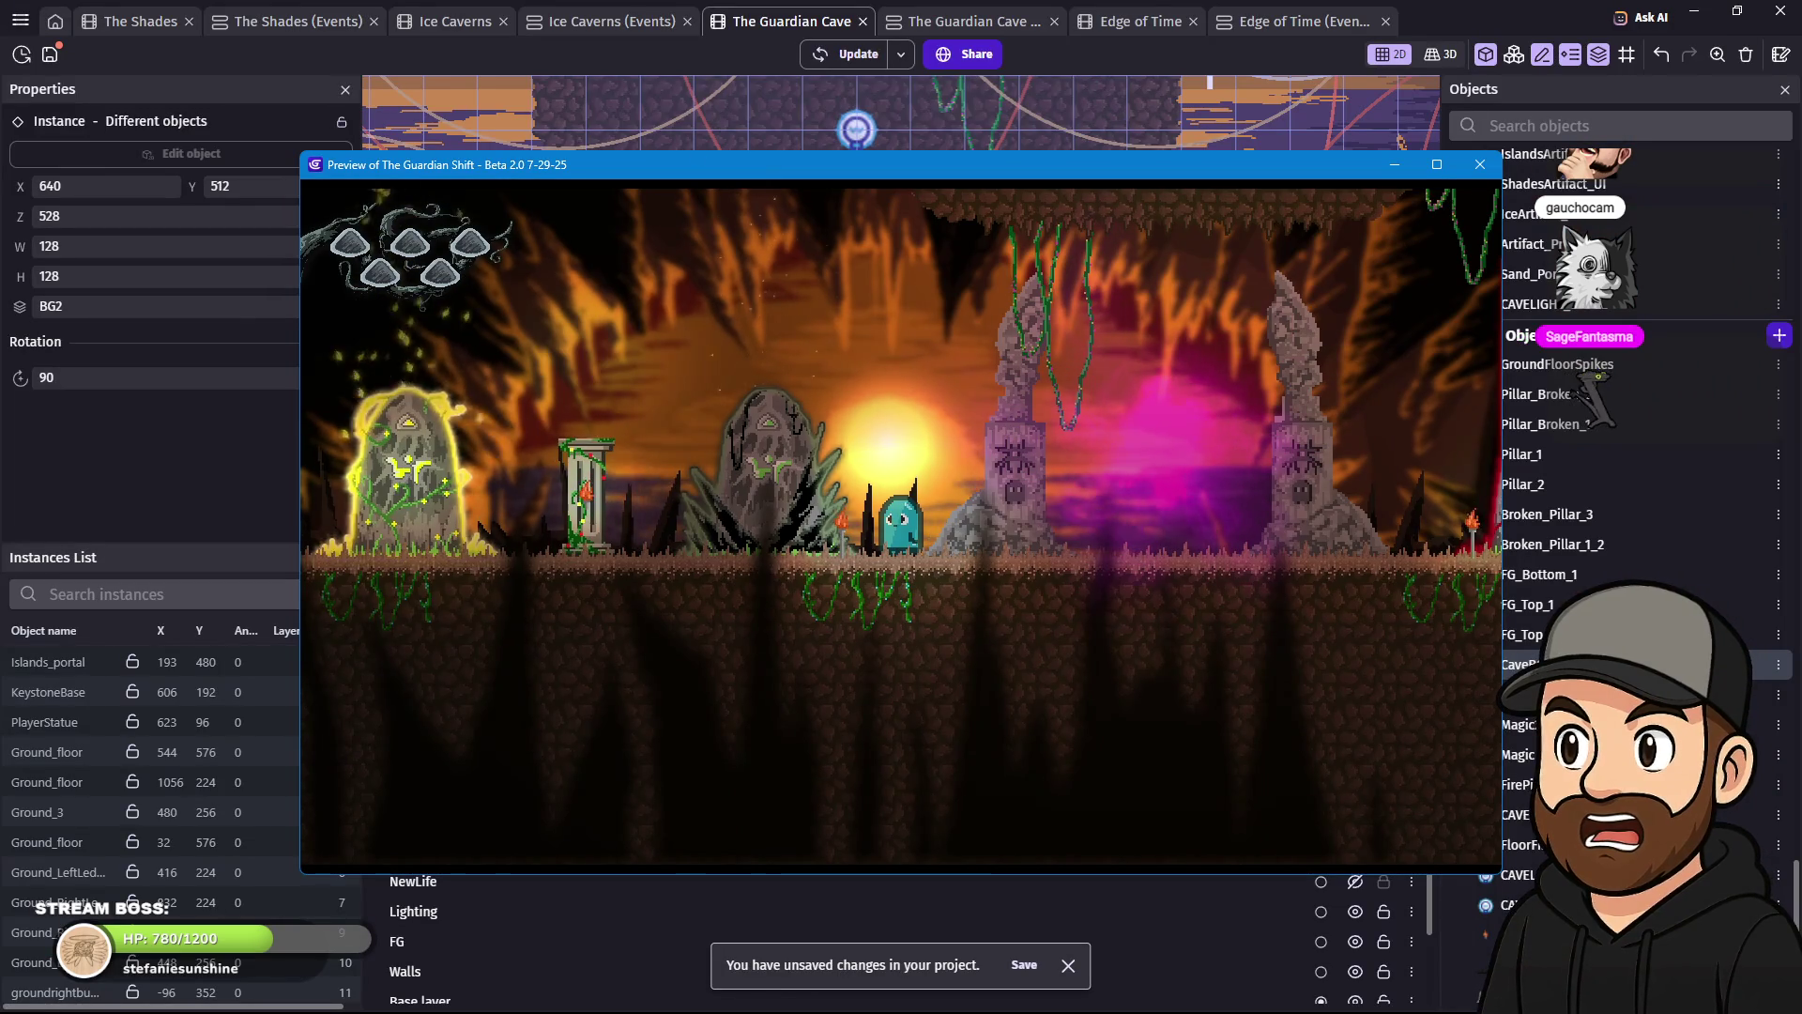
- Close the preview, open Magic2's settings and set the particle start colour to black (0;0;0)
click(1481, 165)
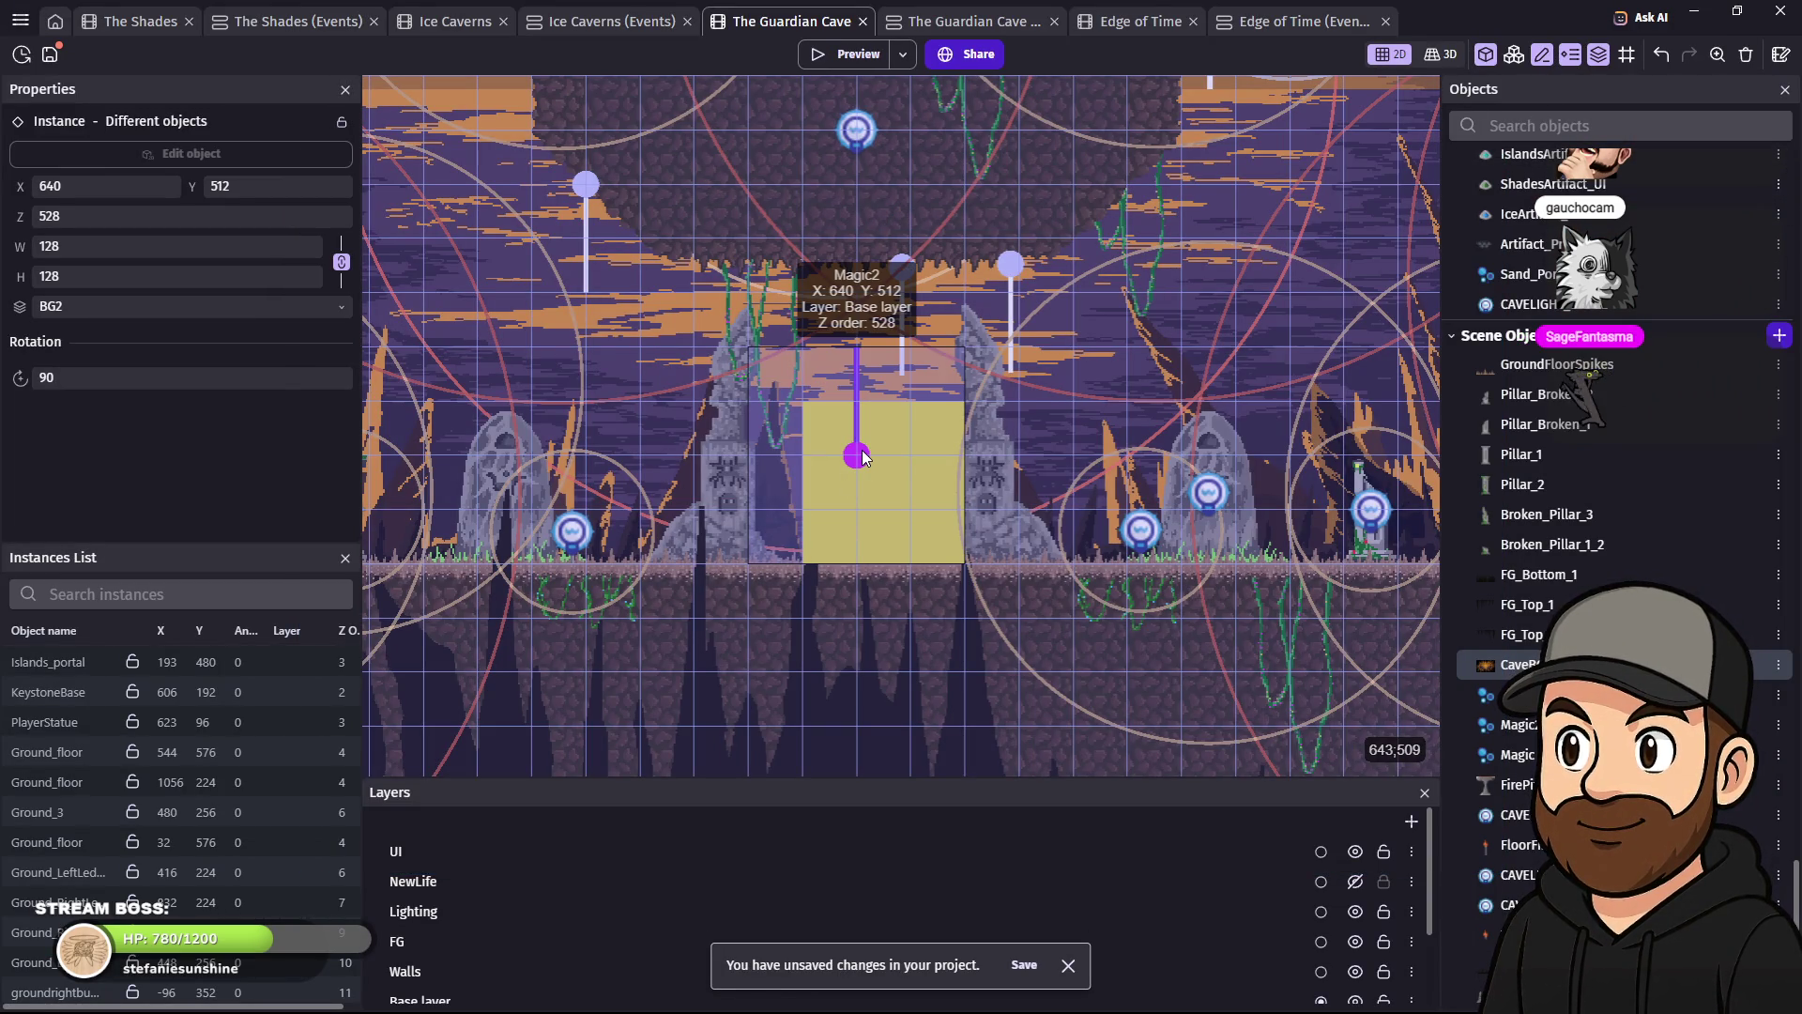
double_click(862, 457)
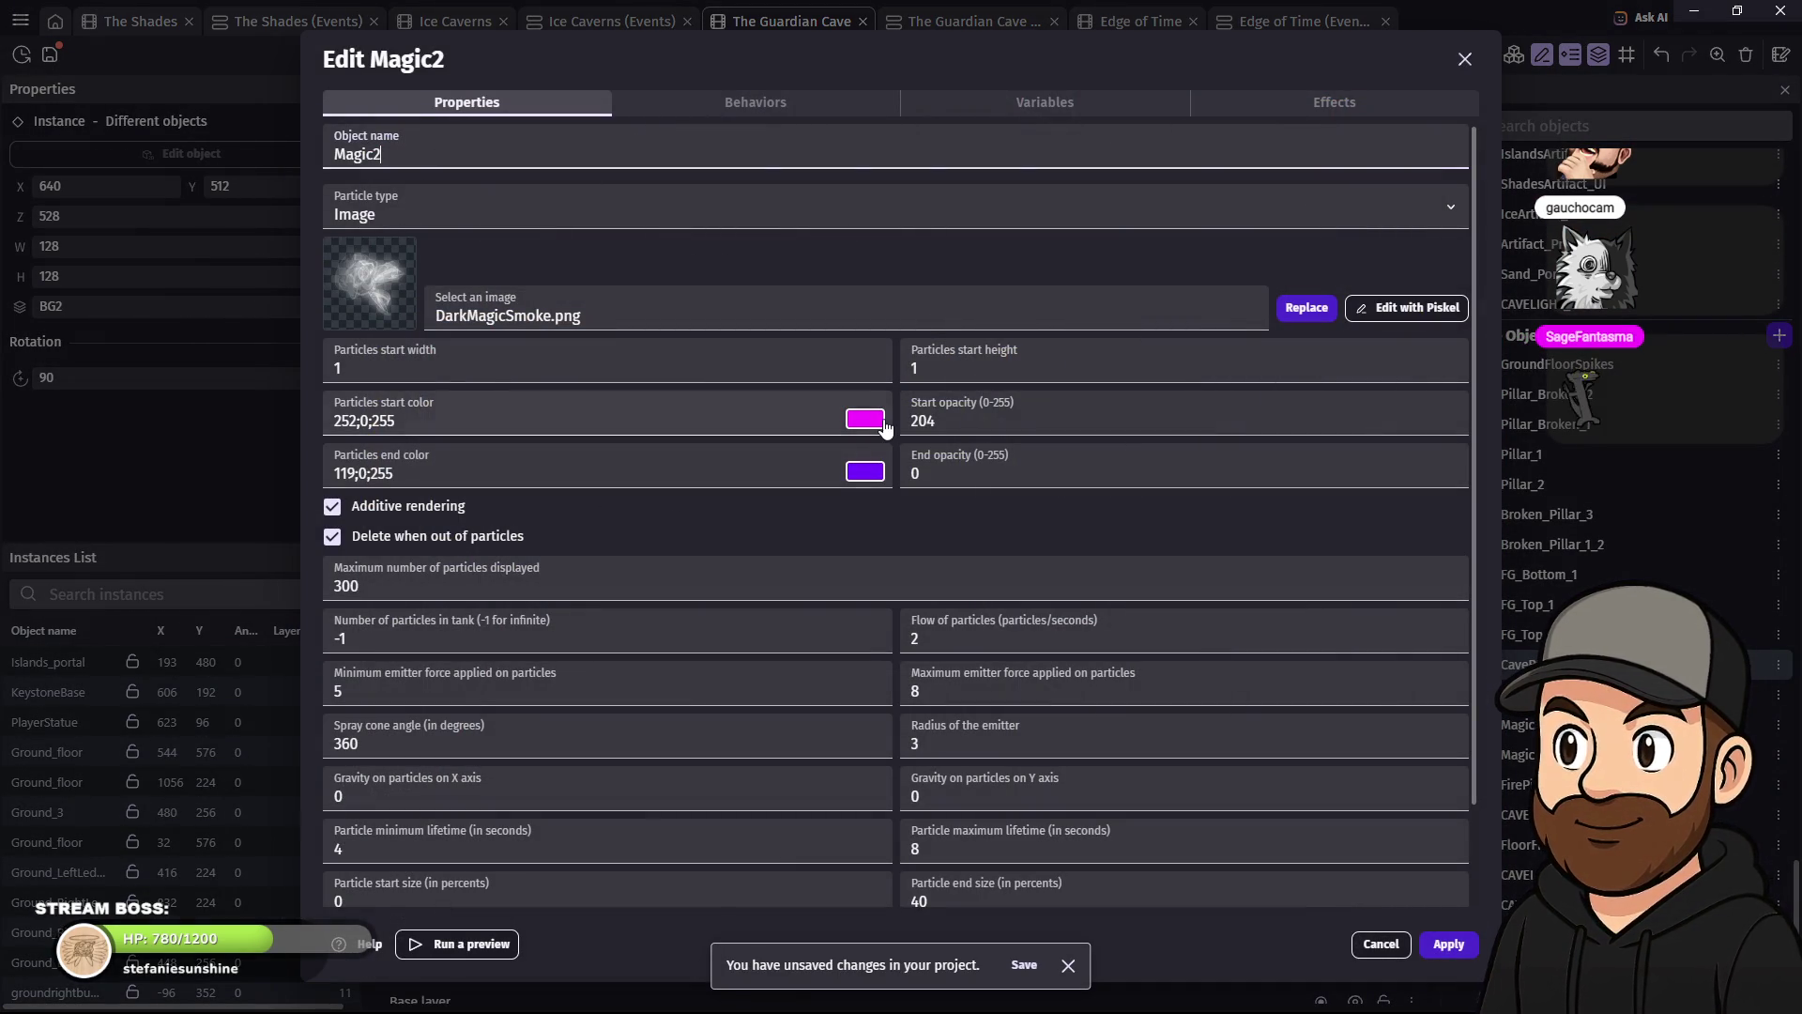
click(882, 419)
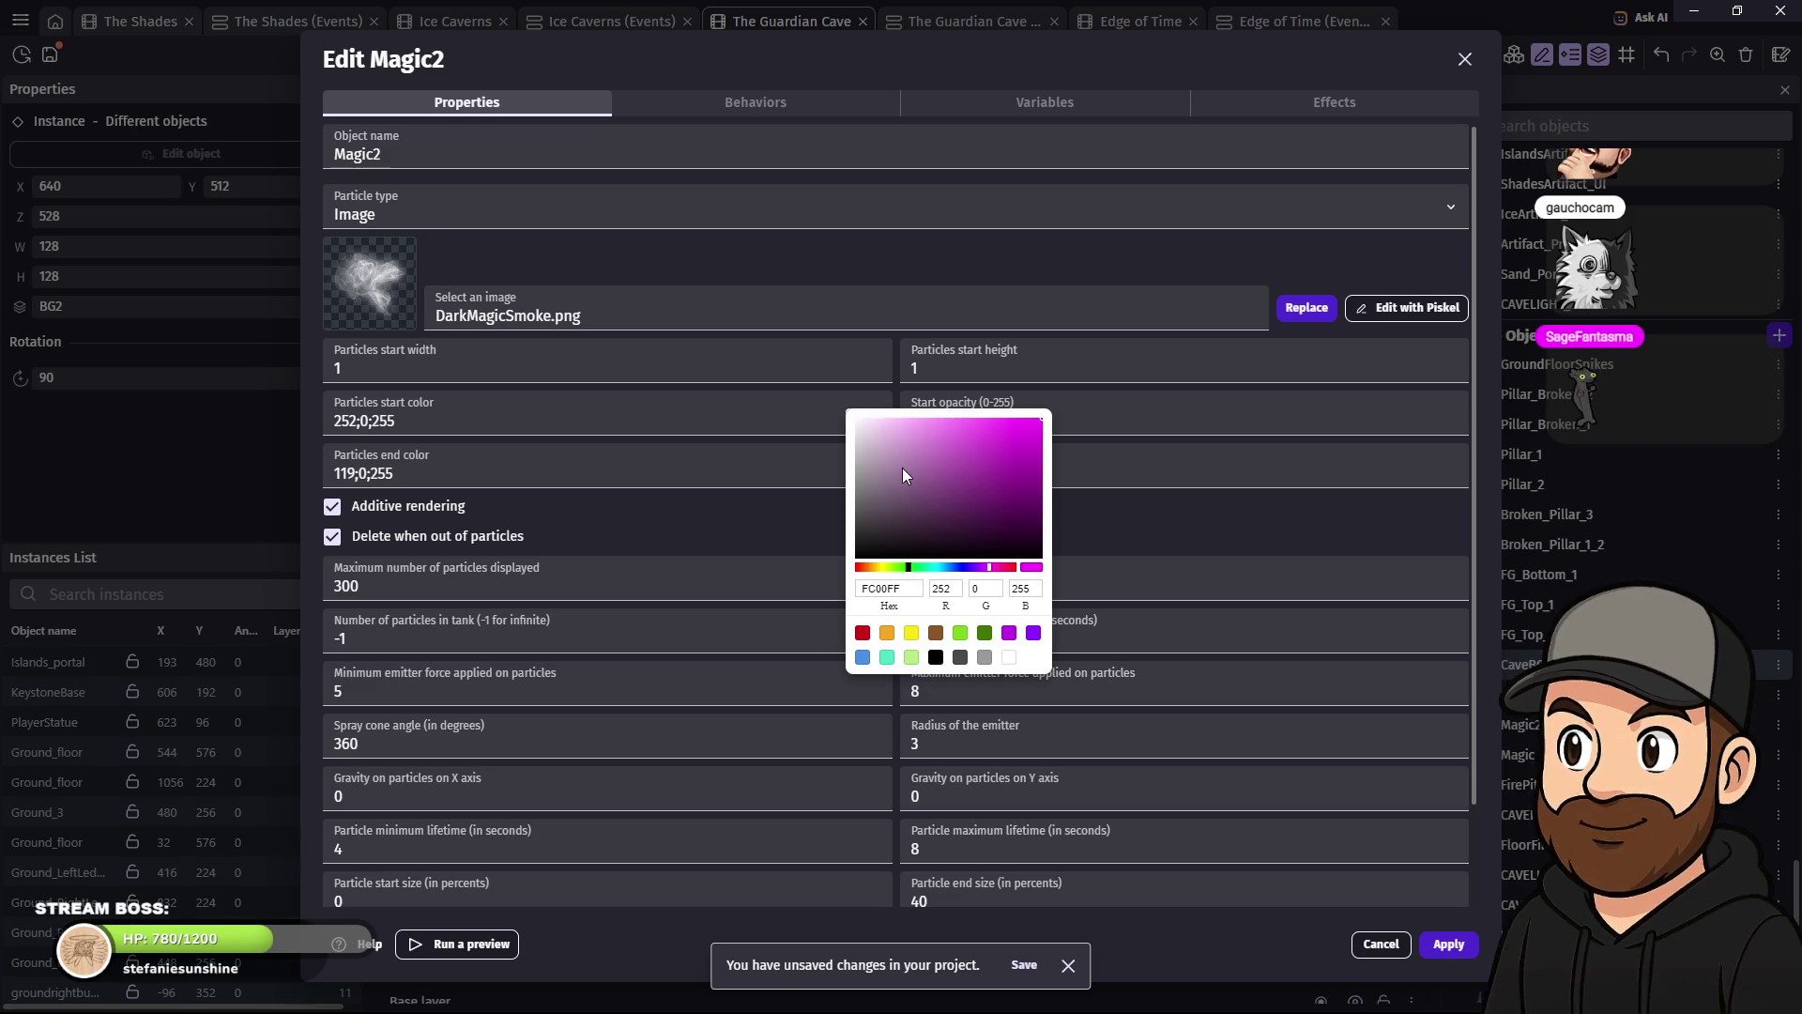
drag(888, 453, 852, 406)
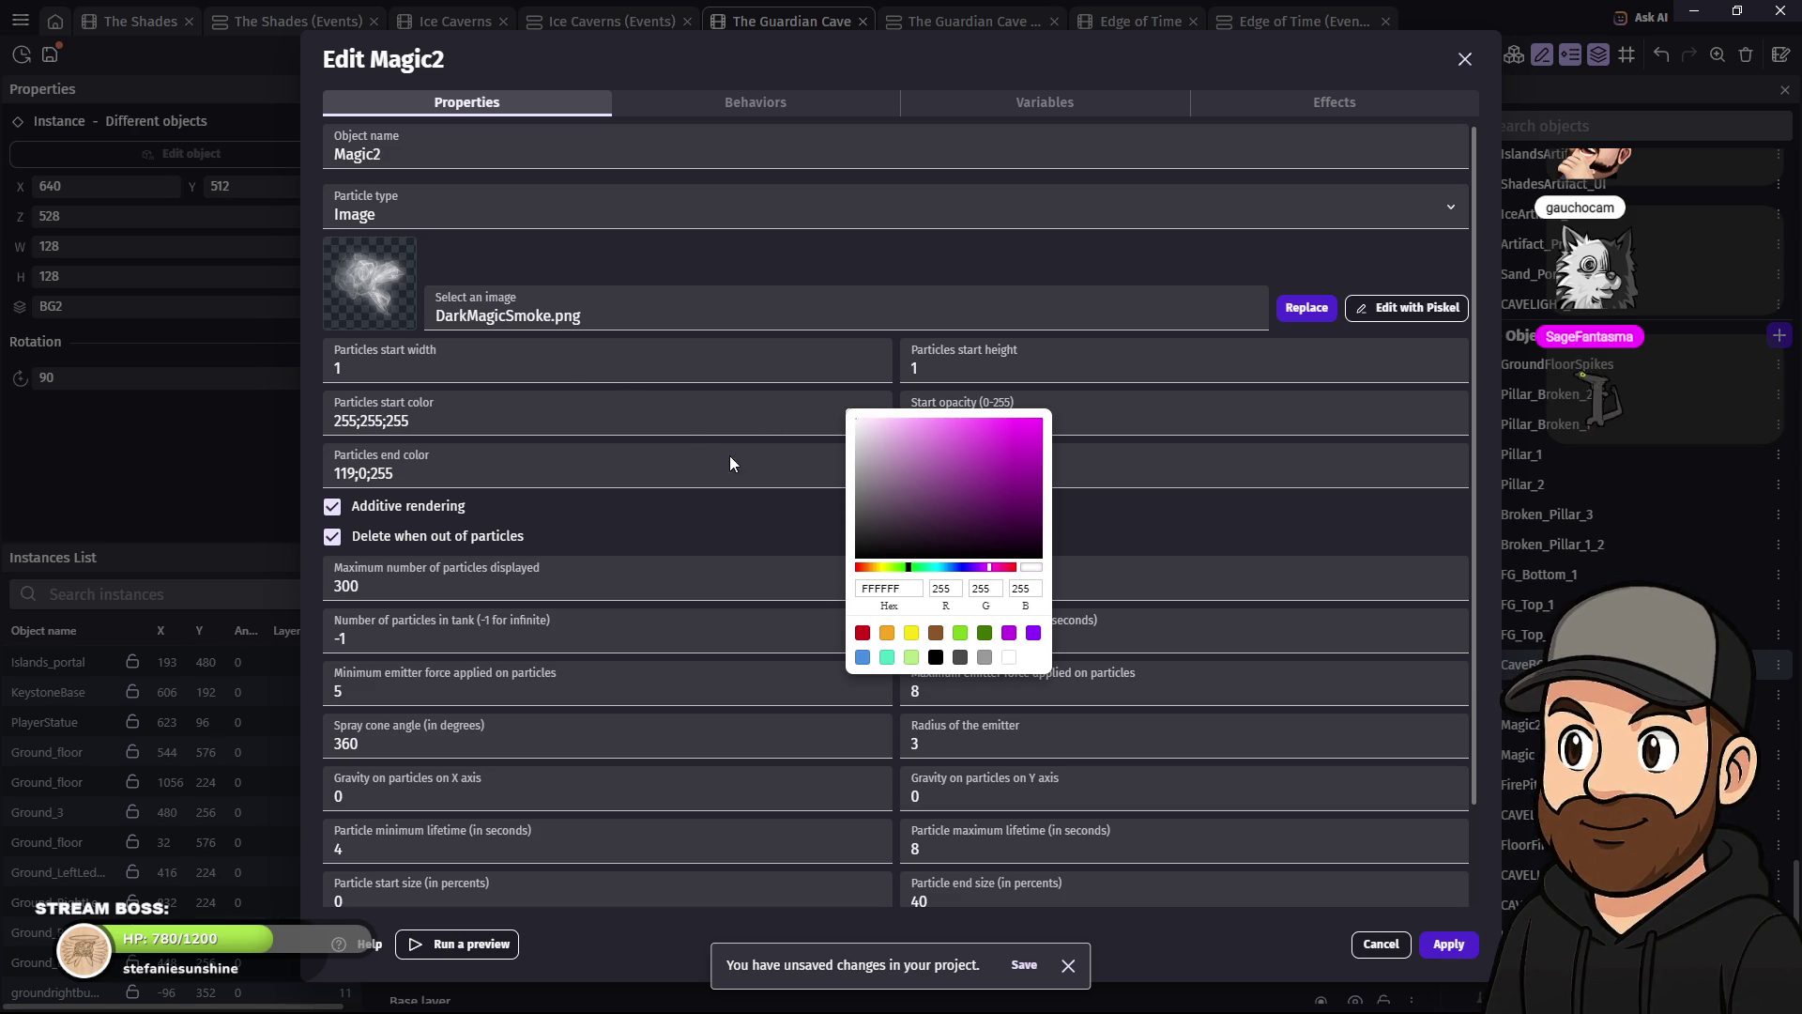
click(908, 500)
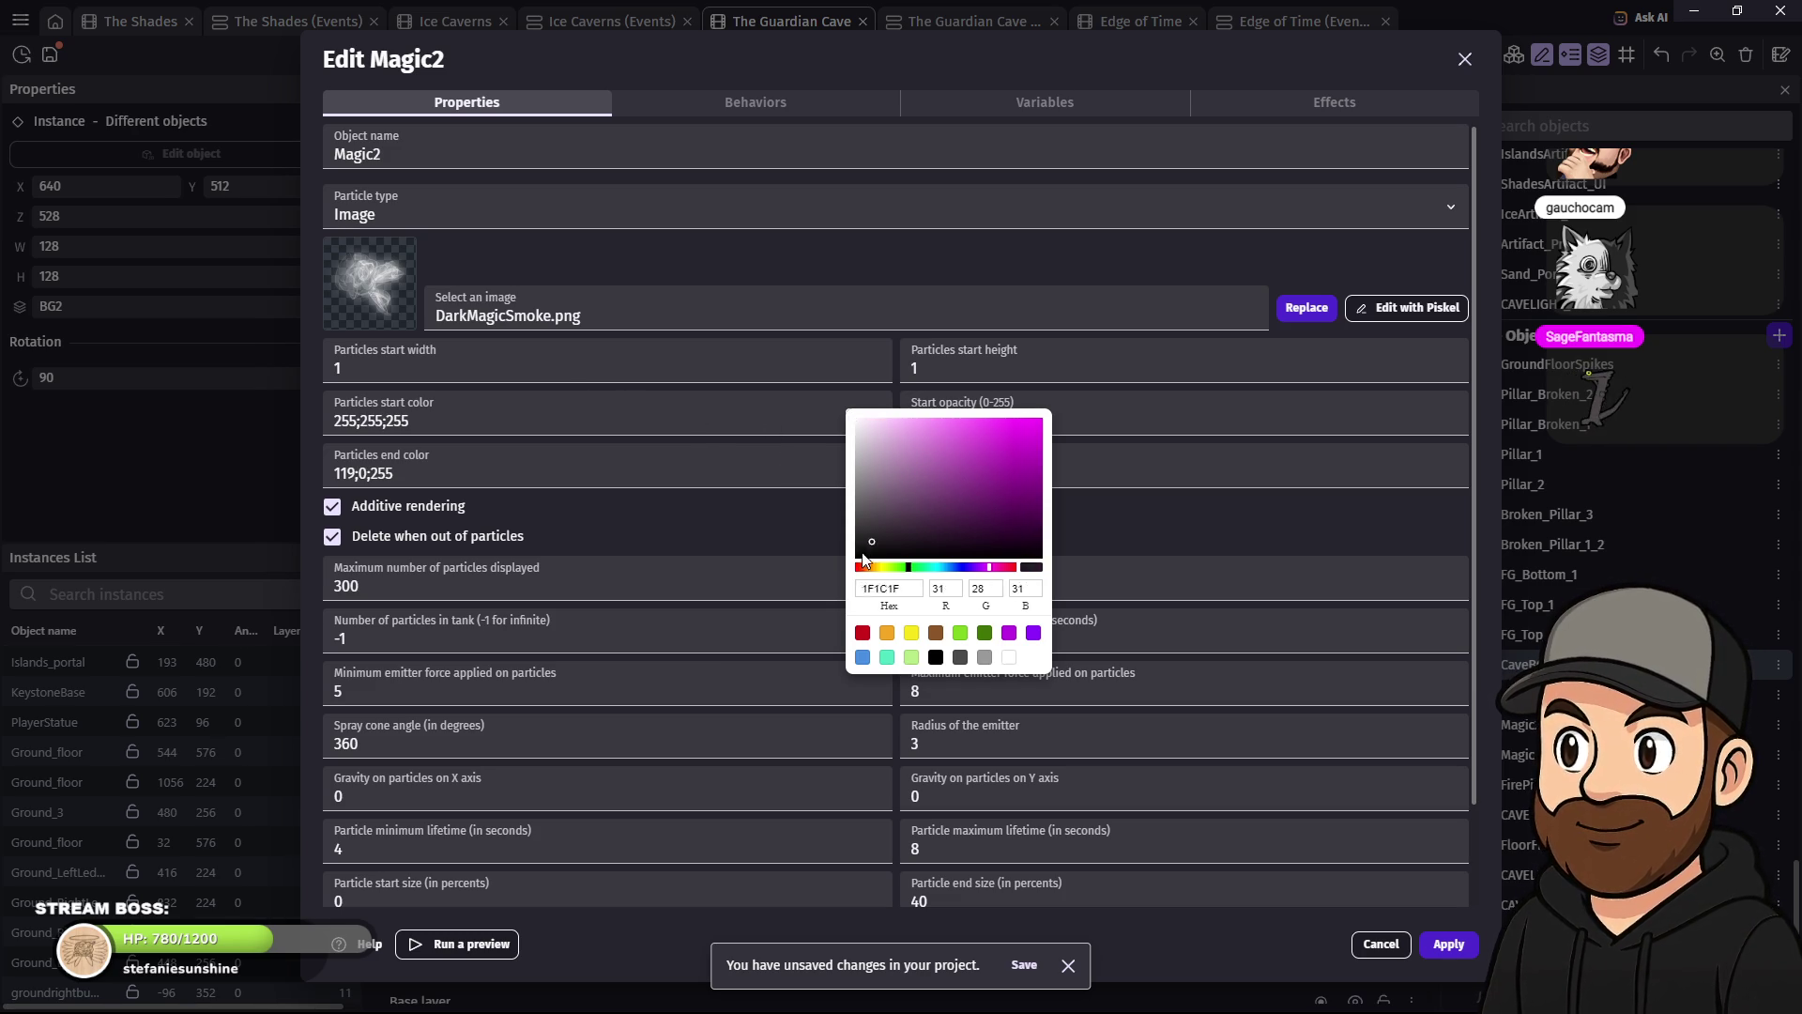
click(777, 454)
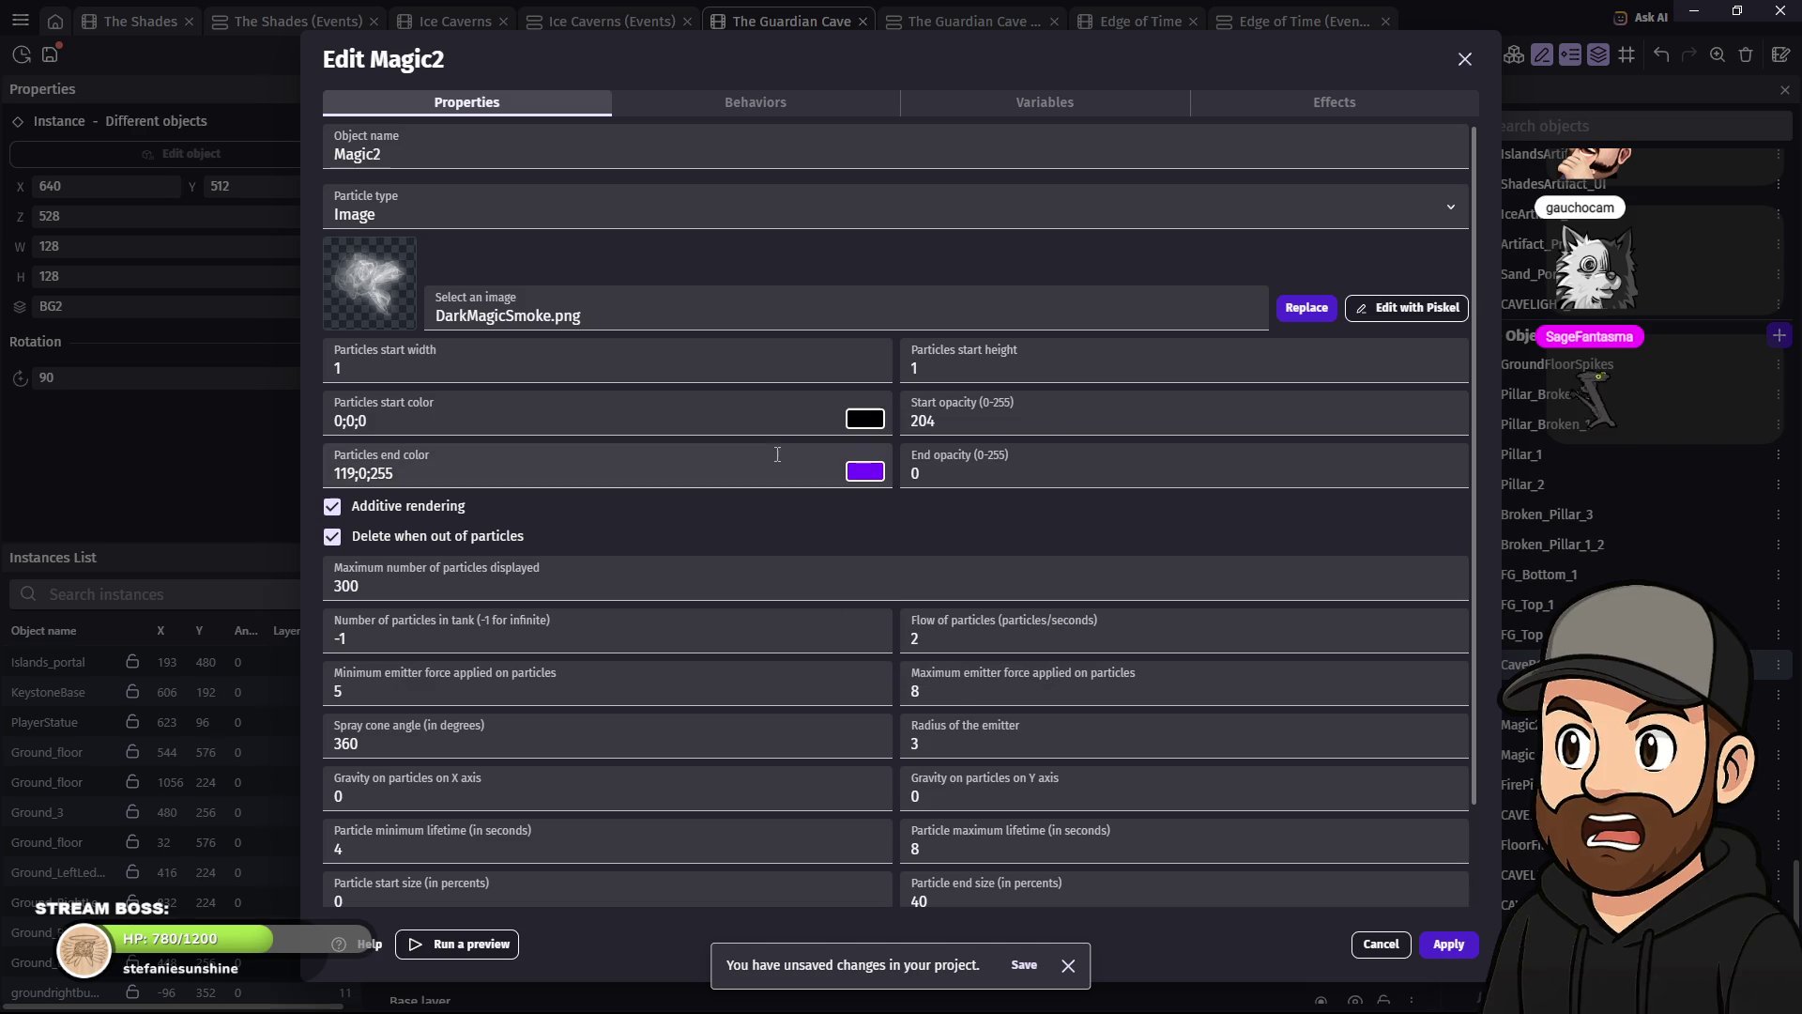
- Set the particle end colour to white (255;255;255) and view Magic2's empty effects list
click(881, 473)
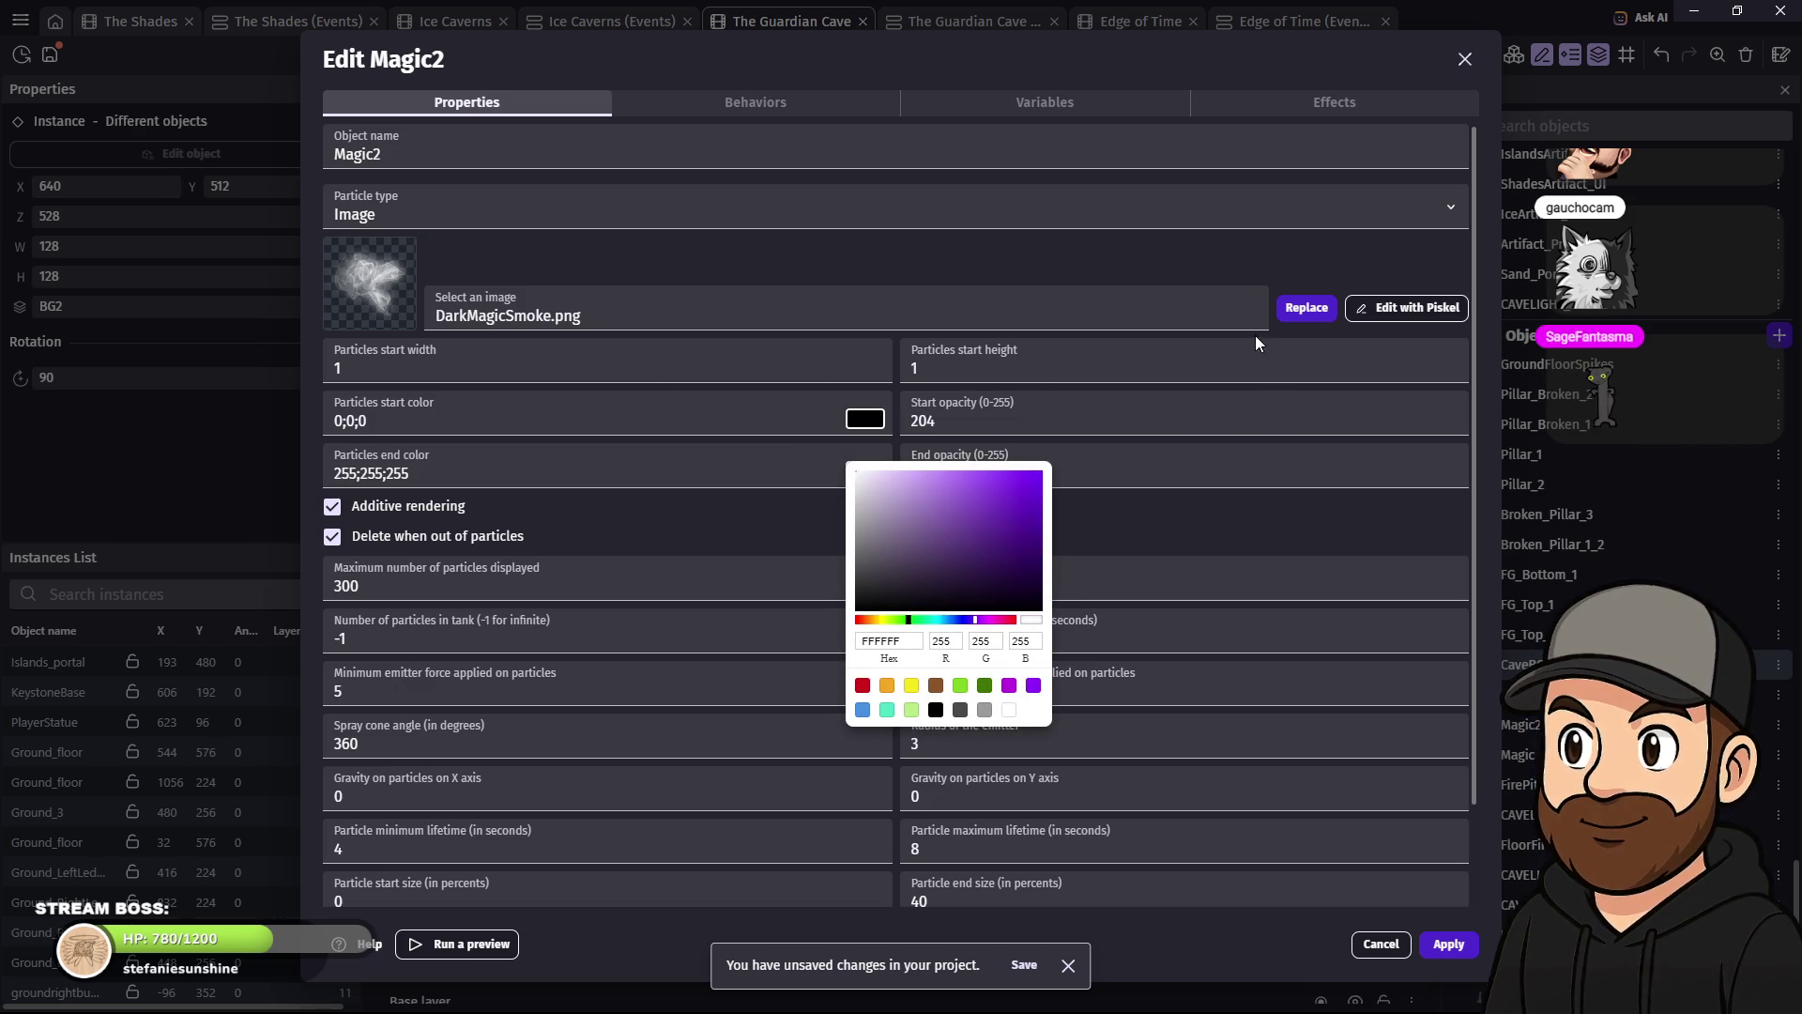
click(716, 524)
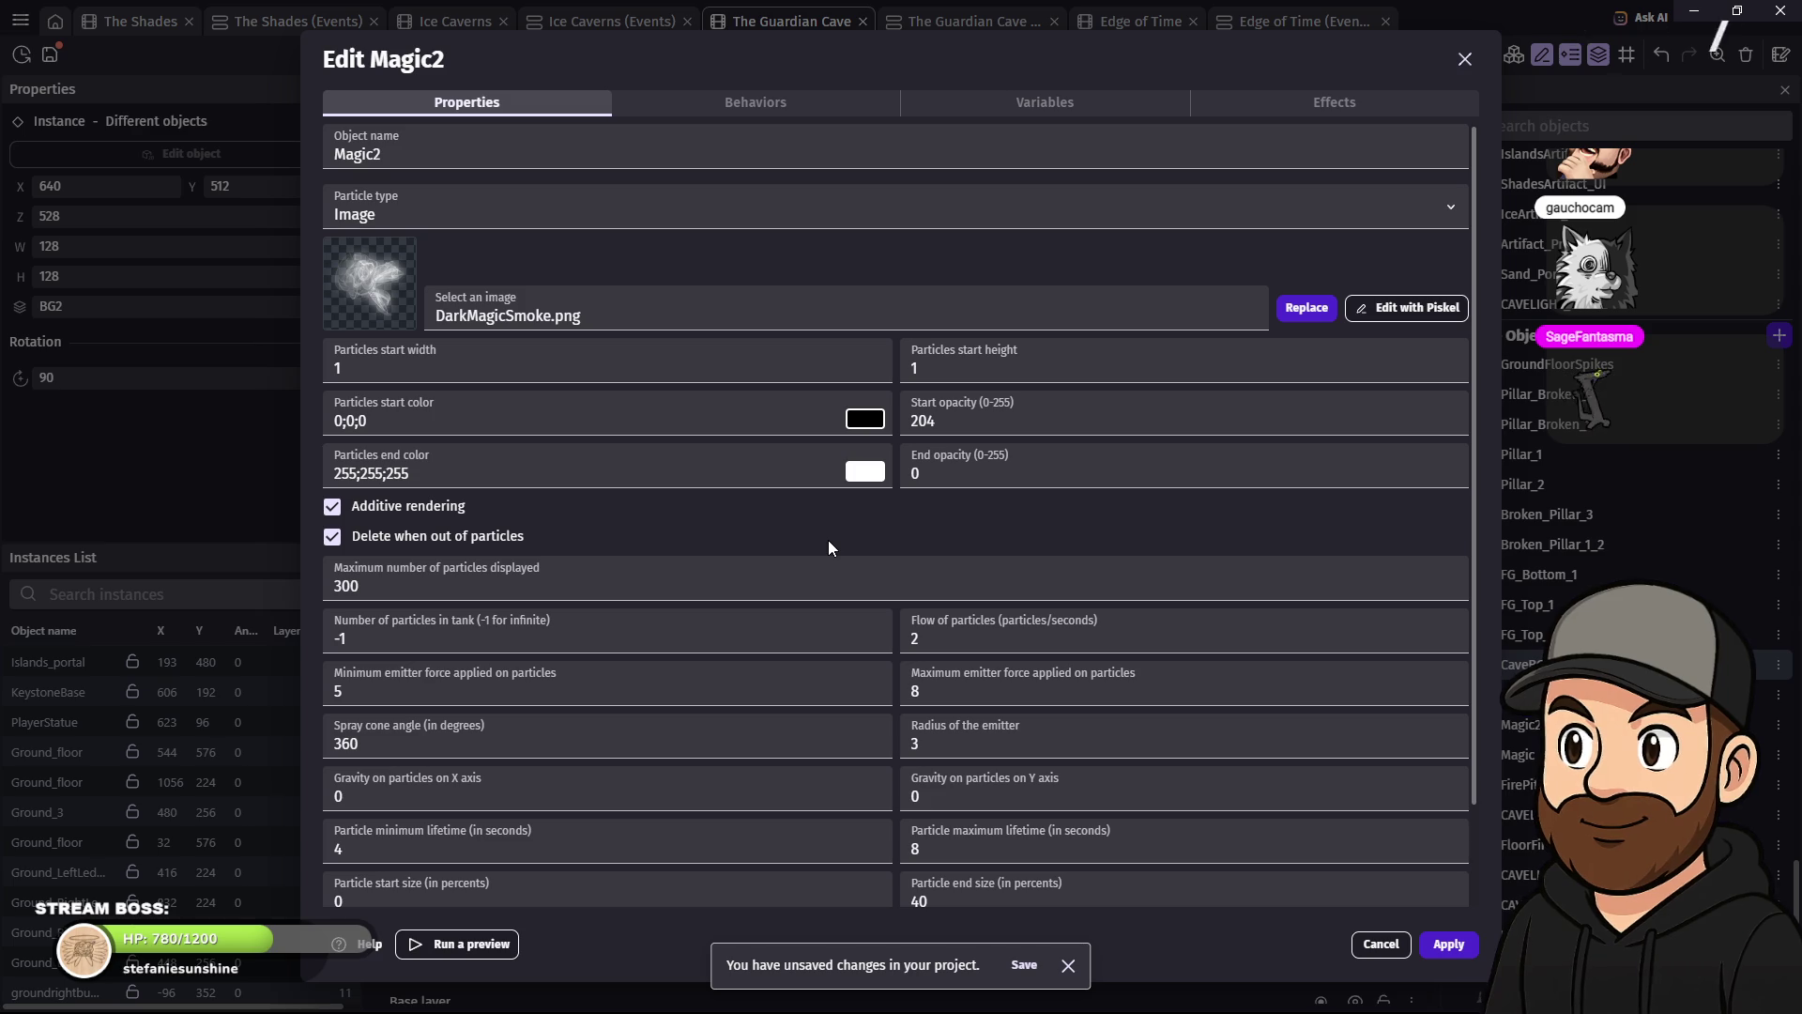
scroll(796, 528, down, 2)
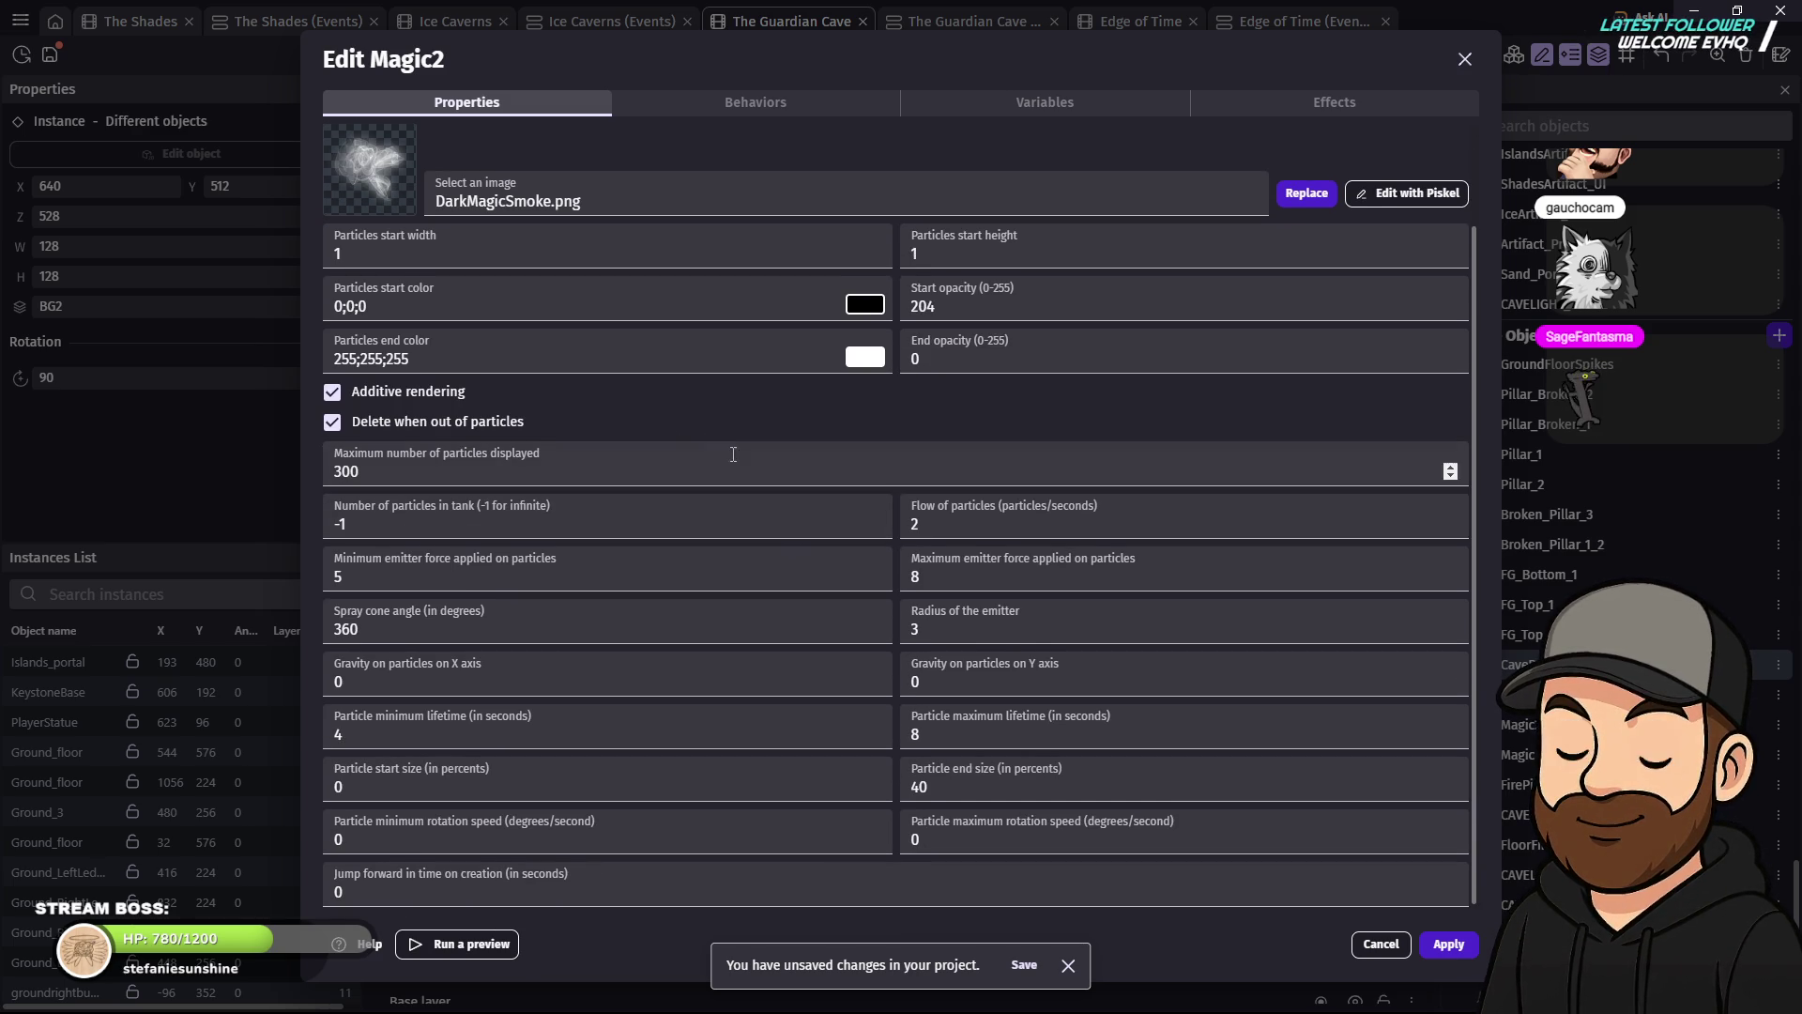
scroll(679, 720, up, 2)
scroll(679, 720, up, 1)
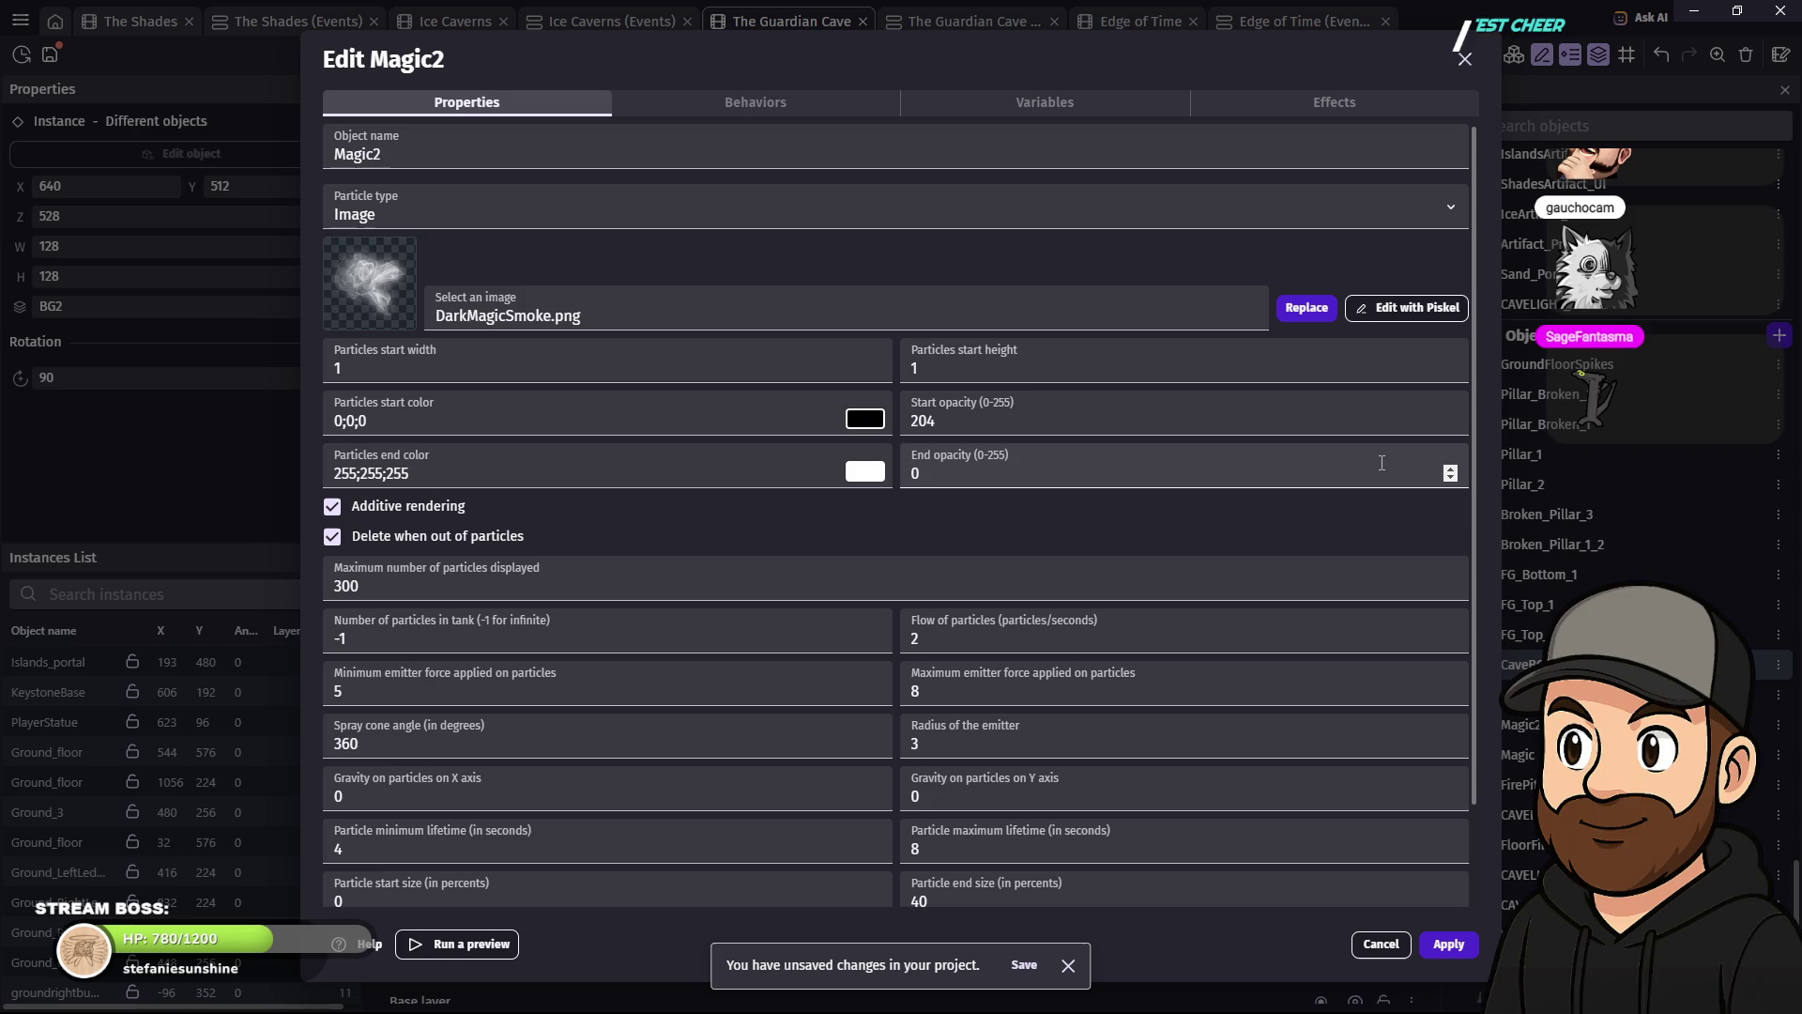
click(1339, 111)
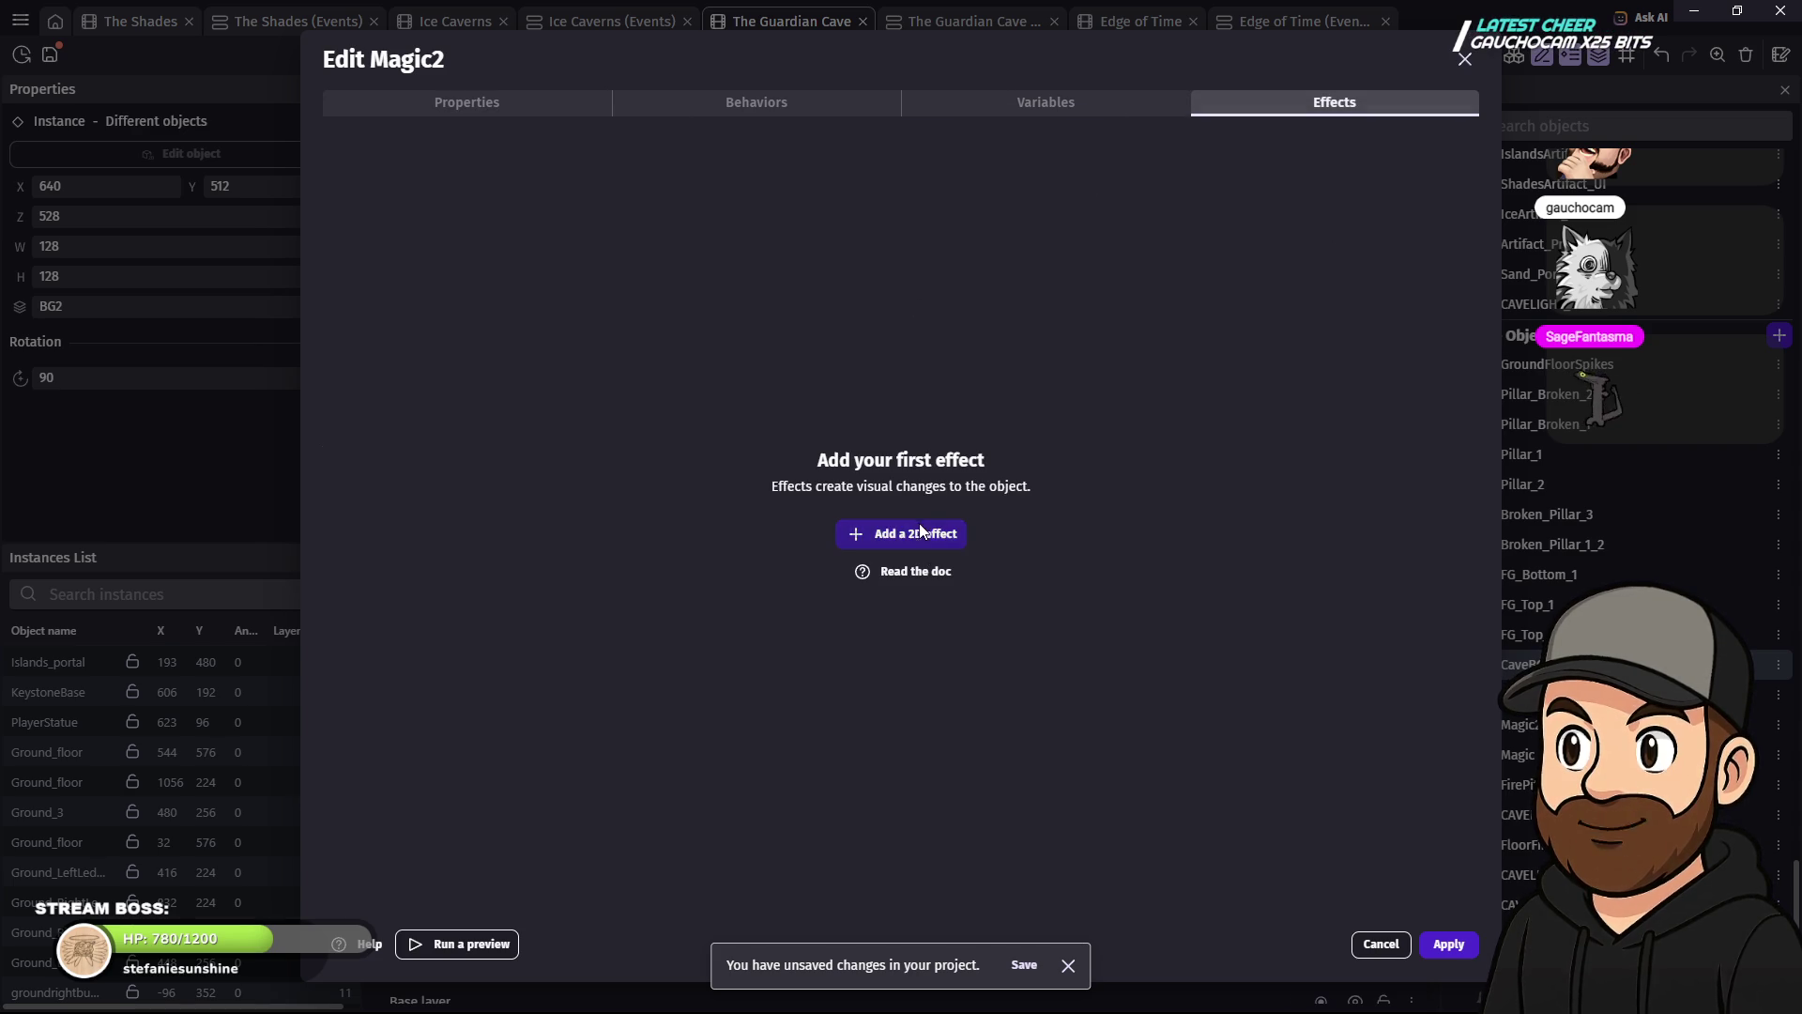
- Add a Pixelate effect with size 10 to Magic2 and apply it
click(920, 533)
click(1344, 154)
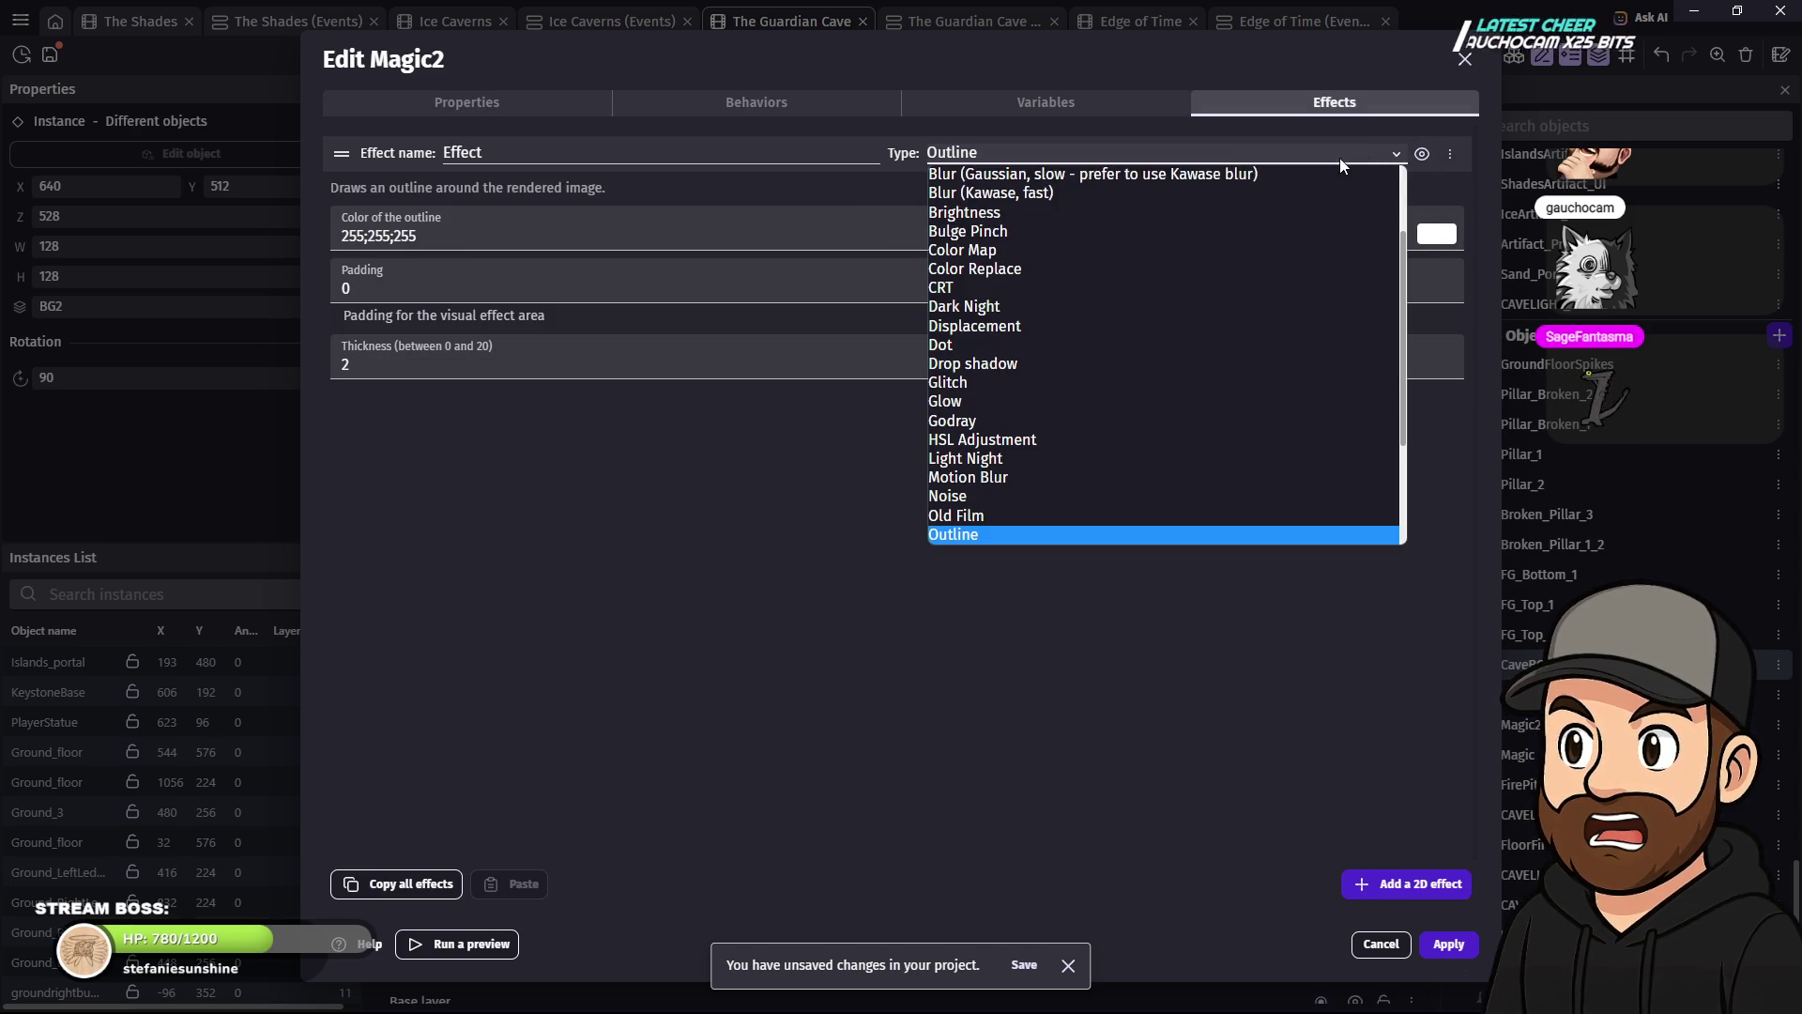
scroll(1080, 456, down, 3)
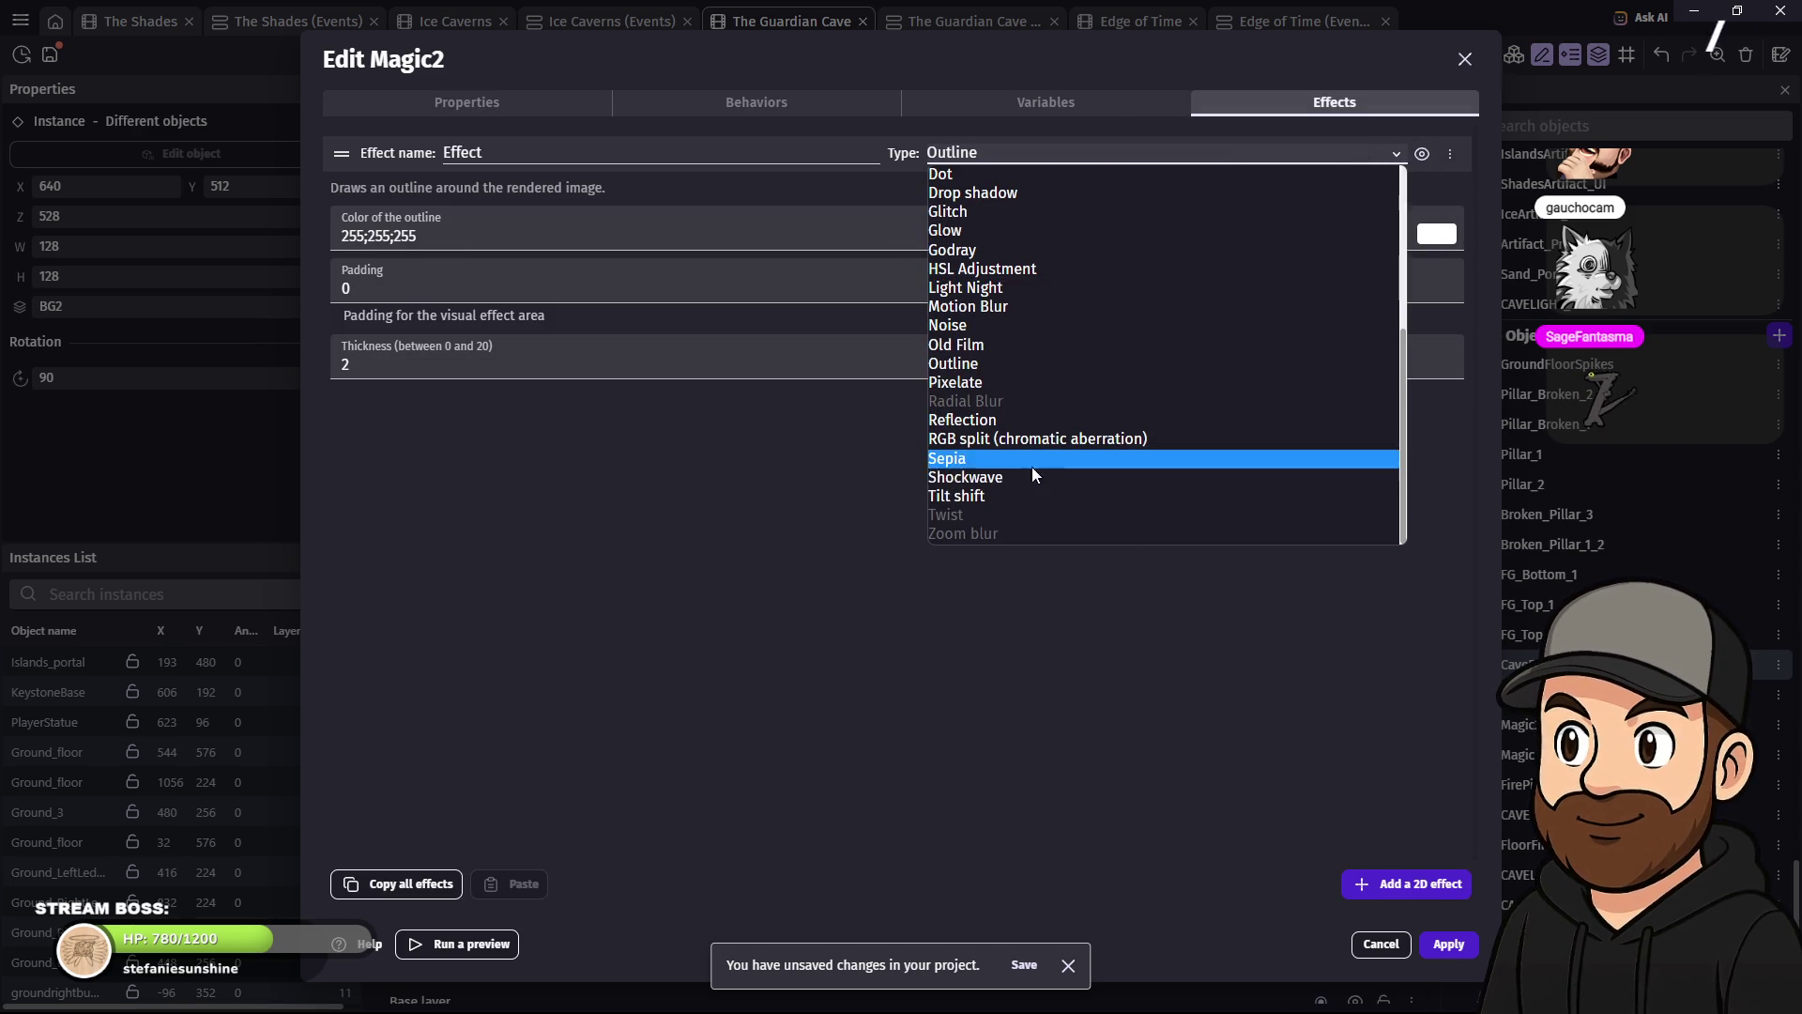
scroll(1020, 482, up, 5)
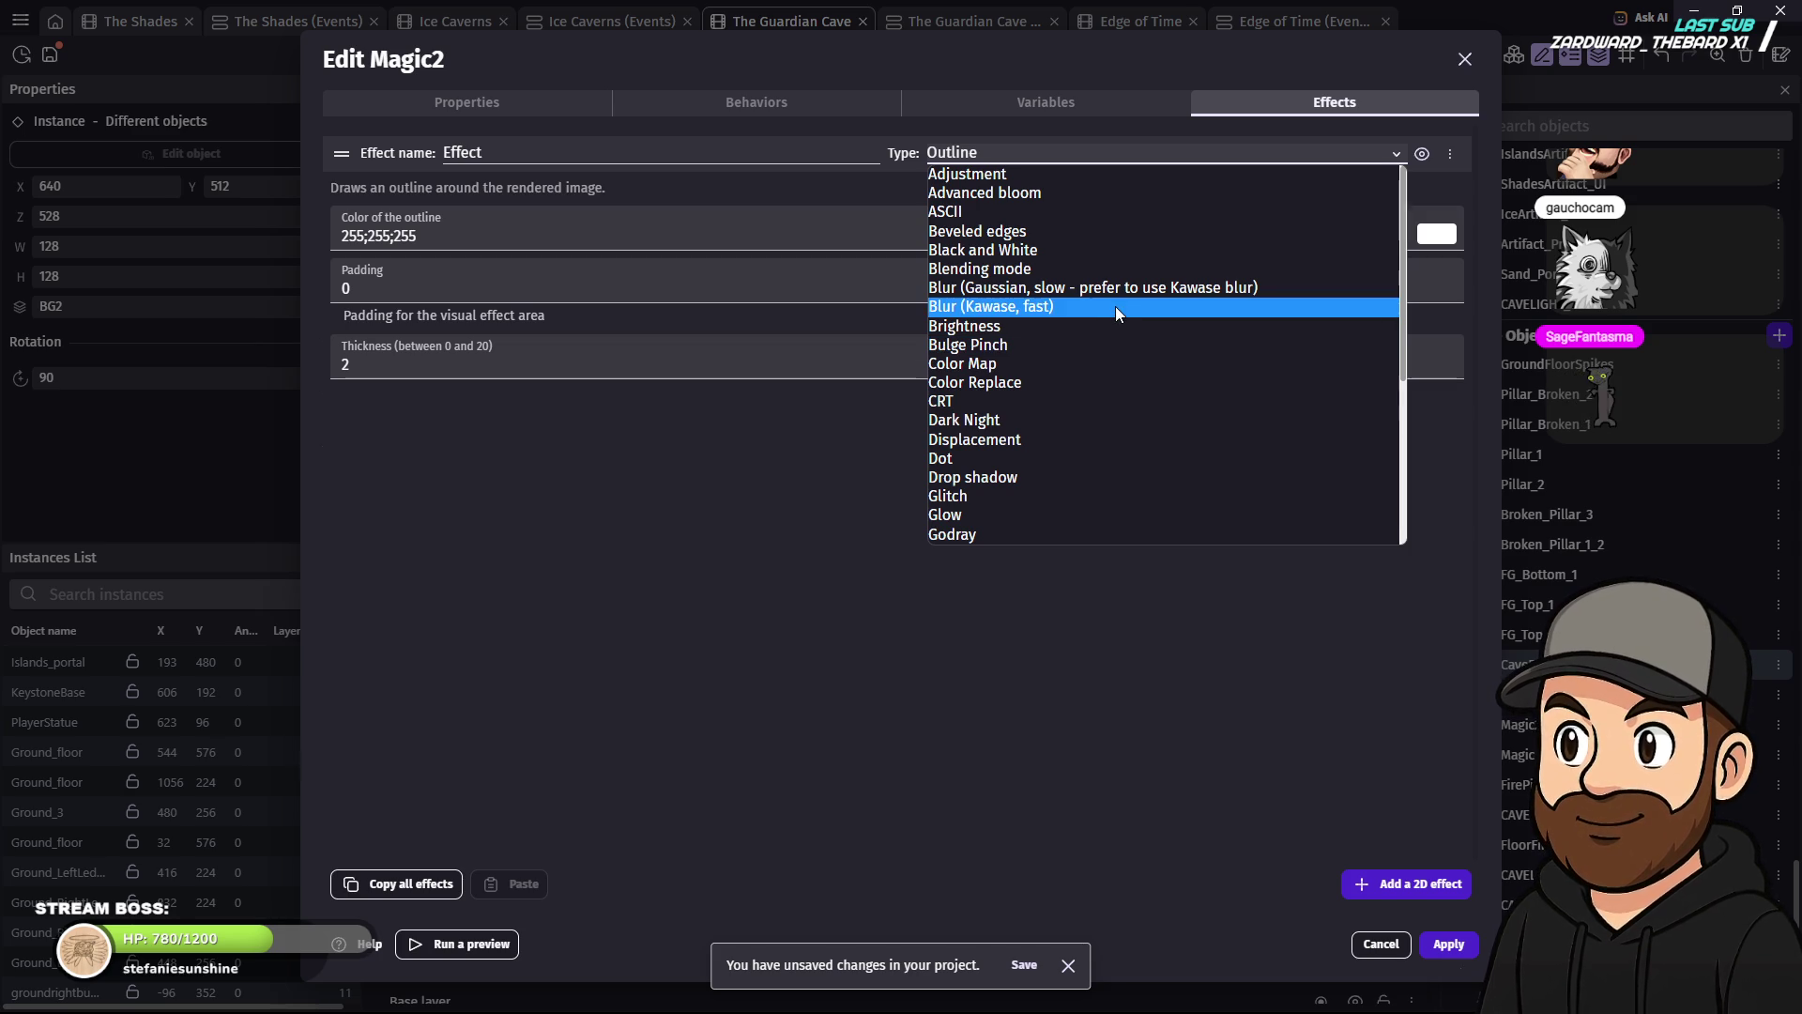
scroll(1121, 324, down, 3)
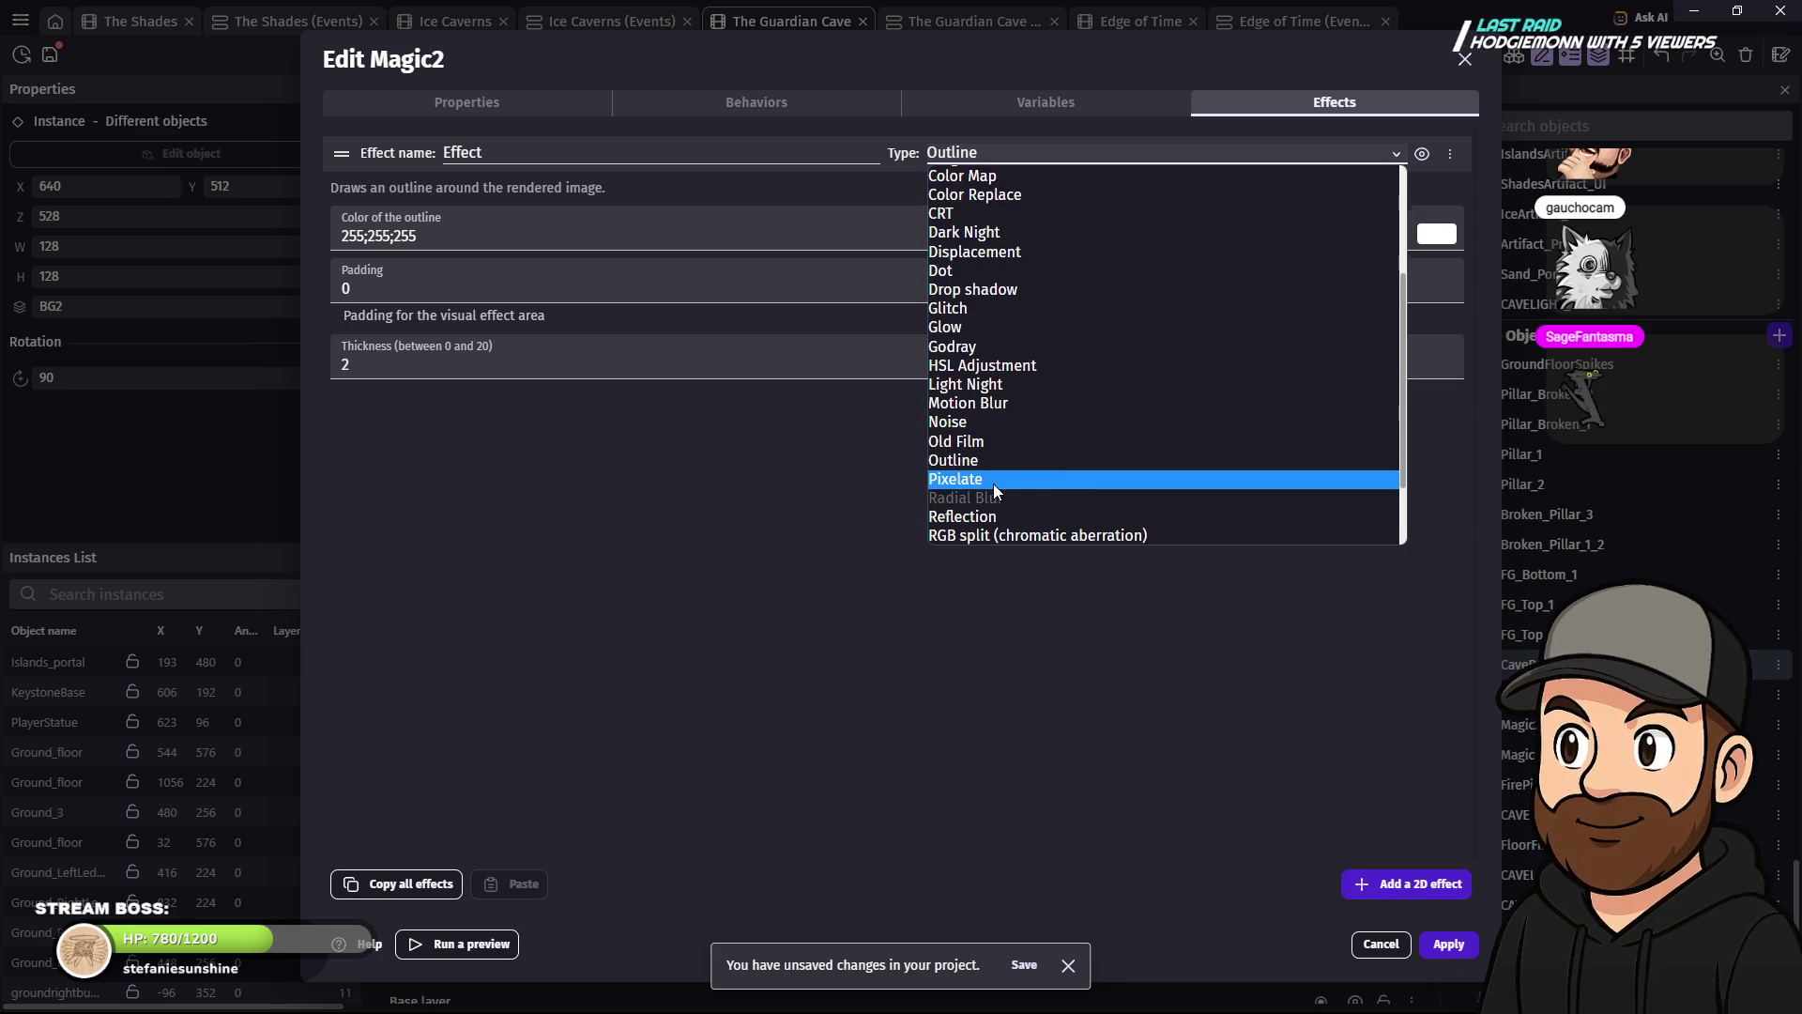
click(967, 480)
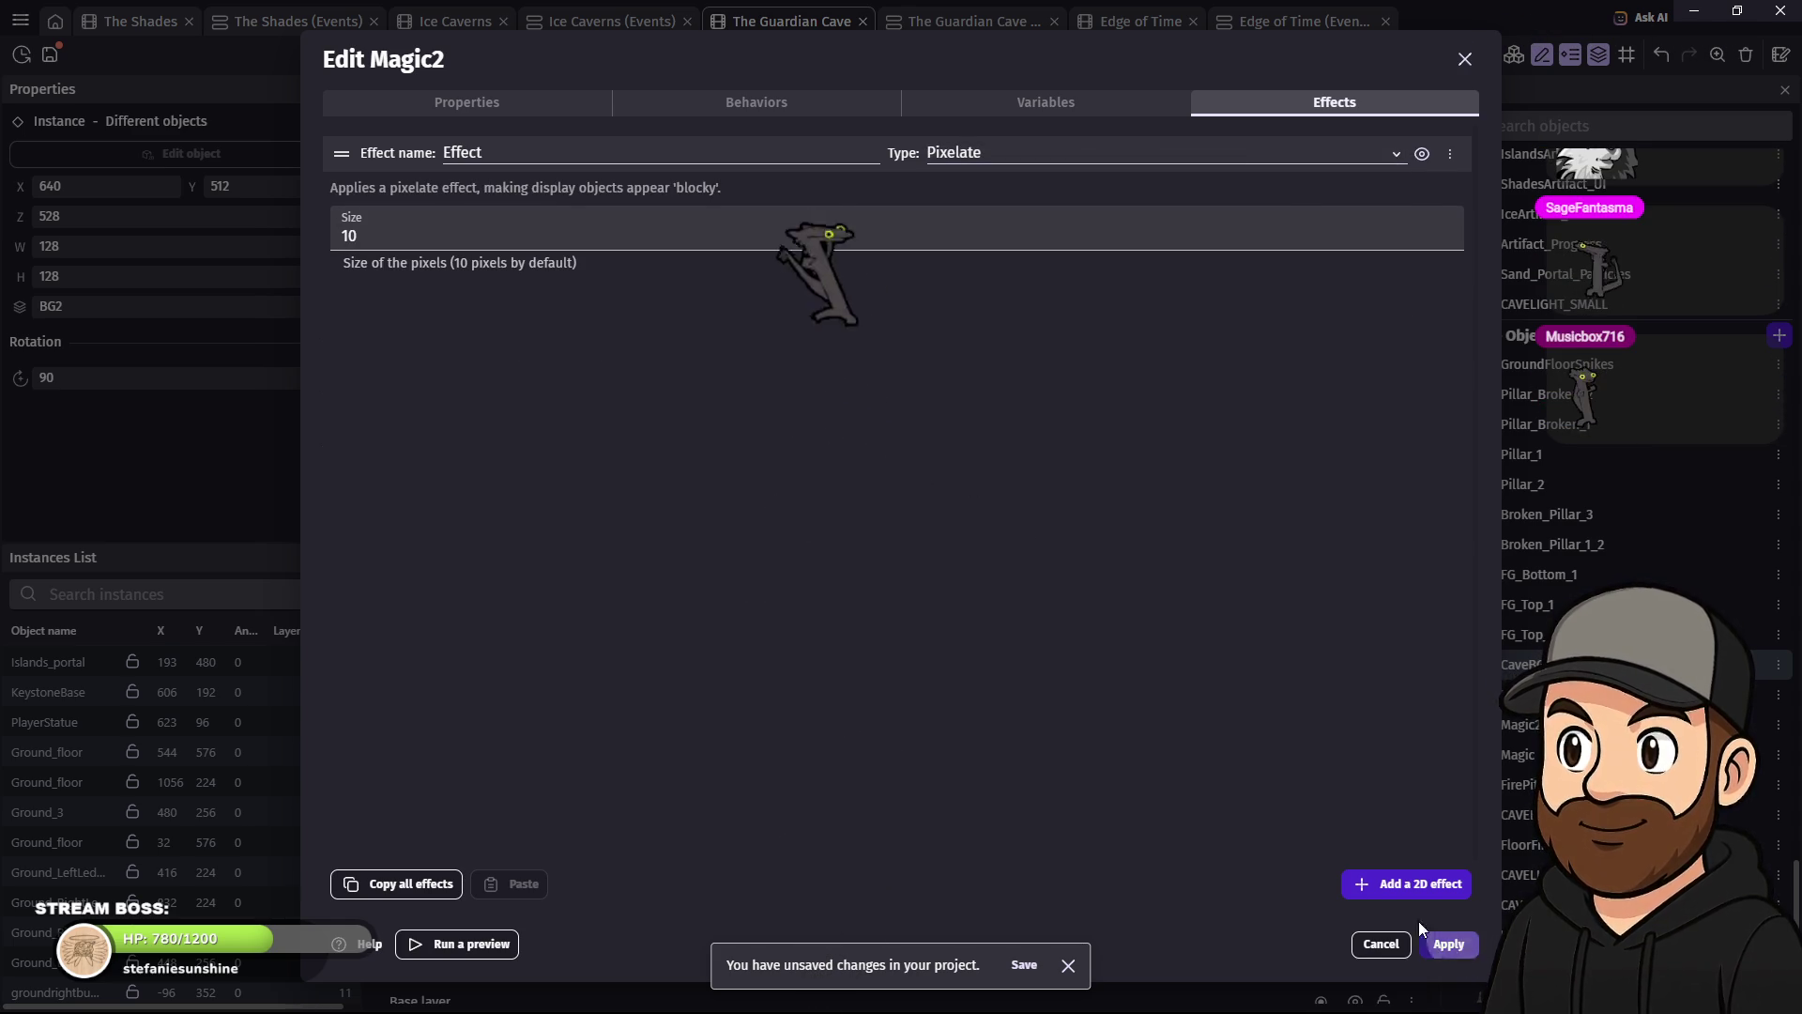
click(1455, 946)
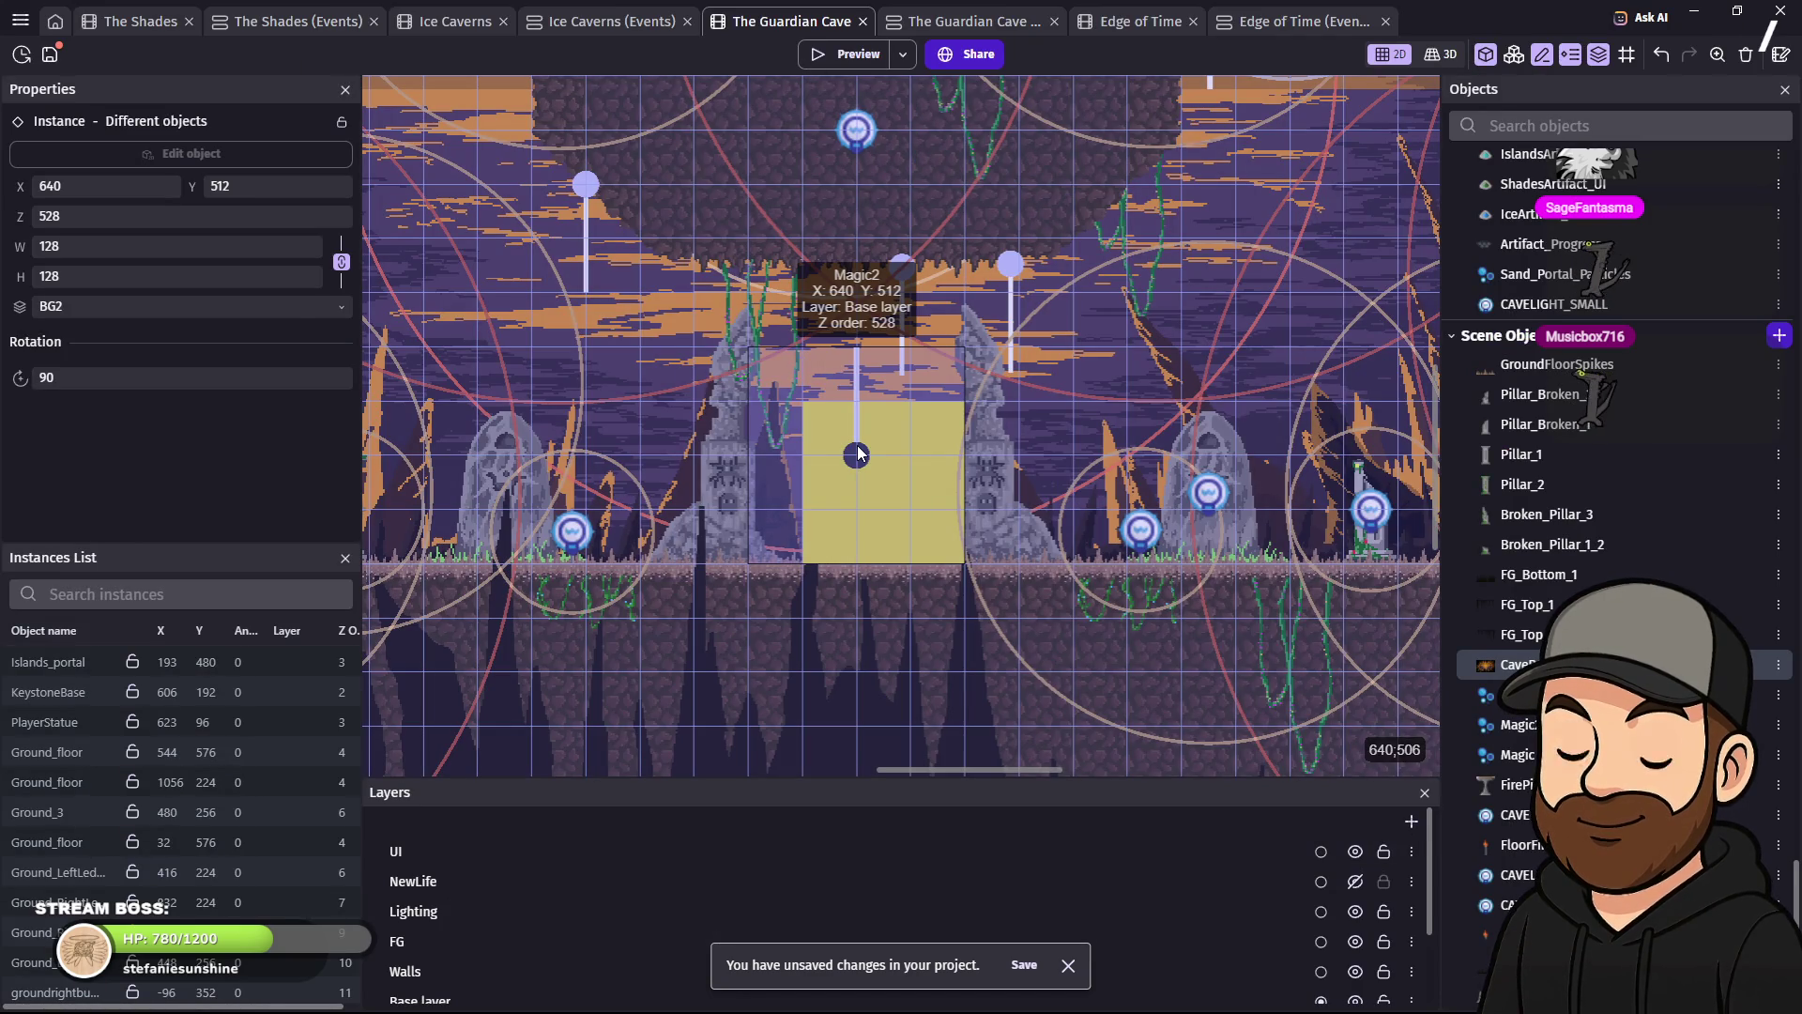
- Raise Magic2's start and end opacity to 255, apply, and launch a preview
double_click(858, 453)
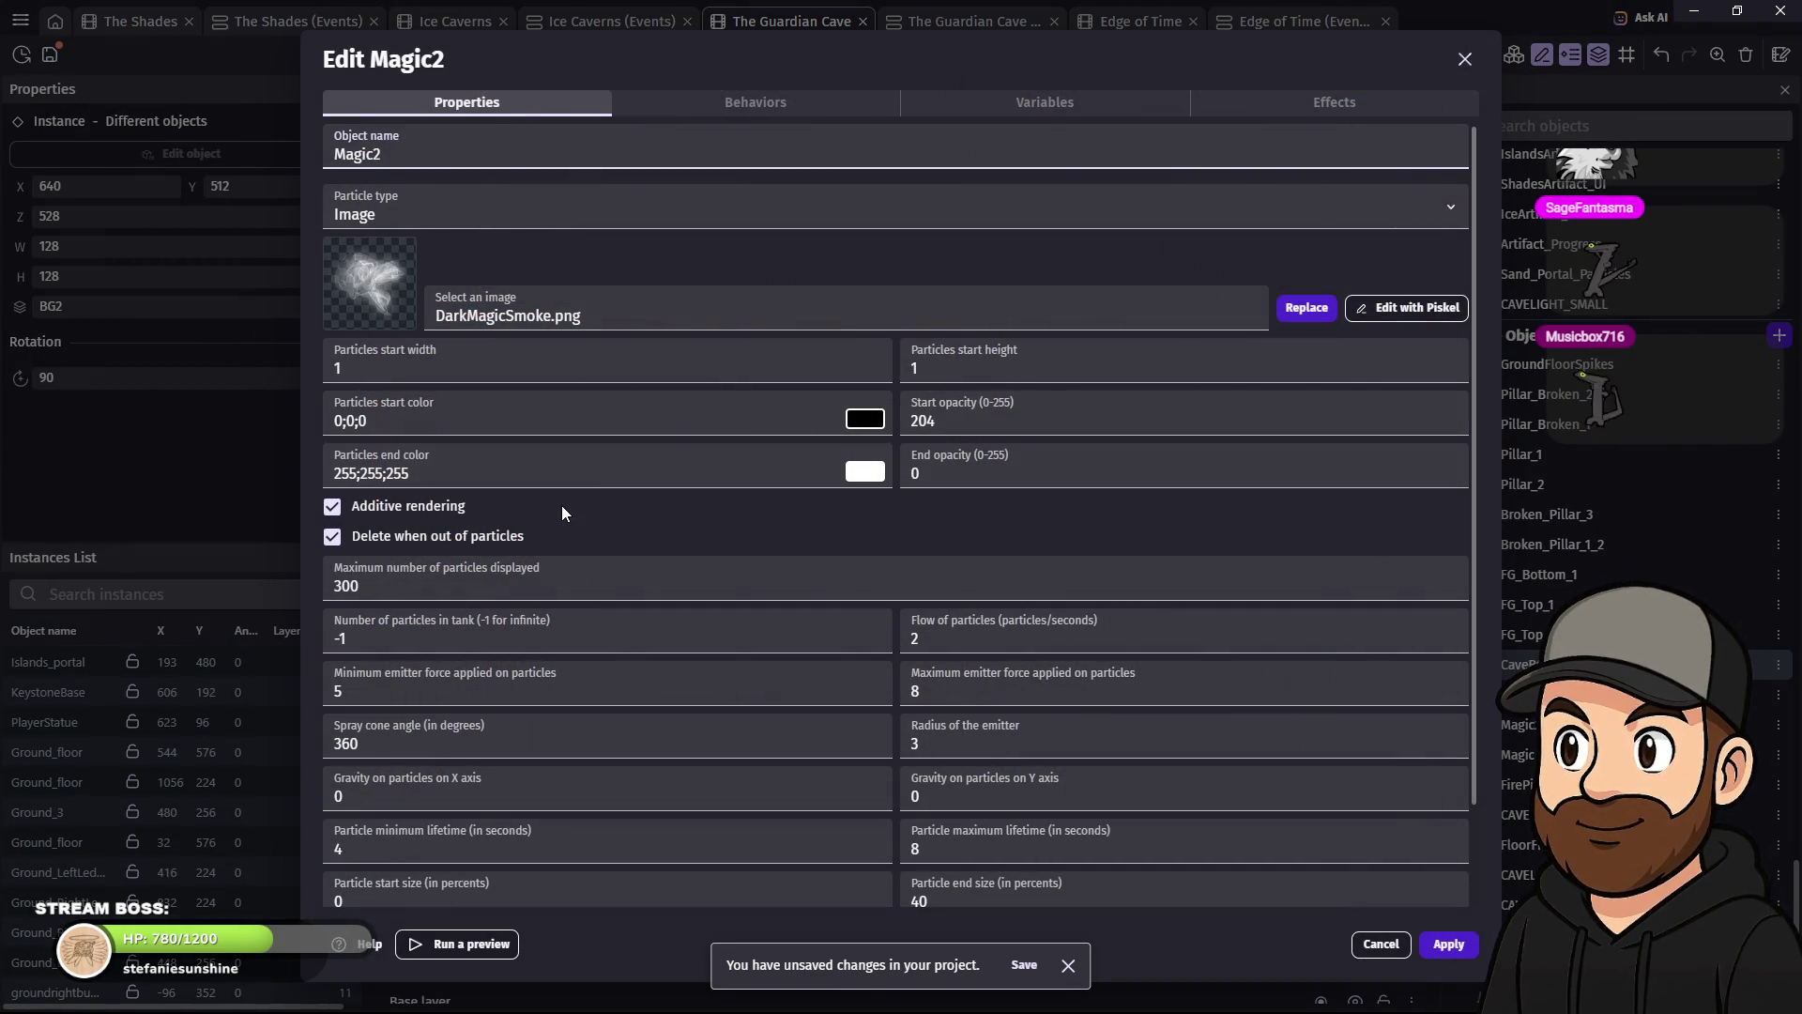
double_click(895, 419)
text(255)
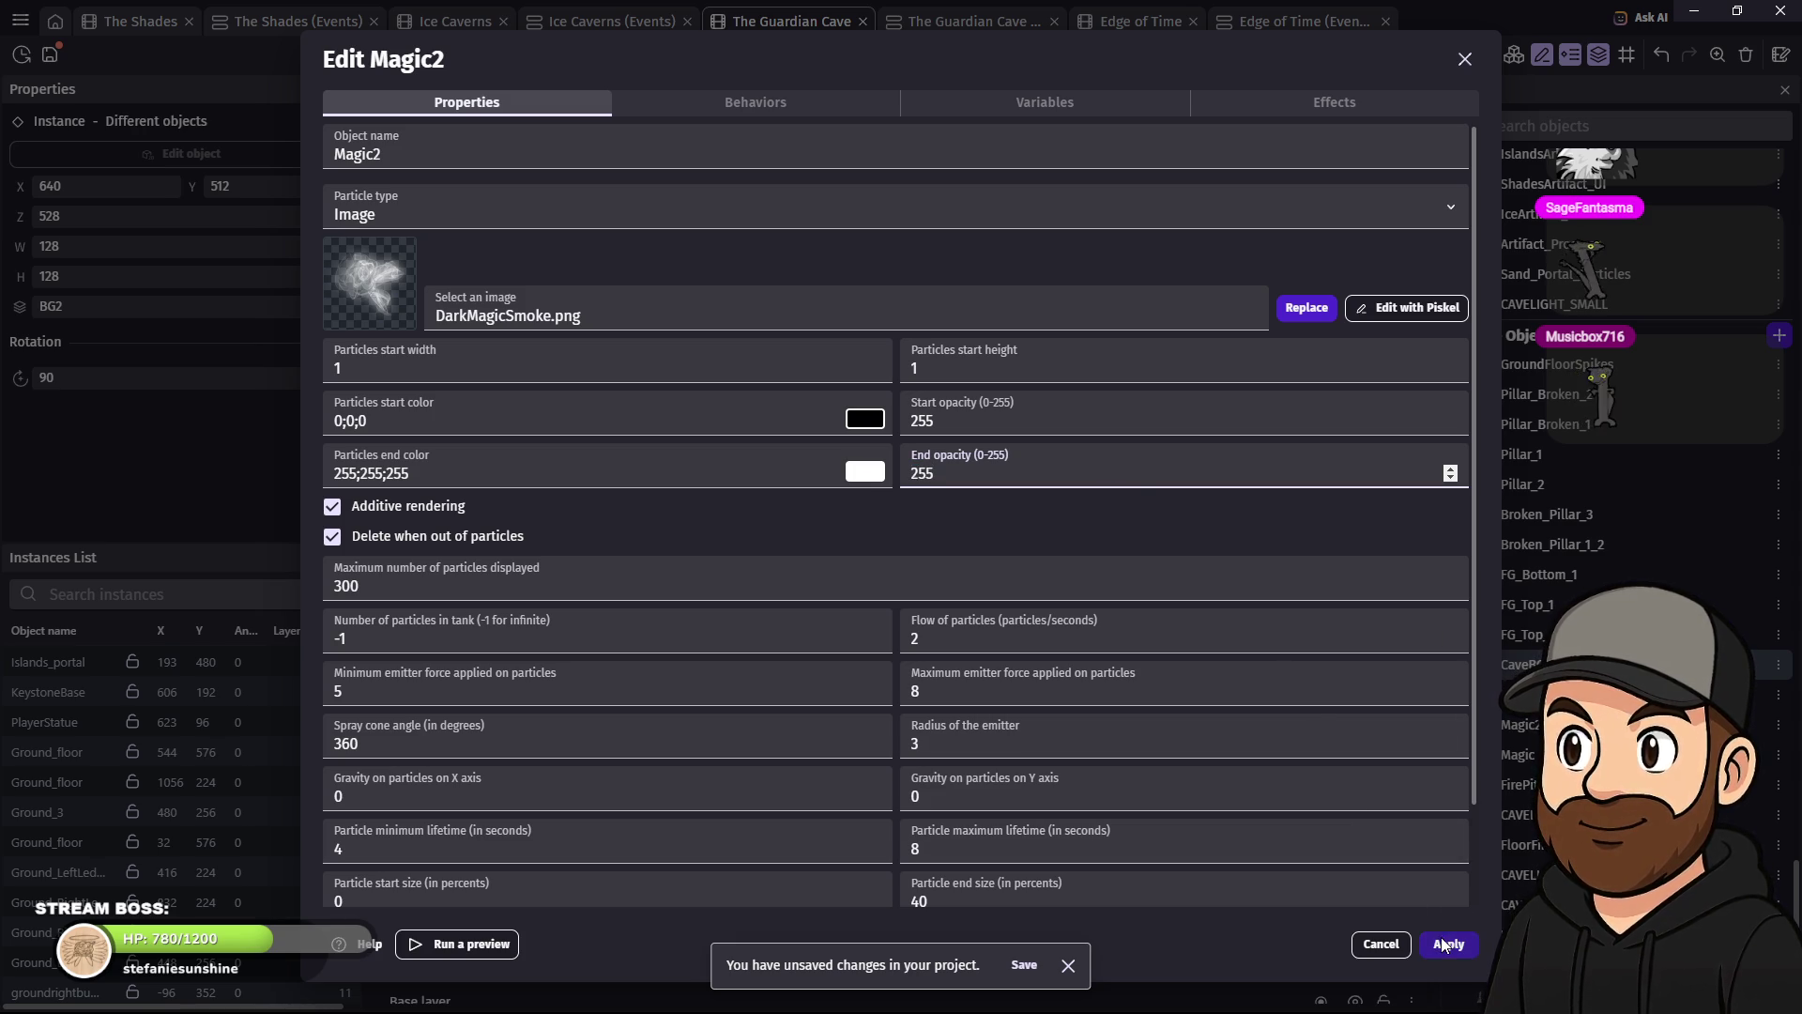
click(1440, 937)
click(850, 54)
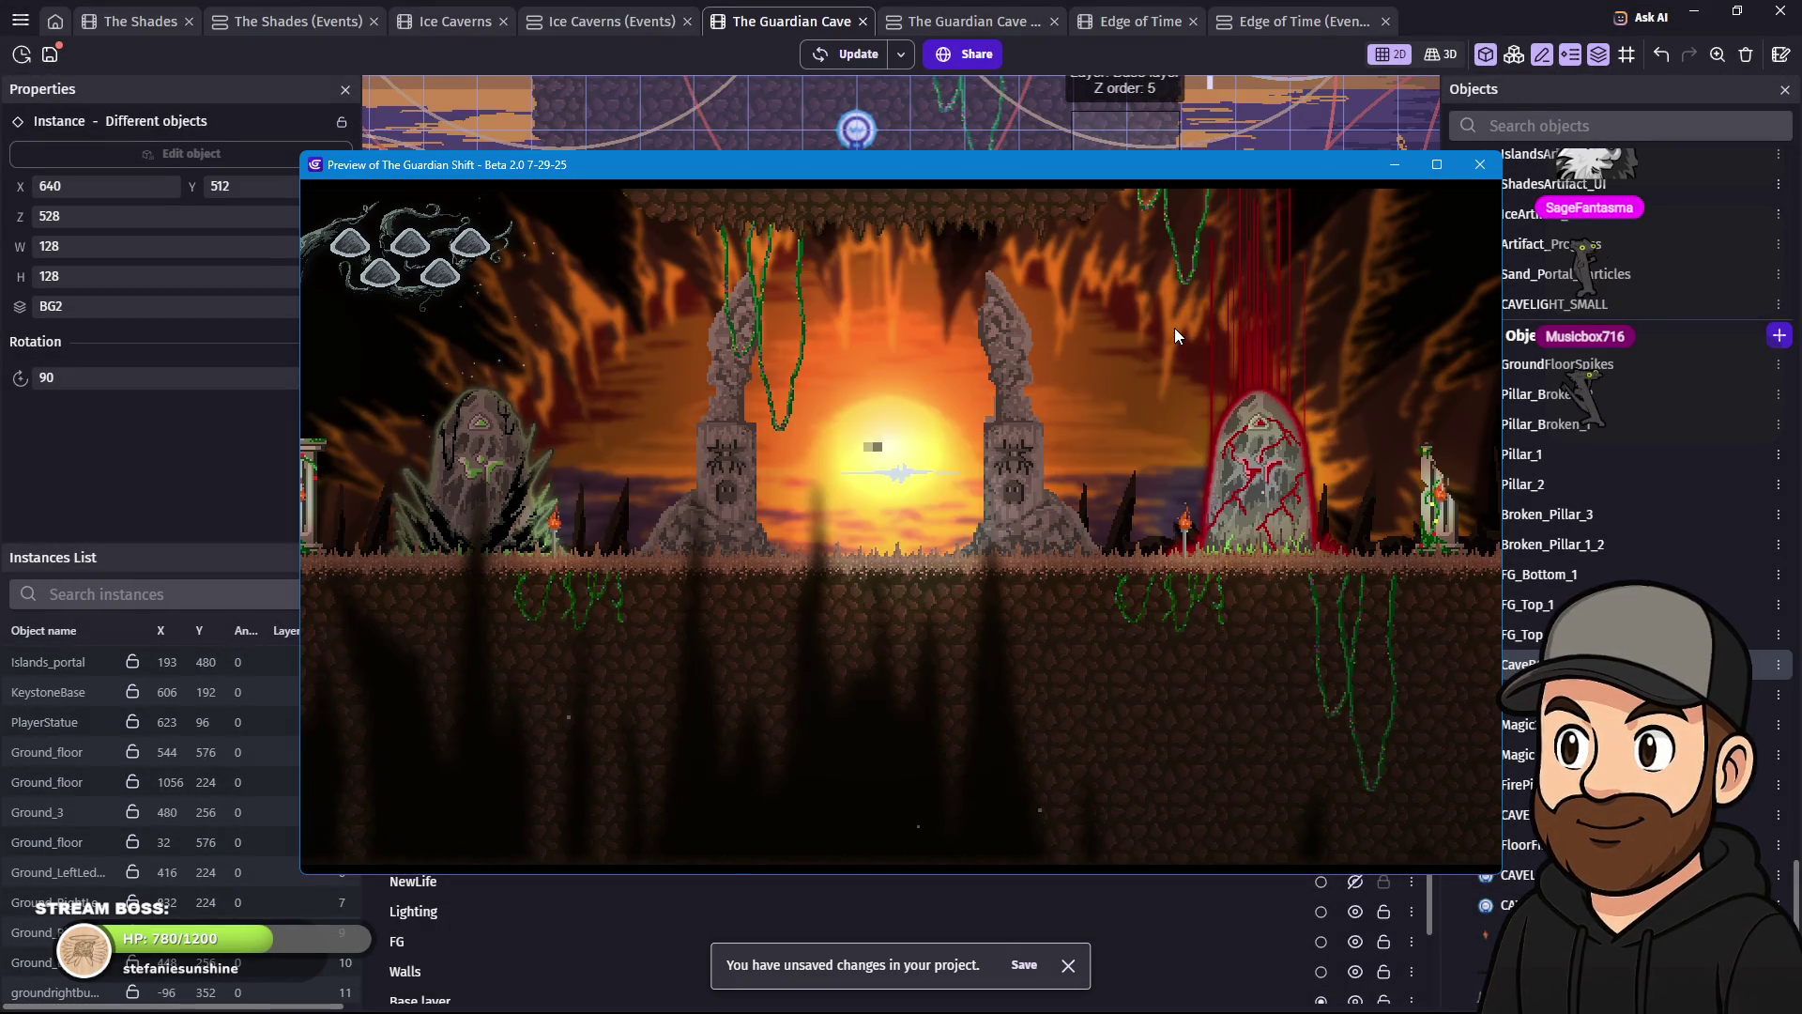
- Walk the player right and left past the pixelated pink smoke portal
key(Right)
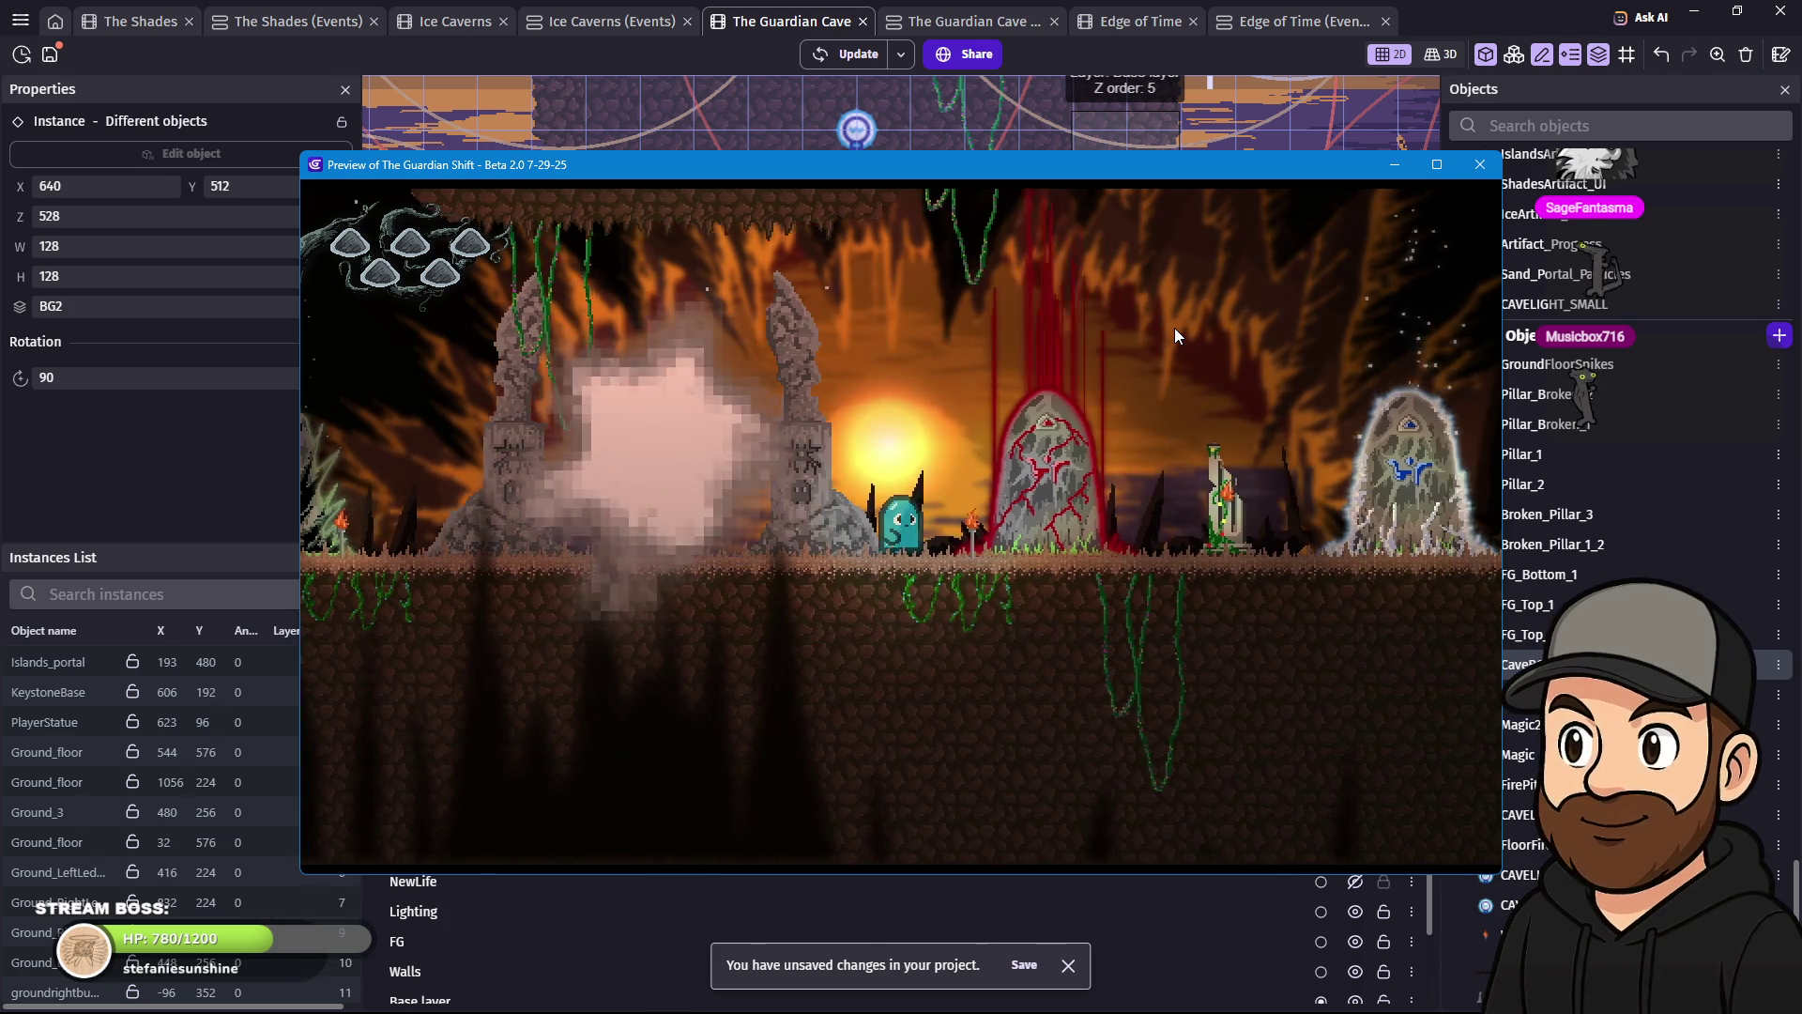
key(Right)
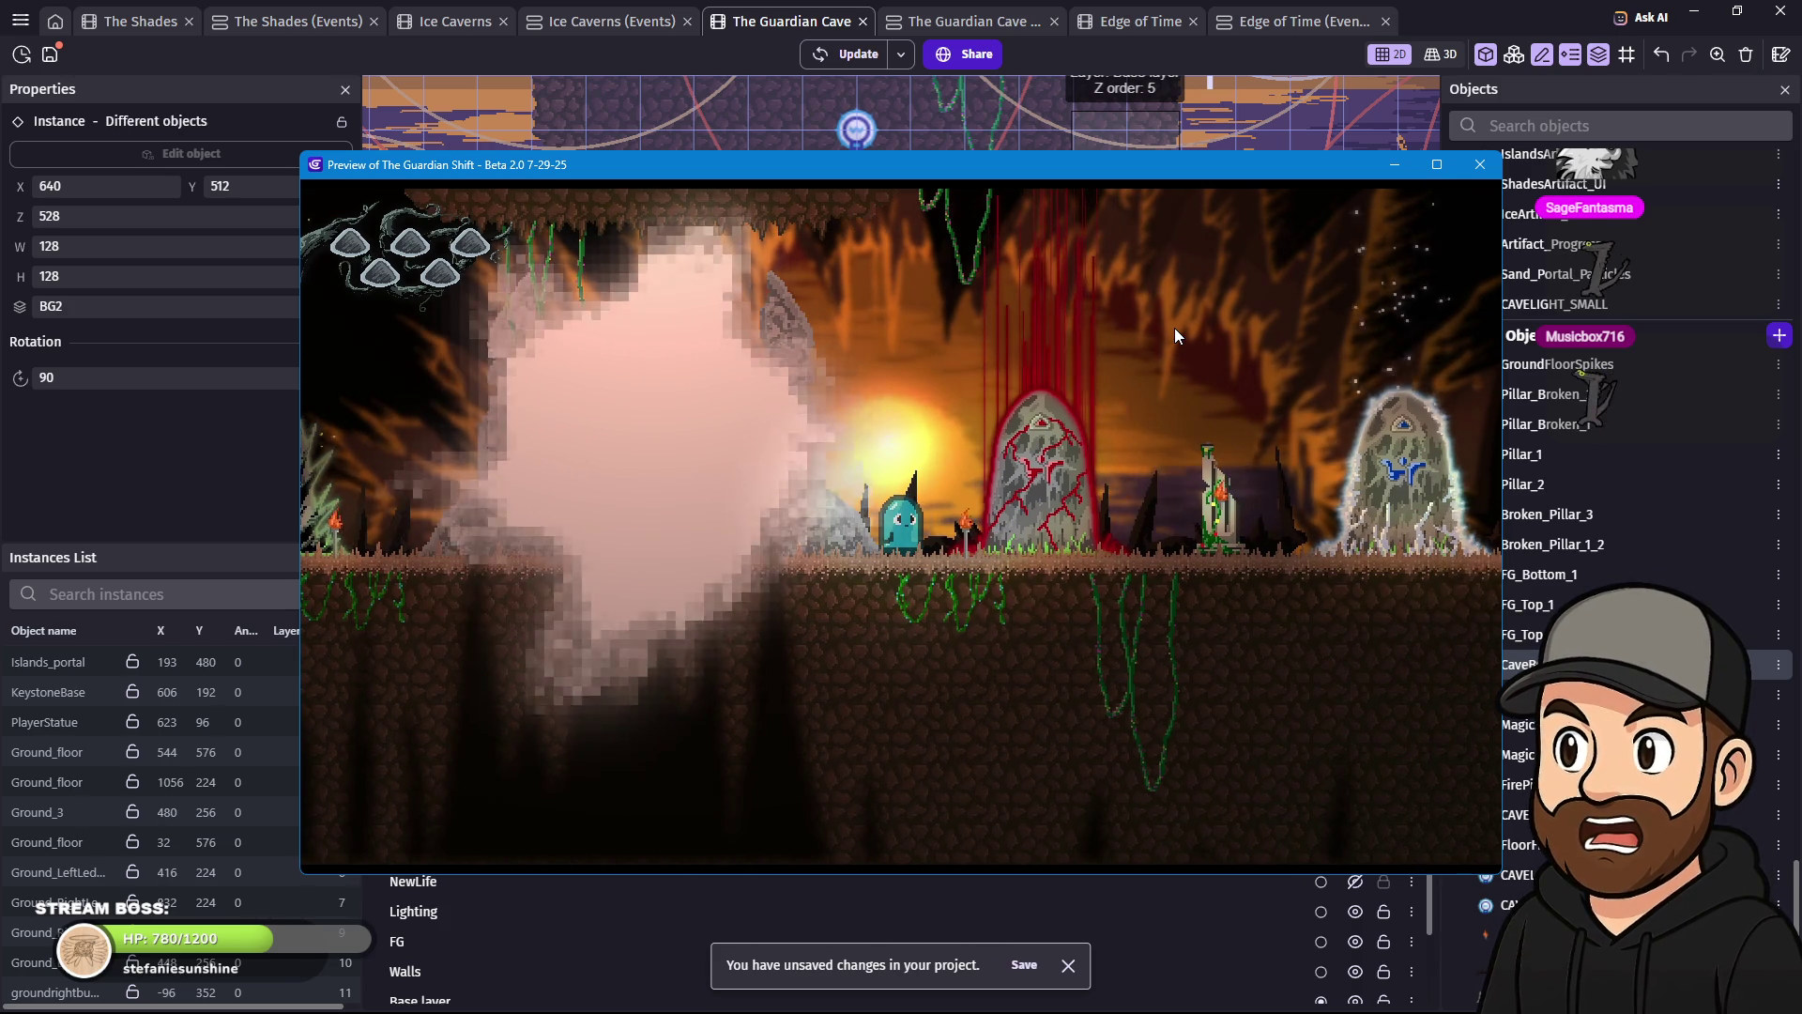
key(Left)
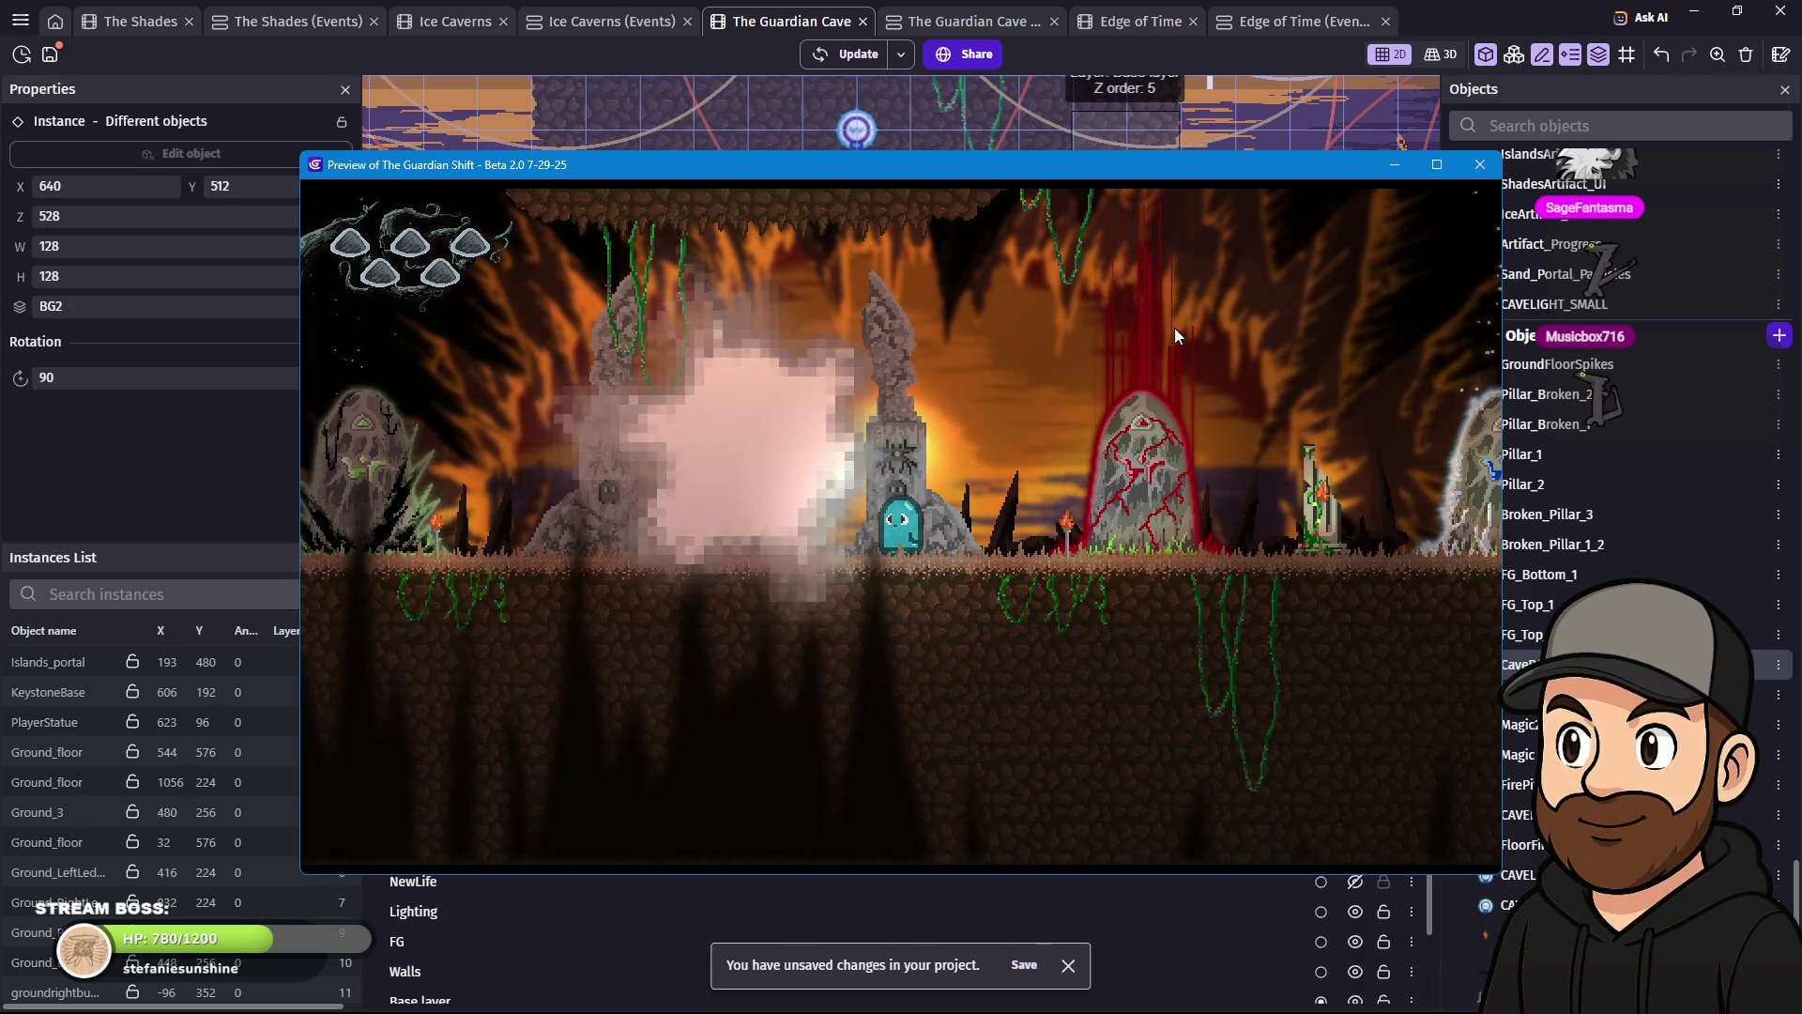
key(Right)
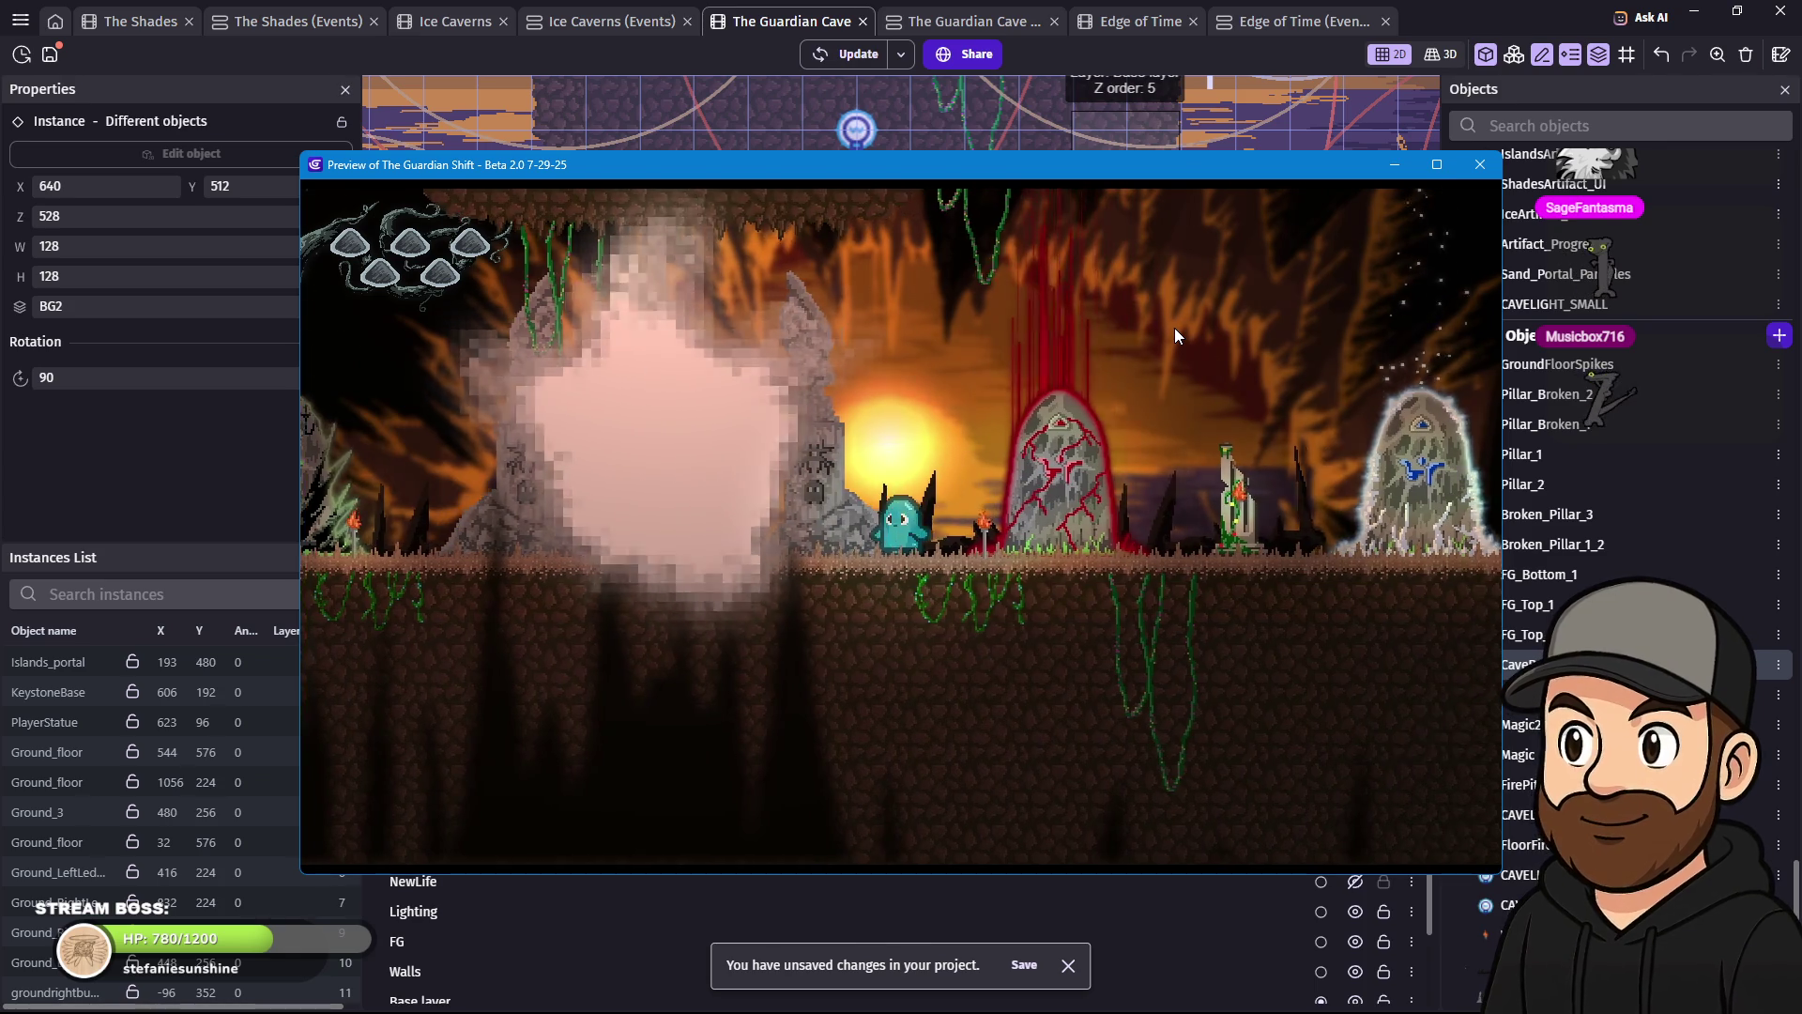
key(Left)
key(Left)
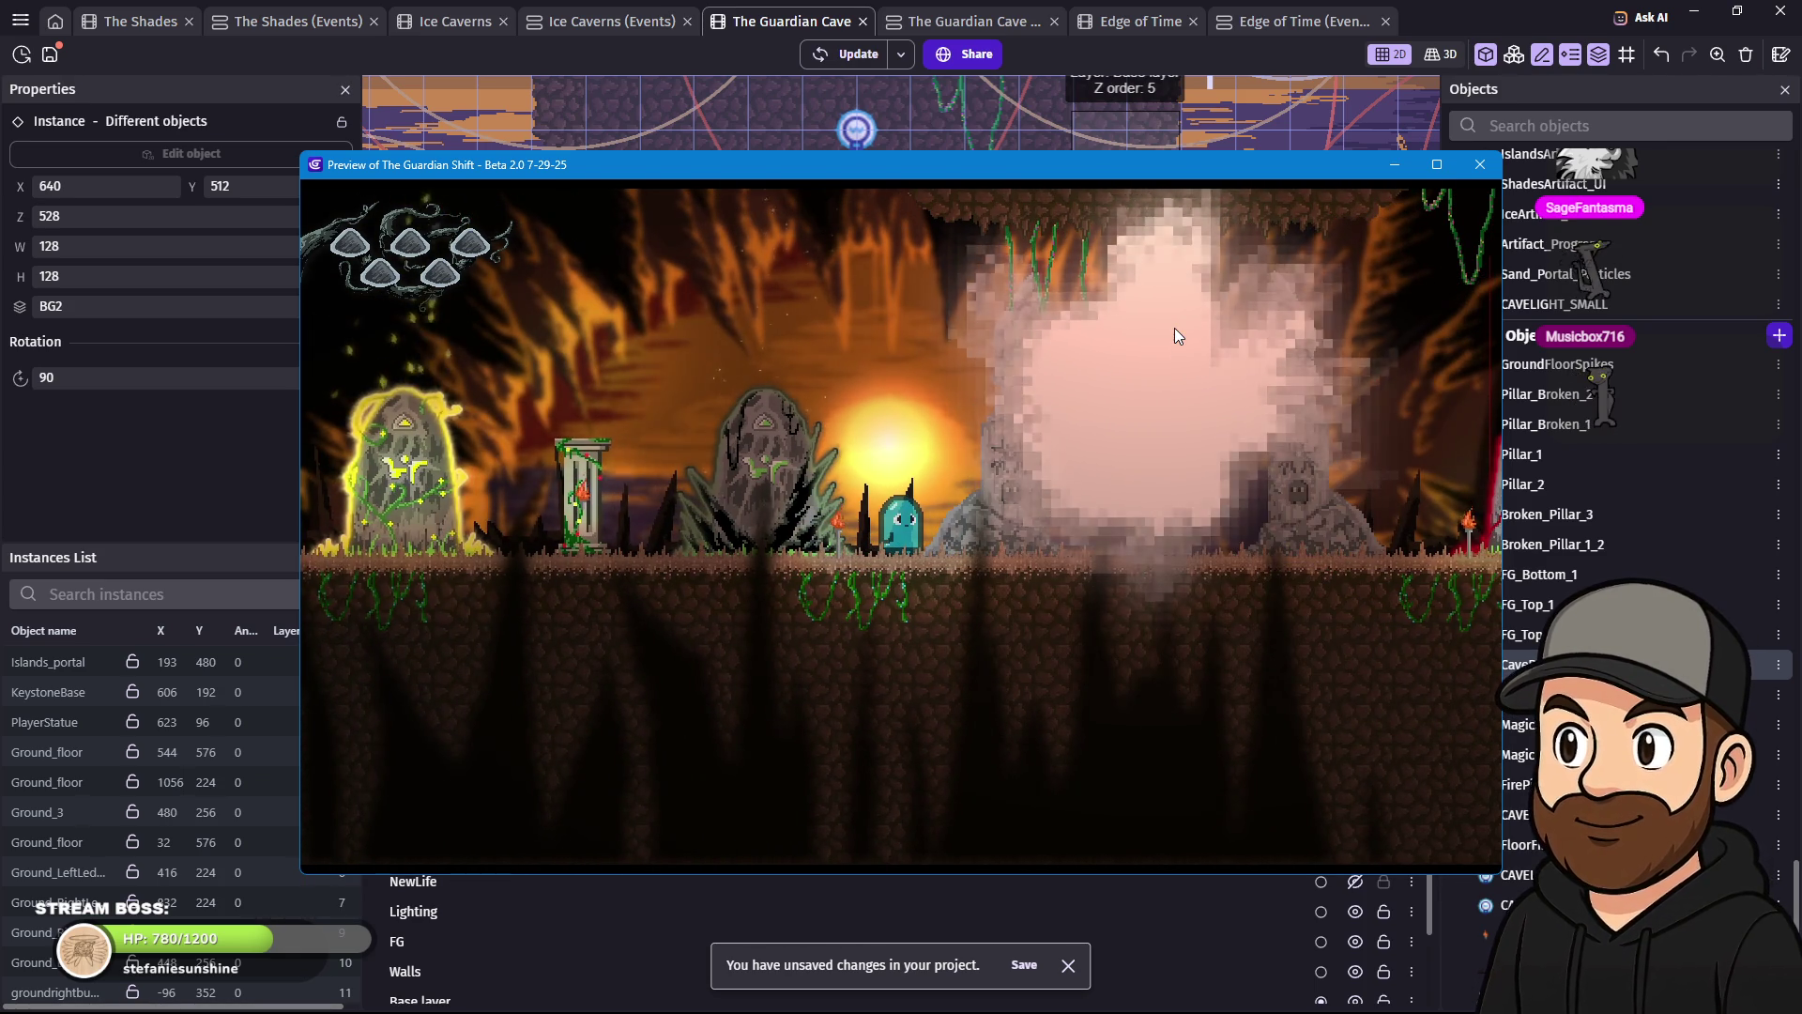
key(Right)
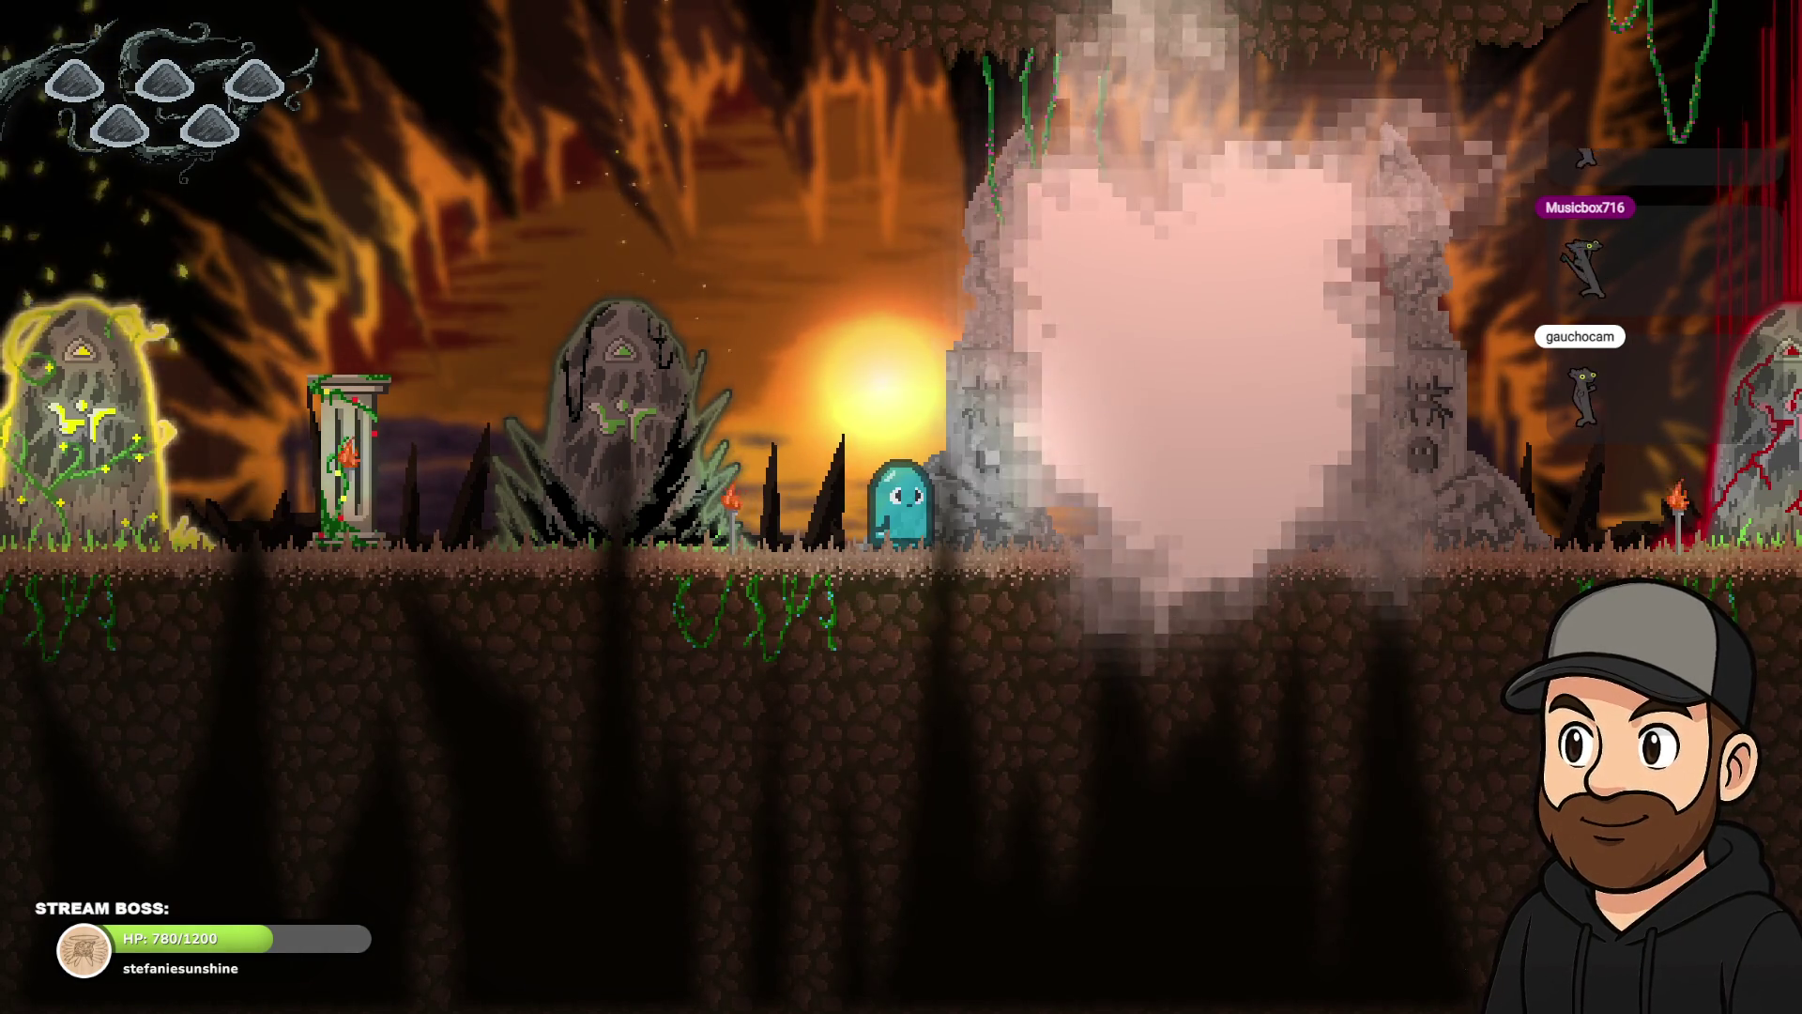
- Exit fullscreen, close the preview and reopen Magic2's particle settings
key(Escape)
click(1479, 158)
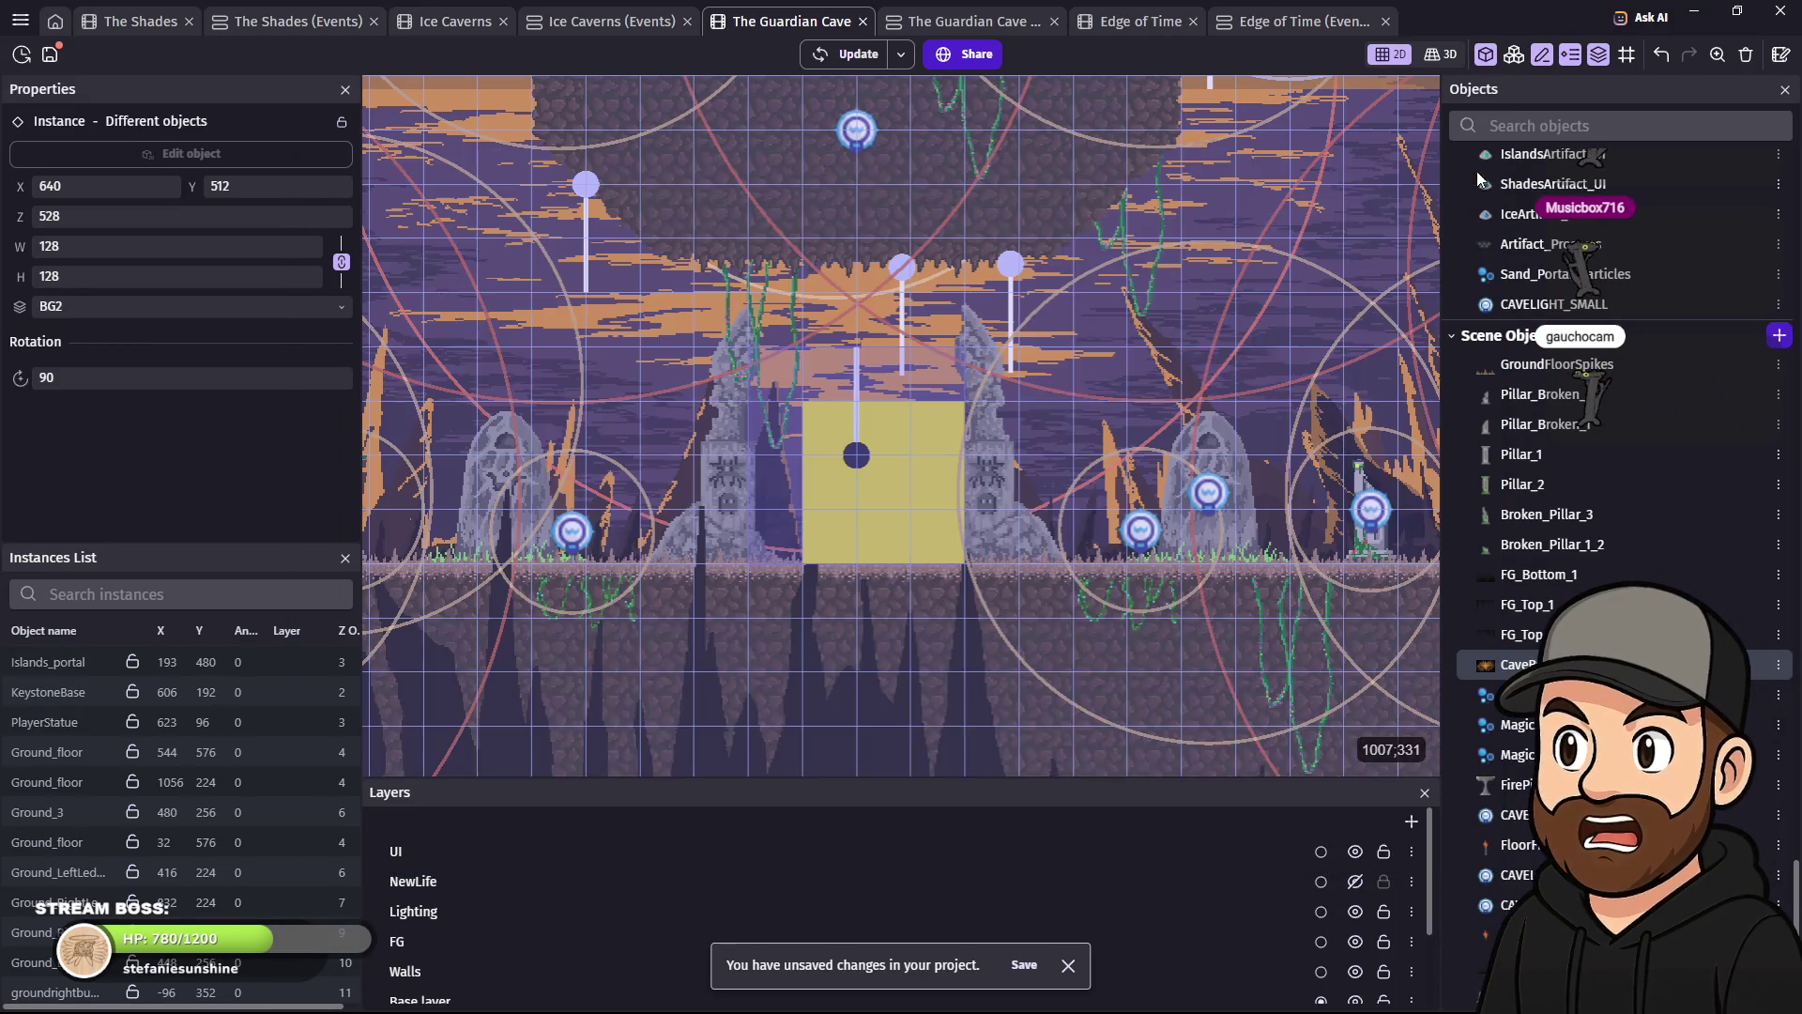
double_click(857, 457)
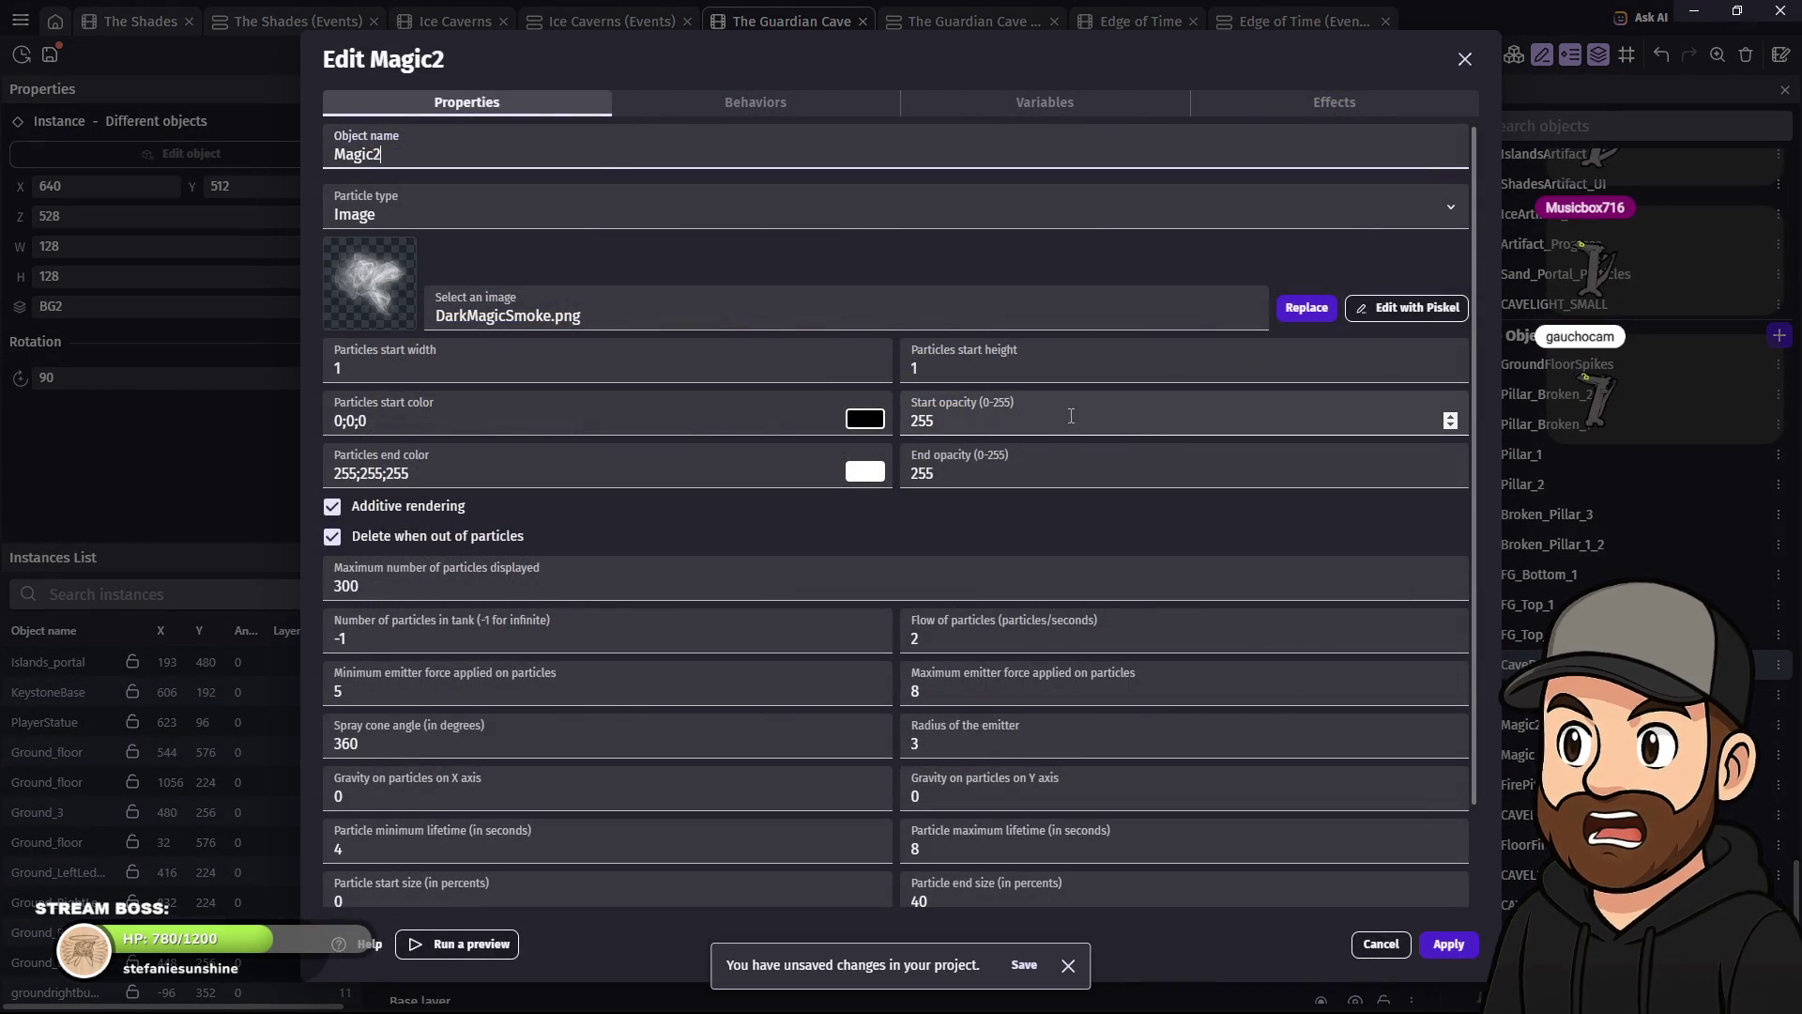
- Reduce Magic2's Pixelate effect size to 3 and apply it
click(1383, 100)
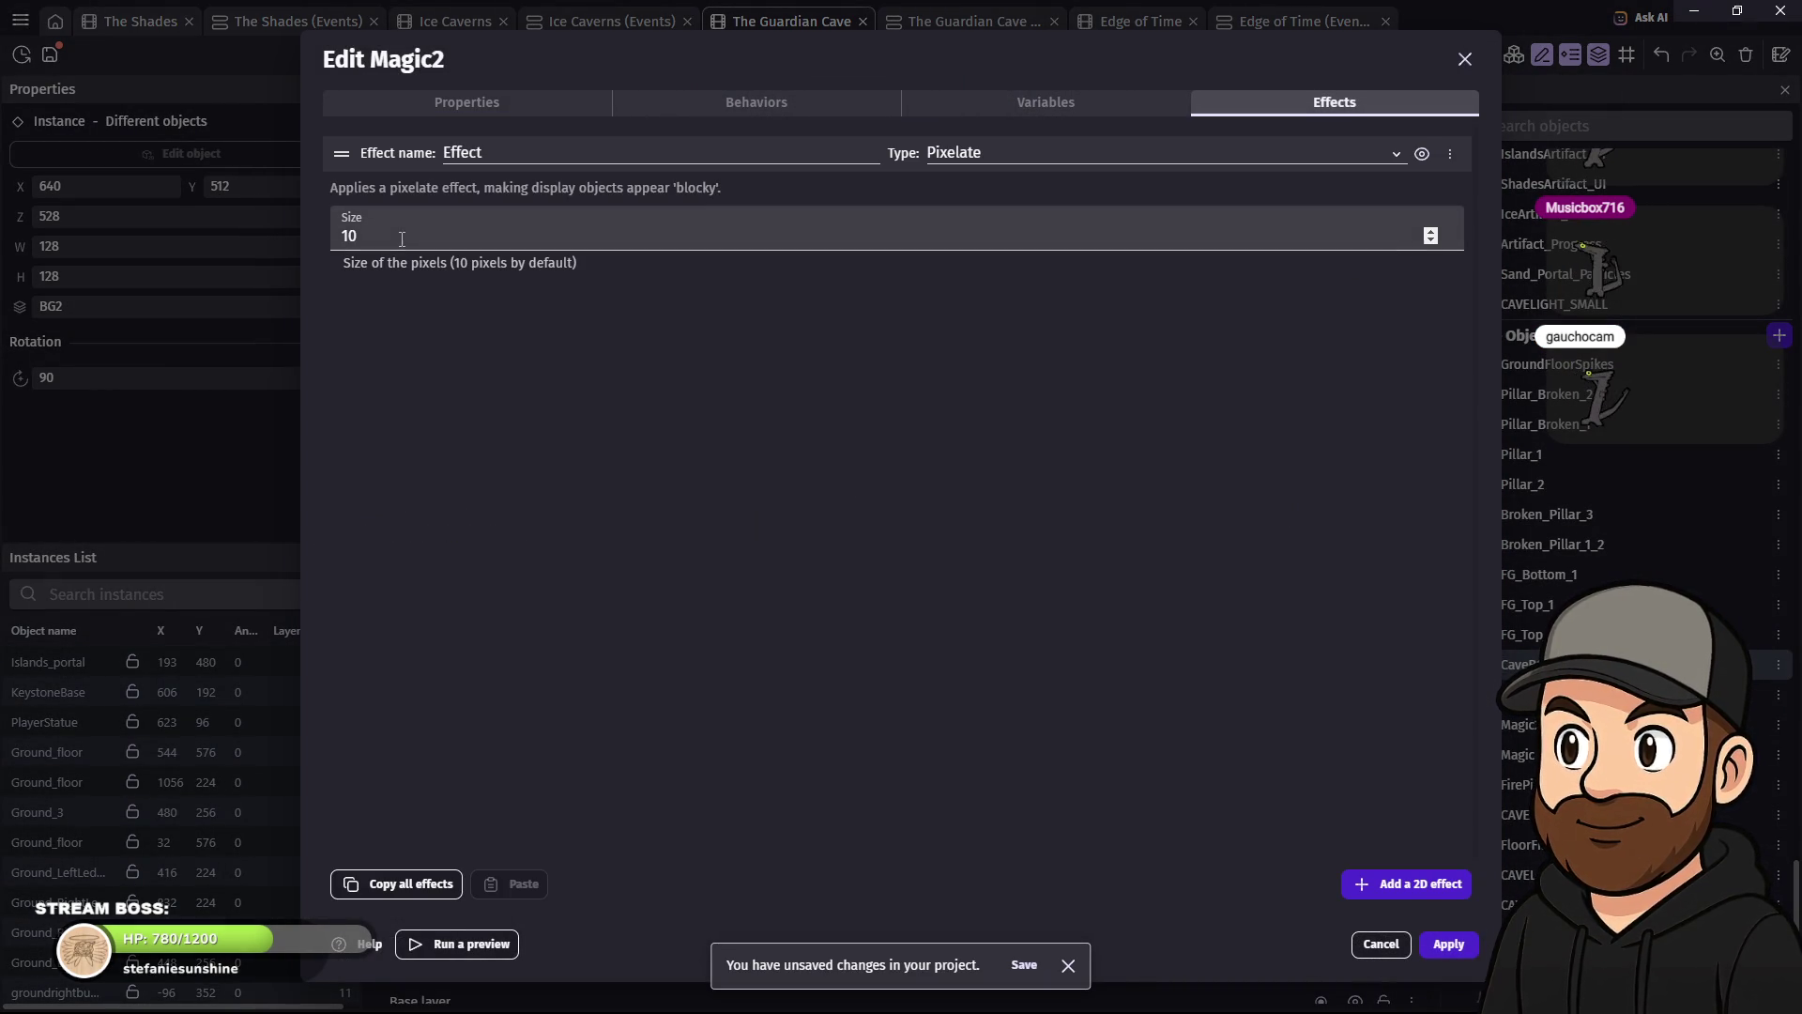
text(3)
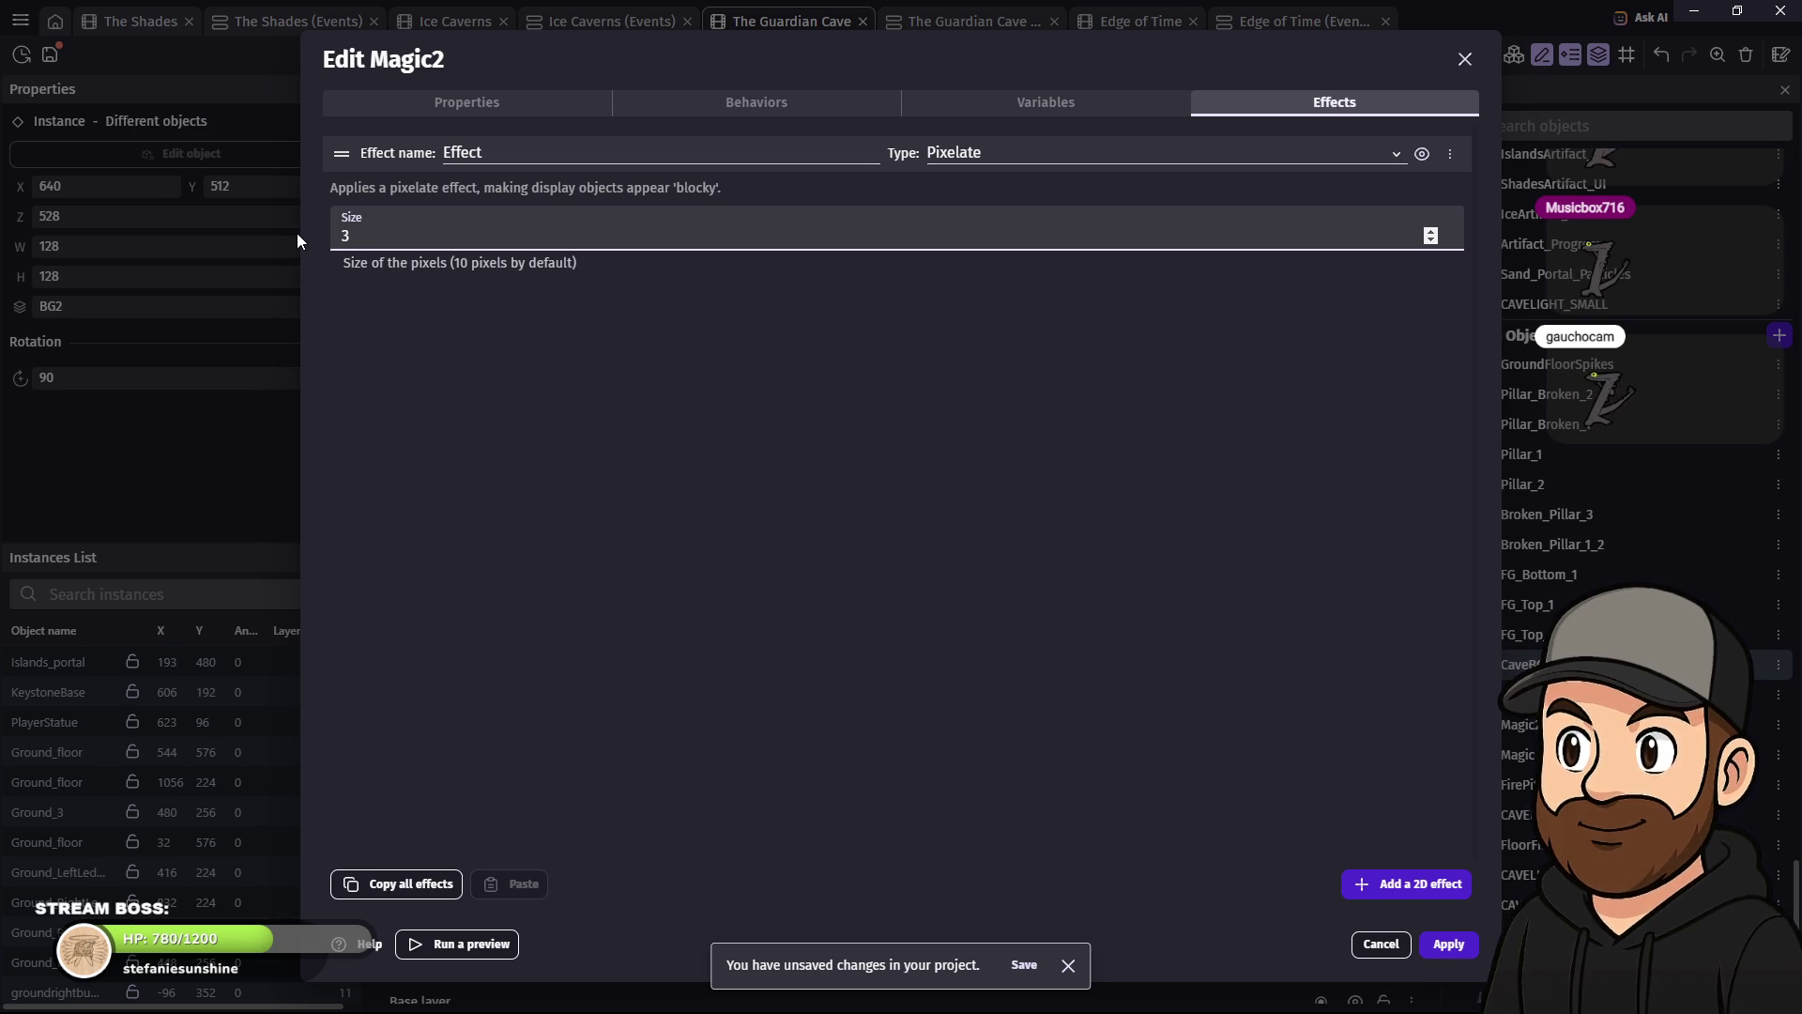
click(1438, 944)
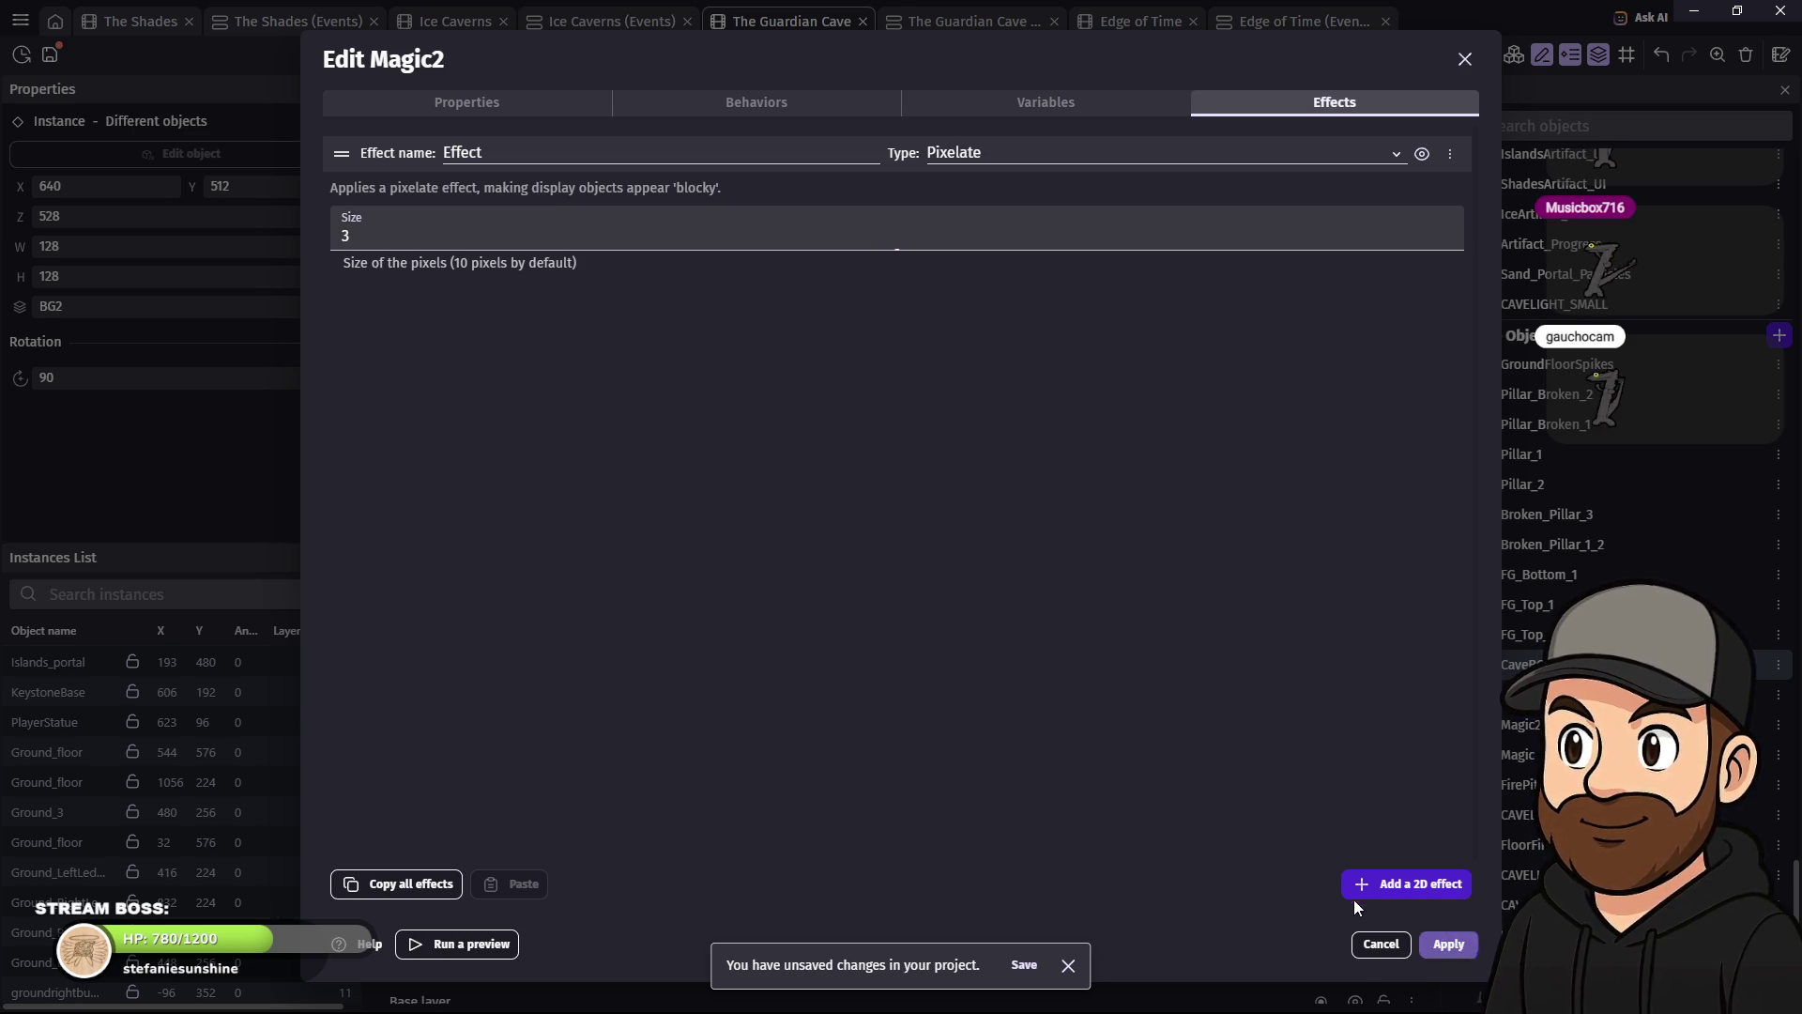
- Preview the scene, walk the character right and back left to the pillar, then close it
click(843, 64)
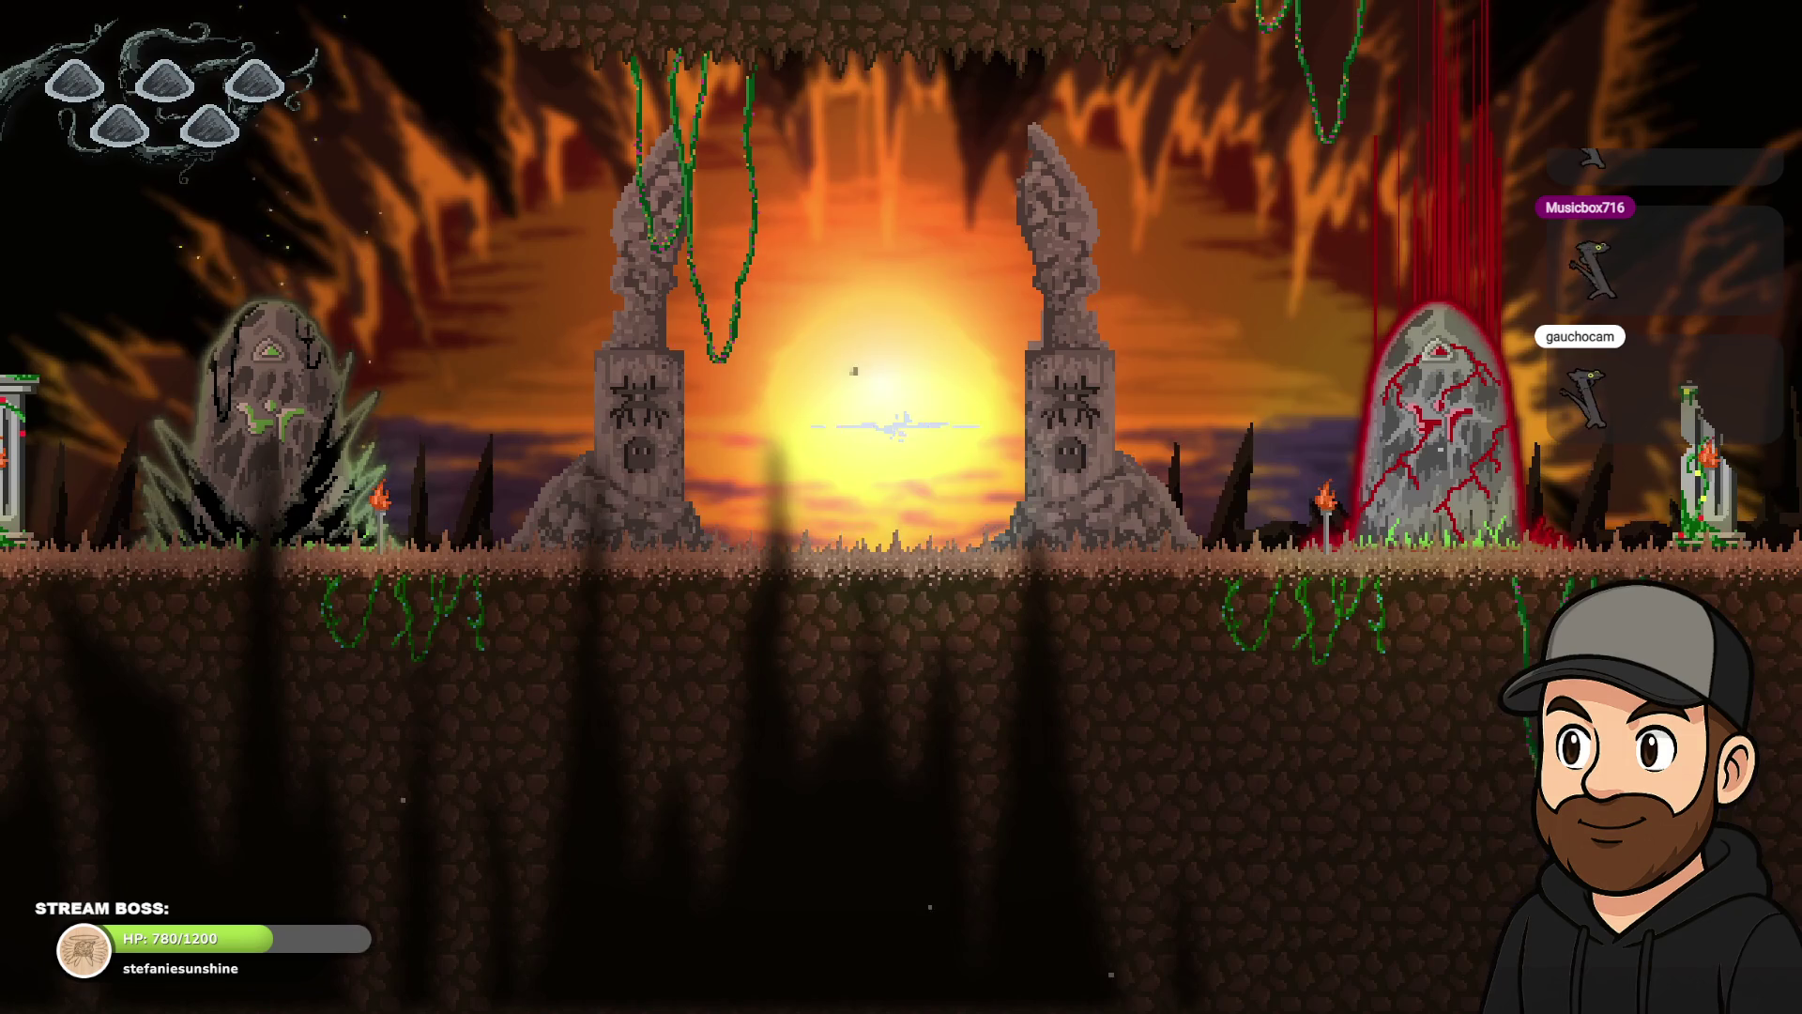
key(Right)
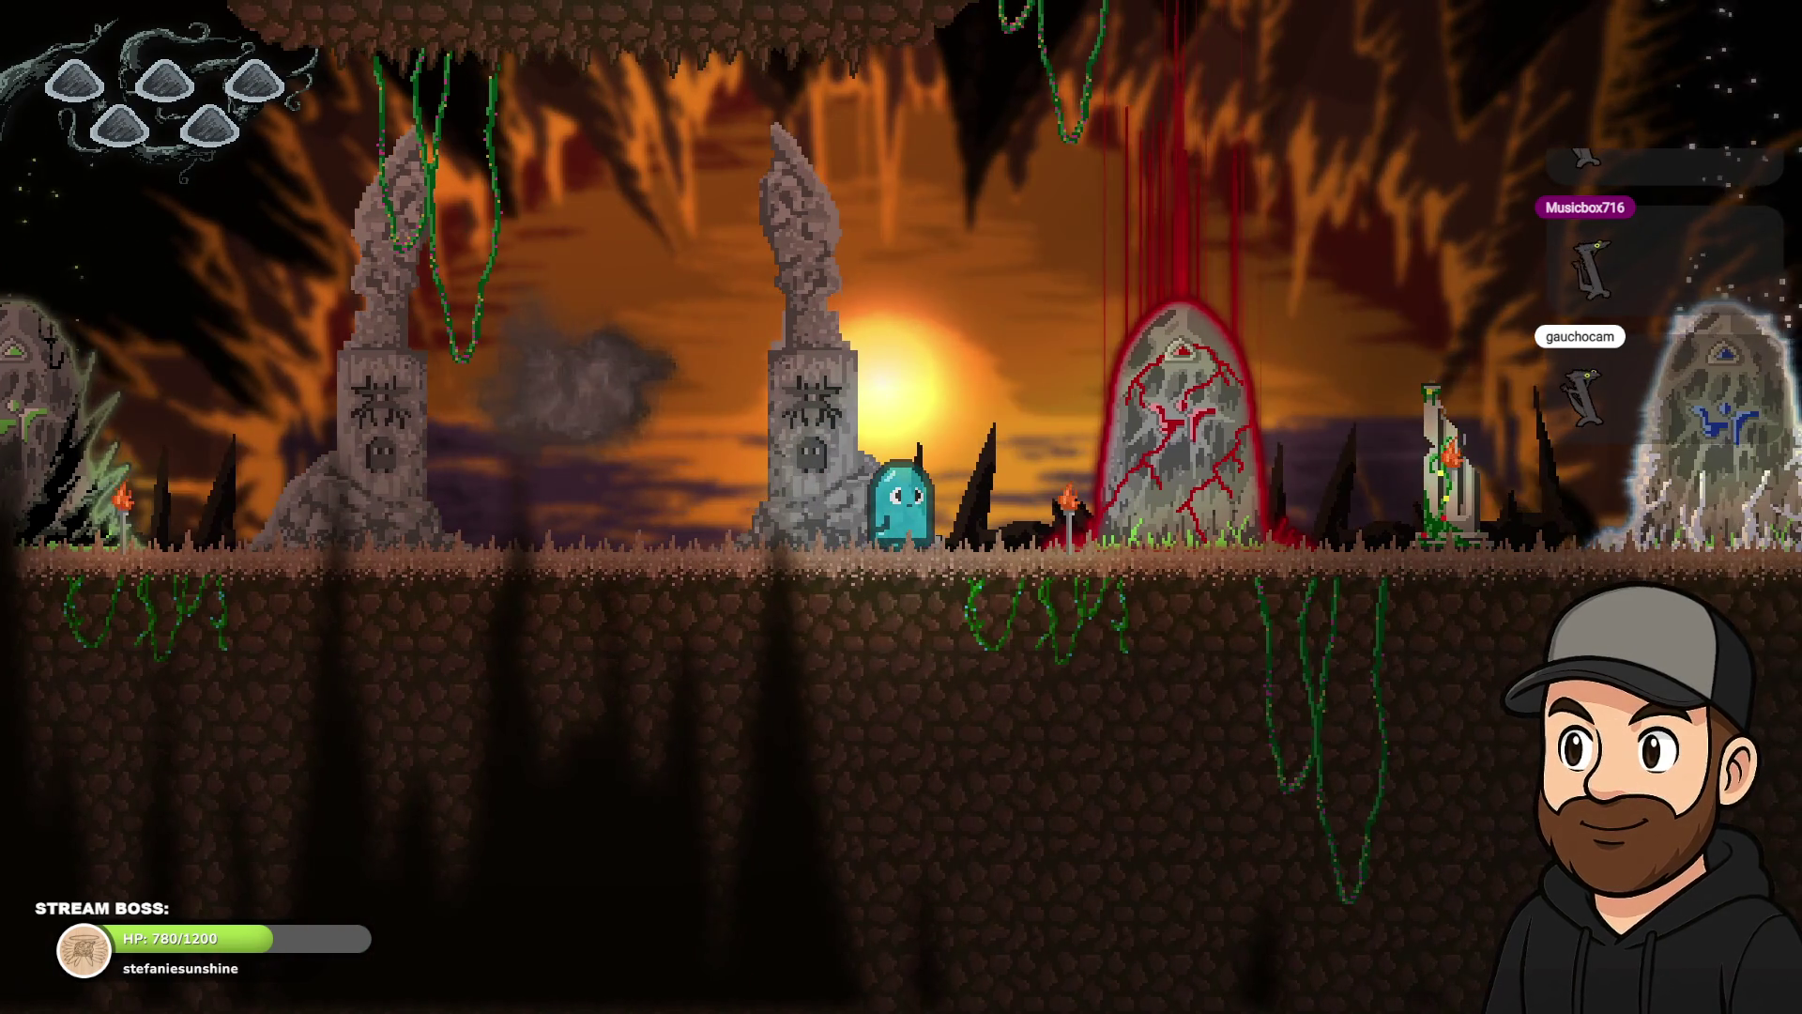
key(Left)
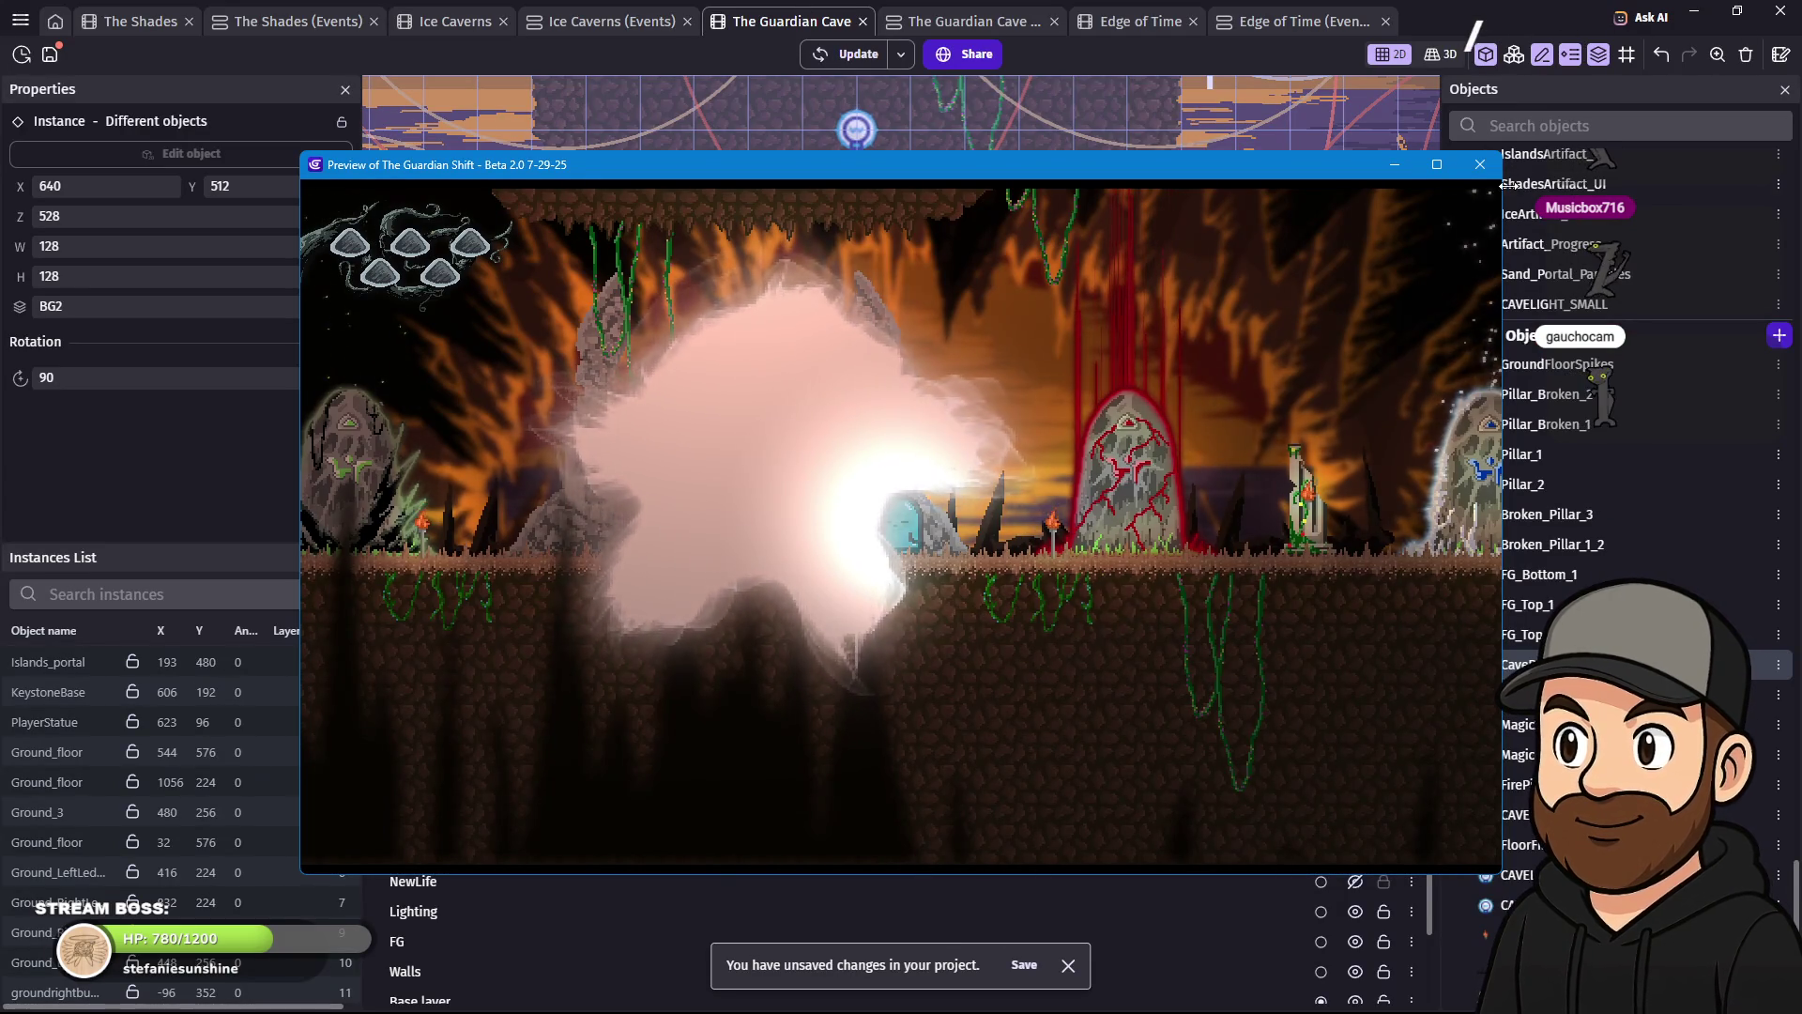
click(1481, 165)
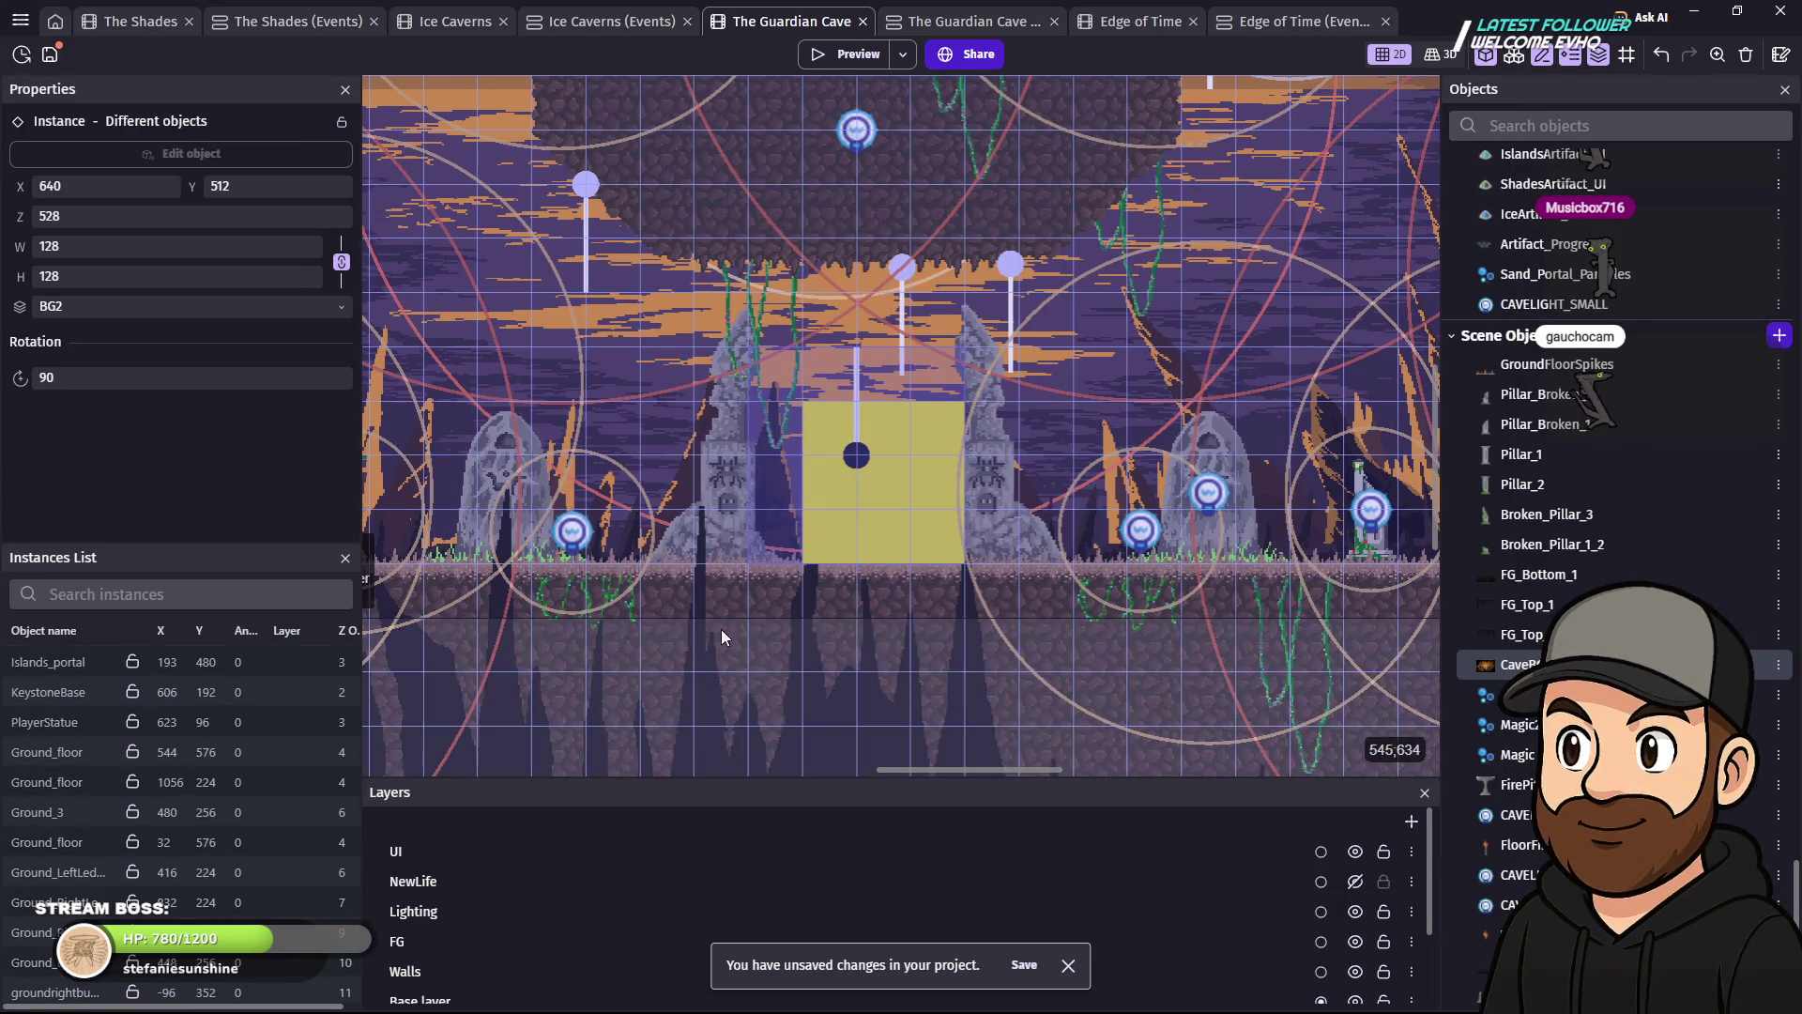
- Give Magic2 minimum force 10, flow 4, radius 2, max lifetime 4 and end size 20
double_click(858, 458)
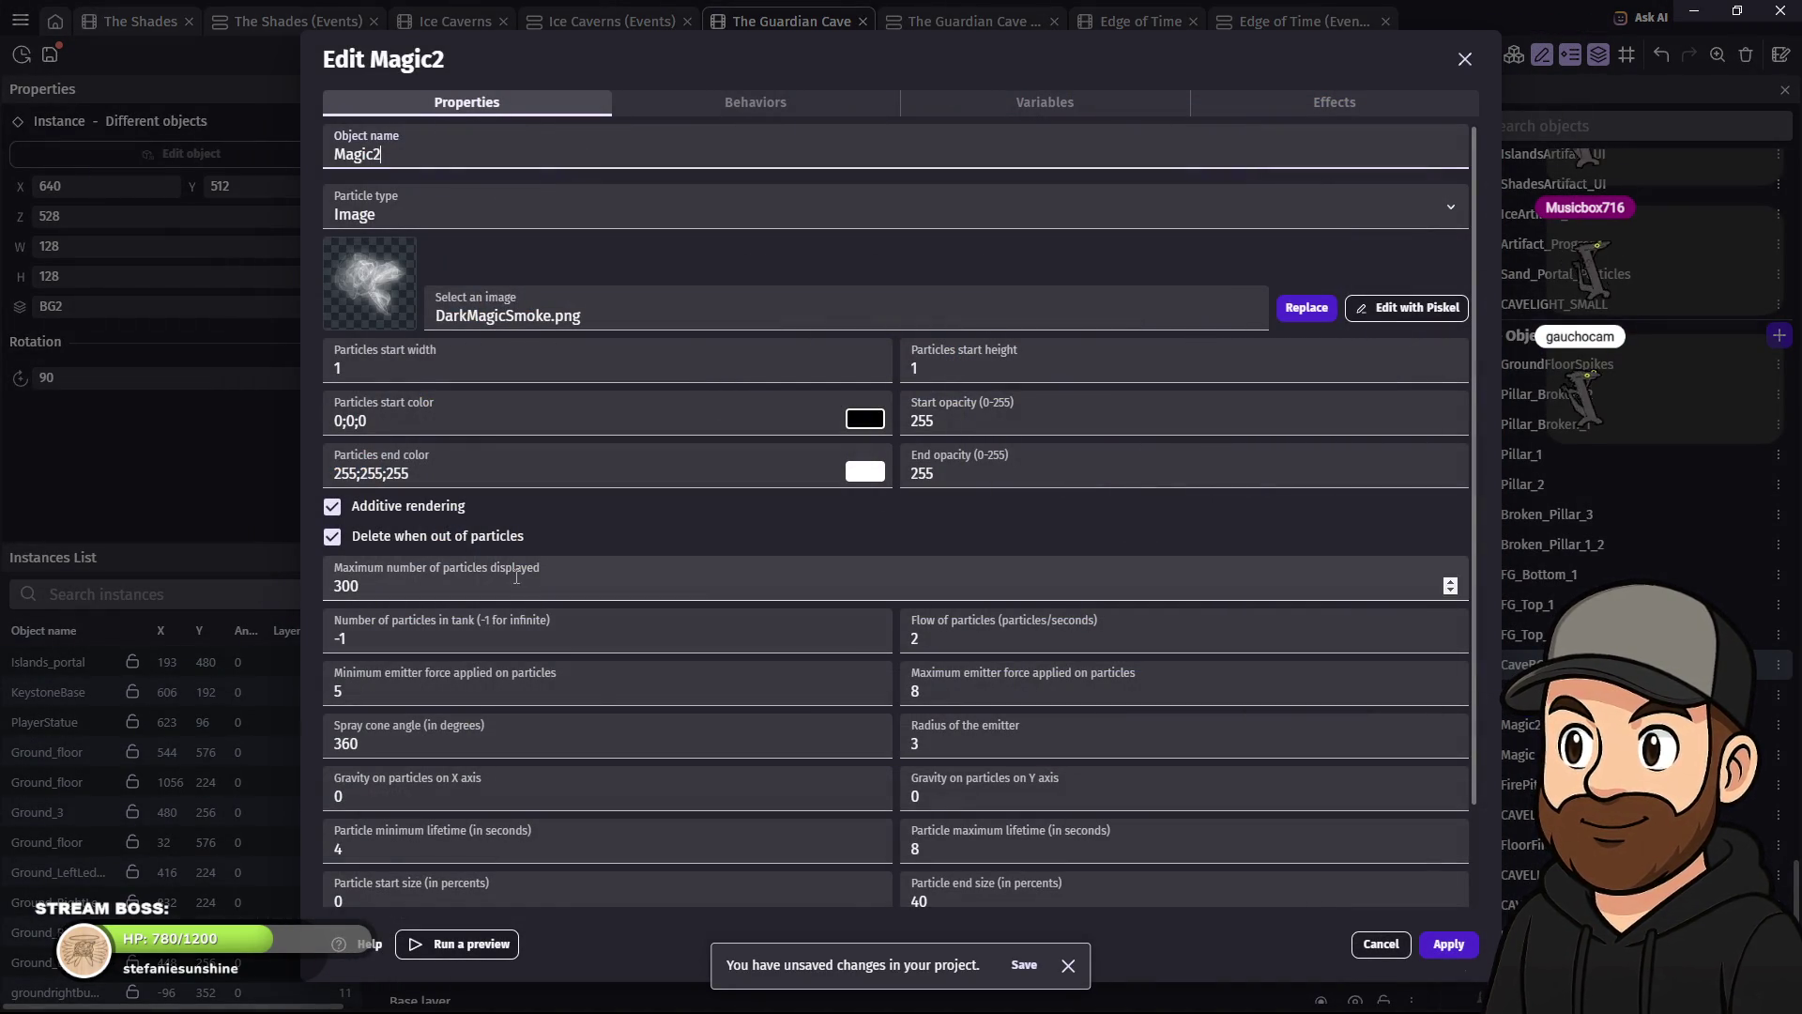
scroll(808, 711, down, 2)
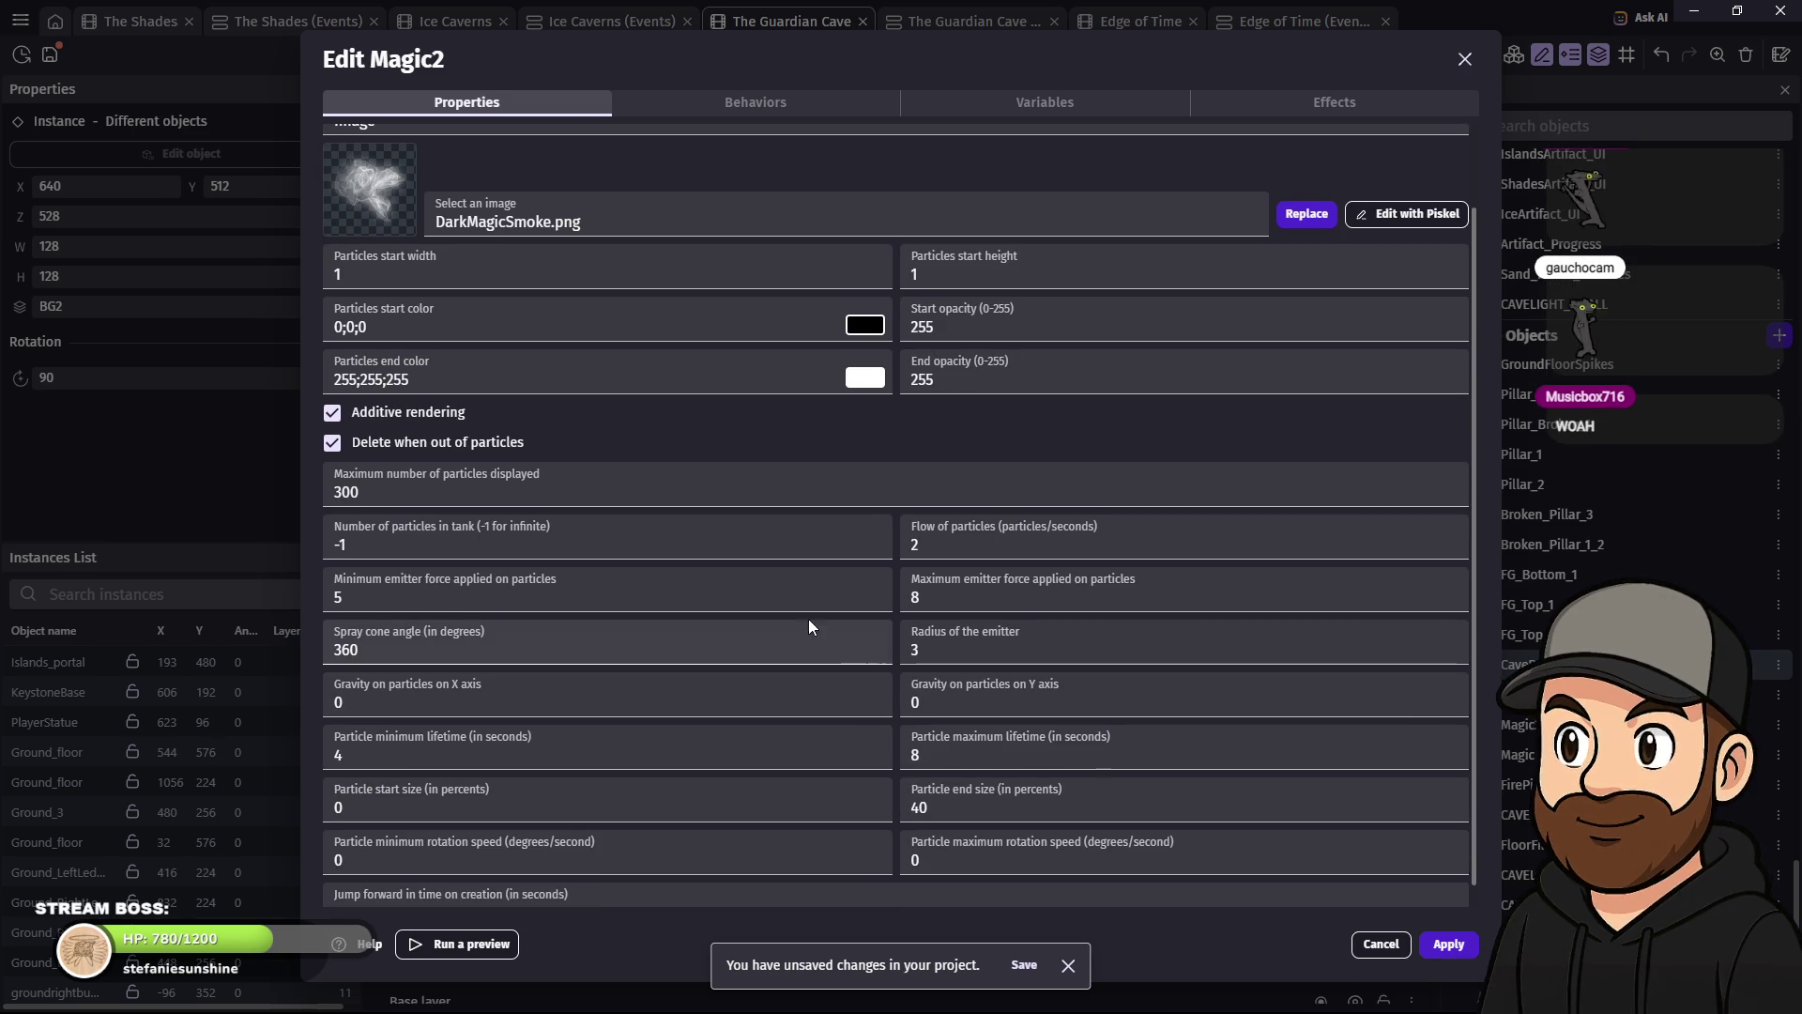
scroll(775, 585, down, 1)
text(10)
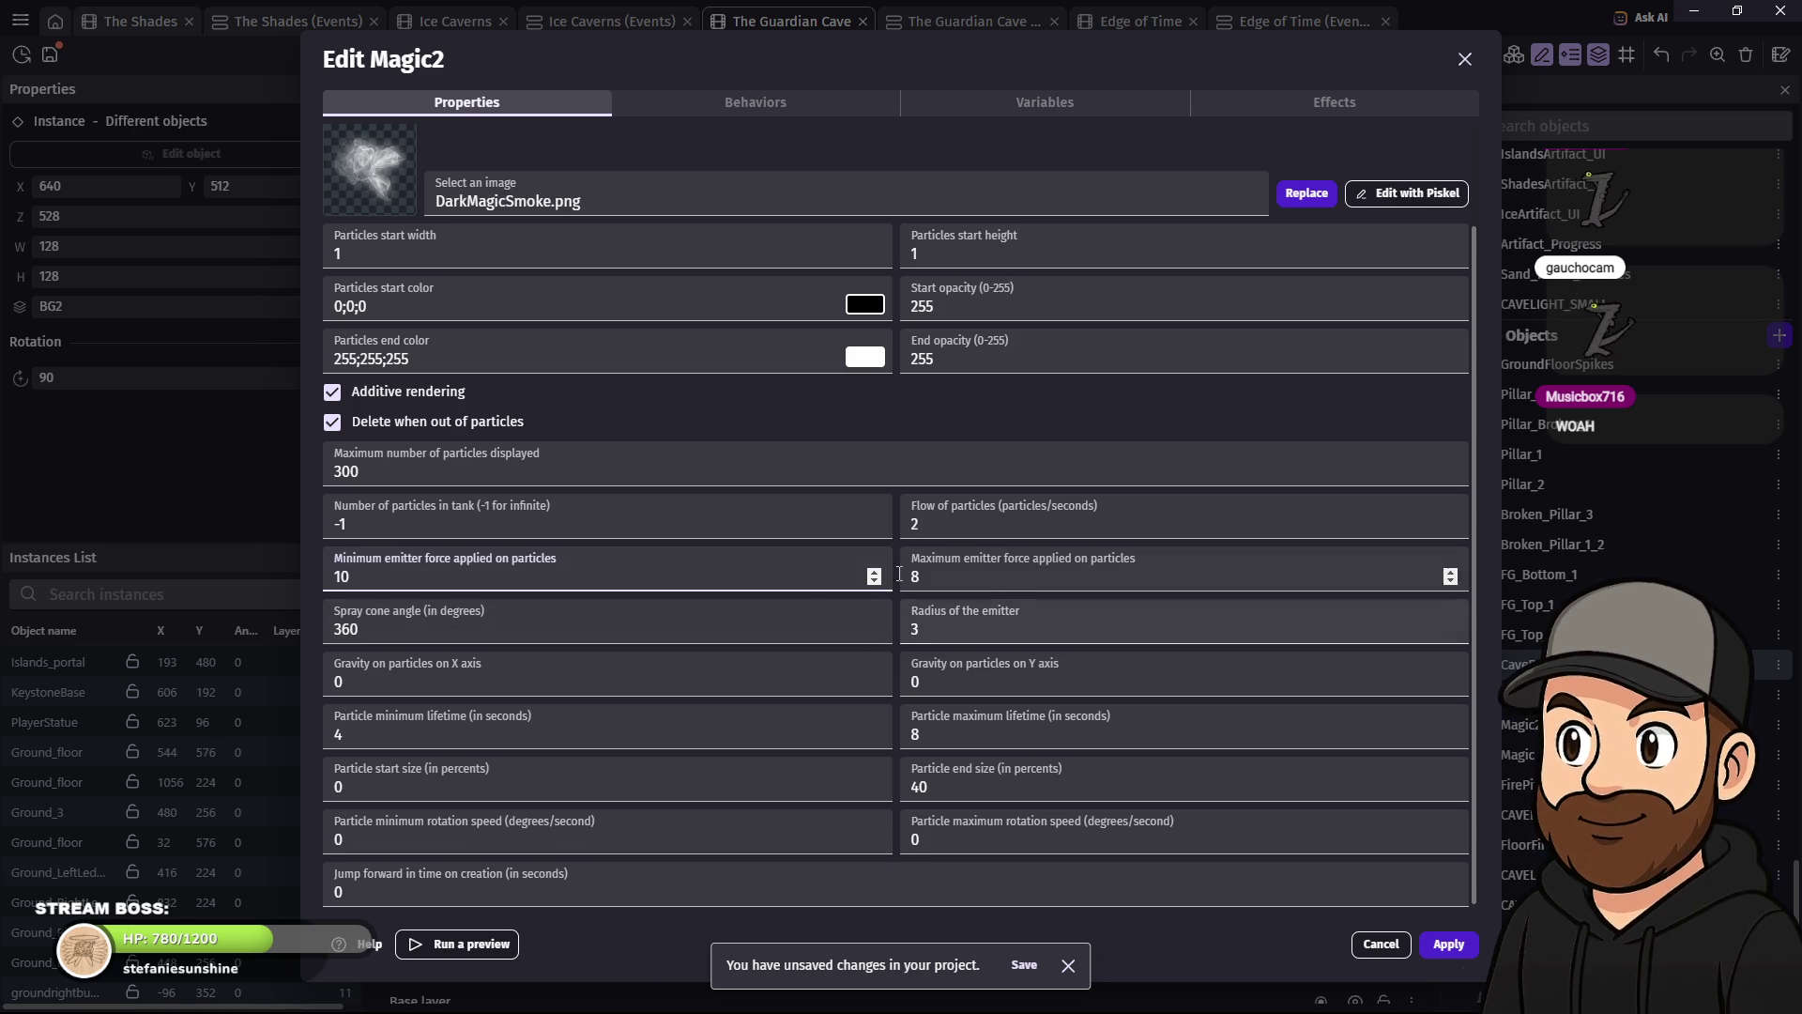
click(930, 529)
text(4)
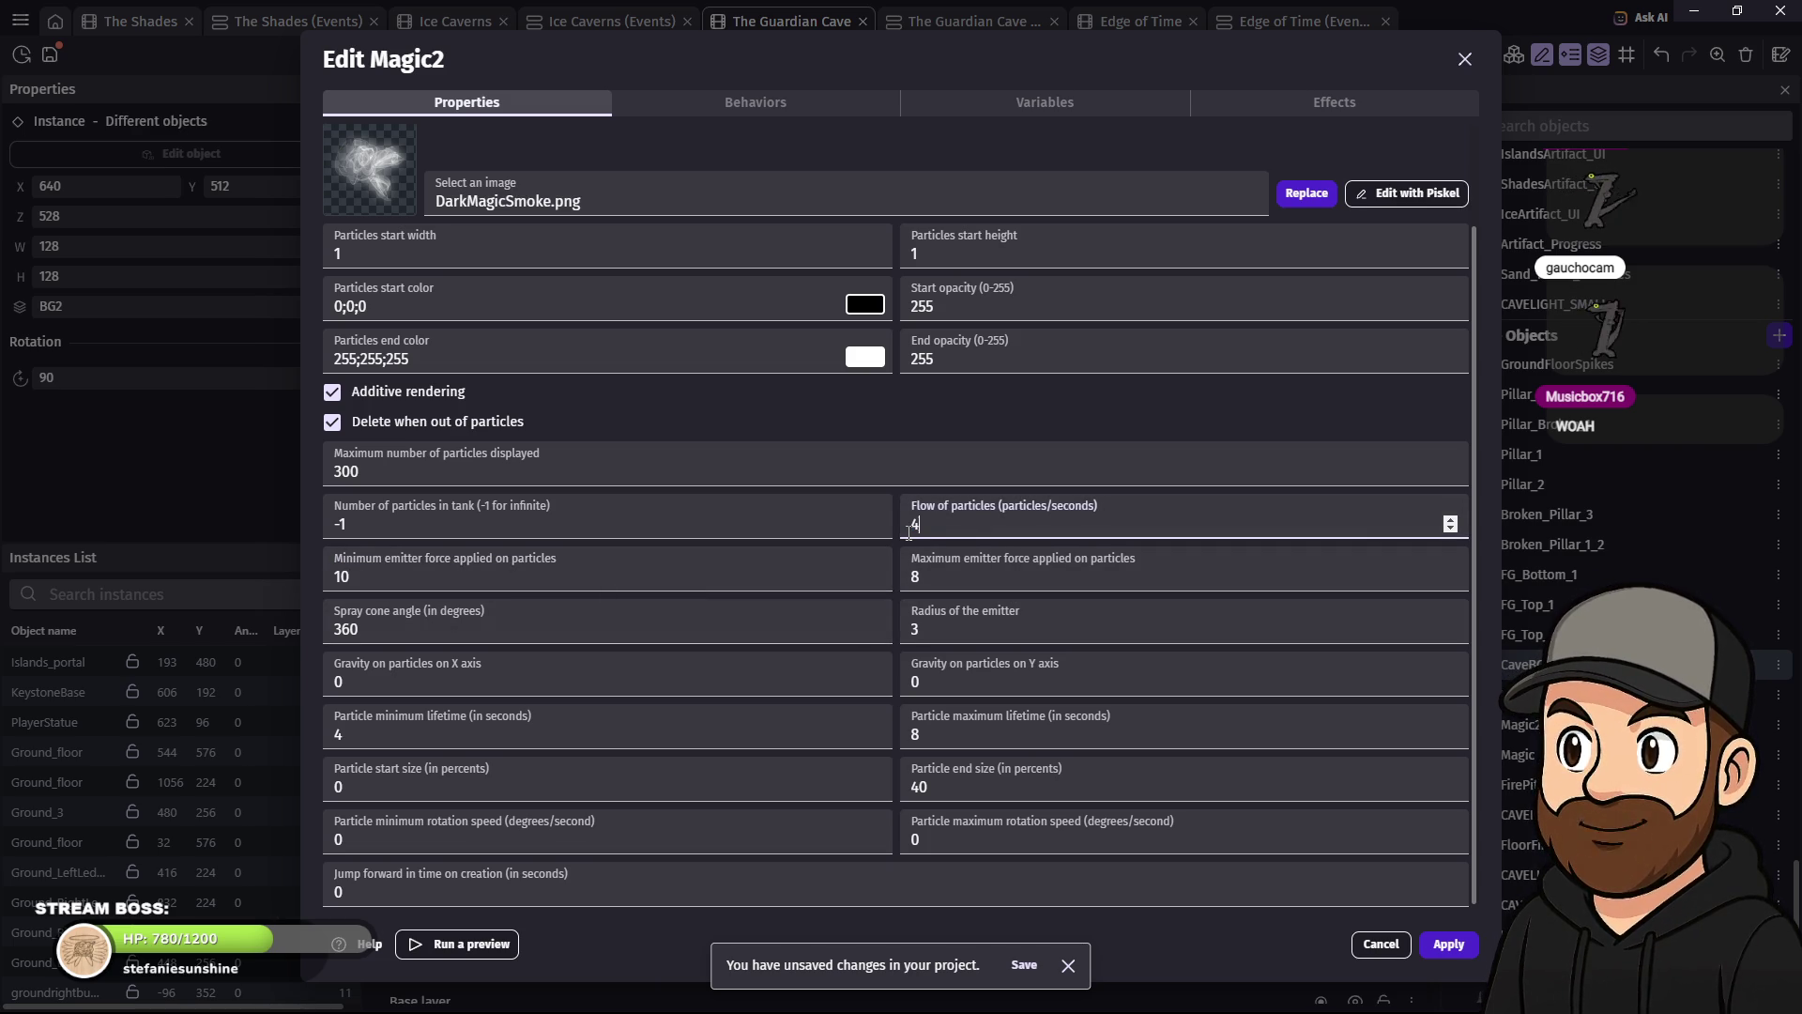
double_click(927, 638)
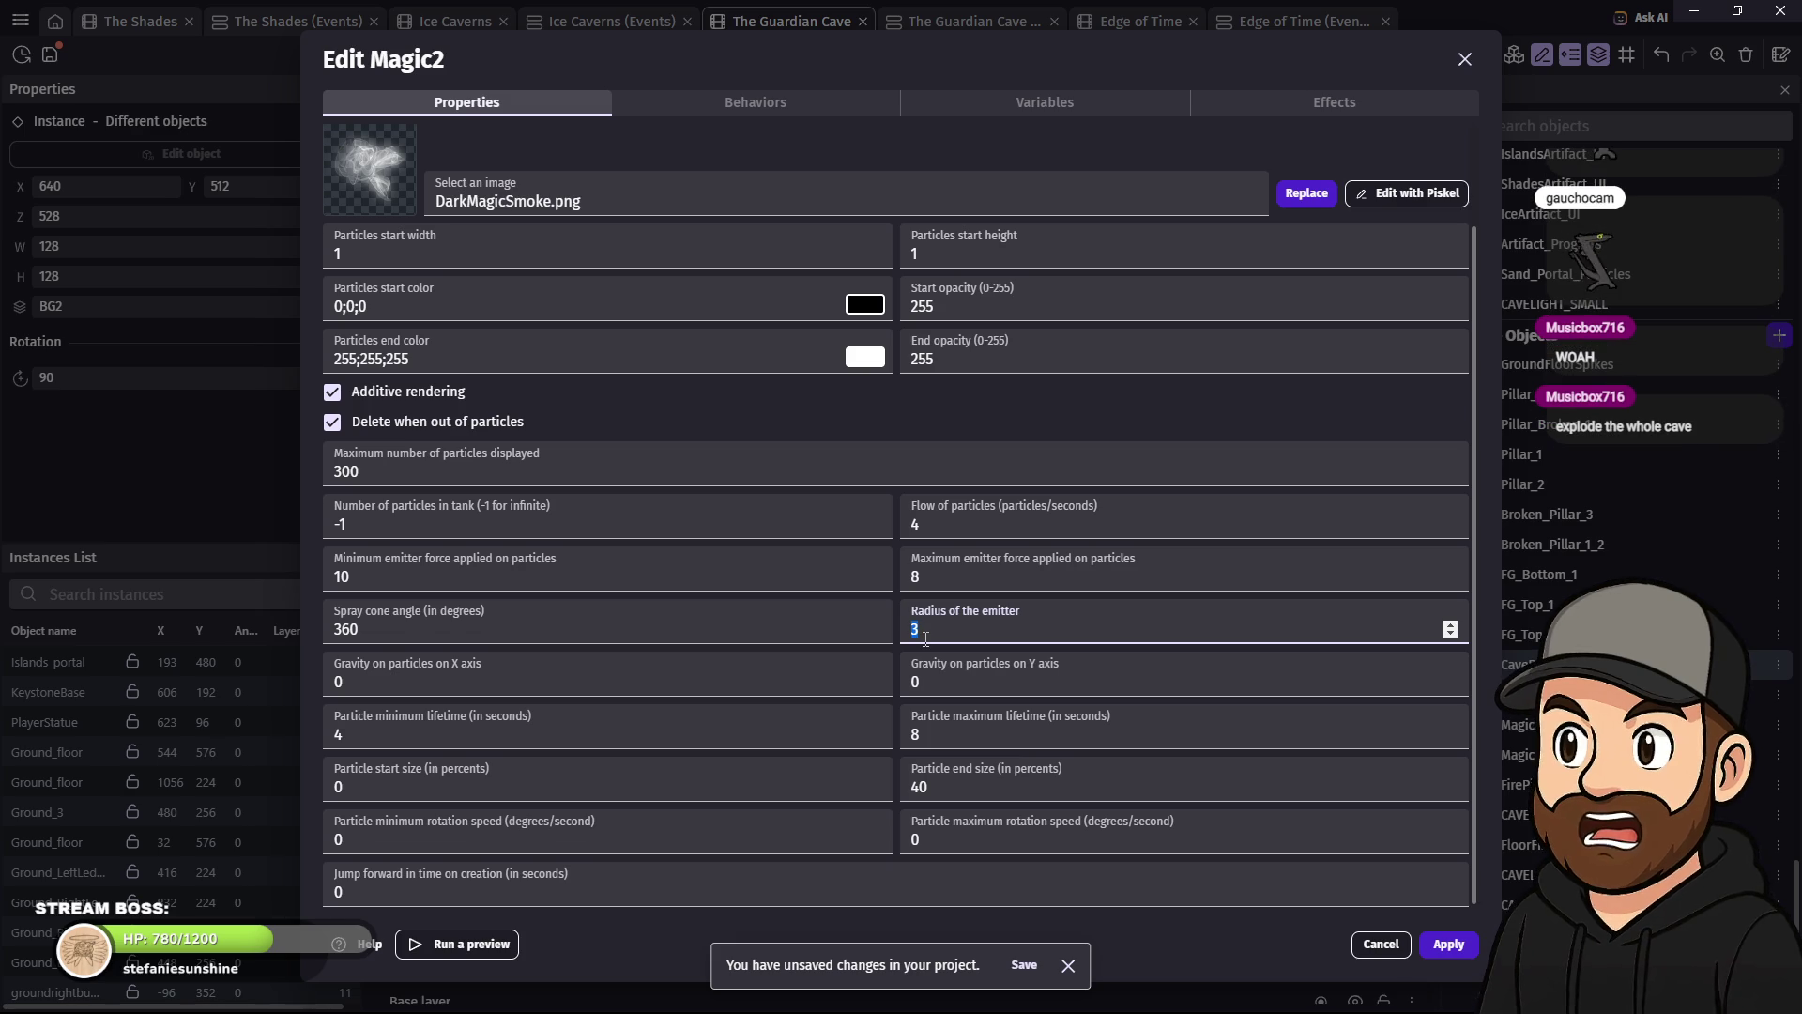
text(2)
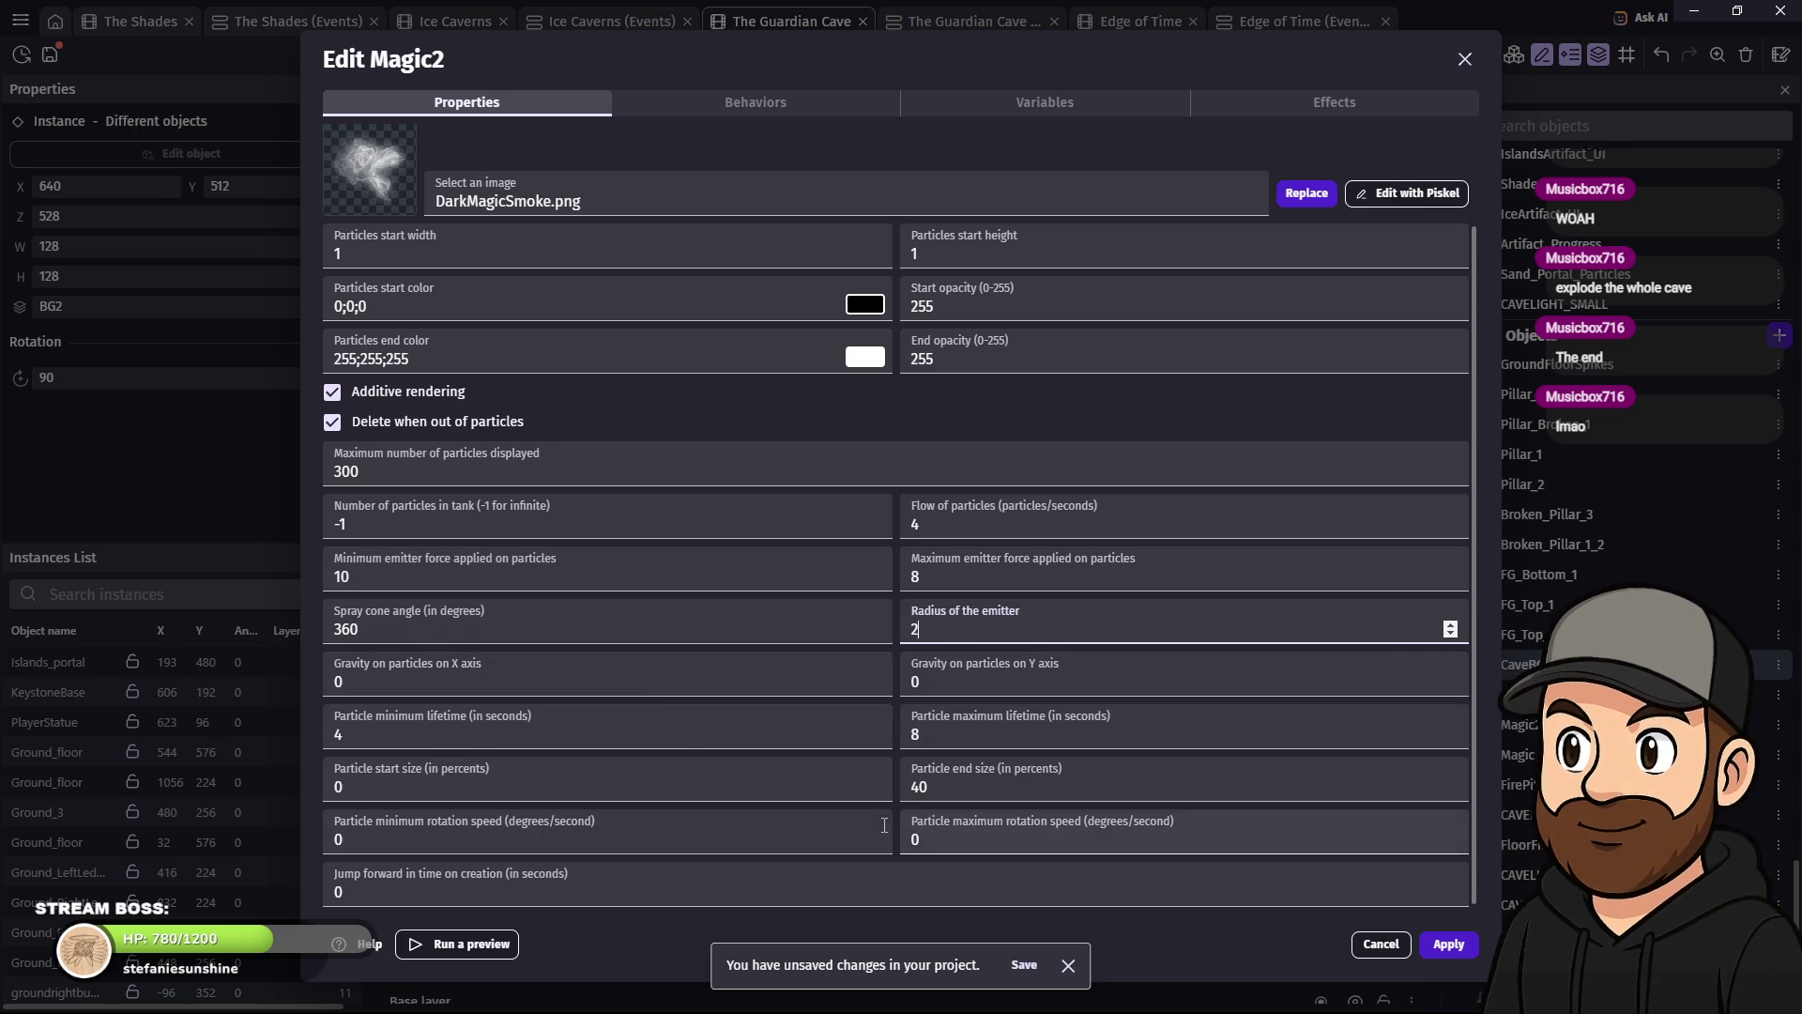
drag(935, 728, 902, 735)
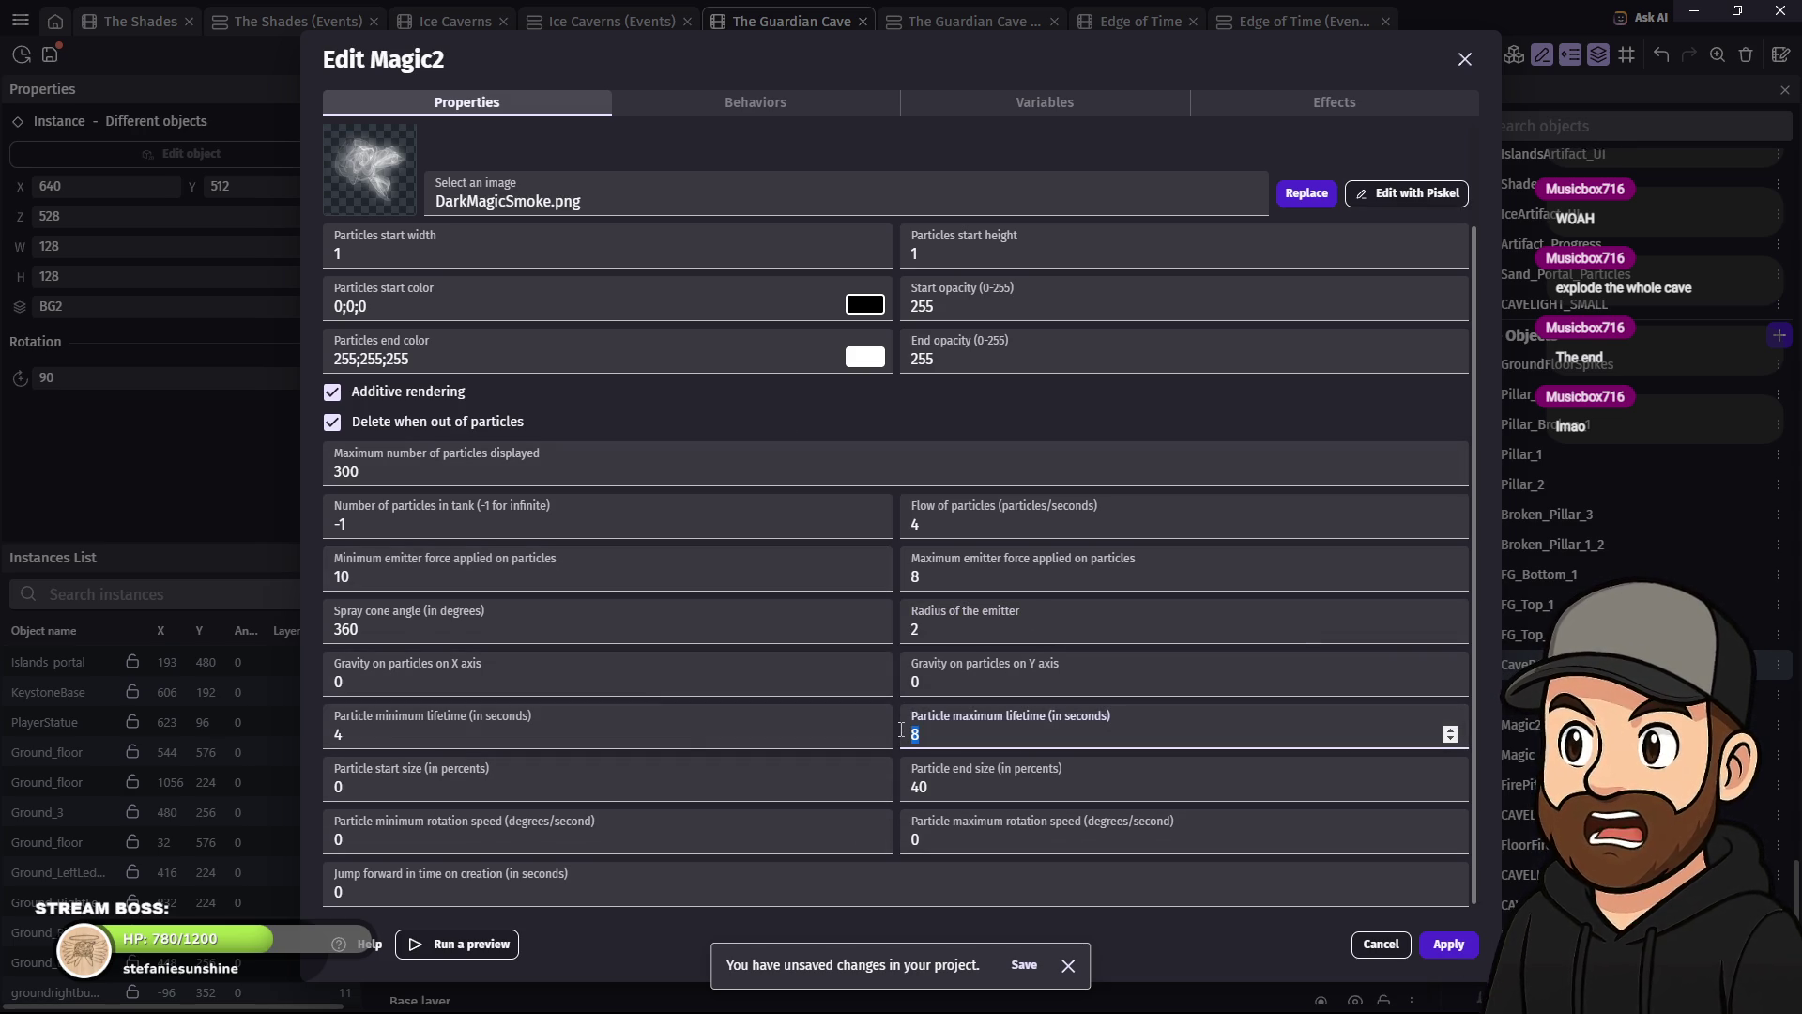
text(4)
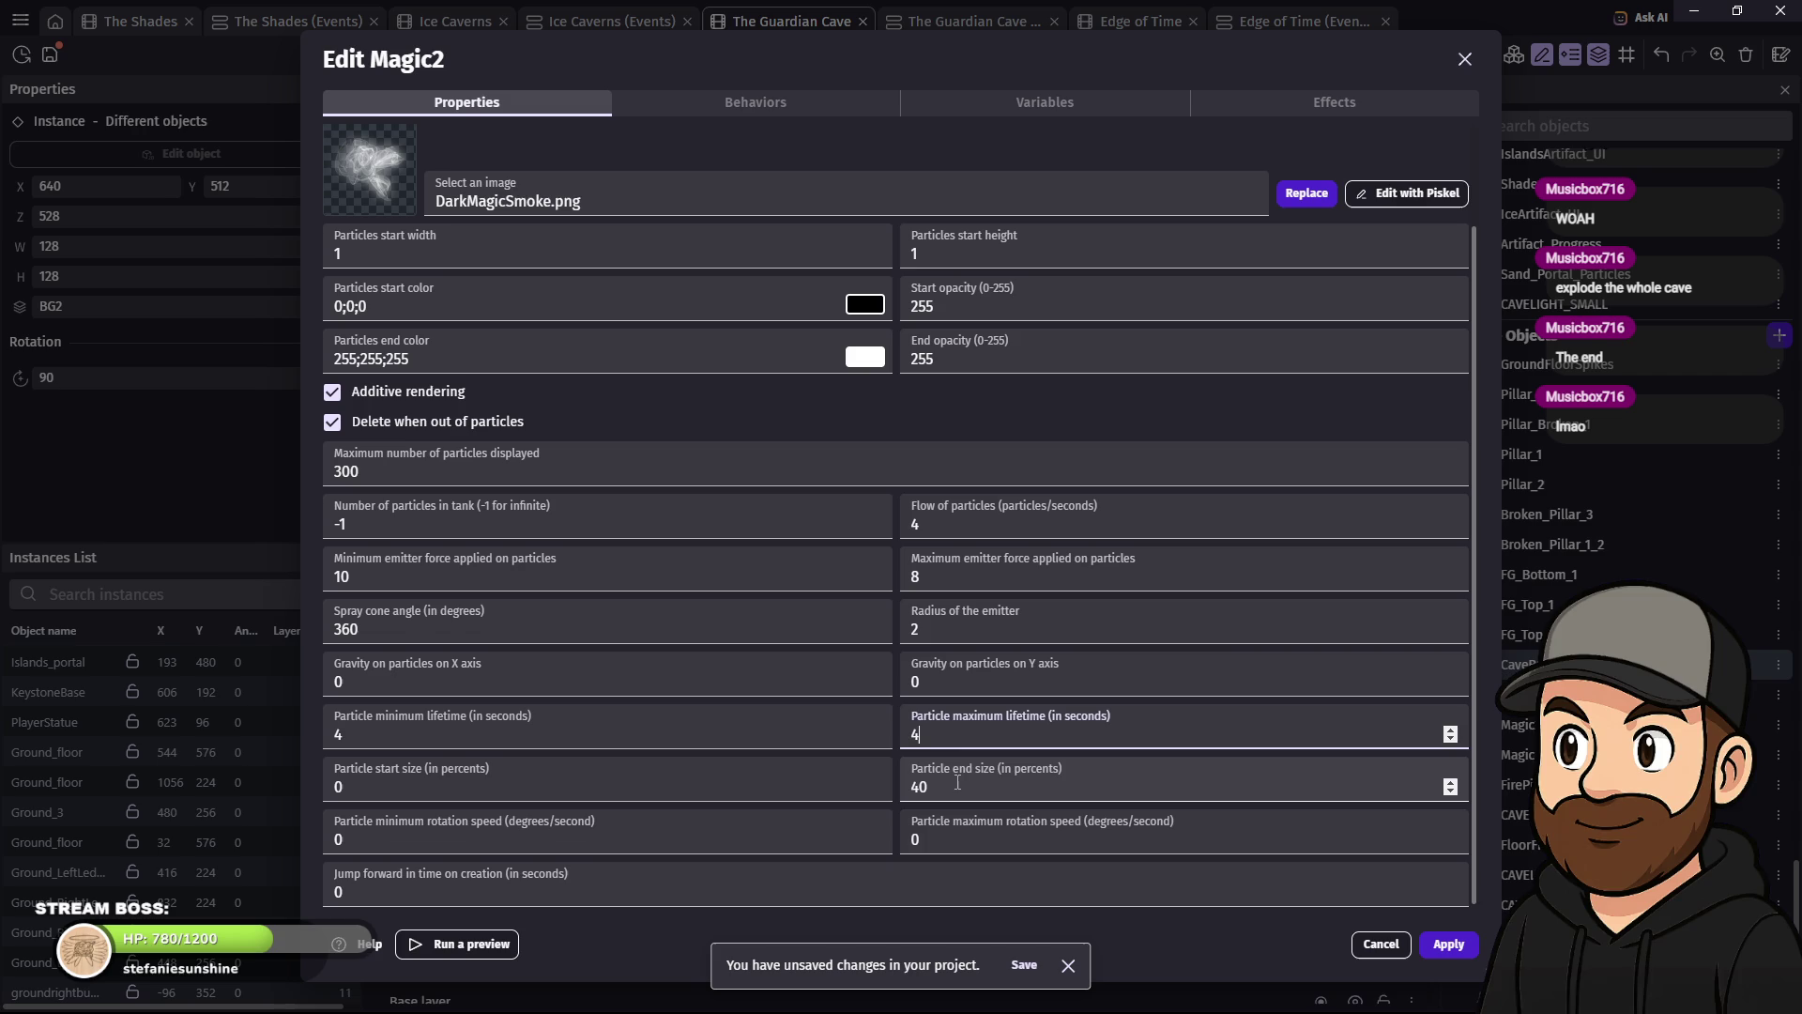
text(20)
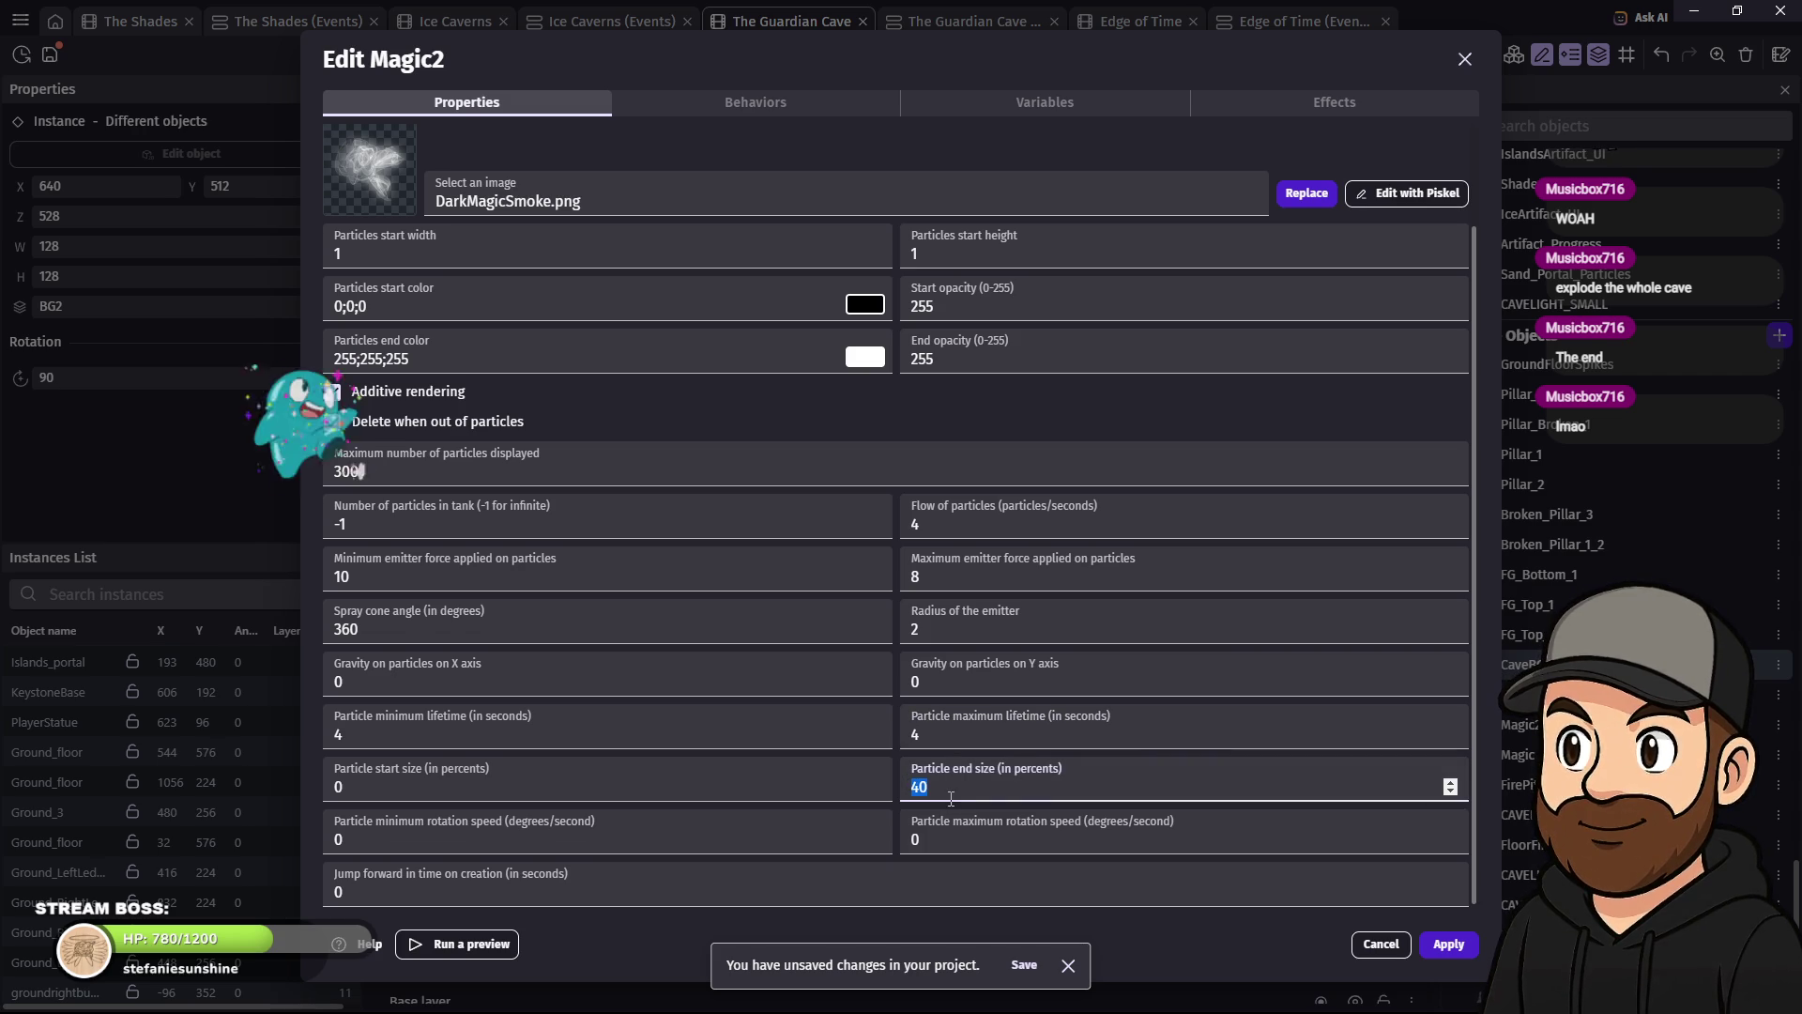
click(1450, 948)
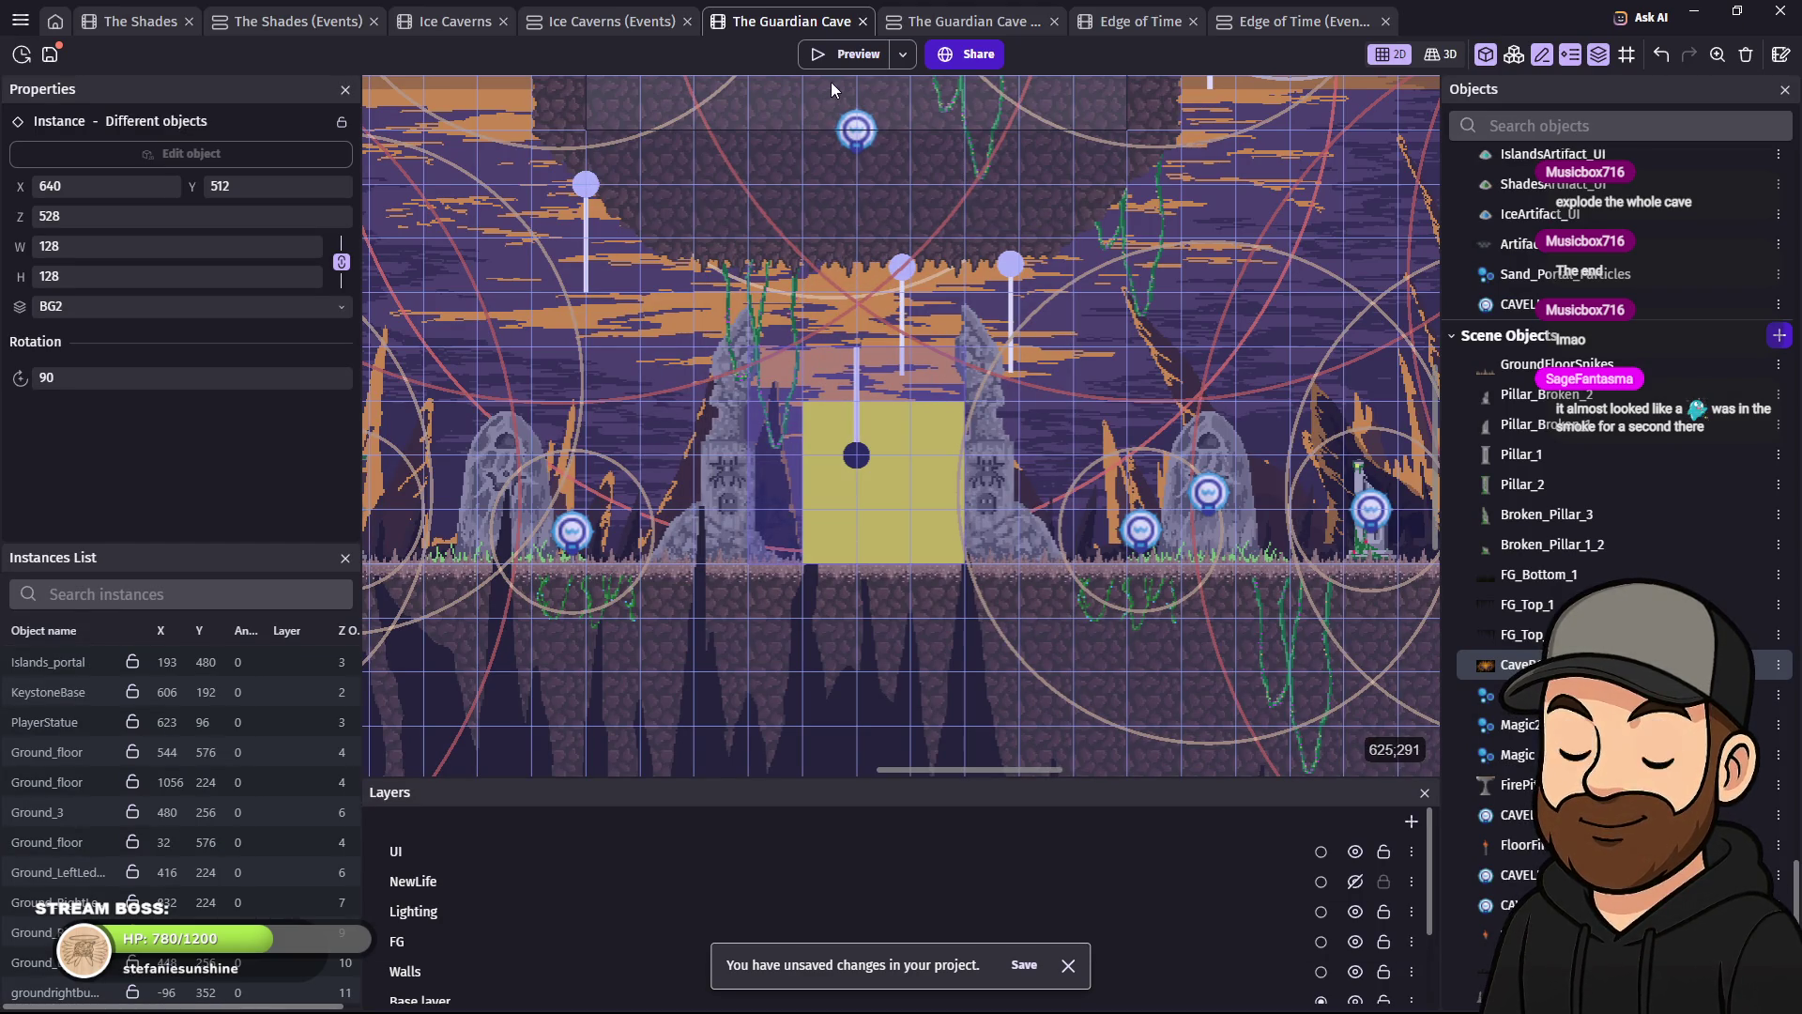
- Preview the scene, walk the character through the denser smoke portal, then close it with Alt+F4
click(826, 47)
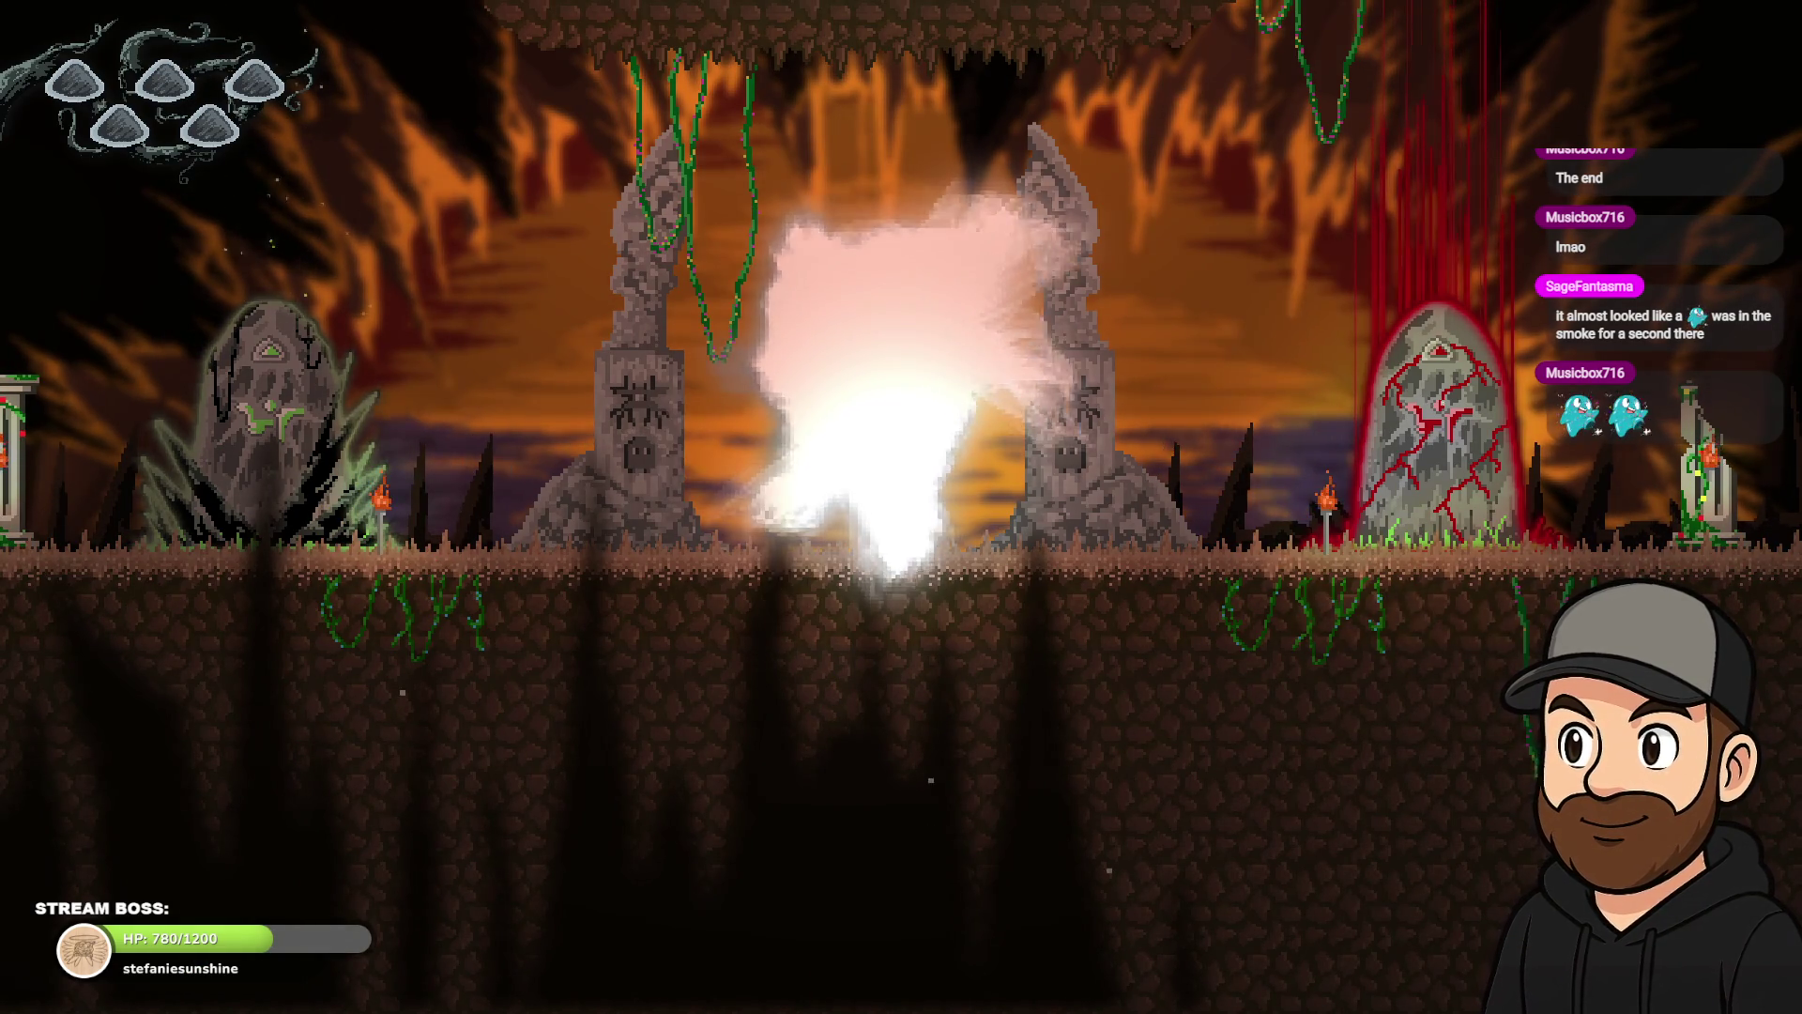
key(Left)
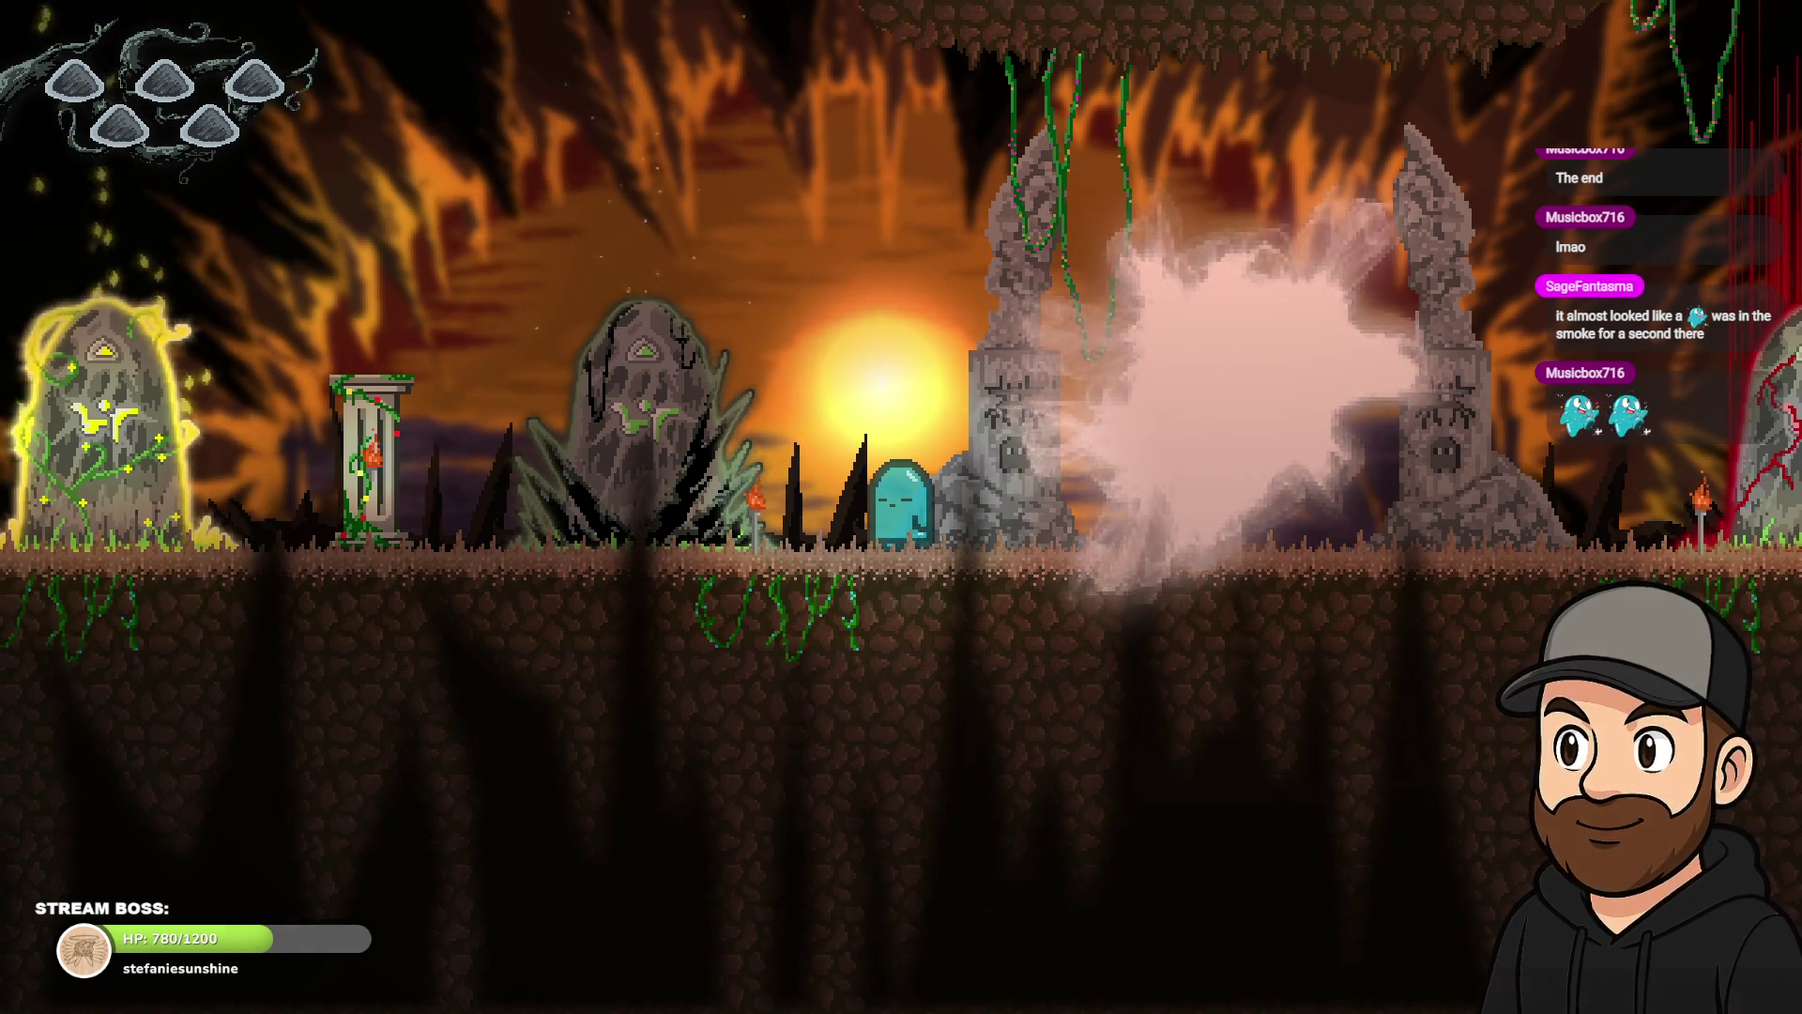
key(Right)
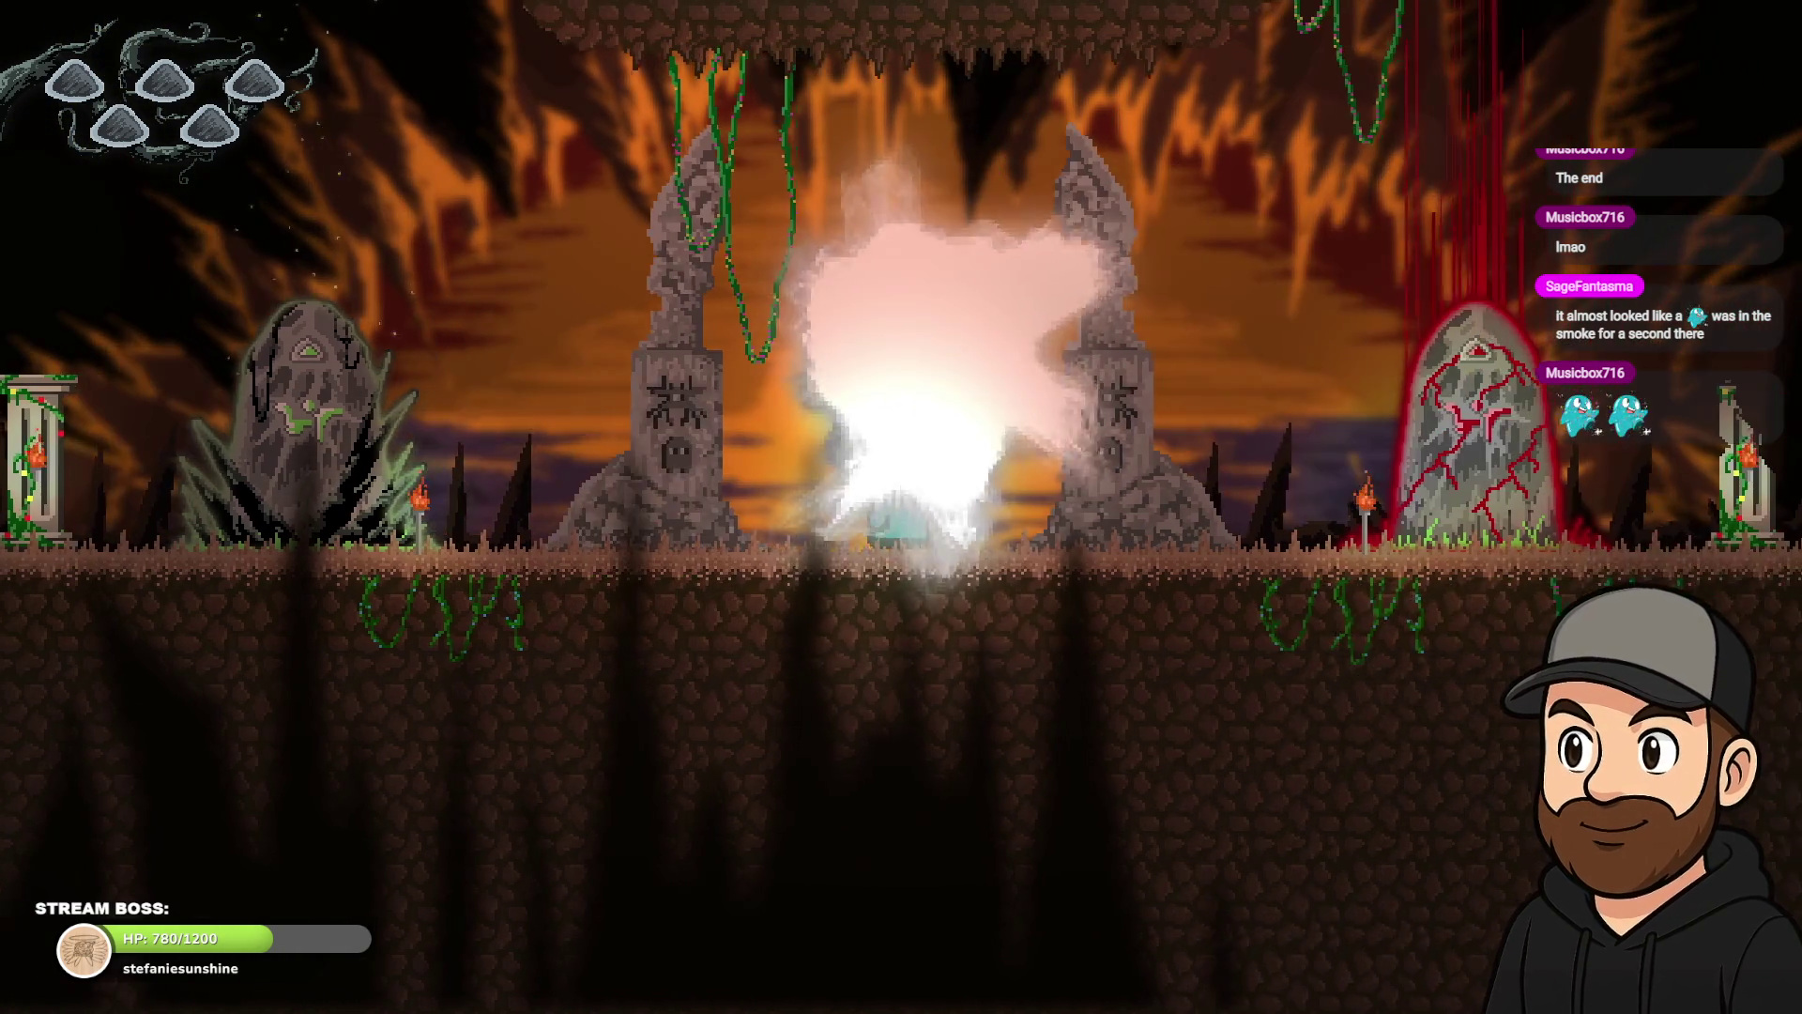
key(Left)
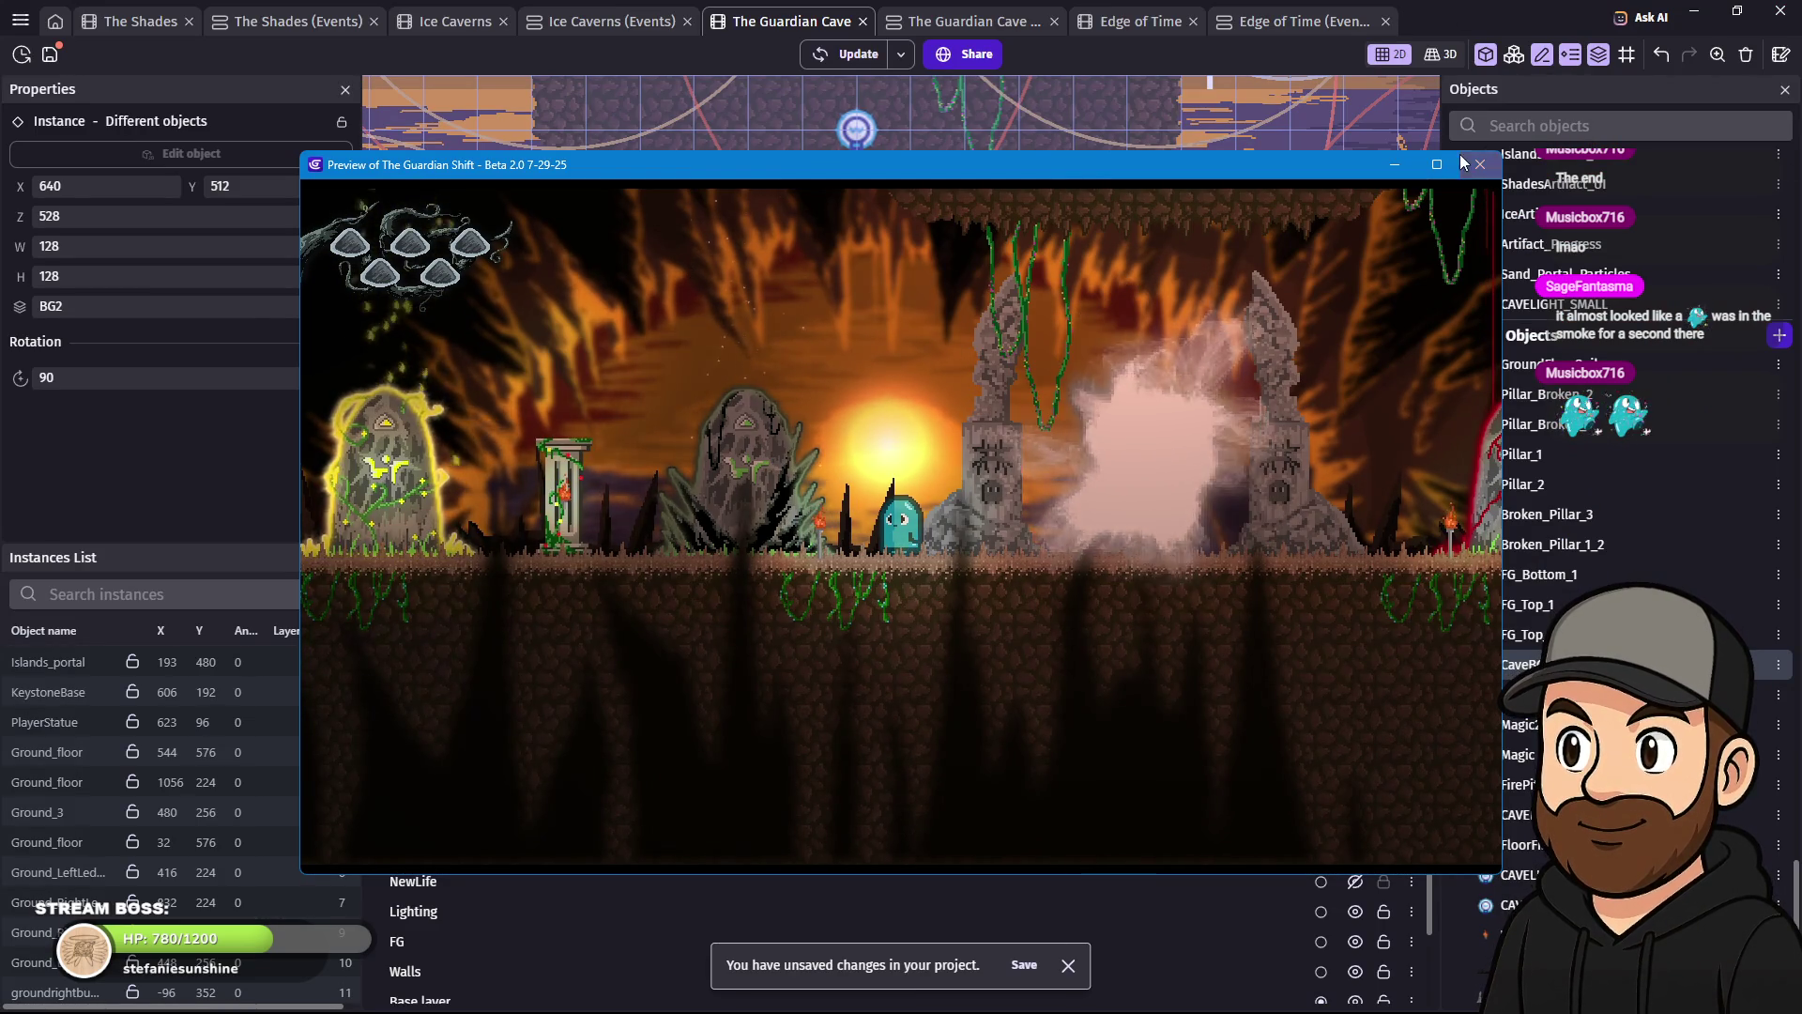
key(alt+F4)
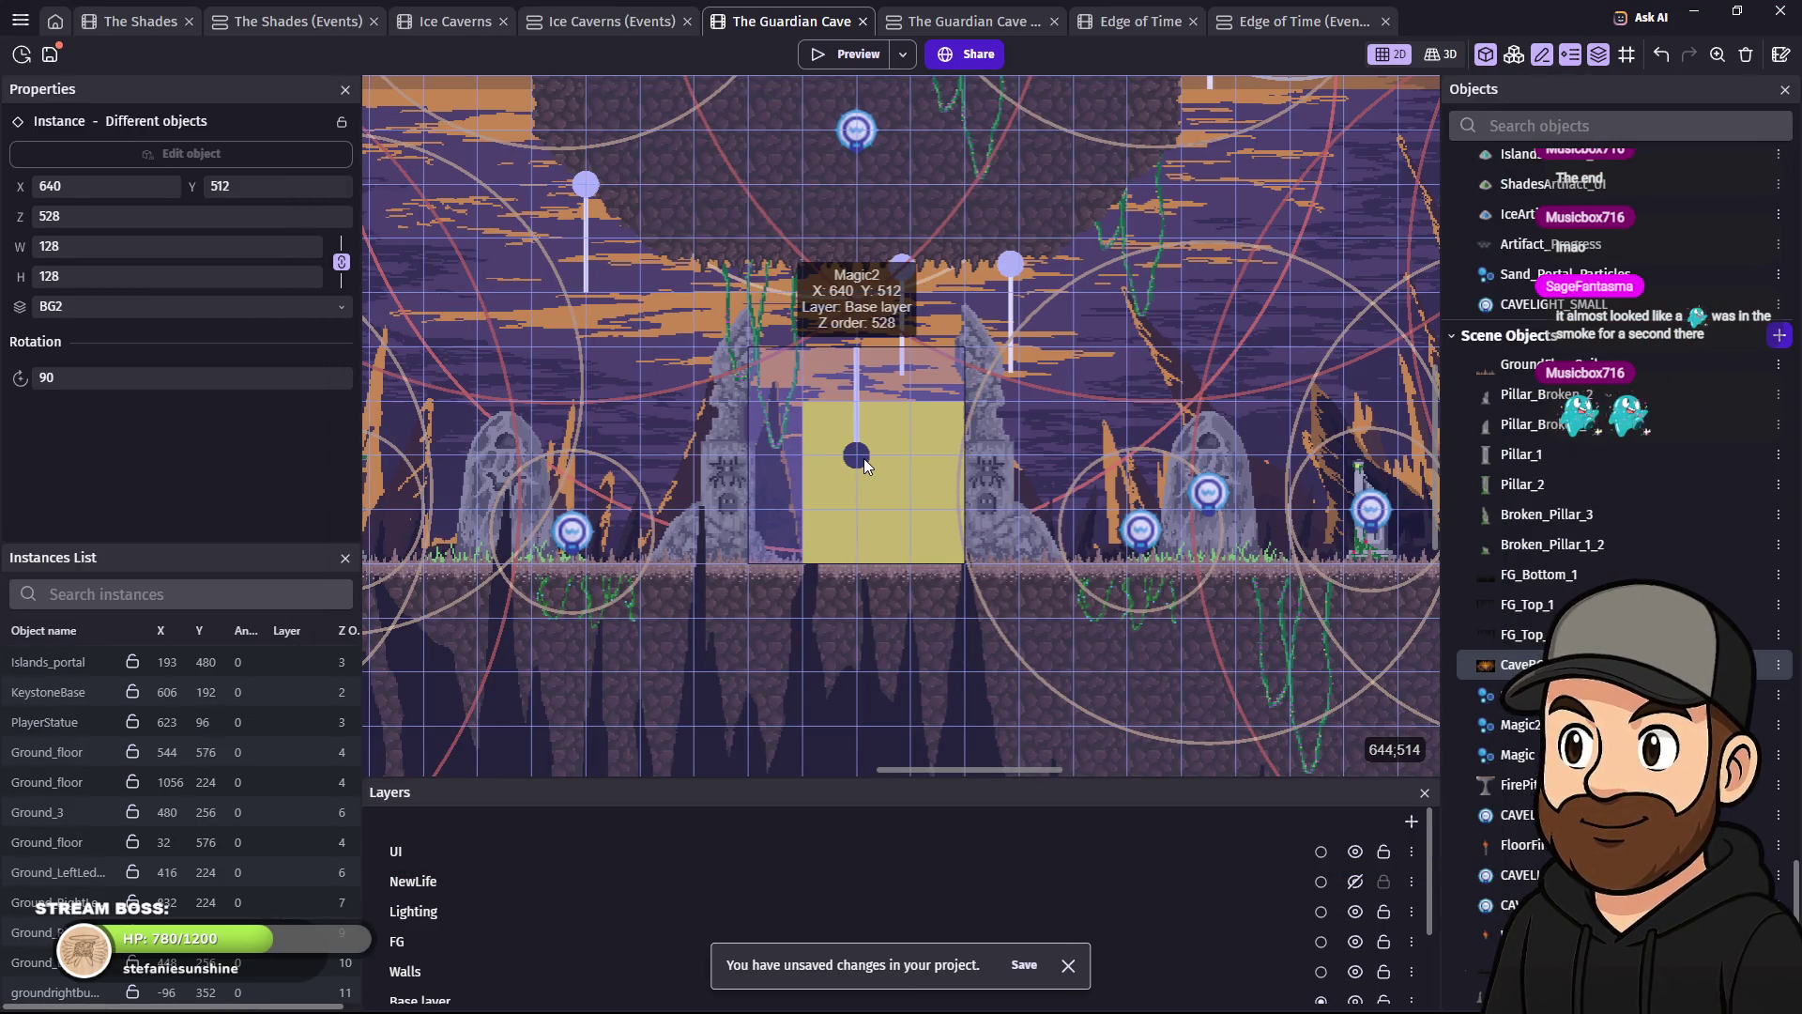
- Set Magic2's opacity to fade from 202 to 0, flow 10 and maximum lifetime 6, then apply
double_click(864, 458)
drag(939, 455, 891, 478)
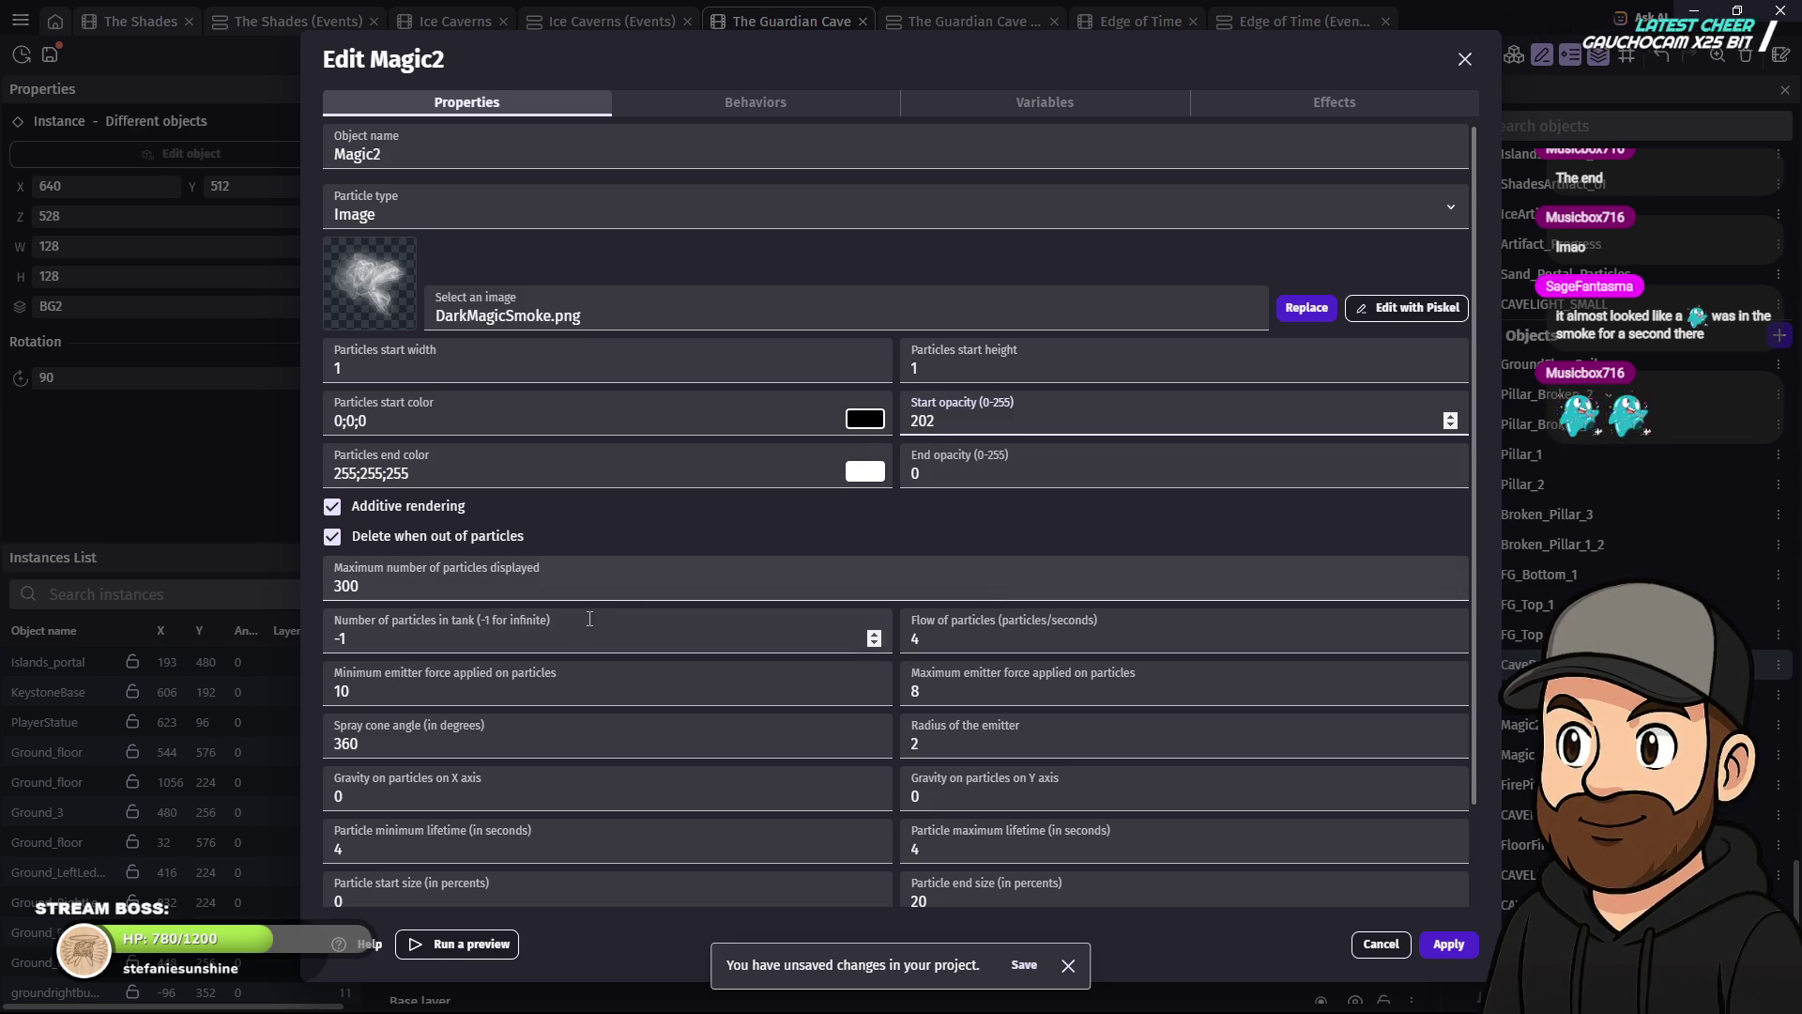
double_click(936, 642)
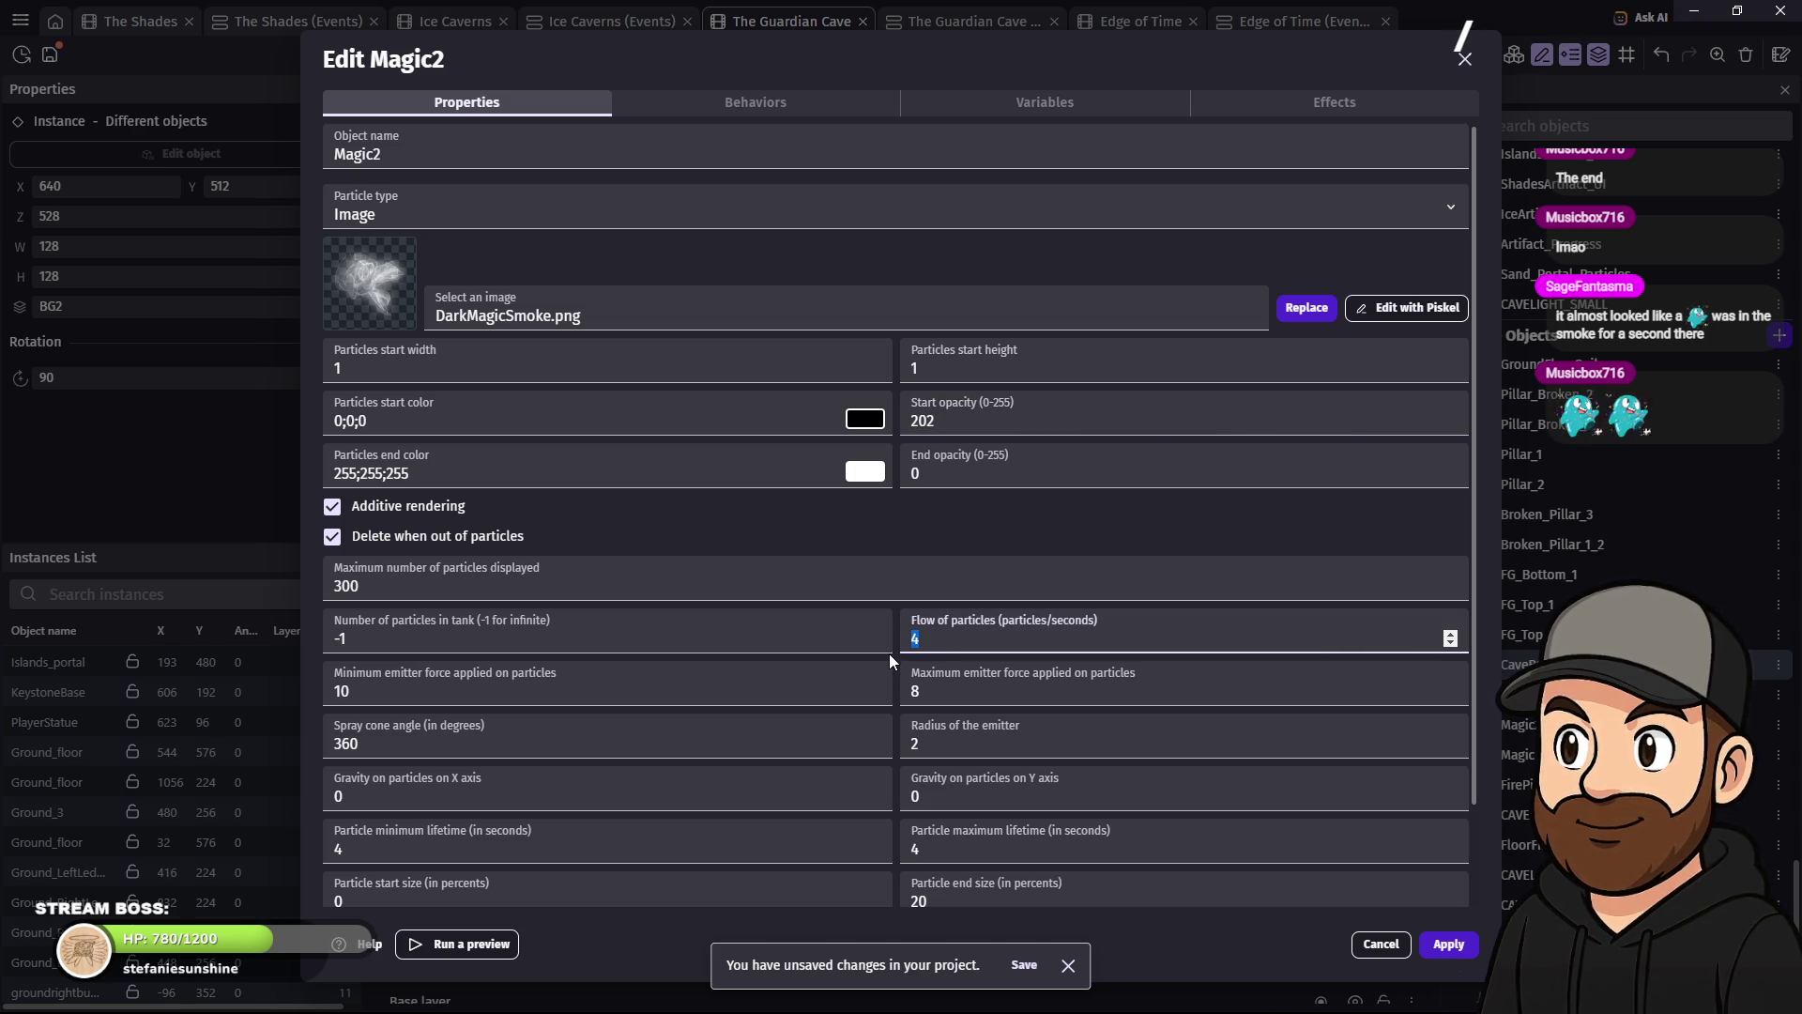
text(10)
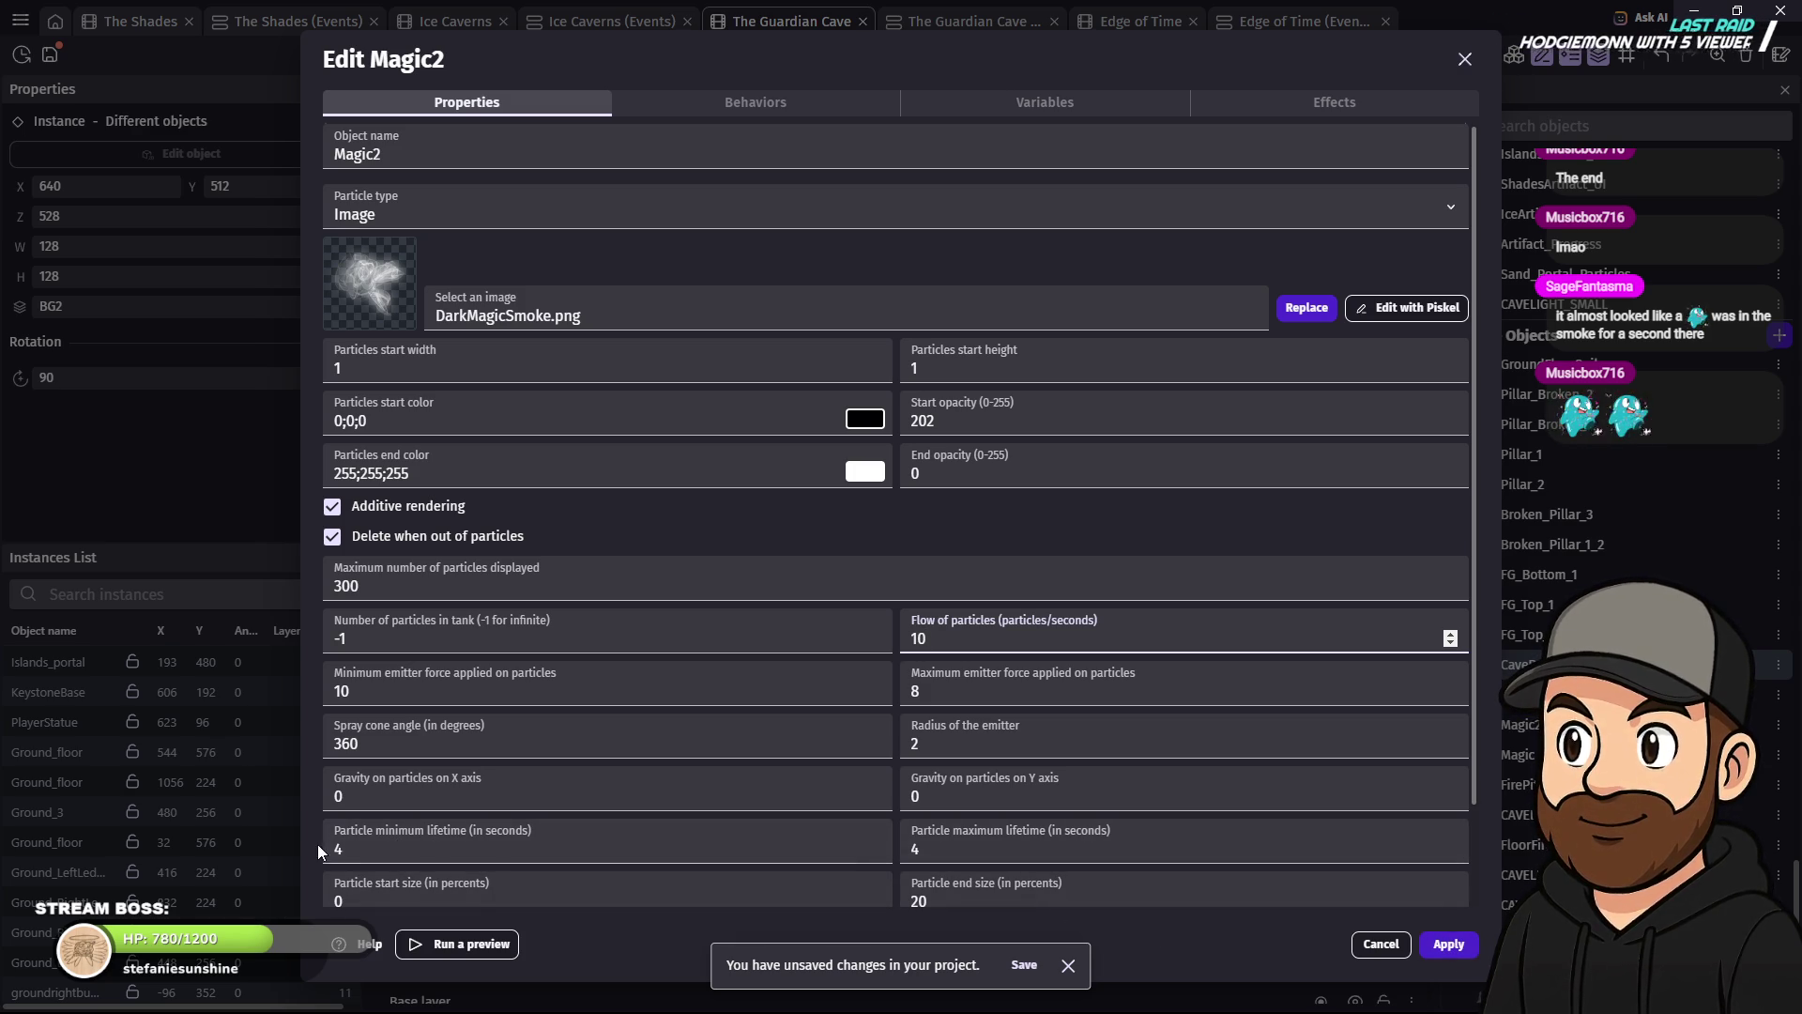
click(917, 852)
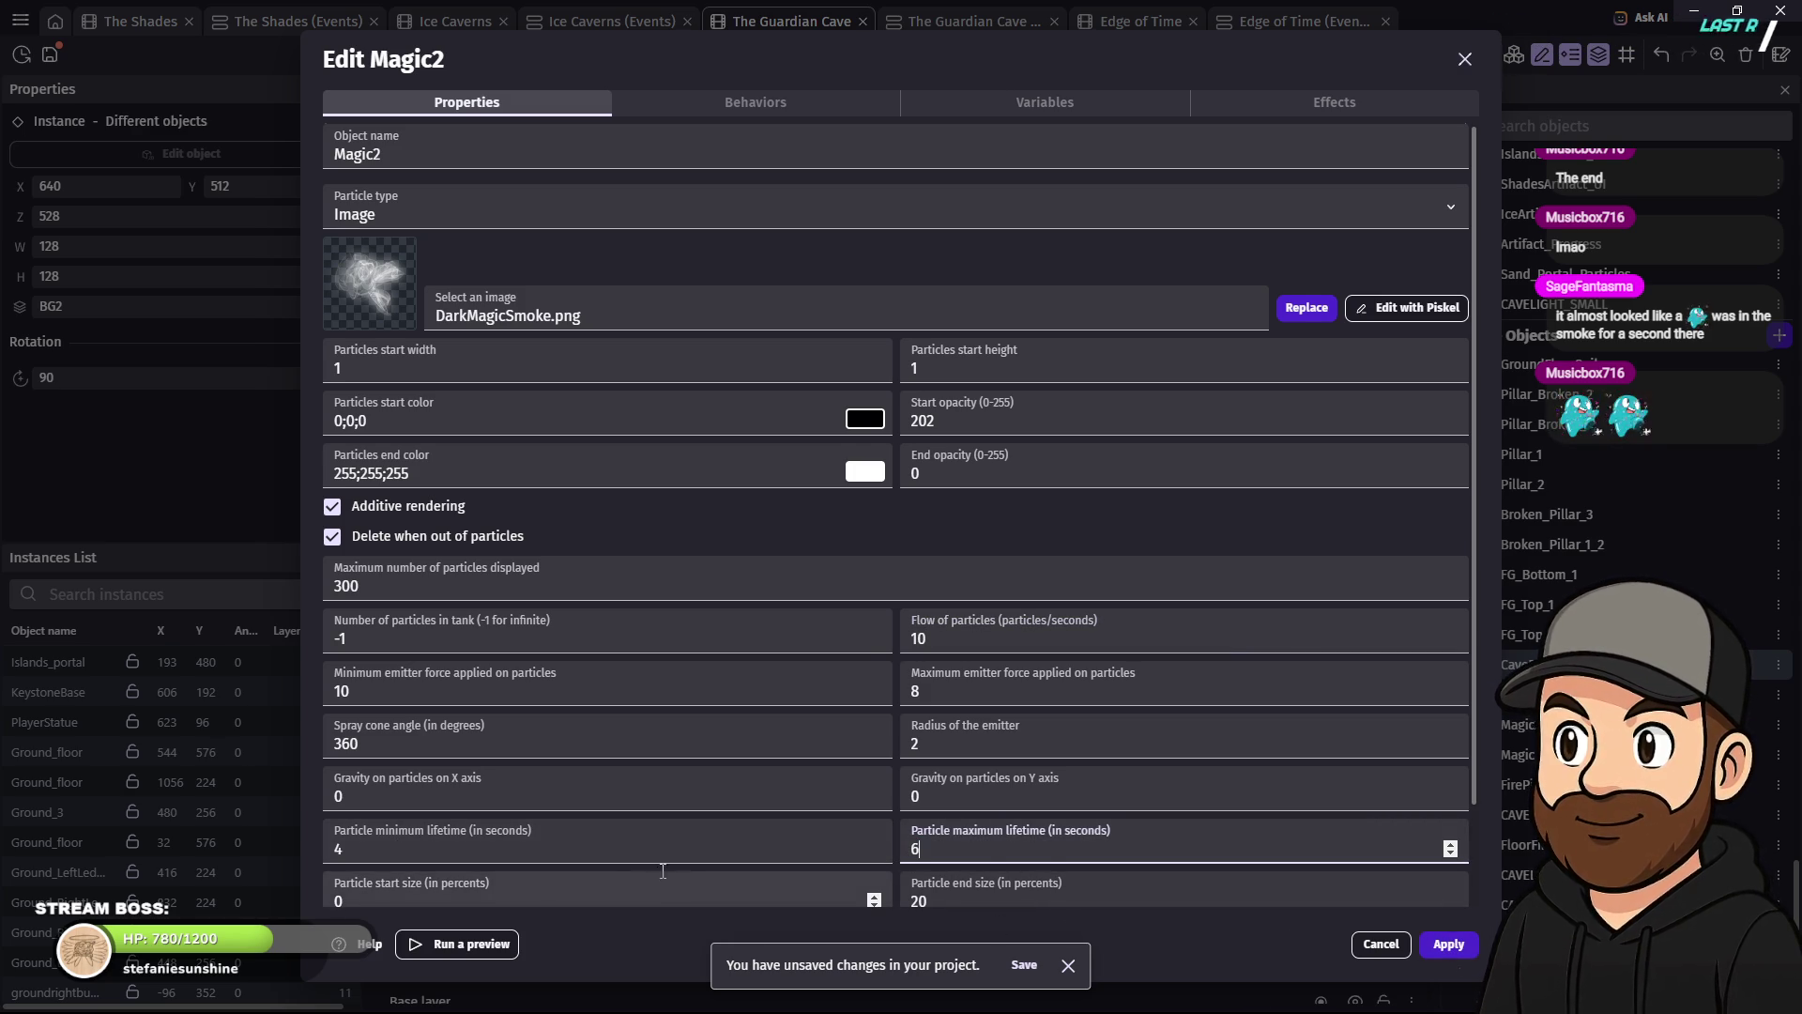
scroll(902, 873, down, 1)
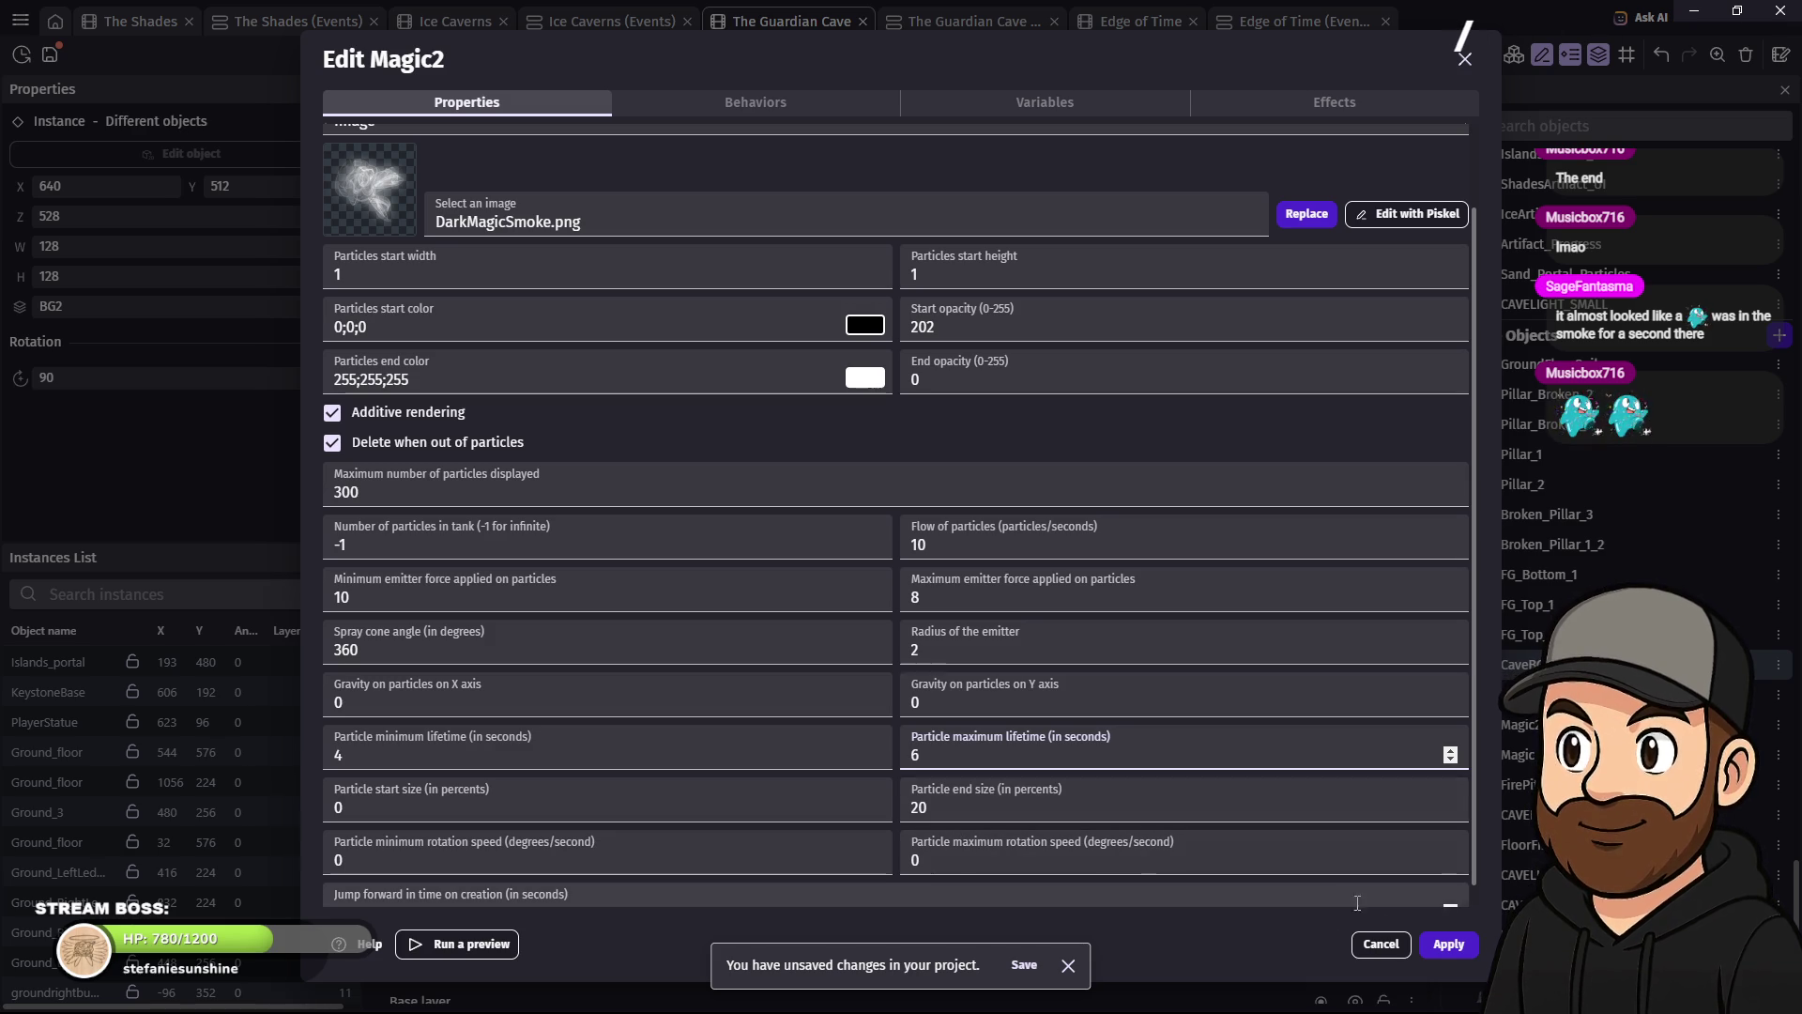
click(1446, 944)
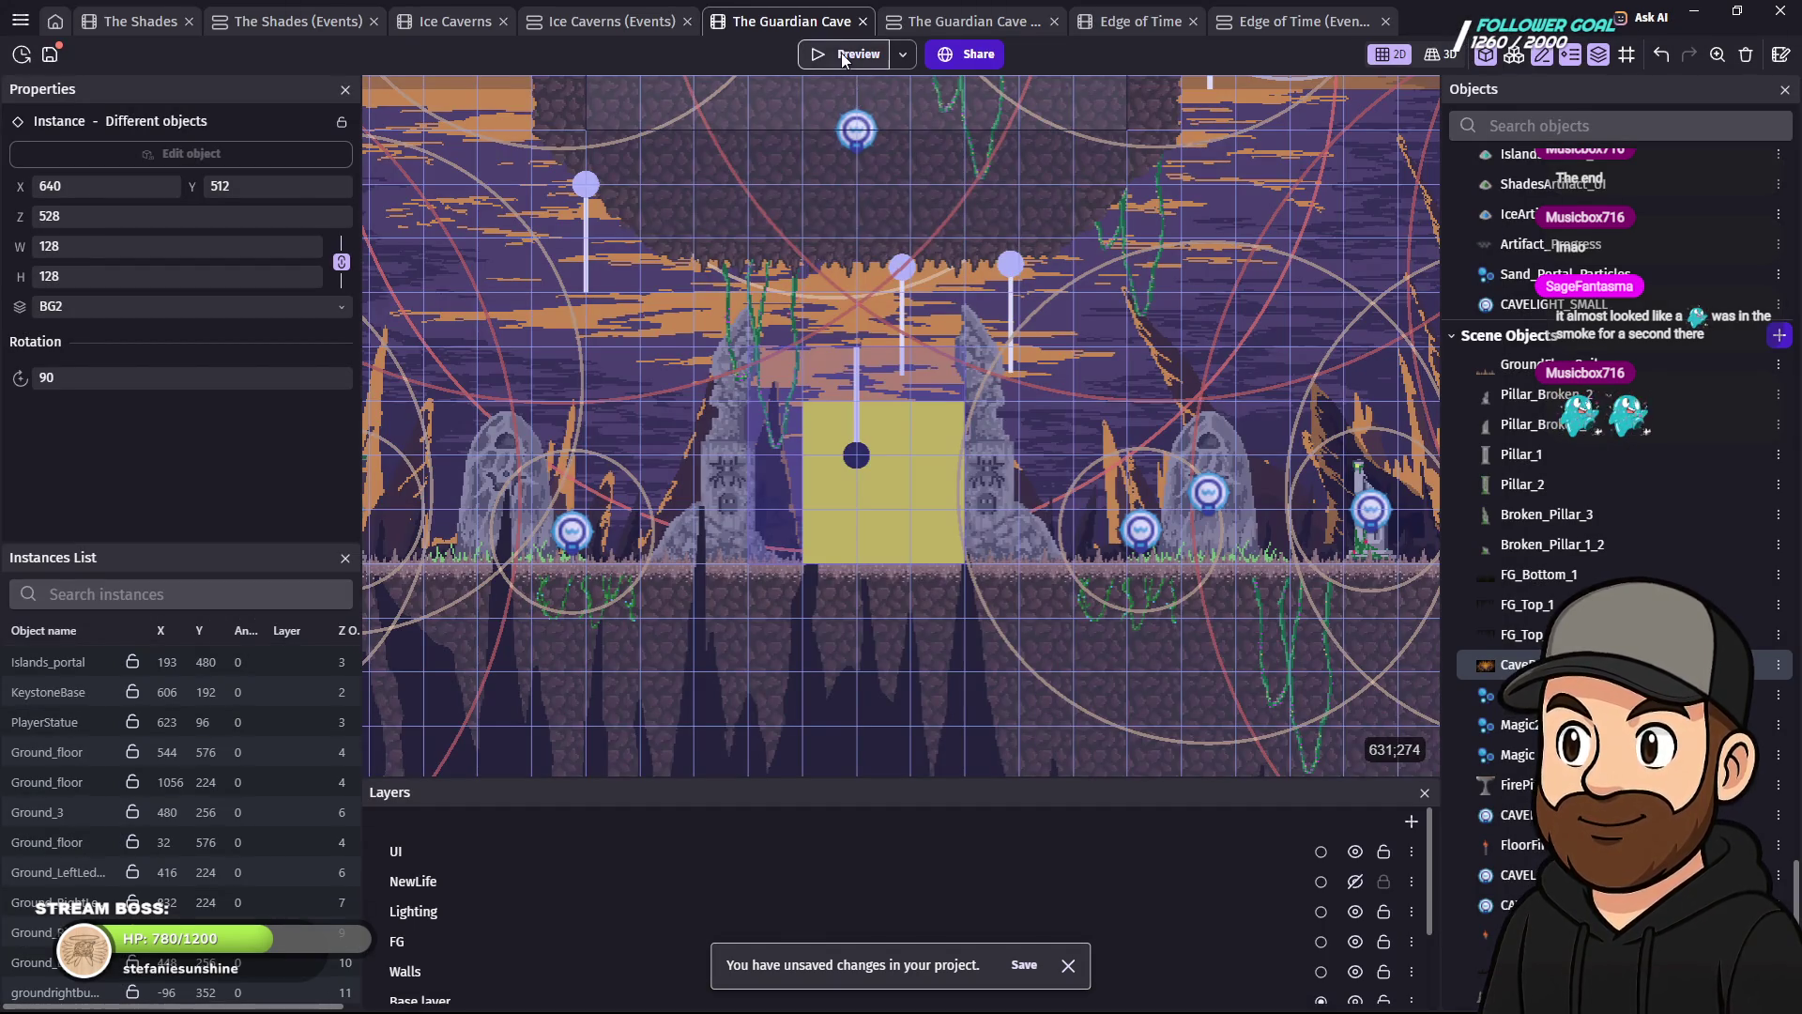
- Preview the scene, walk the ghost back and forth past the fading smoke portal, then leave fullscreen and close it
click(845, 54)
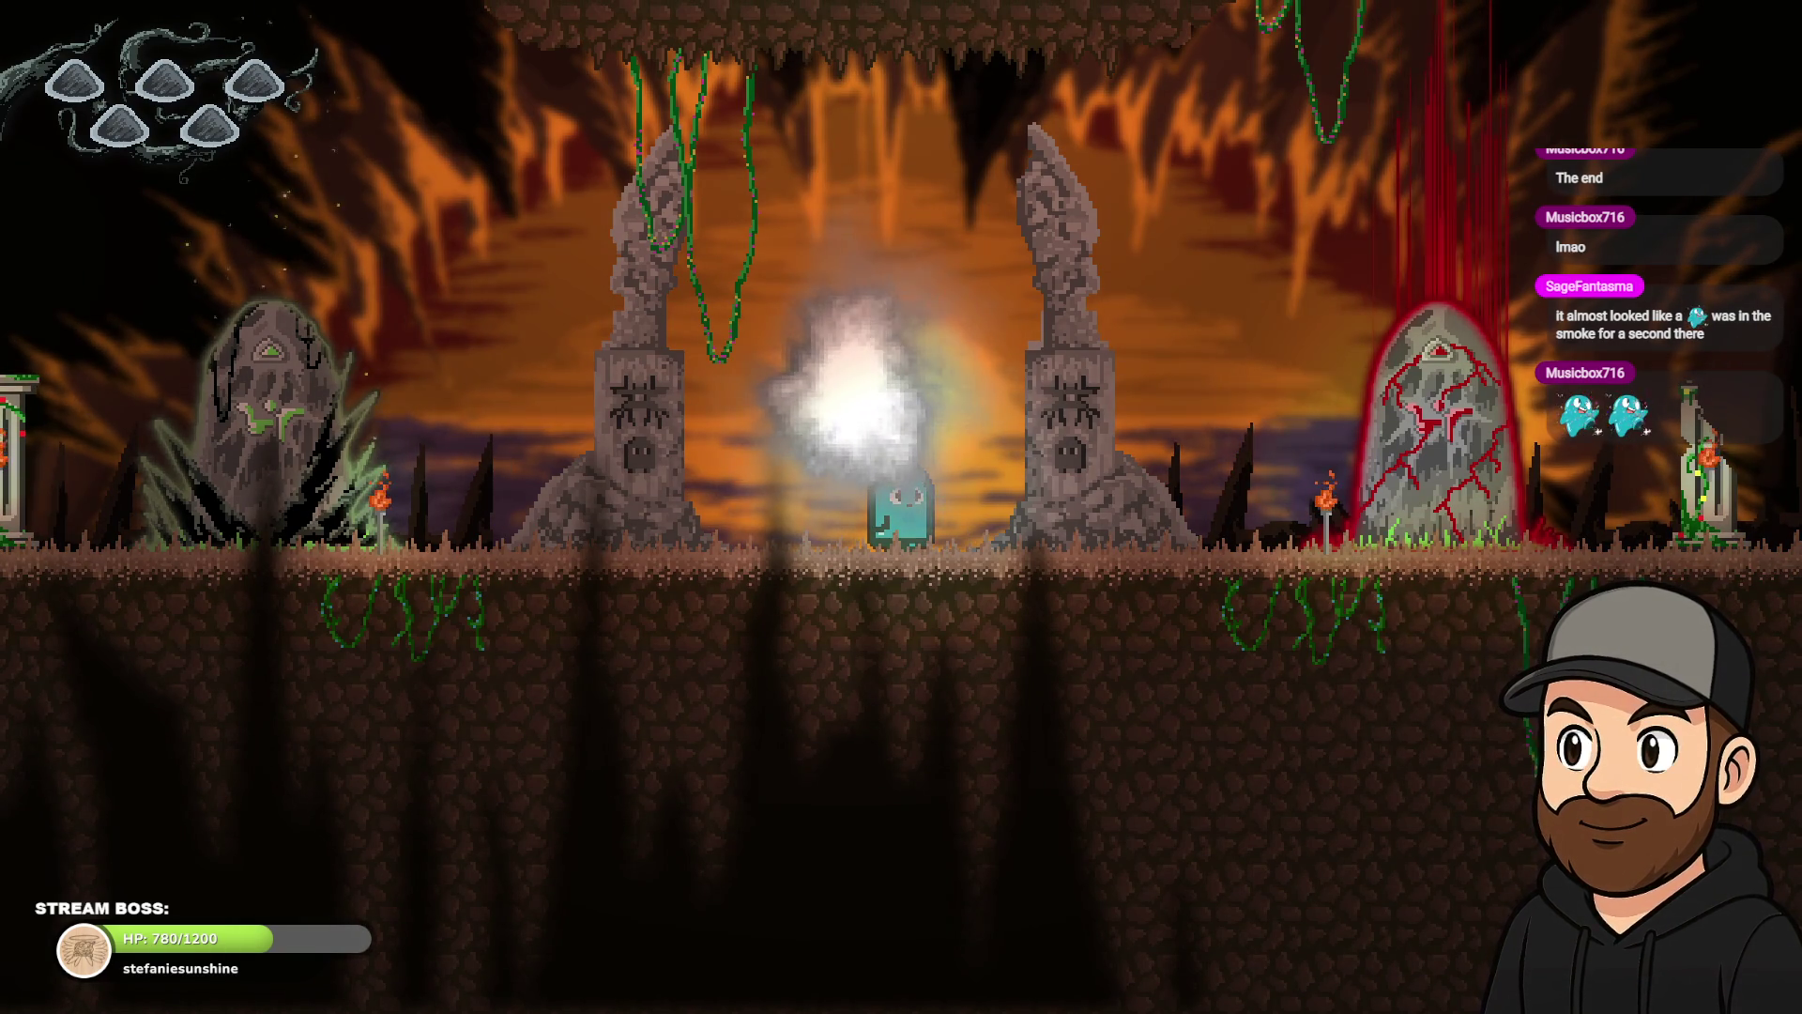
key(Right)
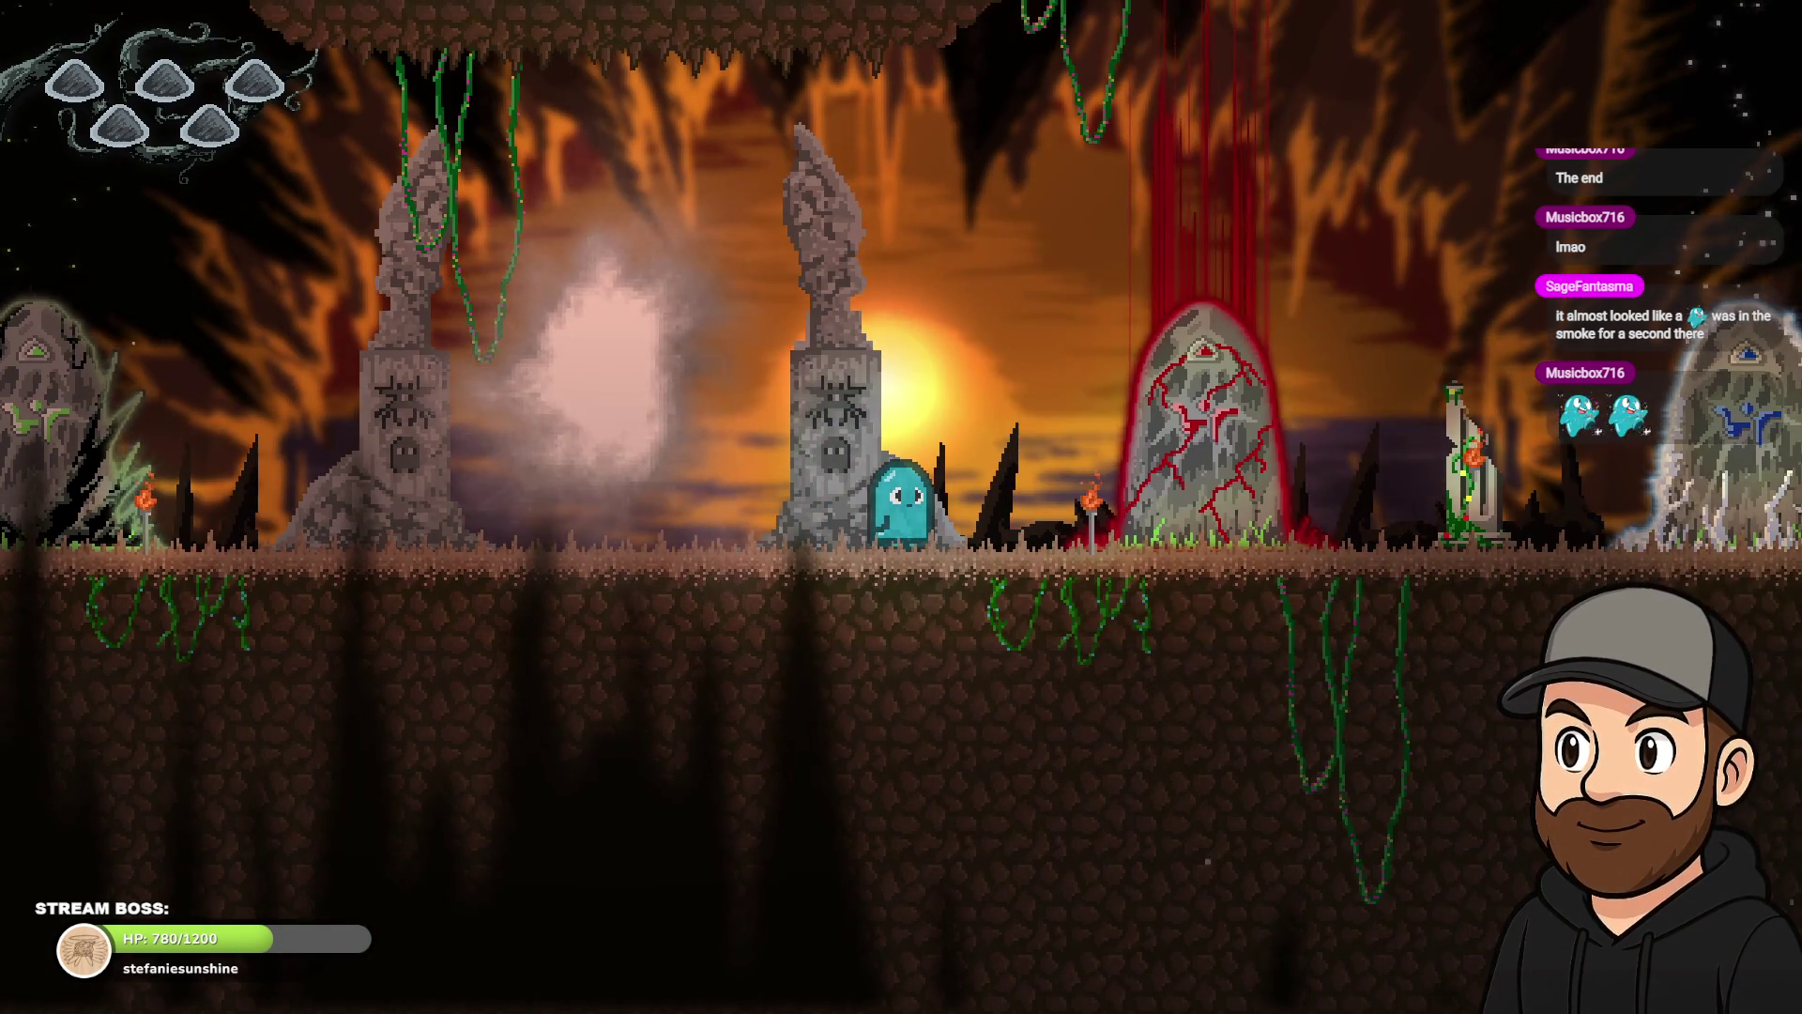
key(Left)
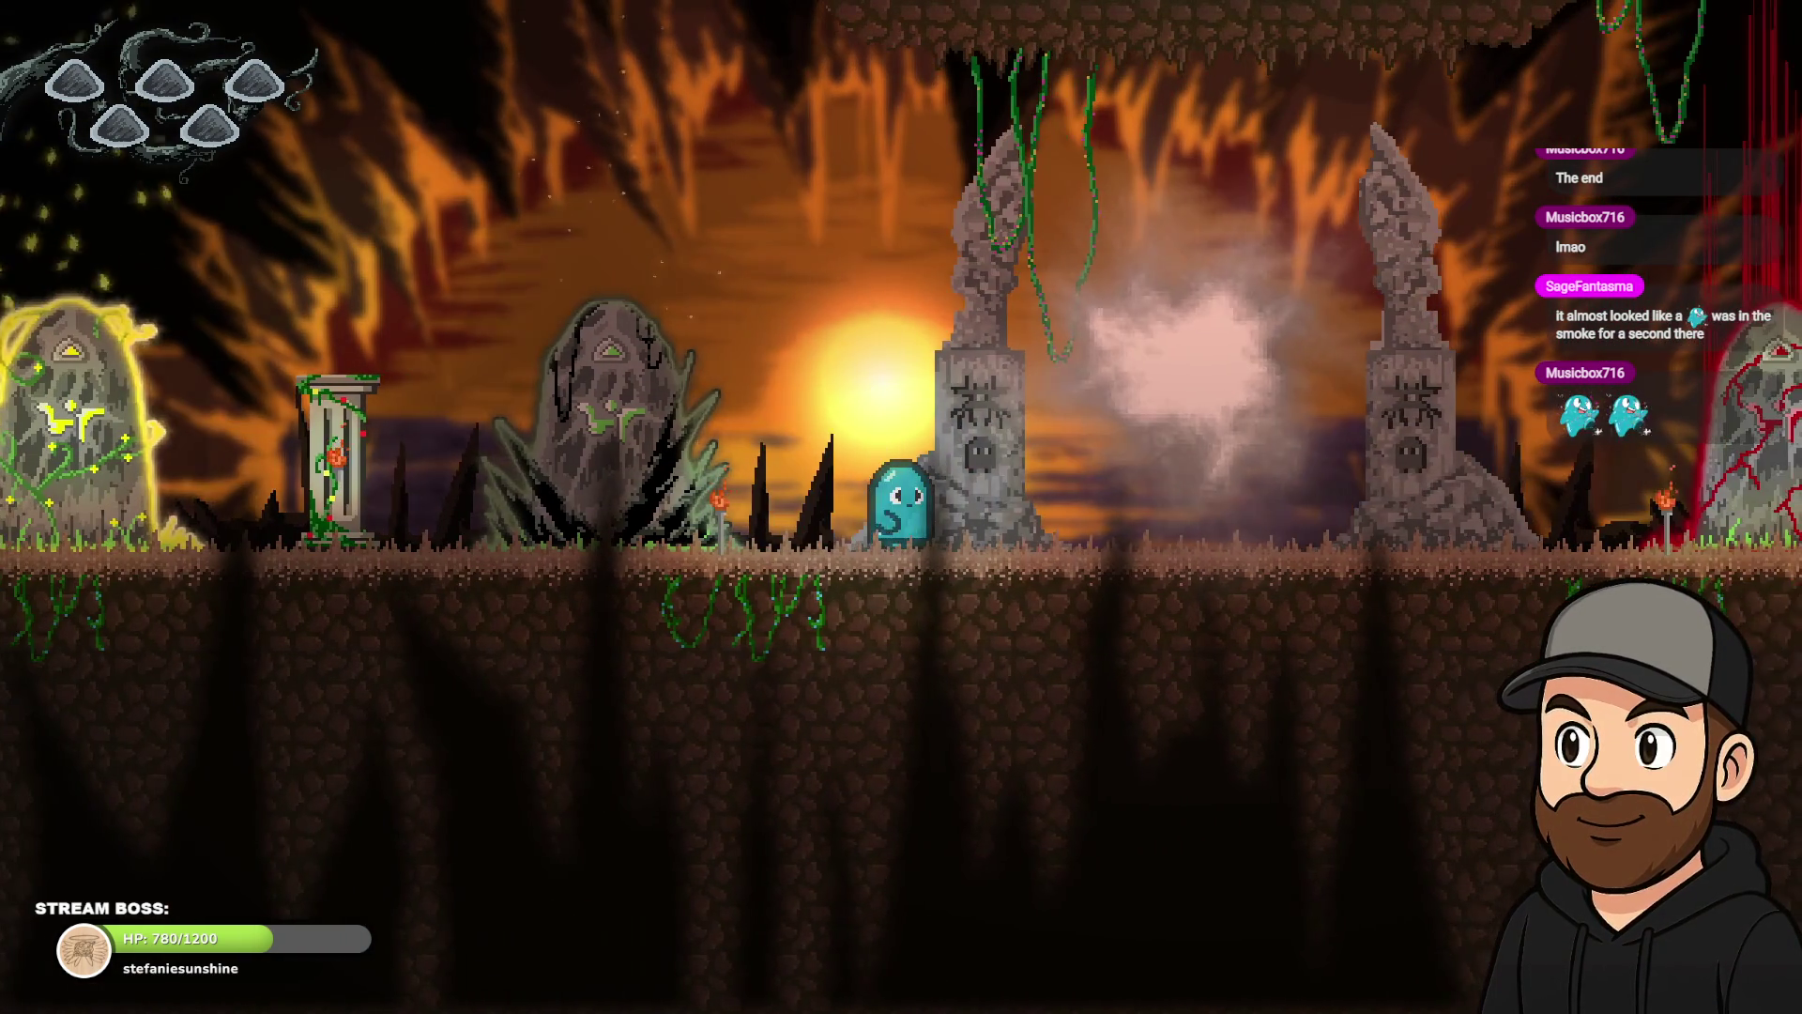
key(Right)
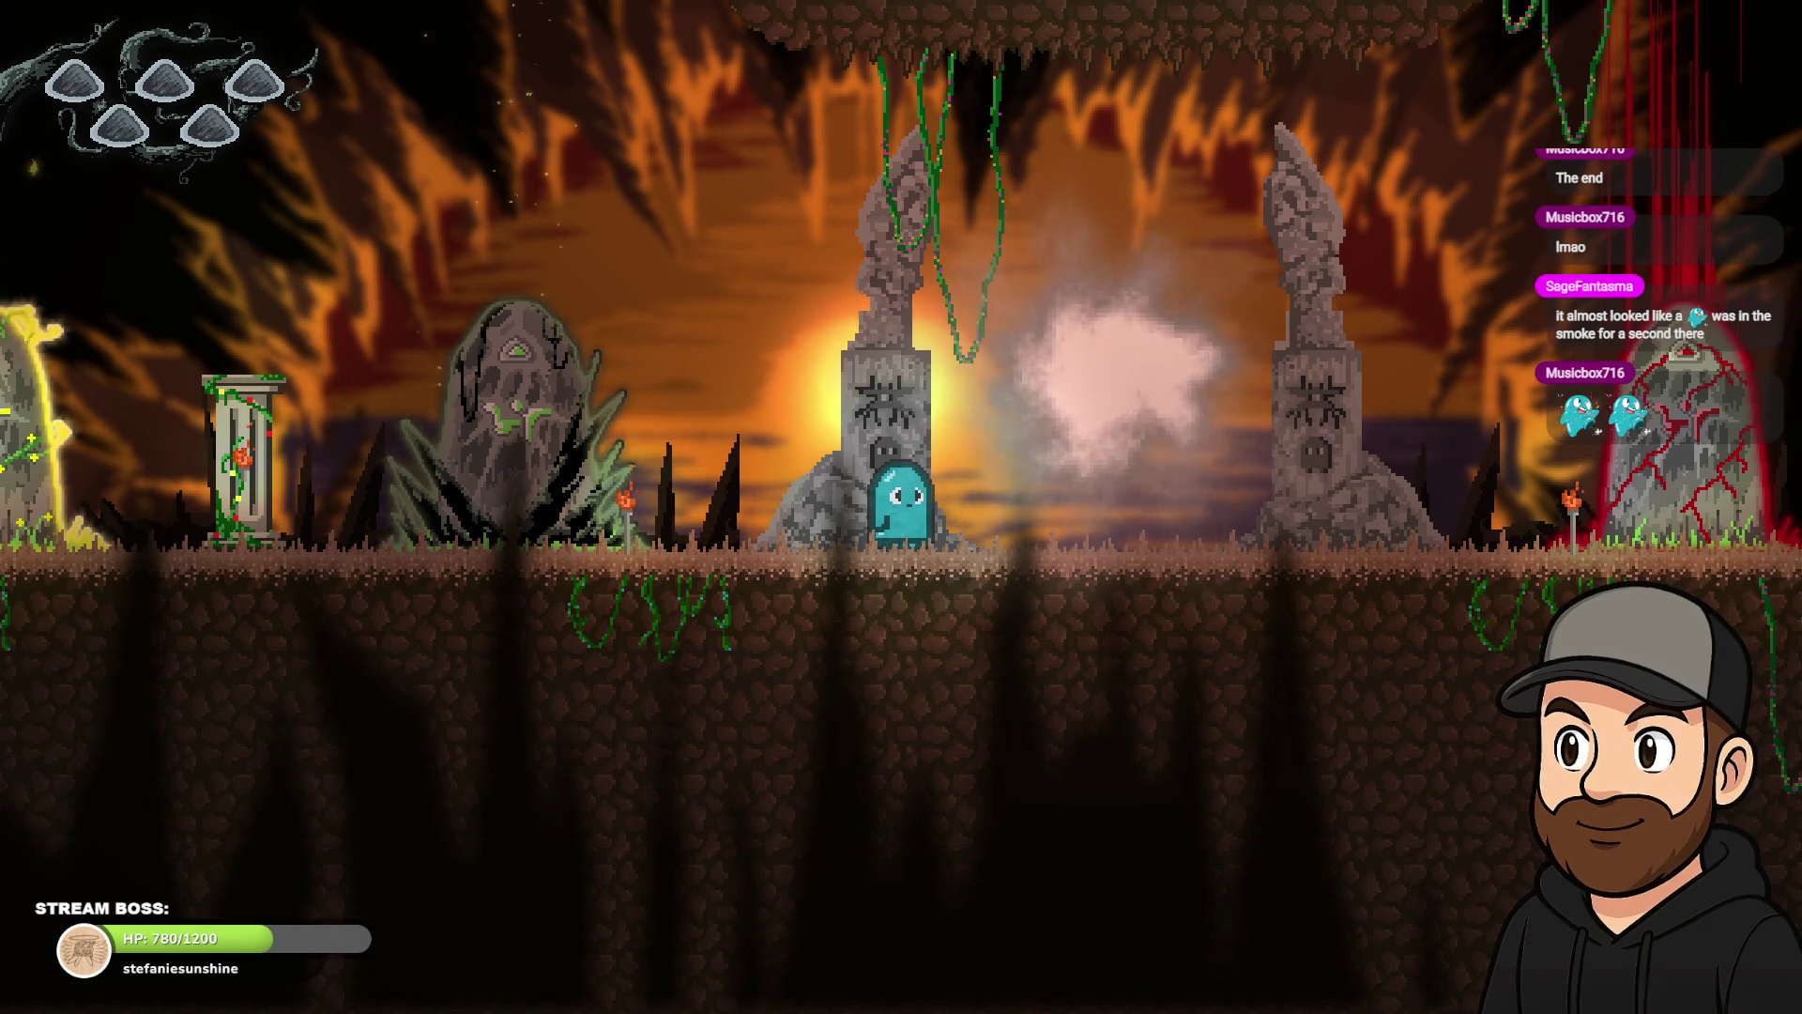
key(Right)
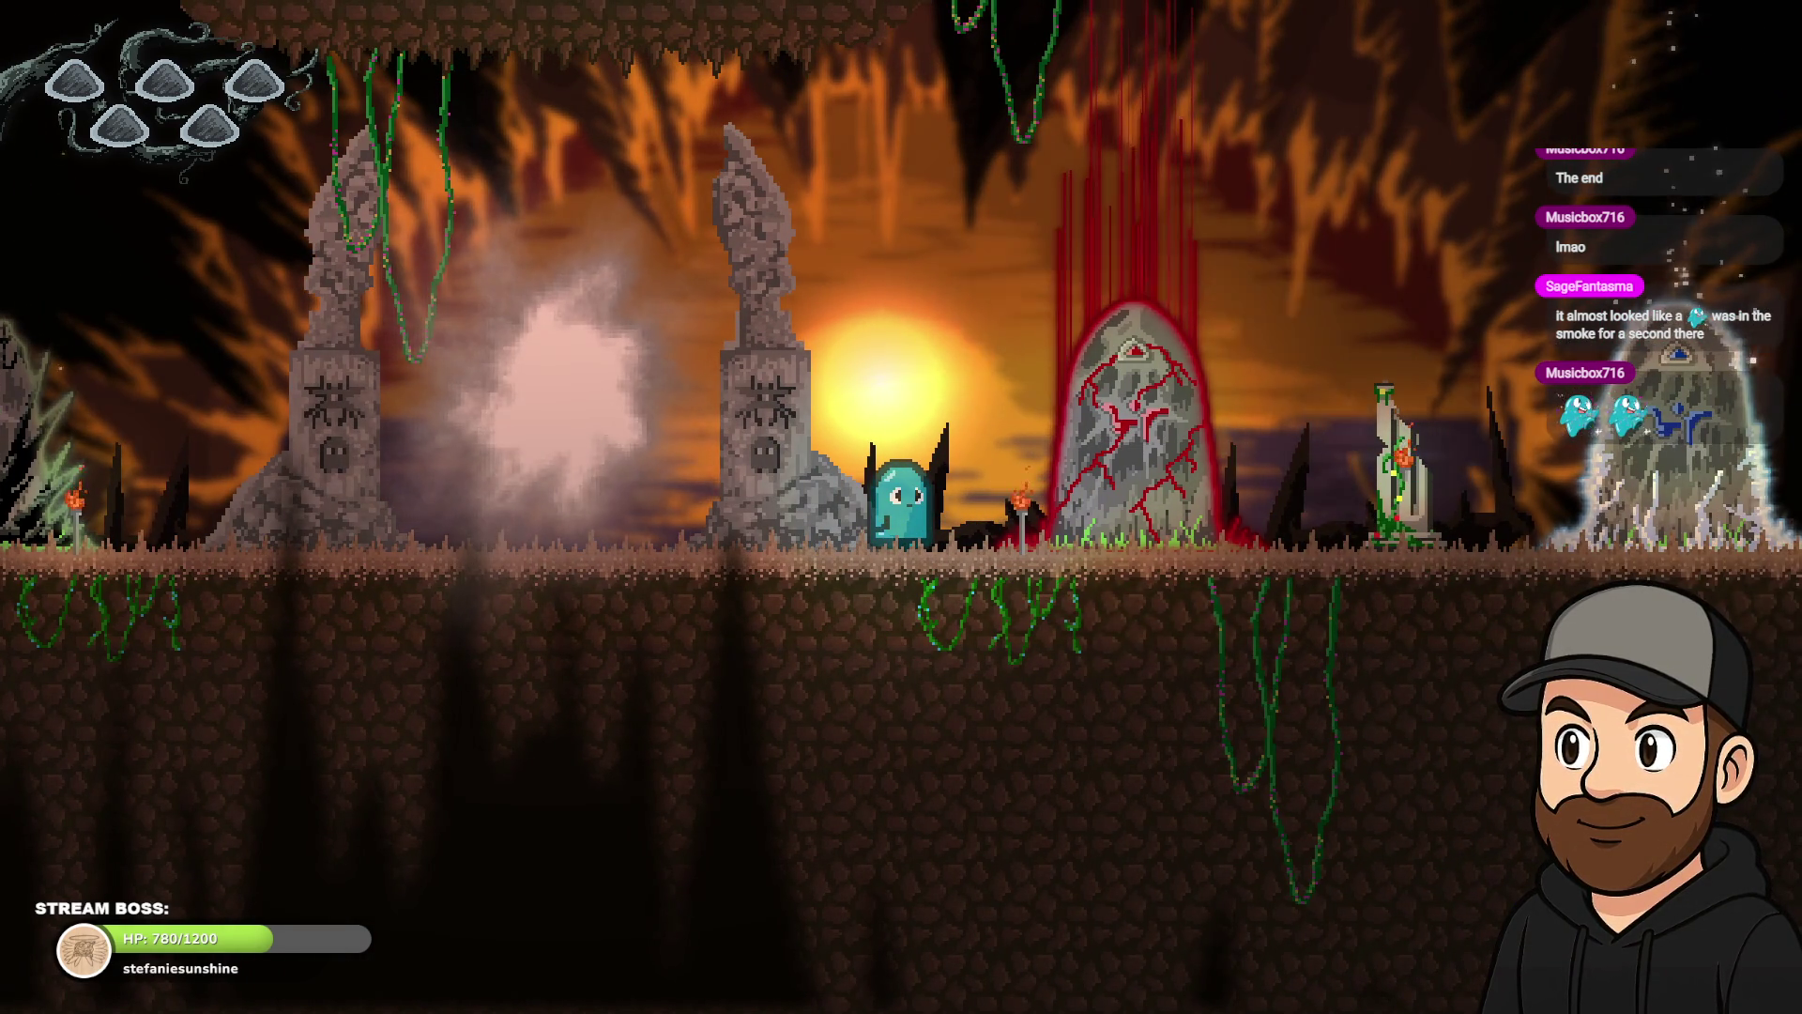
key(Left)
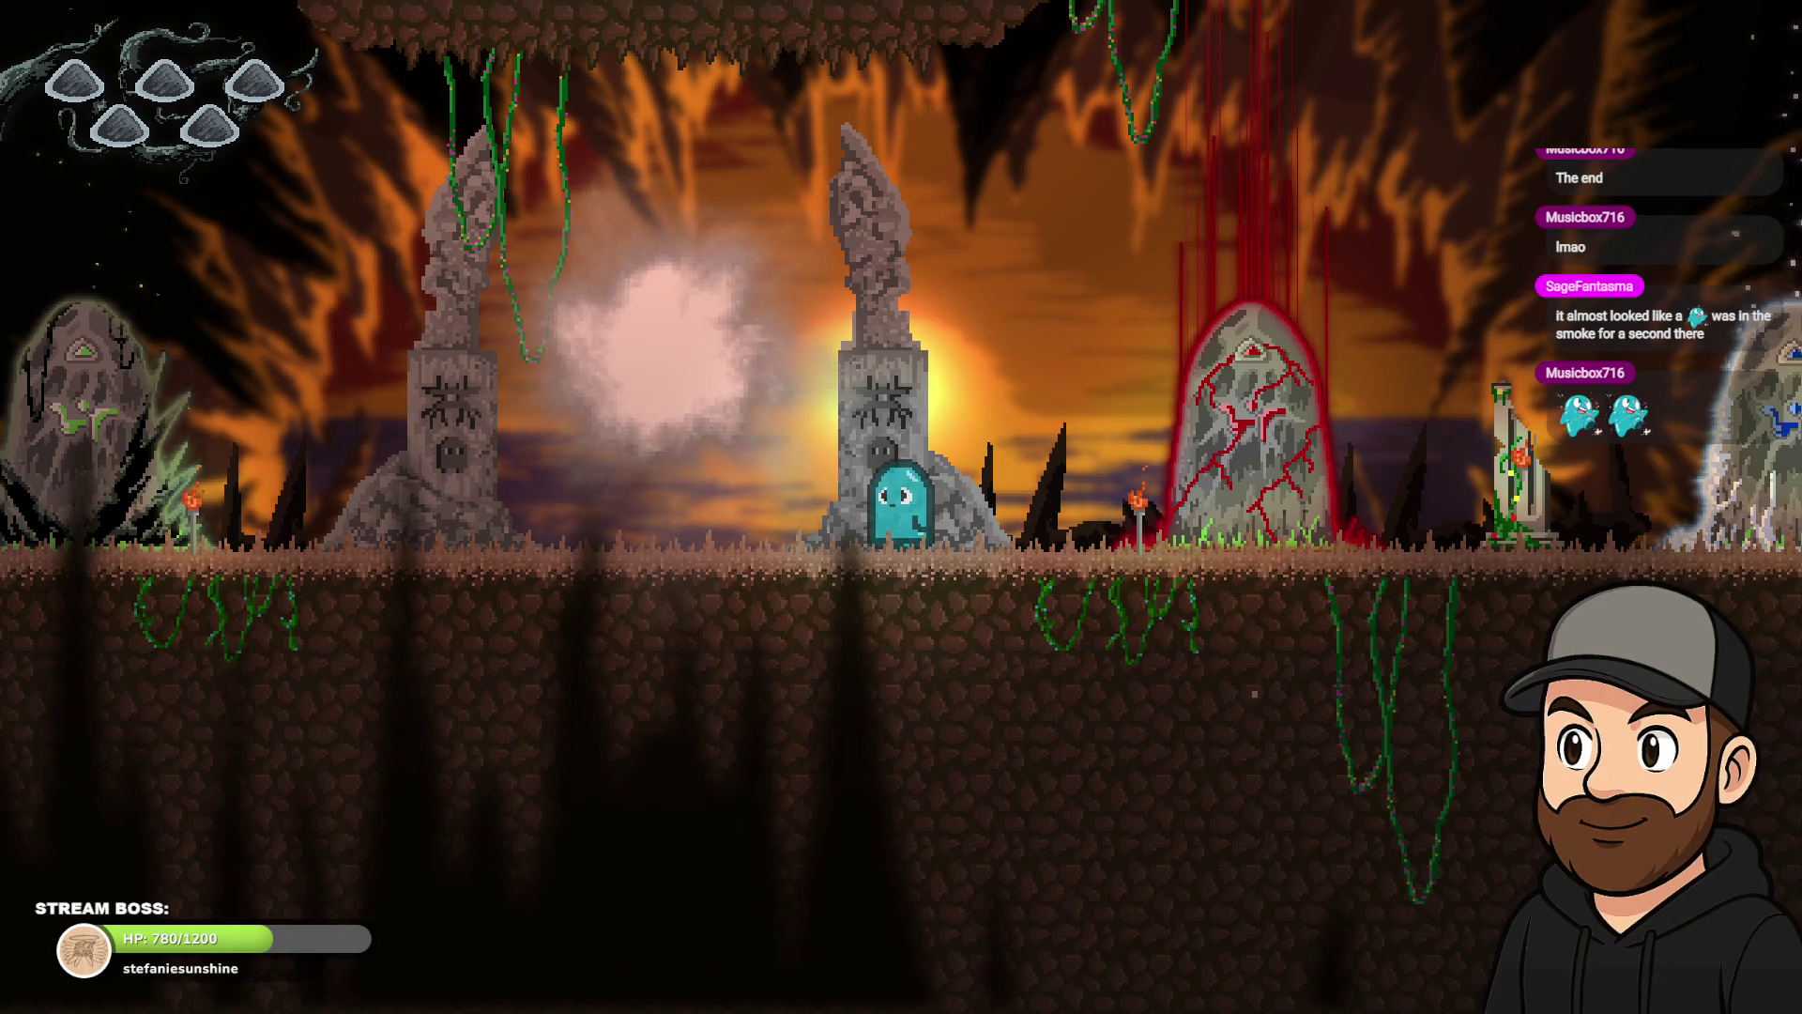
key(Left)
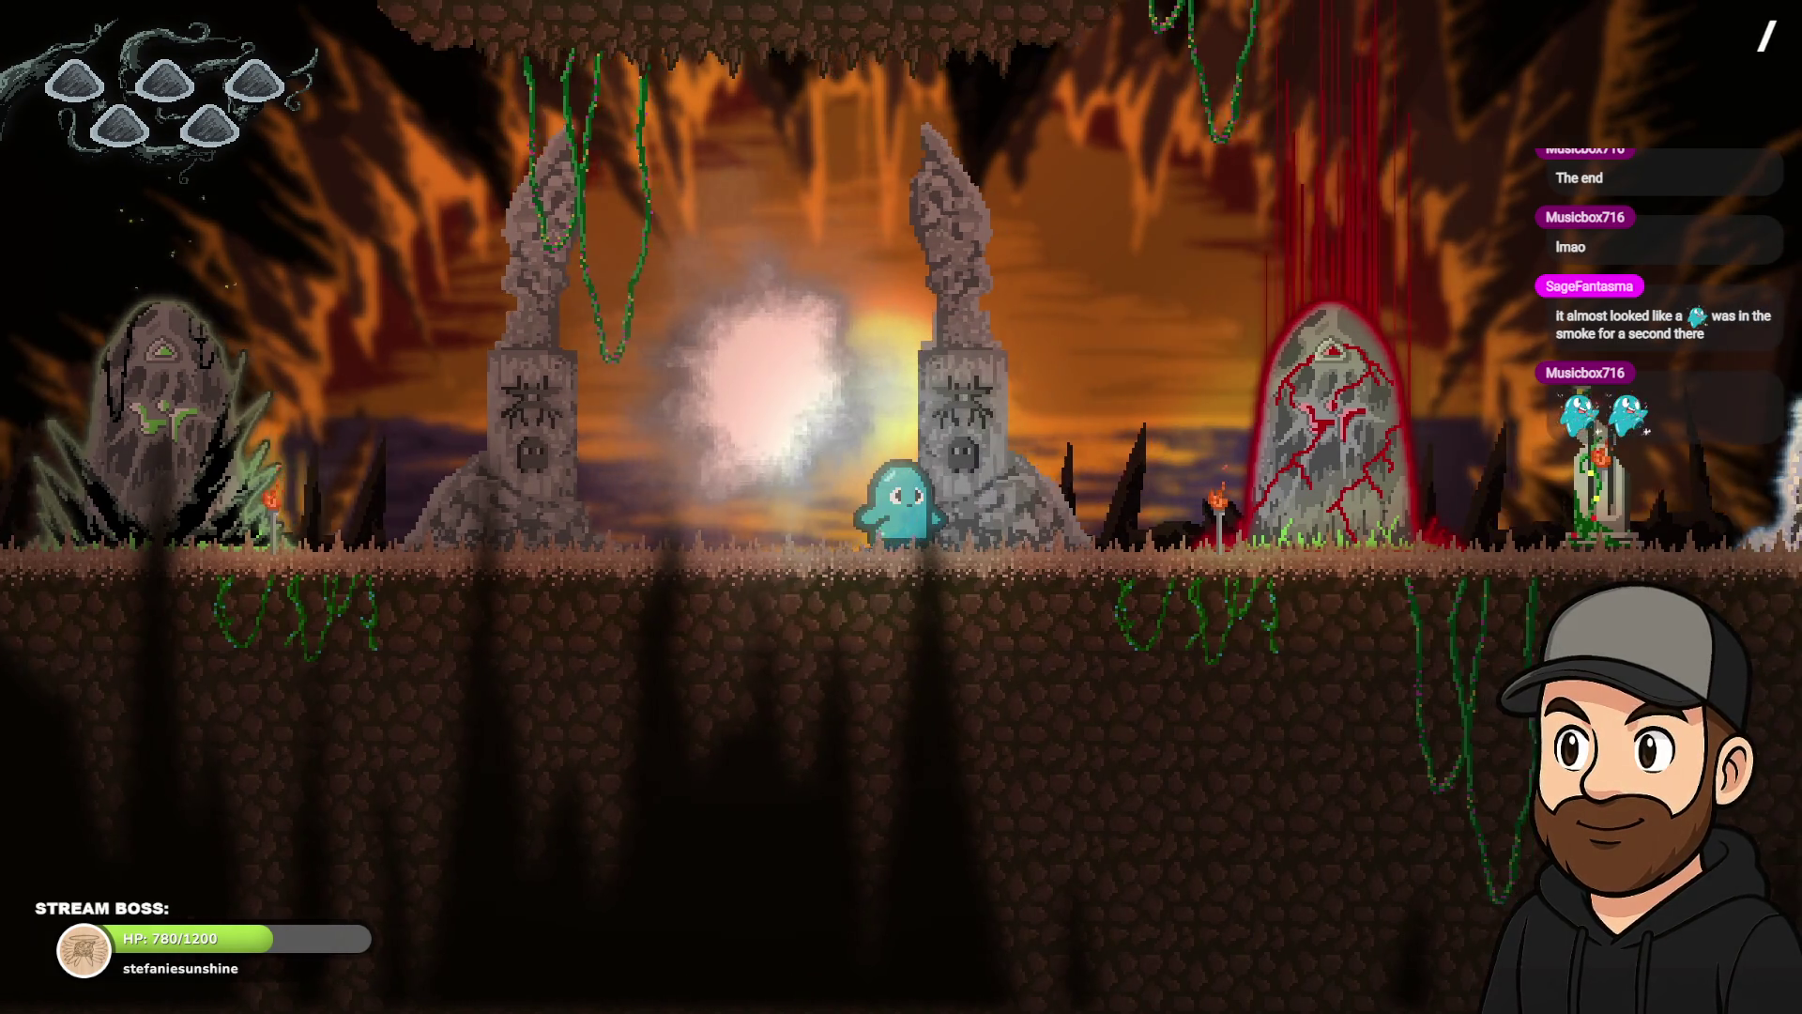
key(Left)
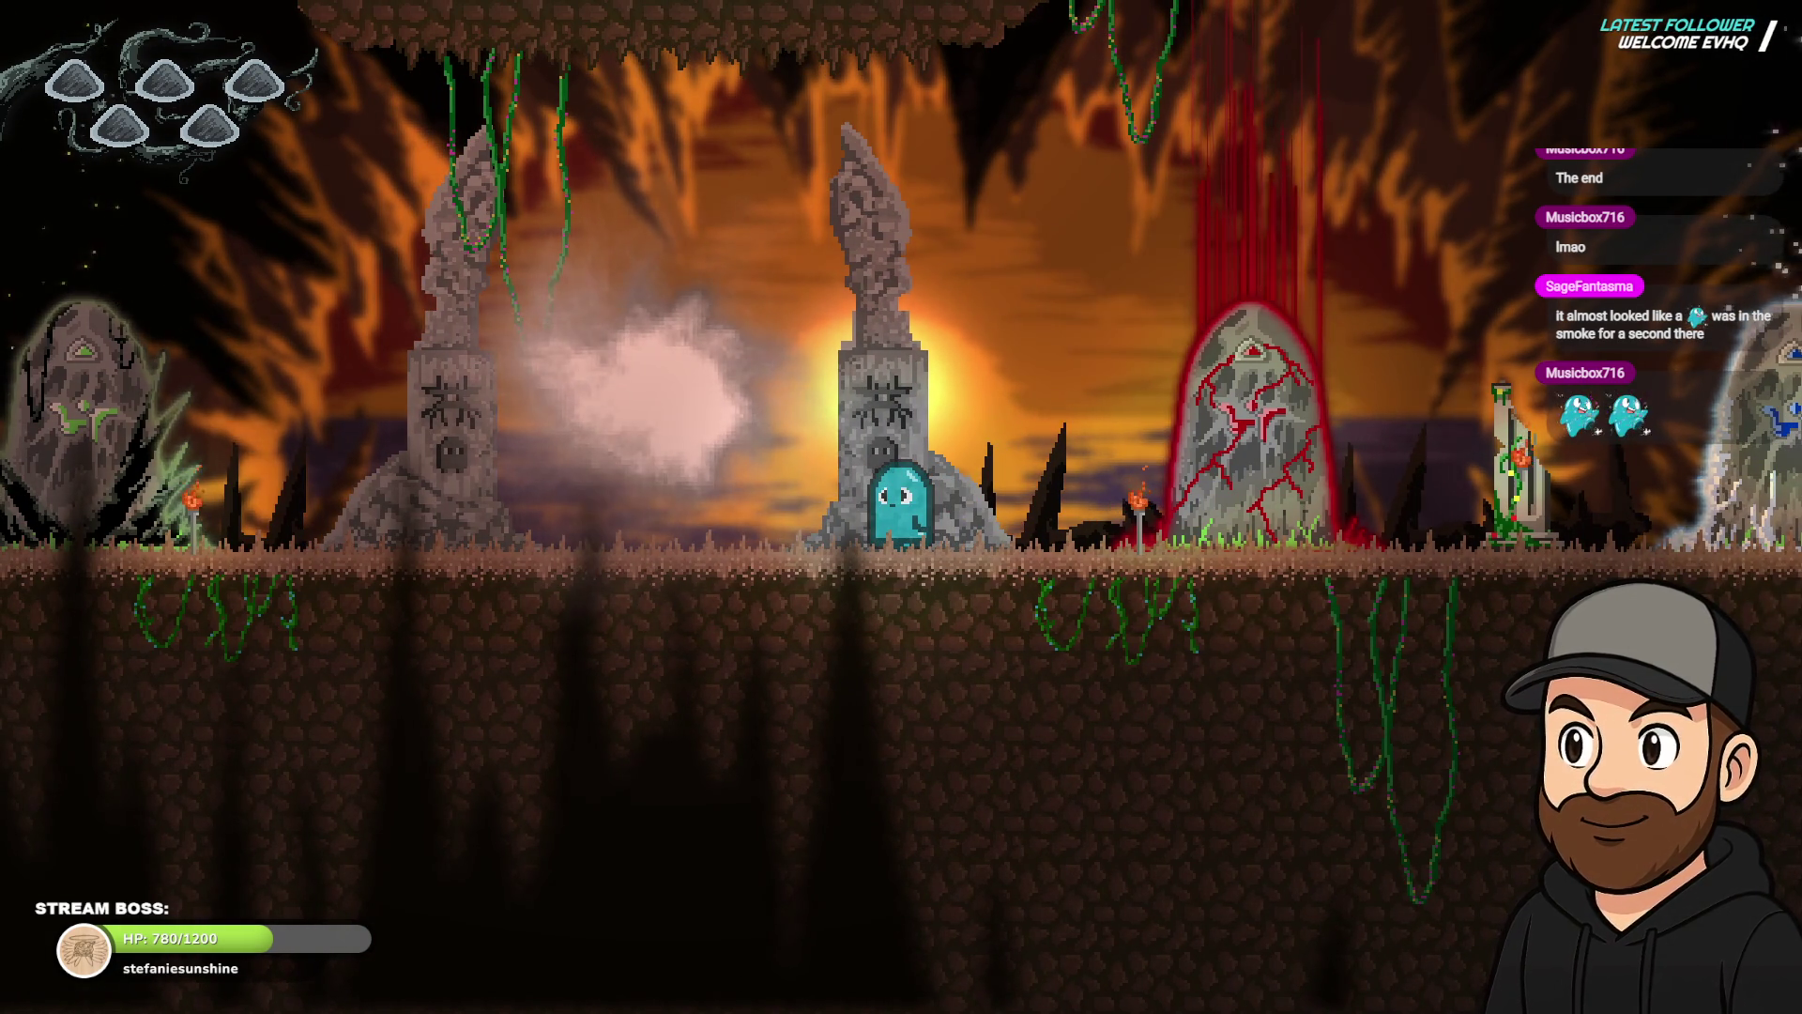
key(Left)
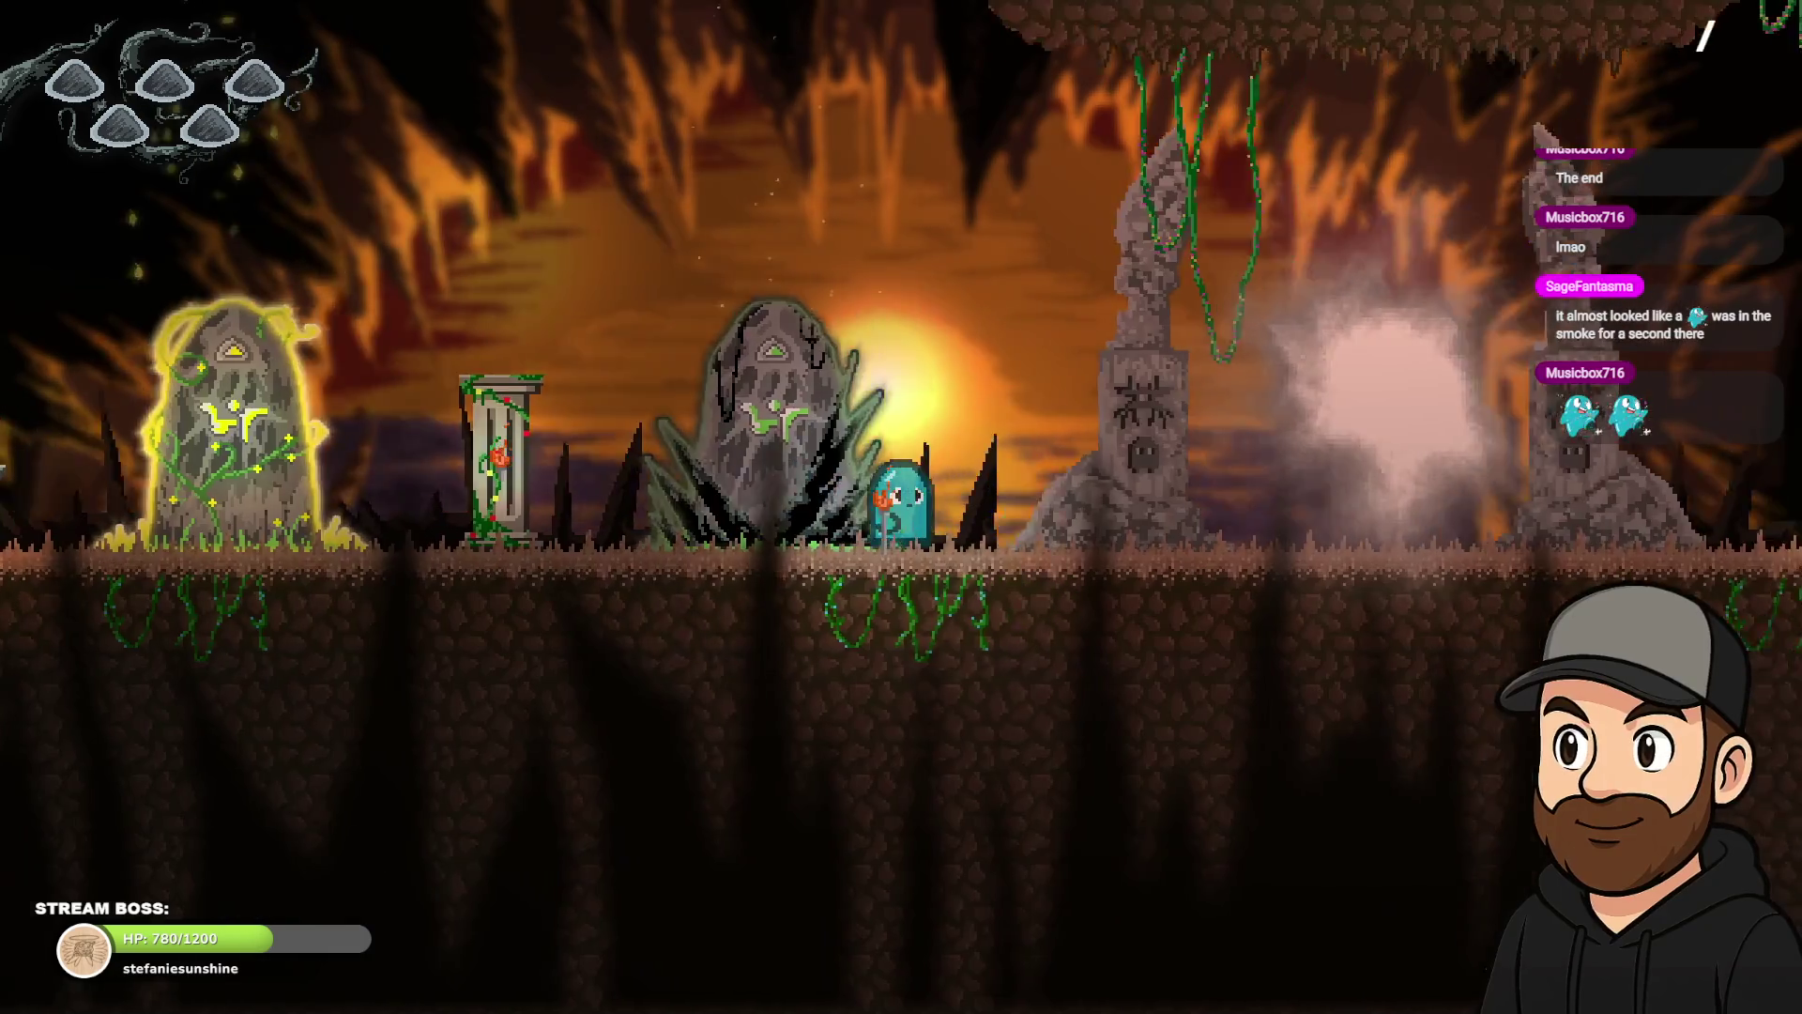
key(Right)
key(F11)
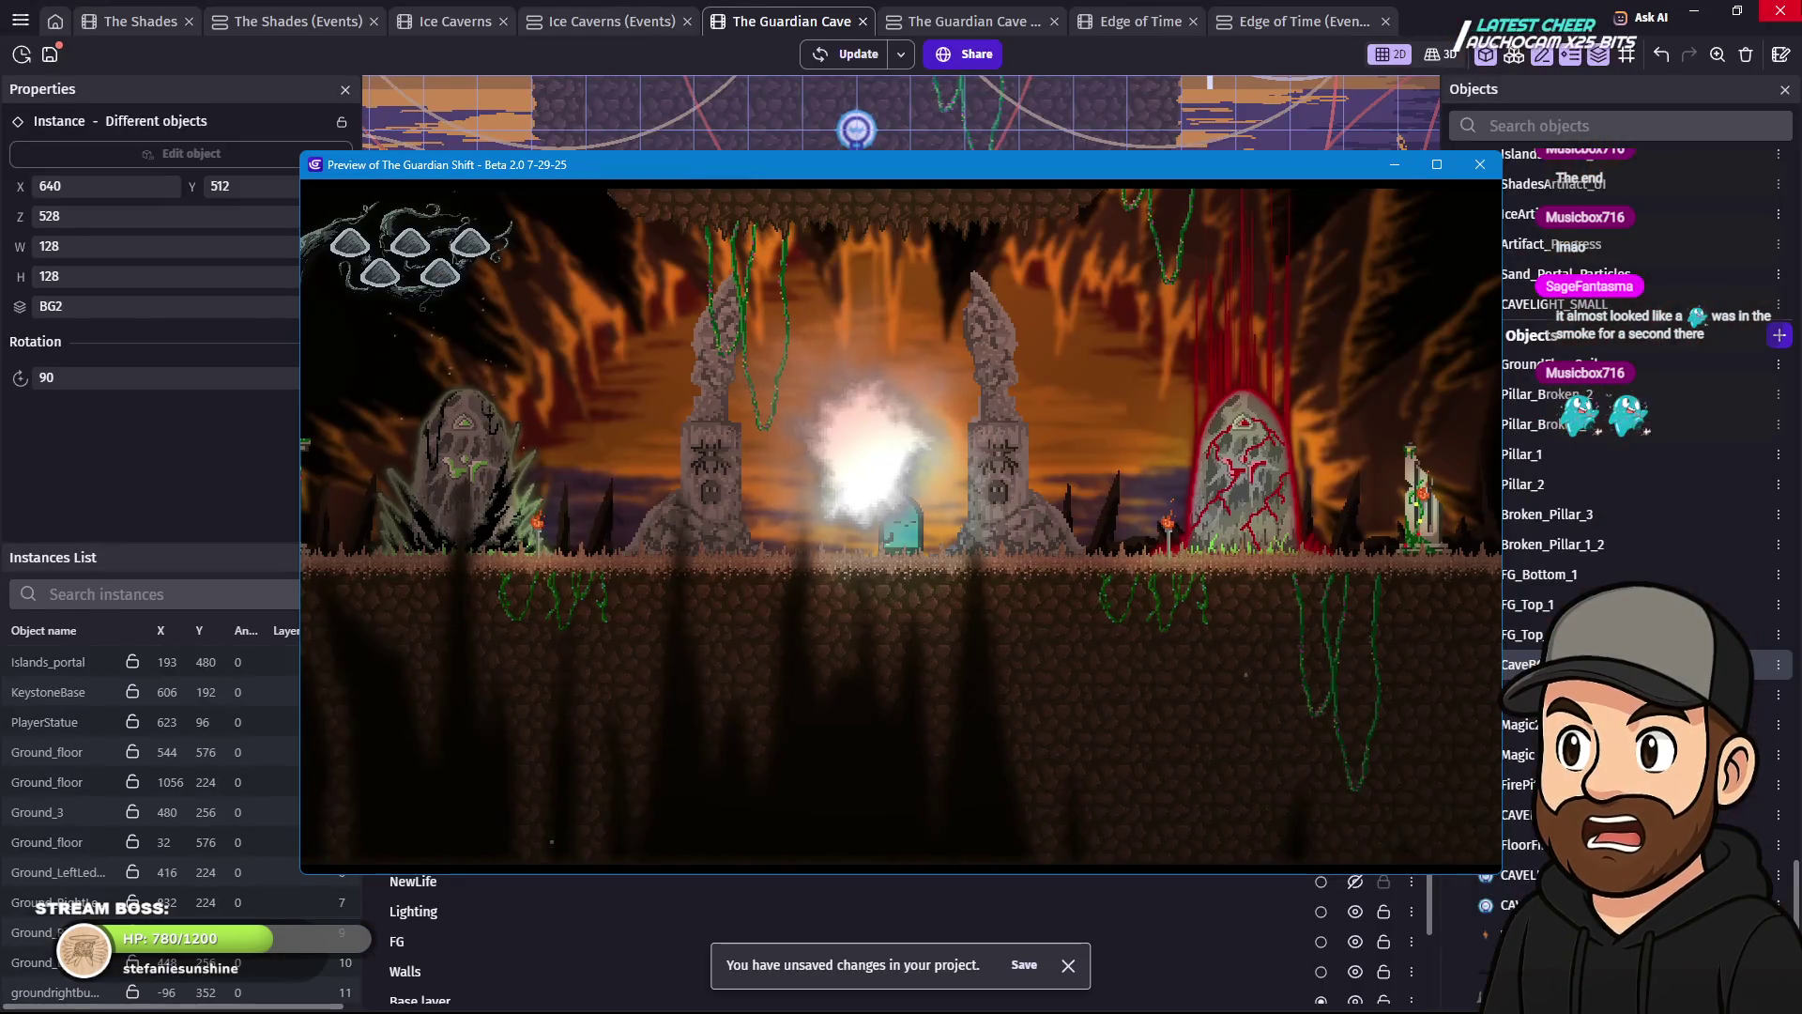
click(1482, 164)
text(2)
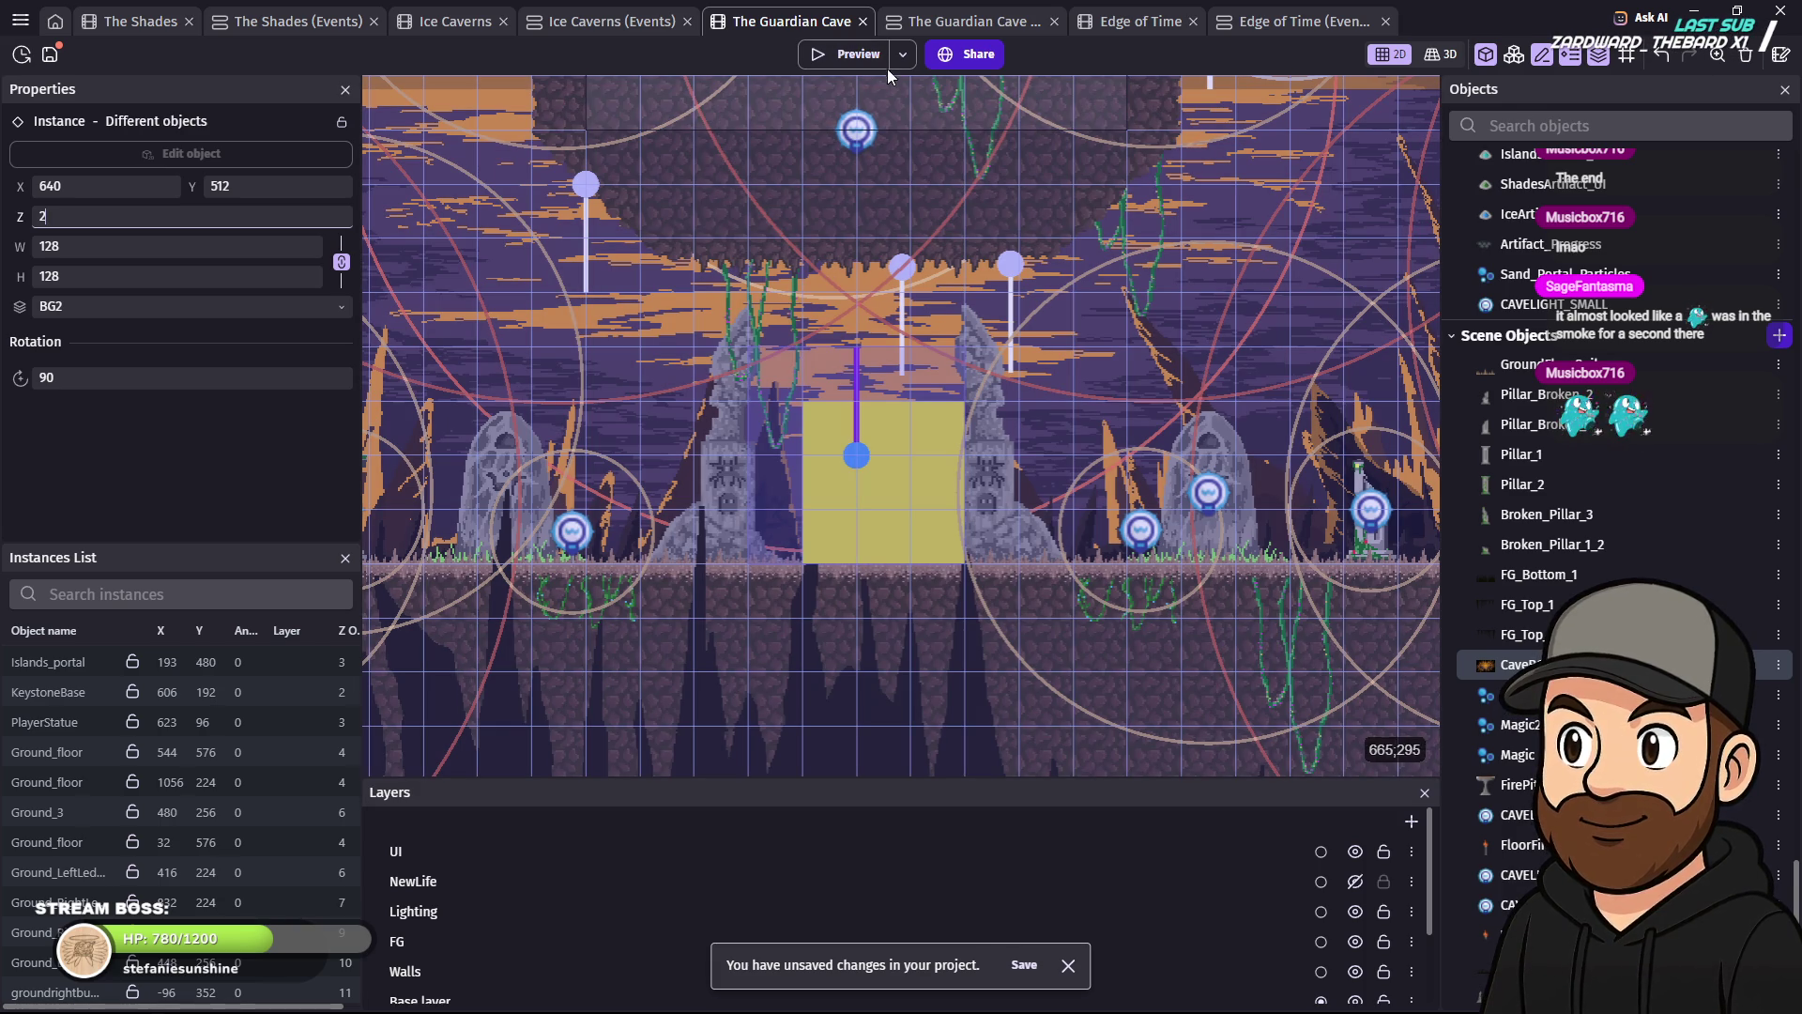
- Run a fresh preview of The Guardian Cave, walk the ghost back and forth past the portal, then close it
click(859, 59)
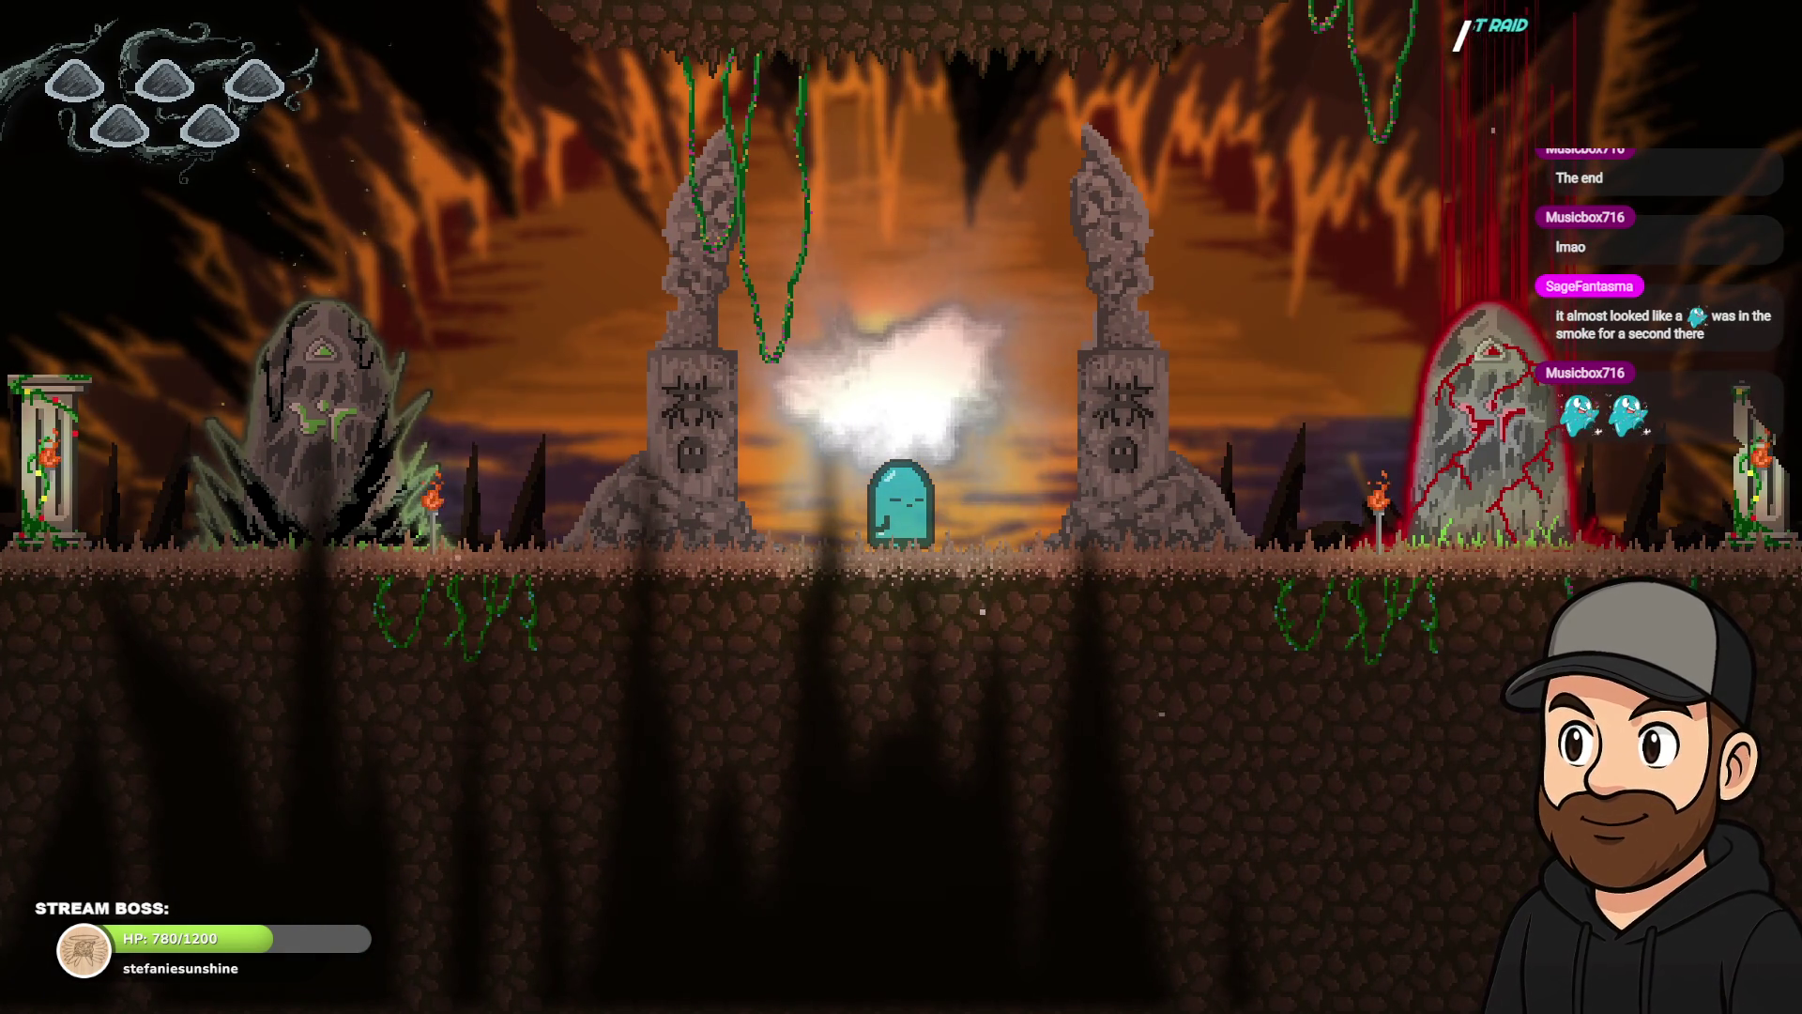
key(Left)
key(Right)
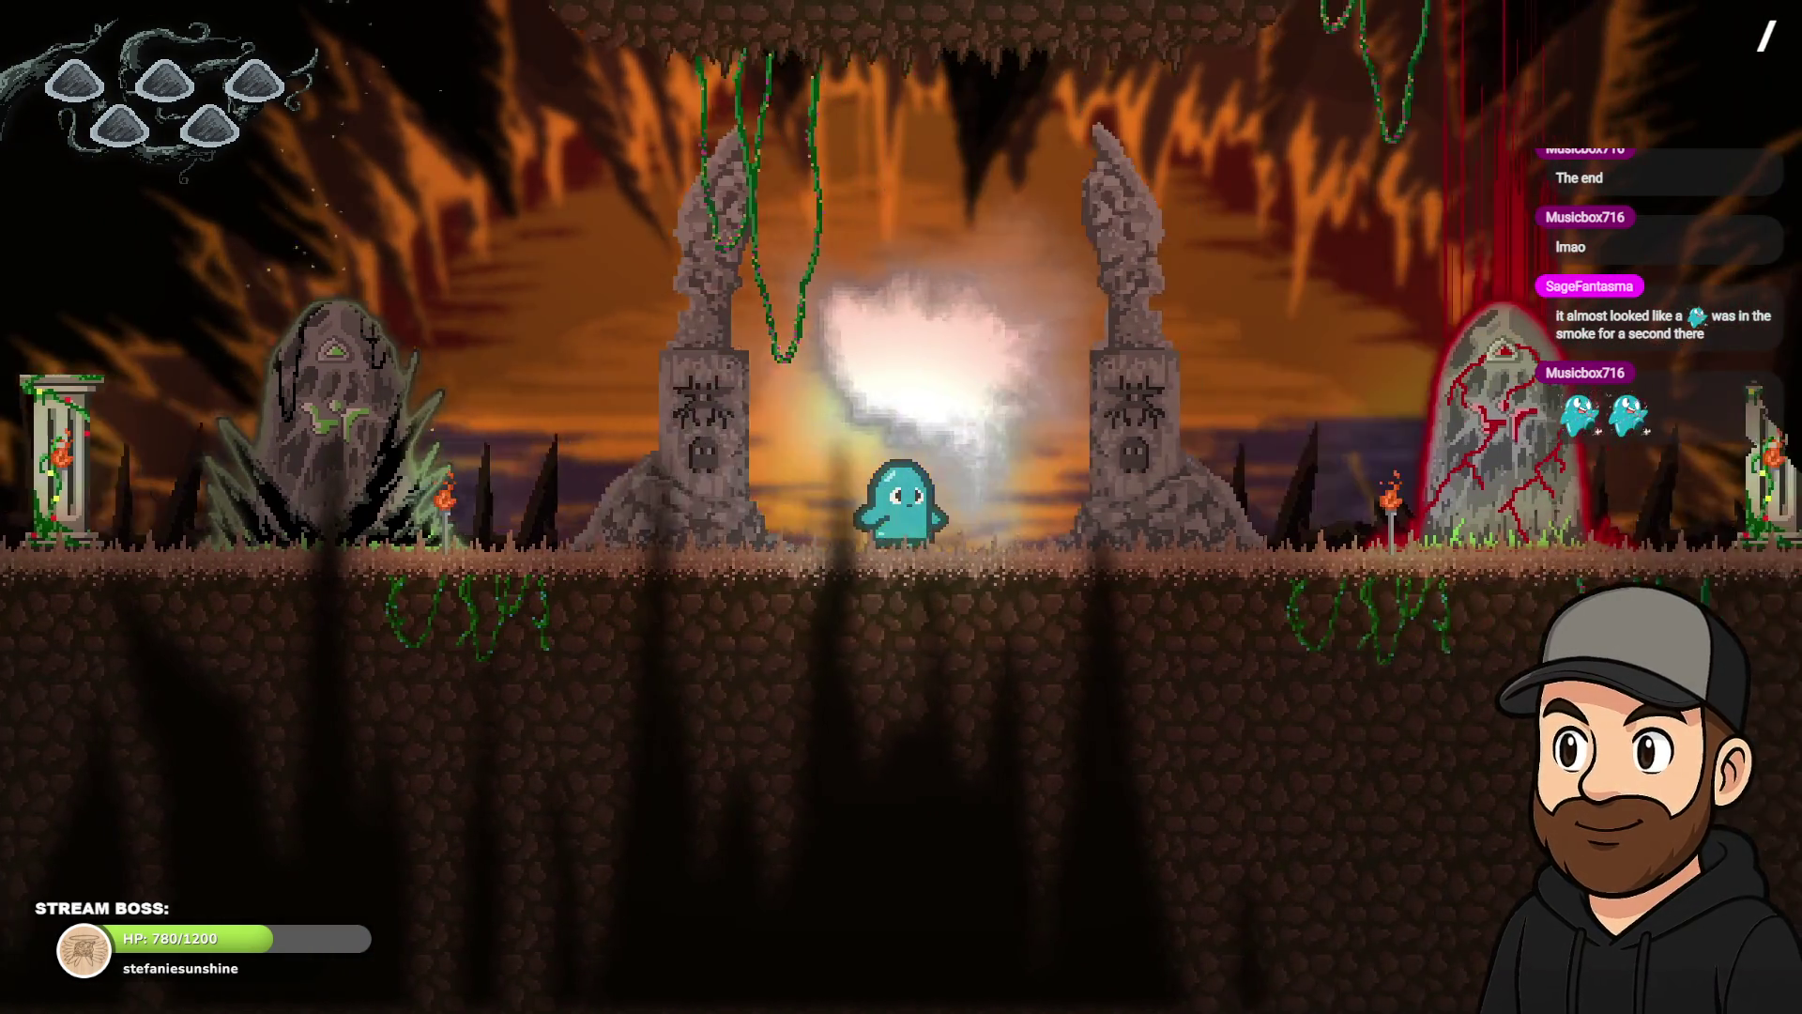
key(Left)
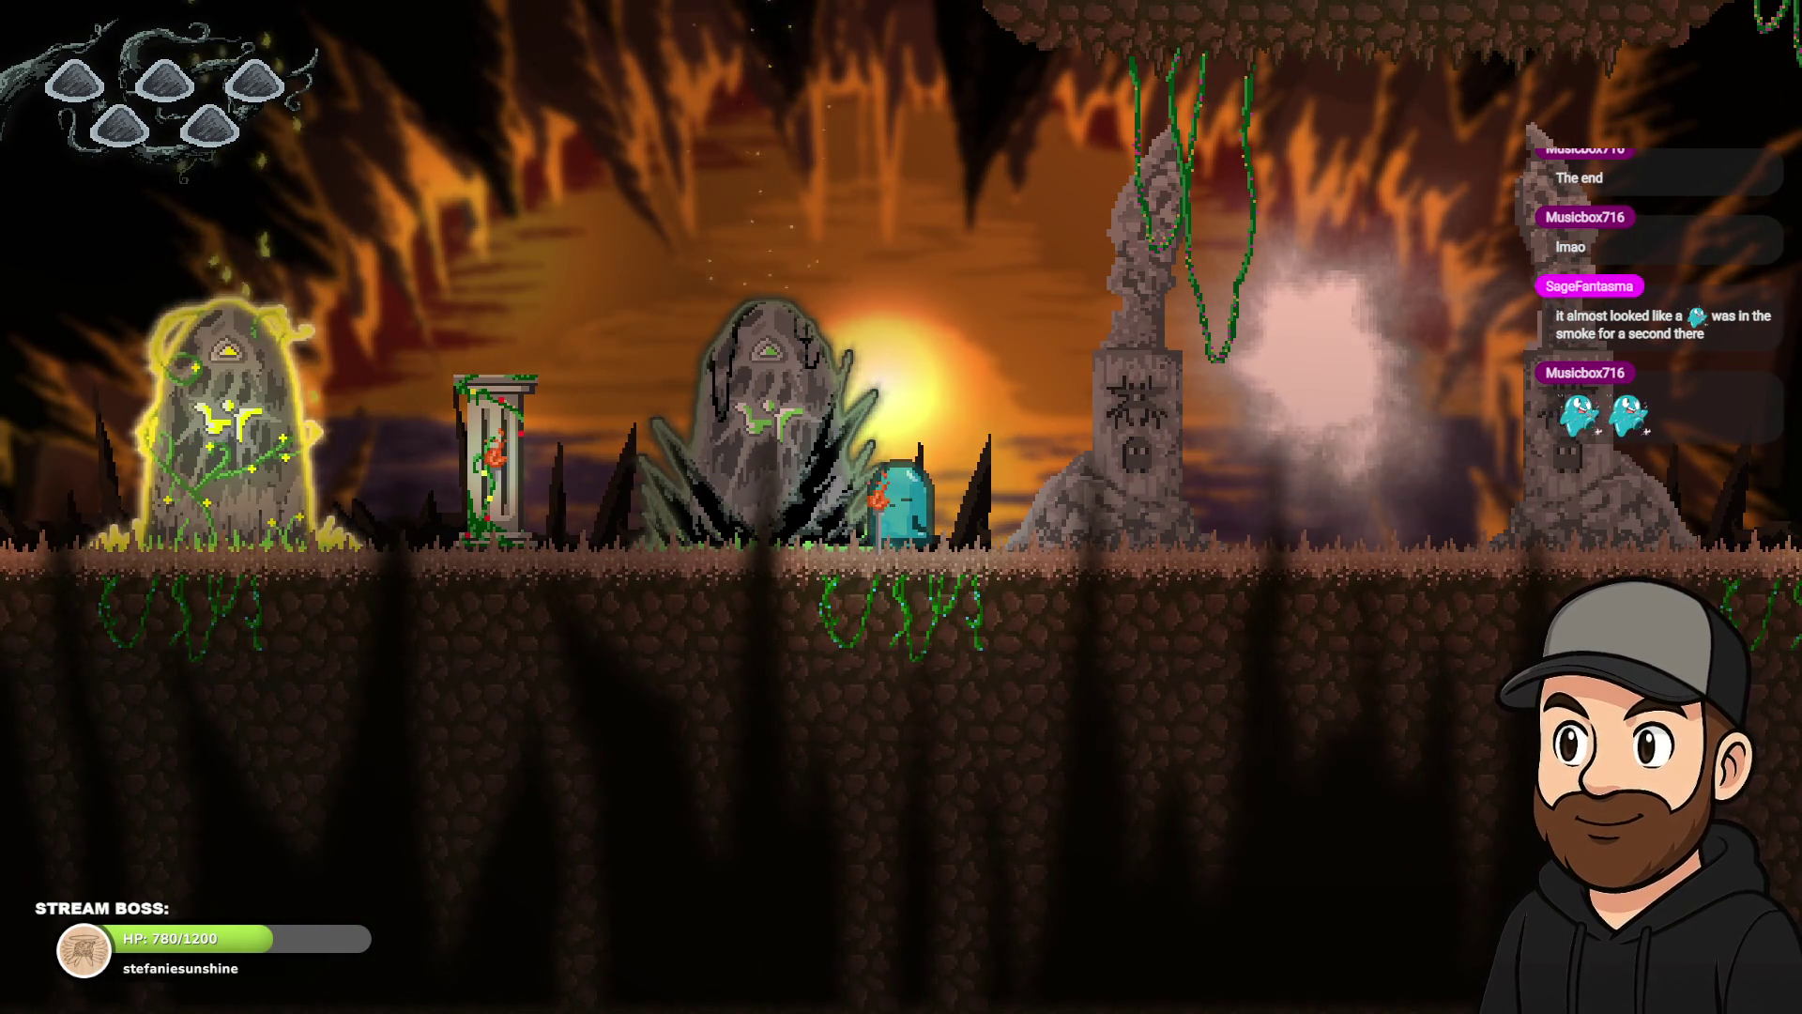
key(Right)
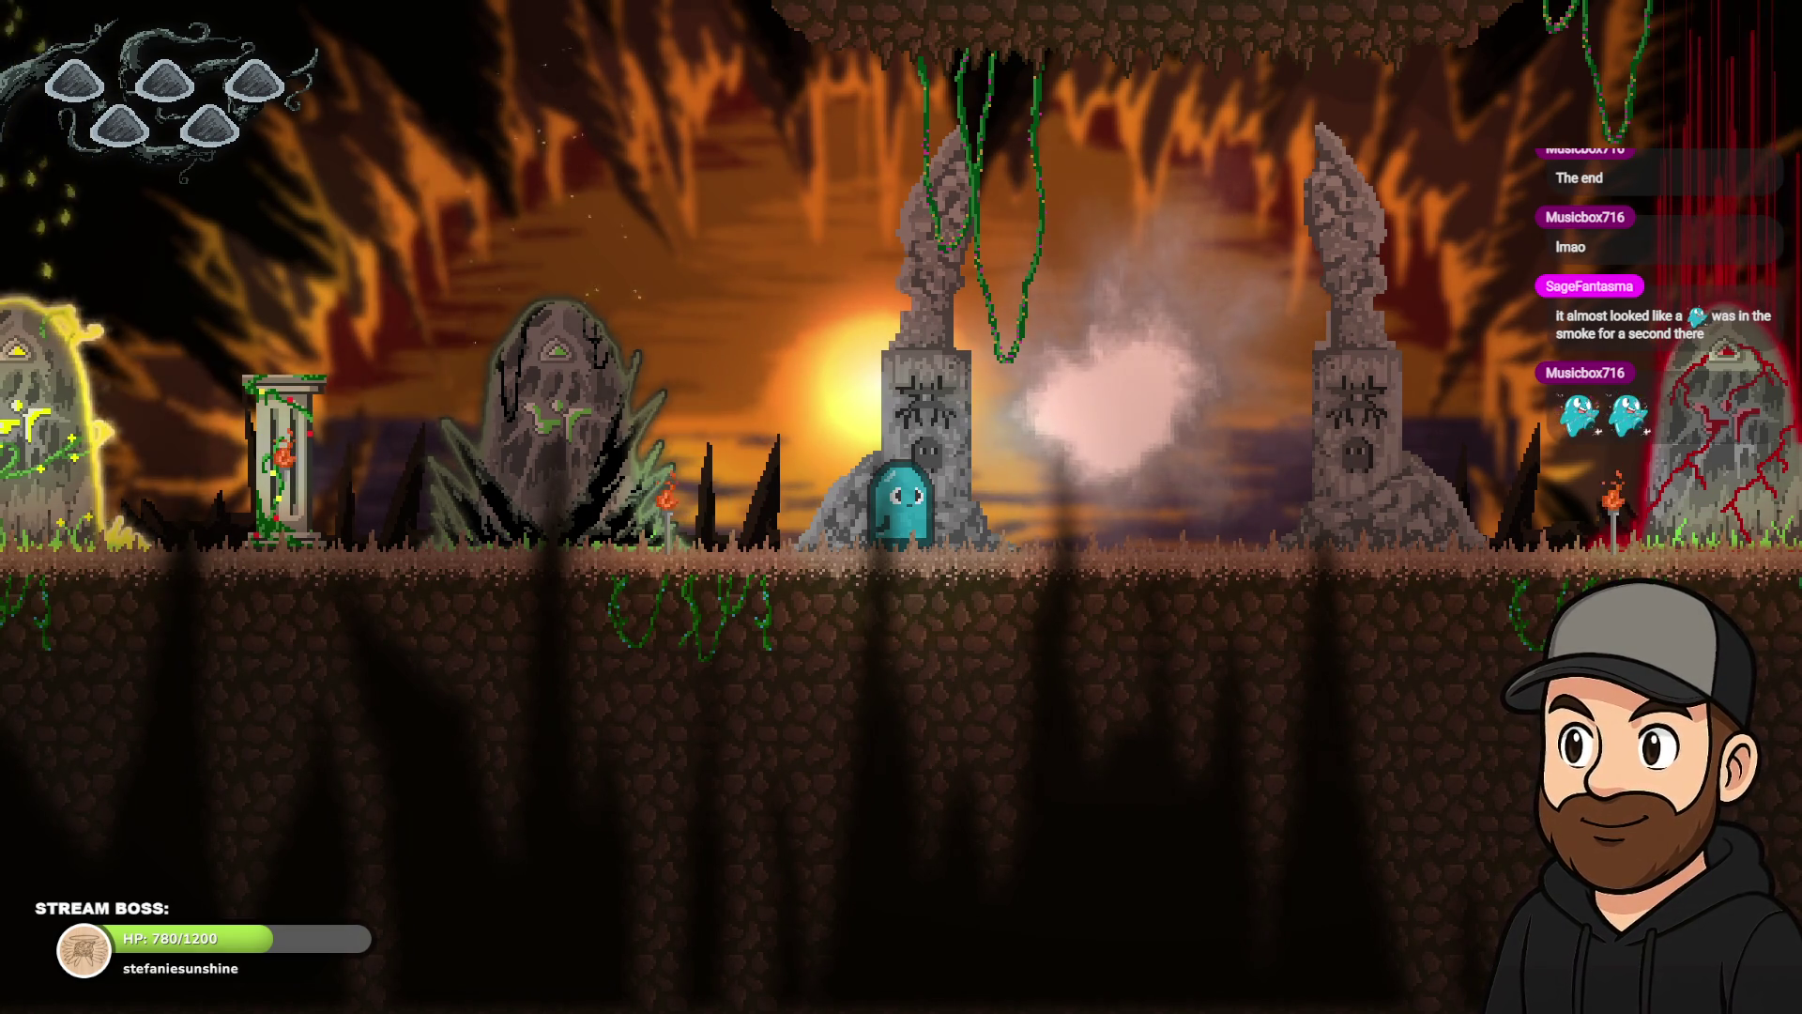
key(Right)
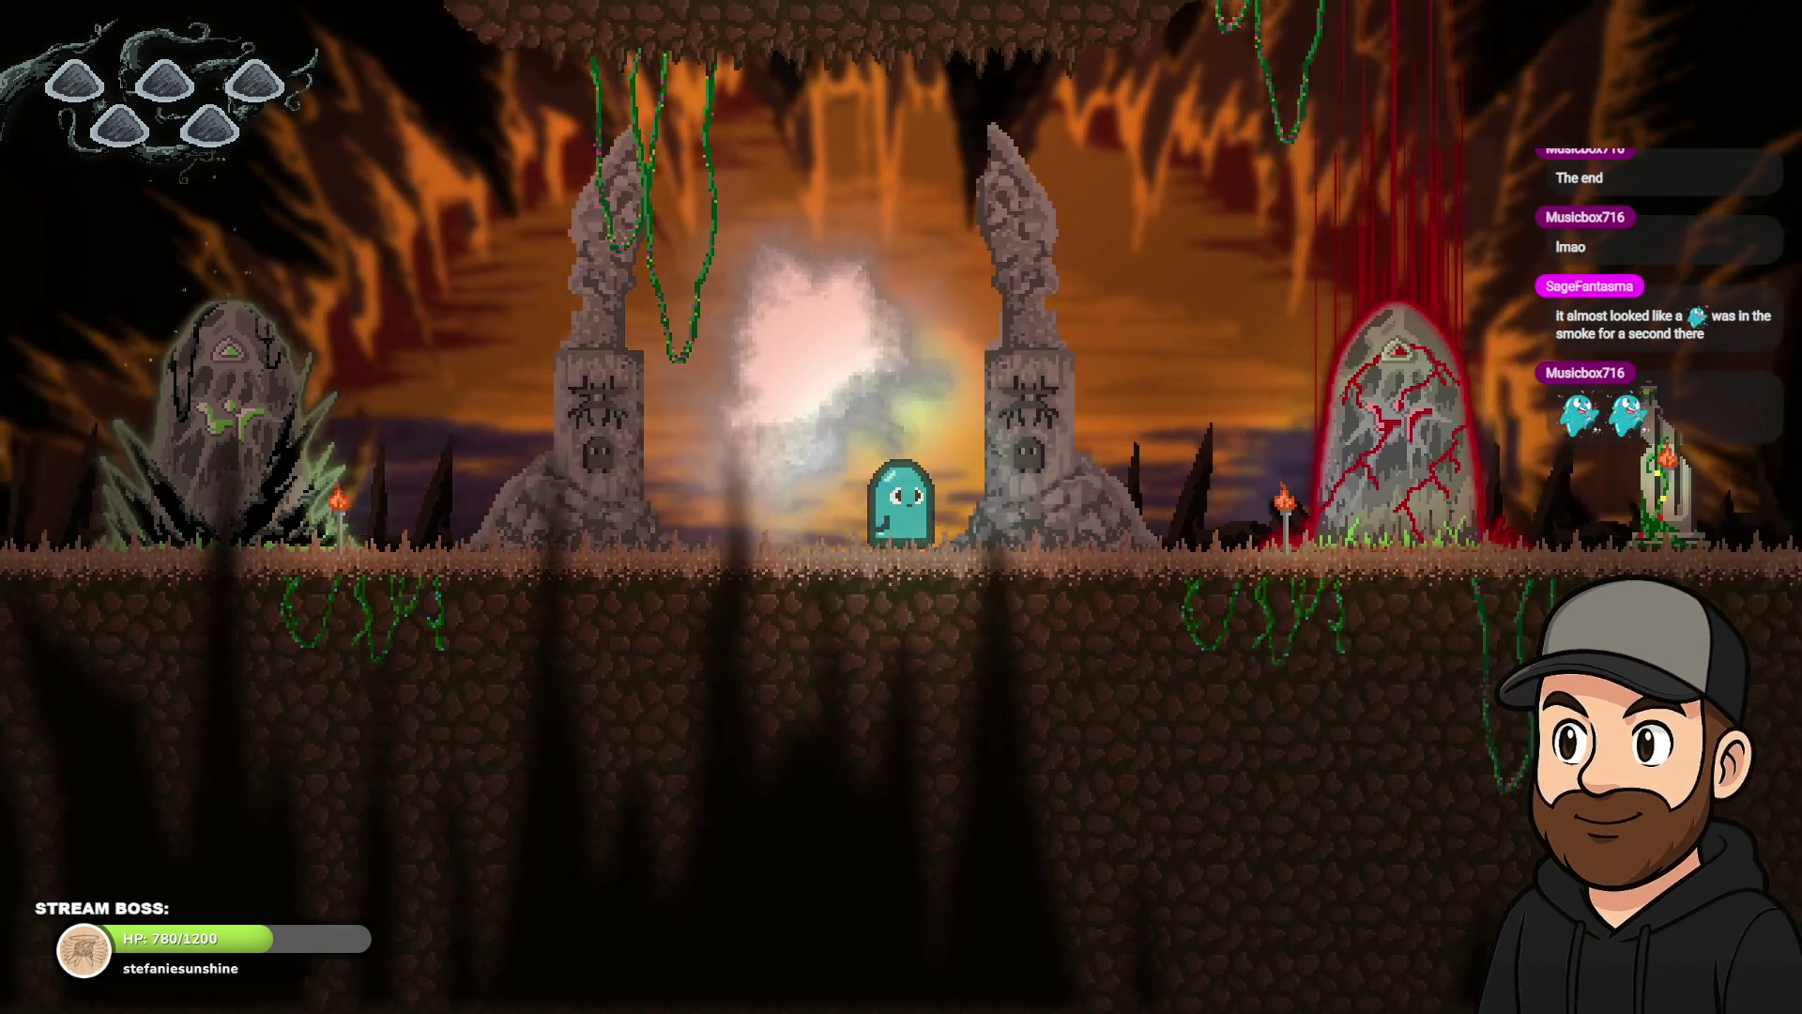
key(Right)
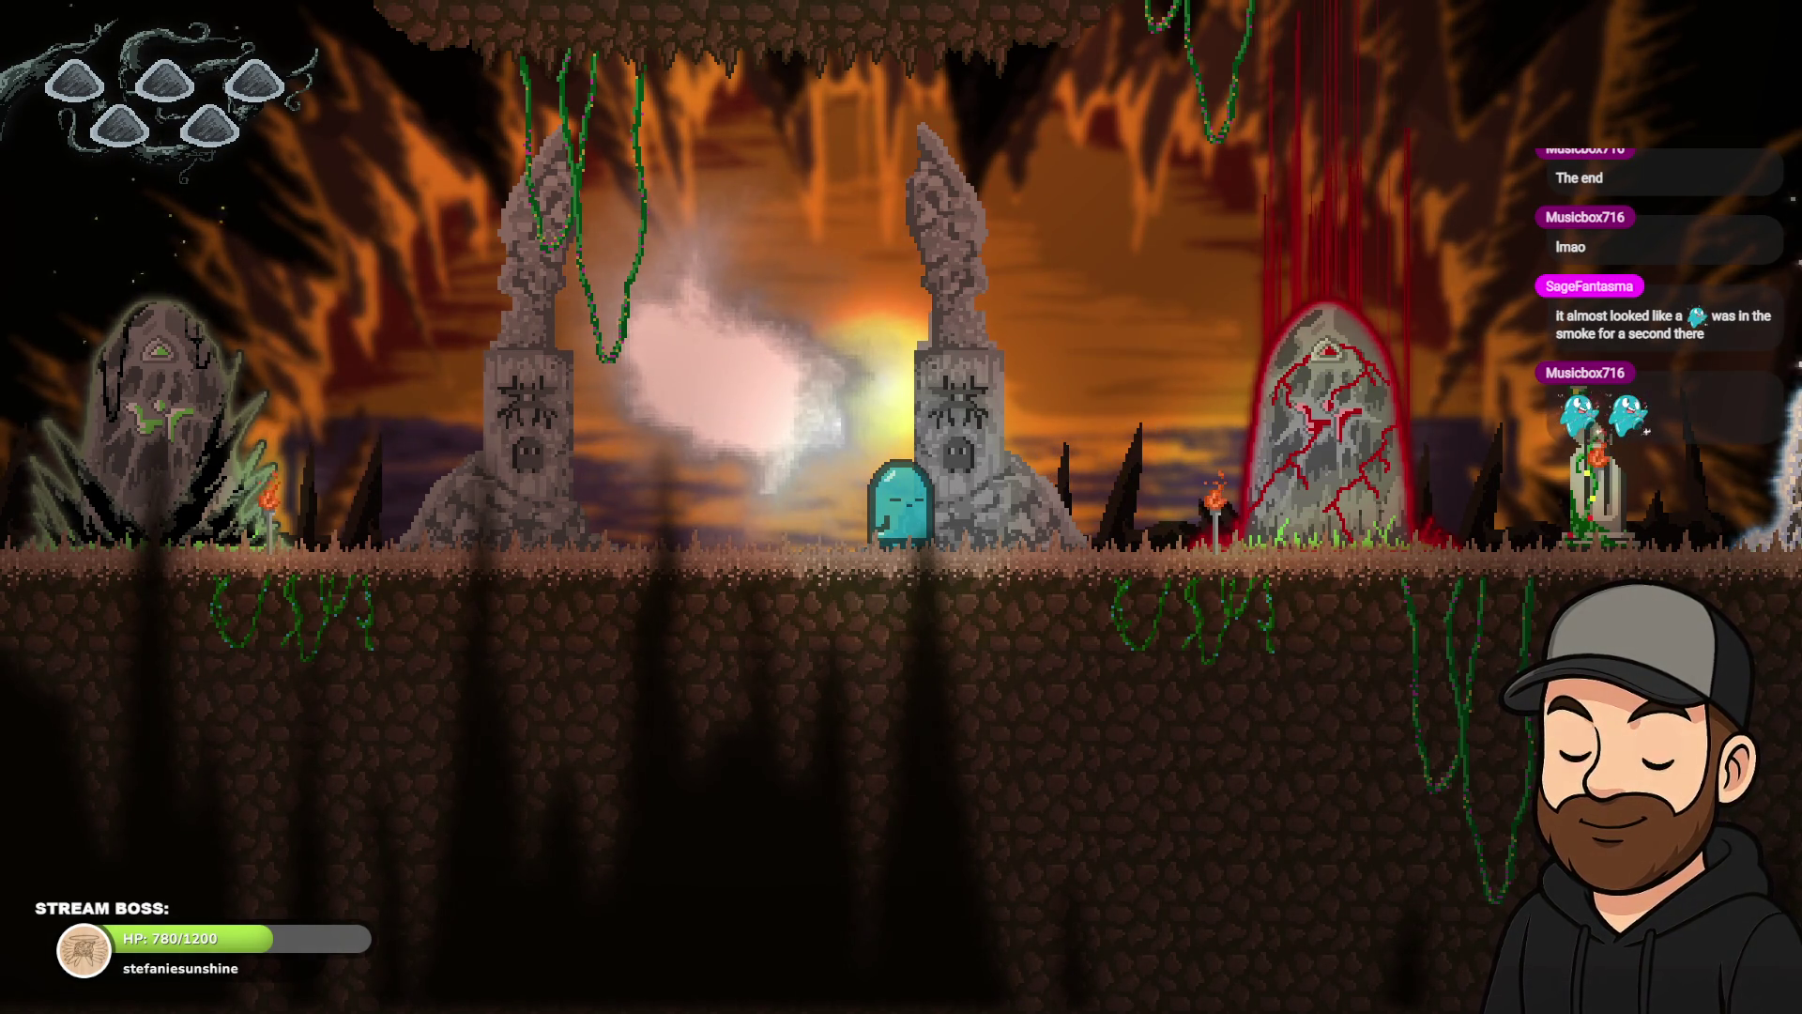
key(Right)
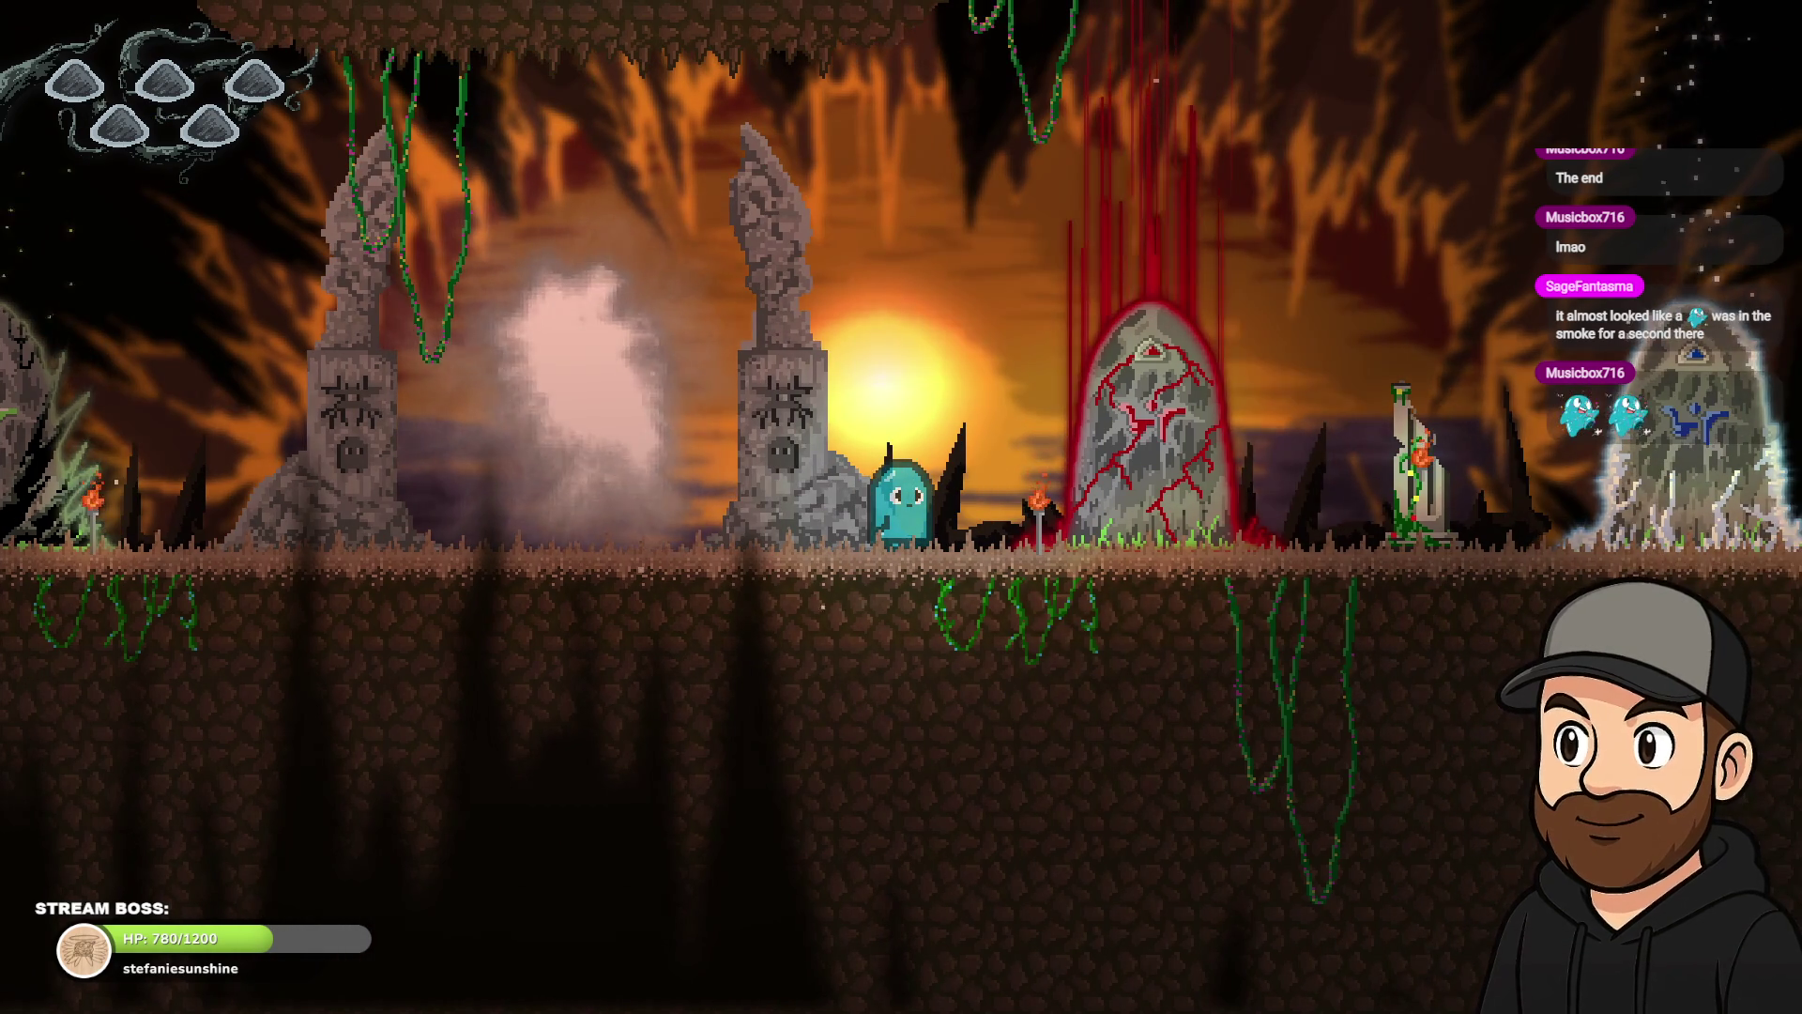
key(Left)
key(Escape)
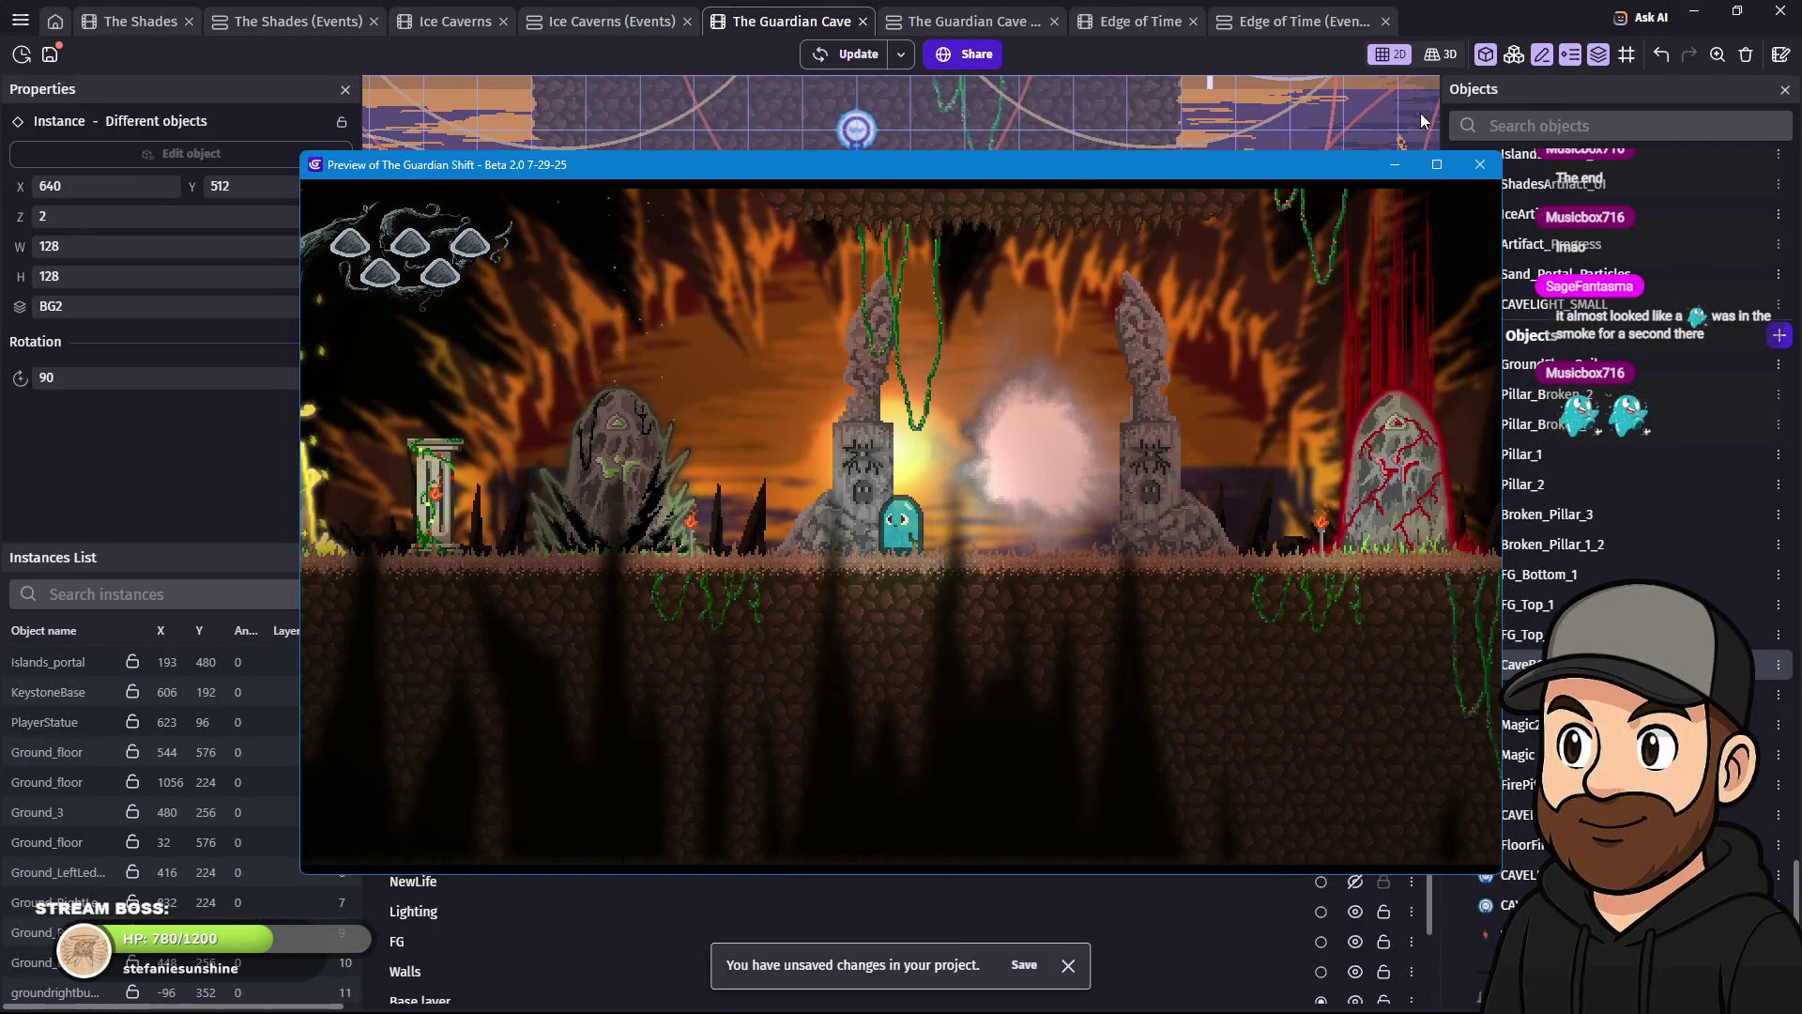
click(1480, 164)
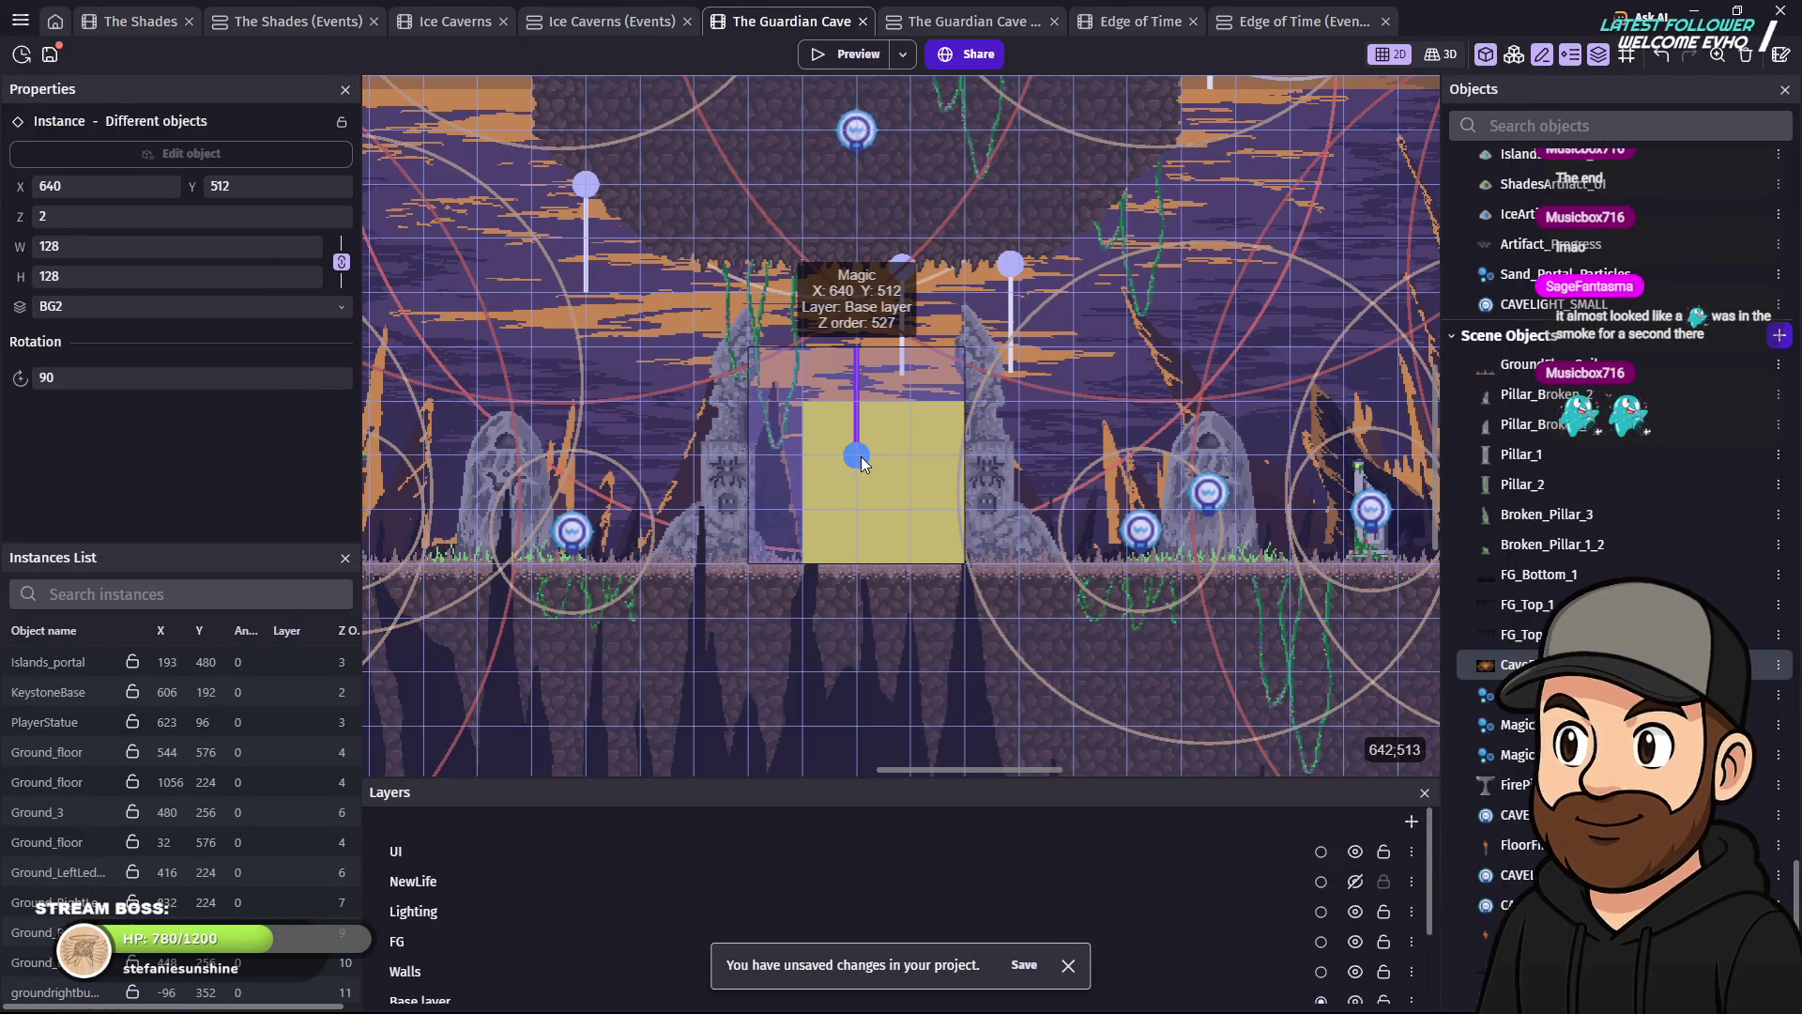
- Inspect the Magic particle instance's settings, then delete that instance
double_click(864, 463)
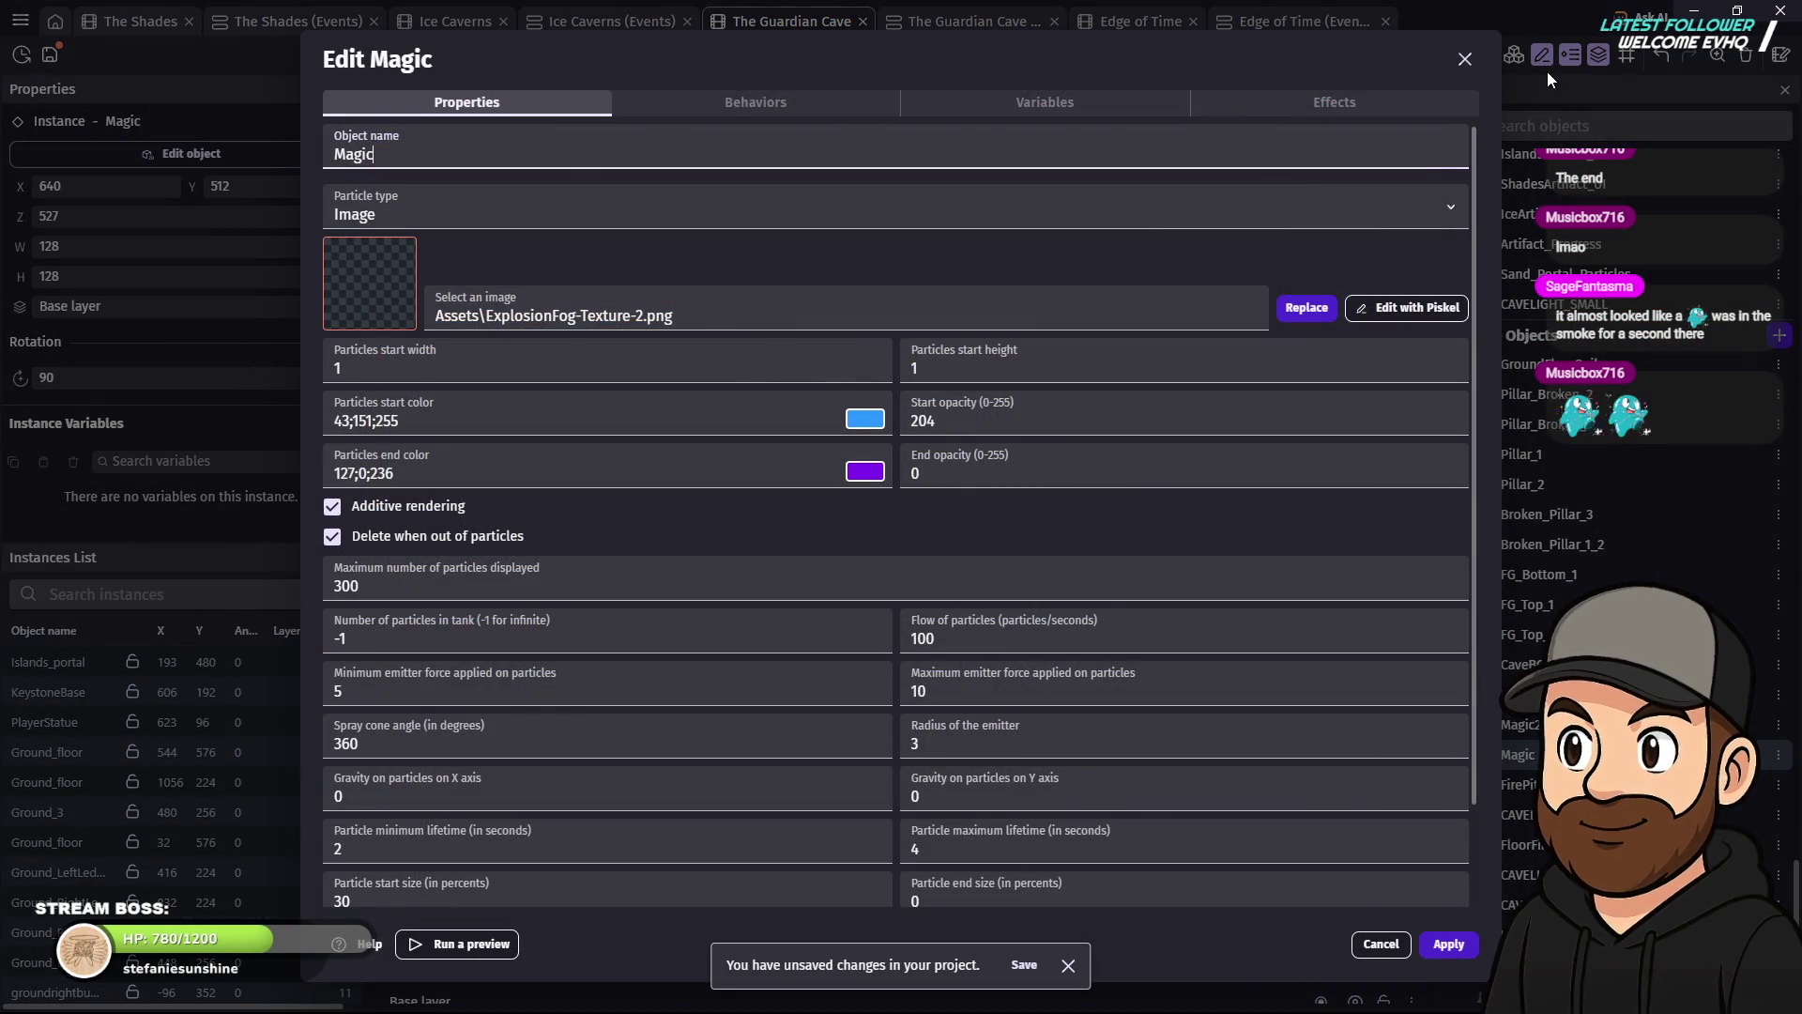
click(1475, 62)
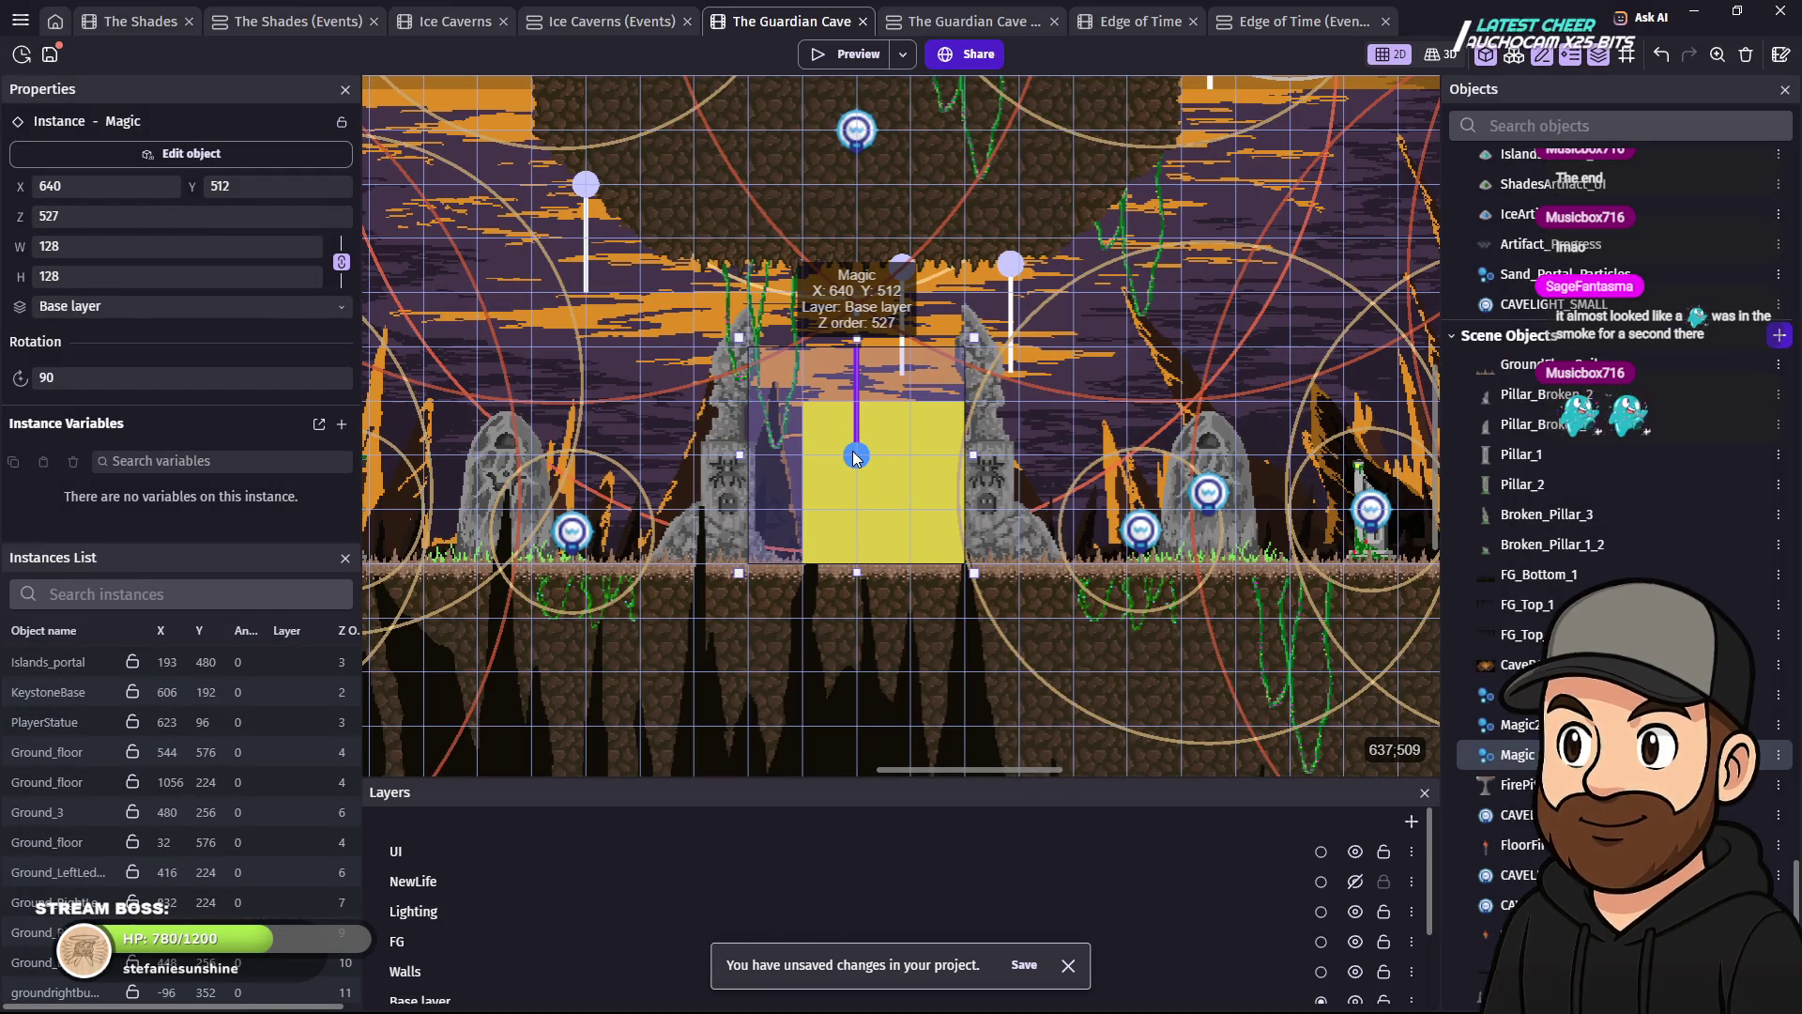
key(Delete)
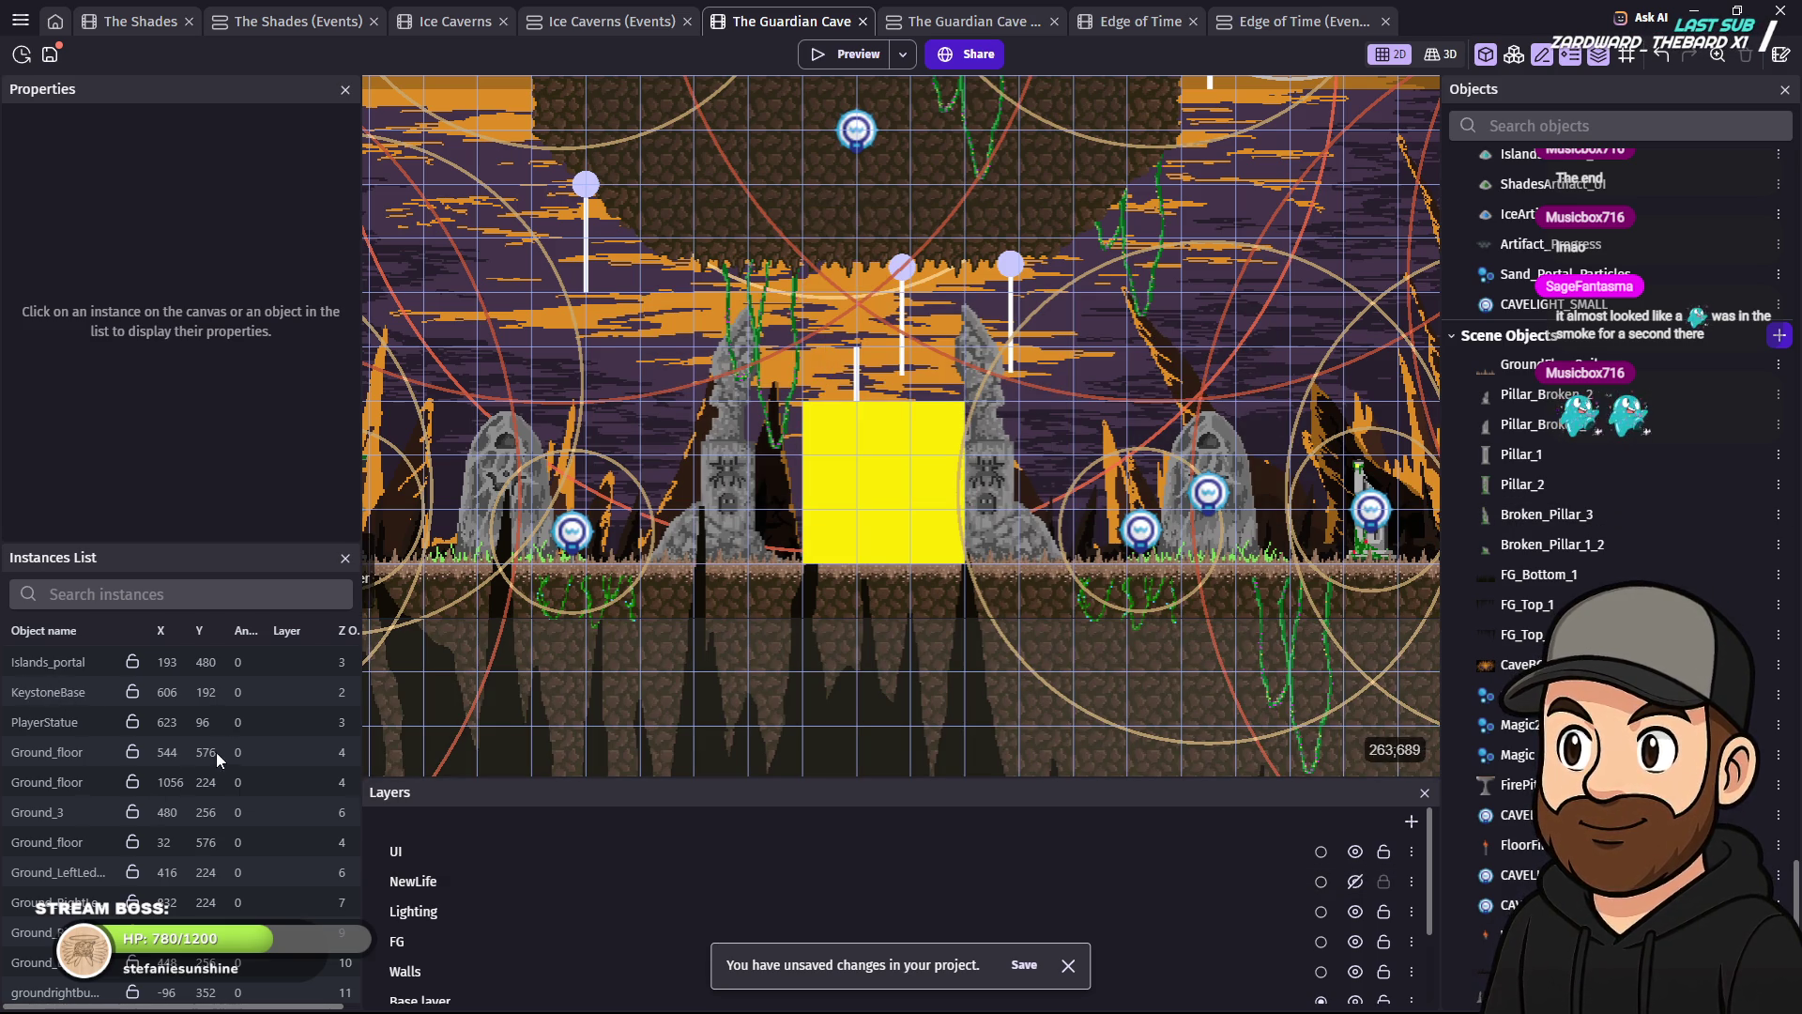
- Search the scene's instances list for 'magic'
scroll(120, 737, down, 3)
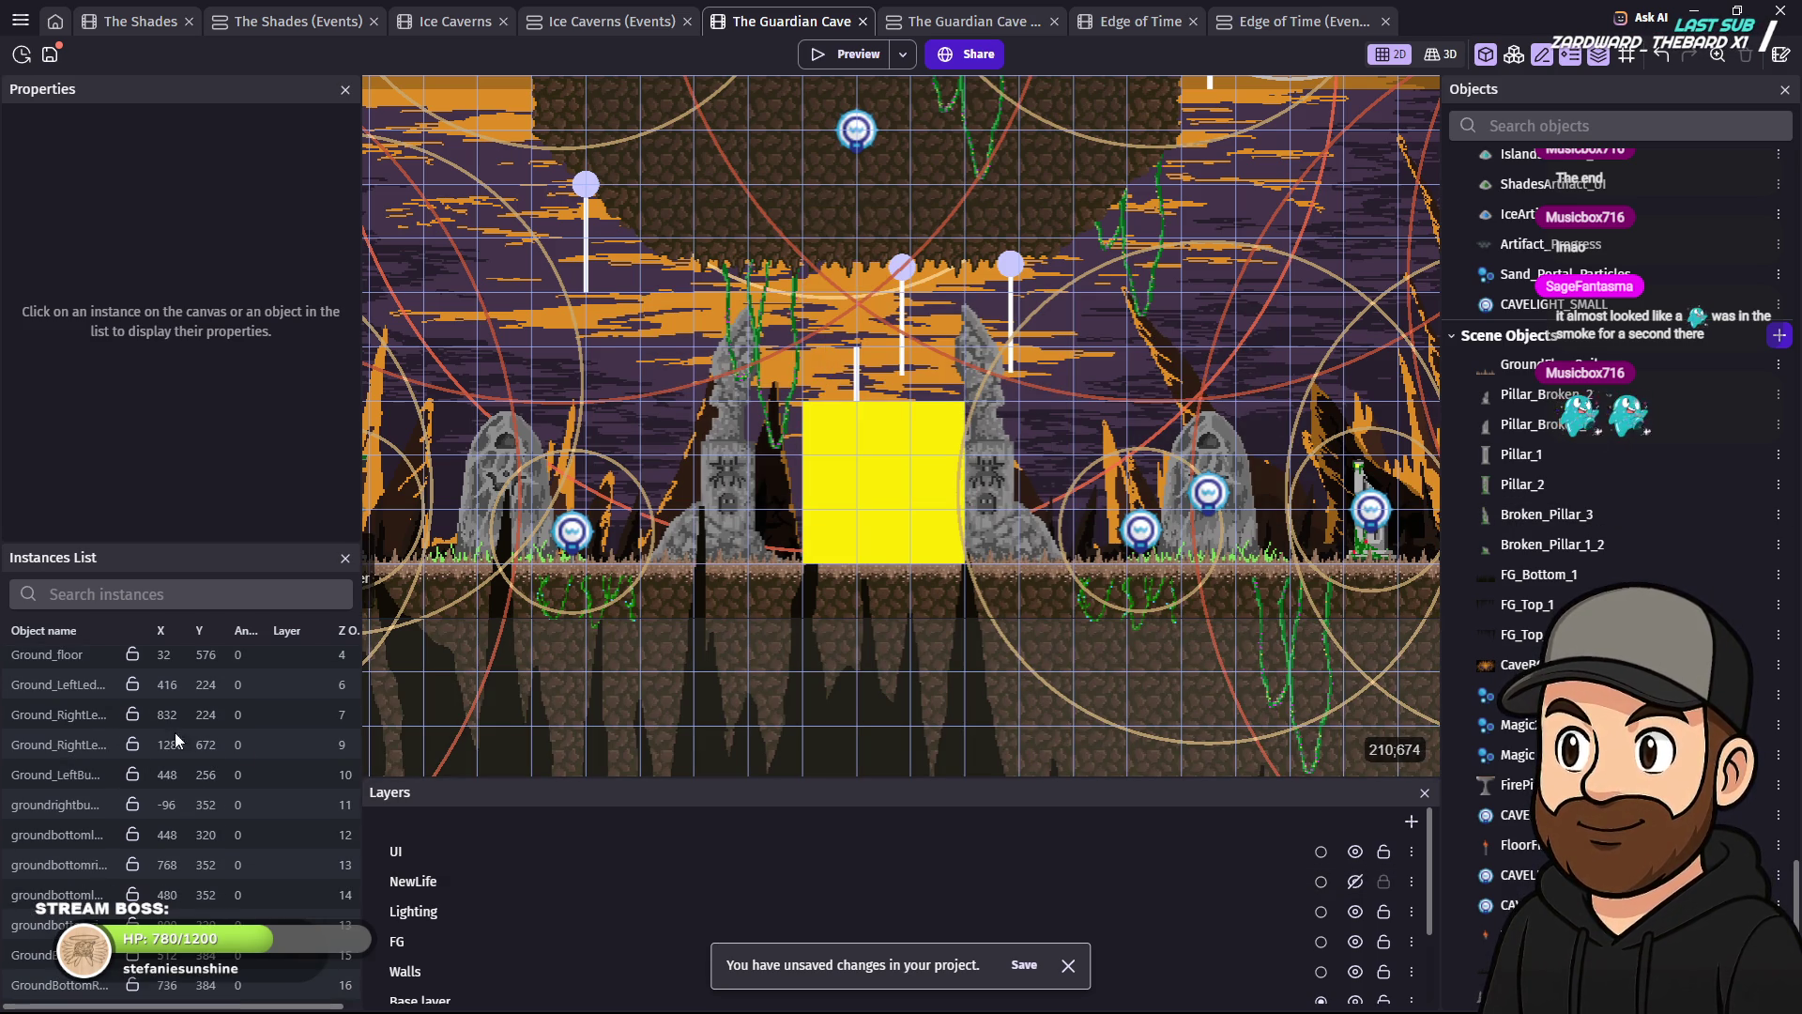
scroll(140, 735, down, 6)
scroll(159, 807, up, 10)
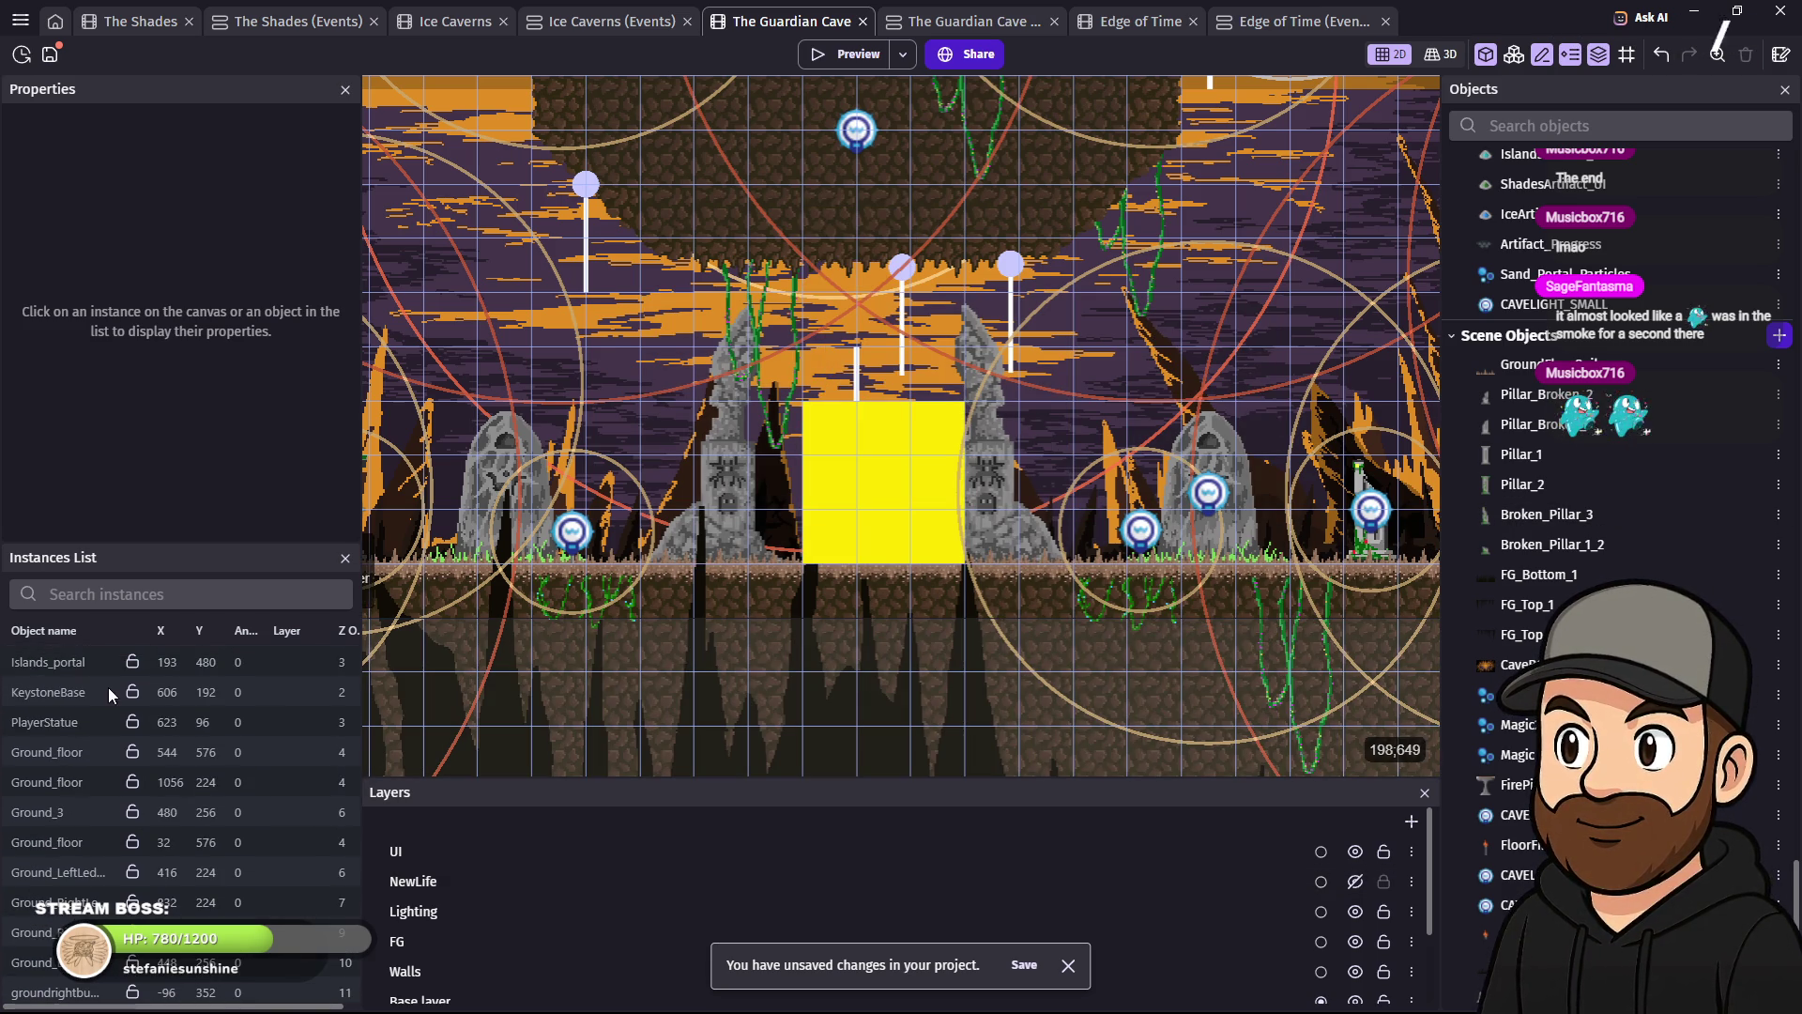
click(168, 595)
text(magic)
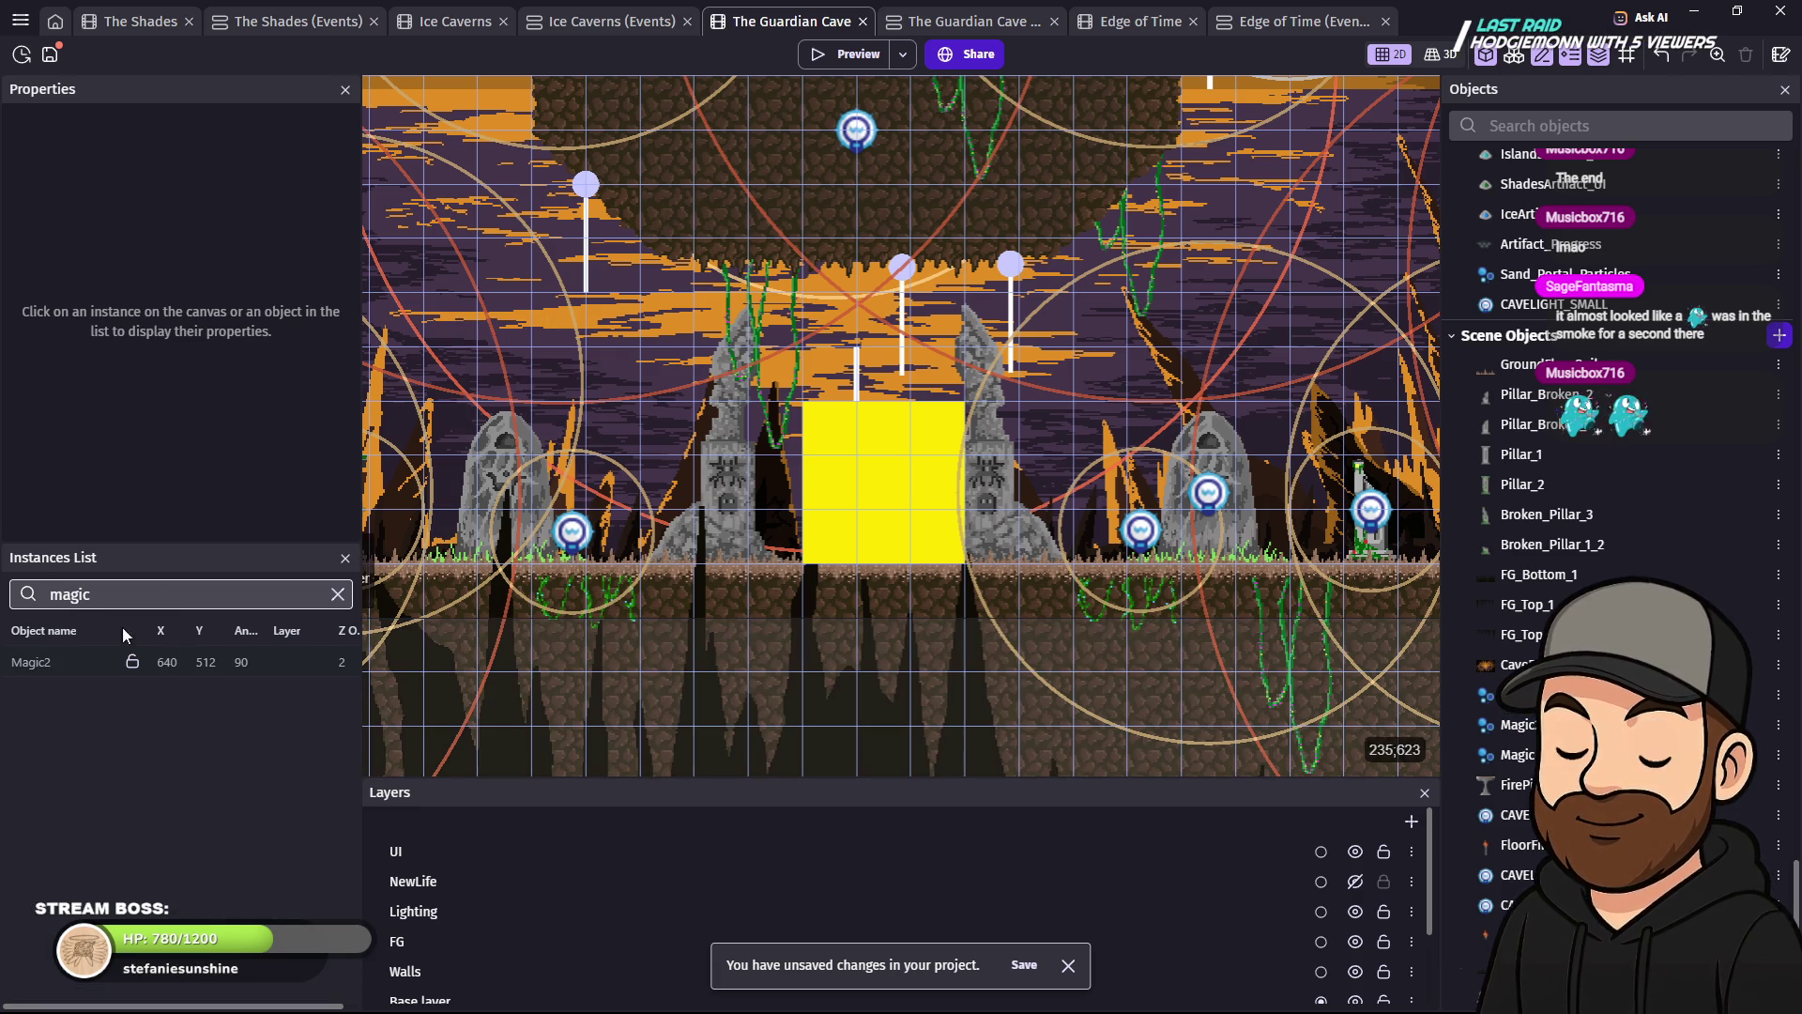
- Set the Magic2 instance's Z order to 500, comparing against the cave background
click(34, 668)
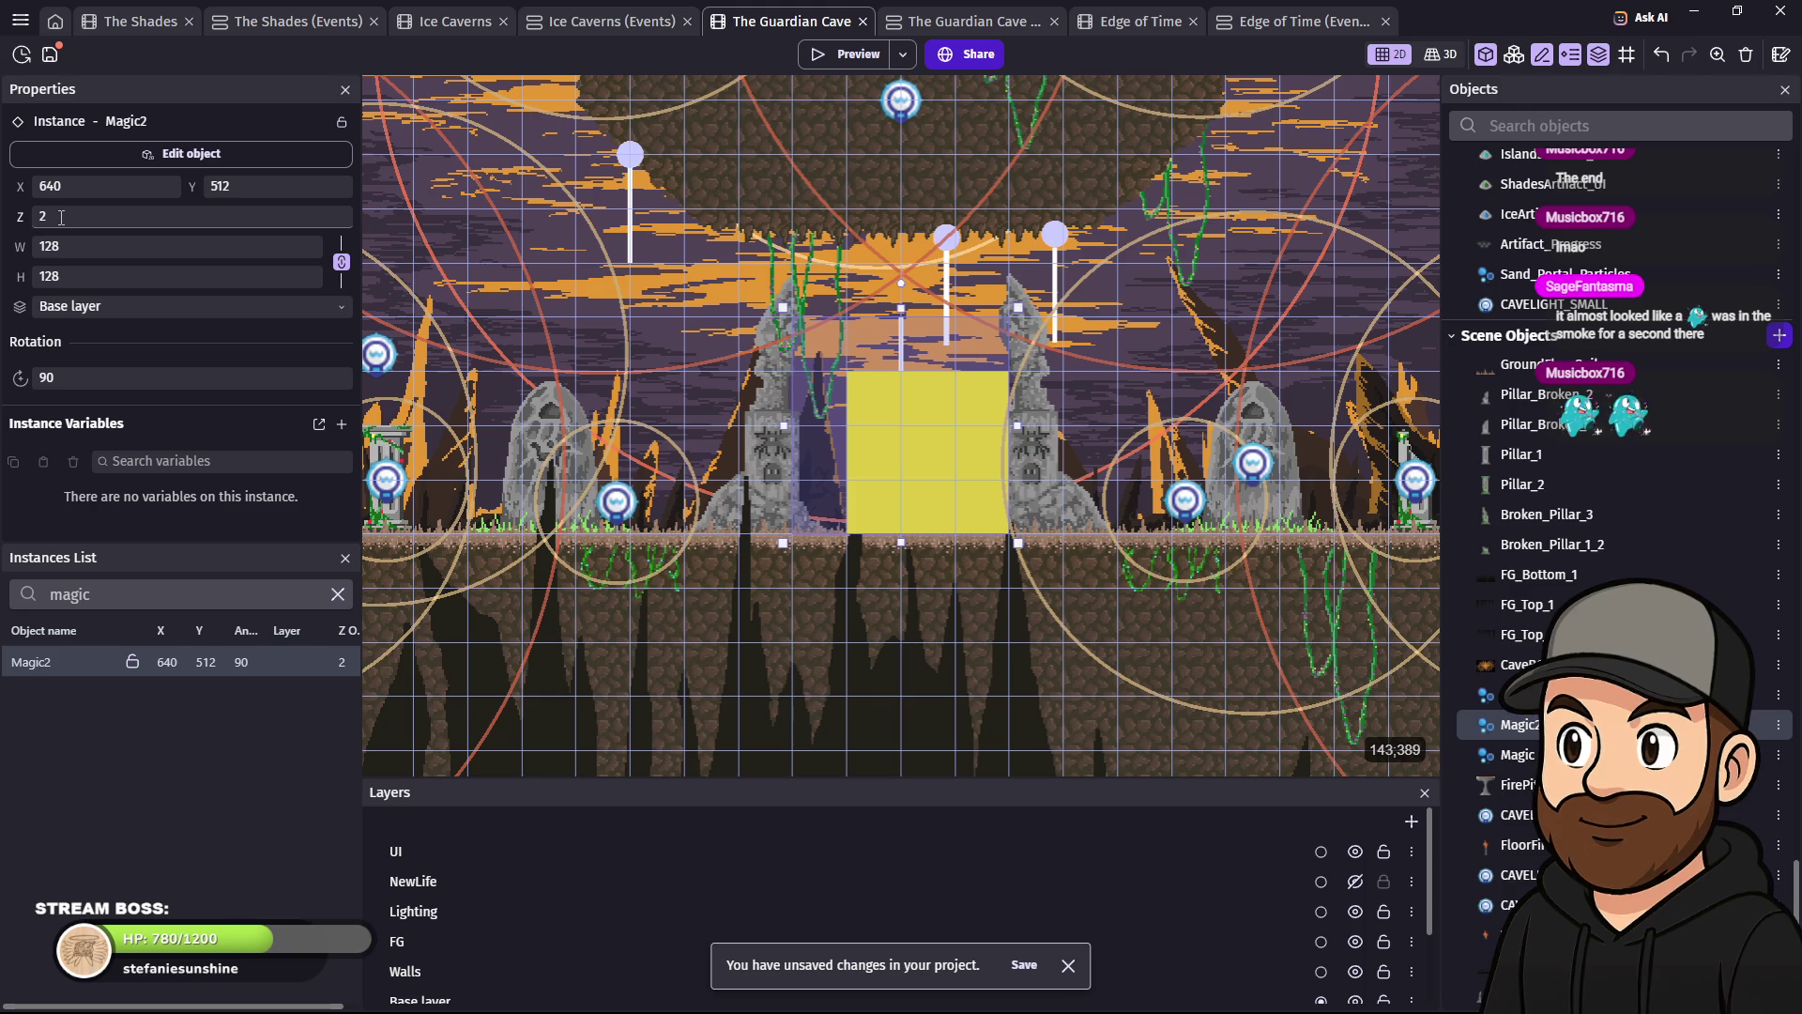
text(20)
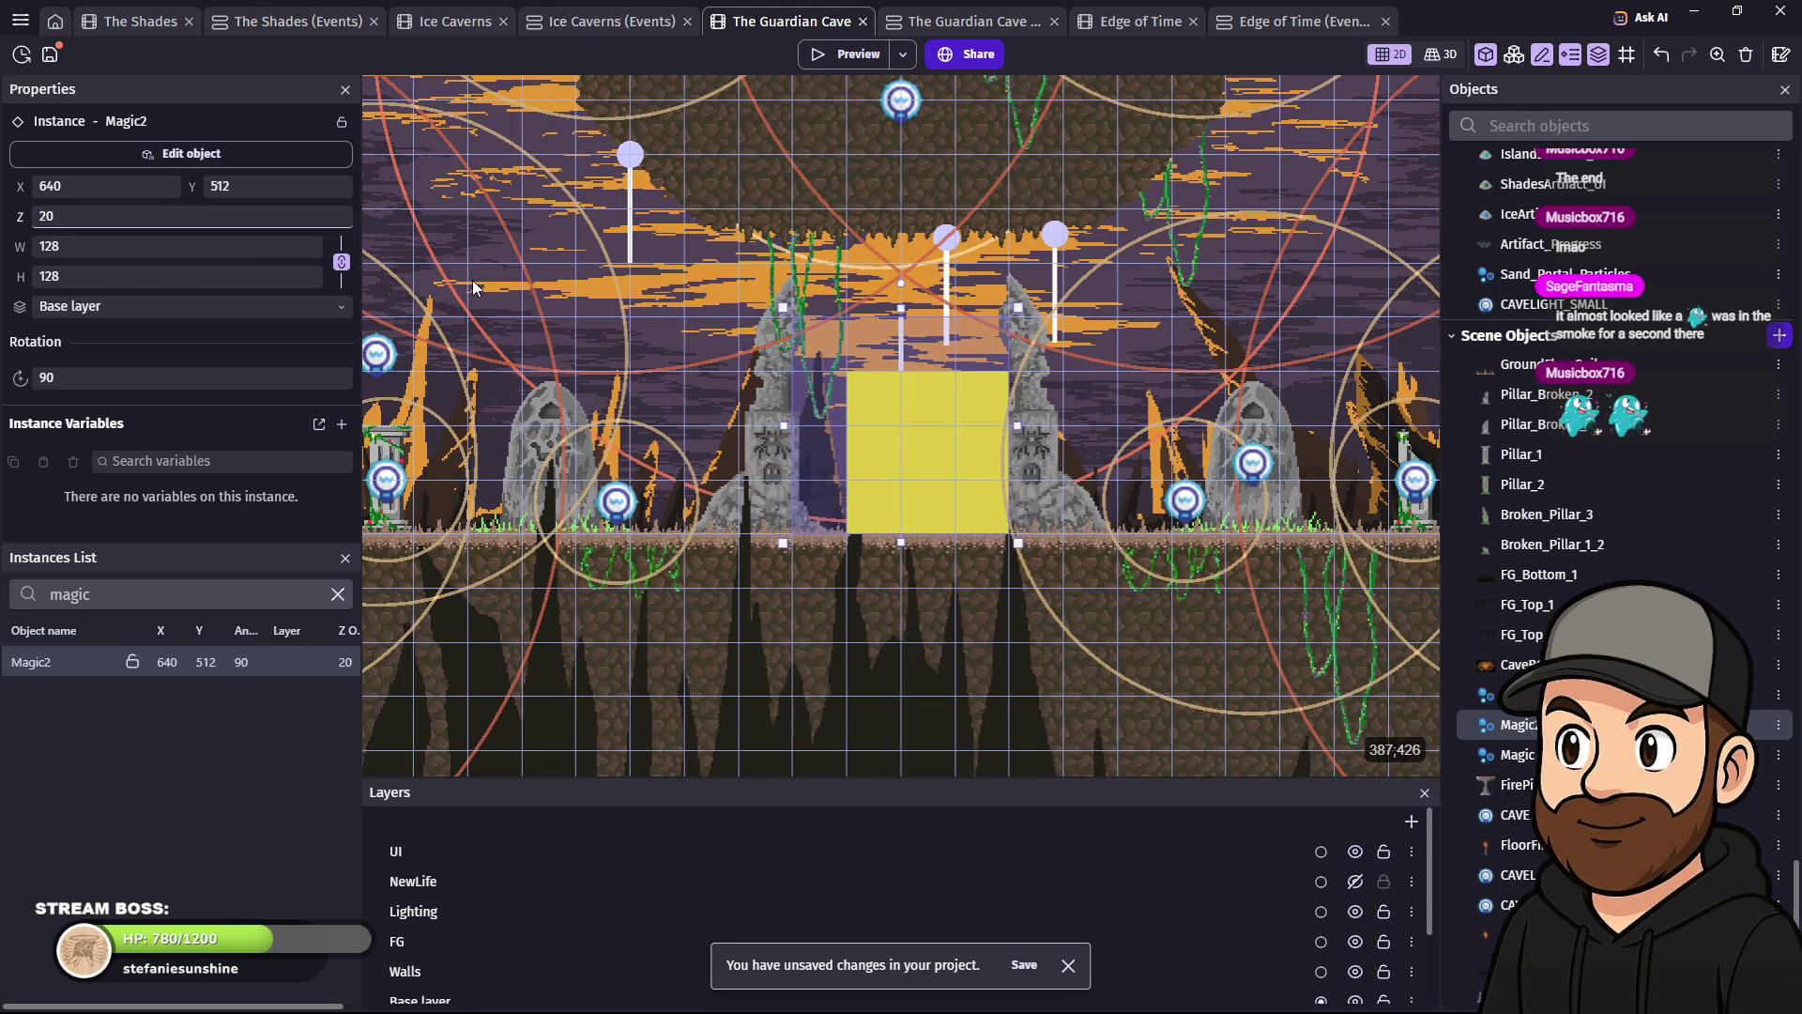
click(474, 287)
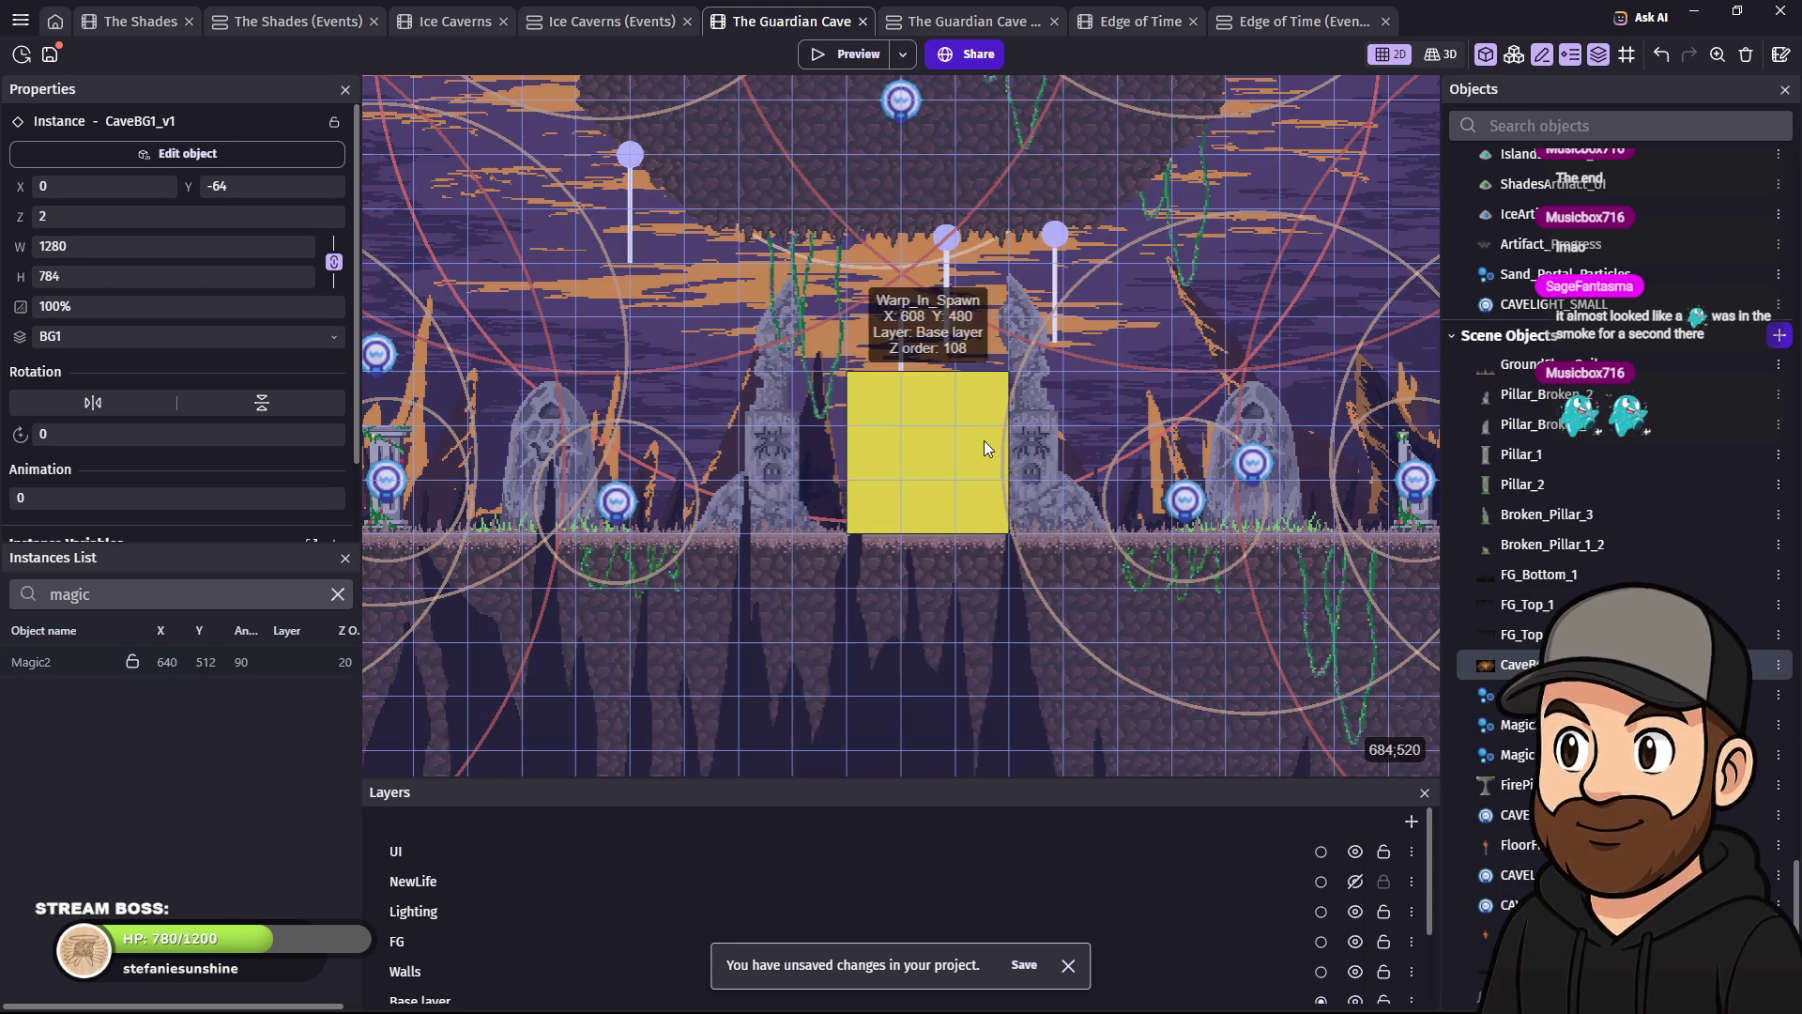
click(240, 663)
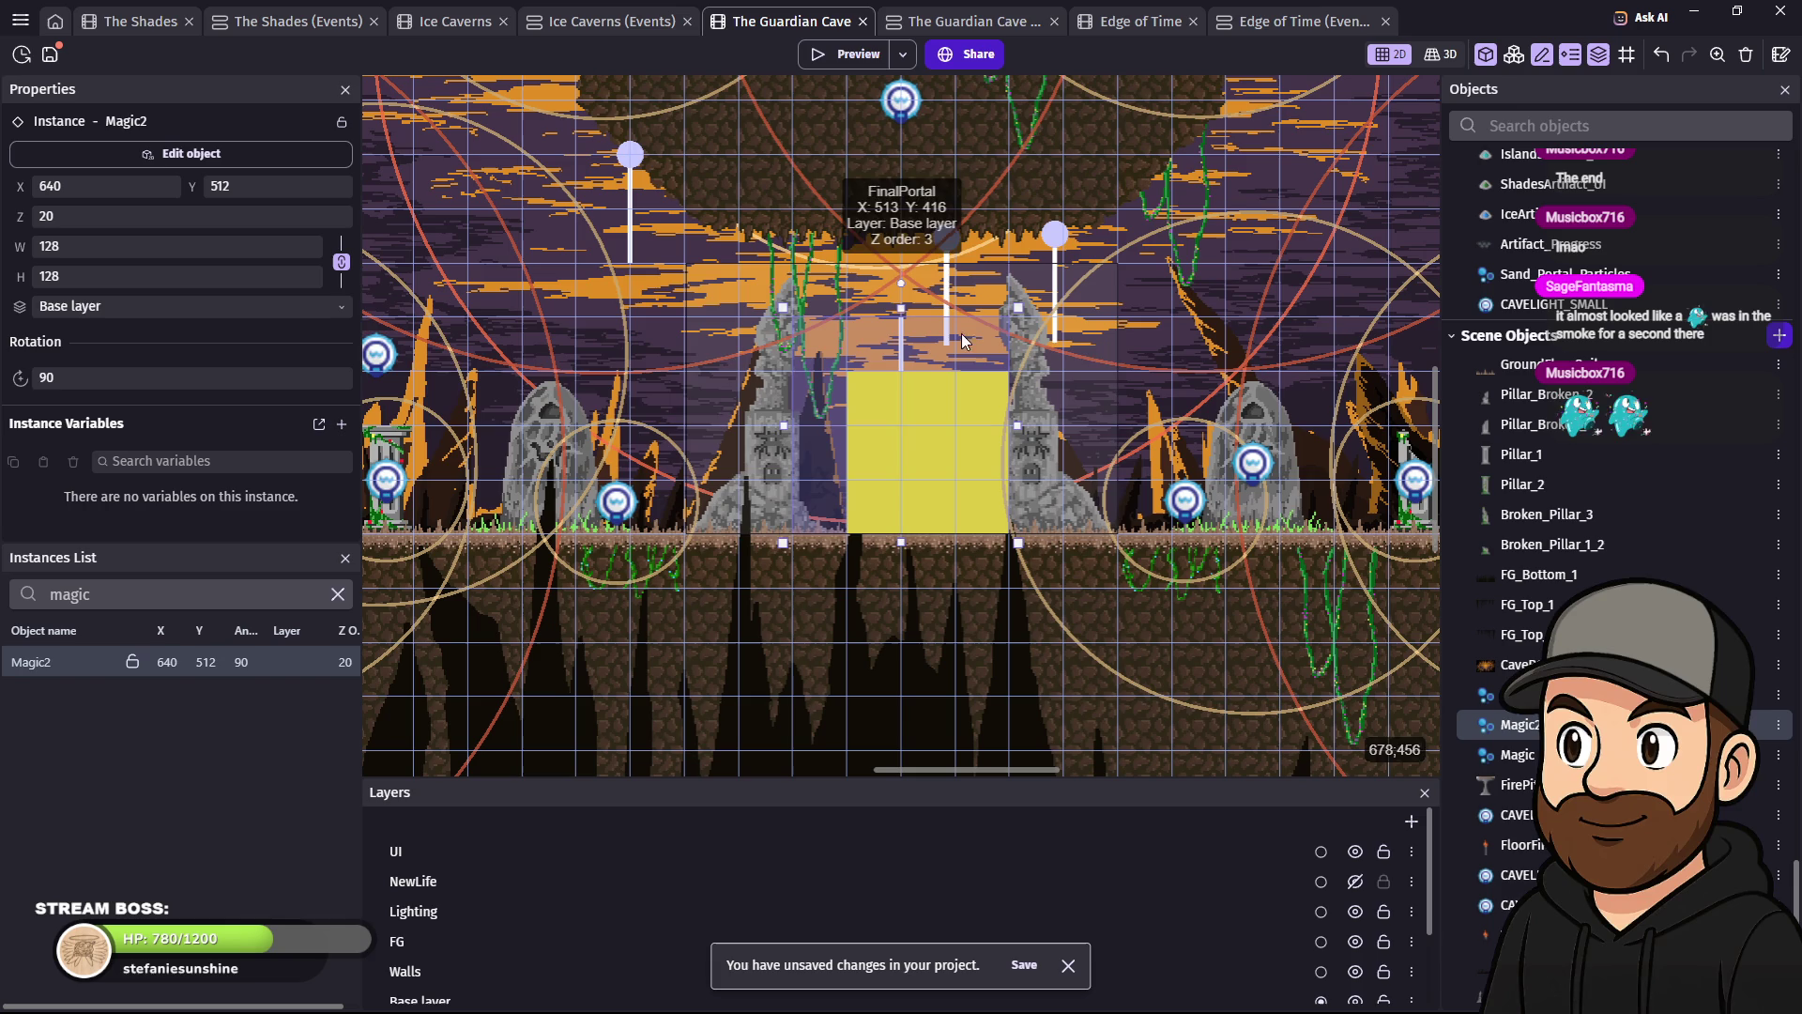
click(46, 217)
text(500)
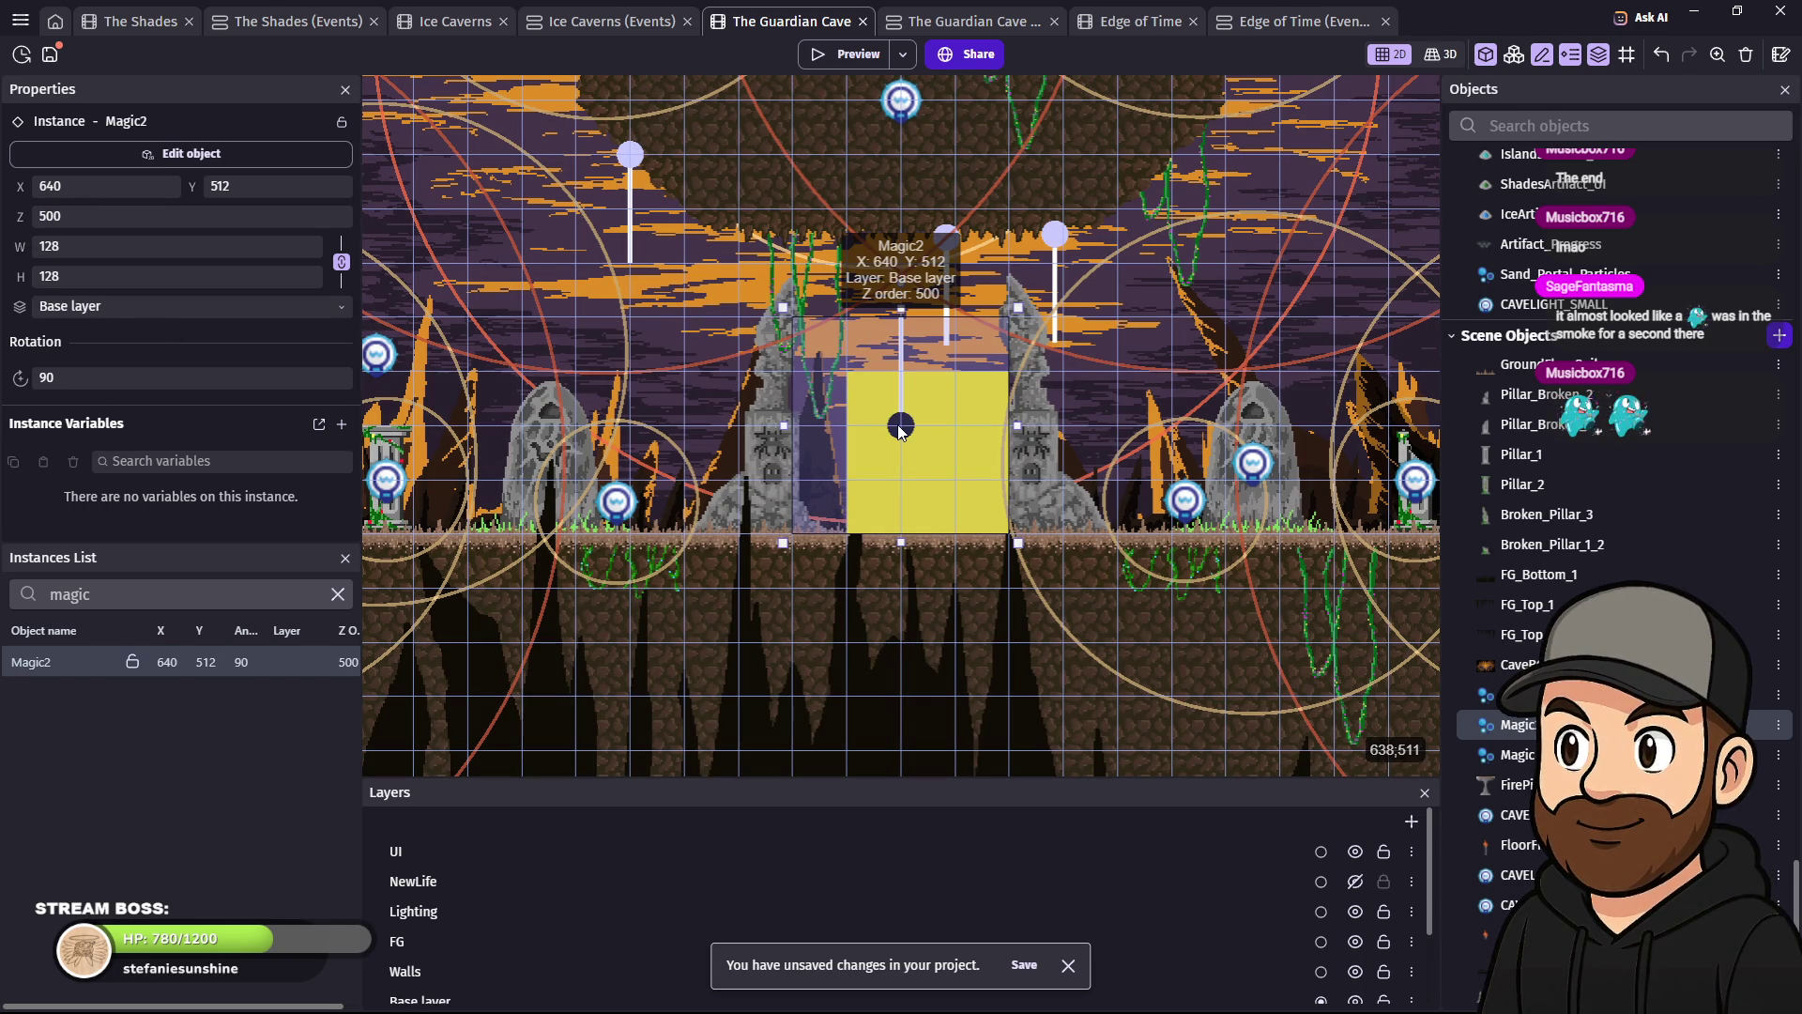
double_click(901, 428)
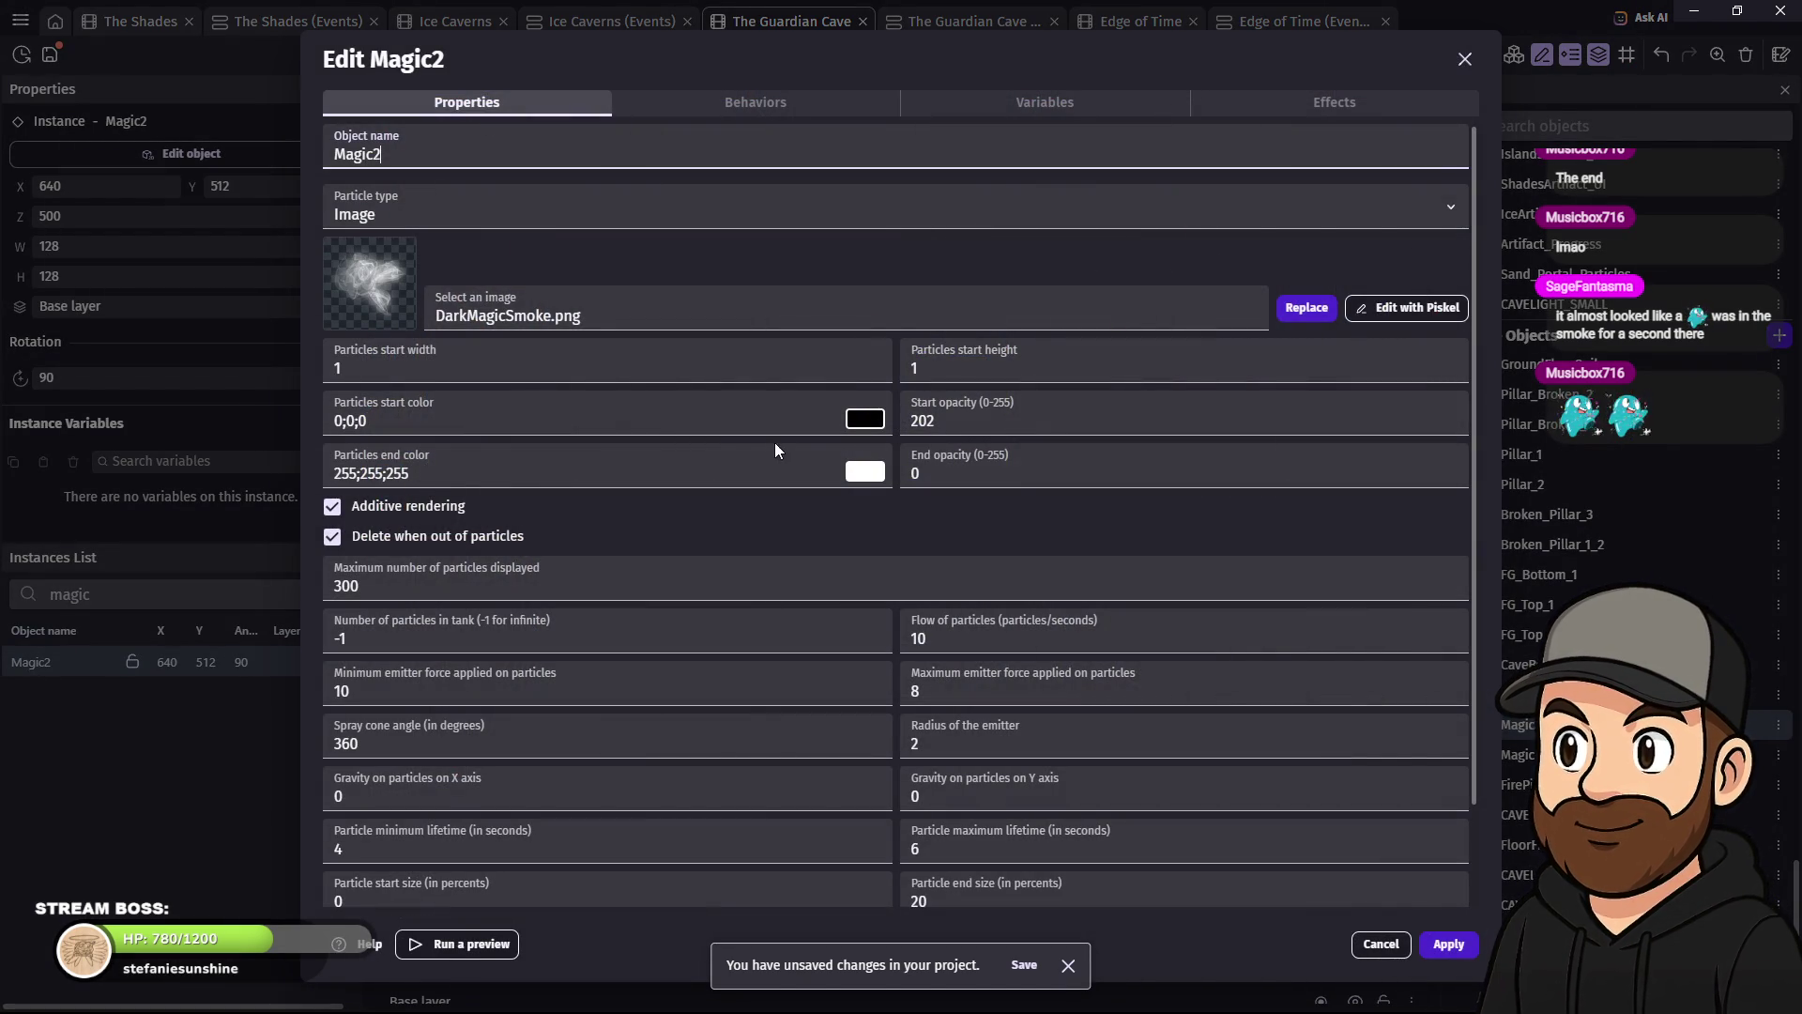
click(767, 101)
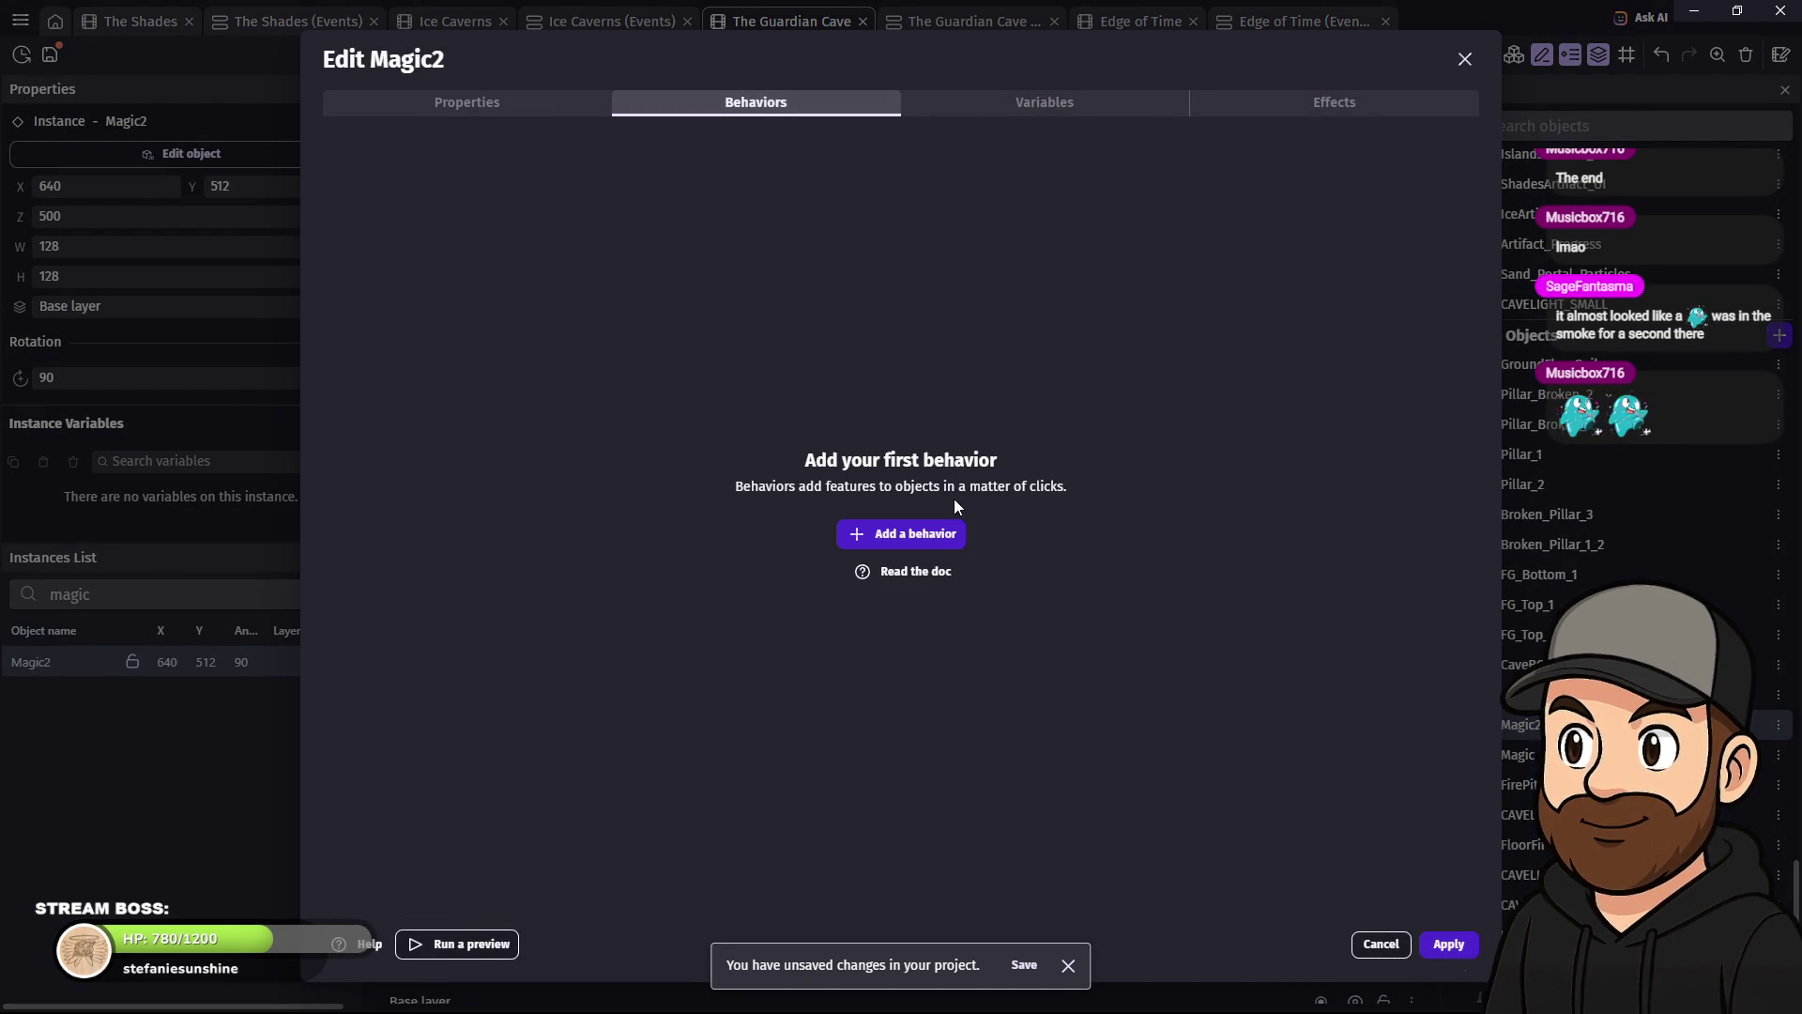
click(907, 535)
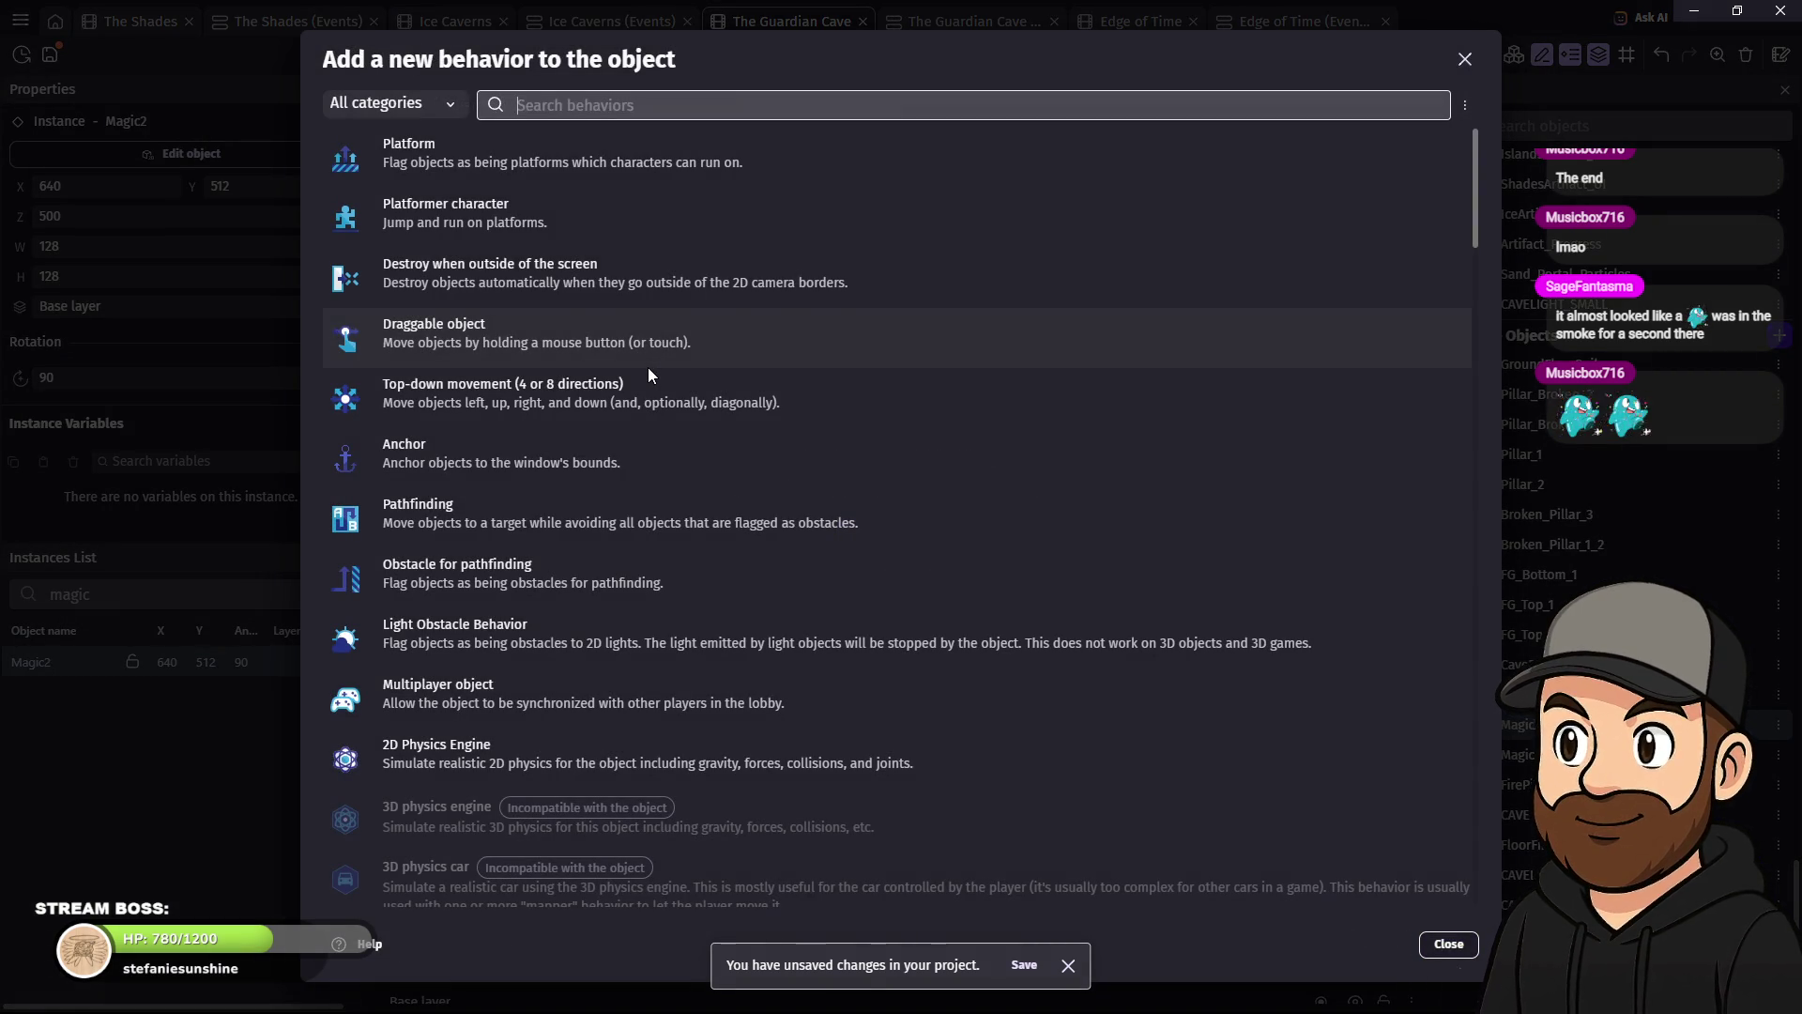
text(rotate)
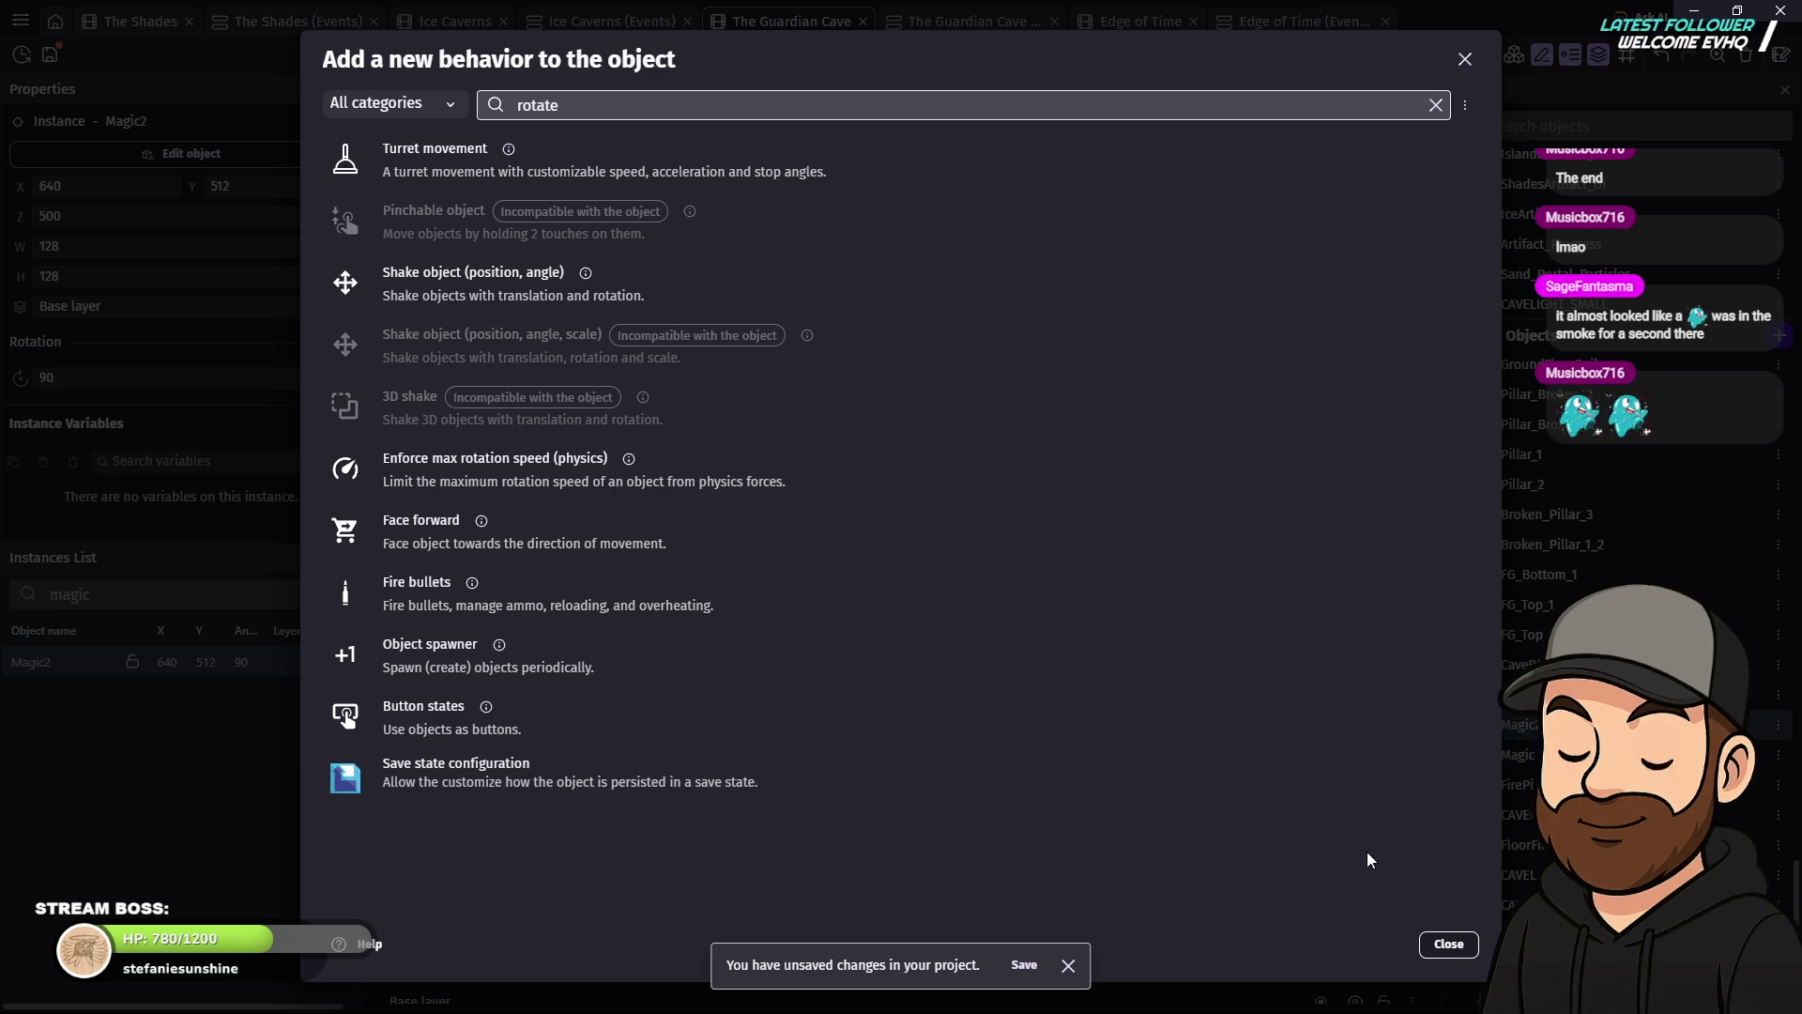
click(1442, 946)
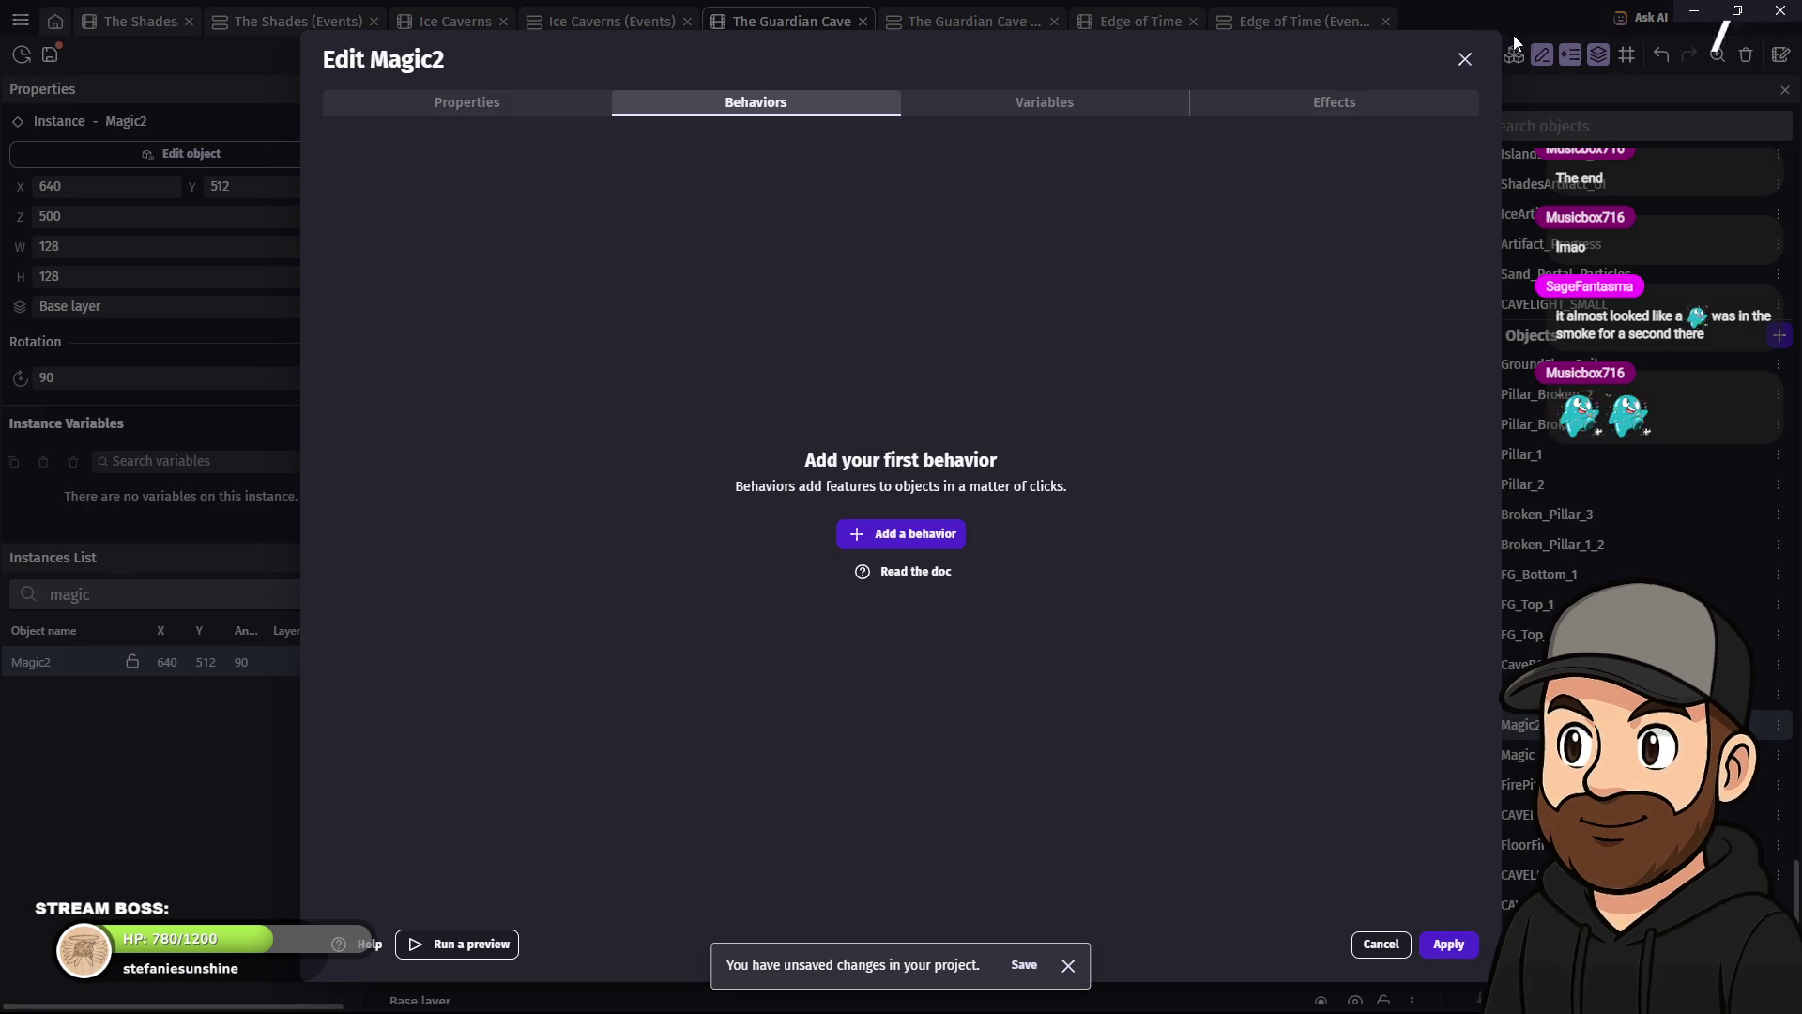
click(1462, 60)
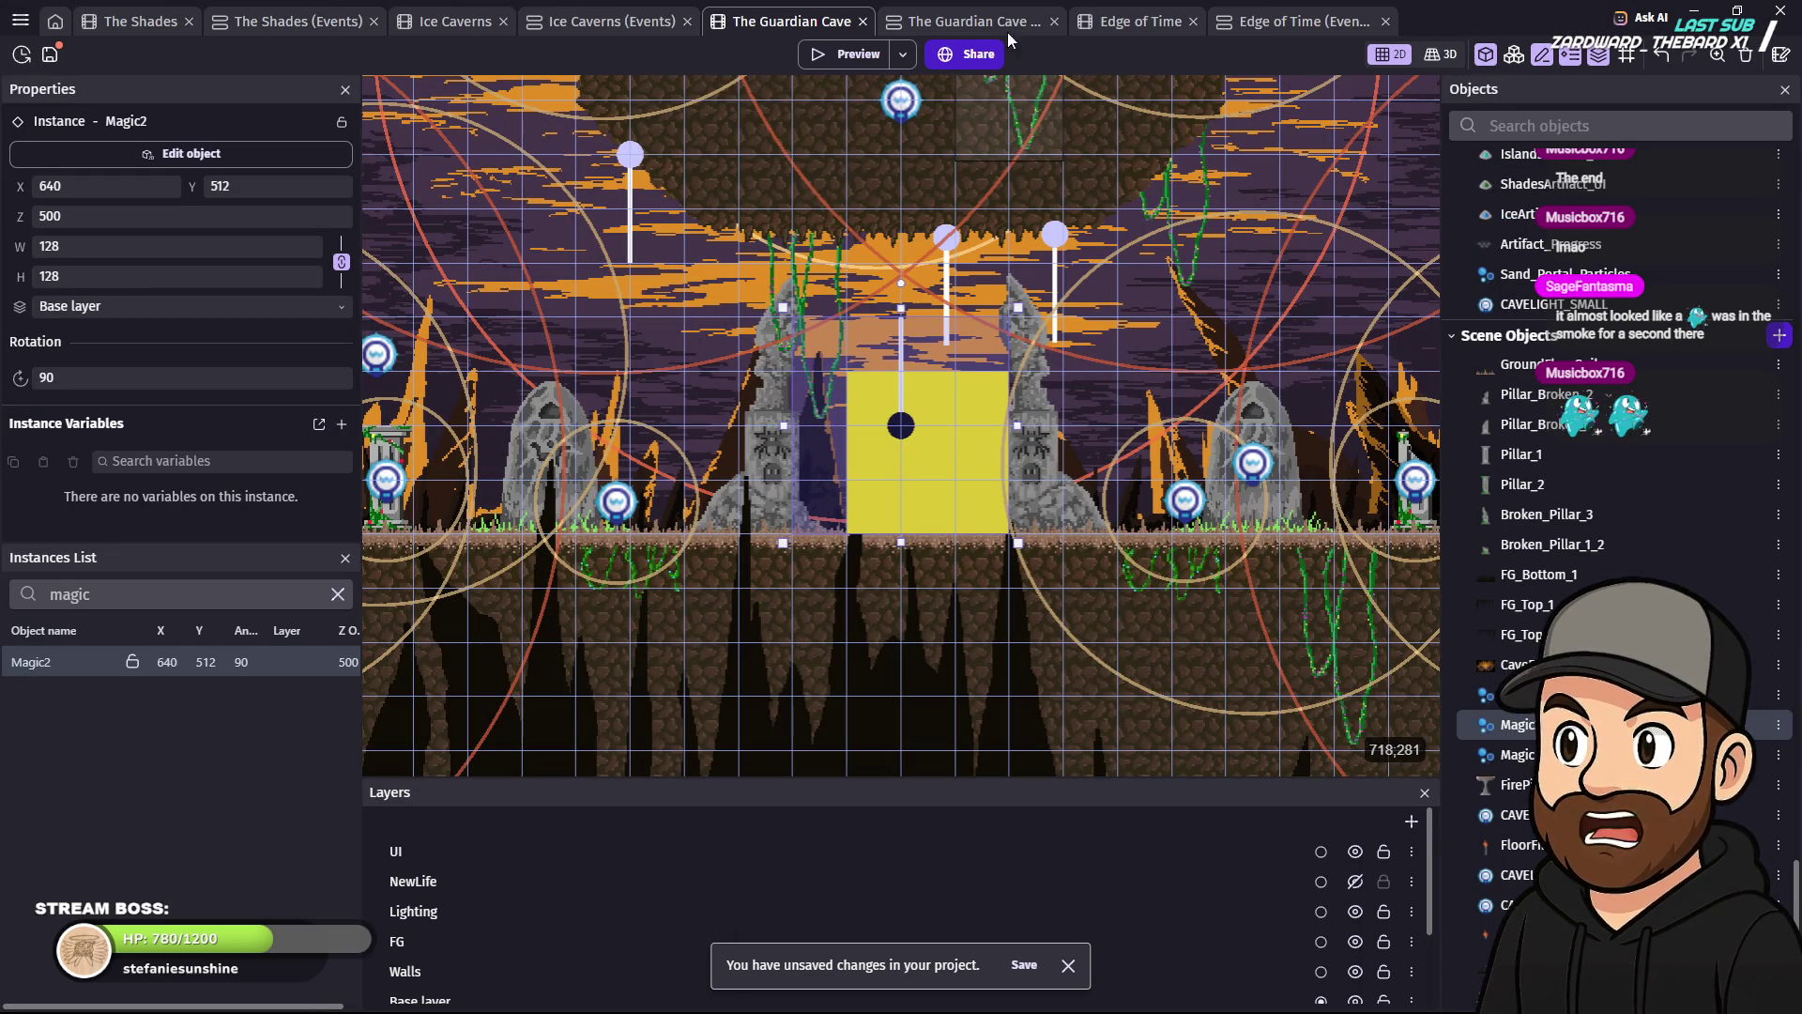
click(975, 22)
- Add a PORTAL comment and a new empty event beneath it
scroll(500, 809, down, 15)
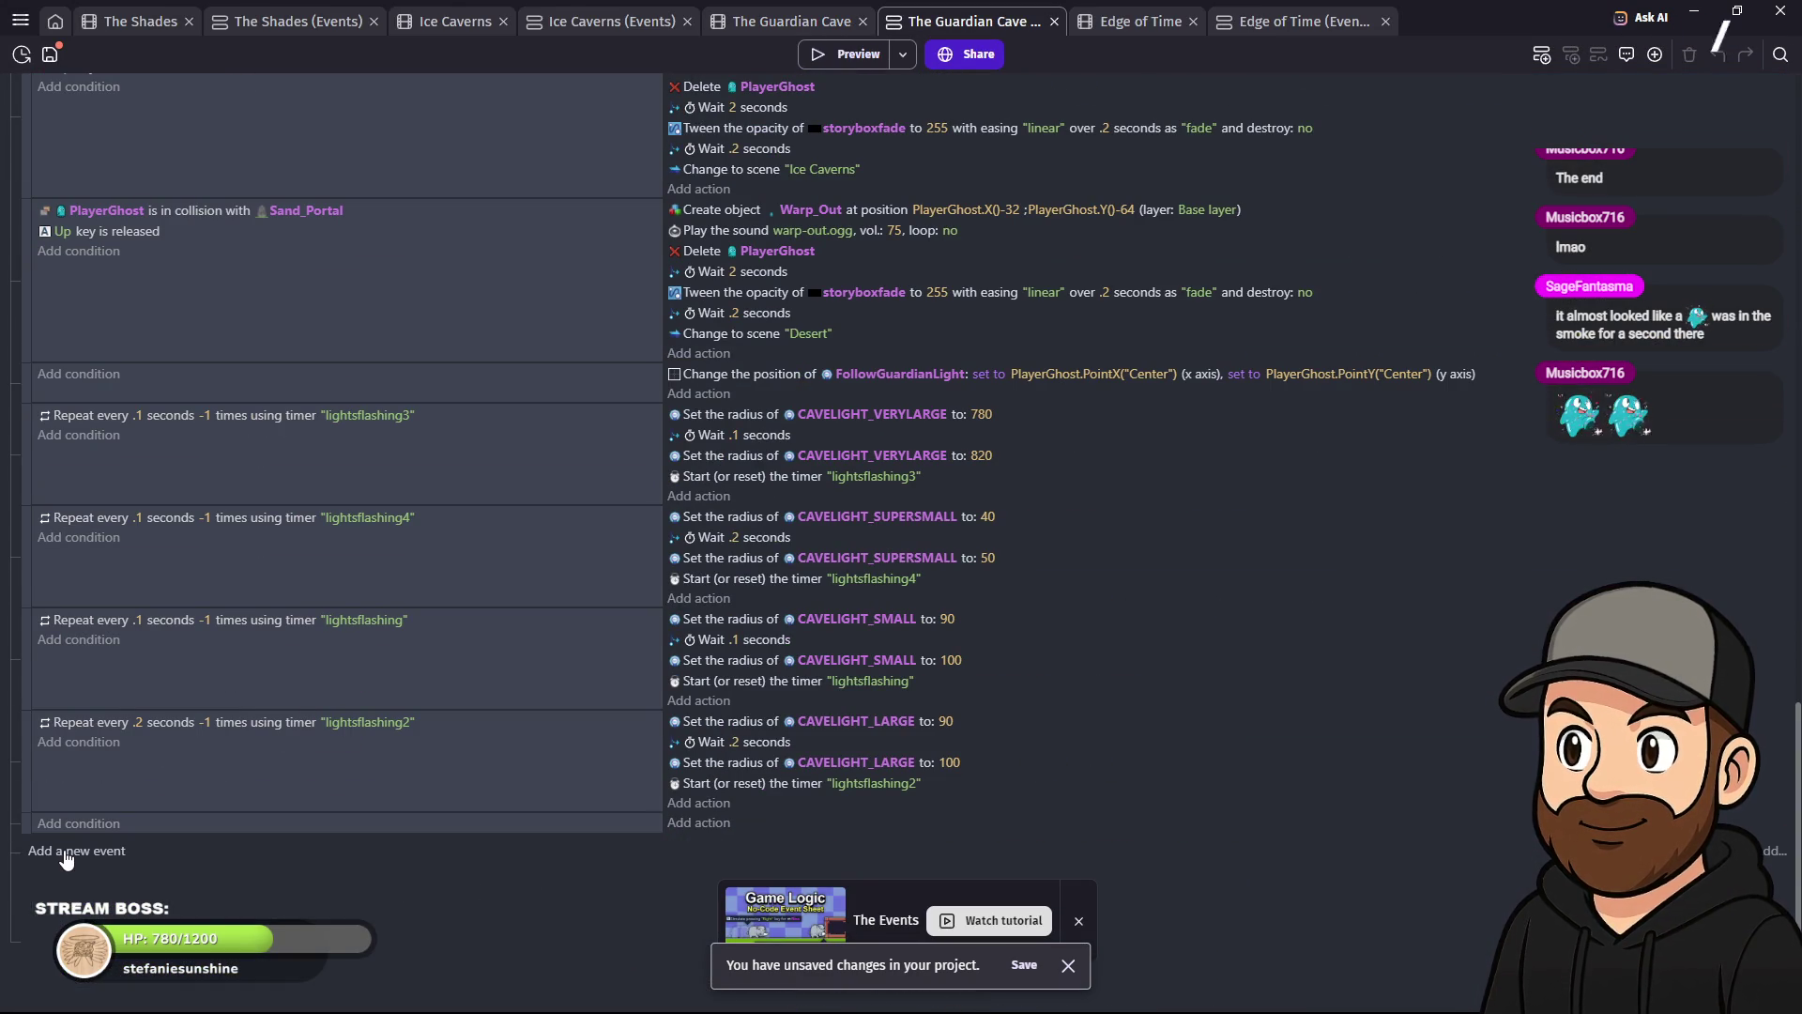
right_click(62, 854)
click(103, 659)
text(PORTAL)
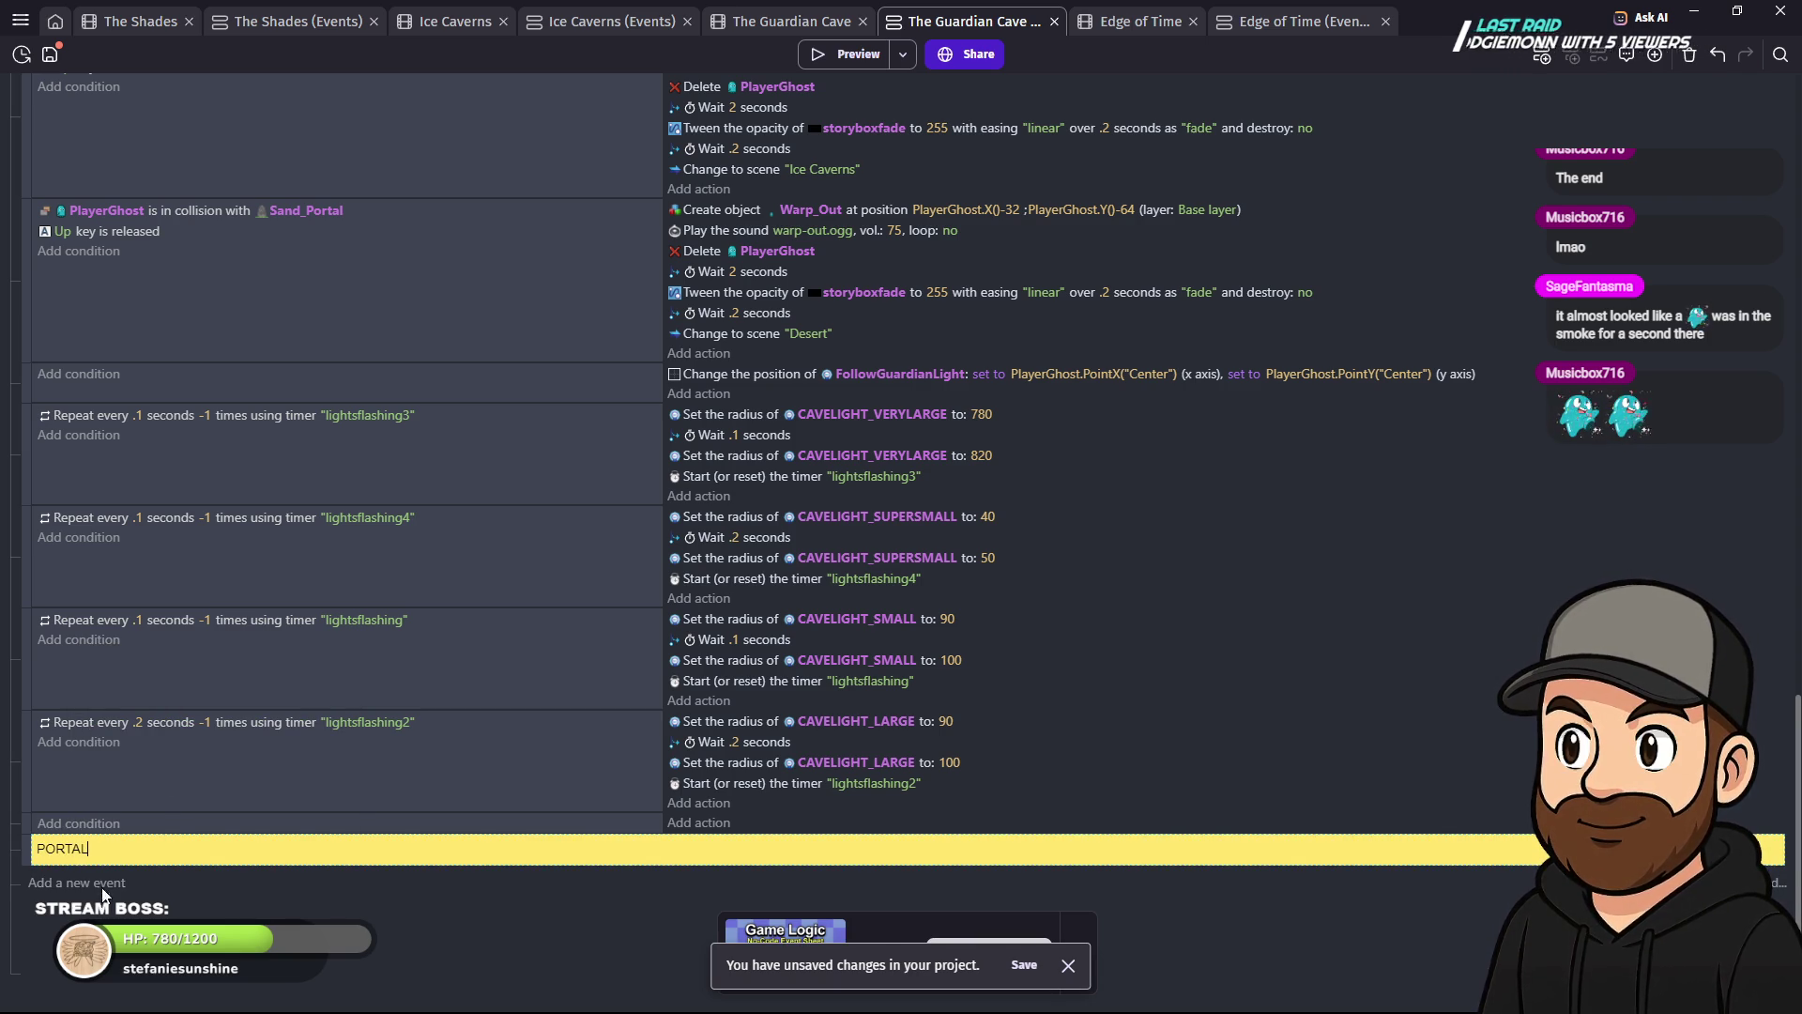
click(102, 885)
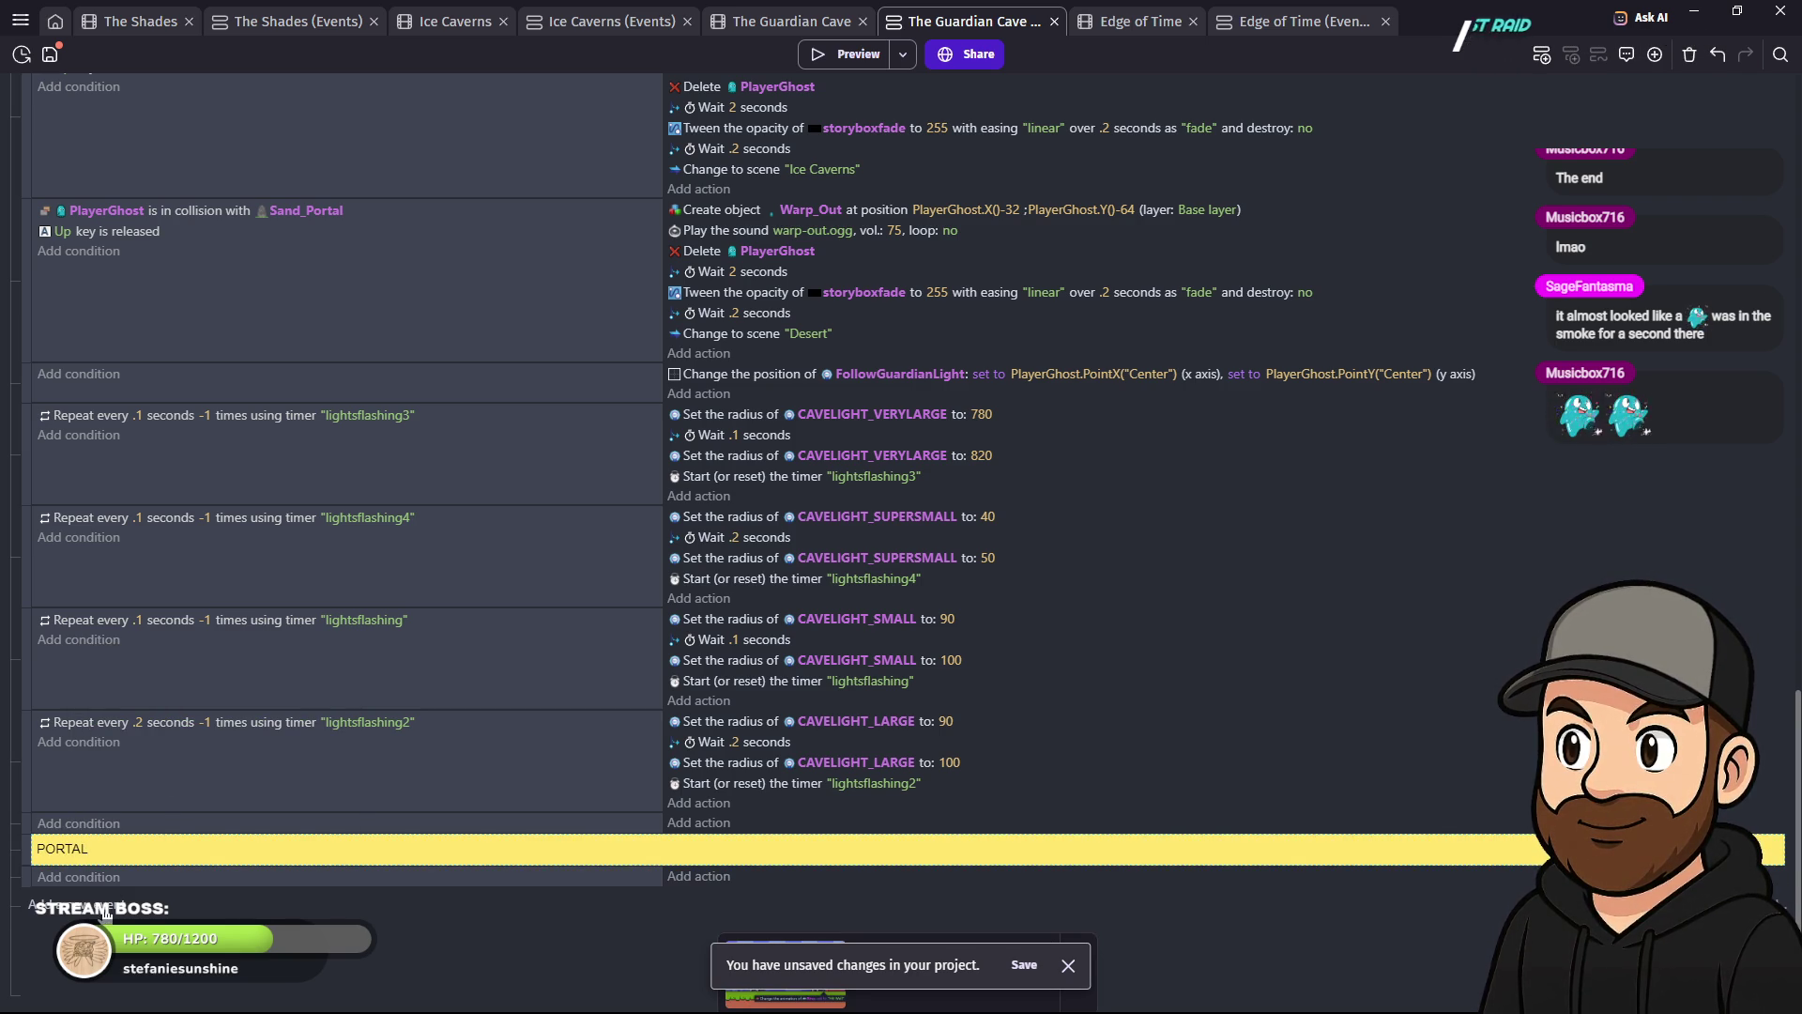
- Give the event an action rotating Magic2 at 90 degrees per second, and preview the game
click(706, 881)
text(magic)
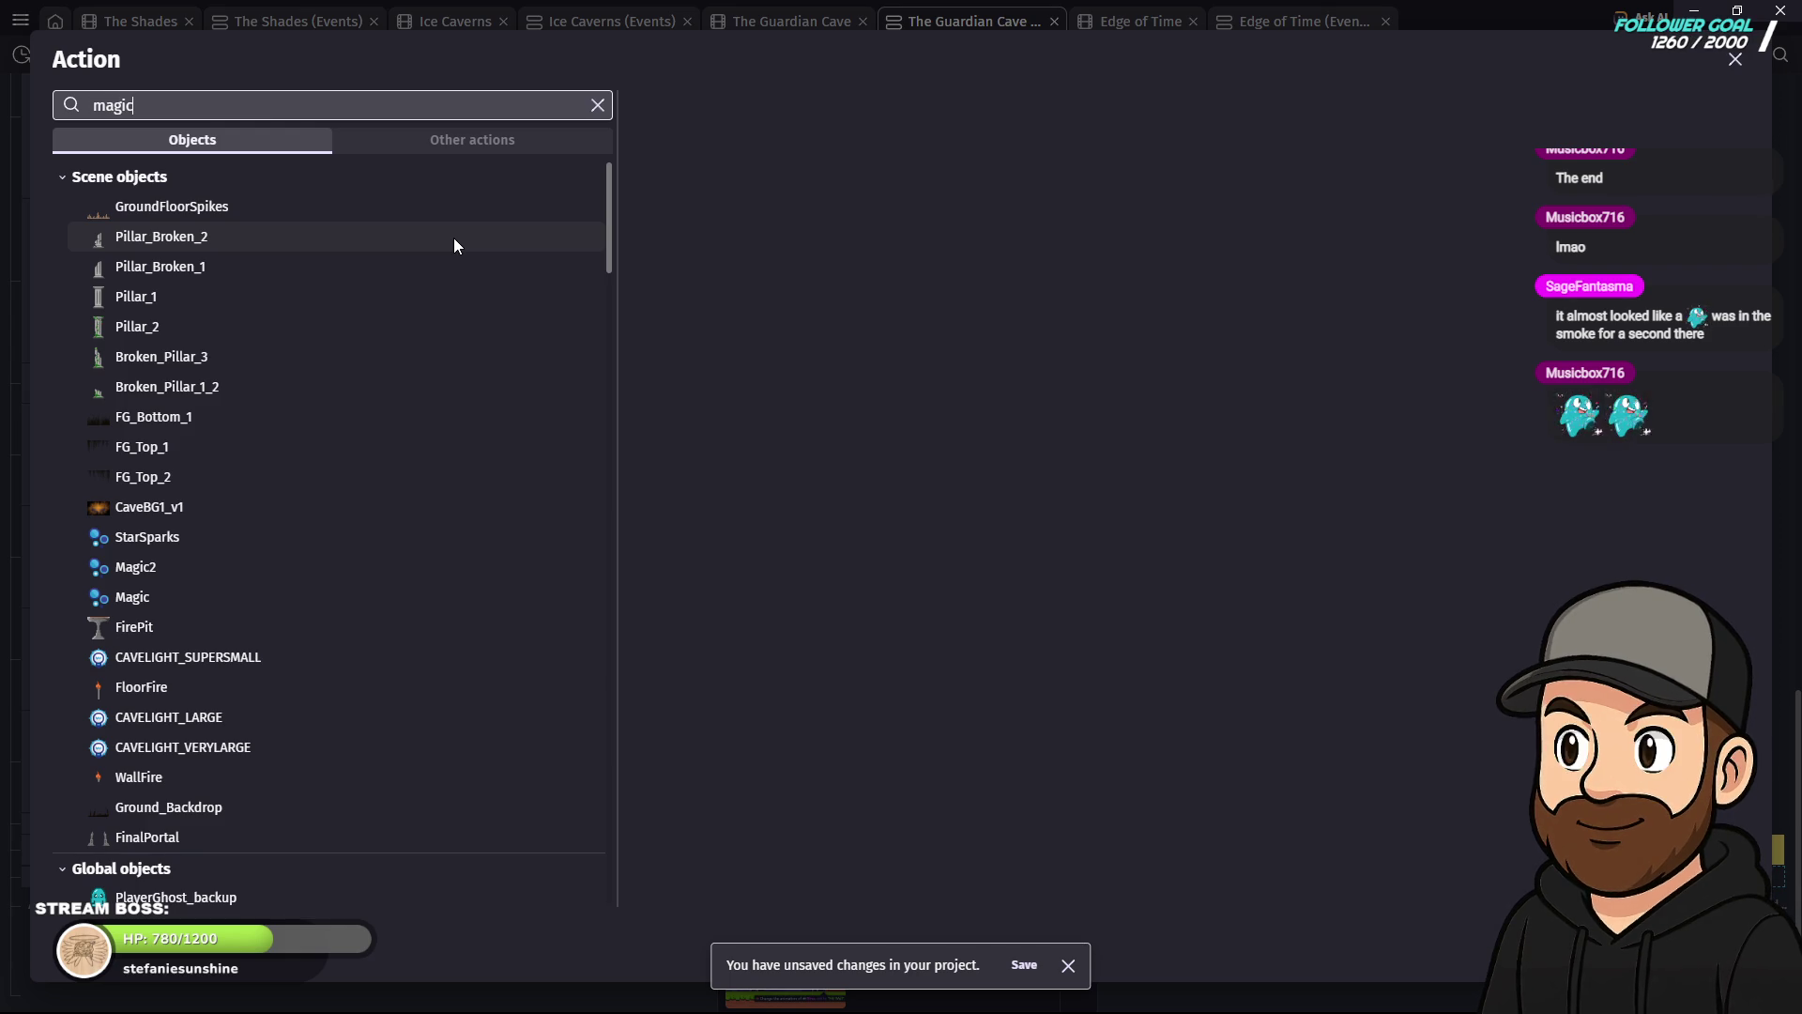
click(244, 173)
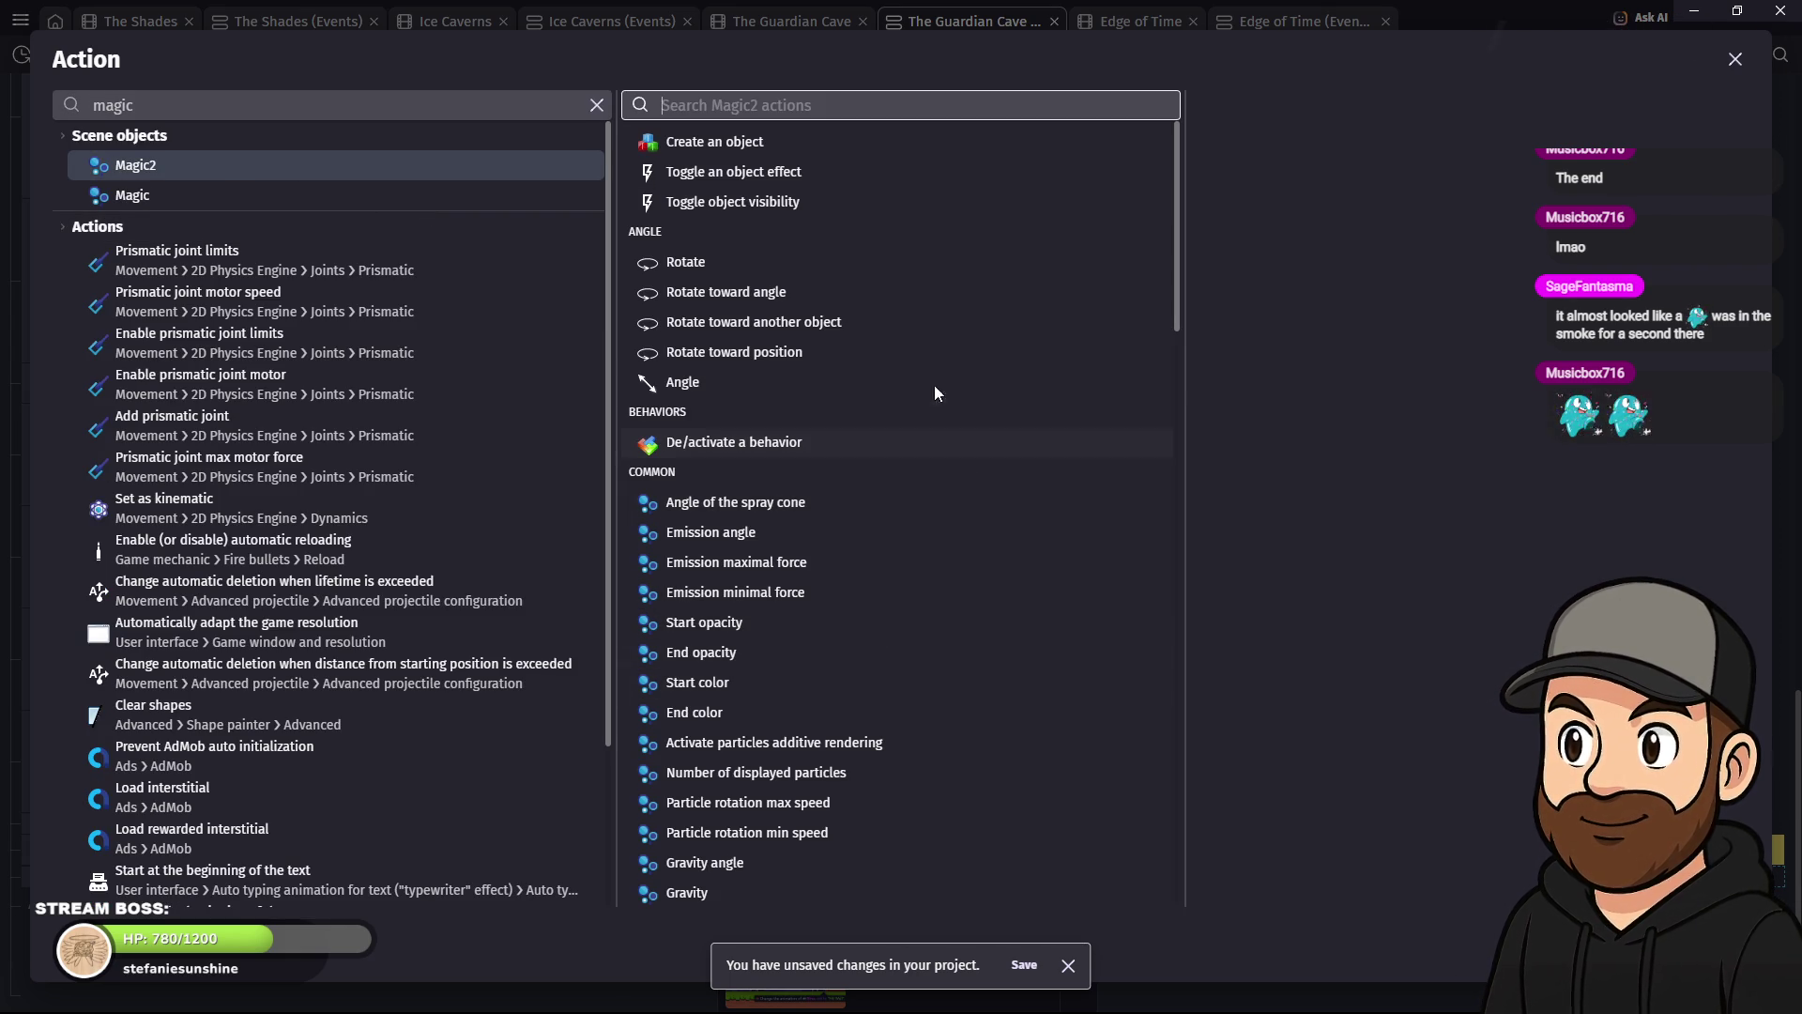
click(683, 262)
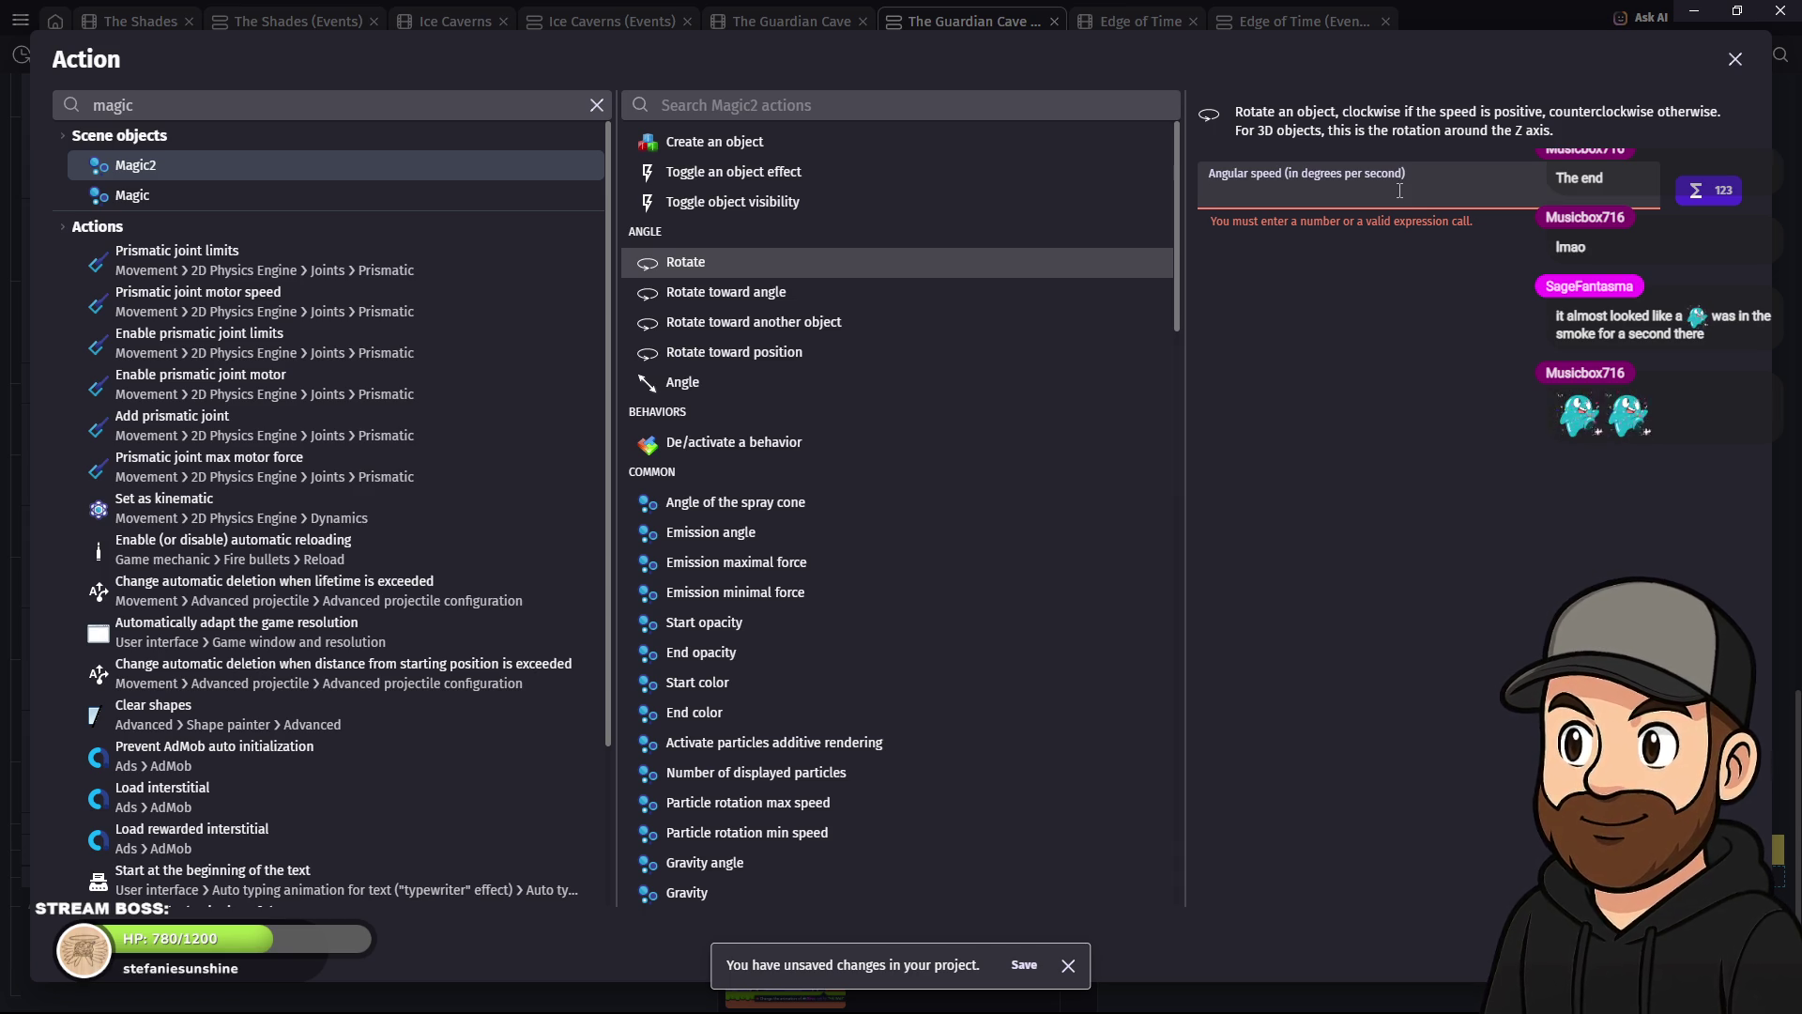
text(90)
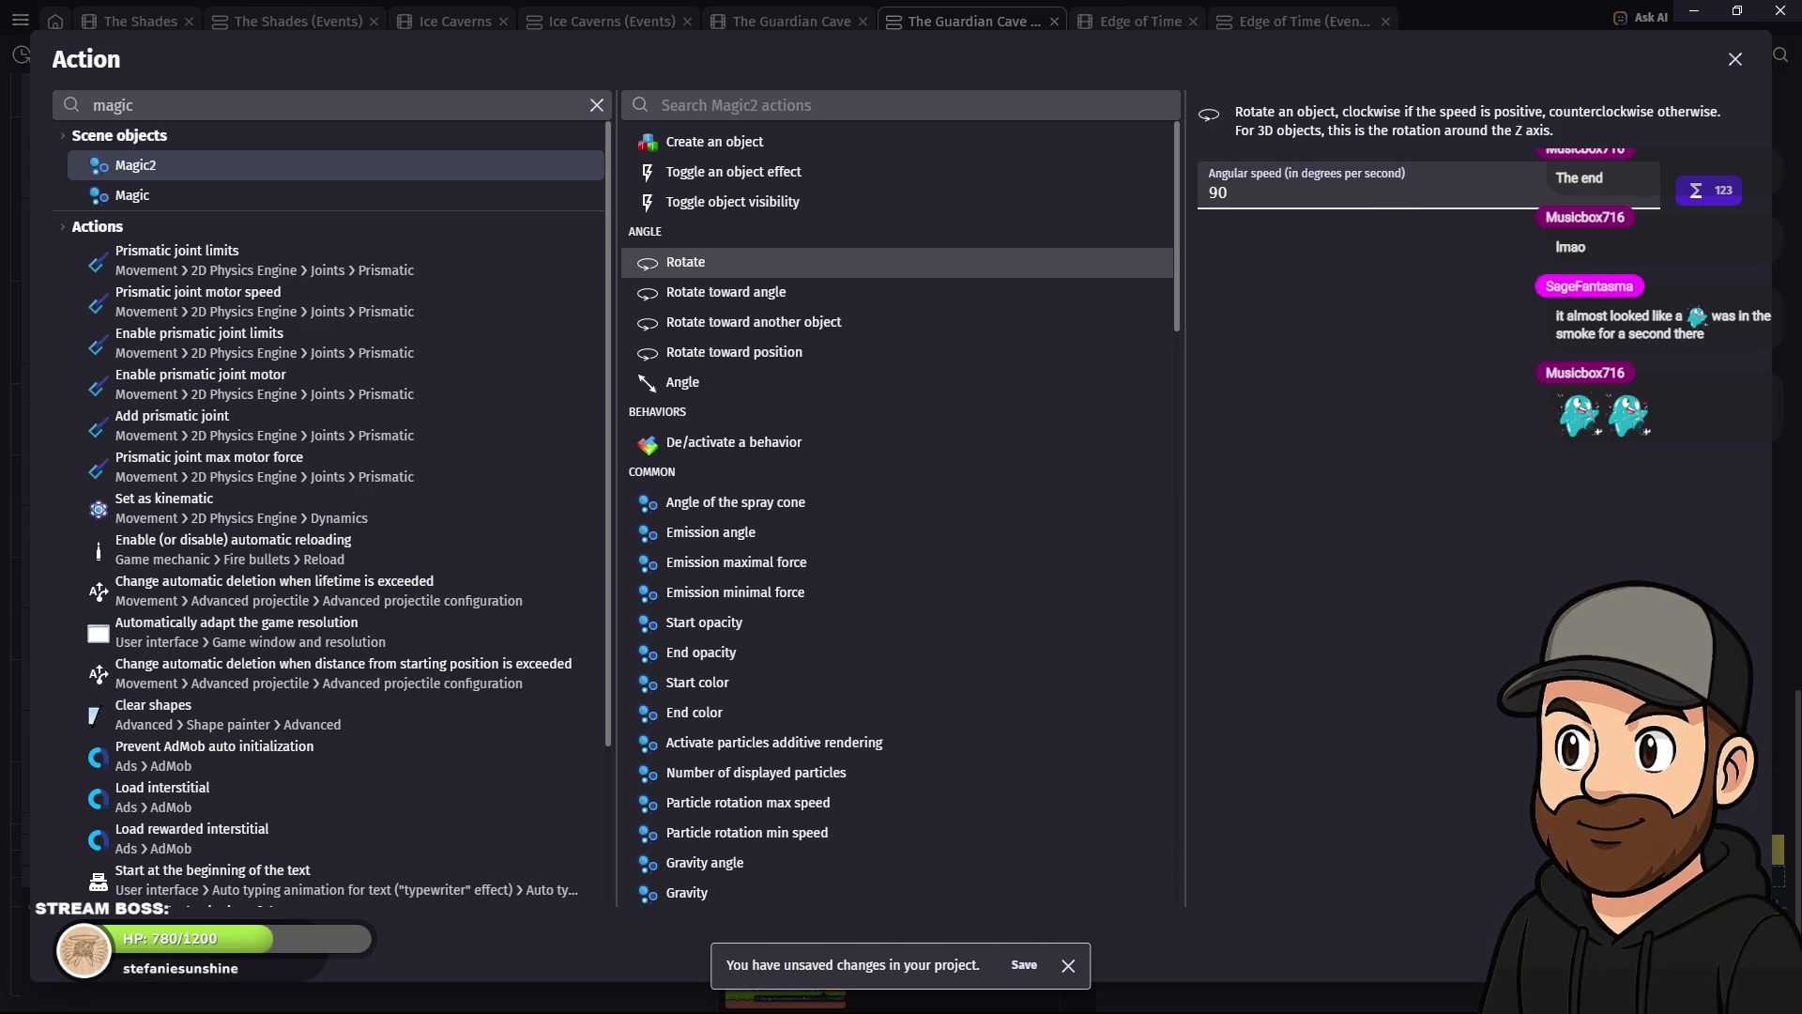
key(Return)
click(854, 56)
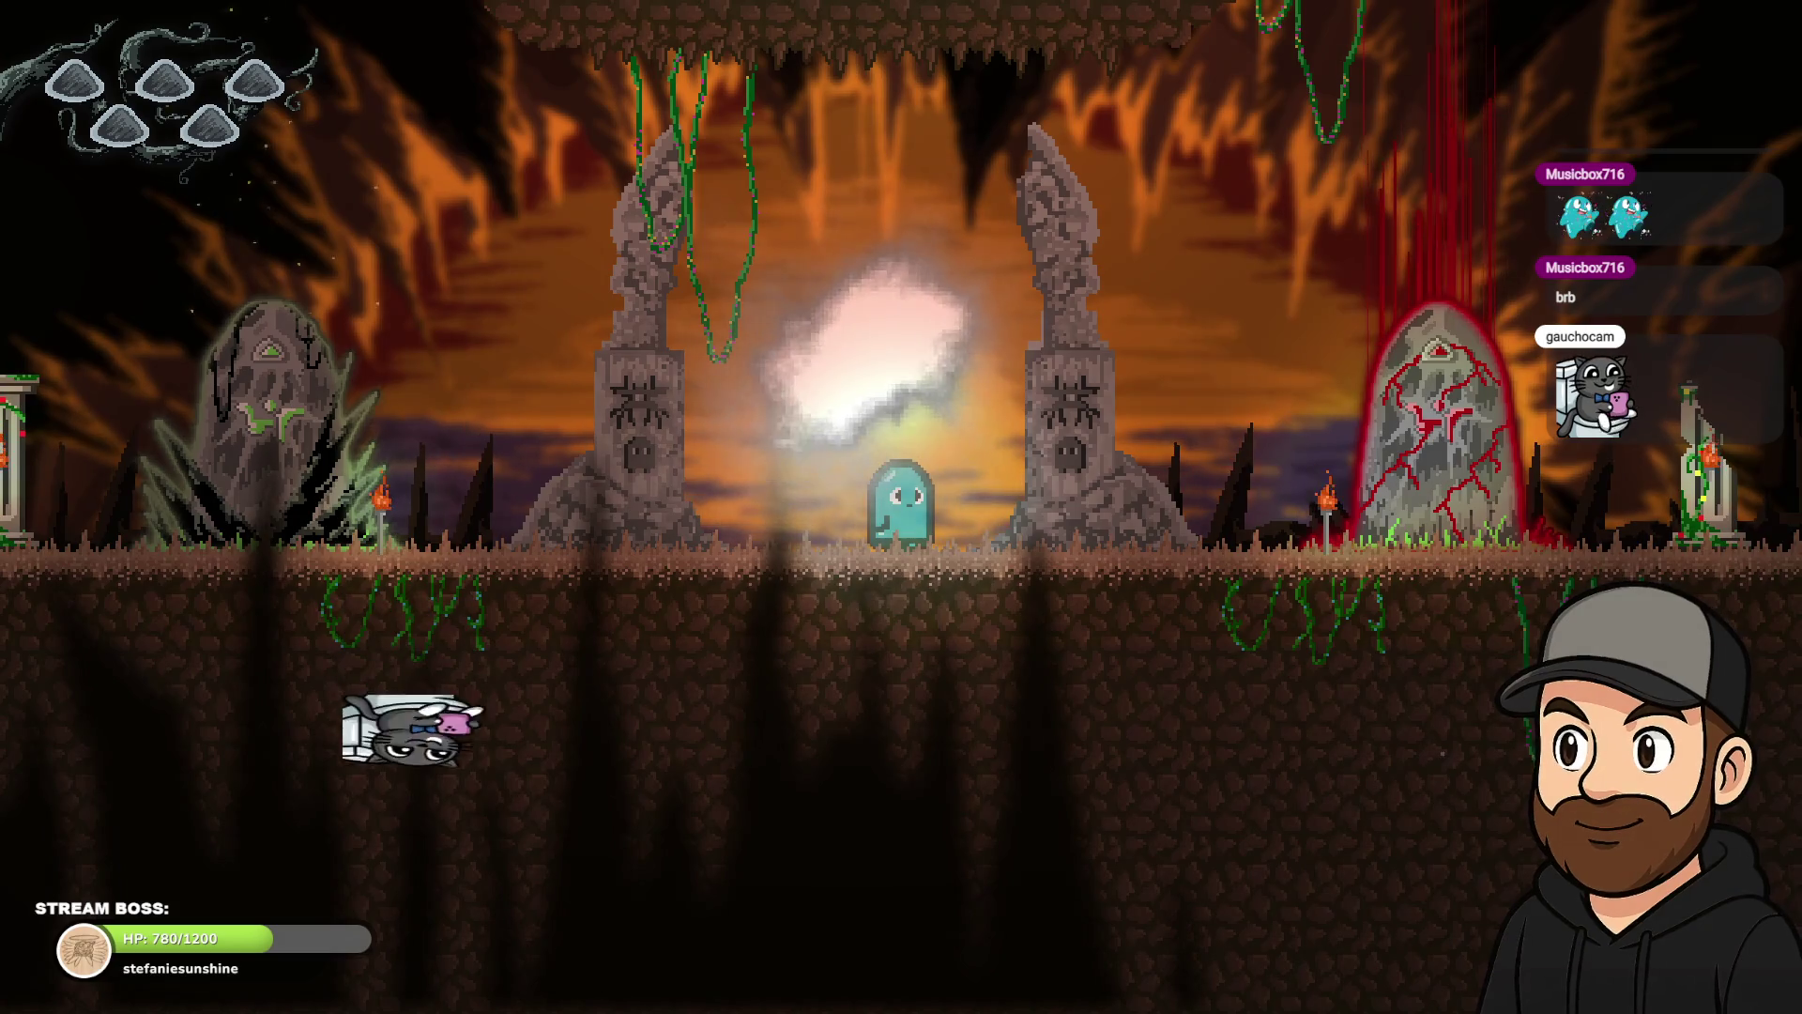
- Close the preview and change the Magic2 rotation speed to 360 degrees per second
key(Escape)
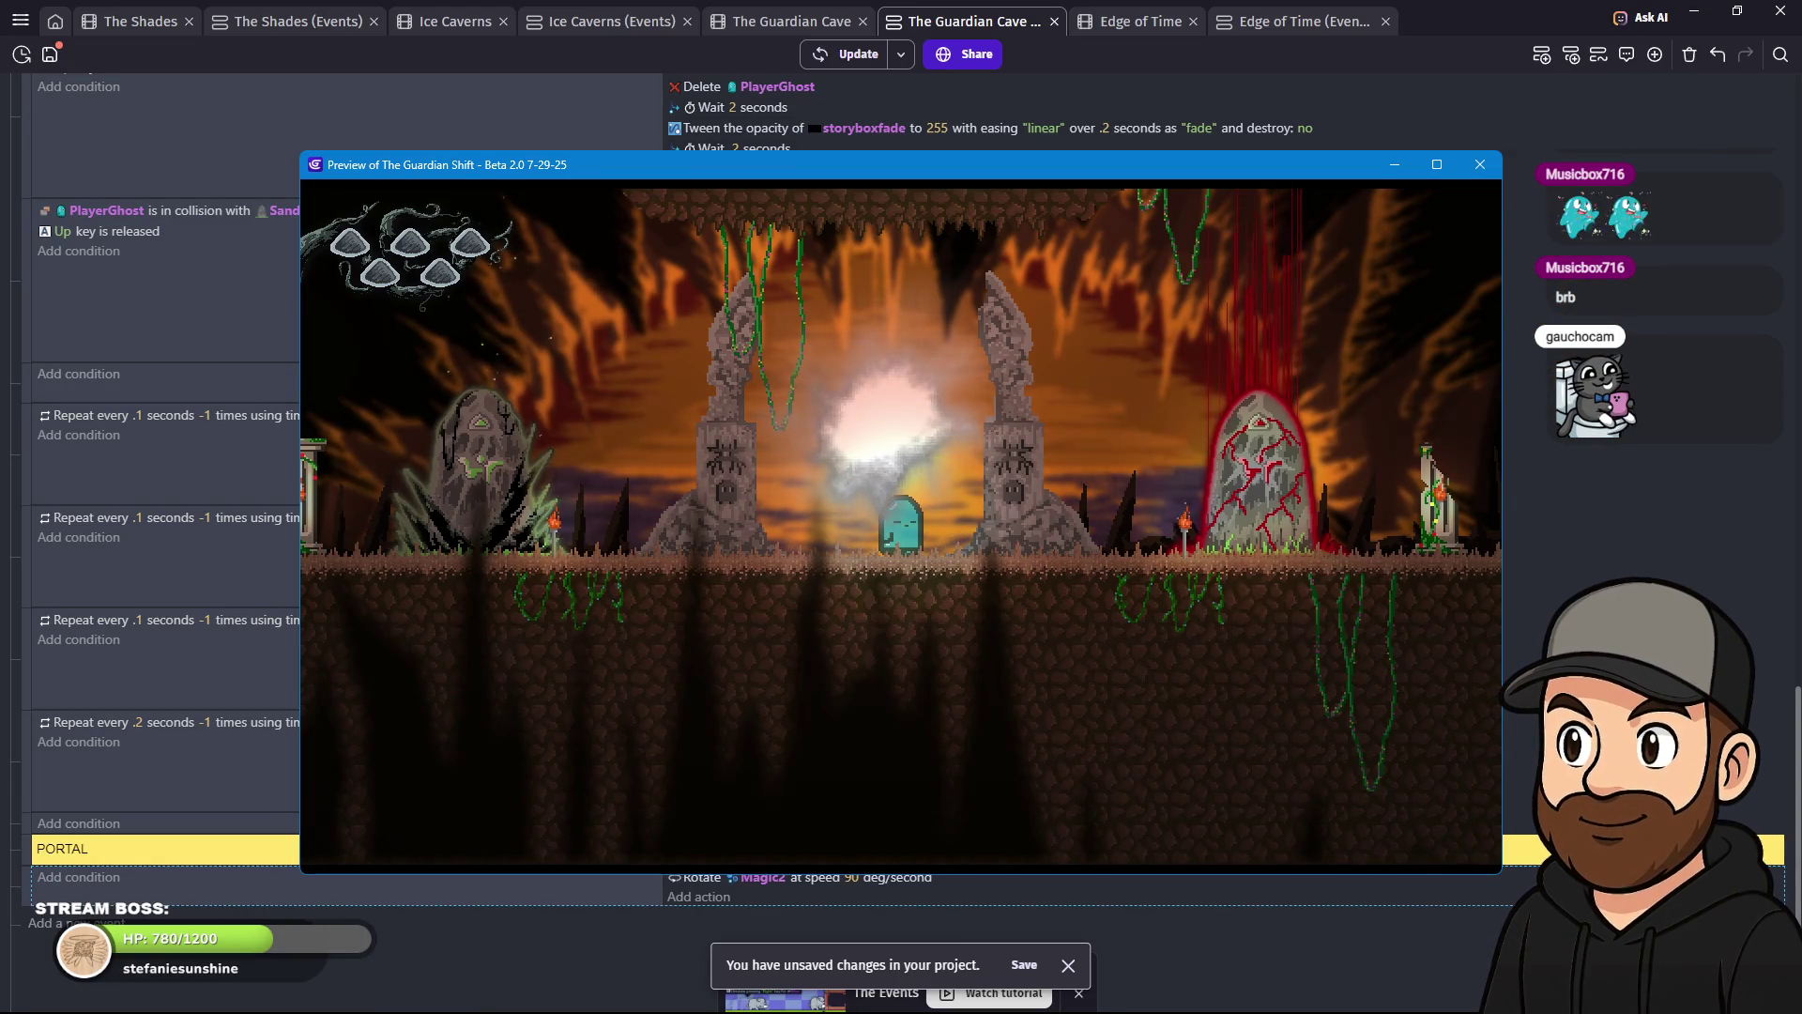
click(1478, 169)
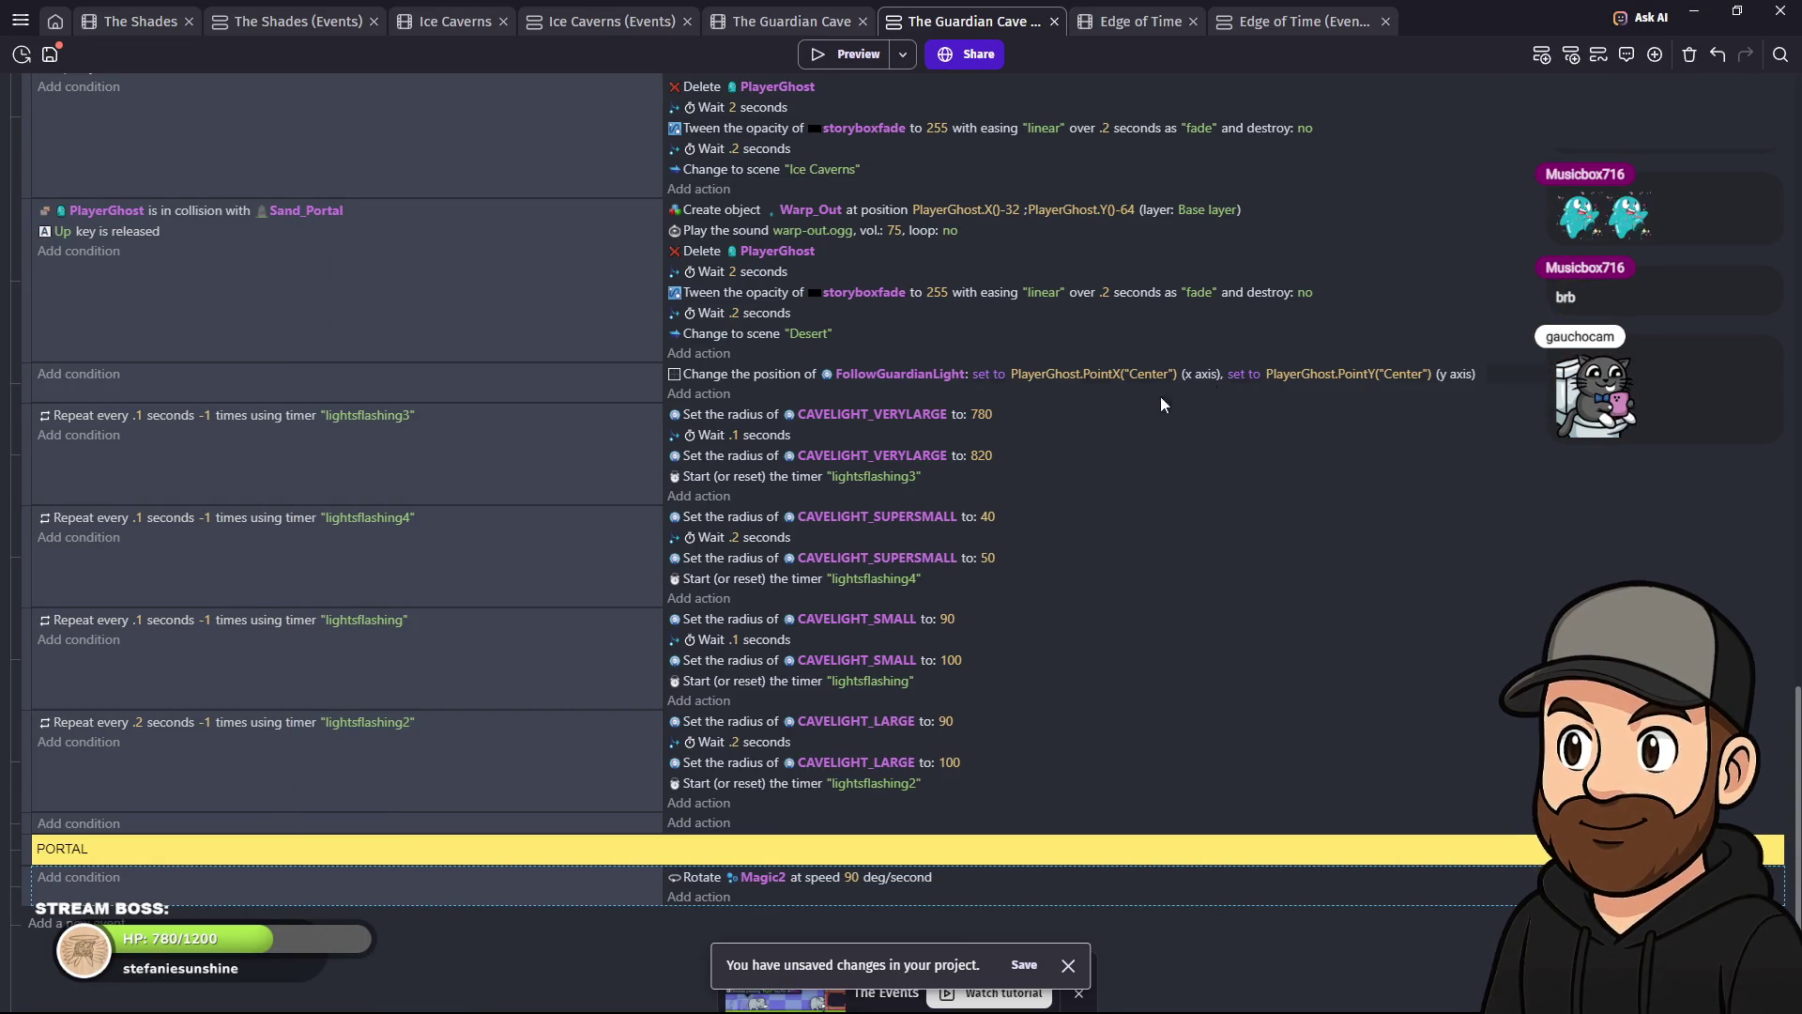
click(852, 877)
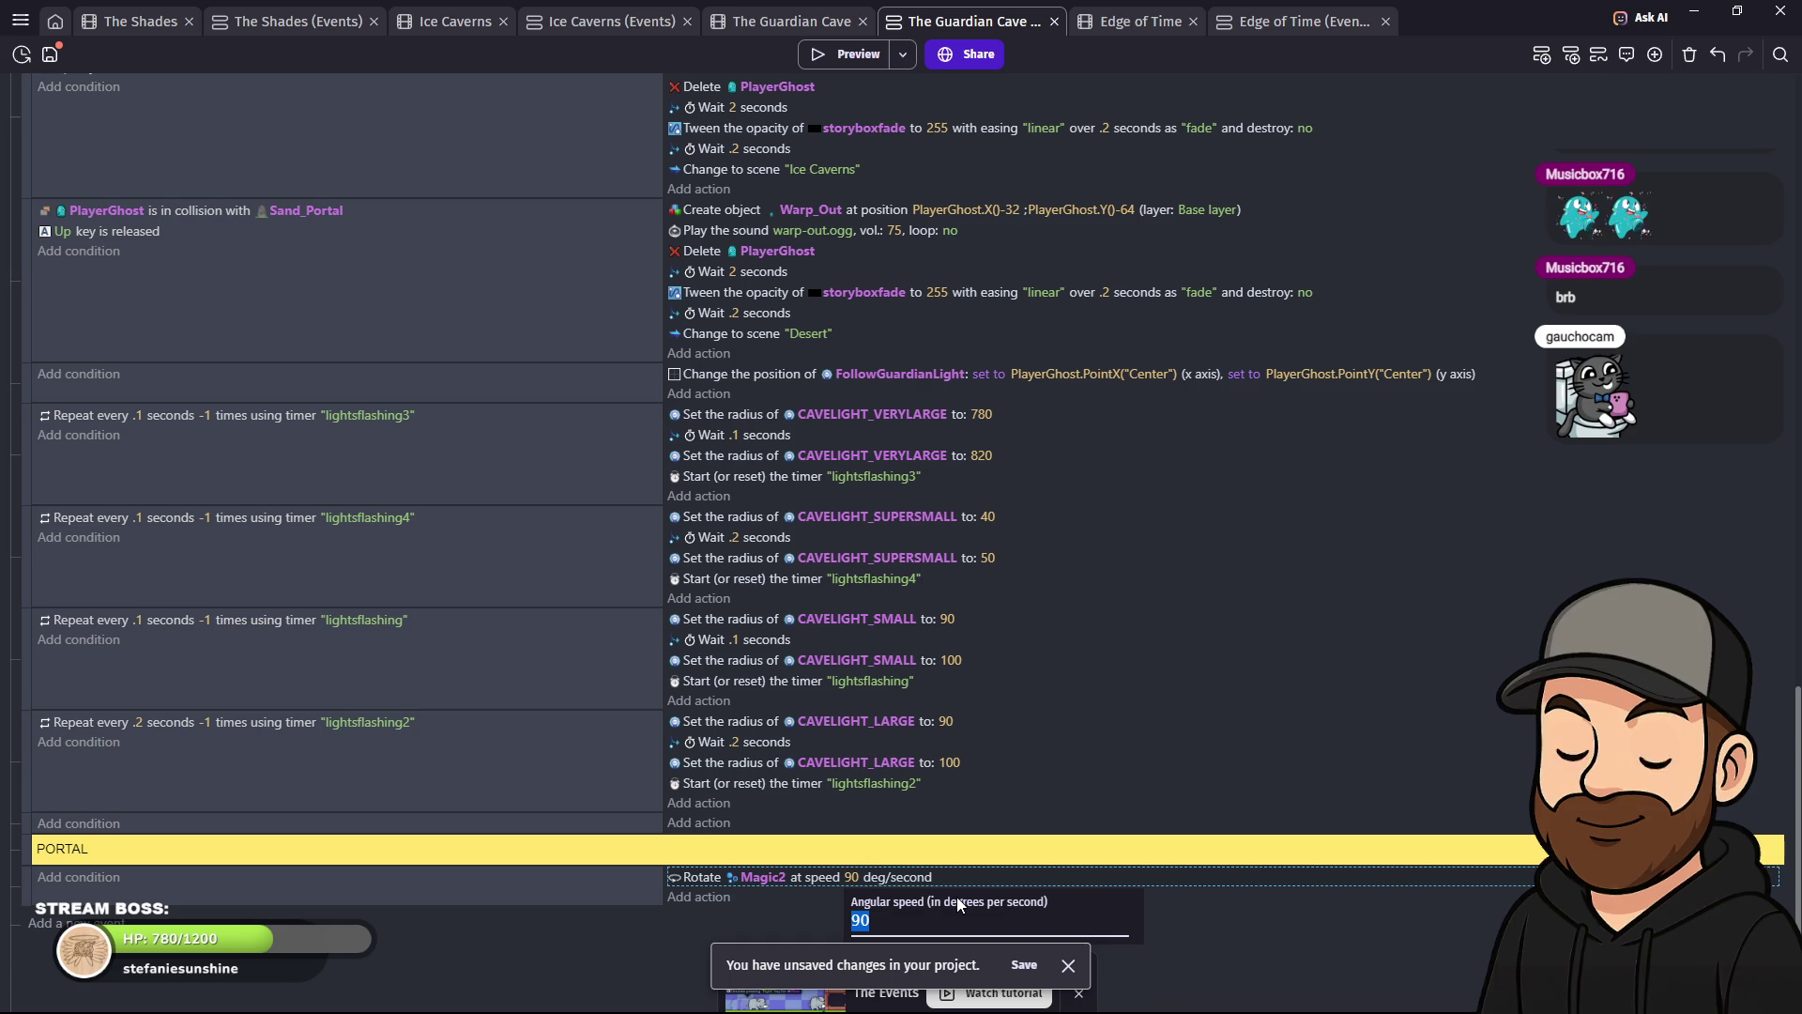
text(360)
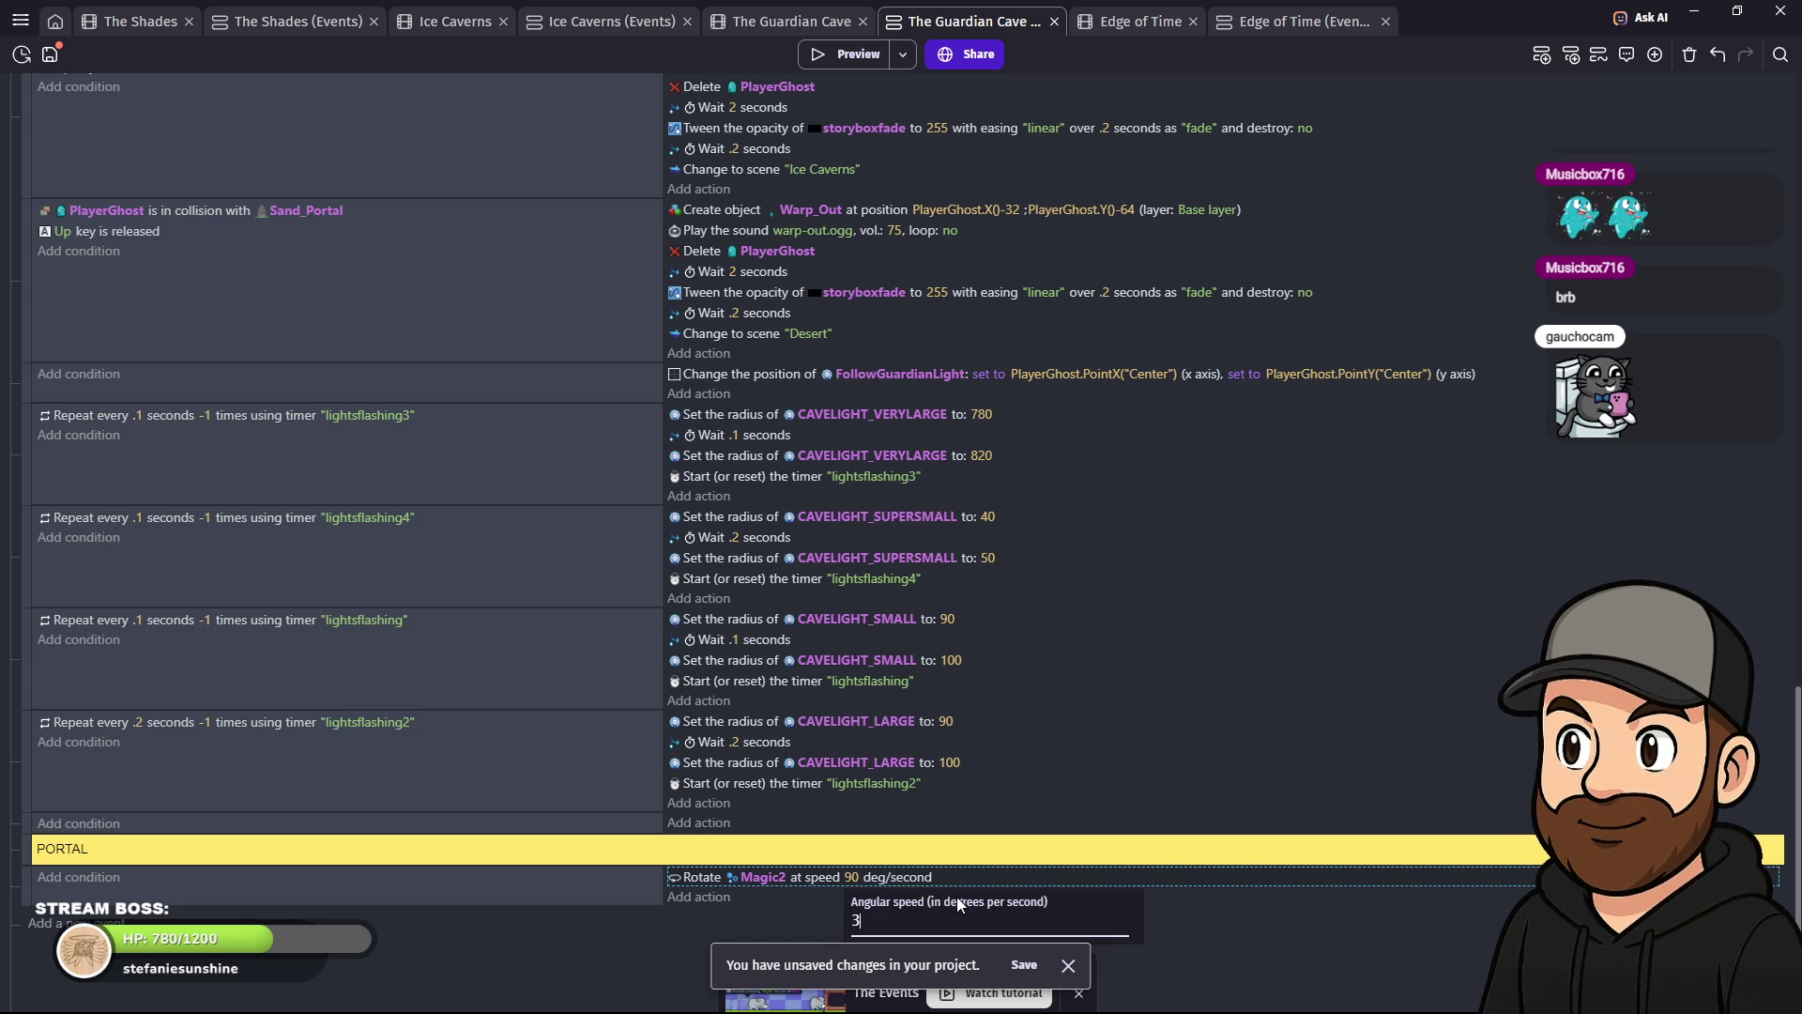
key(Return)
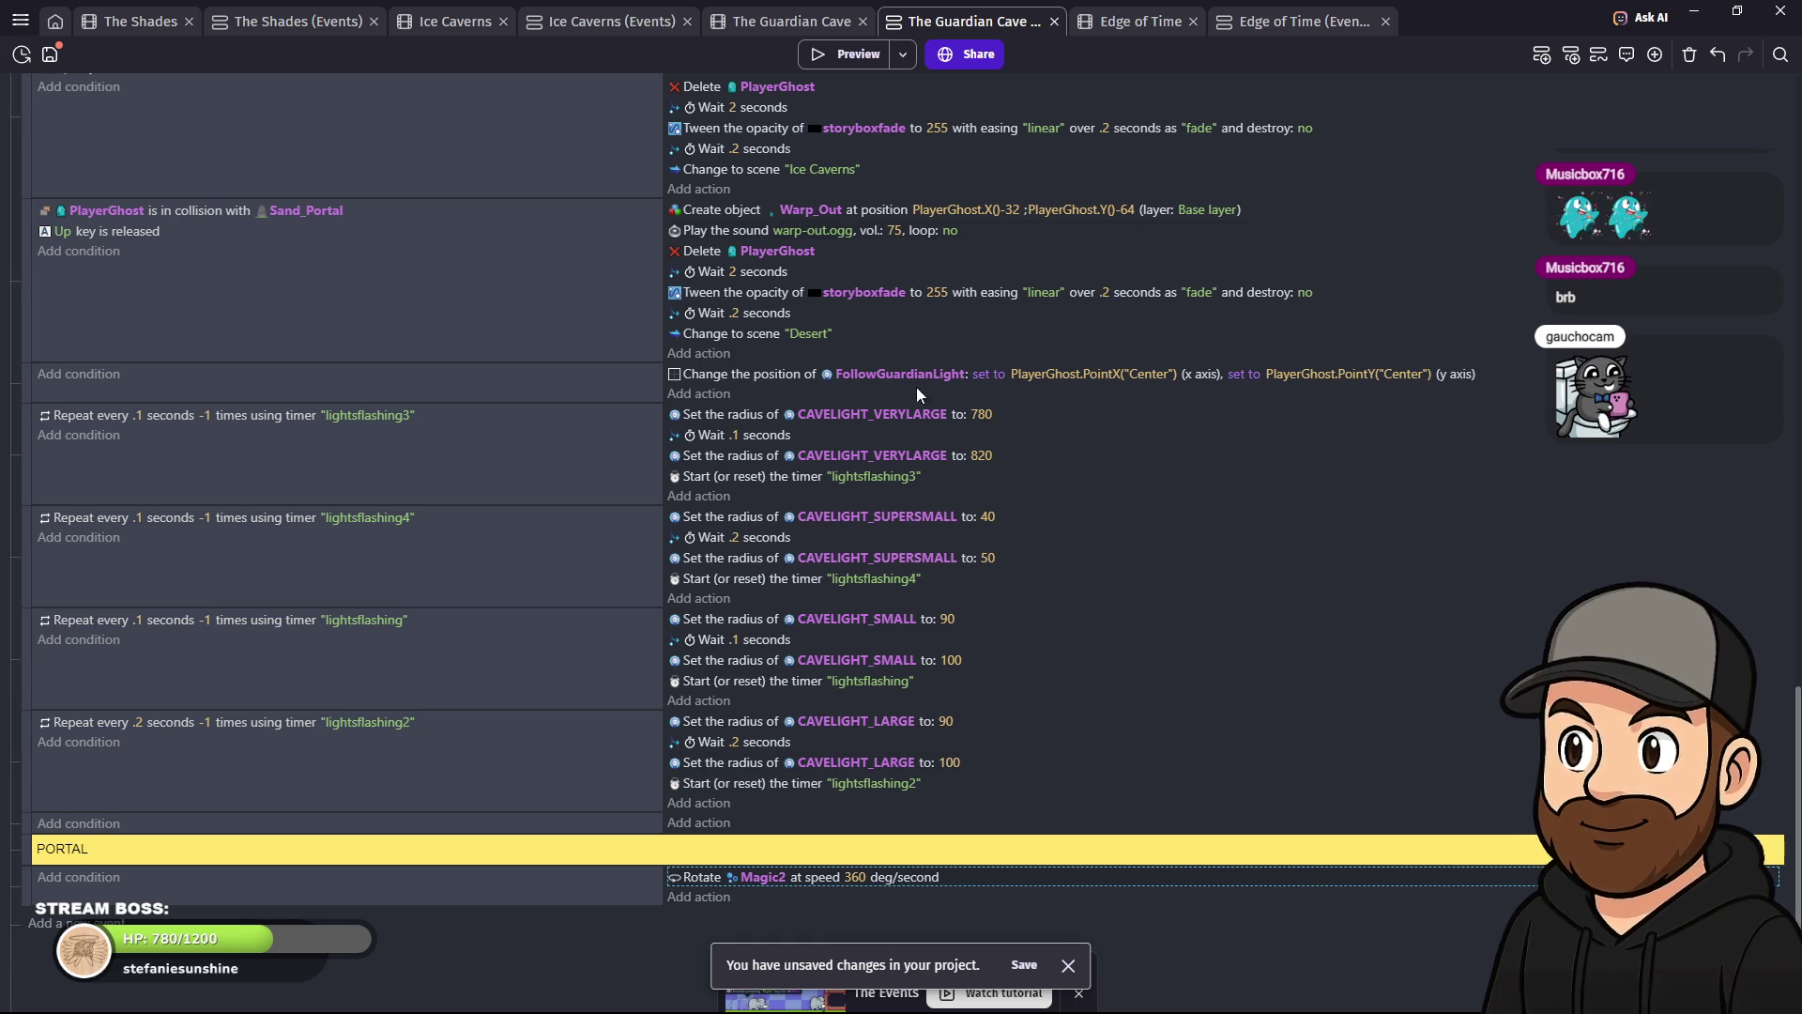
- Preview the faster portal swirl, walking the ghost around, then close the preview
click(879, 56)
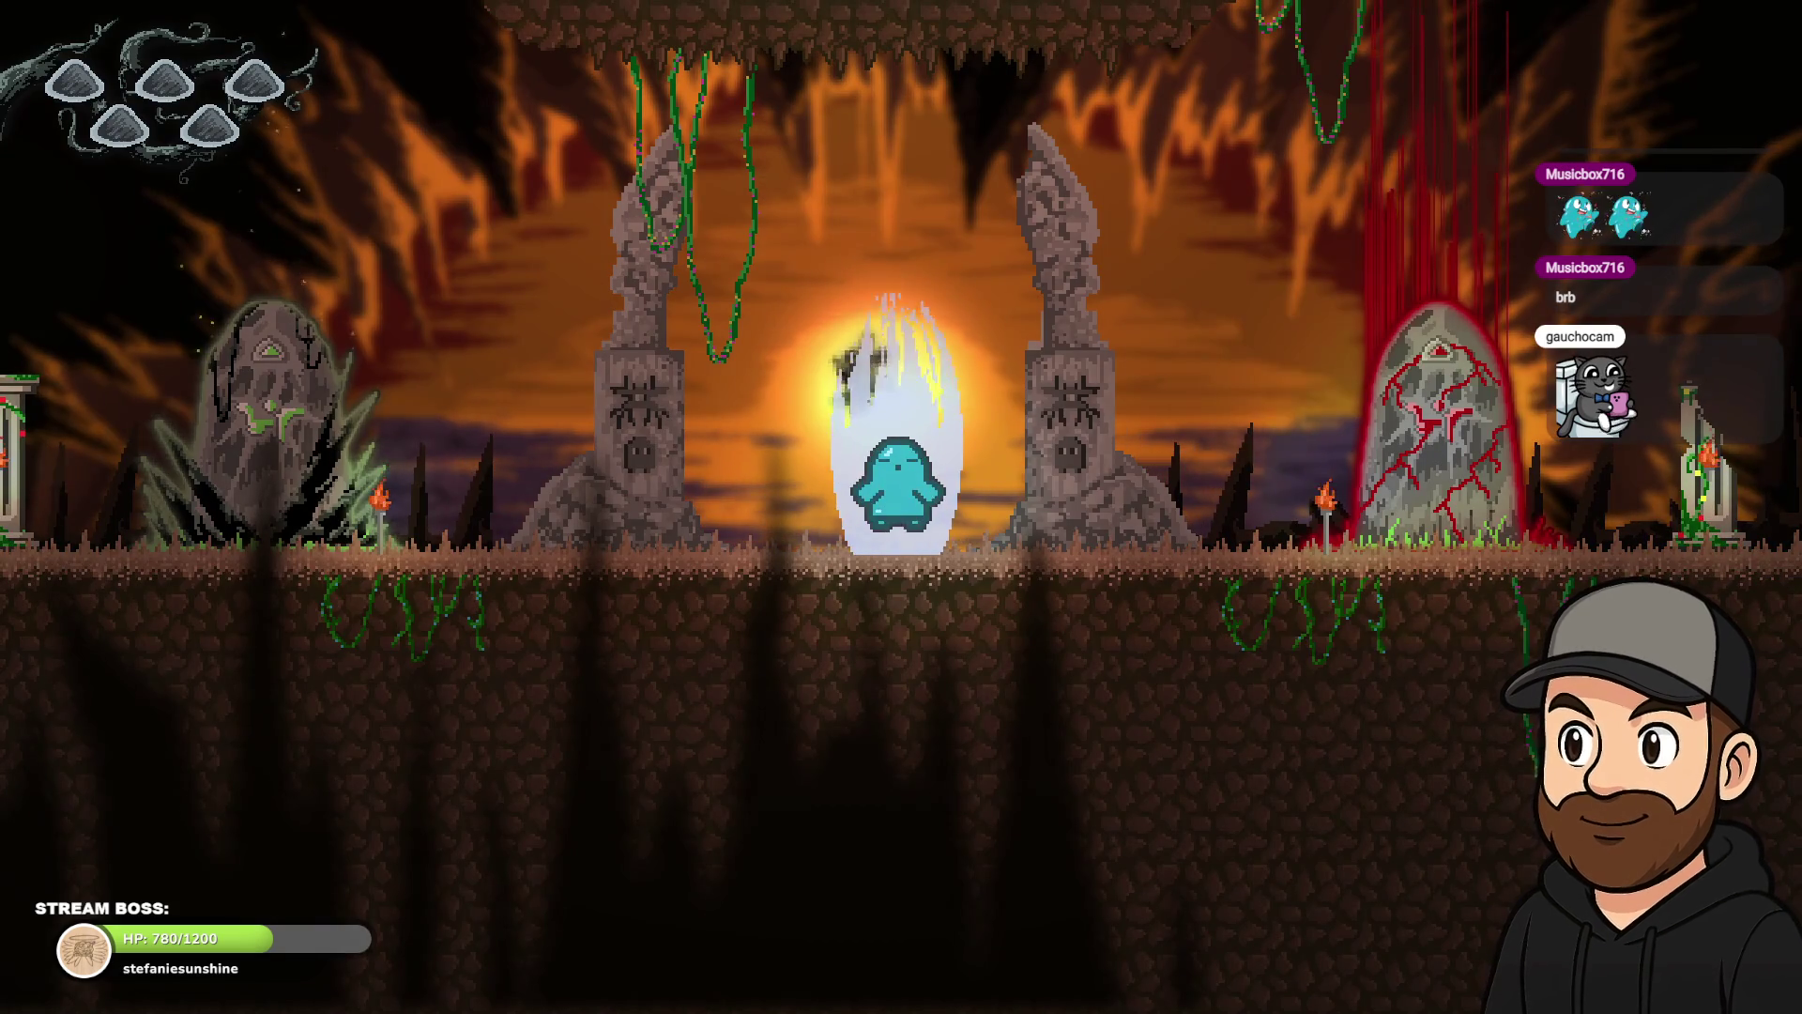
key(Right)
key(Left)
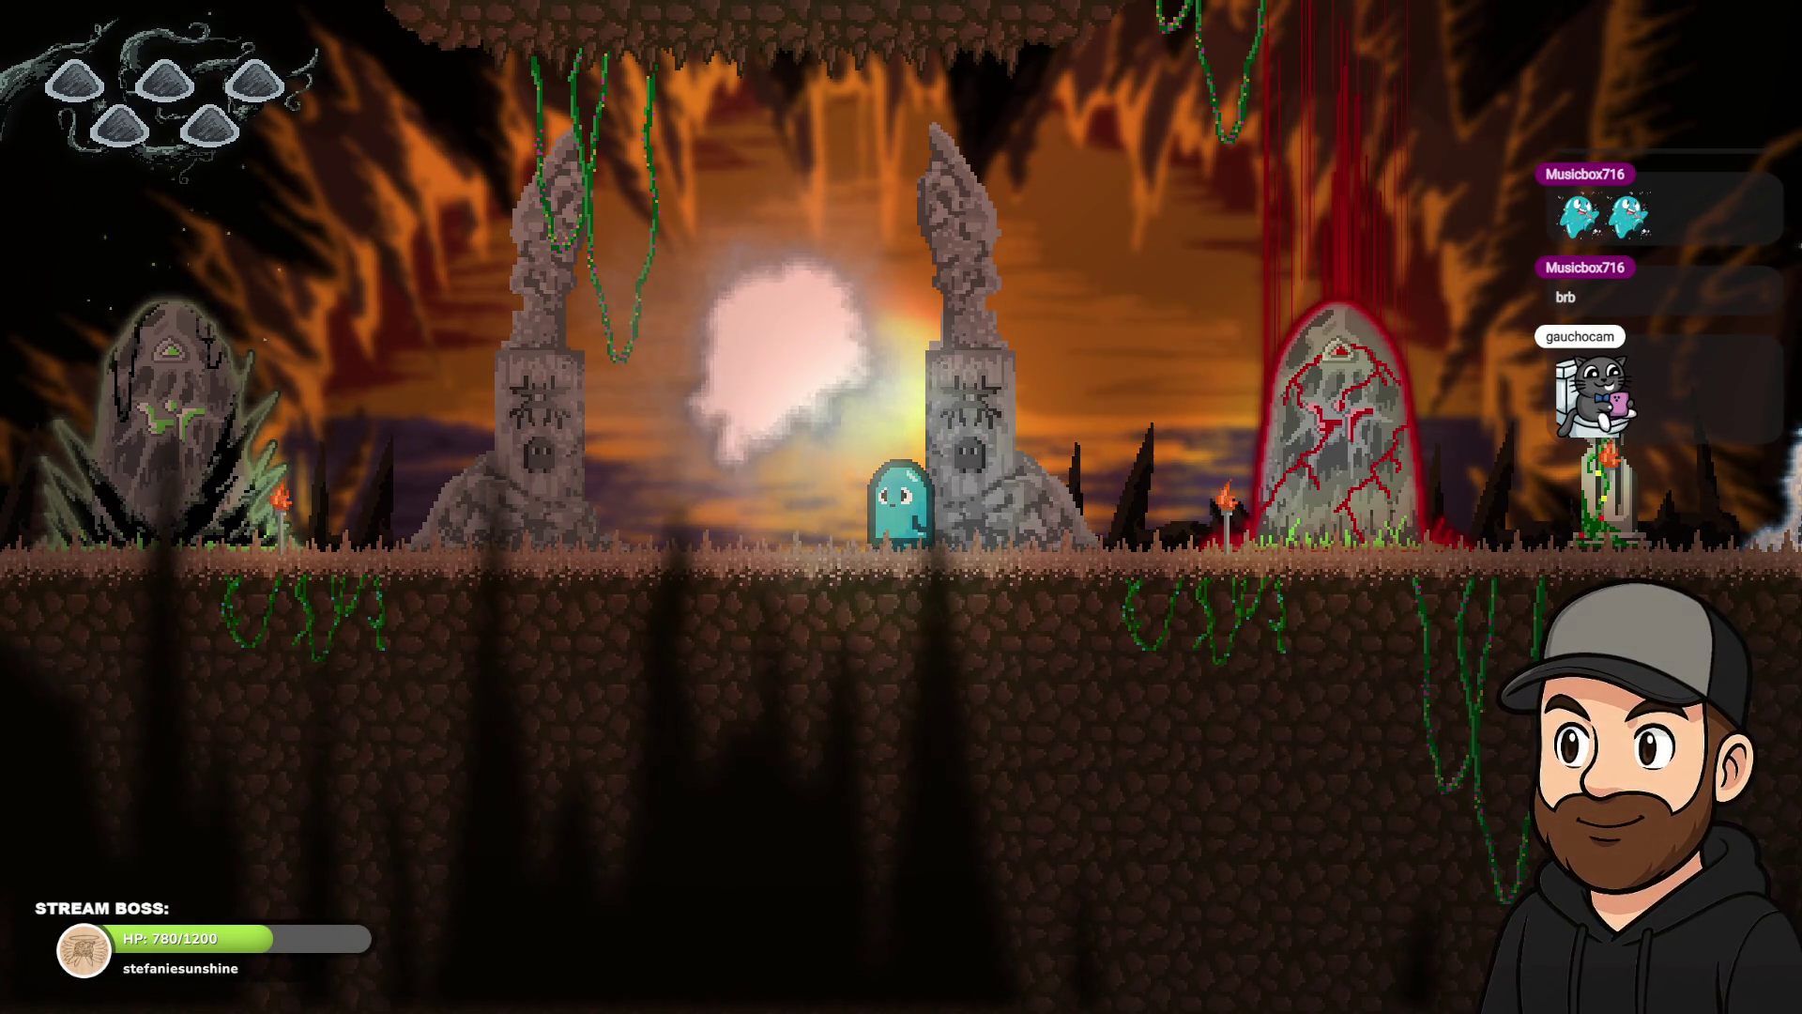
key(Escape)
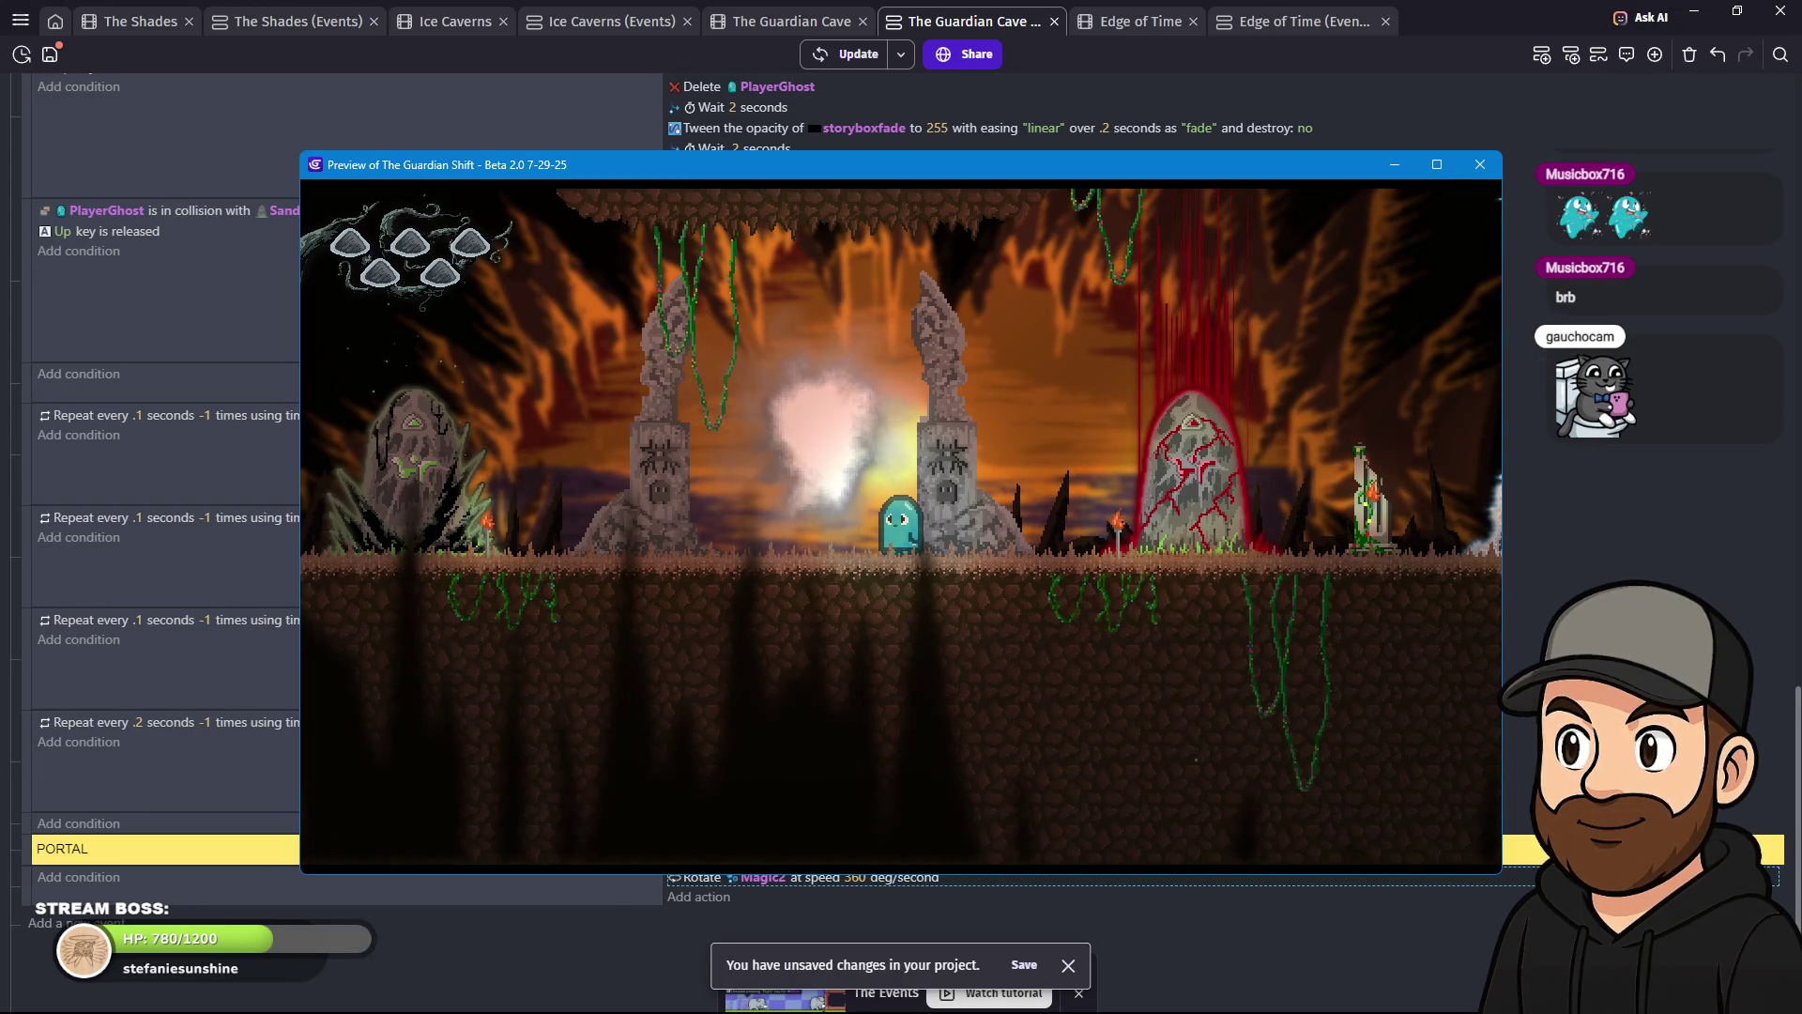
click(1480, 165)
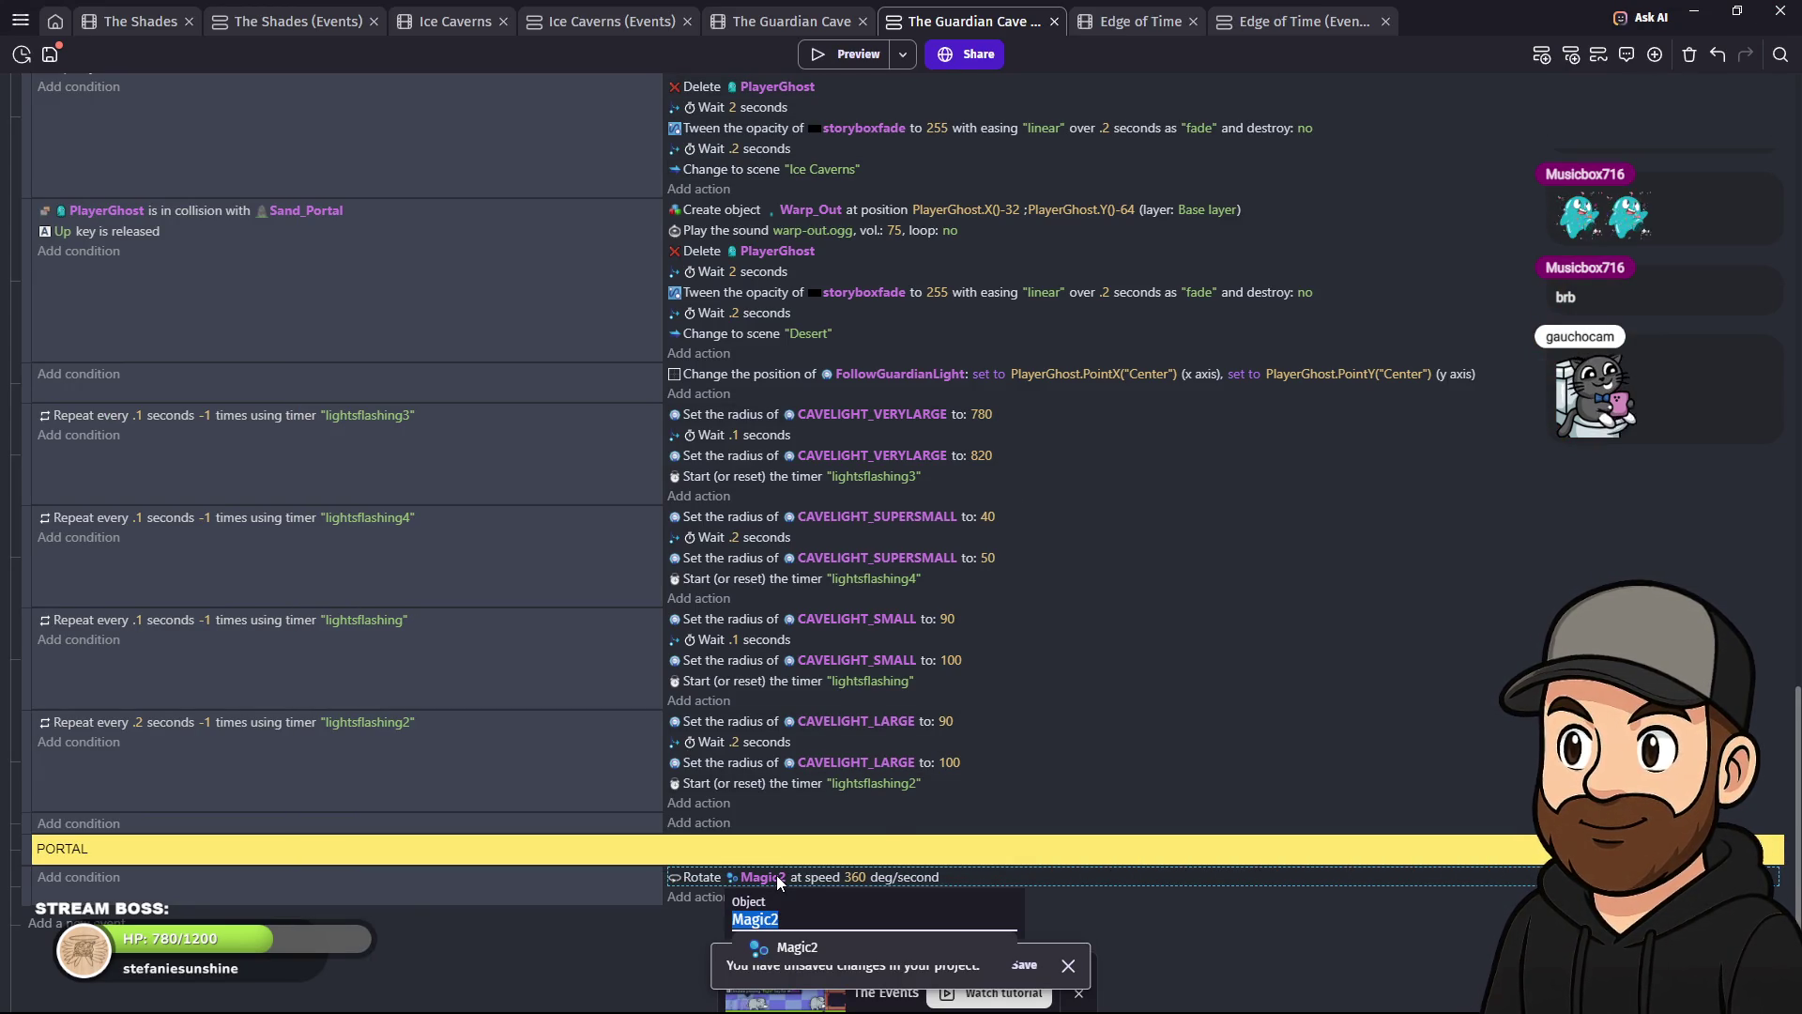
- Review the Magic2 Rotate action, keep it at 360, and return to The Guardian Cave layout
double_click(802, 872)
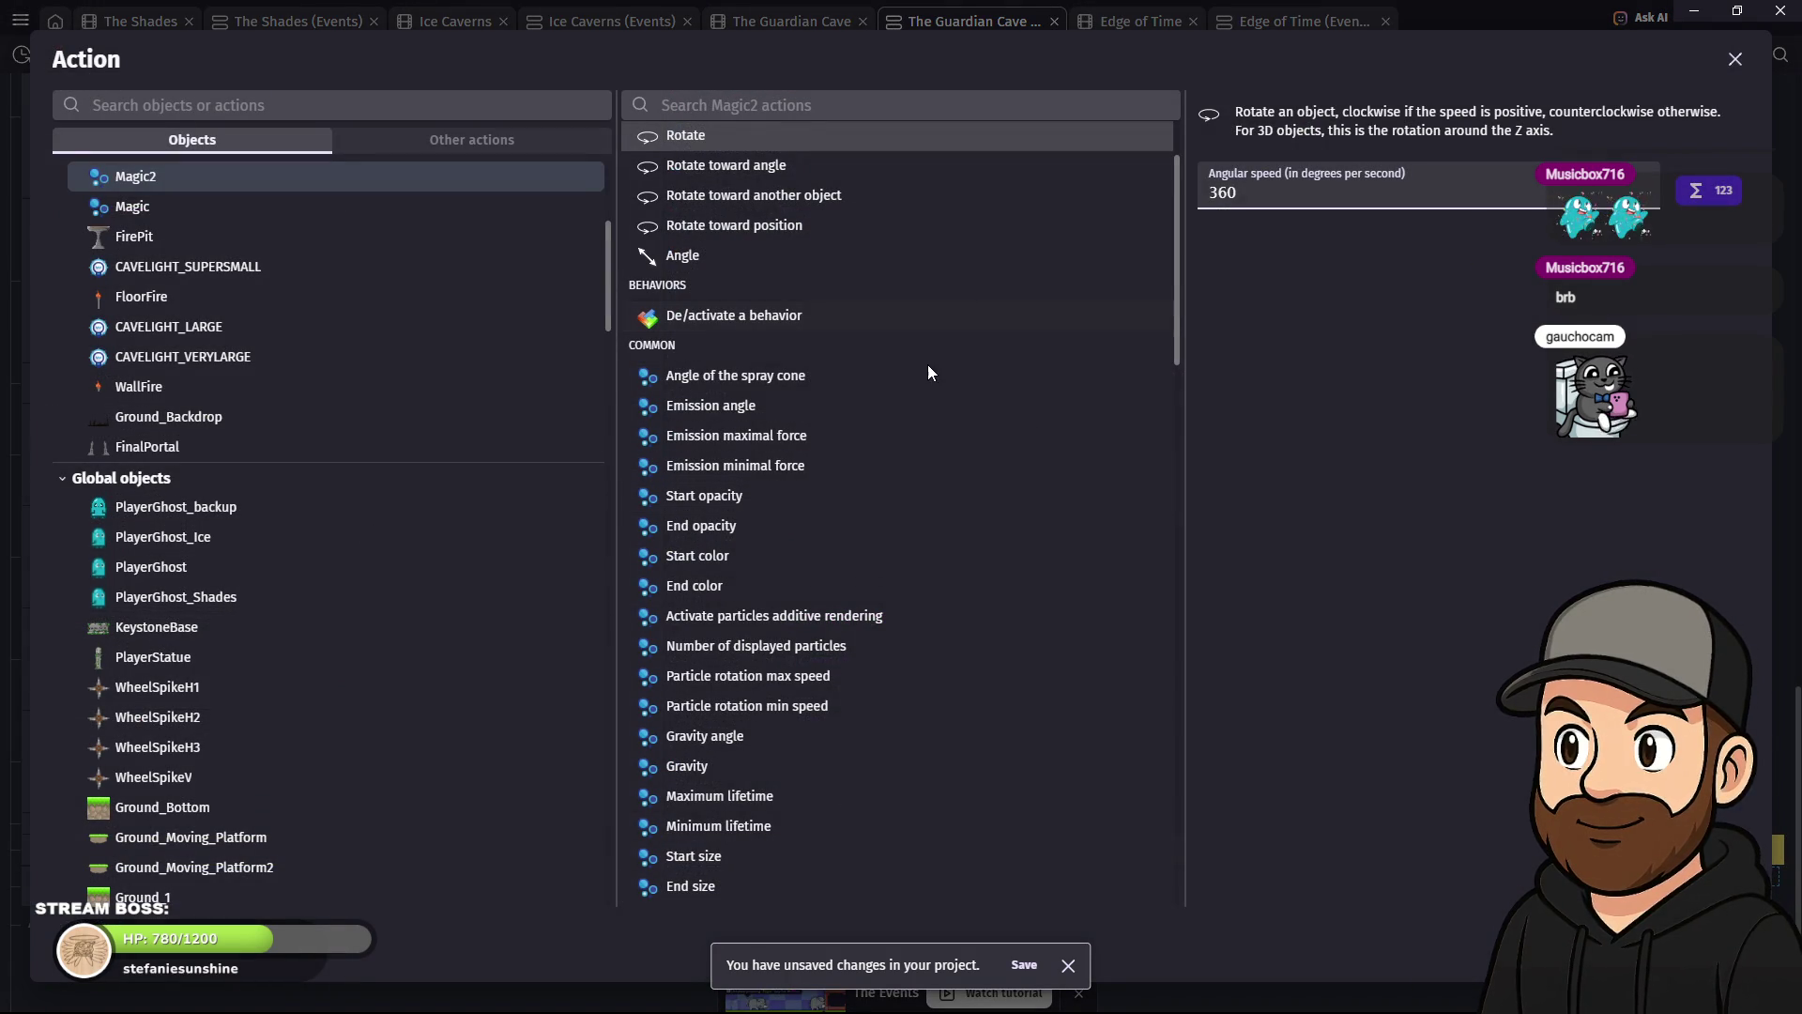
scroll(953, 328, up, 2)
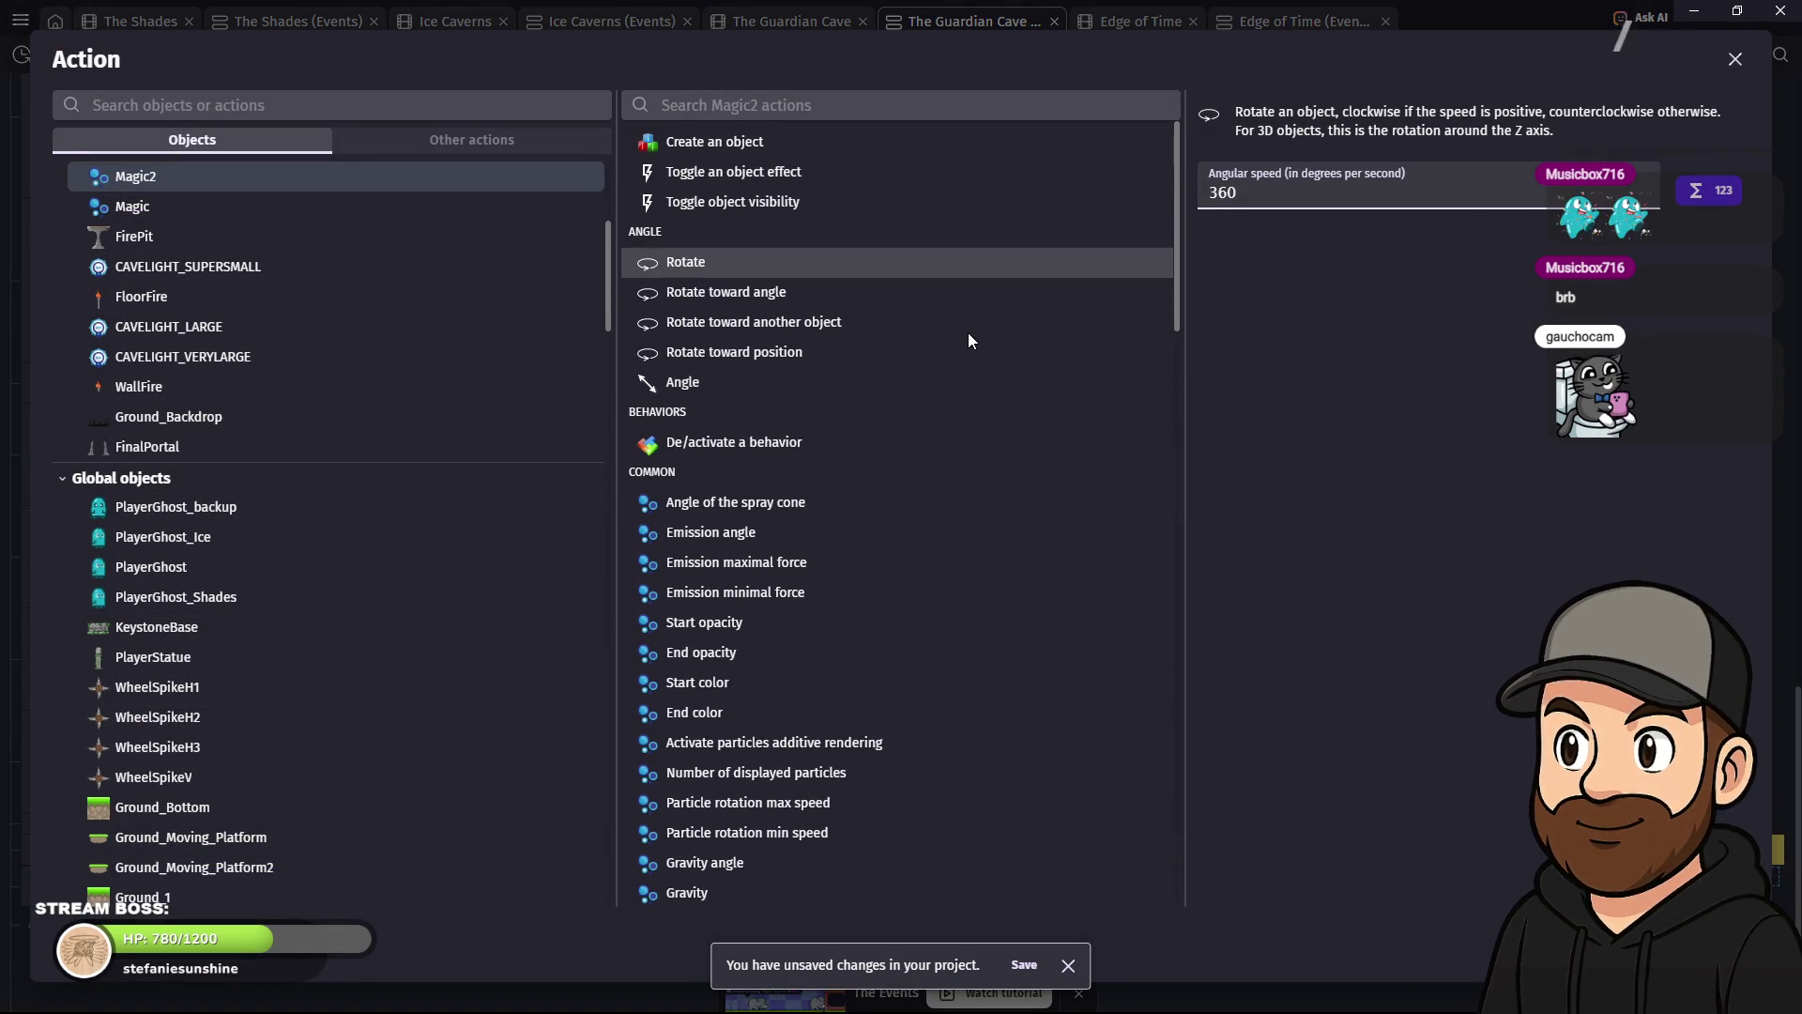
scroll(969, 338, down, 5)
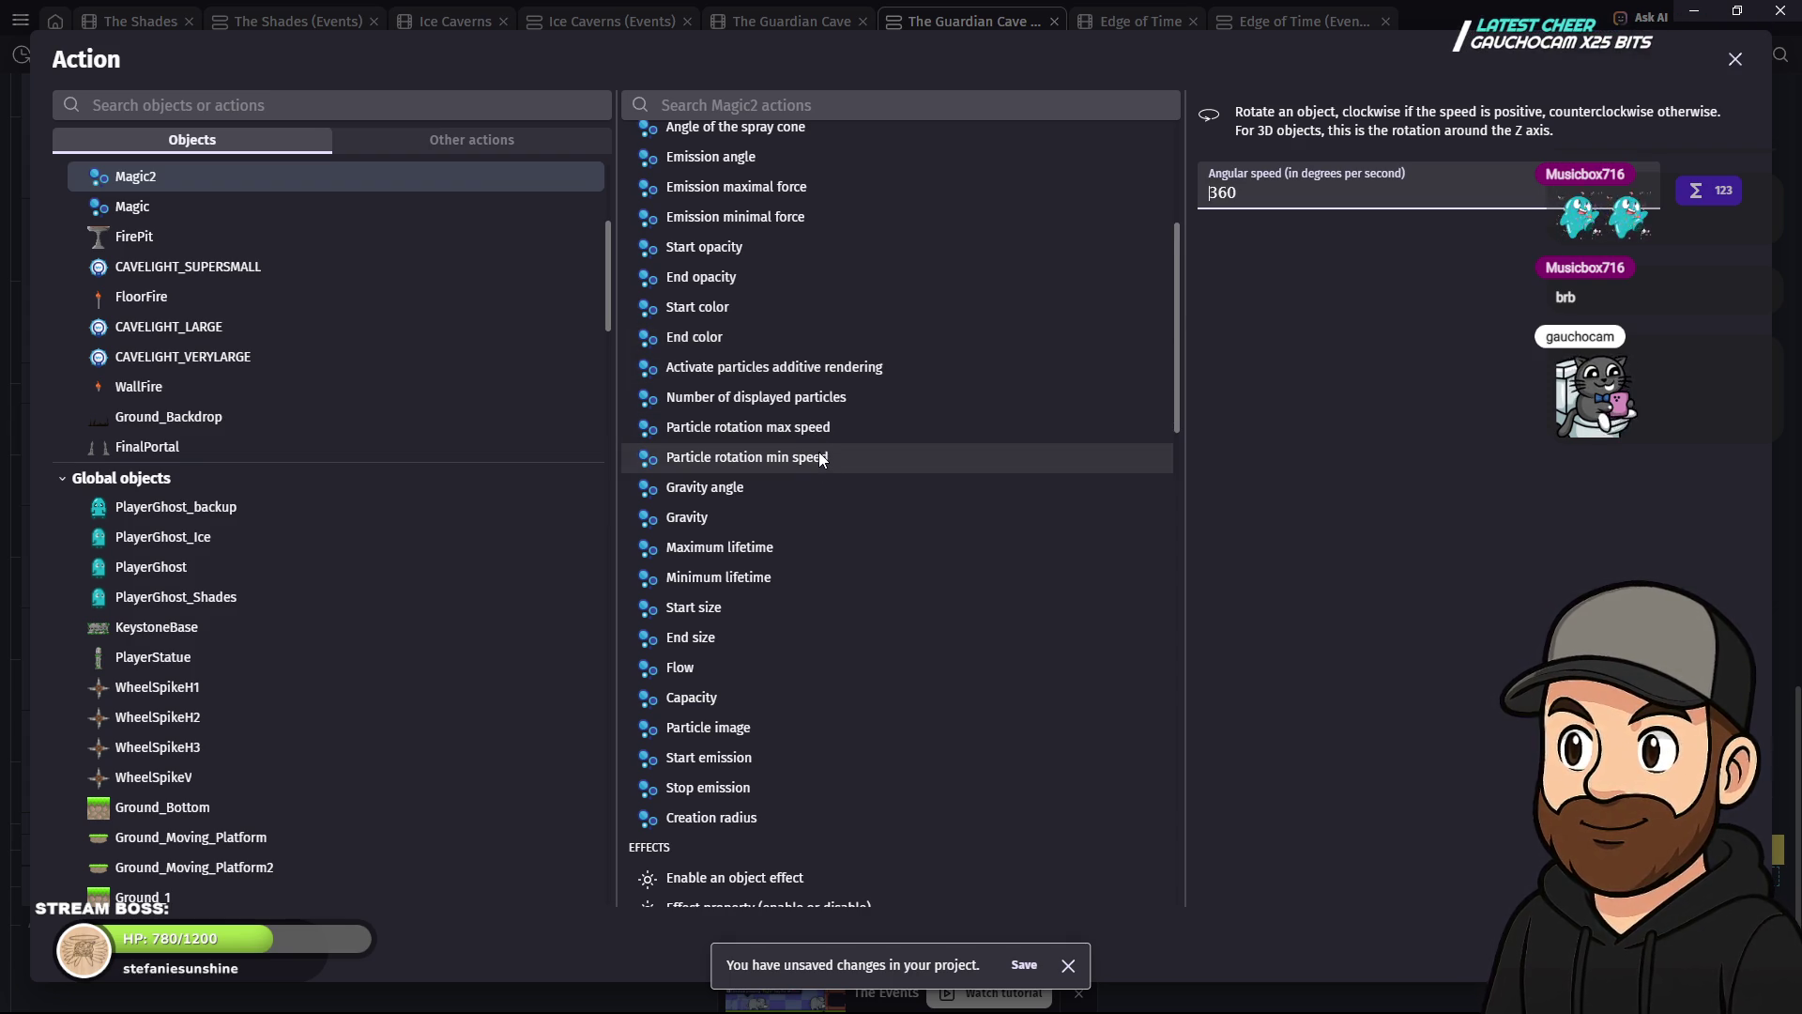
click(1743, 62)
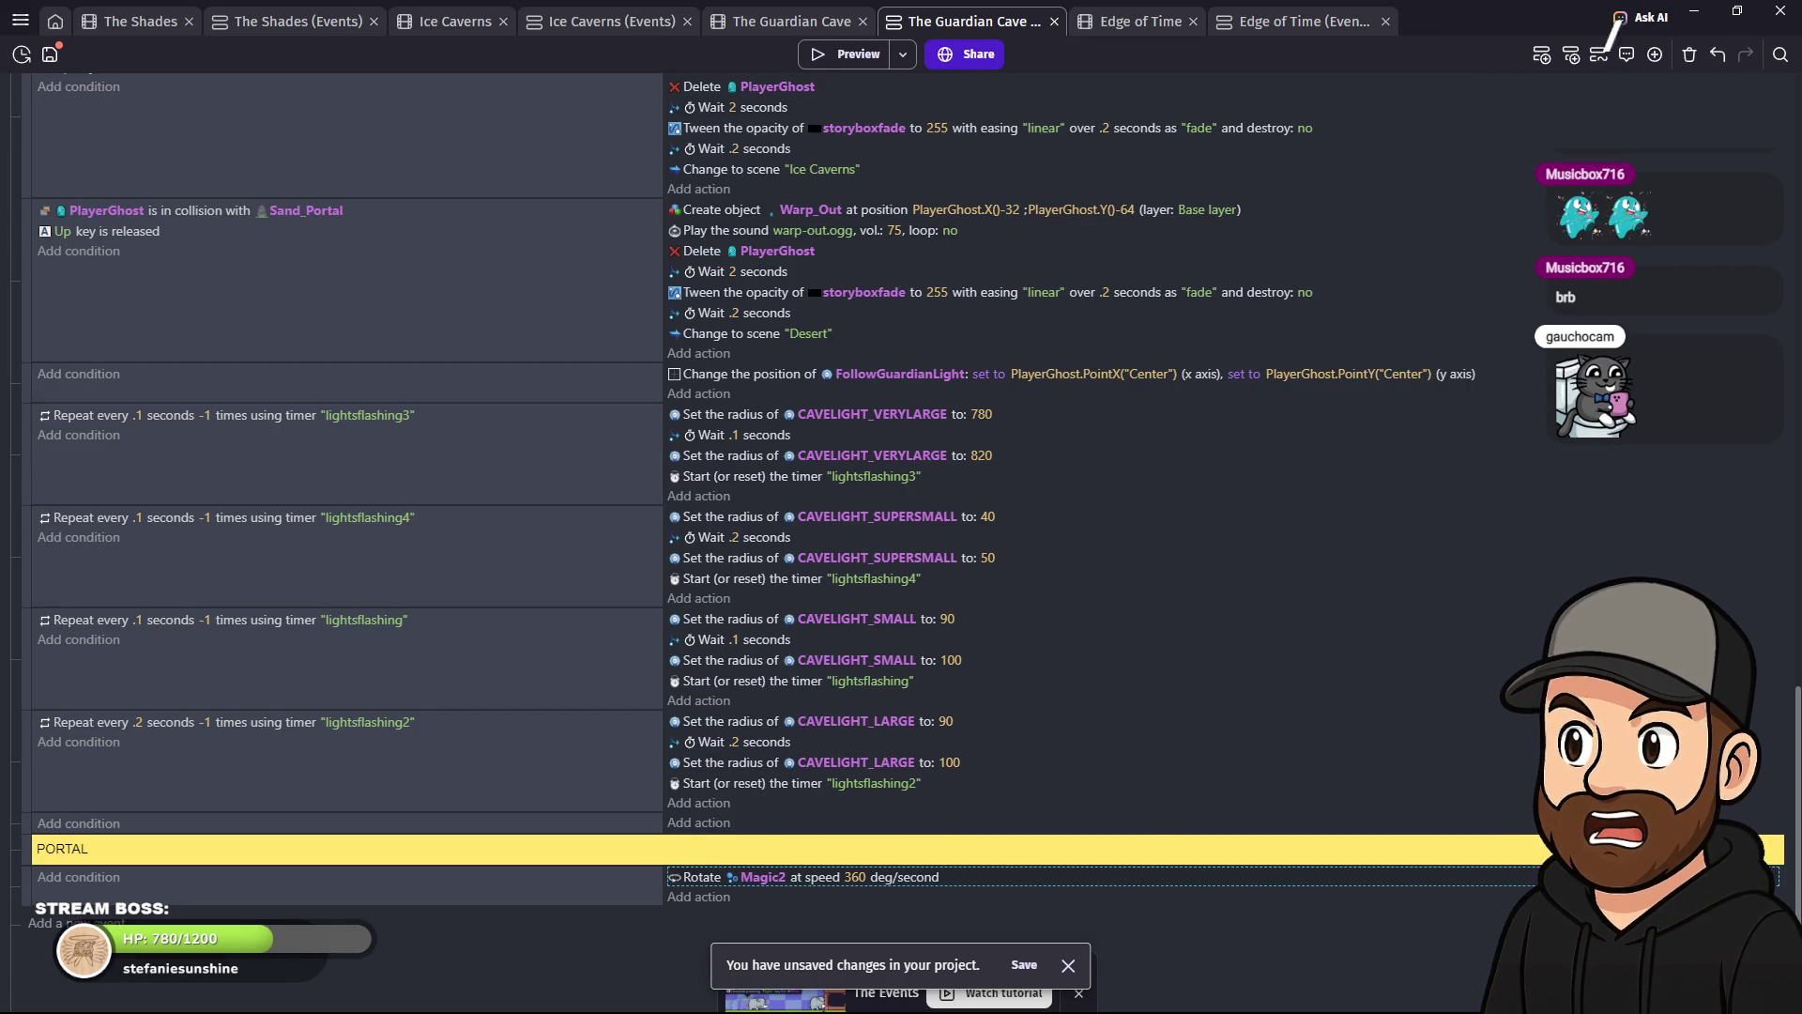
click(813, 23)
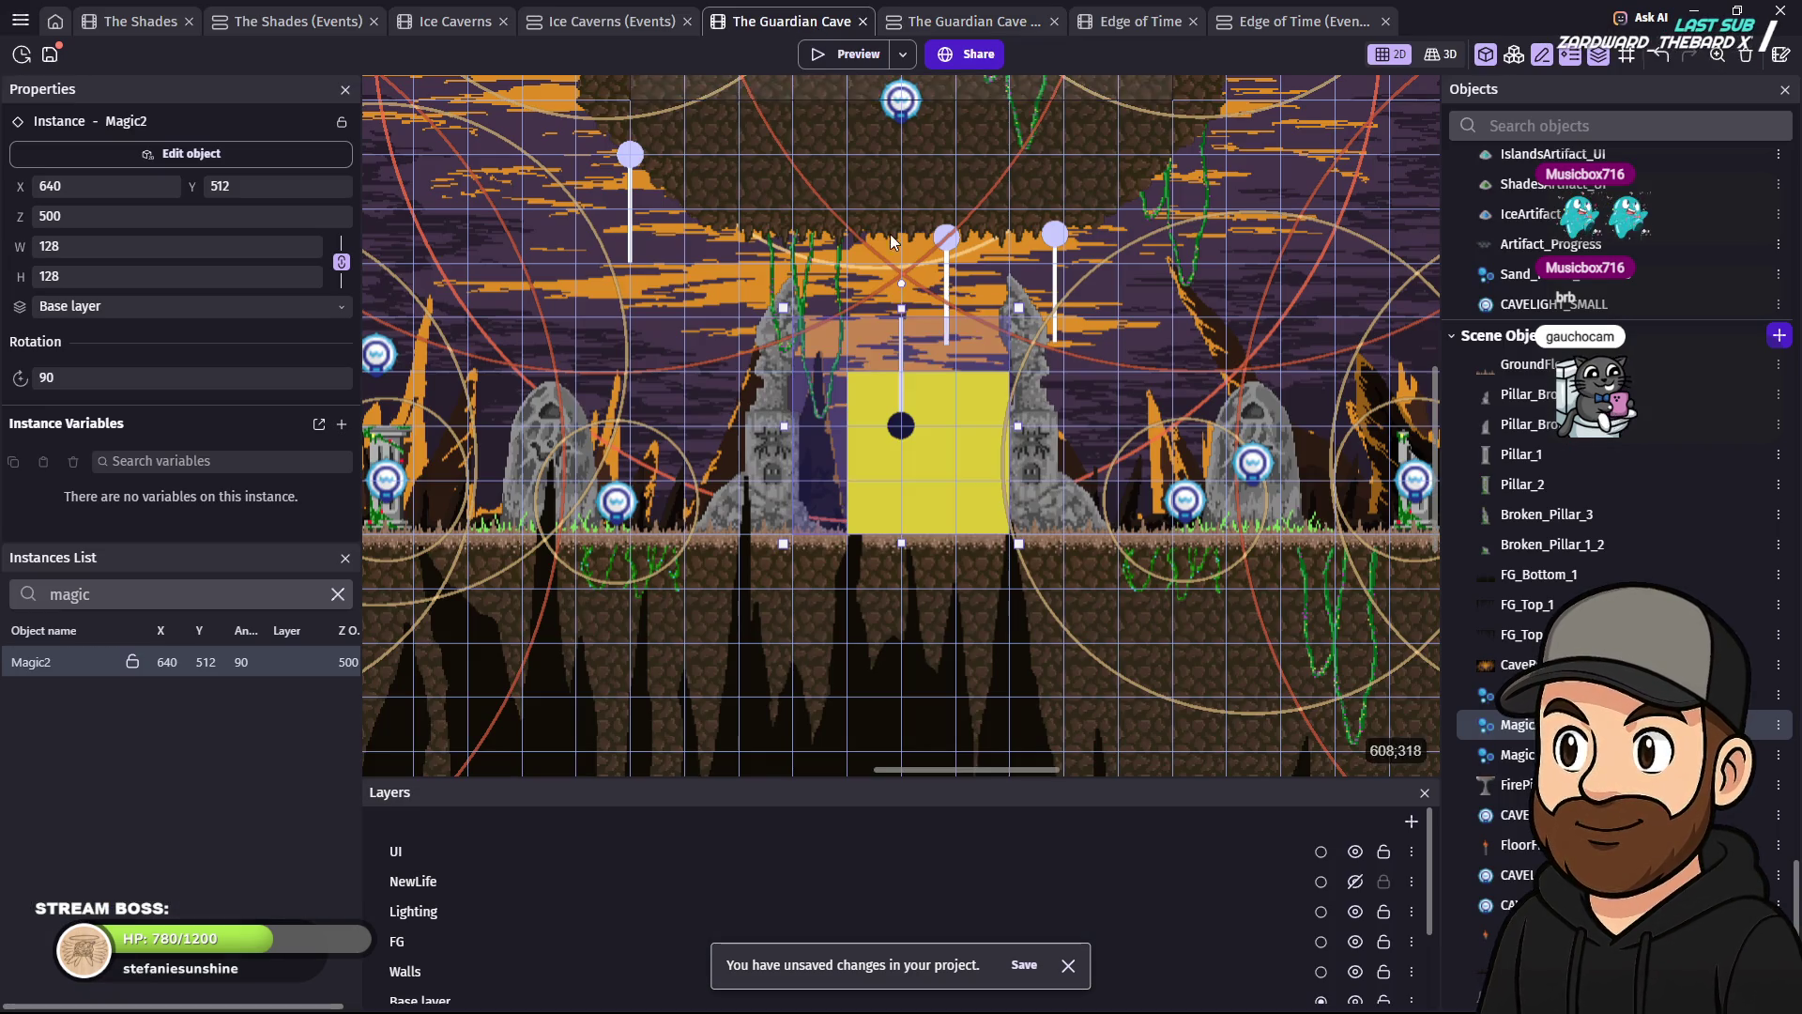
- Give Magic2's particles a rotation speed of 90 to 180 degrees per second and preview
double_click(894, 427)
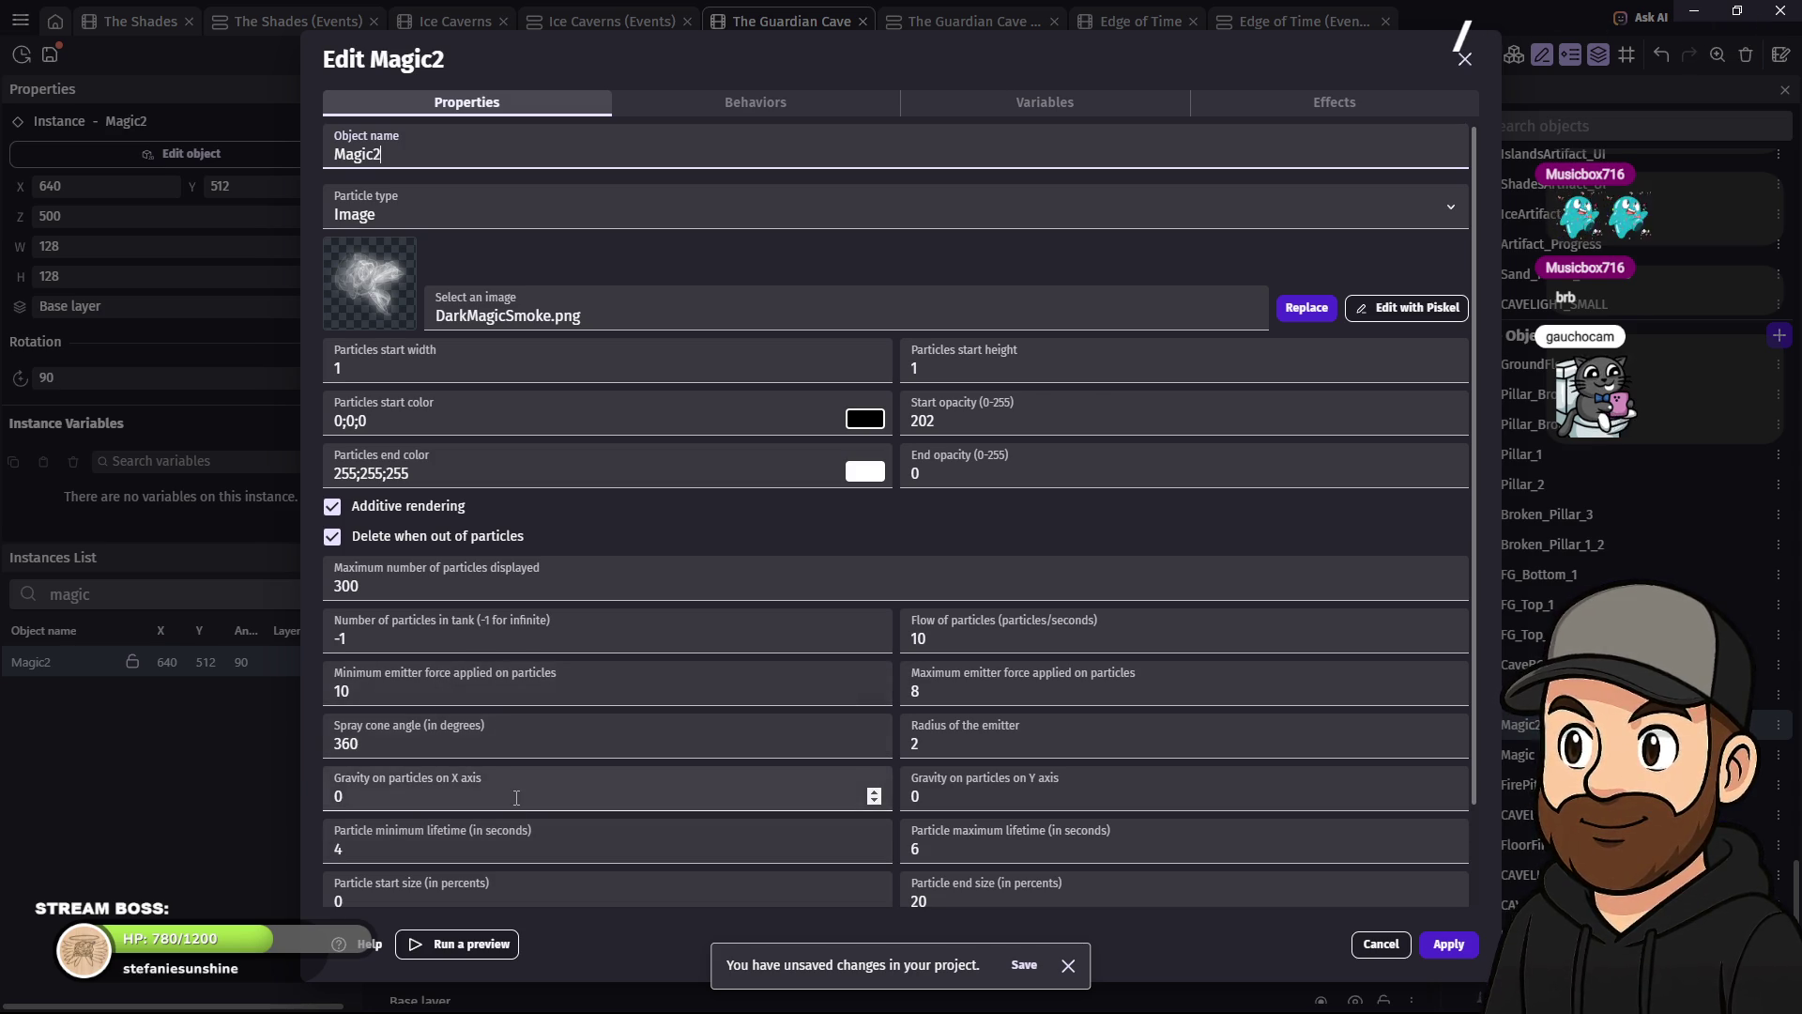
scroll(488, 742, down, 2)
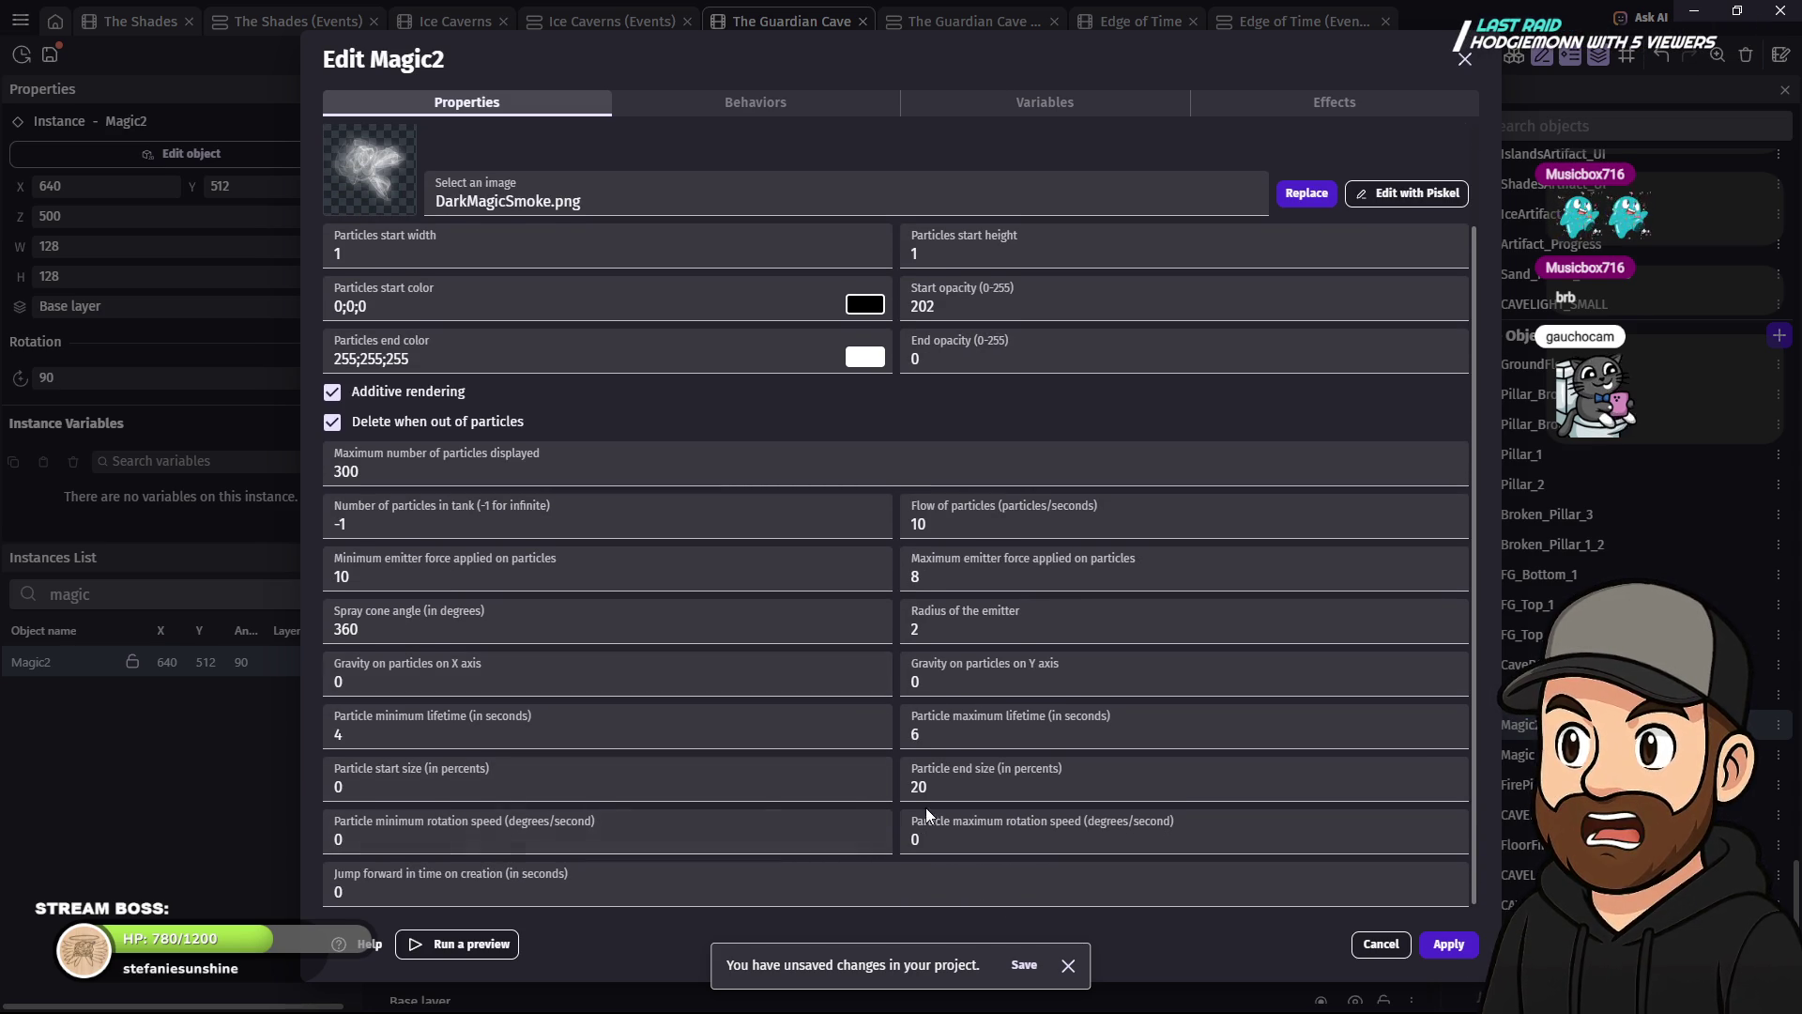
click(361, 840)
double_click(360, 840)
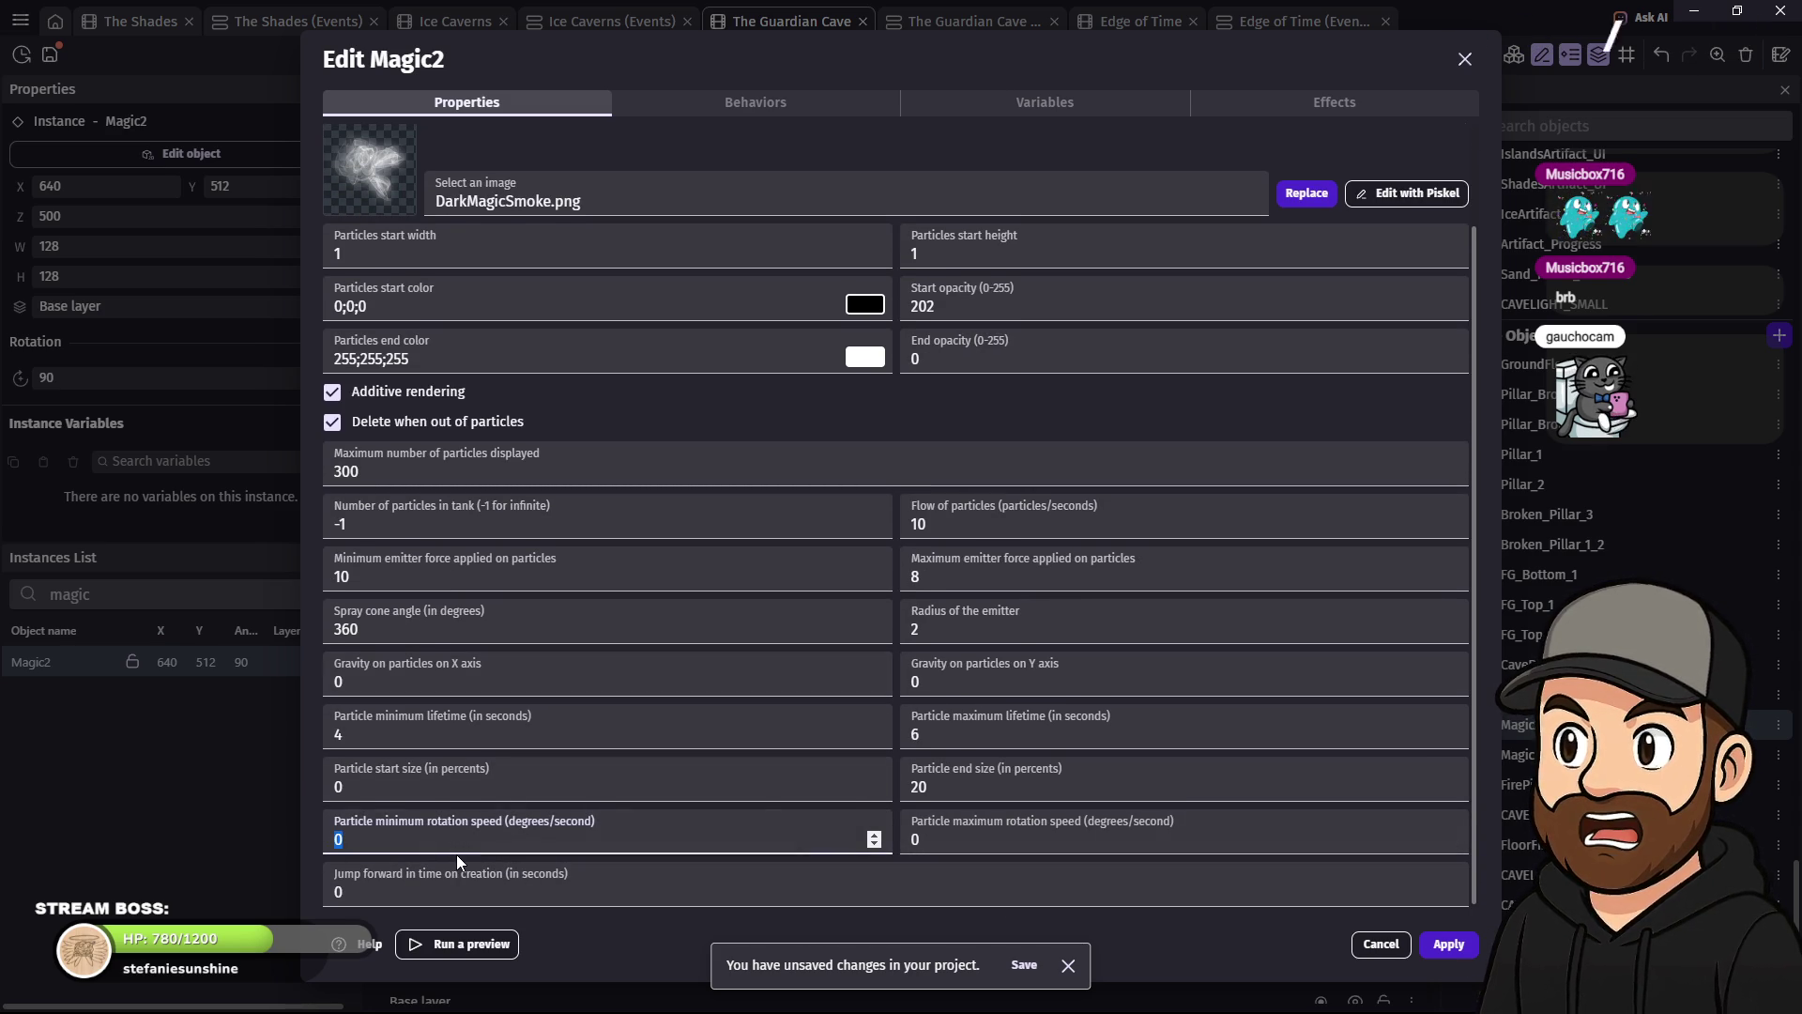
text(90)
double_click(939, 843)
text(180)
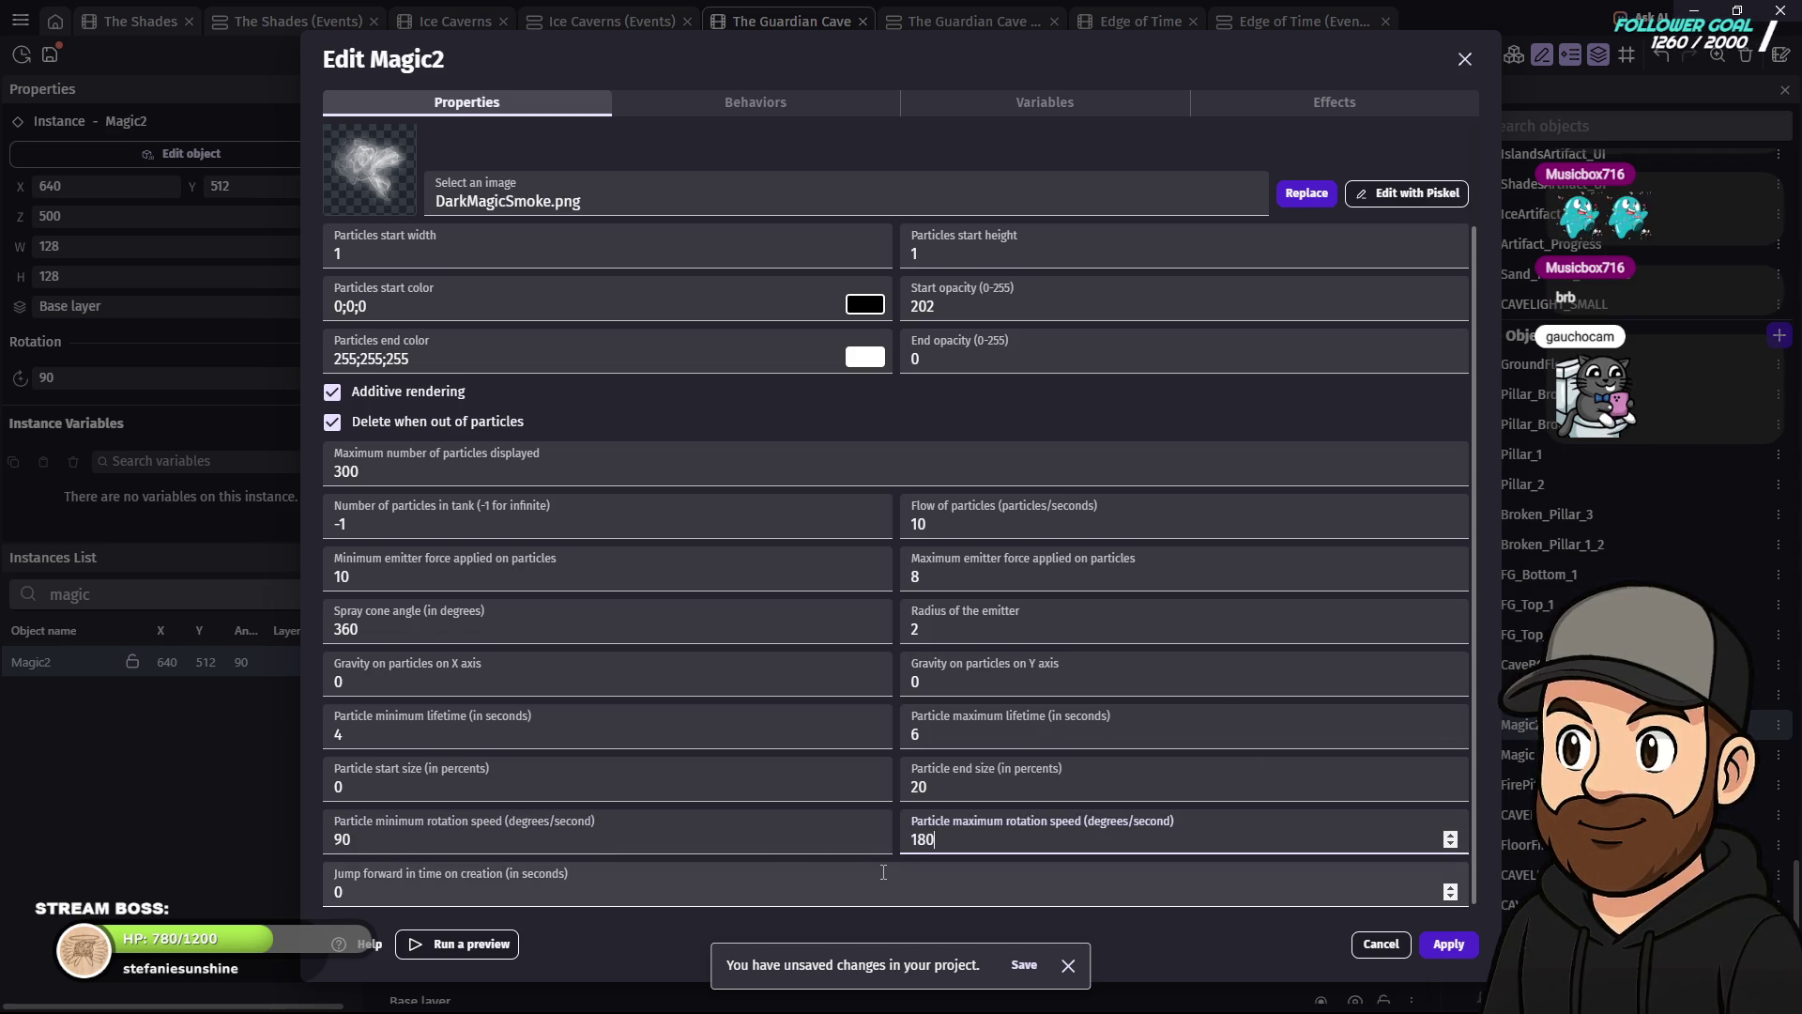
key(Return)
click(832, 58)
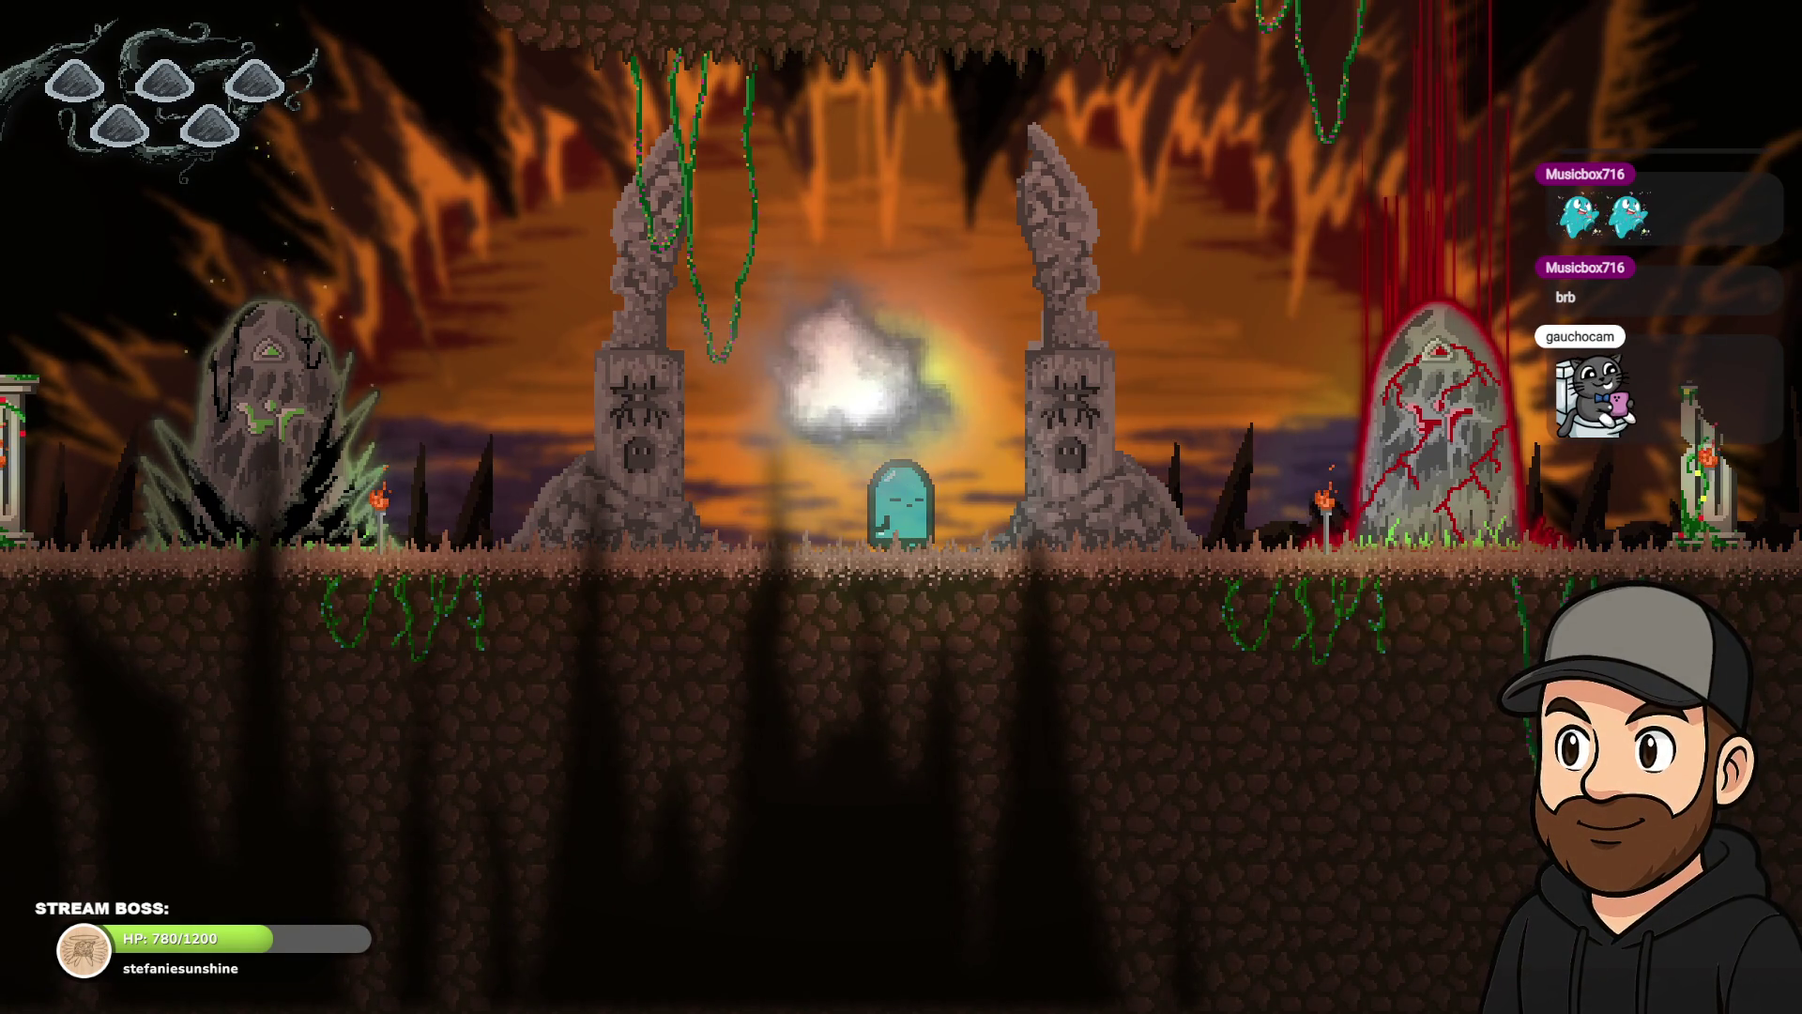
- Walk the ghost right past the spinning smoke portal to the right pillar
key(Right)
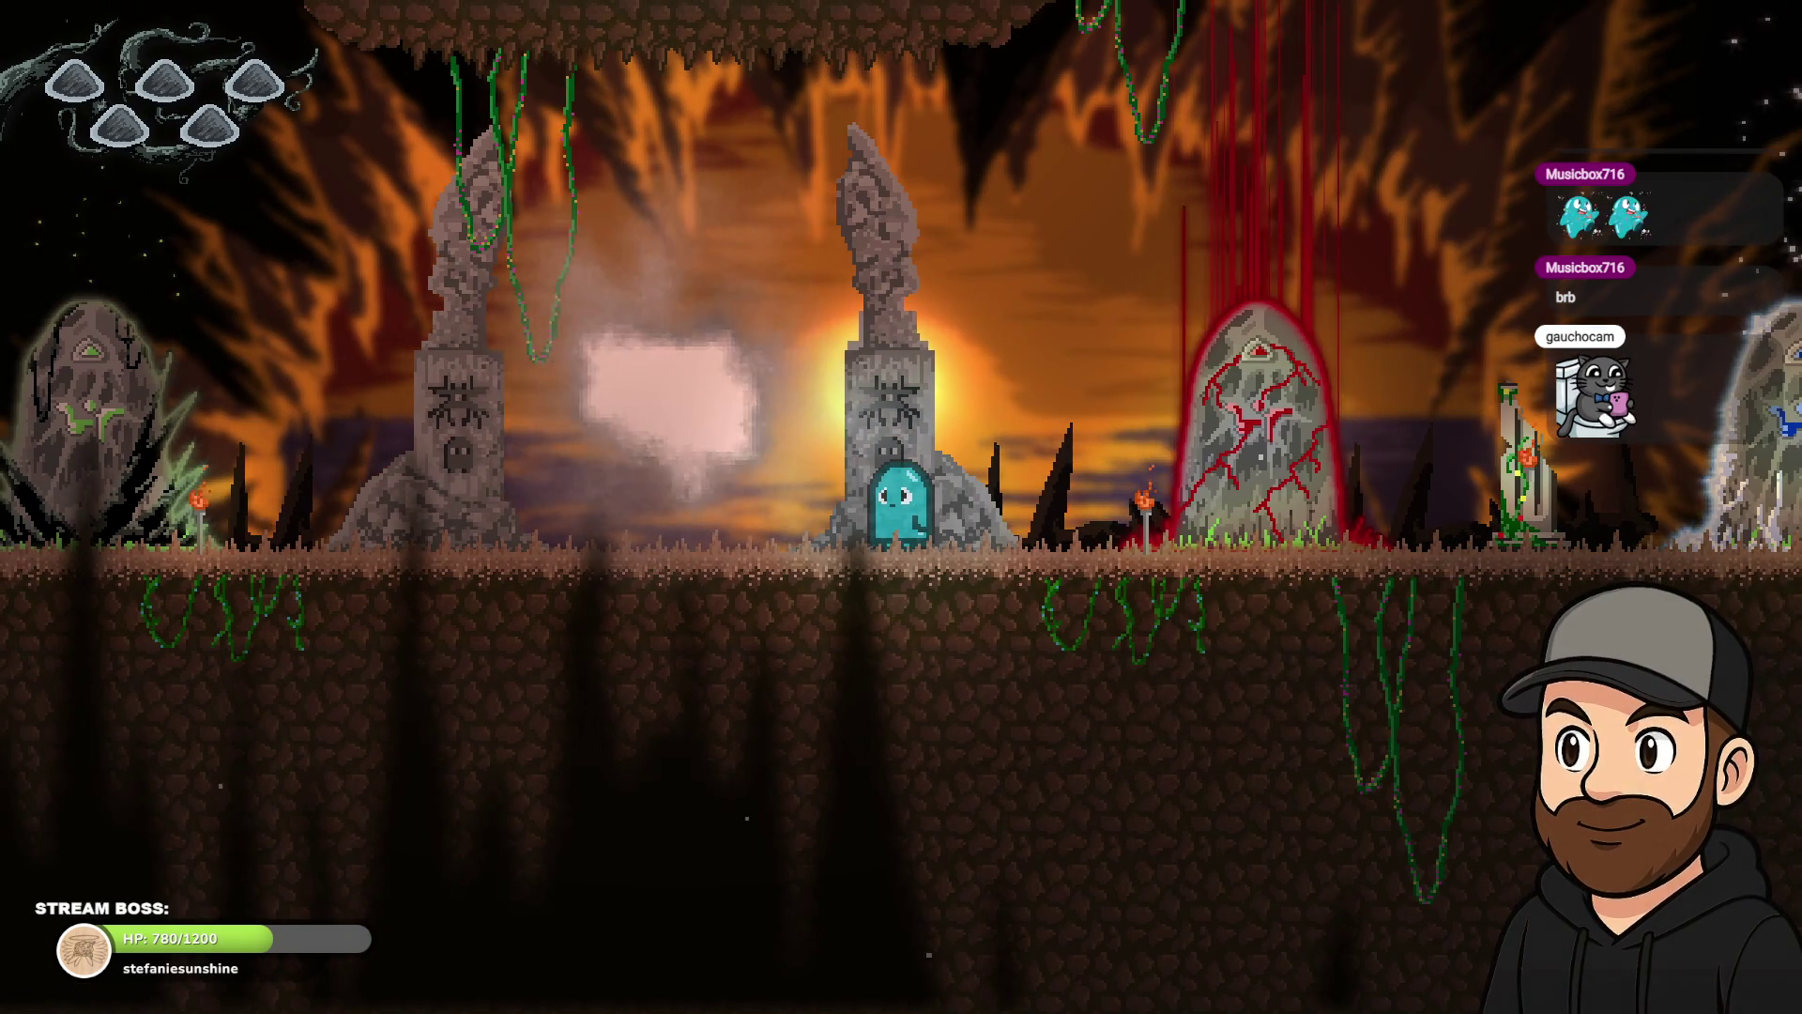
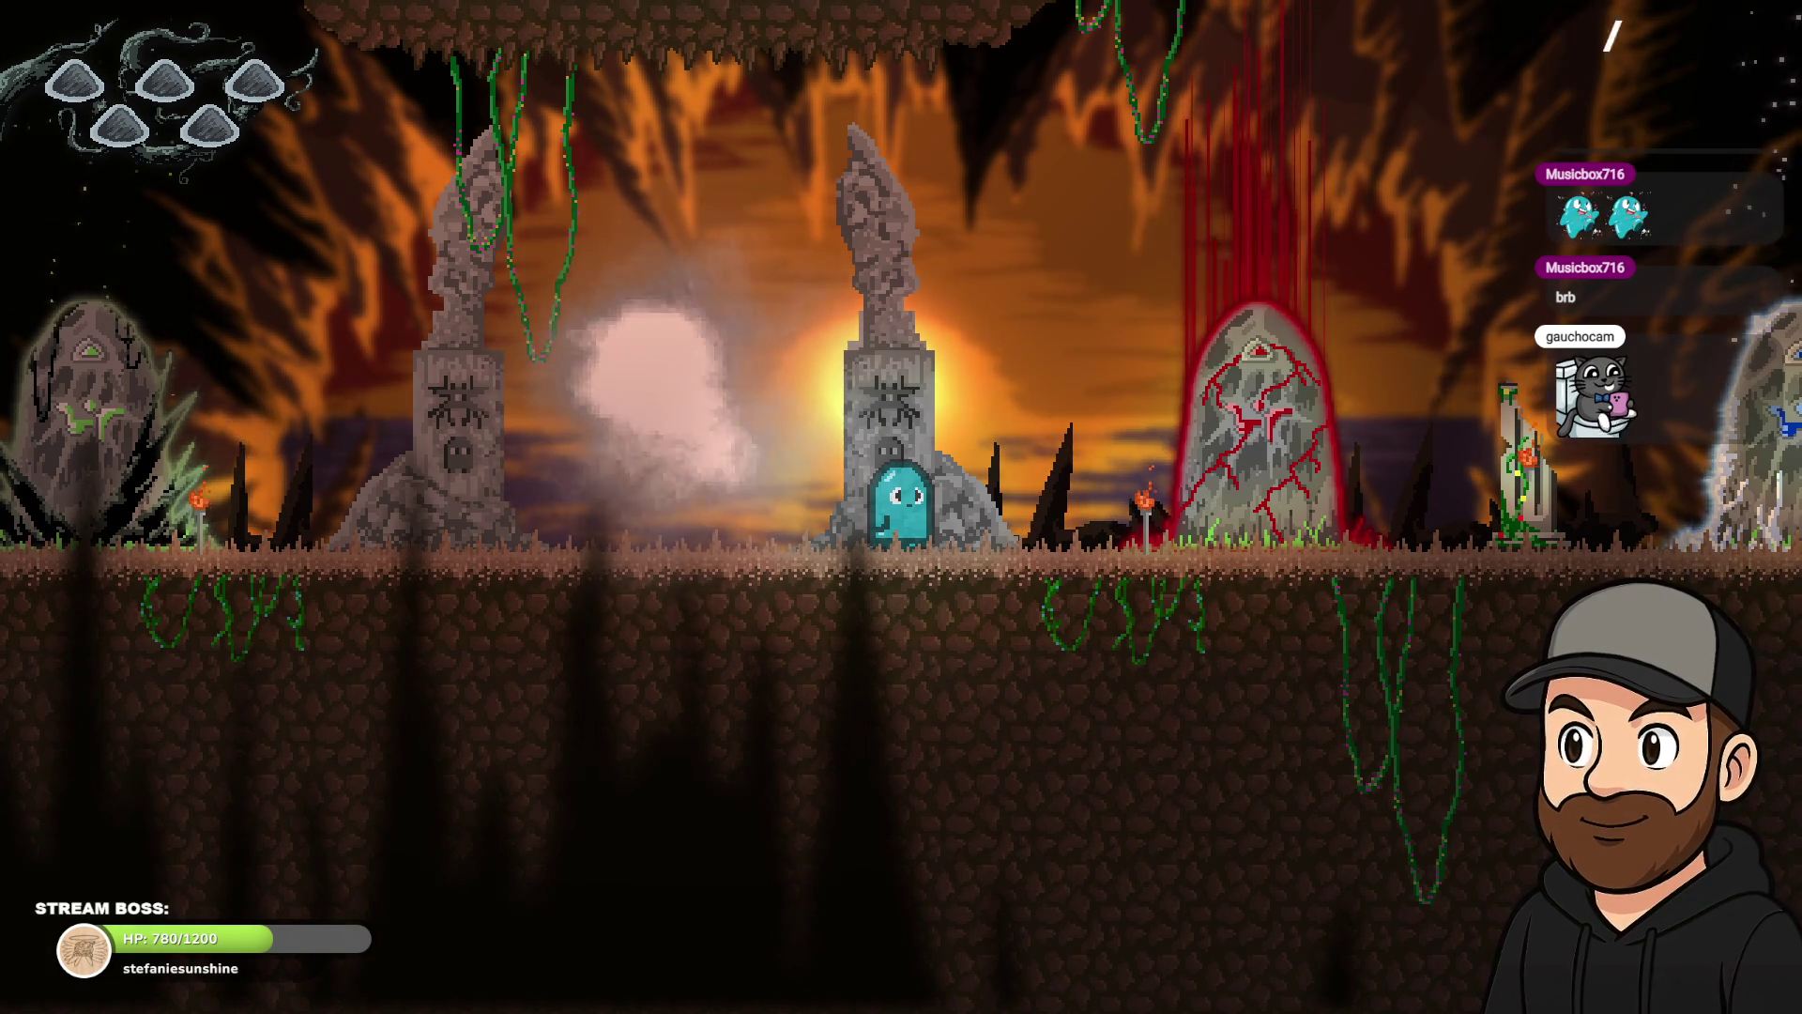
- Close the preview and set Magic2's maximum rotation speed to 300
key(Escape)
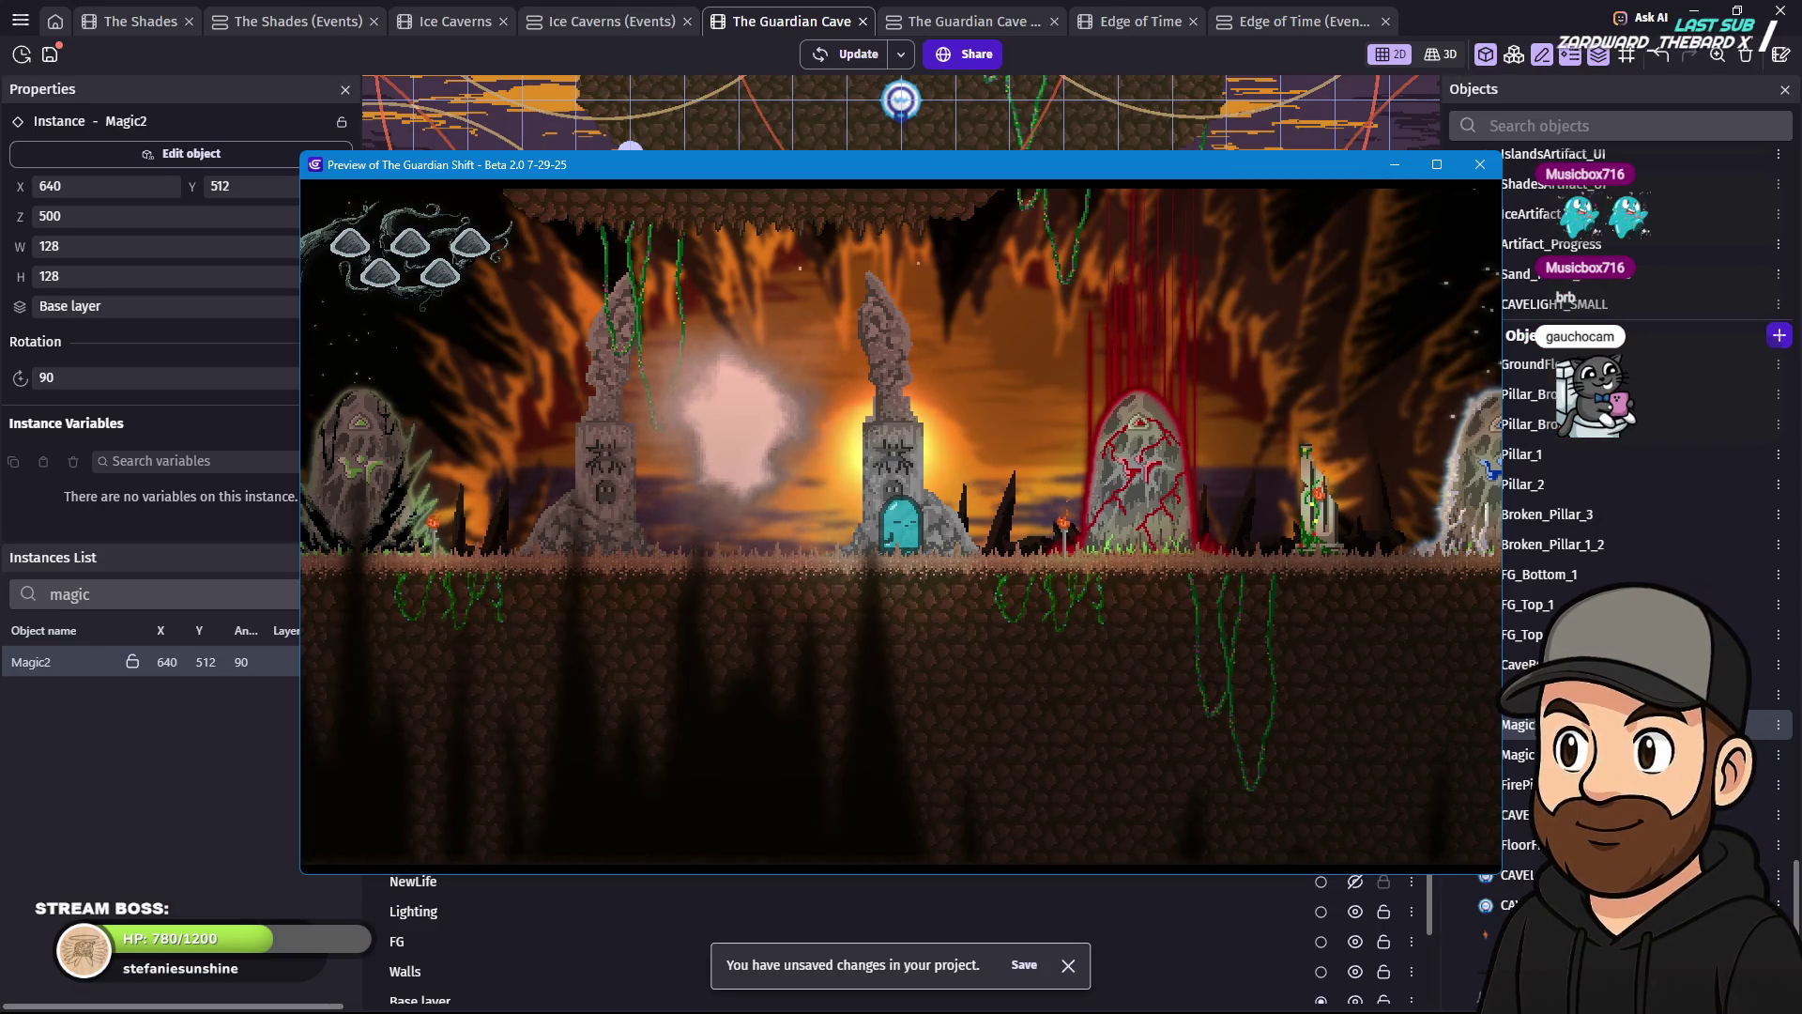
click(1478, 167)
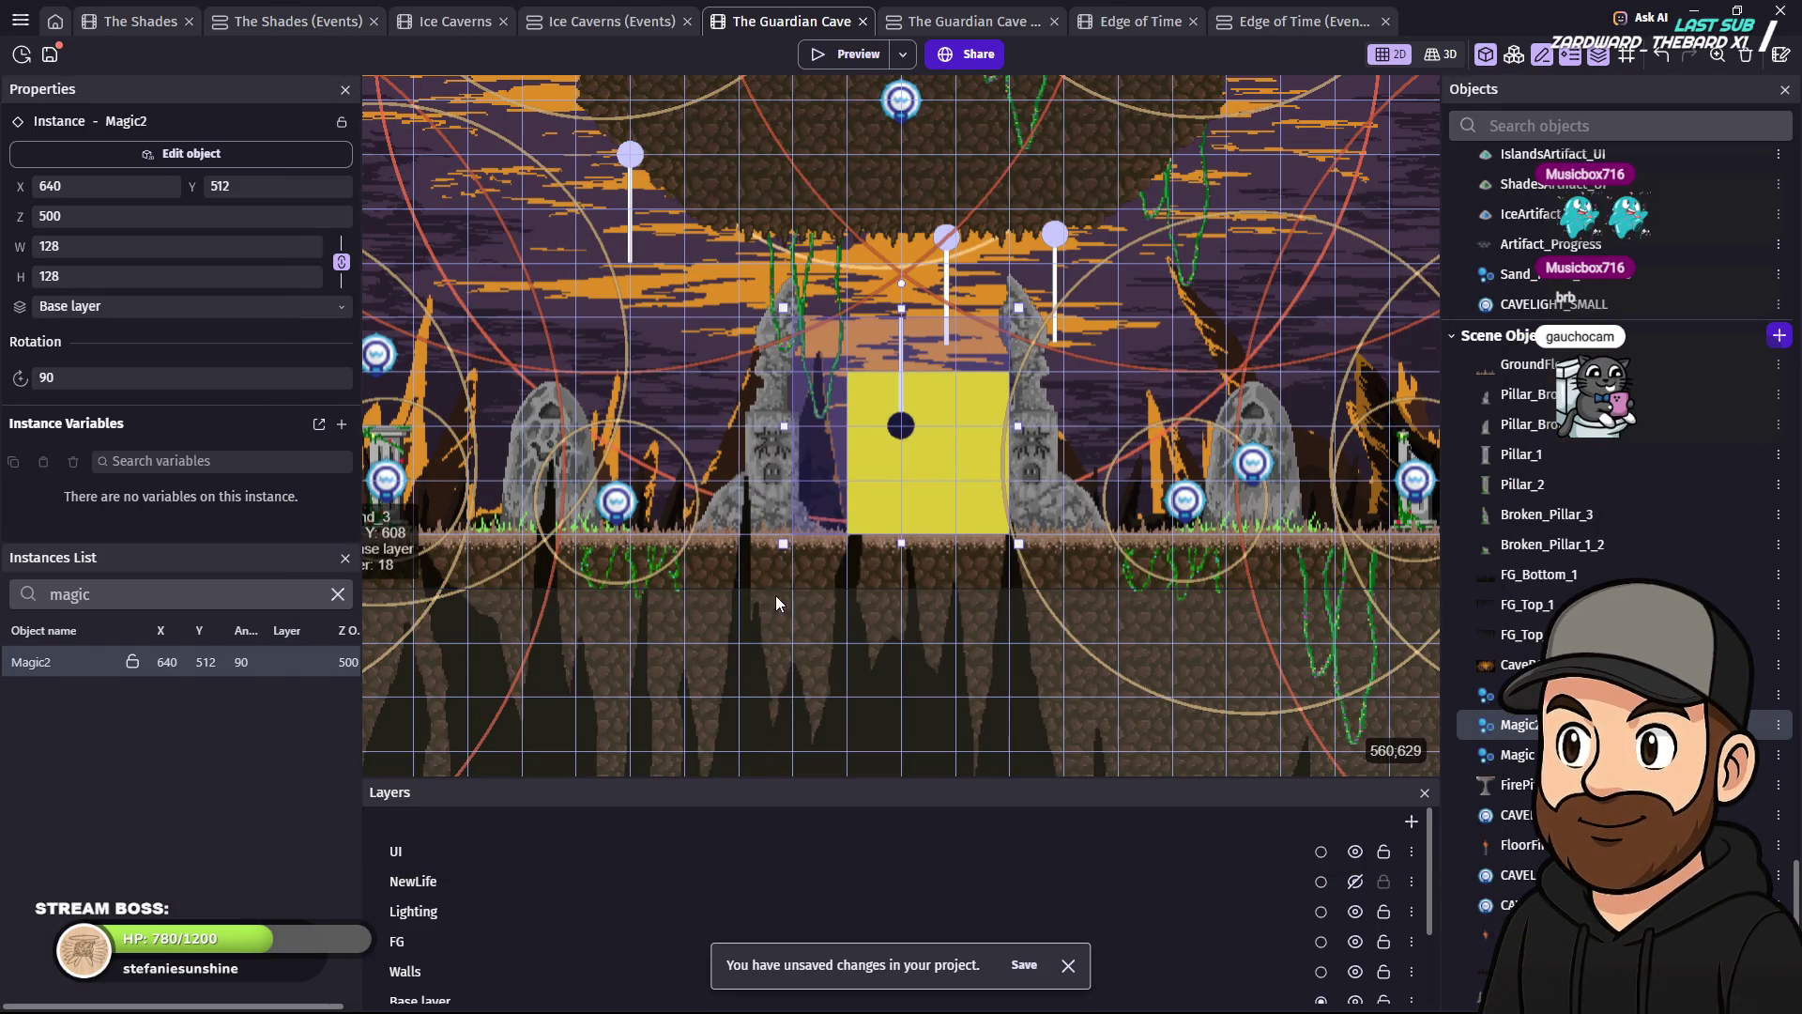
double_click(904, 429)
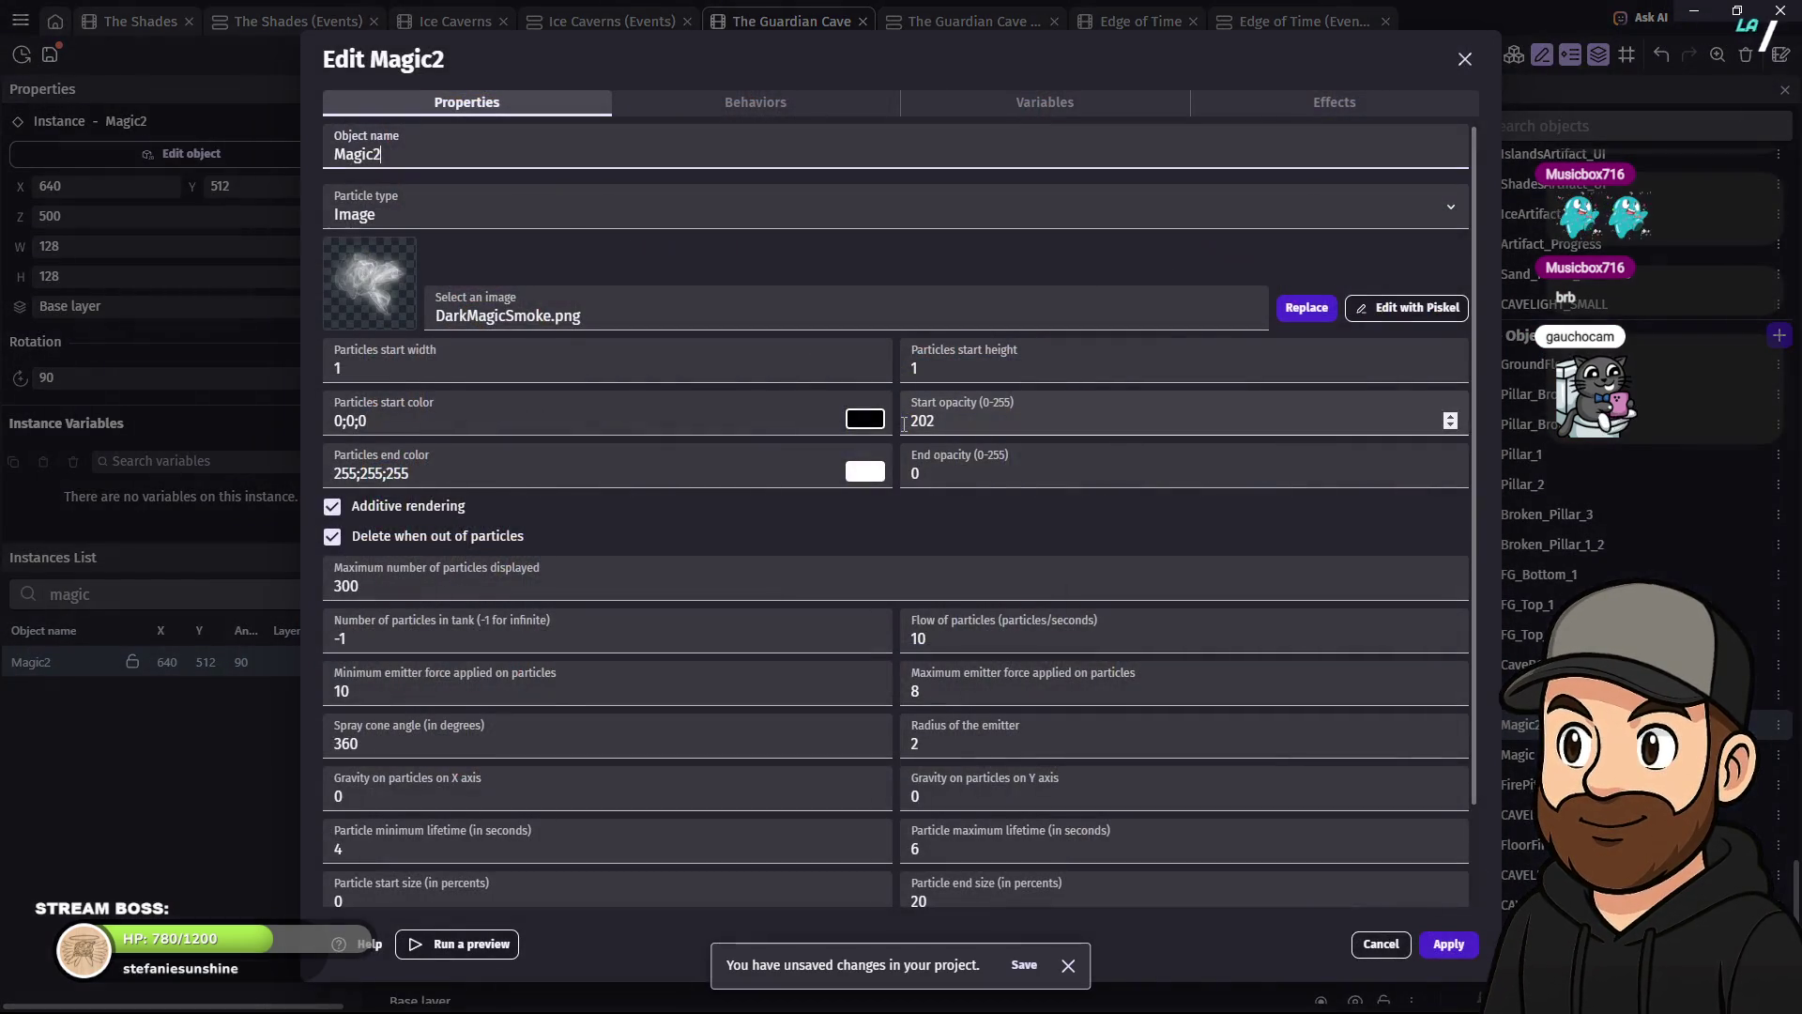
scroll(995, 768, down, 2)
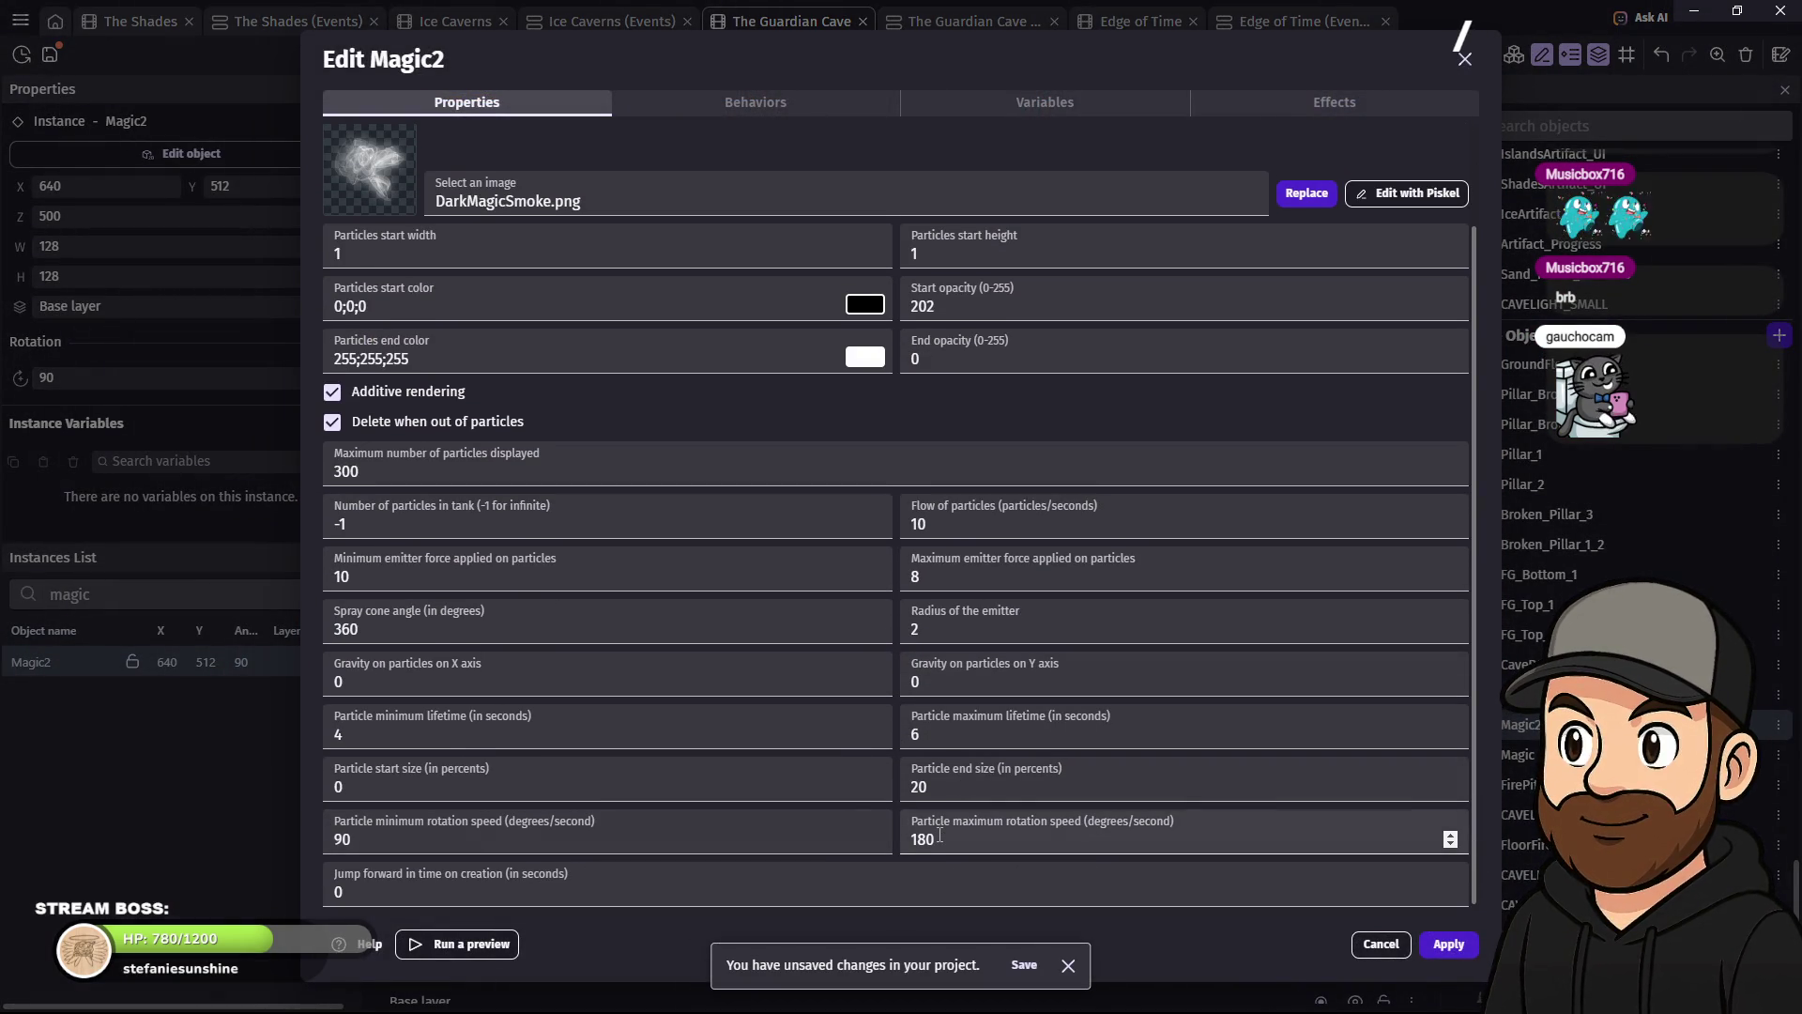
drag(940, 837, 918, 836)
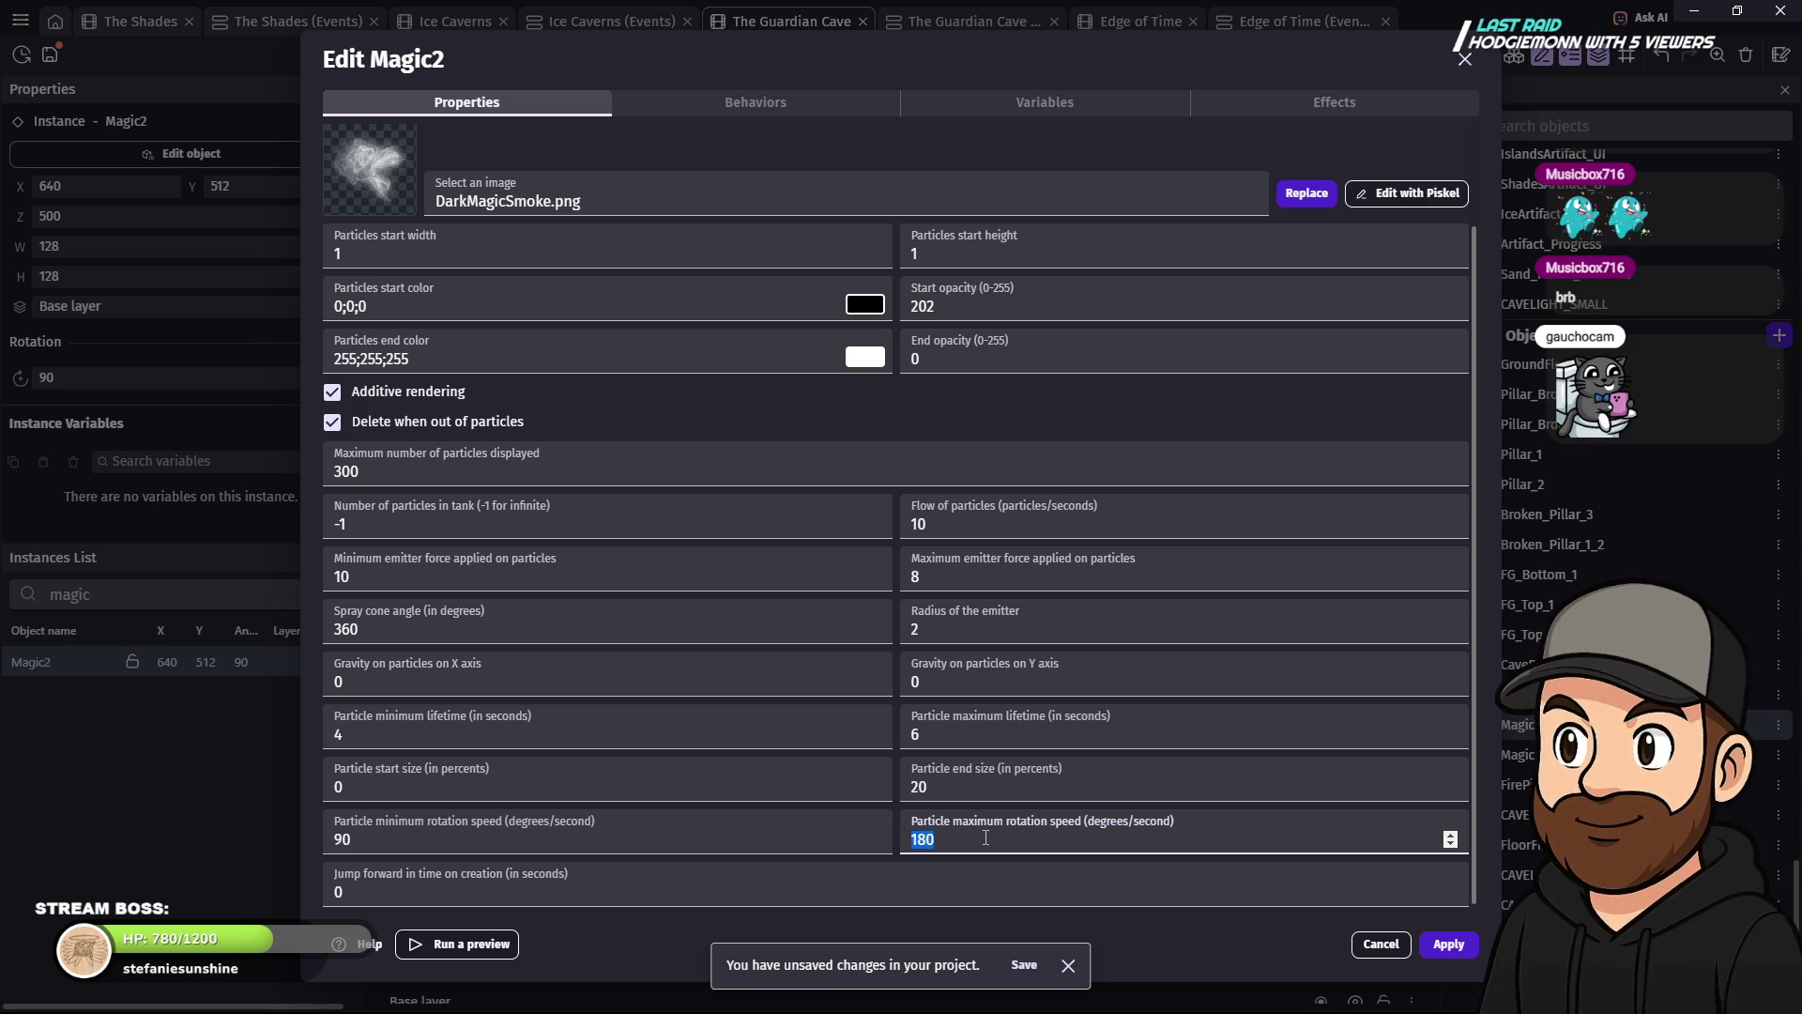
text(300)
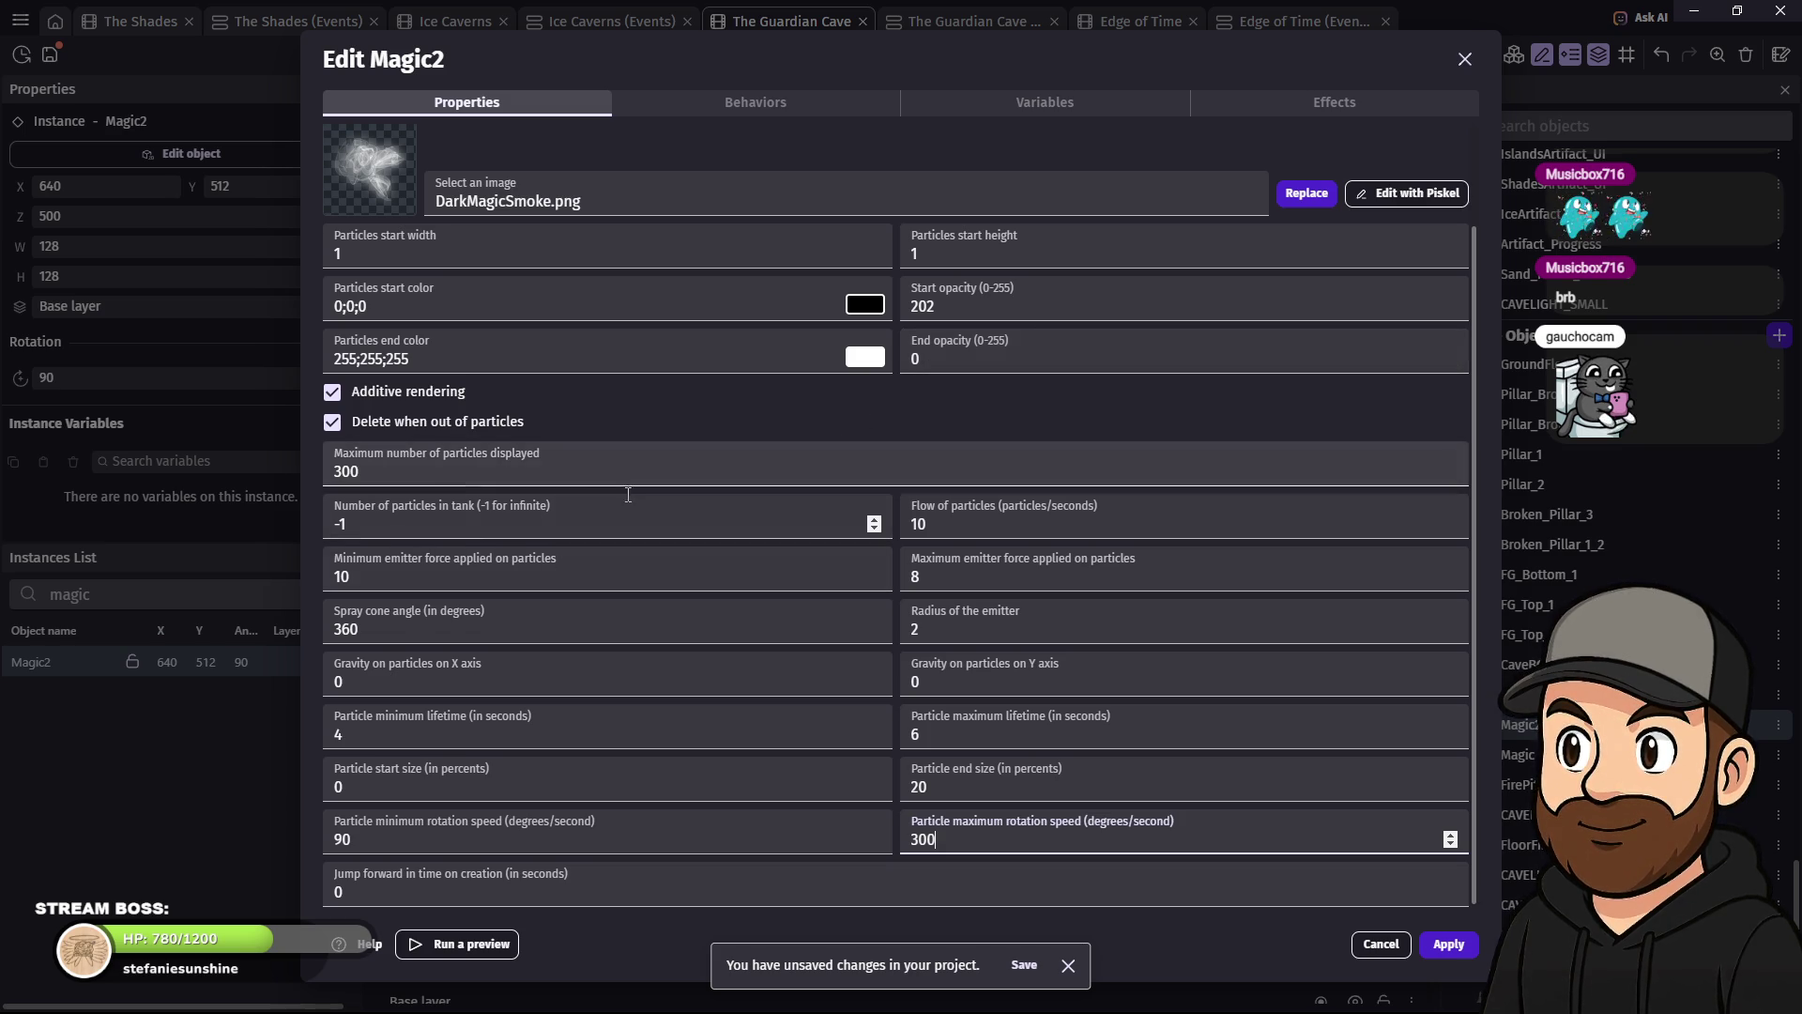
- Keep Magic2 from deleting itself when out of particles, apply, and preview the scene
click(369, 422)
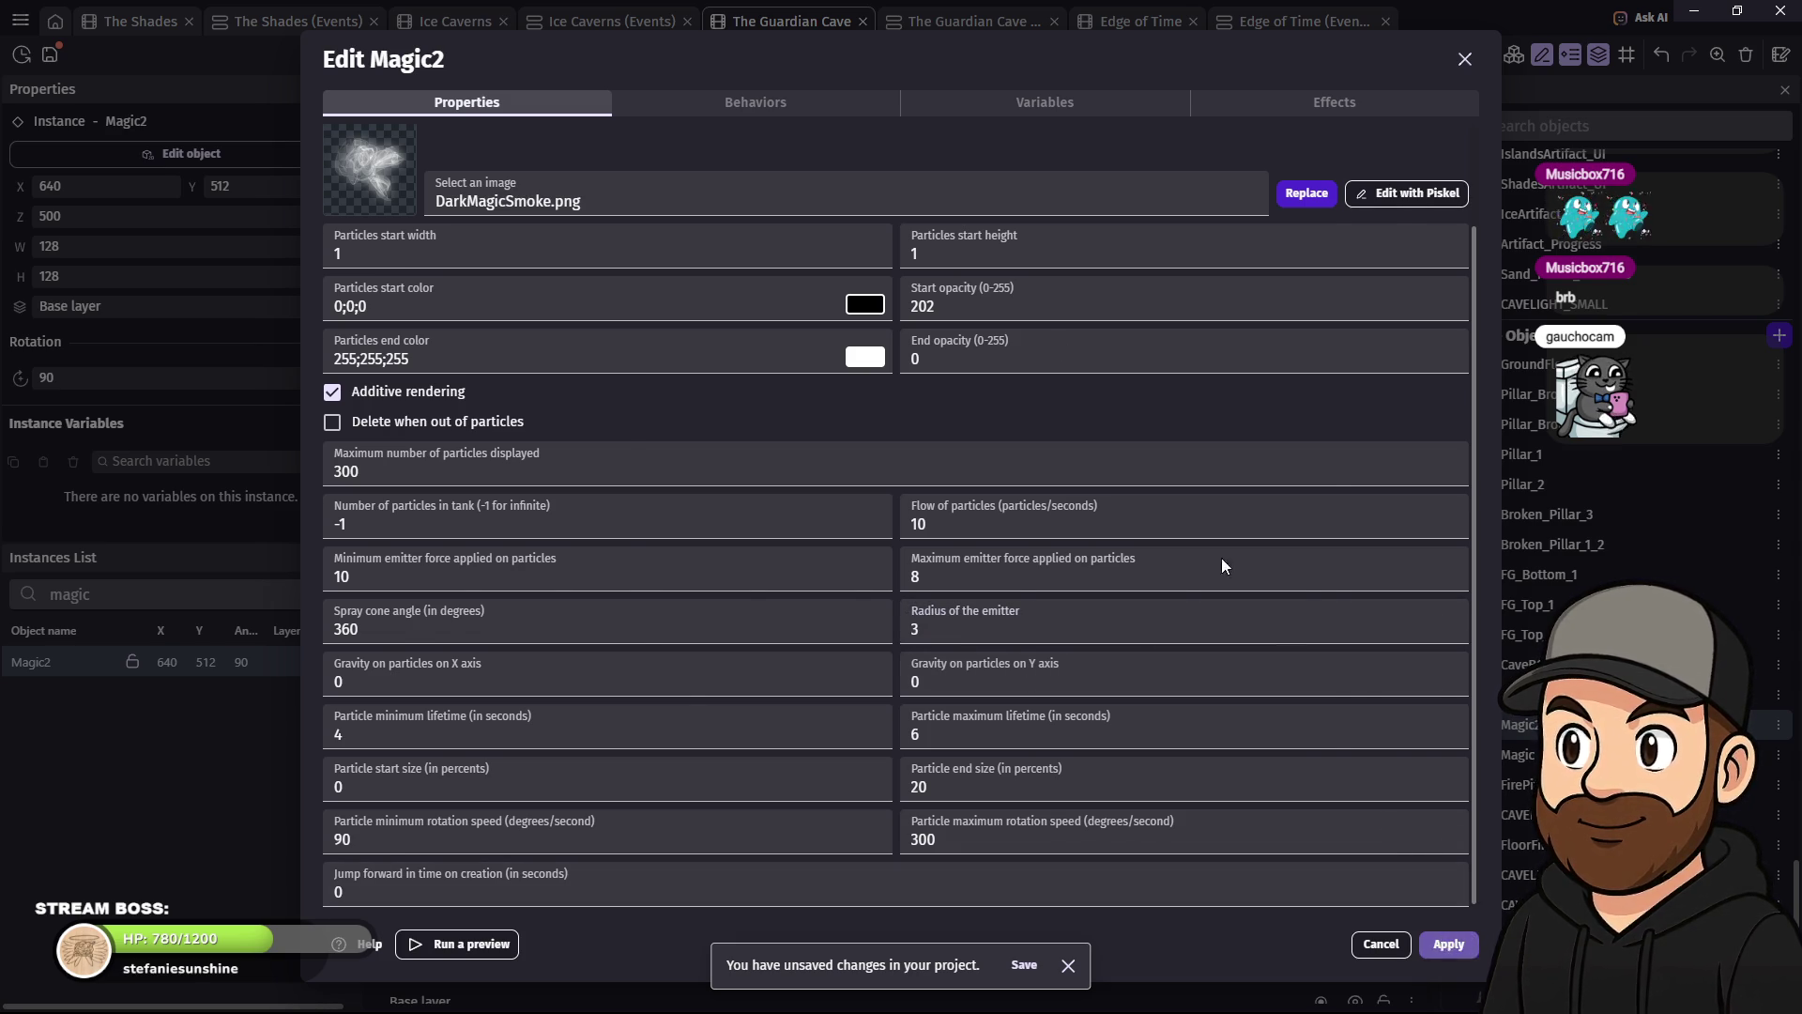
key(Escape)
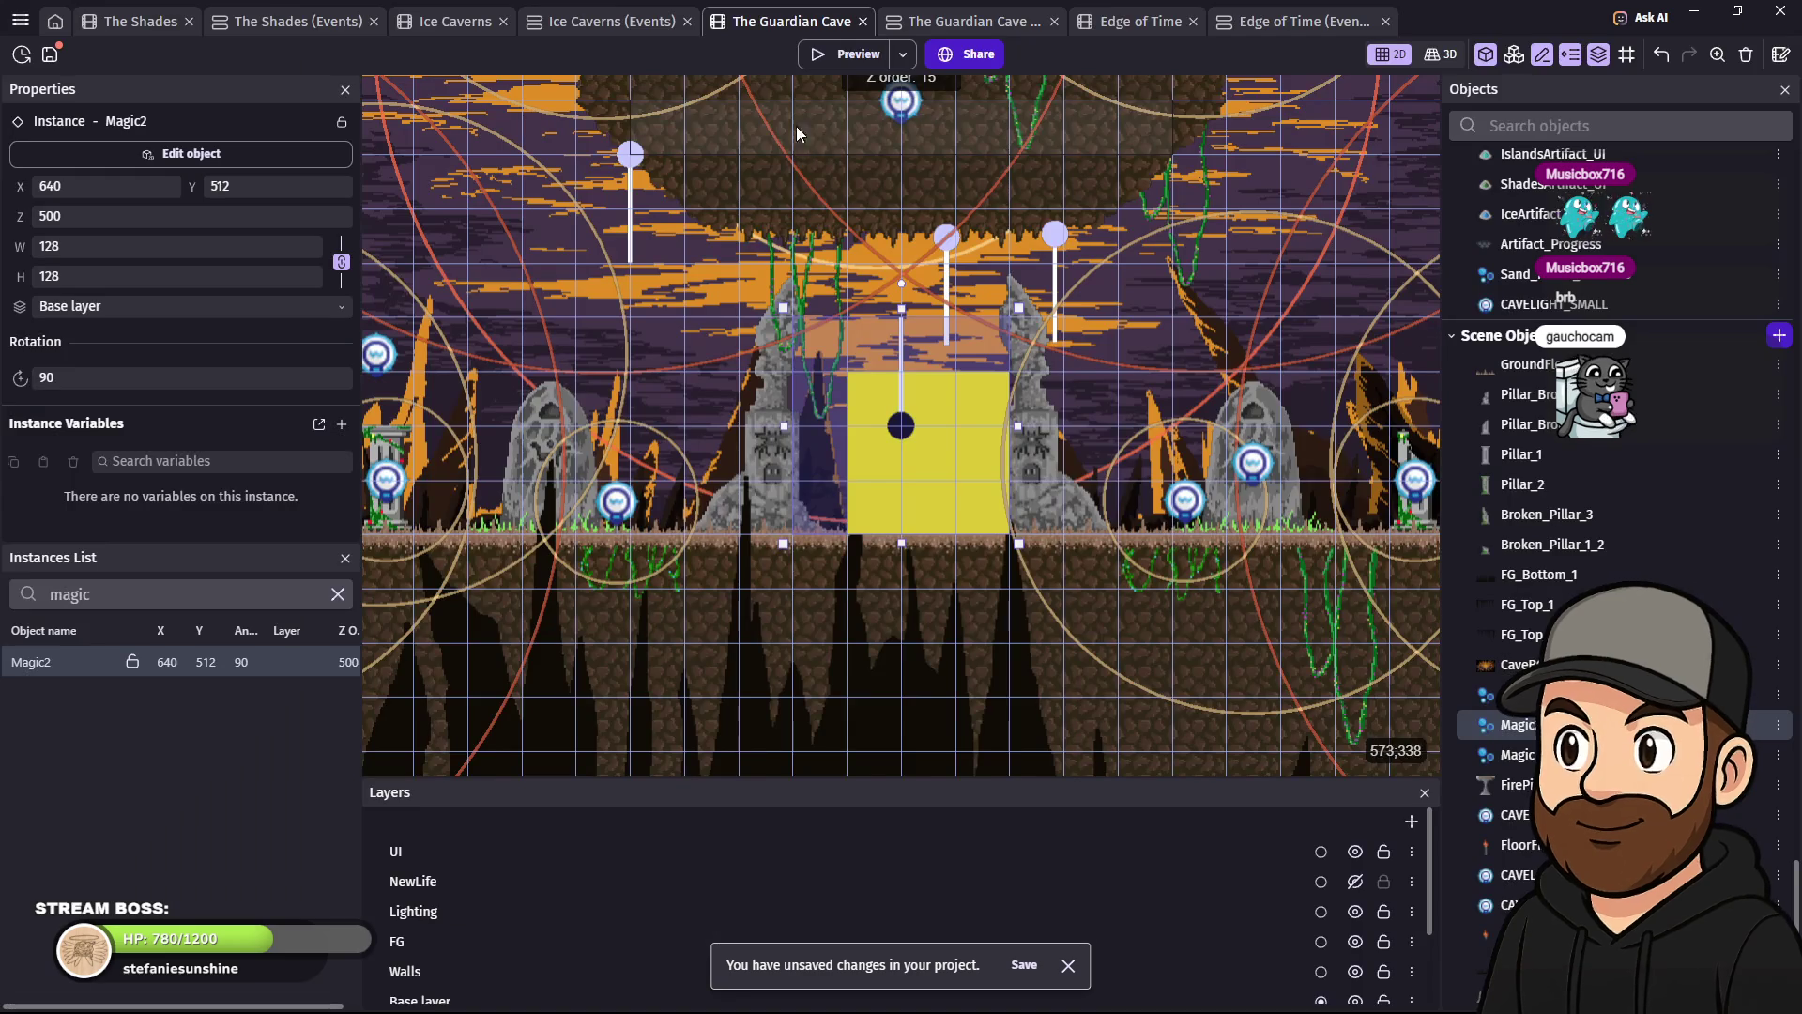
click(853, 54)
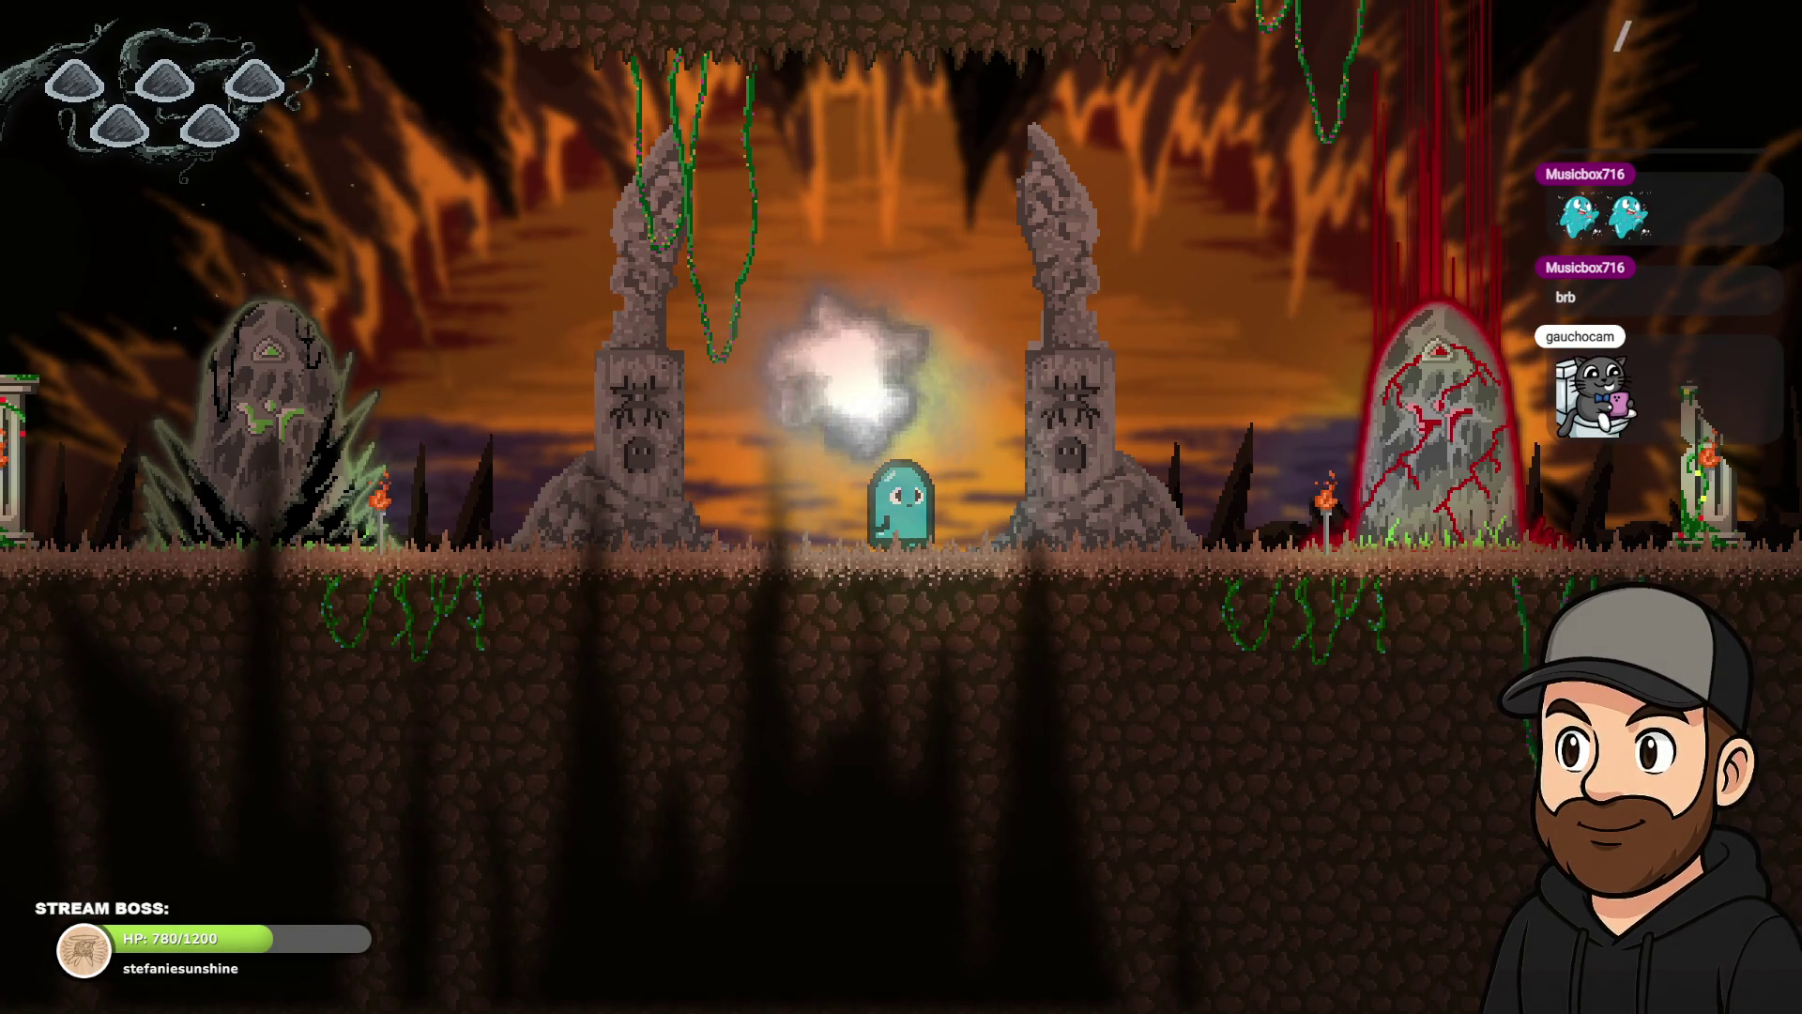
- Walk the ghost right and back left to inspect the smoke between the pillars, then exit fullscreen
key(Right)
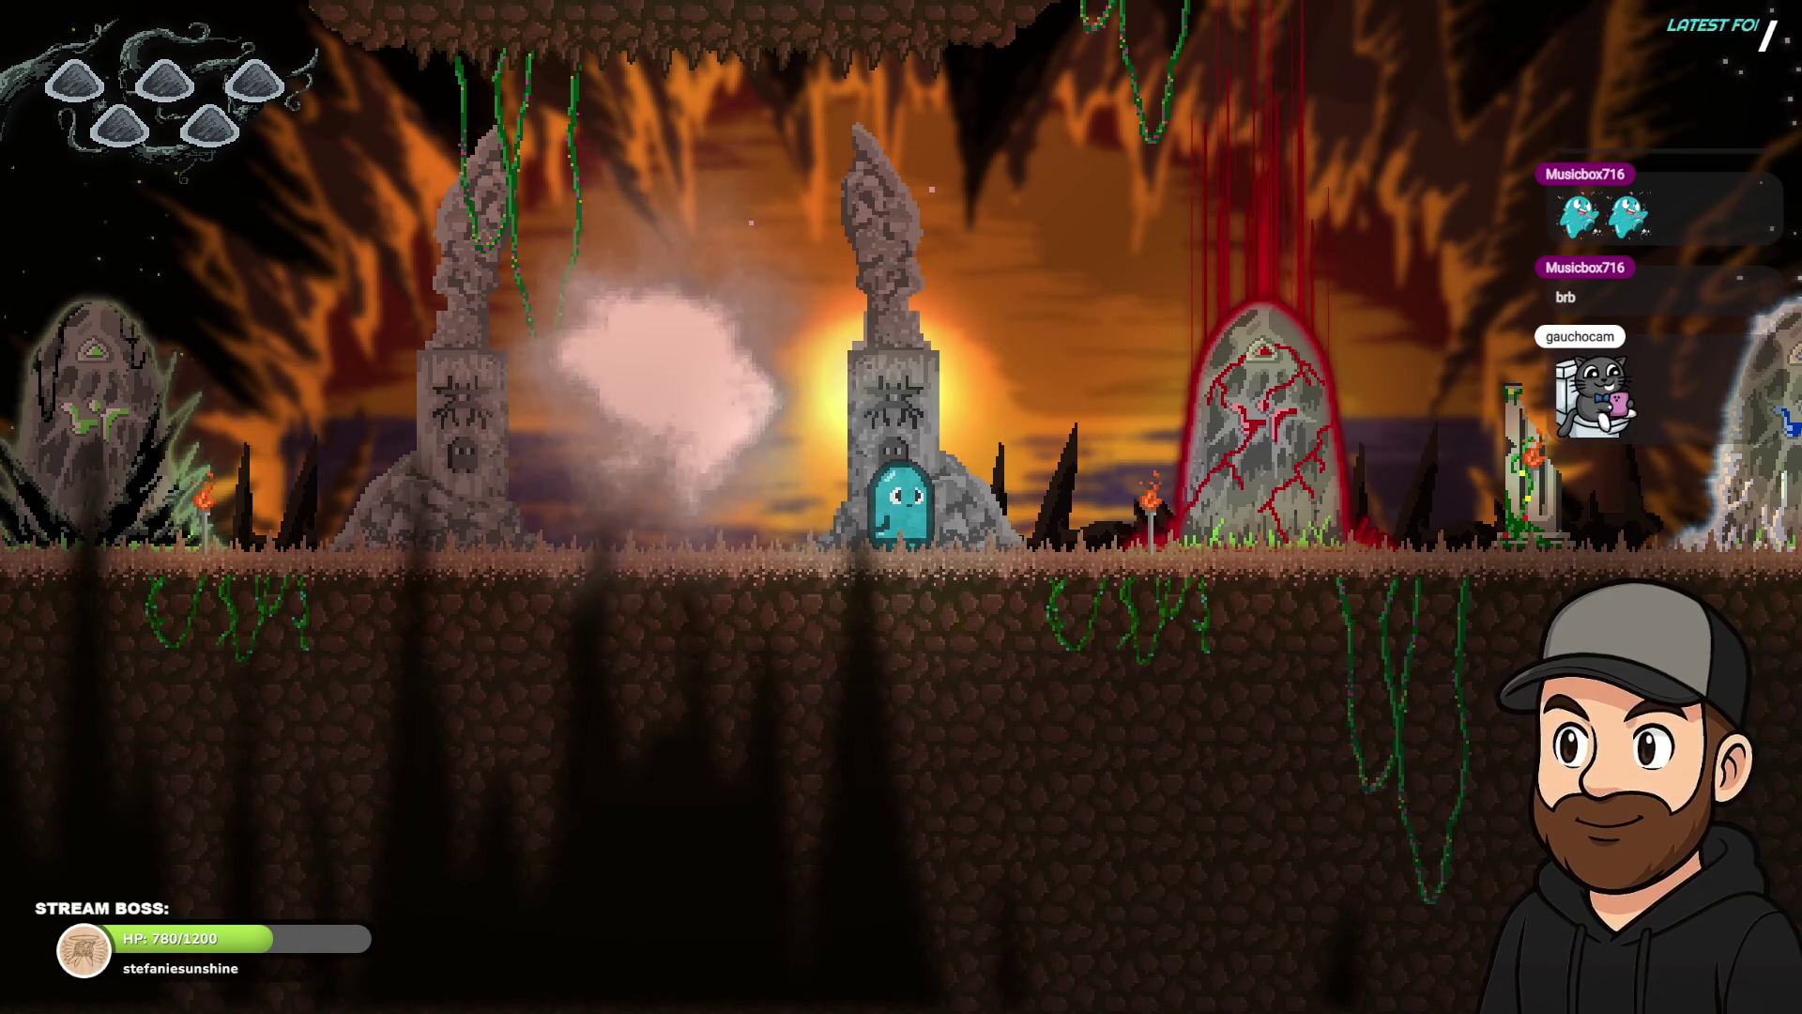
key(Right)
key(Left)
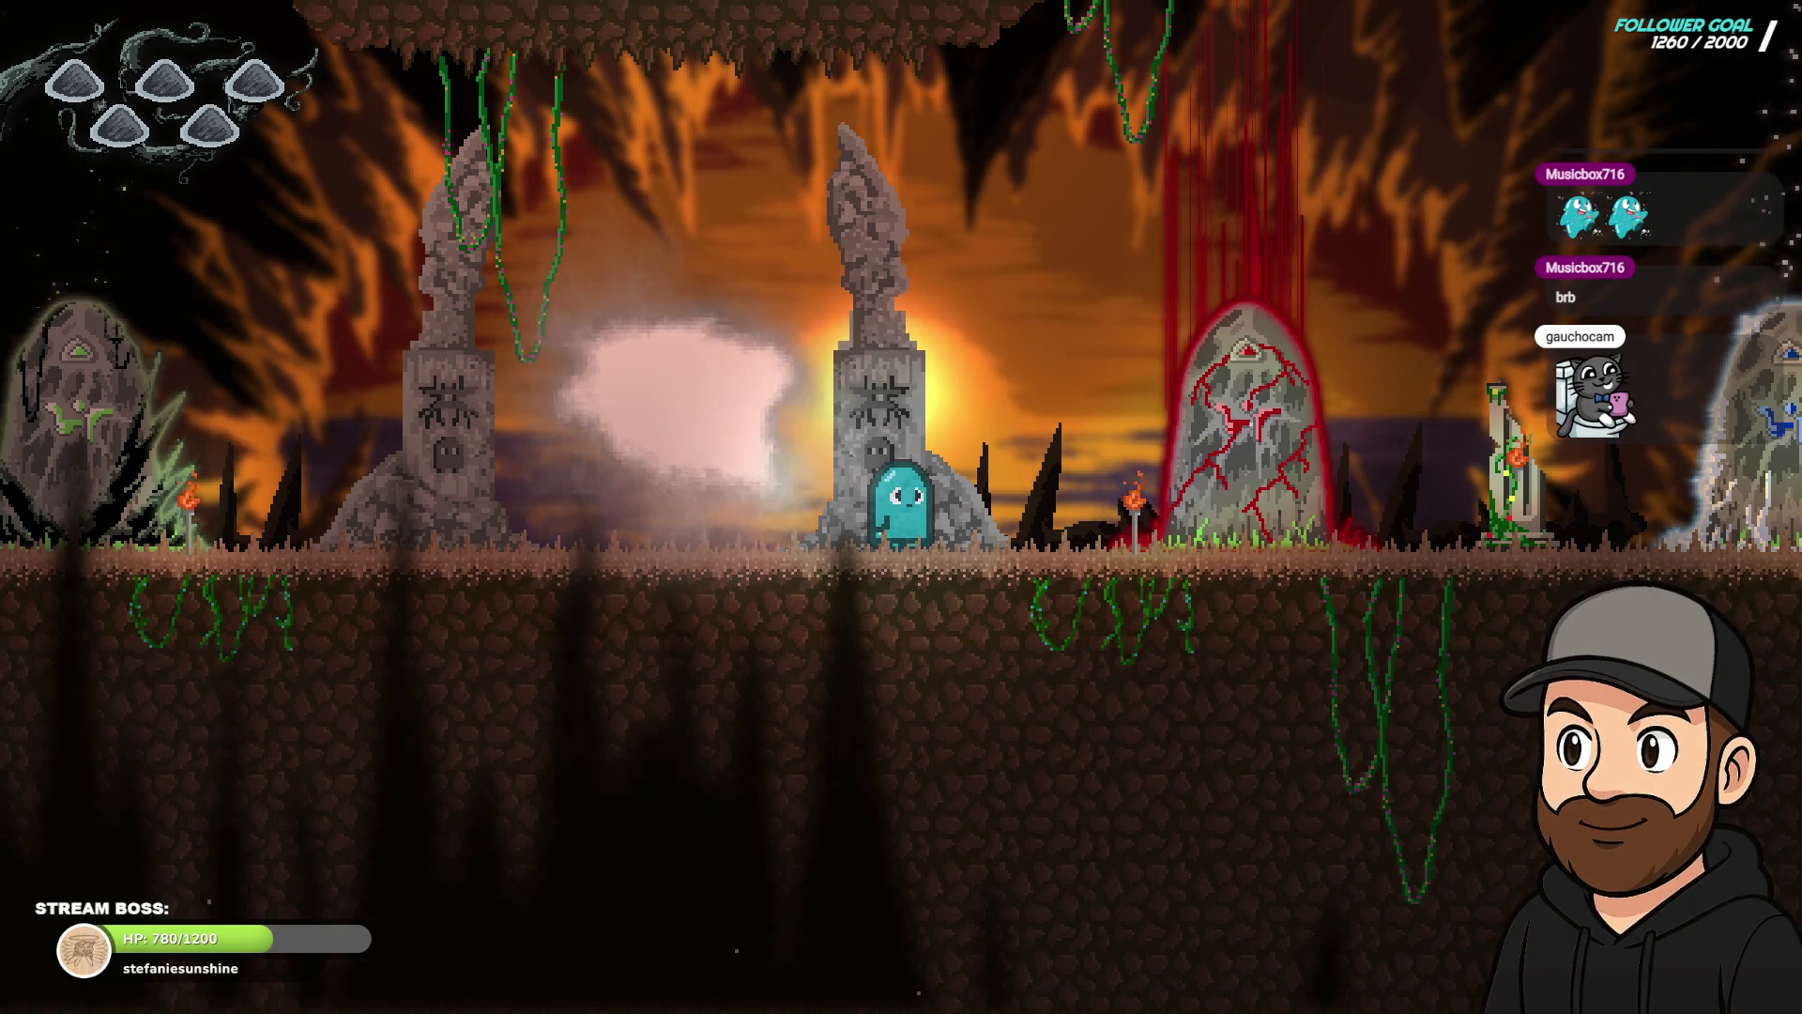
key(F11)
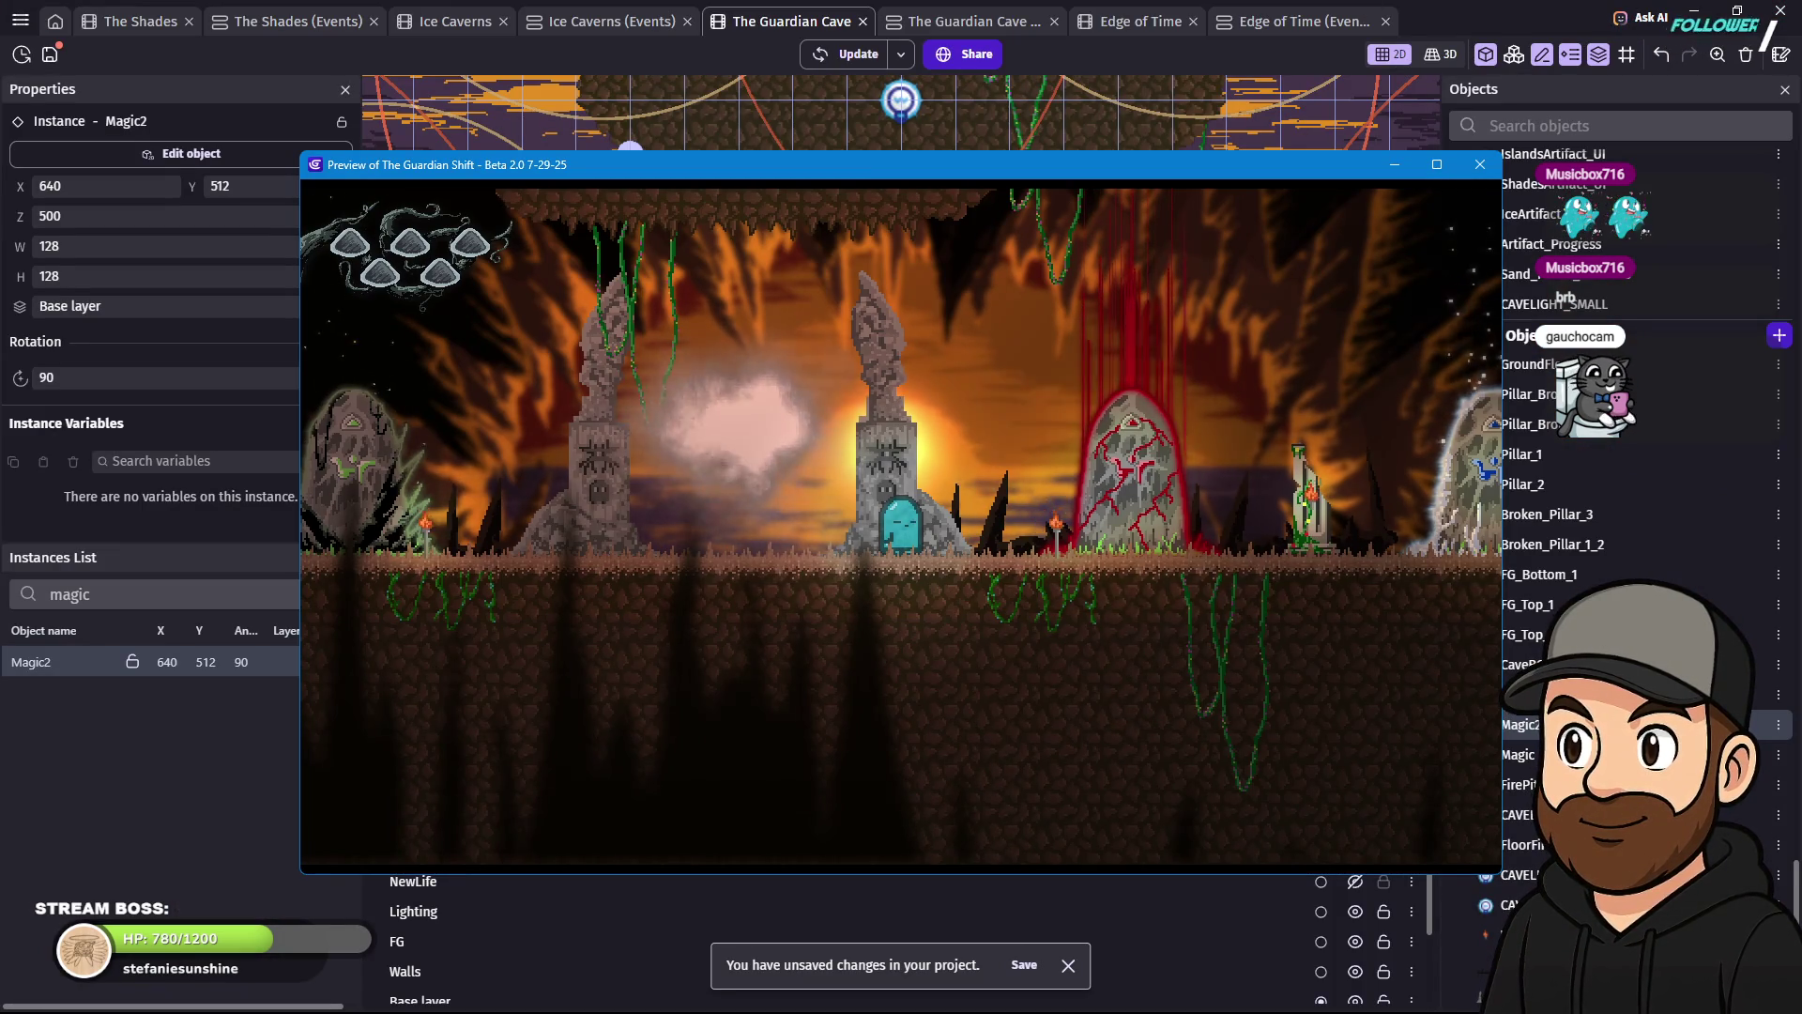
- Close the preview and reduce Magic2's particle end size from 20 to 10 percent
click(1491, 164)
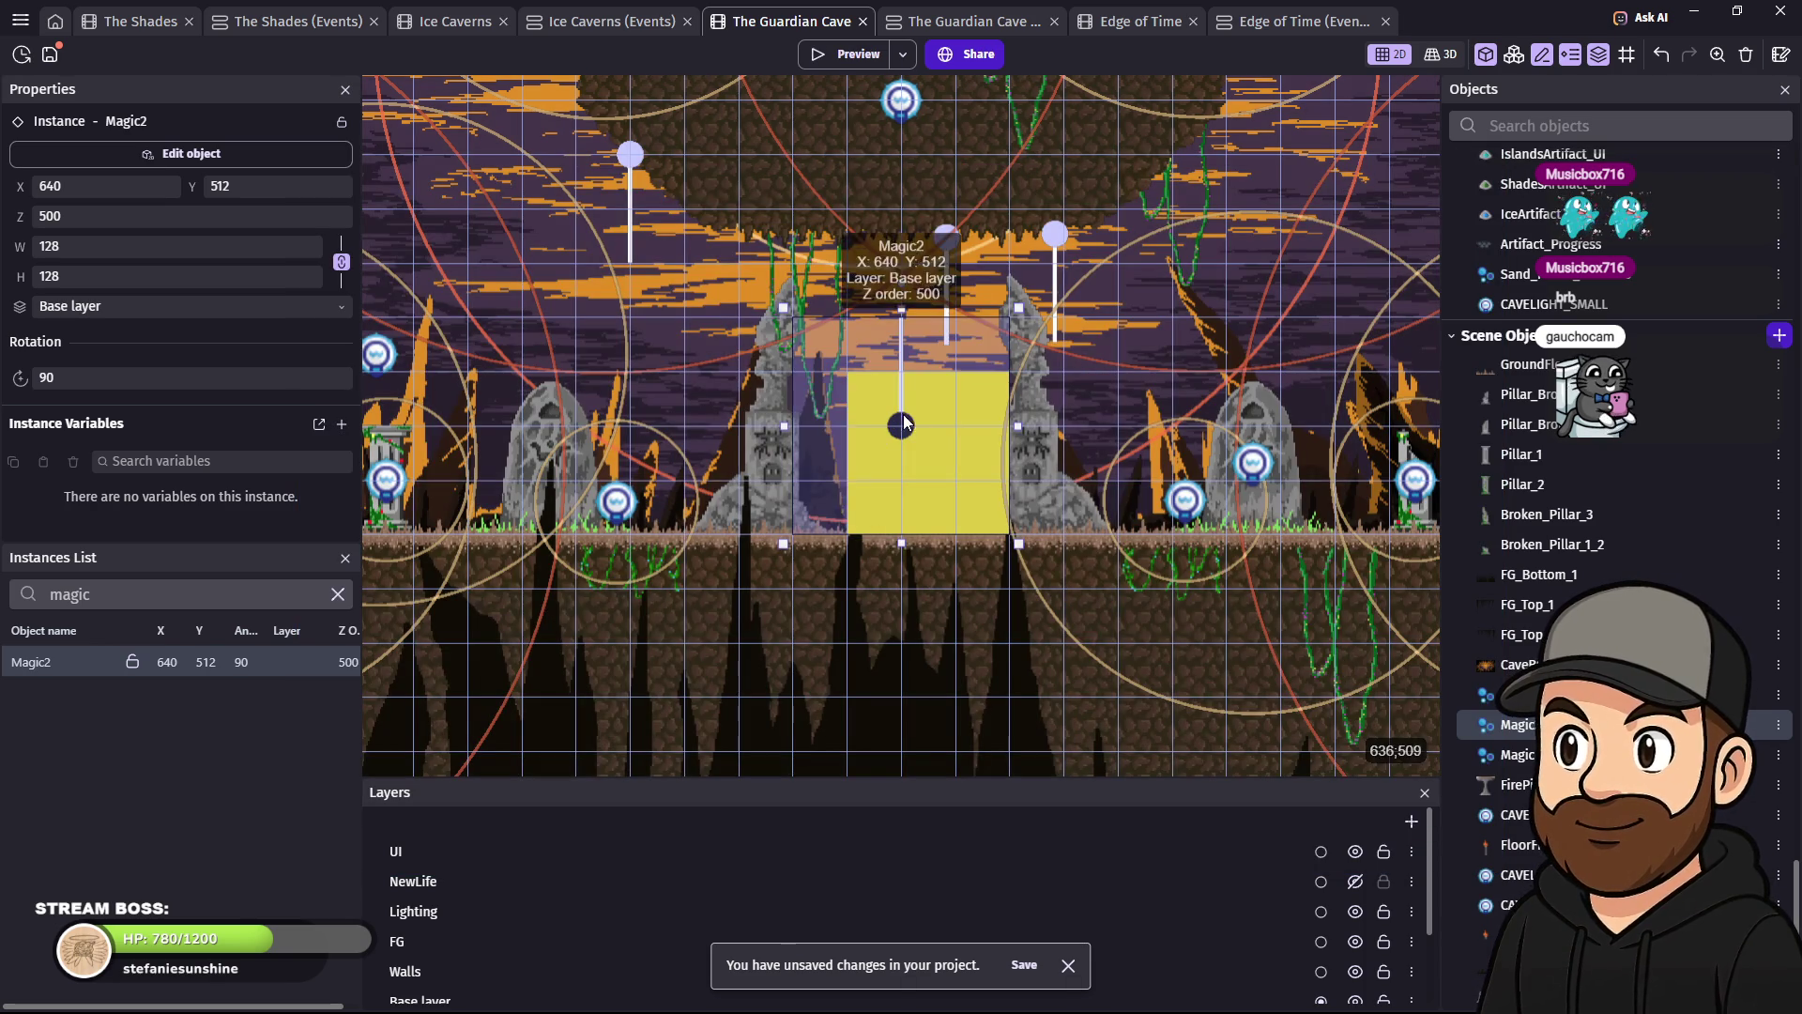
double_click(907, 428)
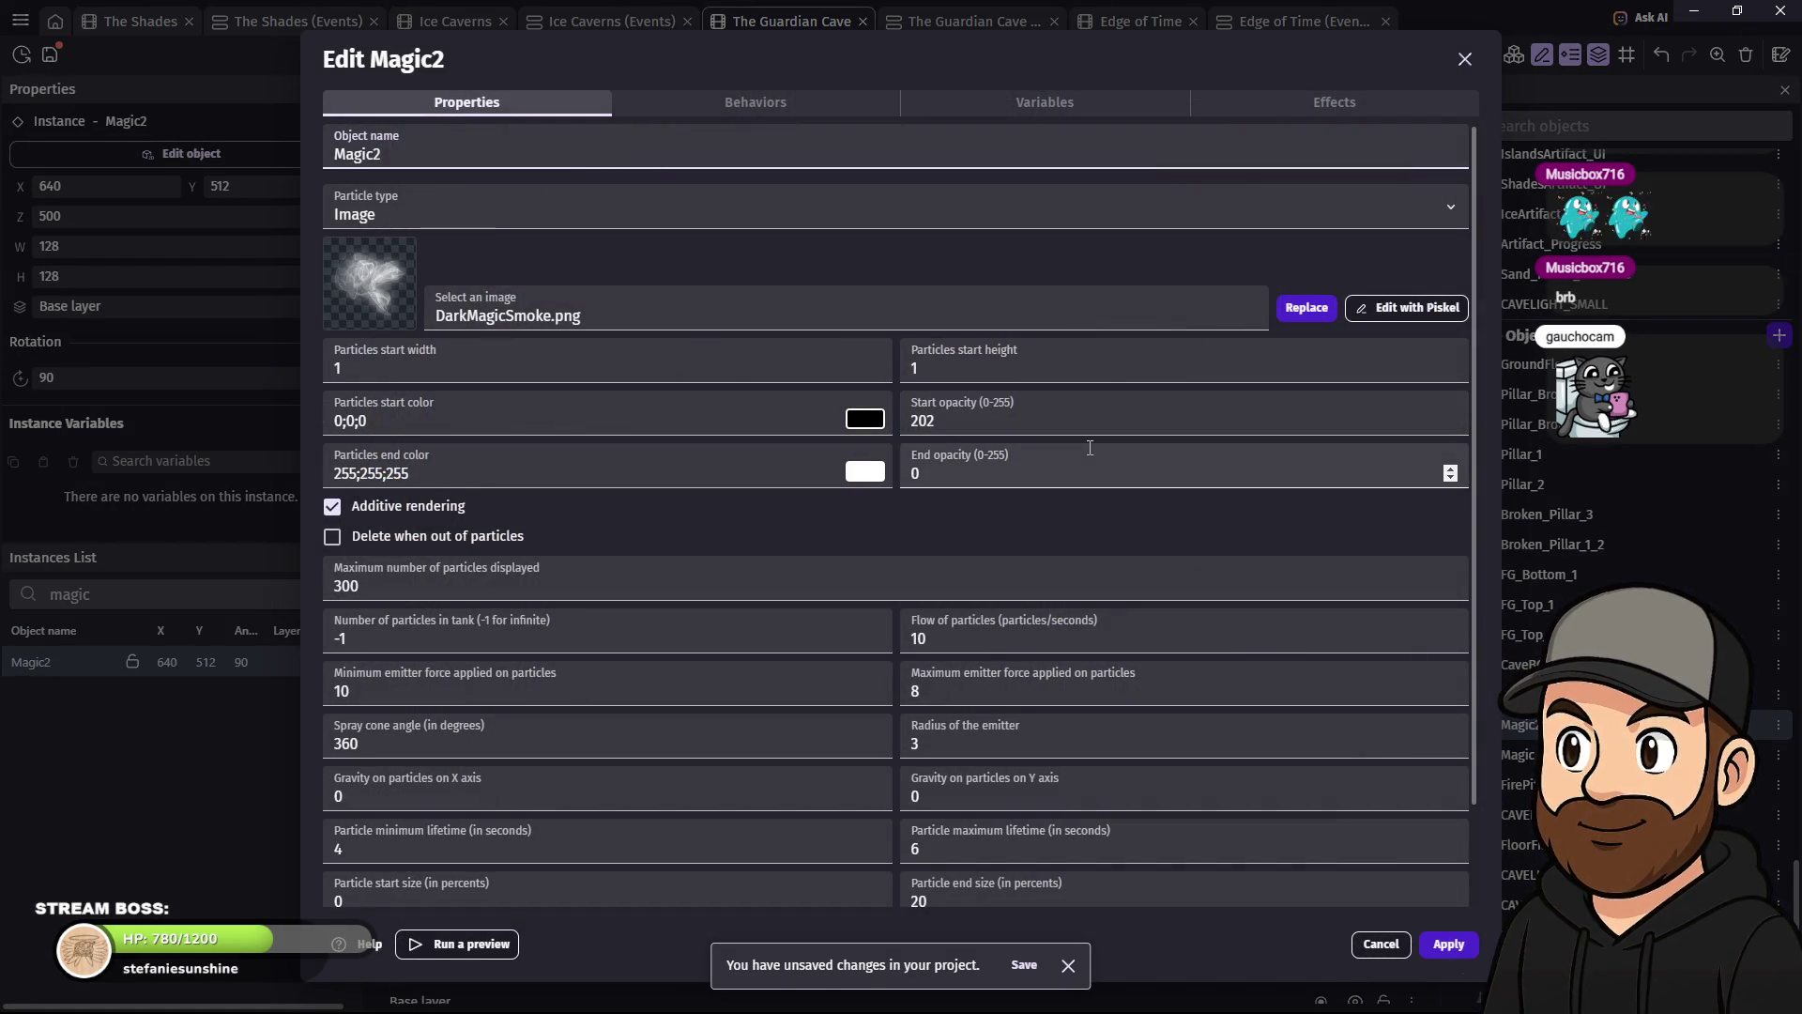
scroll(1095, 527, down, 1)
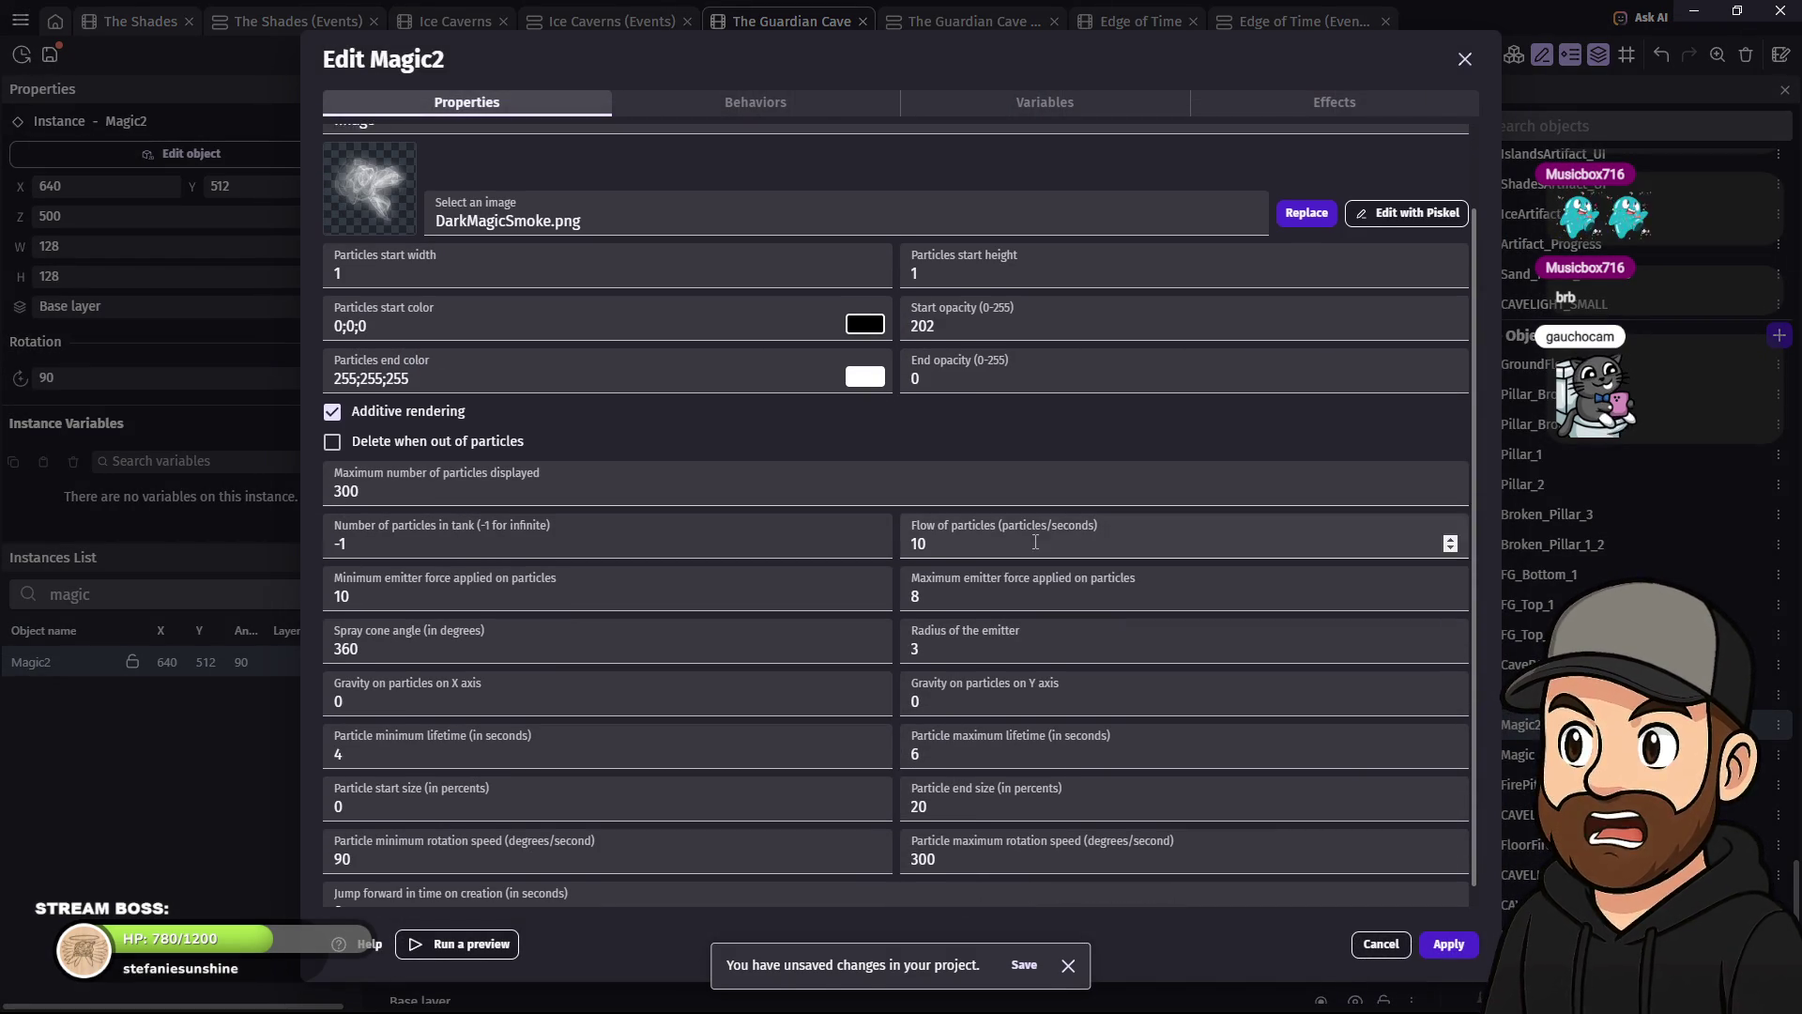
scroll(1025, 534, down, 1)
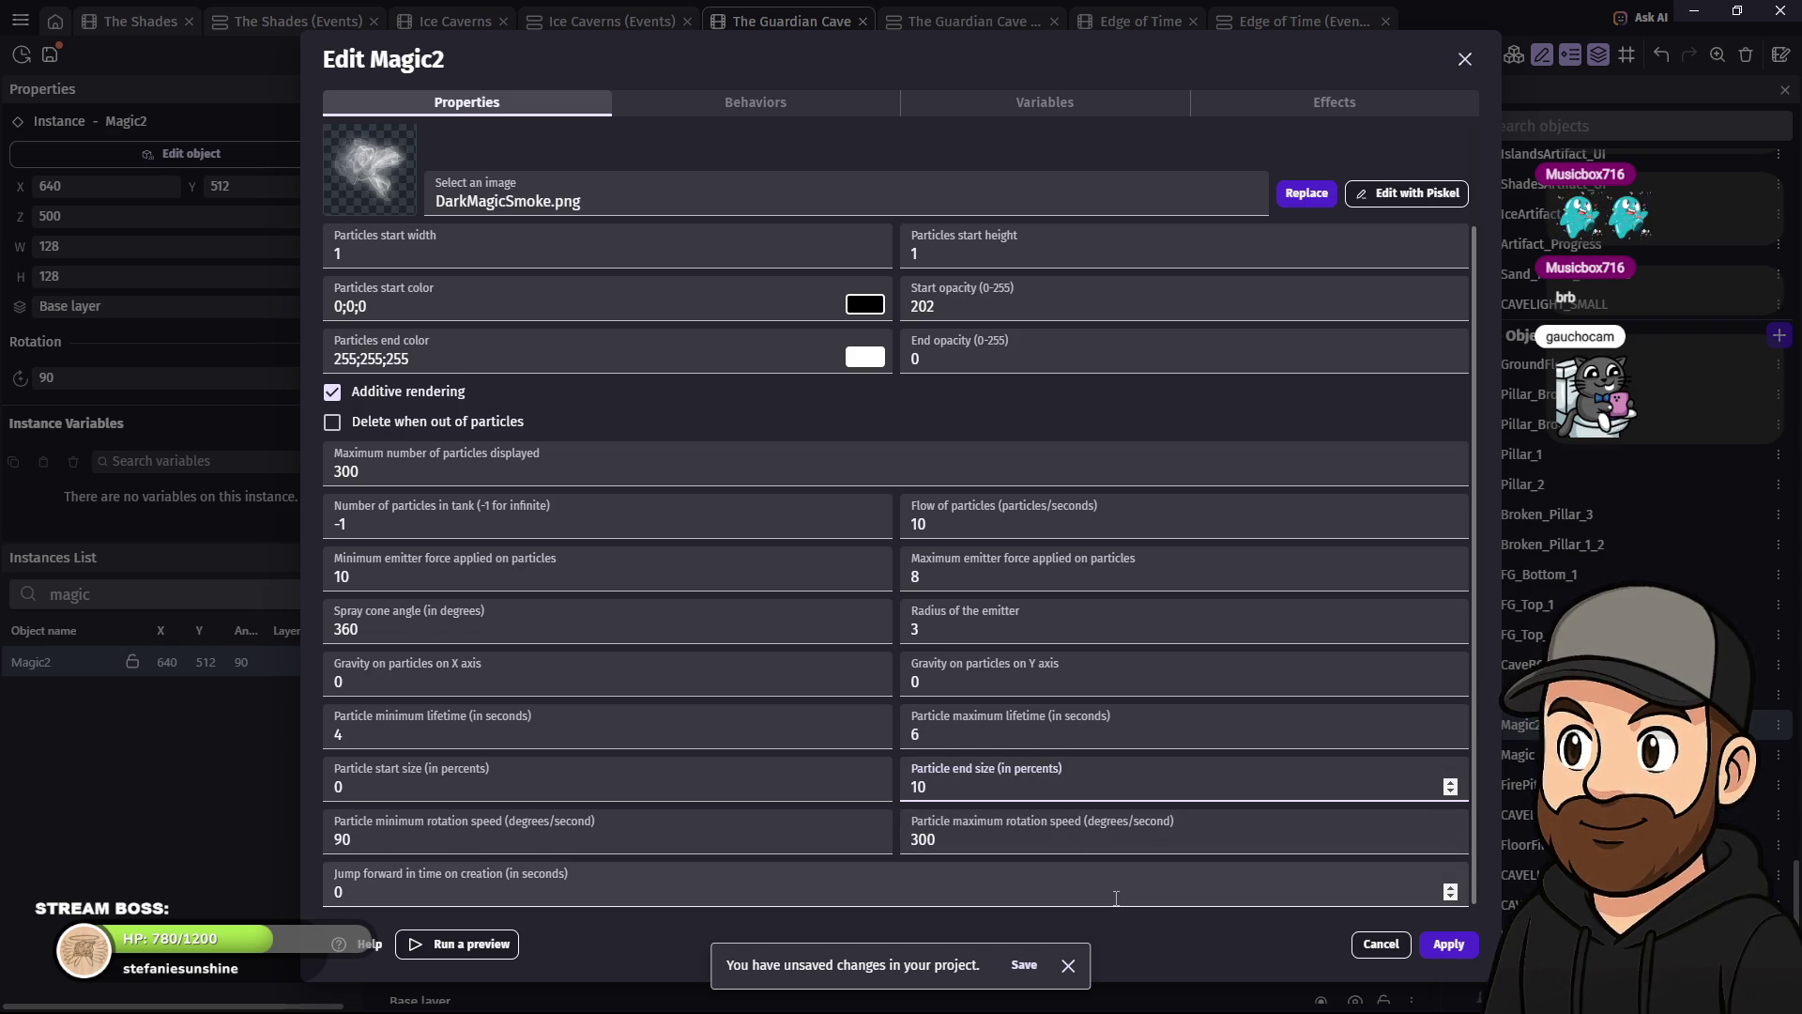
click(1461, 945)
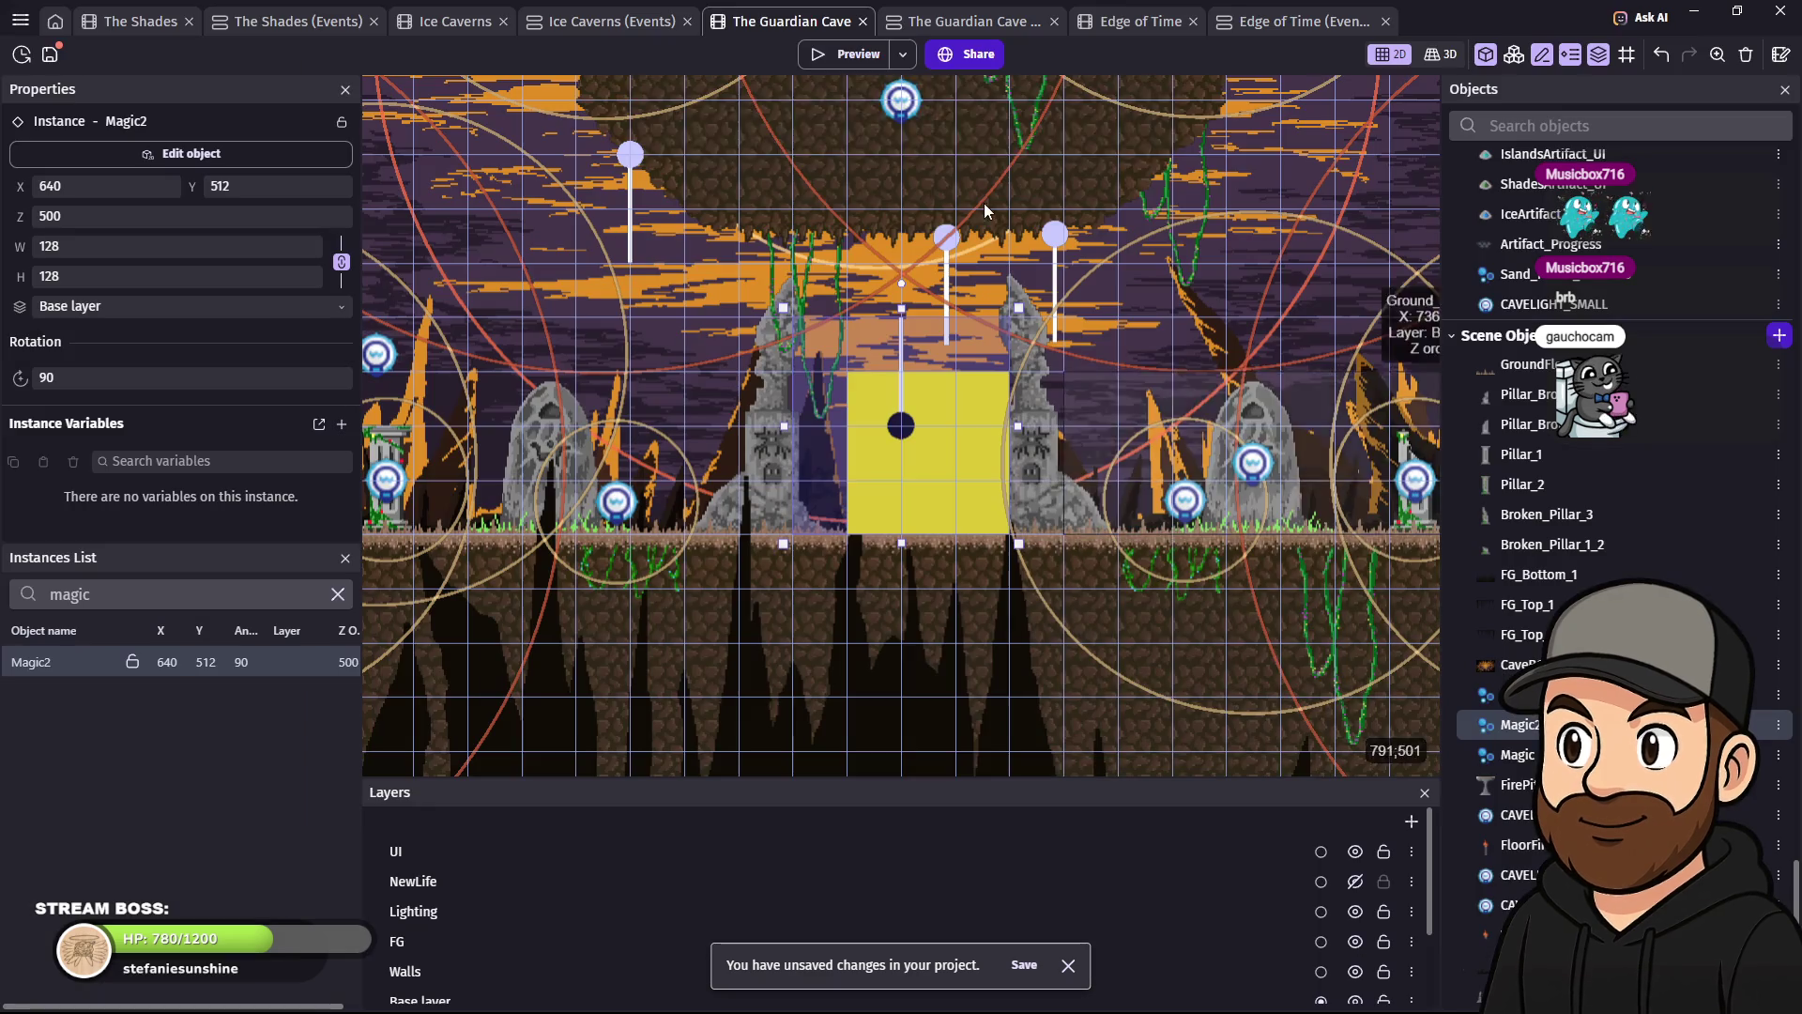
key(F5)
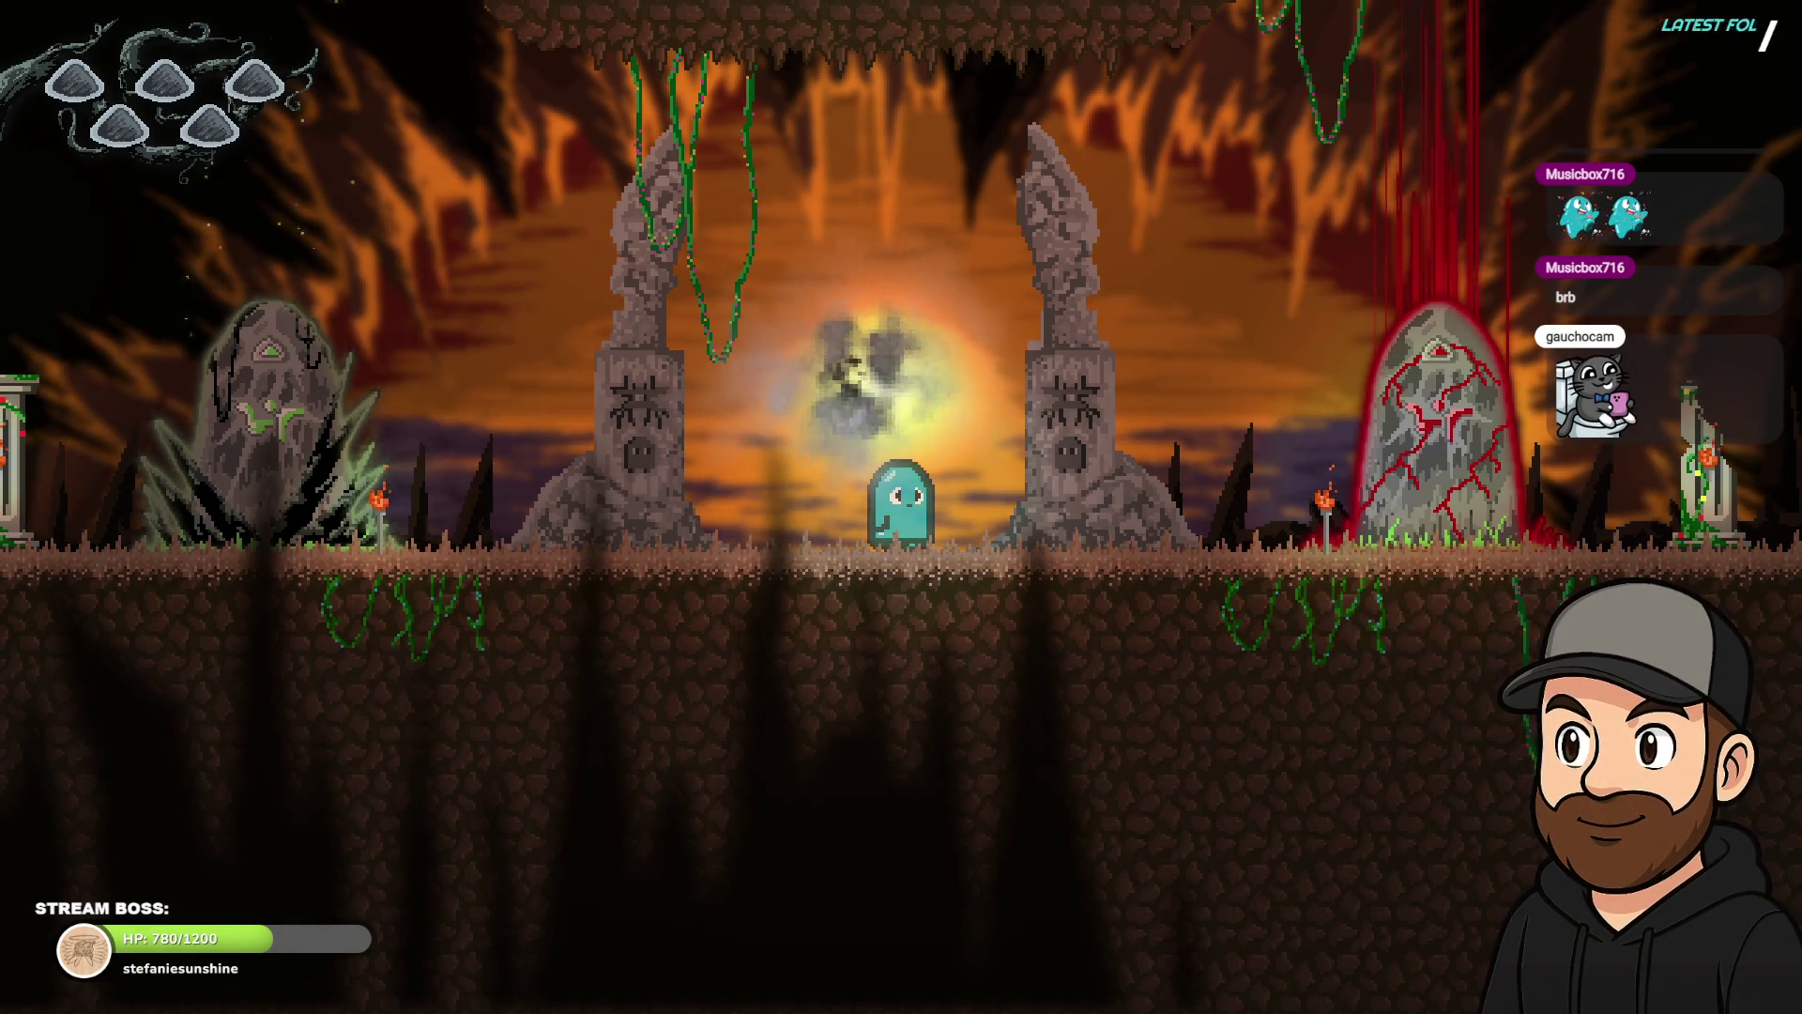
key(Right)
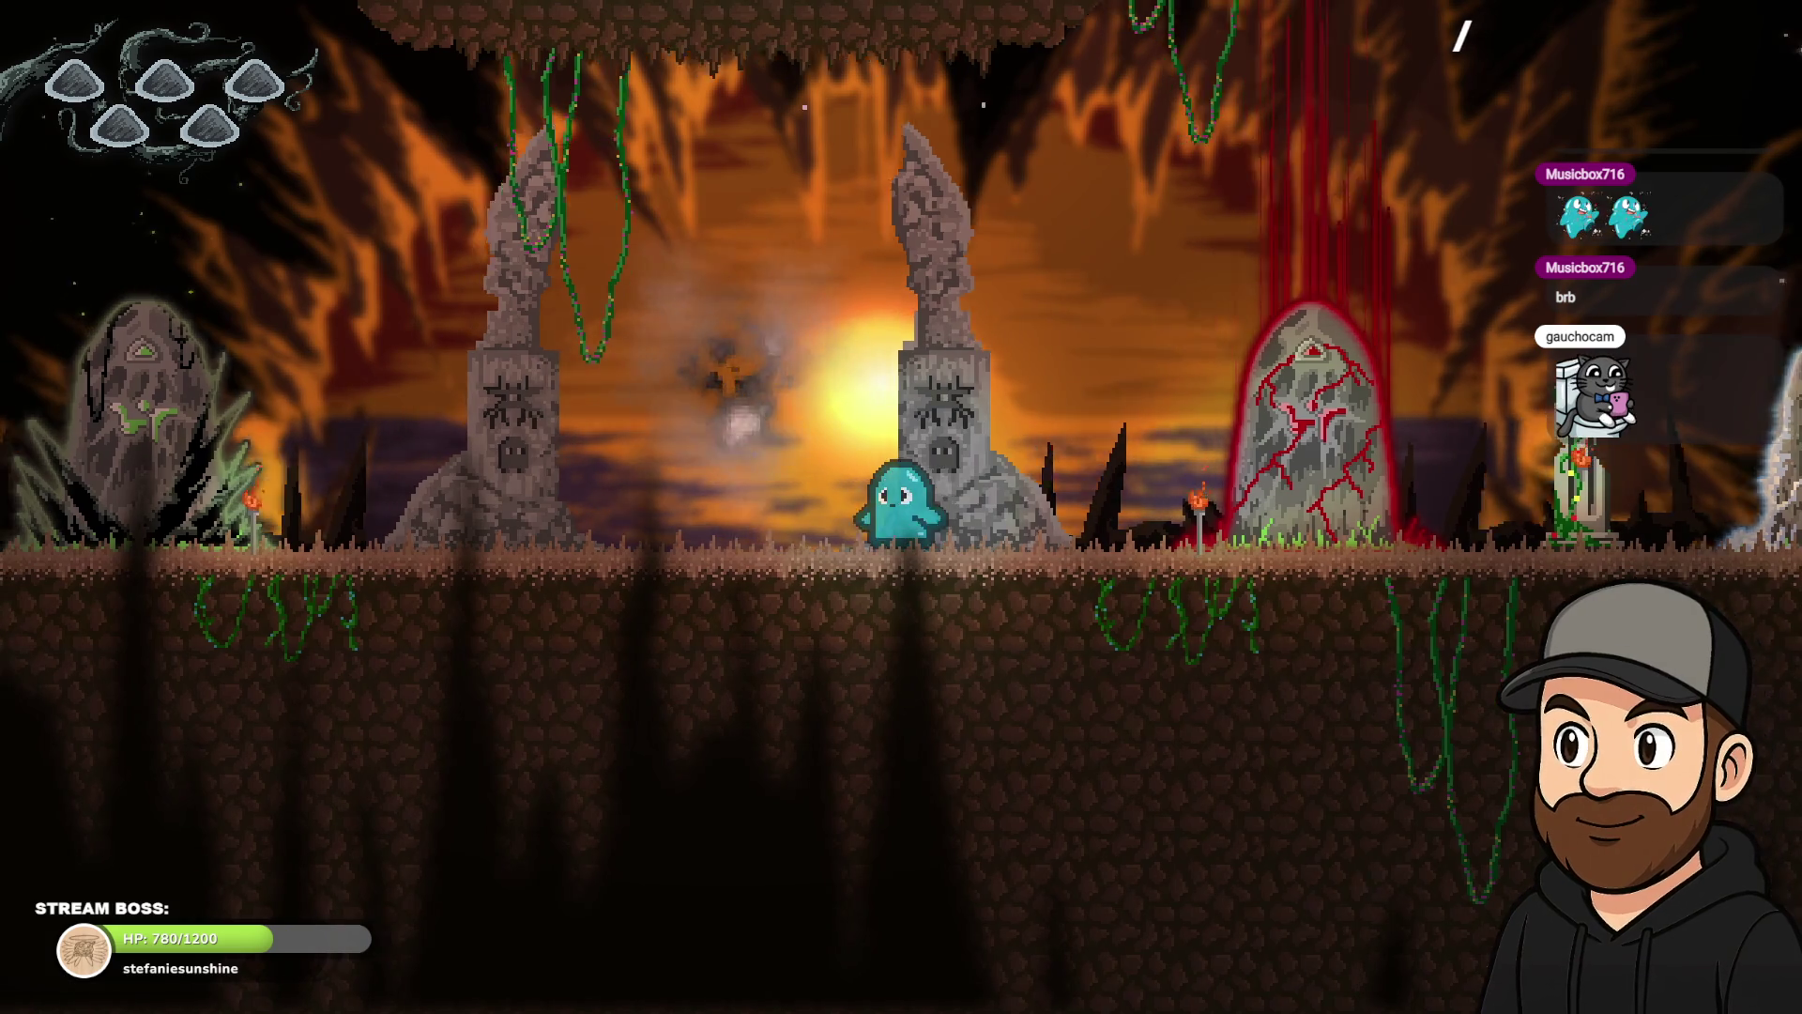
key(Left)
key(Left)
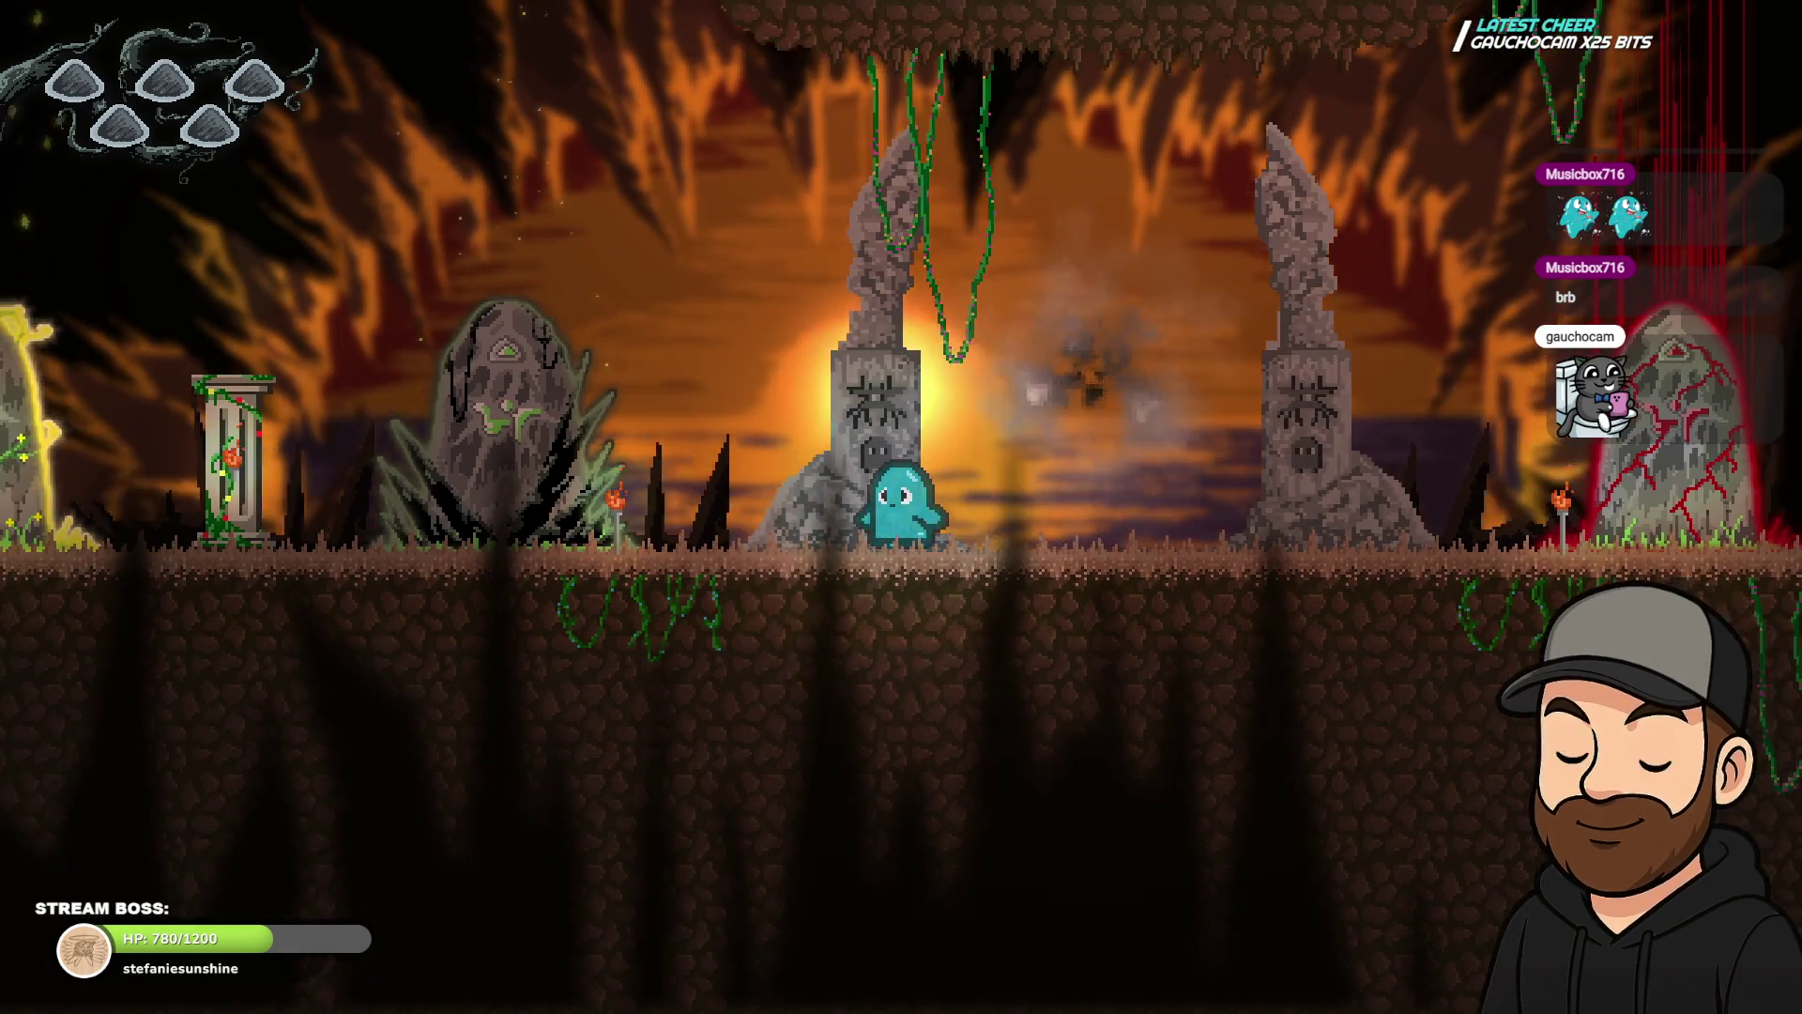
key(Right)
key(Left)
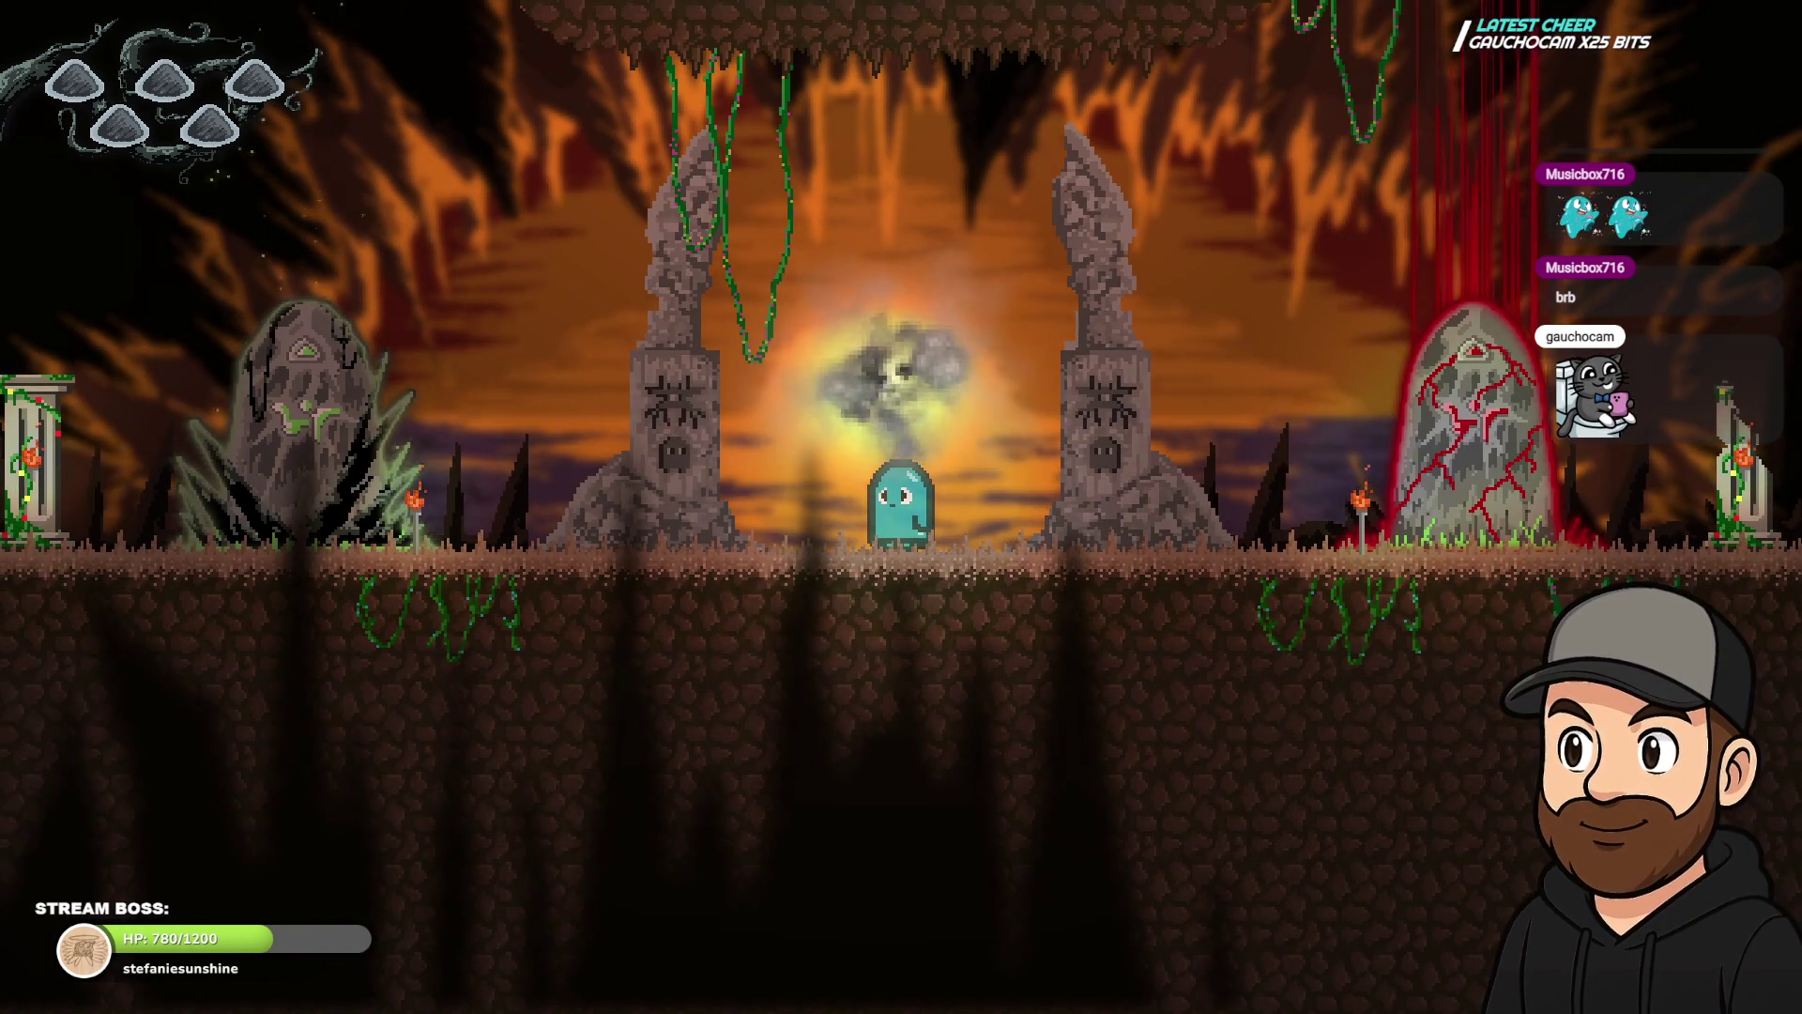
key(Right)
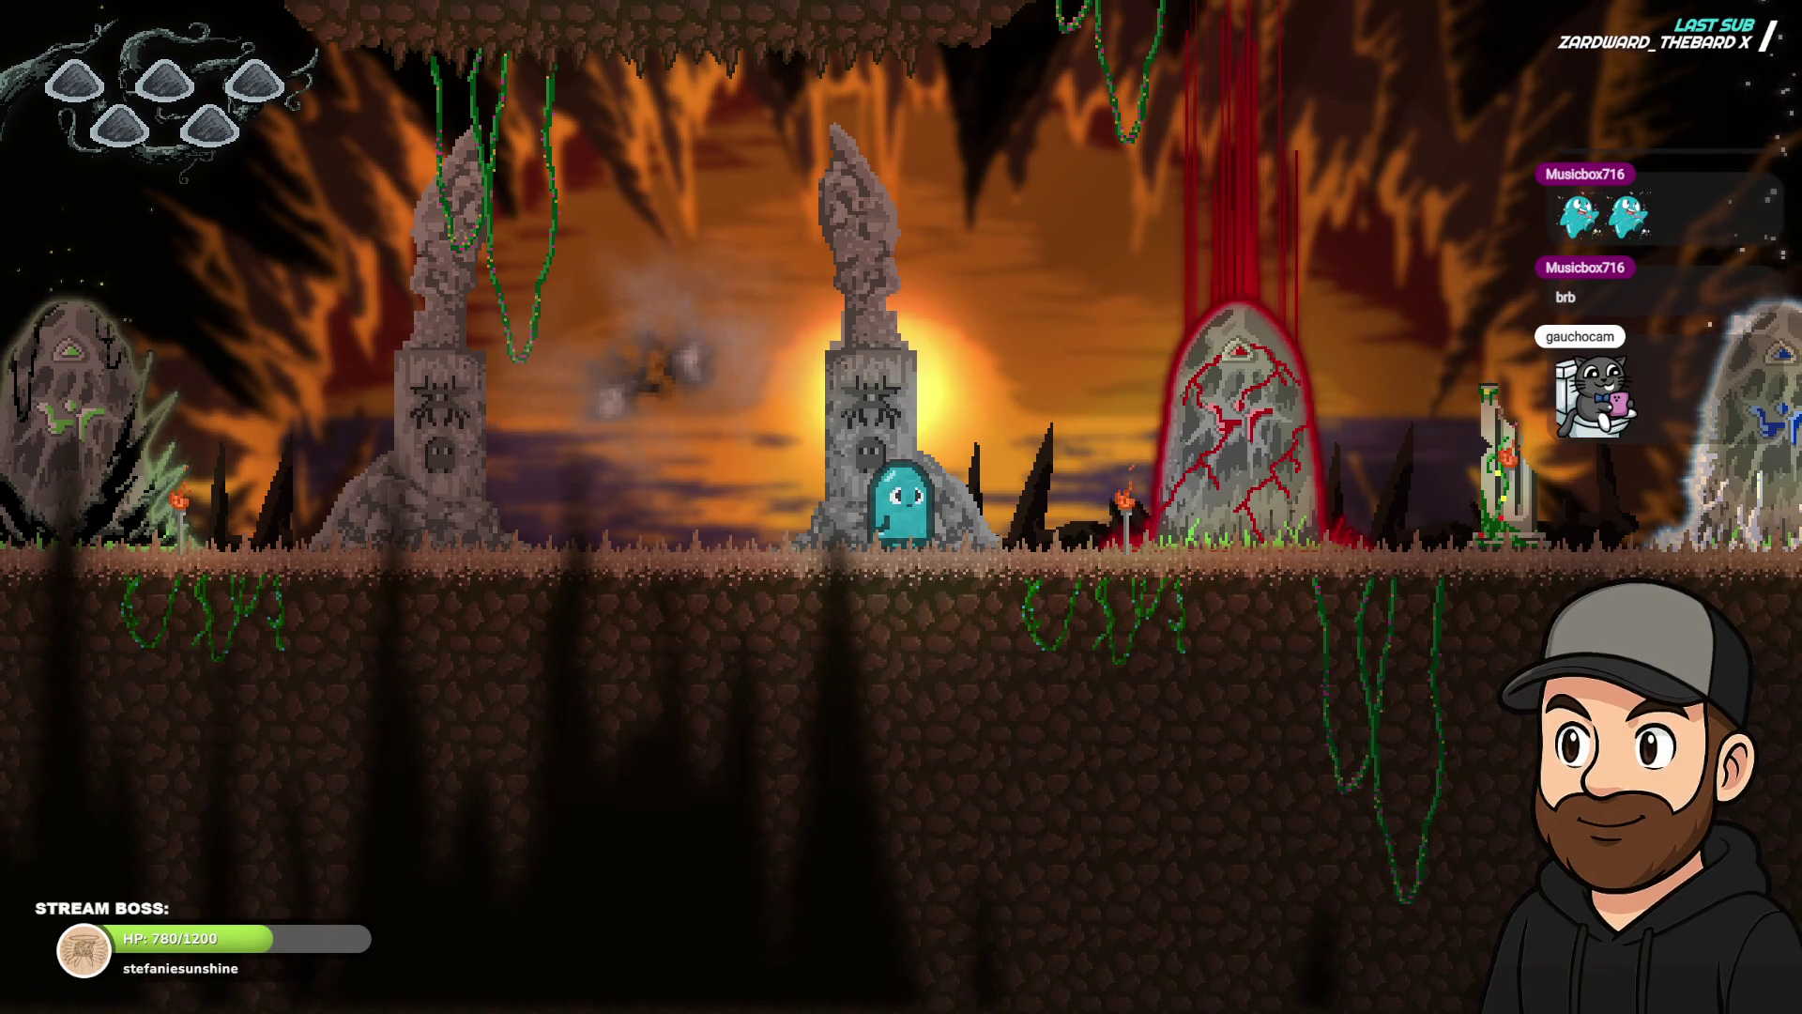
key(Left)
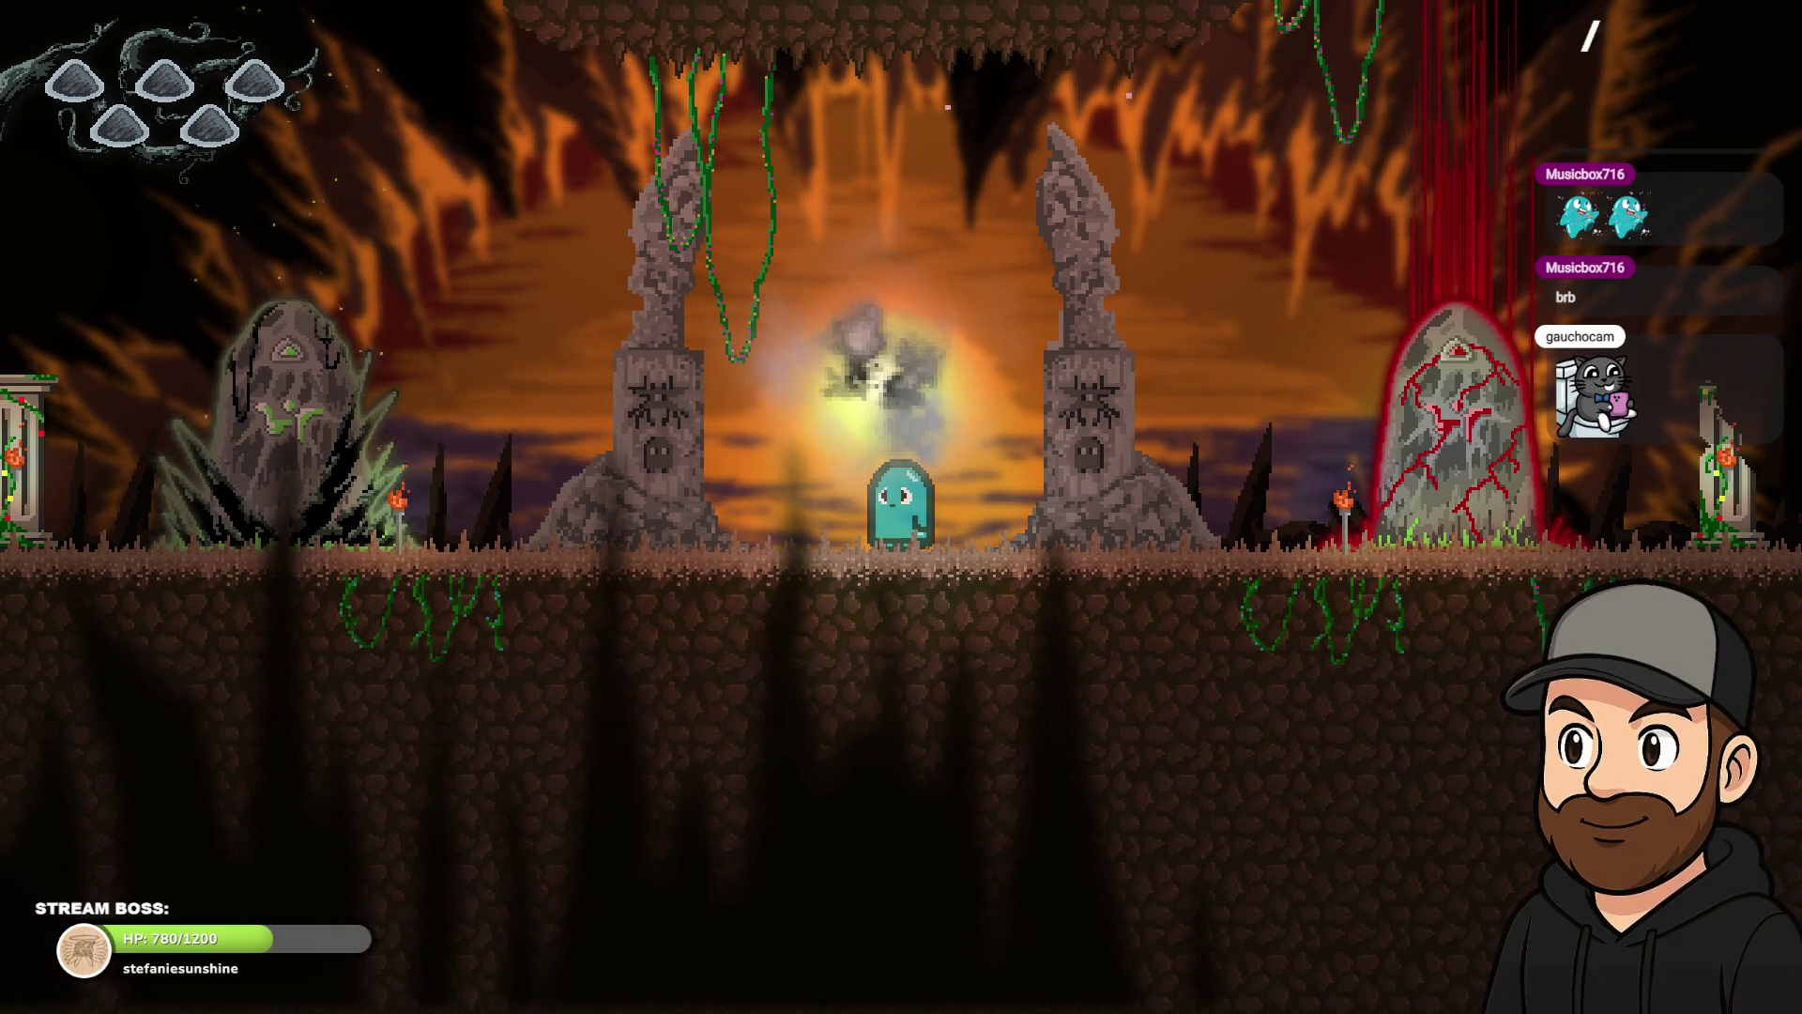
key(F11)
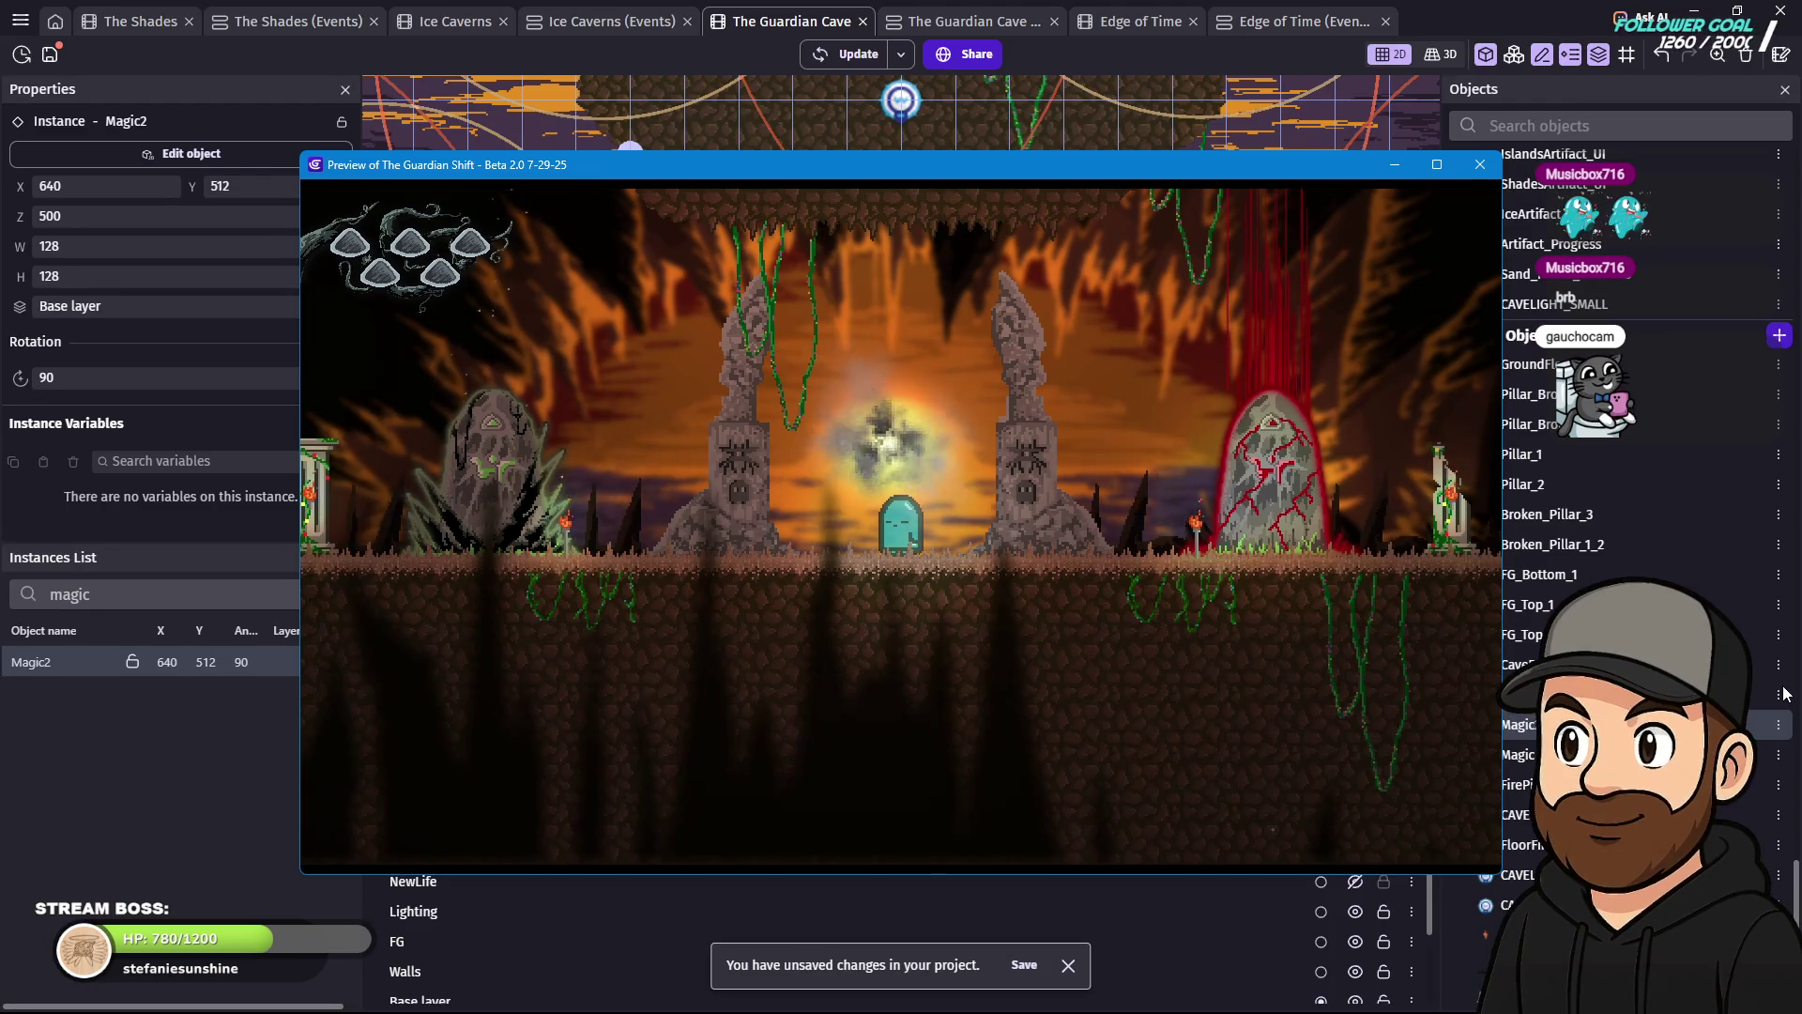
click(1482, 165)
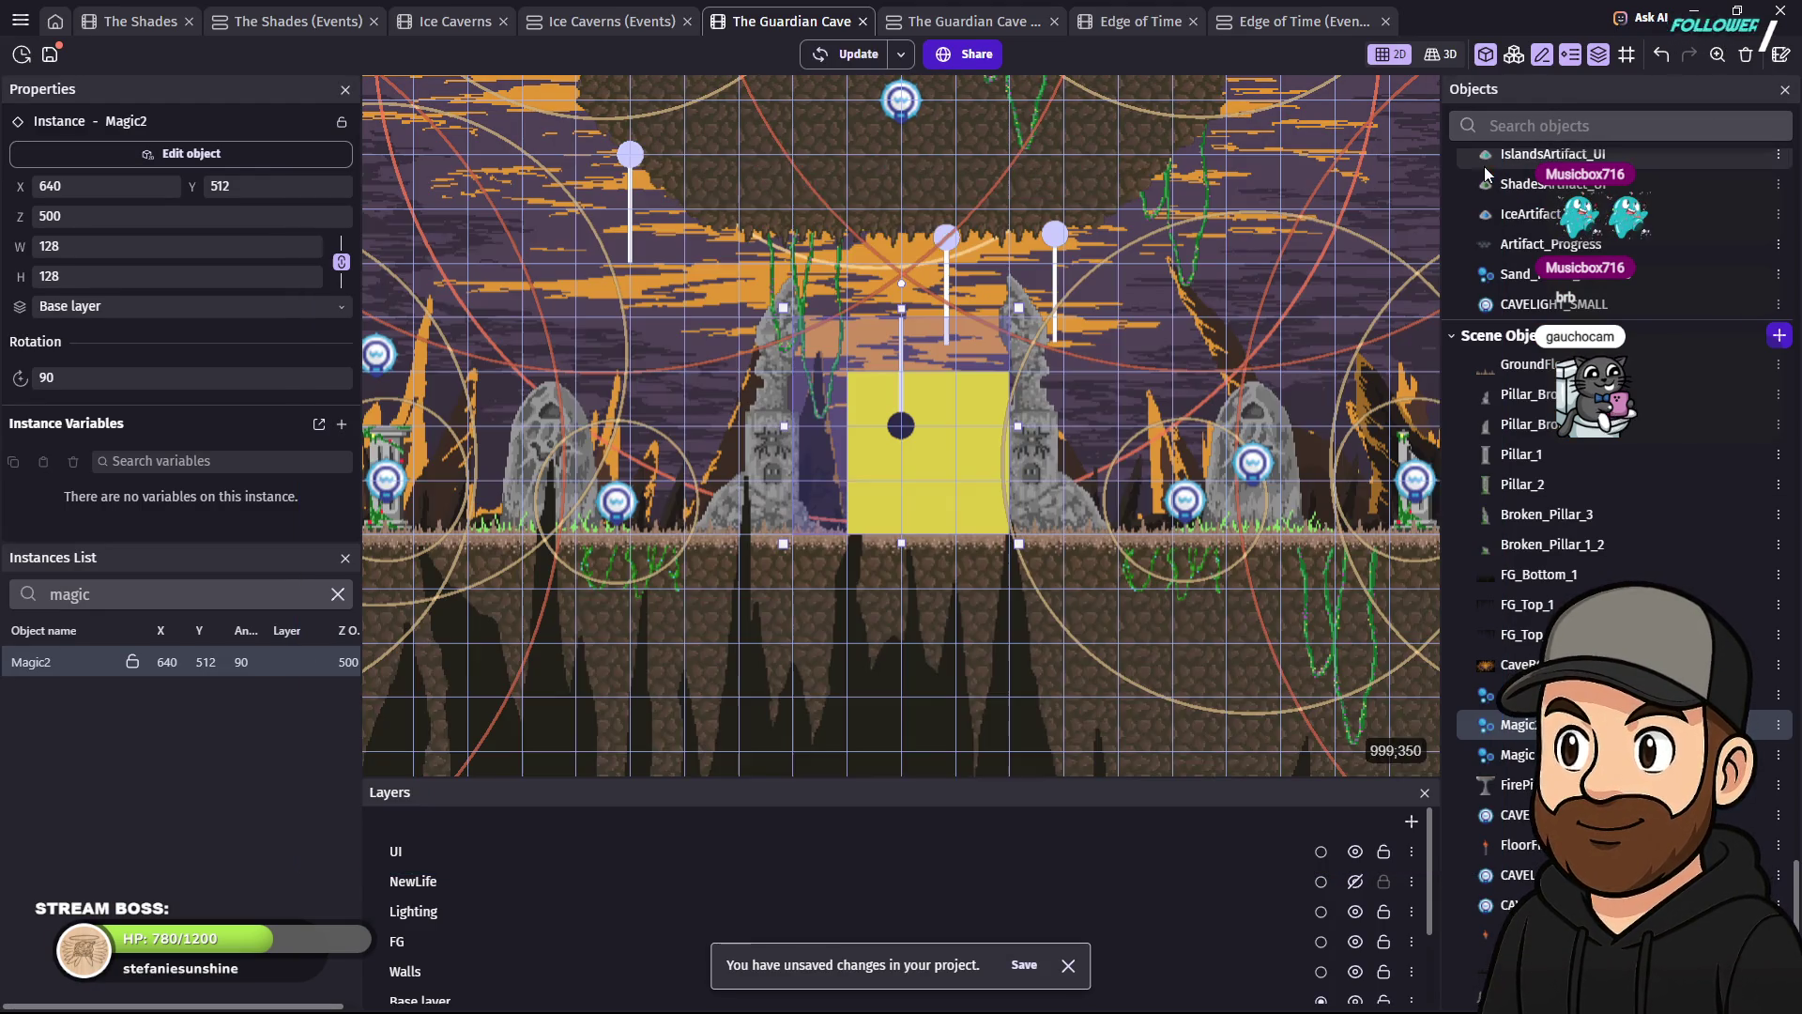
- Set Magic2's flow to 20 particles per second and maximum emitter force to 15
double_click(904, 425)
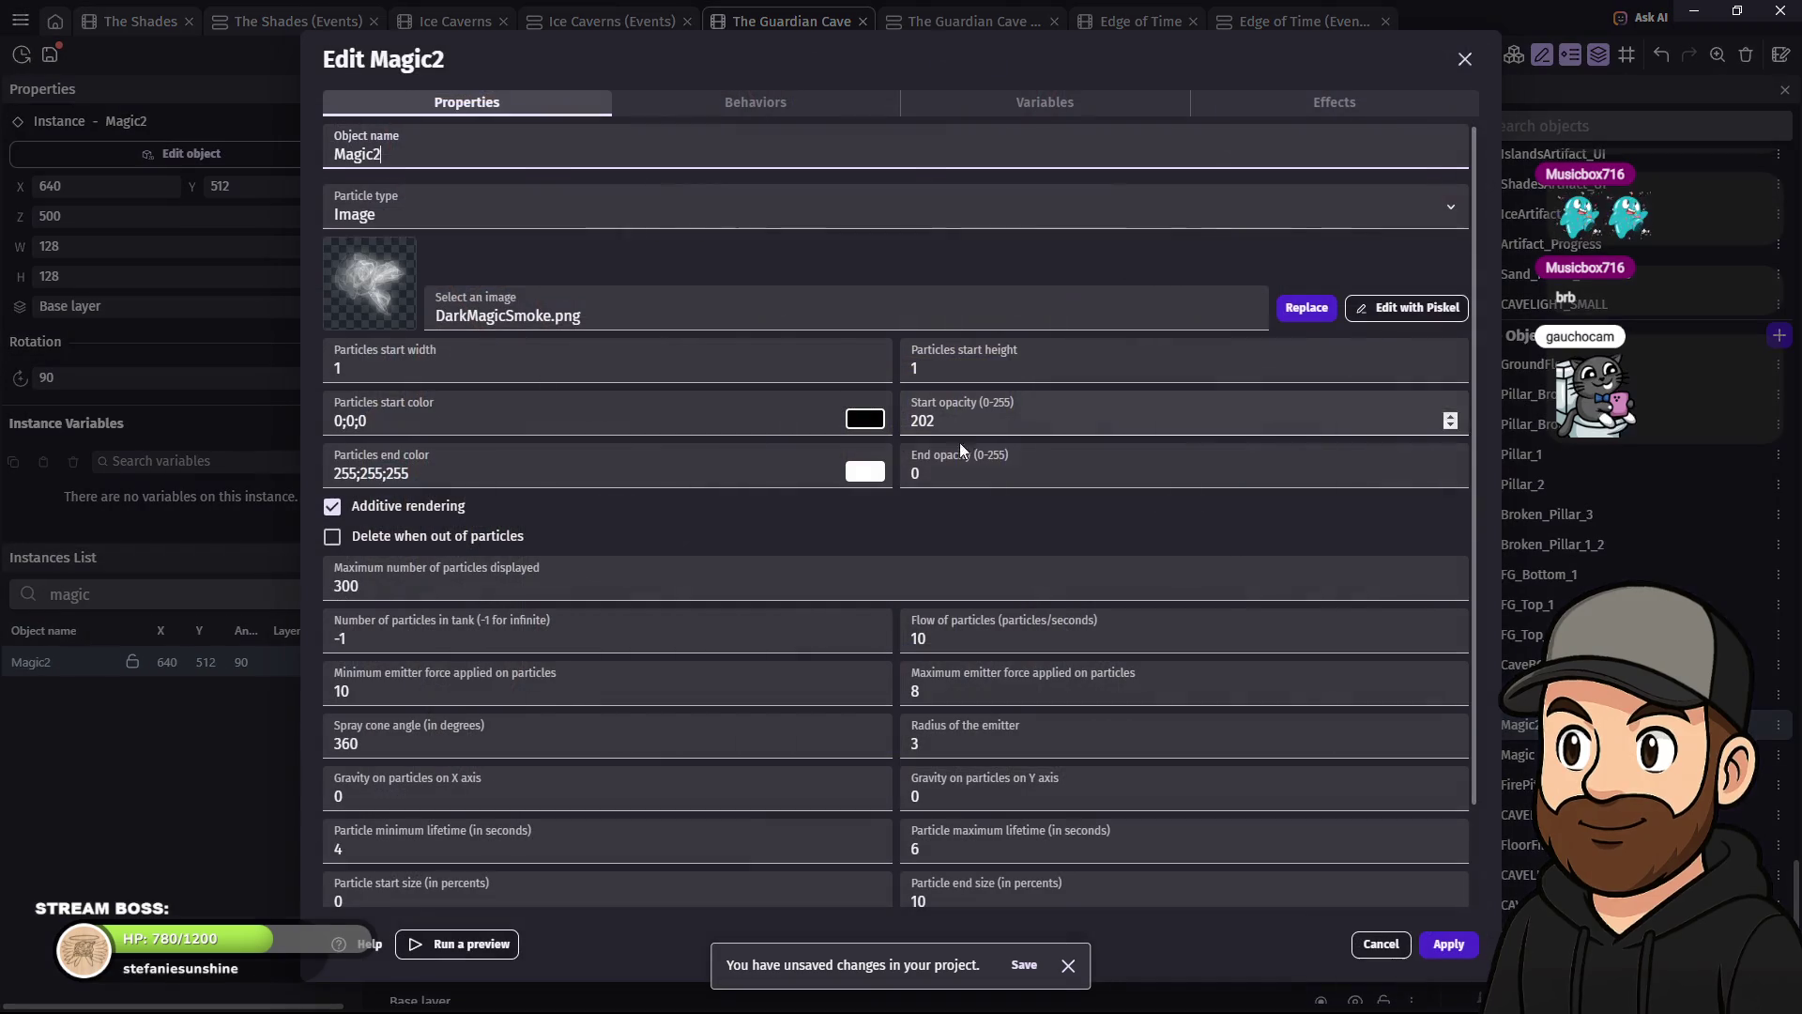
scroll(1108, 574, down, 2)
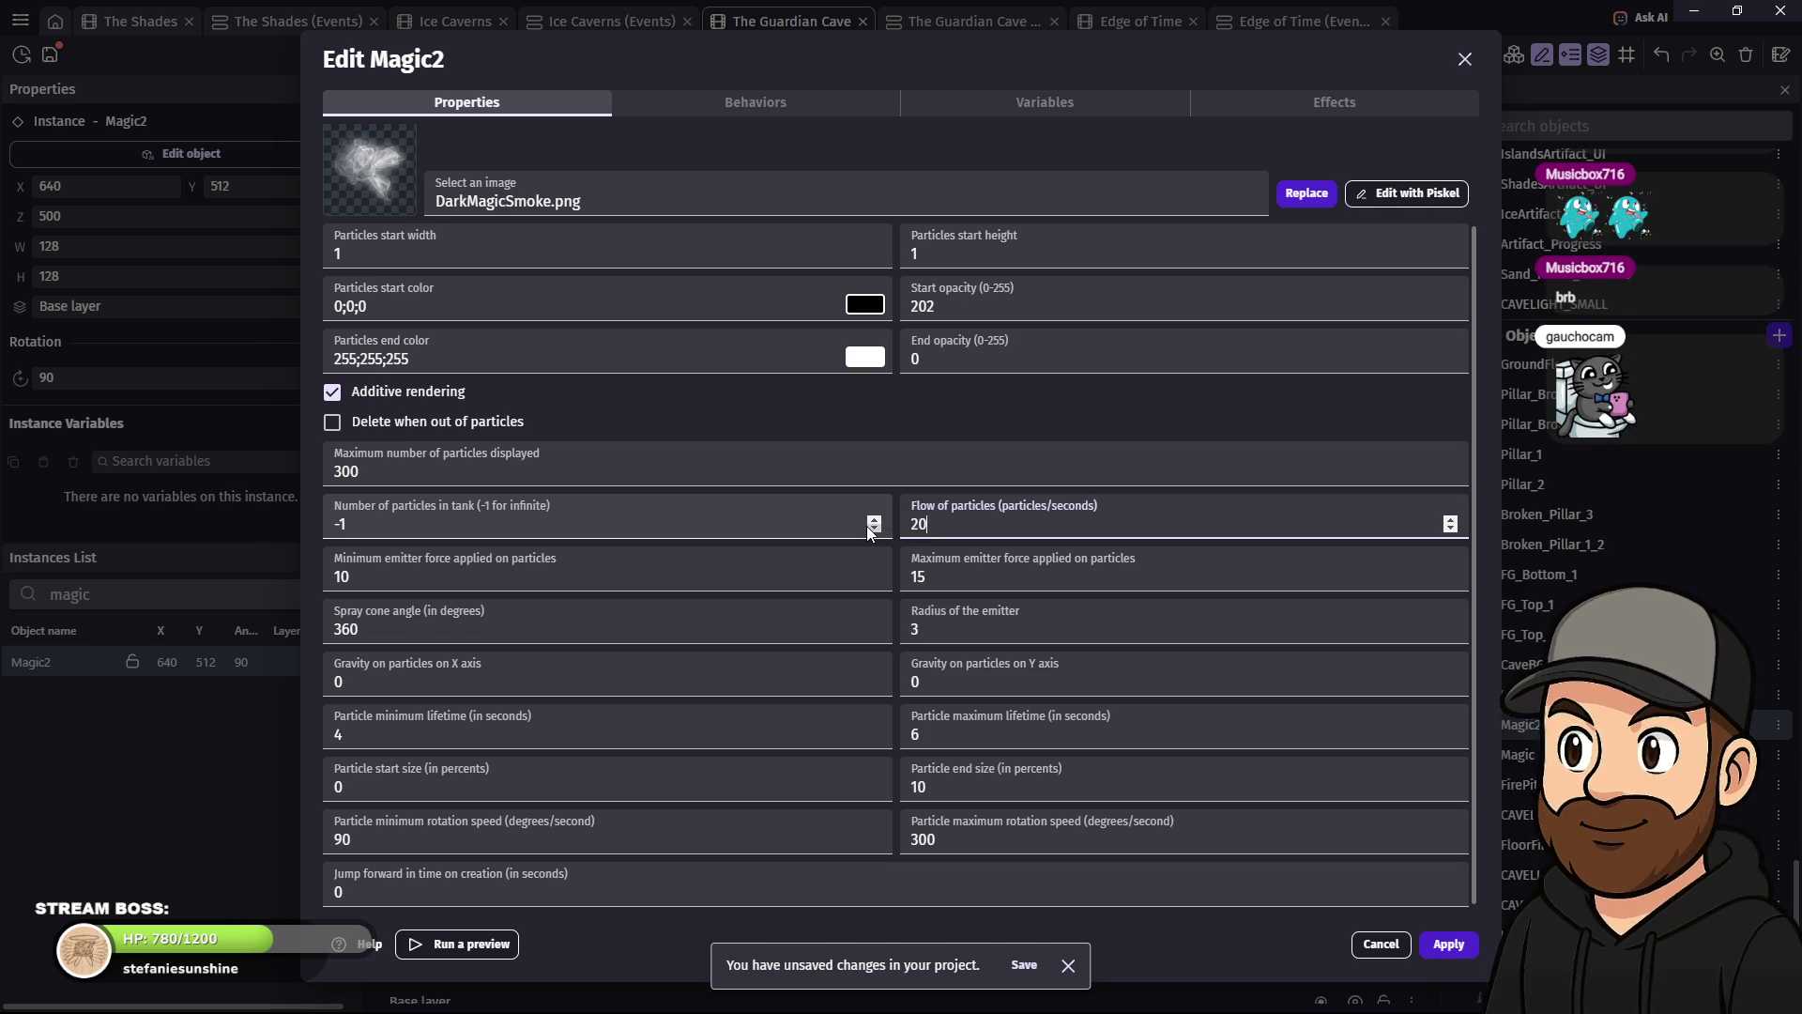
key(Escape)
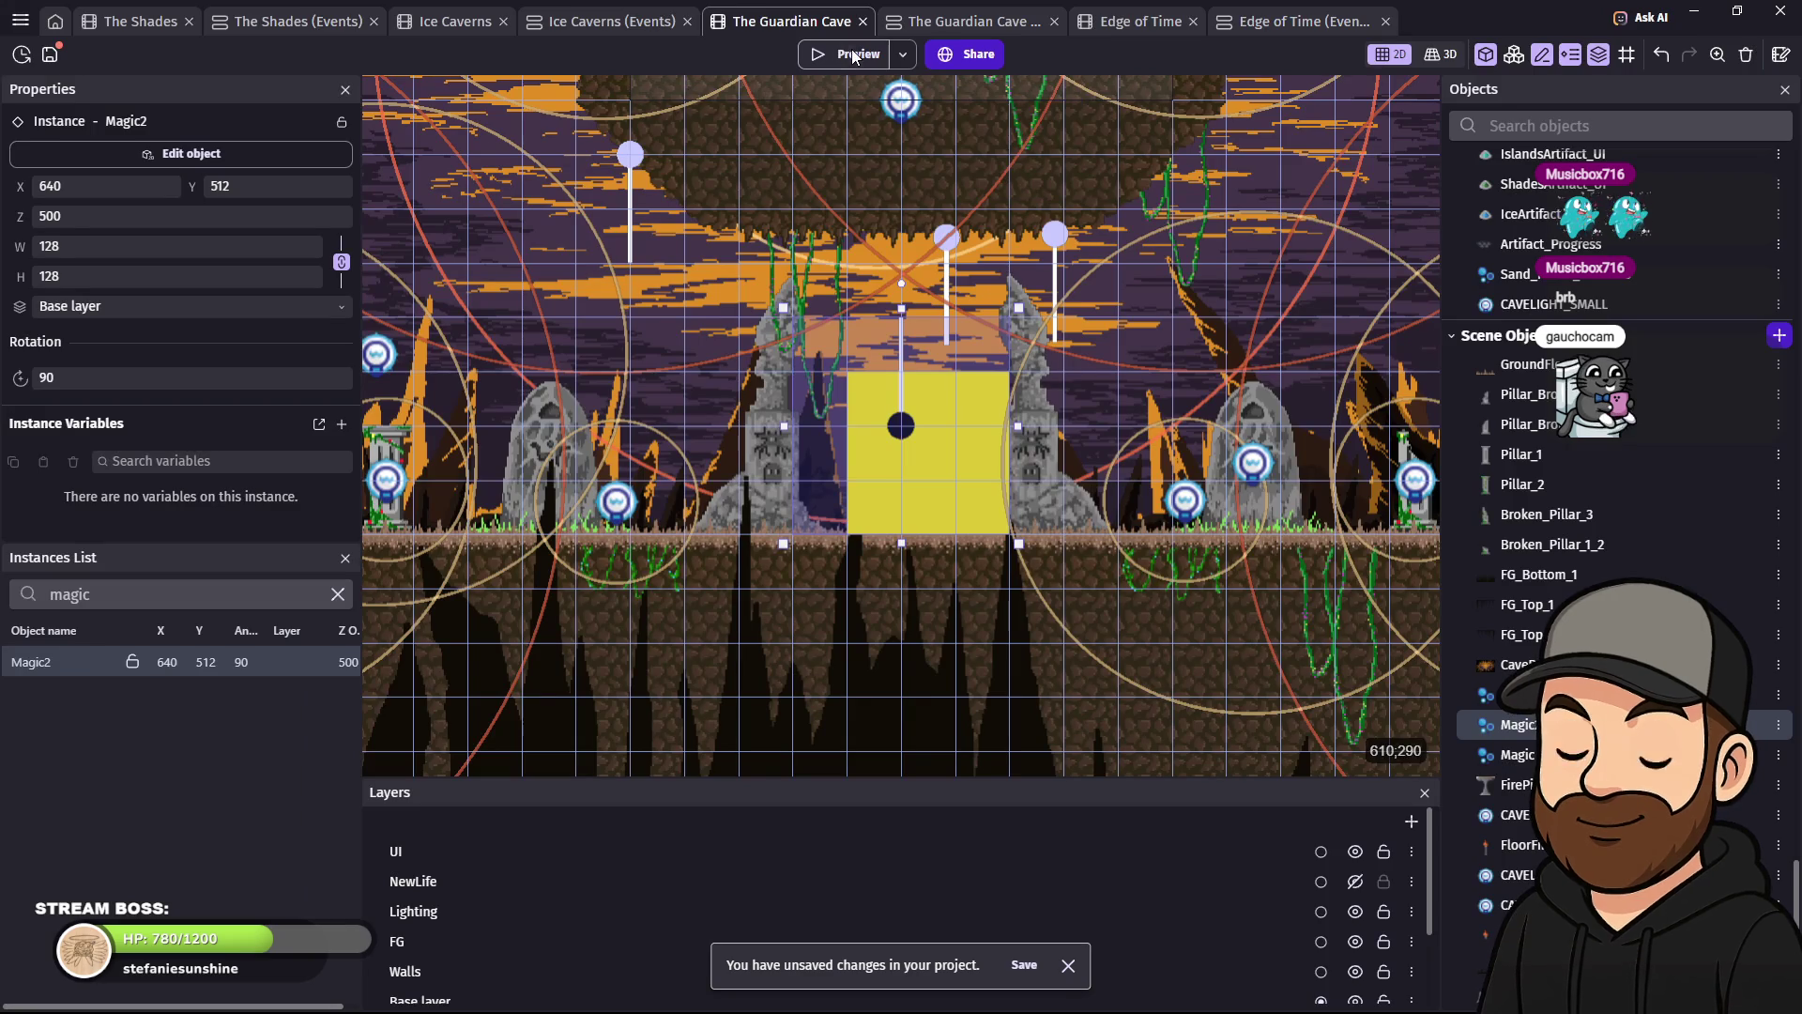
- Launch a preview and walk the ghost back and forth past the pillars
key(F5)
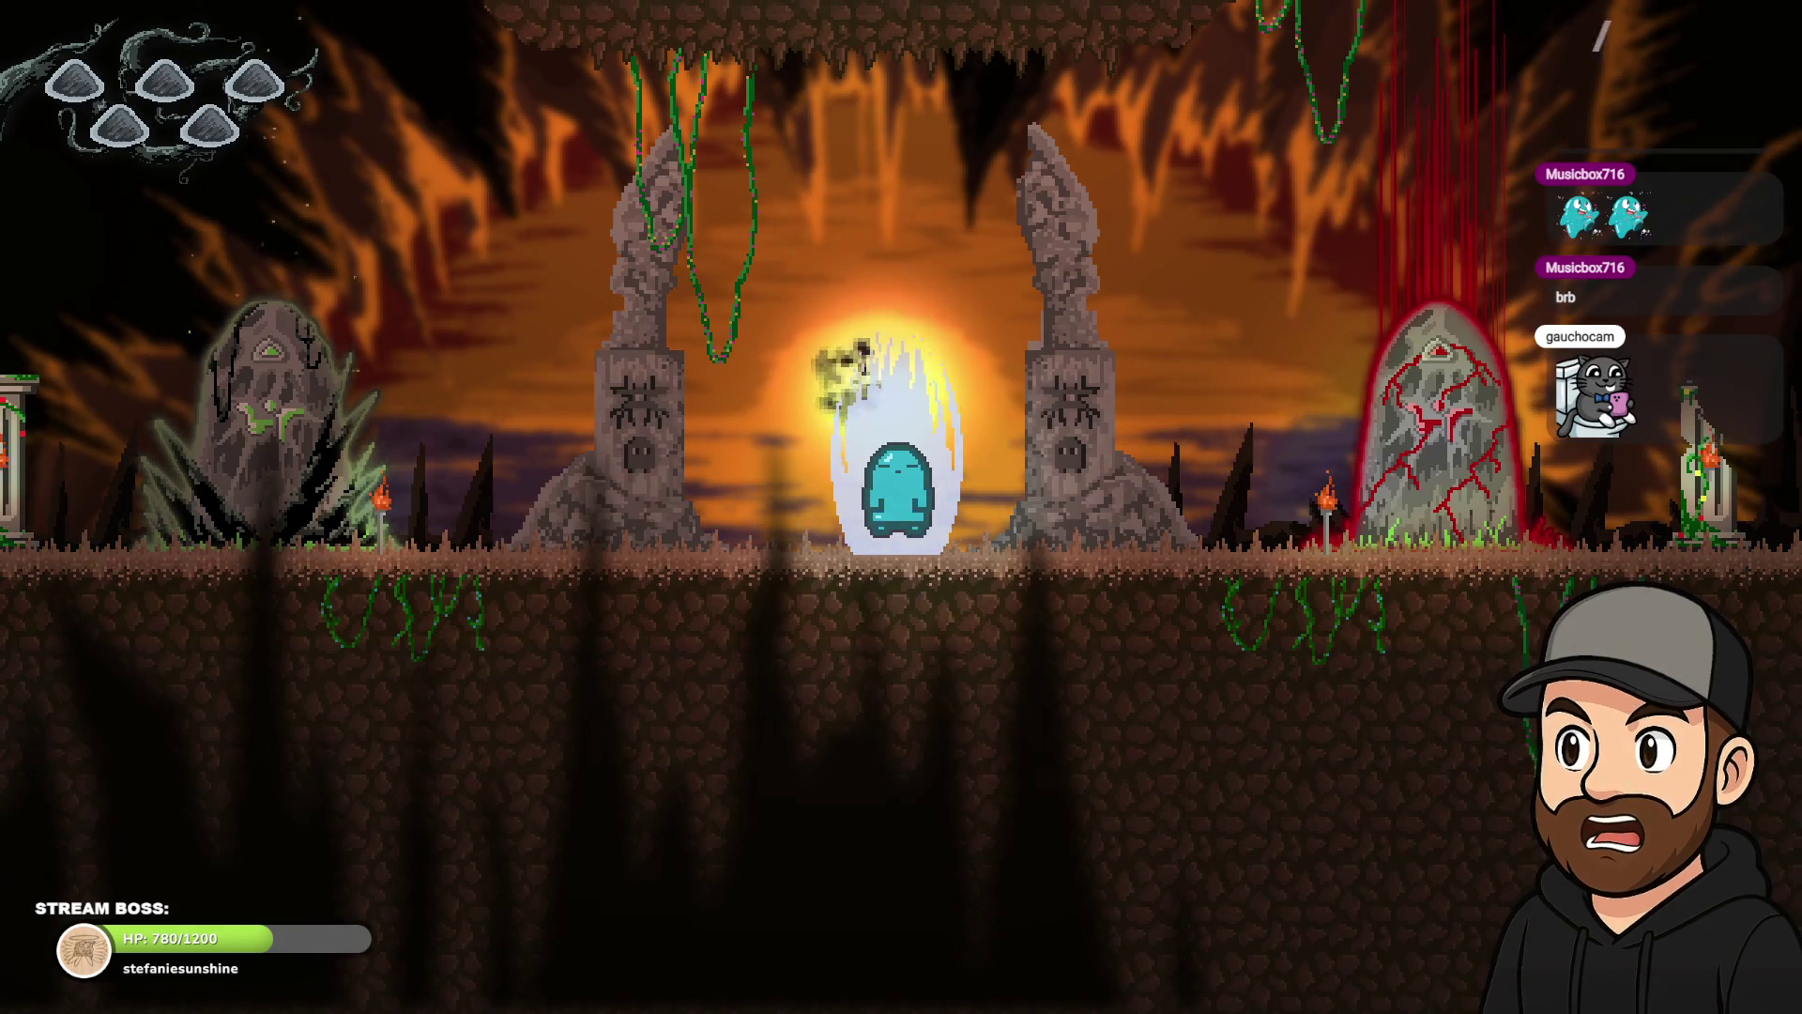
key(Right)
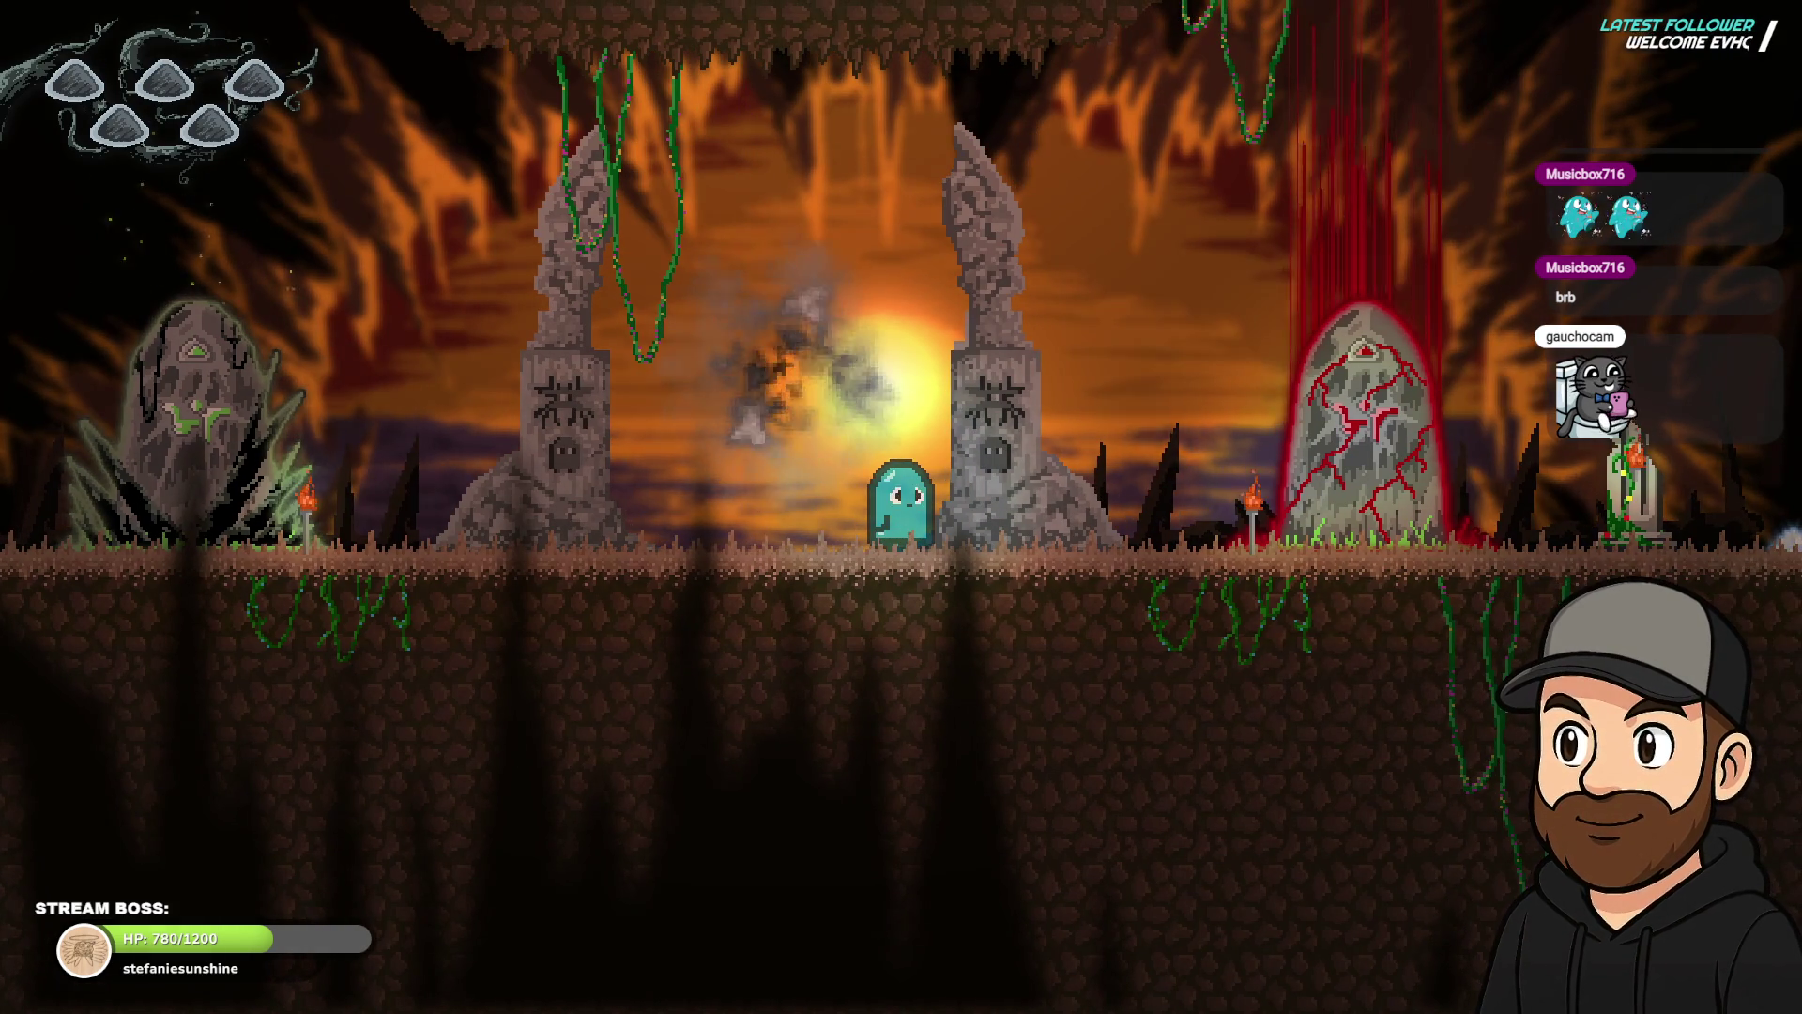
key(Left)
key(Right)
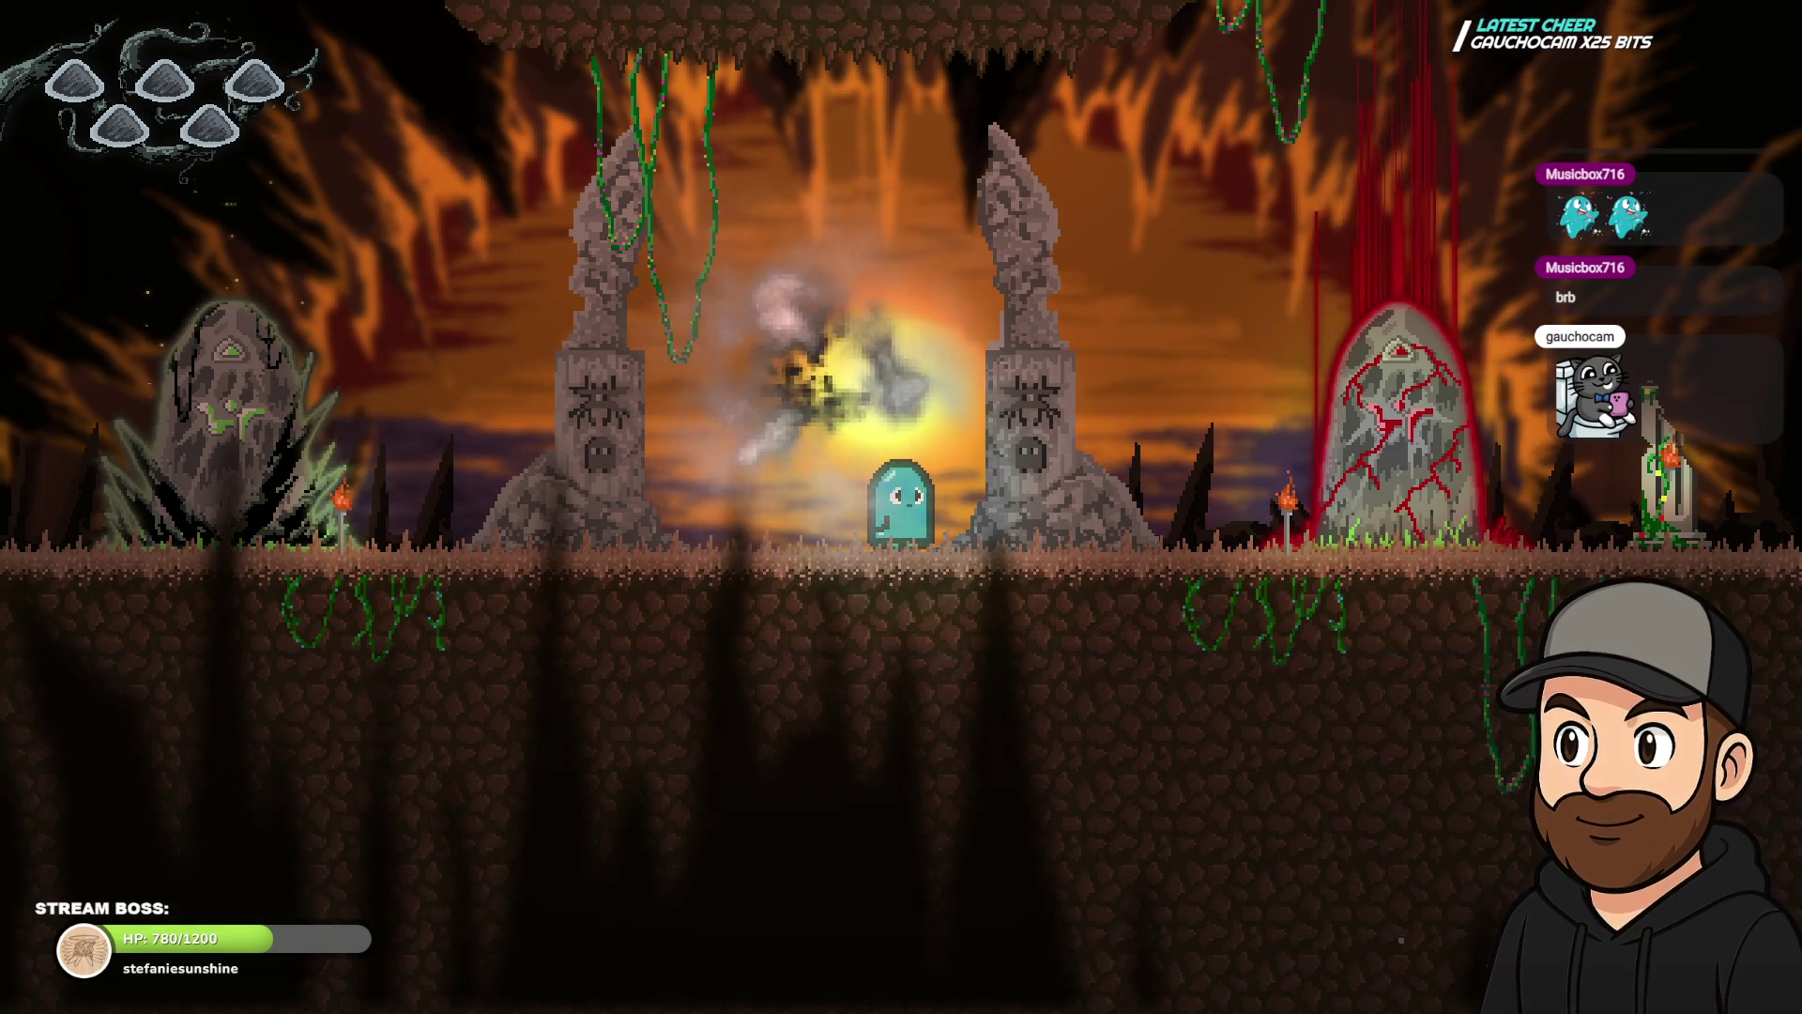
key(Left)
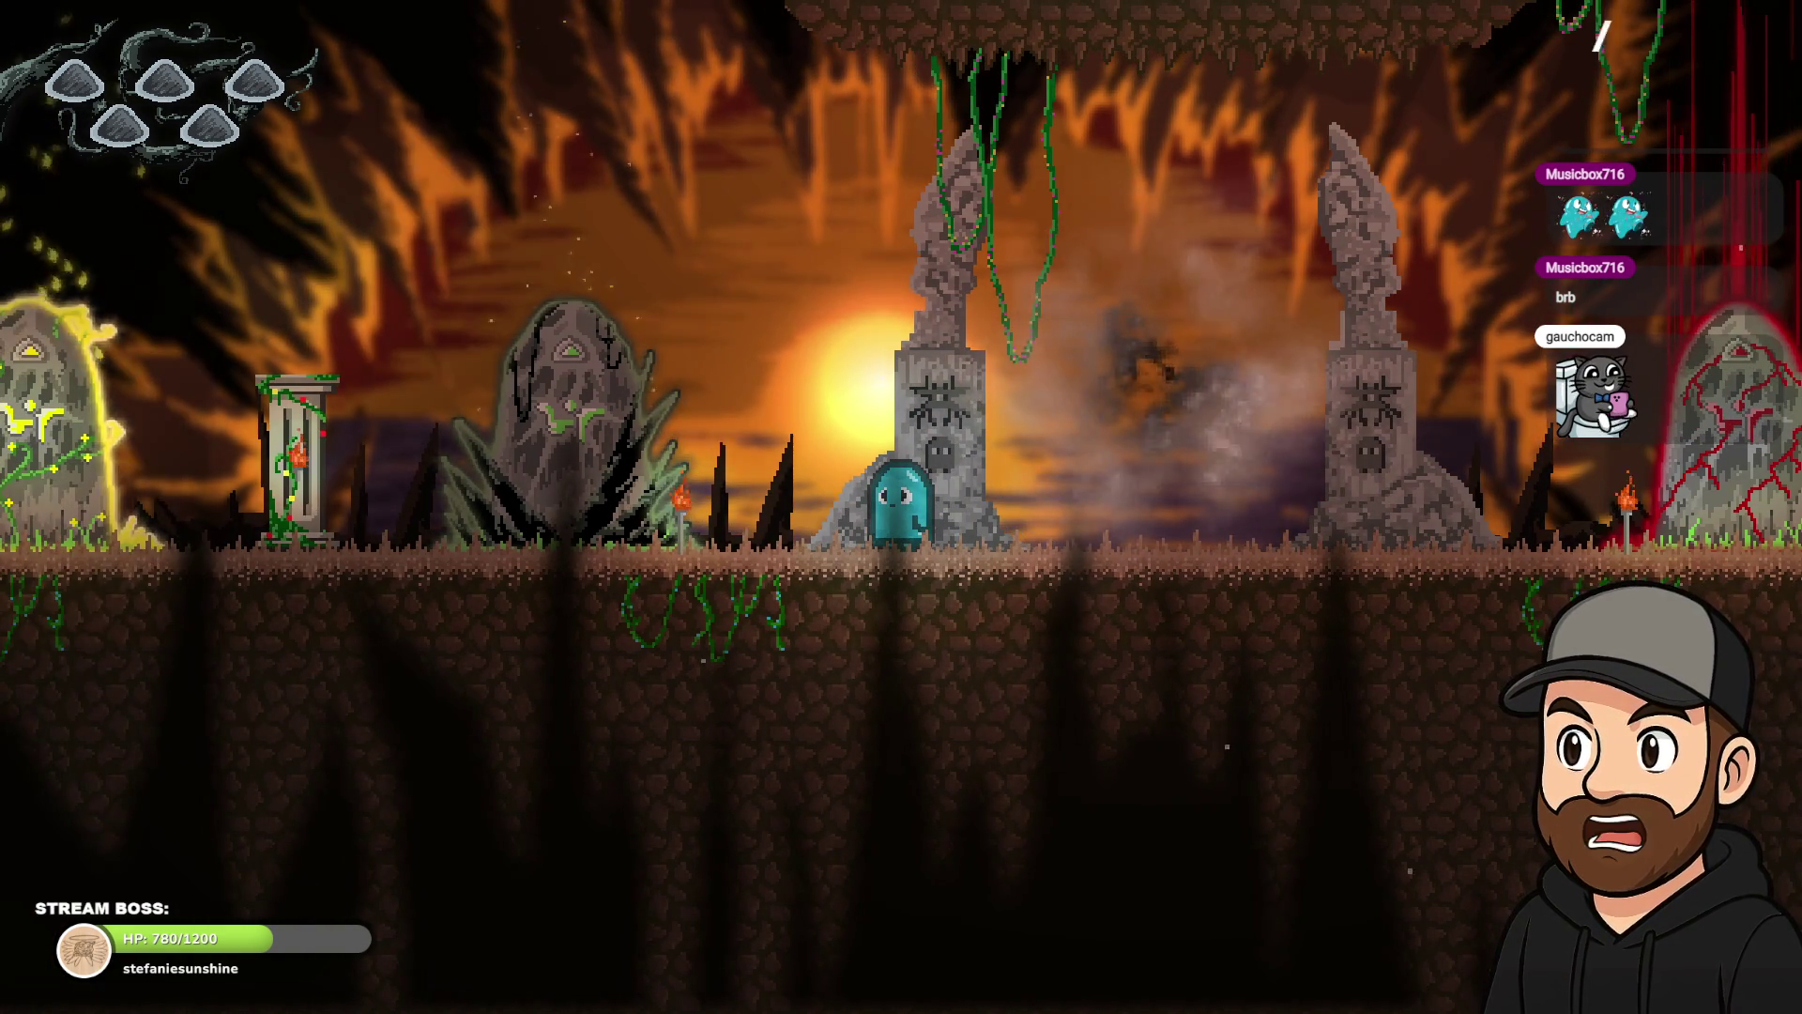
key(Right)
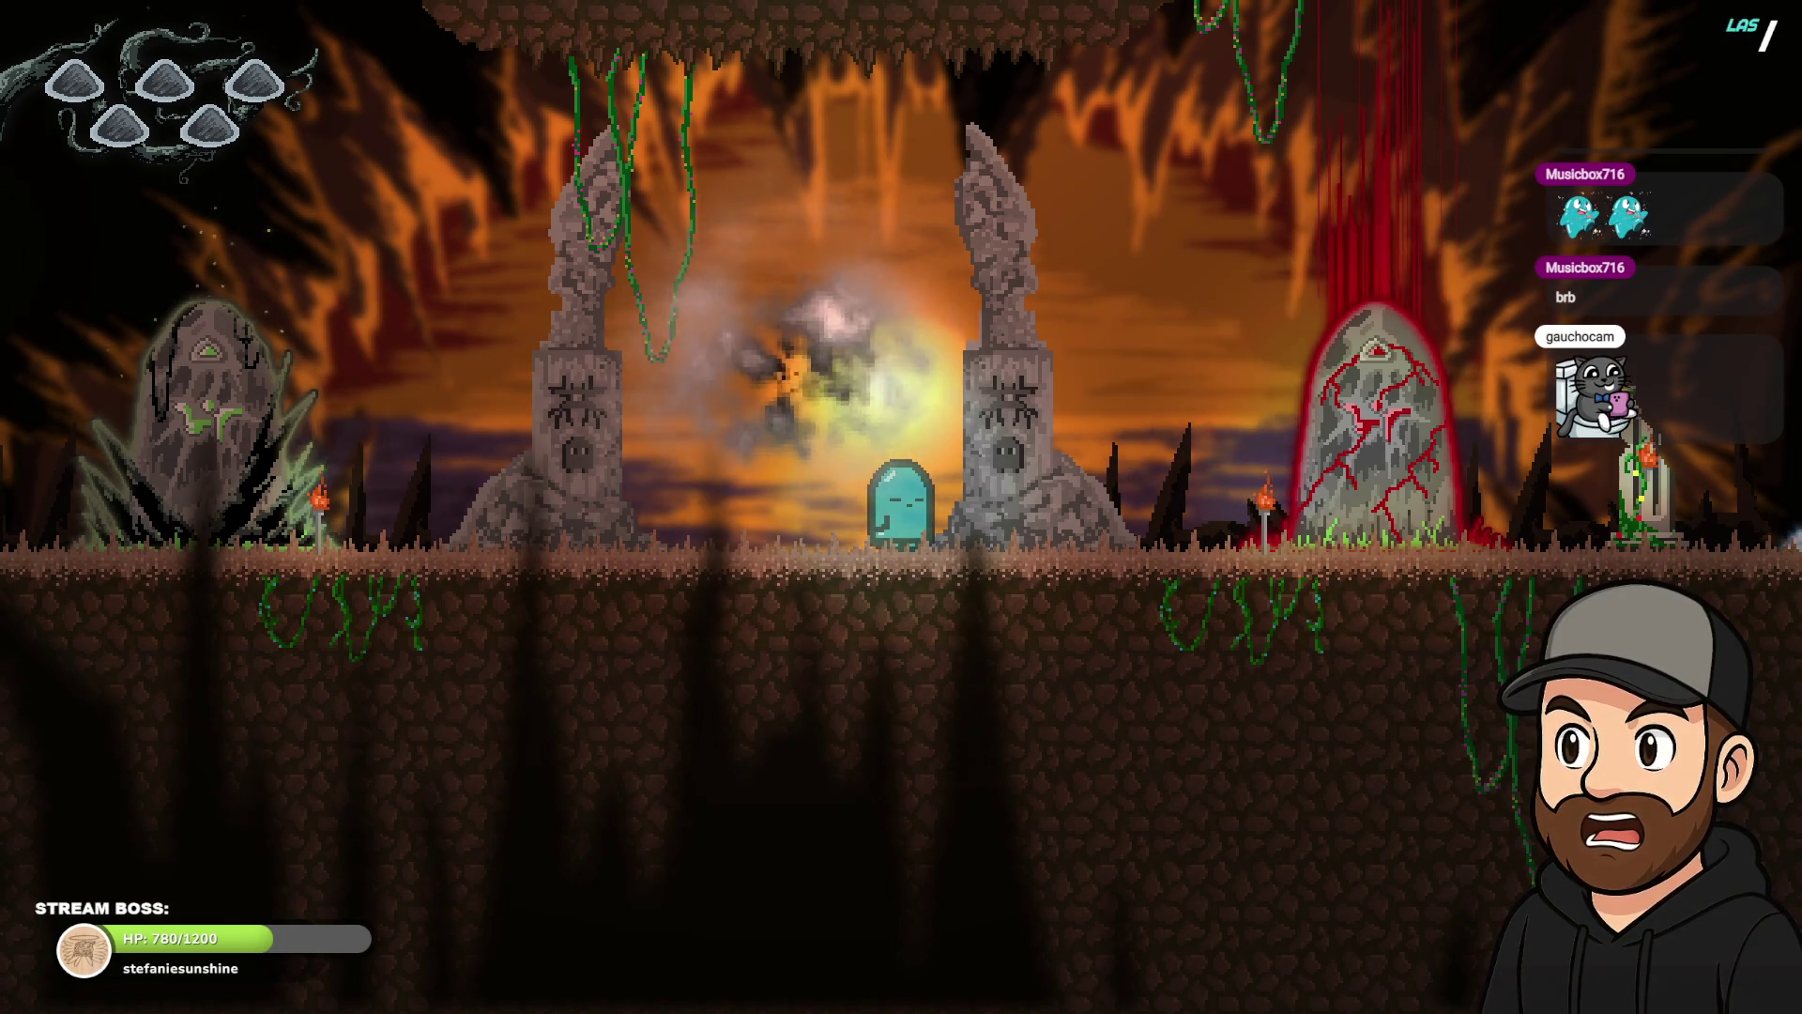
key(Right)
key(Left)
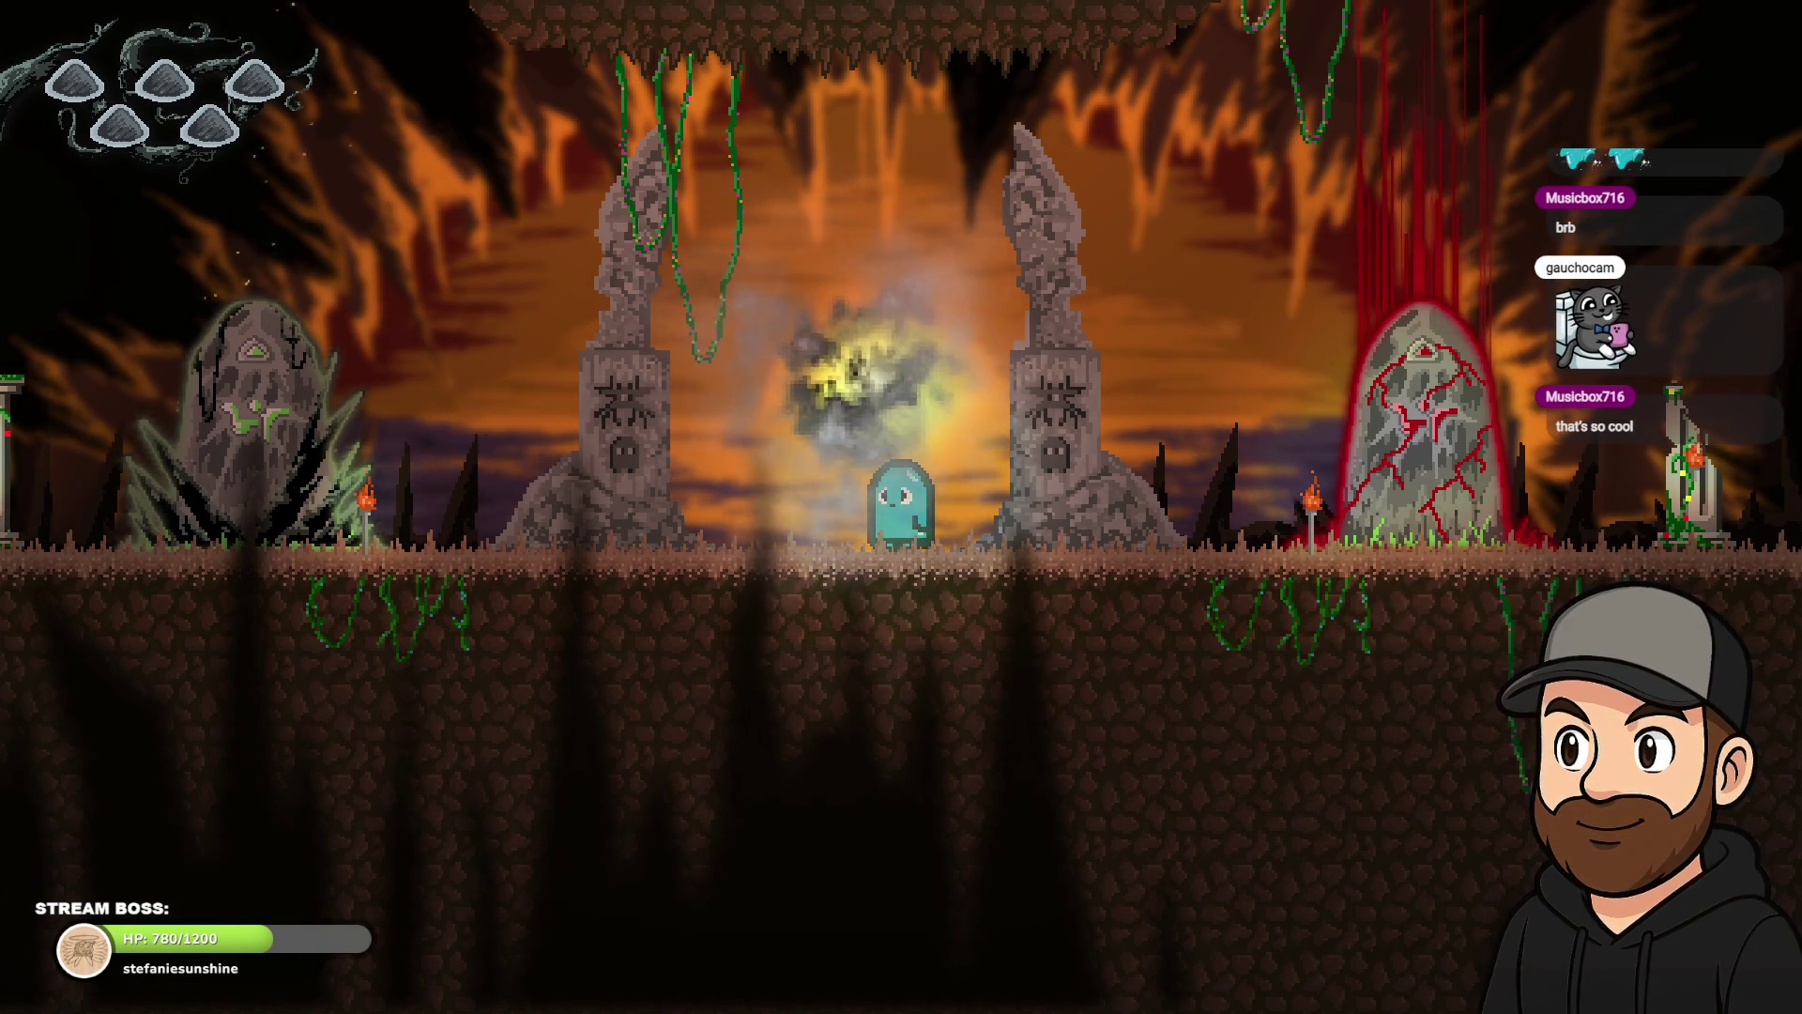
- Centre the ghost under the smoke between the pillars, then exit fullscreen and close the preview
key(Left)
key(Left)
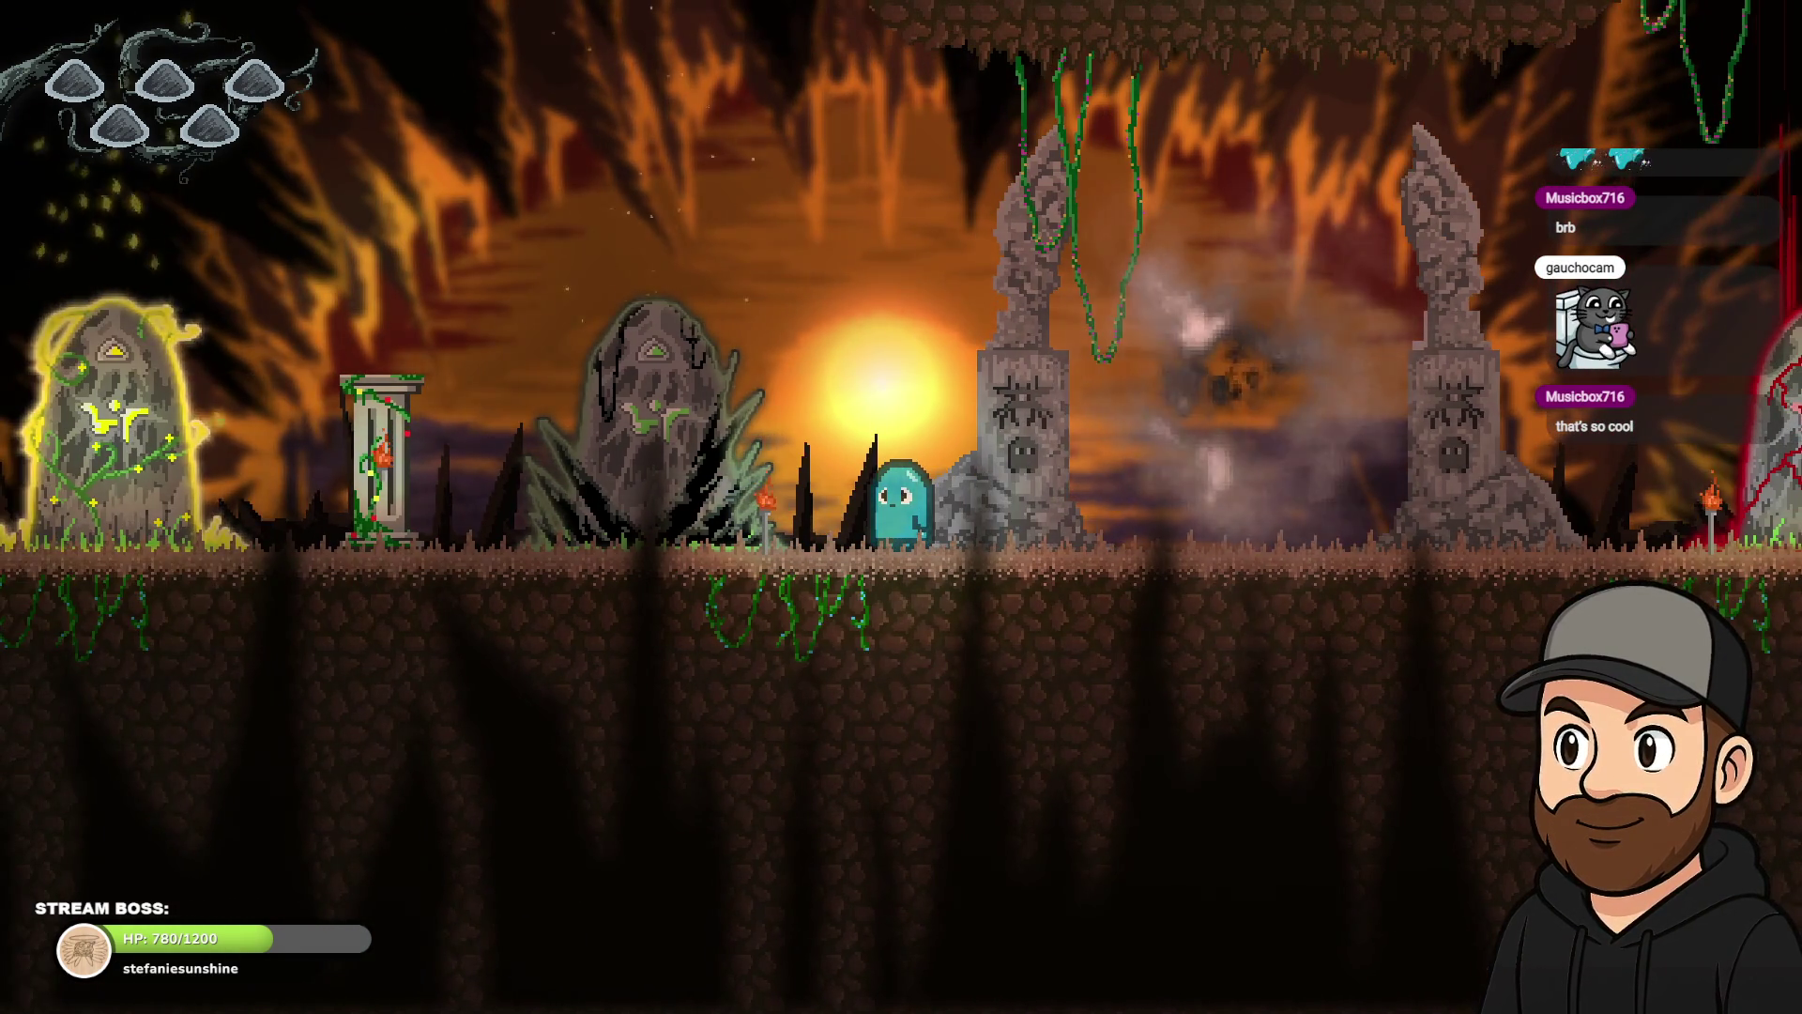
key(Right)
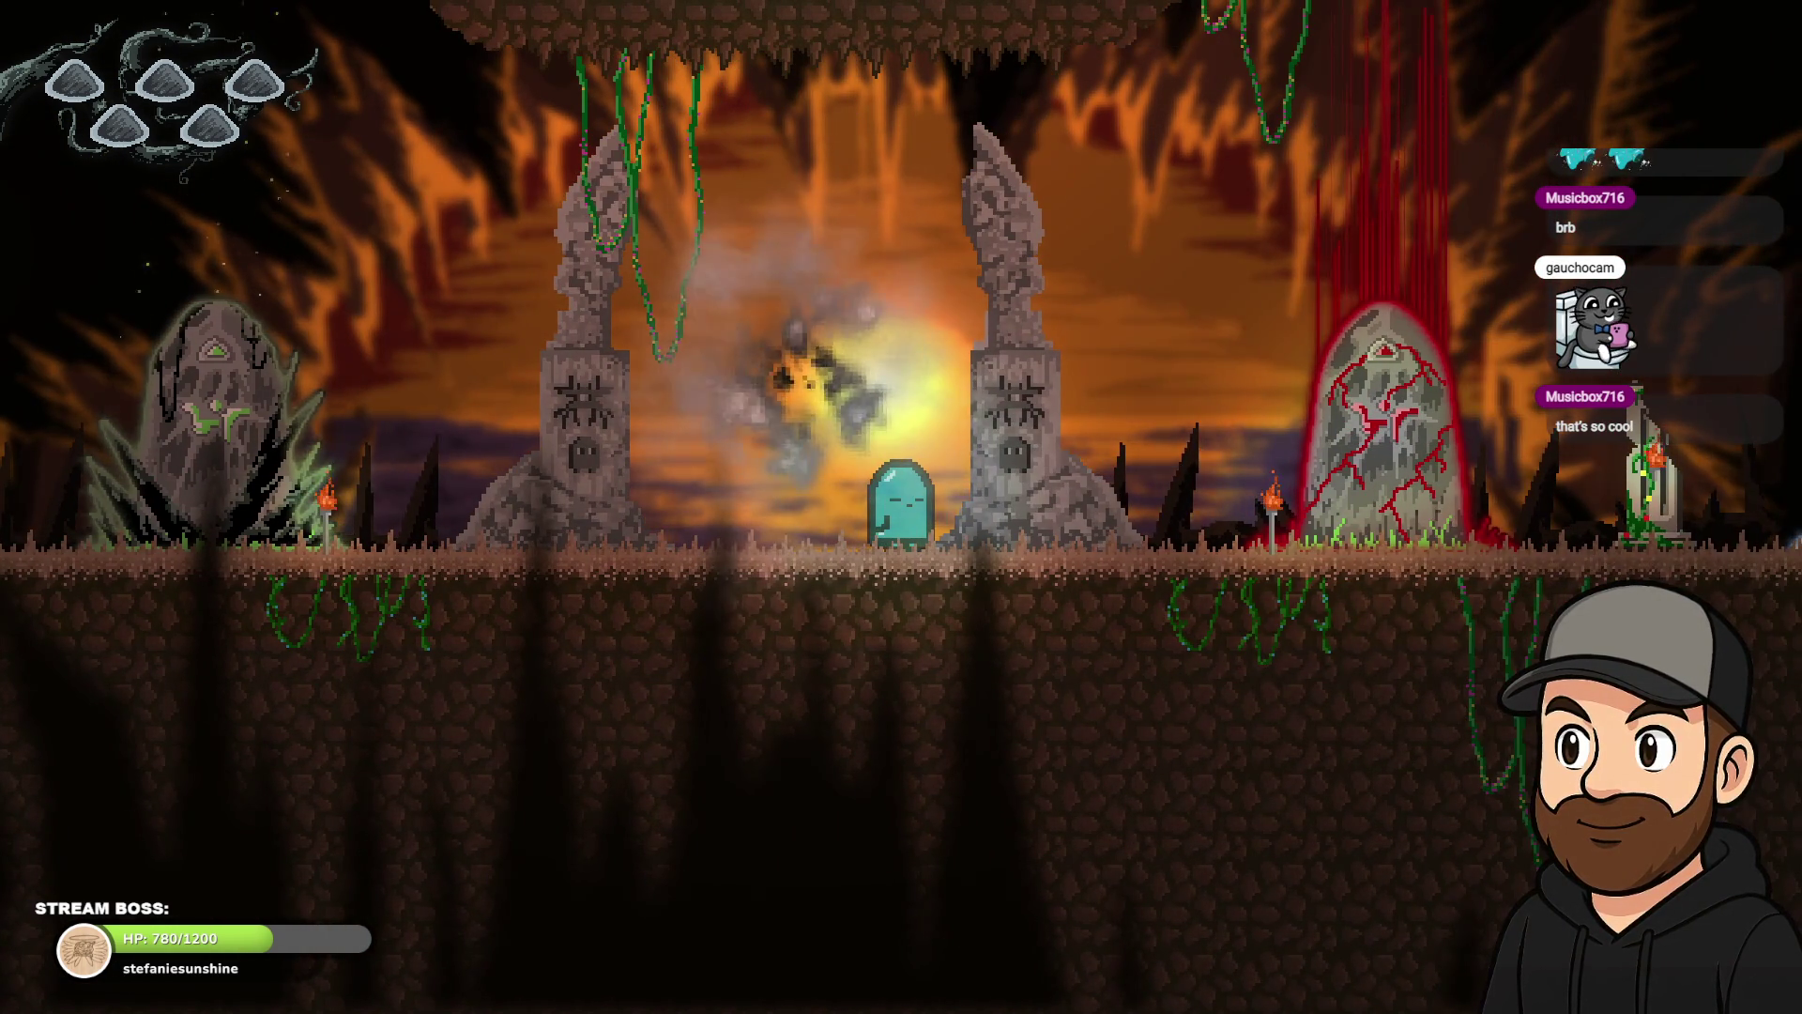
key(Right)
key(Left)
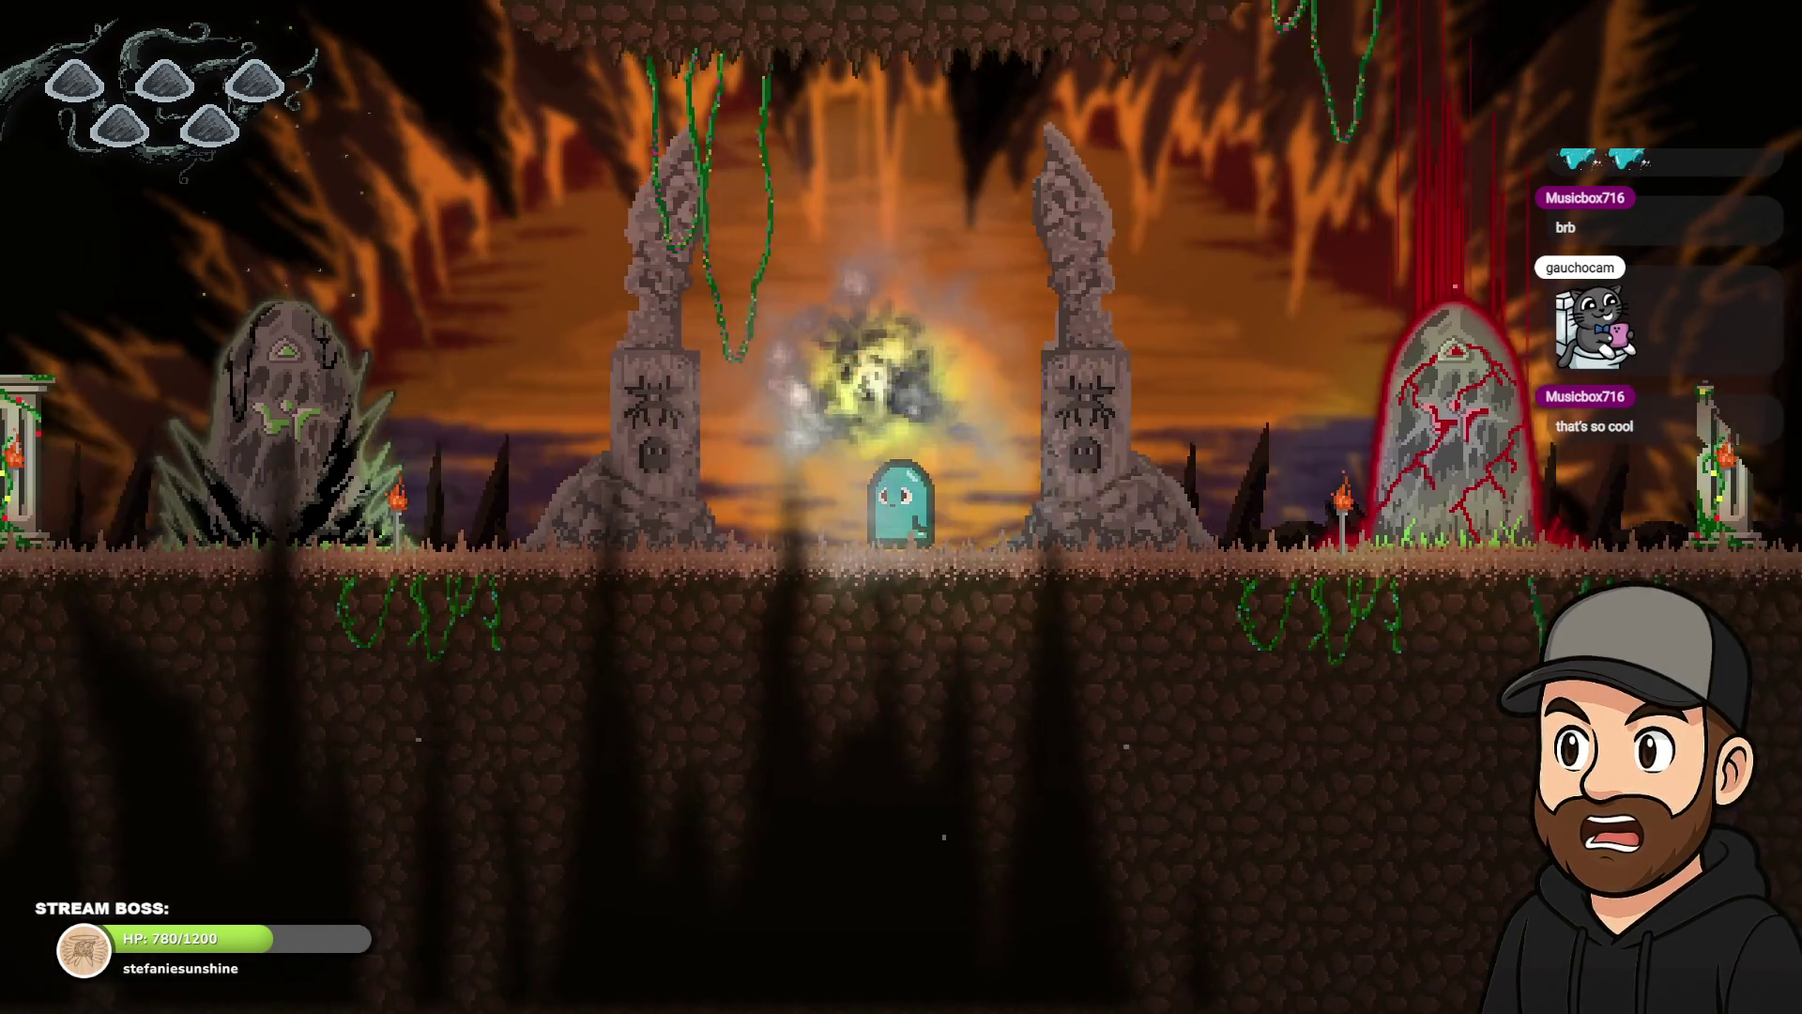
key(Left)
key(Left)
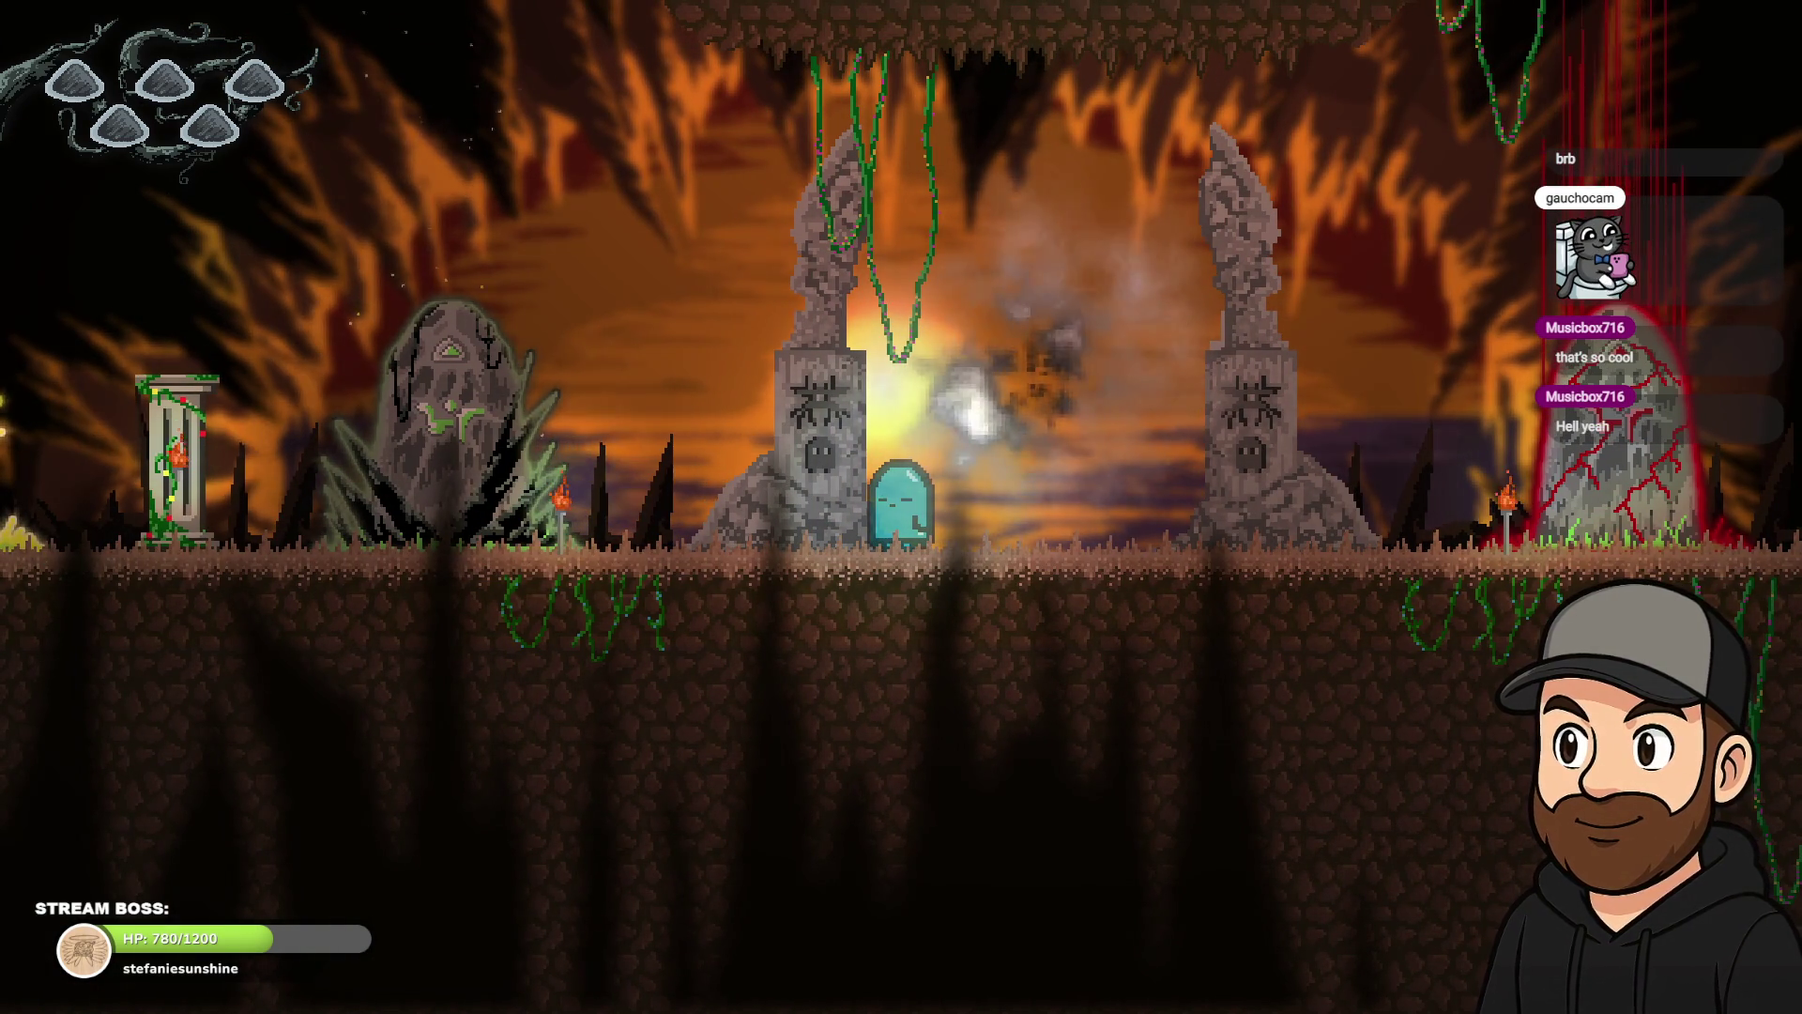
key(Right)
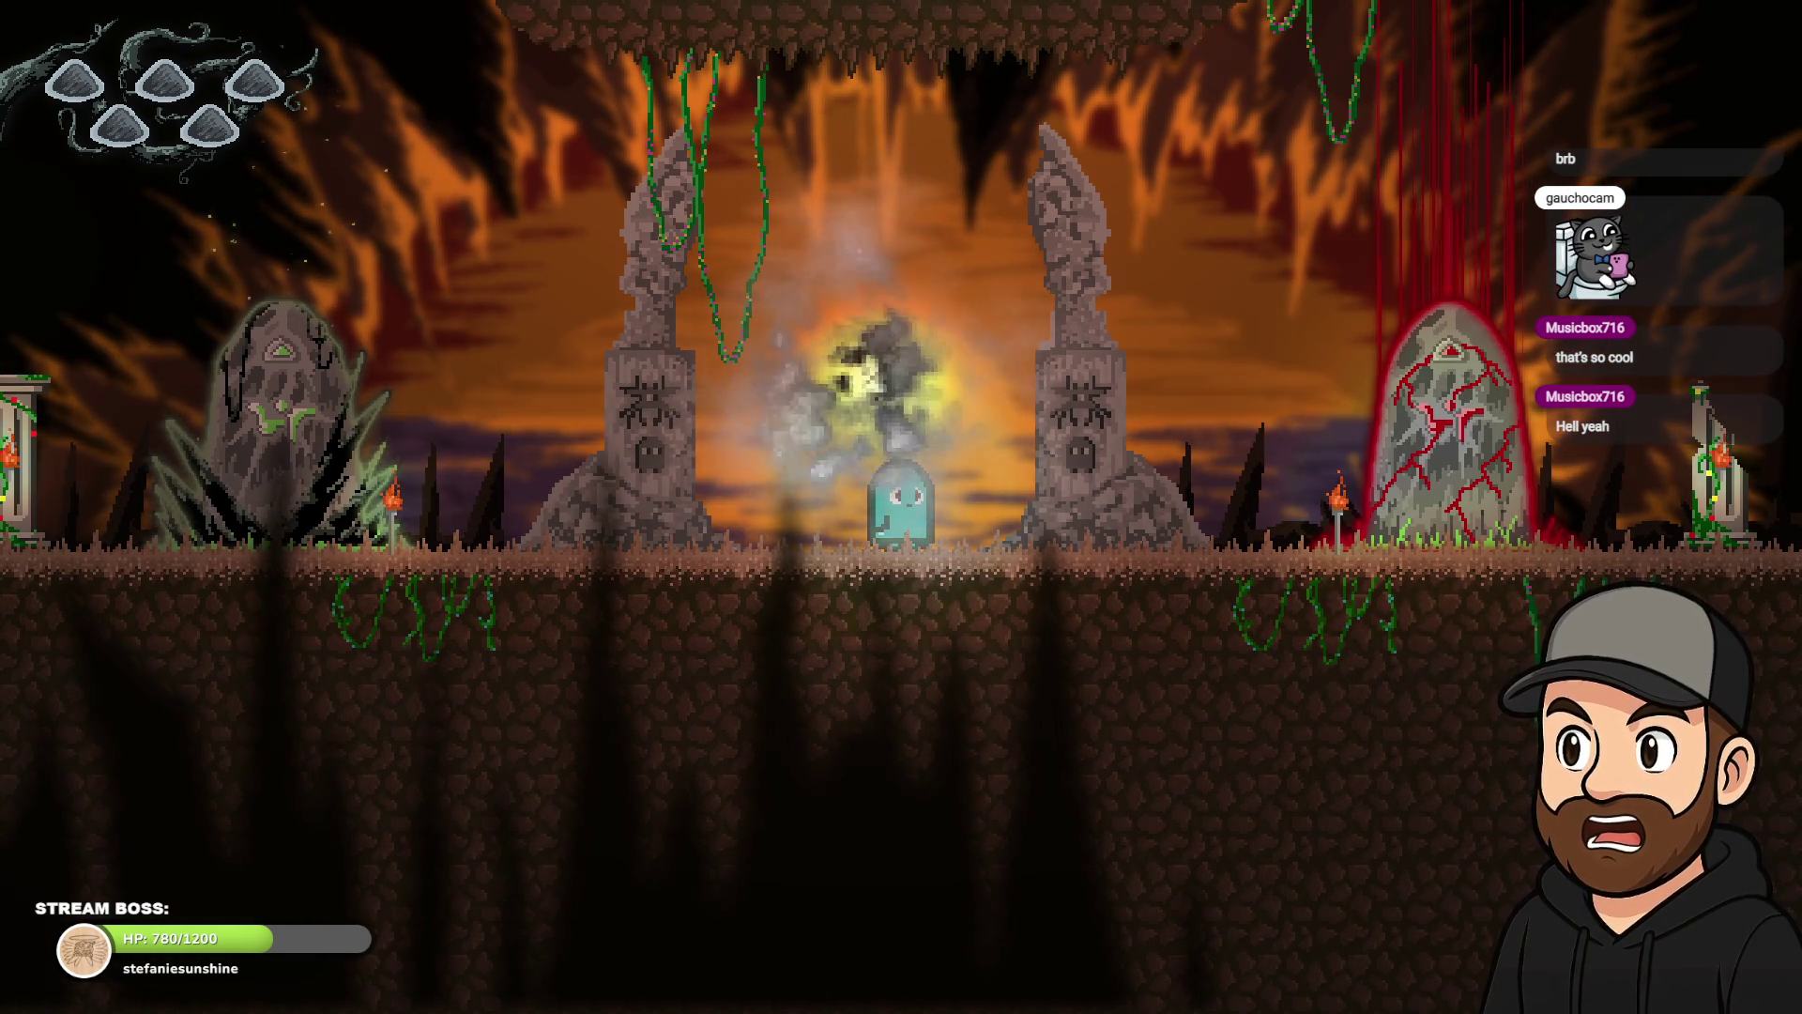
key(F11)
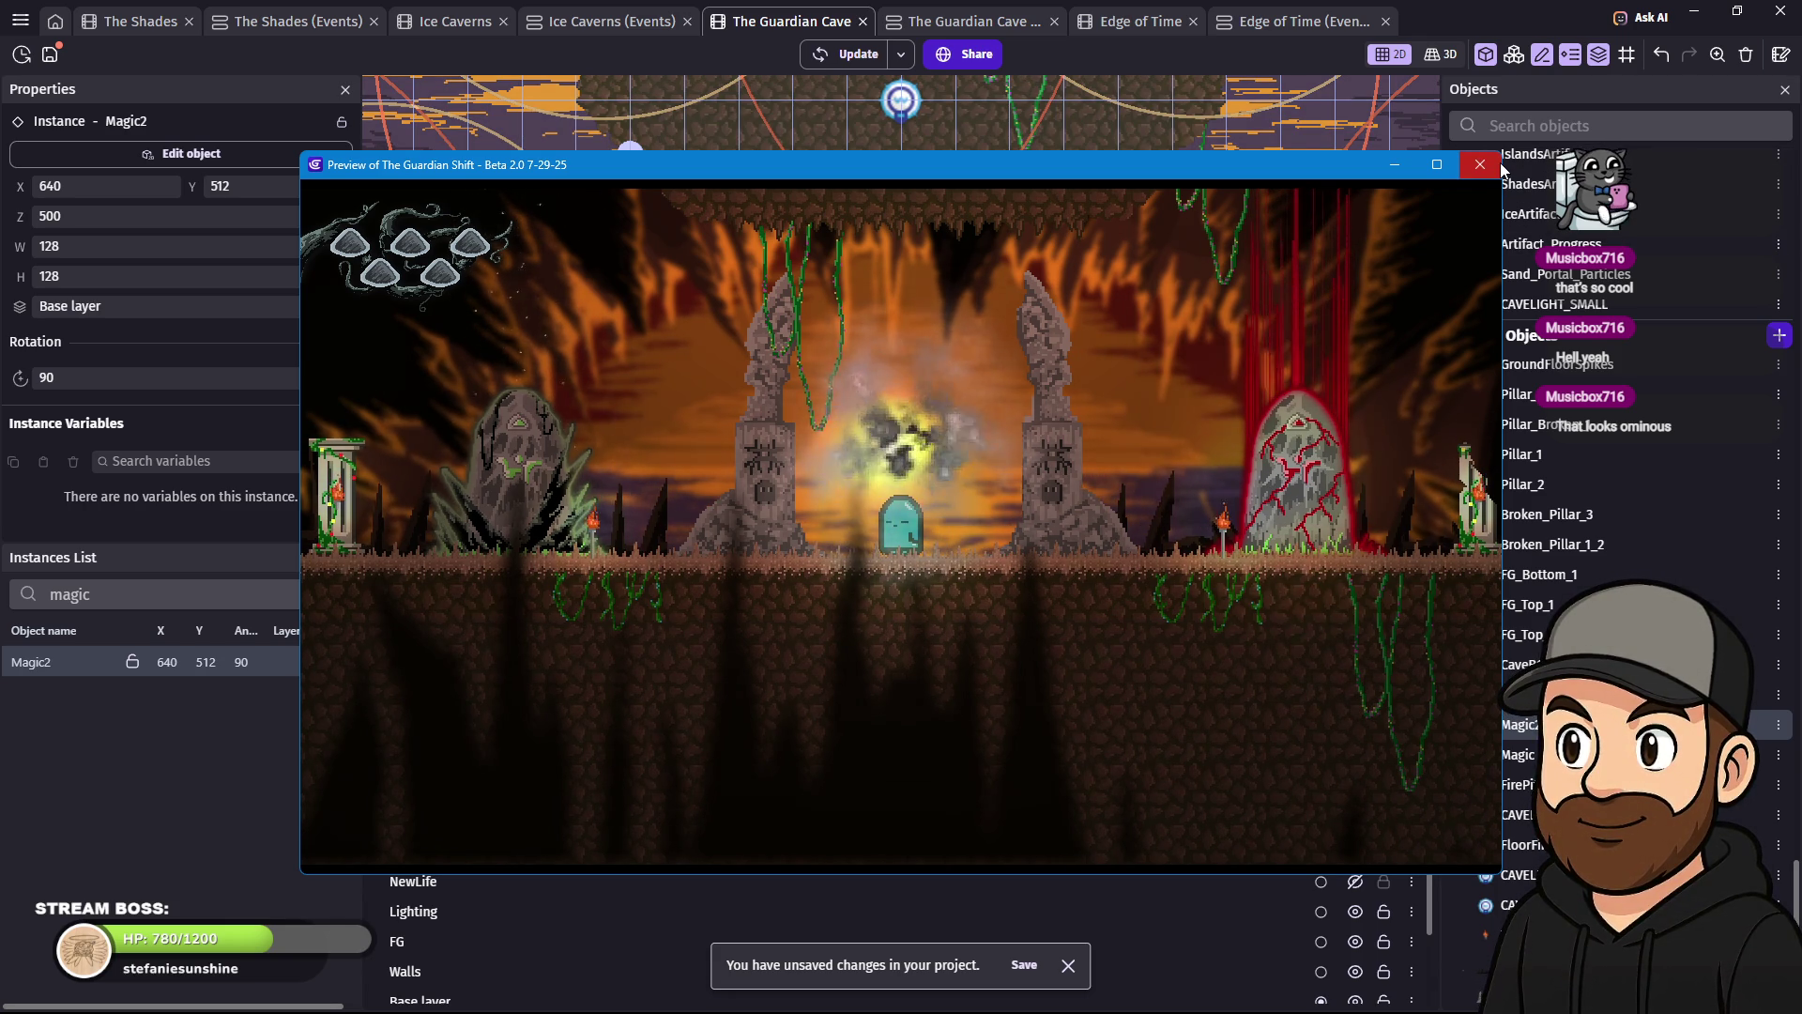
click(1498, 165)
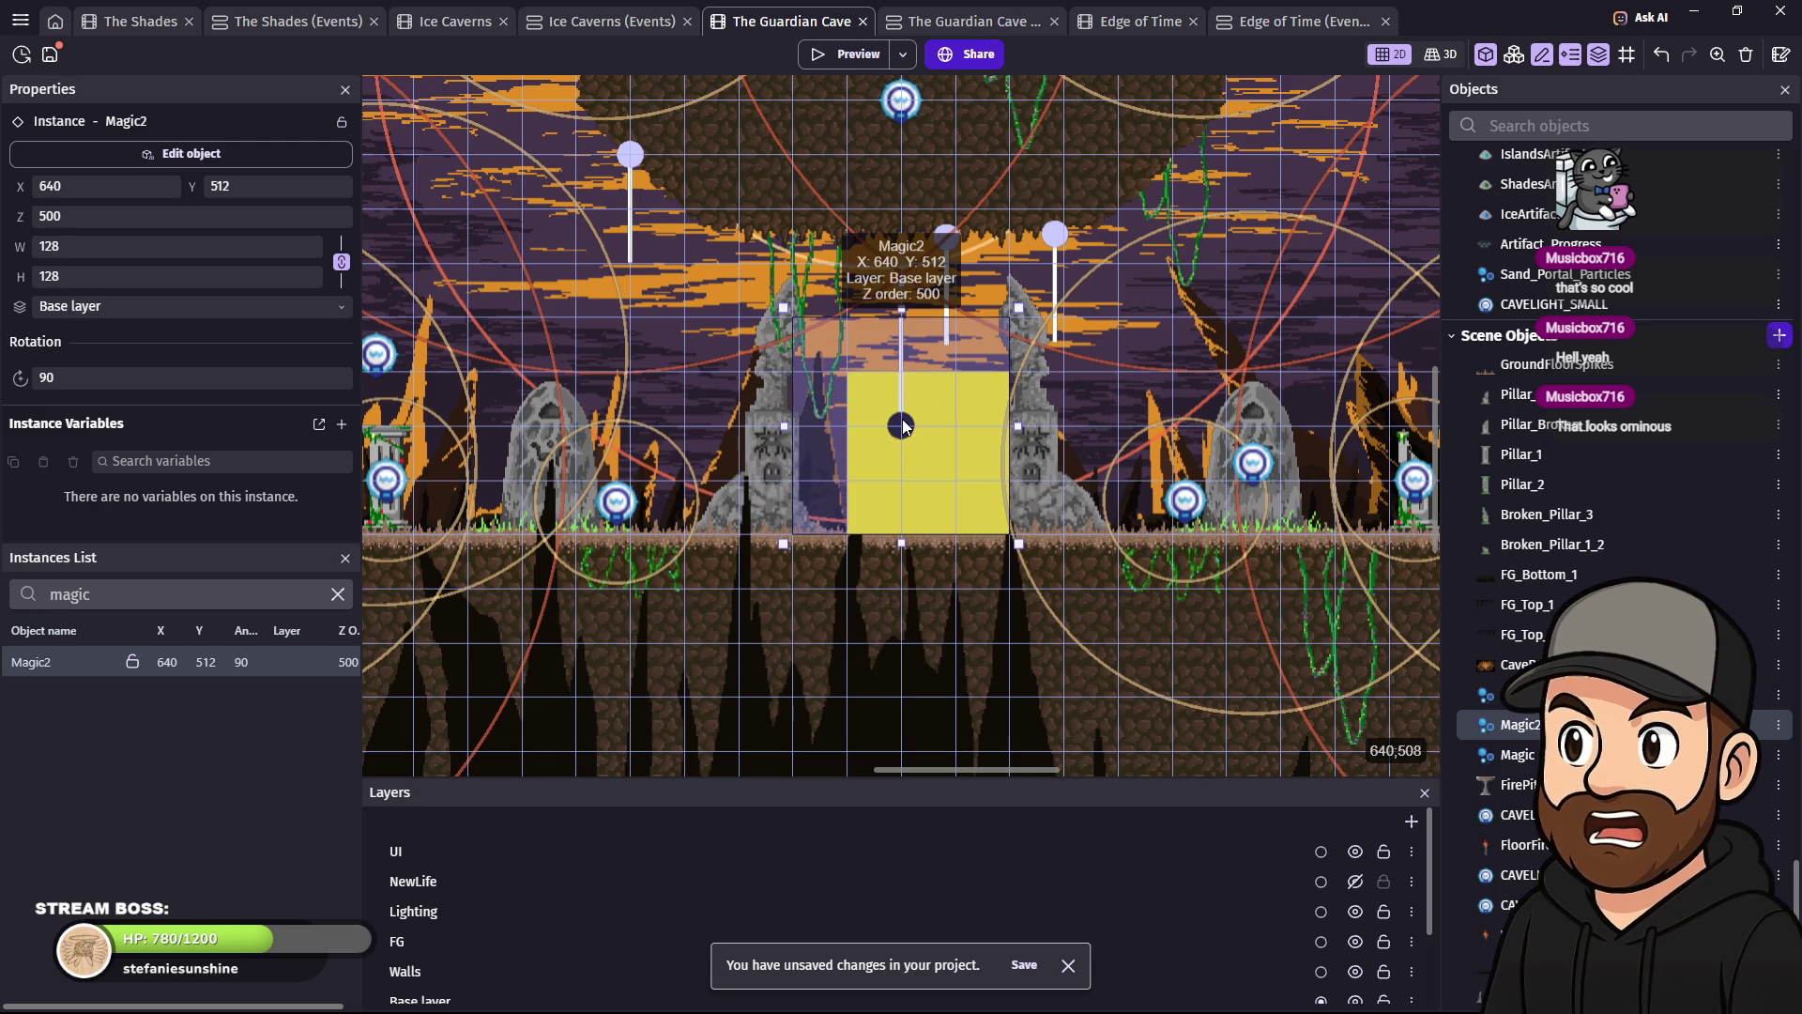
- Set Magic2's particle end size to 15 percent and maximum lifetime to 7 seconds
double_click(903, 426)
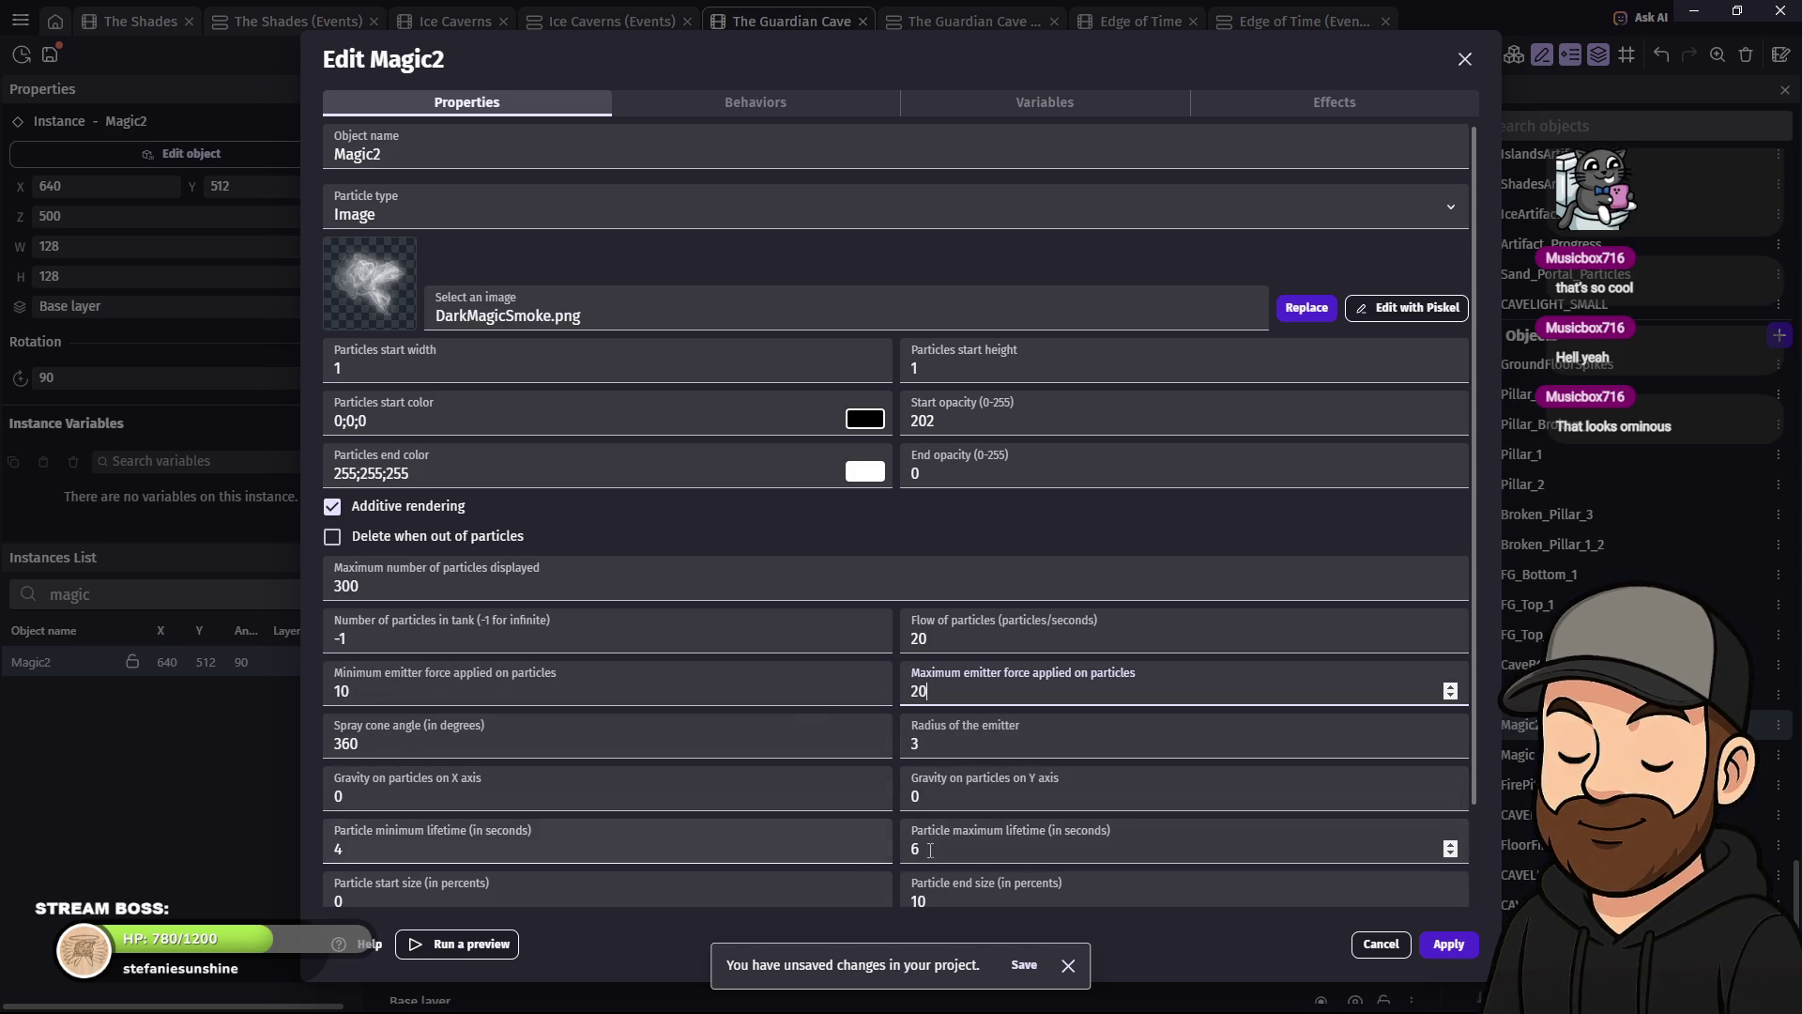
click(924, 901)
text(15)
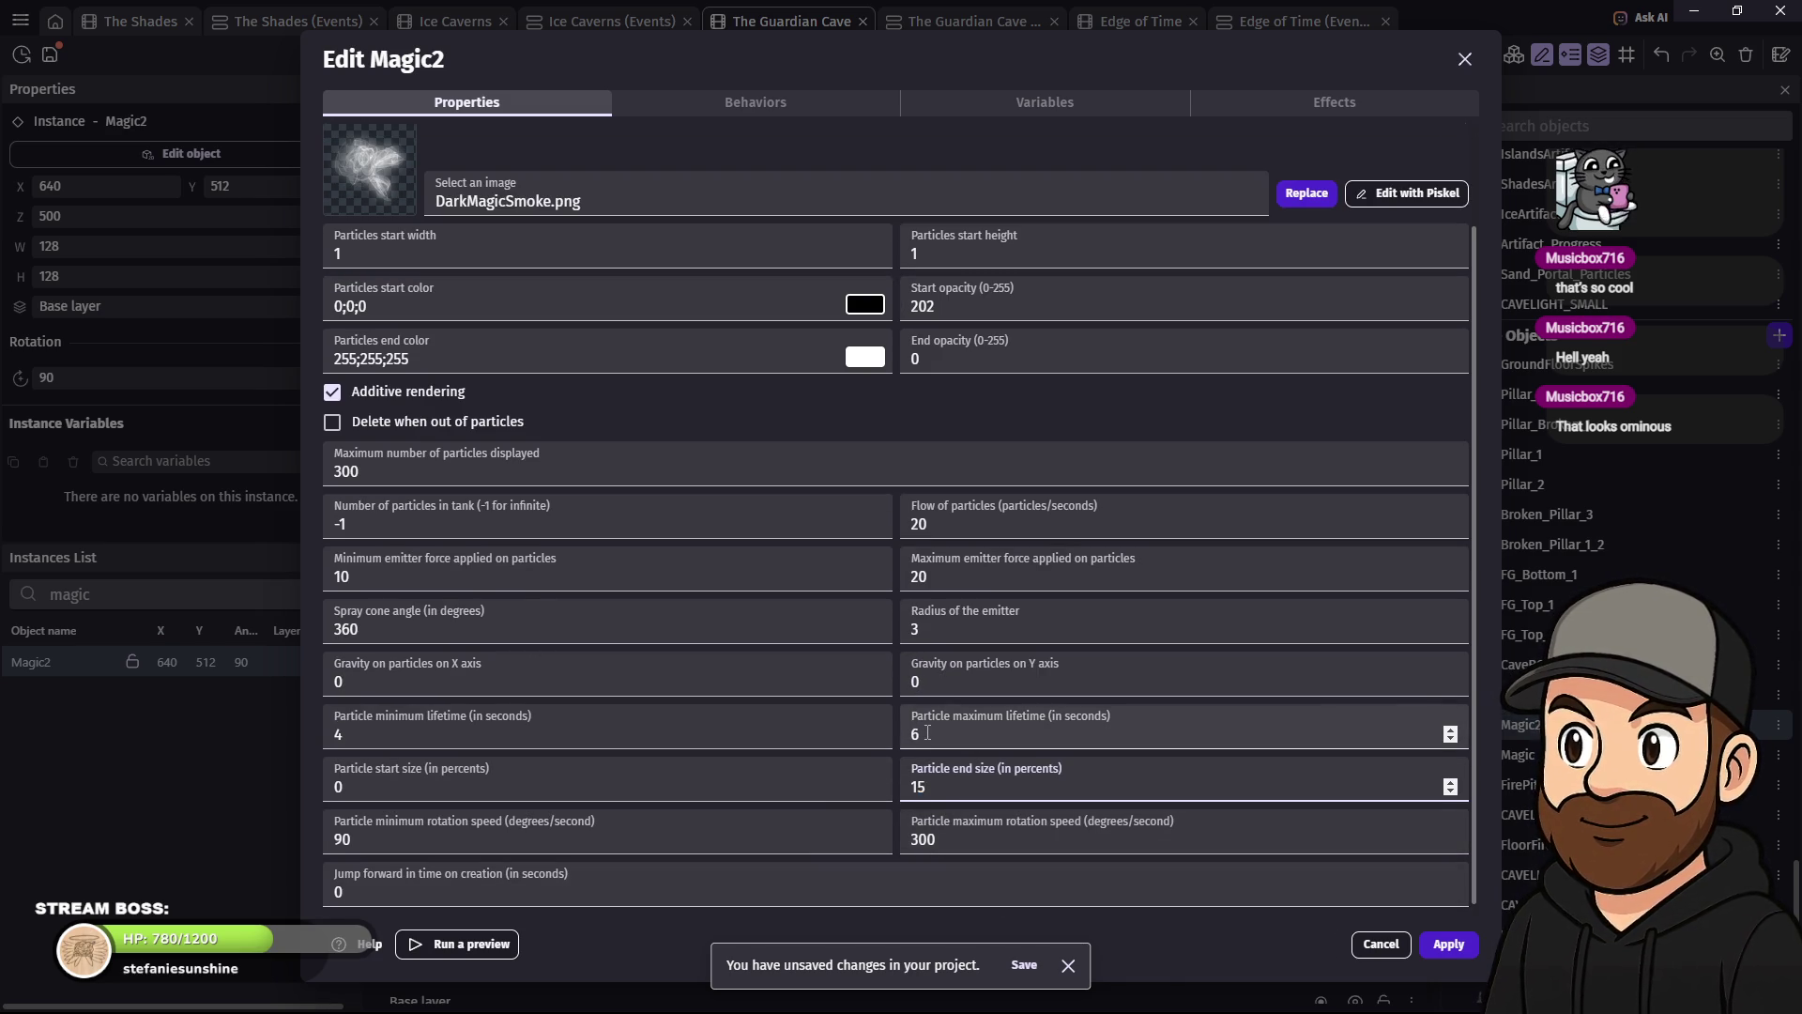
text(7)
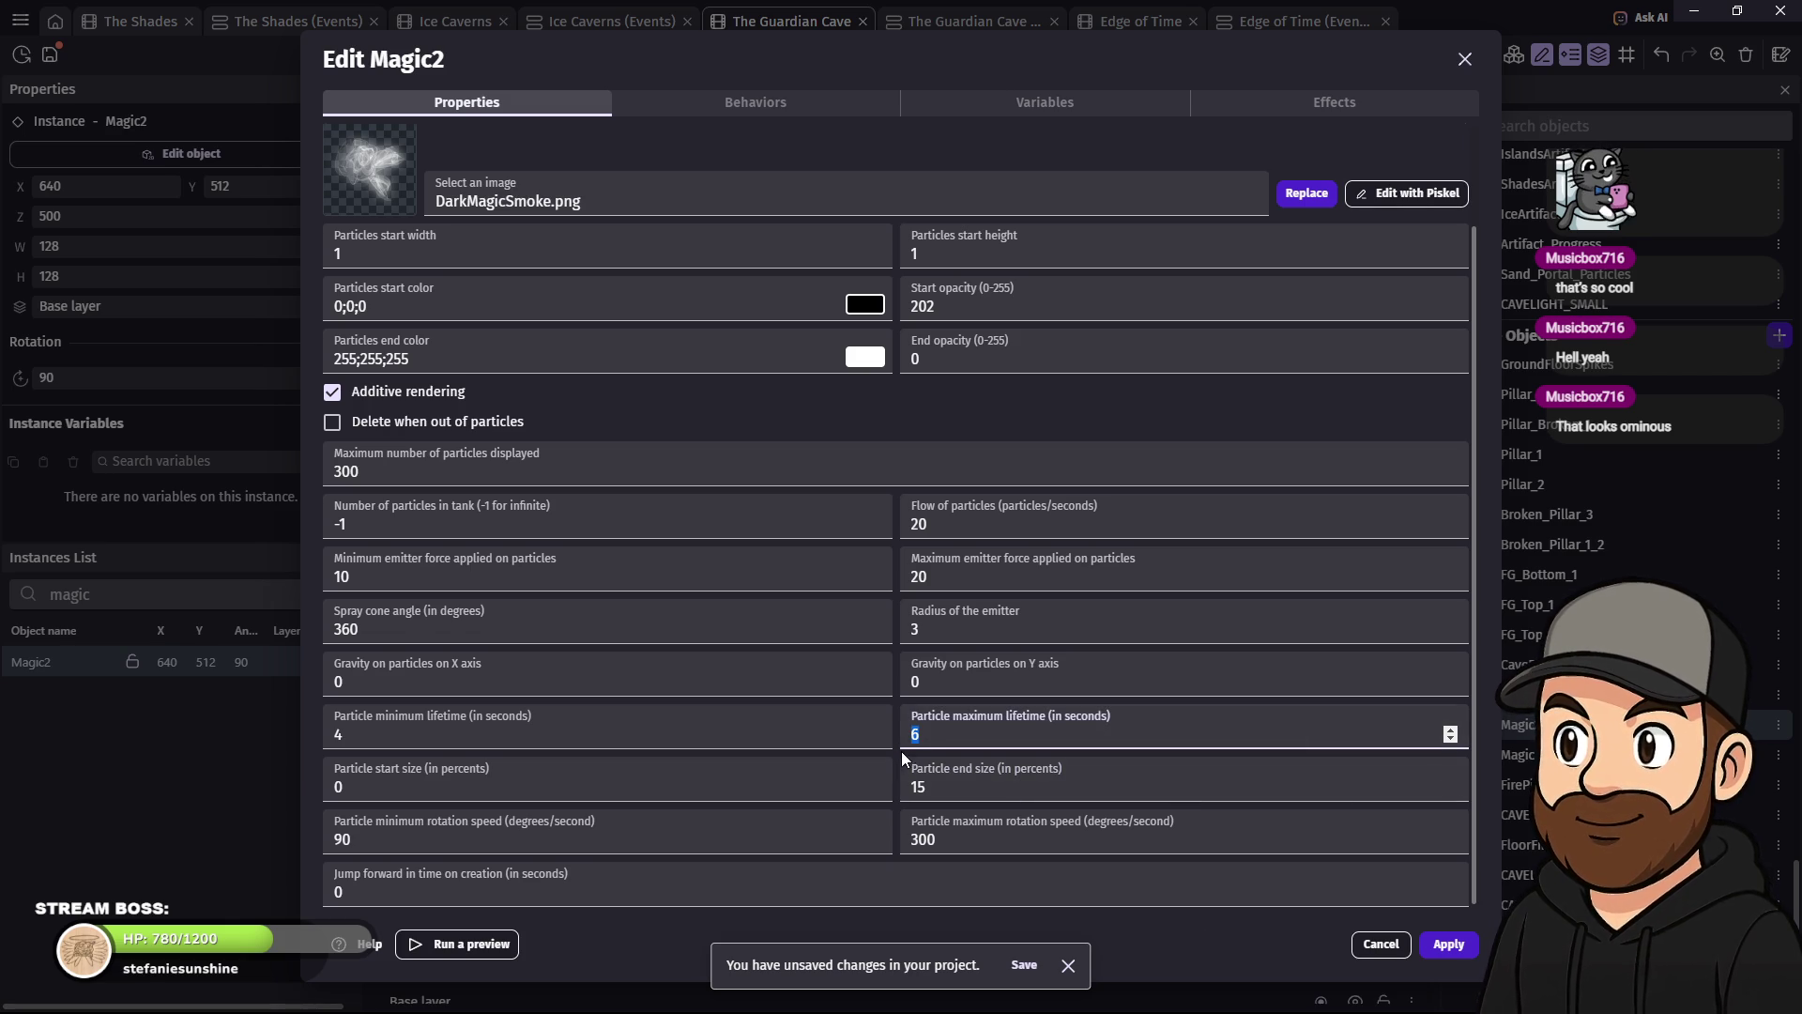
key(Return)
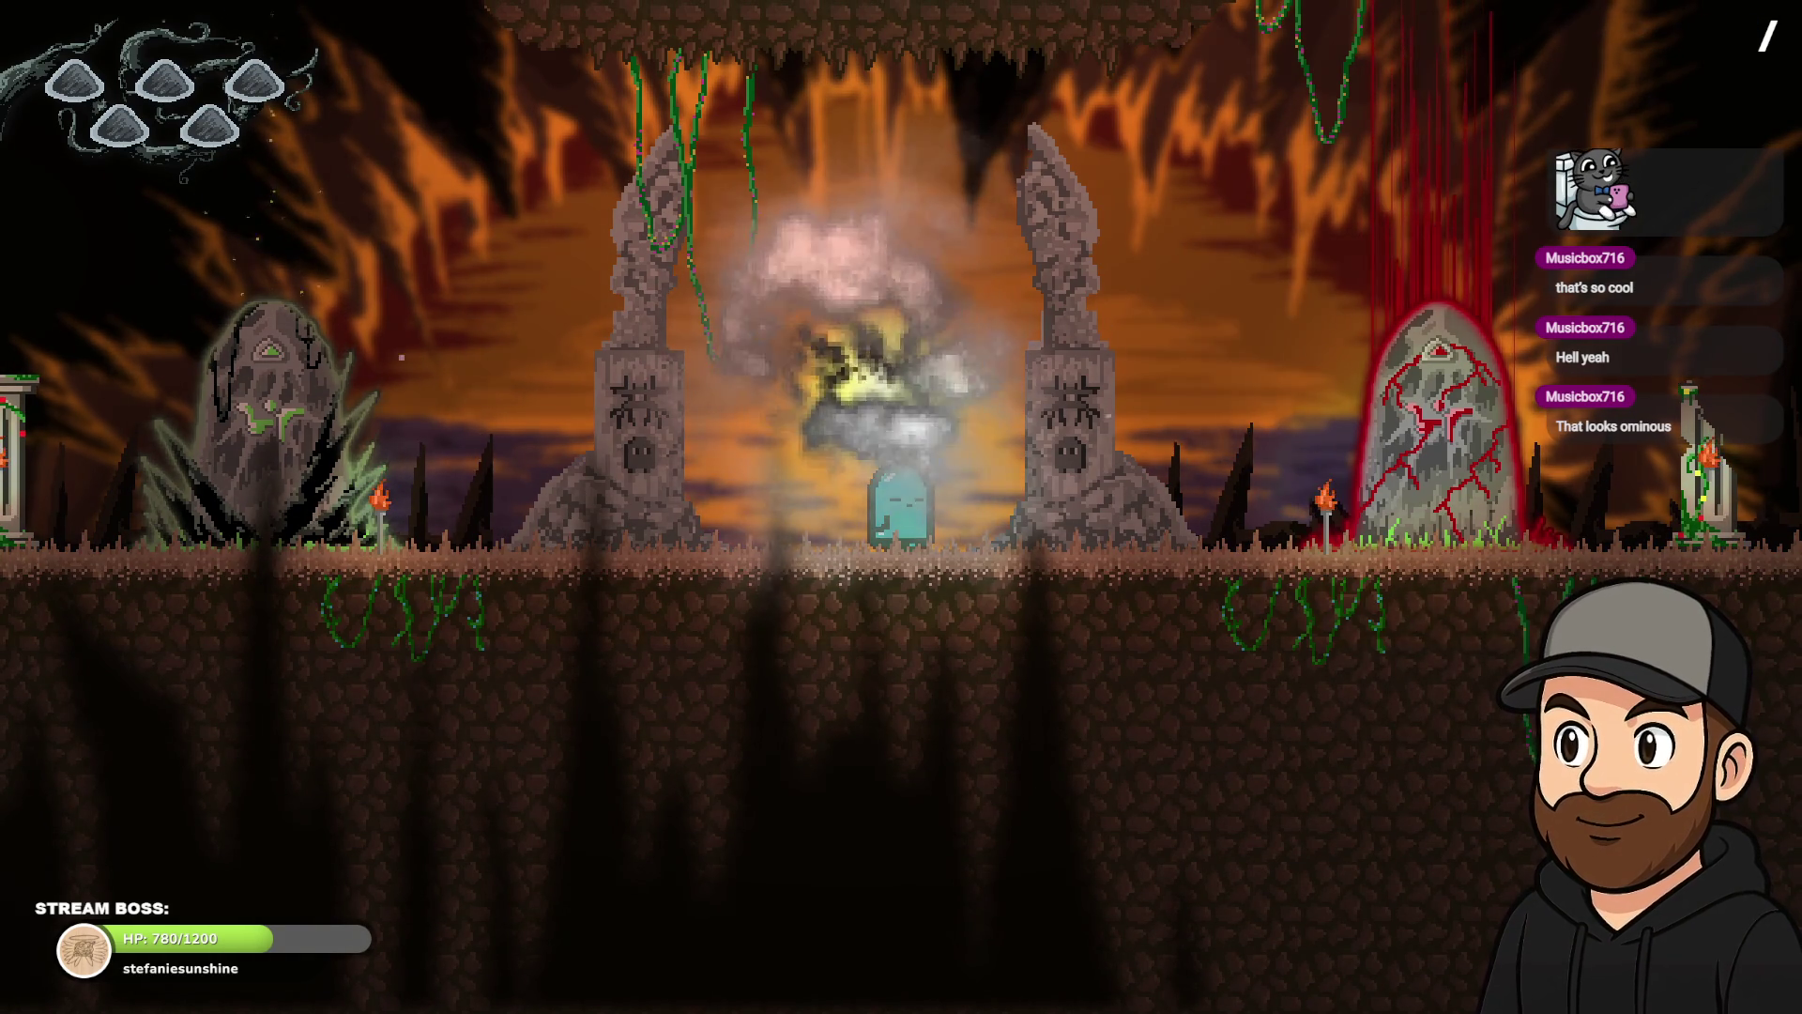
- Walk the ghost left and right through the dark smoke, then exit fullscreen and close the preview
key(Left)
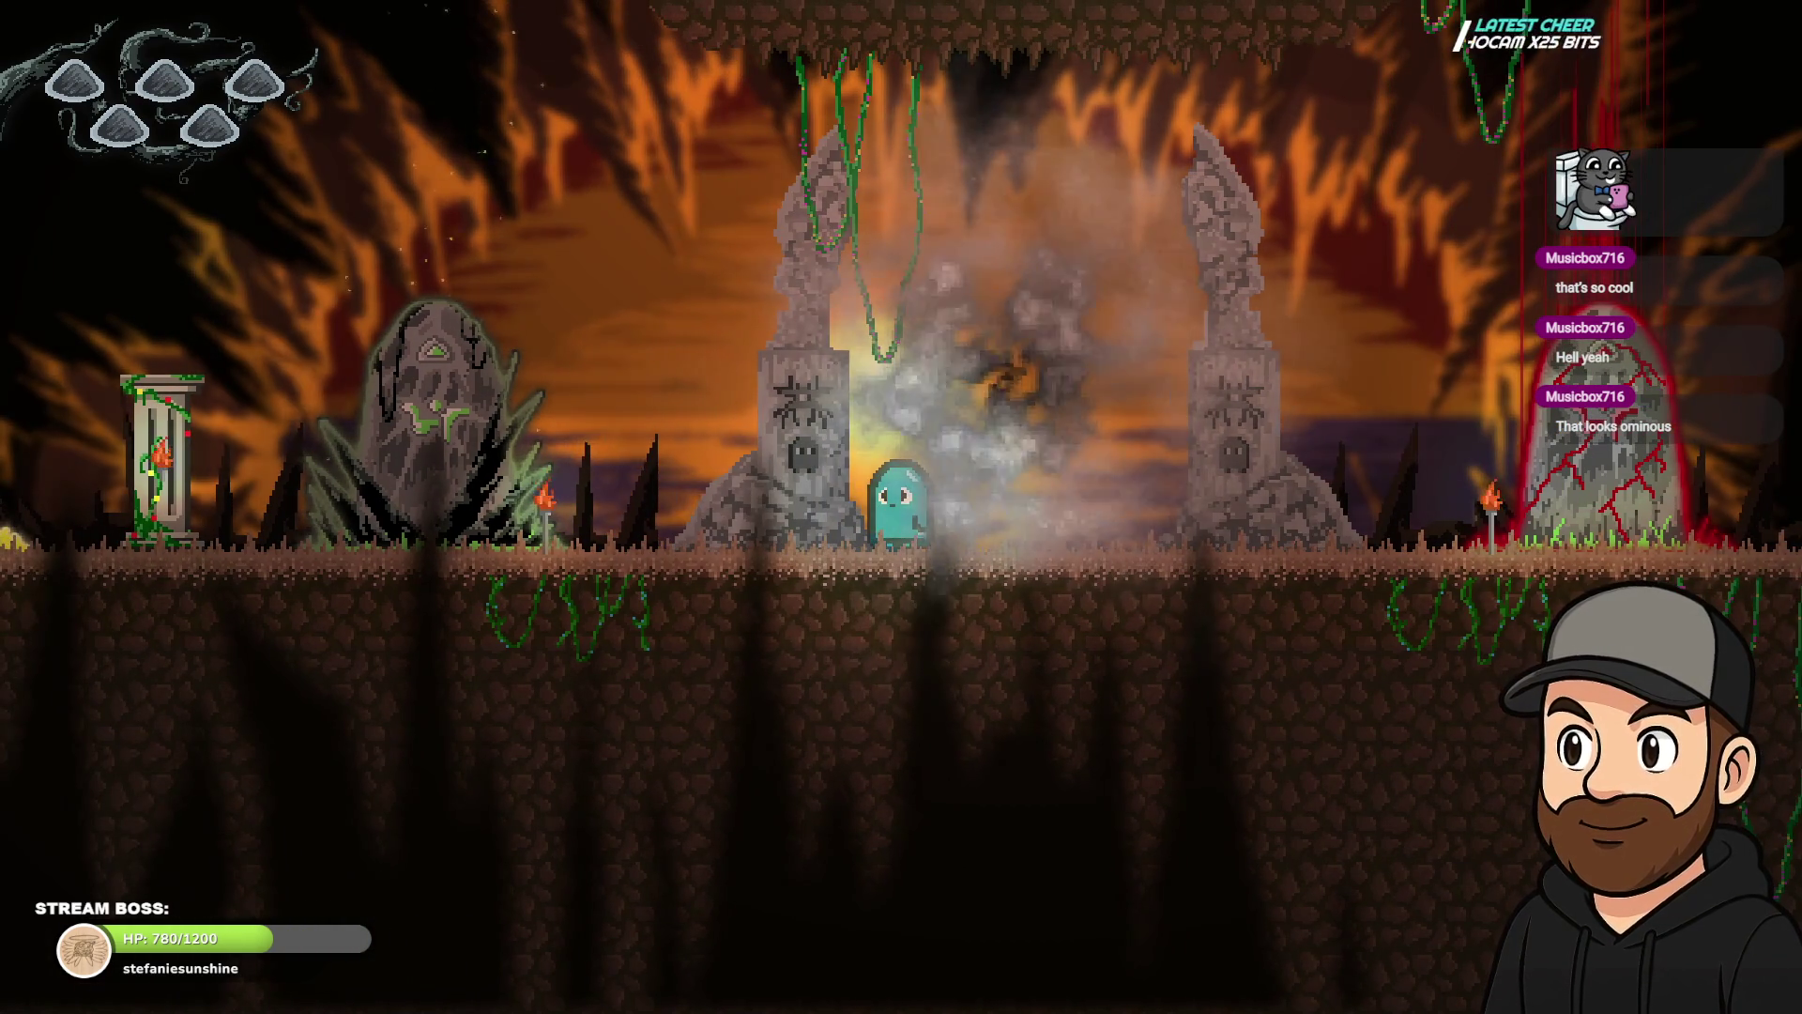
key(Right)
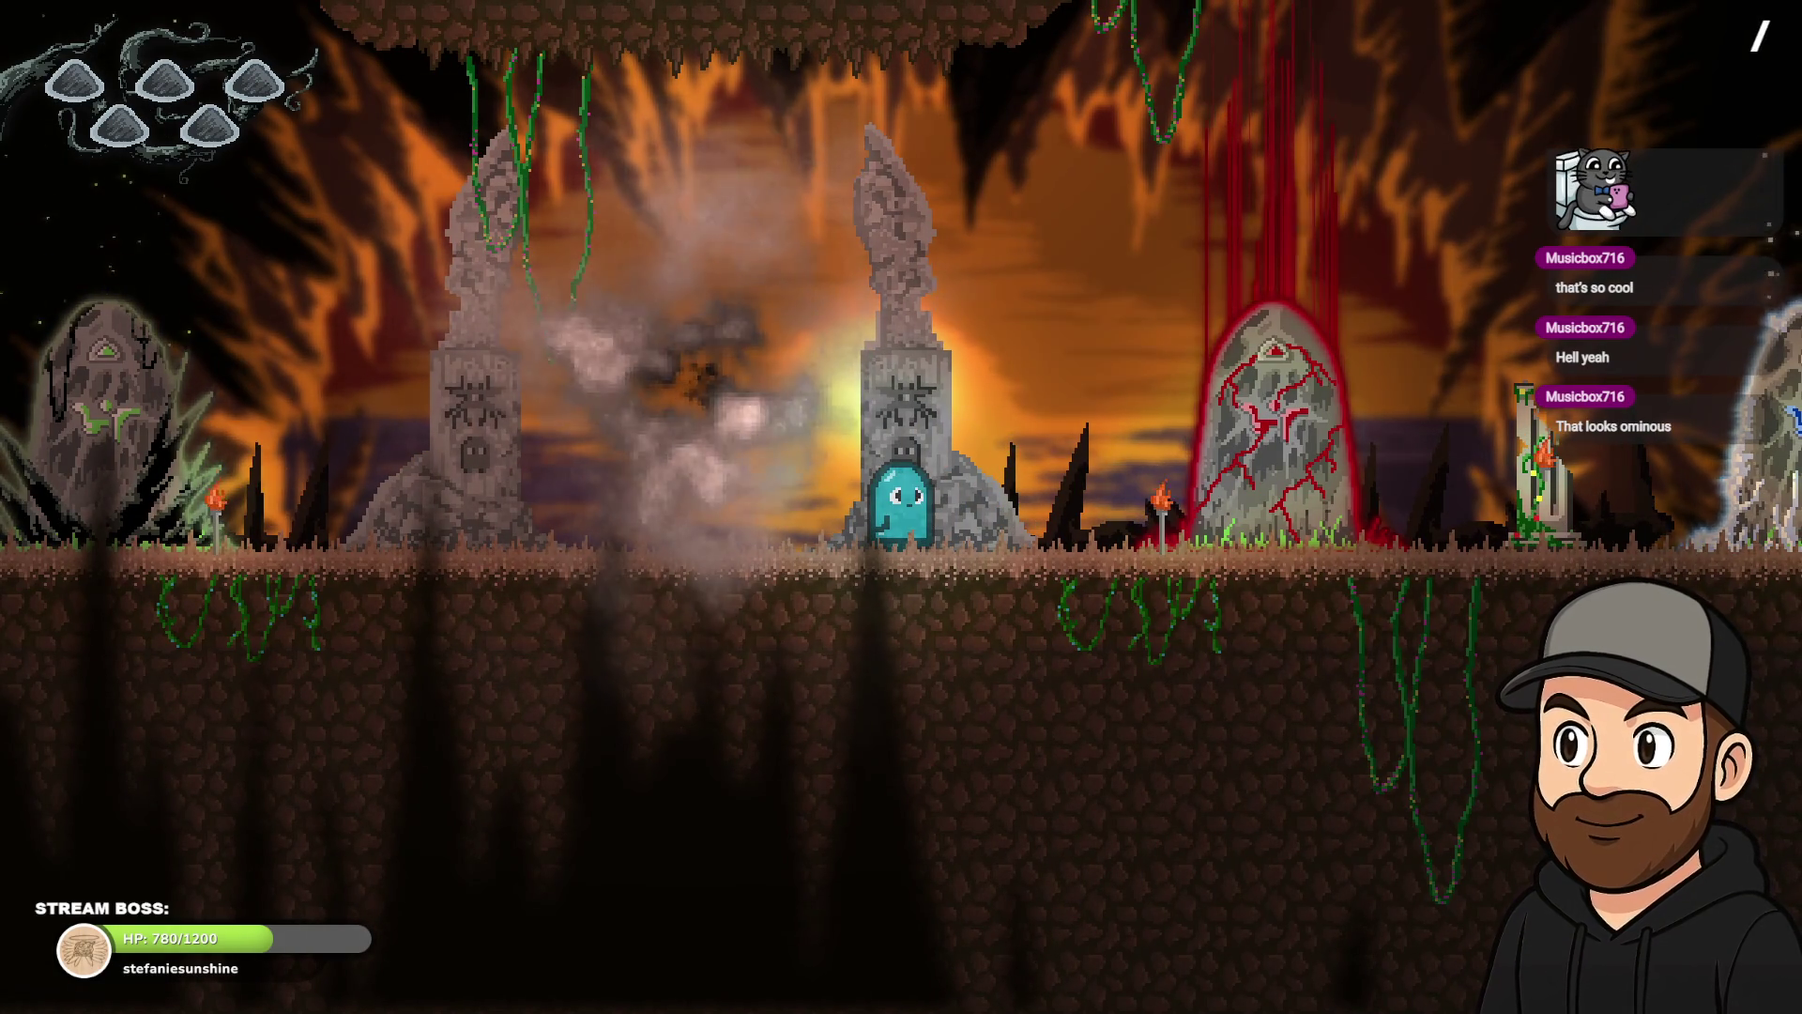
key(Right)
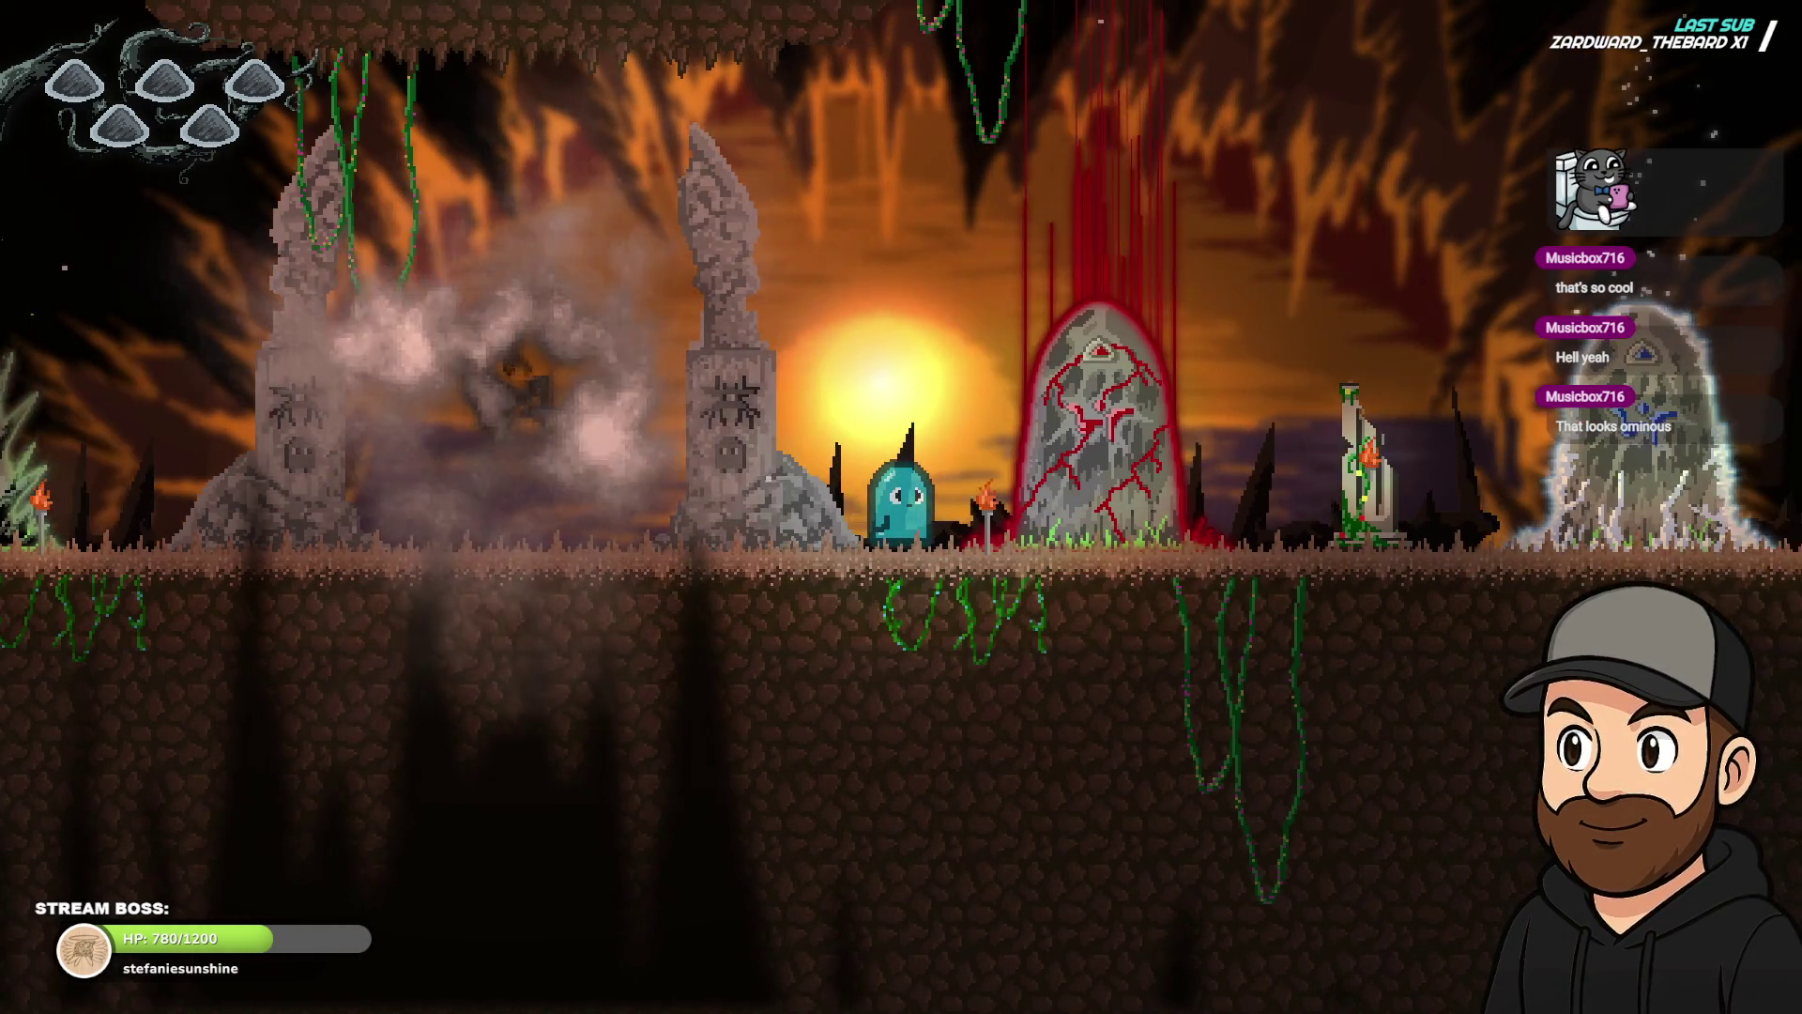
key(Left)
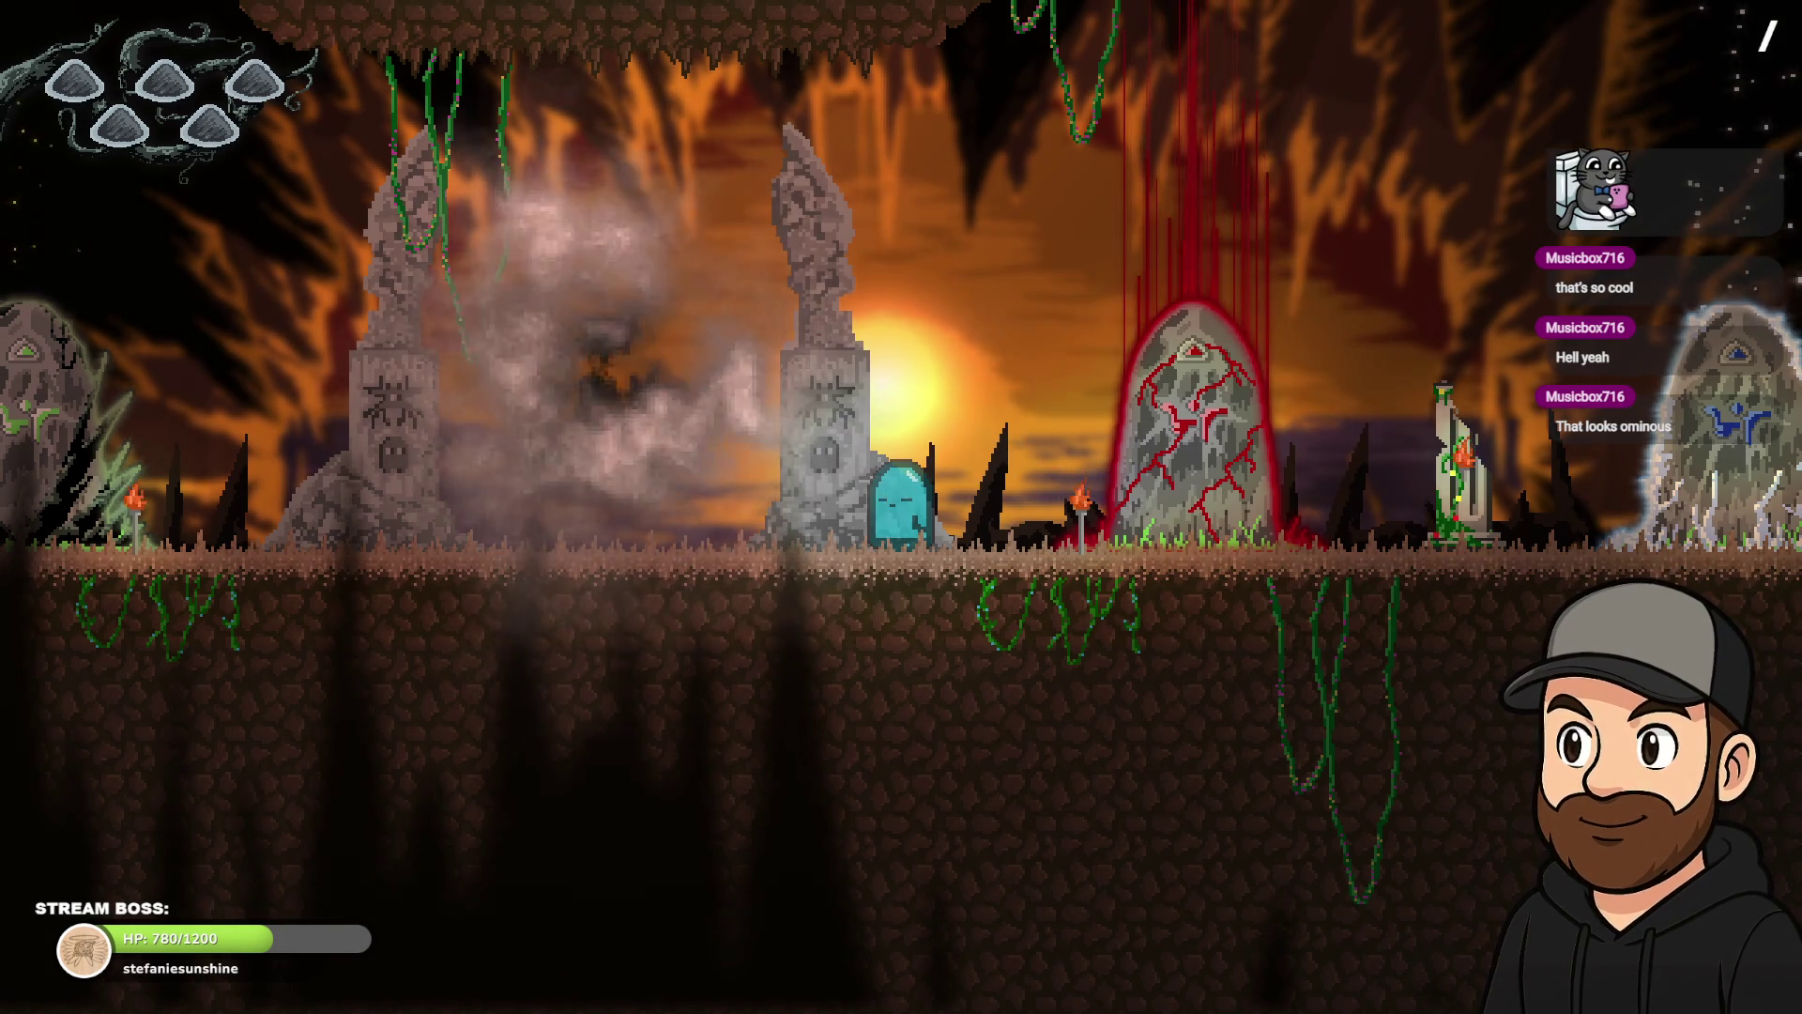
key(Left)
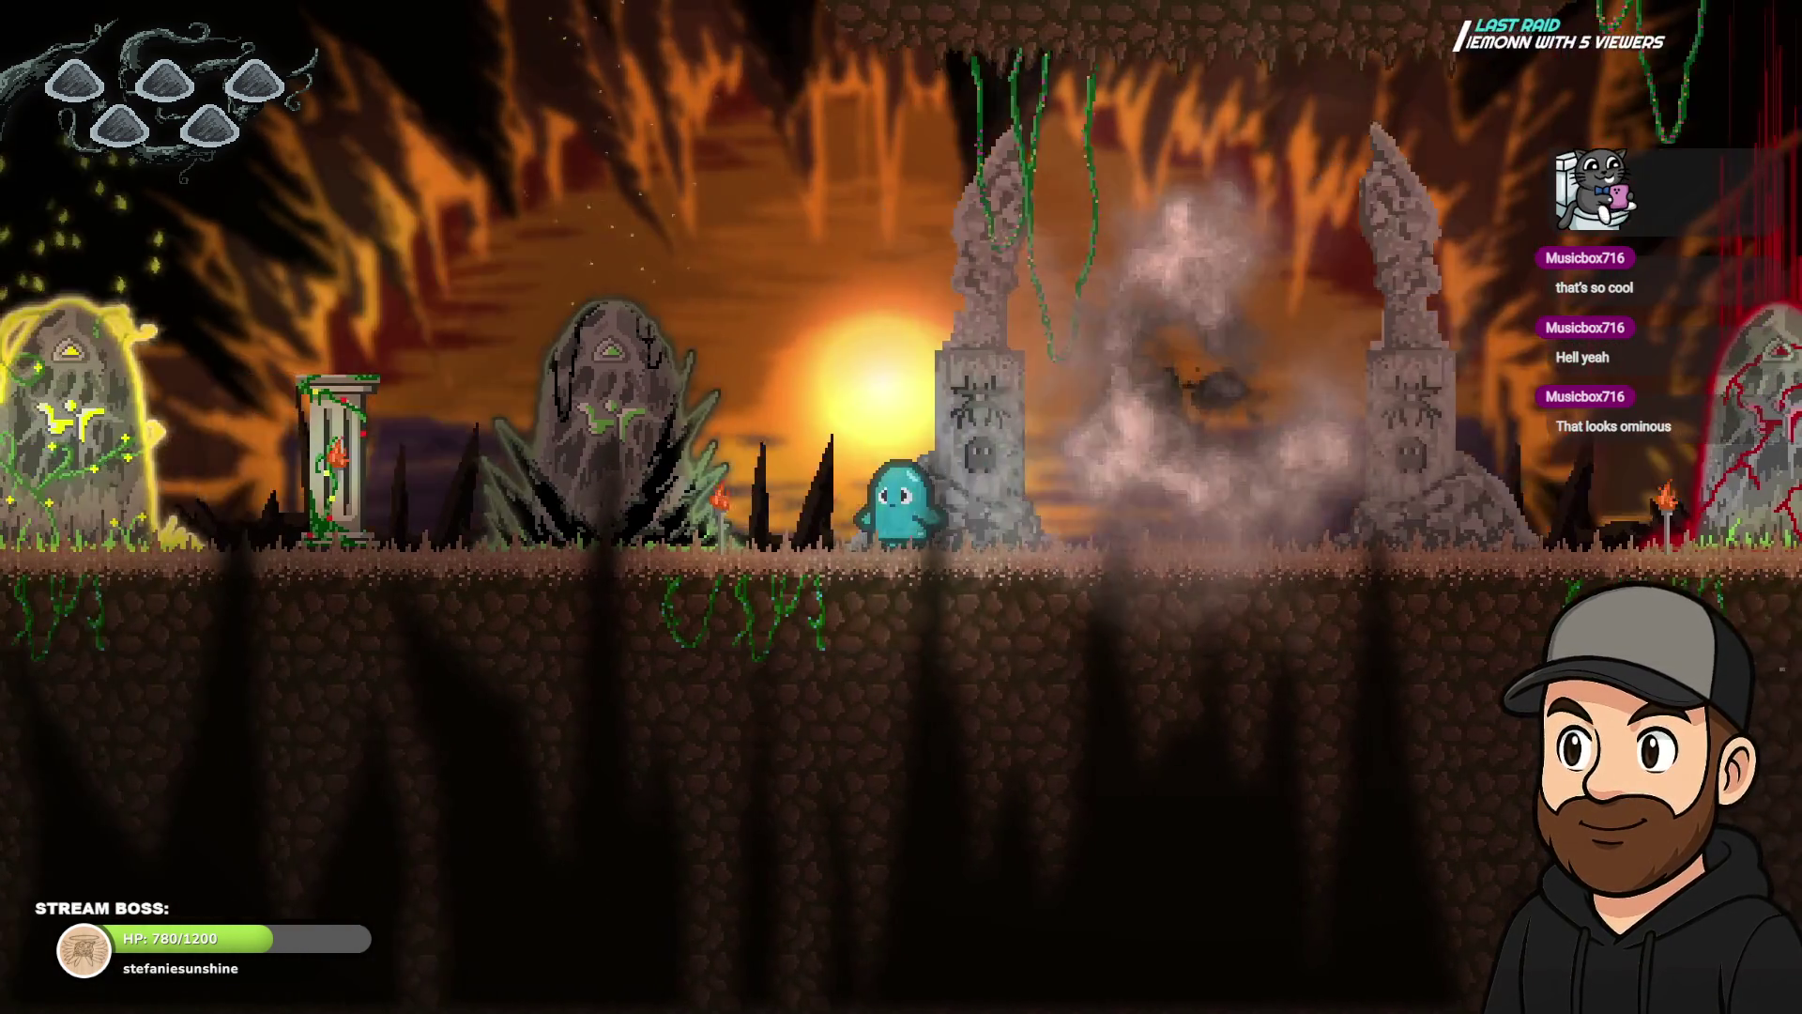
key(Right)
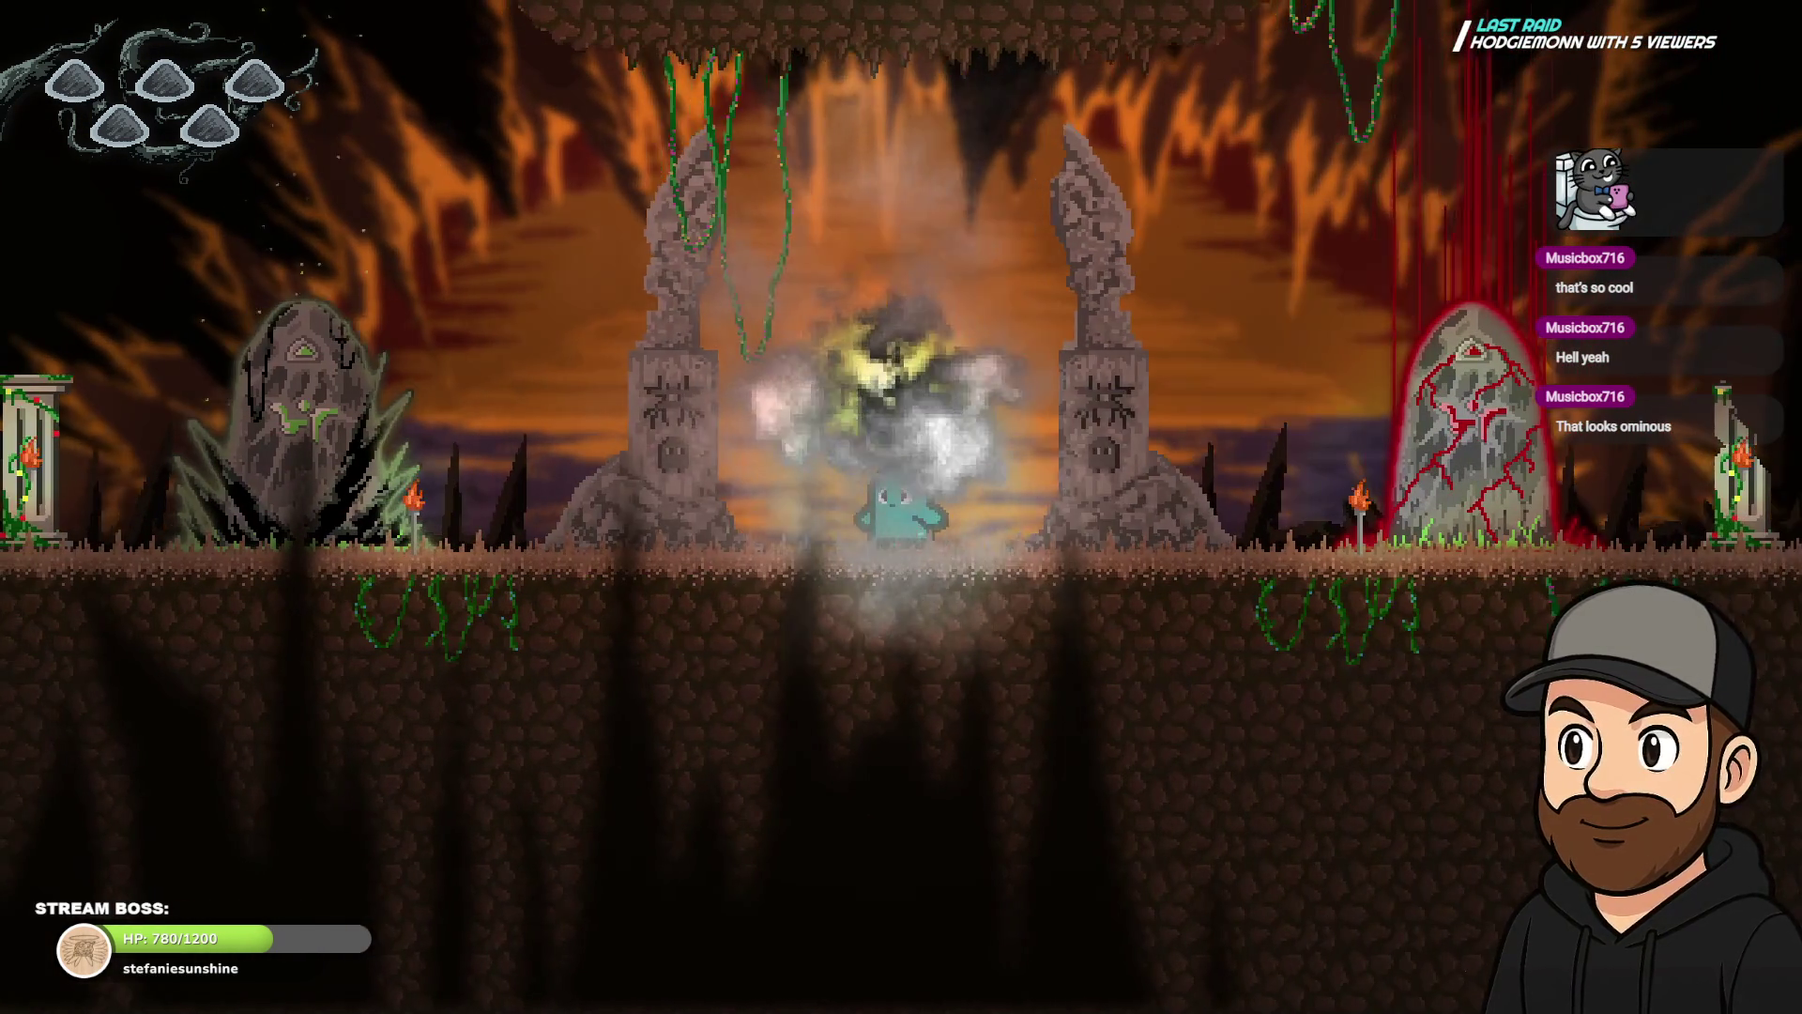
key(F11)
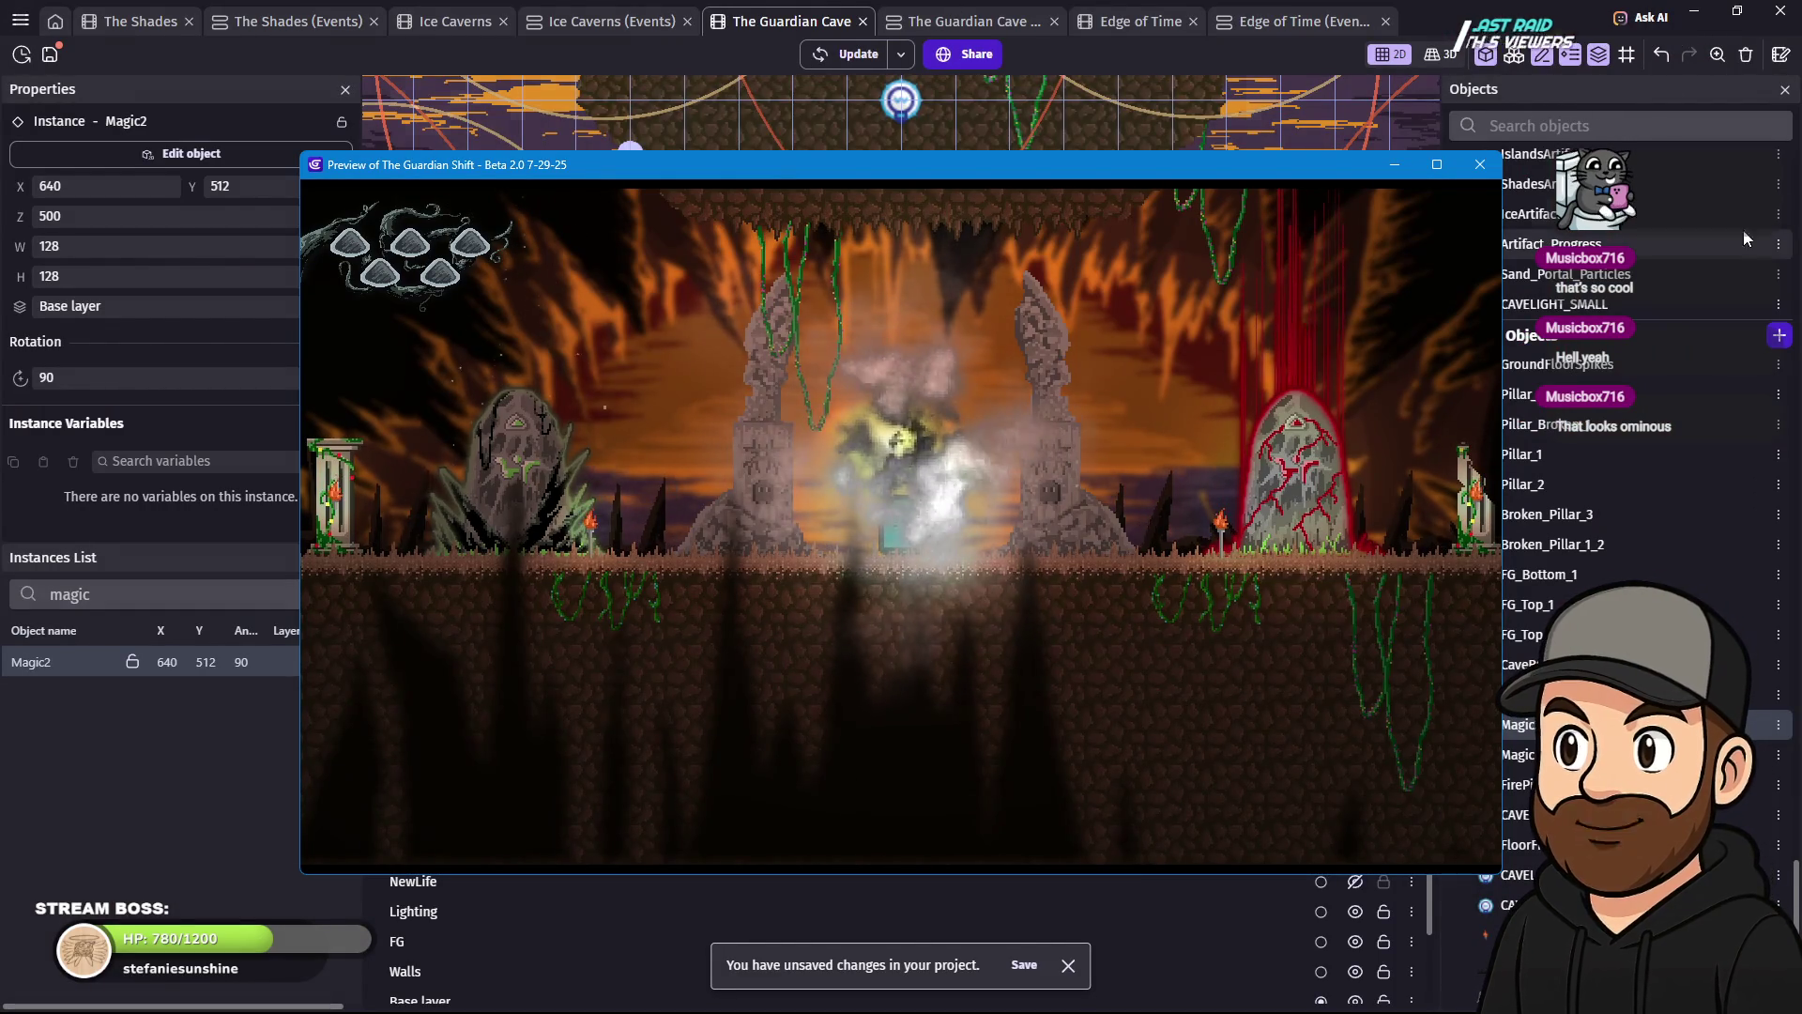
click(1480, 167)
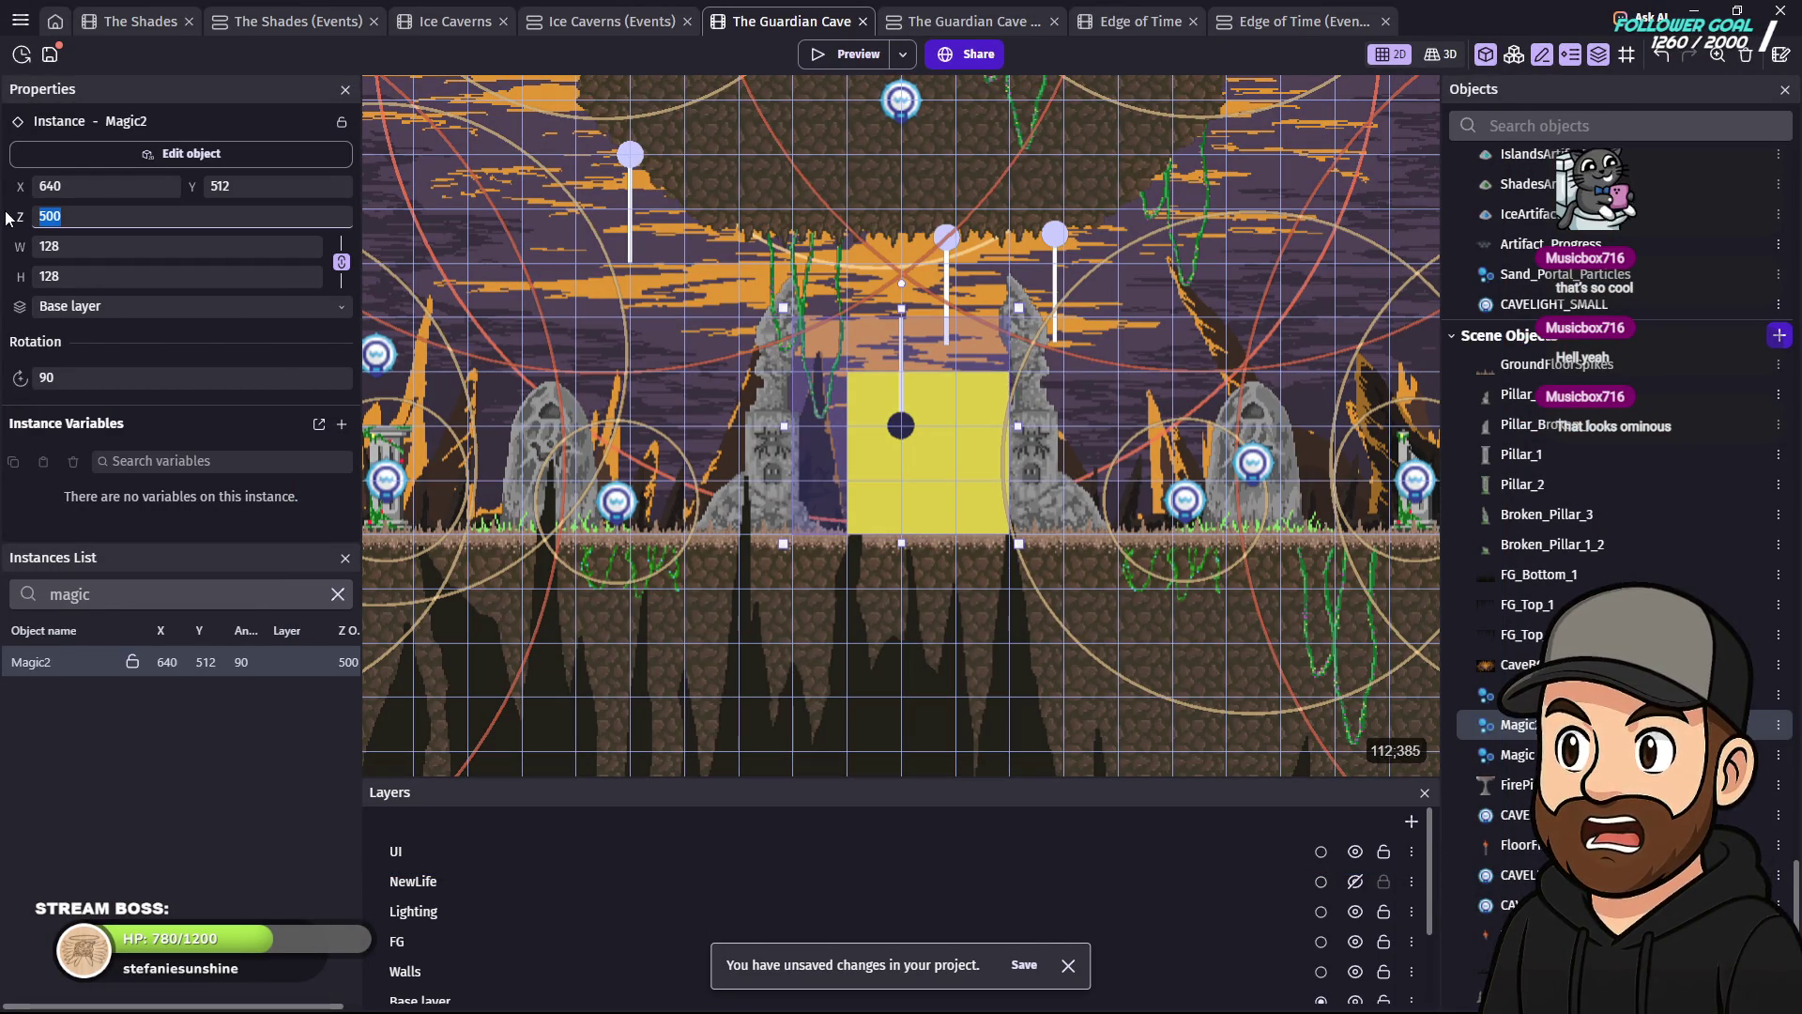
text(2)
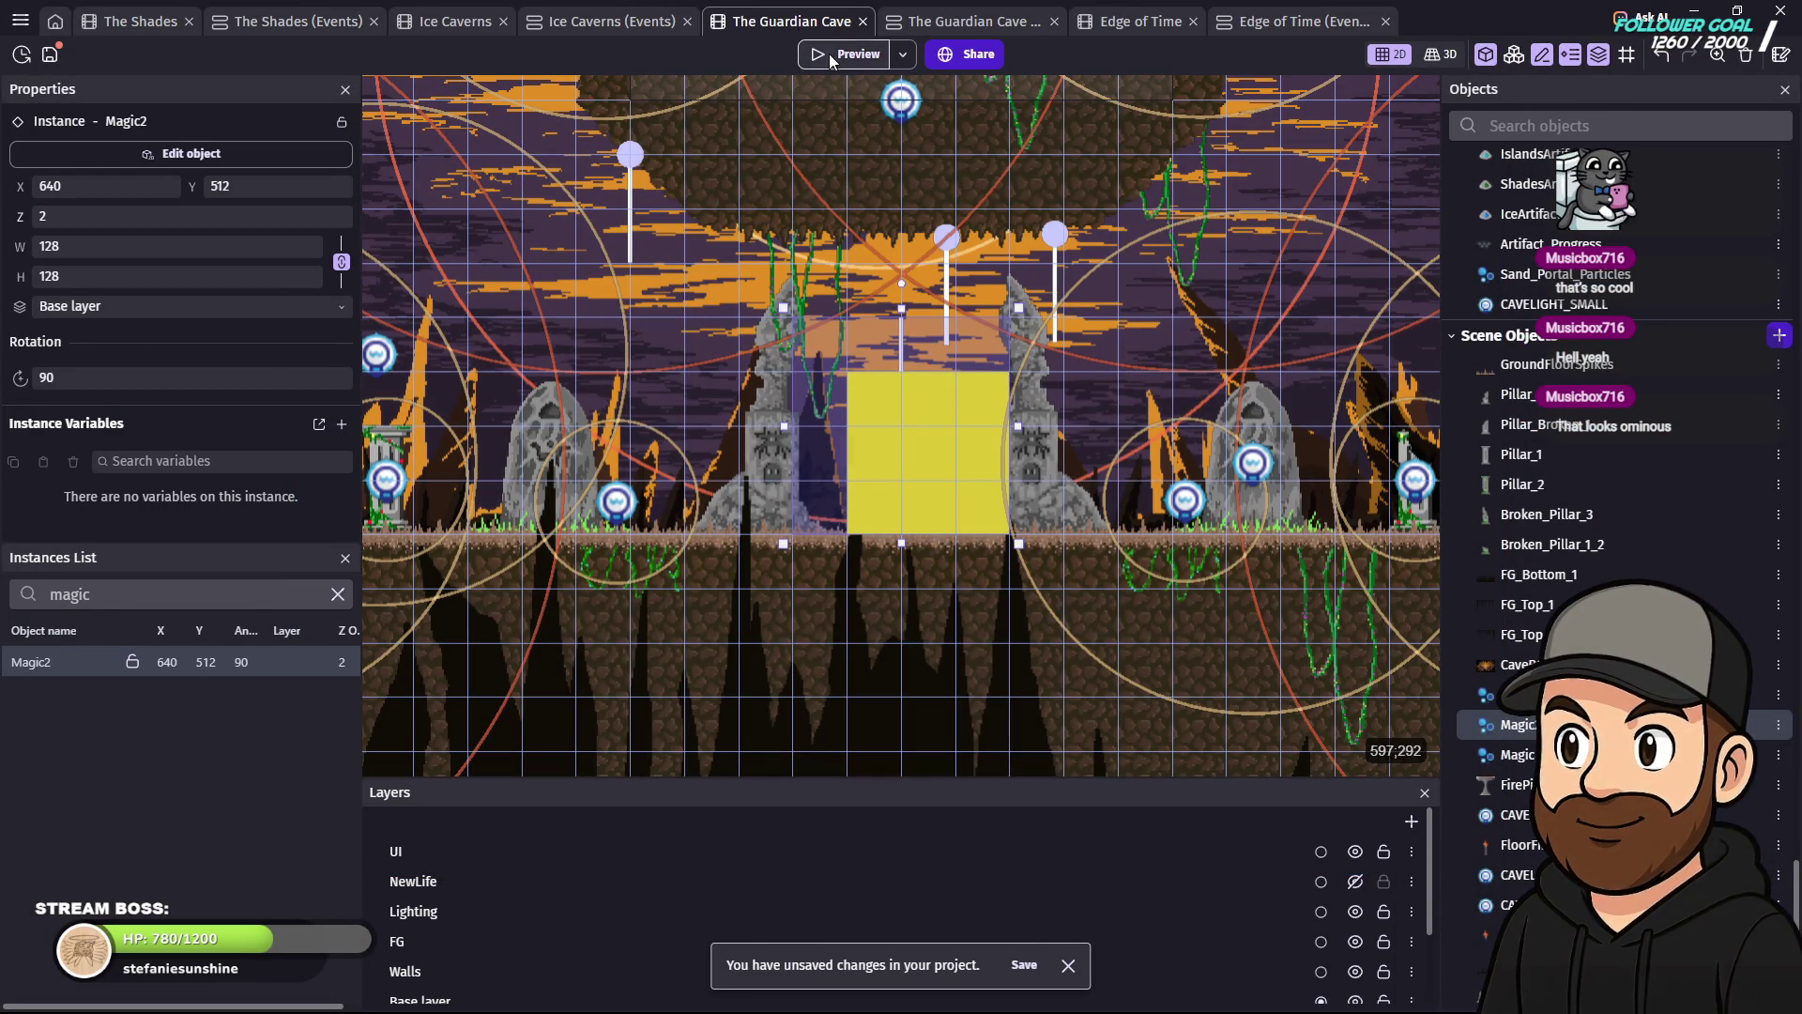
click(831, 57)
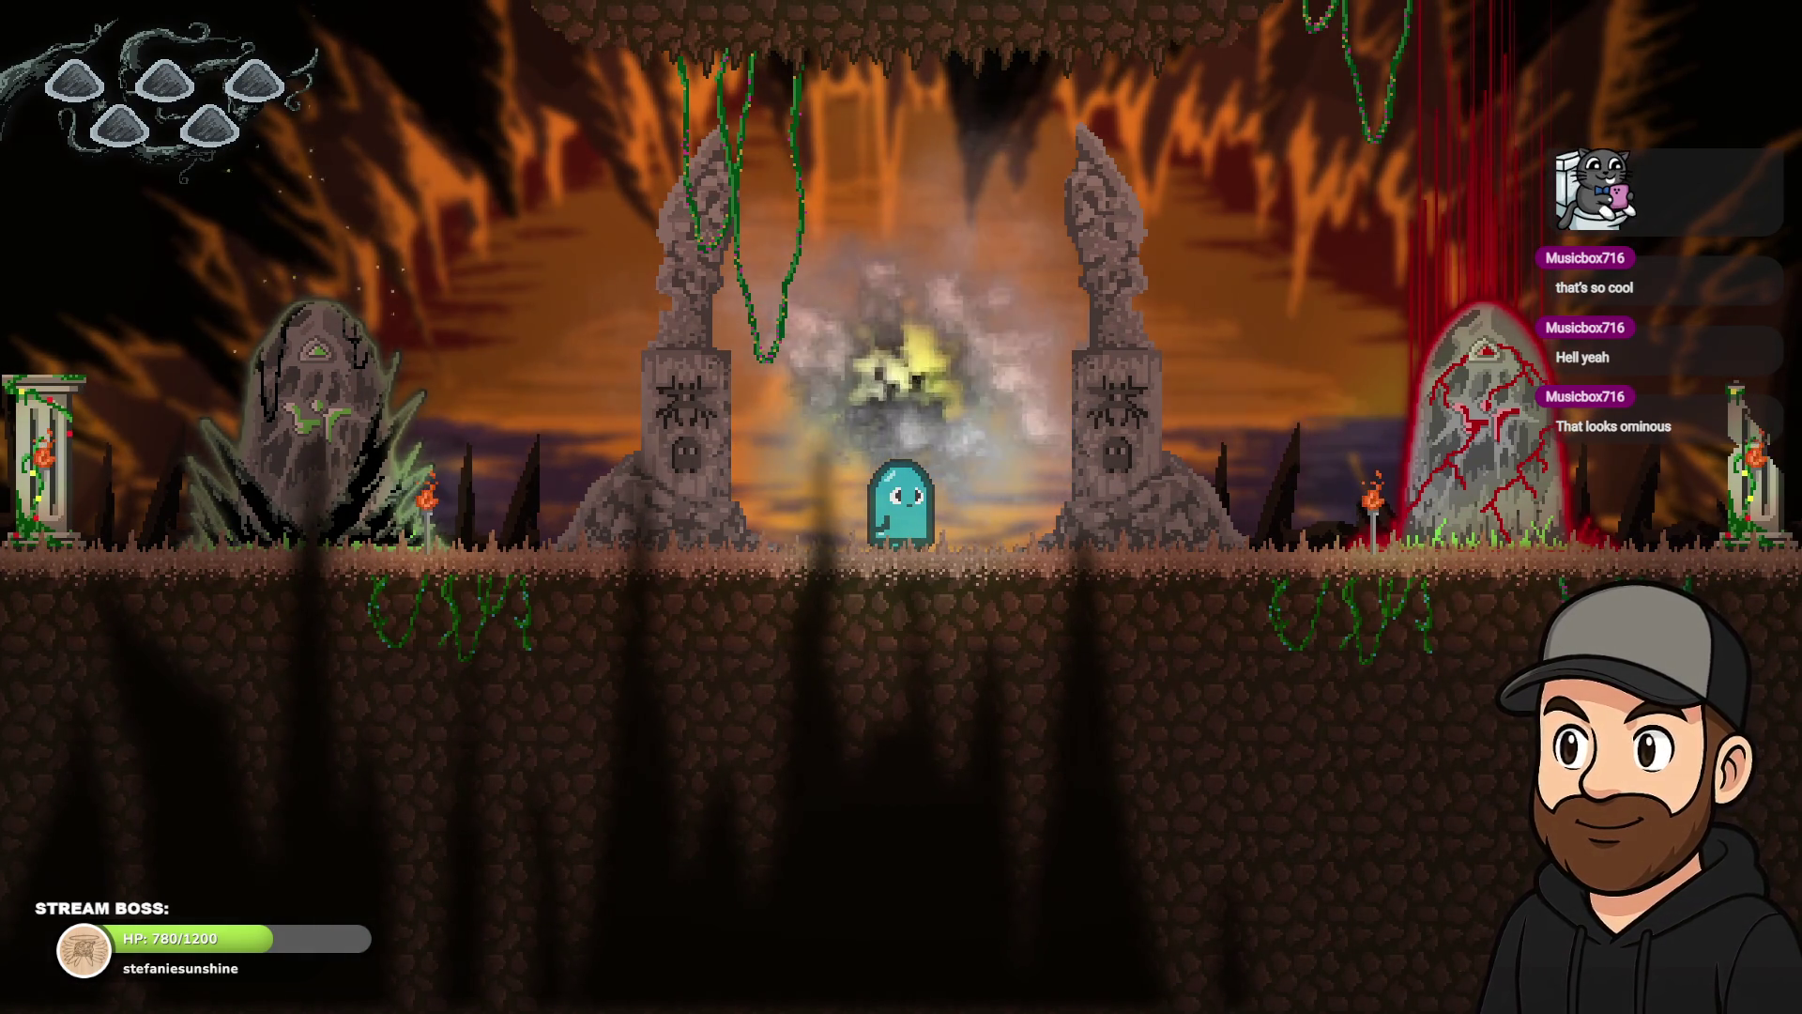
key(Left)
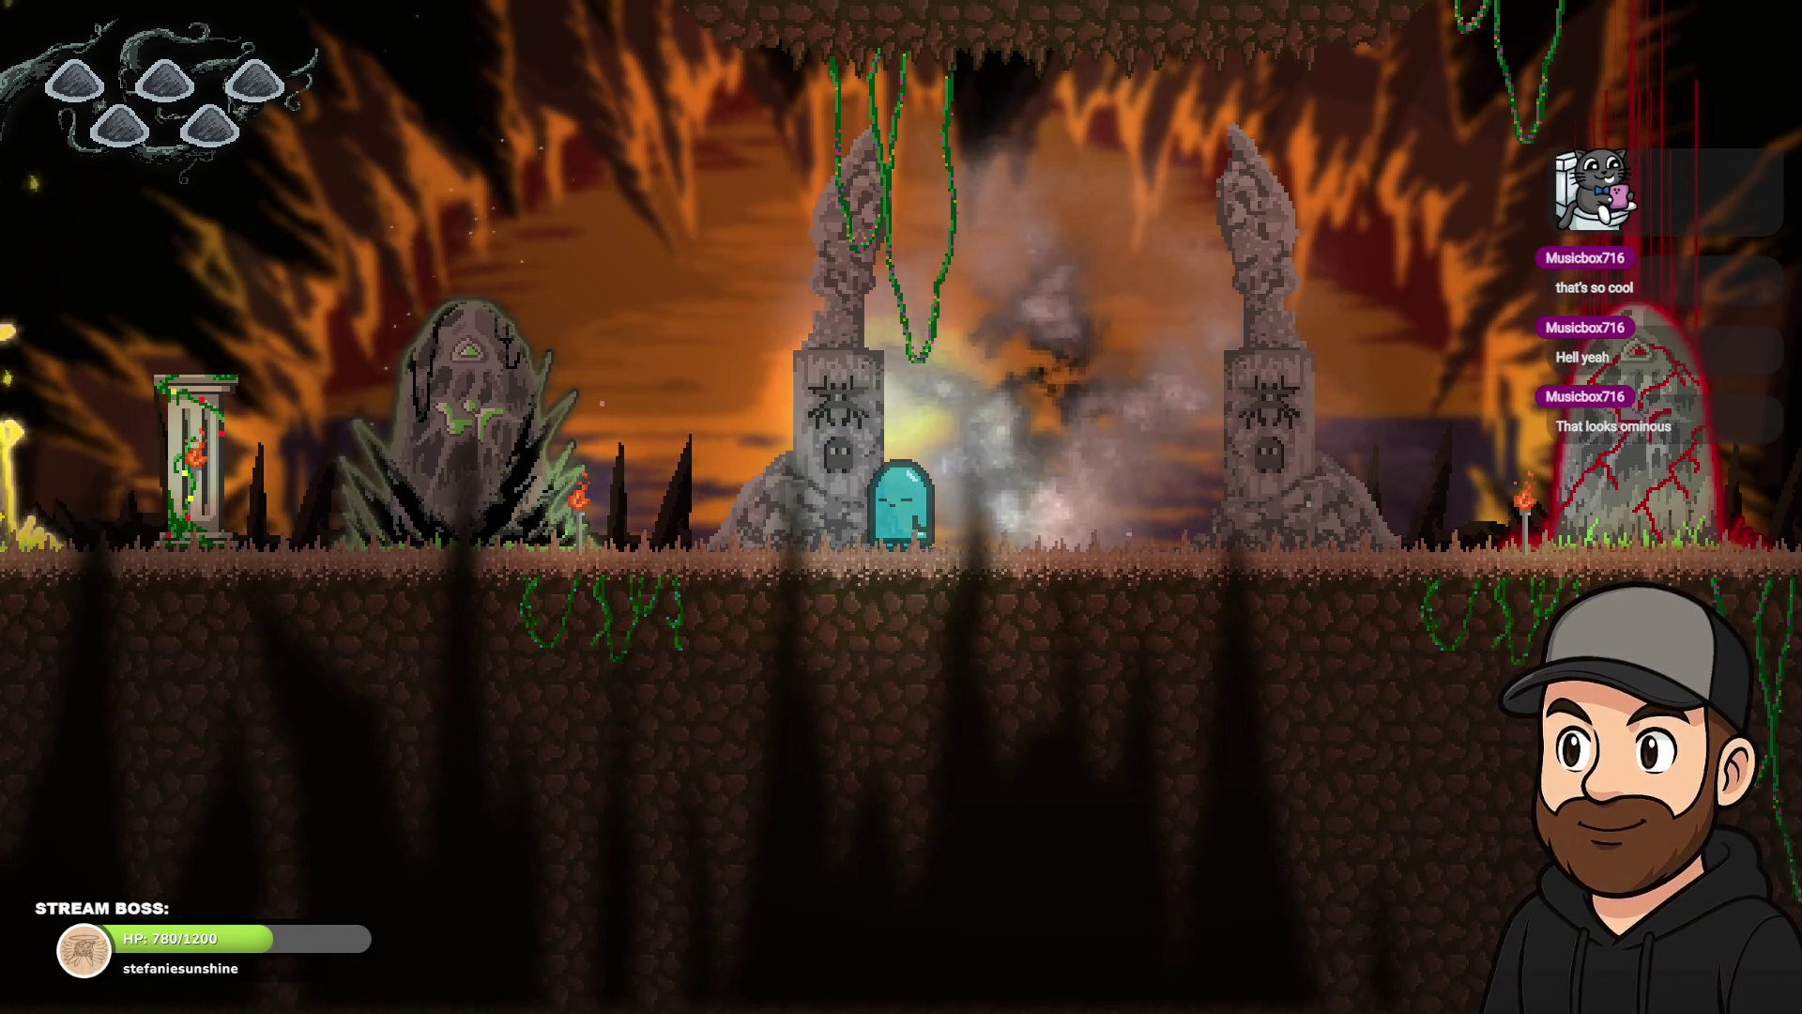
key(Right)
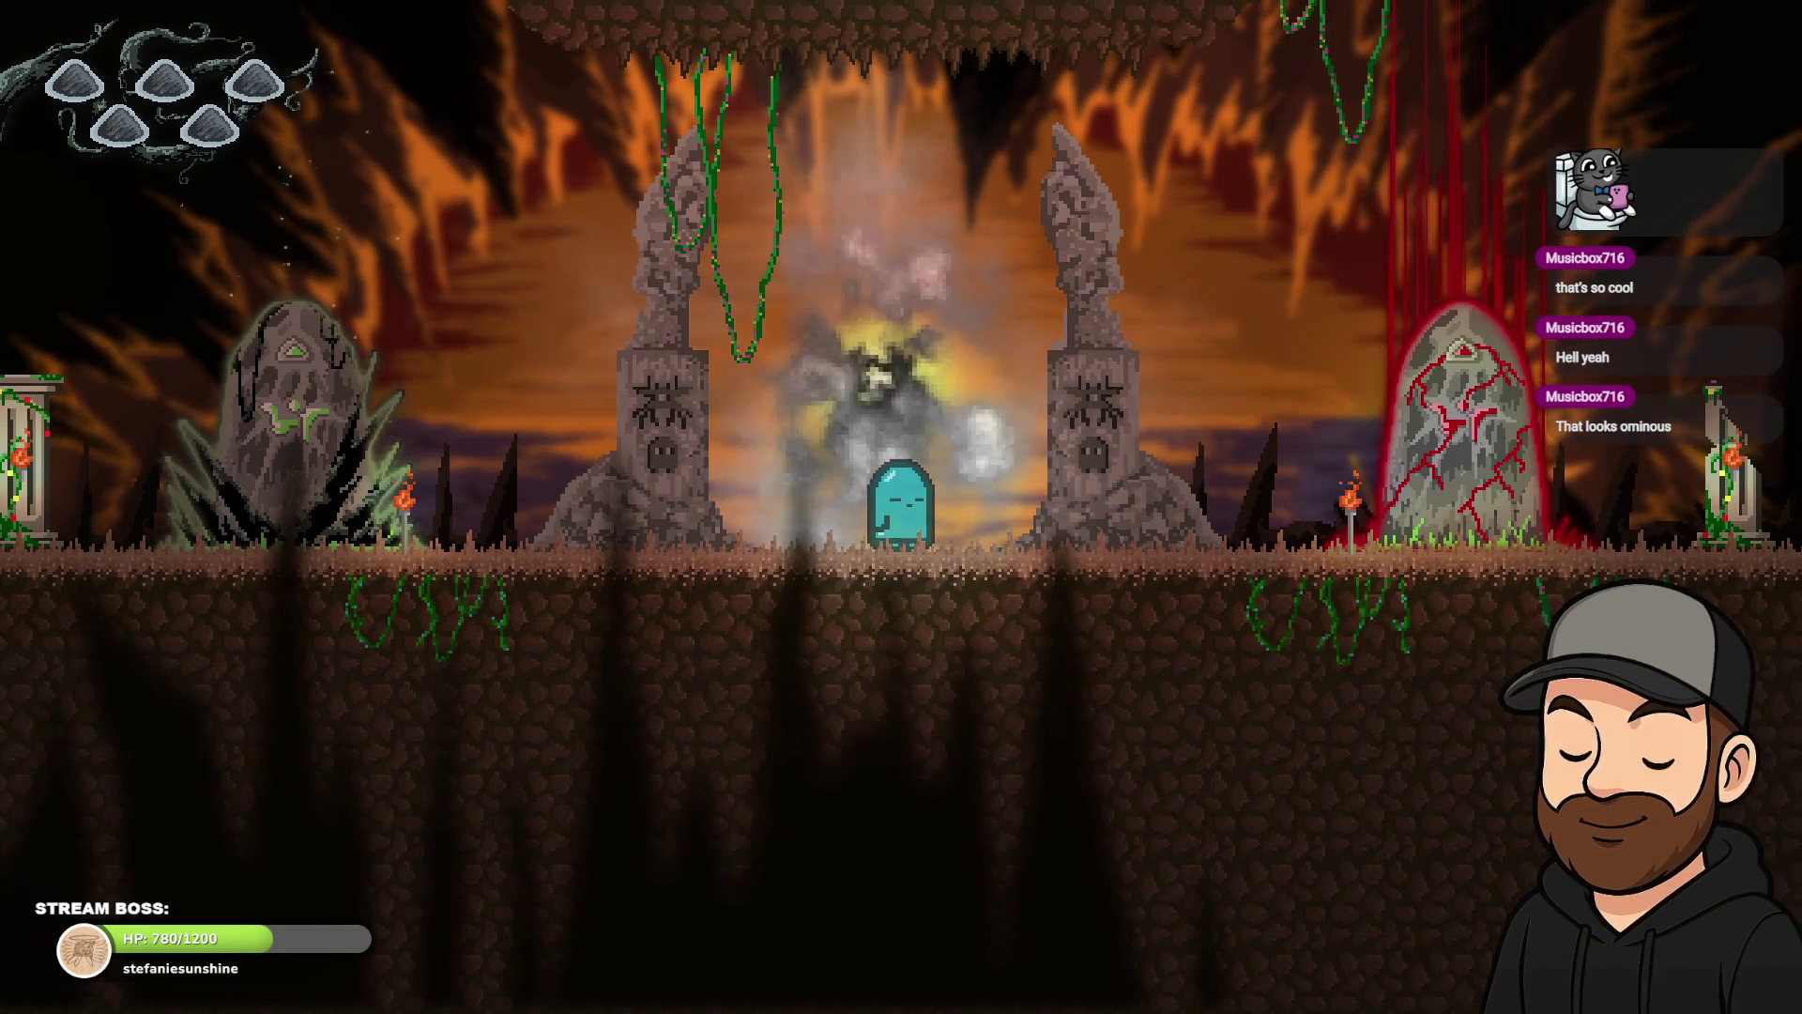
key(Right)
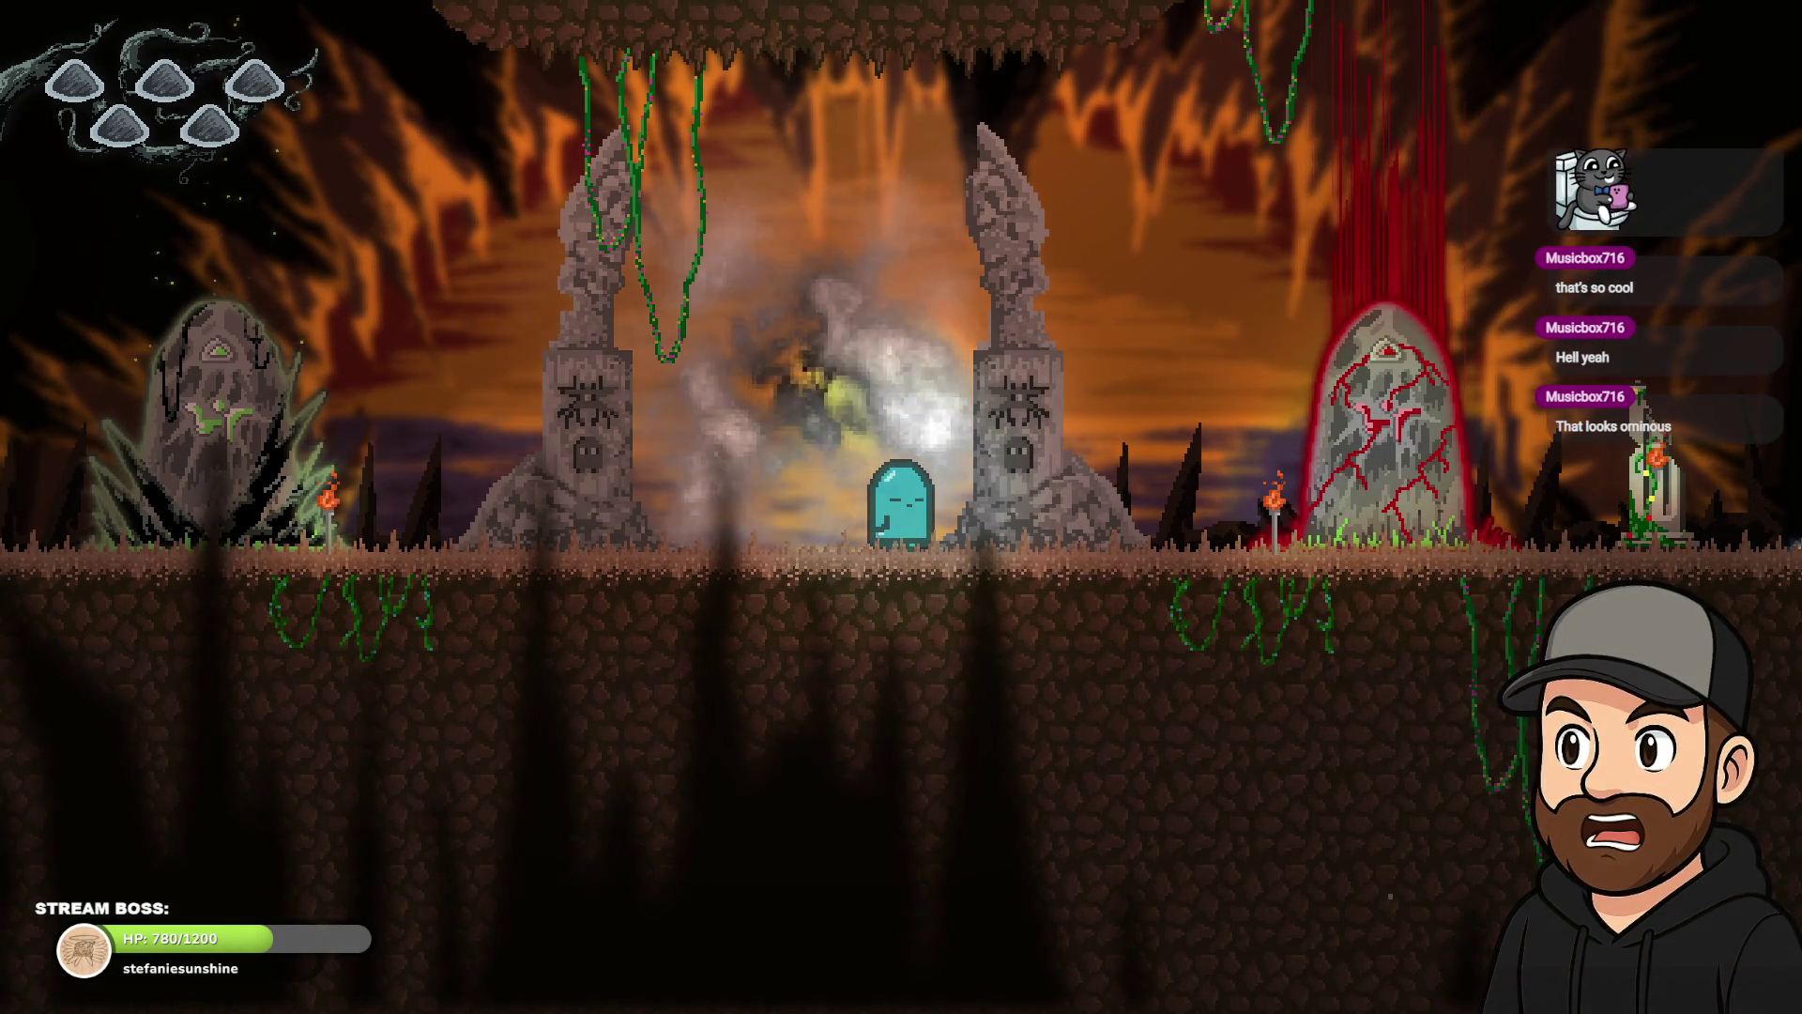
key(Left)
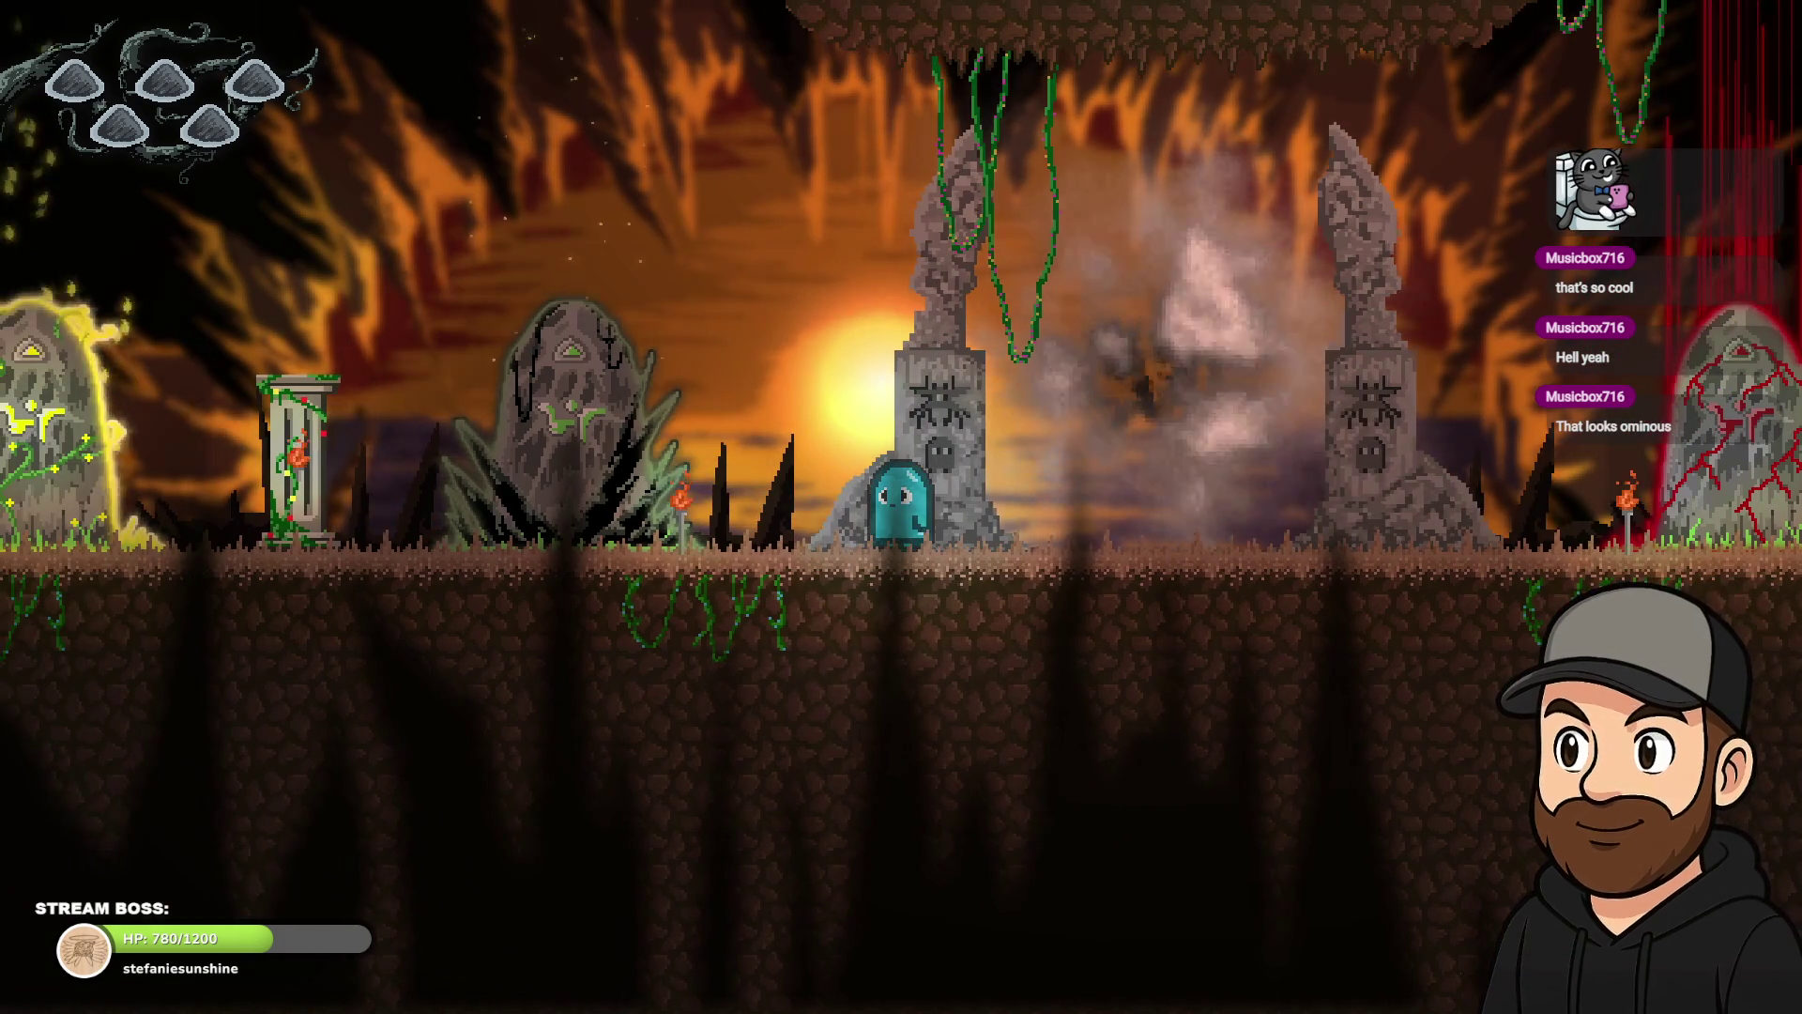
key(Right)
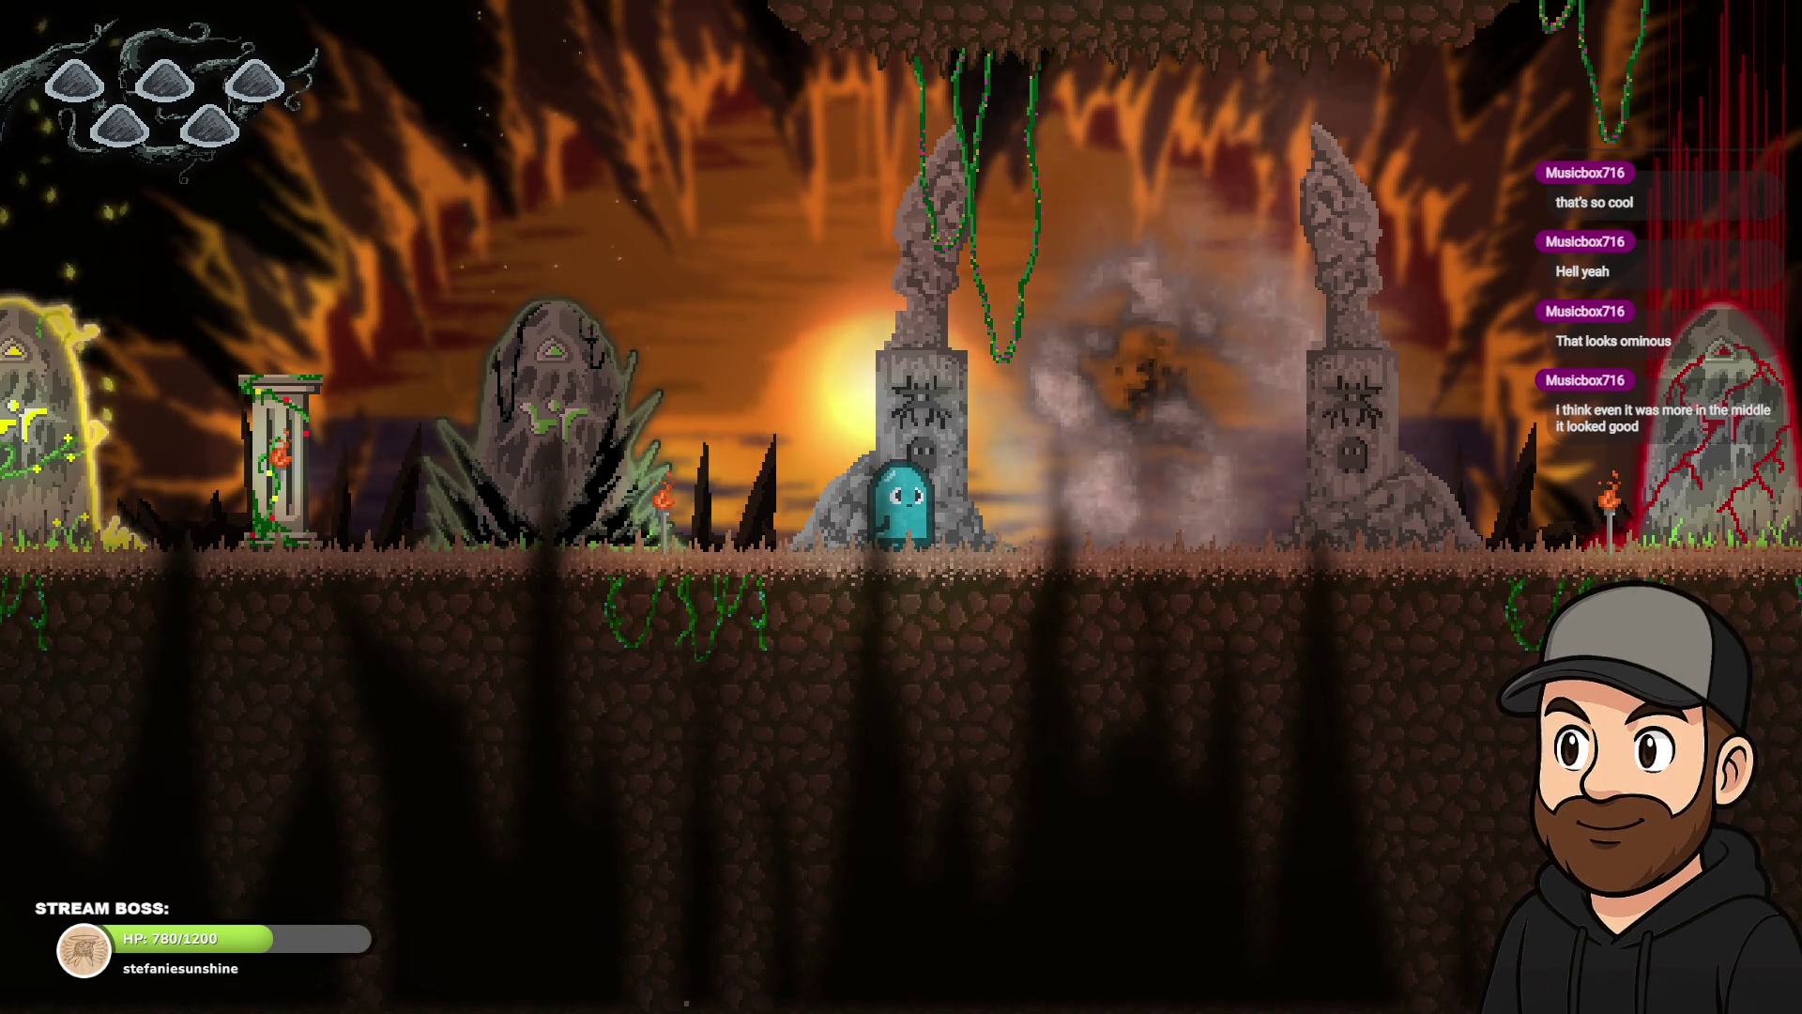
key(Right)
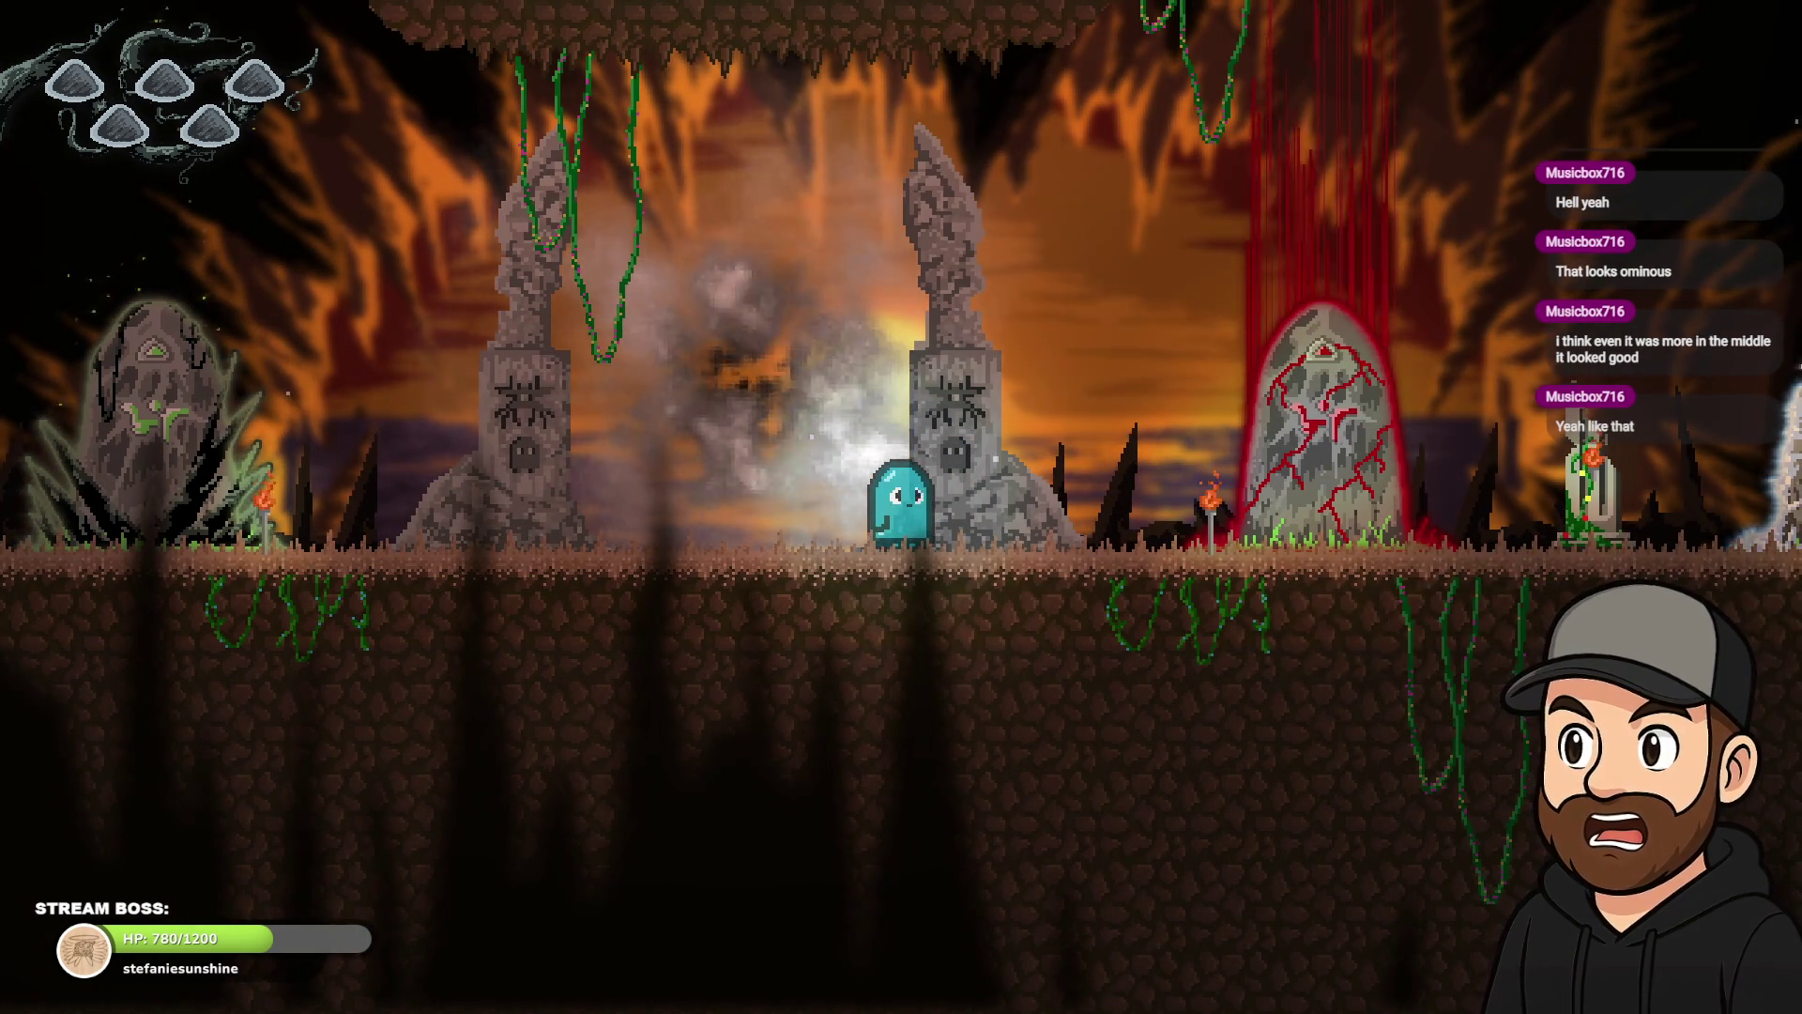
key(Left)
key(Right)
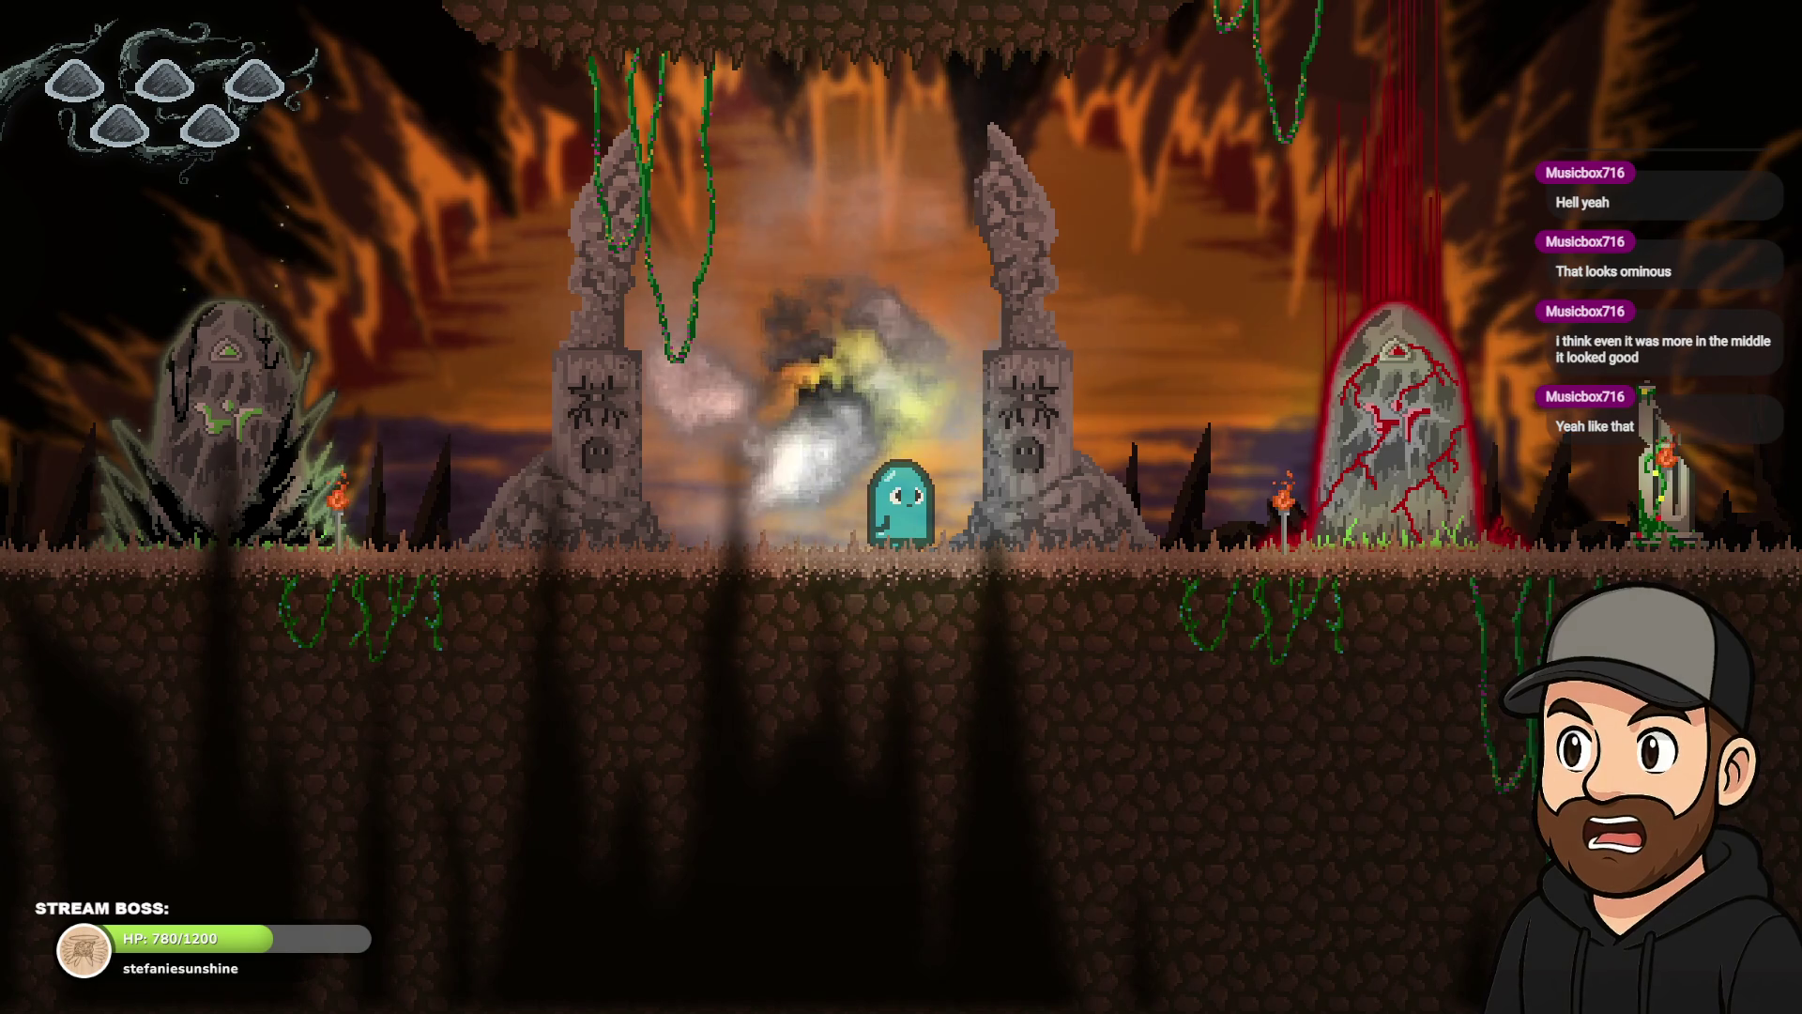
key(Right)
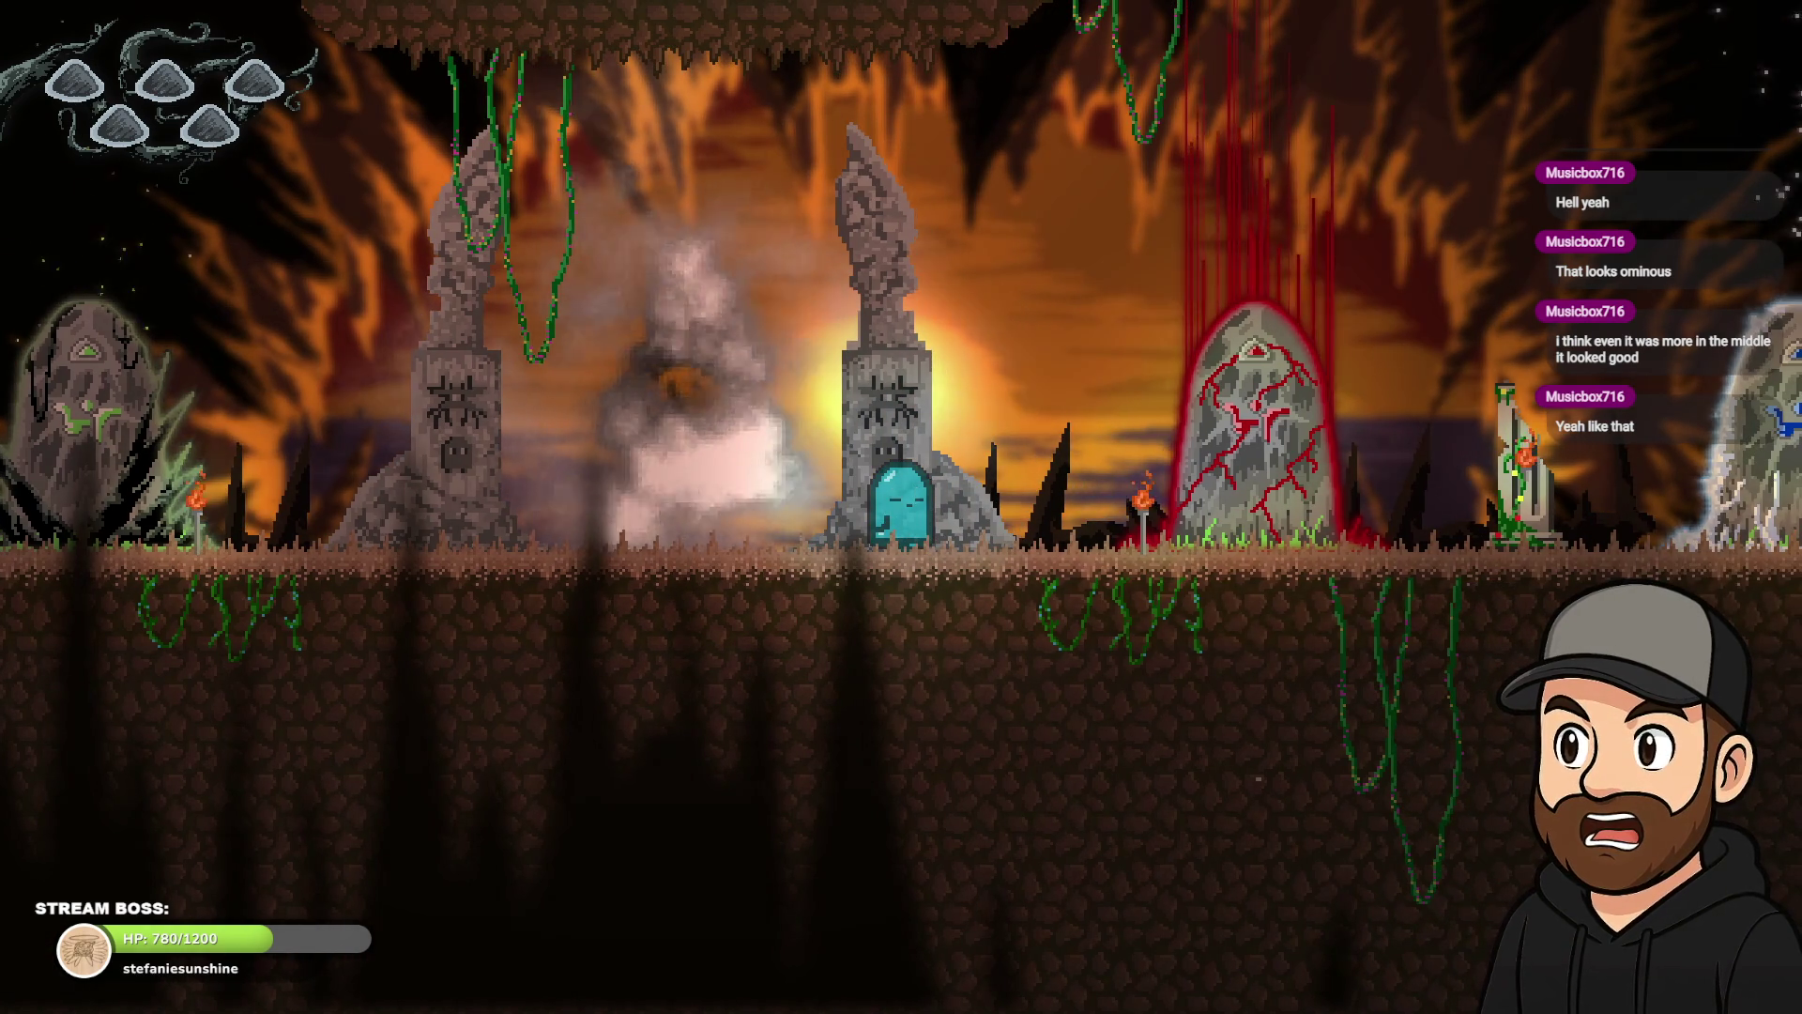
key(Left)
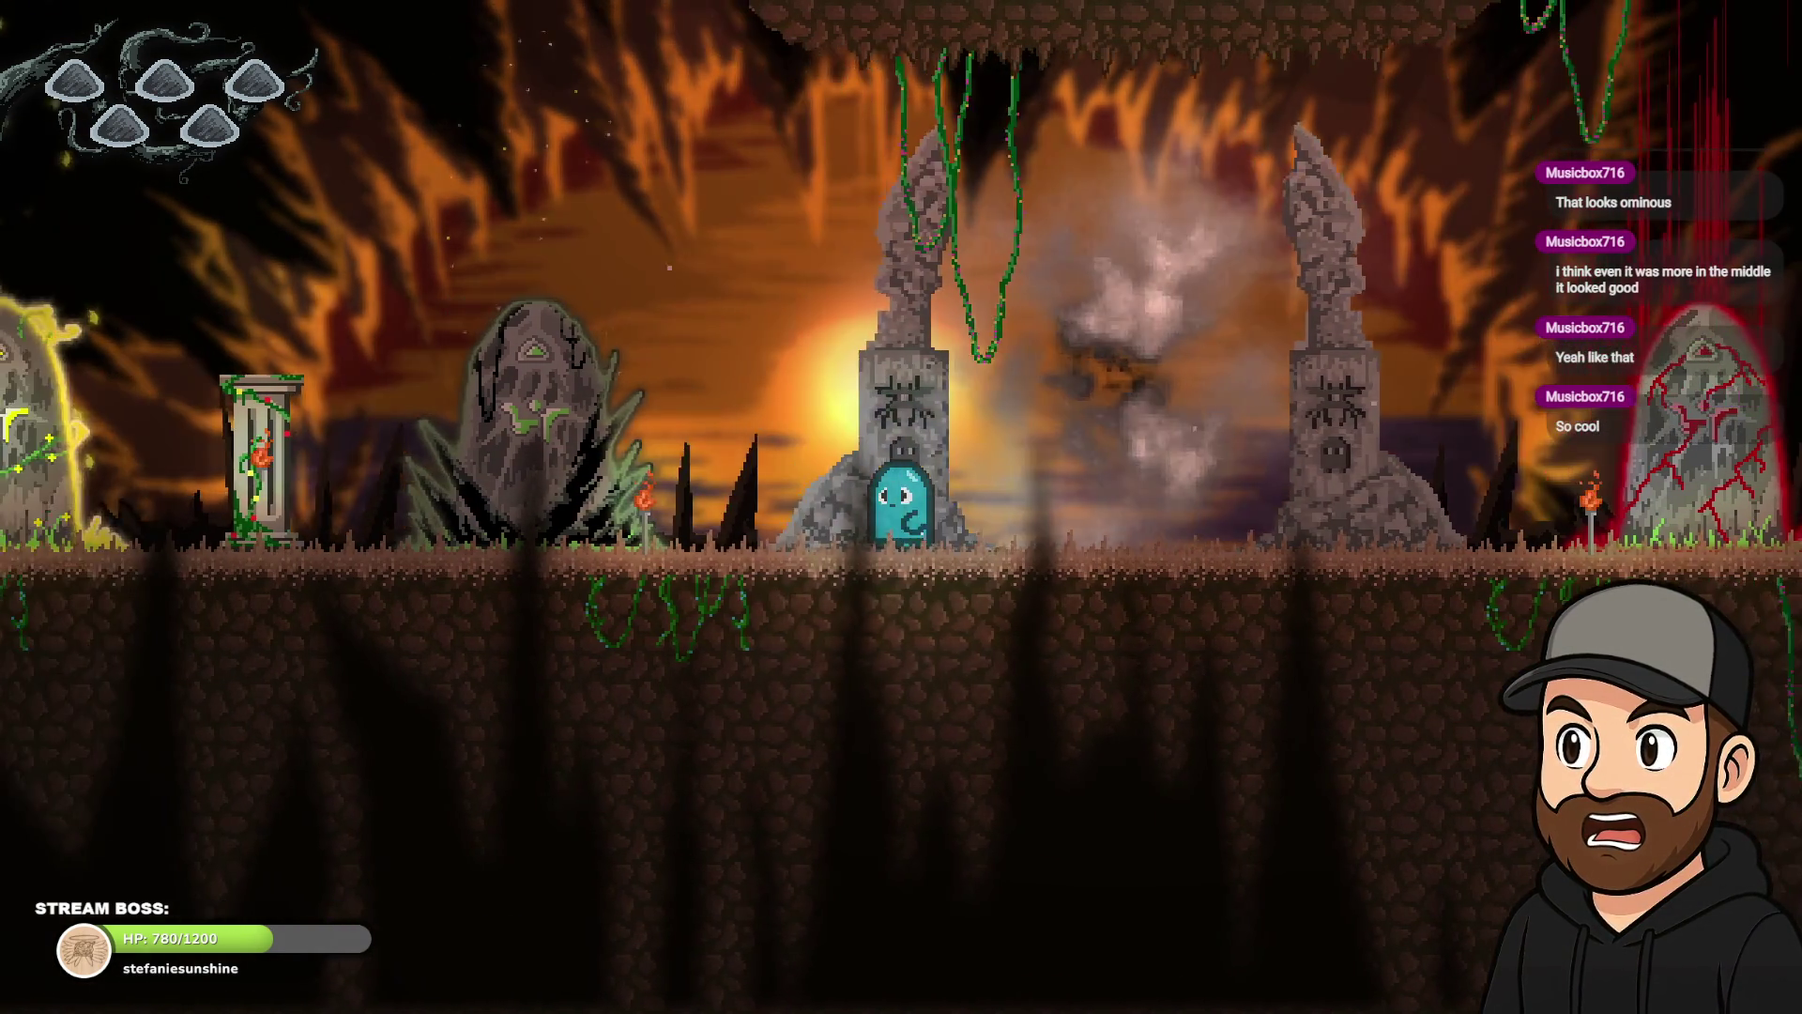
key(Right)
key(Left)
key(Right)
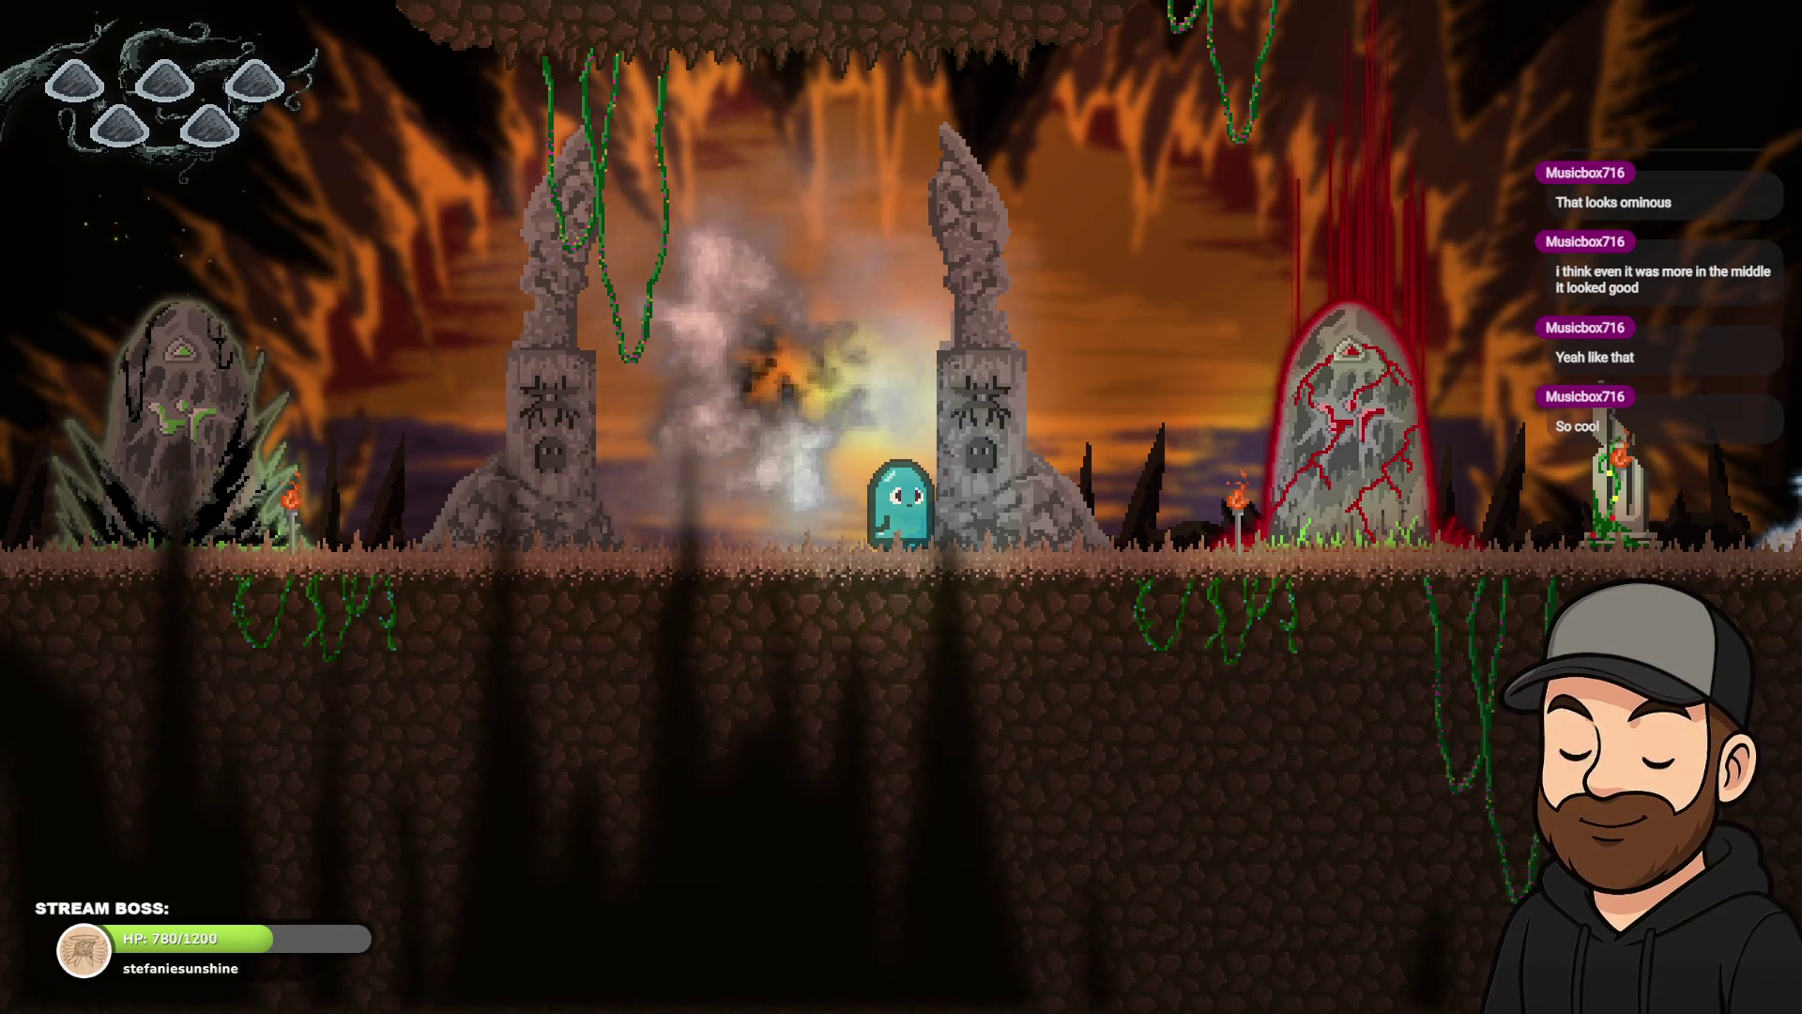
key(Left)
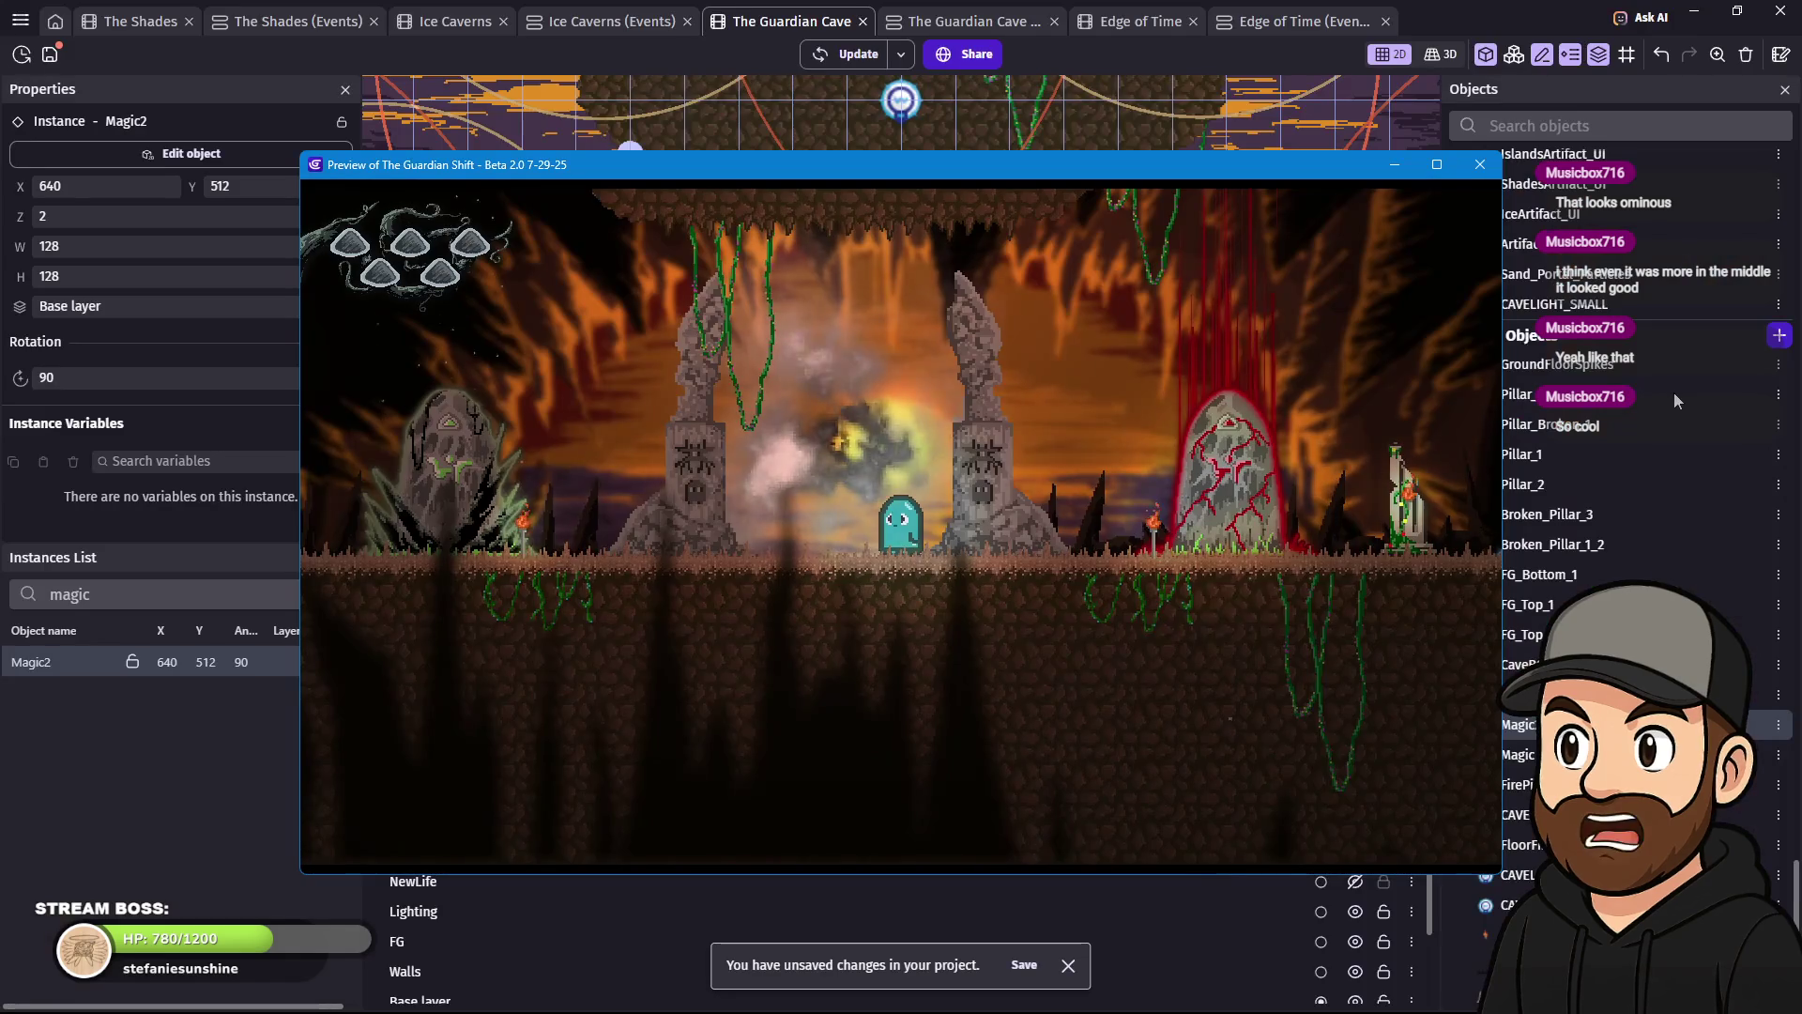
- Close the preview, set Magic2's particle end size to 10, and launch a fresh preview
click(1482, 164)
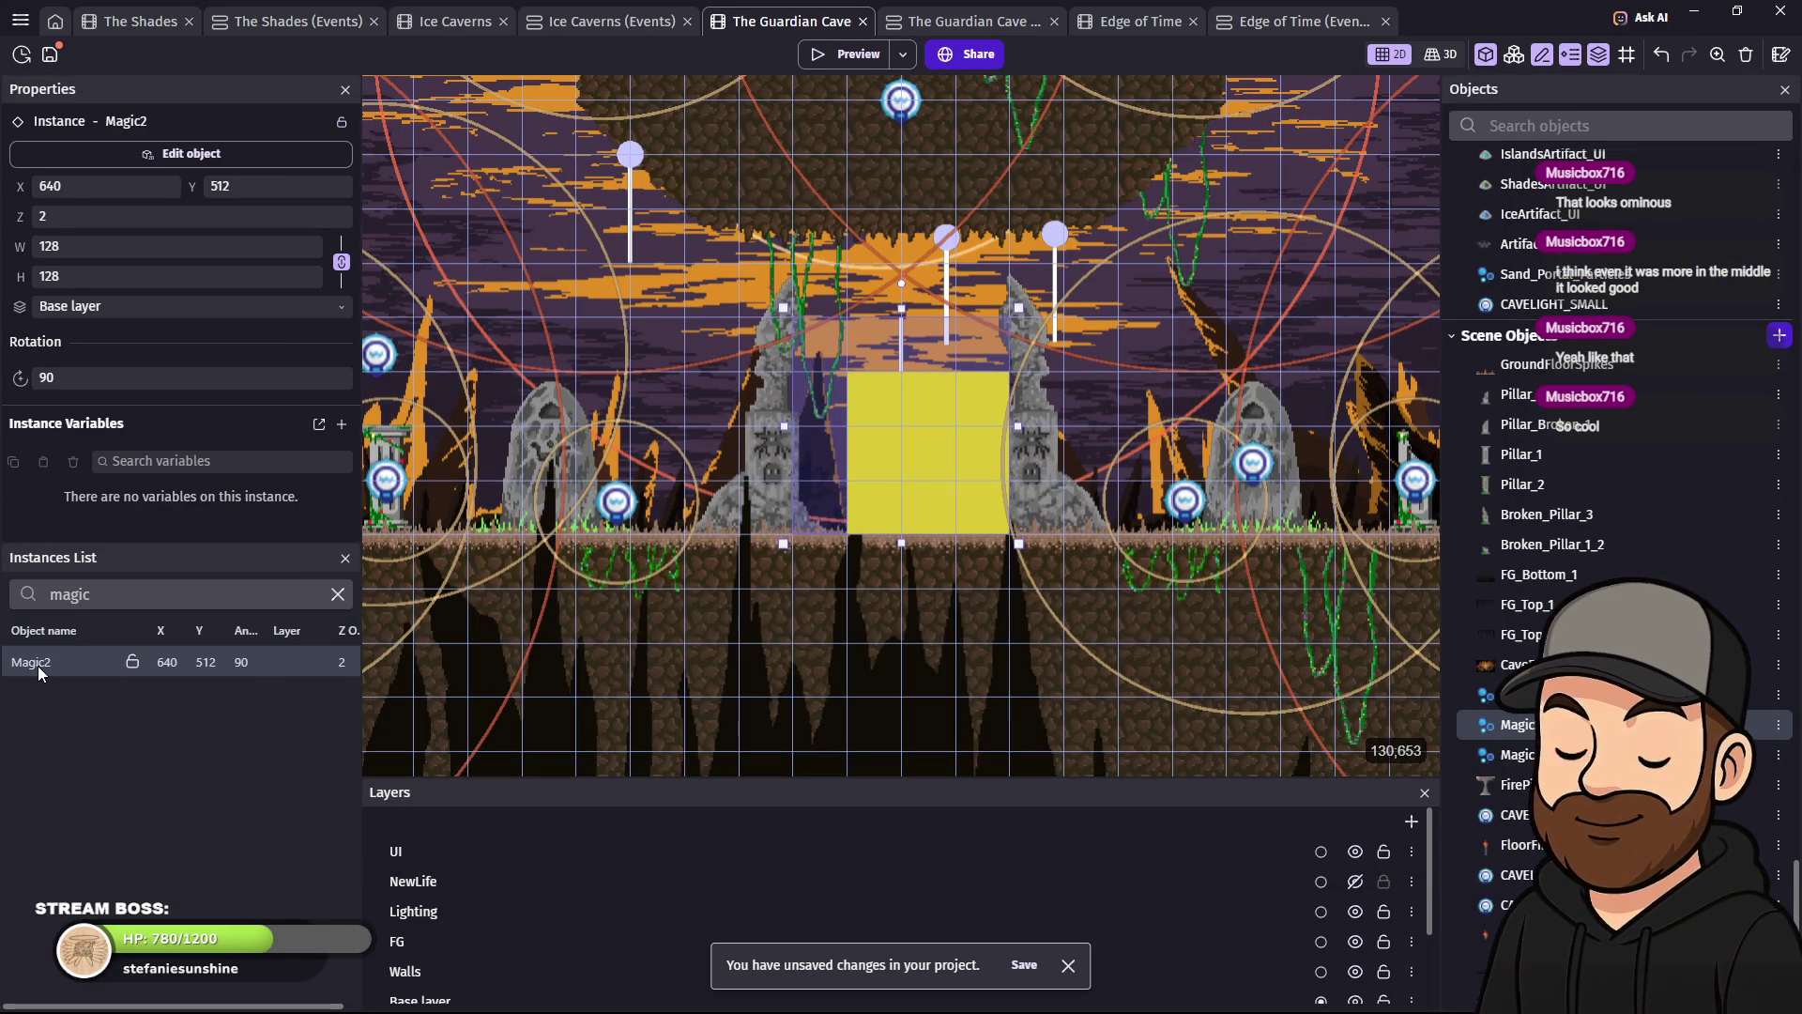
click(37, 666)
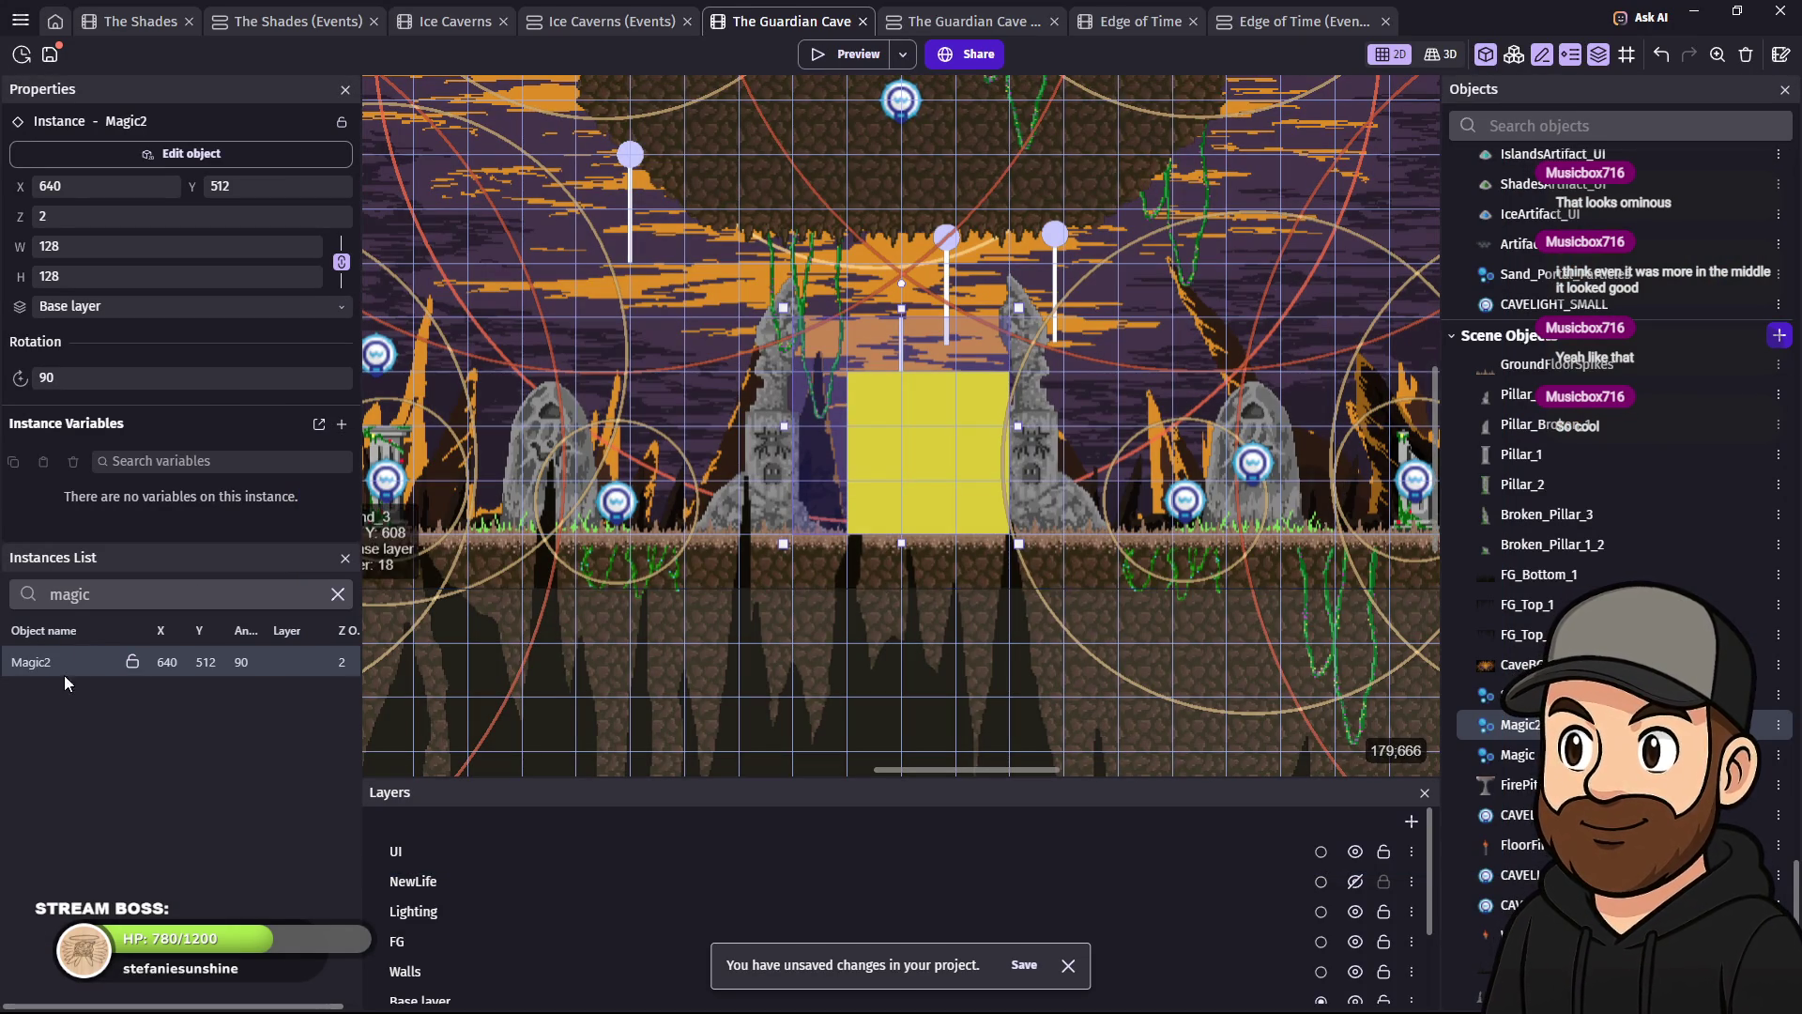
click(41, 666)
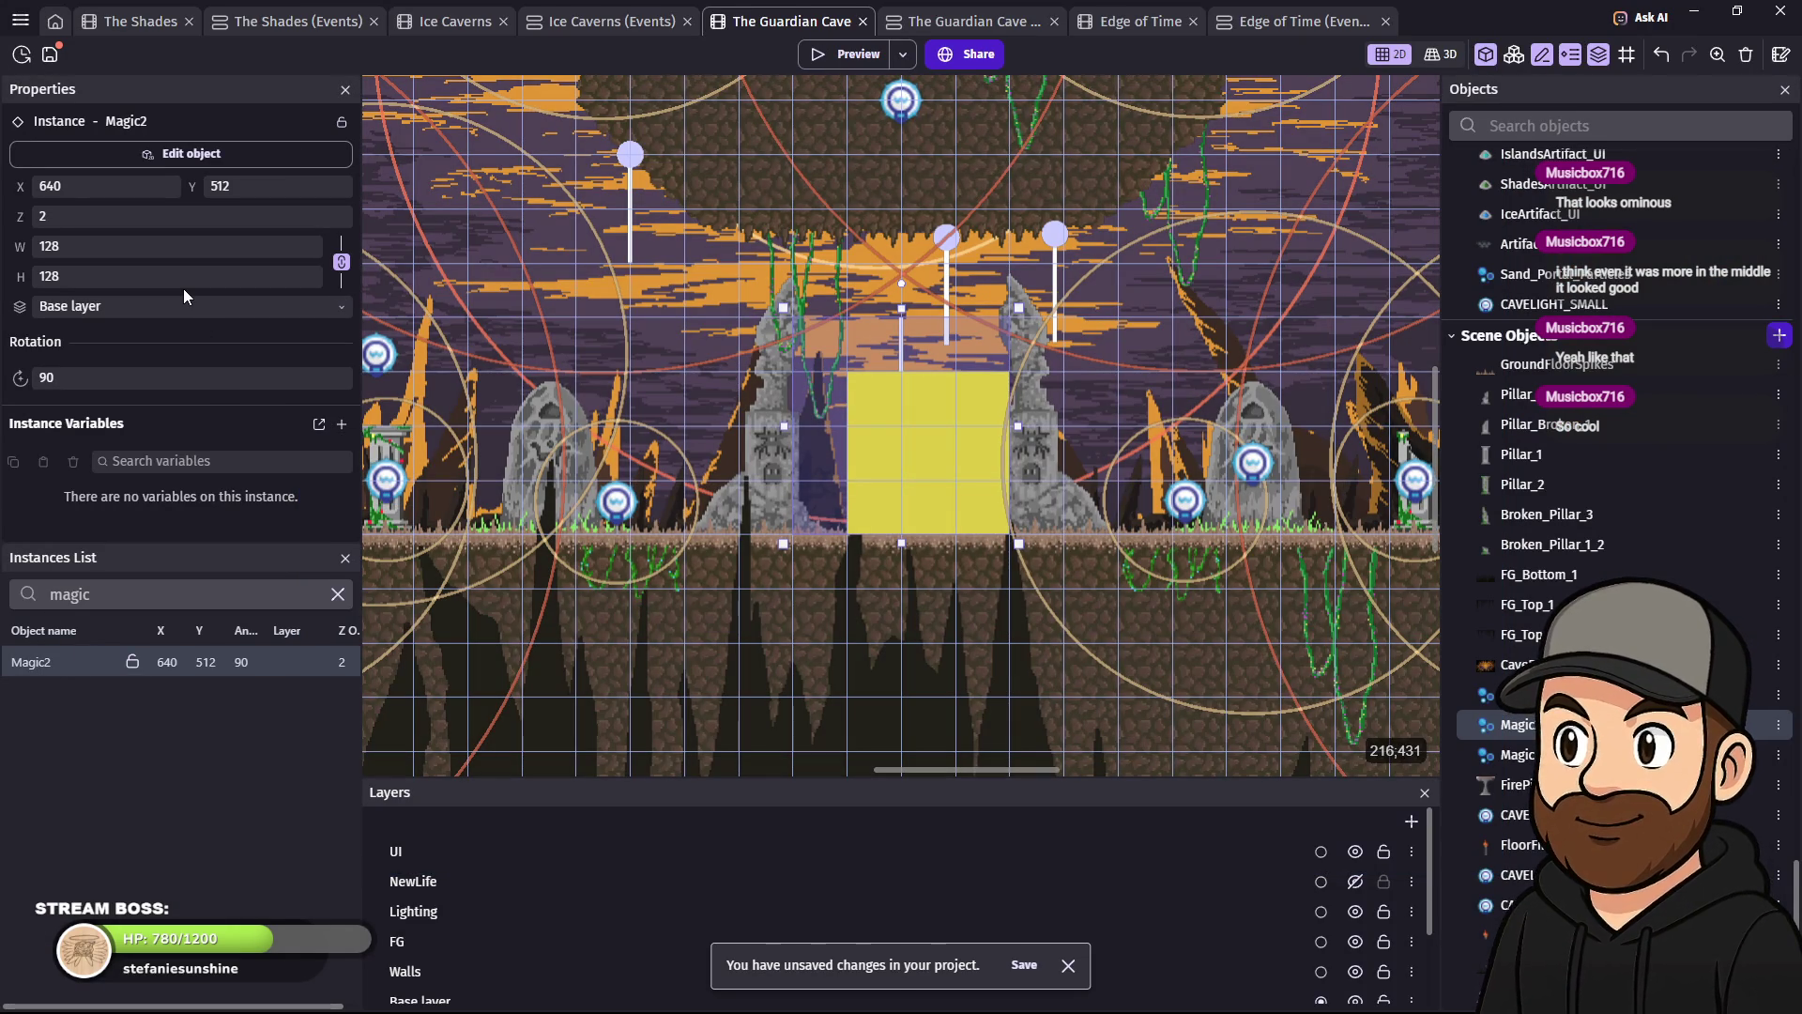
click(172, 155)
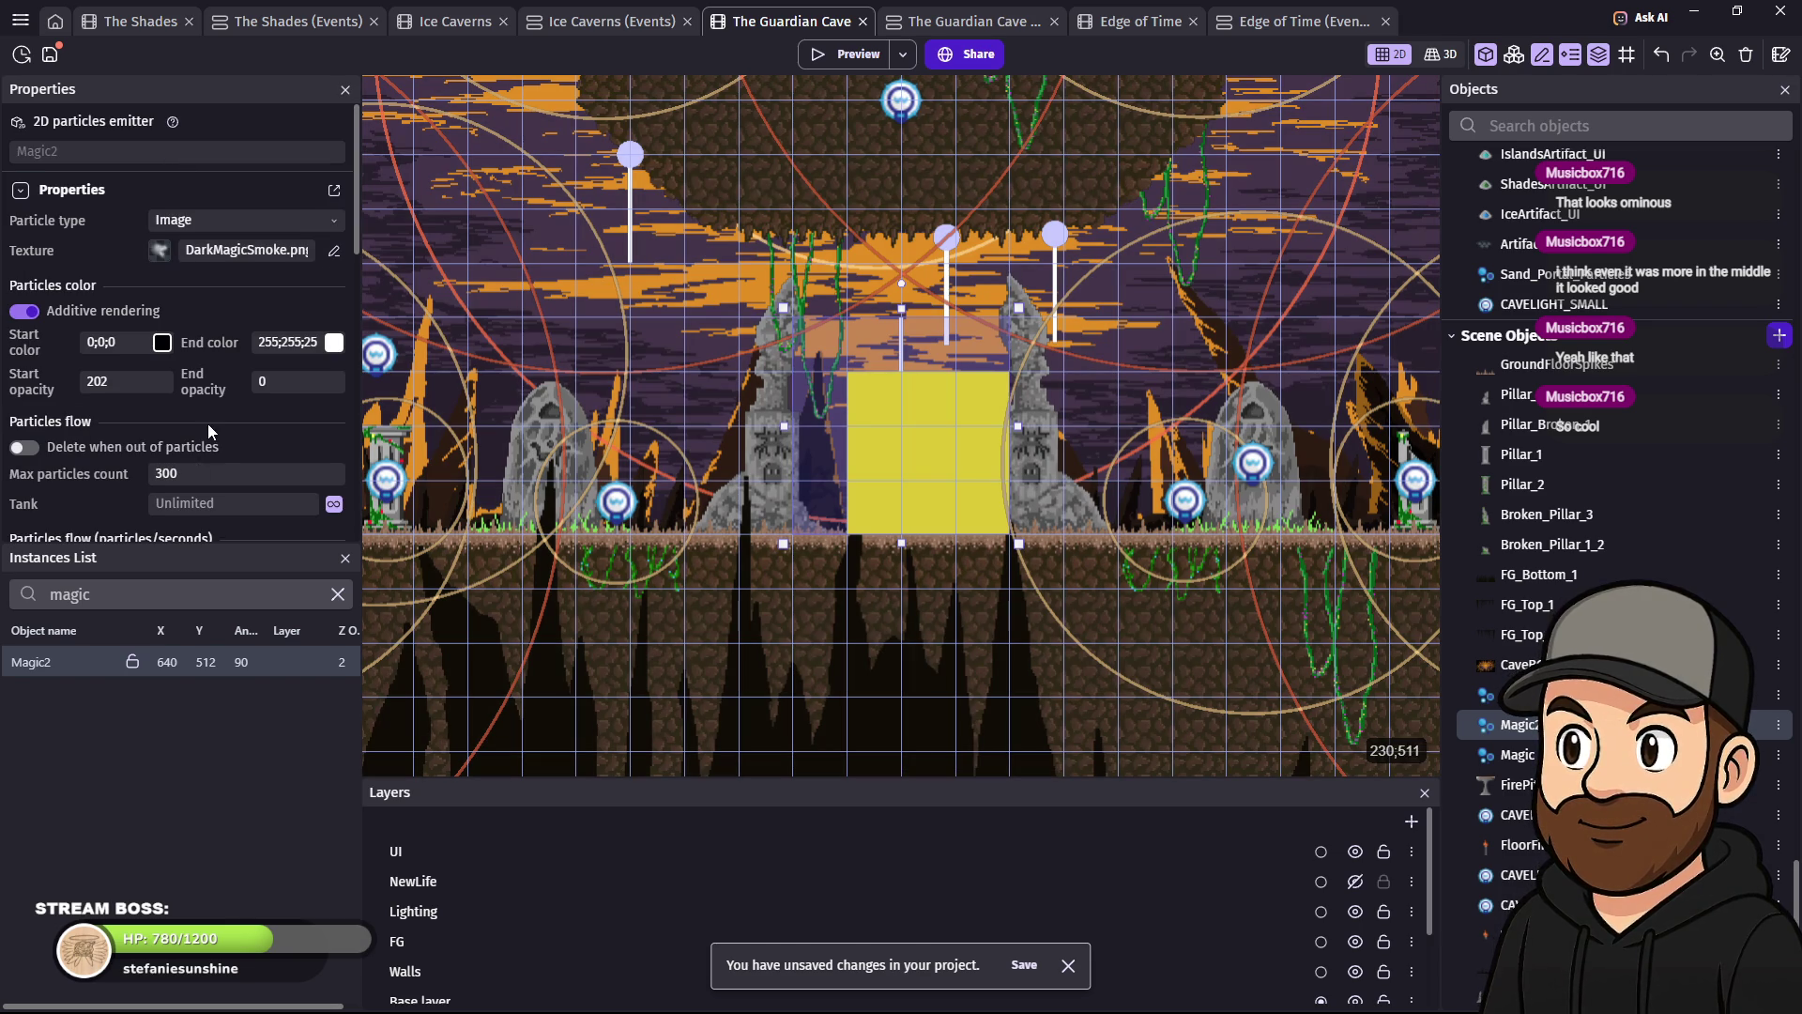
scroll(205, 427, down, 5)
scroll(244, 400, down, 7)
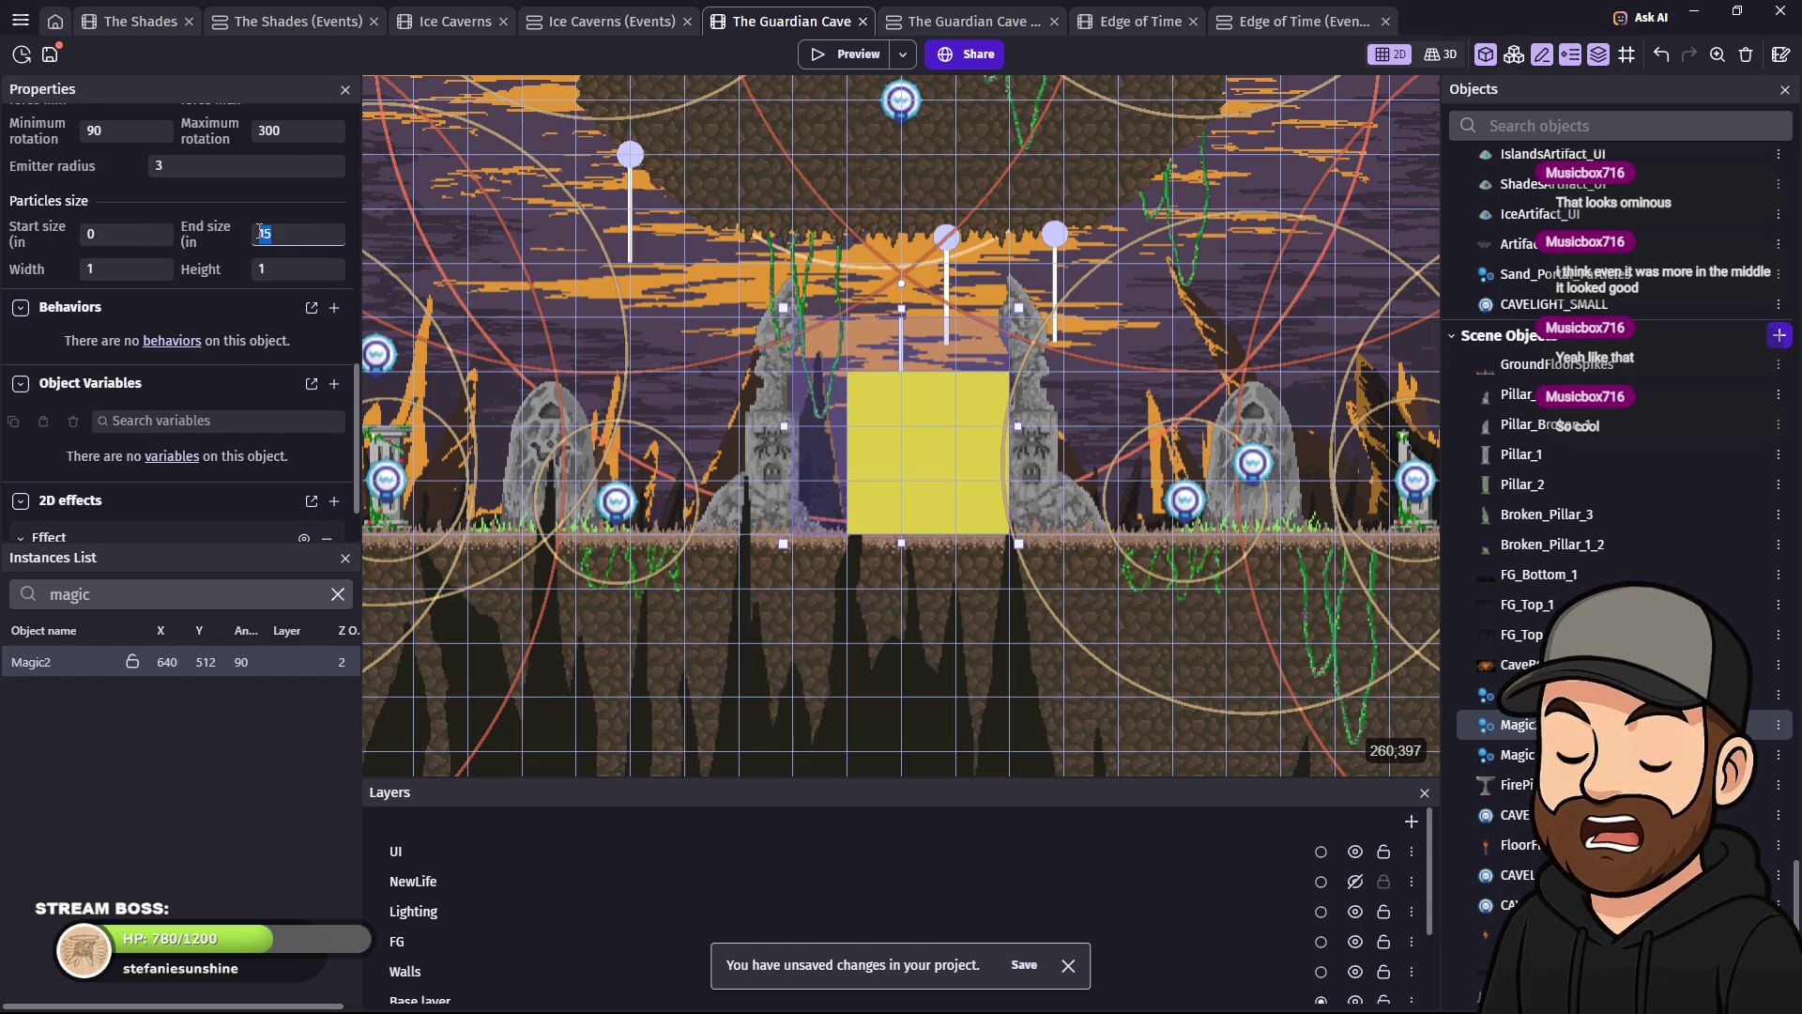
scroll(211, 302, down, 1)
scroll(214, 314, up, 3)
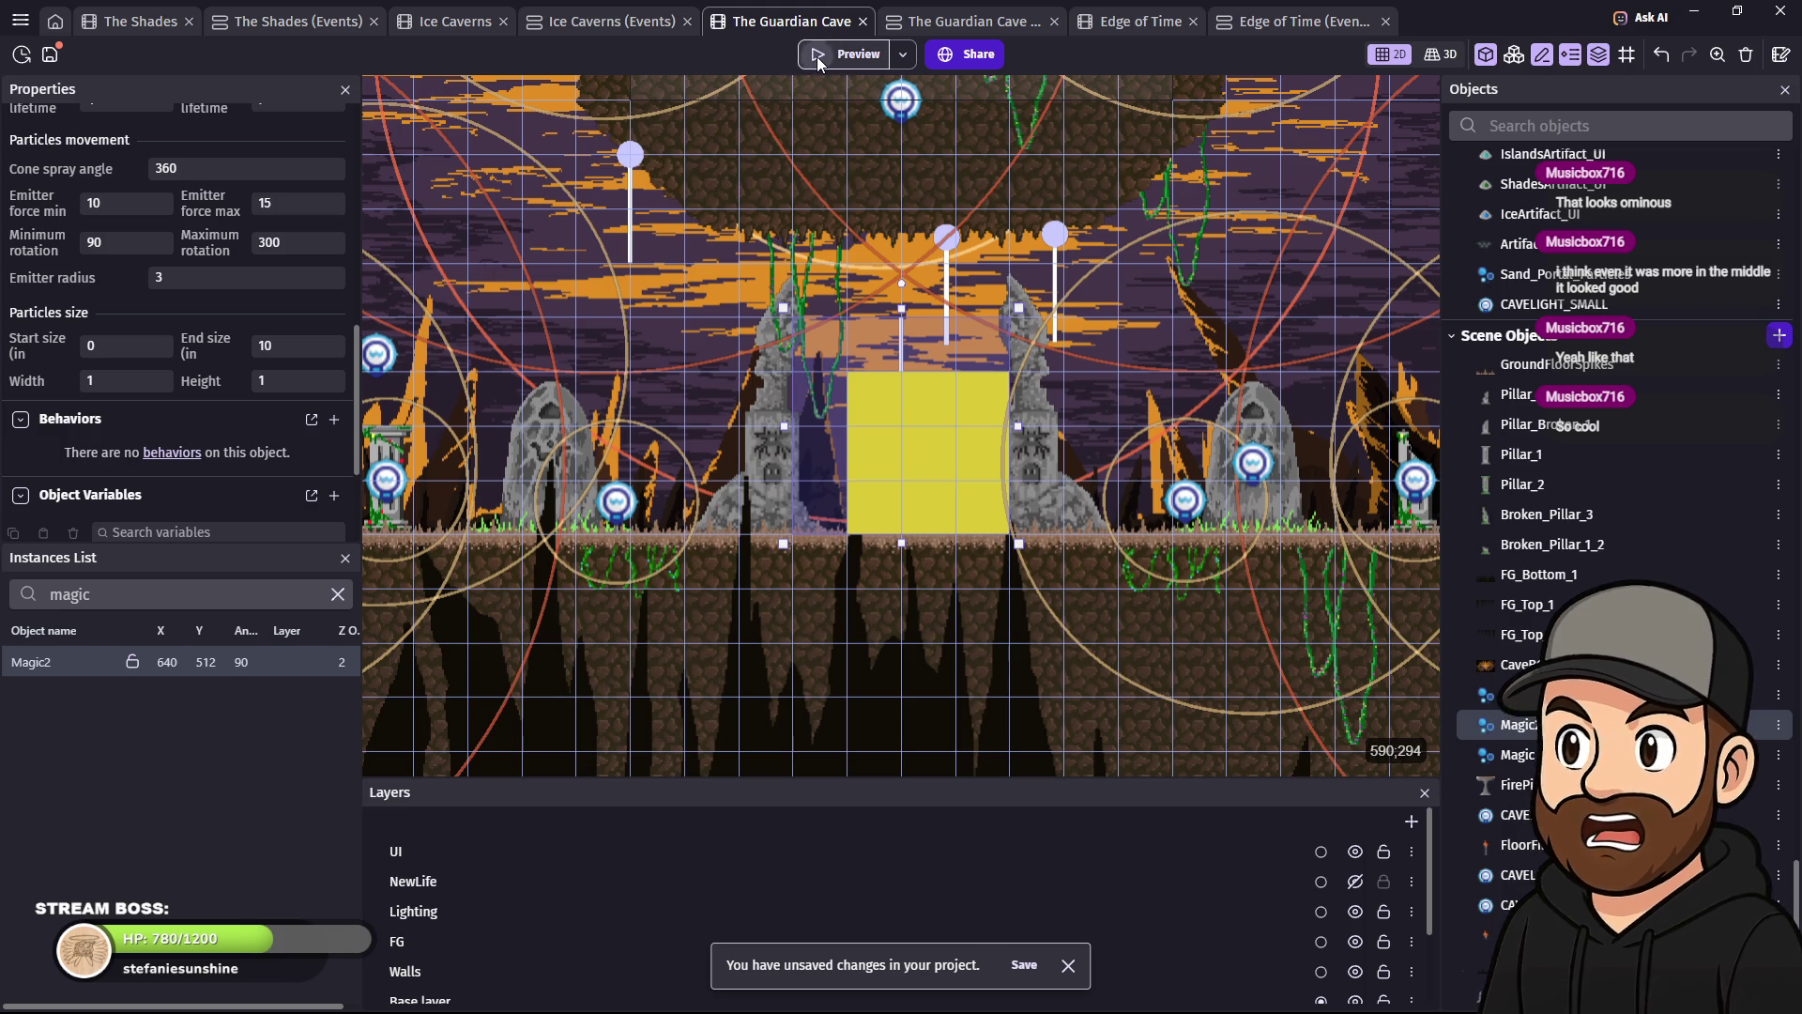
click(818, 59)
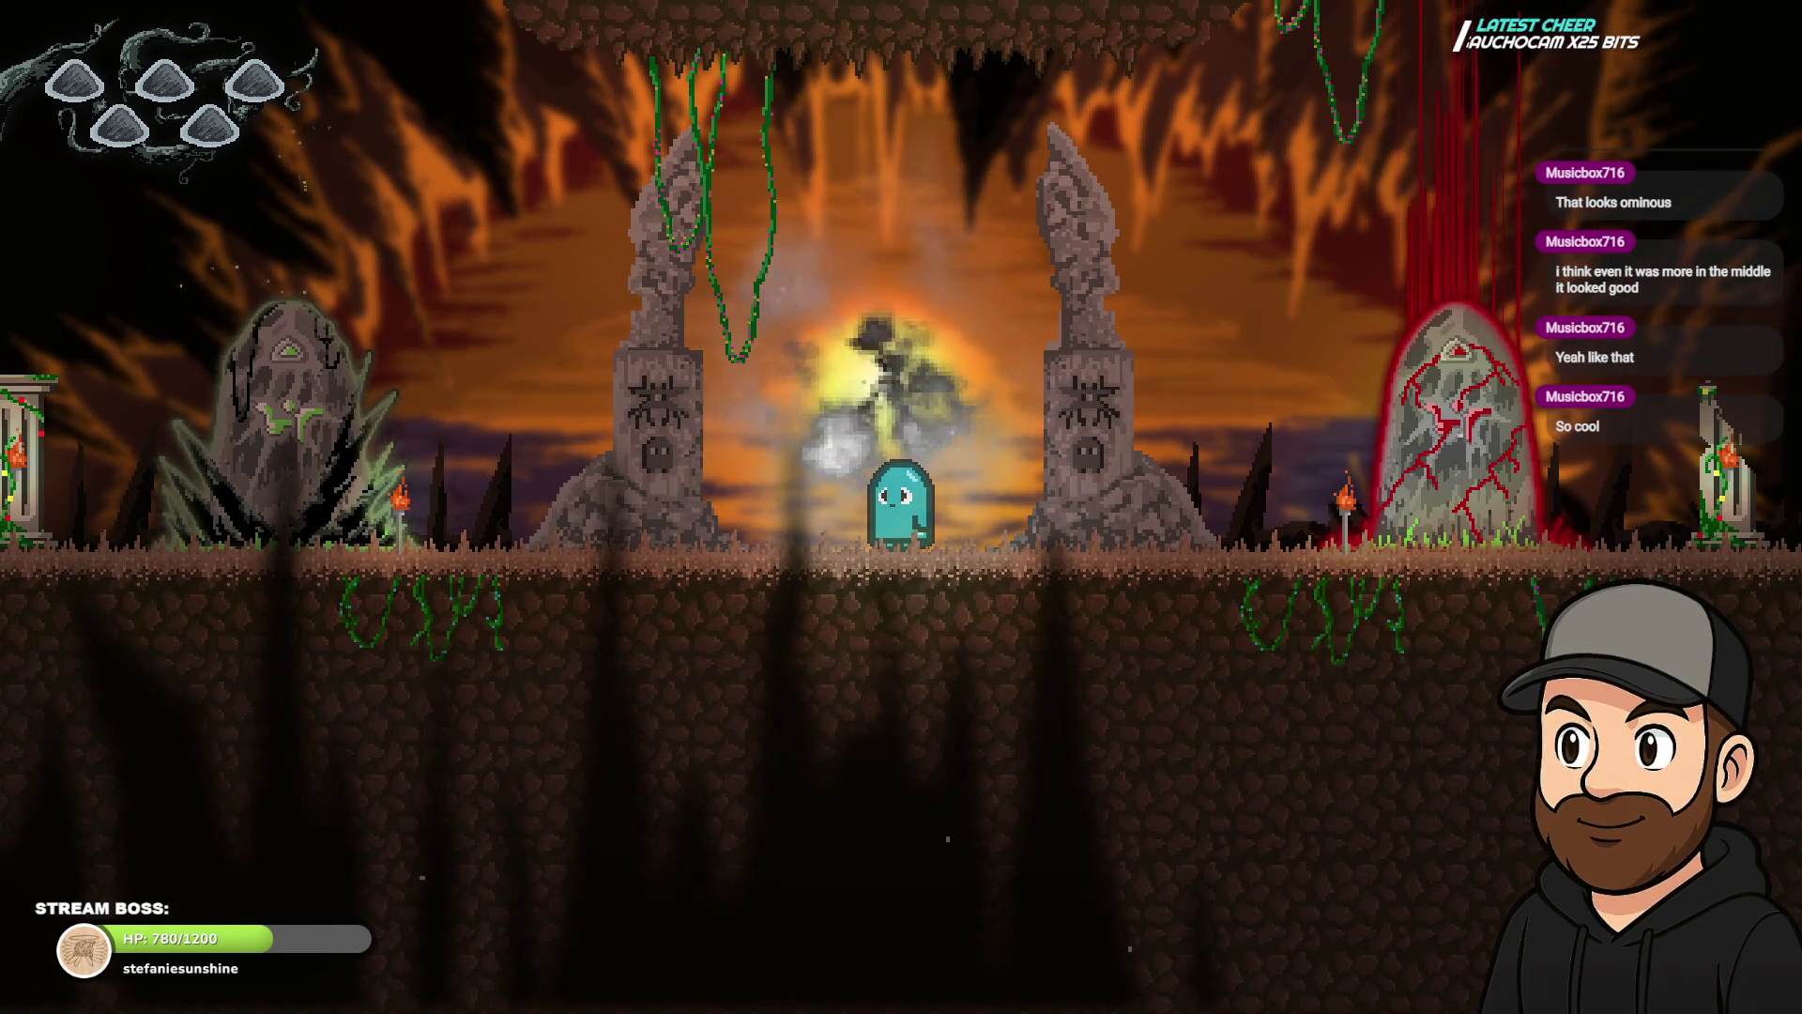
- Walk the ghost past the red-veined stone and back between the pillars
key(Right)
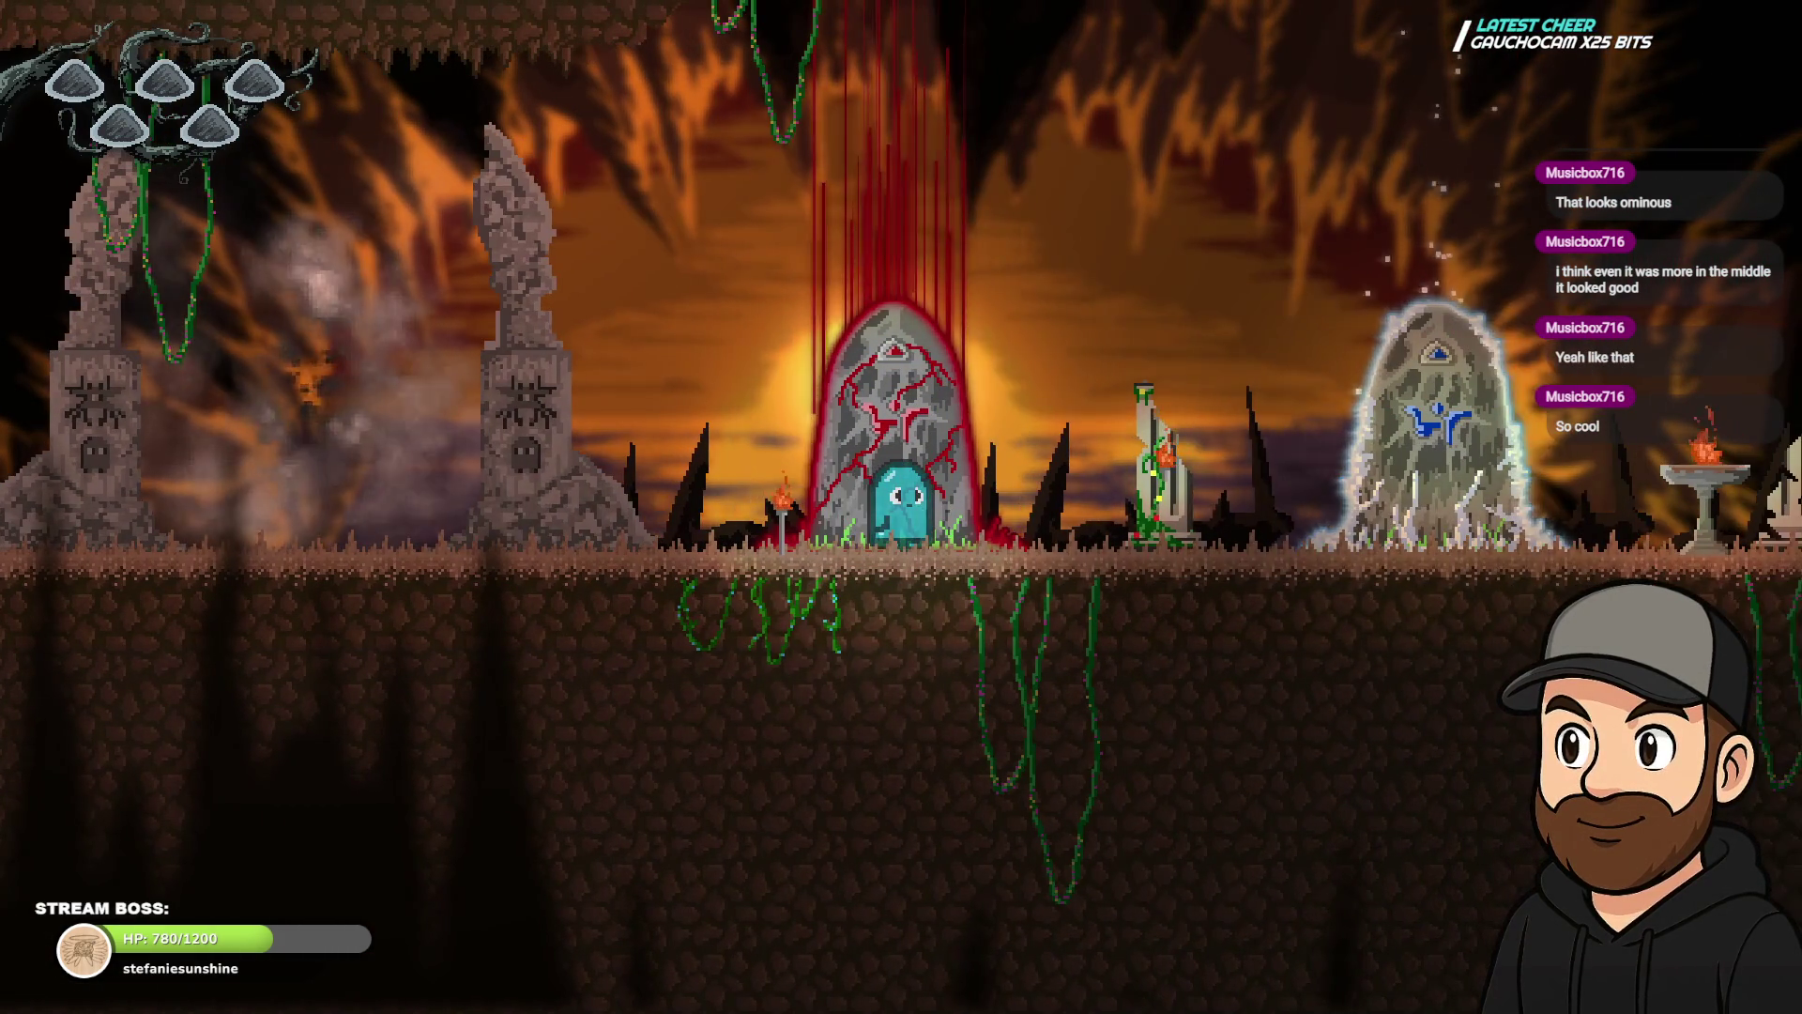
key(Right)
key(Left)
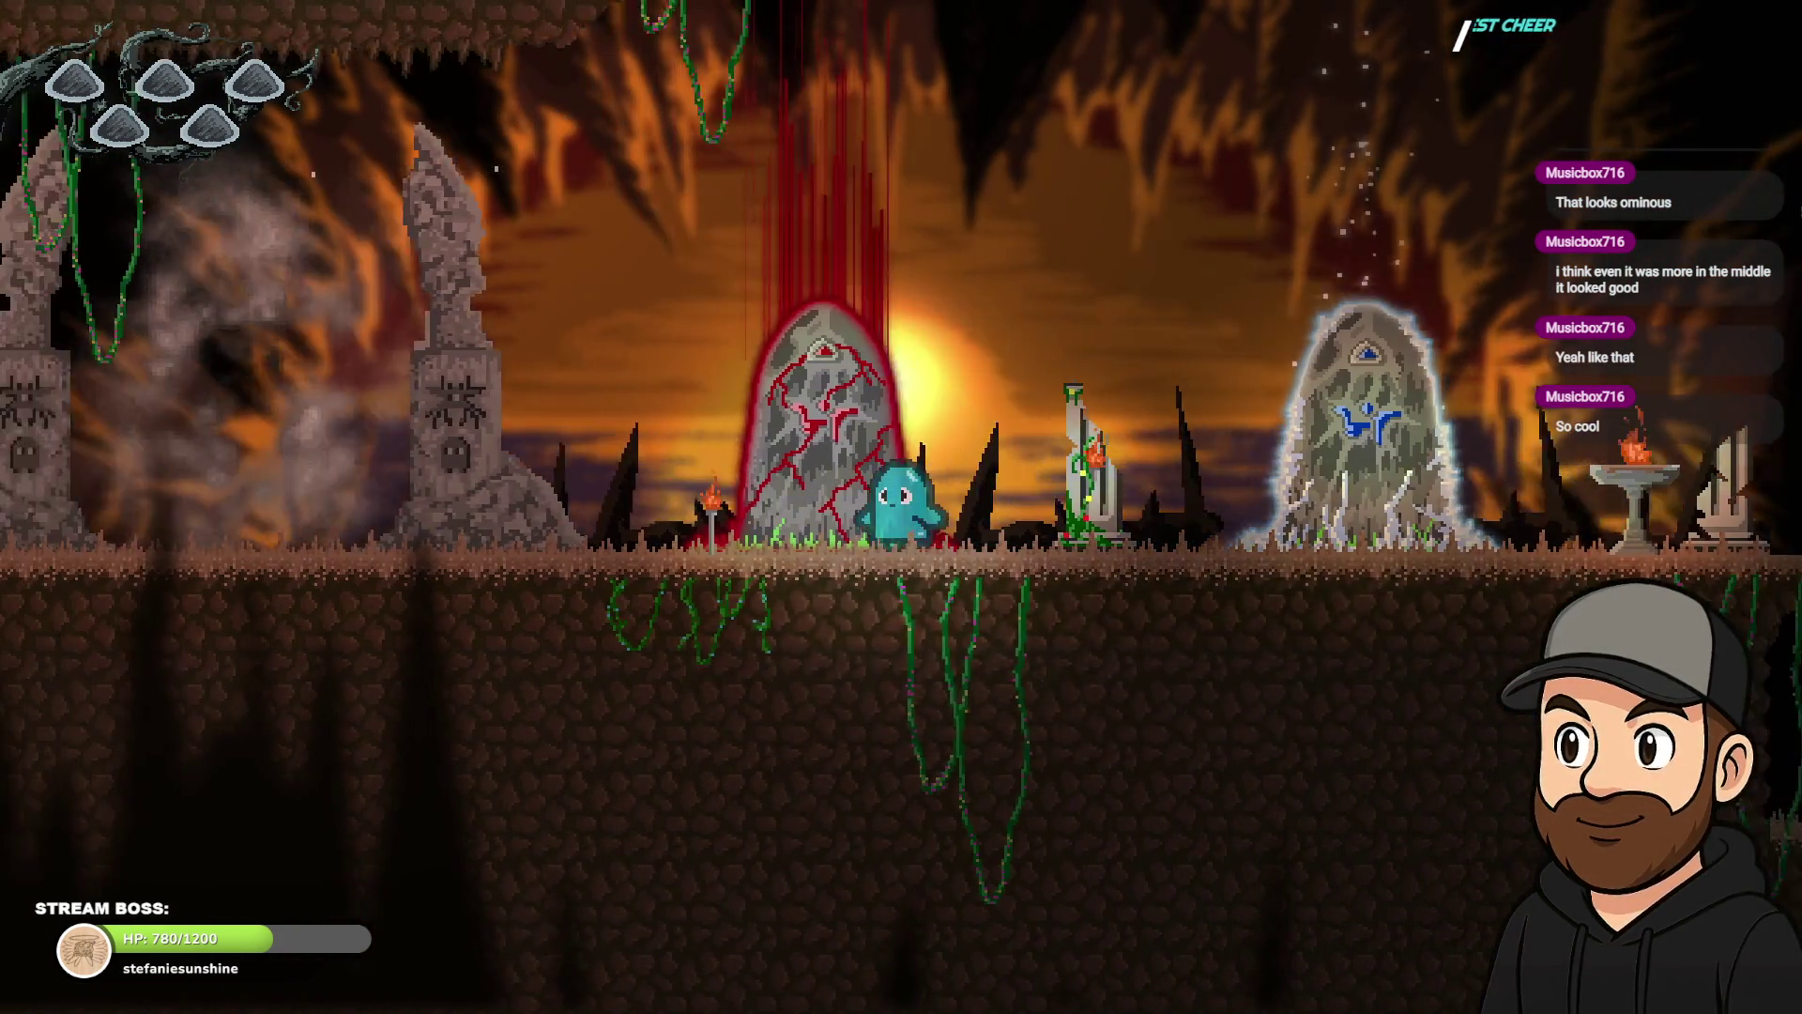
key(Left)
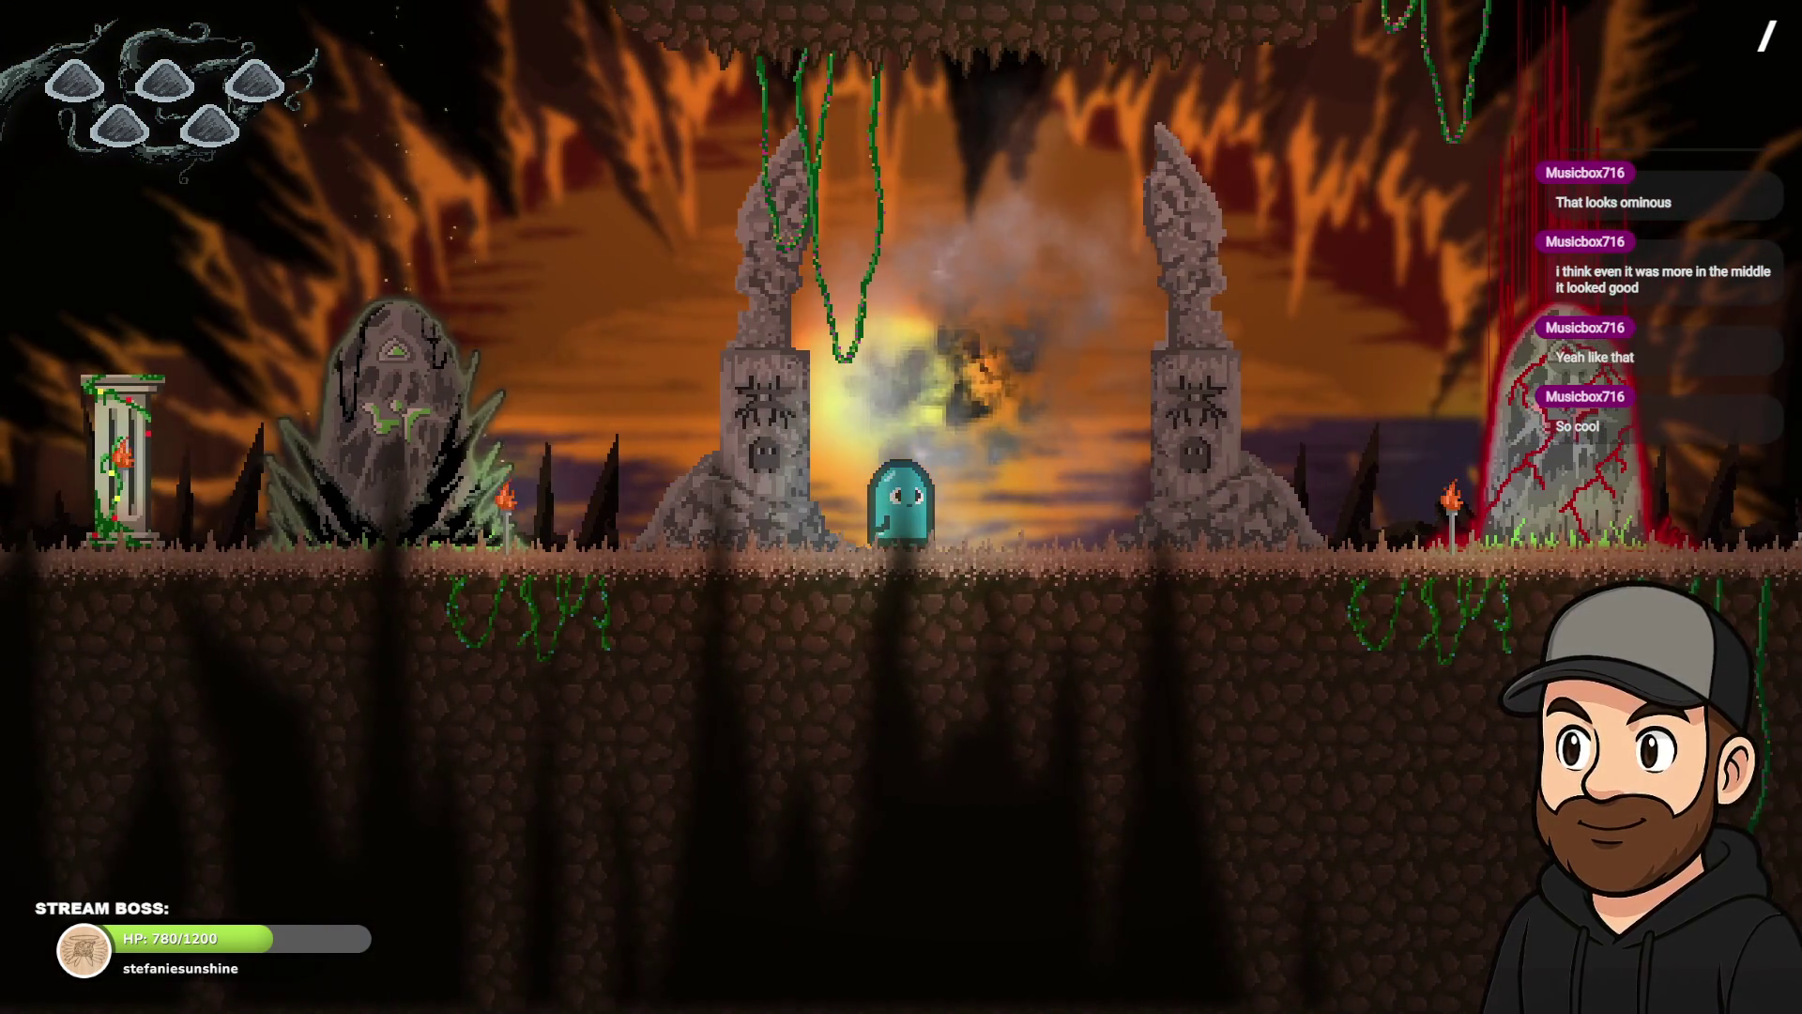
key(Right)
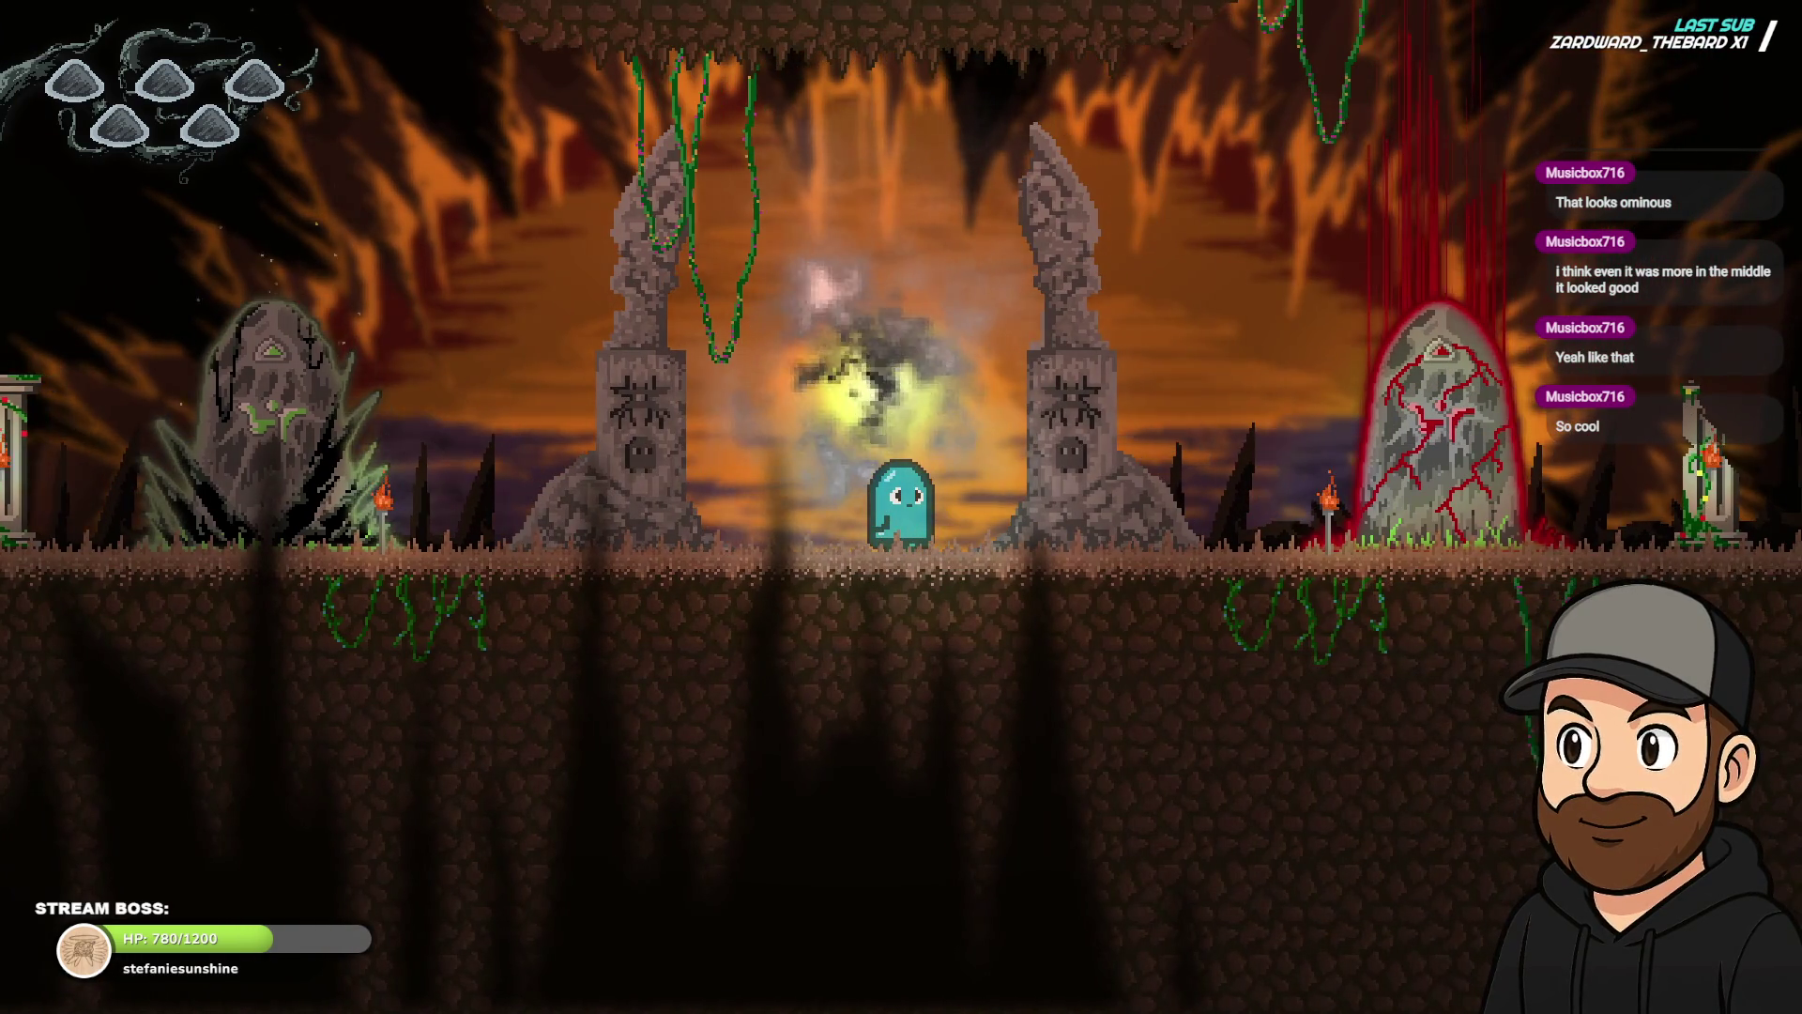
key(Right)
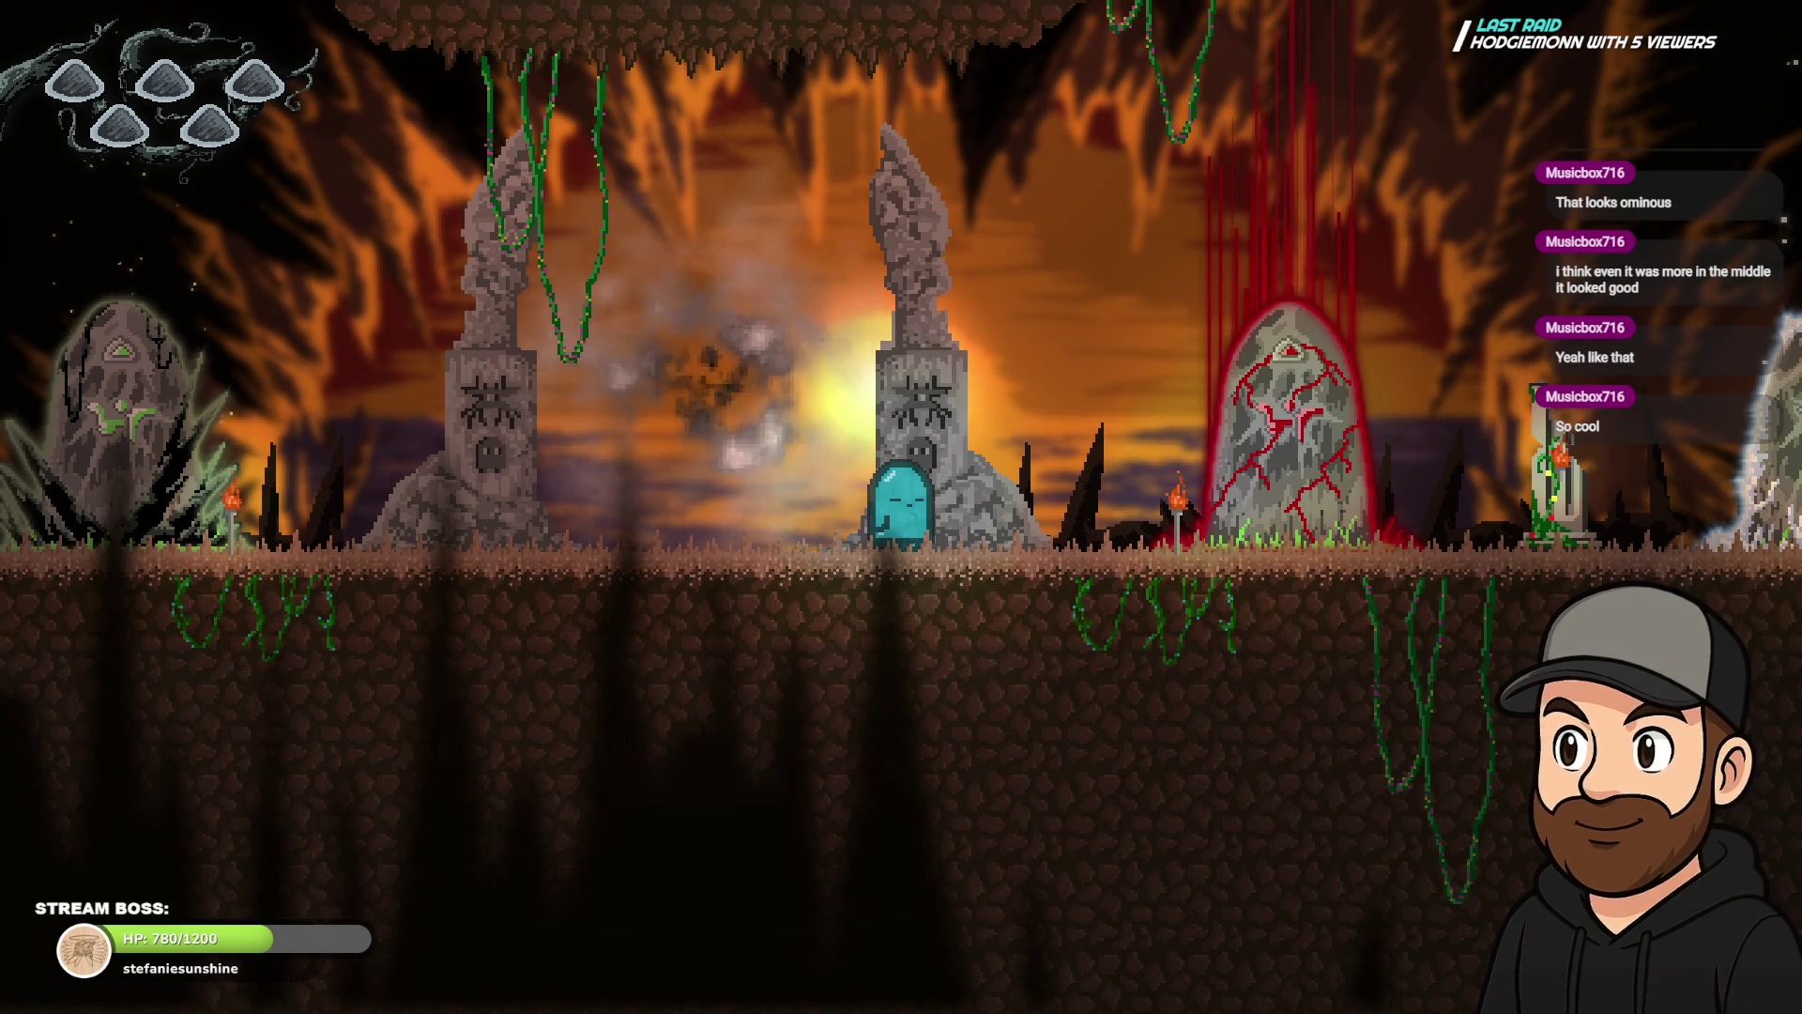
key(Left)
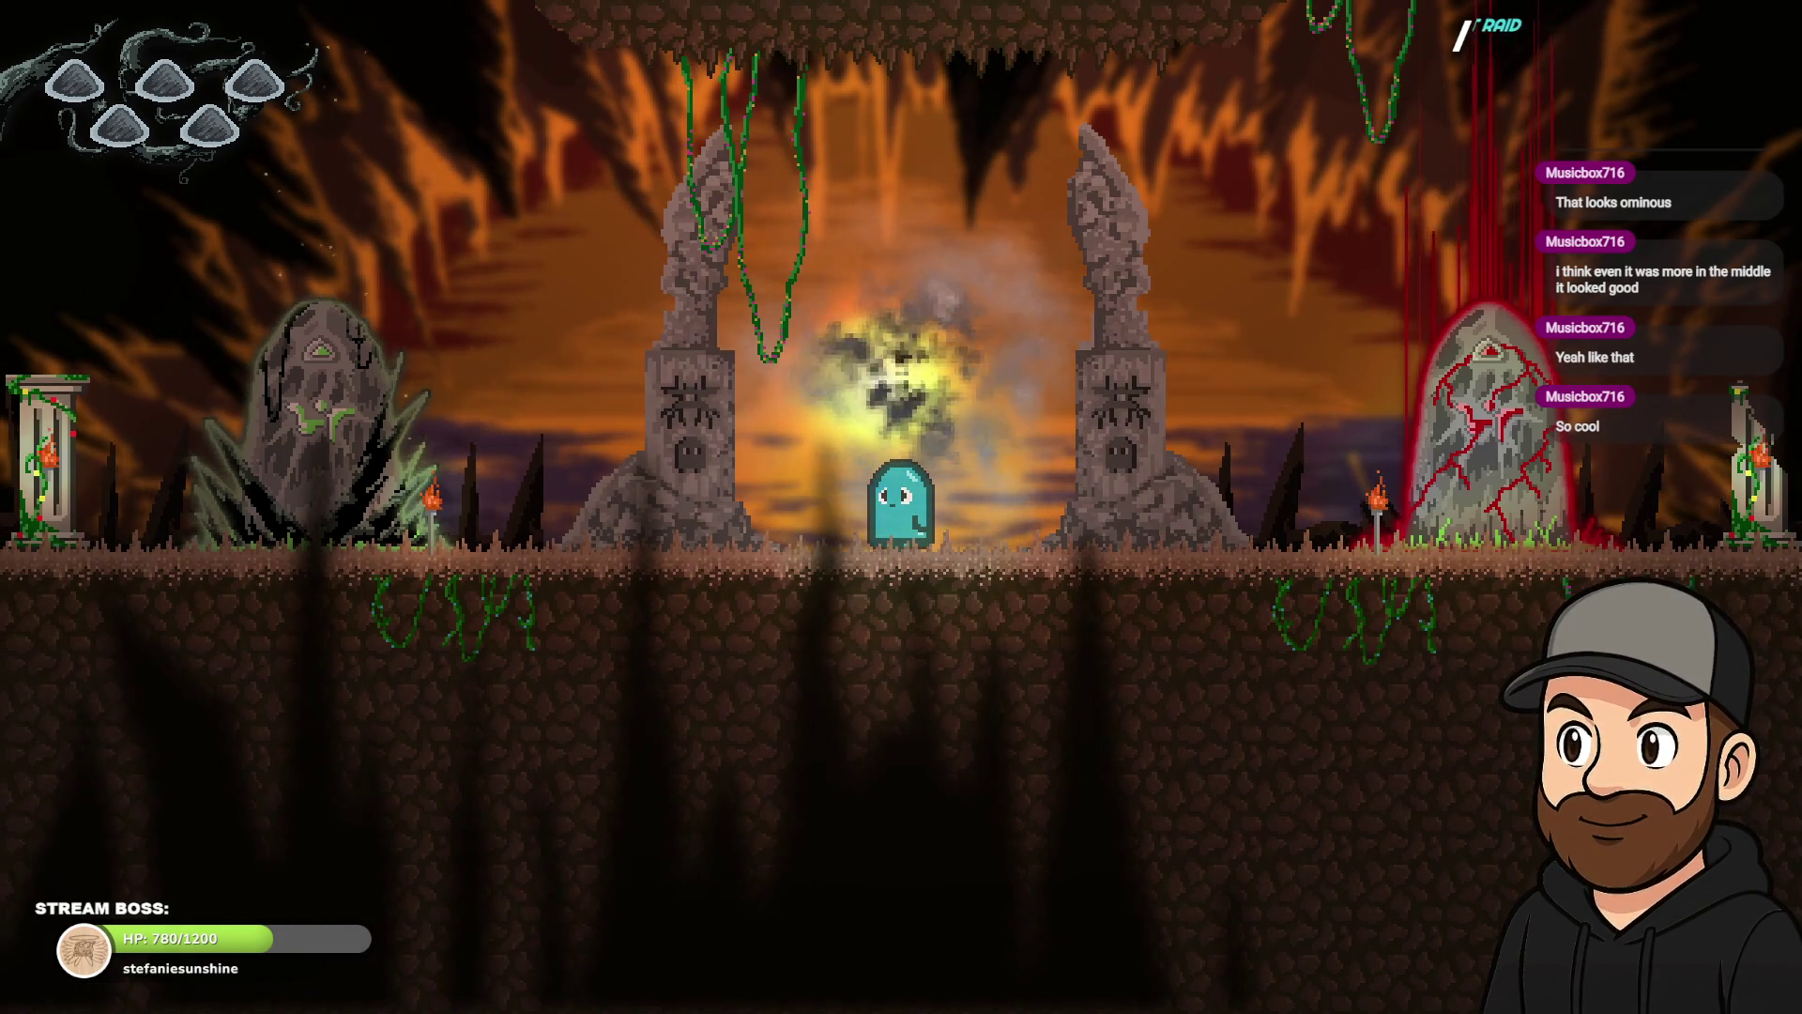
- Exit fullscreen, close the preview, and select StarSparks in the Objects list
key(Escape)
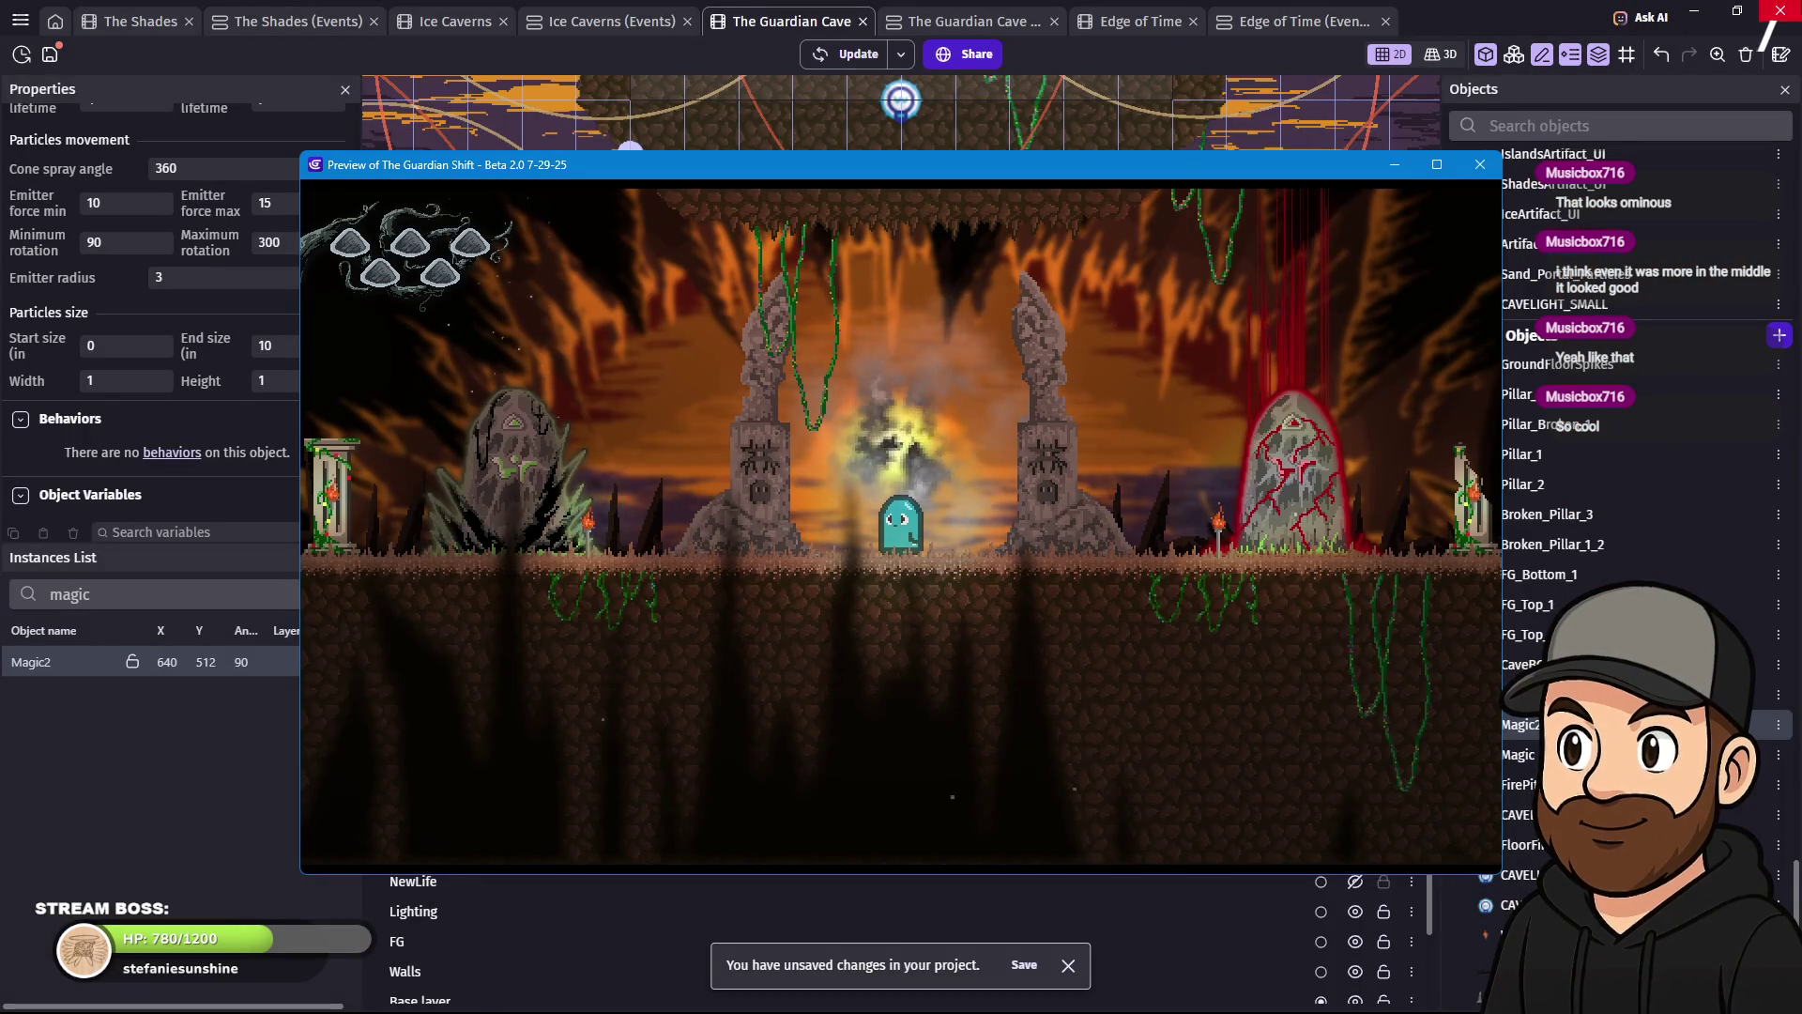
click(1478, 169)
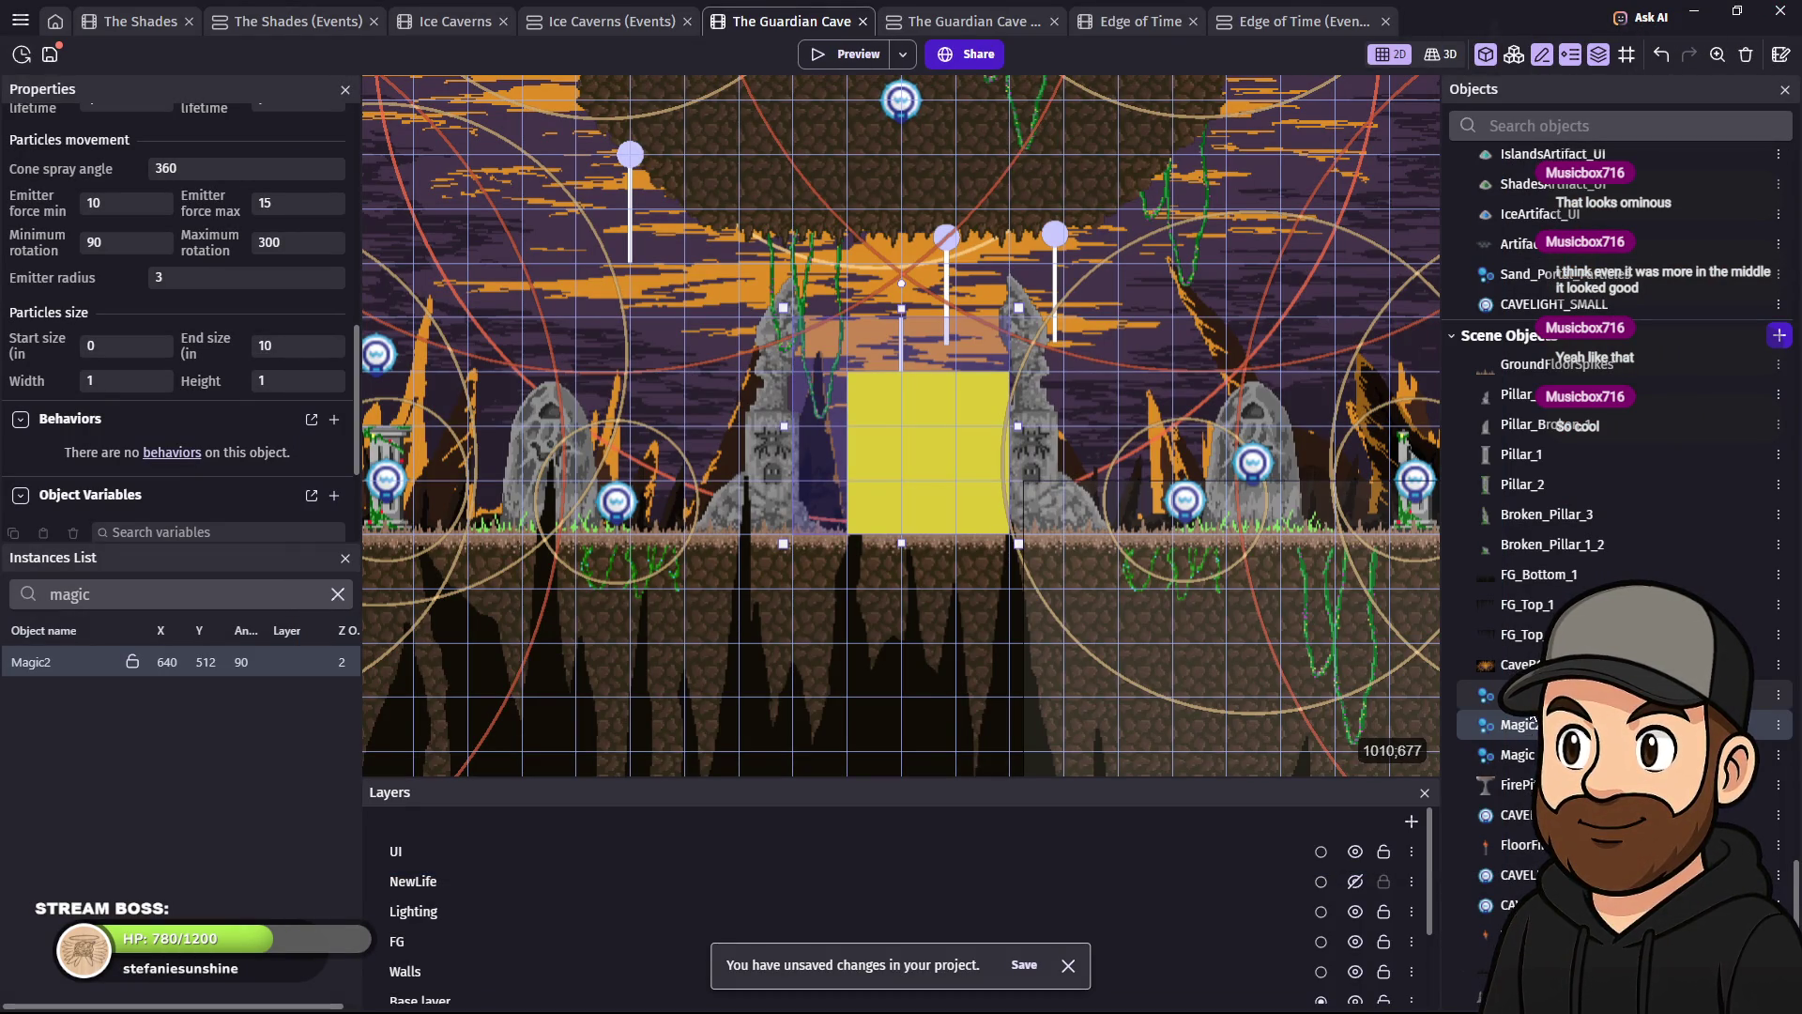
click(1526, 700)
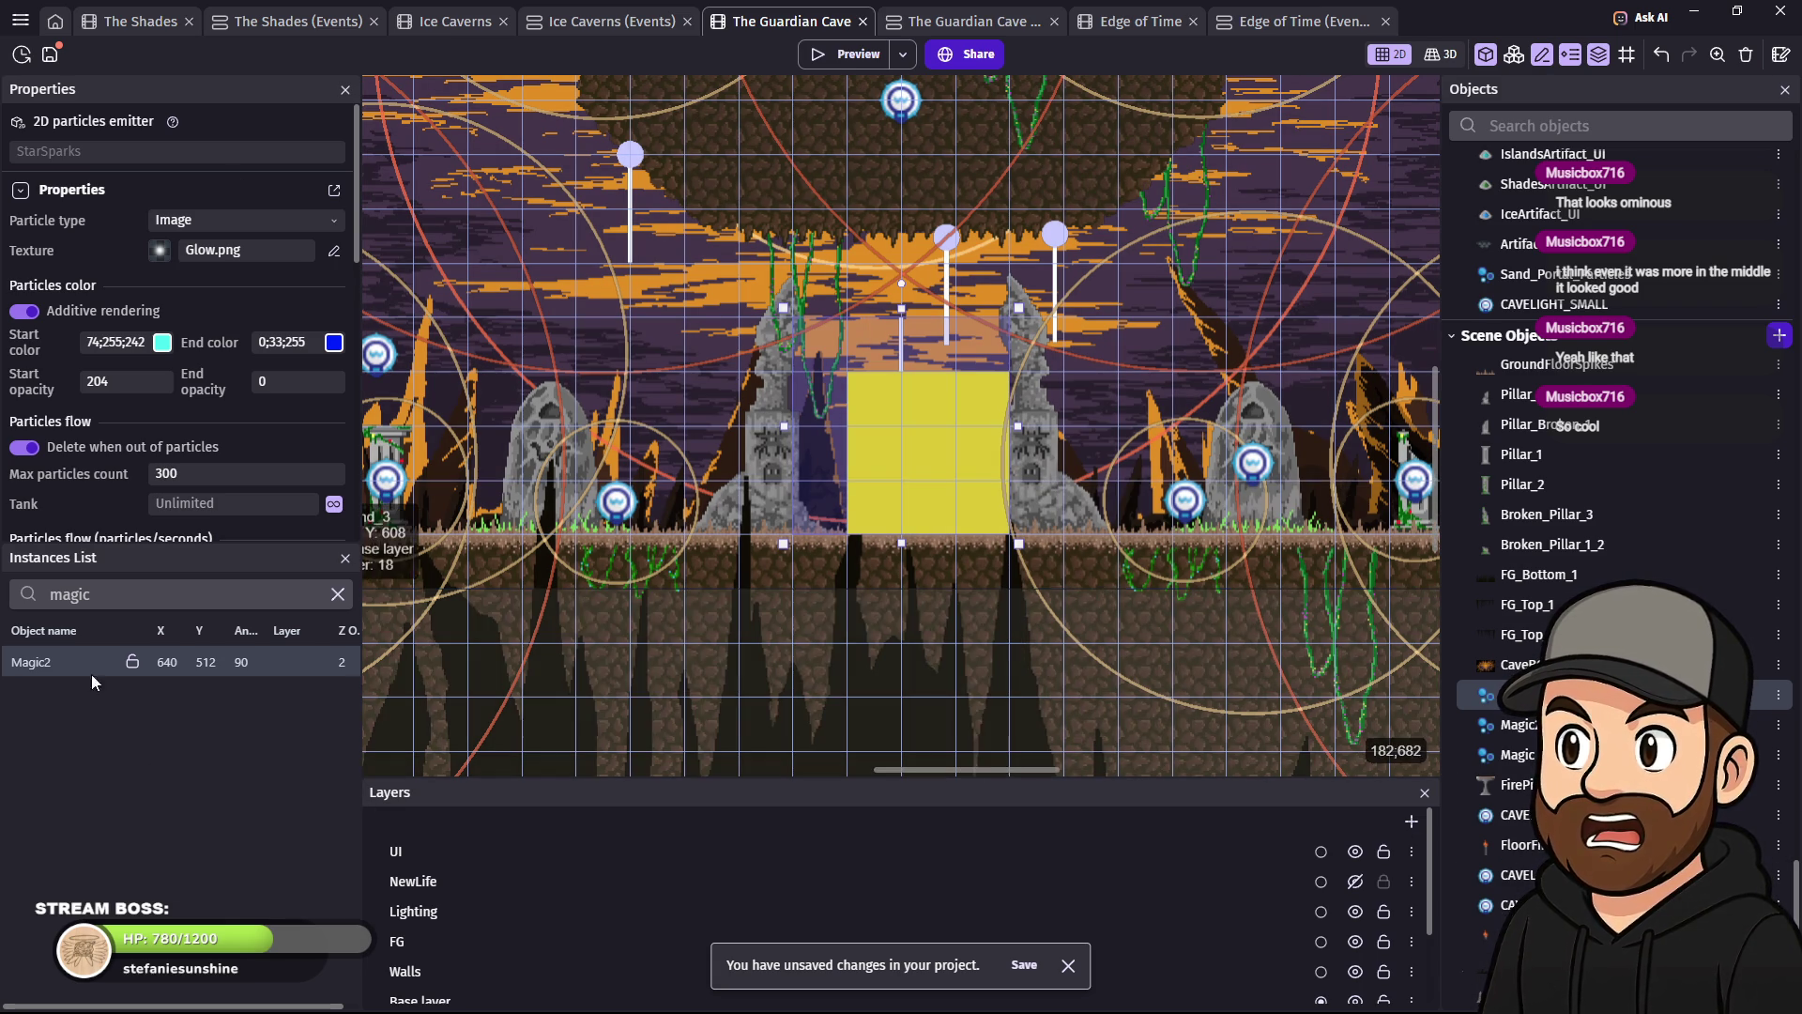
- Set Magic2's Z order to 500, place a StarSparks emitter at 640,512, and preview
click(66, 662)
text(500)
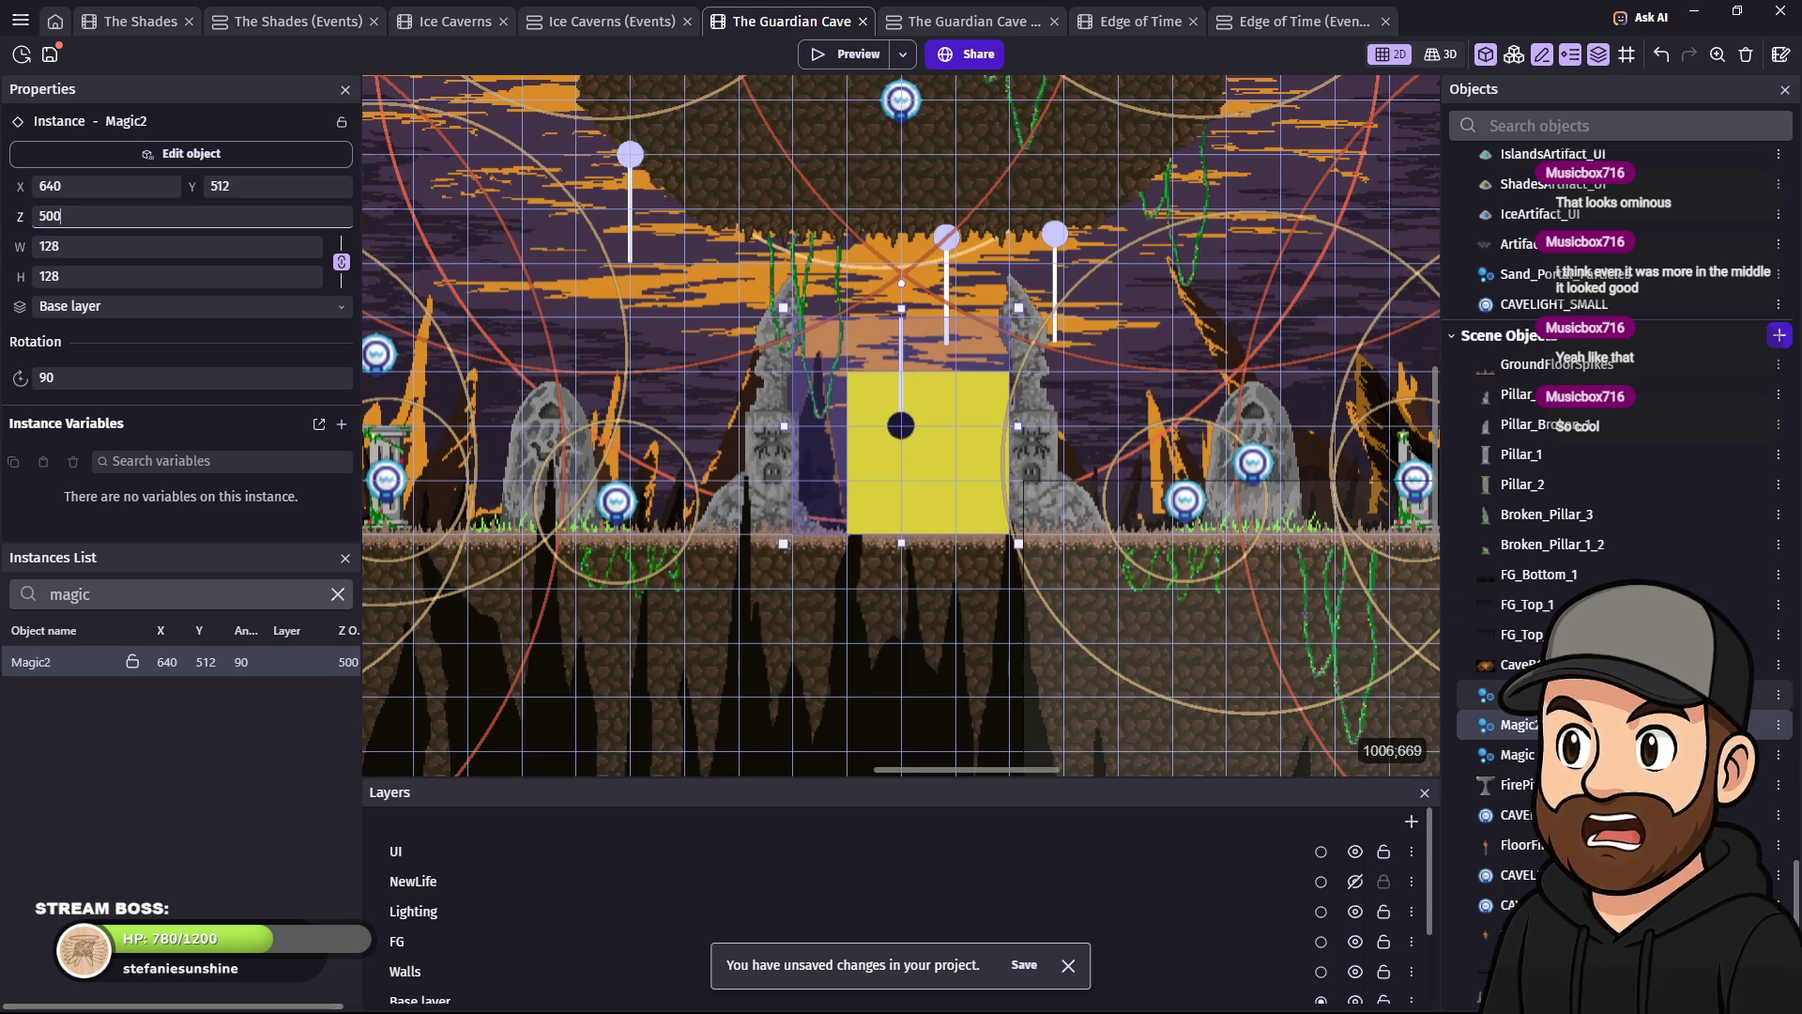
click(1520, 695)
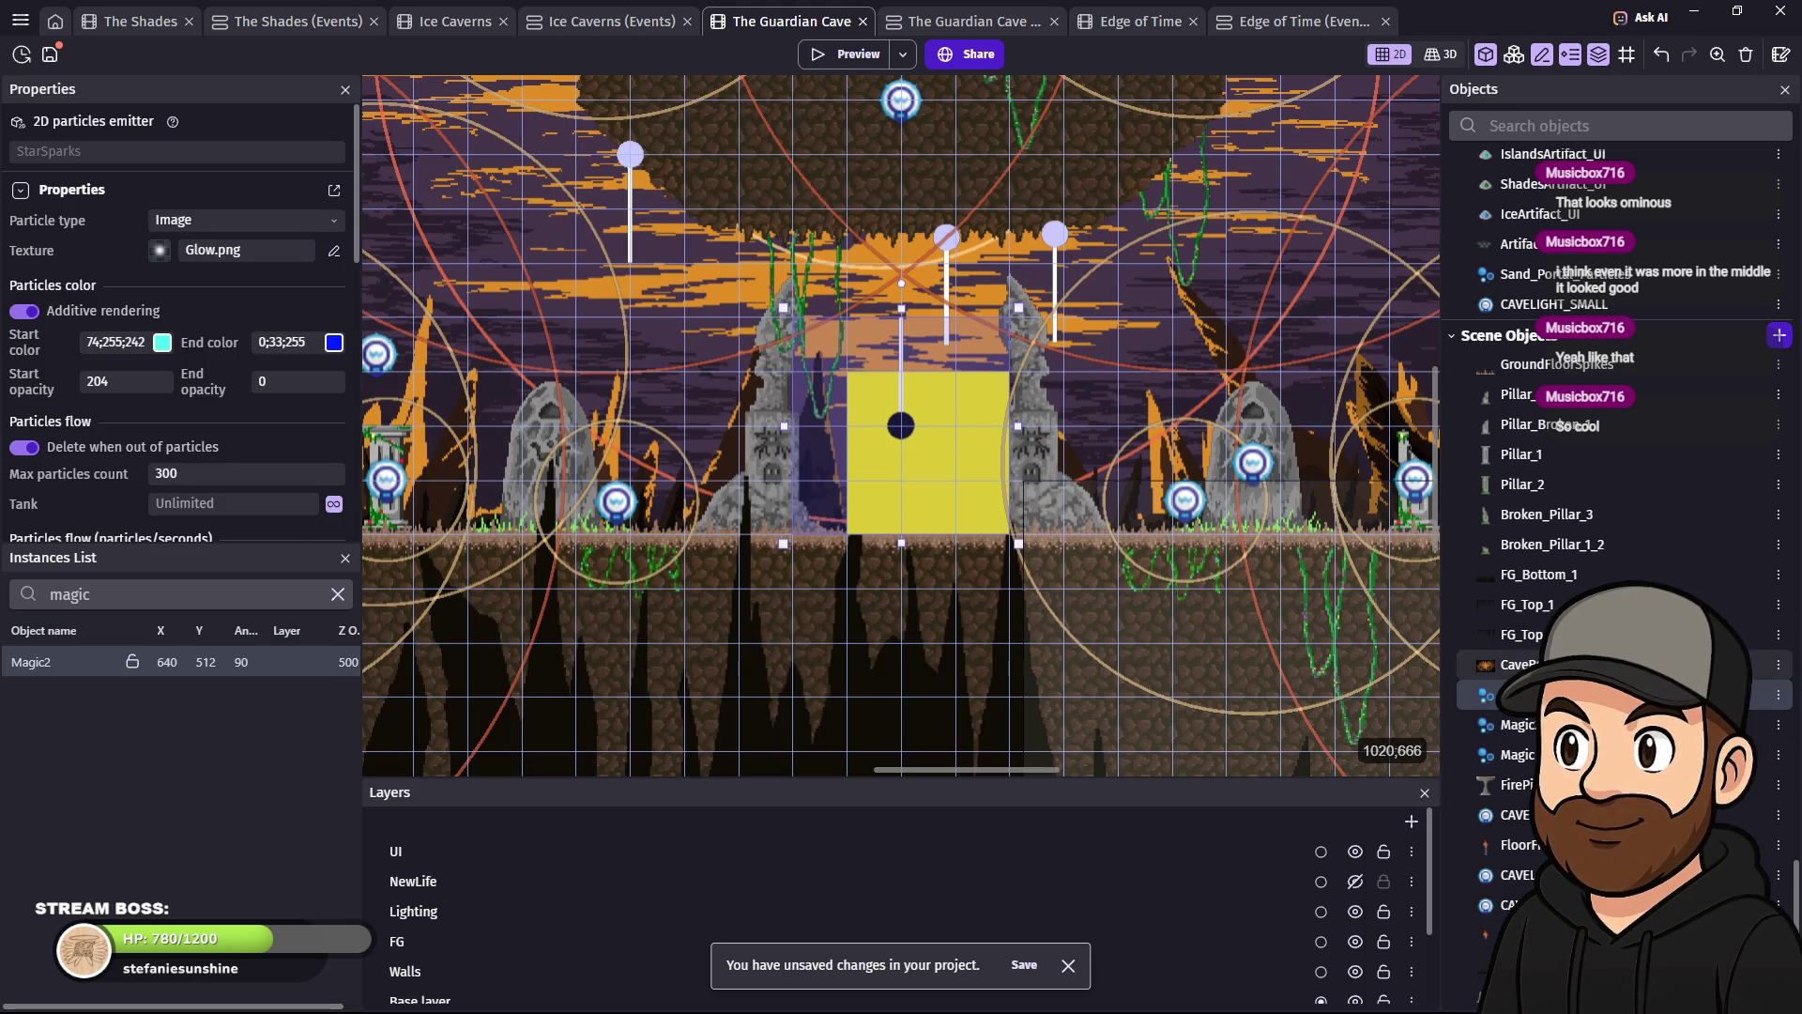
drag(1027, 486, 909, 435)
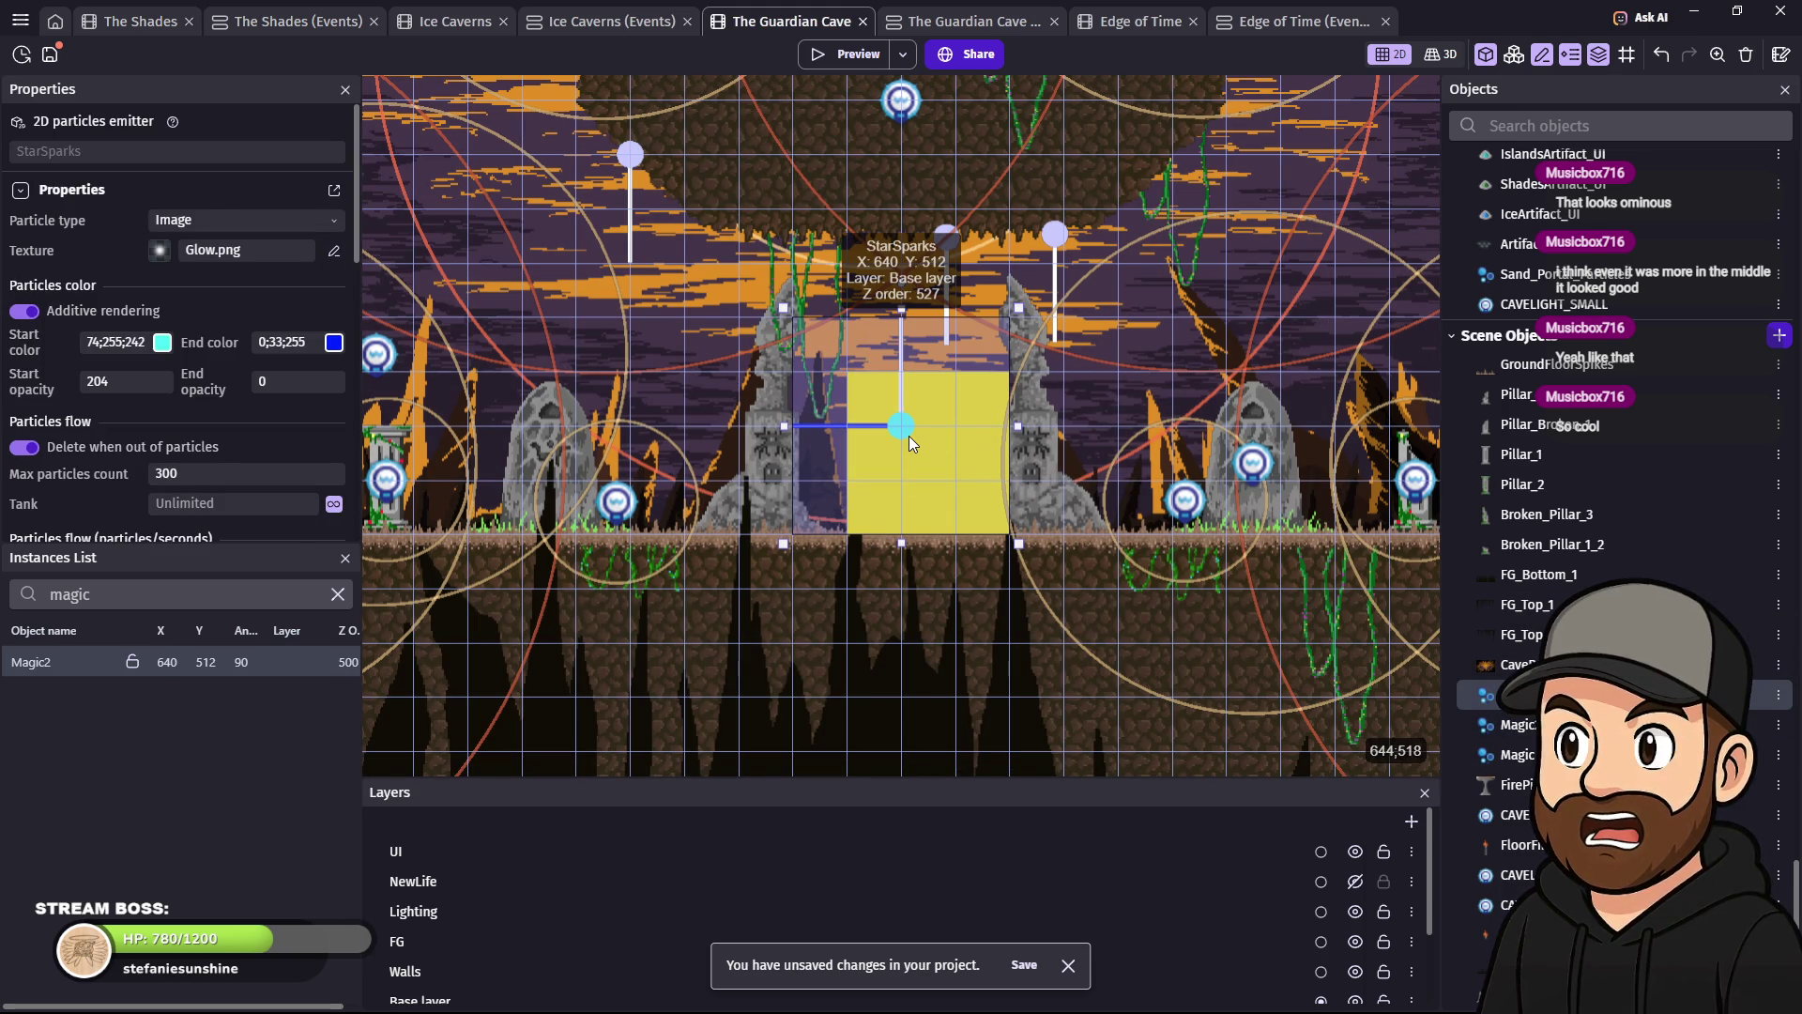
click(858, 60)
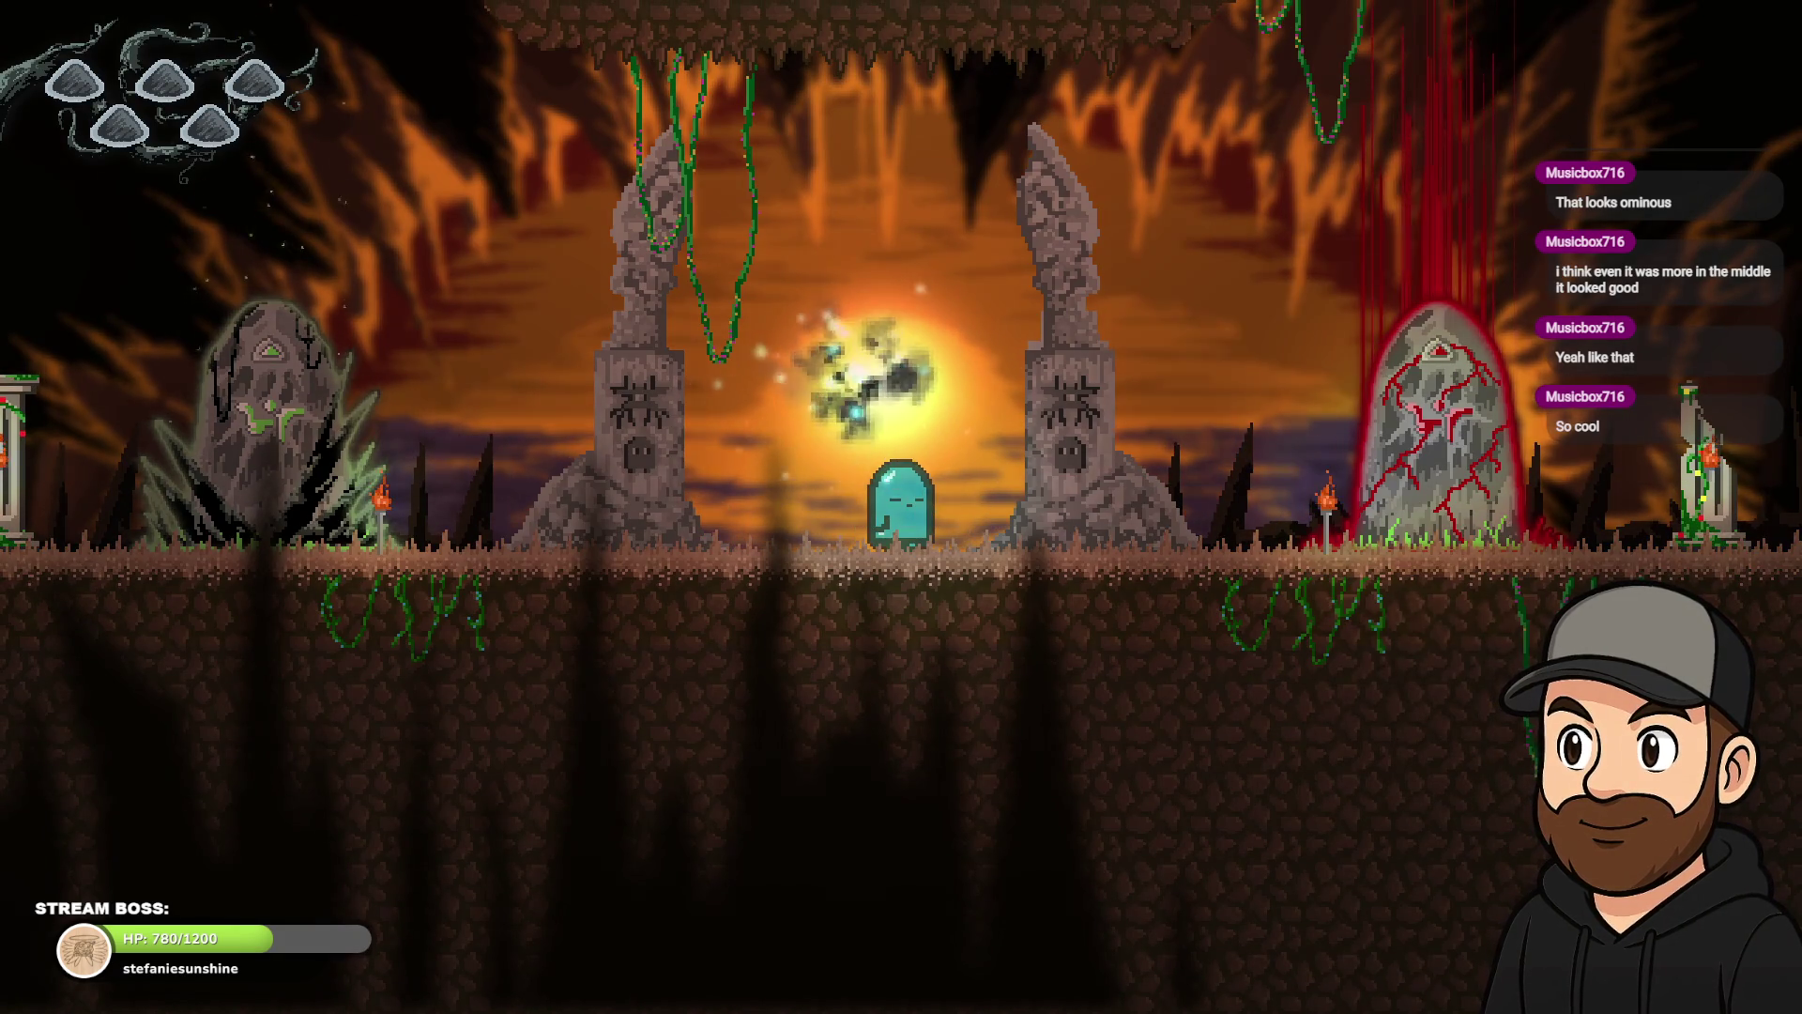
- Walk the ghost right and left through the cave past the StarSparks emitter and spider pillars
key(Right)
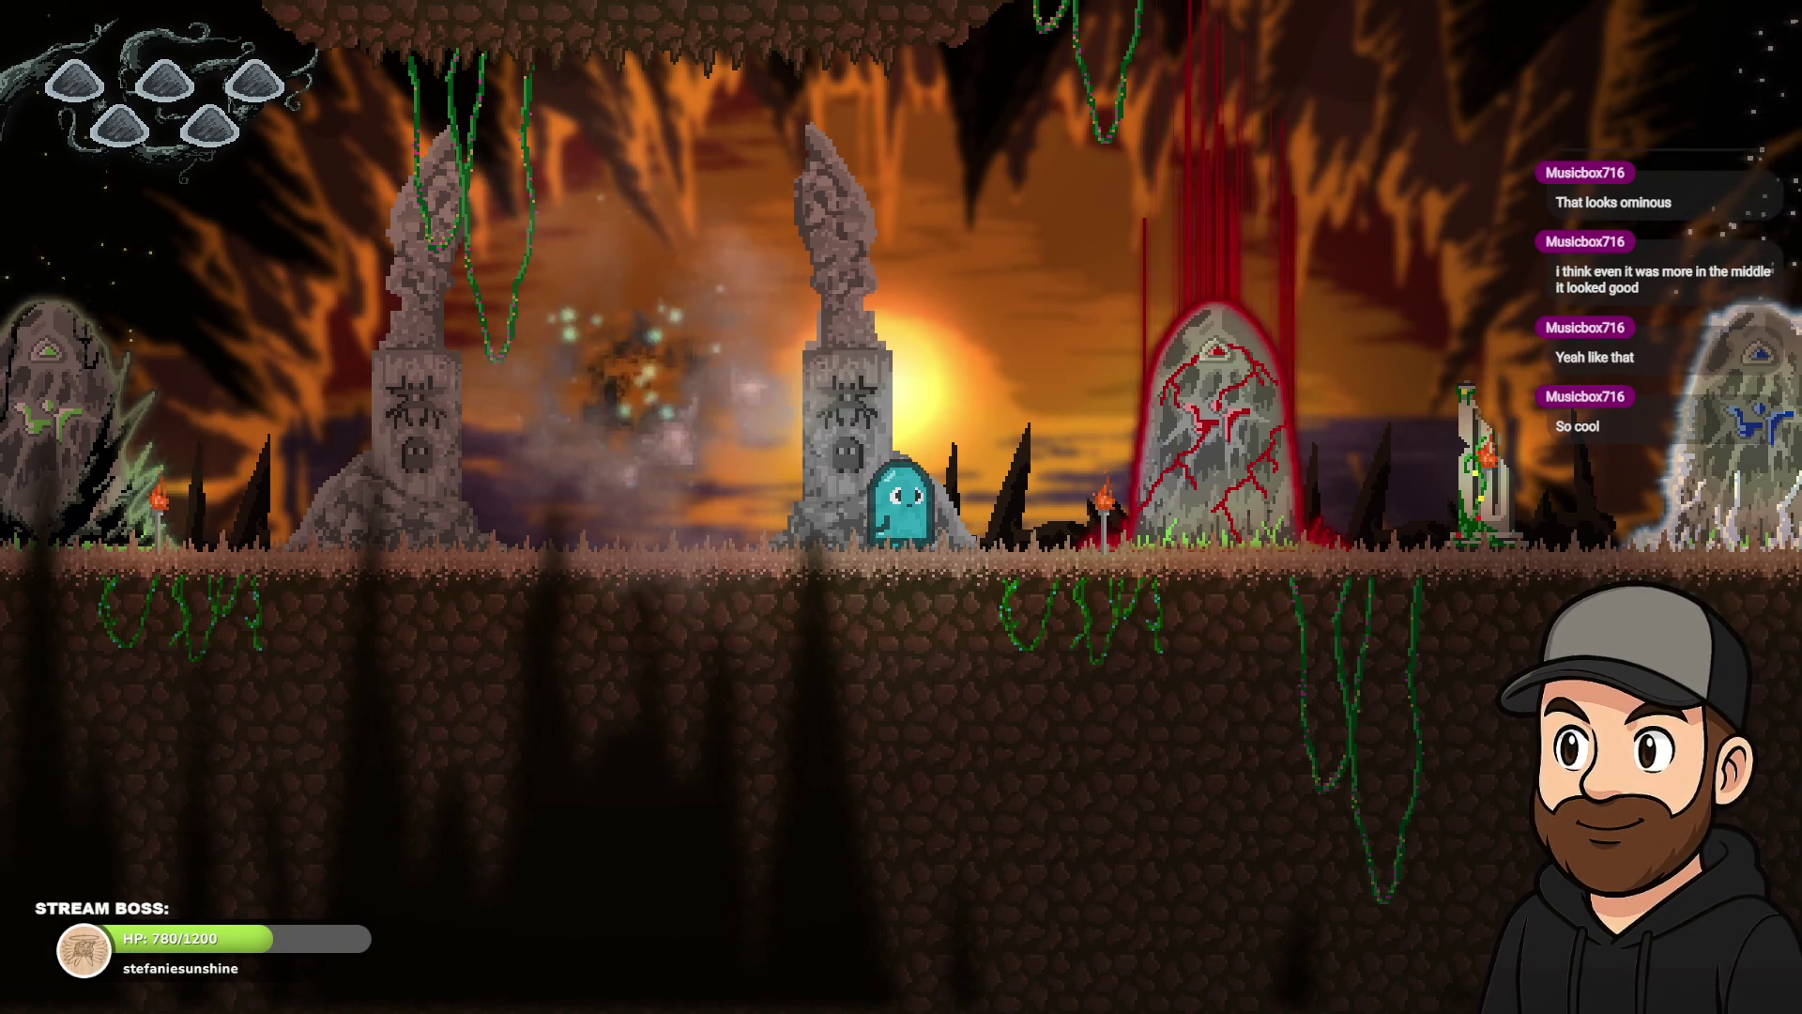
key(Left)
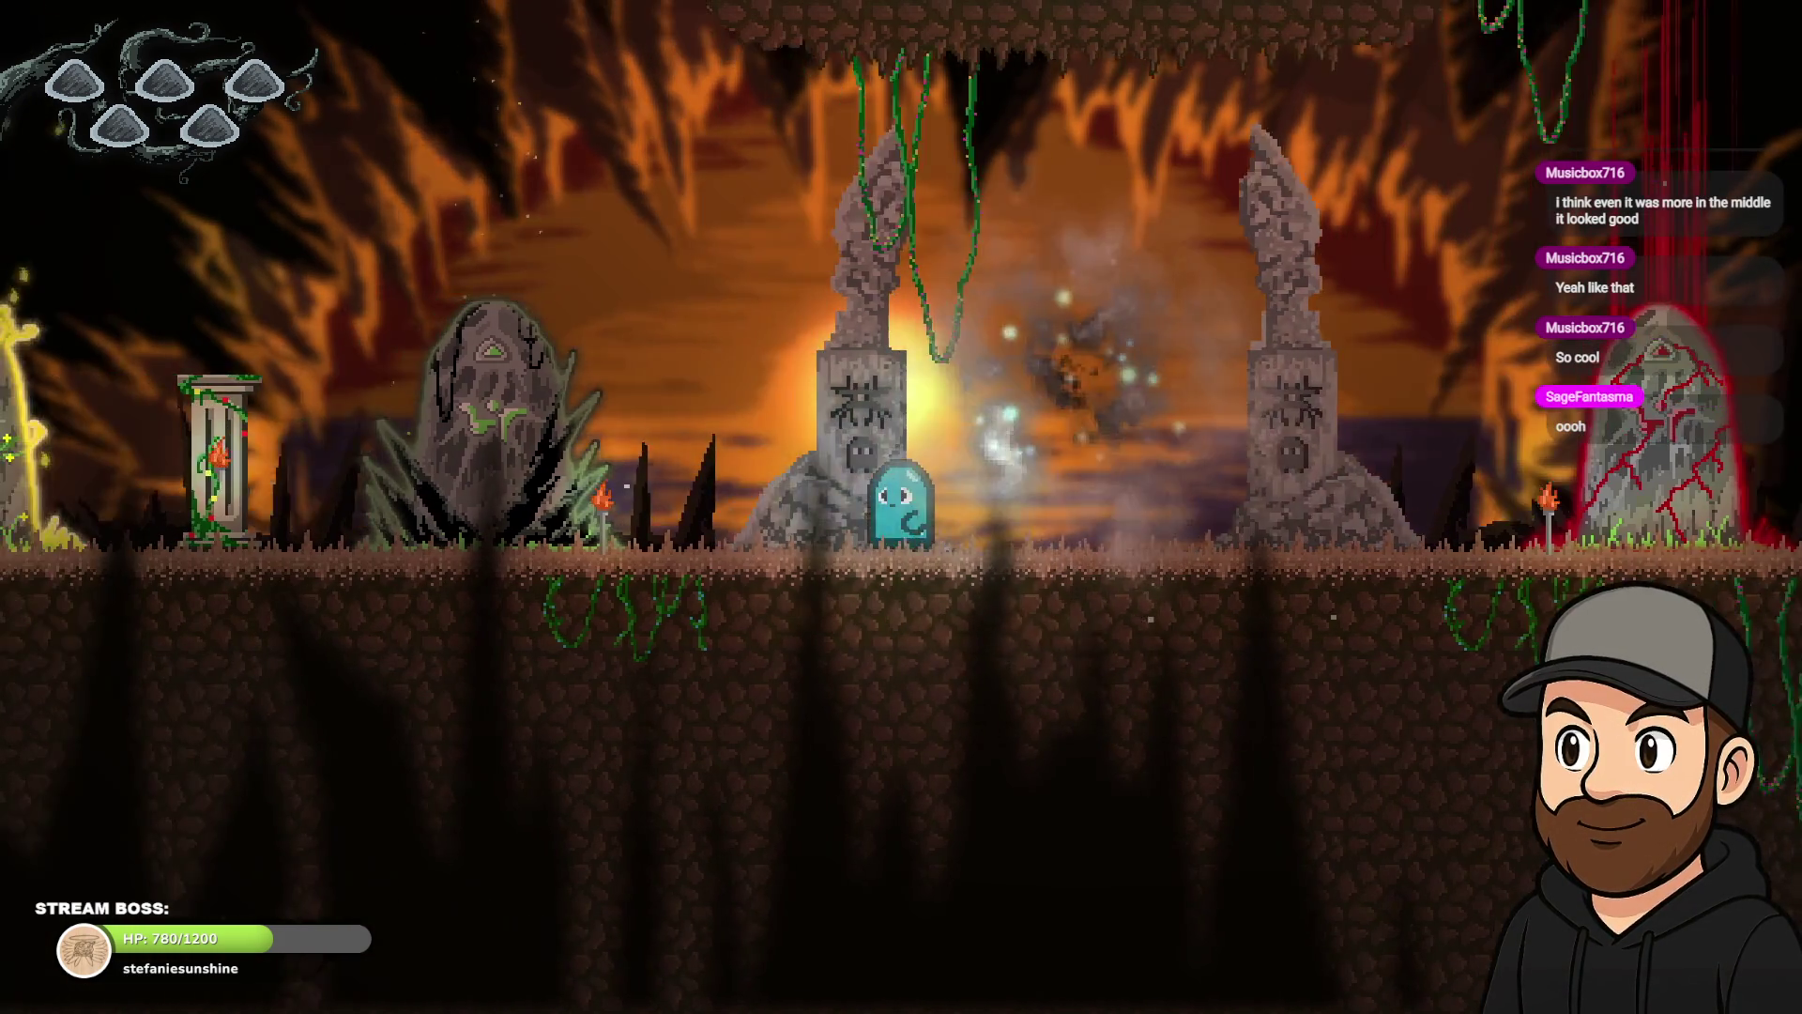
key(Left)
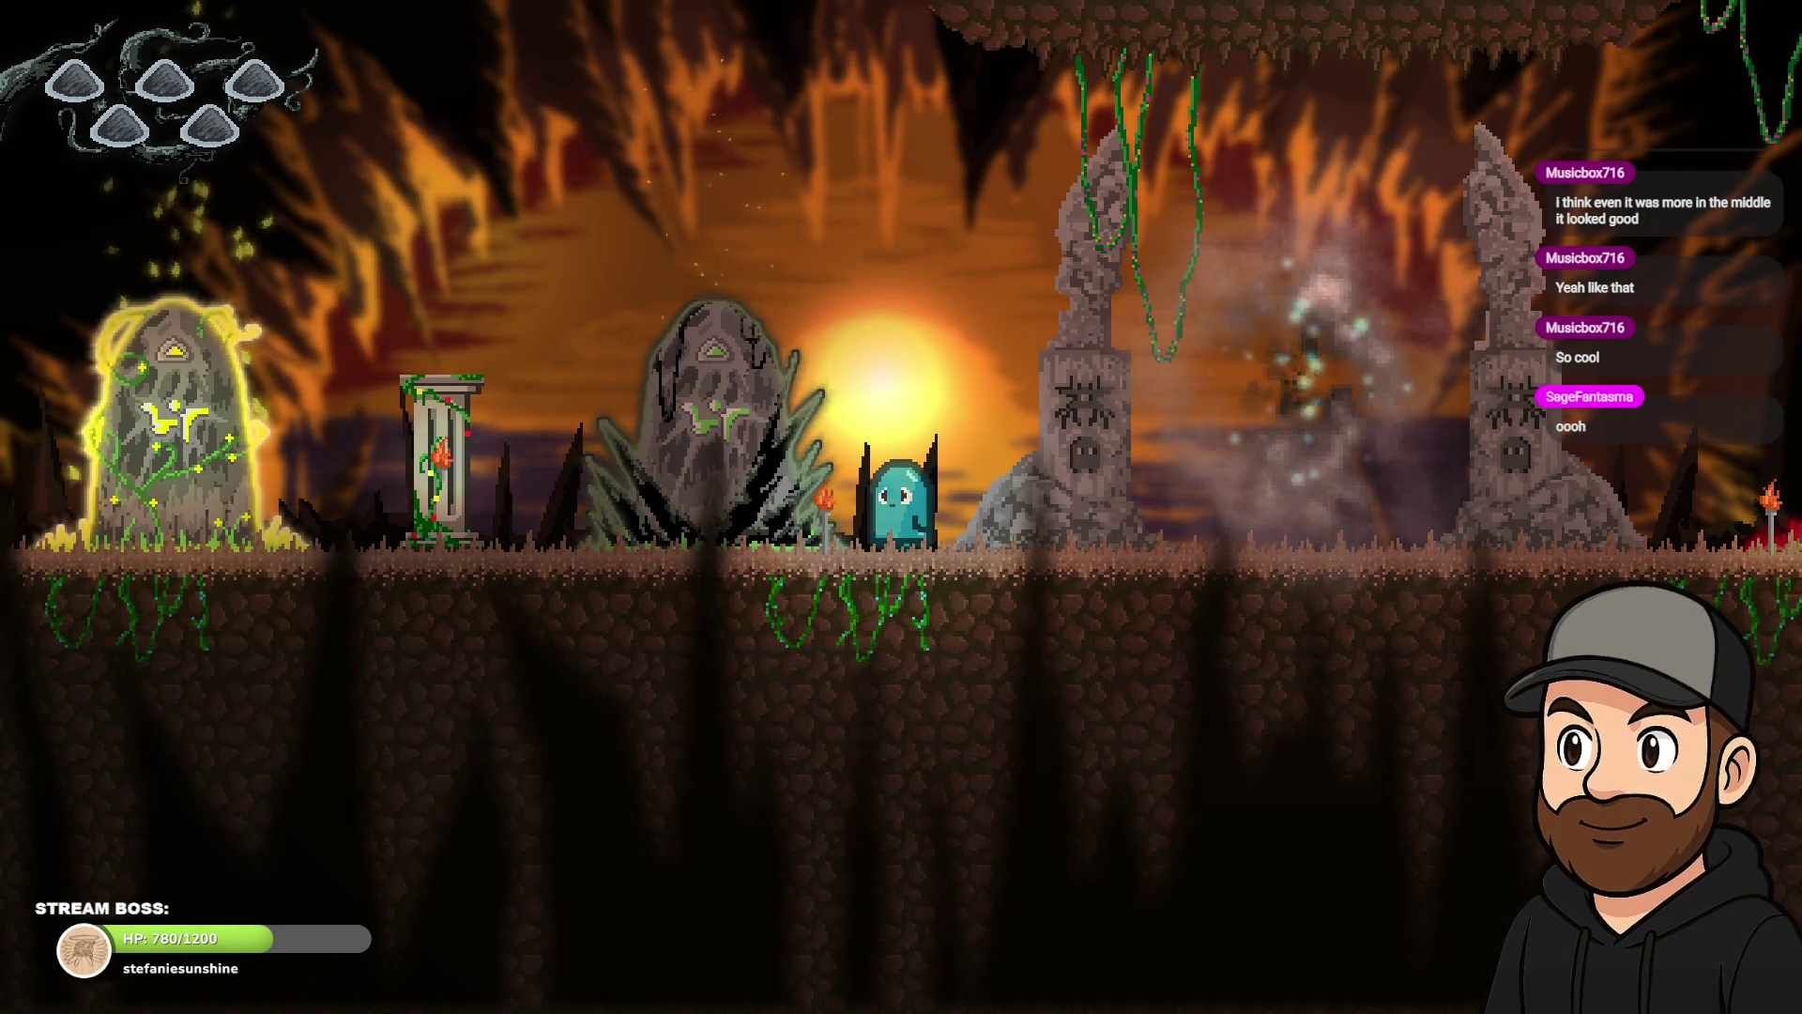
key(Right)
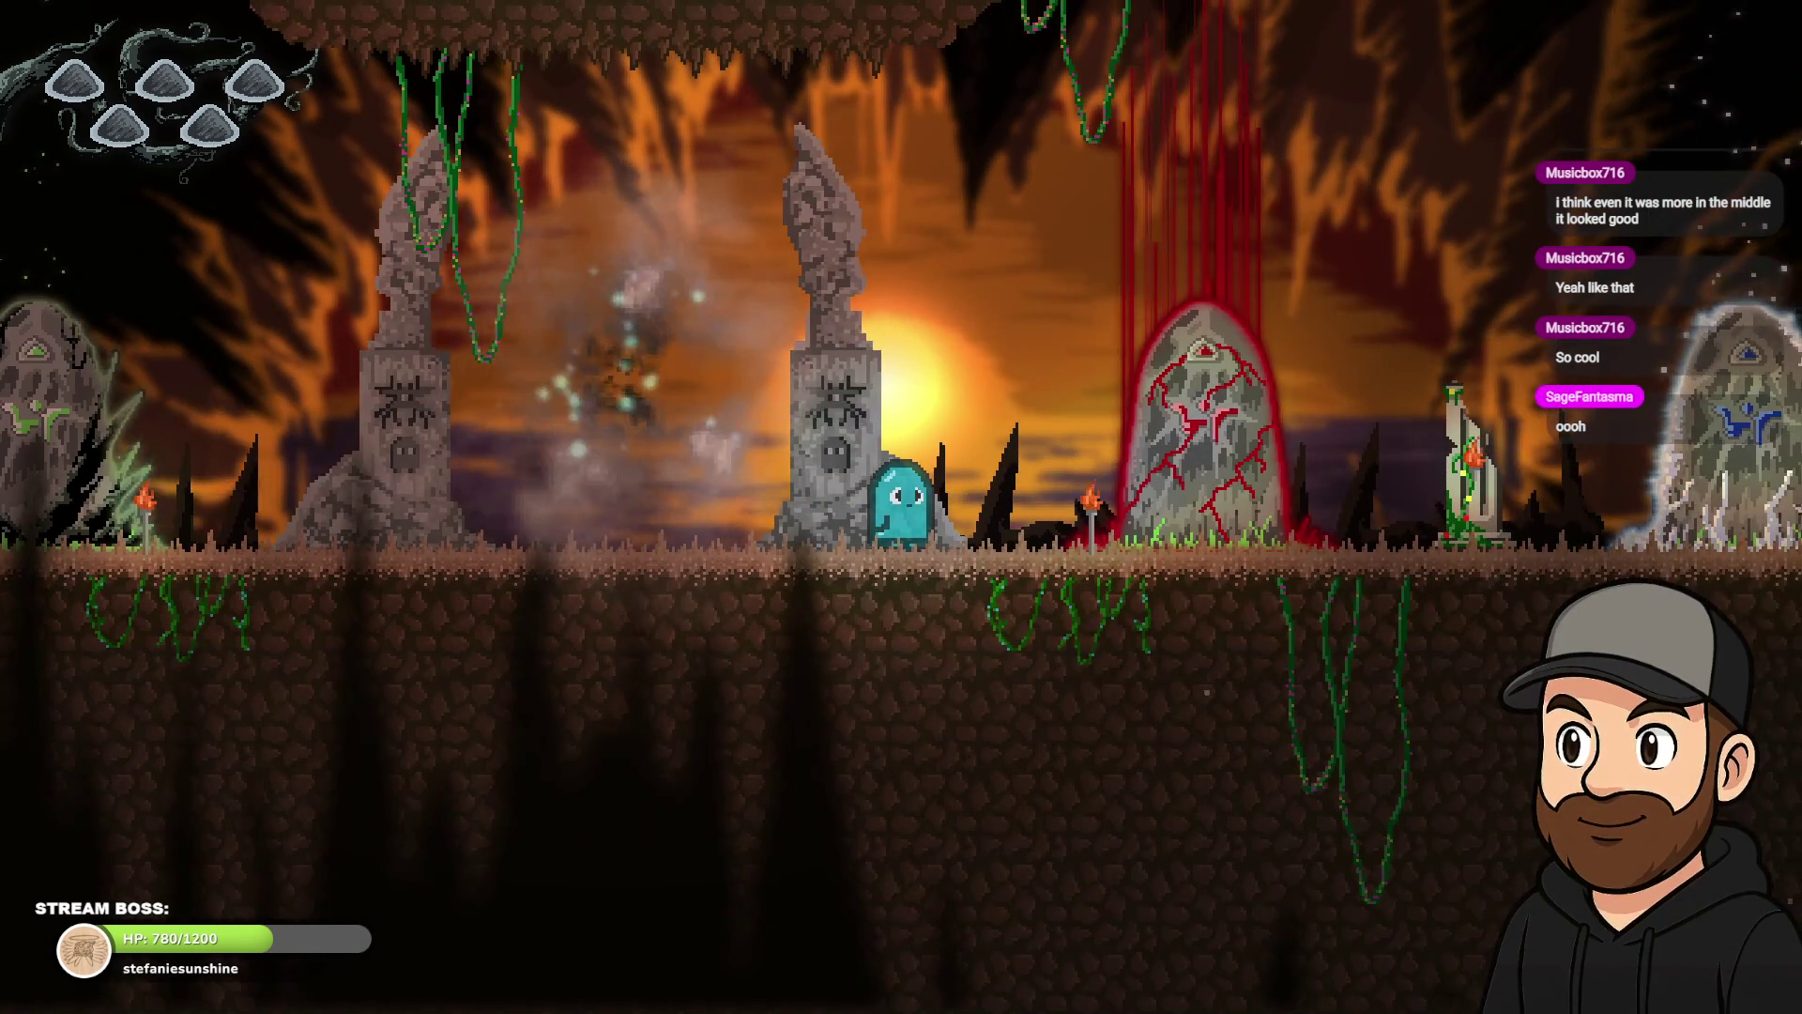
- Toggle the game preview out of and back into fullscreen, then close the preview window
key(Escape)
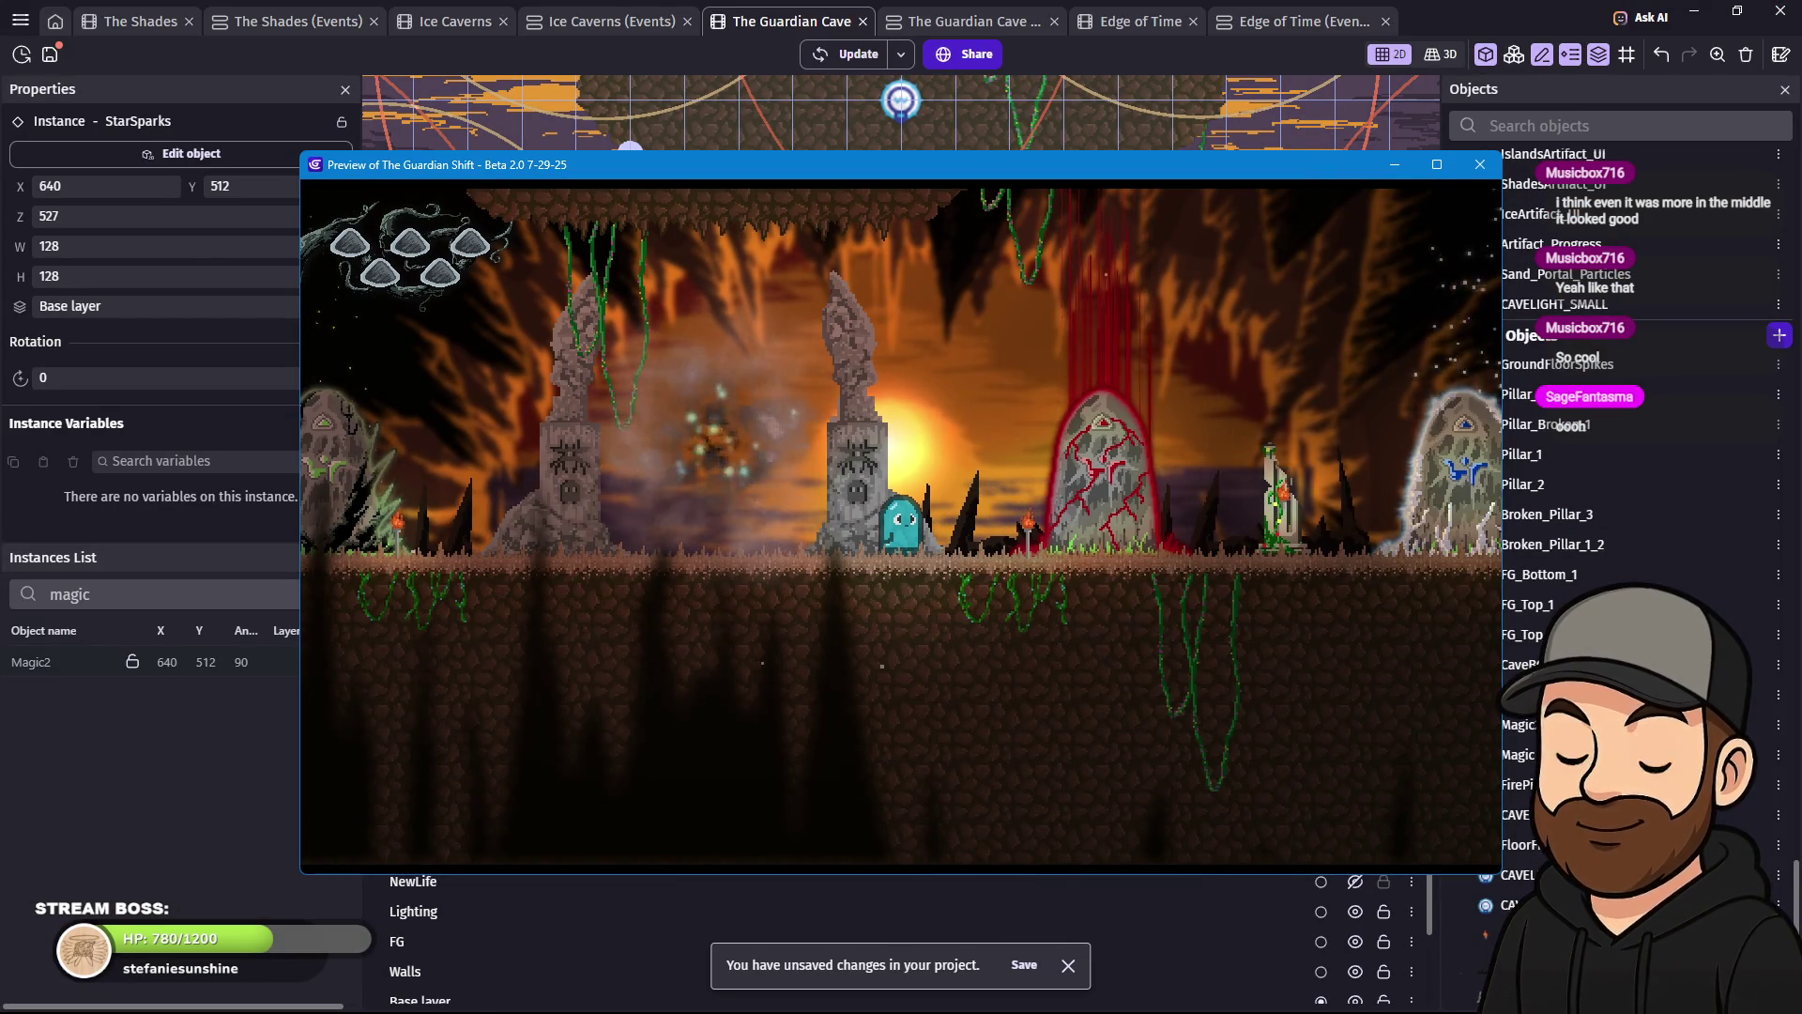
key(F11)
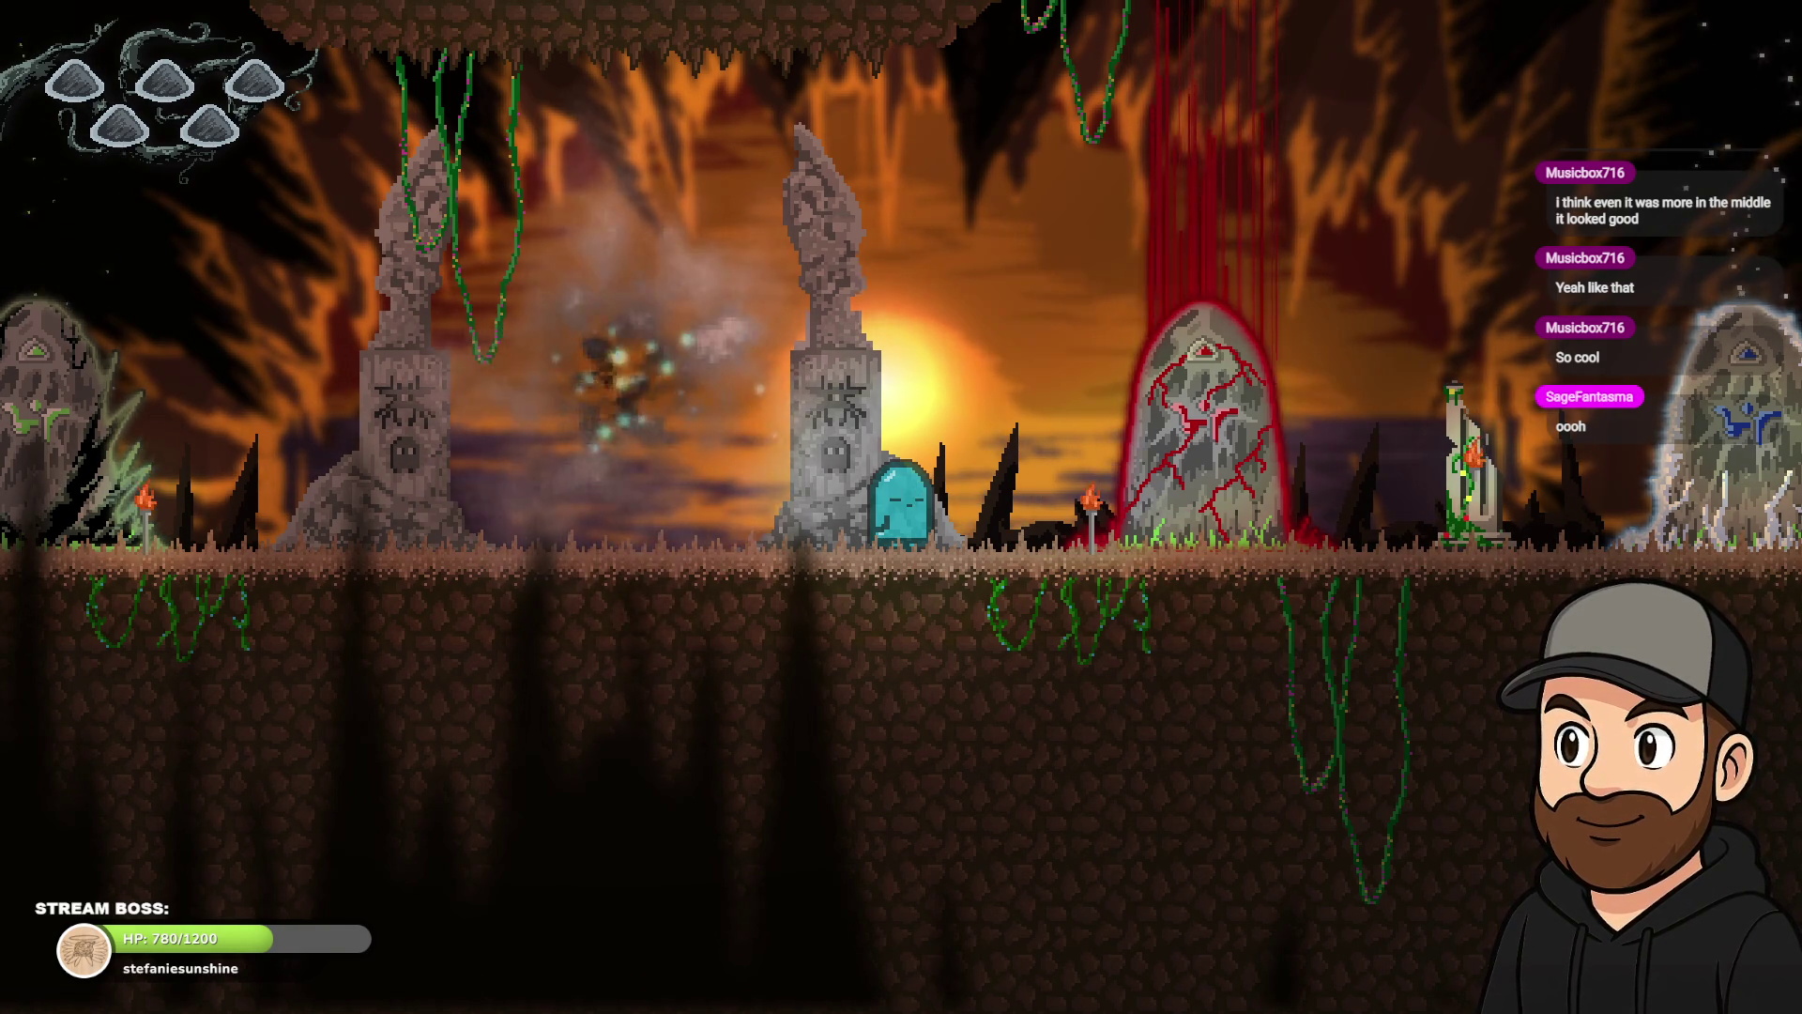
key(Escape)
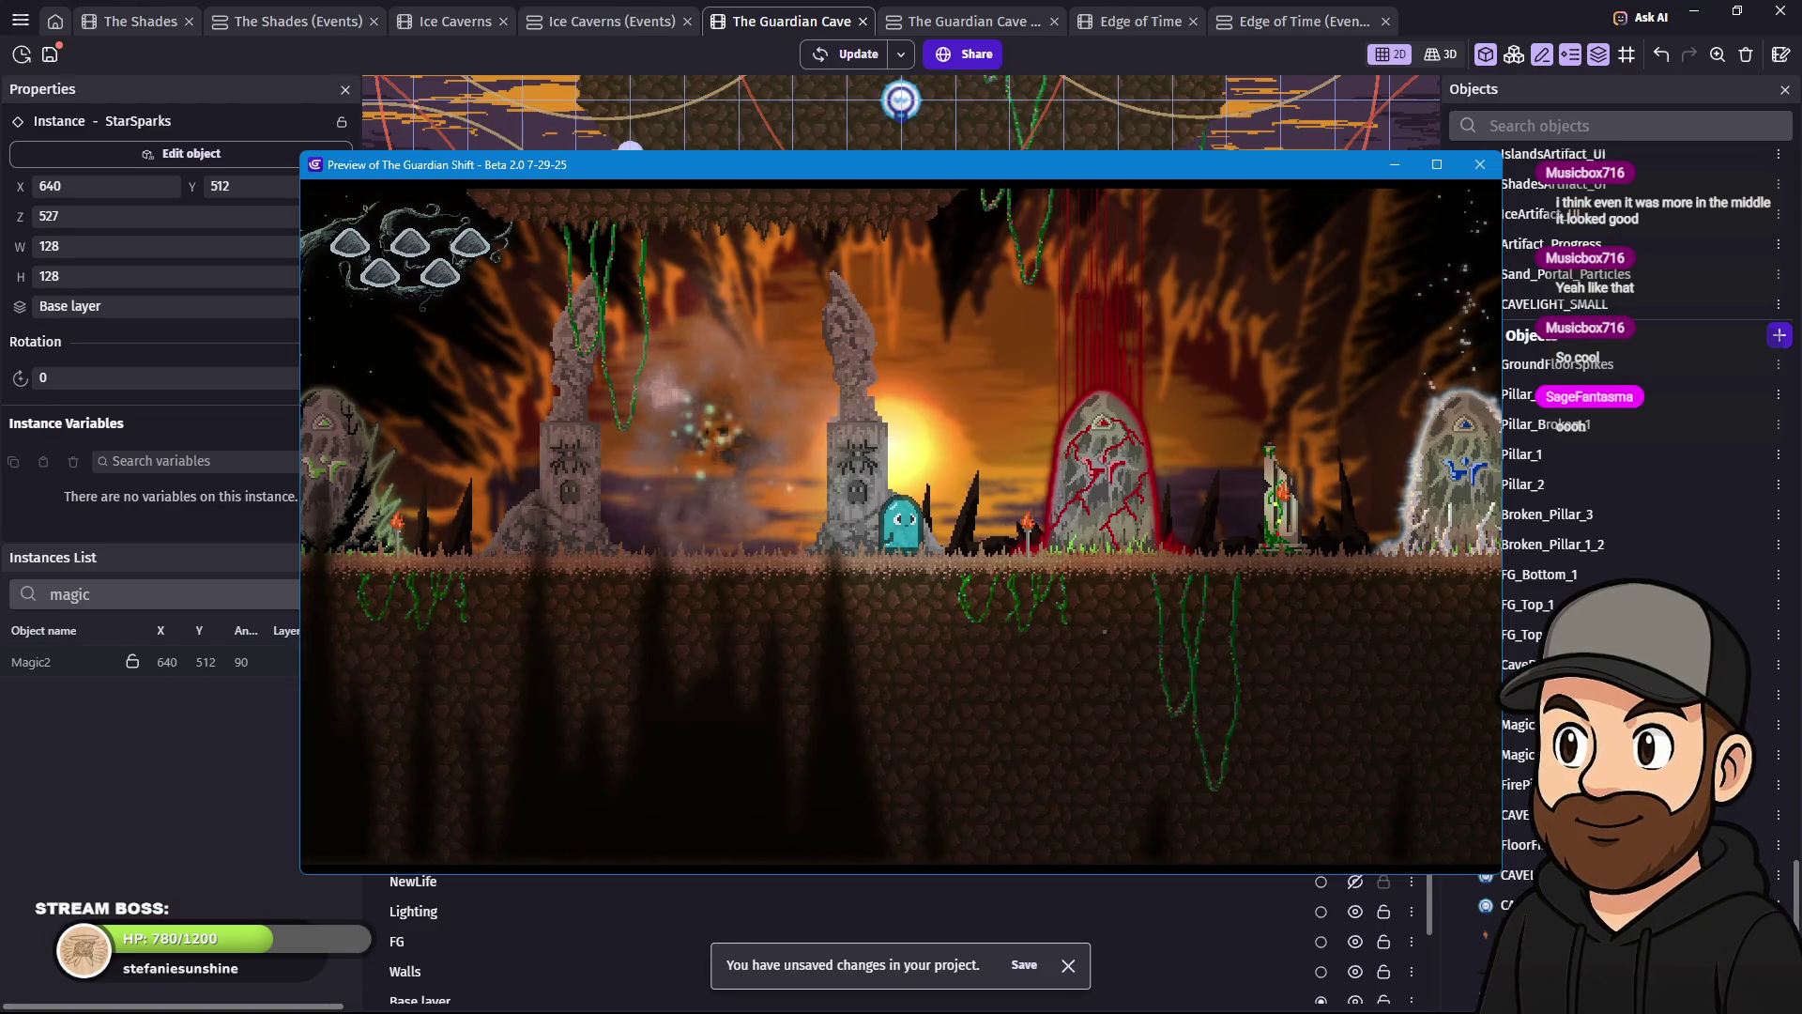
click(1481, 164)
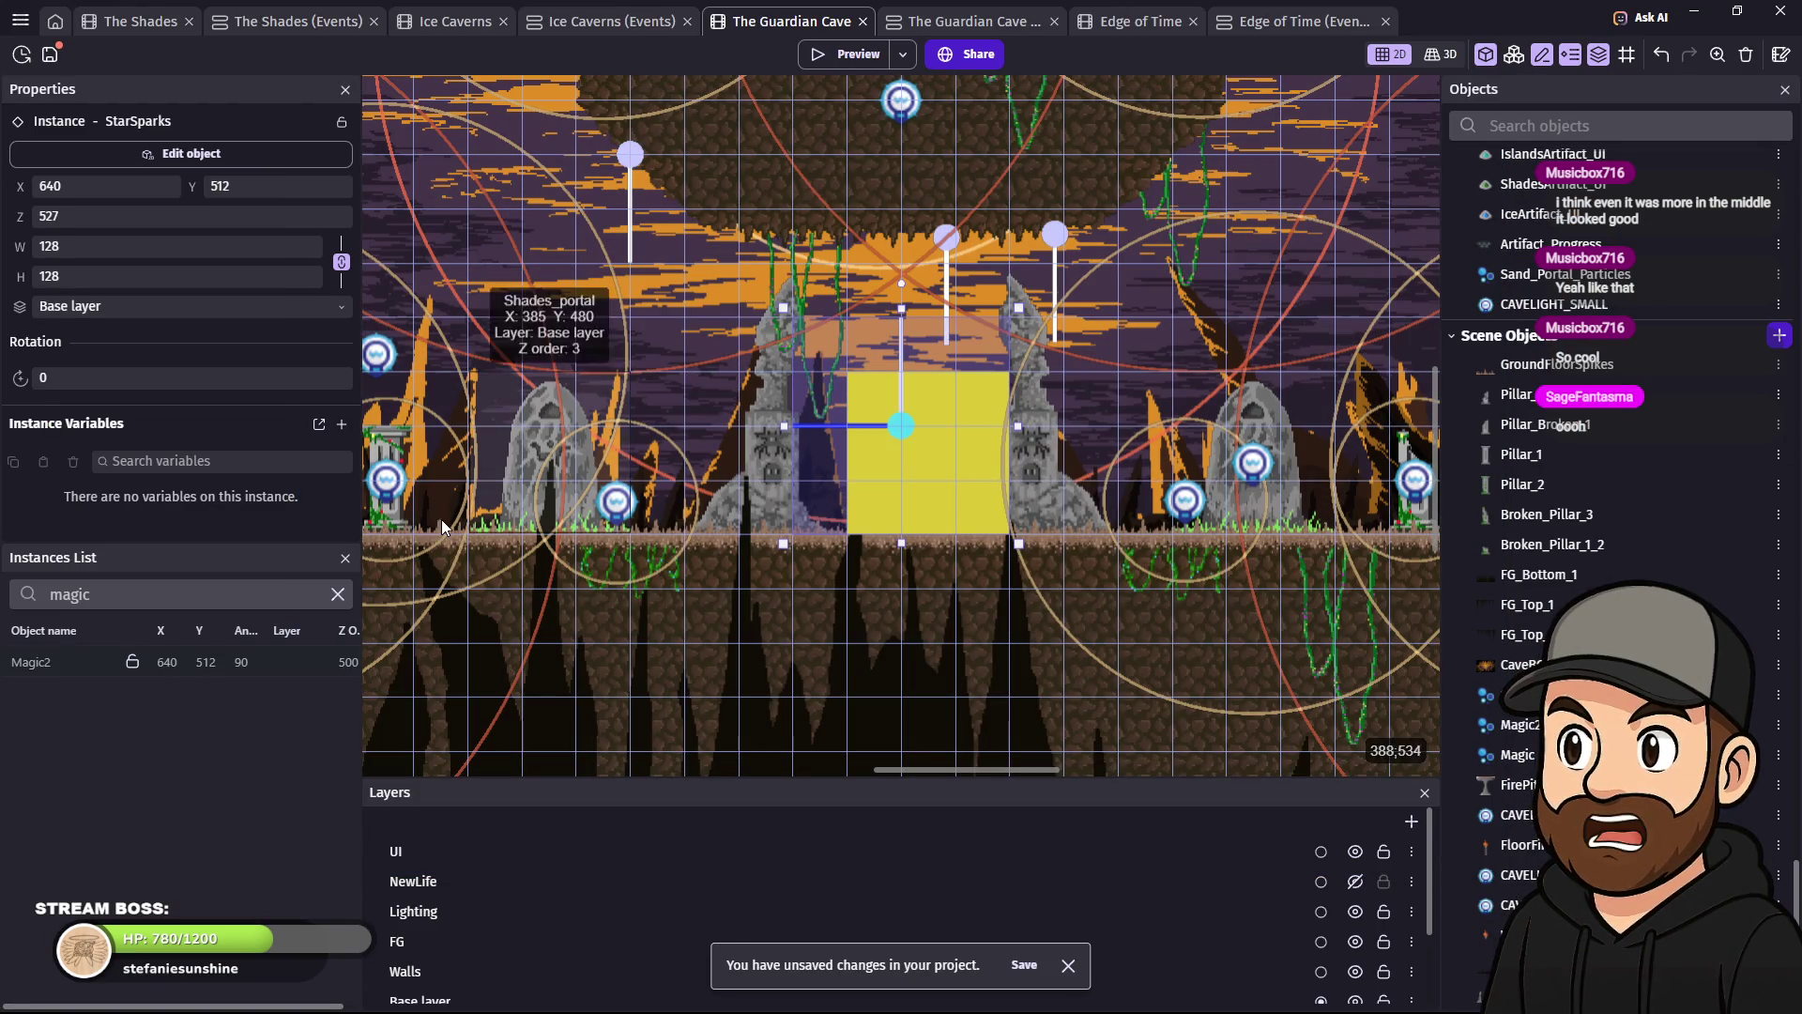
- Open the StarSparks settings and browse its other pages, including variables and effects, before returning to particle properties
double_click(897, 428)
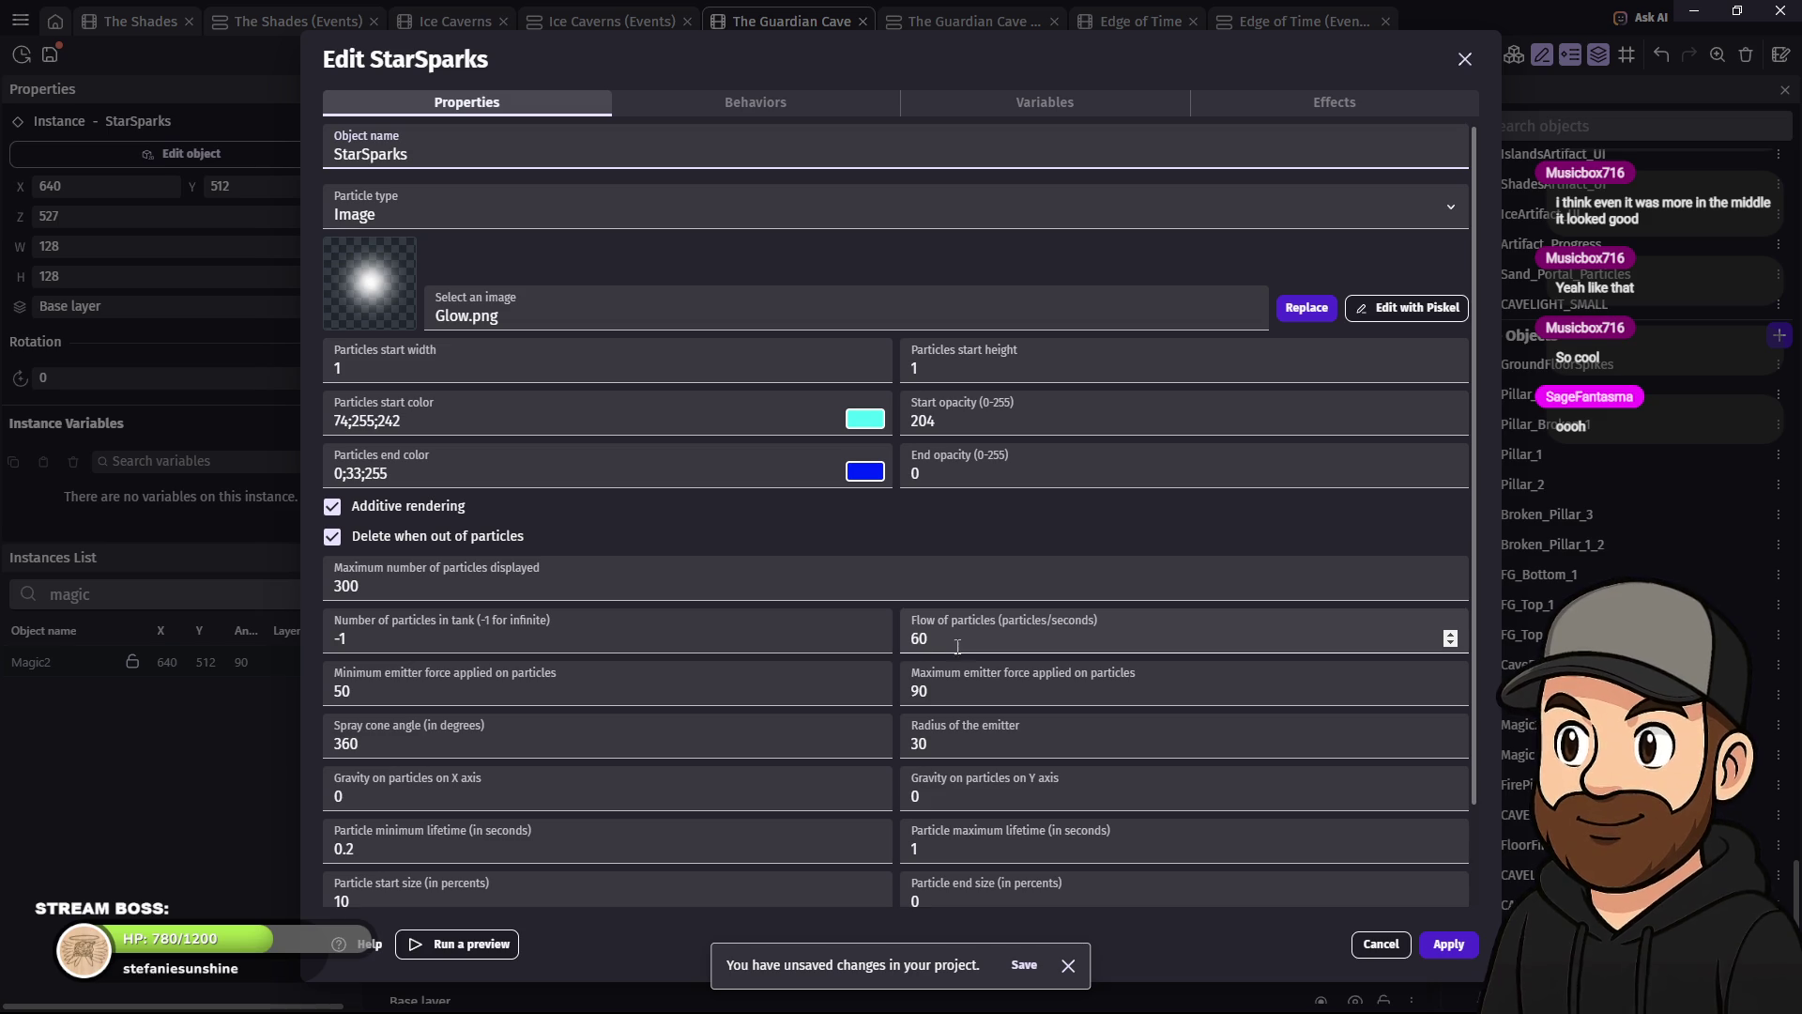
scroll(759, 671, down, 3)
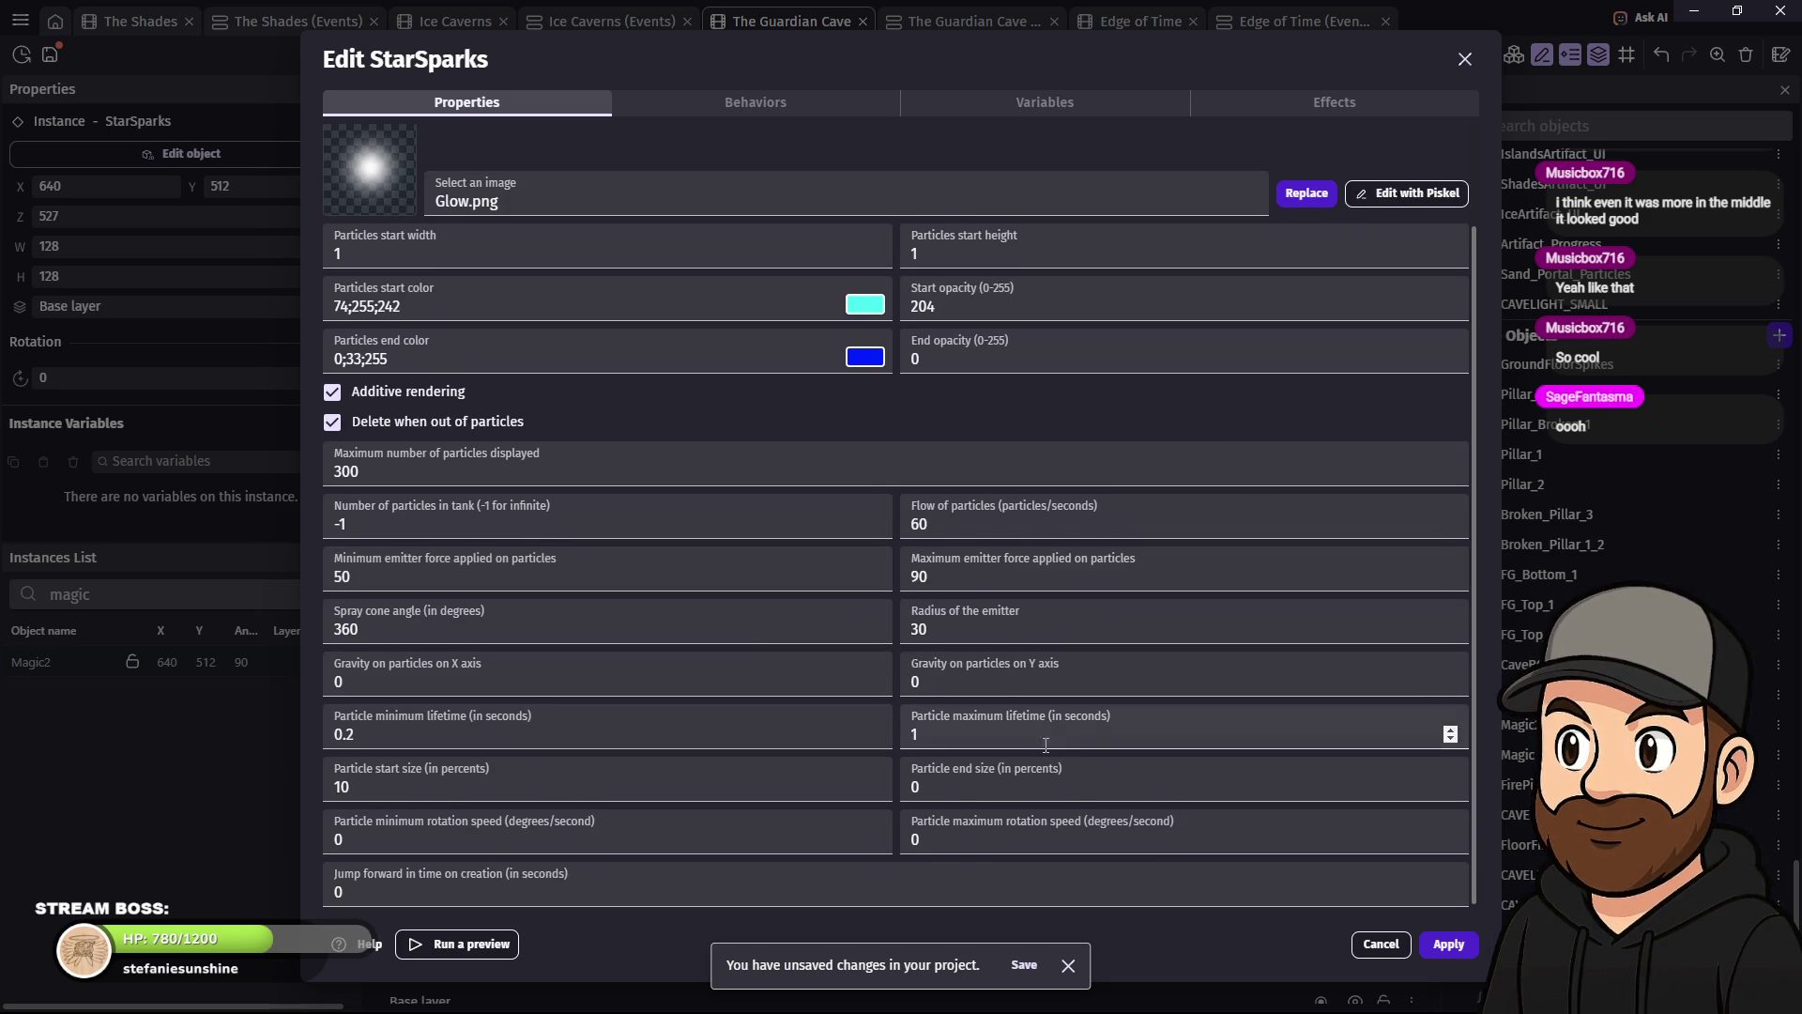
click(785, 106)
click(1042, 105)
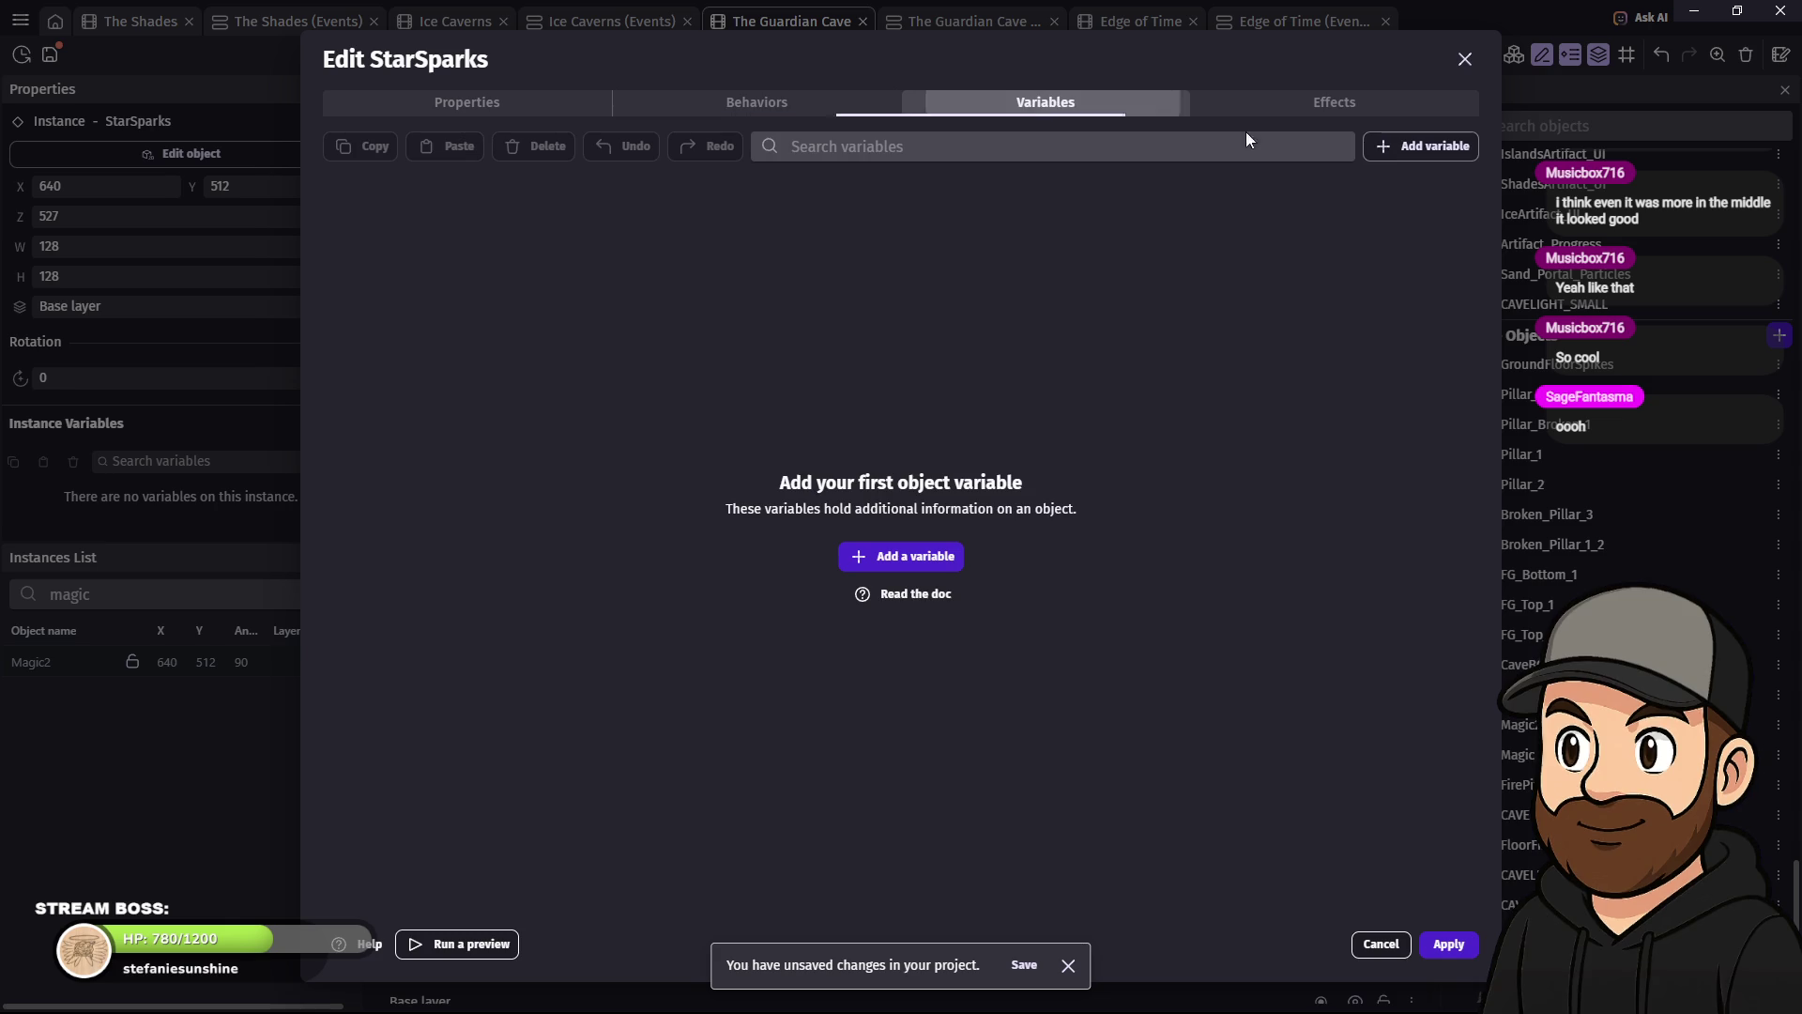
click(1339, 108)
click(470, 102)
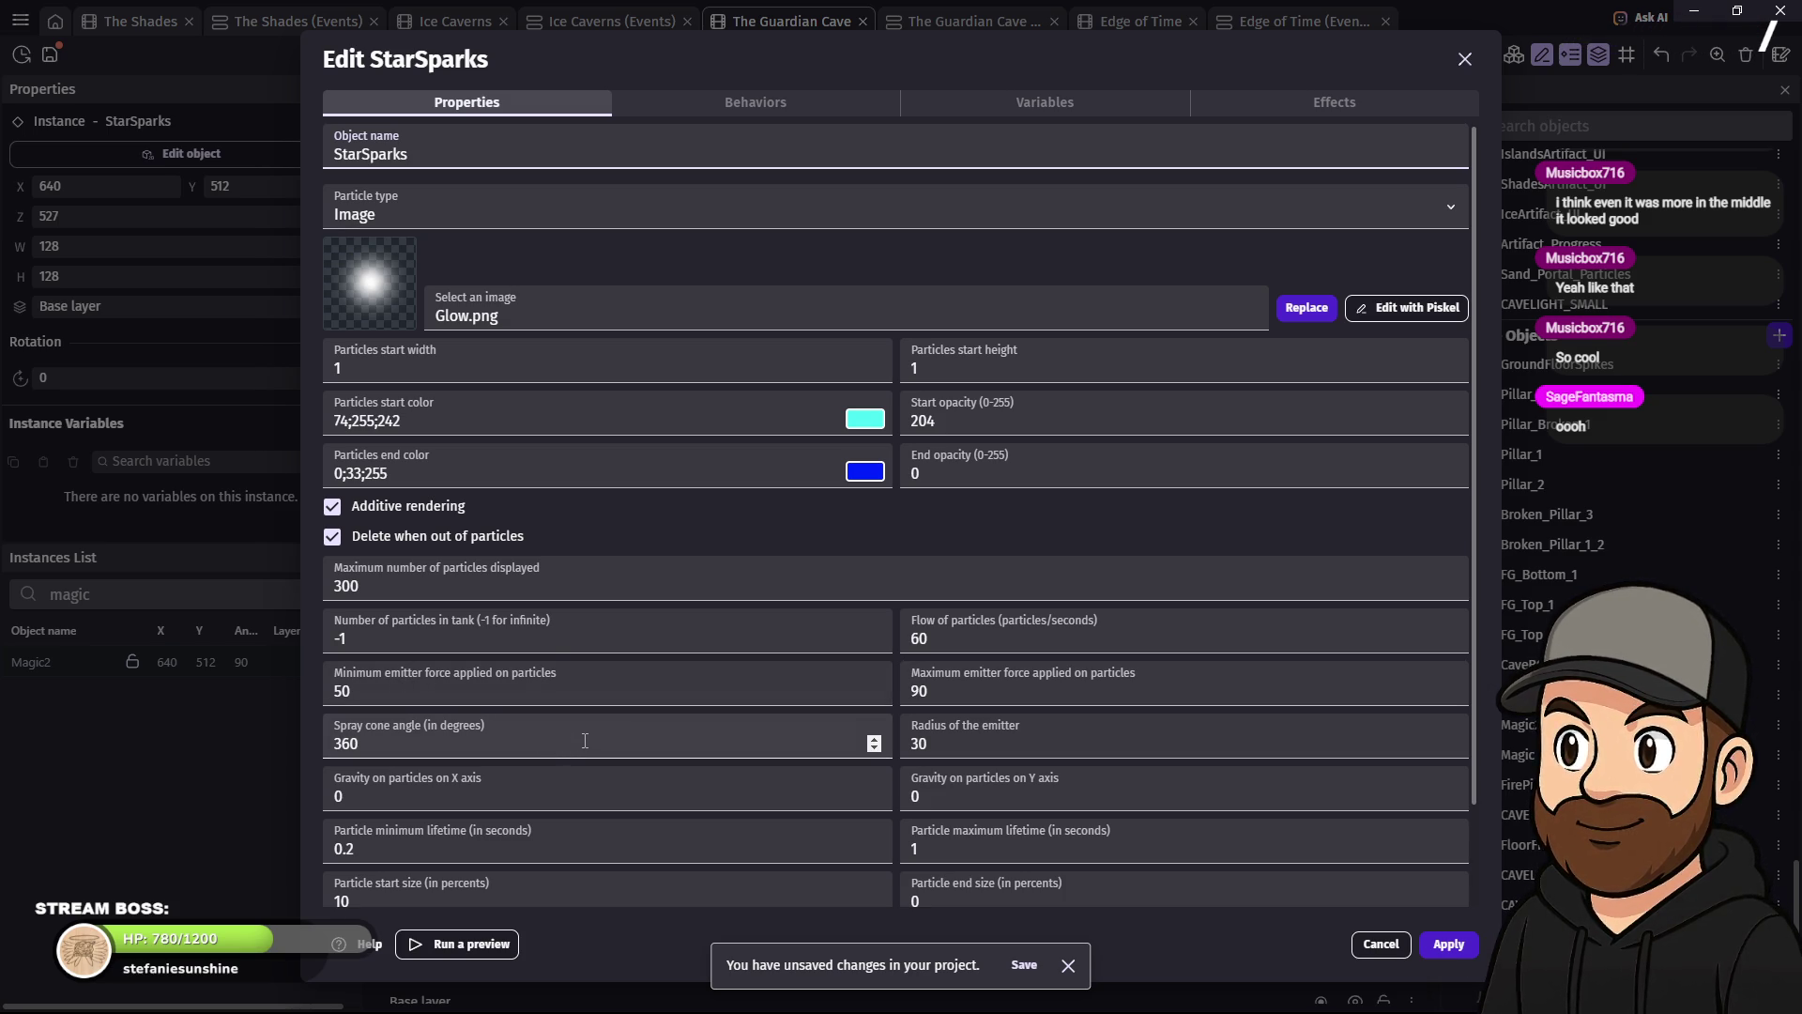
scroll(585, 741, down, 1)
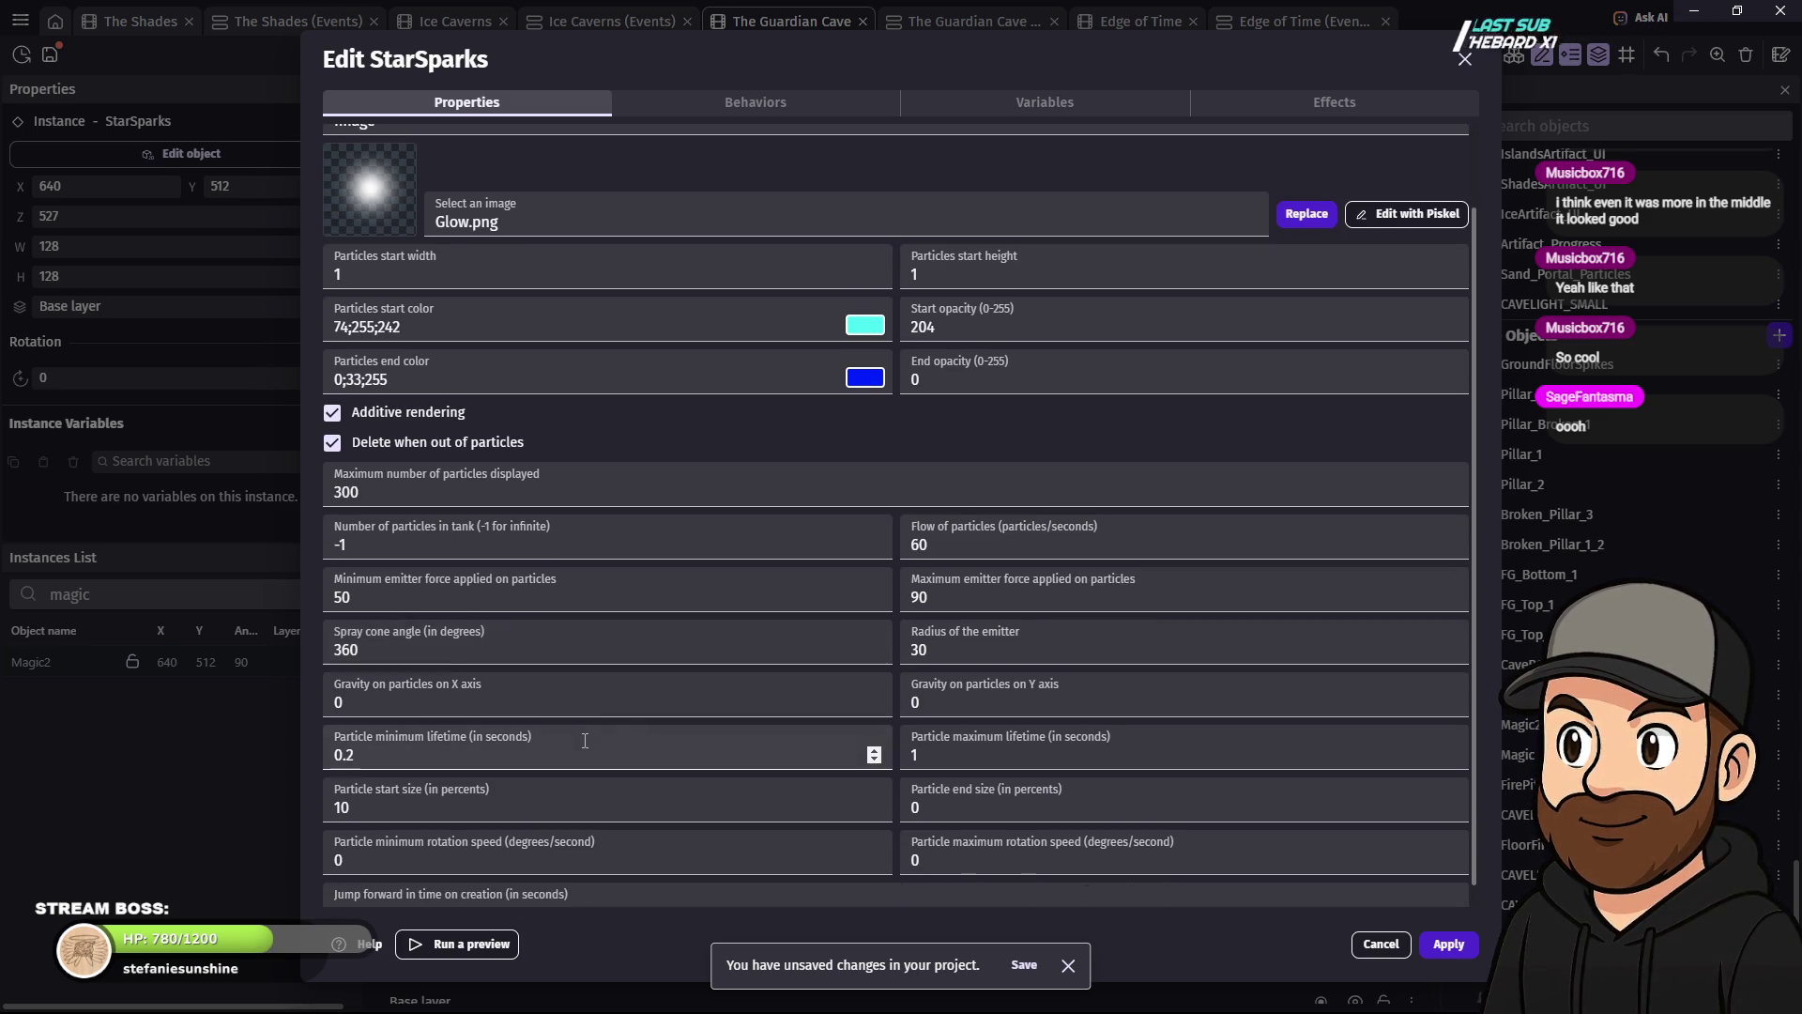
scroll(453, 779, down, 1)
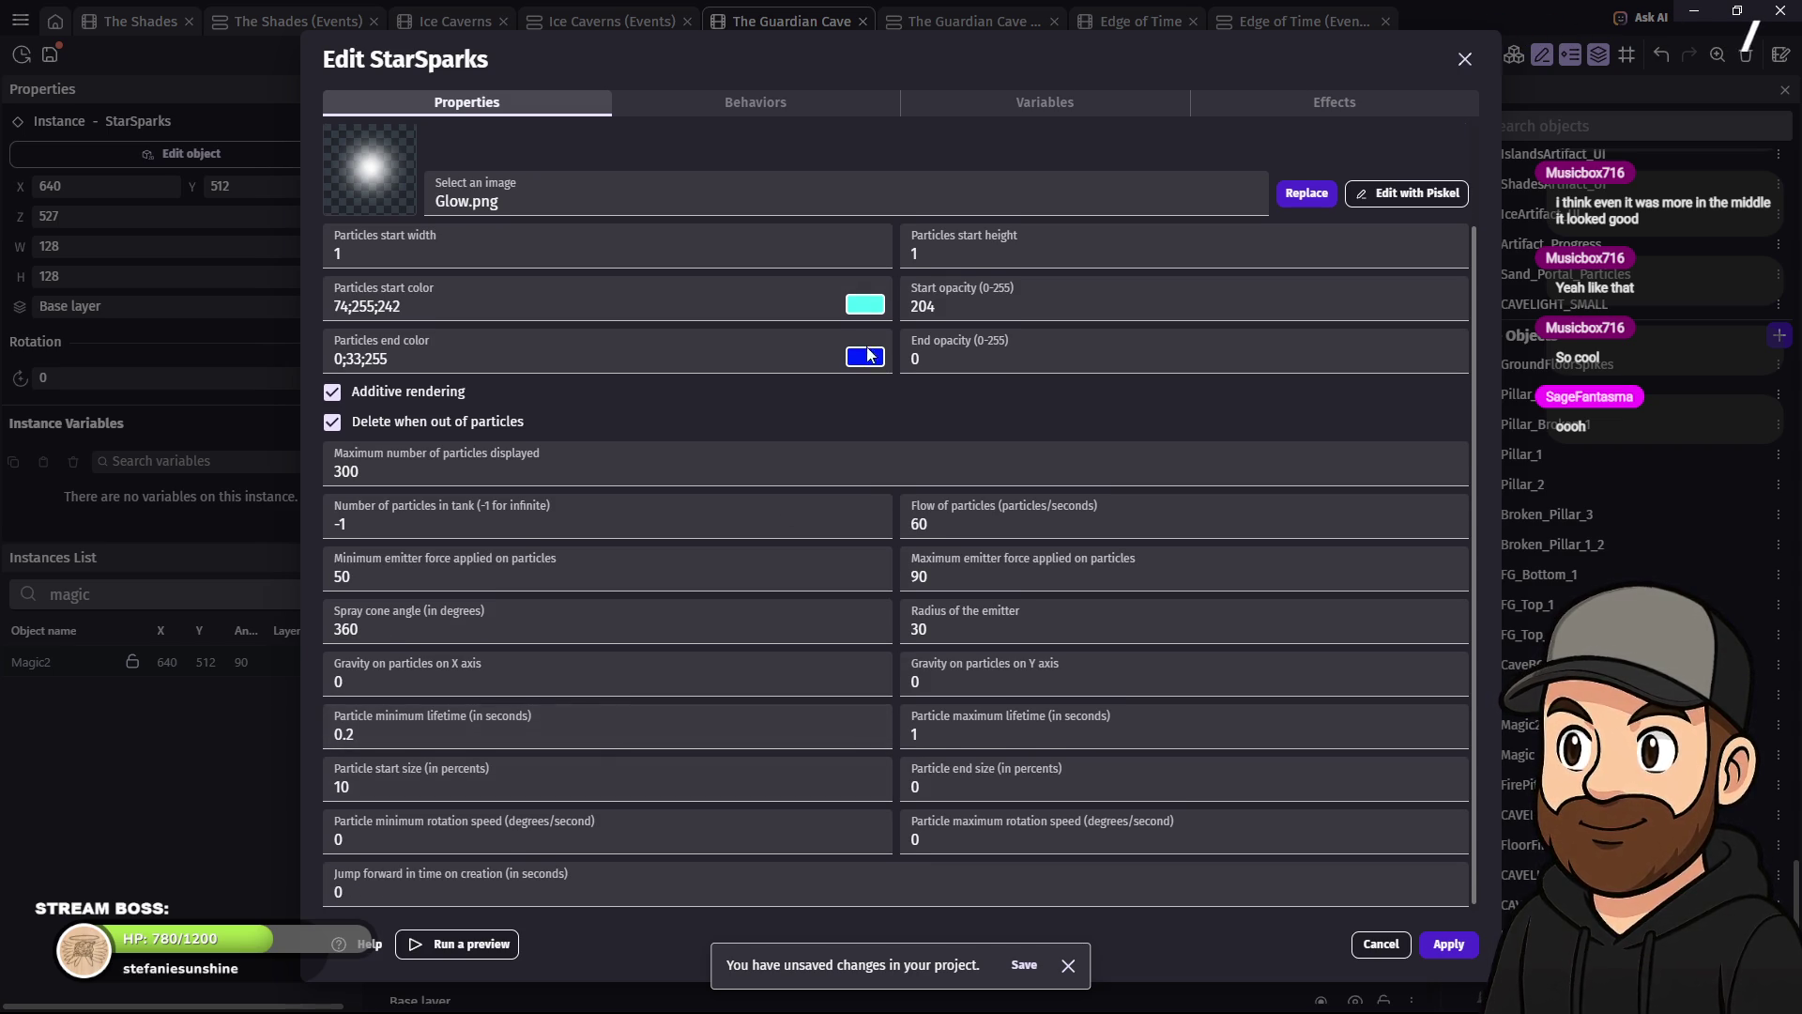
- Set the StarSparks particle start colour to white and end colour to black, then apply
click(865, 305)
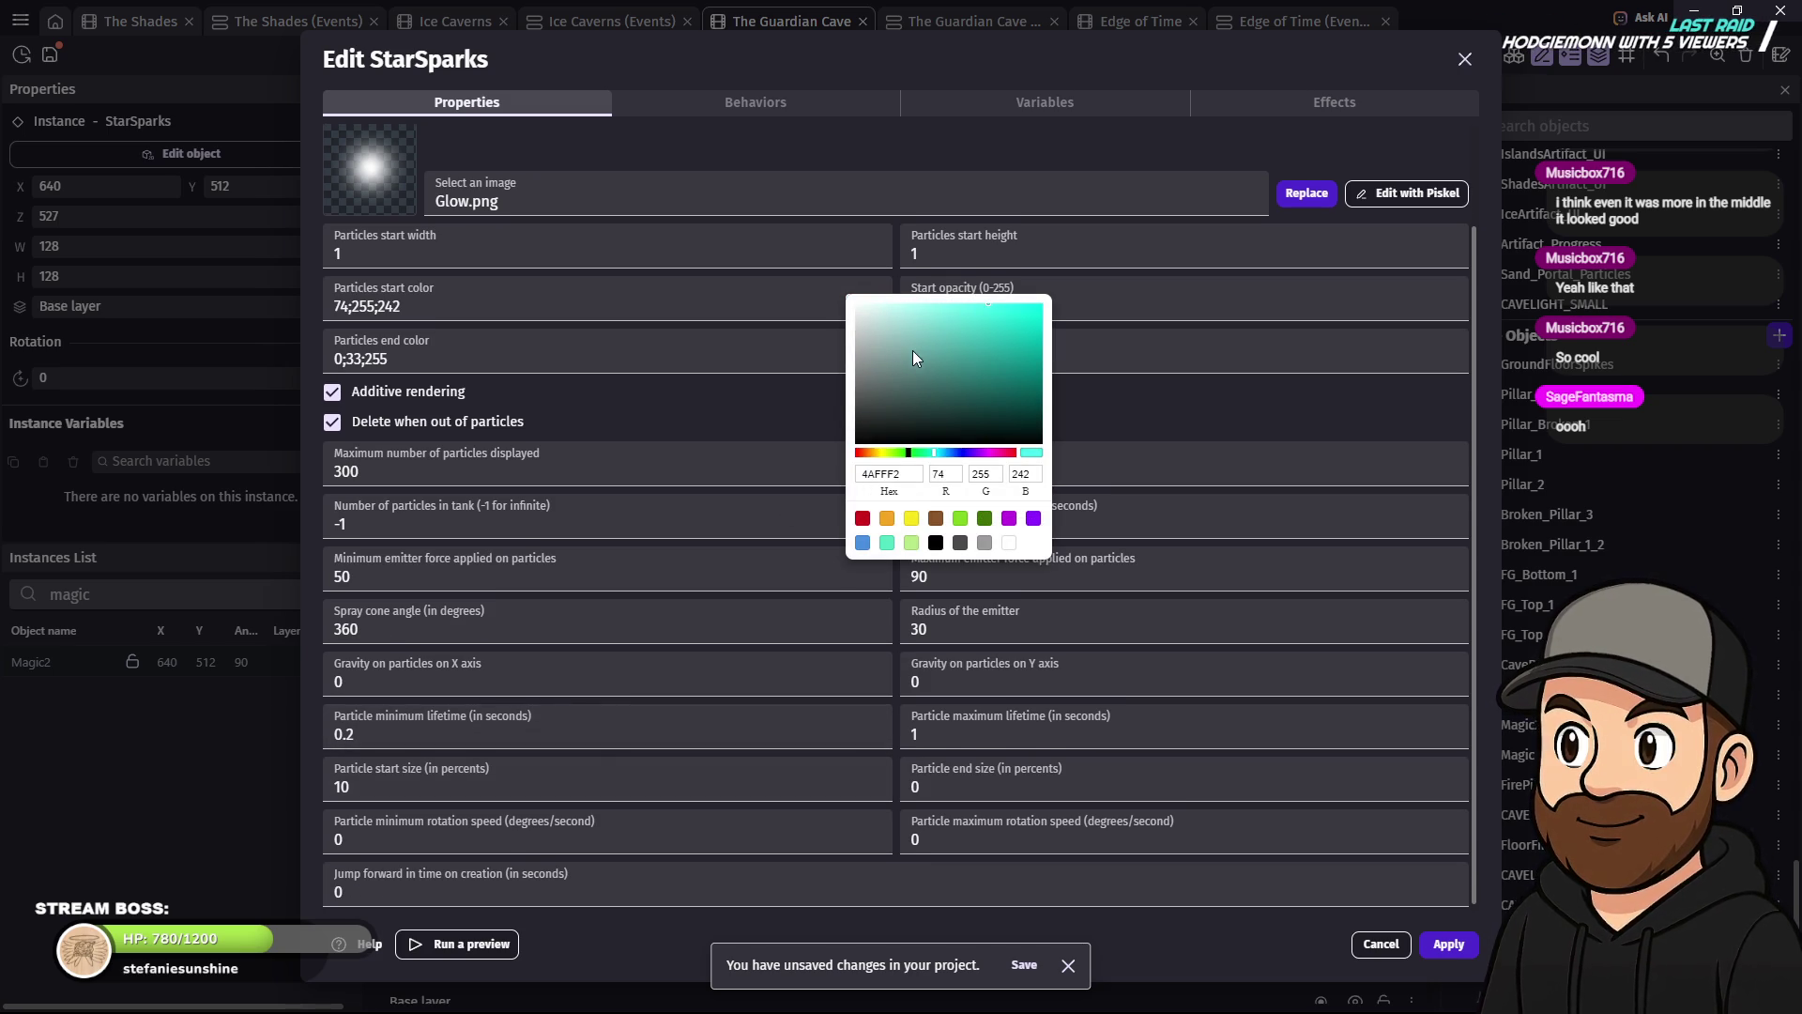
mouse_move(892, 418)
mouse_down()
mouse_move(803, 457)
mouse_move(757, 284)
mouse_up()
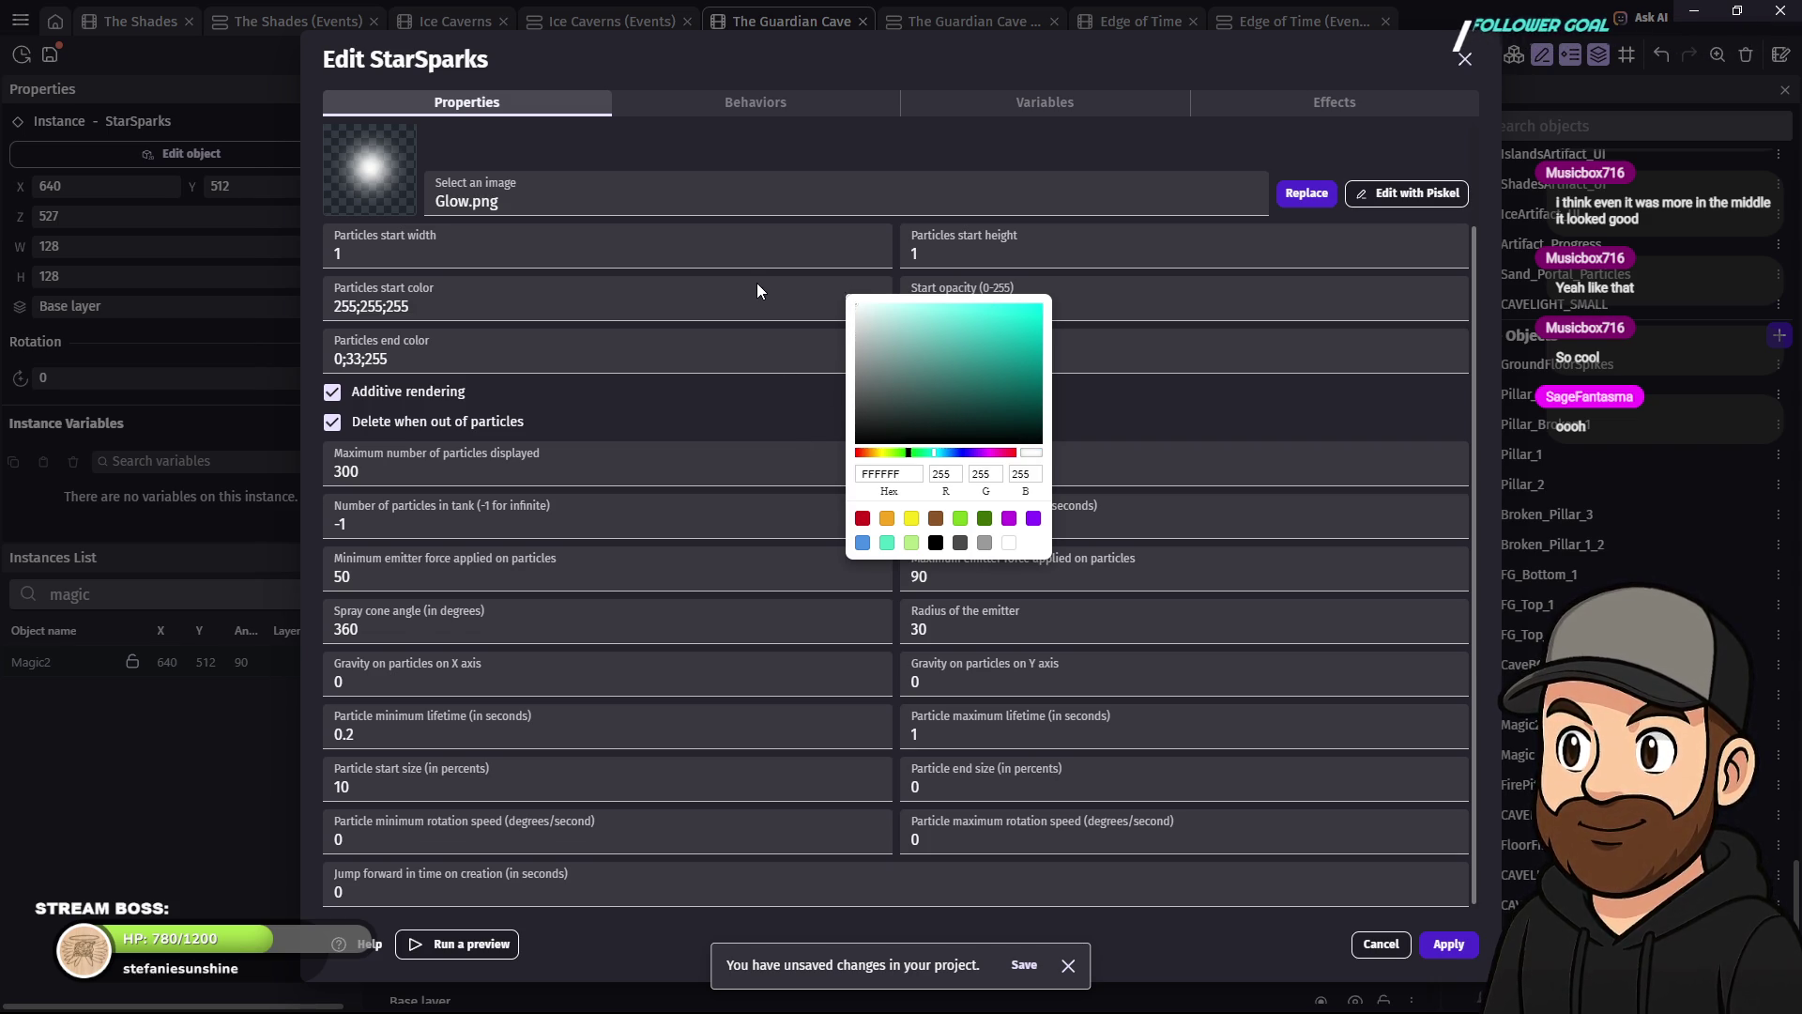
click(1199, 418)
click(866, 357)
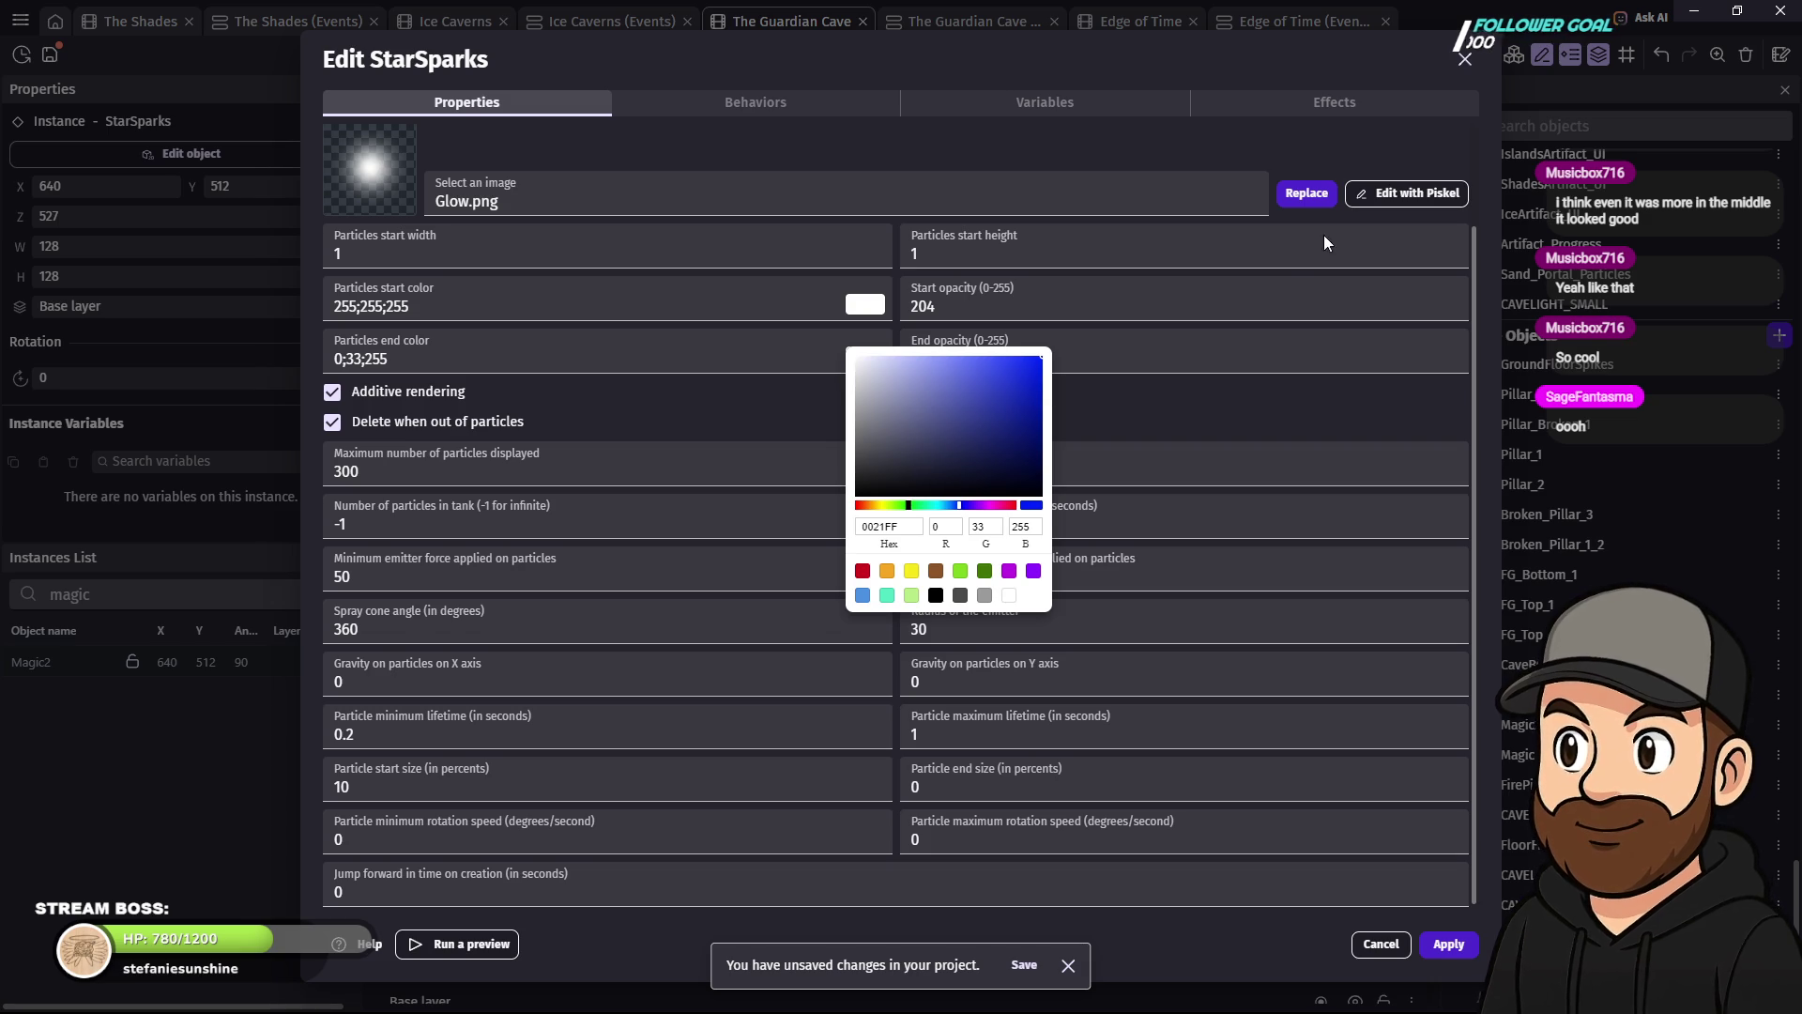
click(1444, 569)
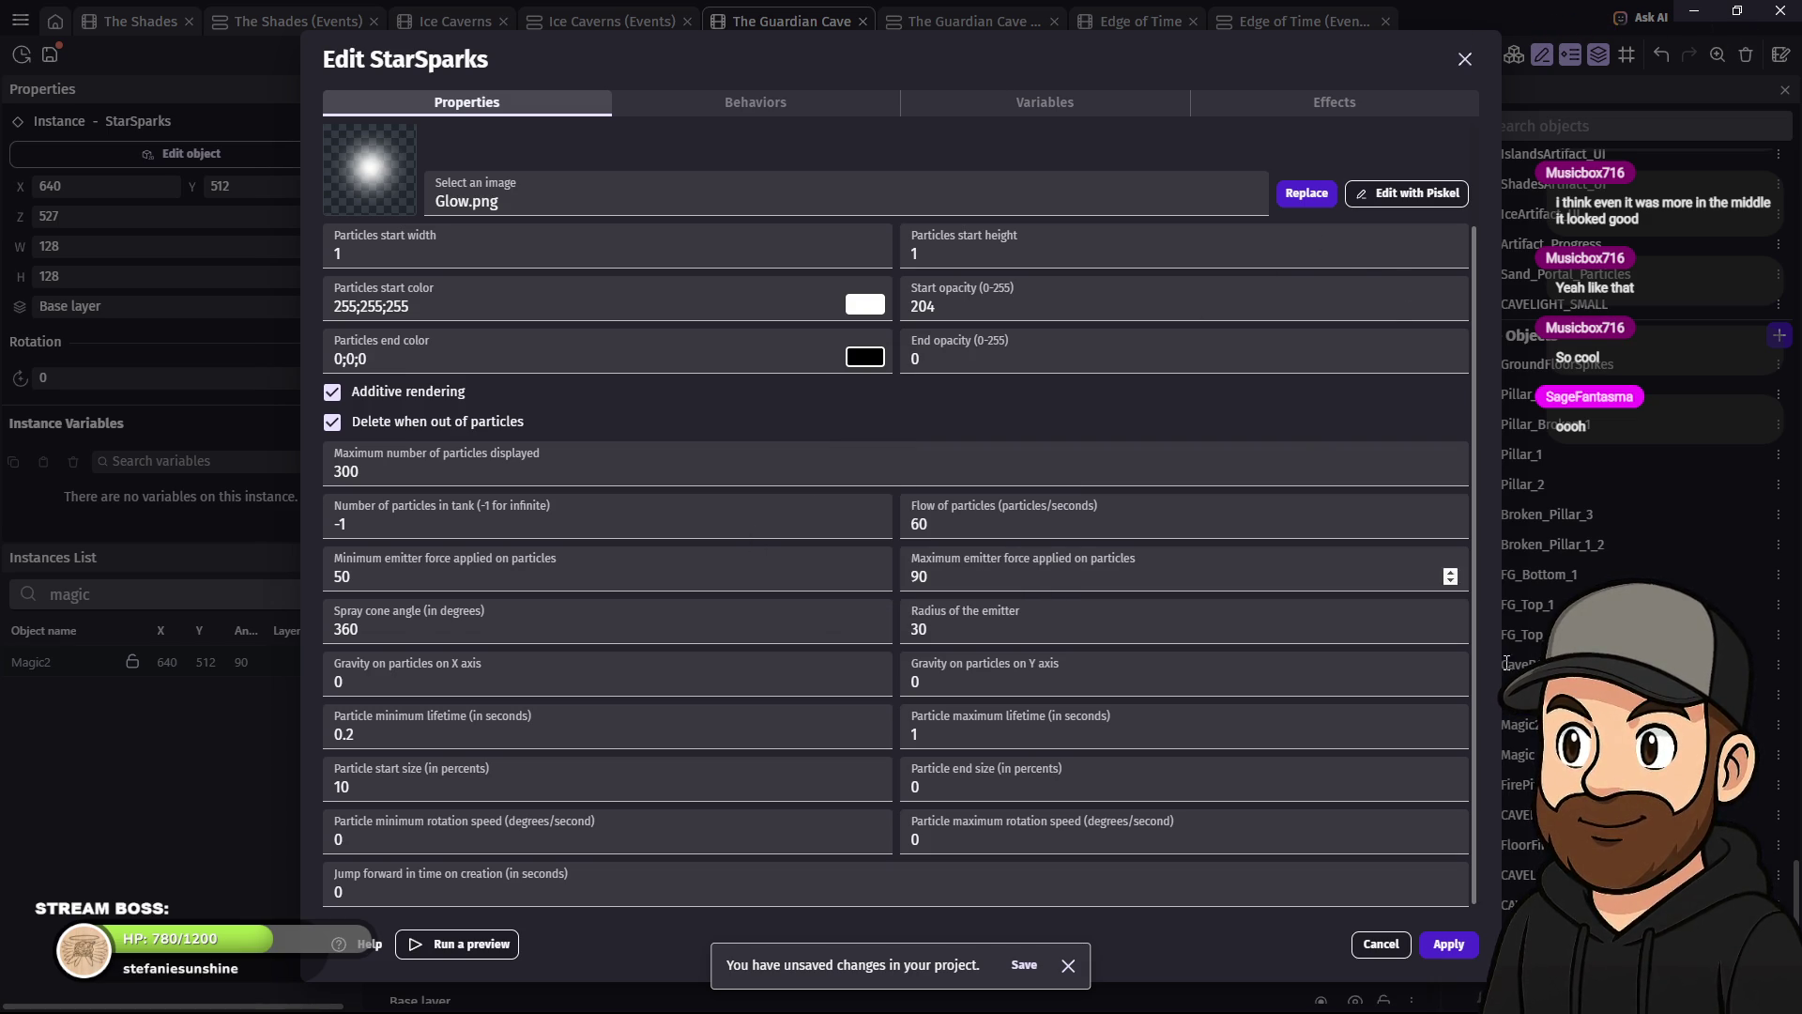
click(1449, 945)
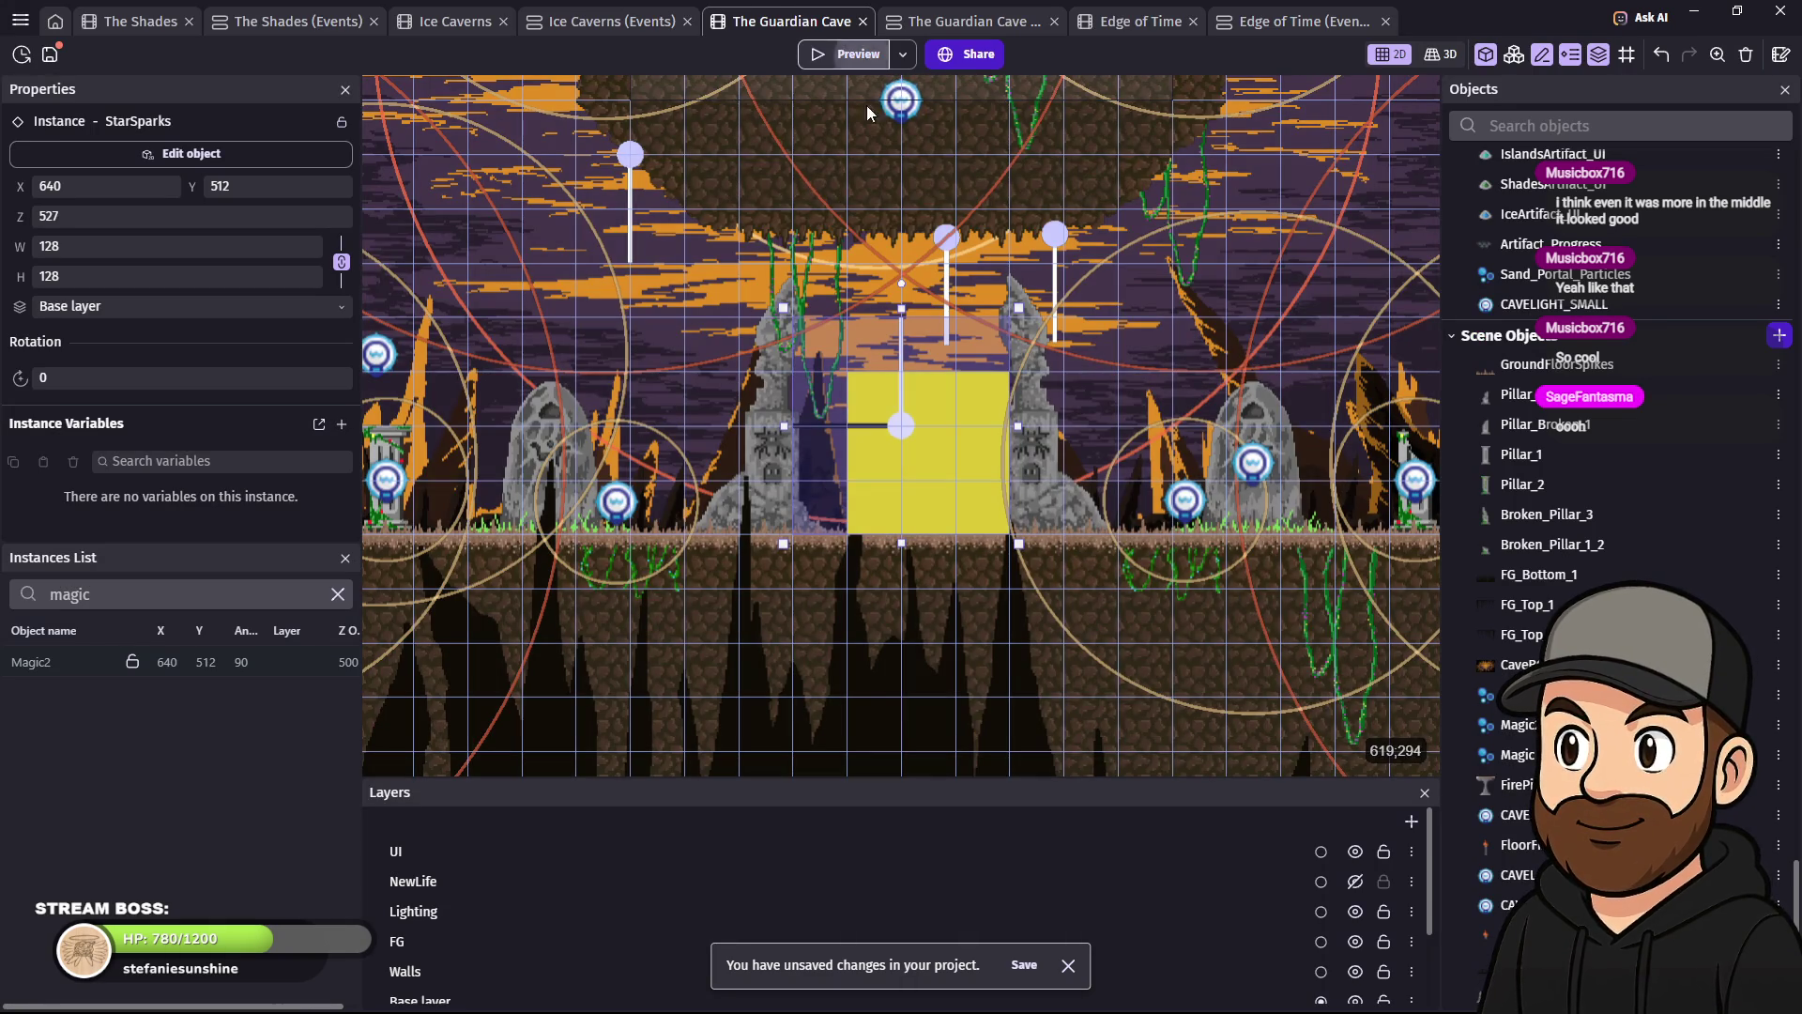
click(854, 53)
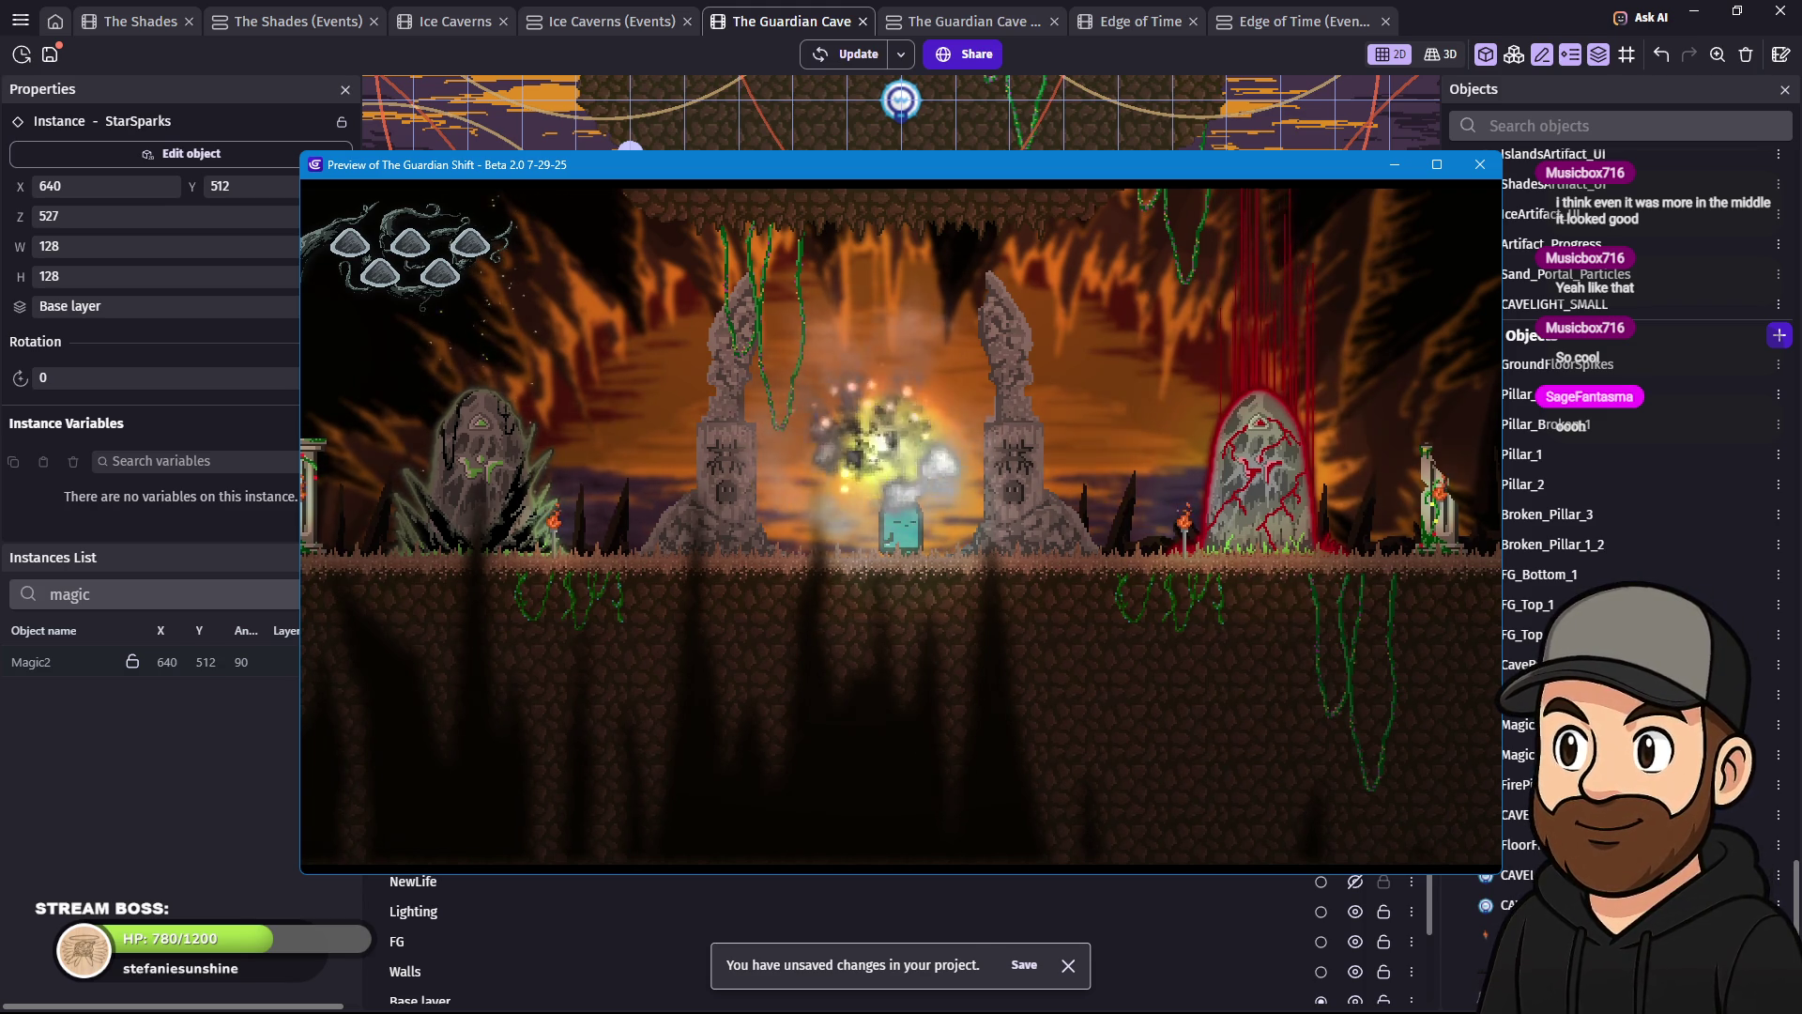
click(1481, 164)
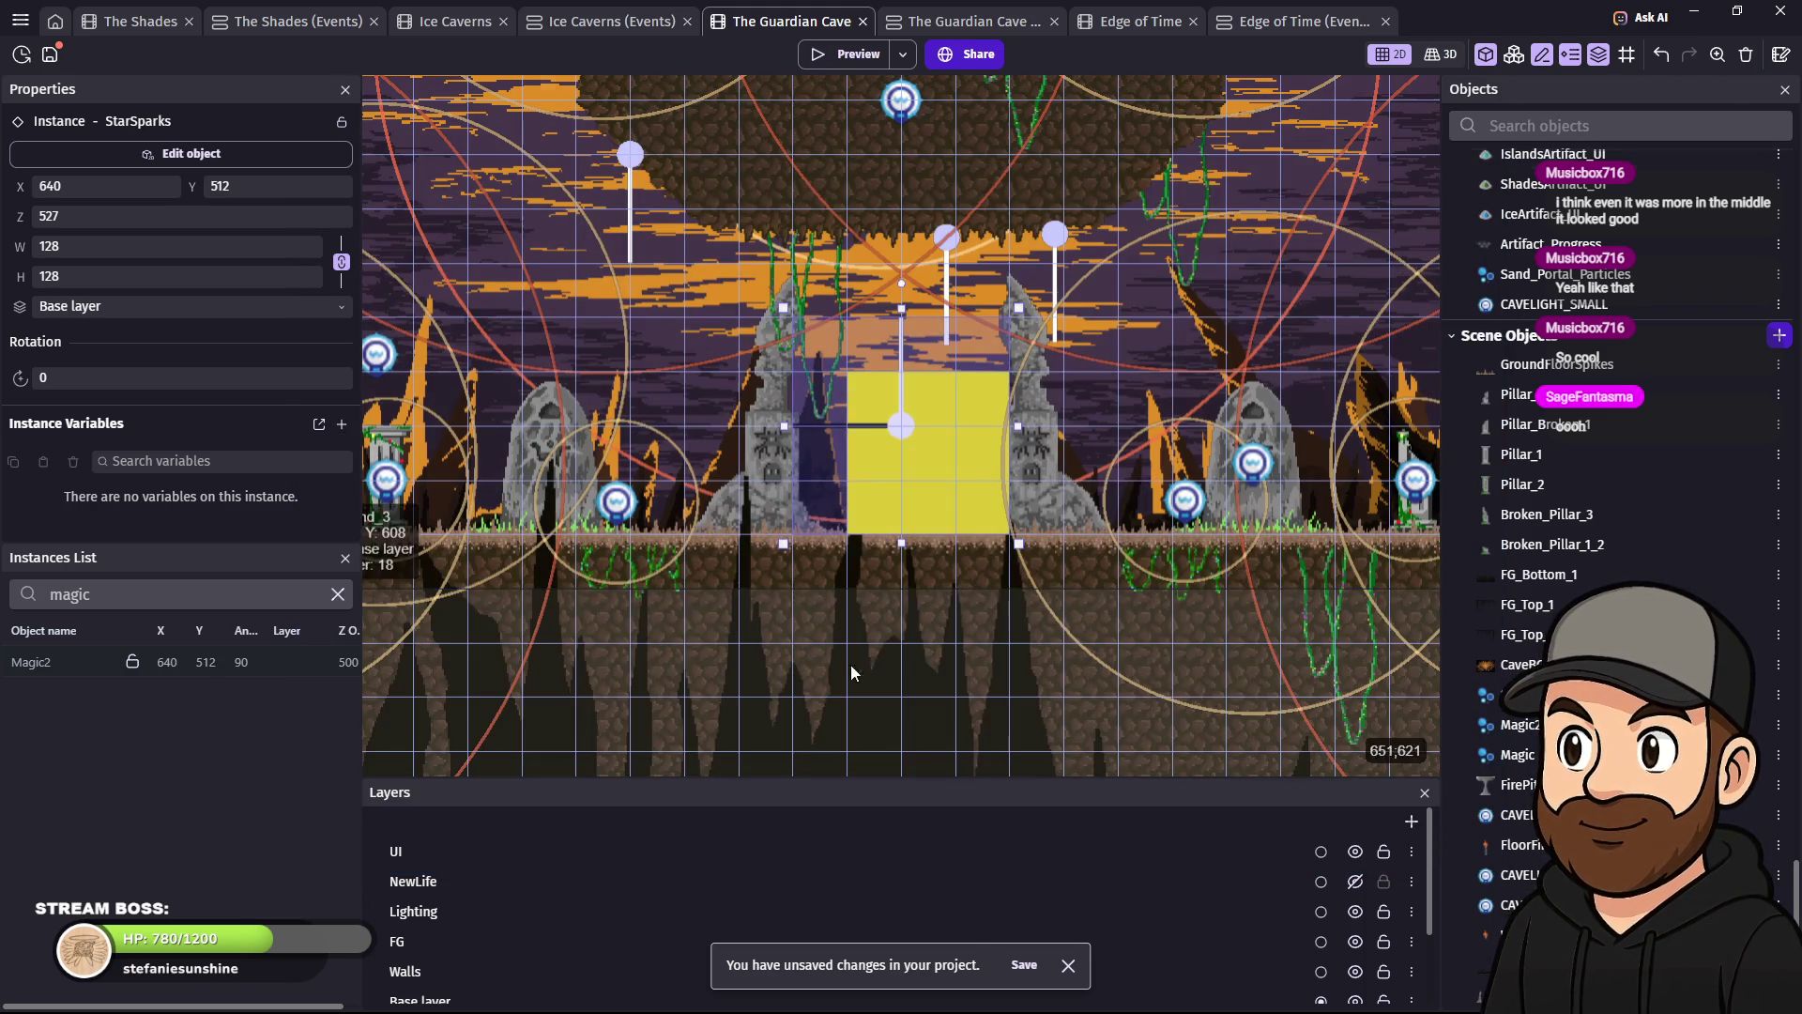
- Add a Pixelate effect with pixel size 2 to StarSparks, apply it, and launch a preview
double_click(905, 431)
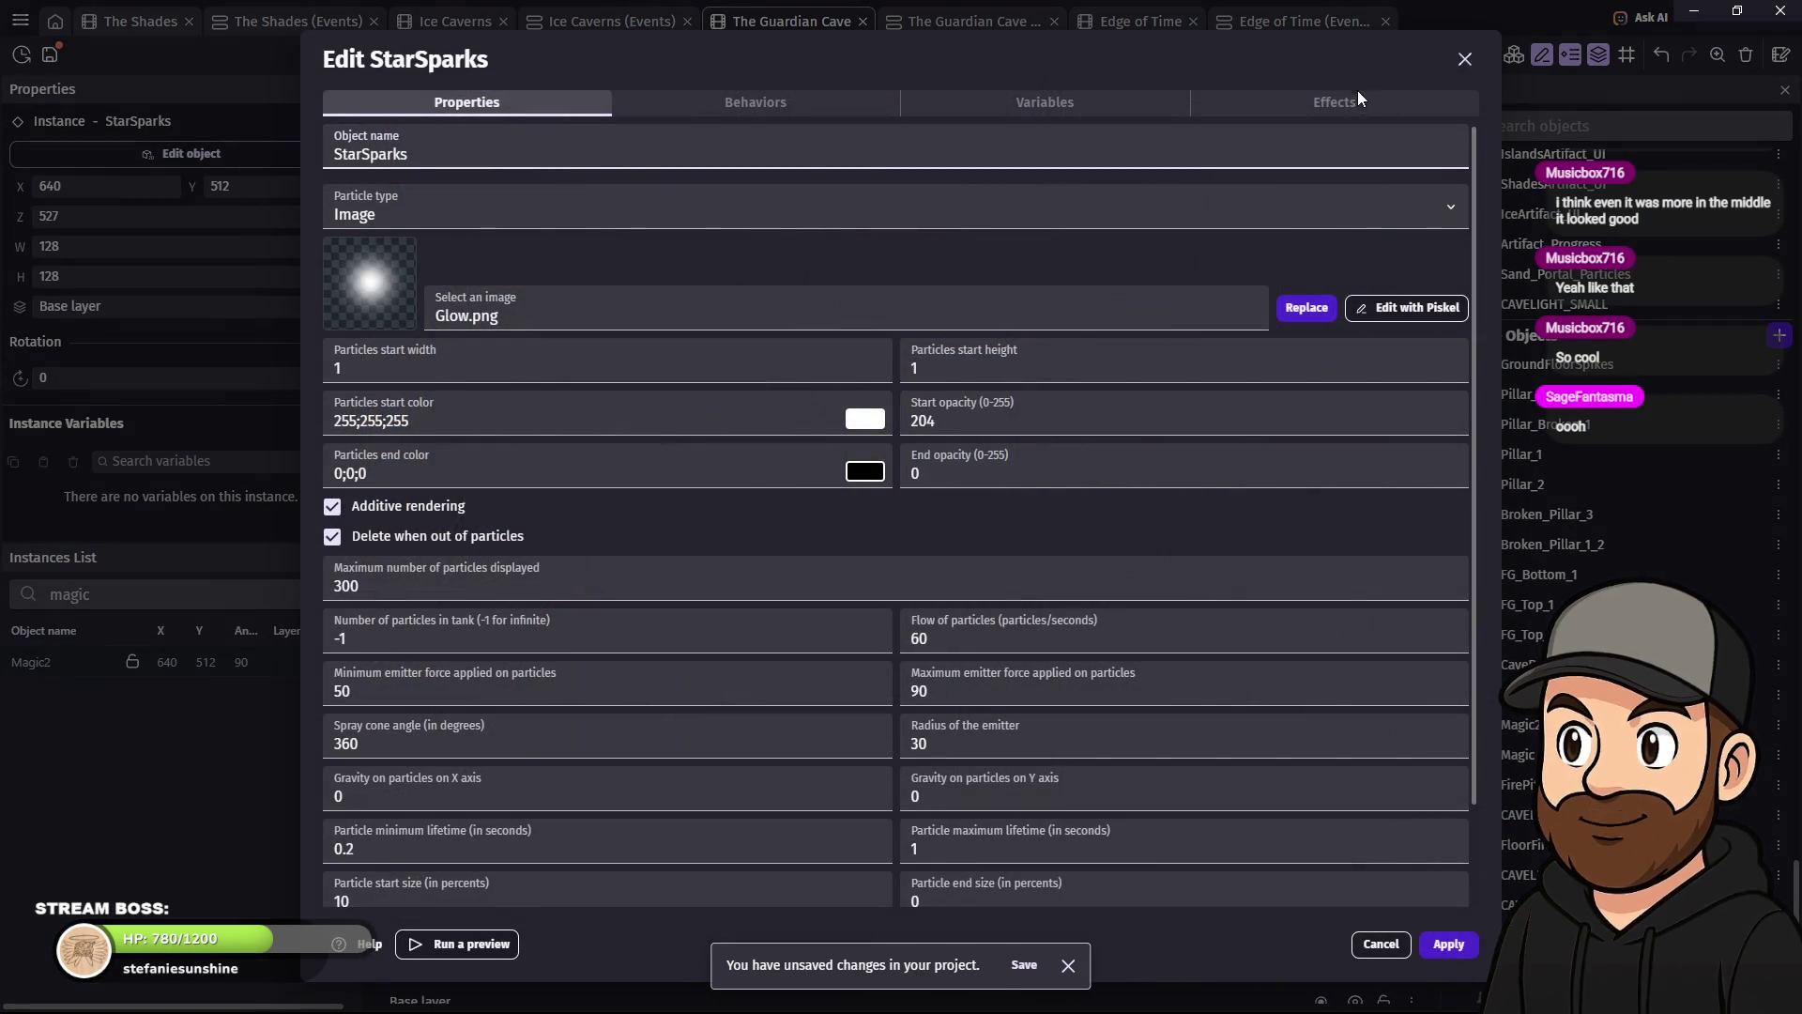
click(1350, 100)
click(935, 552)
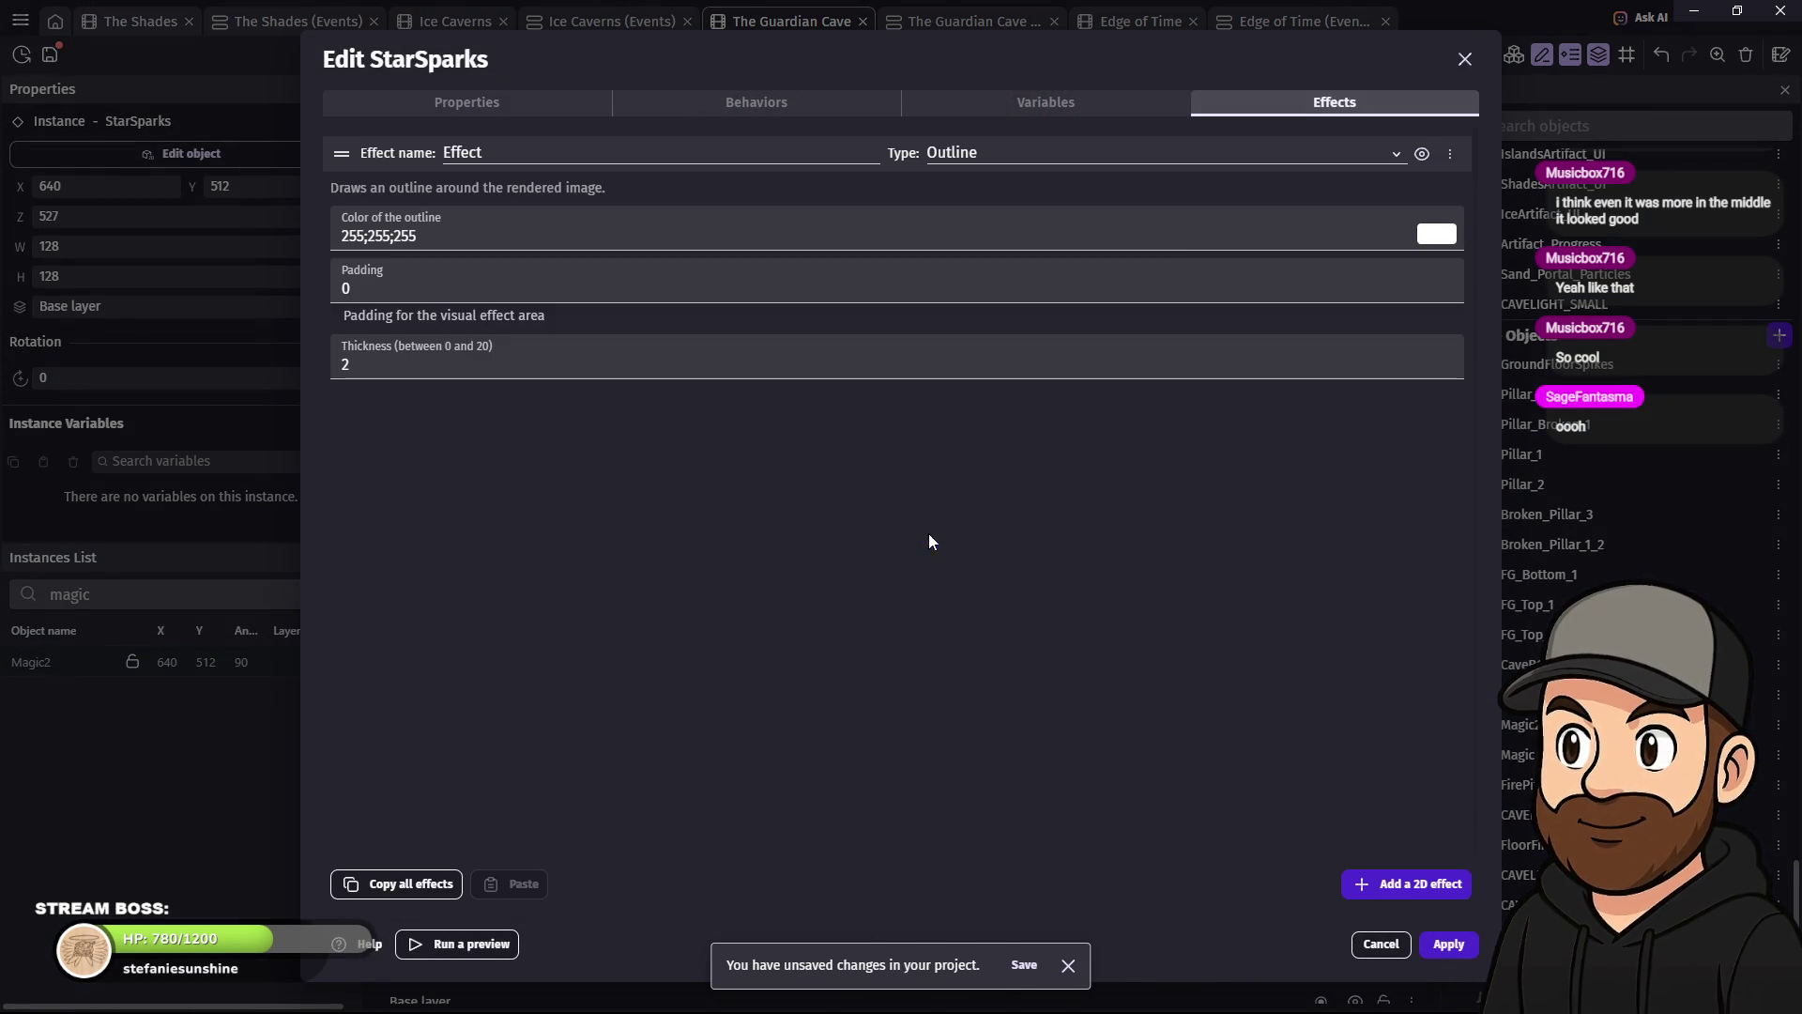
click(1293, 163)
scroll(1001, 469, down, 3)
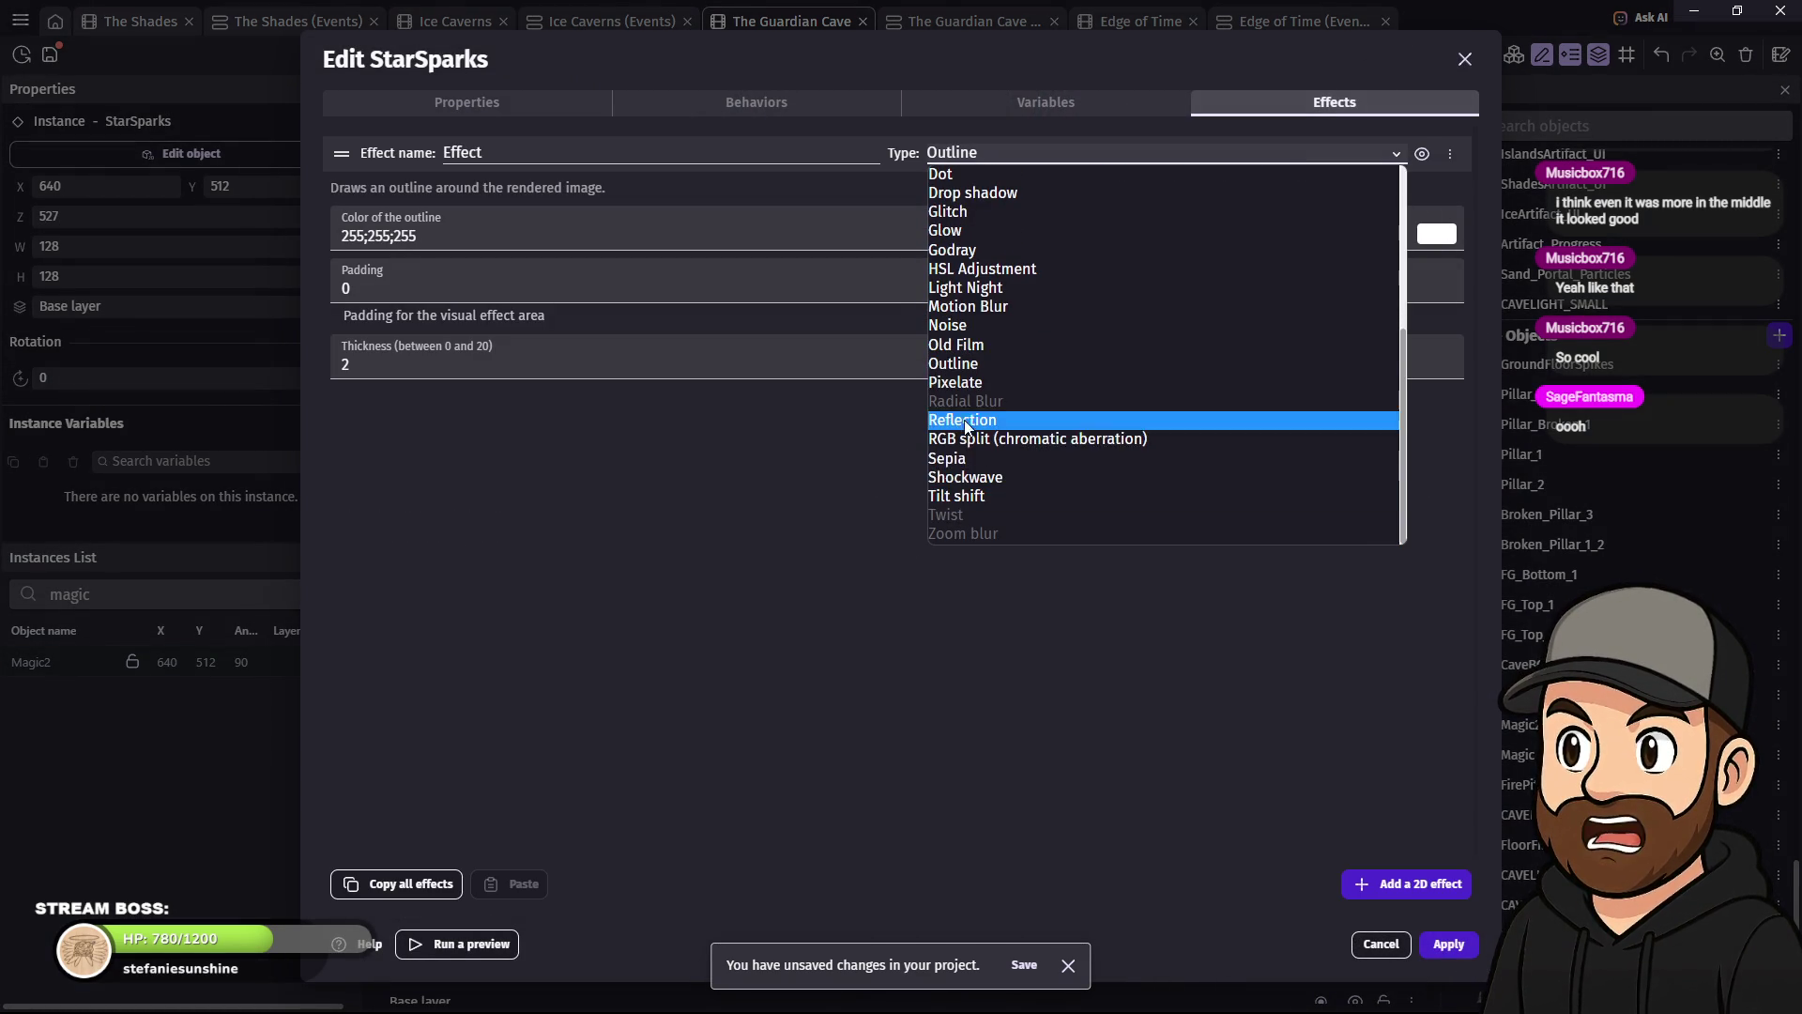
click(978, 382)
drag(563, 236, 296, 233)
text(2)
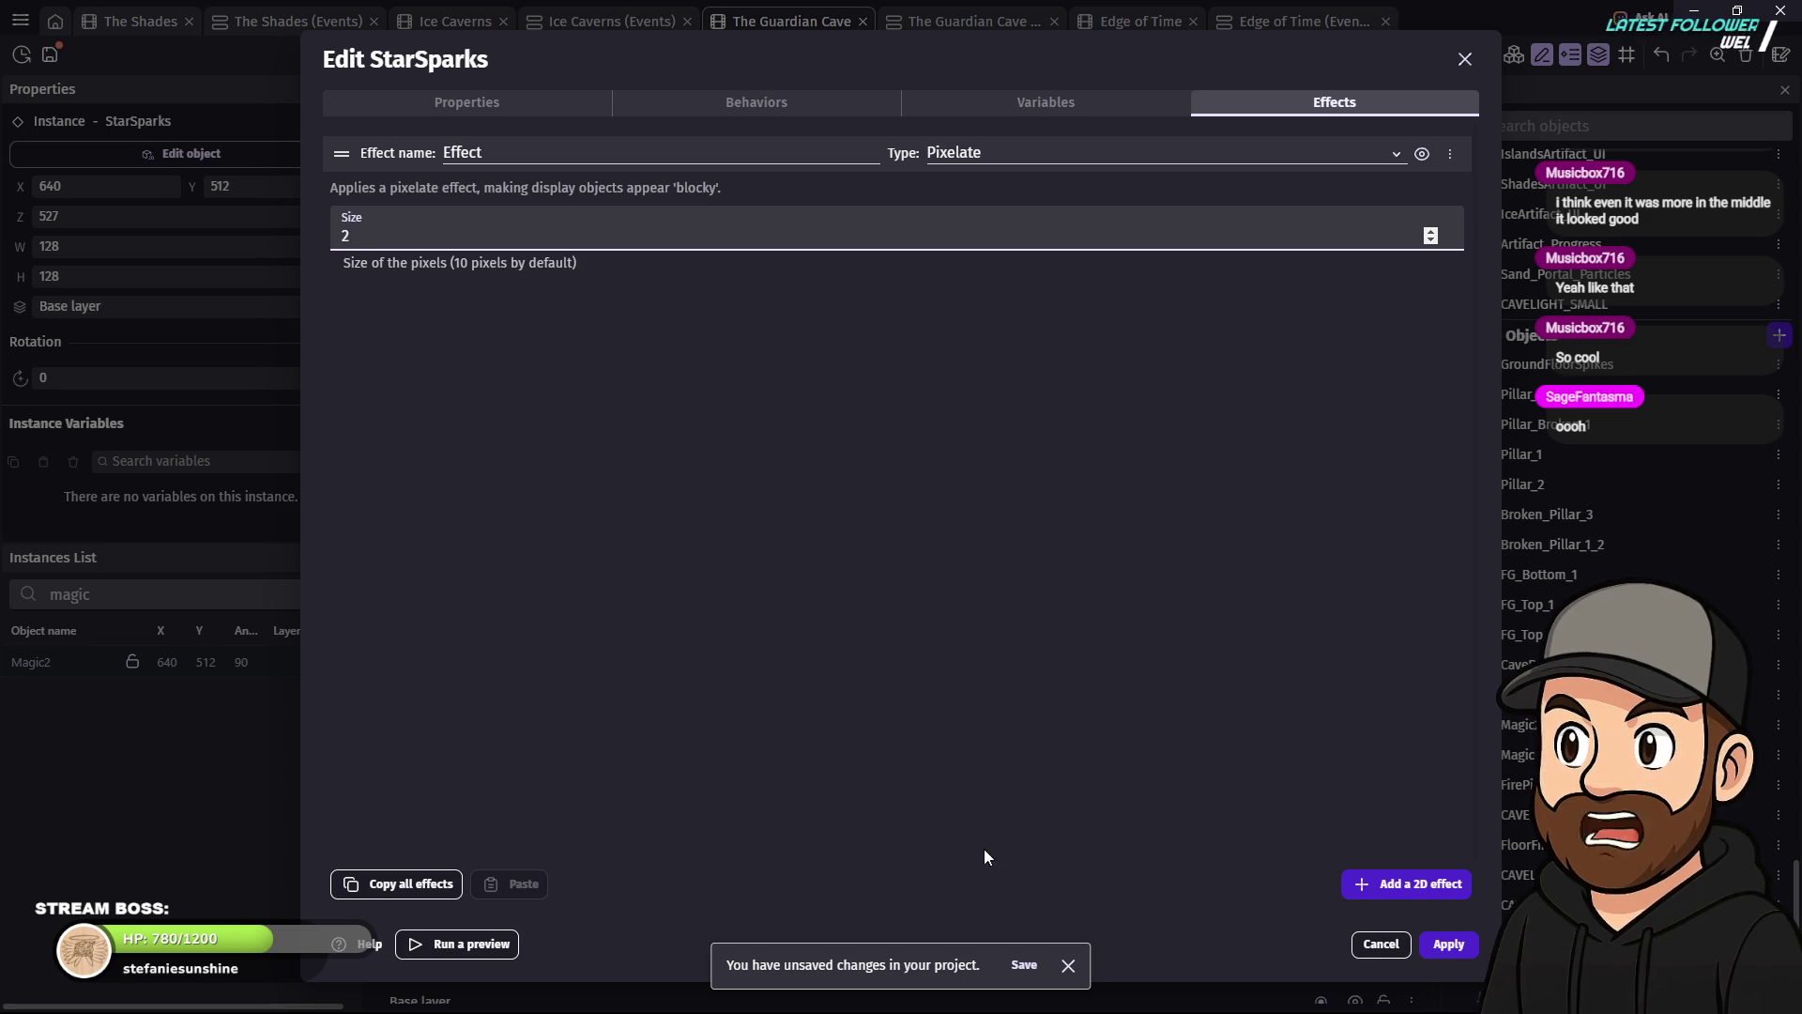
click(1457, 945)
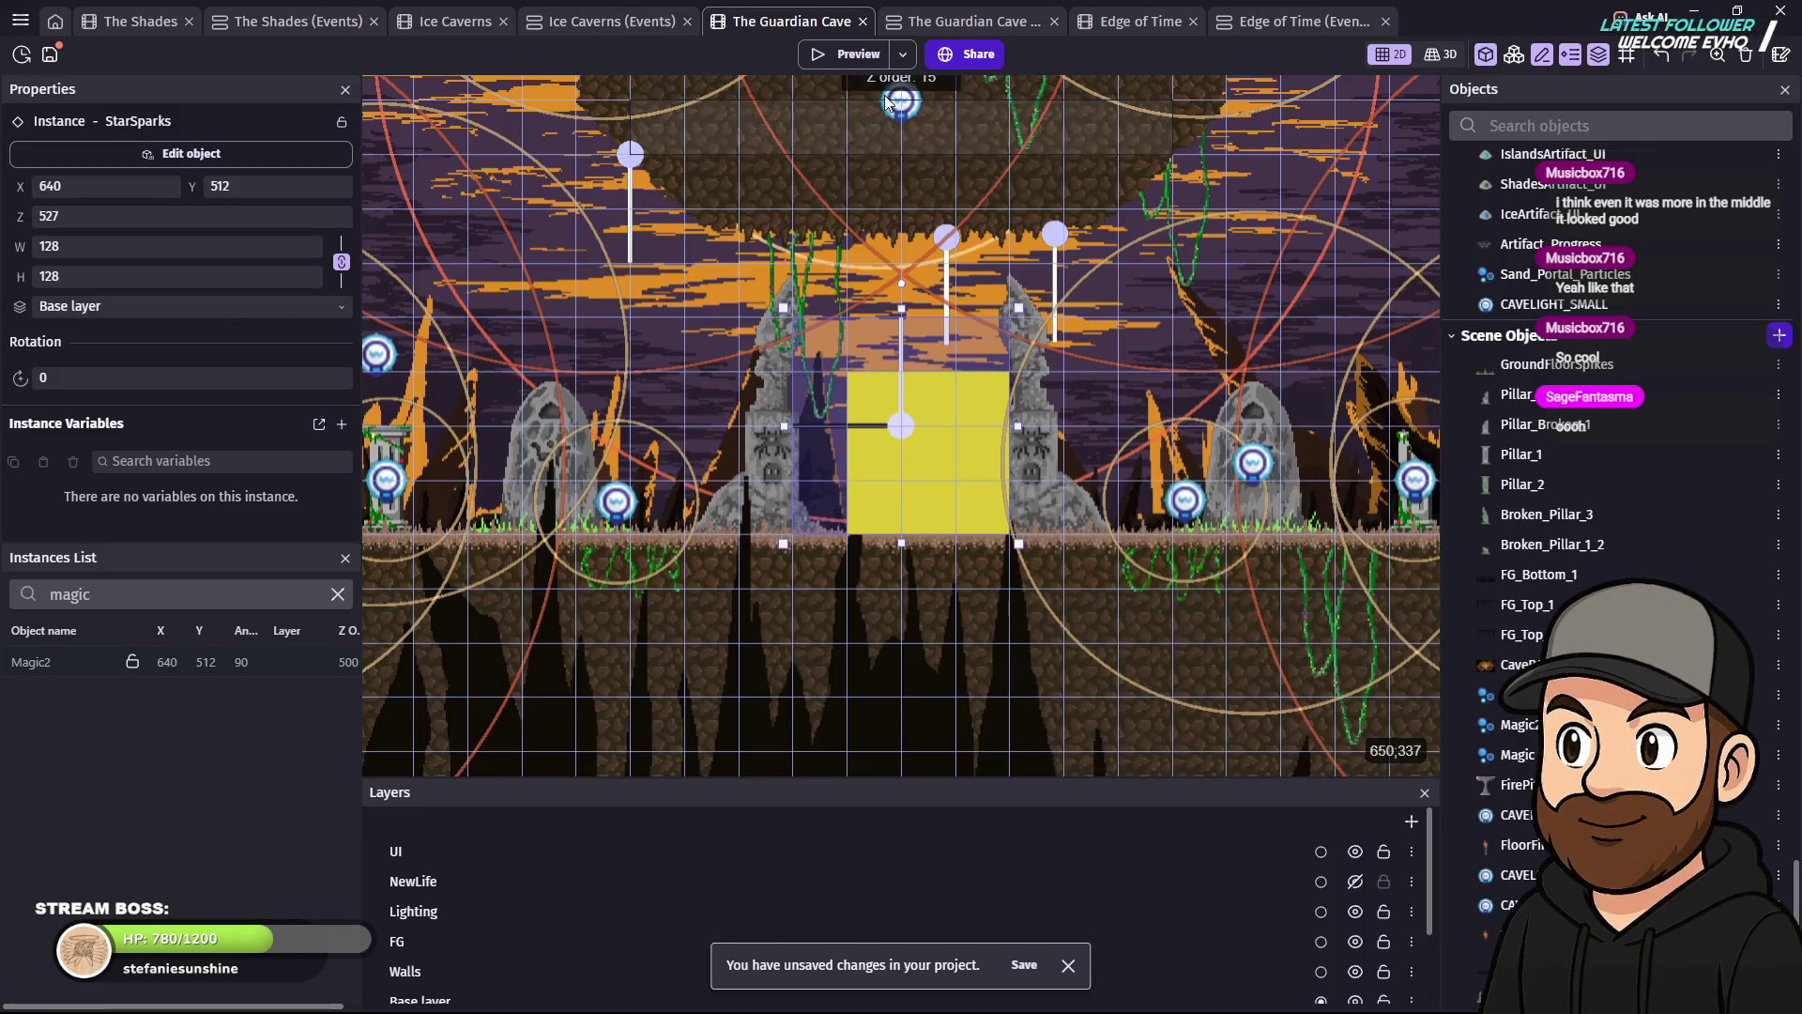
click(837, 56)
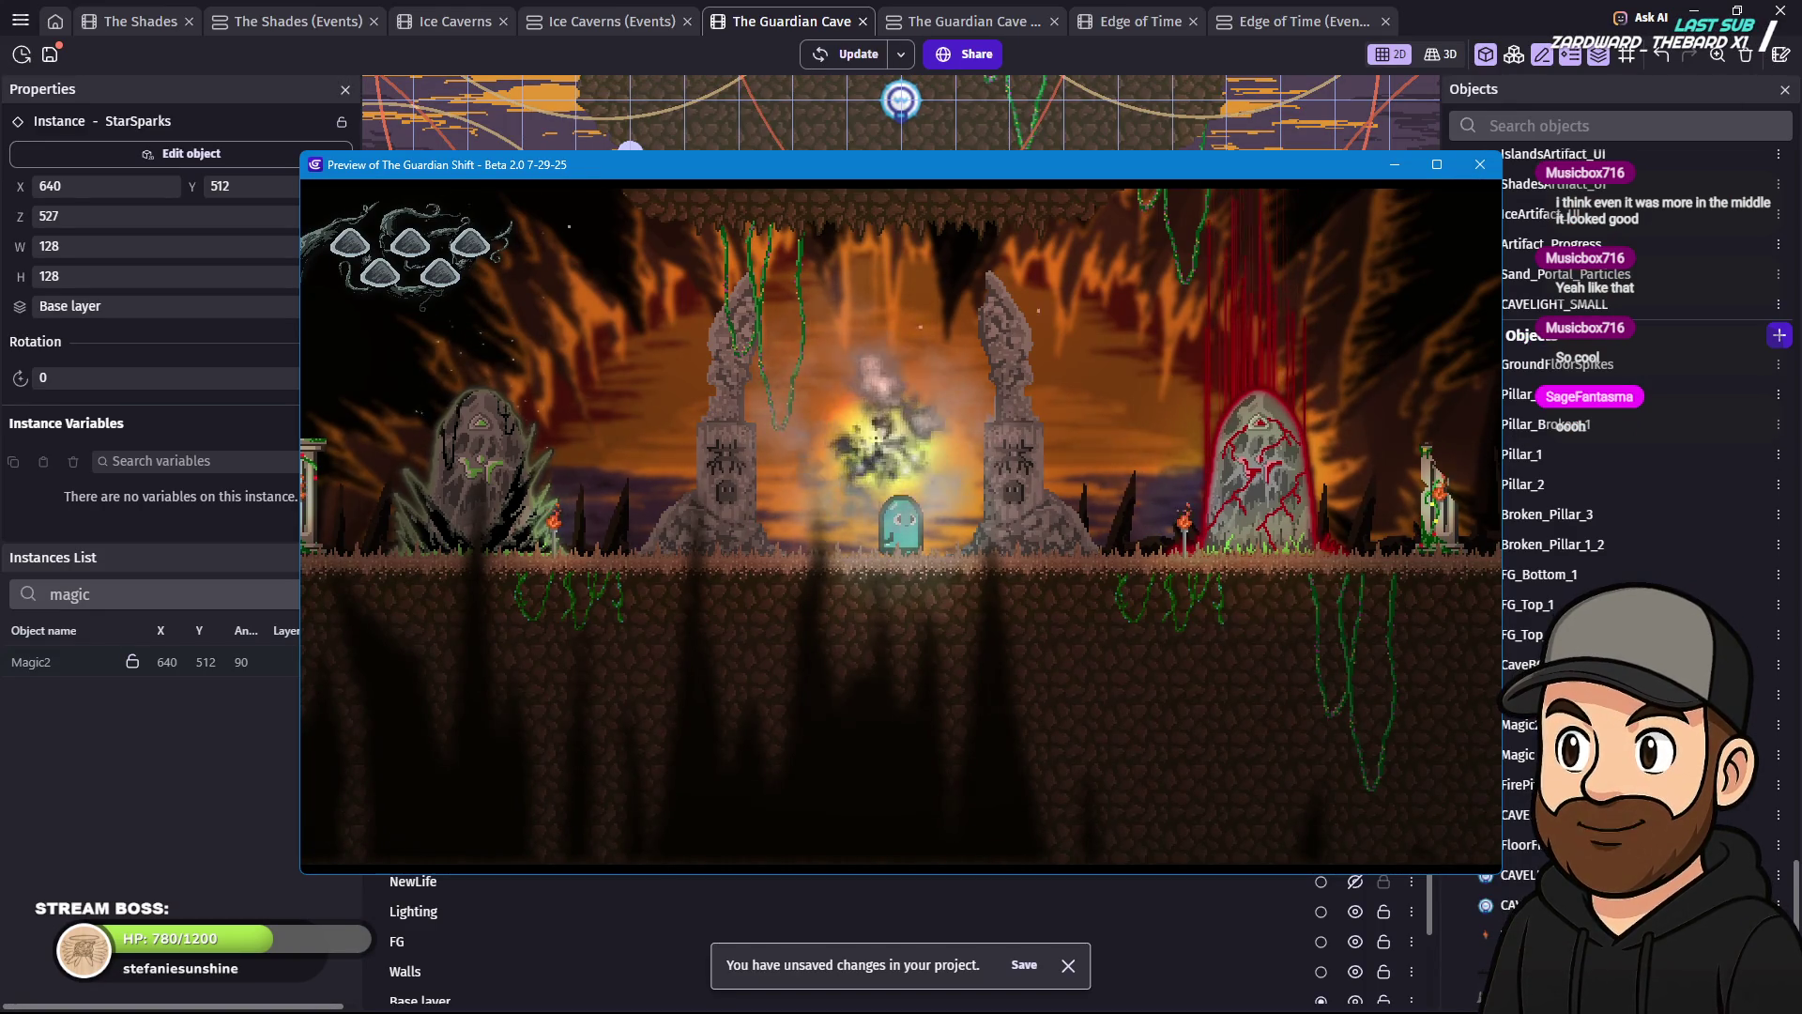
click(1481, 164)
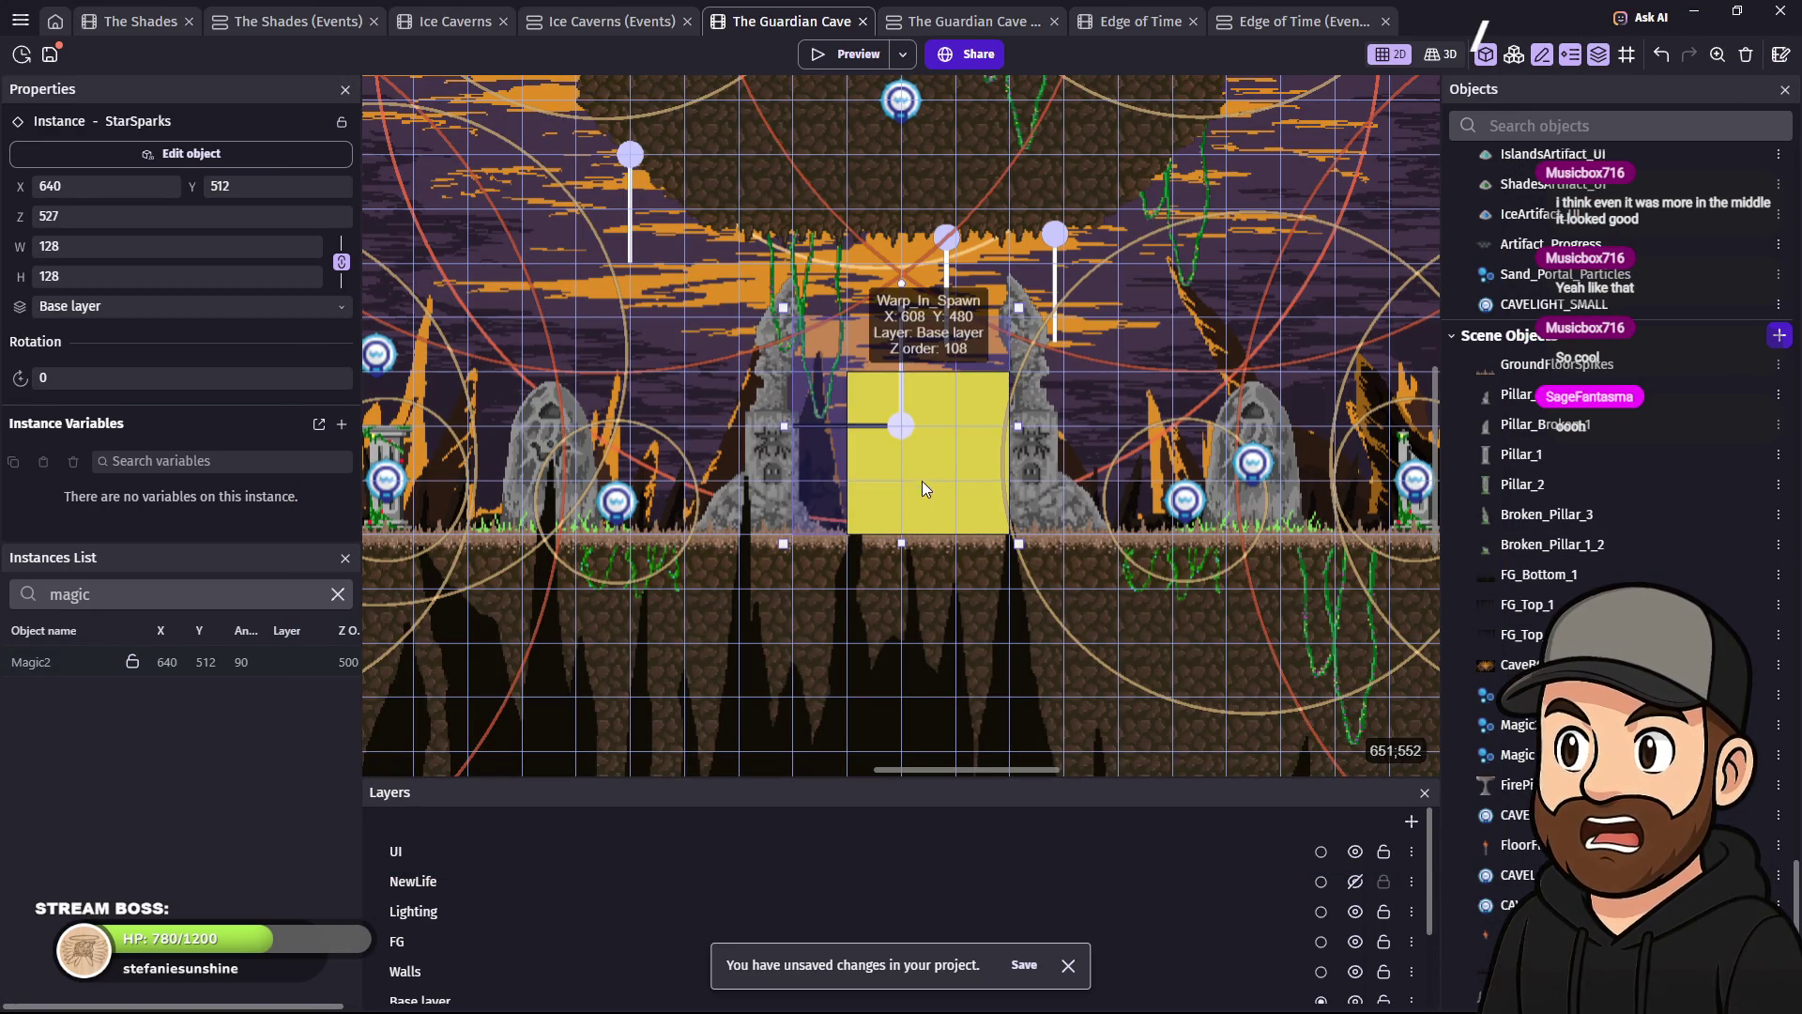
- Remove the Pixelate effect from the StarSparks emitter
double_click(898, 424)
click(1345, 105)
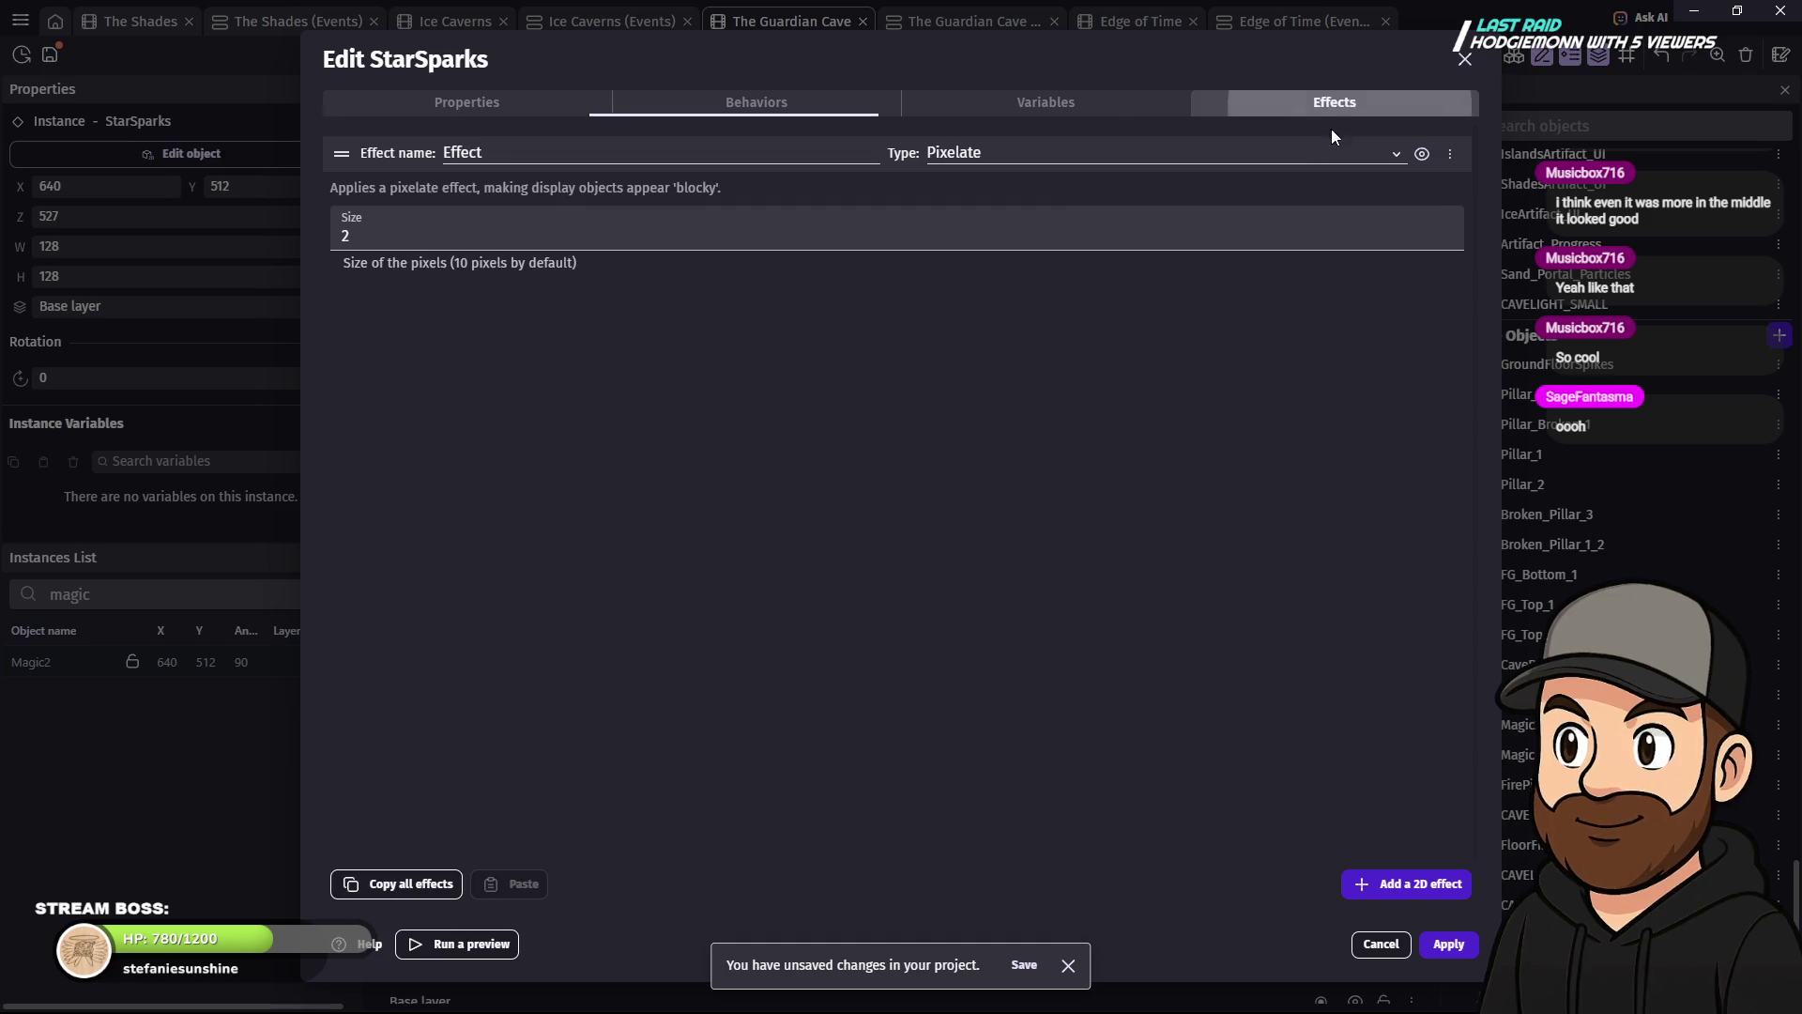
click(1451, 154)
click(1516, 192)
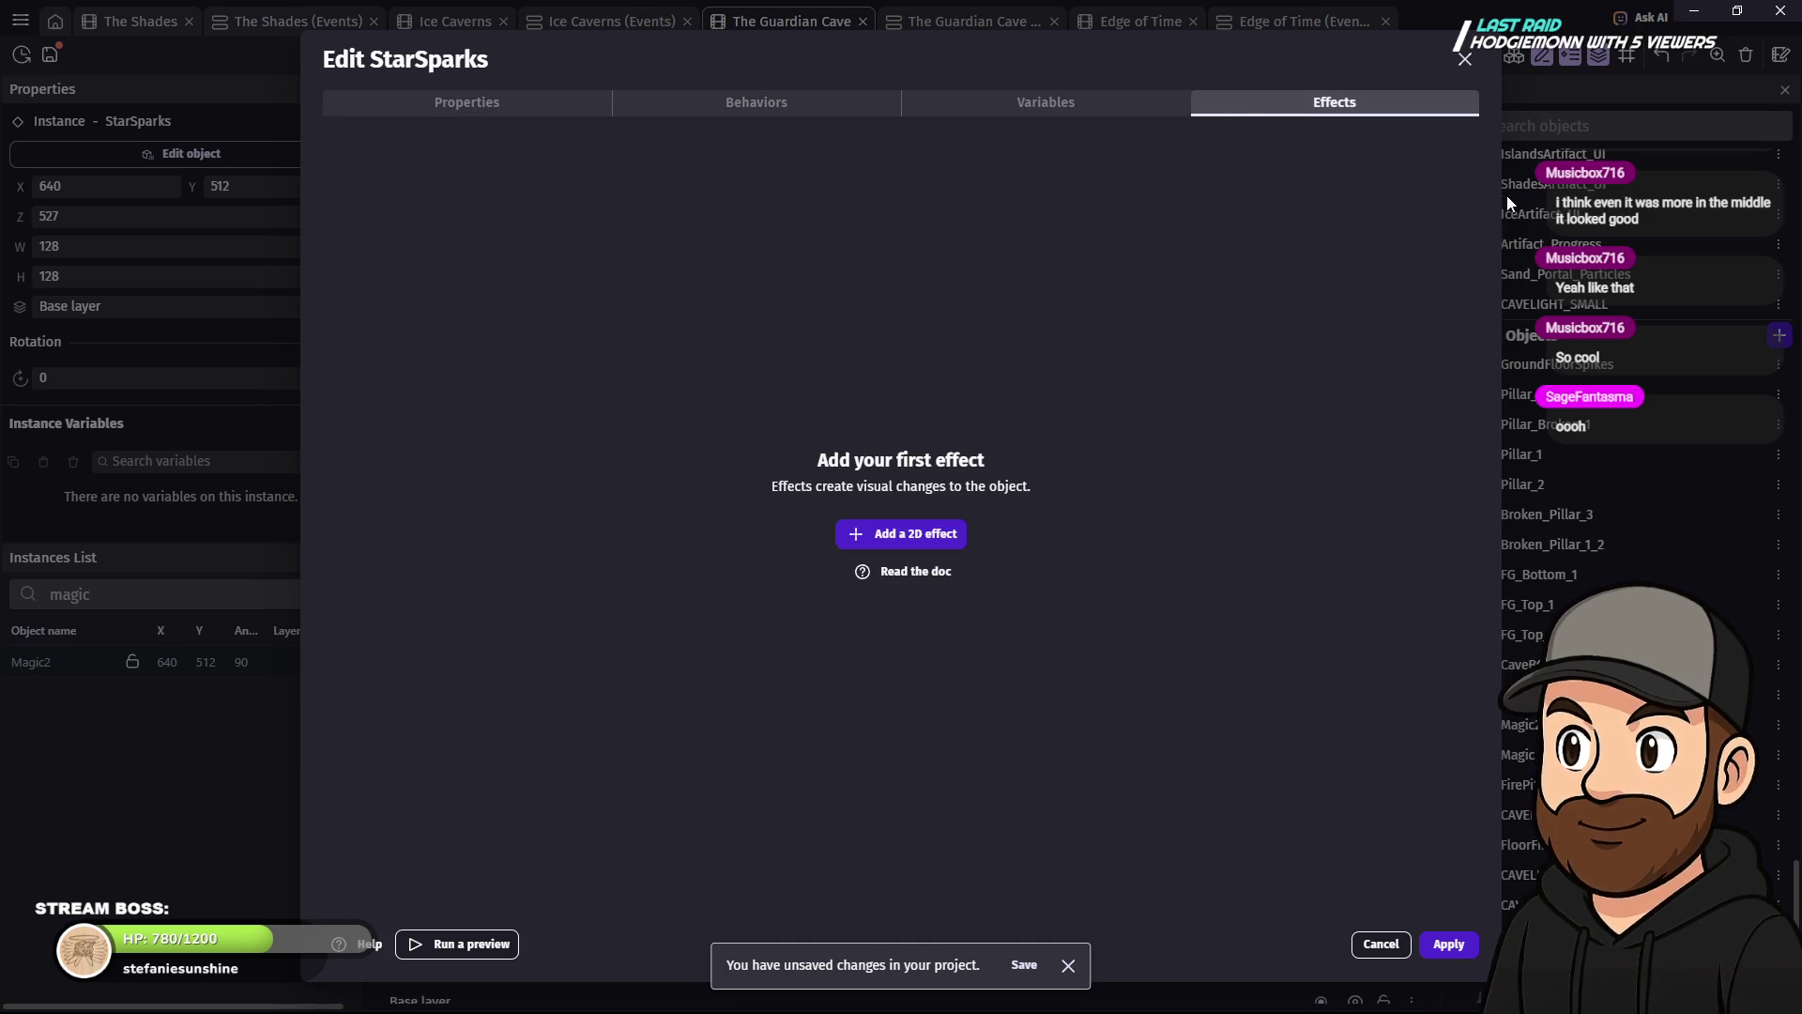
click(507, 103)
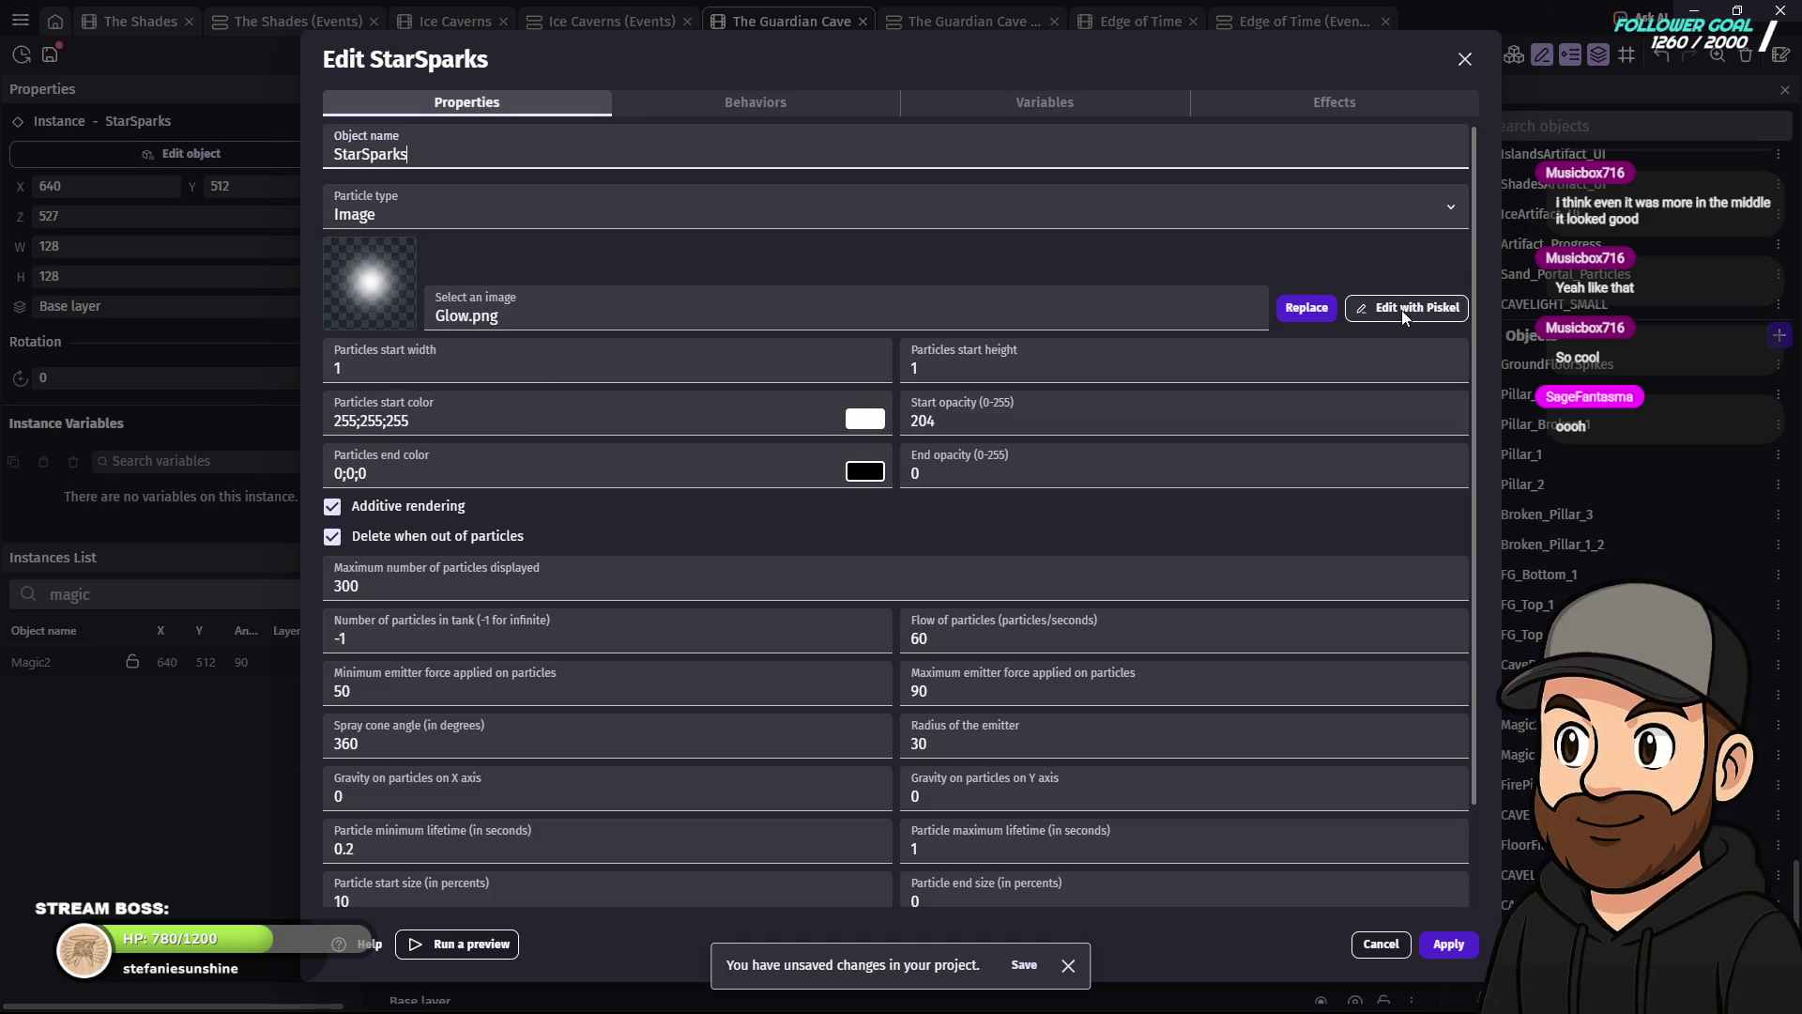
- Switch the StarSparks particle type to Lines with length 2 and thickness 2
click(411, 216)
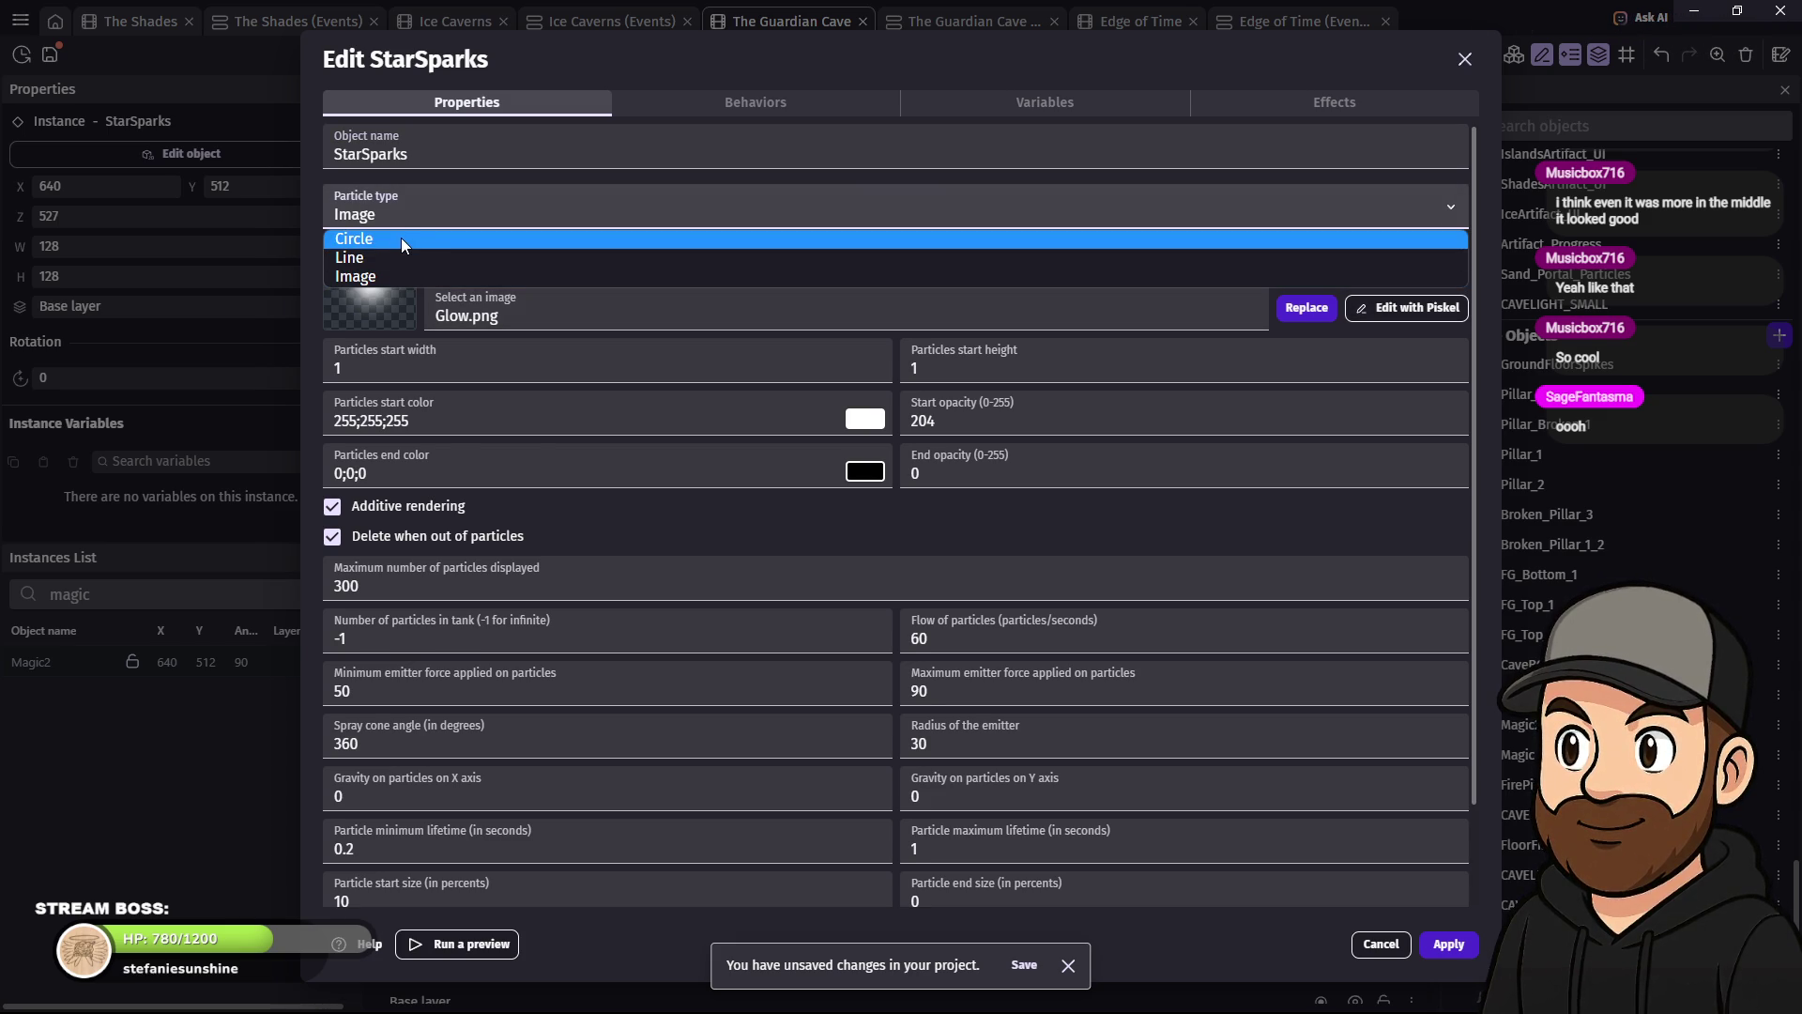
click(401, 238)
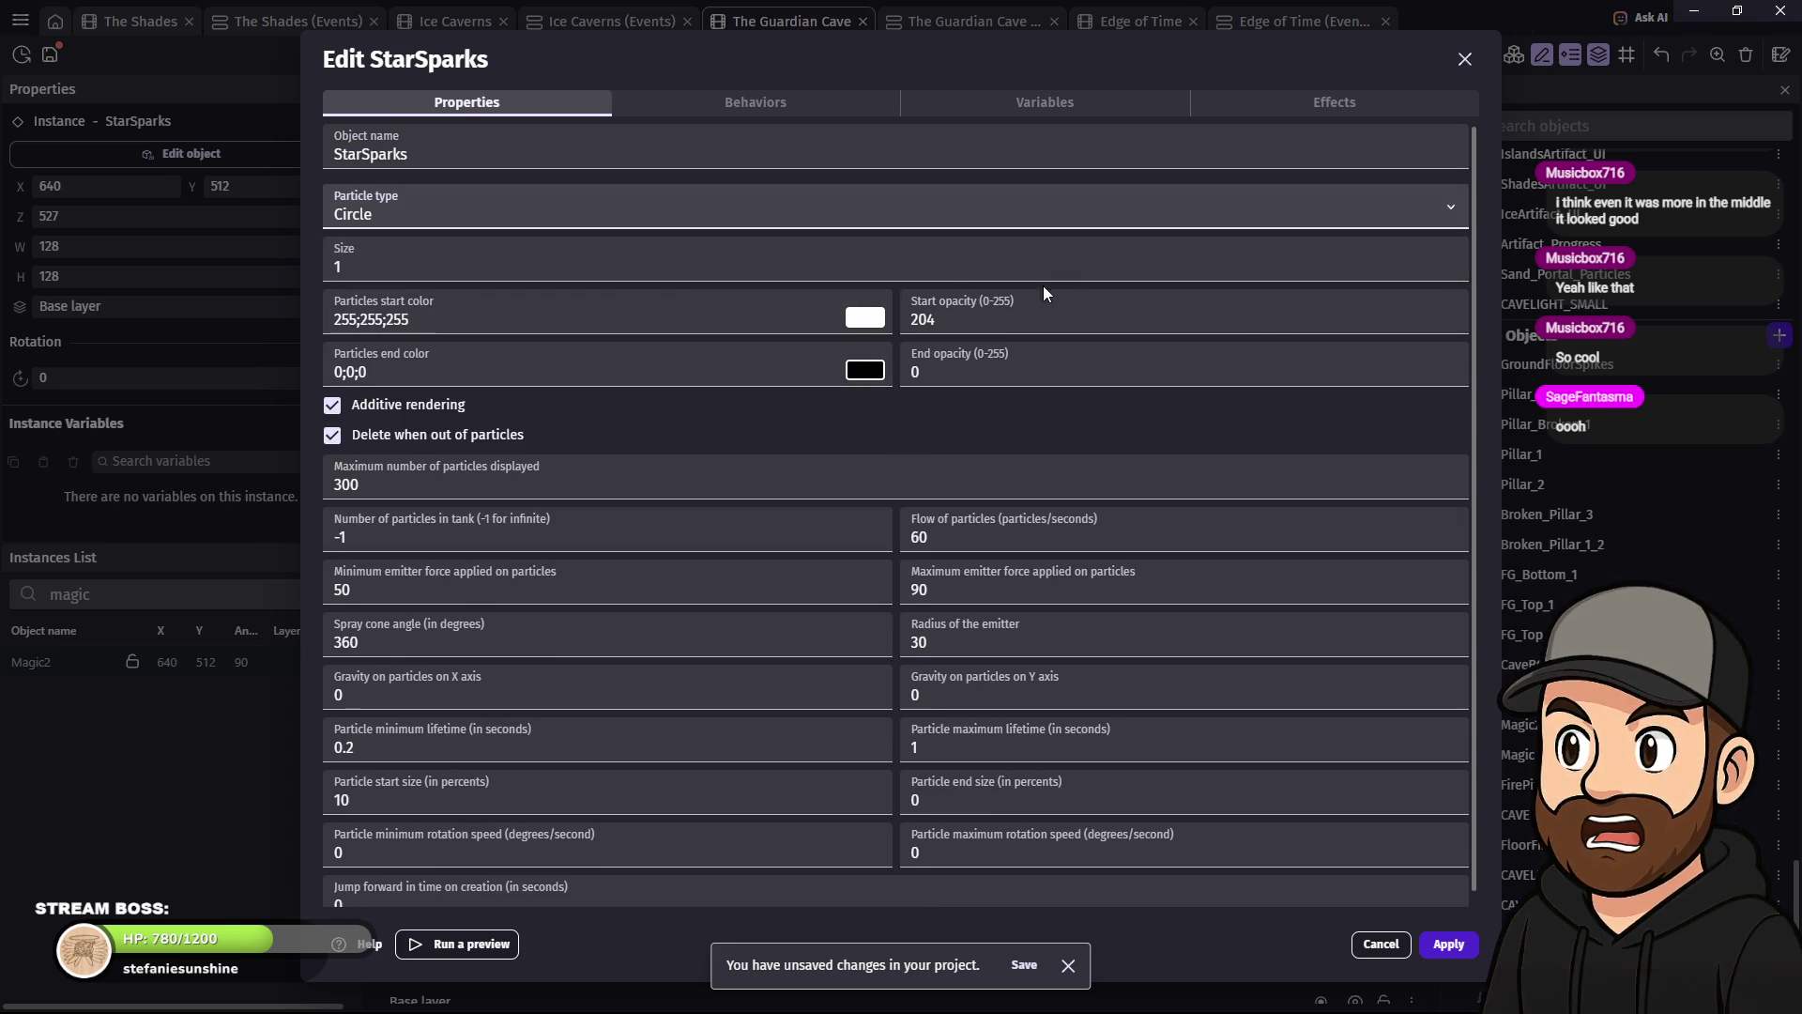
click(428, 211)
click(398, 259)
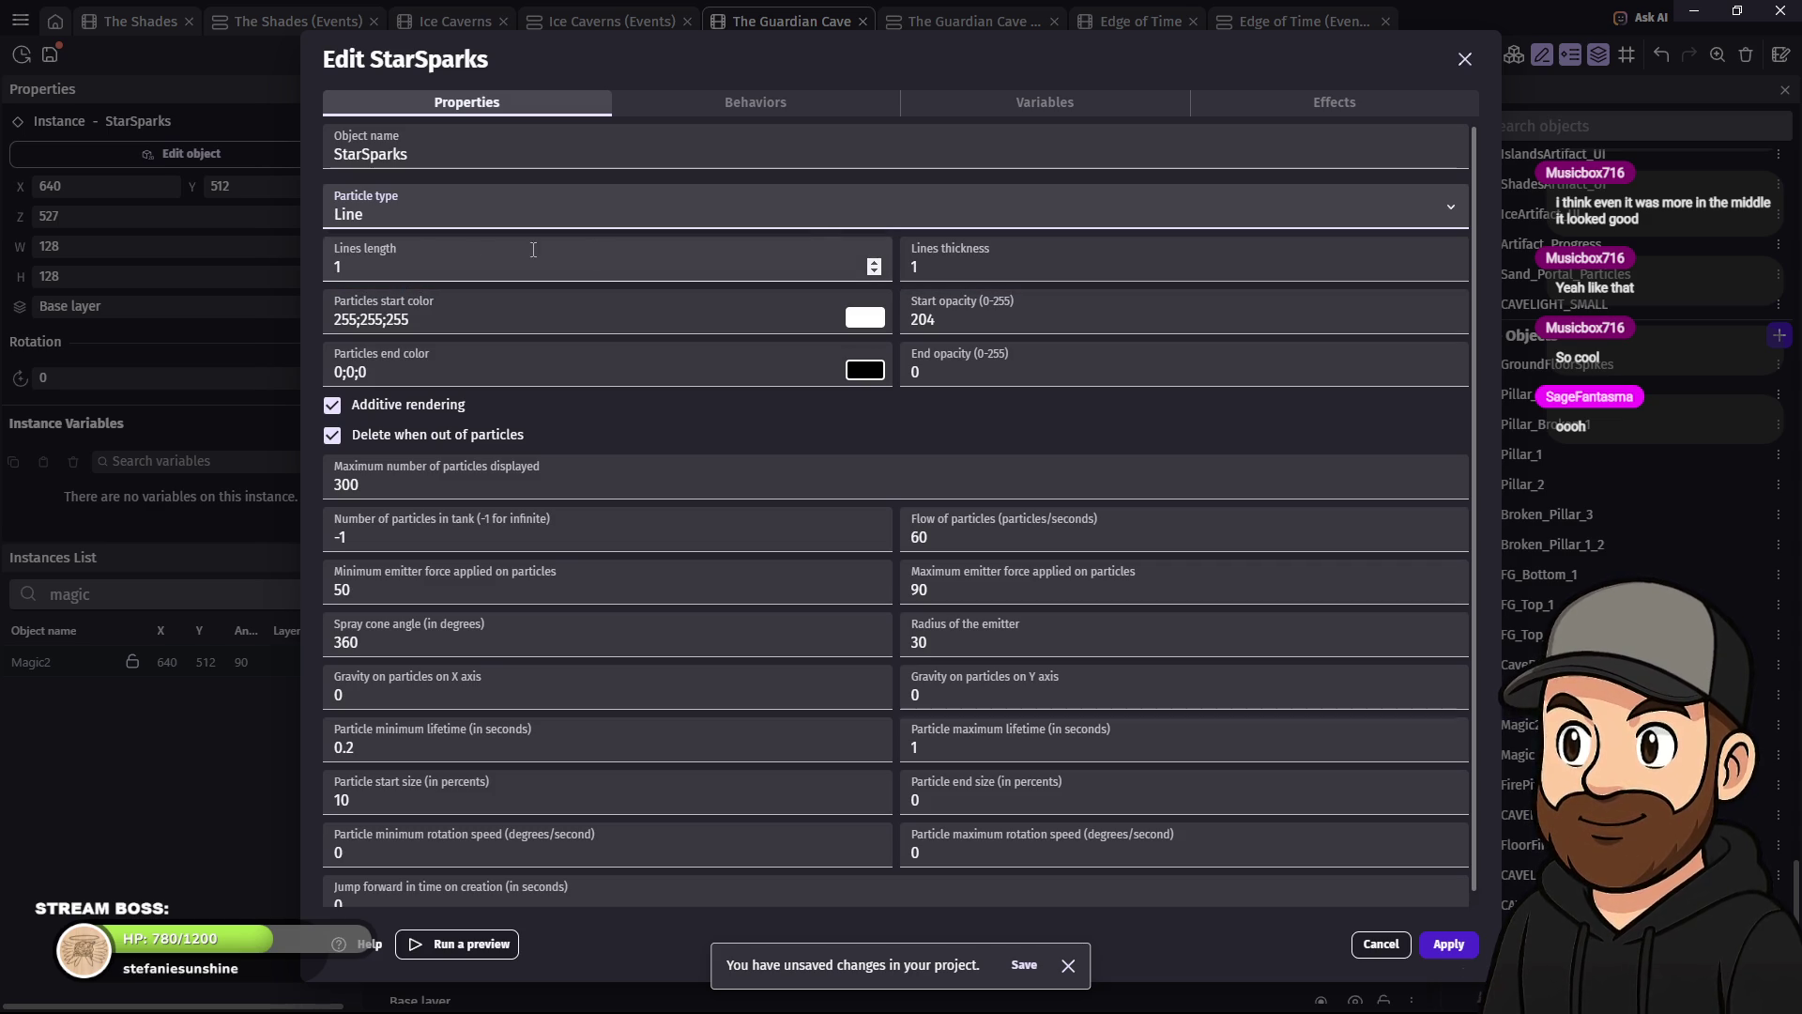
drag(377, 269, 319, 268)
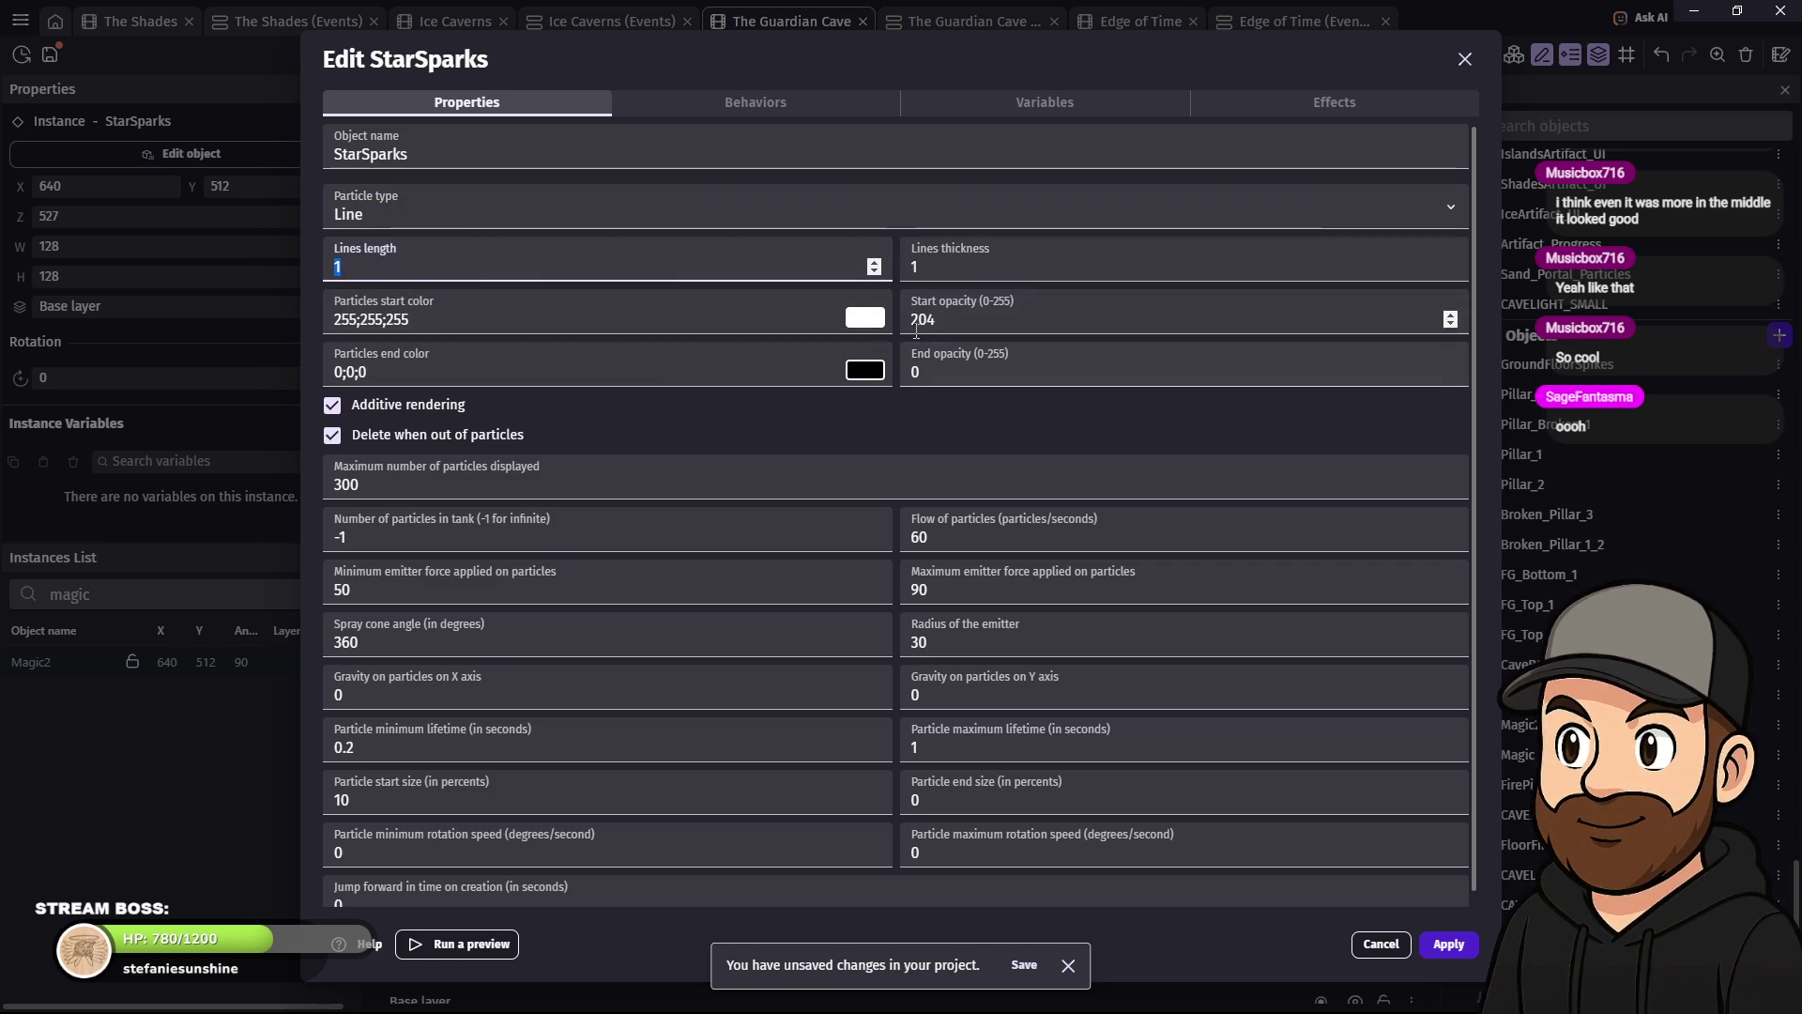
text(2)
key(Tab)
text(2)
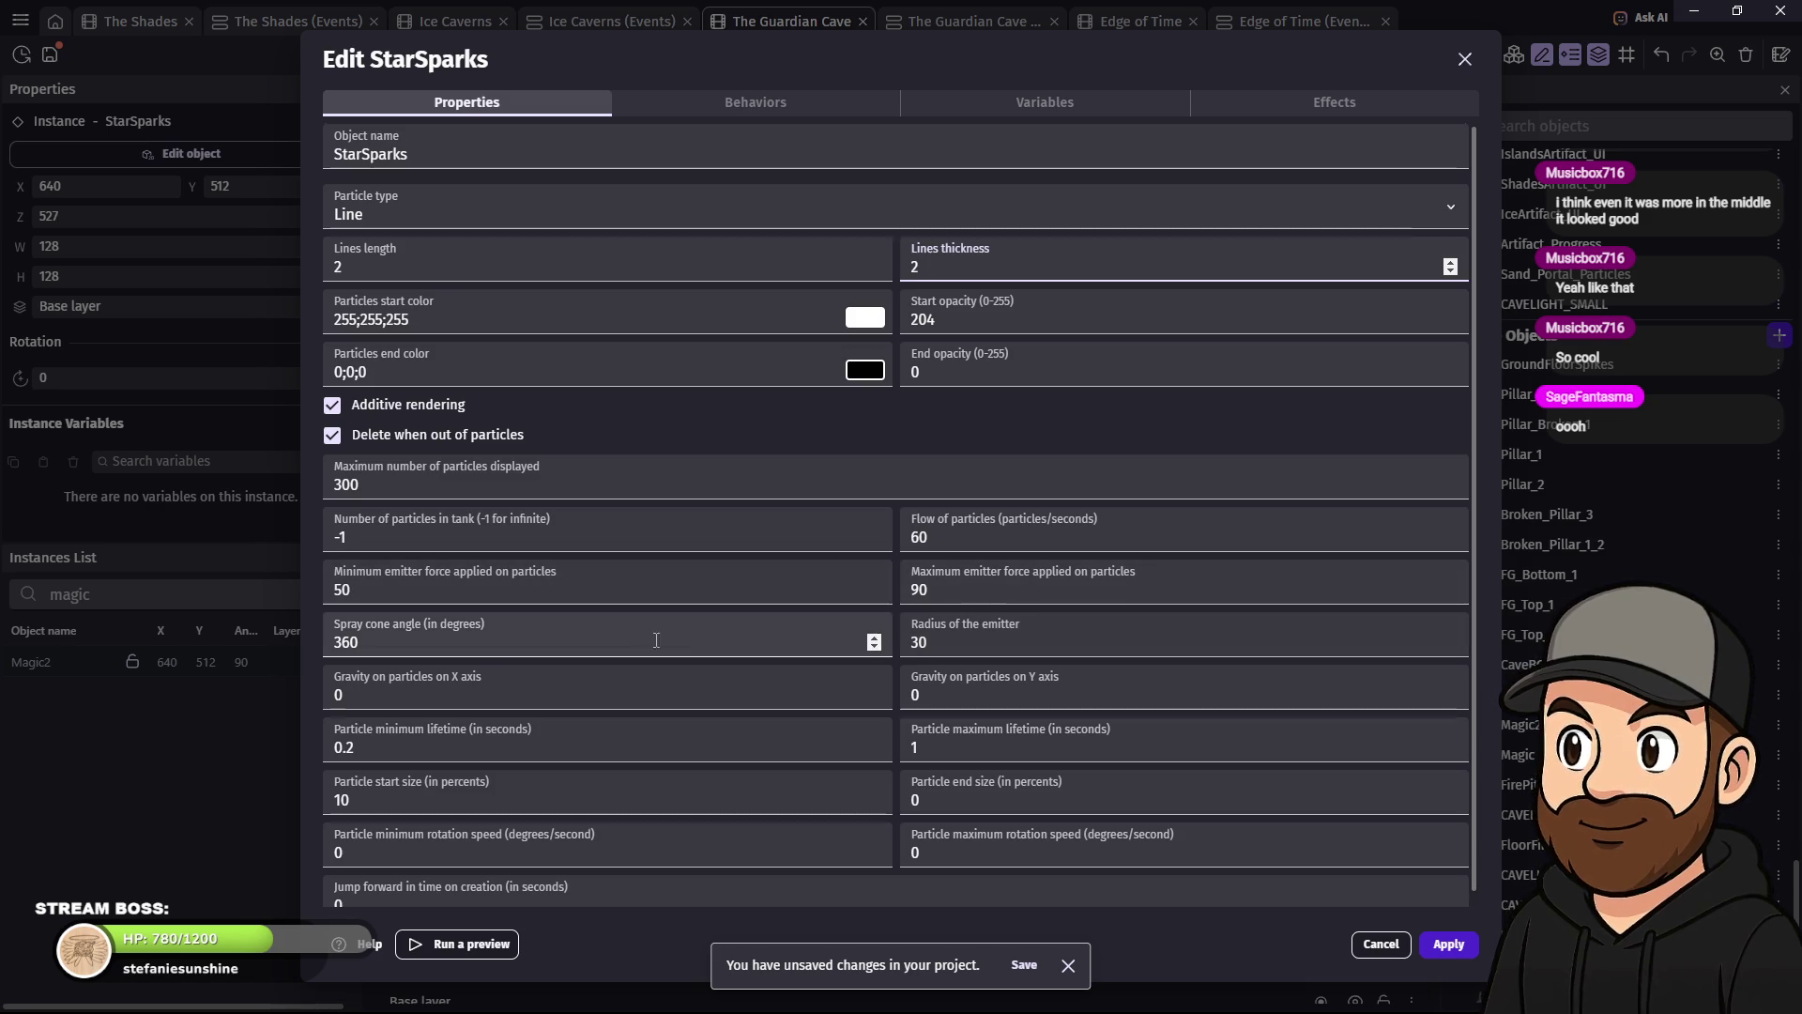
- Set max particles 500, flow 80, max force 120, max lifetime 2, adjust rotation speeds, and apply
drag(368, 485, 322, 487)
text(500)
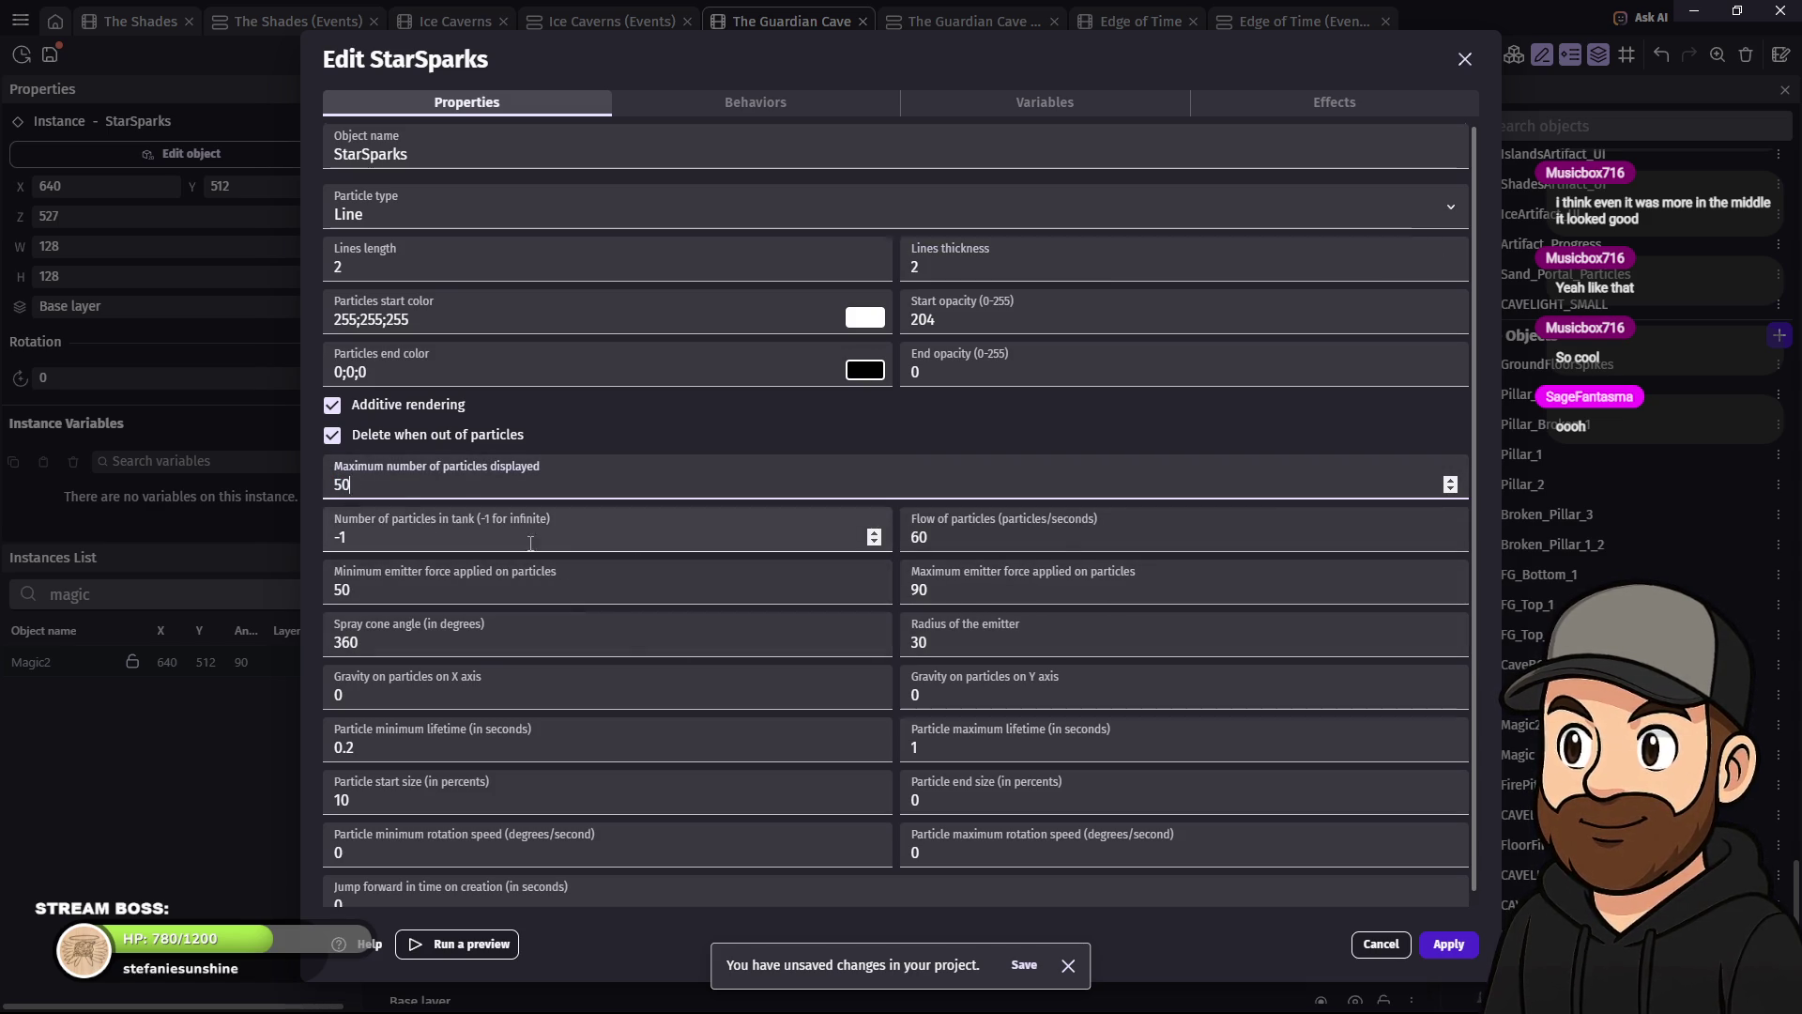
double_click(935, 539)
text(80)
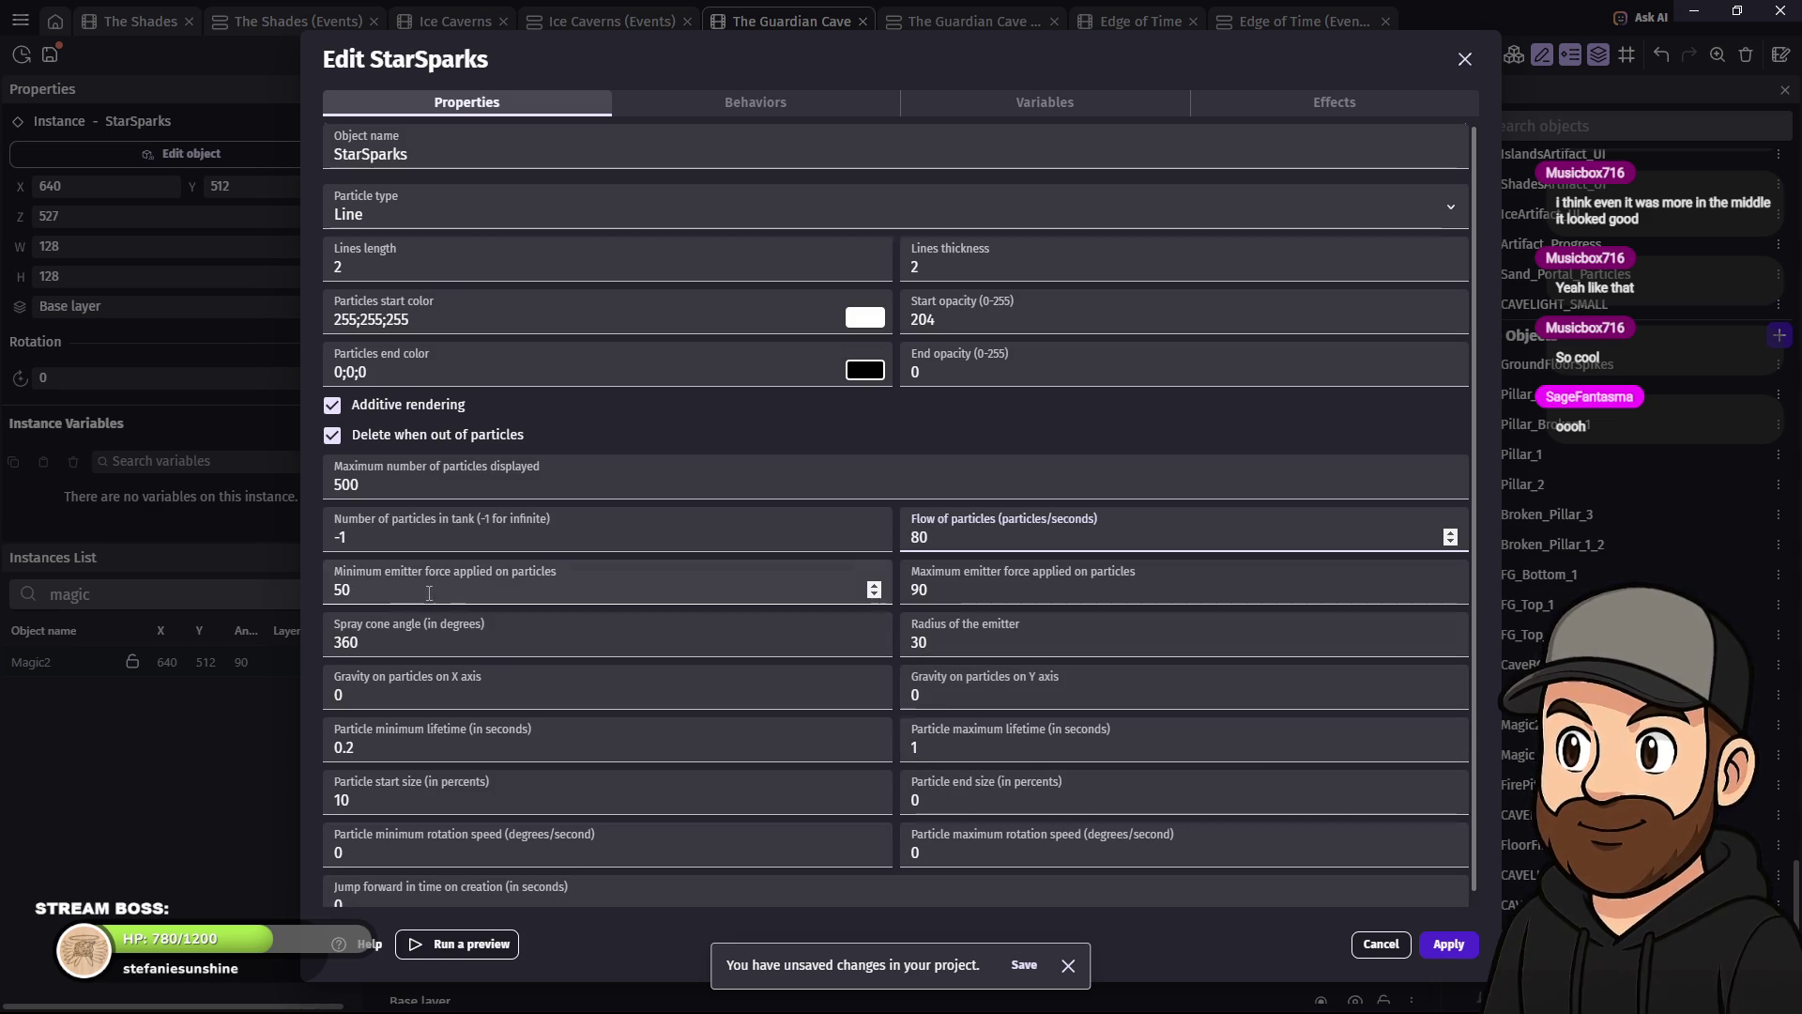
click(936, 591)
text(120)
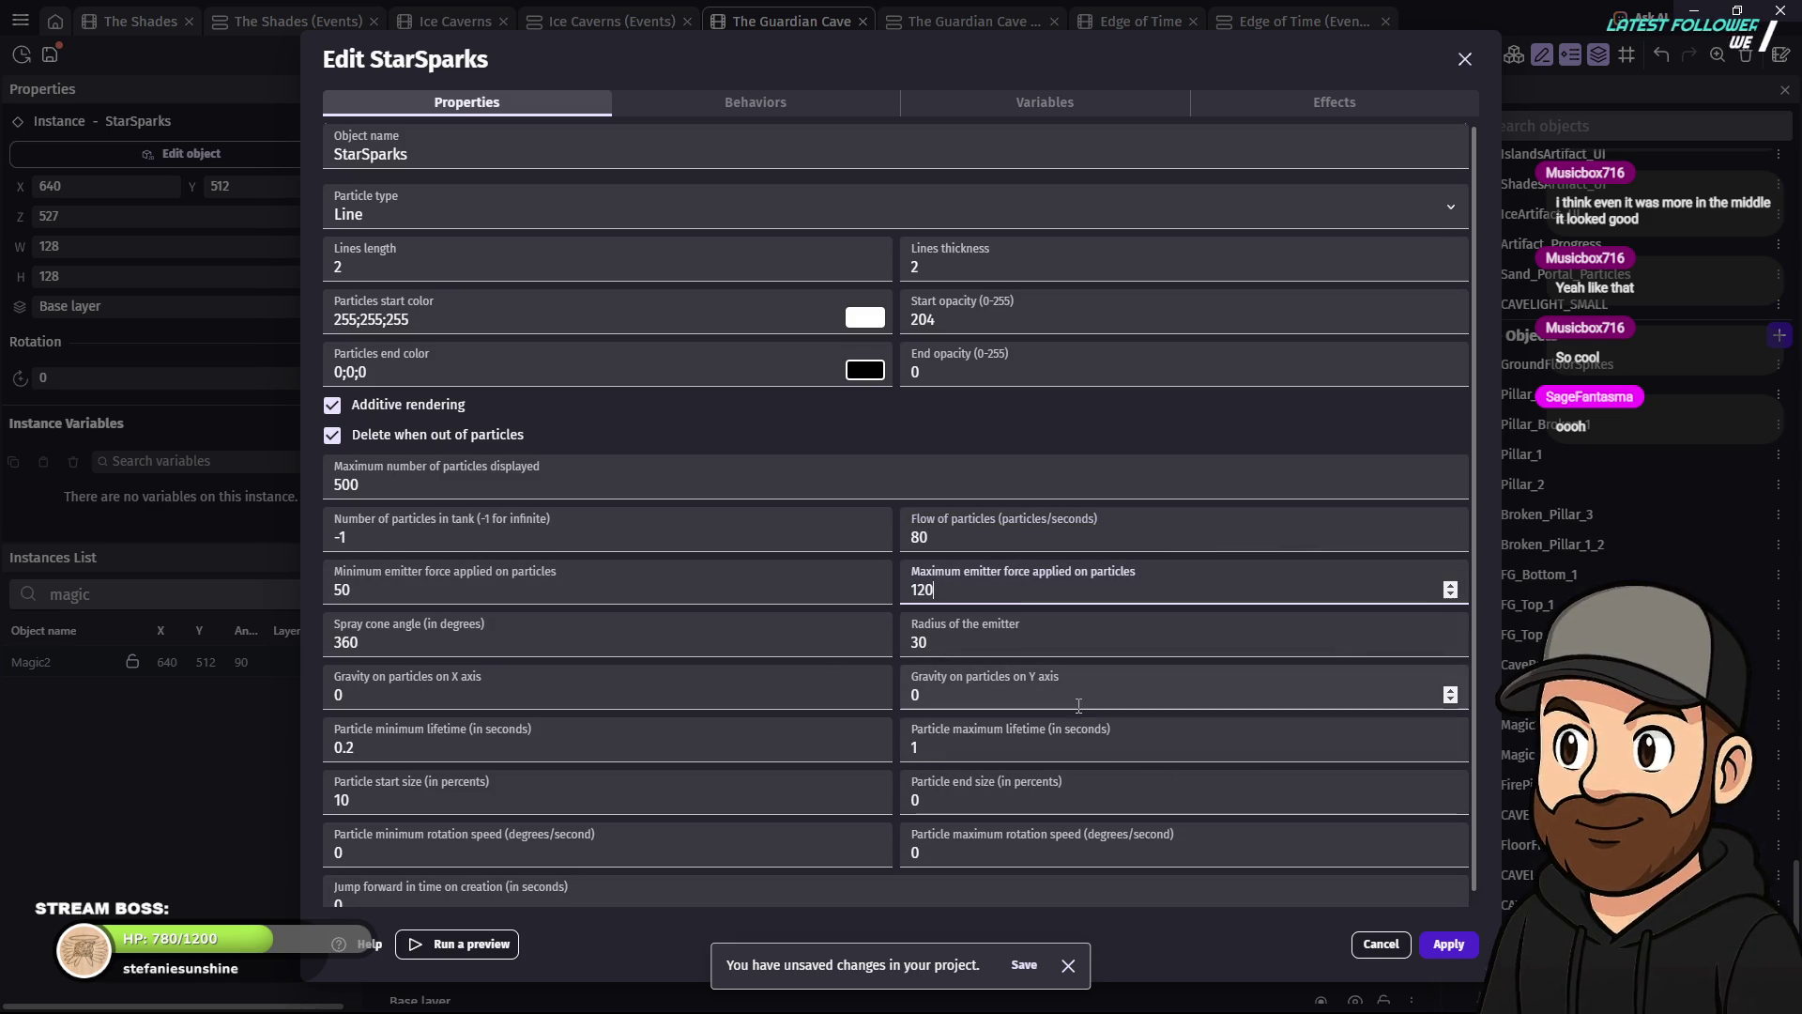
double_click(914, 748)
text(2)
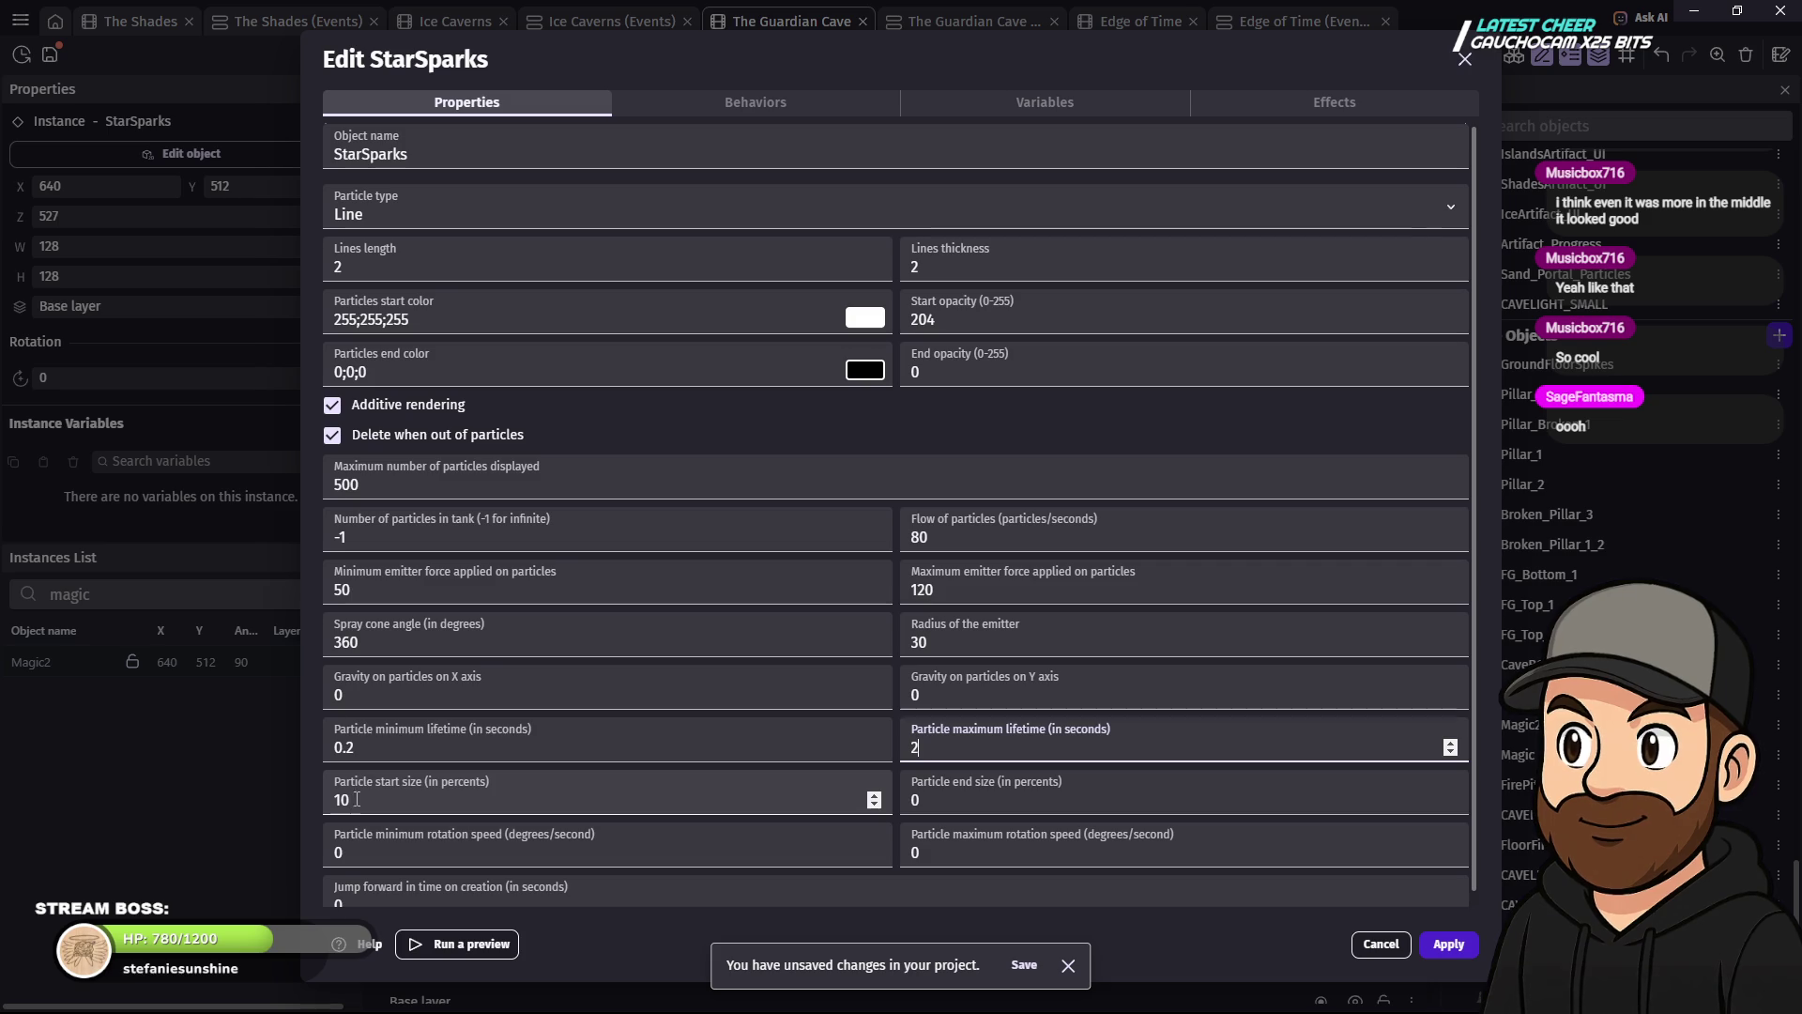
scroll(1033, 863, down, 1)
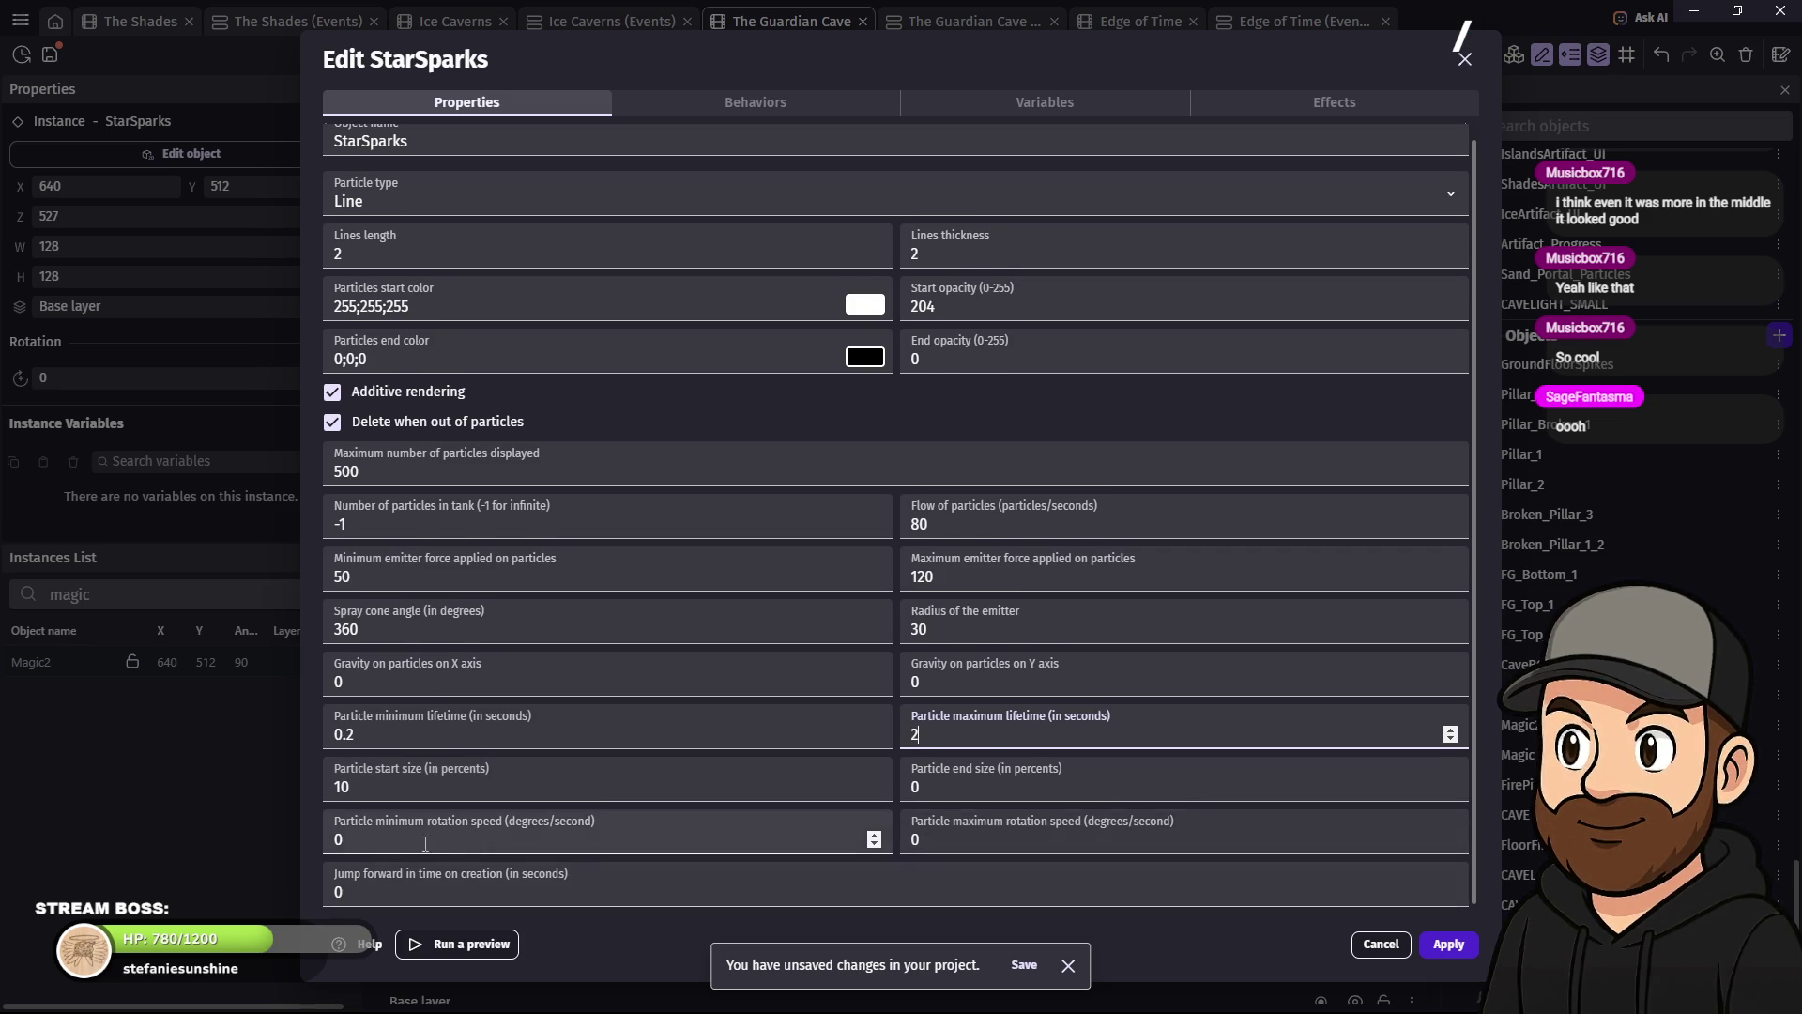
double_click(337, 839)
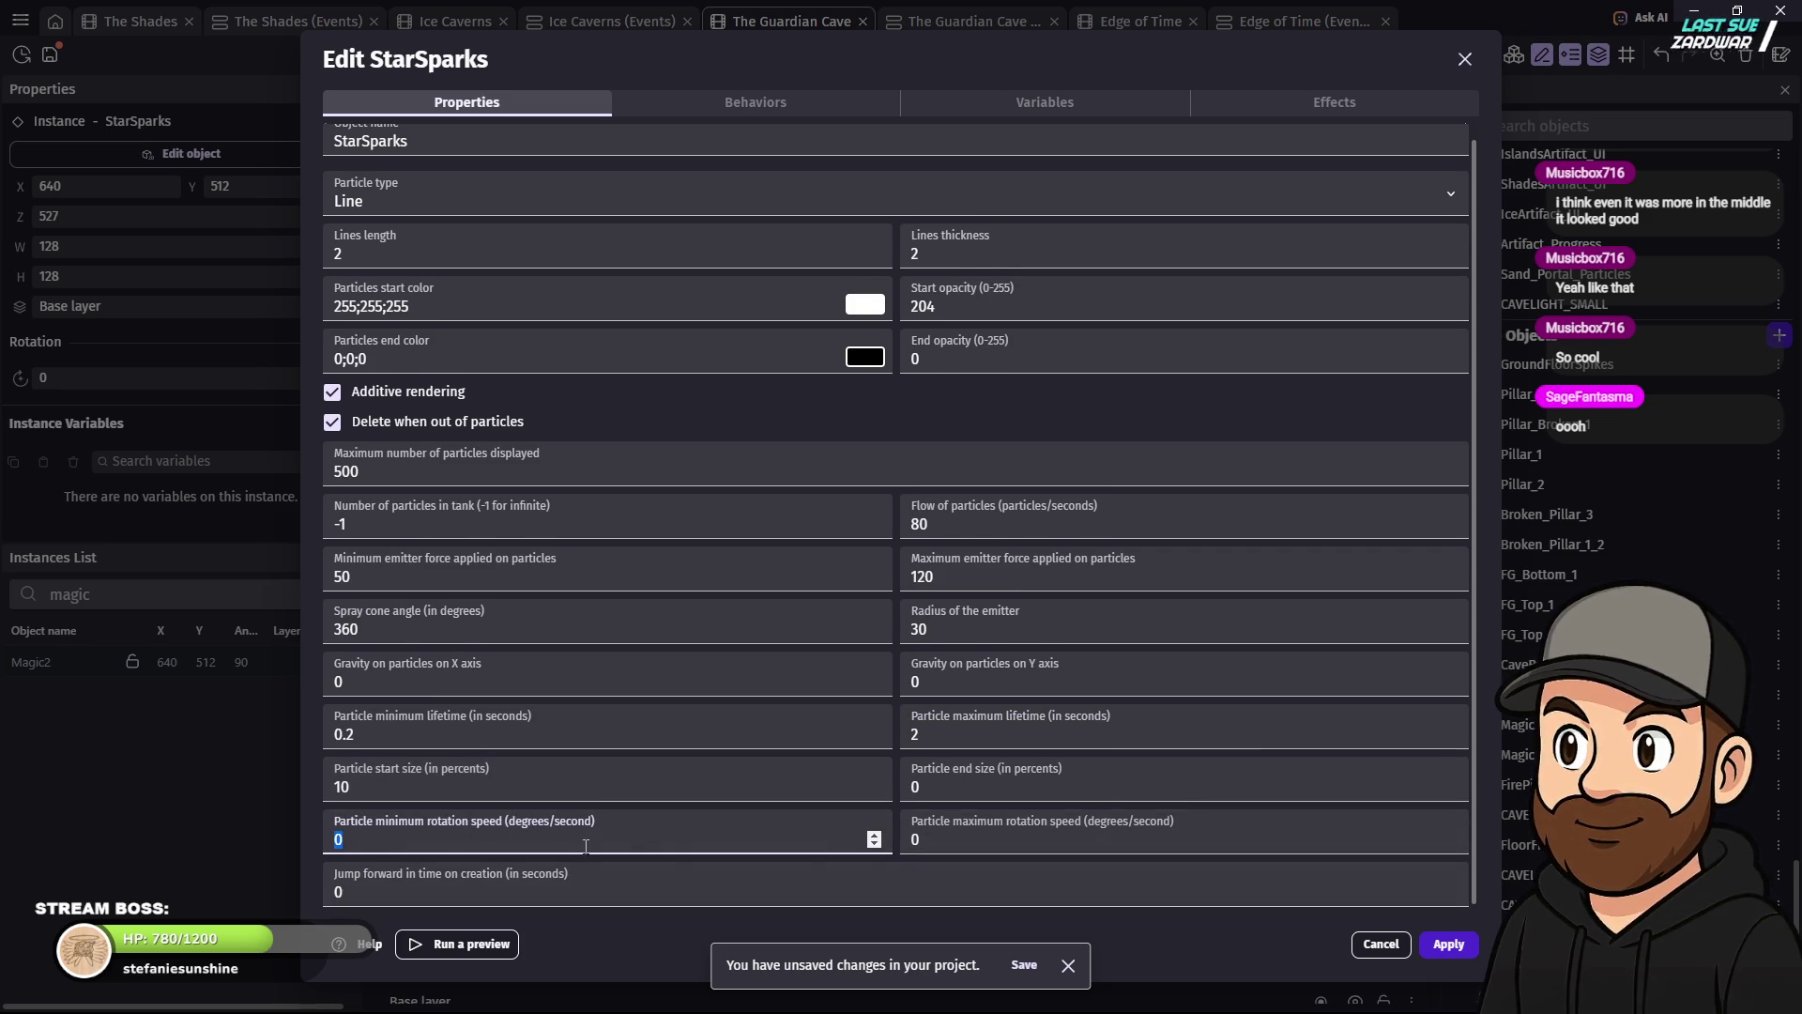
double_click(915, 839)
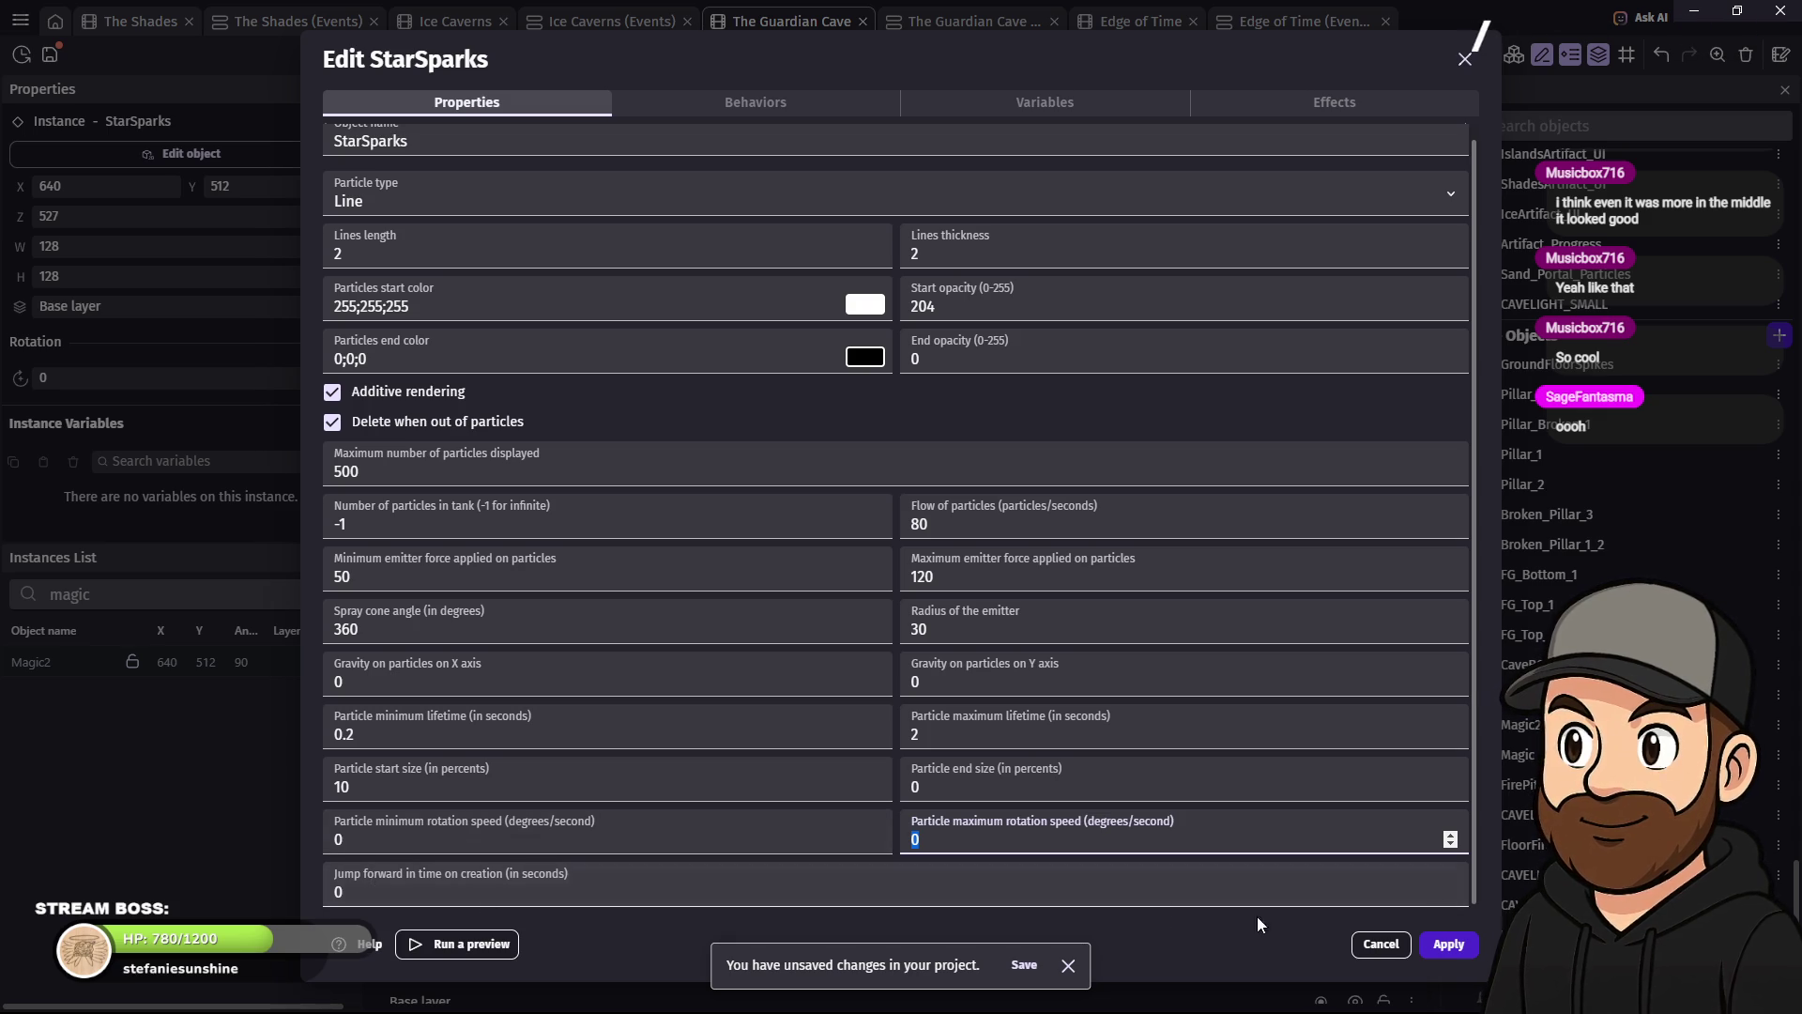
click(1425, 939)
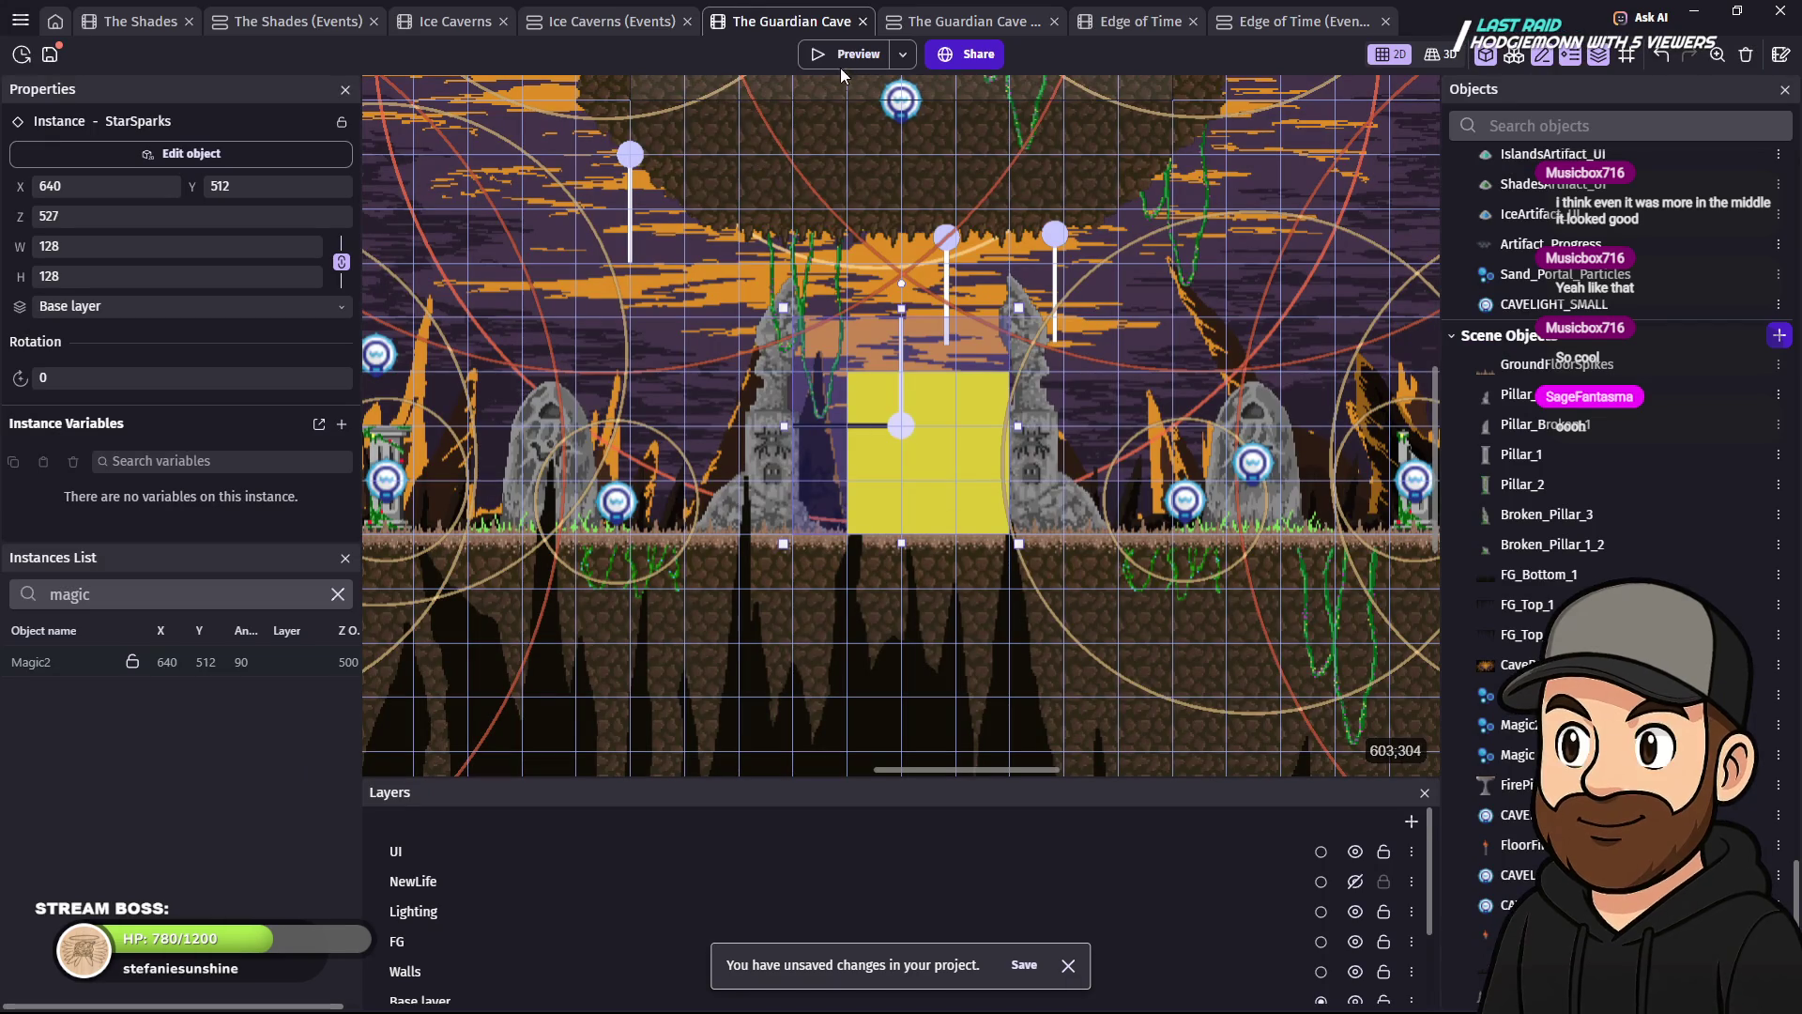
- After a quick preview, set StarSparks line length and thickness to 10 and apply
click(838, 66)
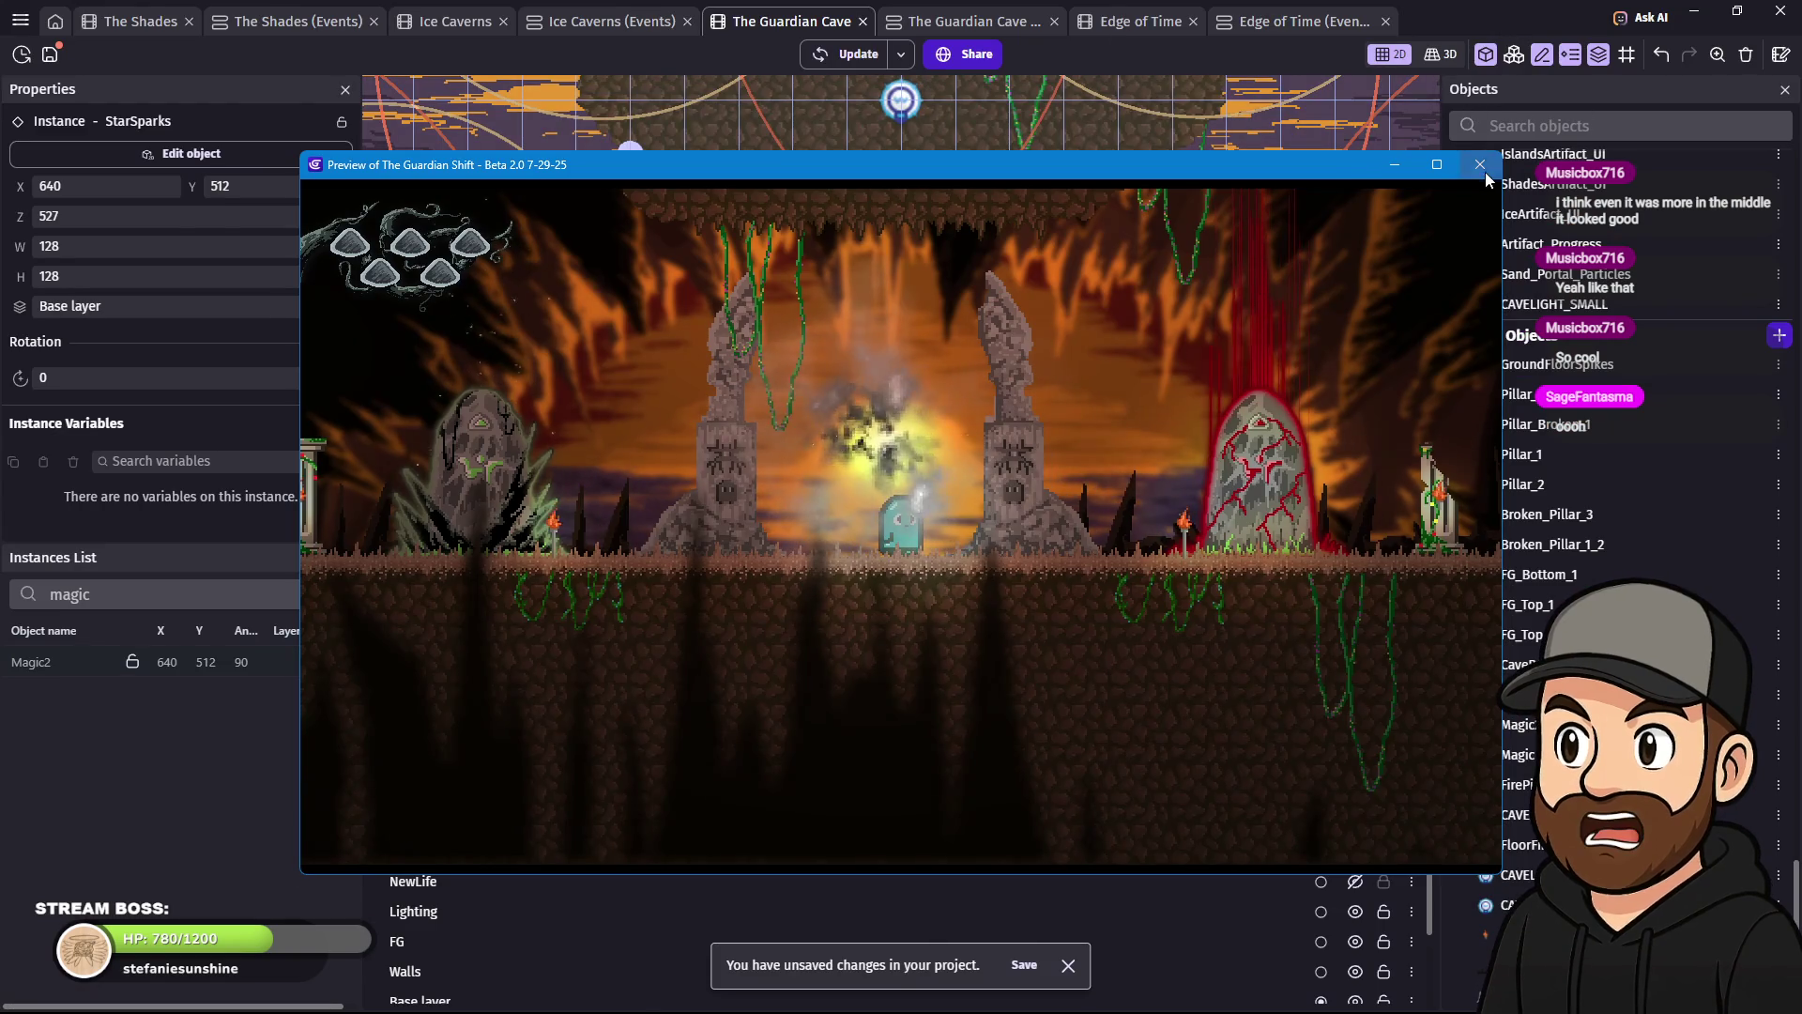
click(1146, 81)
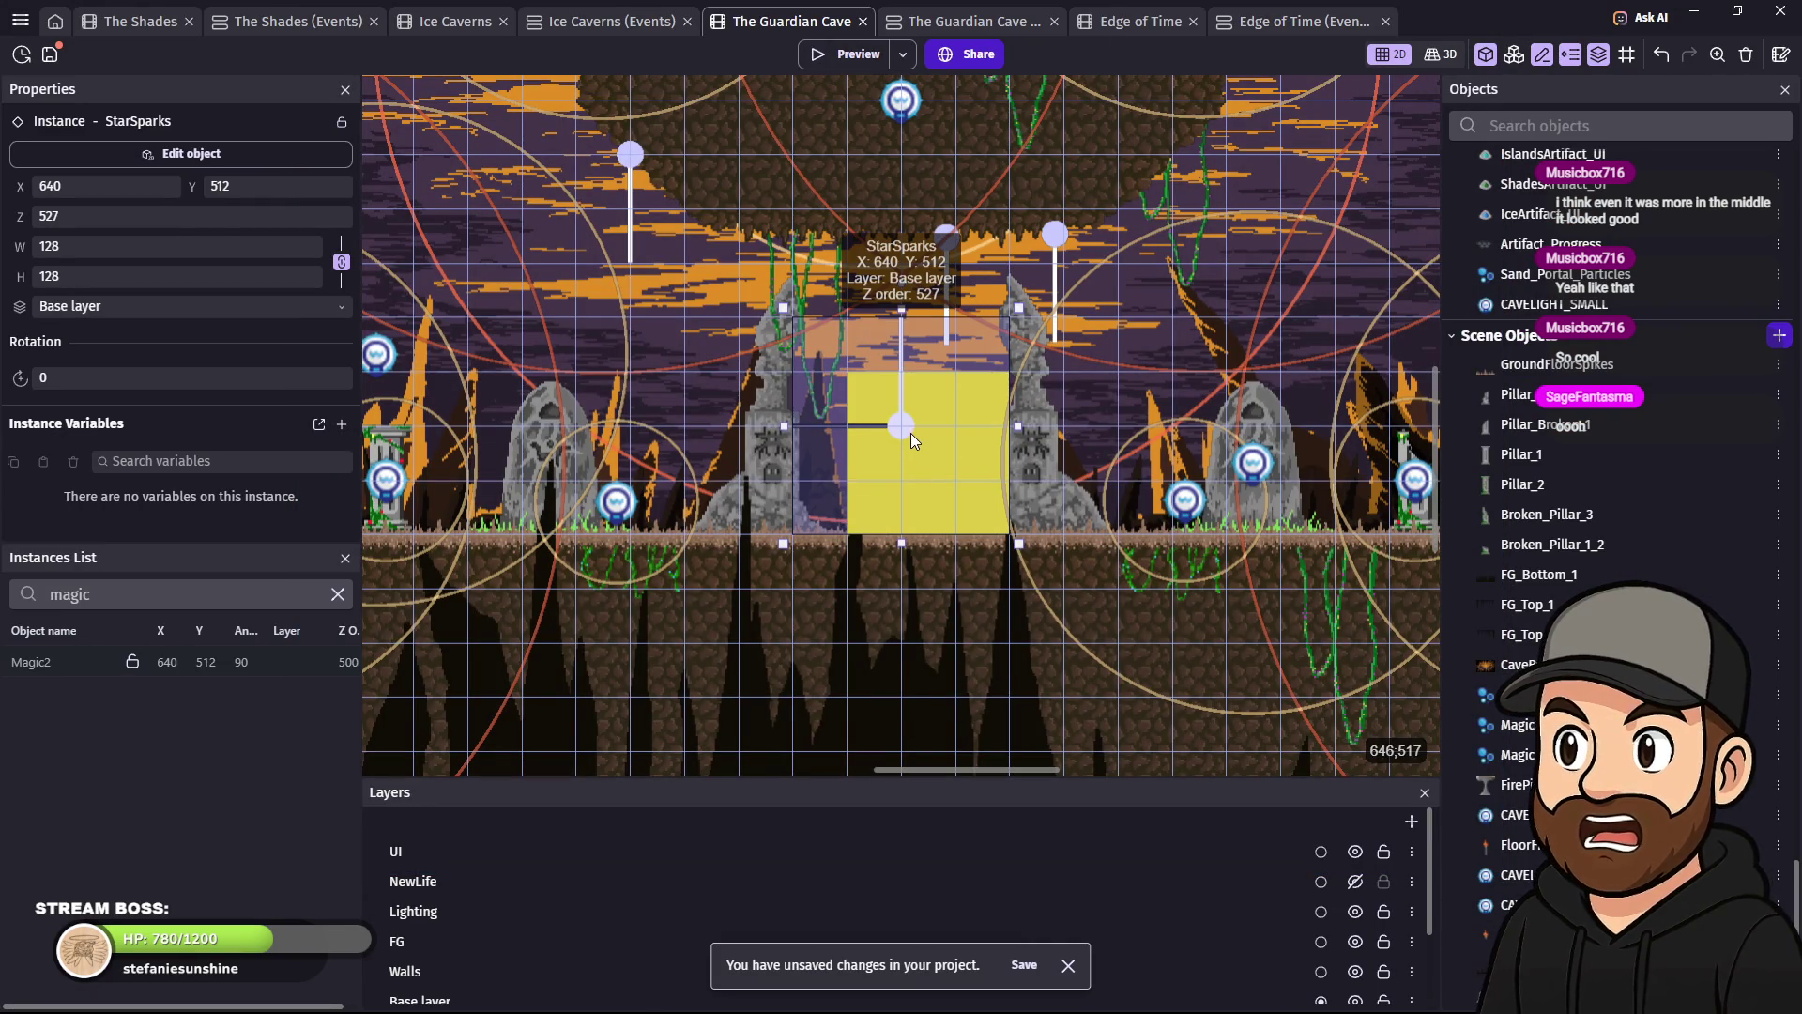
double_click(898, 426)
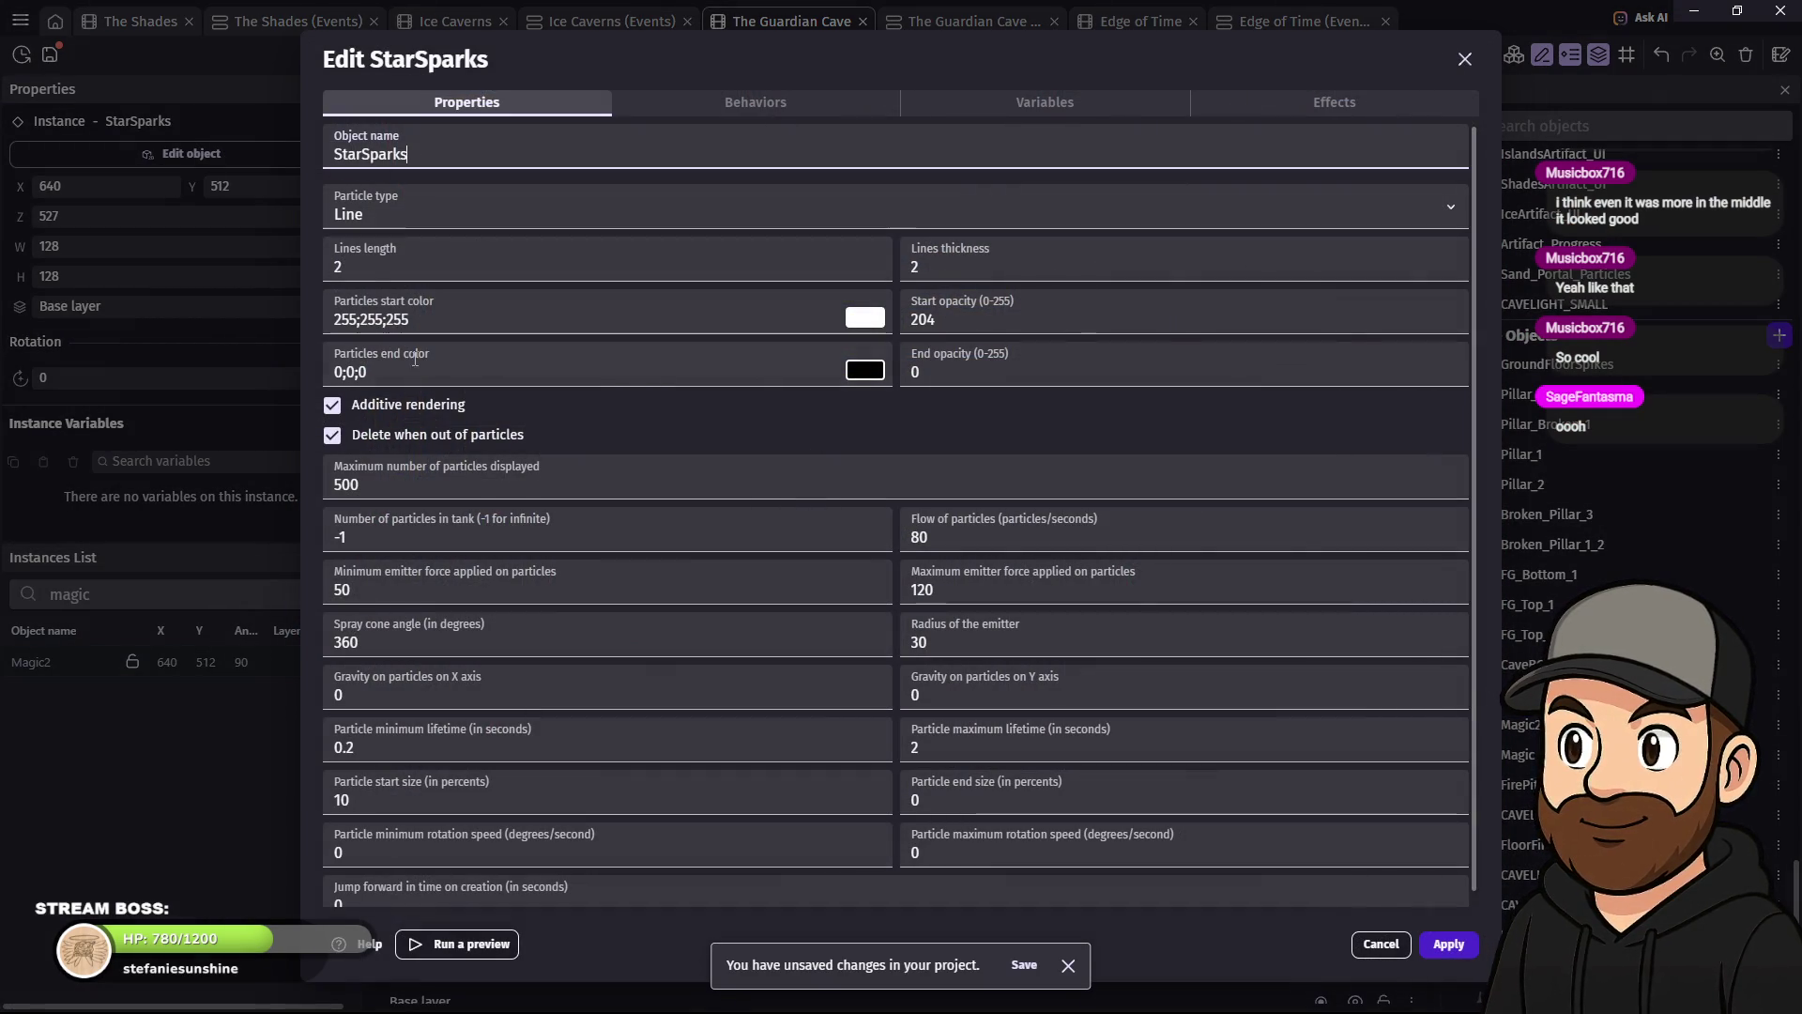
click(367, 273)
text(10)
key(Tab)
text(10)
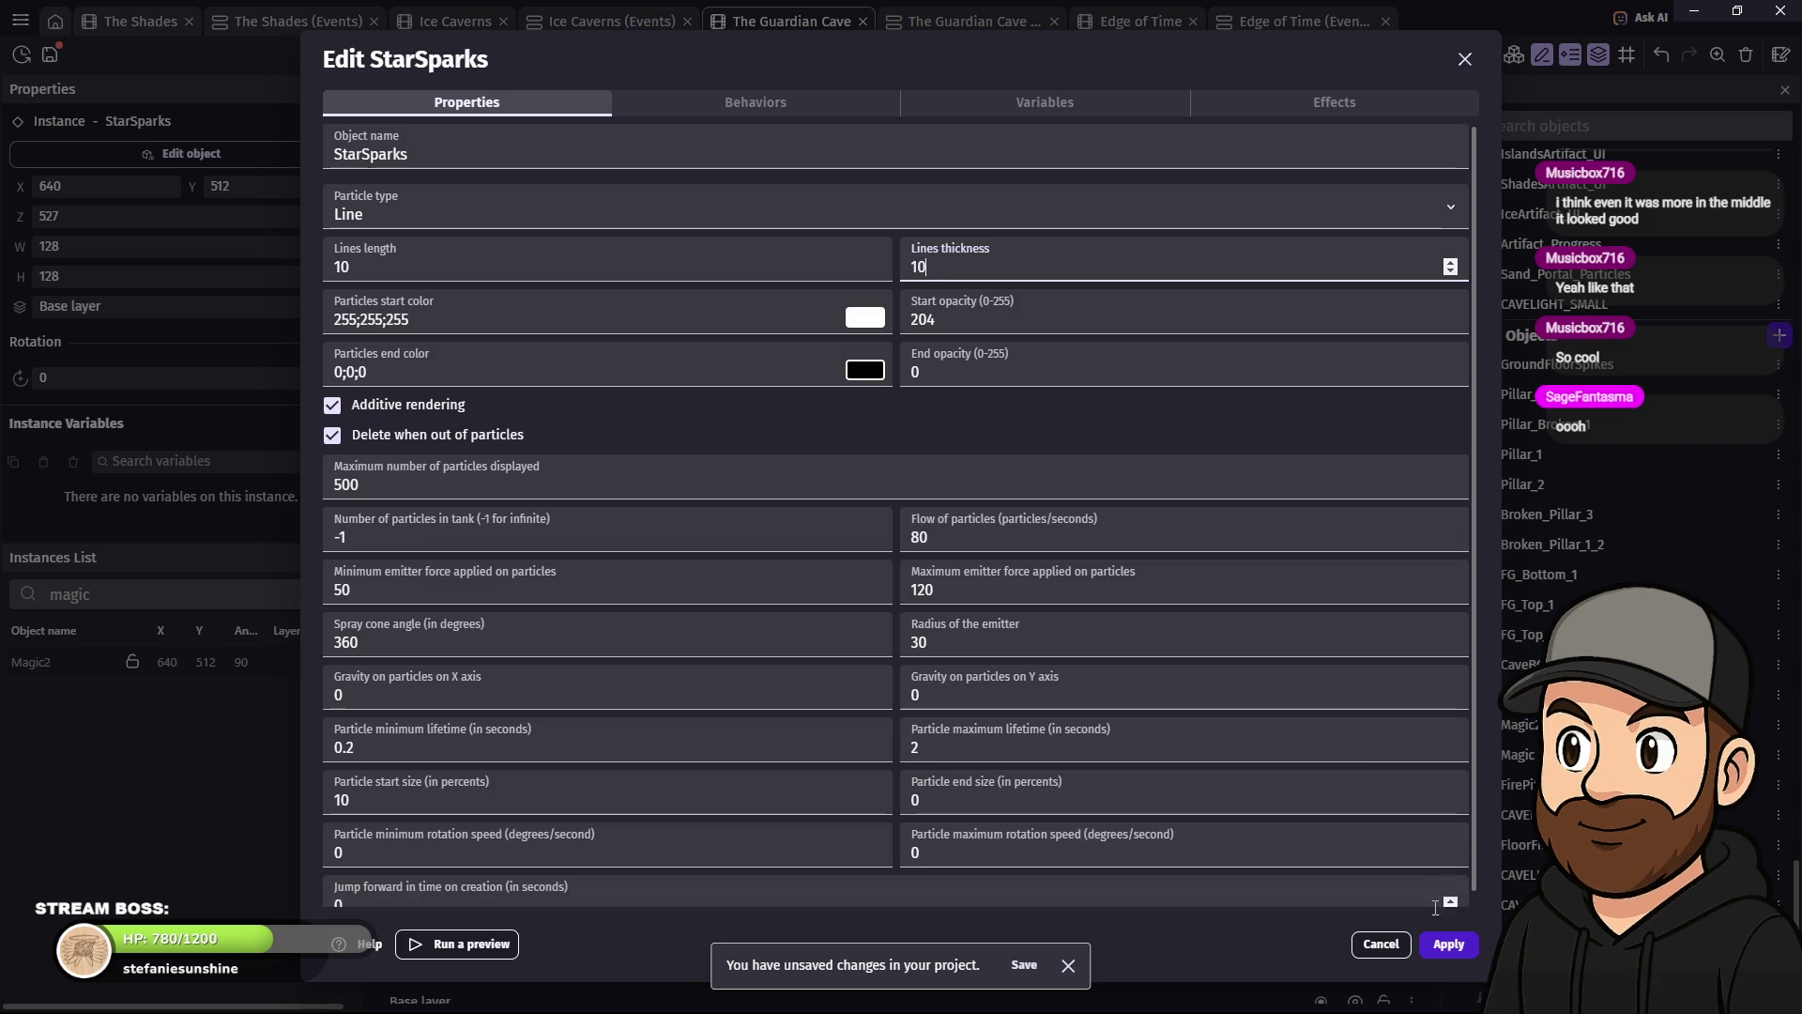
click(1449, 944)
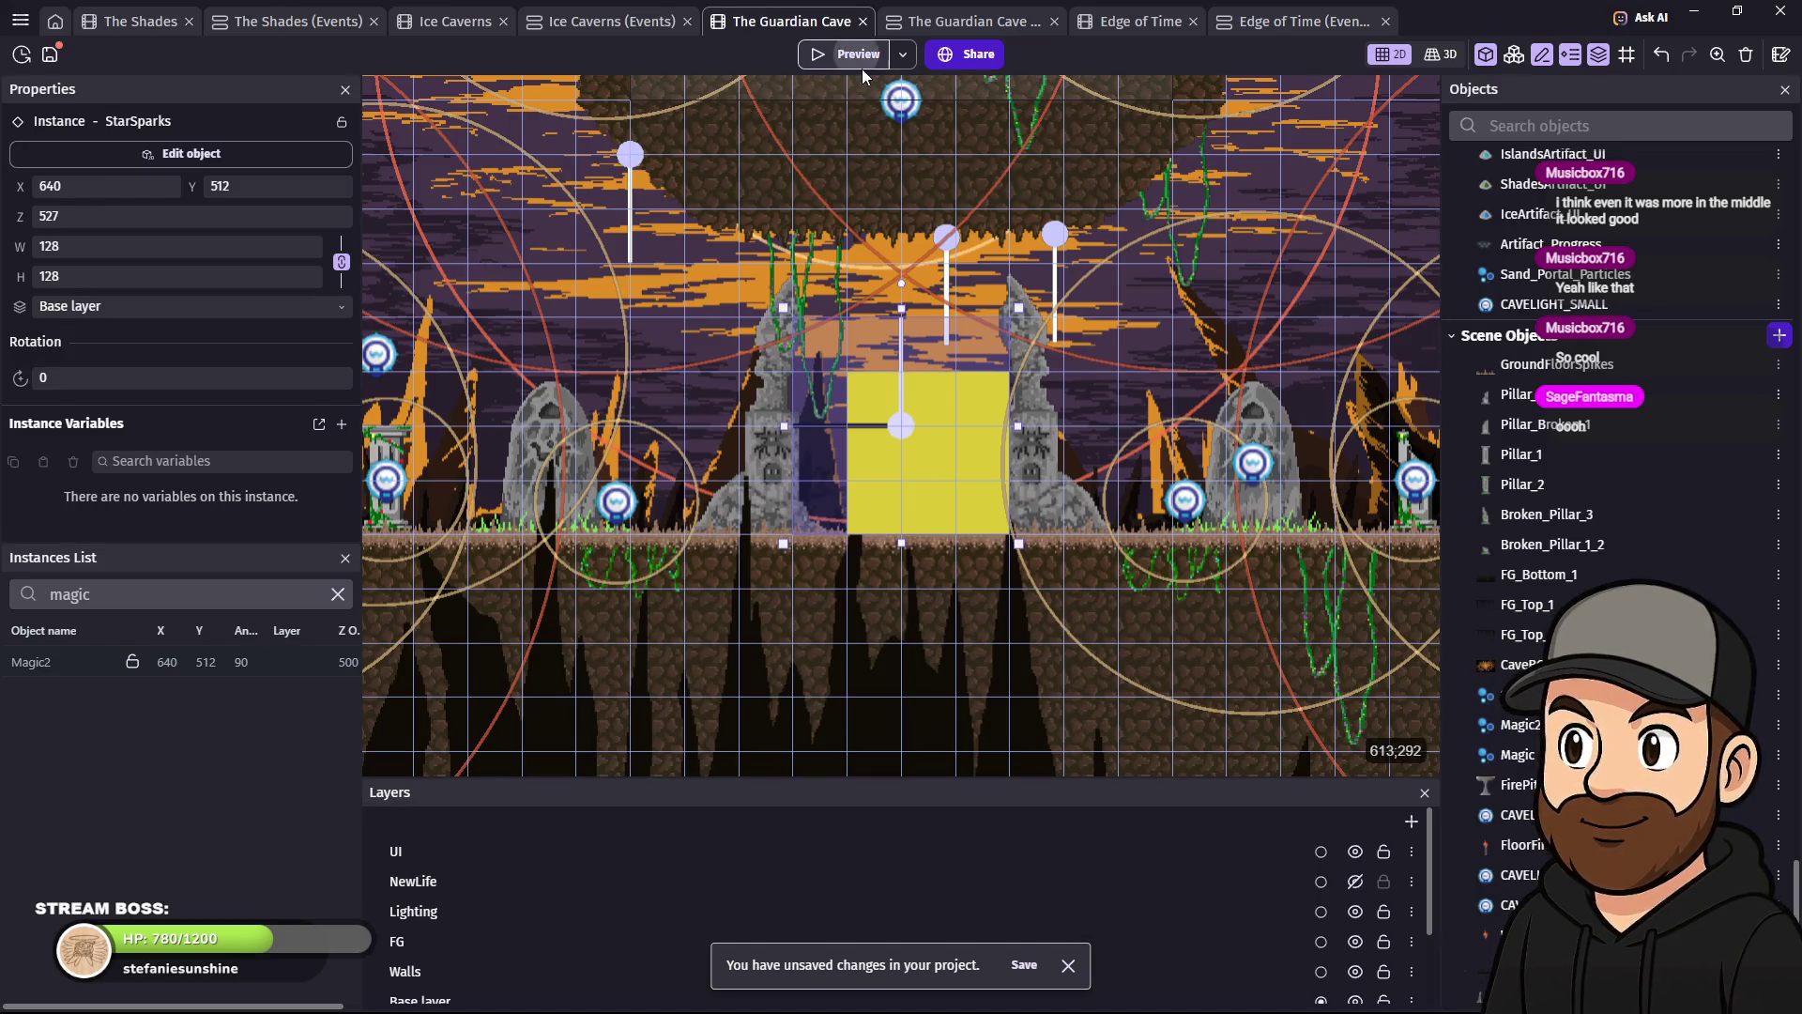
- Preview the scene, walk the ghost back and forth between the pillars, then exit fullscreen and close it
click(856, 54)
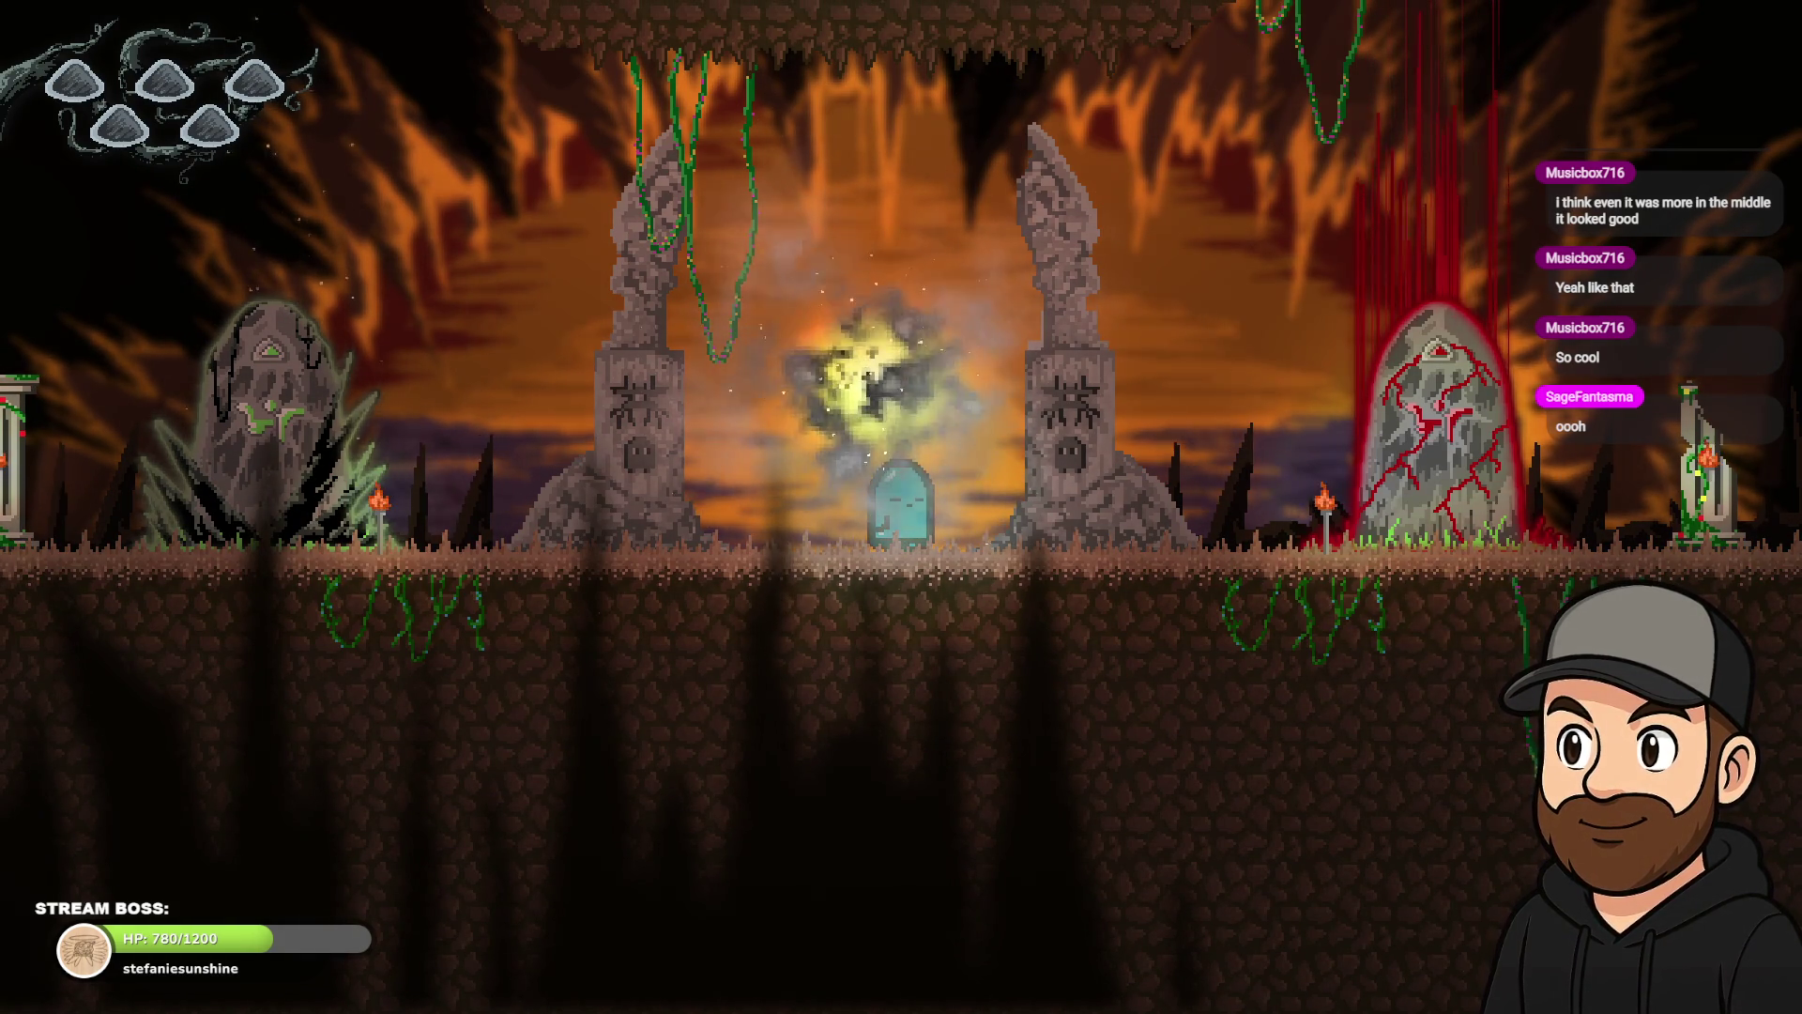
key(Right)
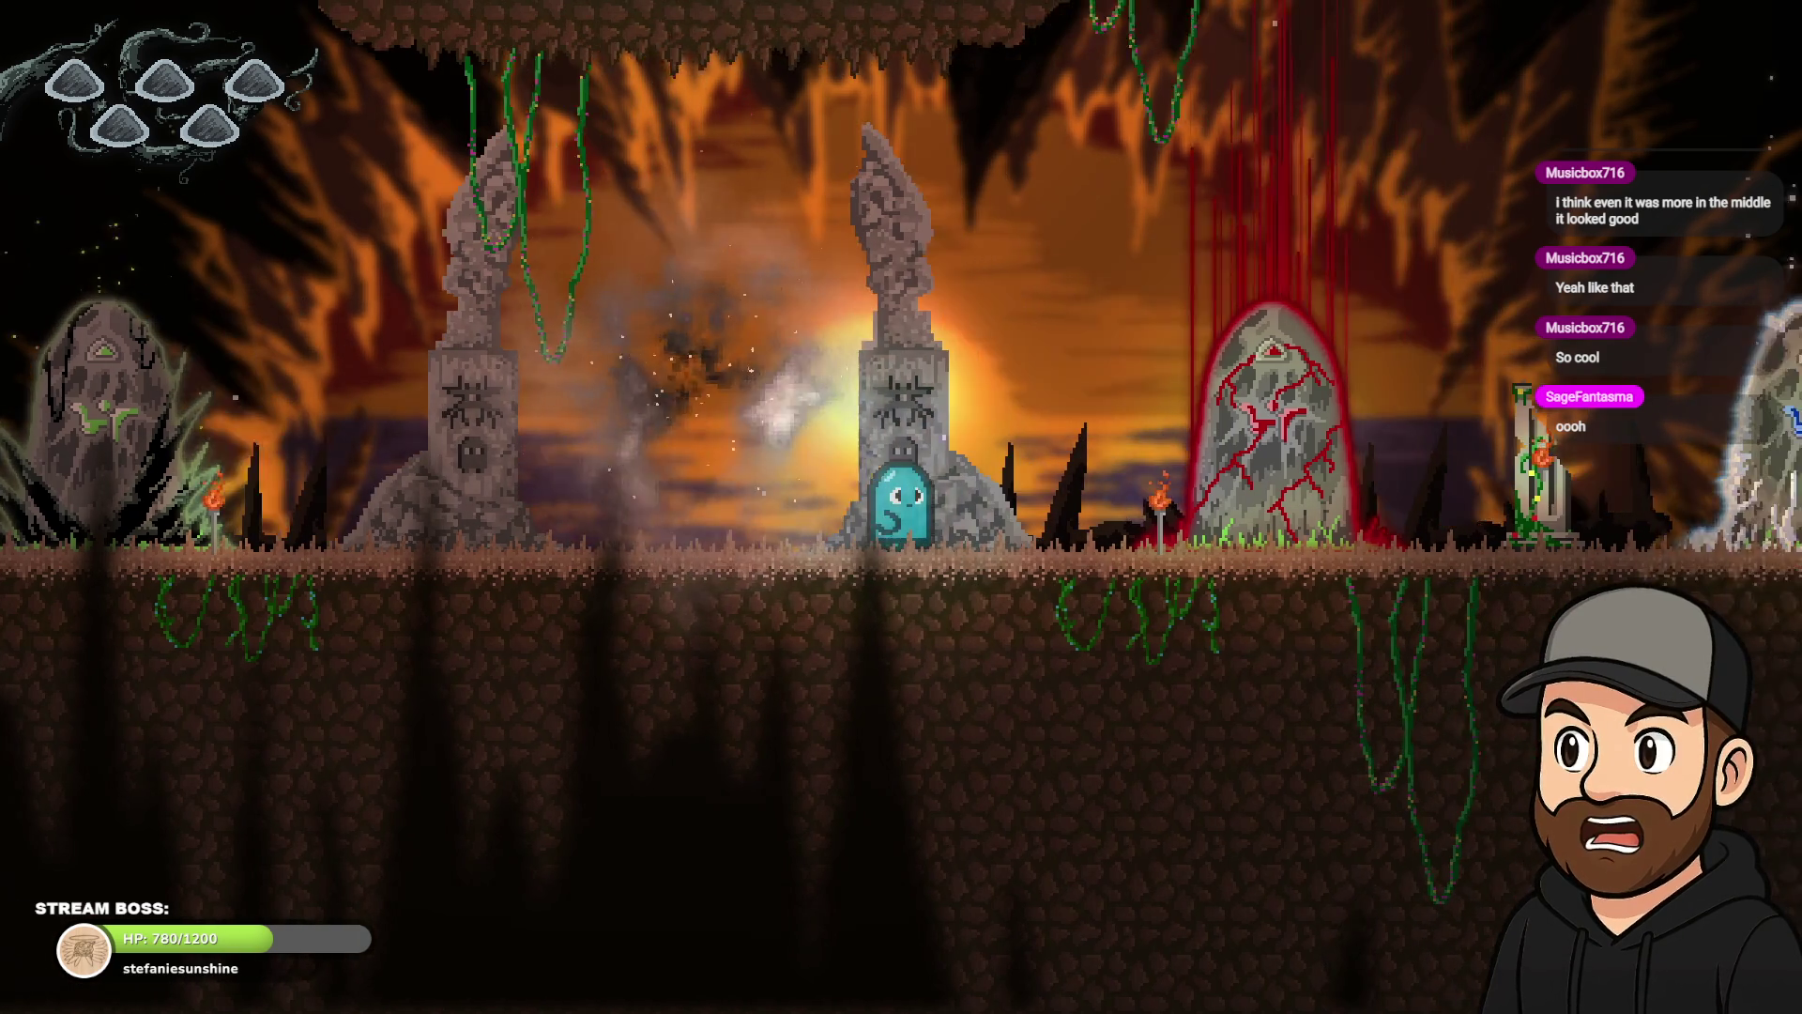
key(Right)
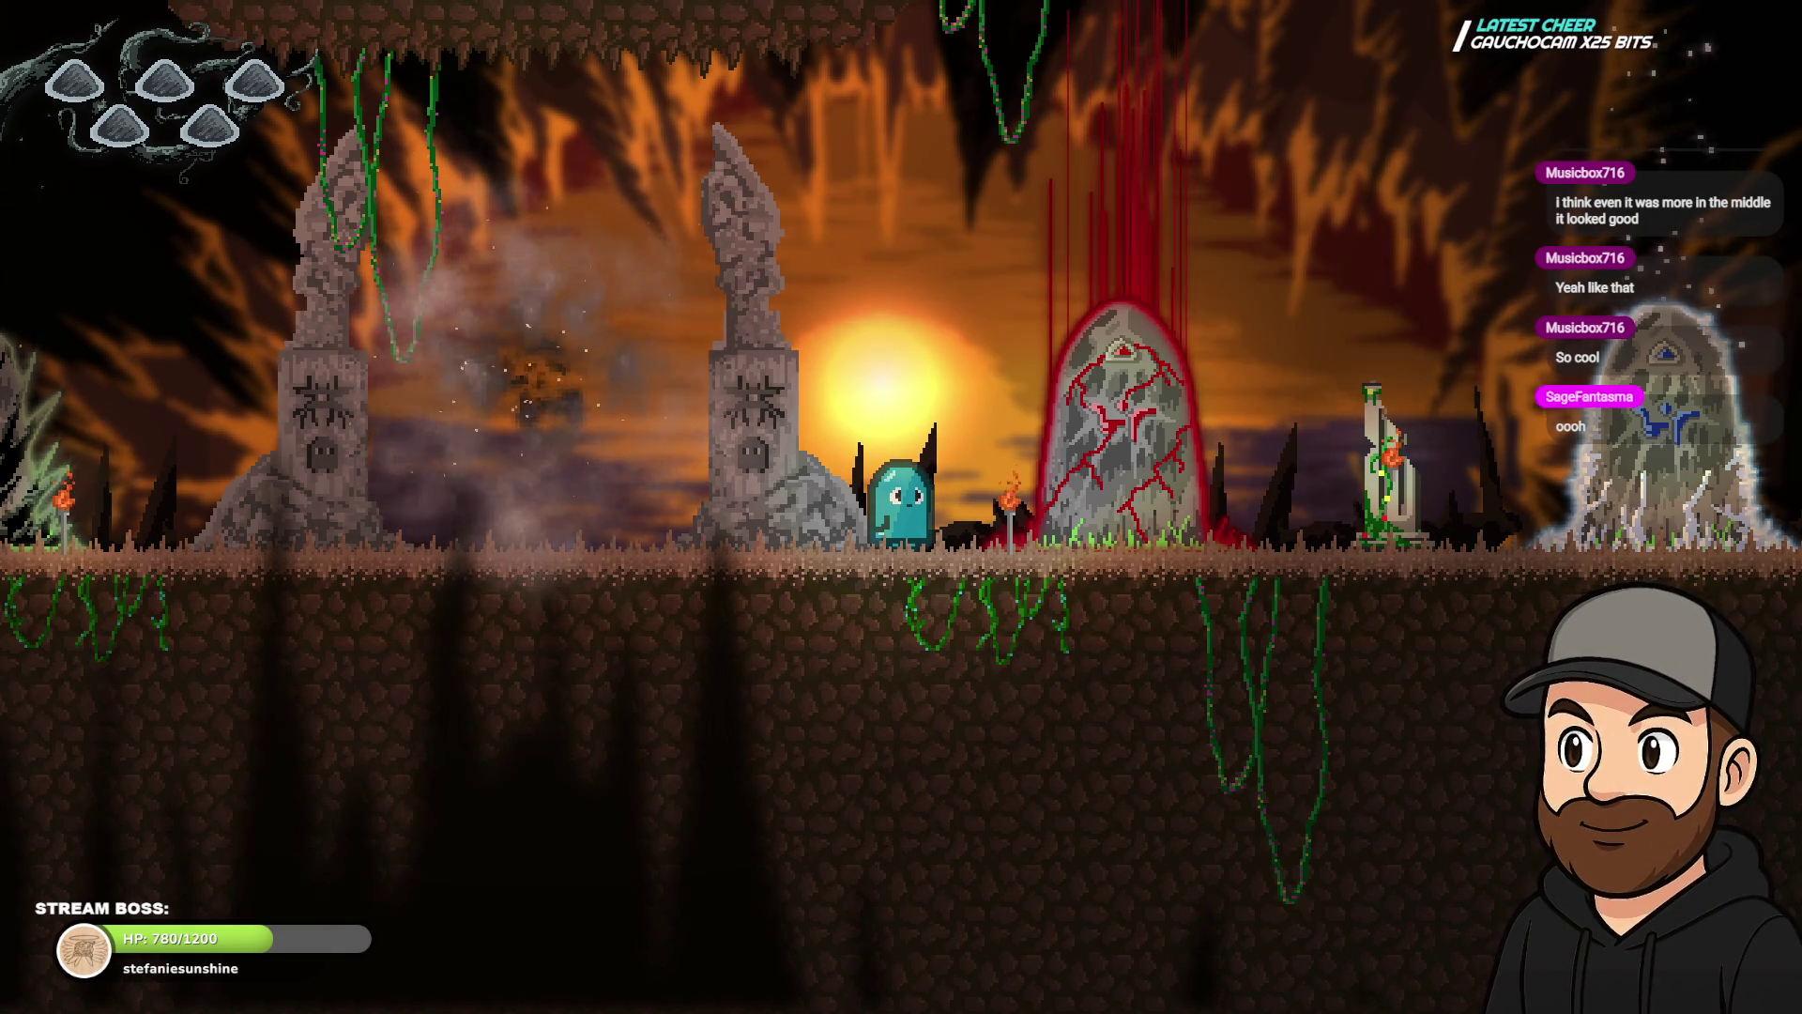
key(Left)
key(Right)
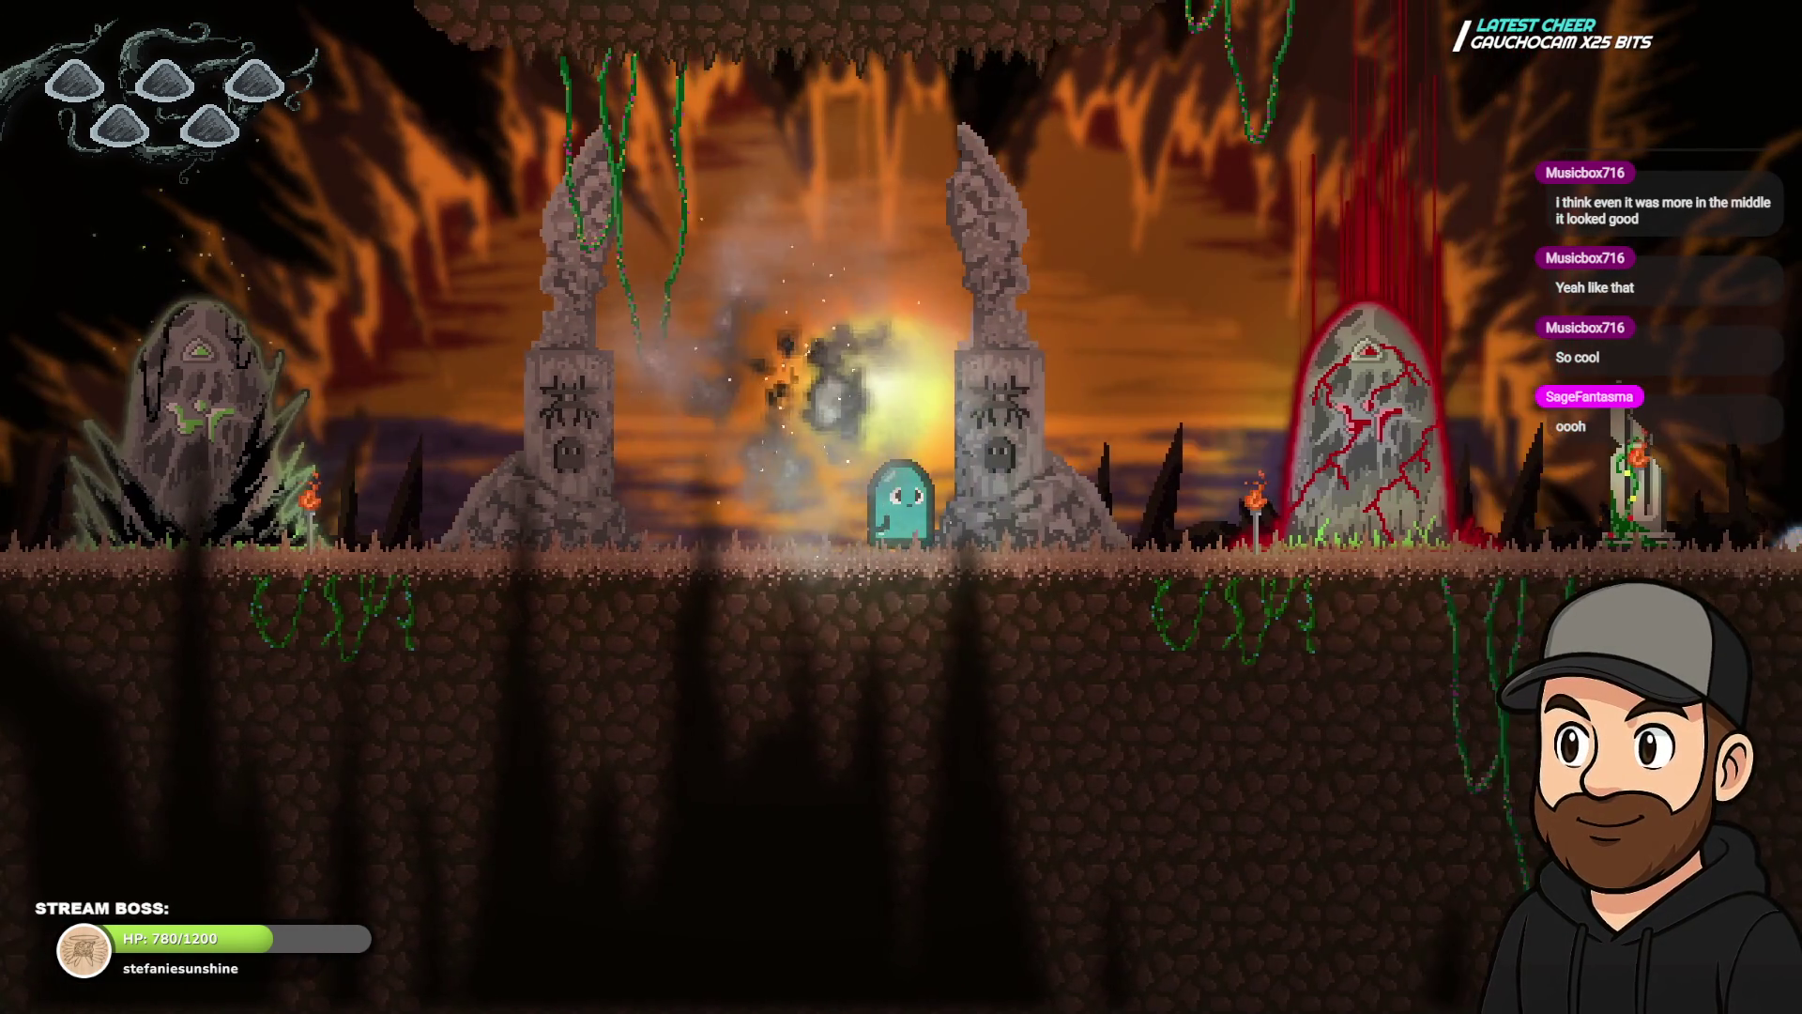
key(Left)
key(Right)
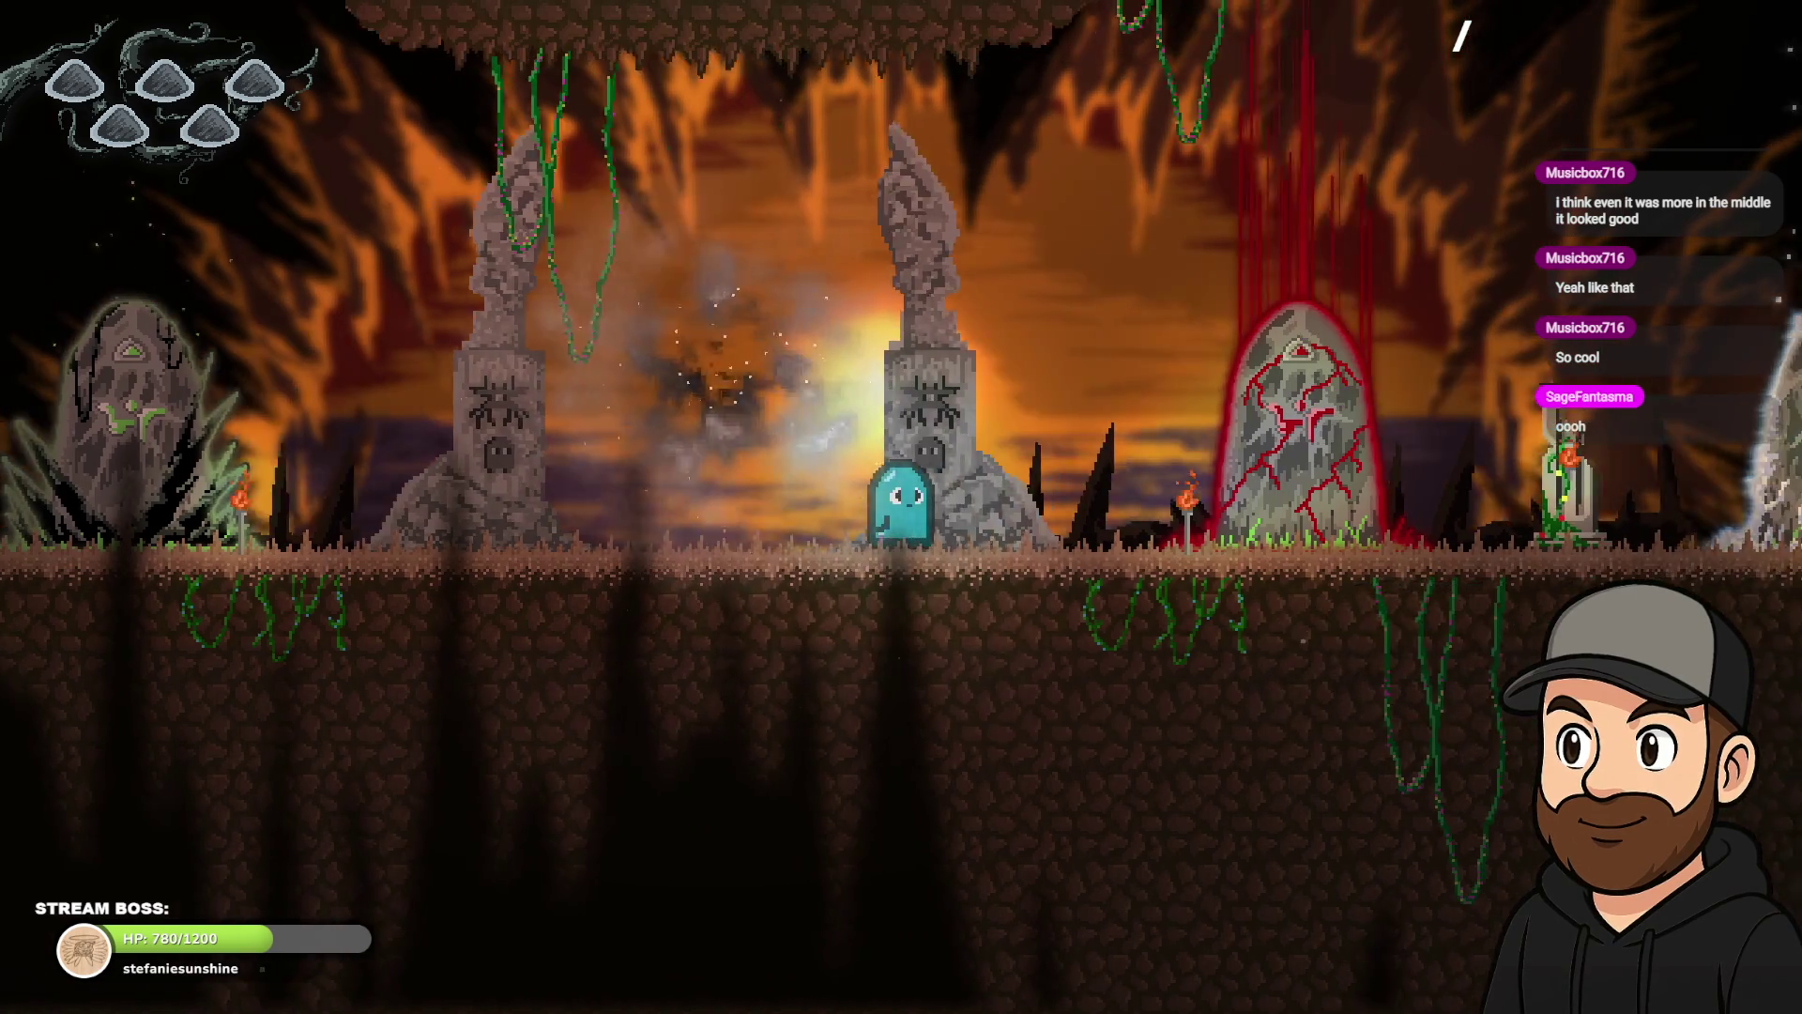
key(Right)
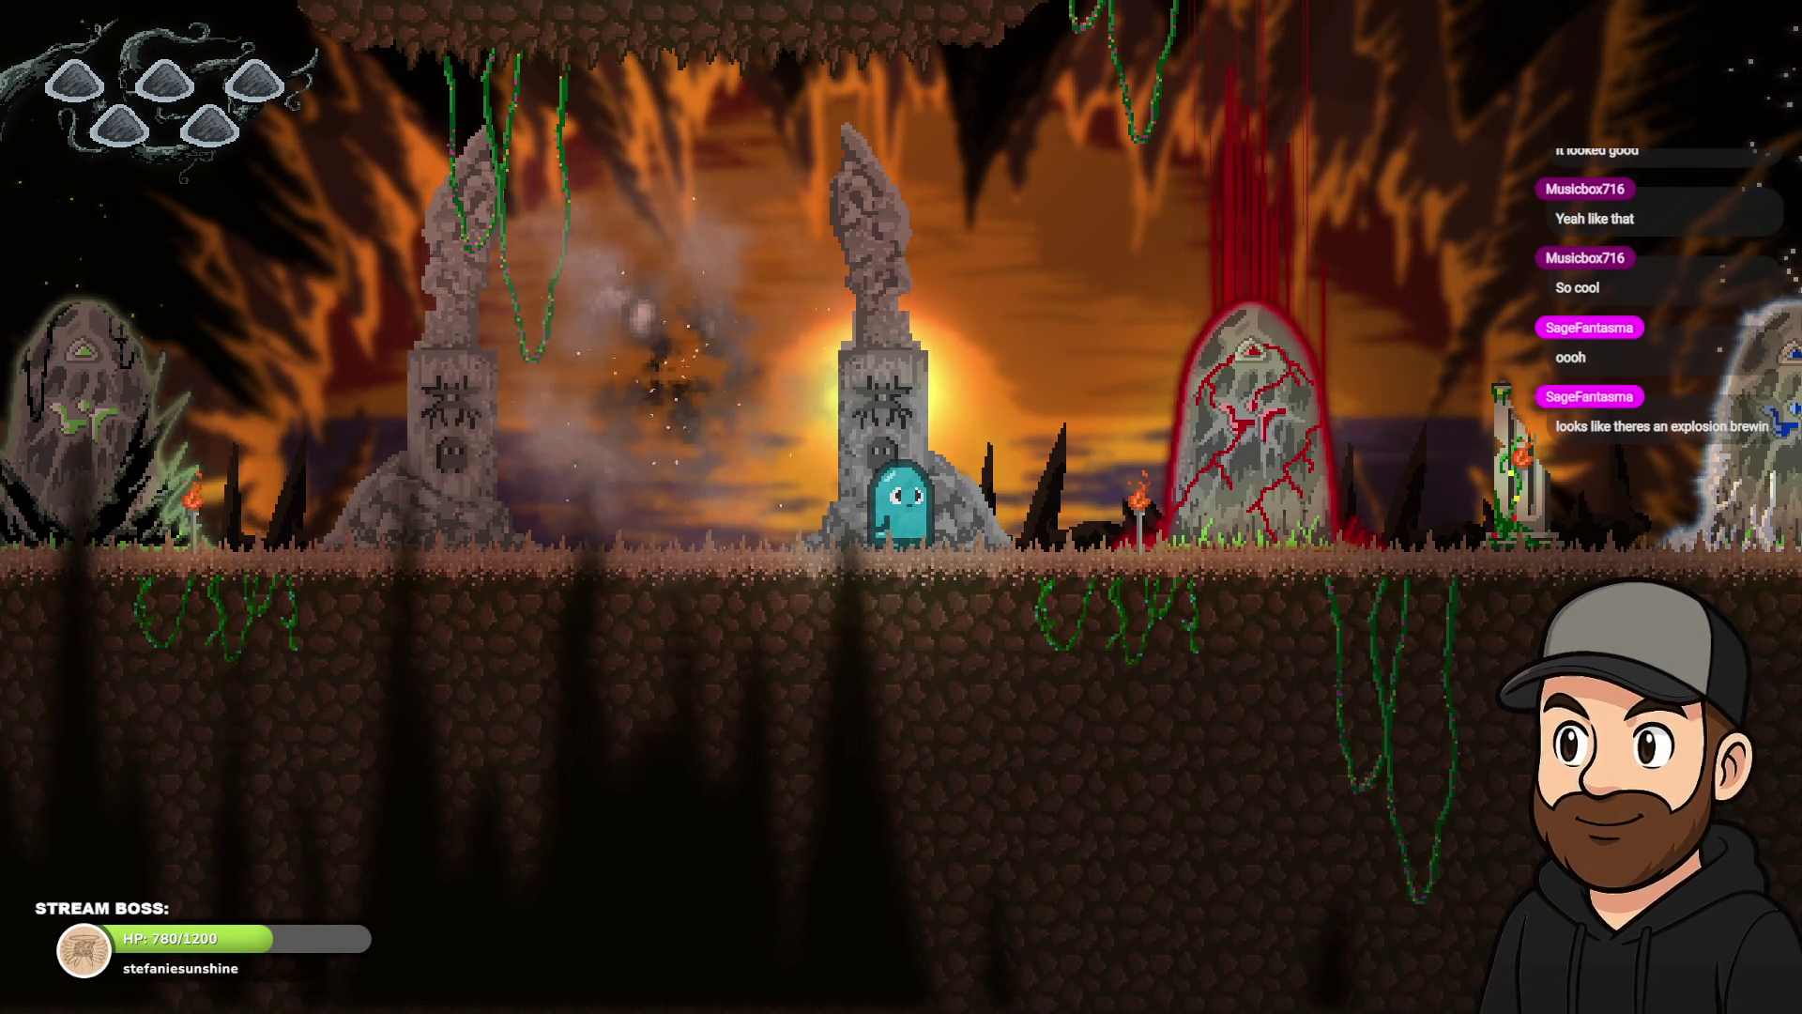
key(Left)
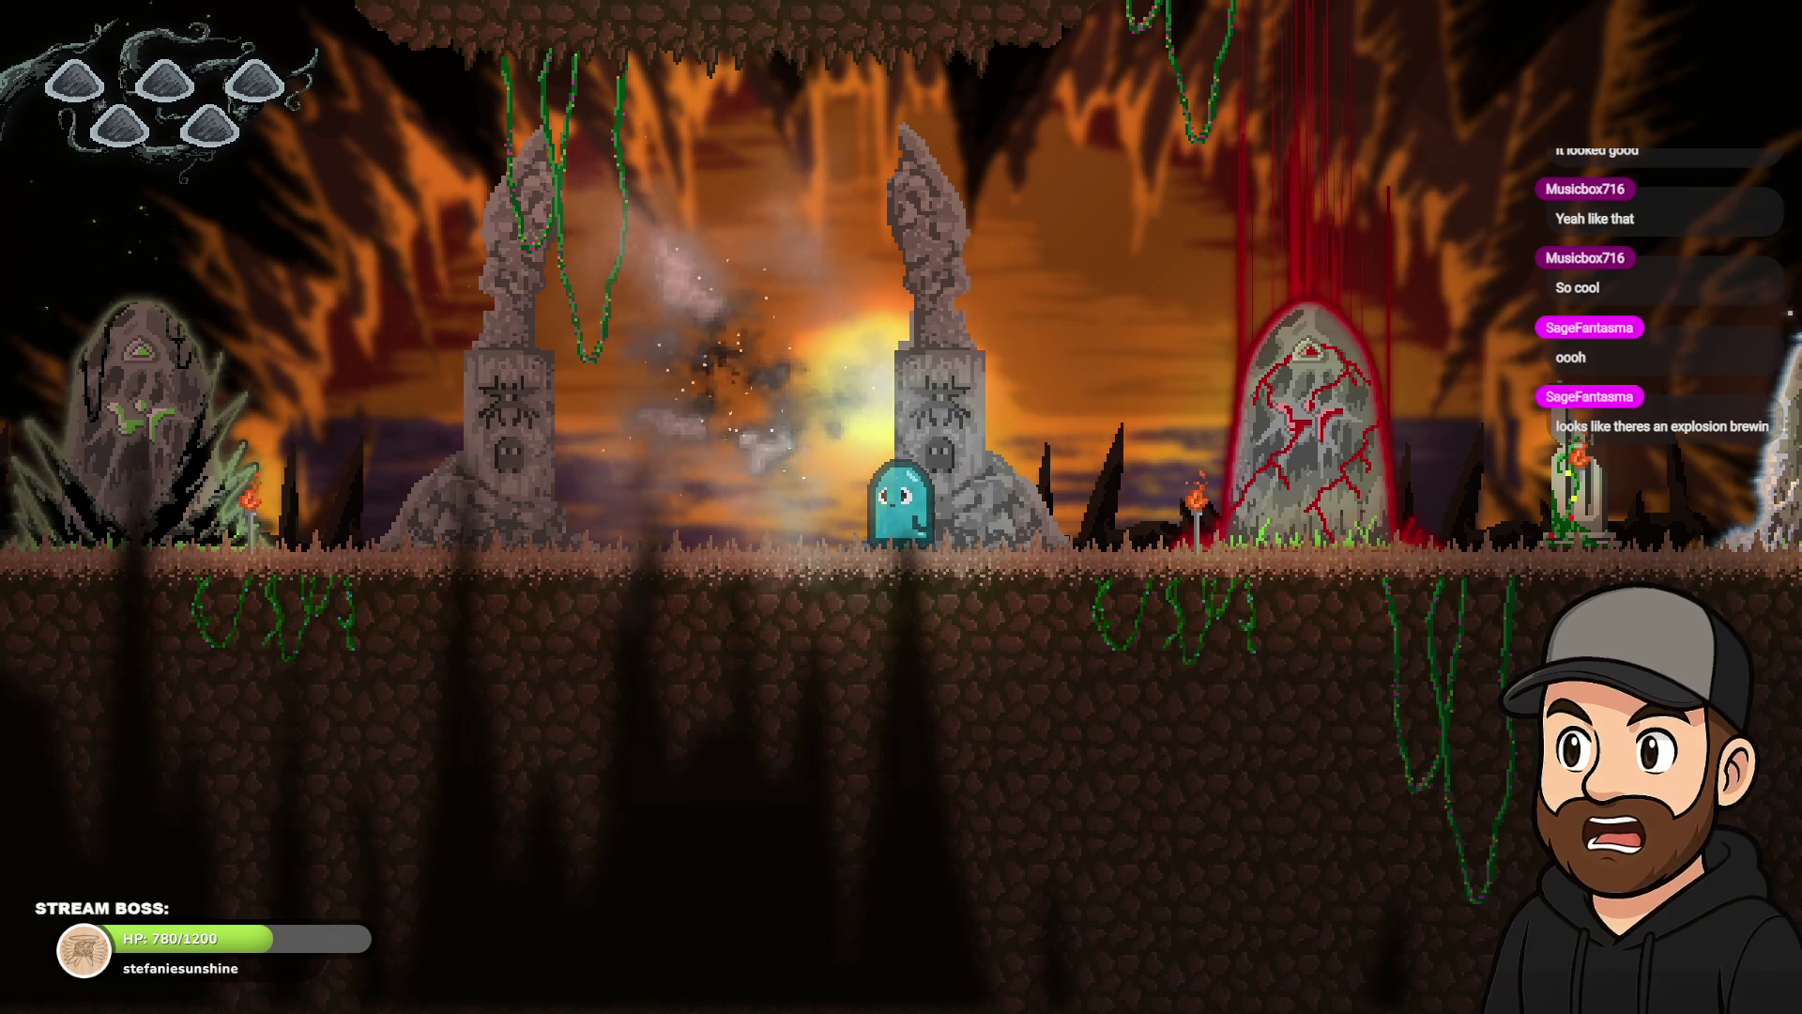
key(Escape)
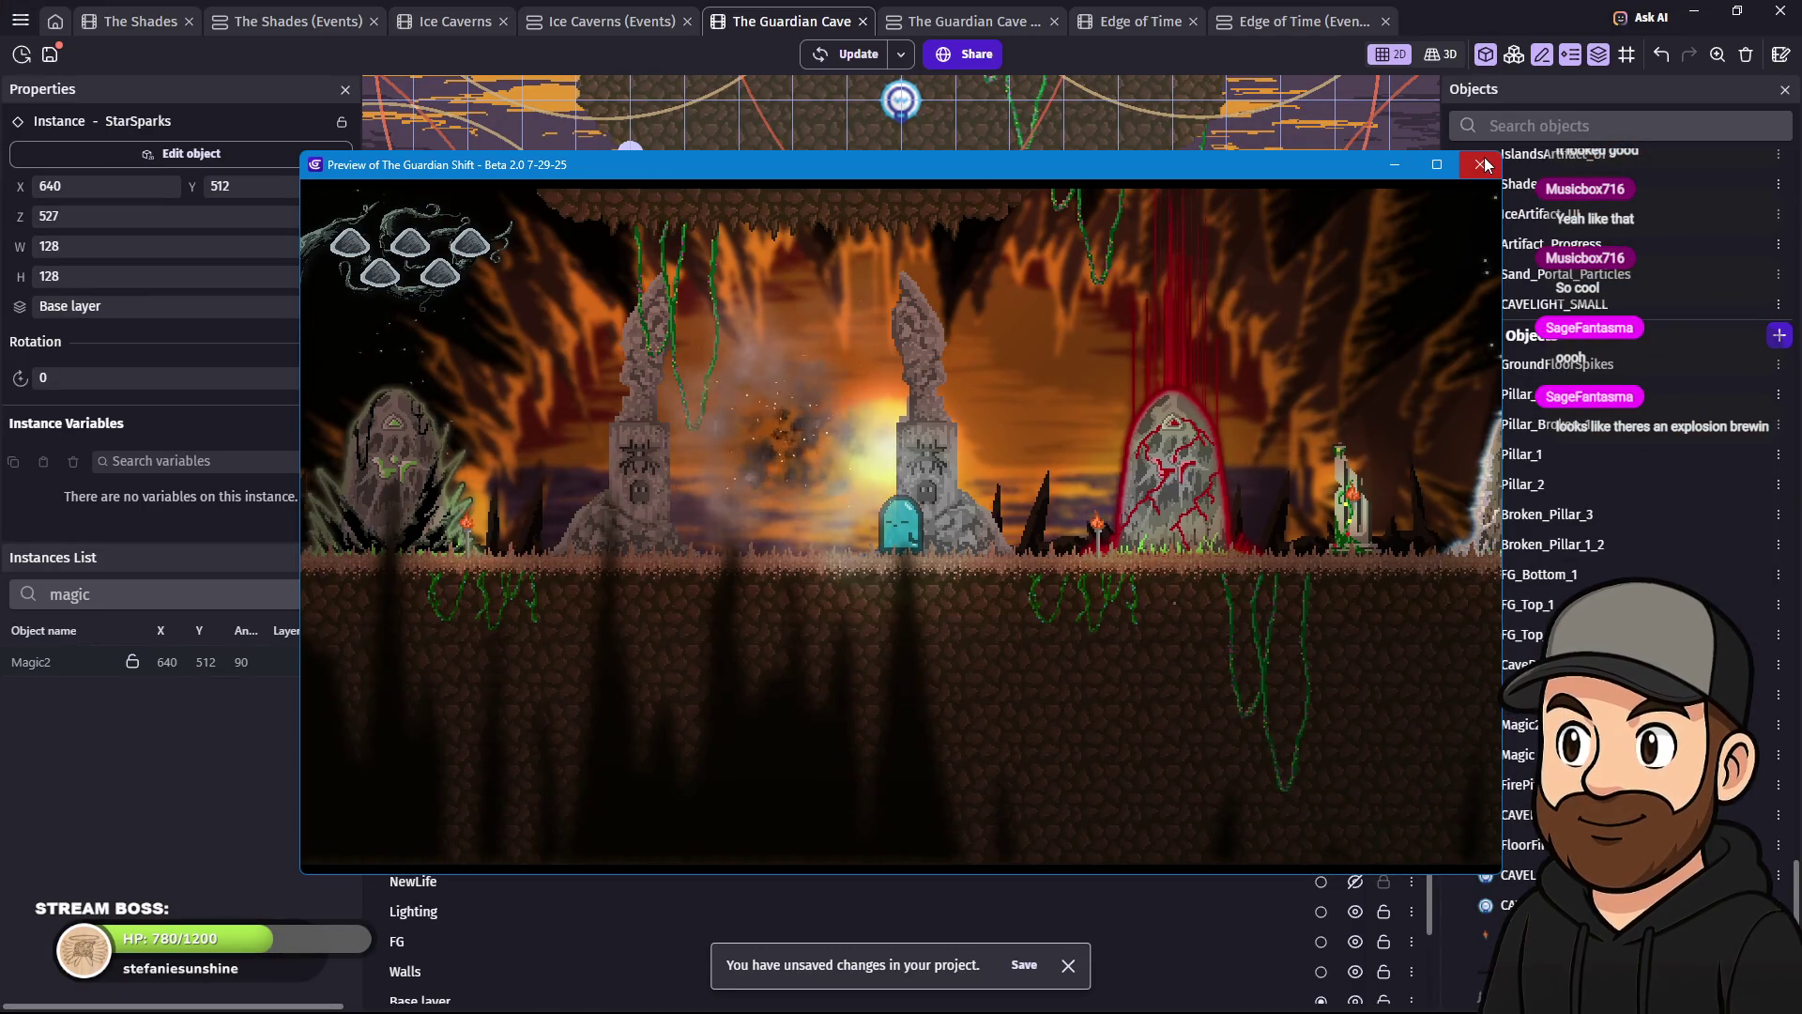
click(1481, 165)
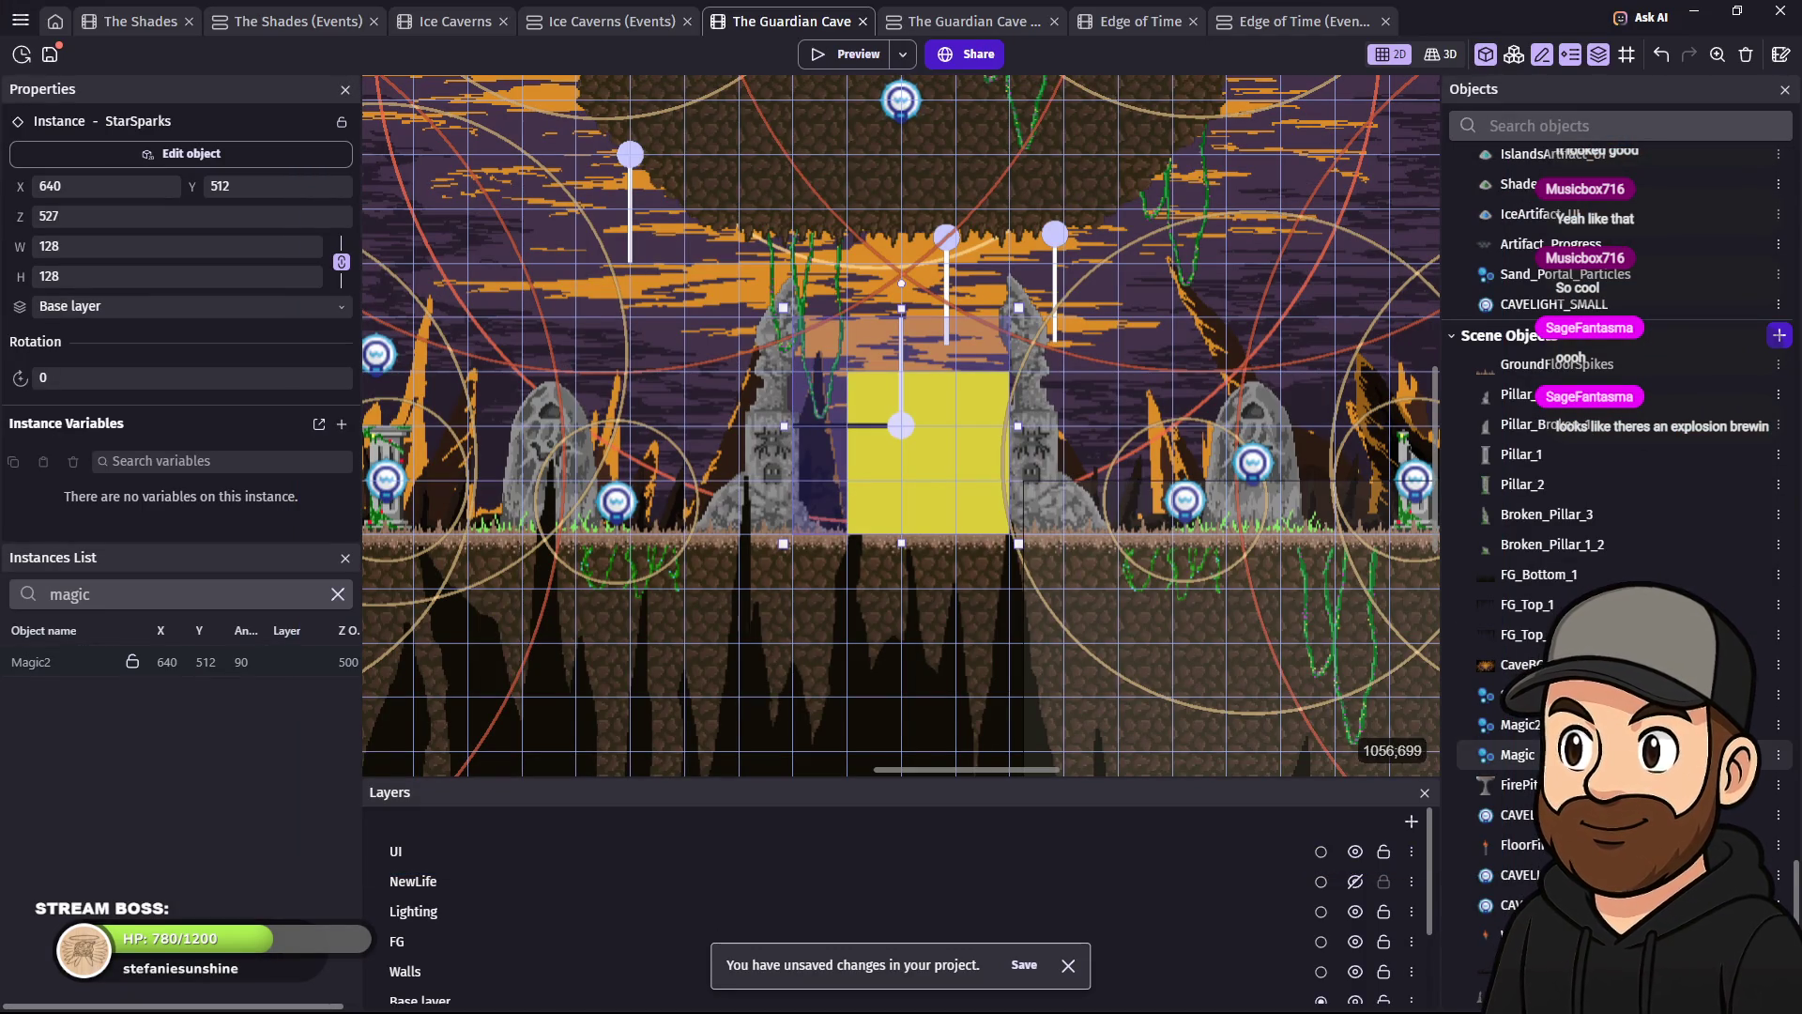
- Duplicate the Magic2 emitter in the Objects panel to create Magic3
right_click(1525, 728)
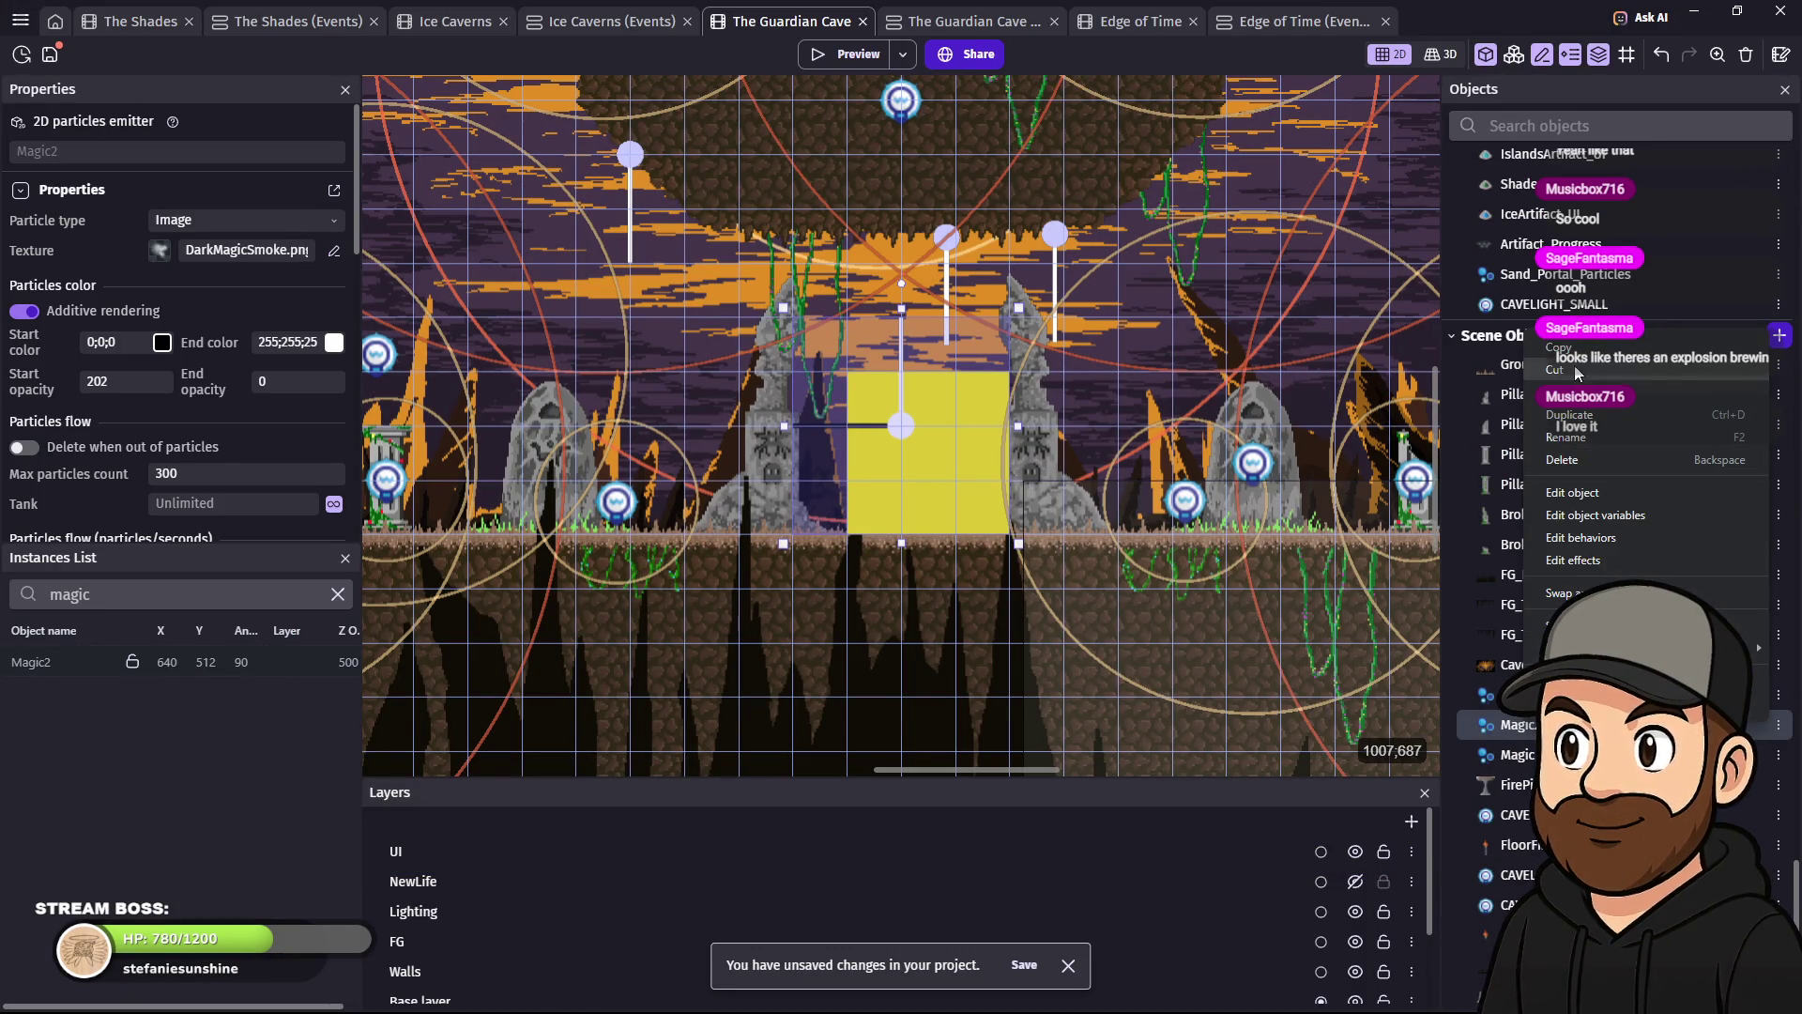
click(1610, 414)
right_click(1525, 727)
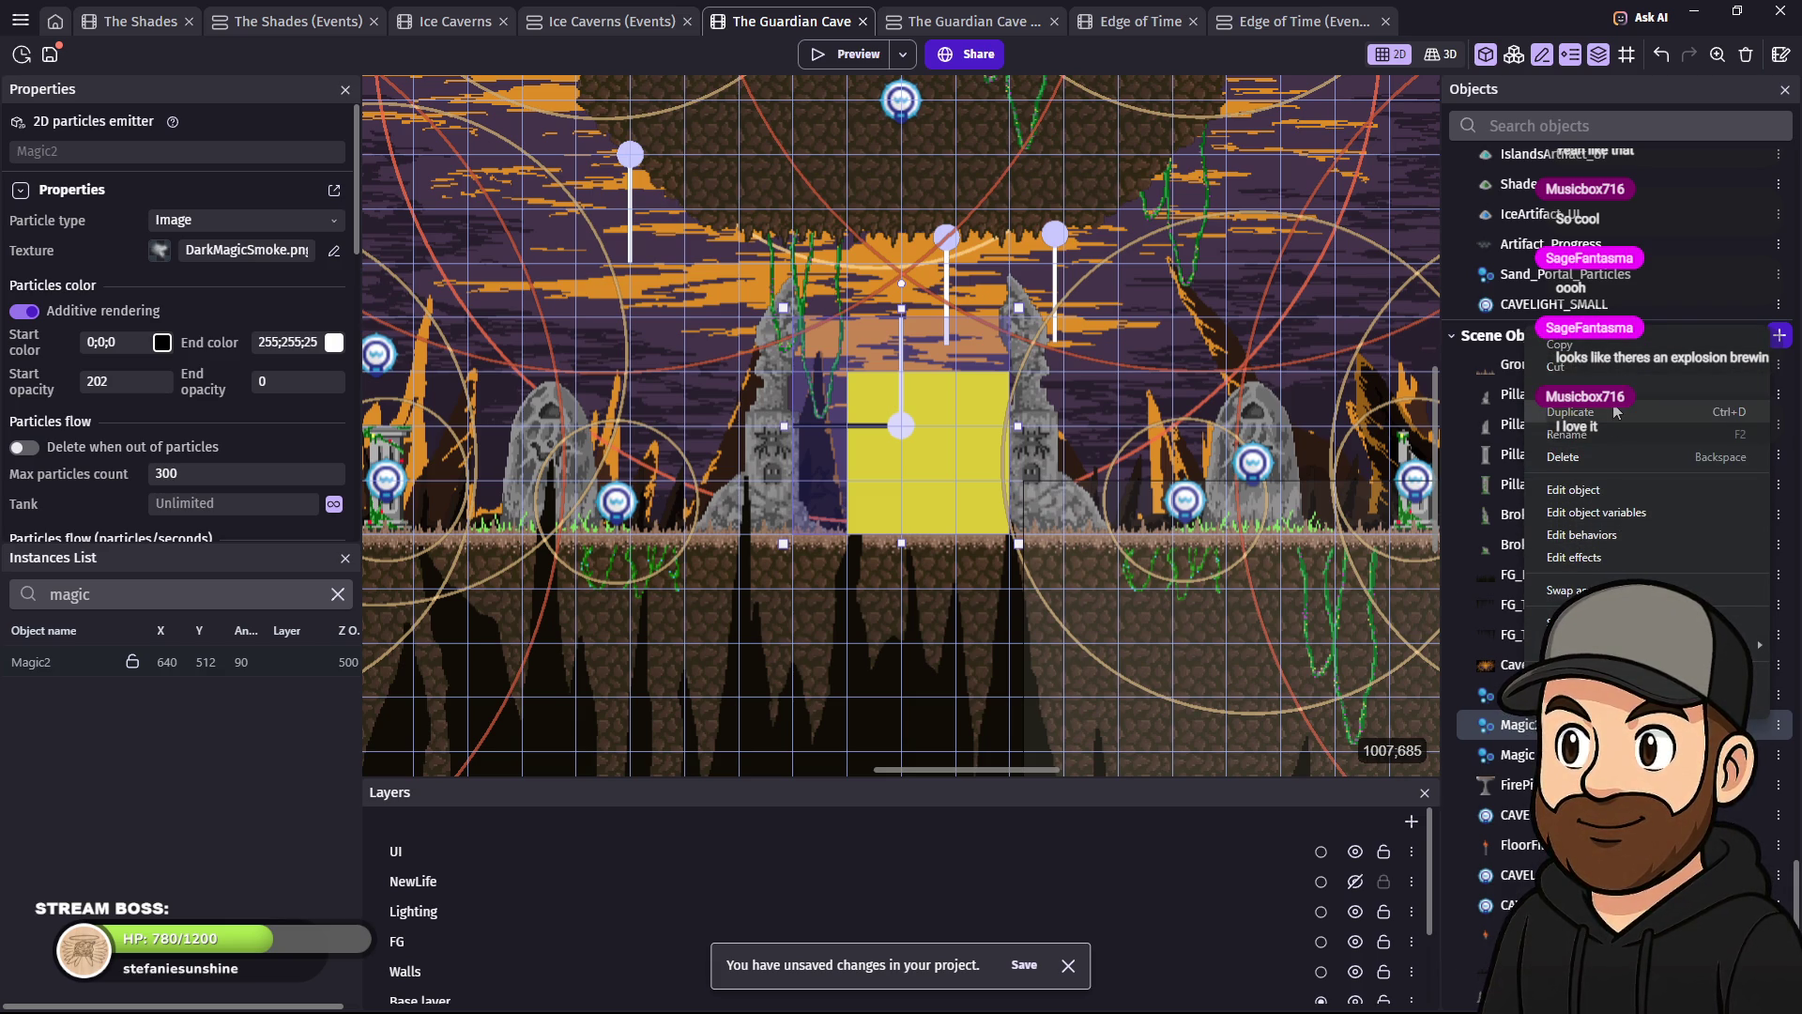
click(1605, 411)
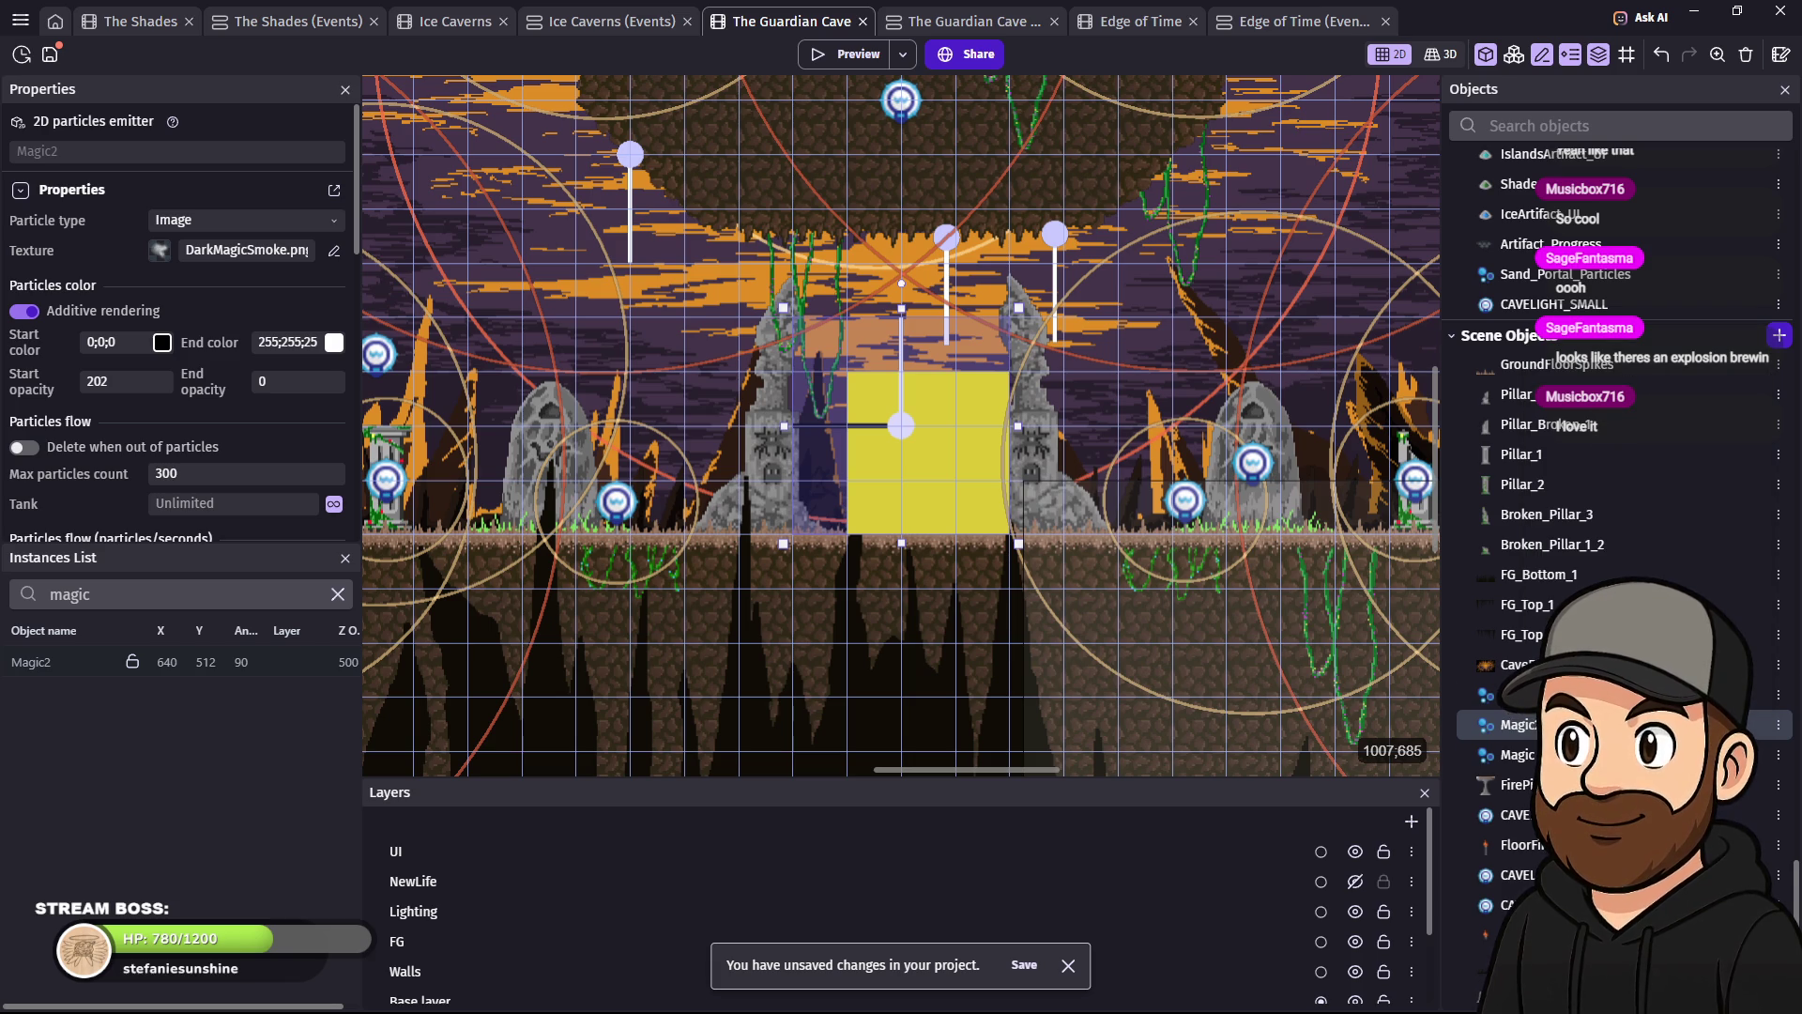
click(1517, 783)
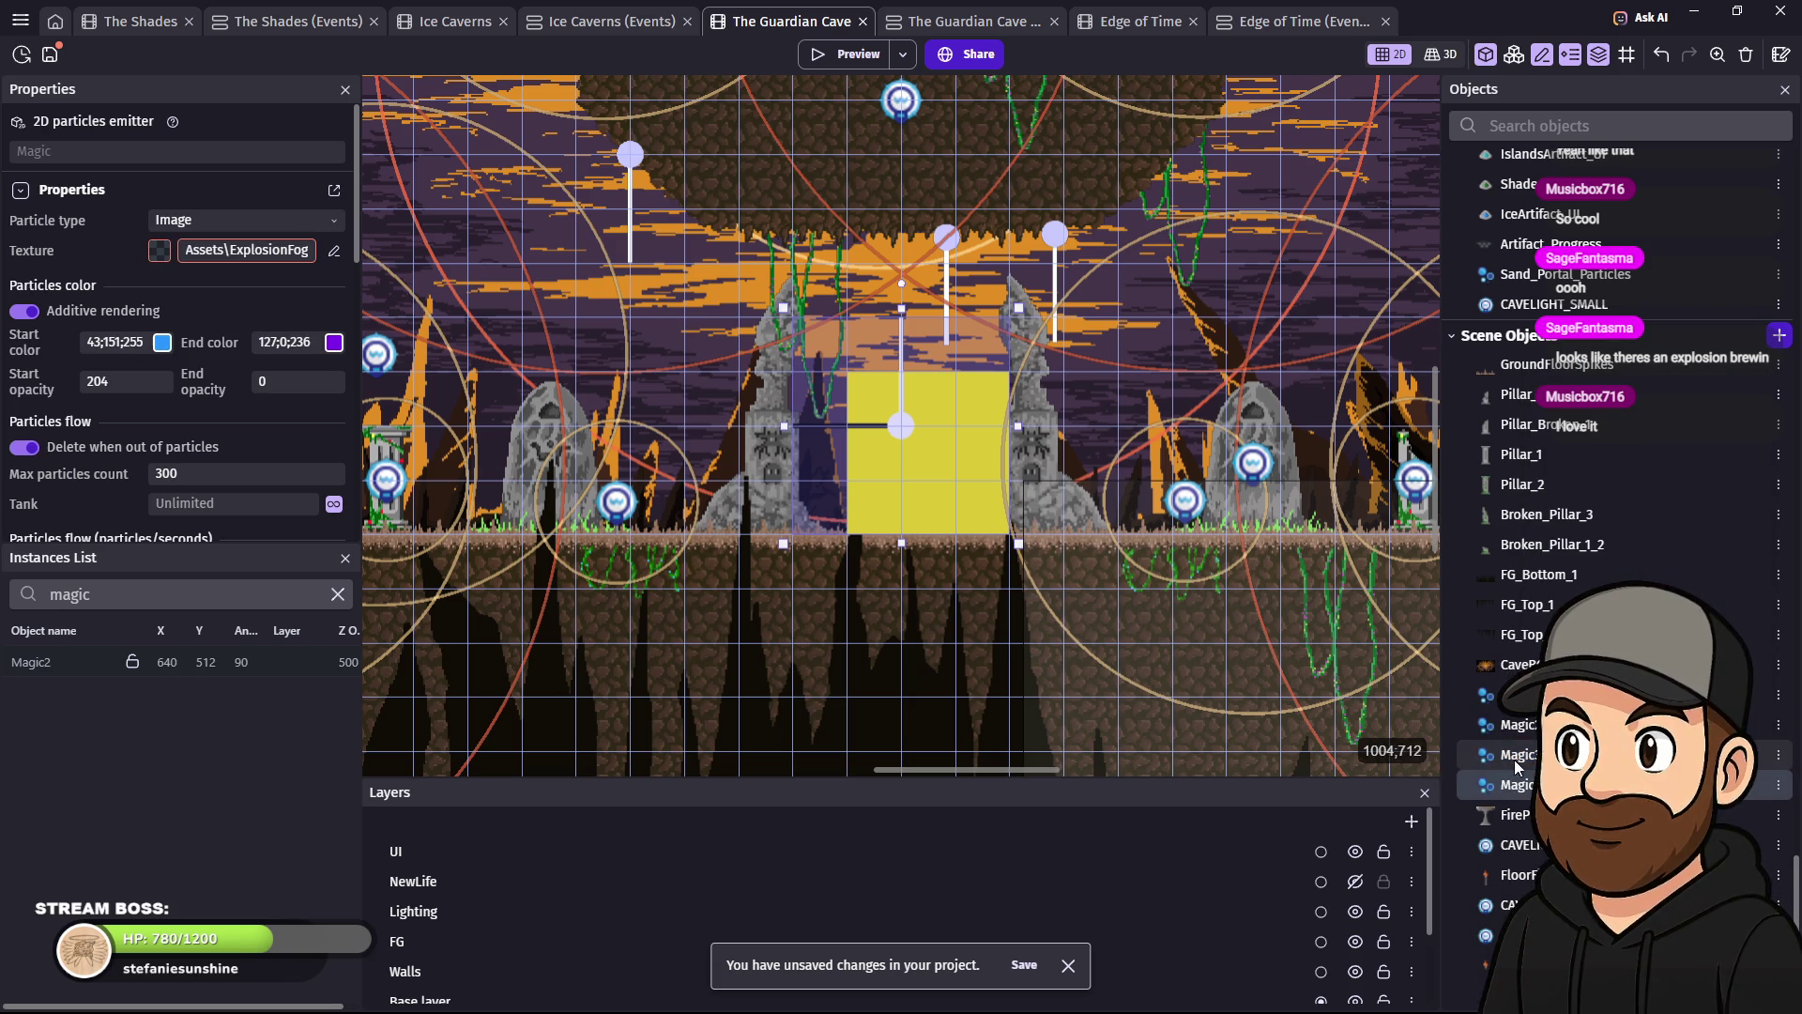
- Open Magic3's settings and set both start and end opacity to 250
double_click(1521, 756)
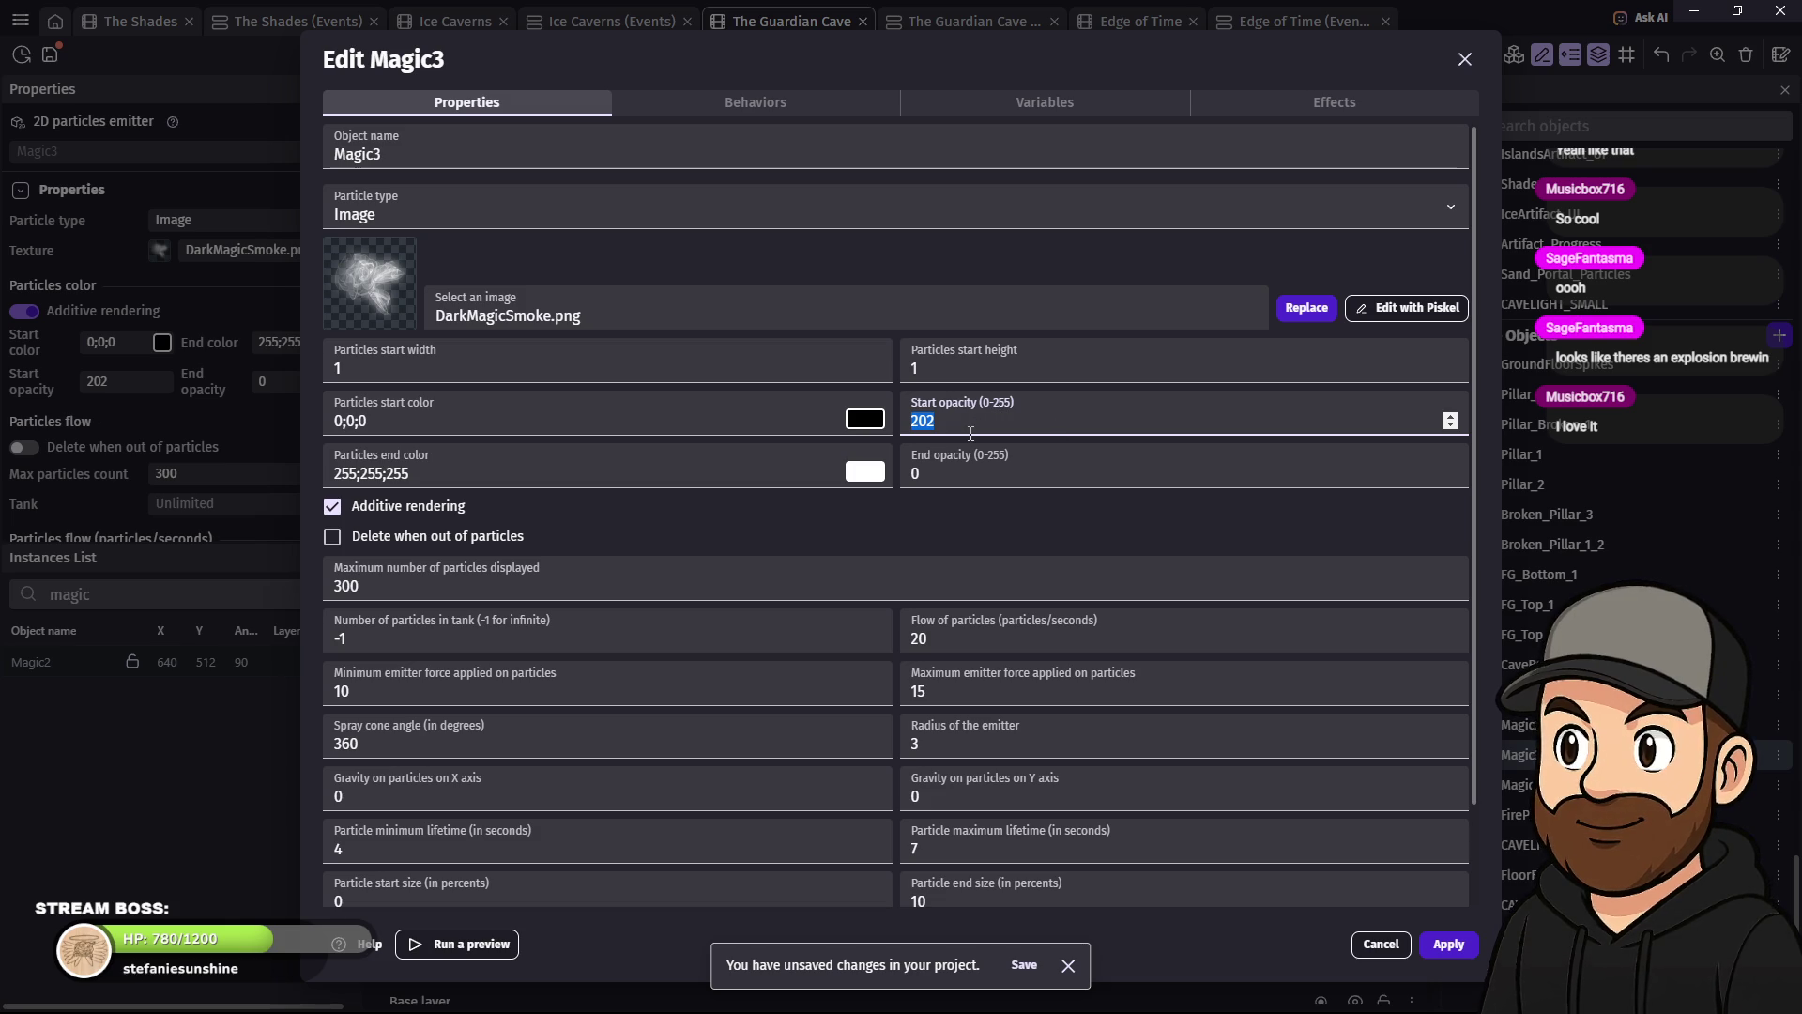
text(250)
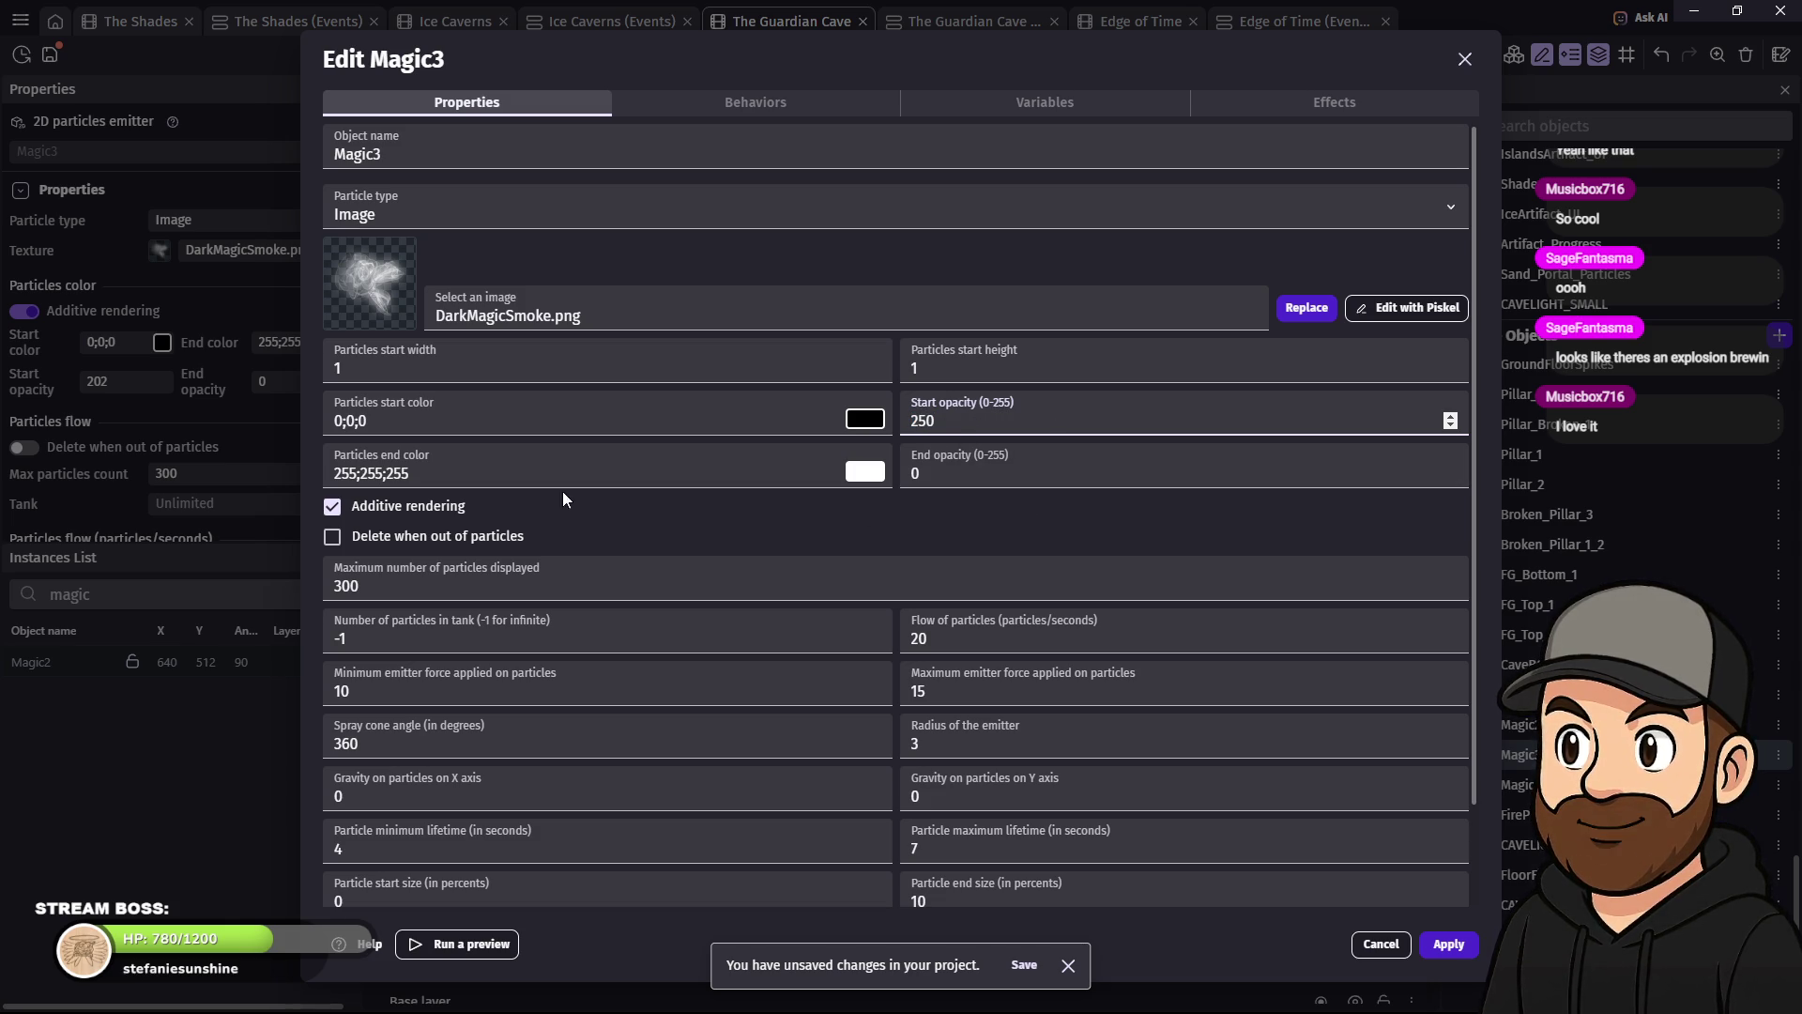
double_click(937, 474)
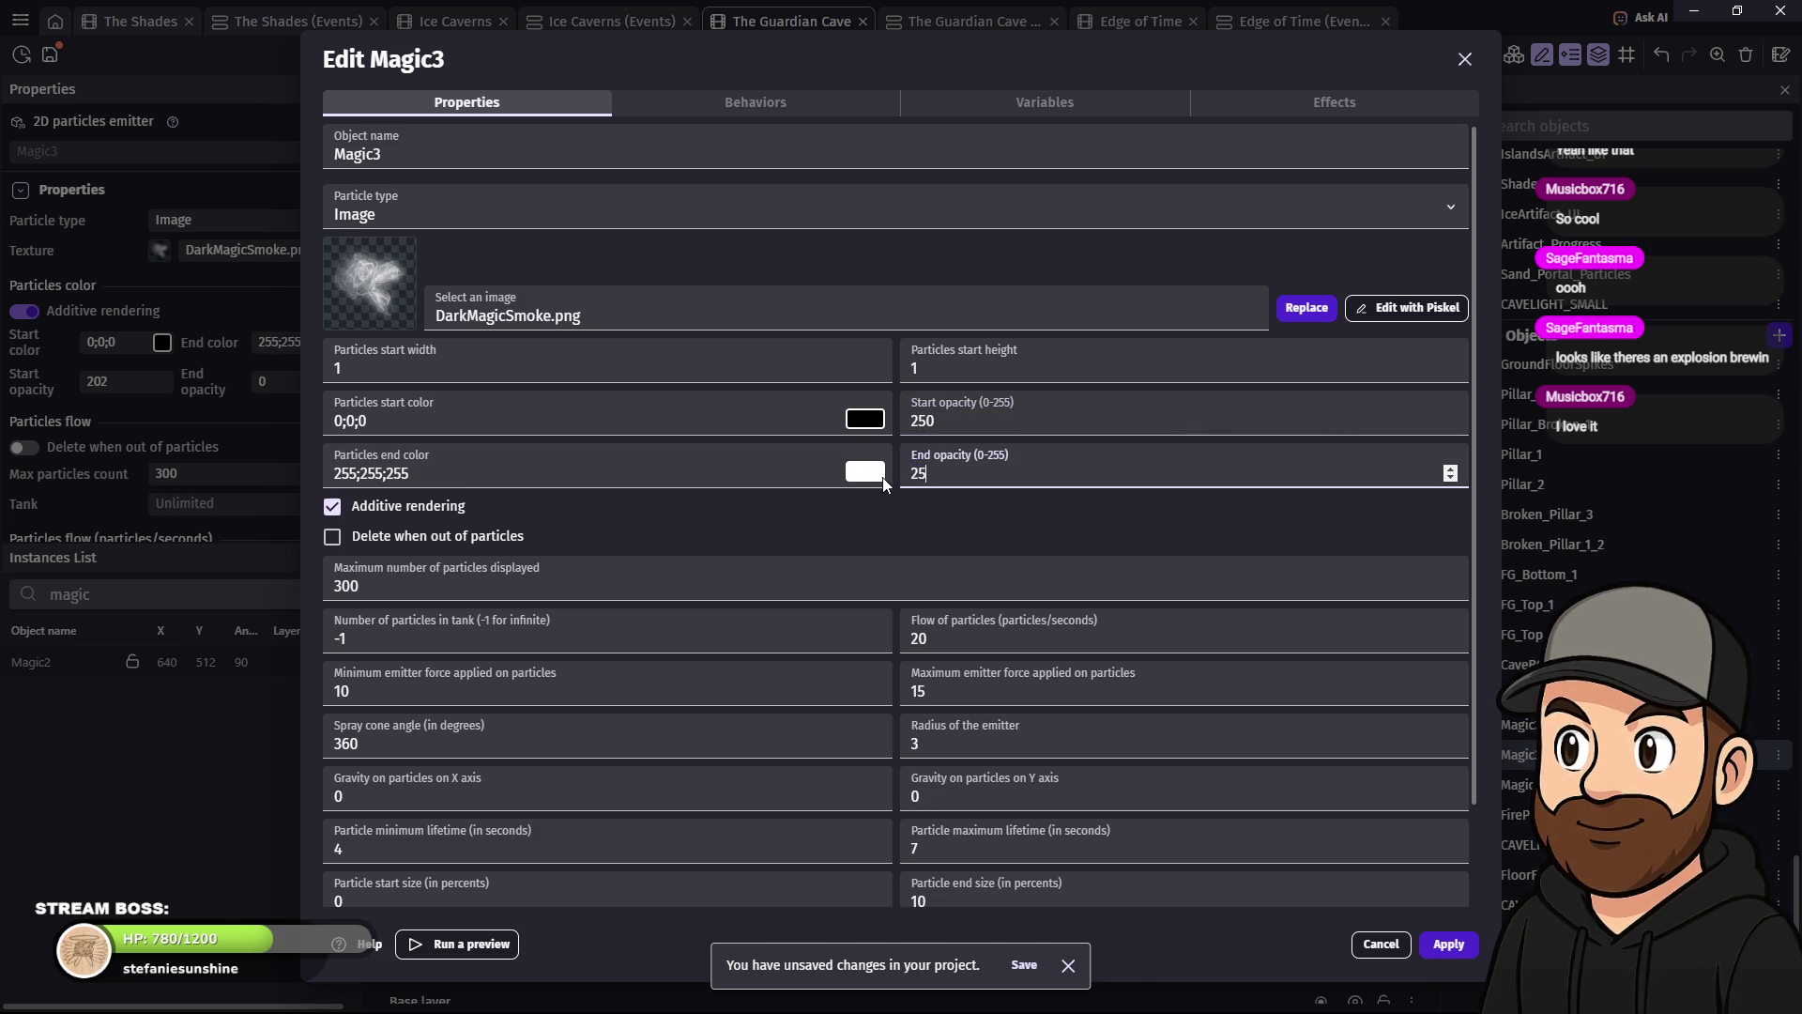
click(866, 420)
click(1215, 527)
text(50)
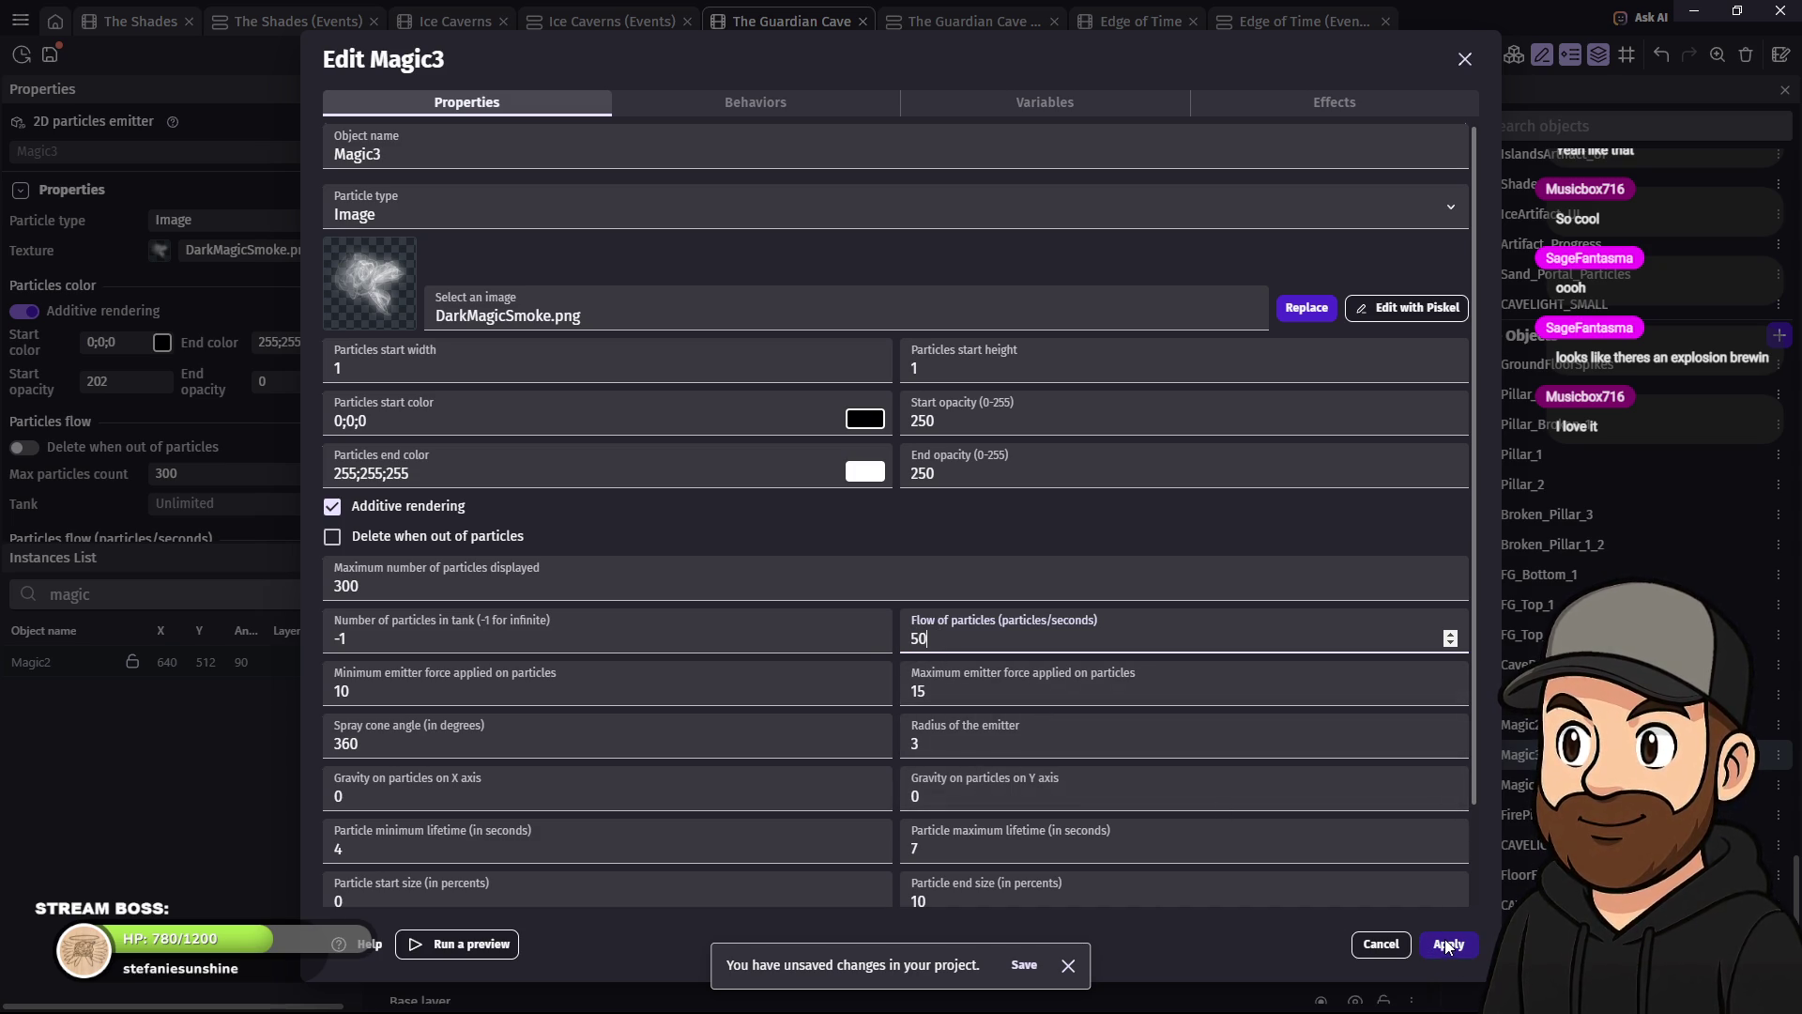
- Set Magic3's minimum and maximum particle lifetime to -1
scroll(671, 737, down, 2)
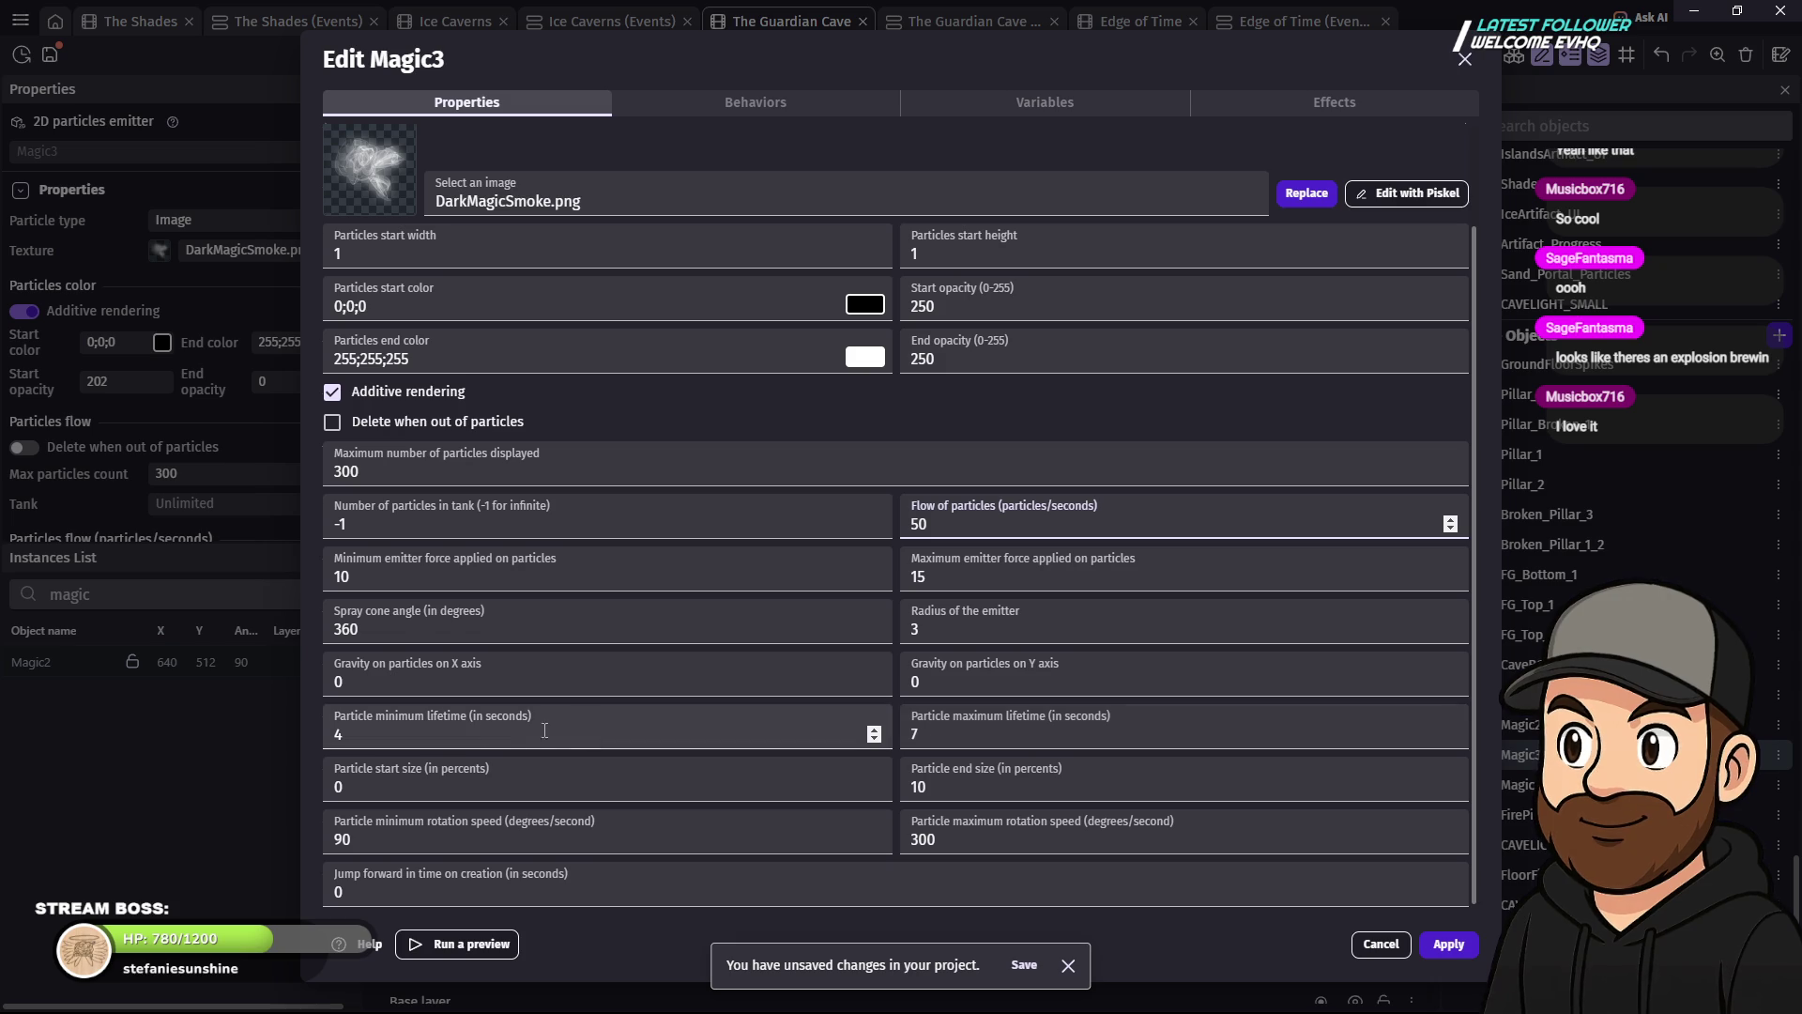
drag(407, 738, 337, 738)
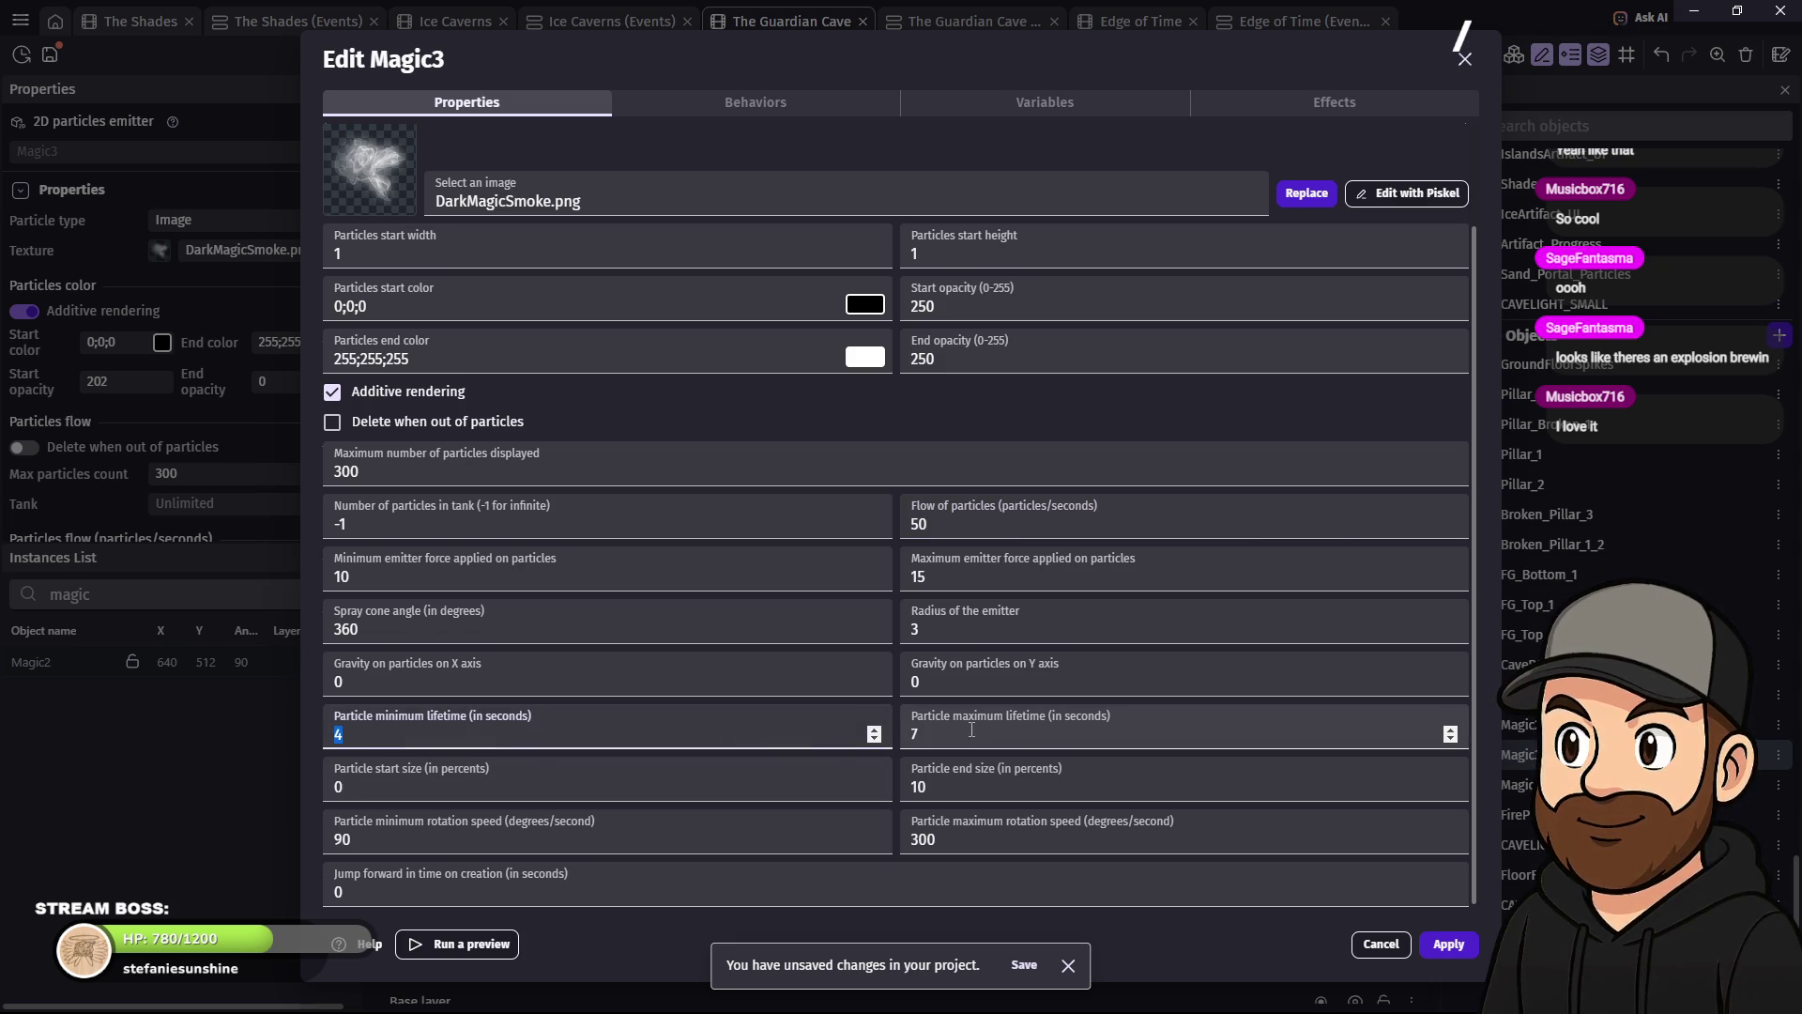
click(944, 732)
text(-1)
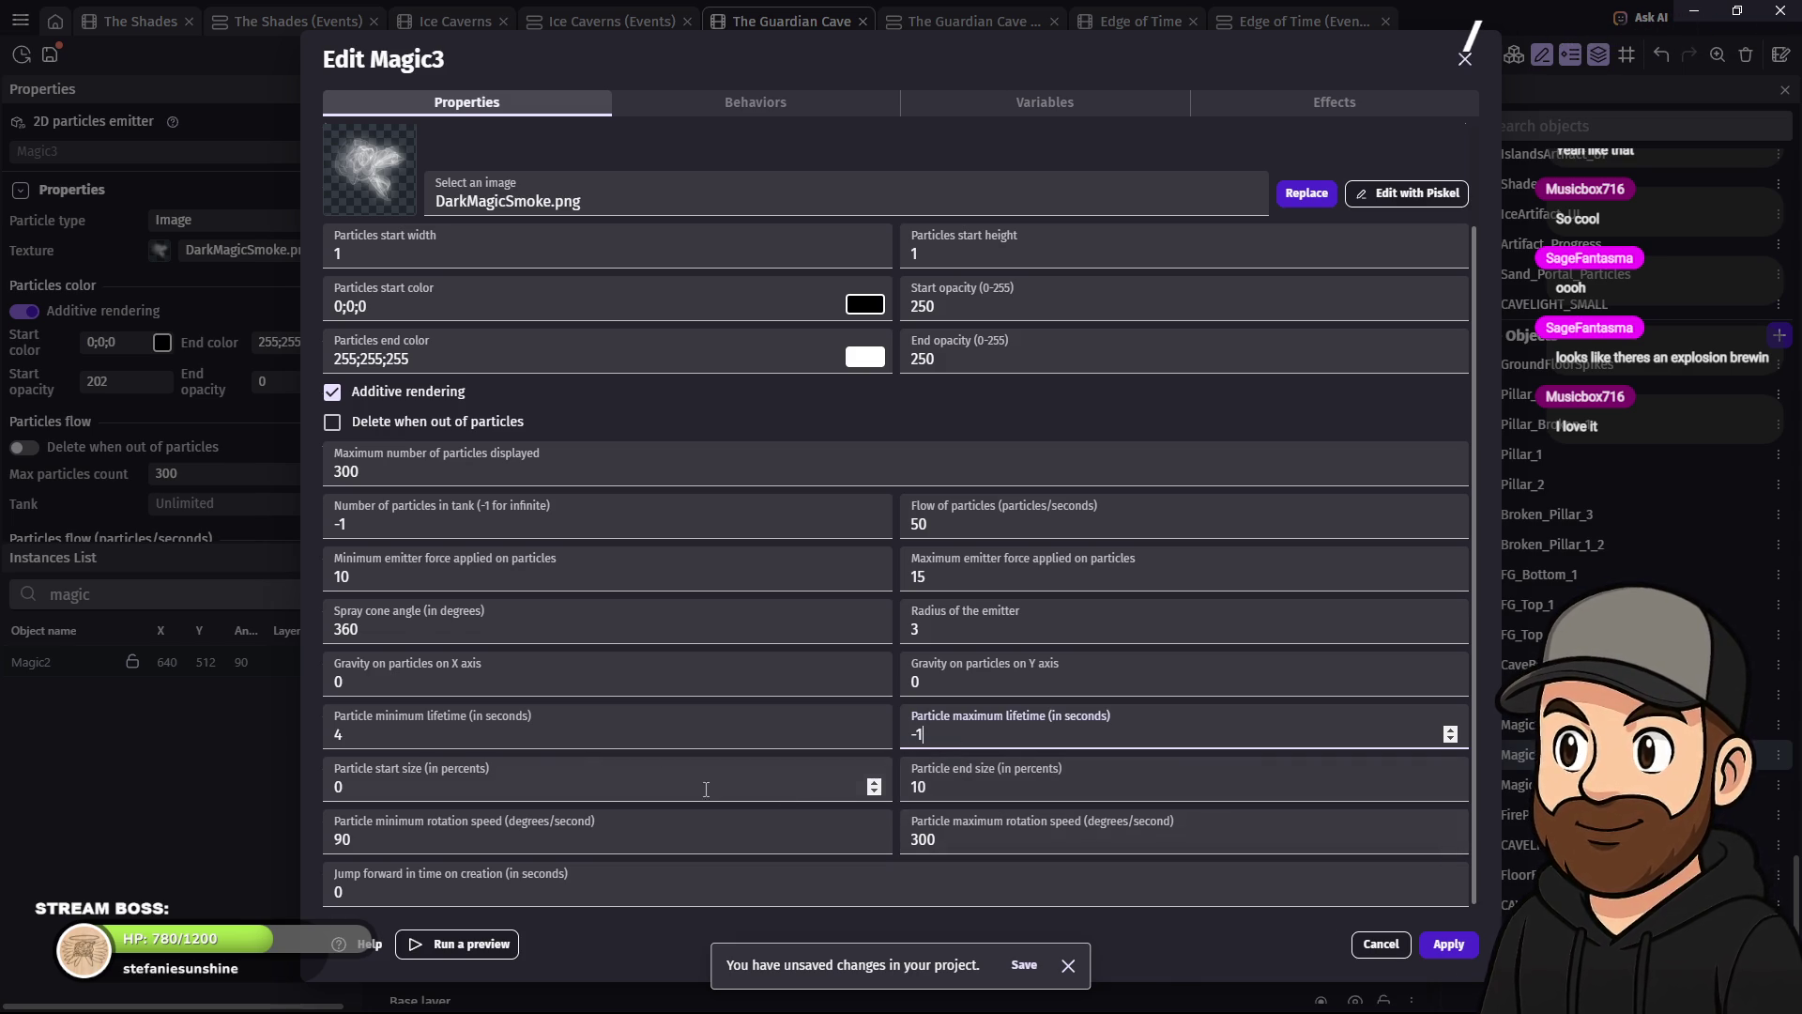
drag(441, 741, 313, 728)
text(-1)
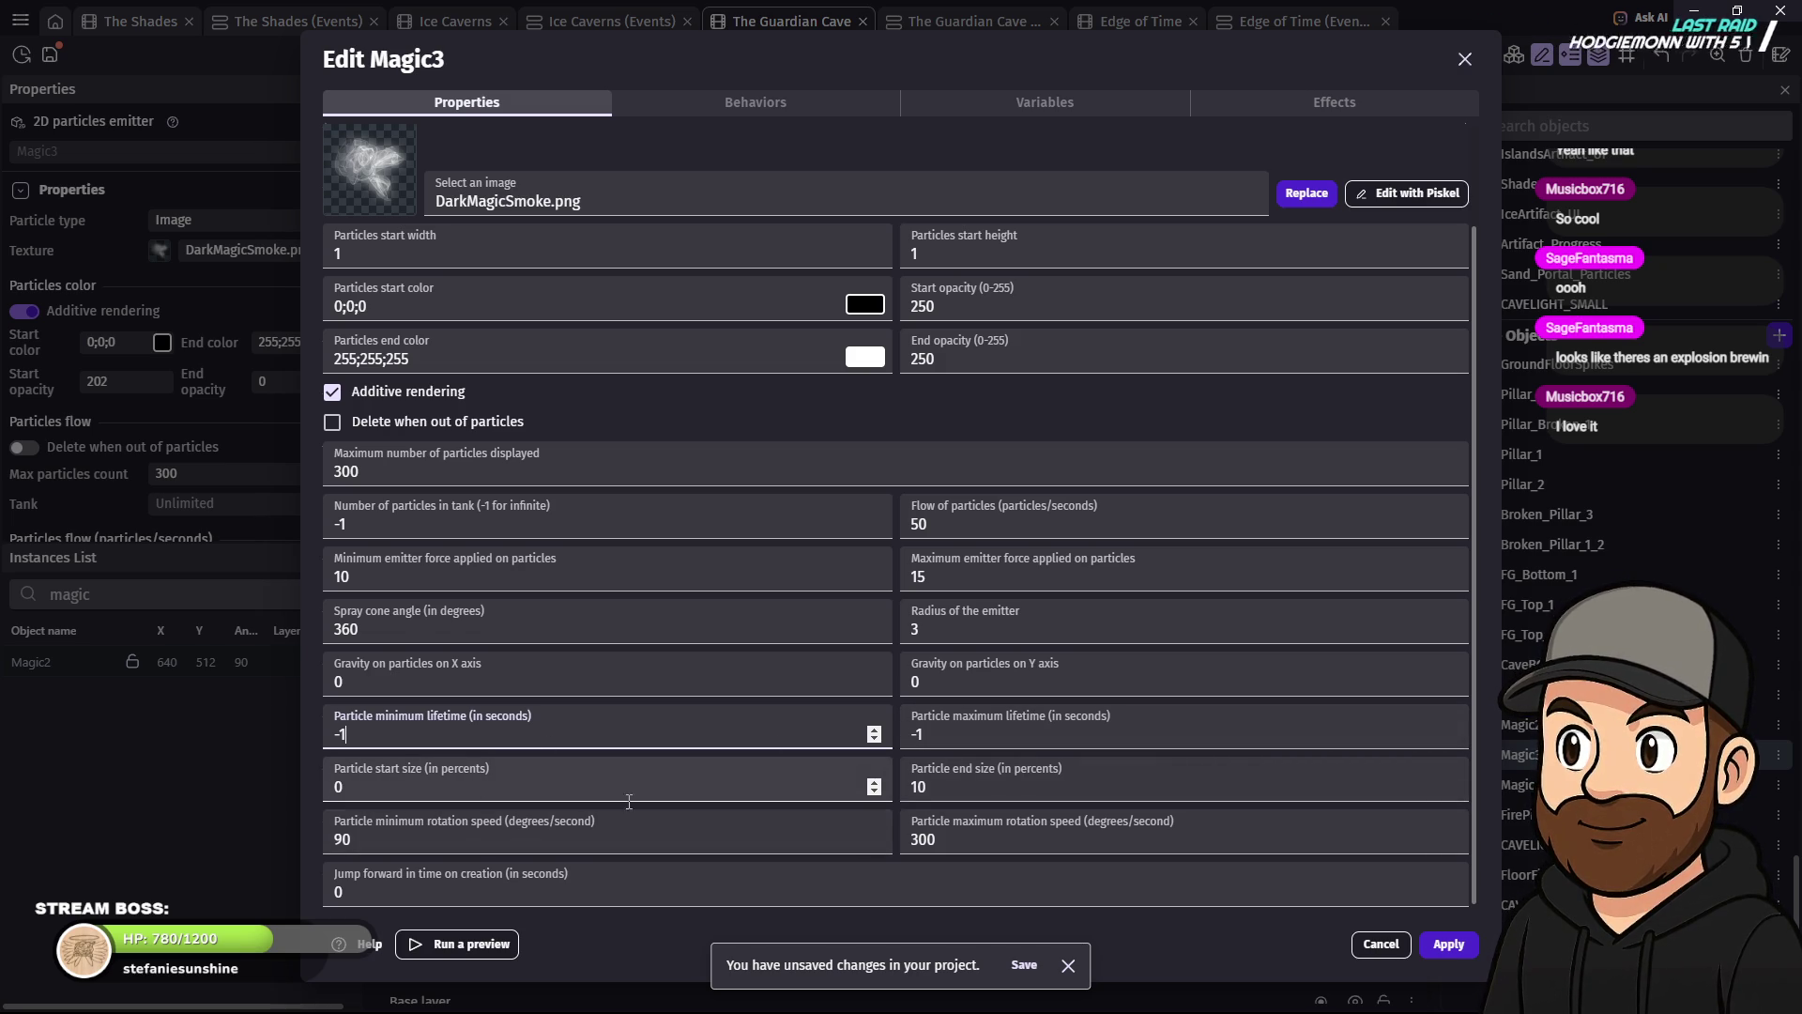
- Set Magic3's start and end size to 100 and both rotation speeds to 150, then apply
click(380, 789)
key(Tab)
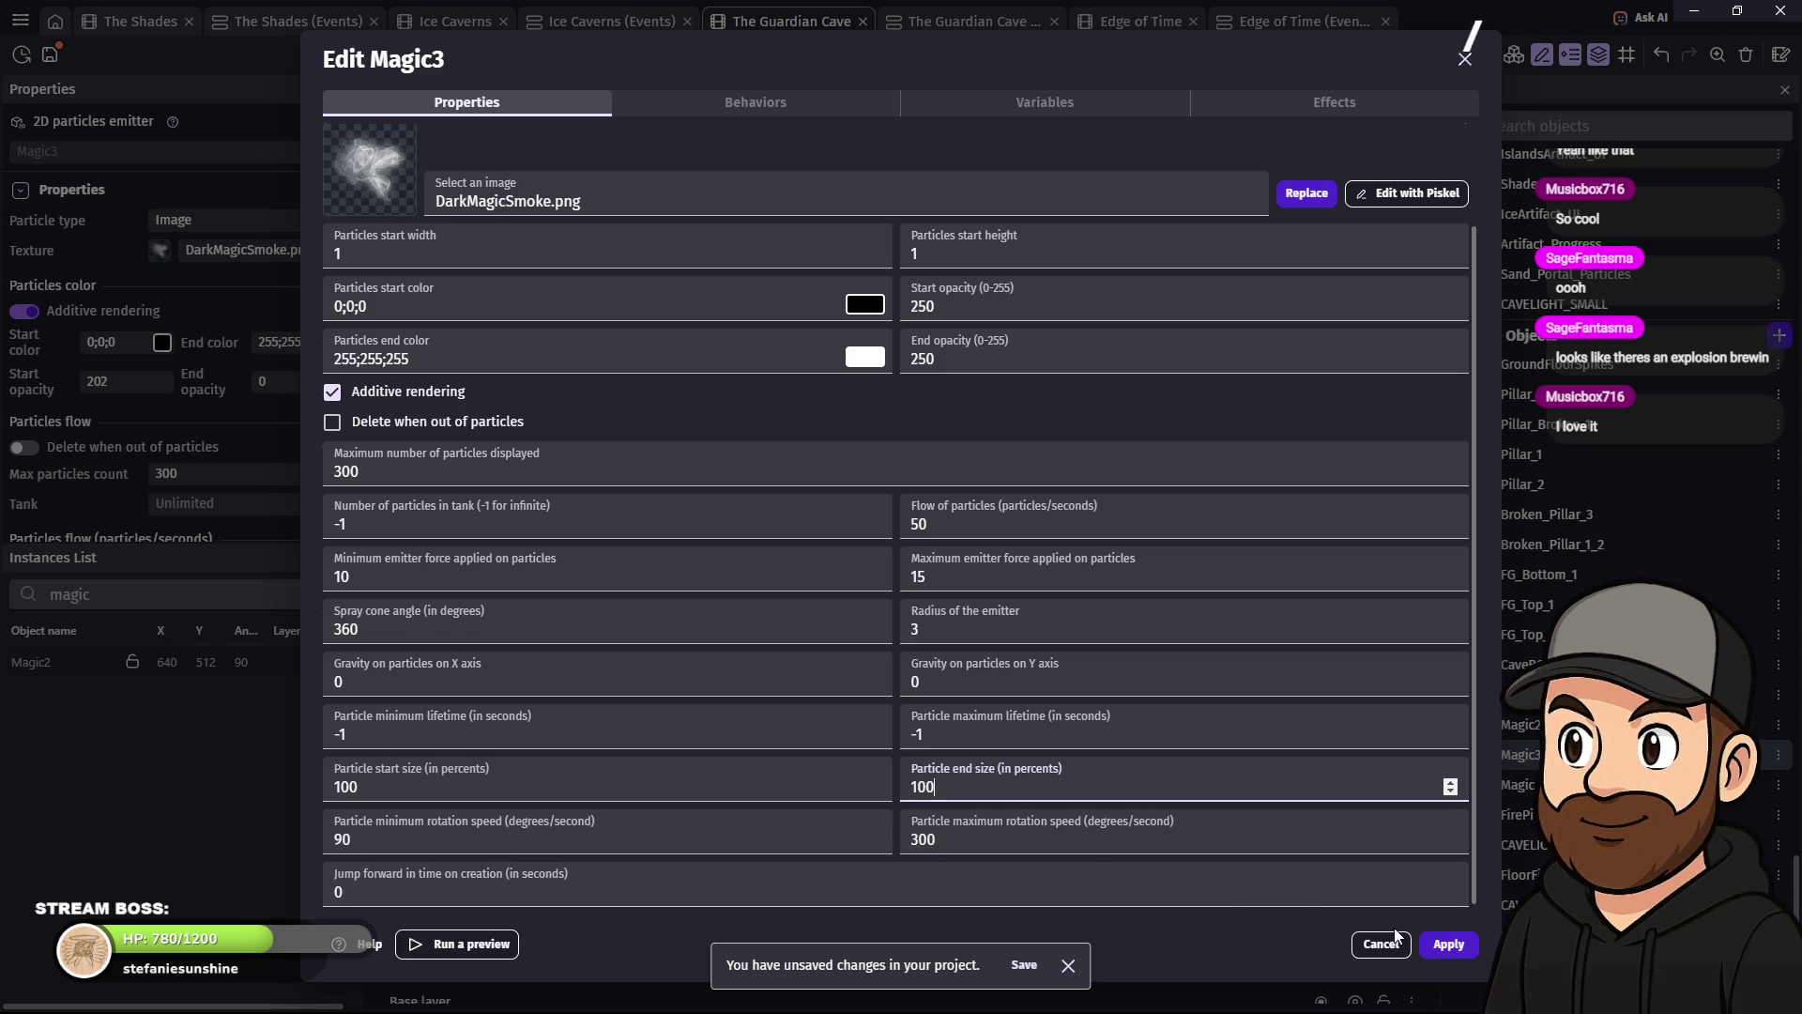
key(Tab)
key(Tab)
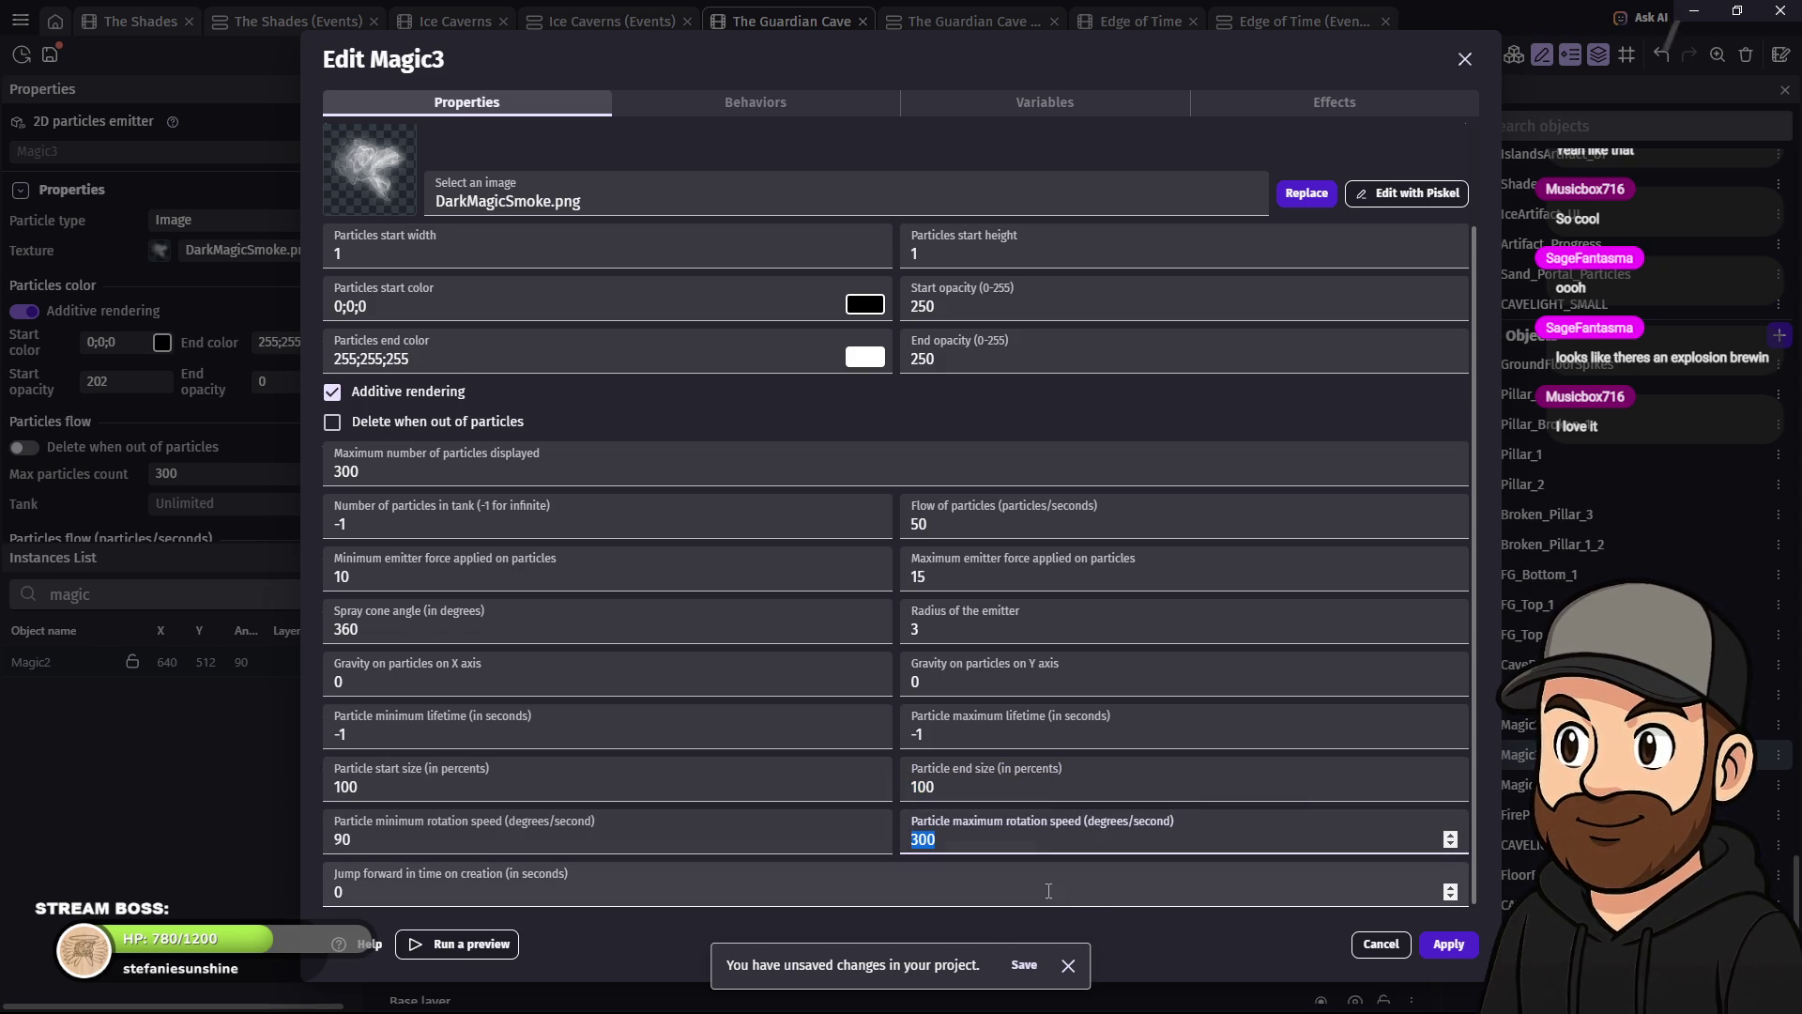
text(050)
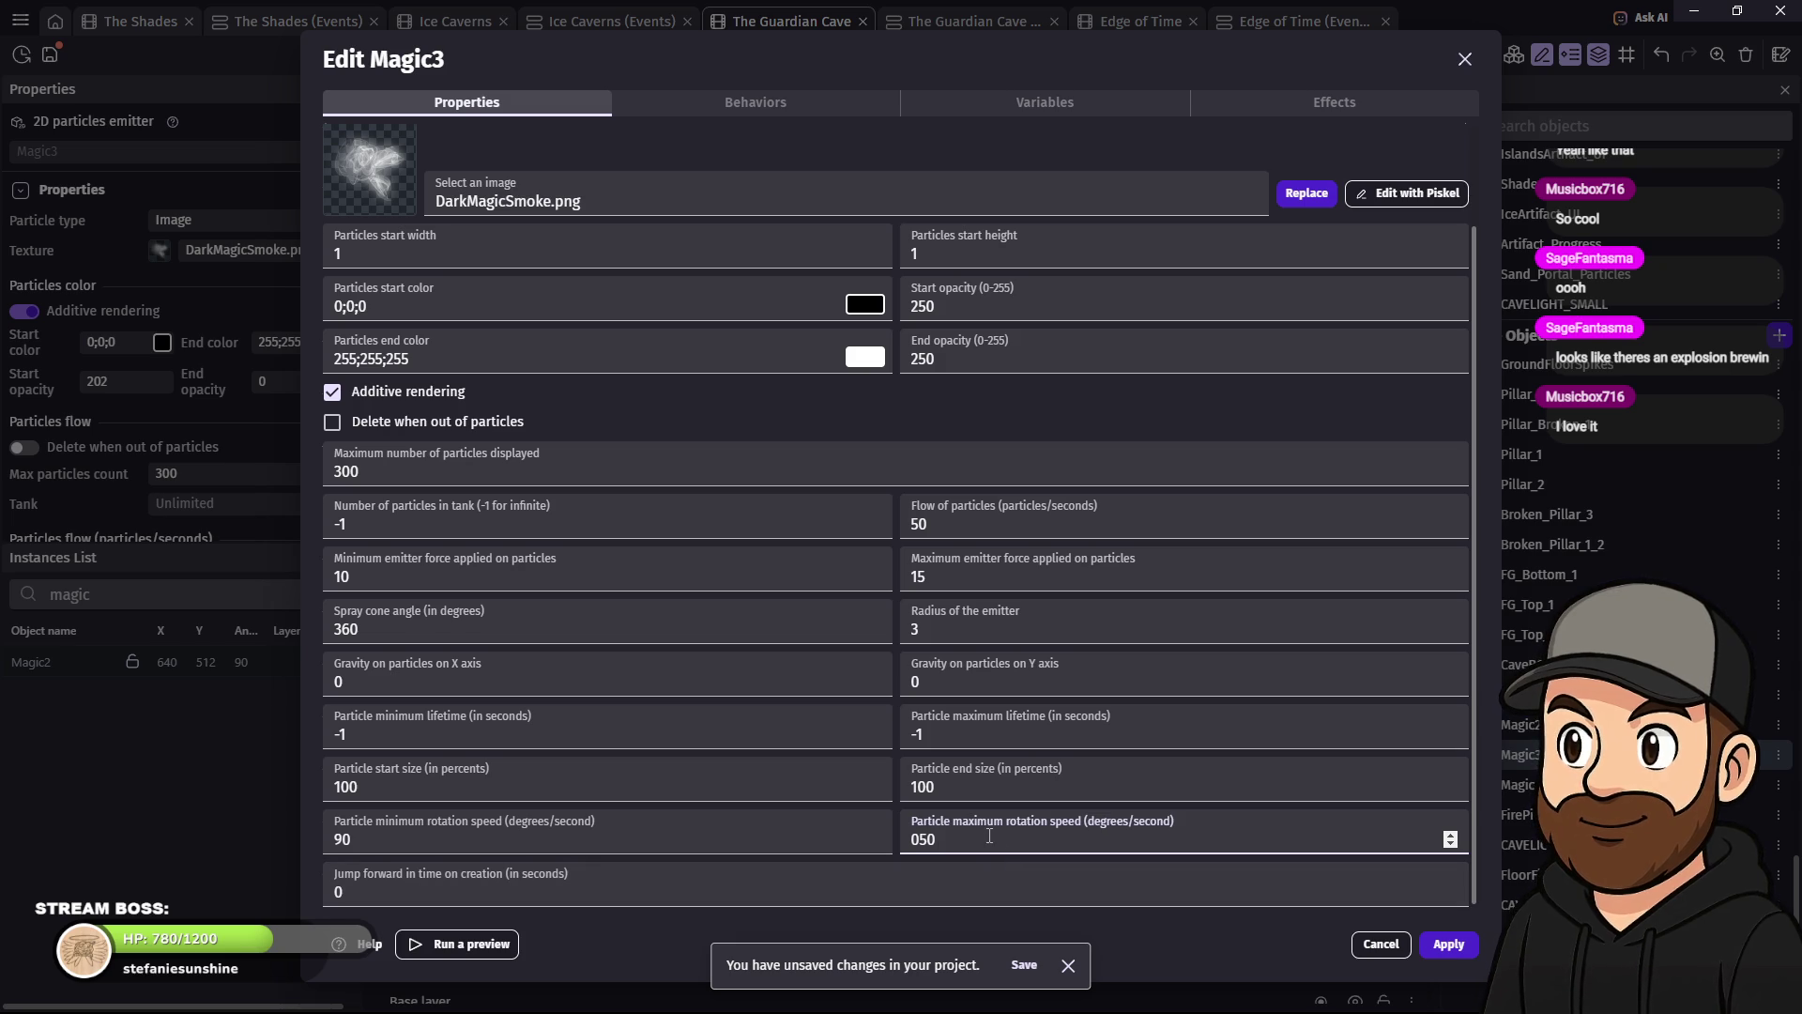
text(0)
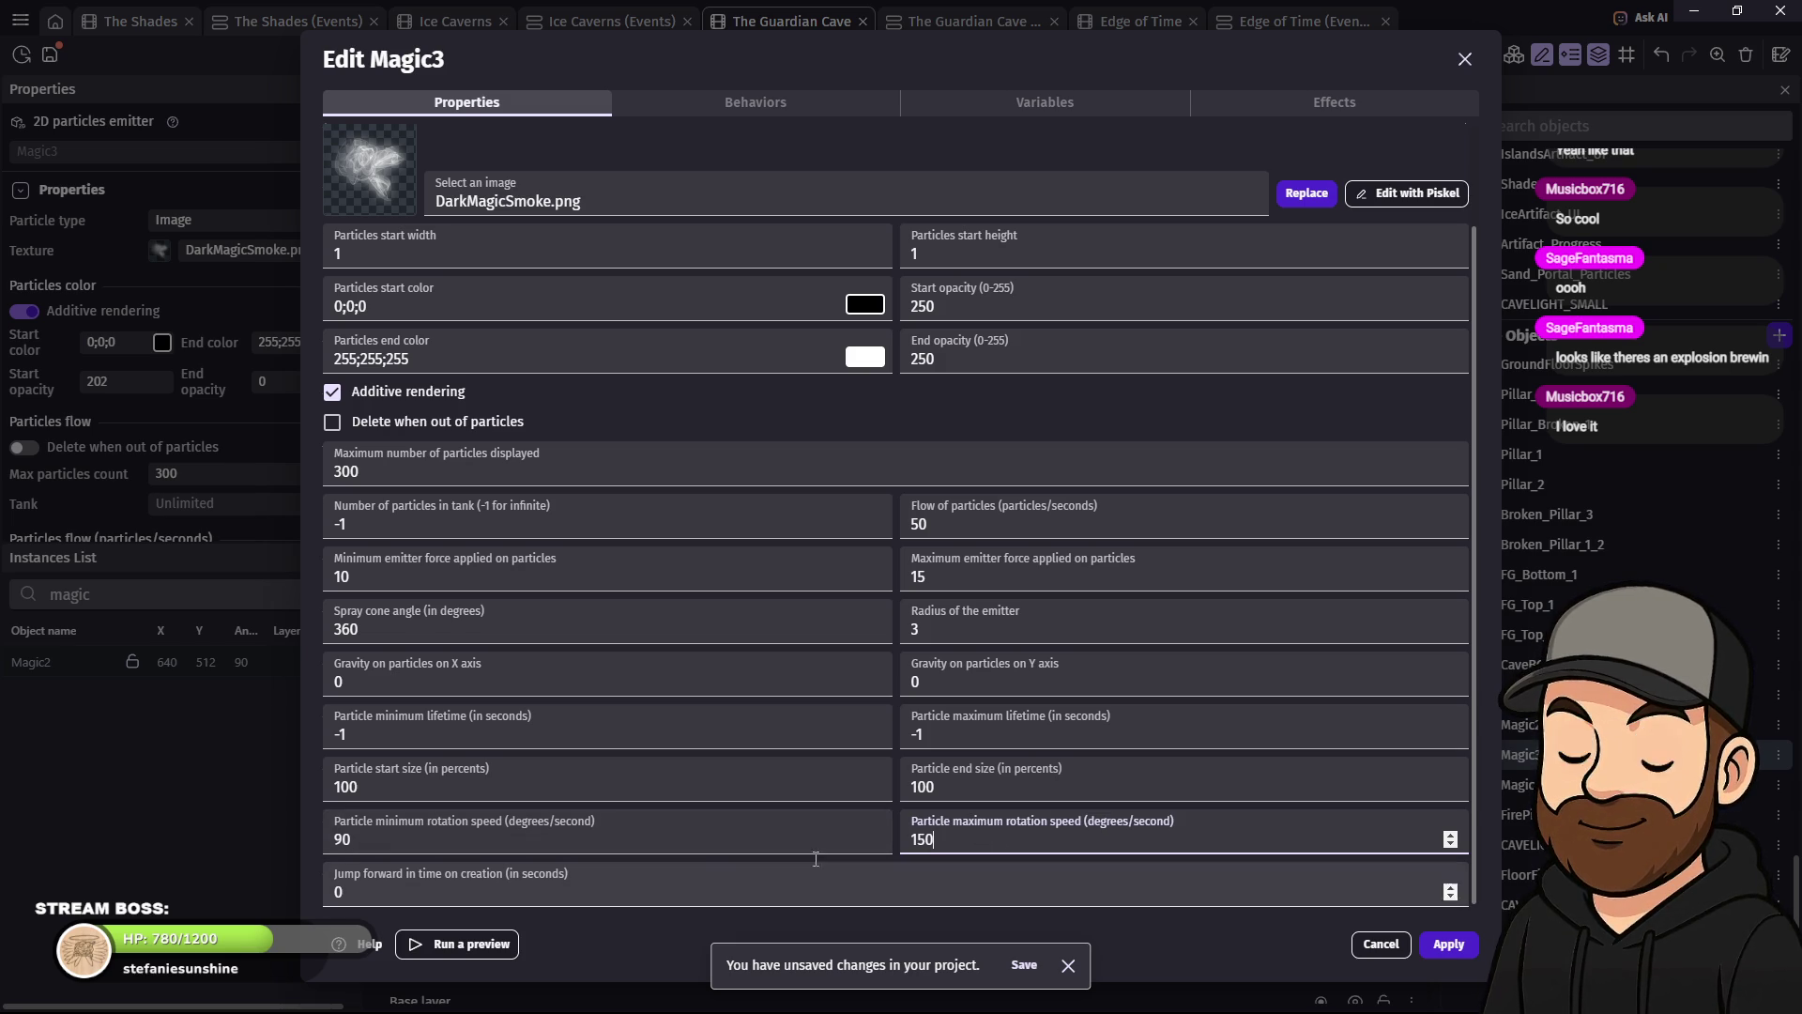
key(shift+Tab)
text(150)
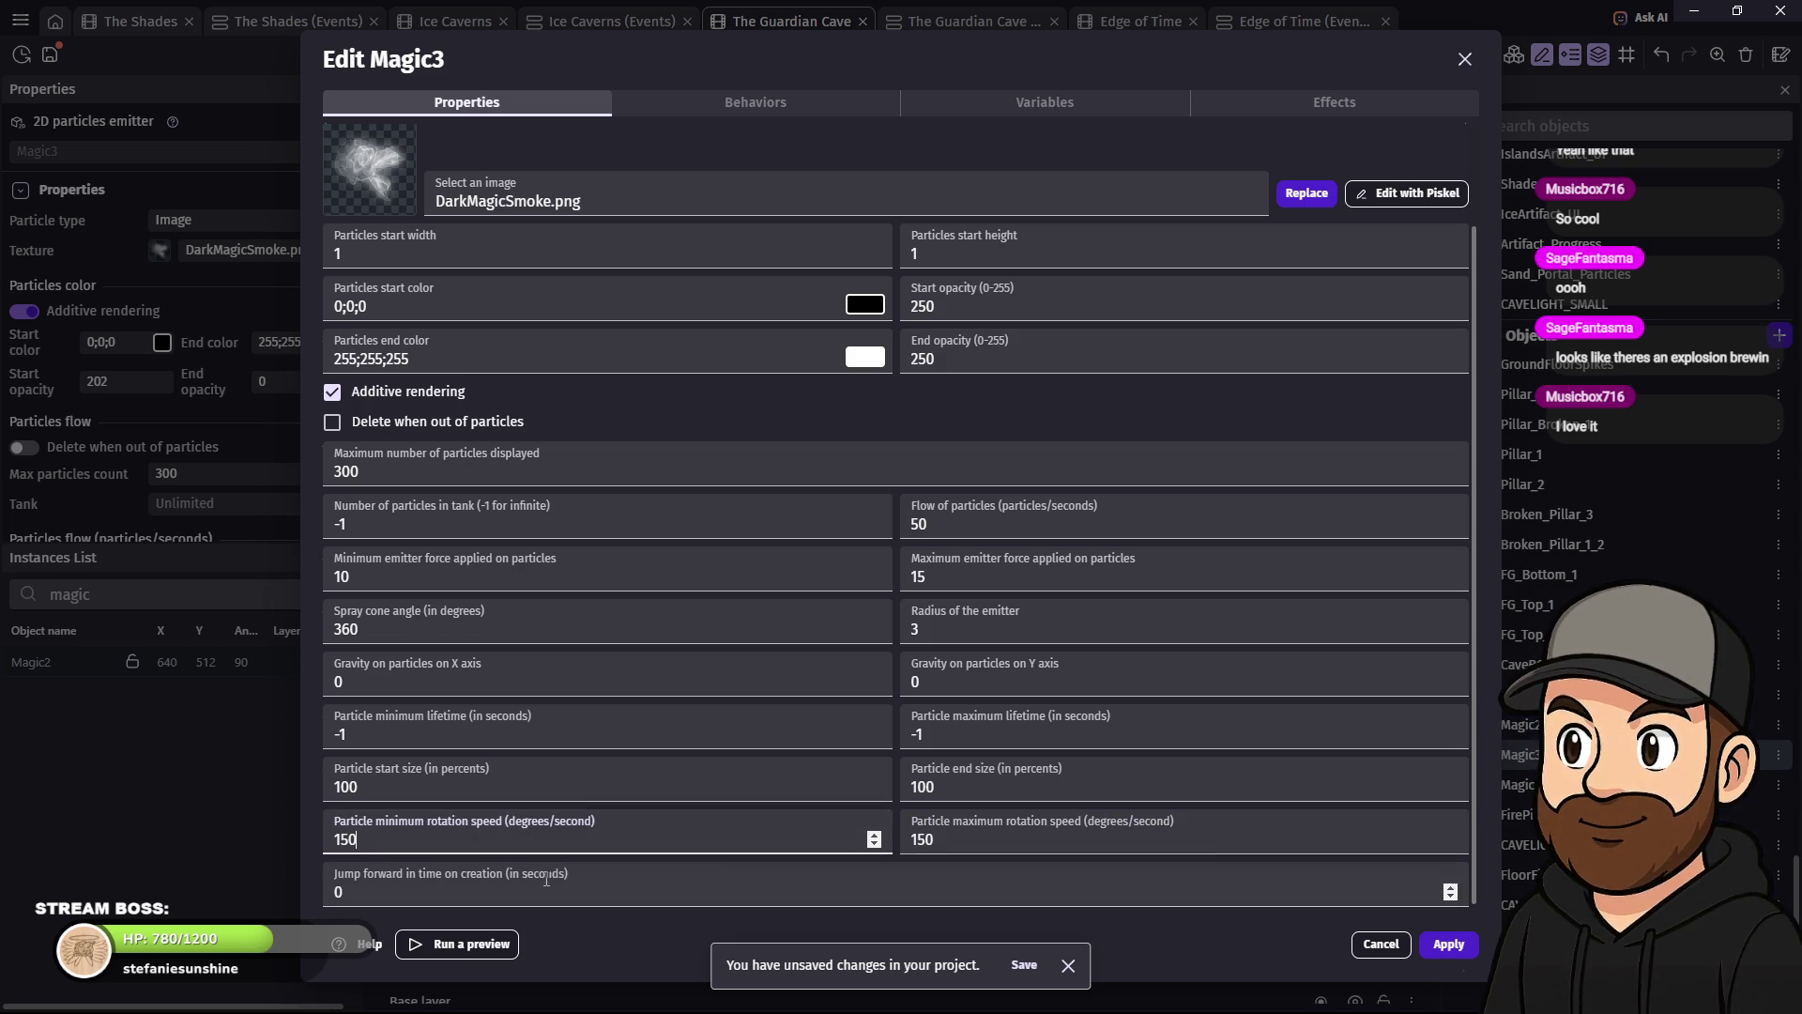
click(1408, 956)
click(1446, 945)
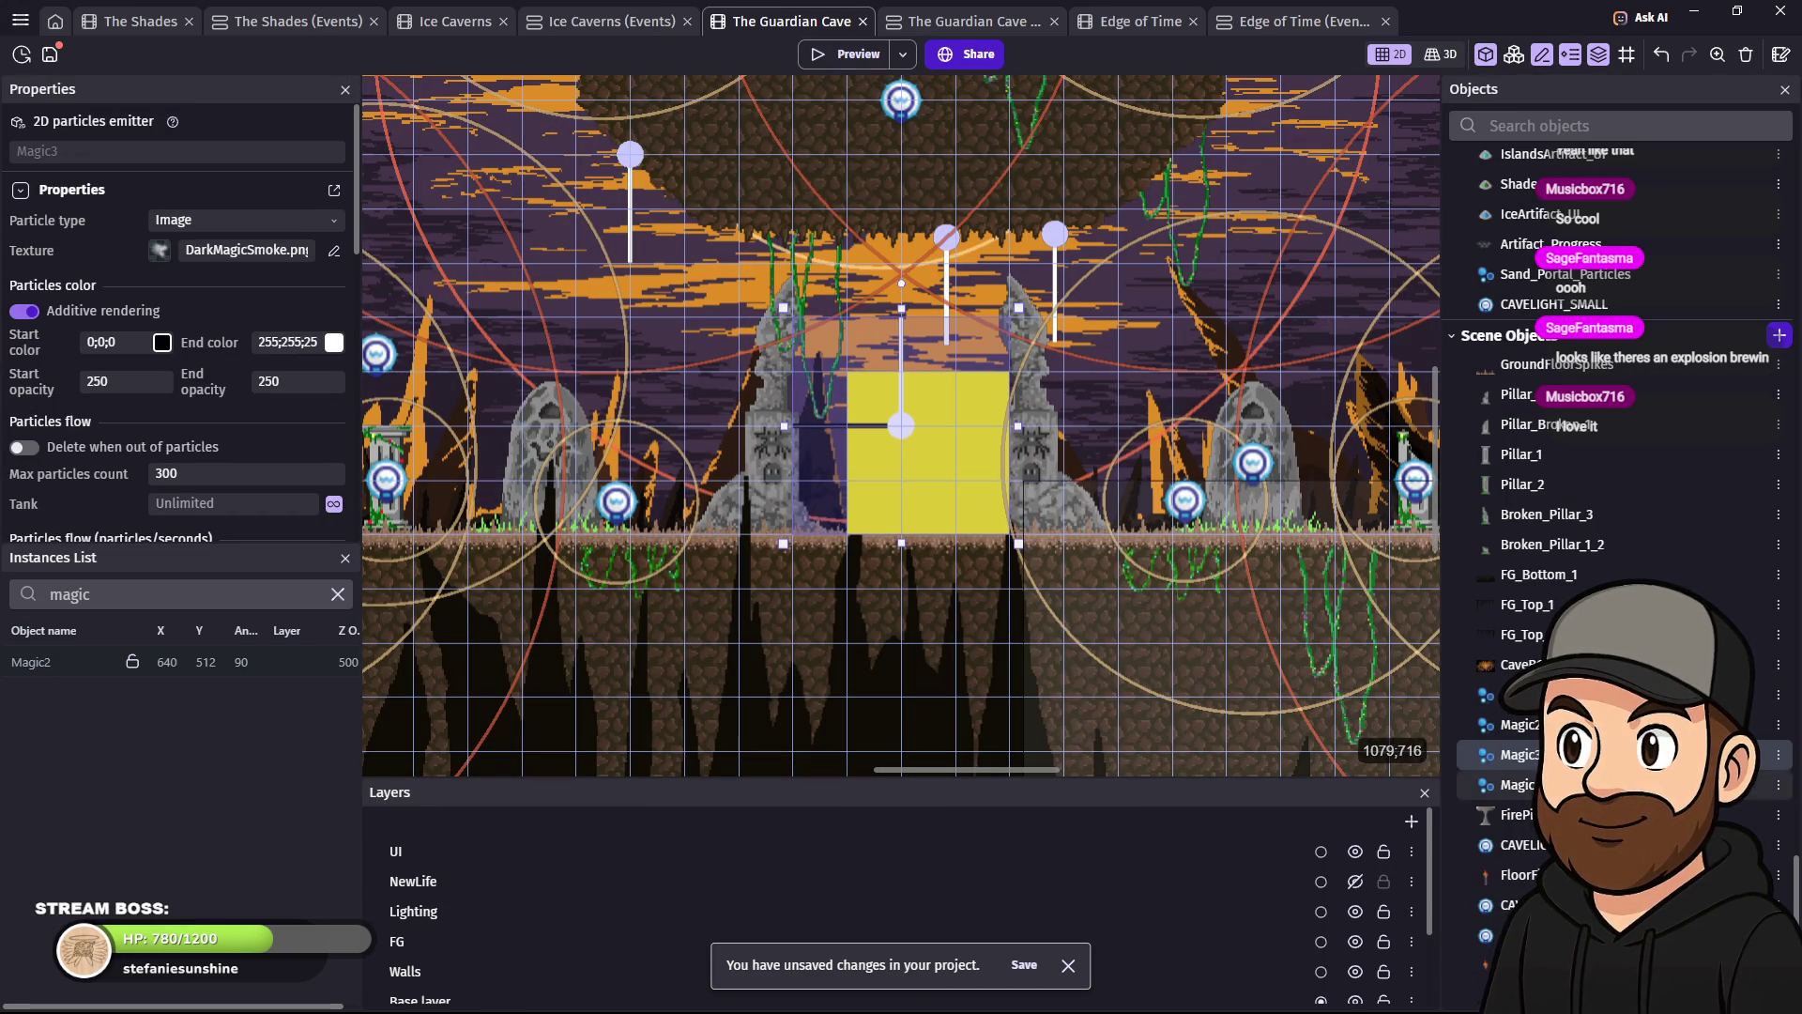
- Check that Magic2 still has start opacity 202 fading to 0, then close it unchanged
double_click(1519, 725)
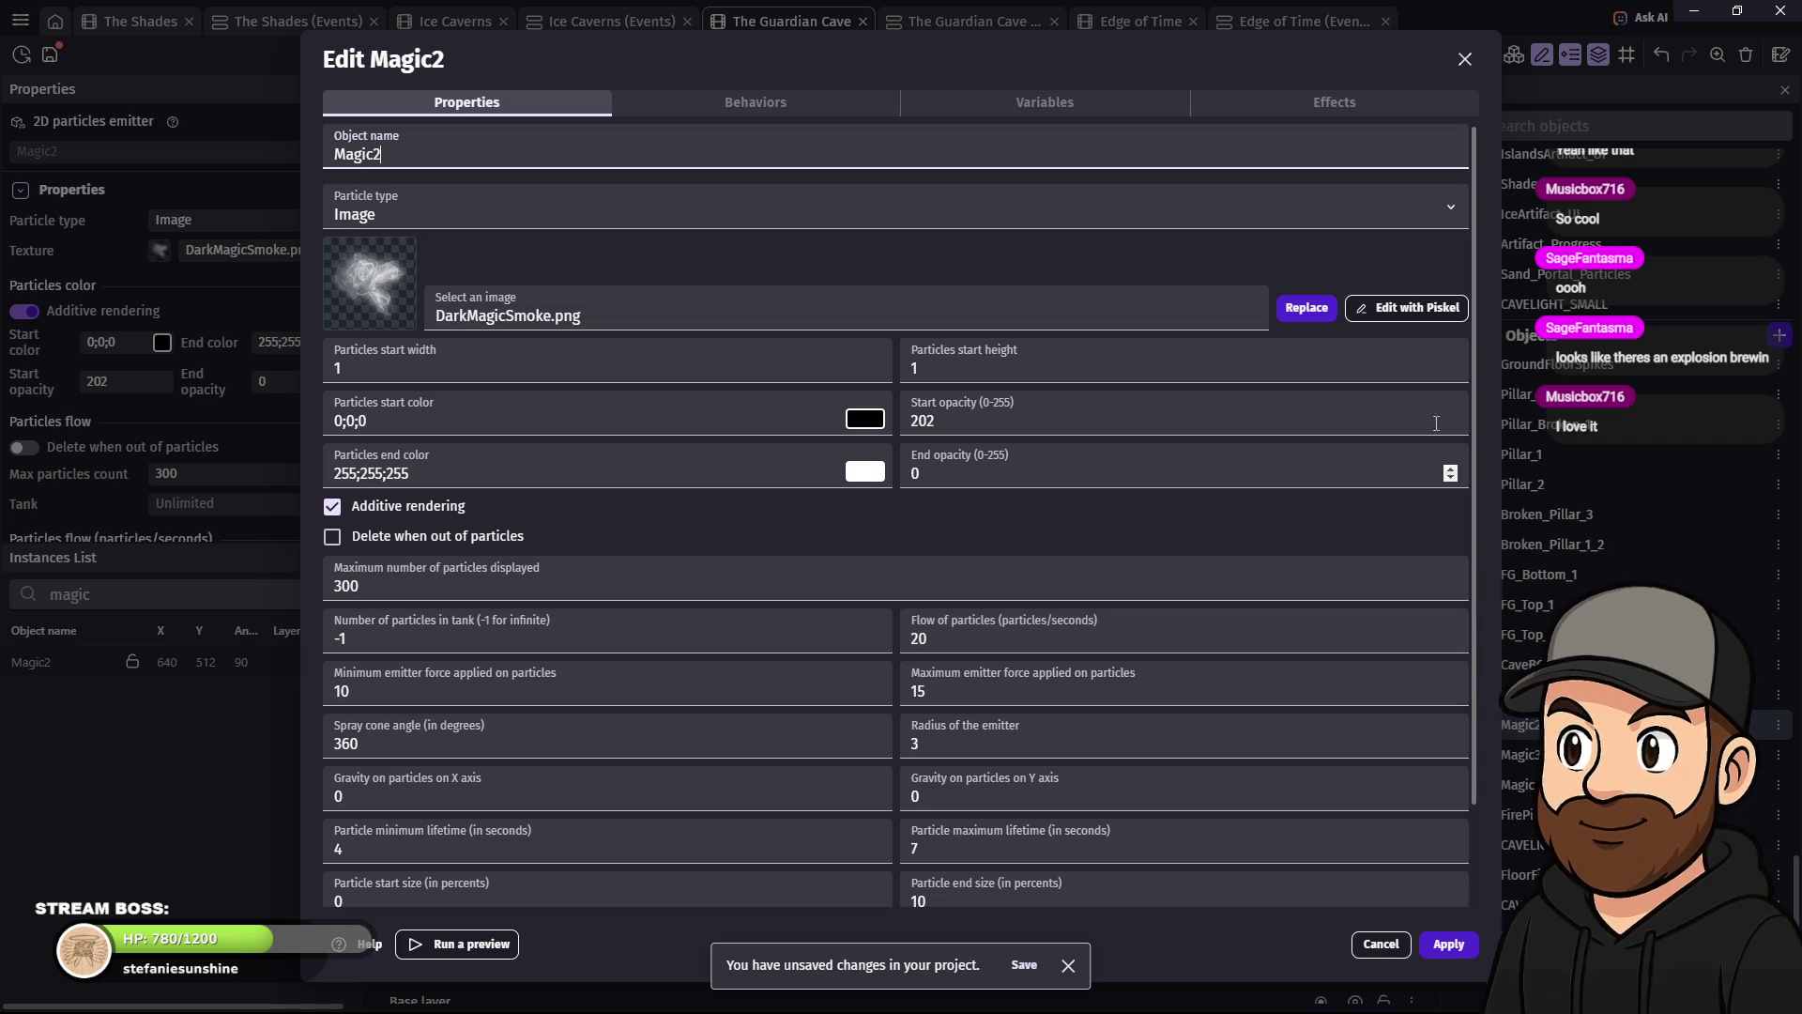
click(1465, 60)
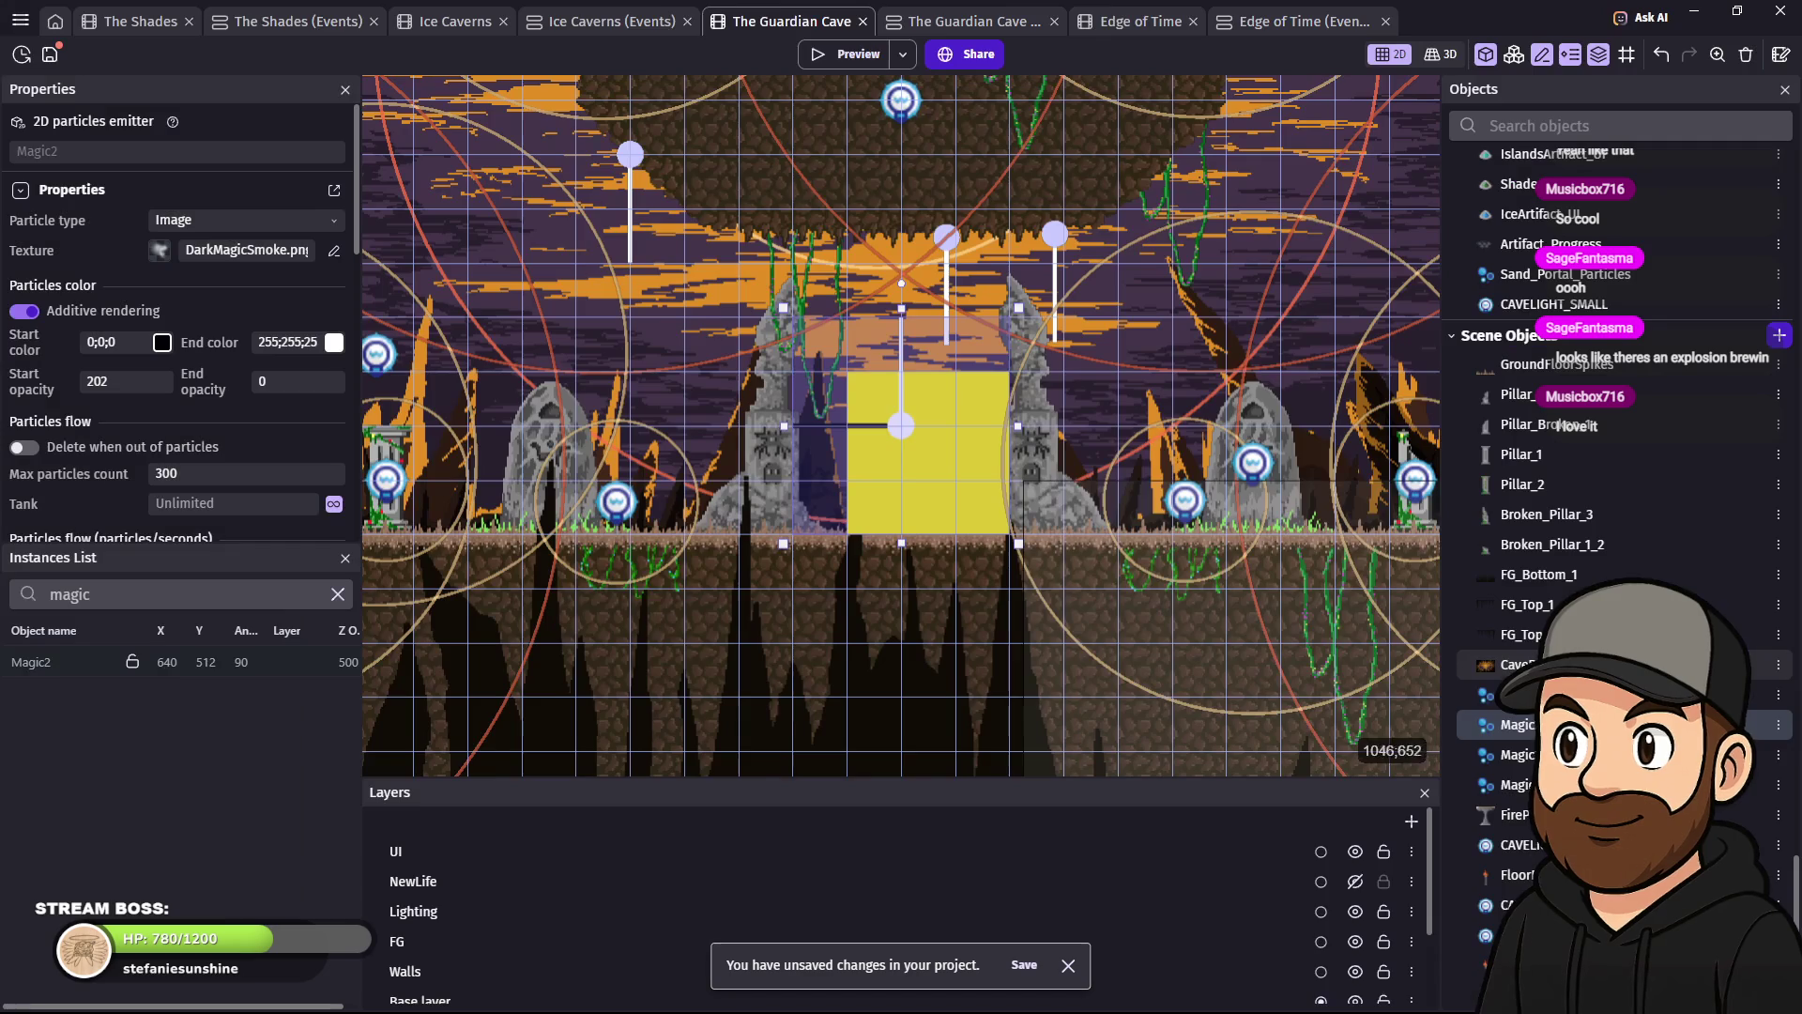
- Place a Magic3 instance between the pillars at 640;512 with Z order 2
mouse_move(1518, 757)
mouse_down()
mouse_move(935, 417)
mouse_move(860, 427)
mouse_up()
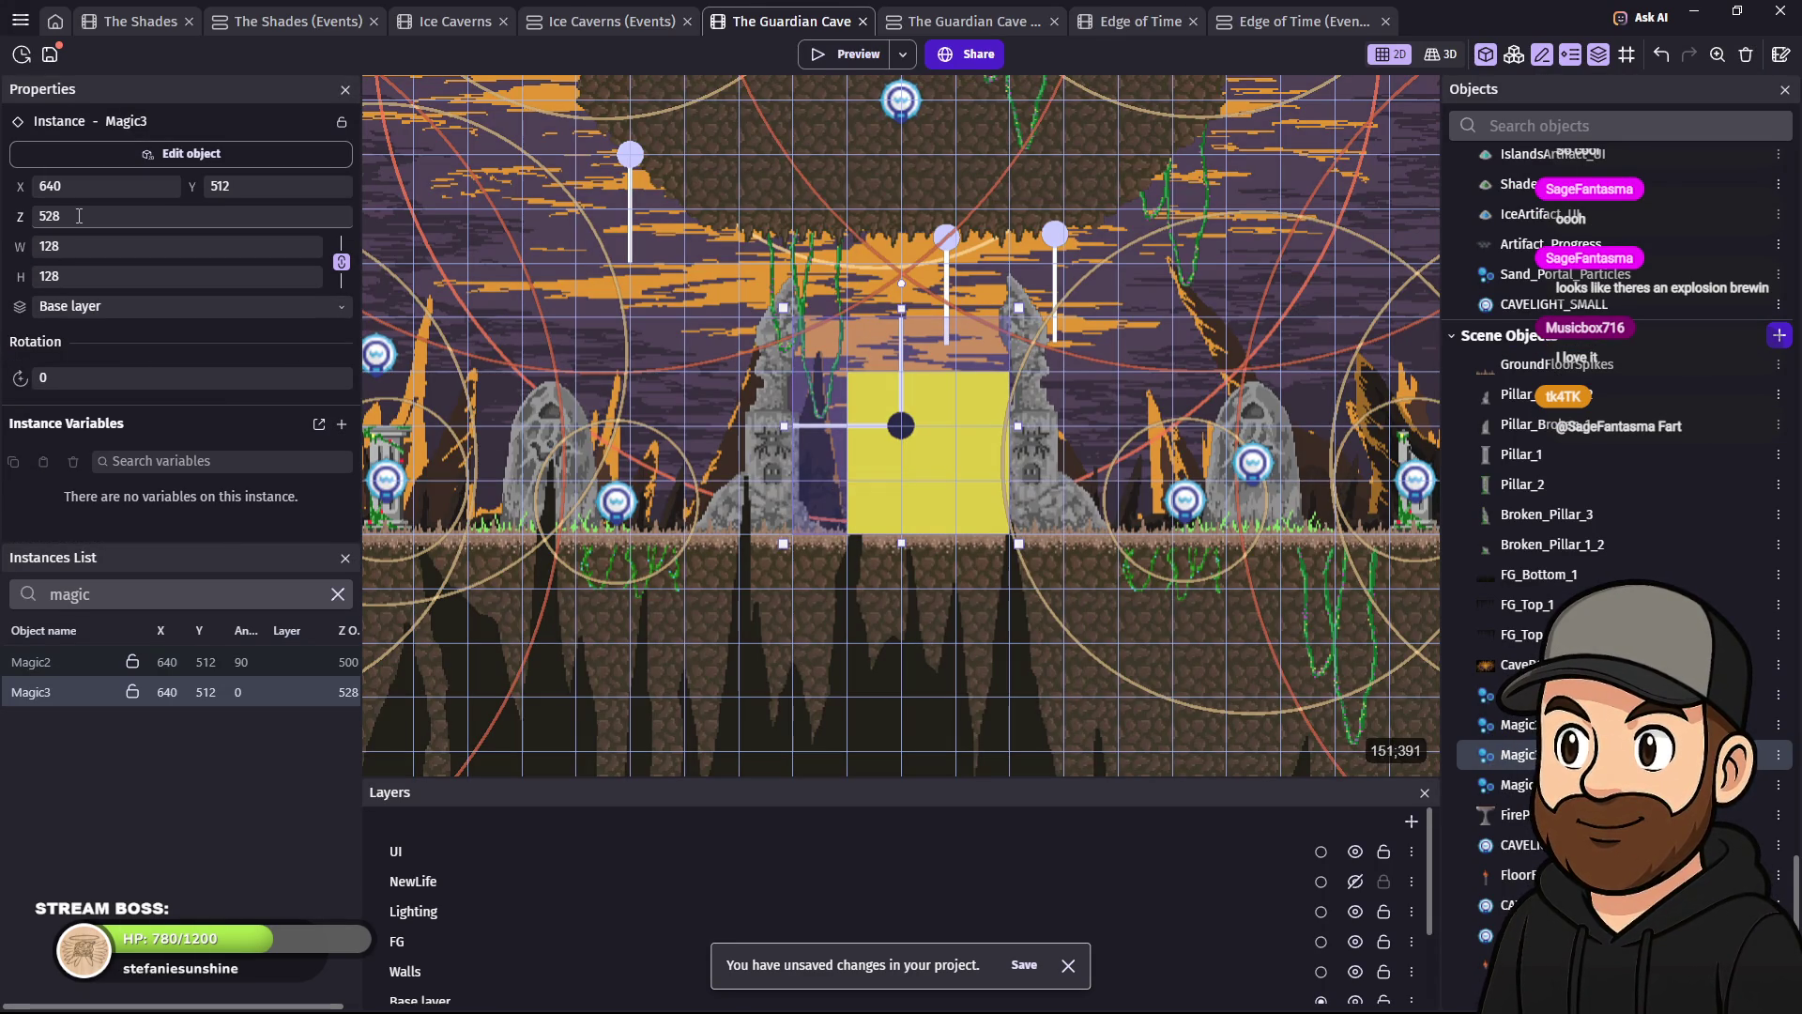
double_click(79, 216)
text(2)
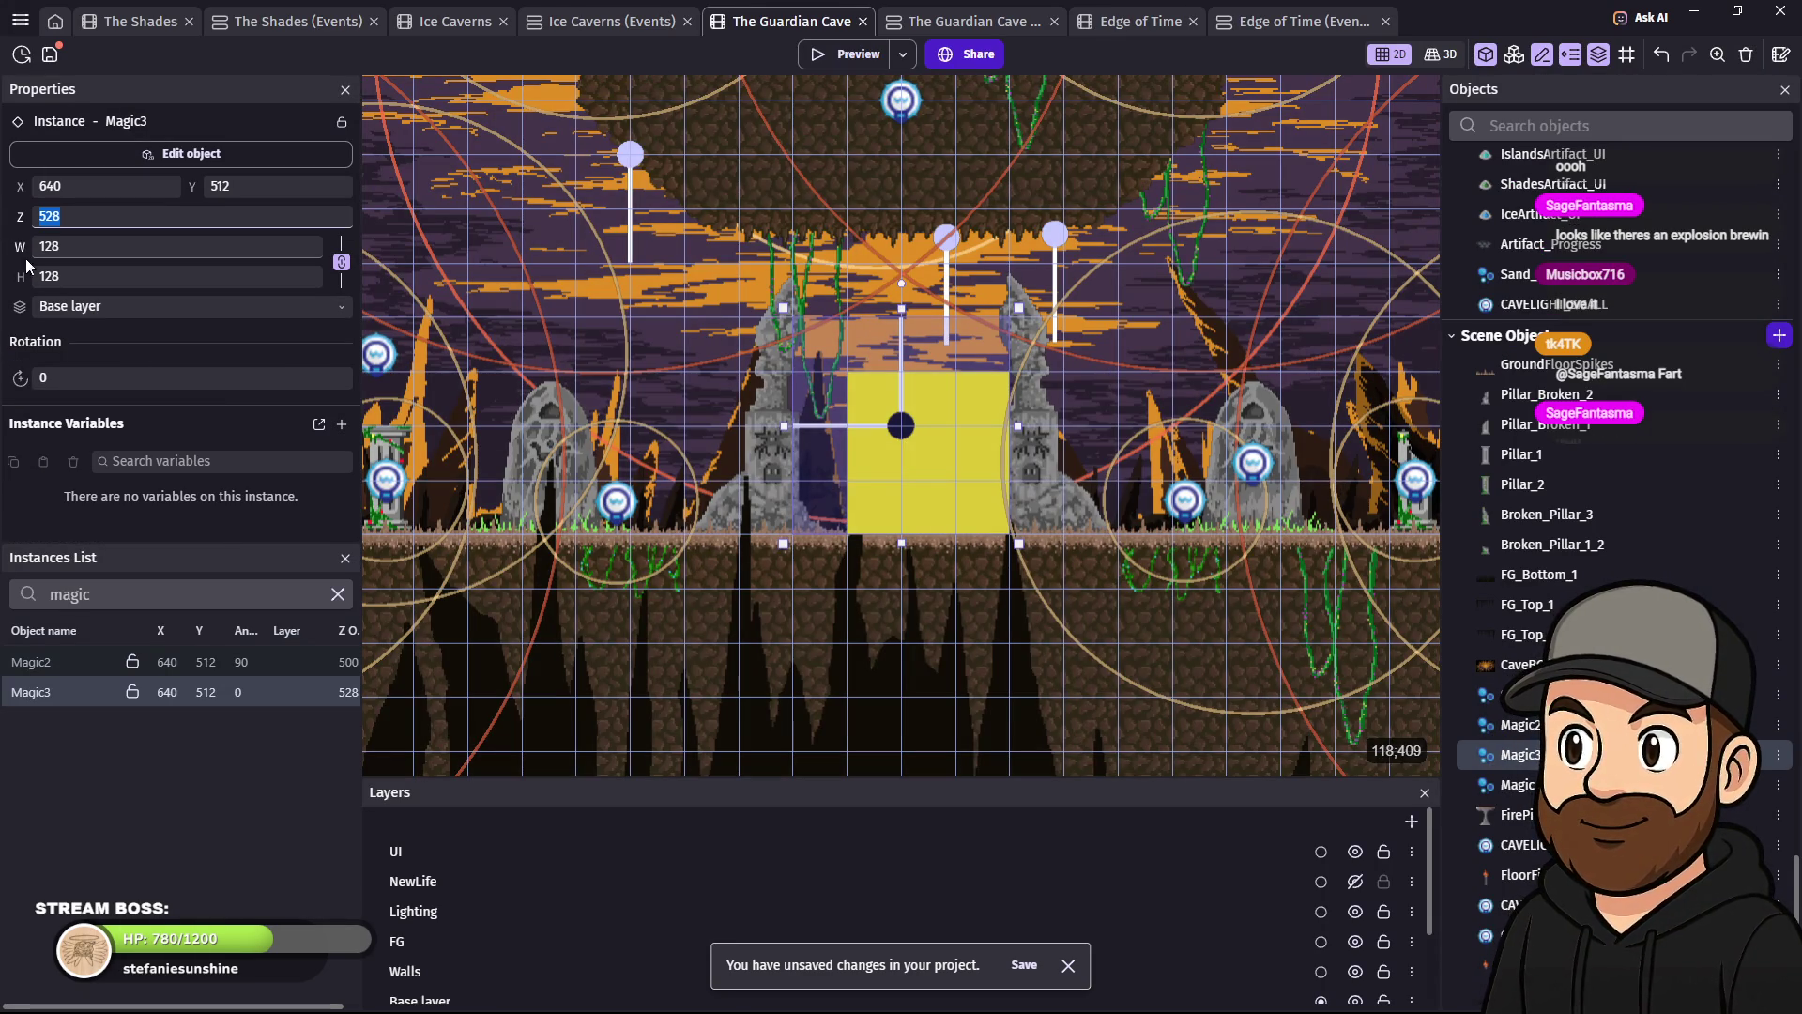
- Preview the scene, walk the ghost right and back past the smoke, then close the preview
key(F5)
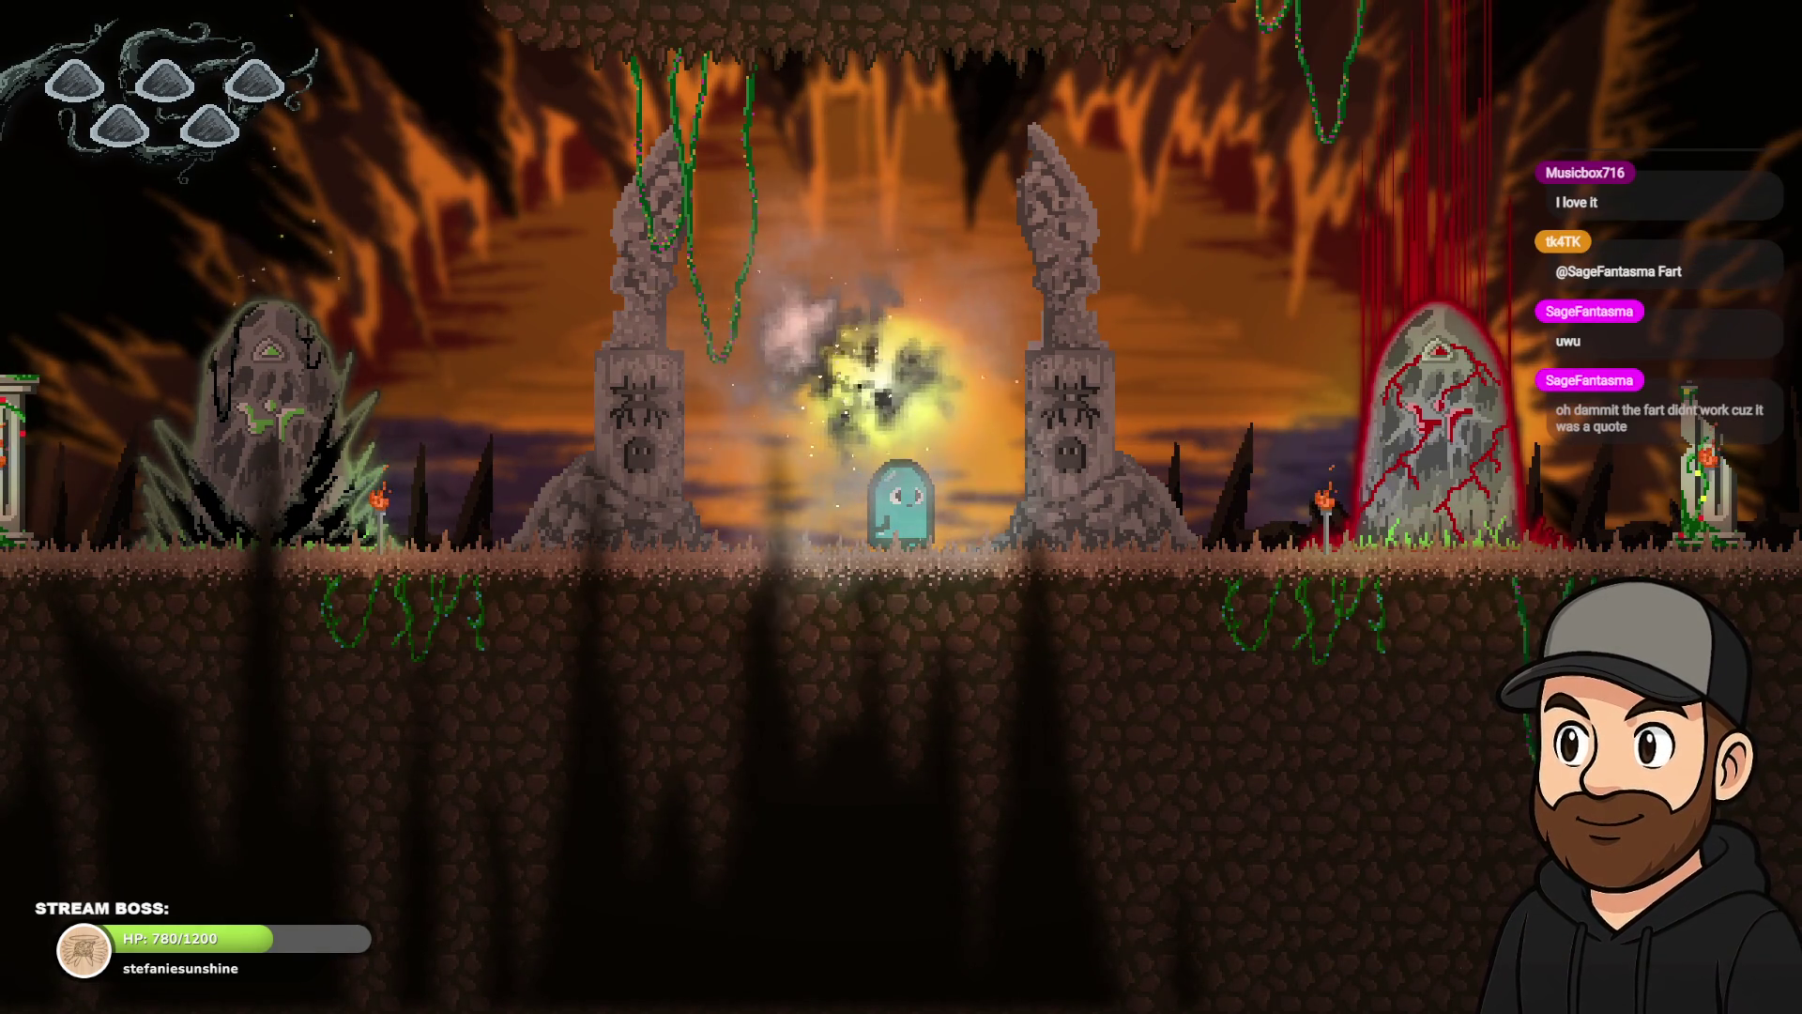
key(Right)
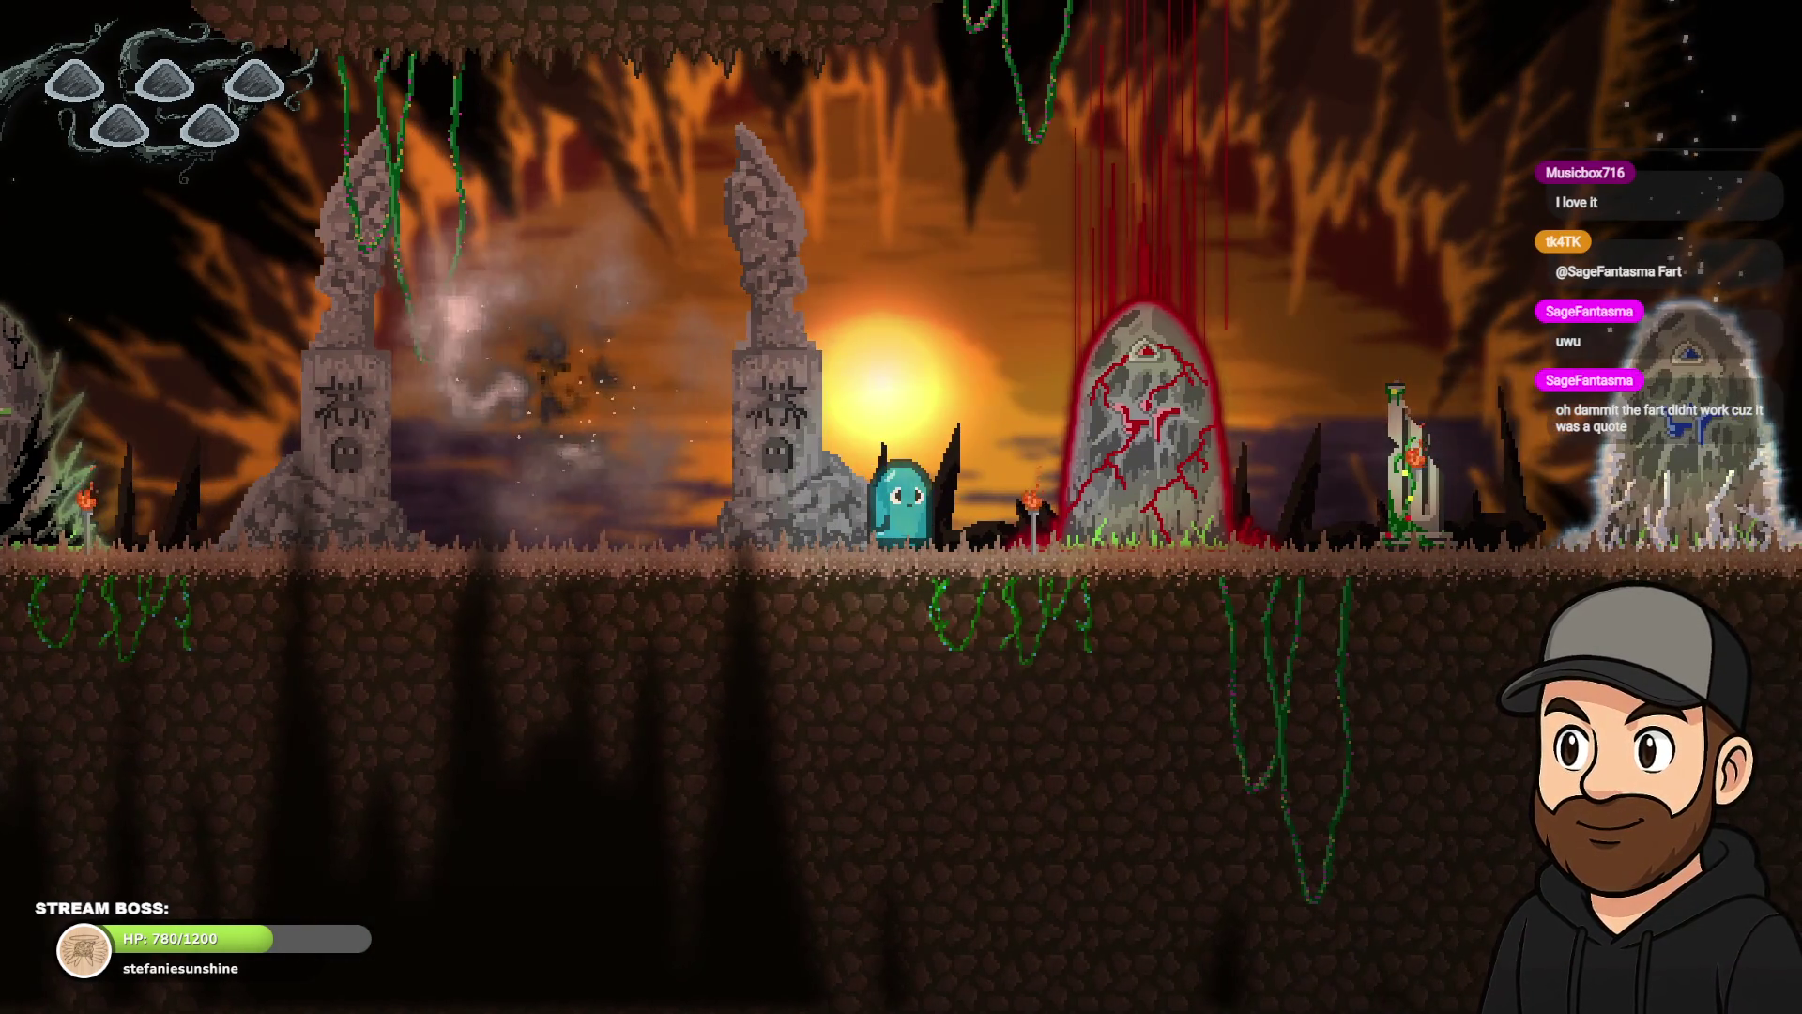
key(Left)
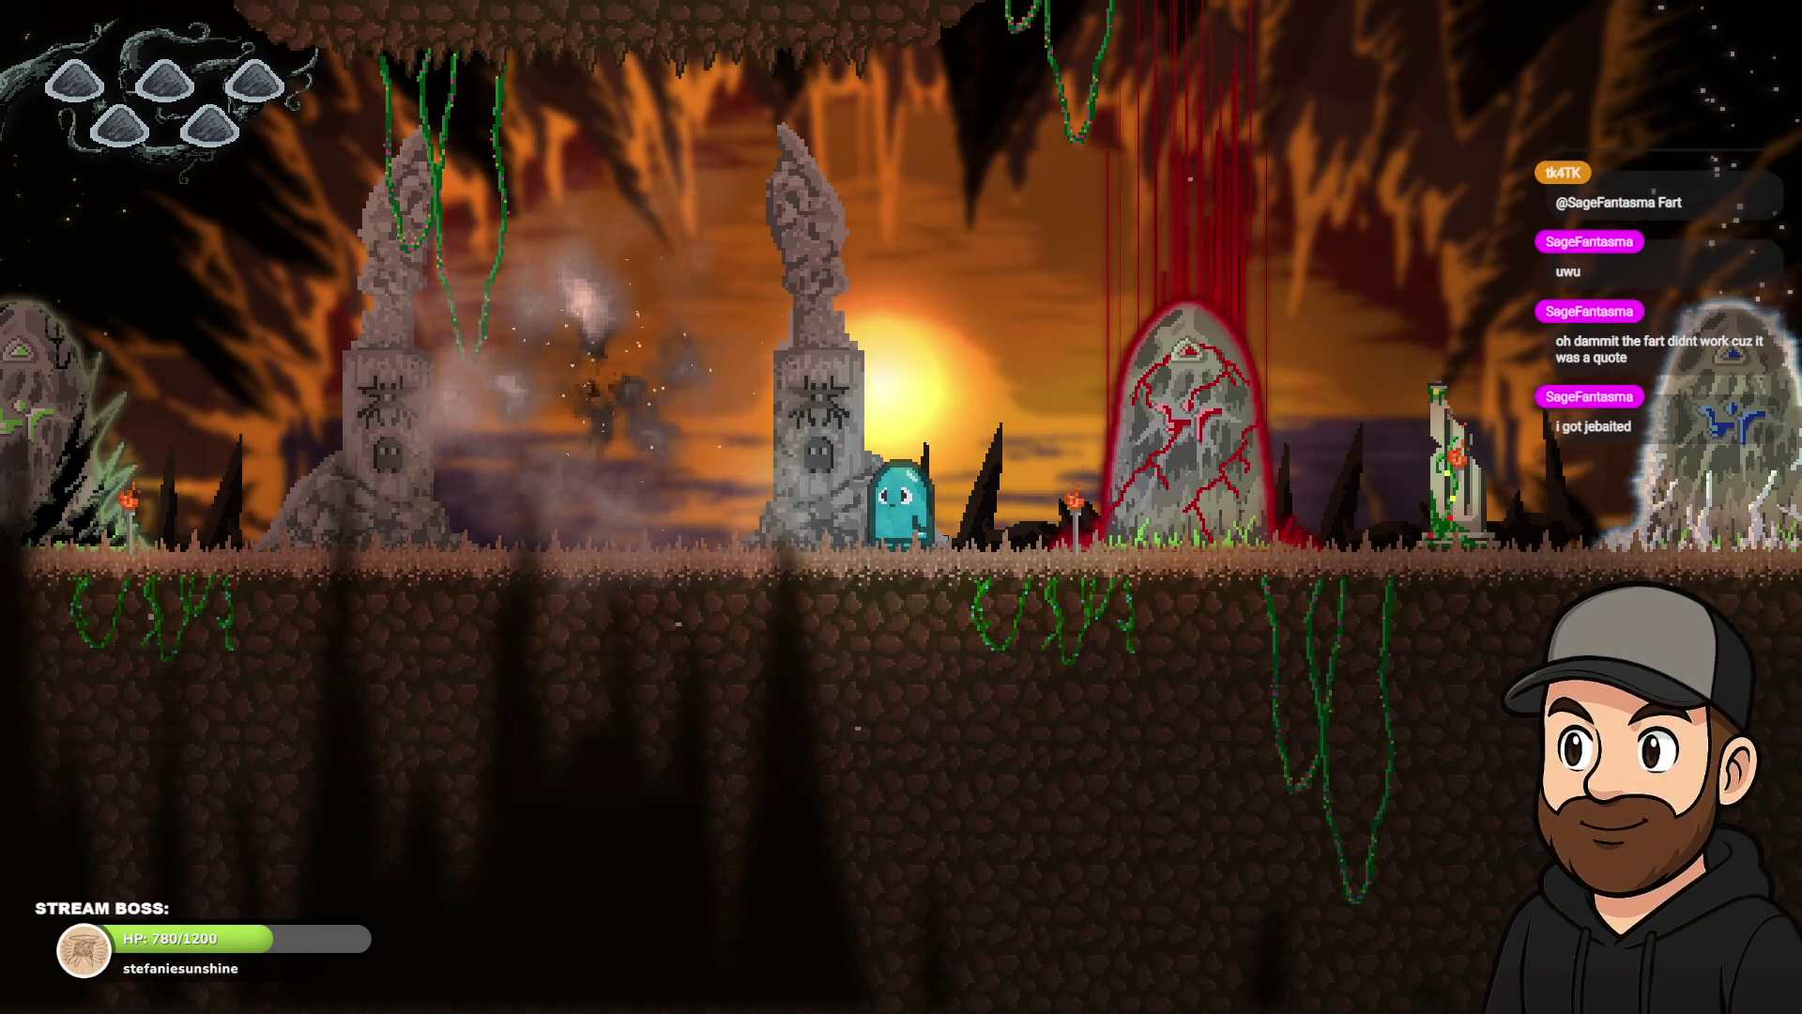
key(Escape)
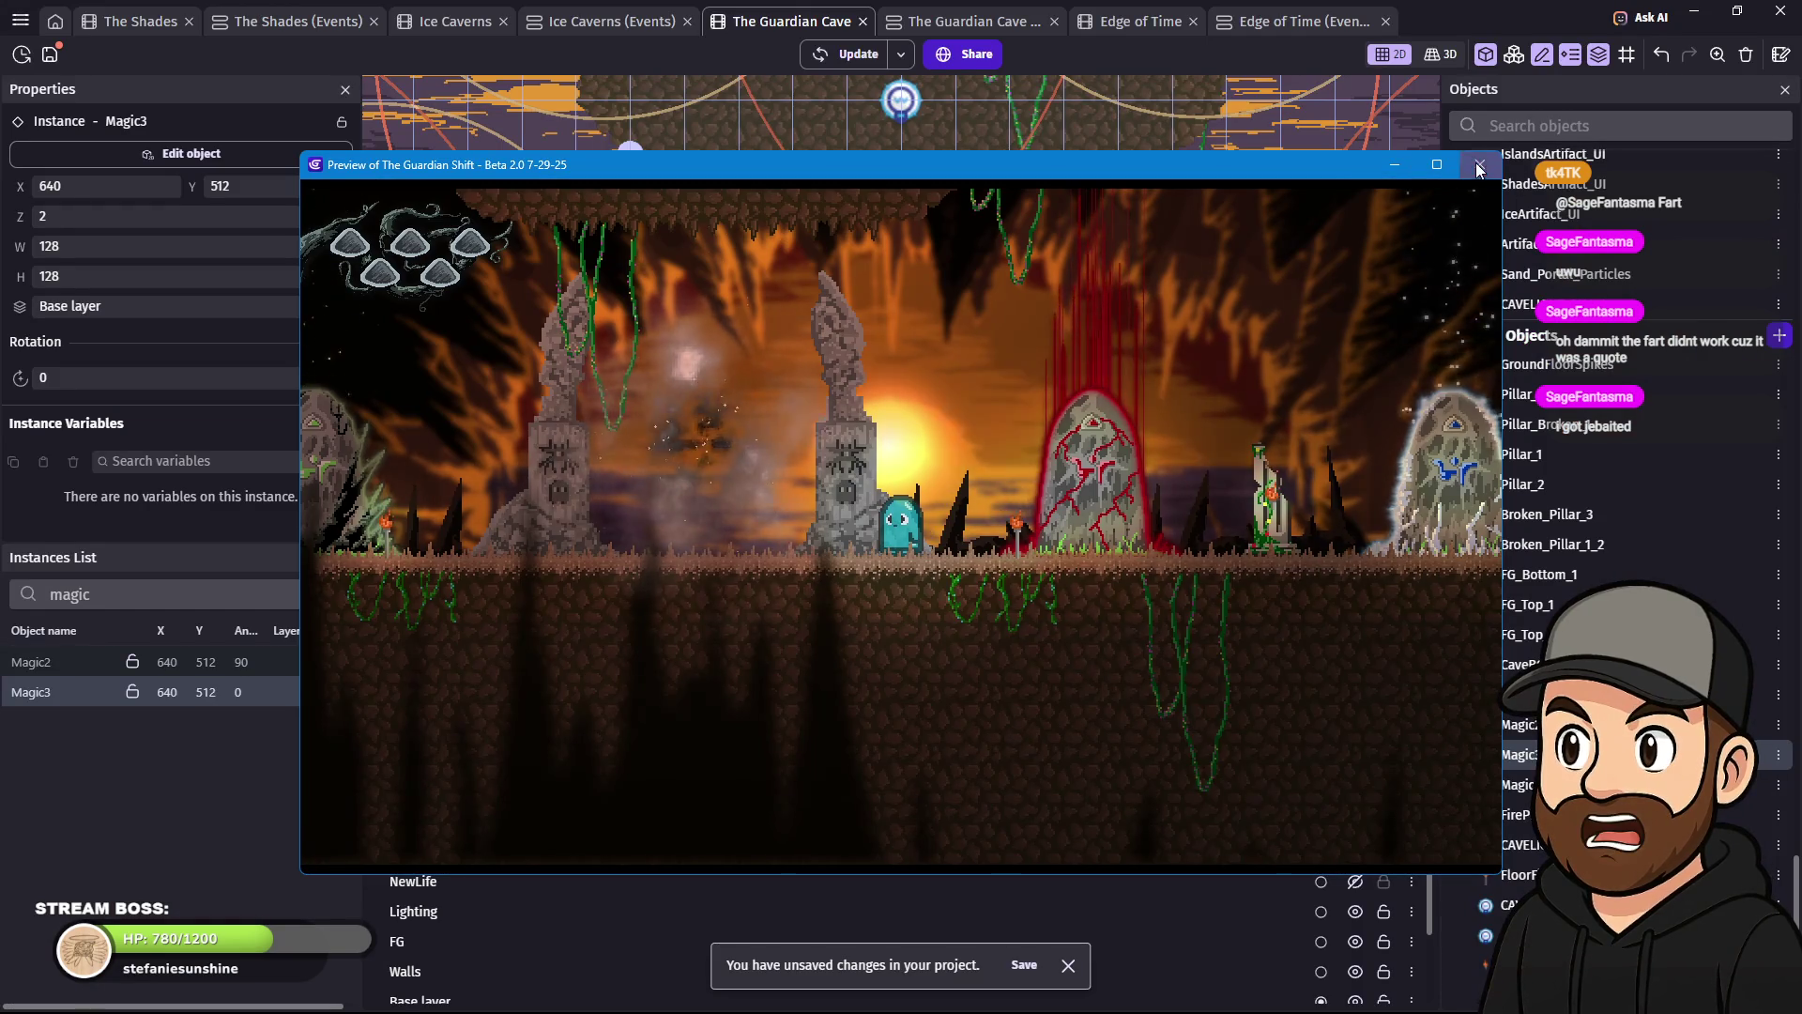
key(alt+F4)
- Lengthen the Magic3 emitter's particle lifetime values and apply the change
double_click(1518, 753)
scroll(911, 724, down, 1)
scroll(910, 724, down, 1)
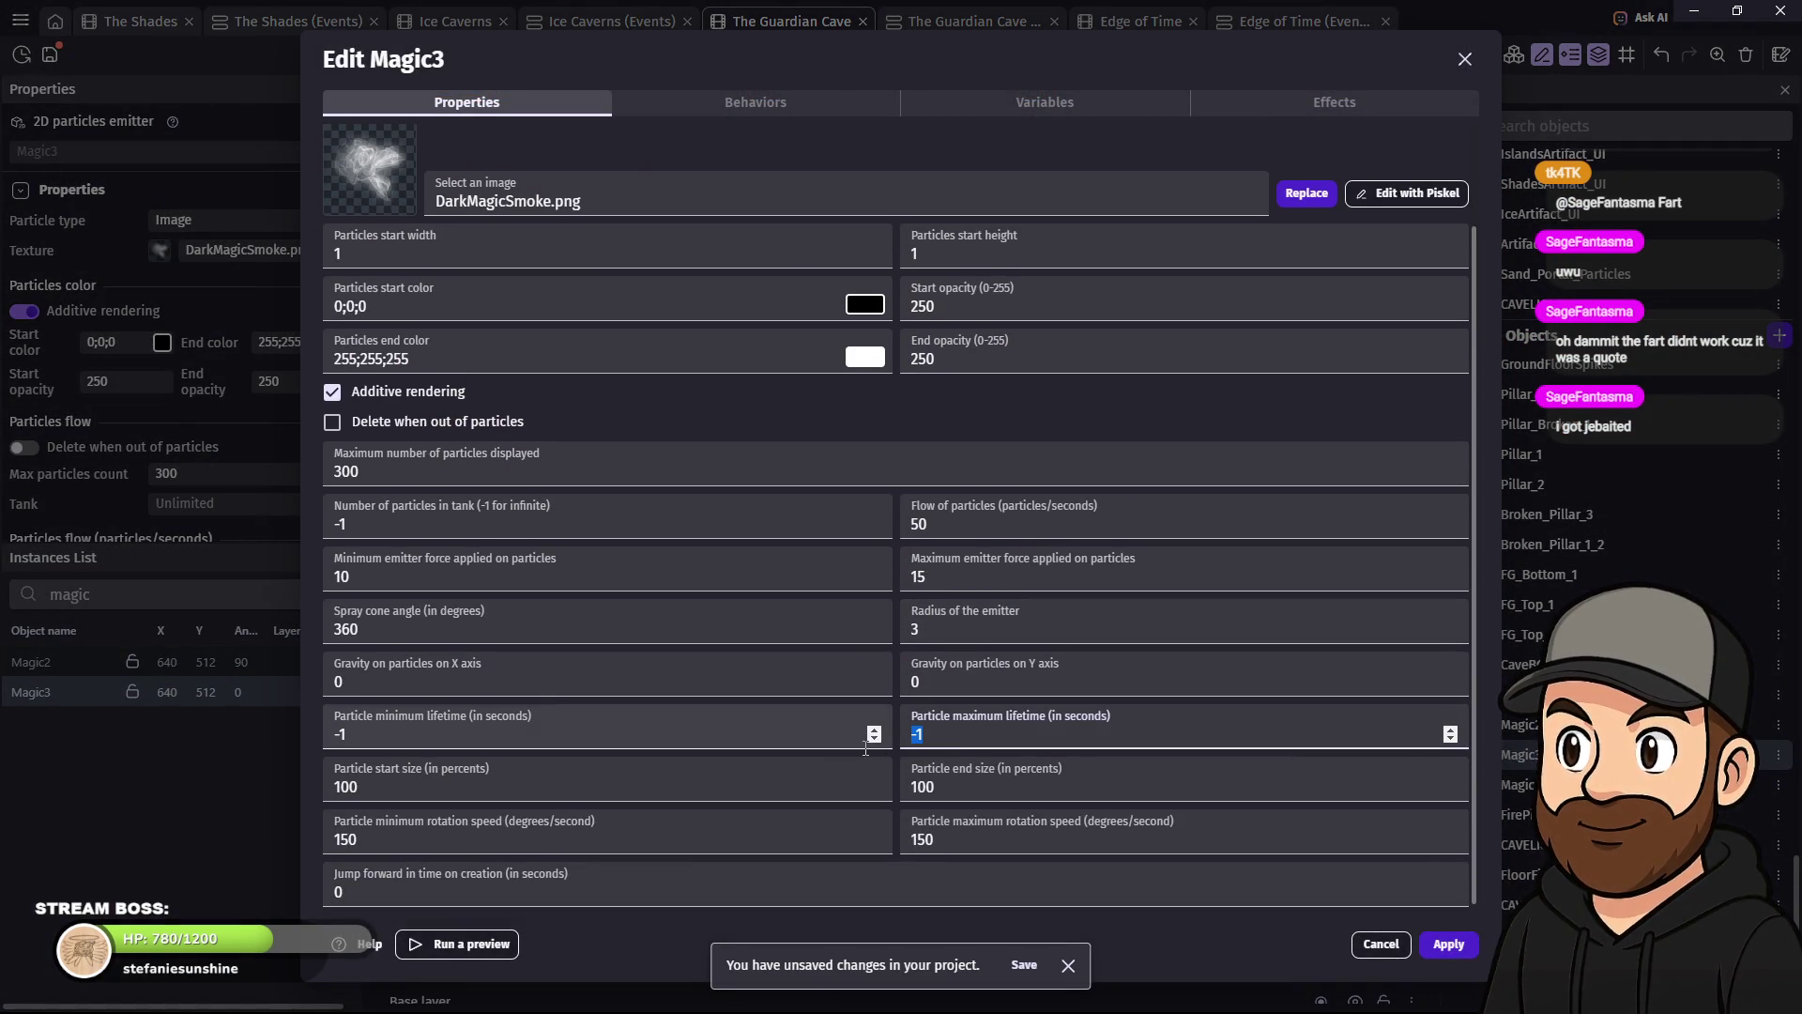
text(00000)
key(shift+Tab)
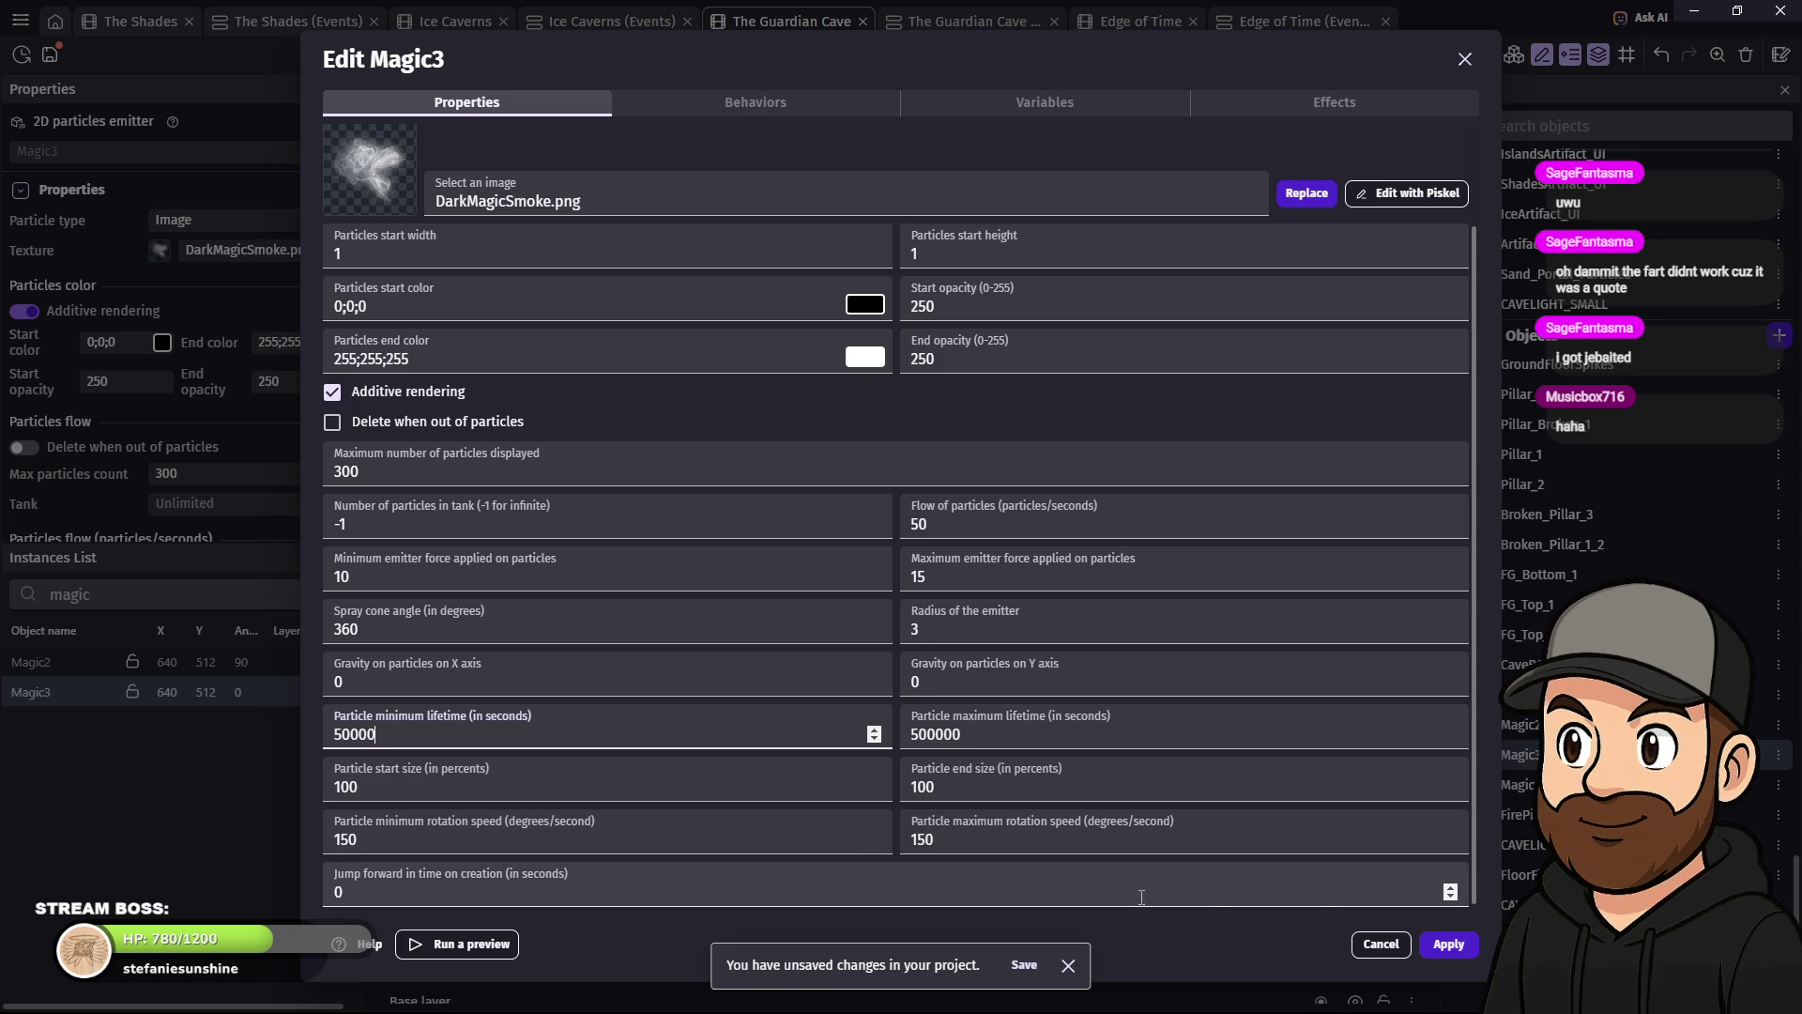
key(Return)
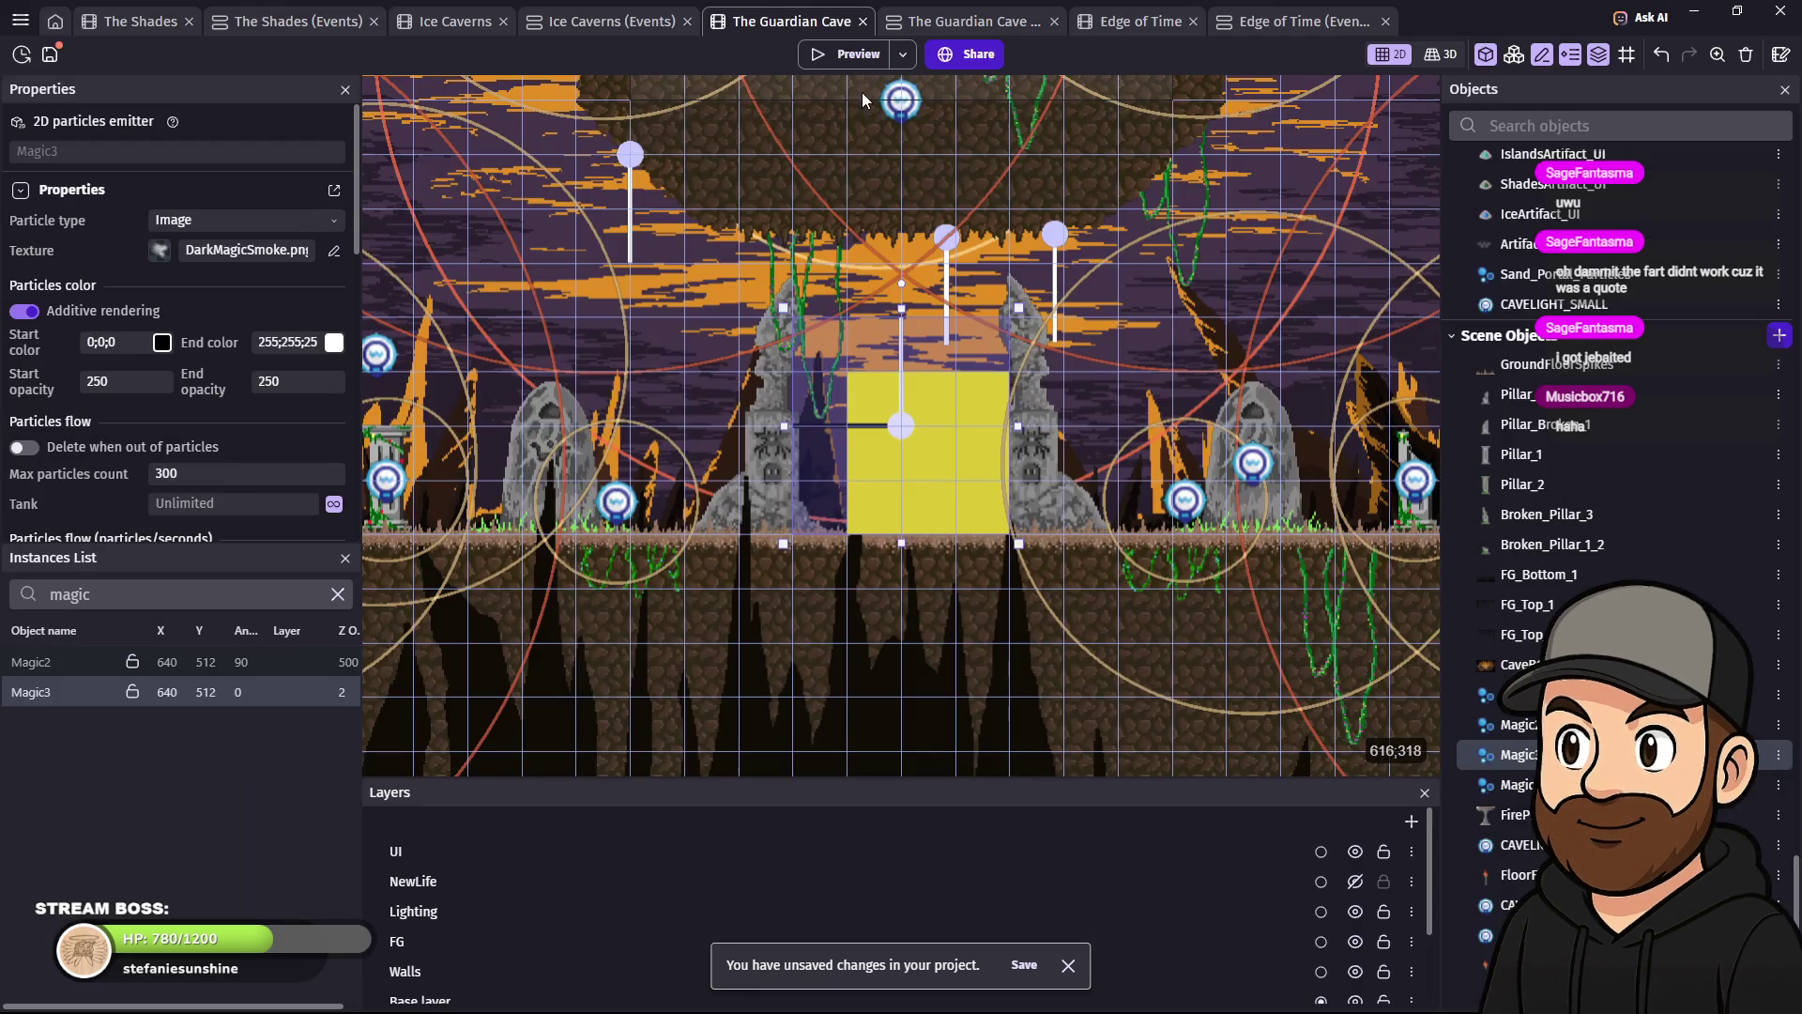
- Preview the scene, walking and jumping the character back and forth past the smoky pillars
click(845, 53)
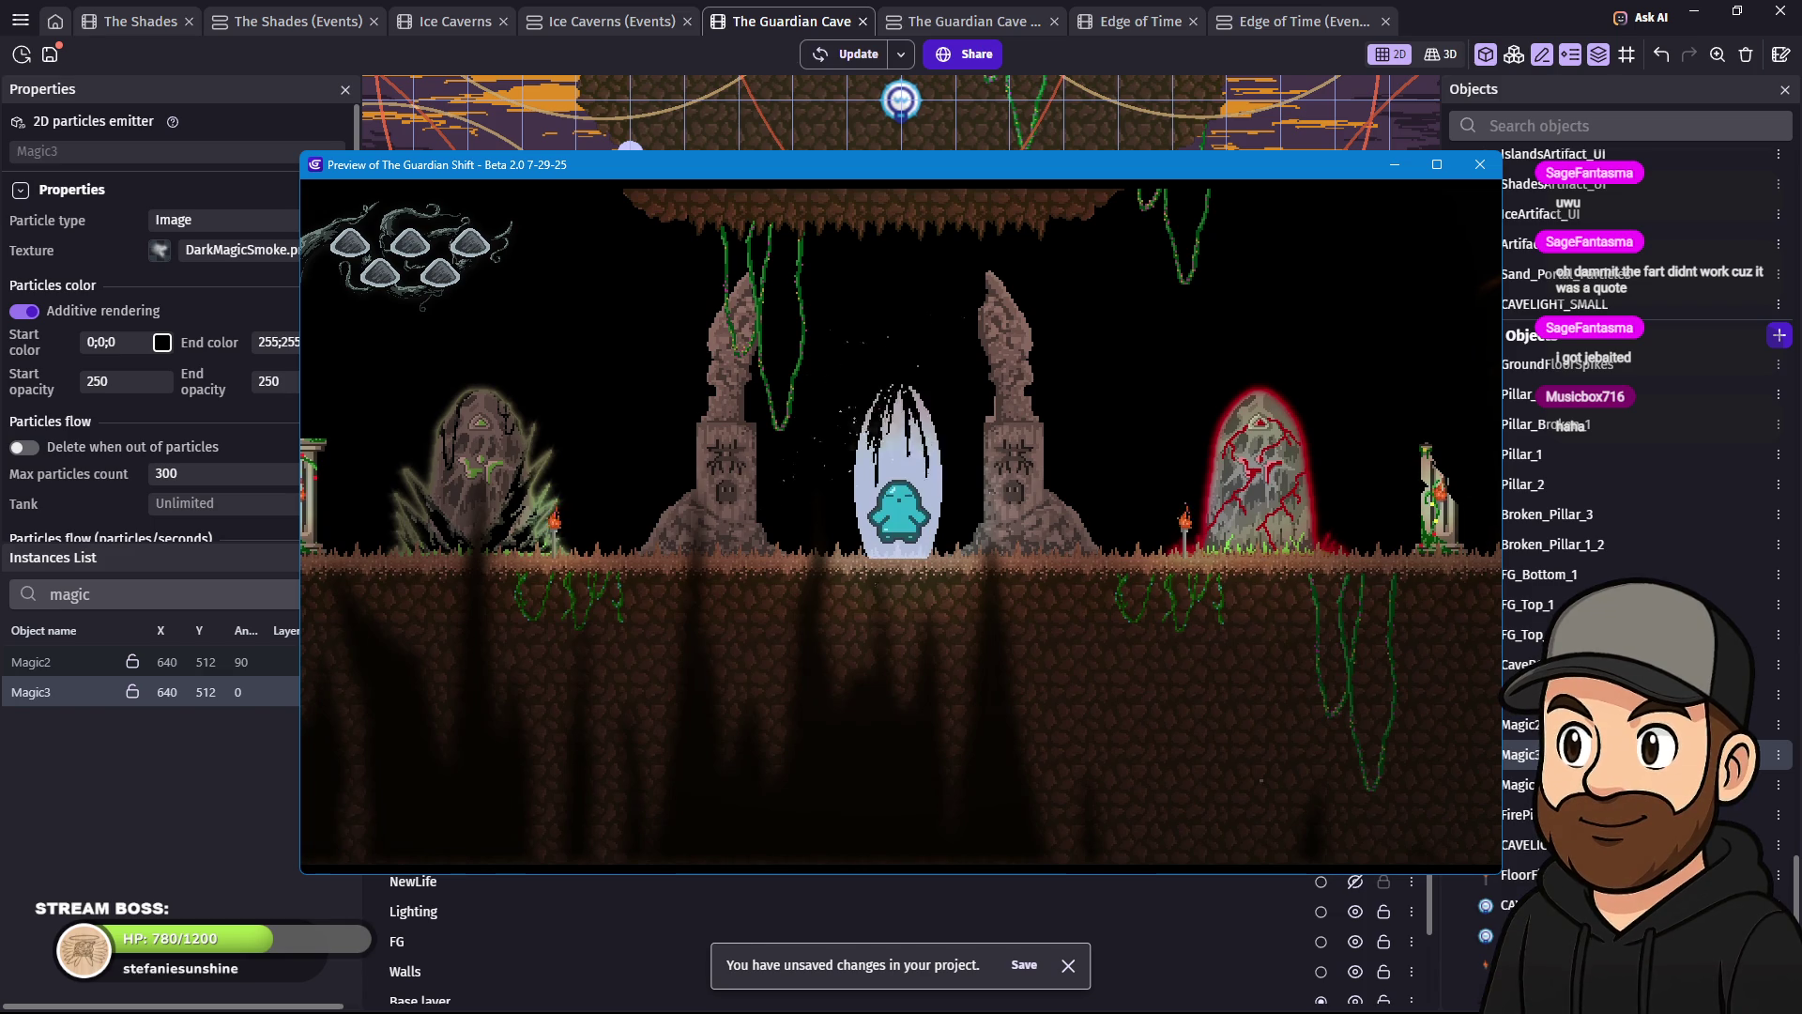
key(Left)
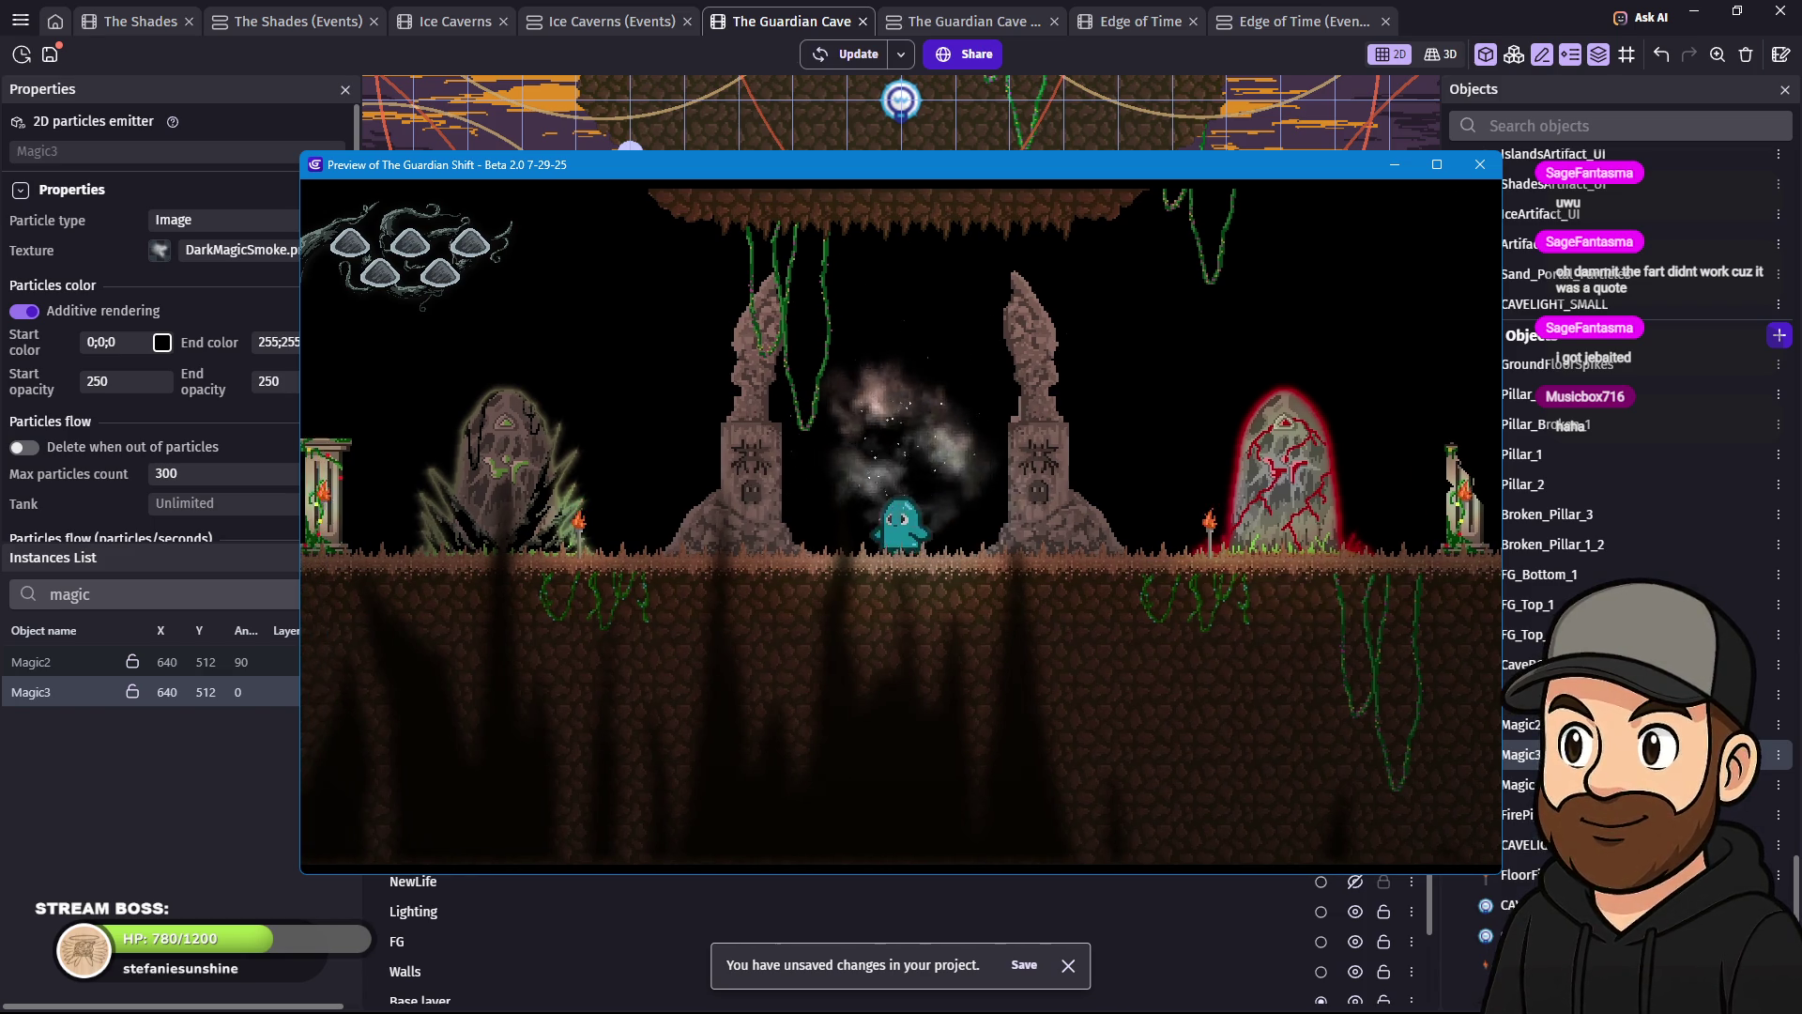
key(Left)
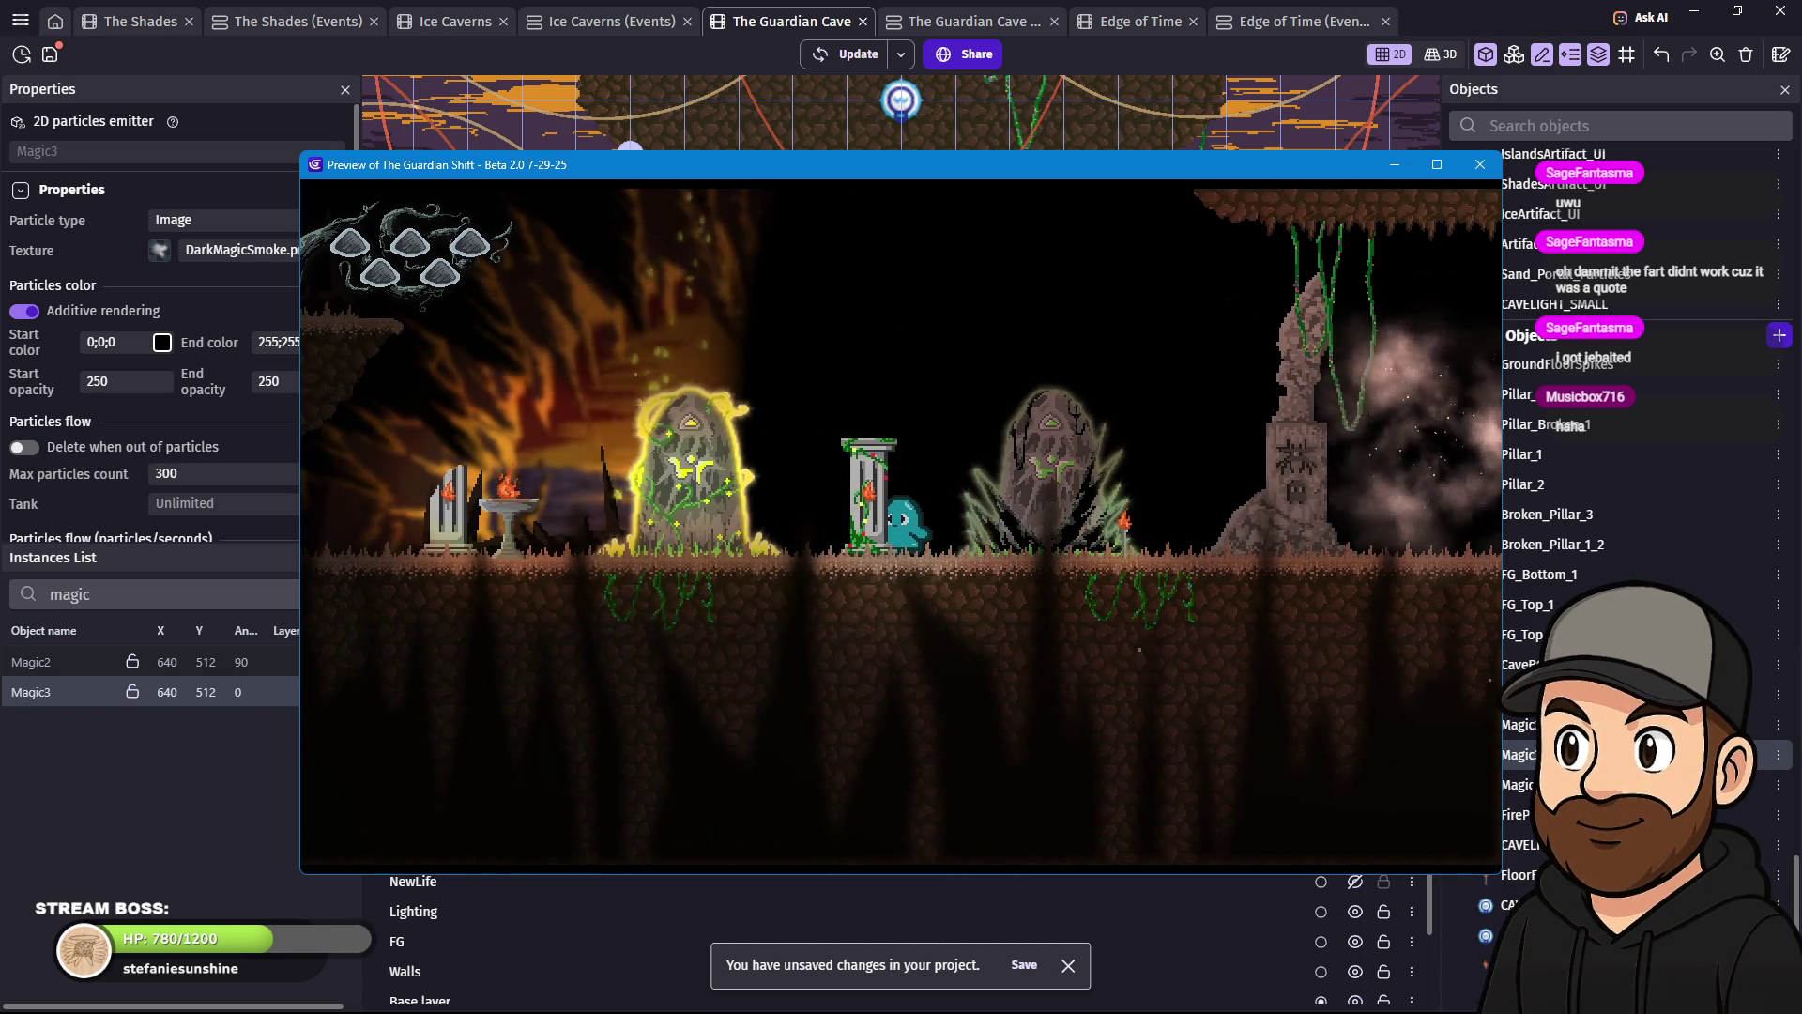
key(Right)
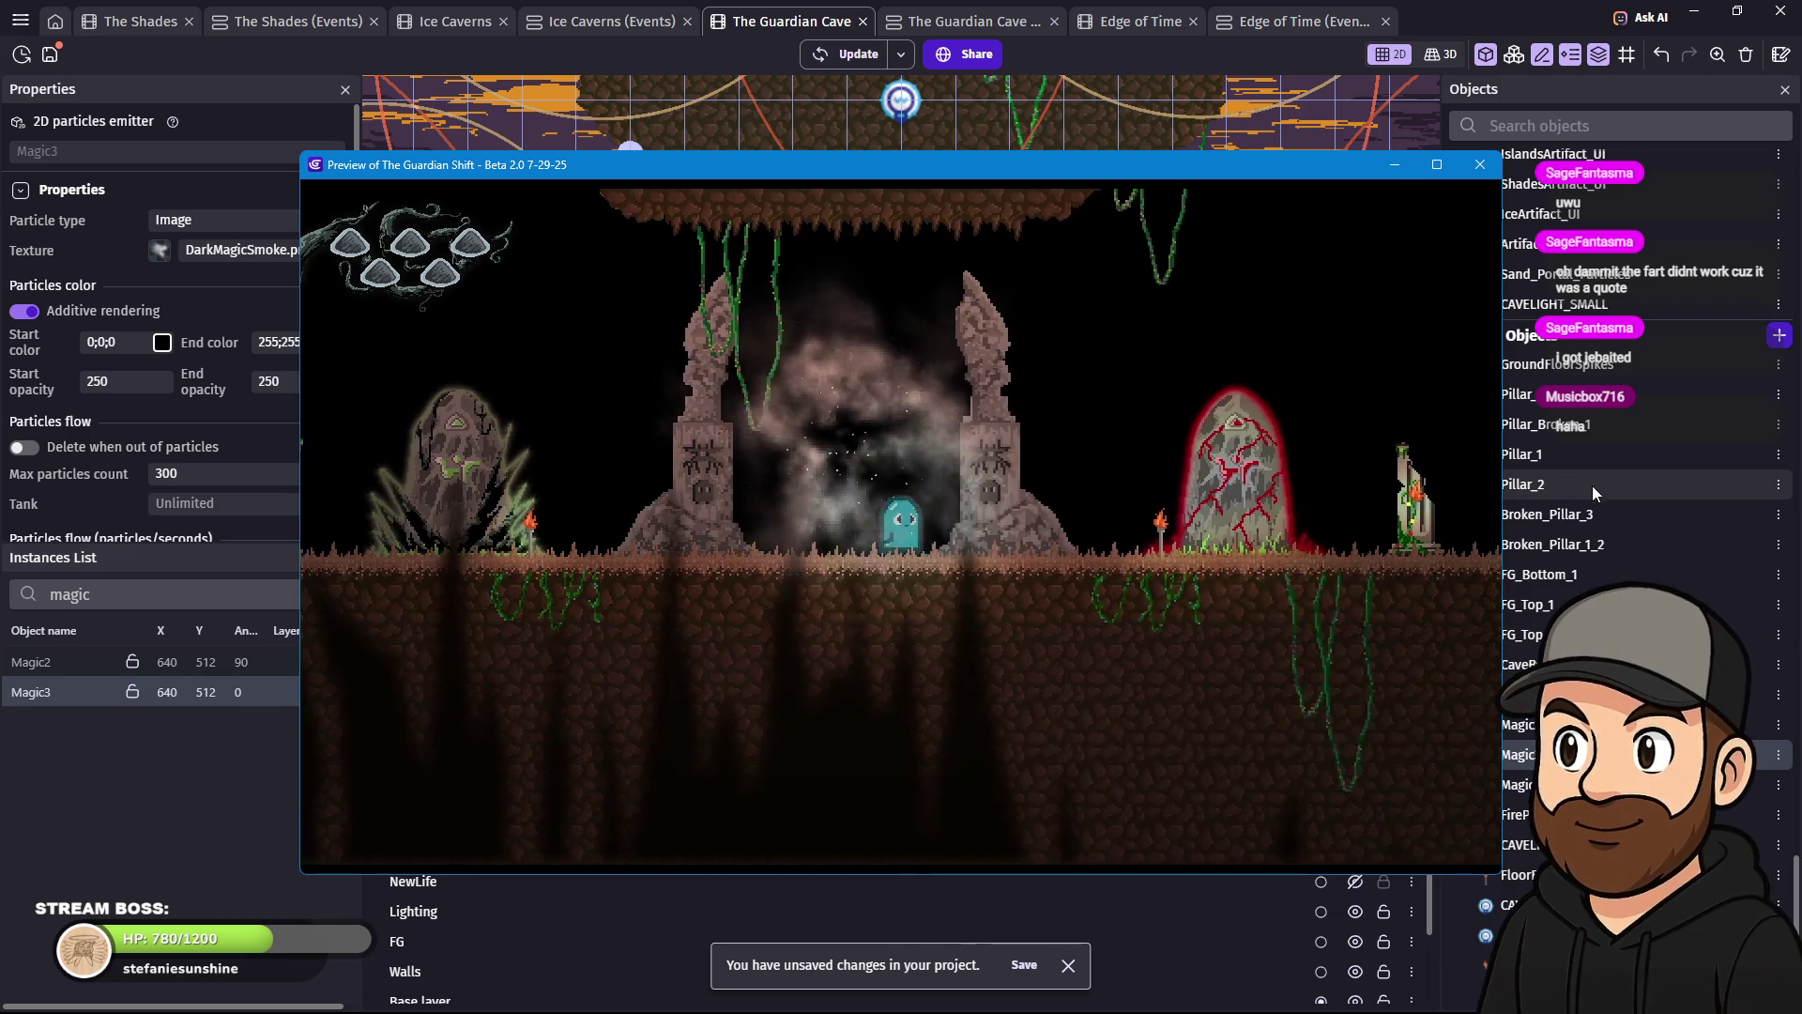
key(Right)
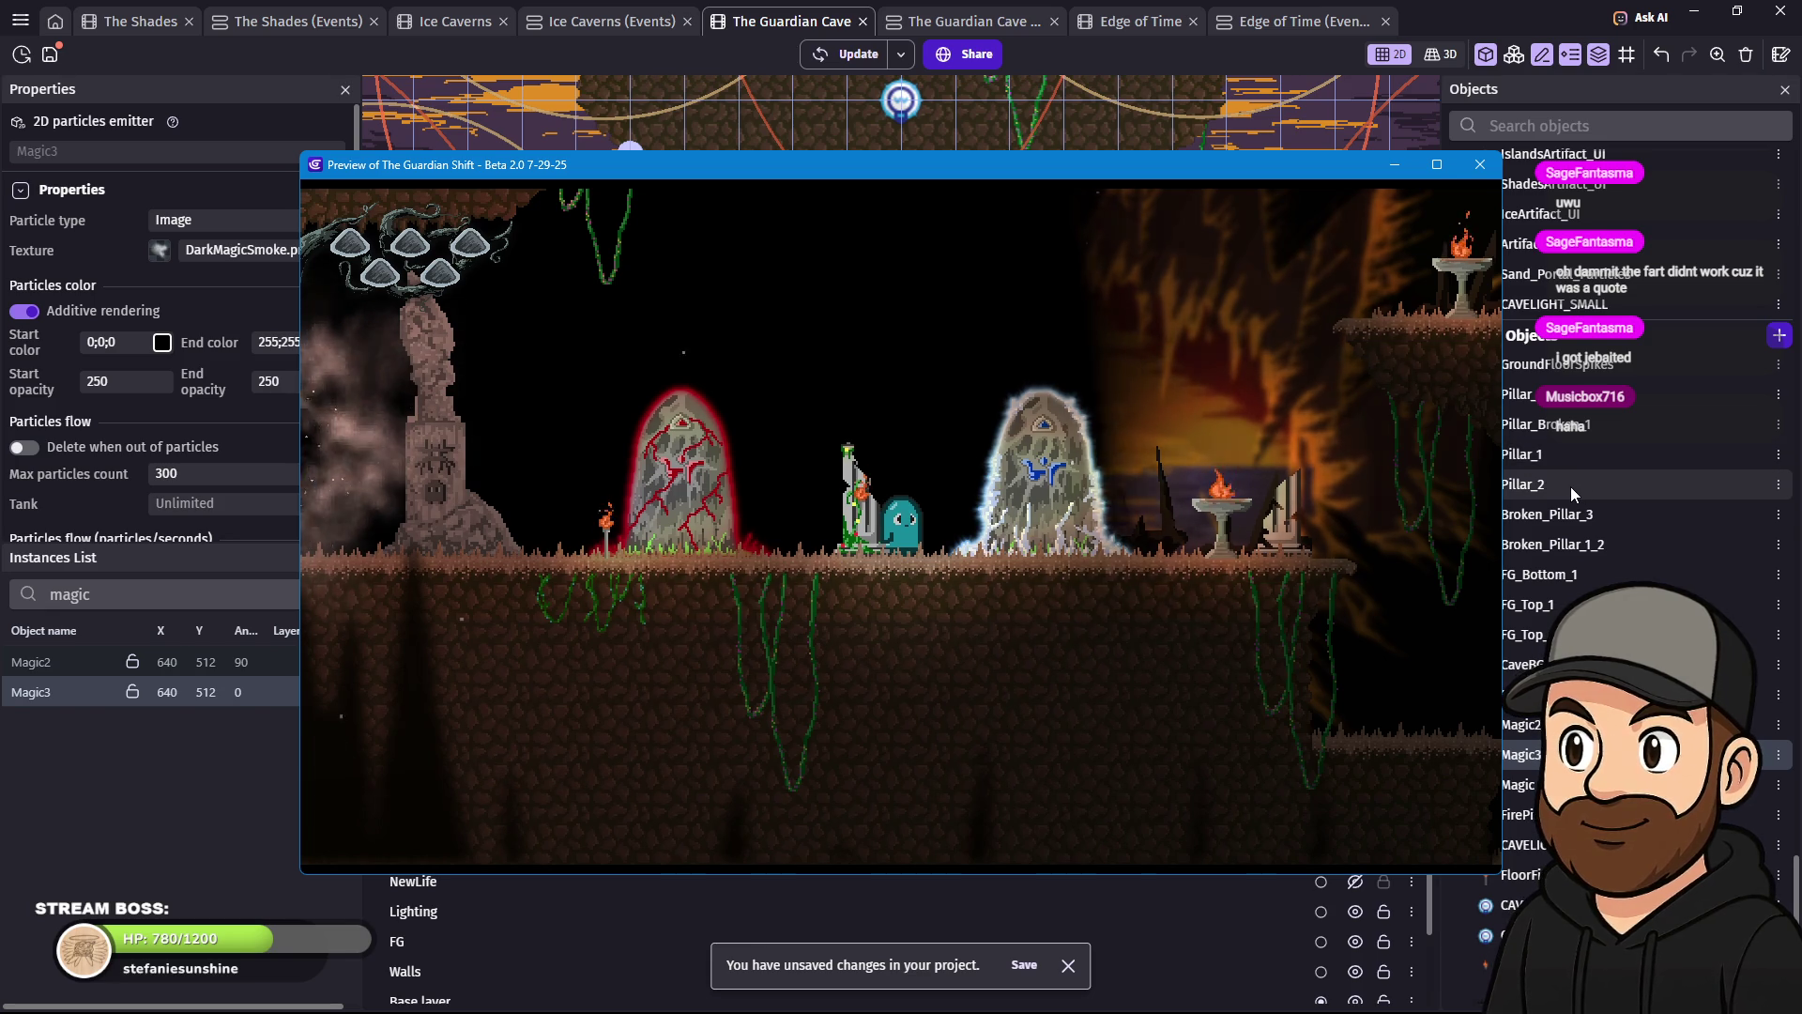
key(Right)
key(space)
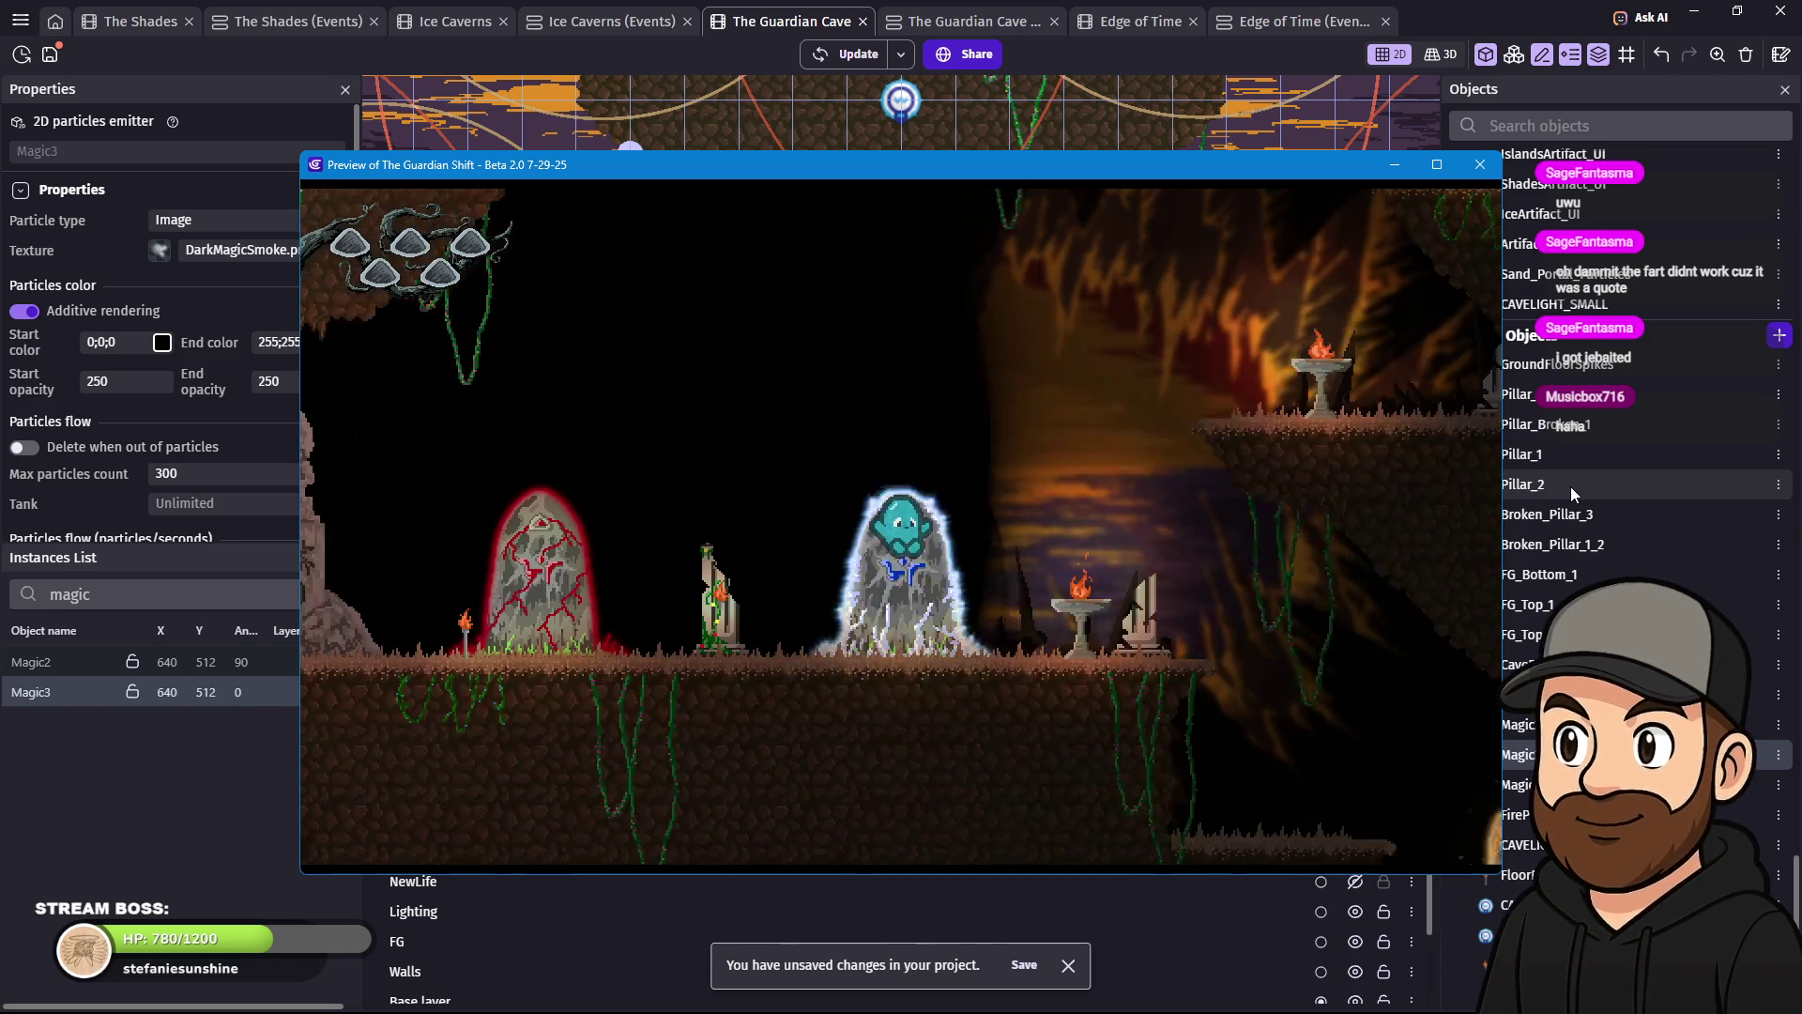
key(Left)
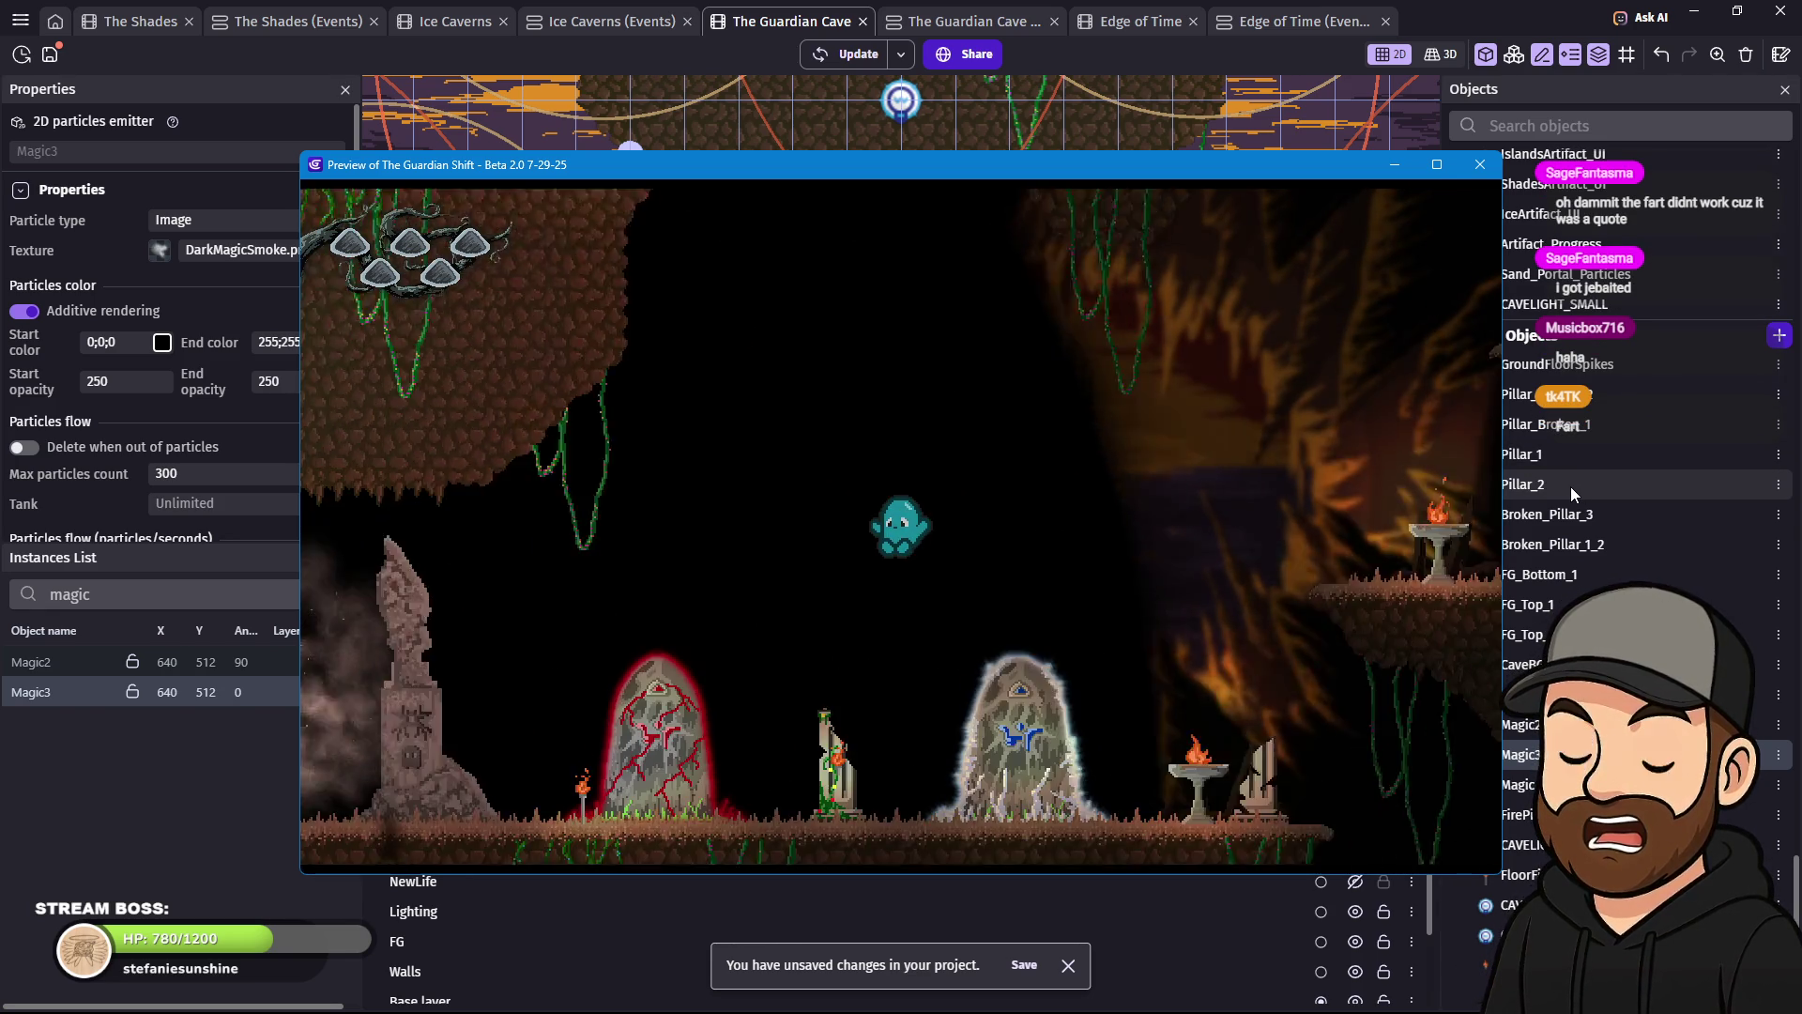
key(Left)
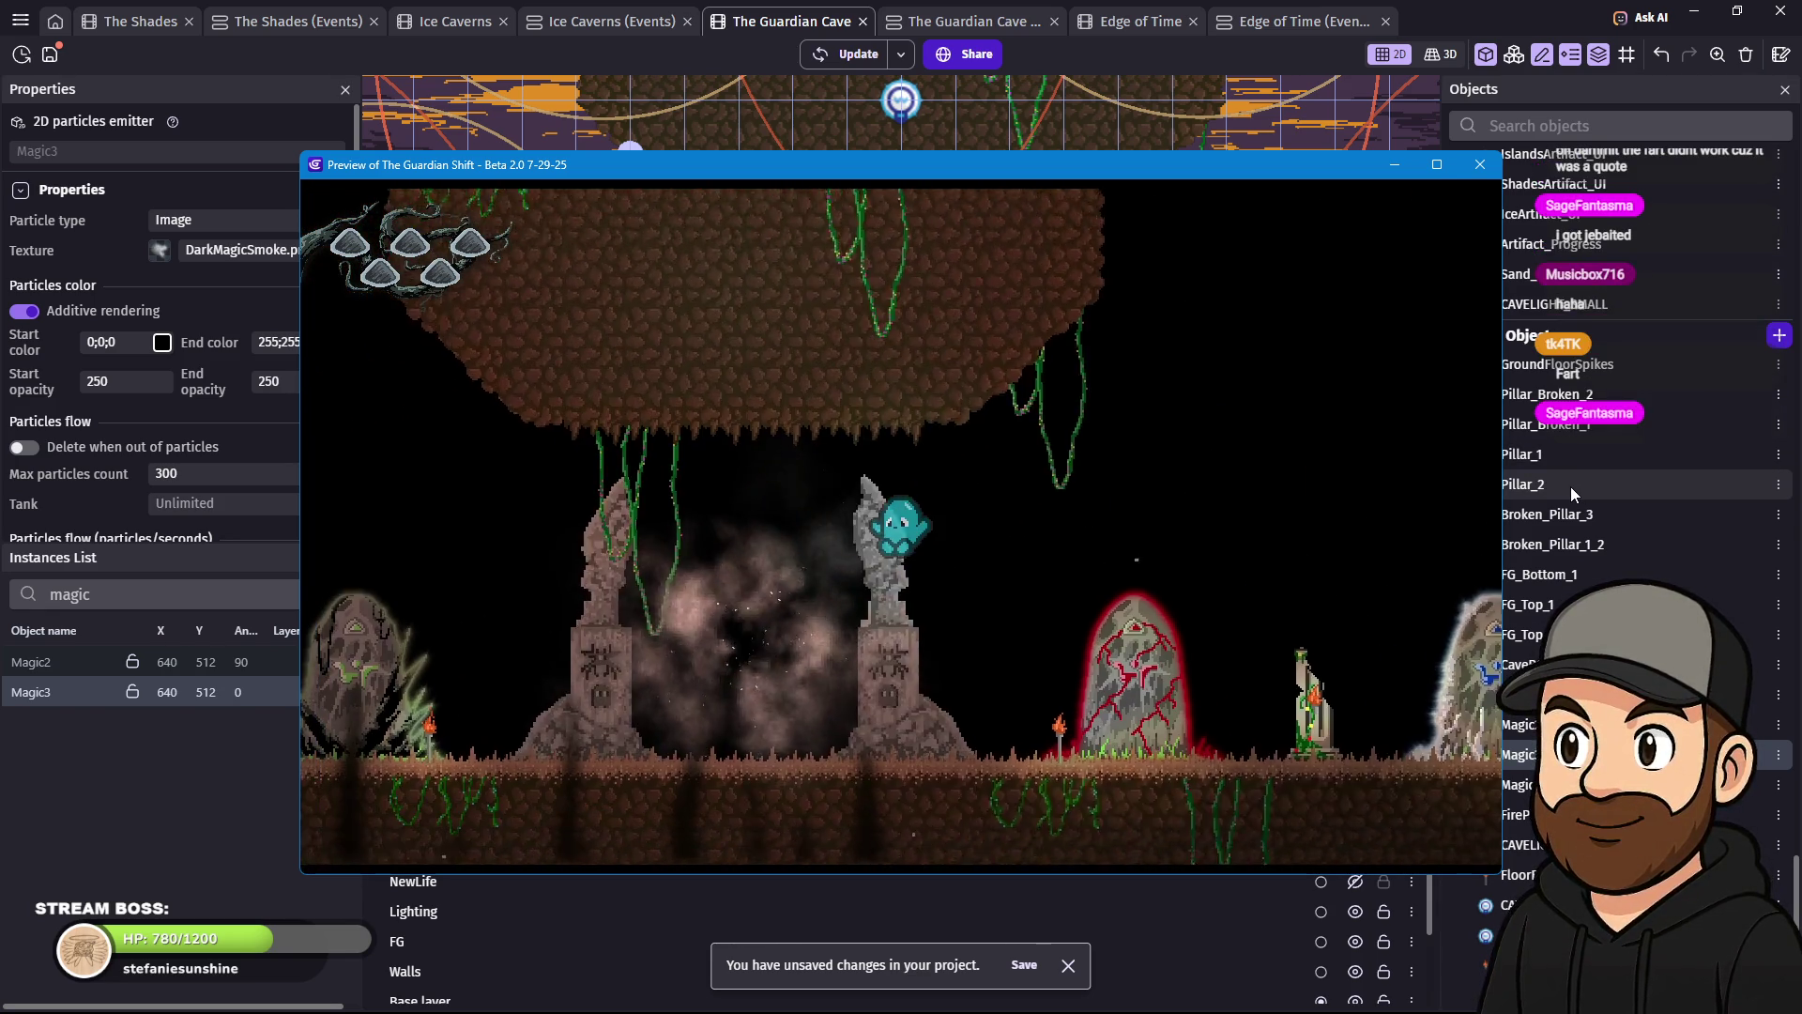
- Run the character through the upper ledge, fire bowl area and lower cave, then close the preview
key(Left)
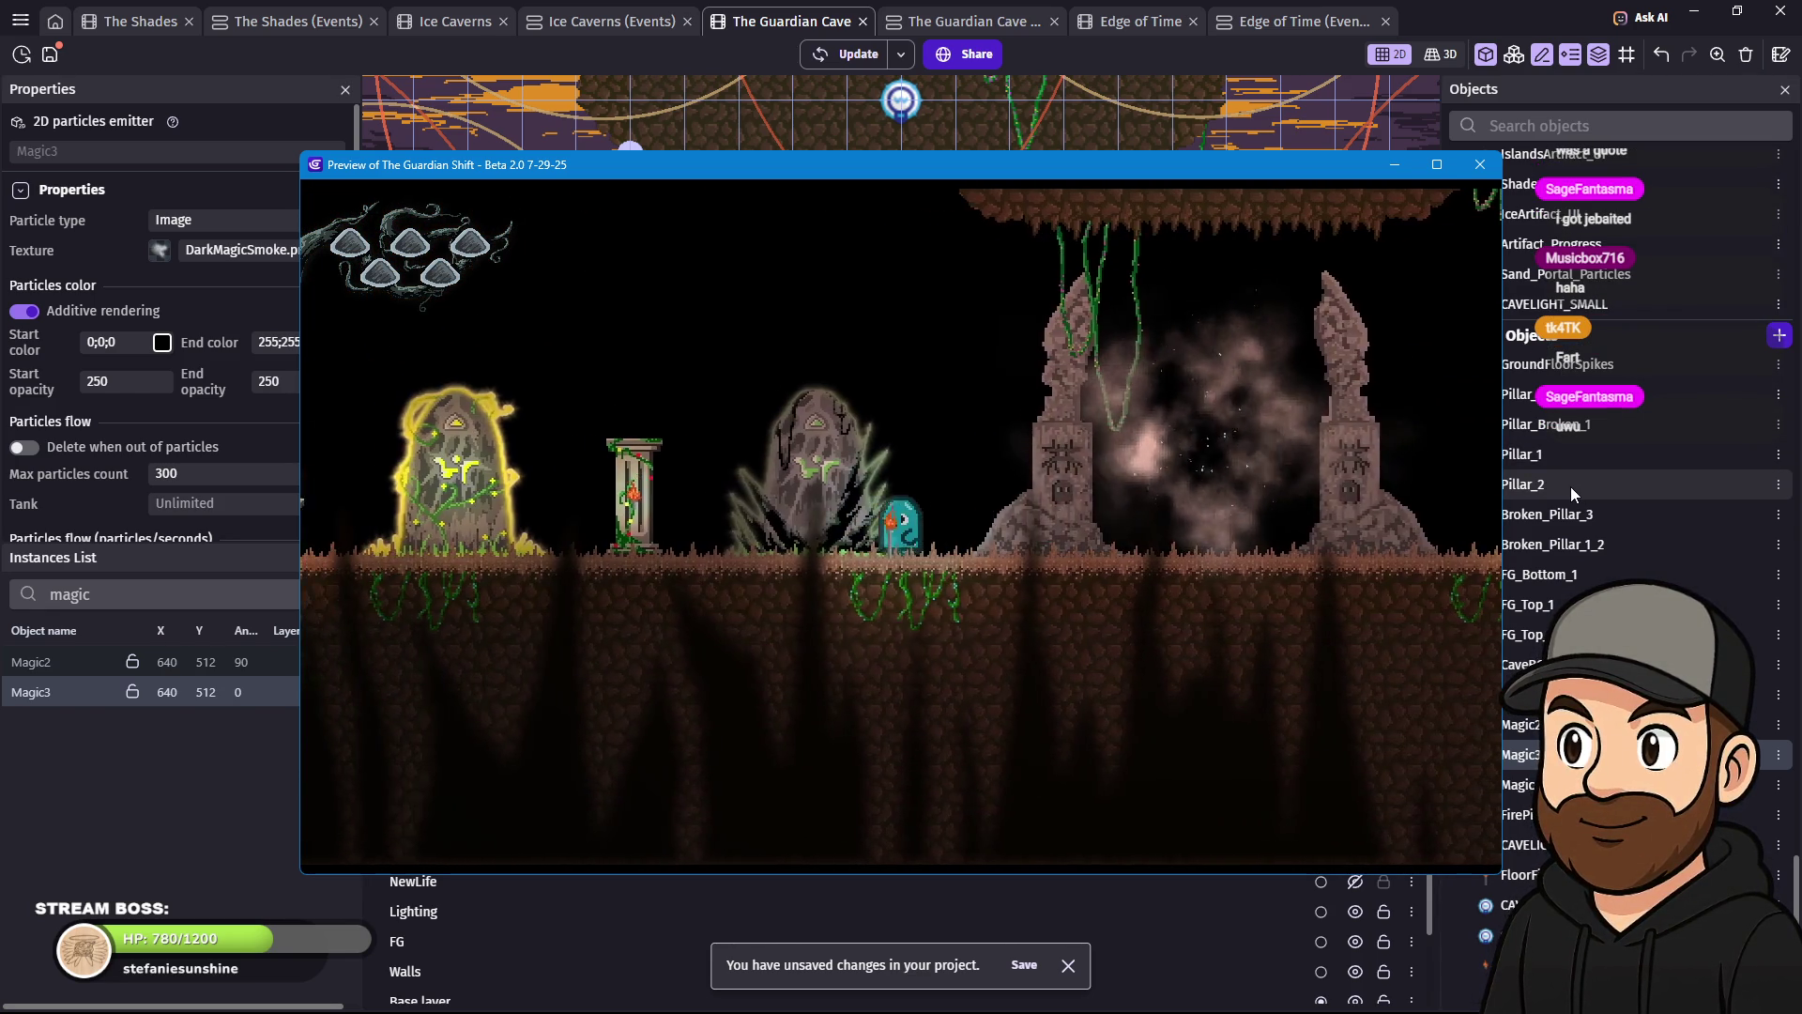
key(space)
key(Left)
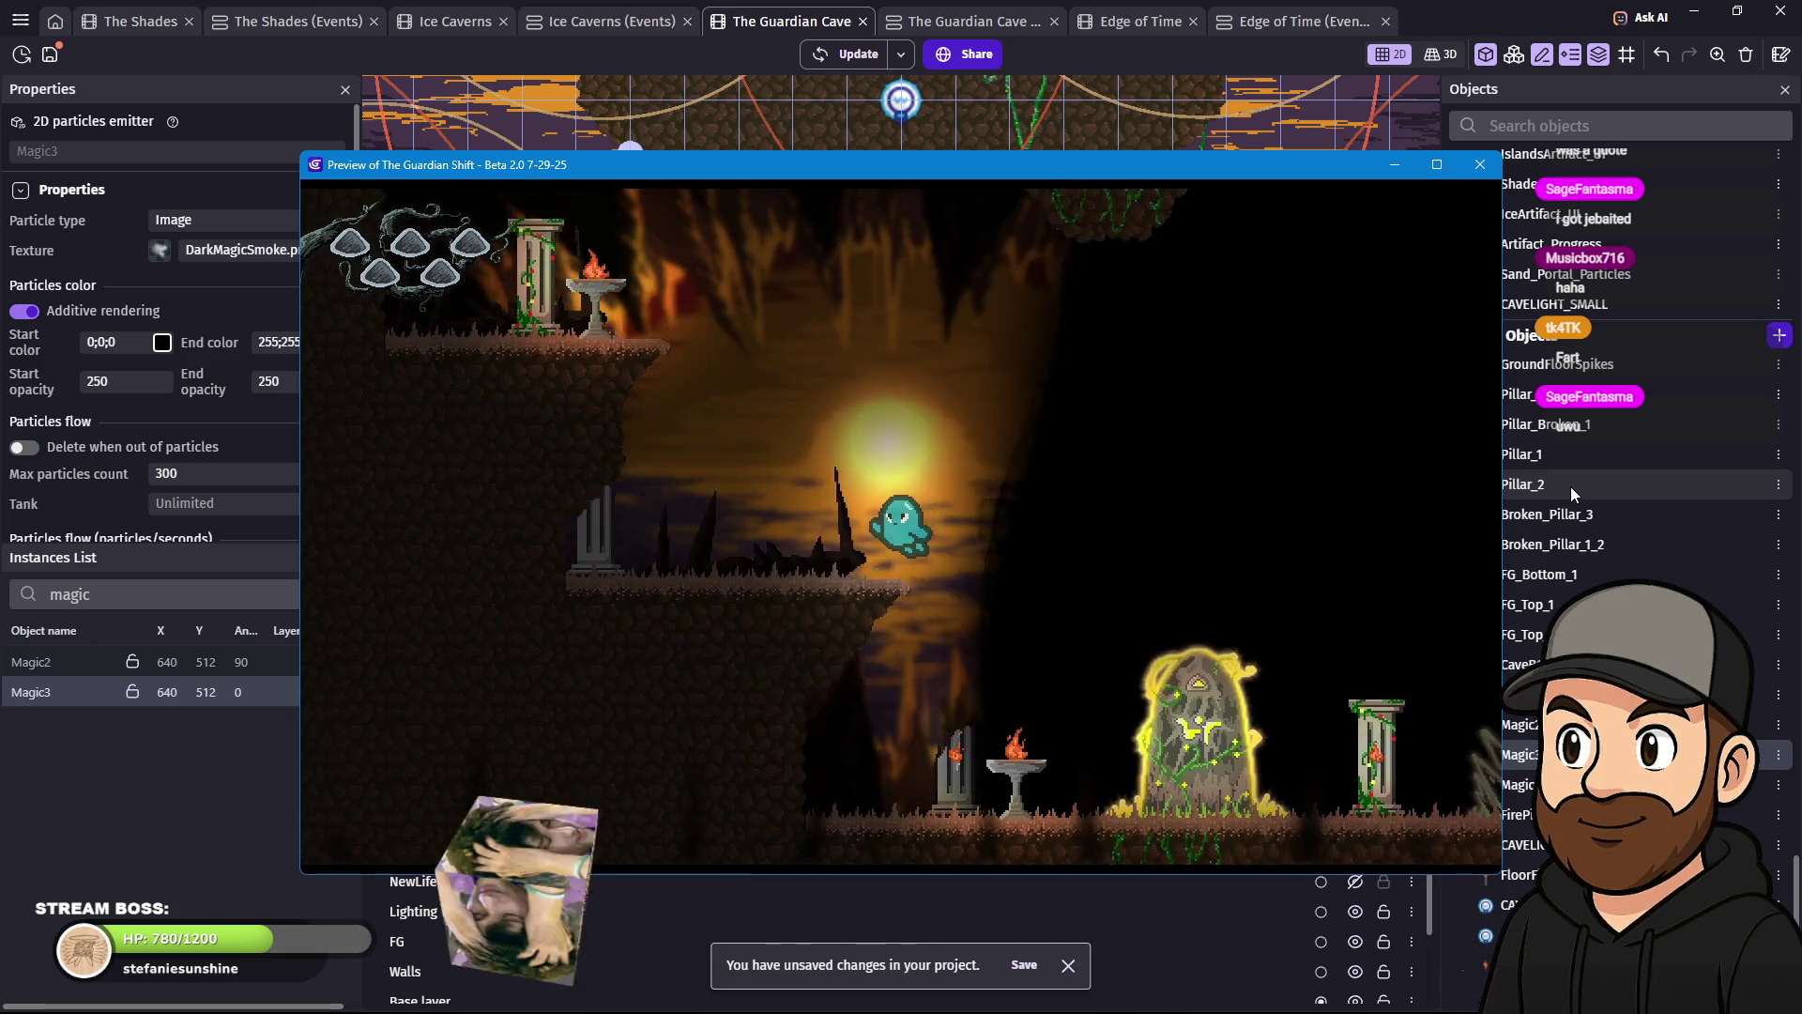
key(Left)
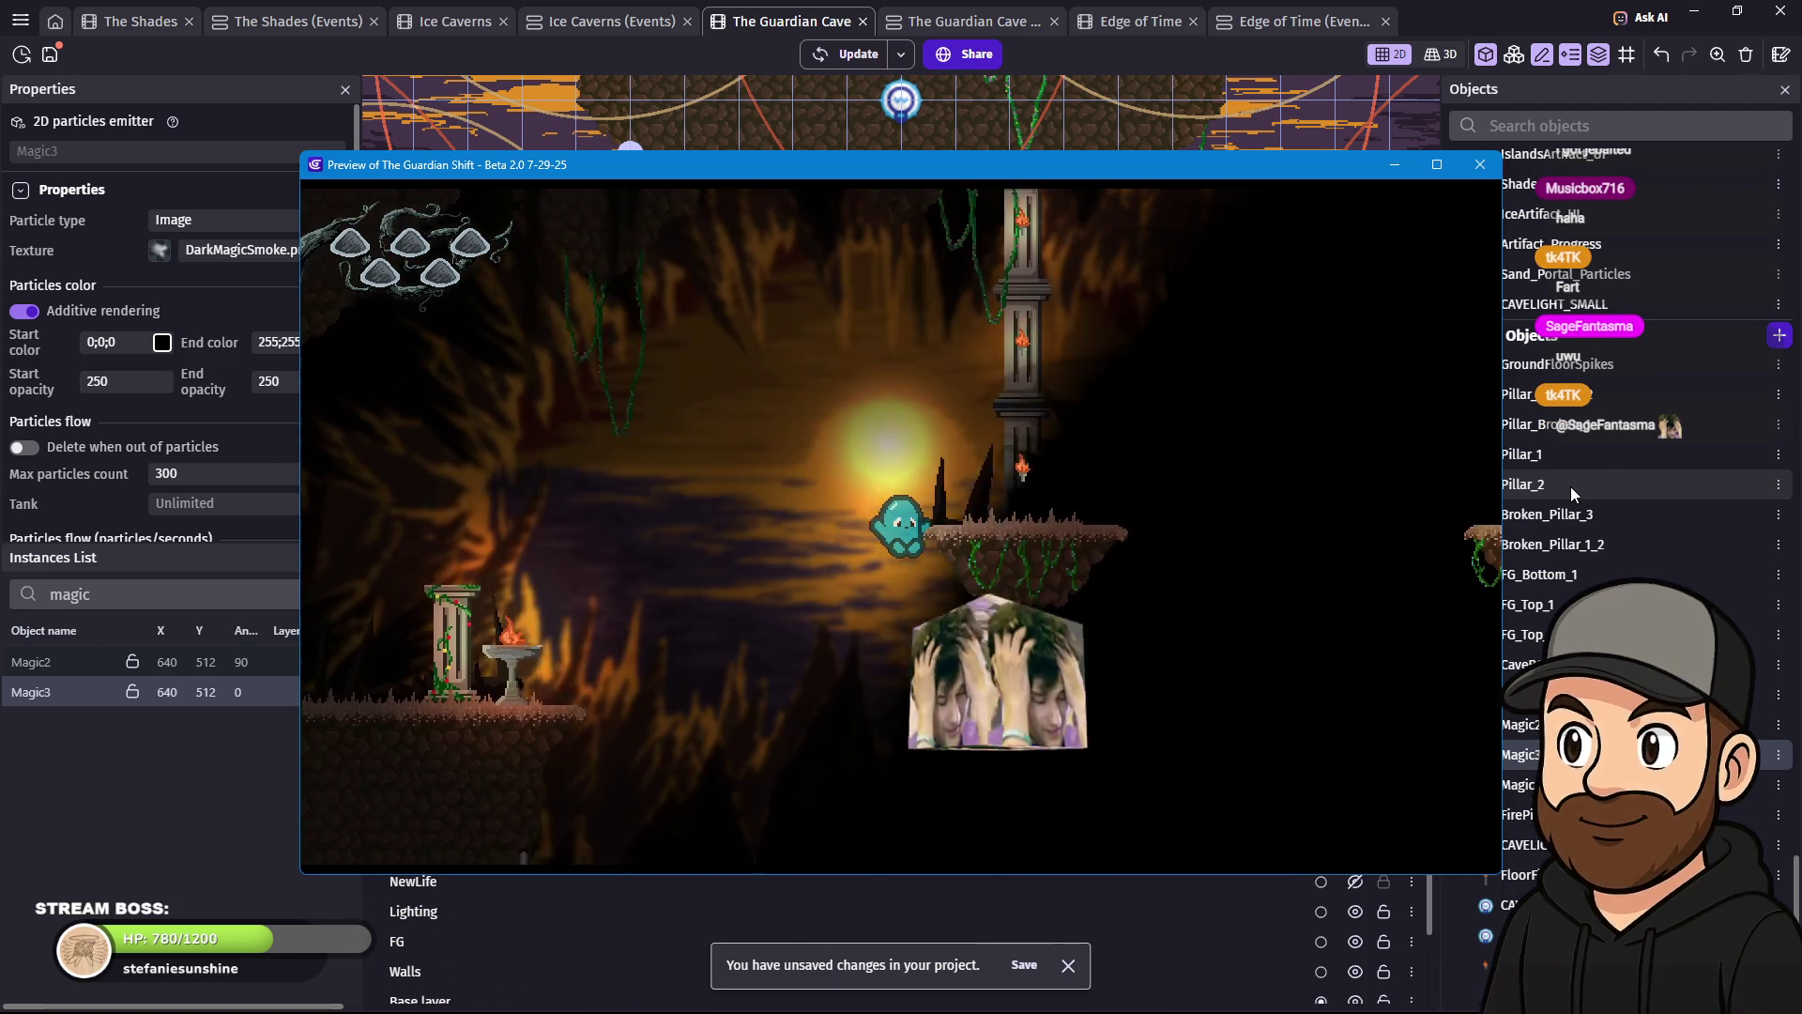
key(Right)
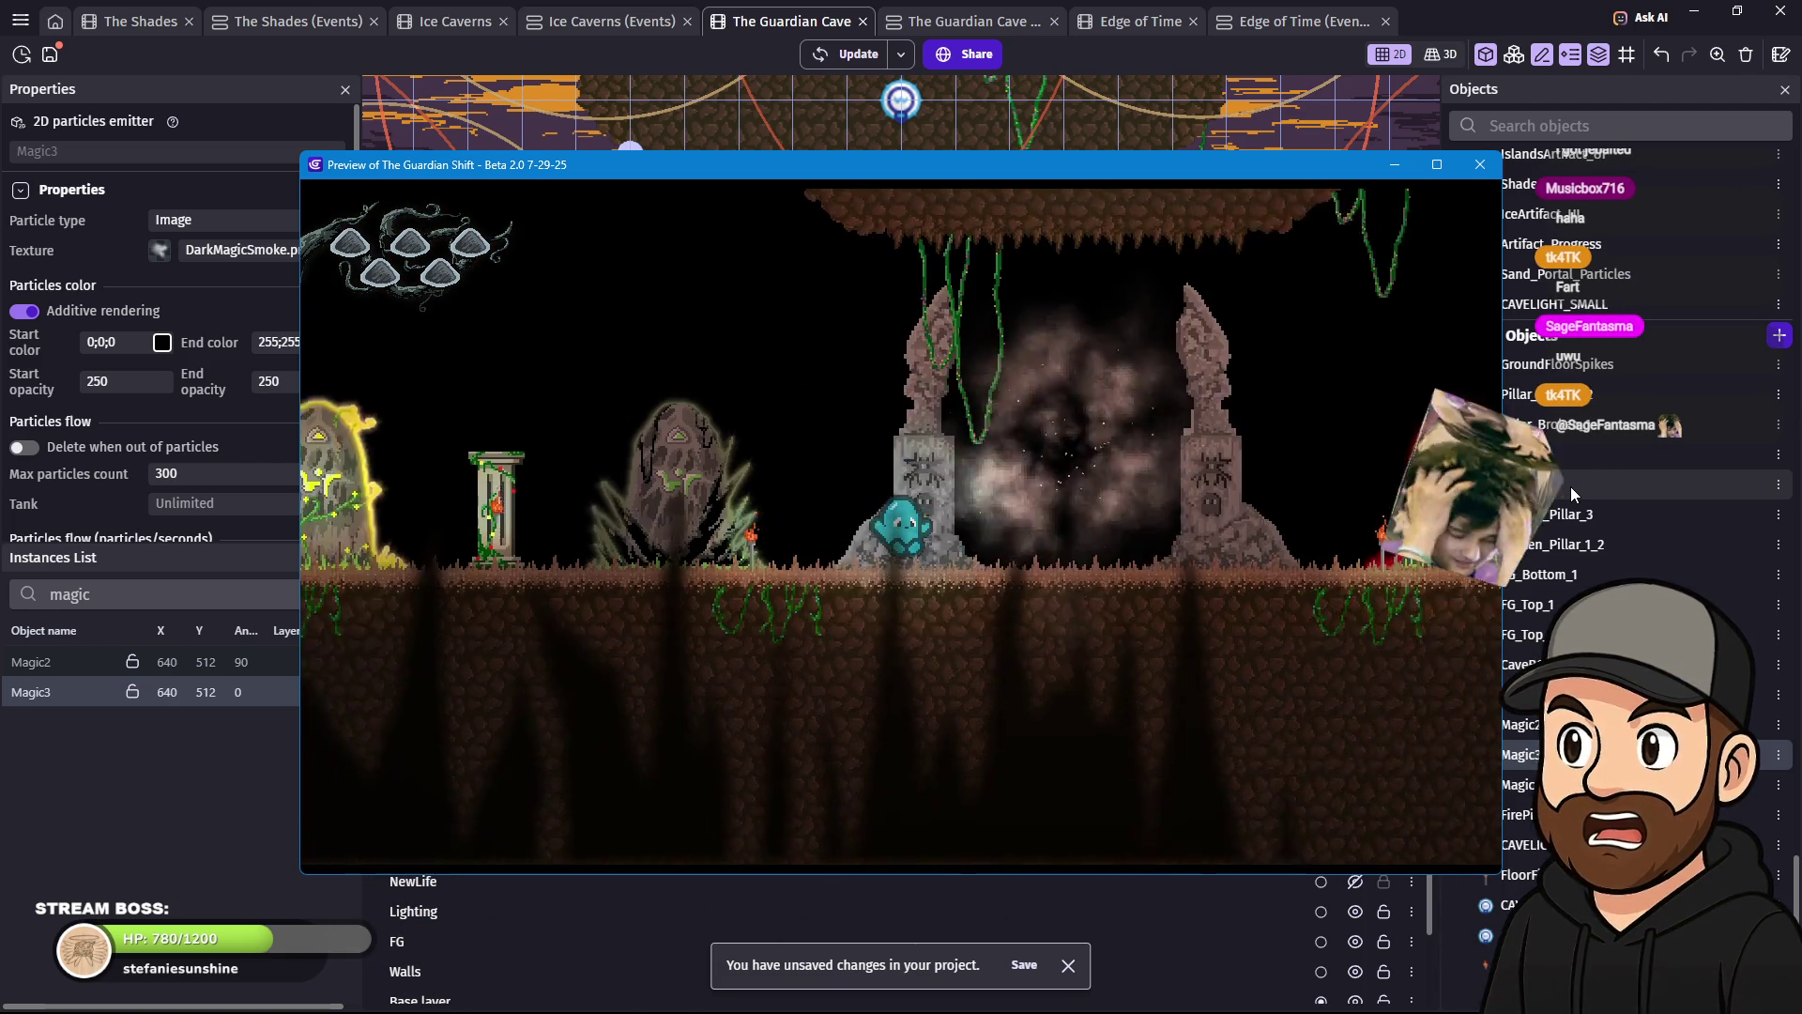
key(Right)
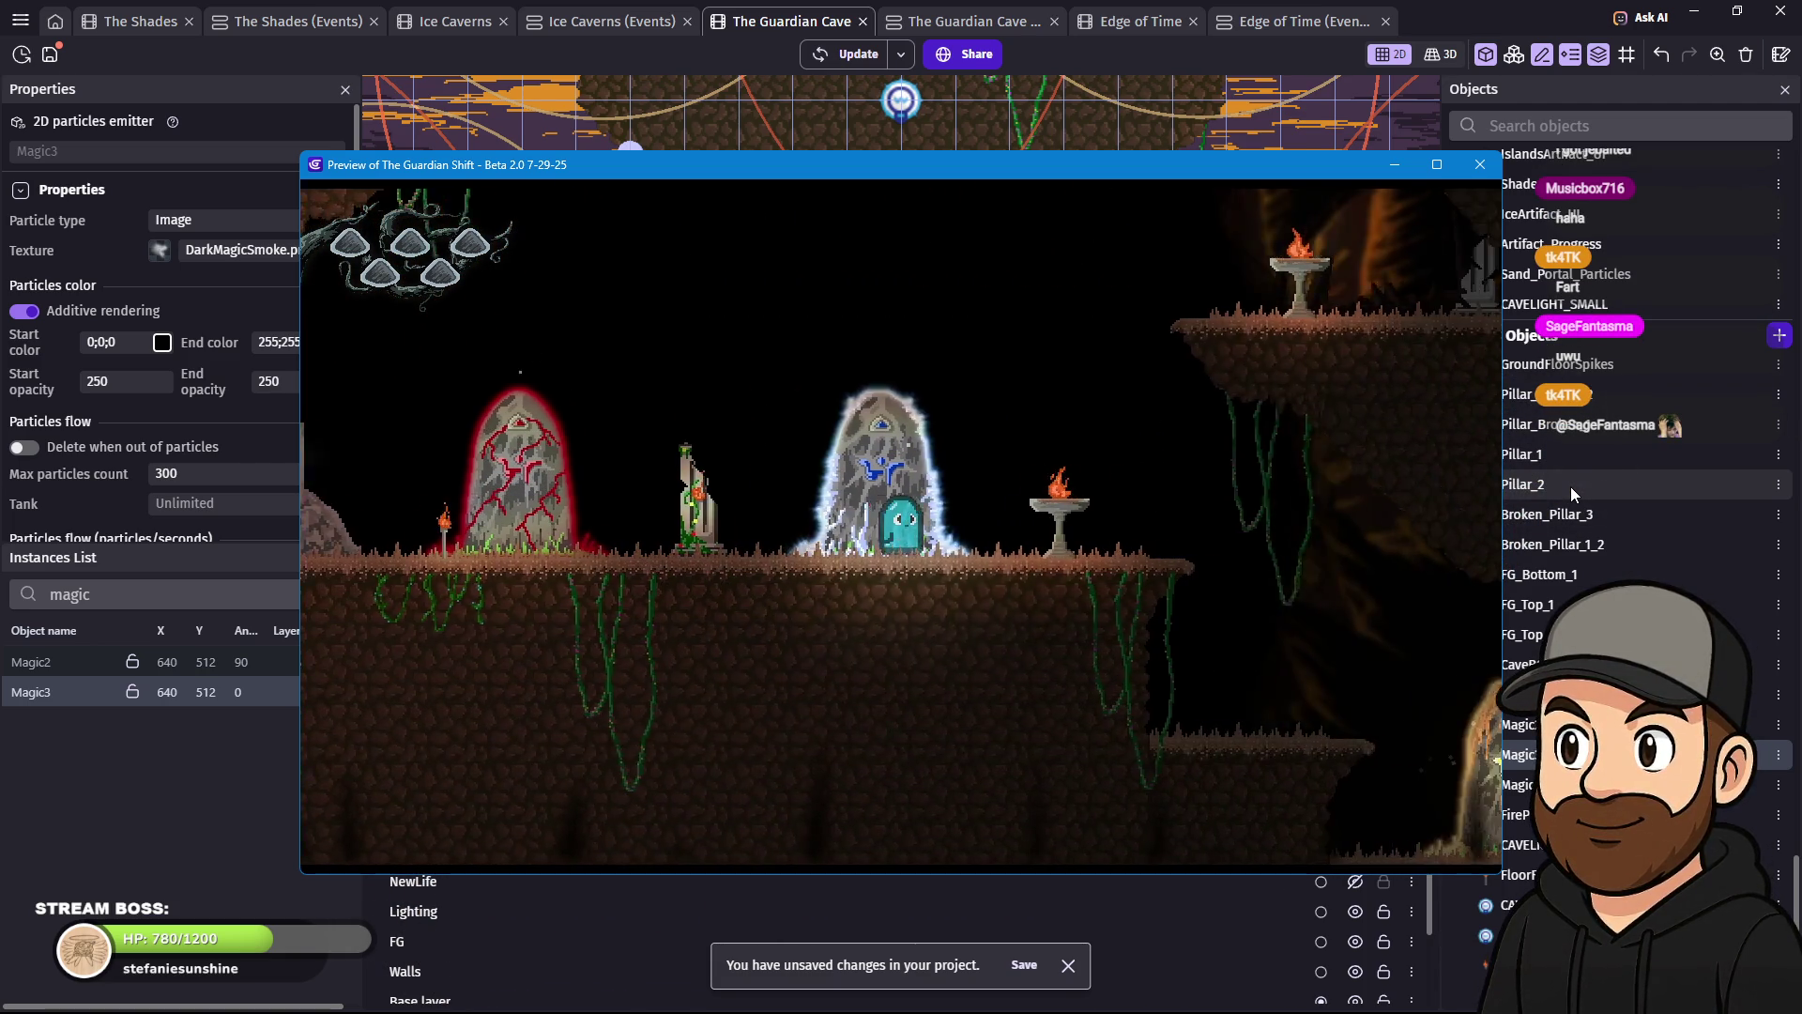
key(Right)
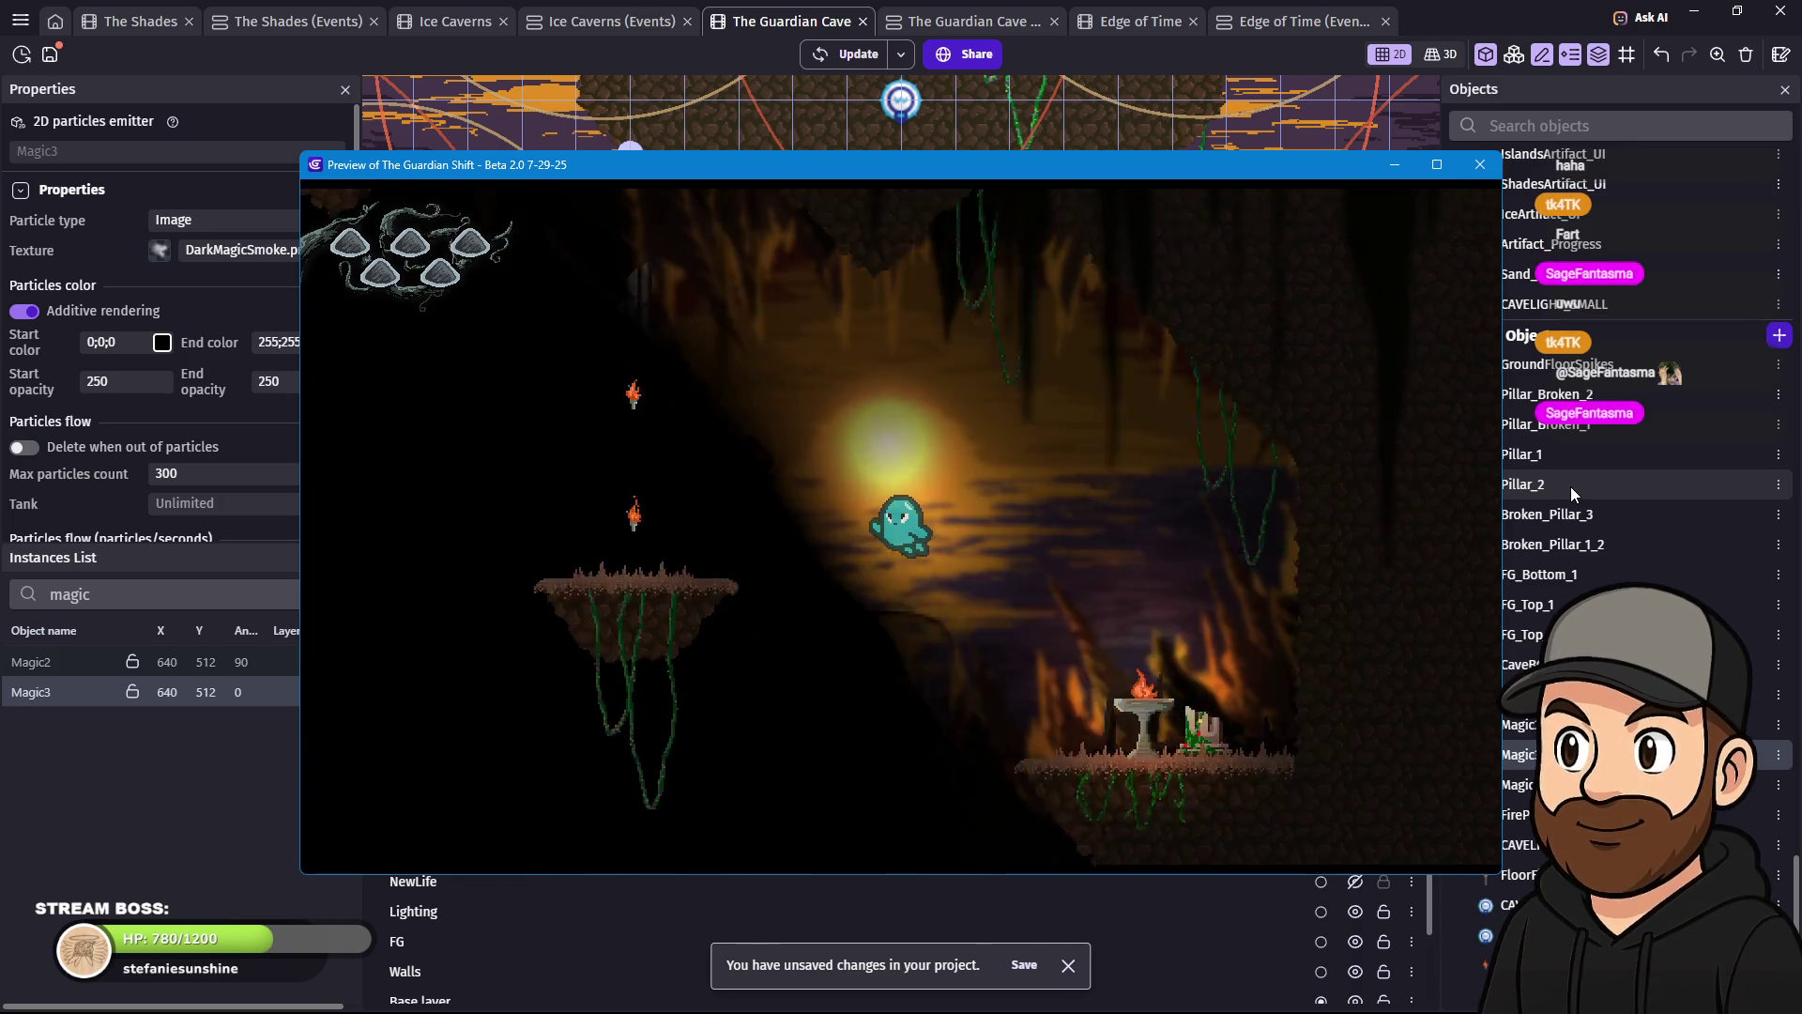
key(Down)
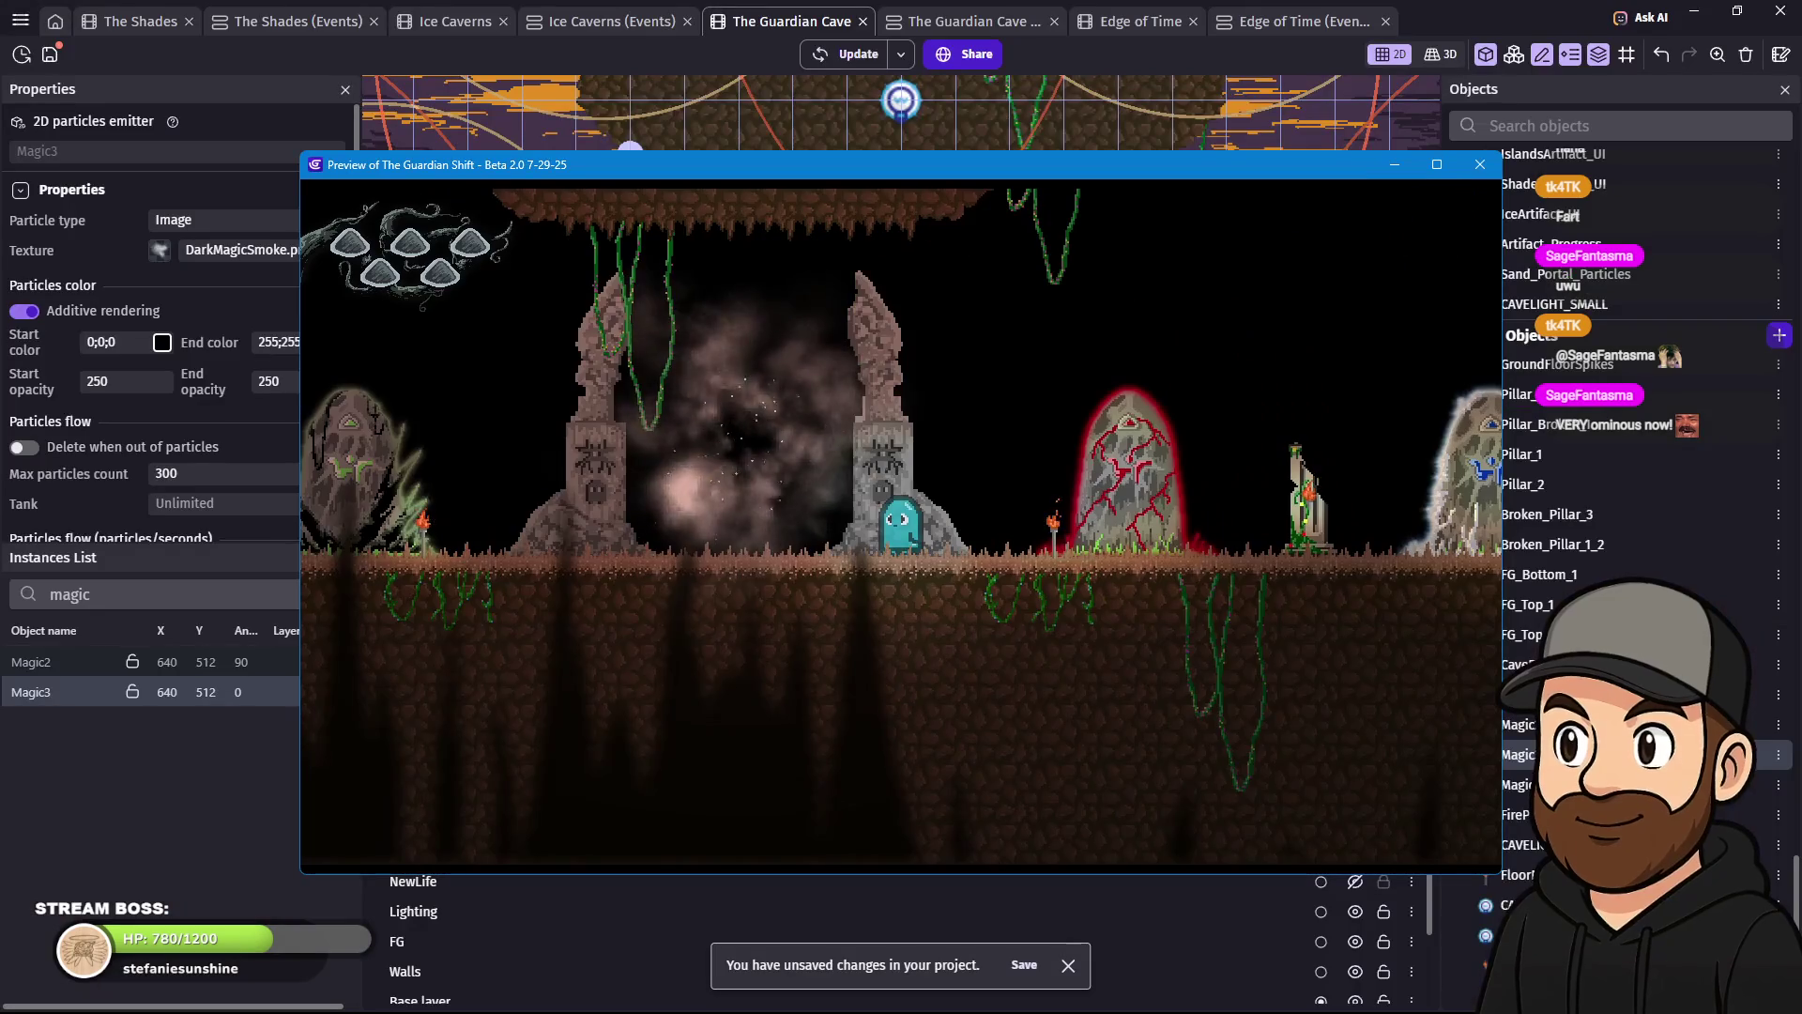
click(1486, 169)
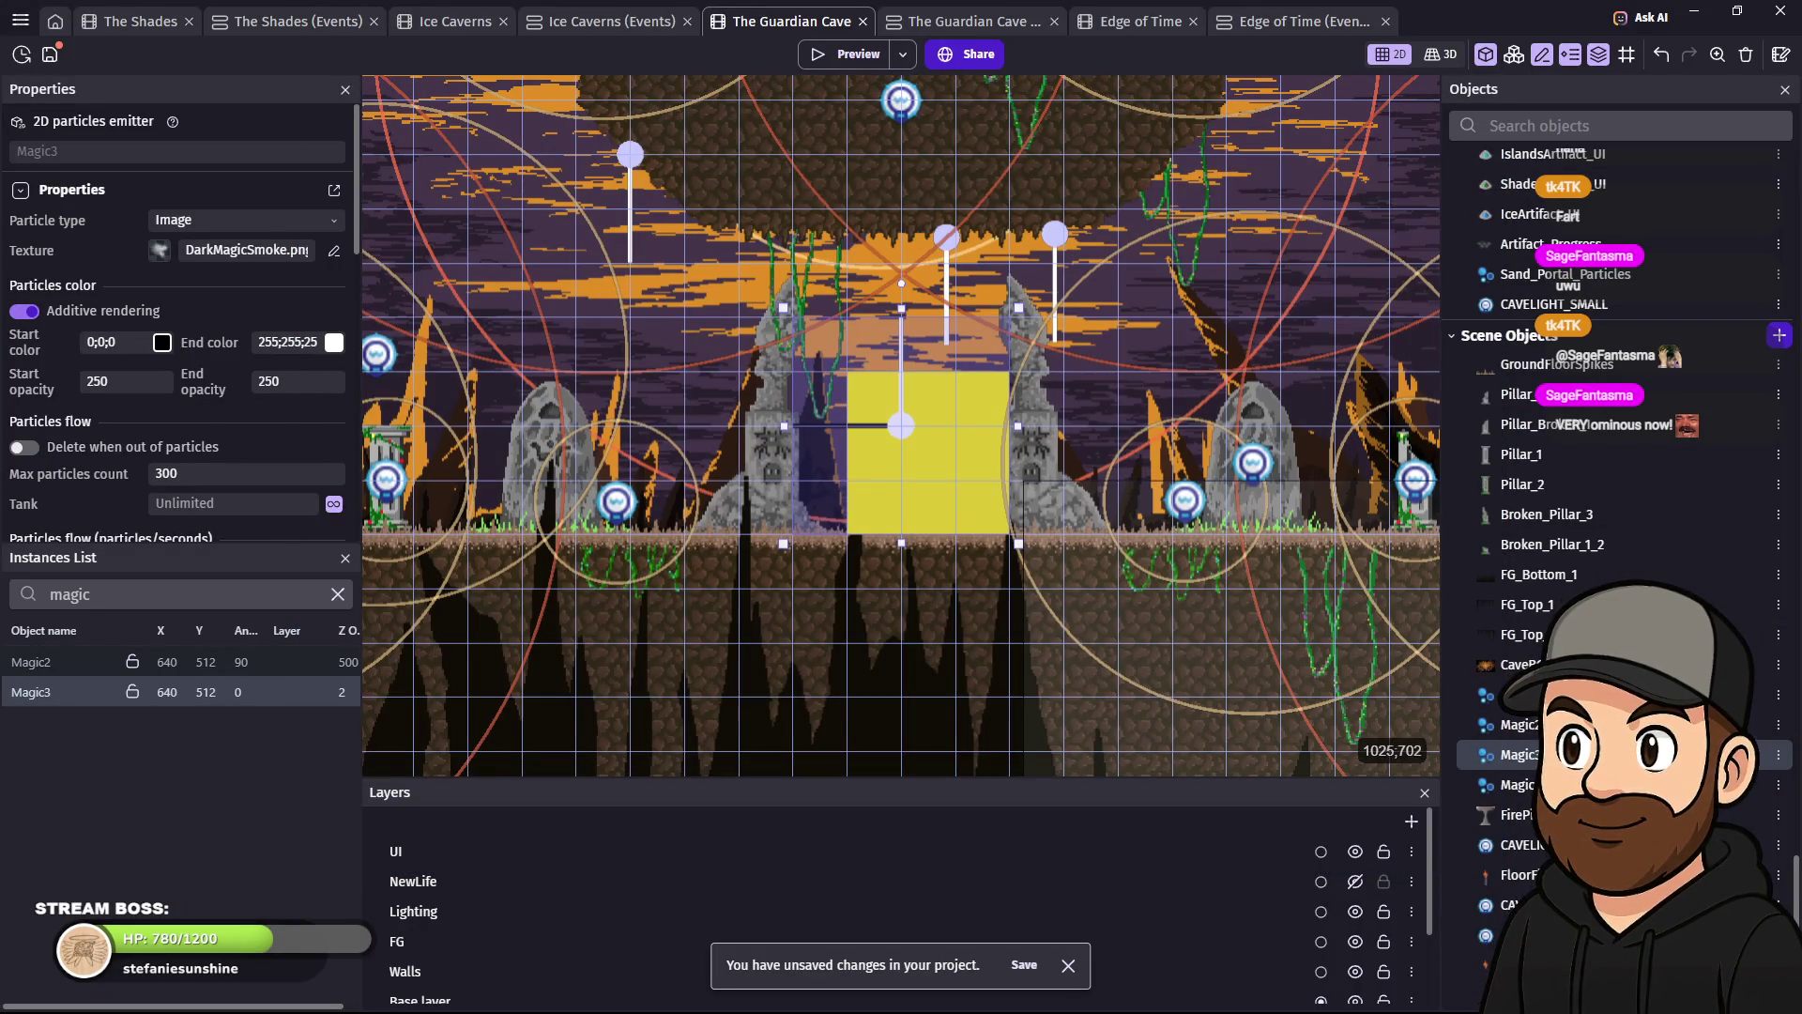
- Set the Magic3 emitter's particle end size to 50 and apply it
double_click(901, 425)
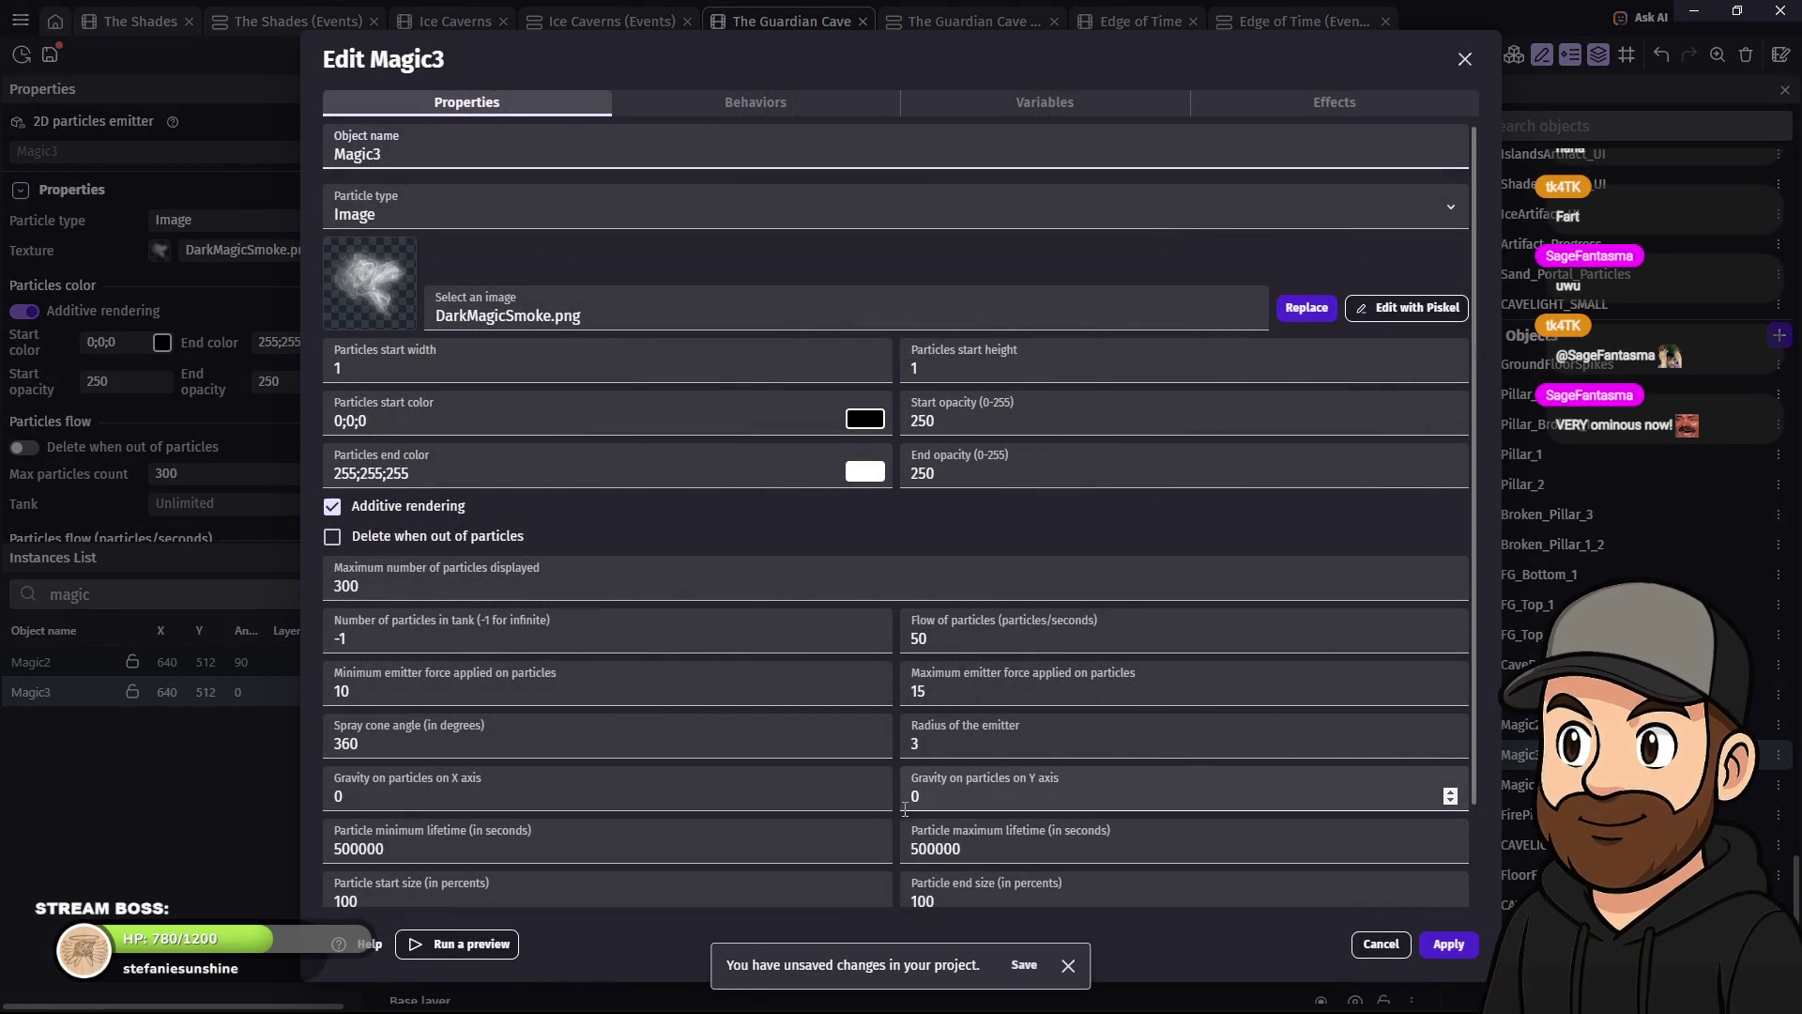
scroll(904, 804, down, 1)
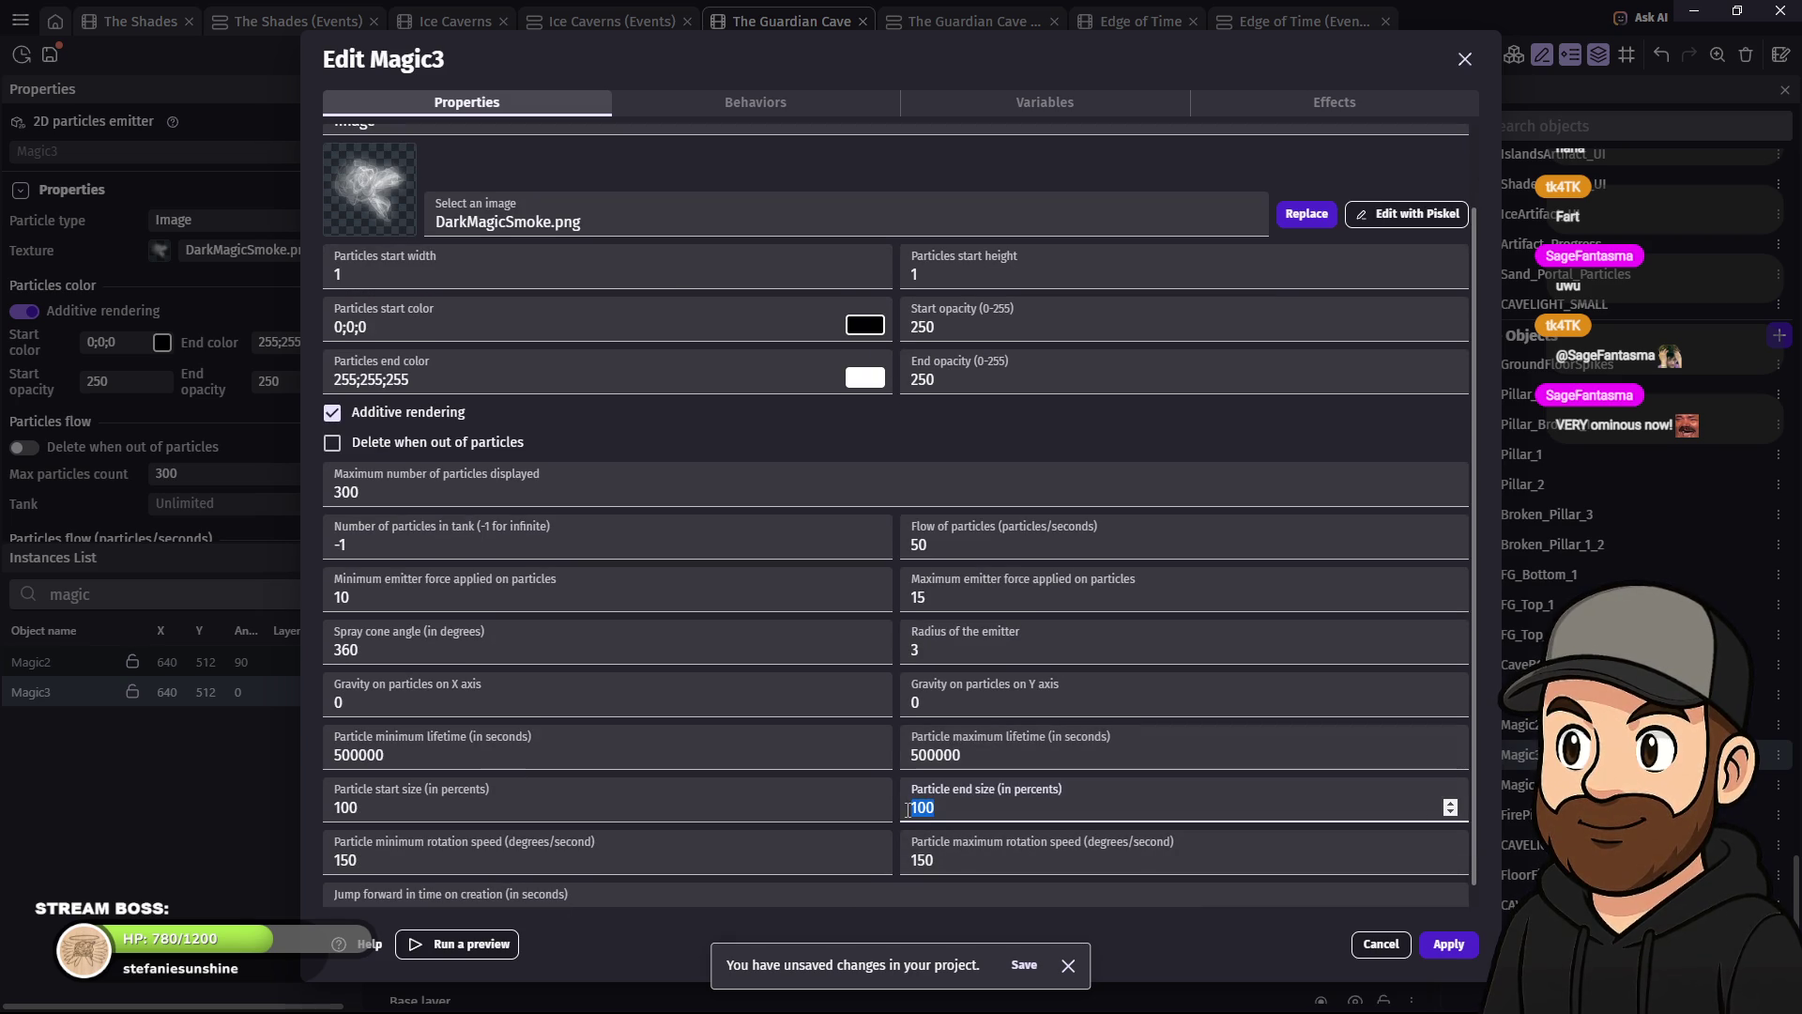
text(50)
drag(358, 807, 317, 805)
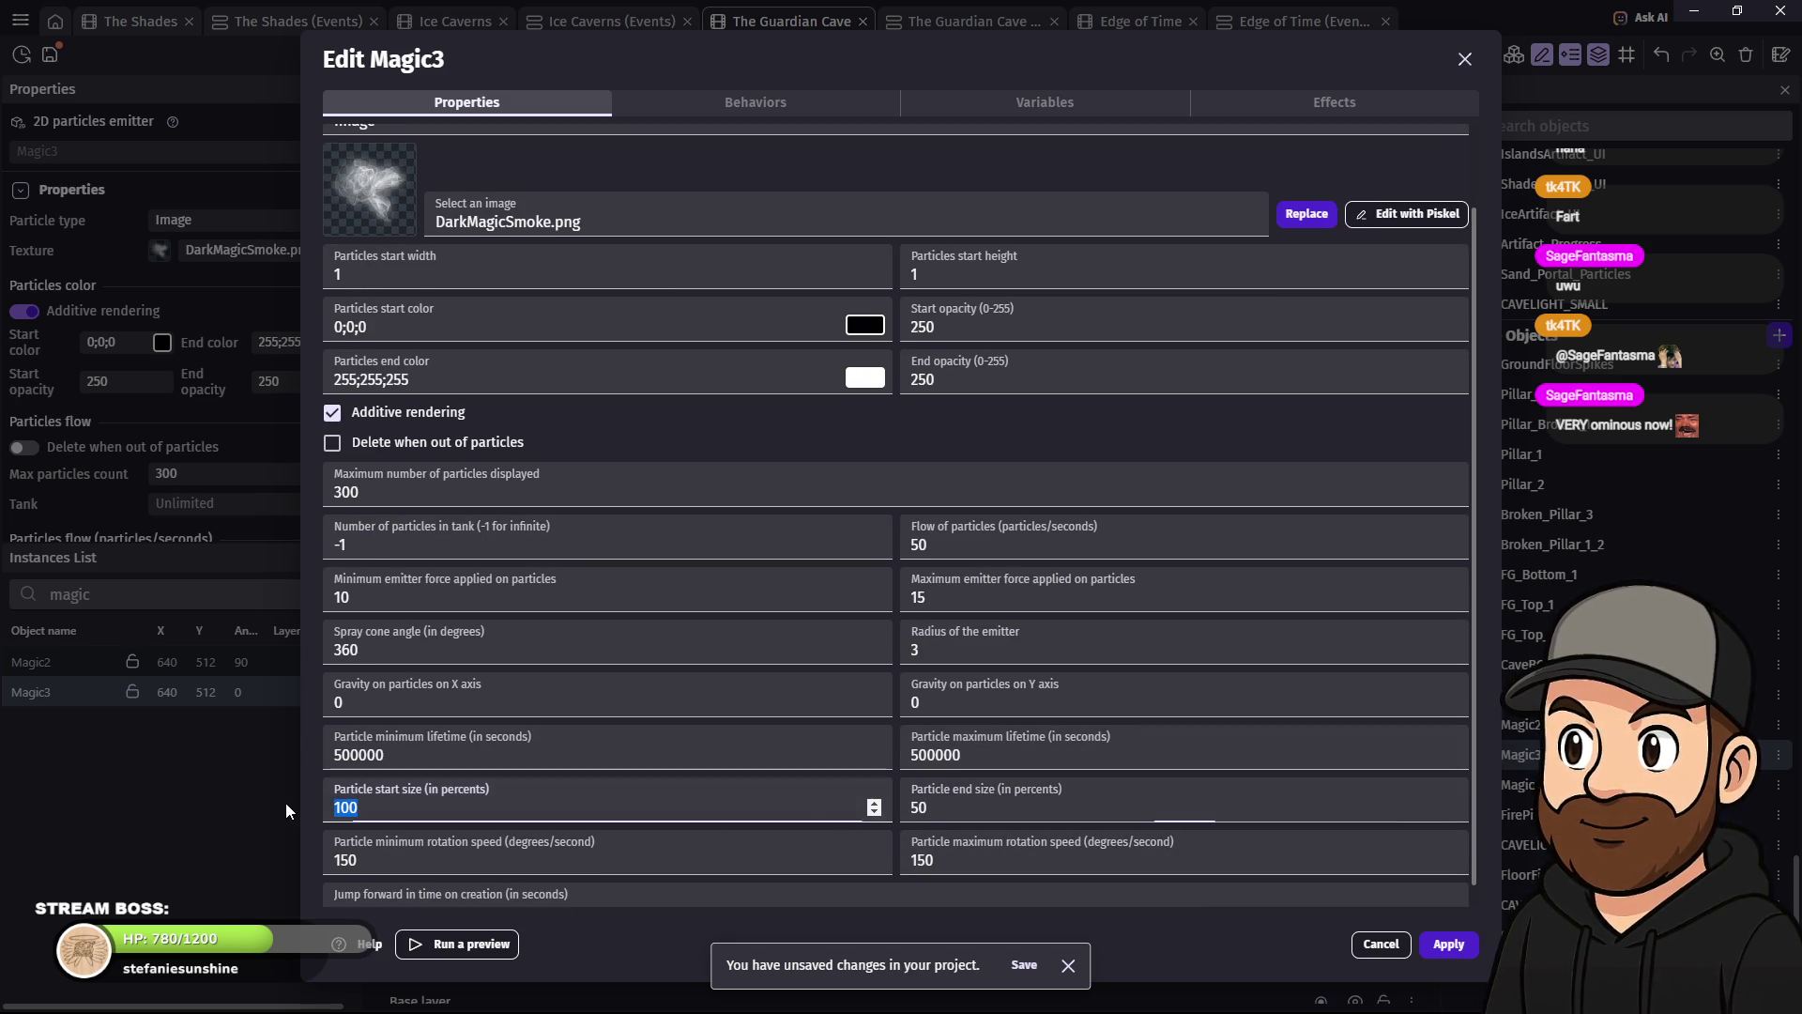
key(Return)
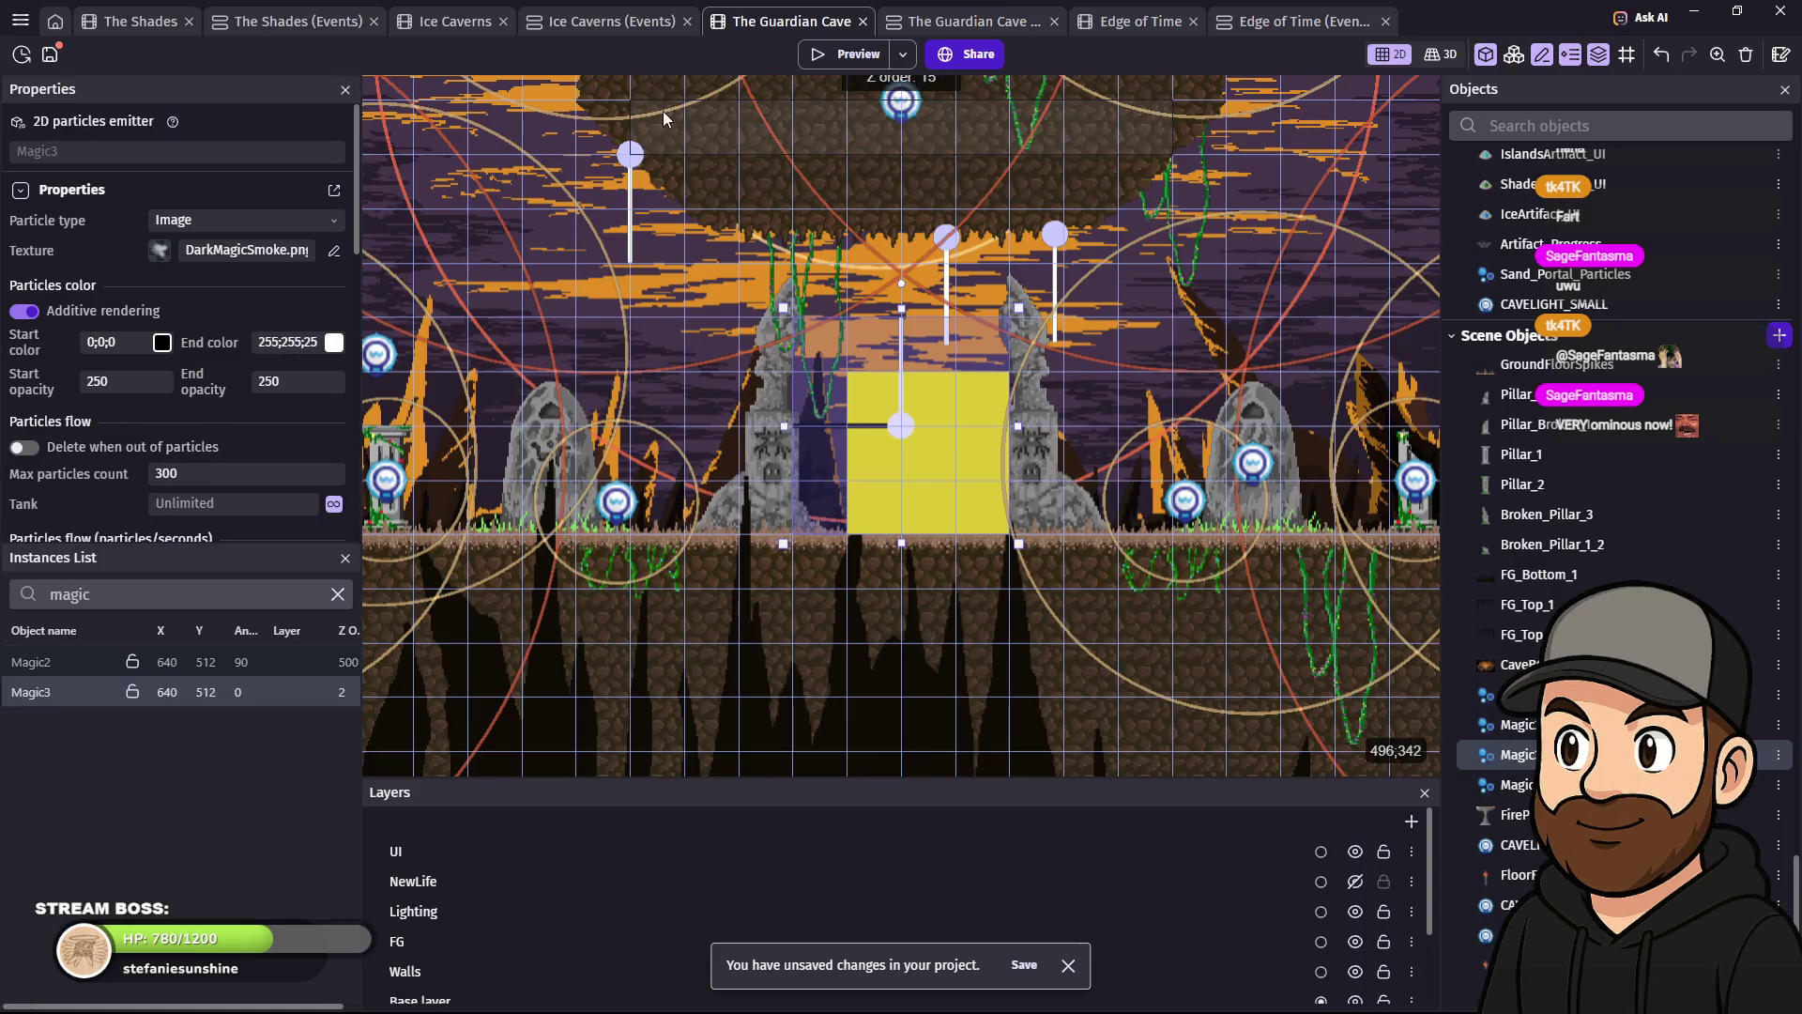
- Preview the scene, walking the character back and forth beside the smoke, then close it
click(826, 54)
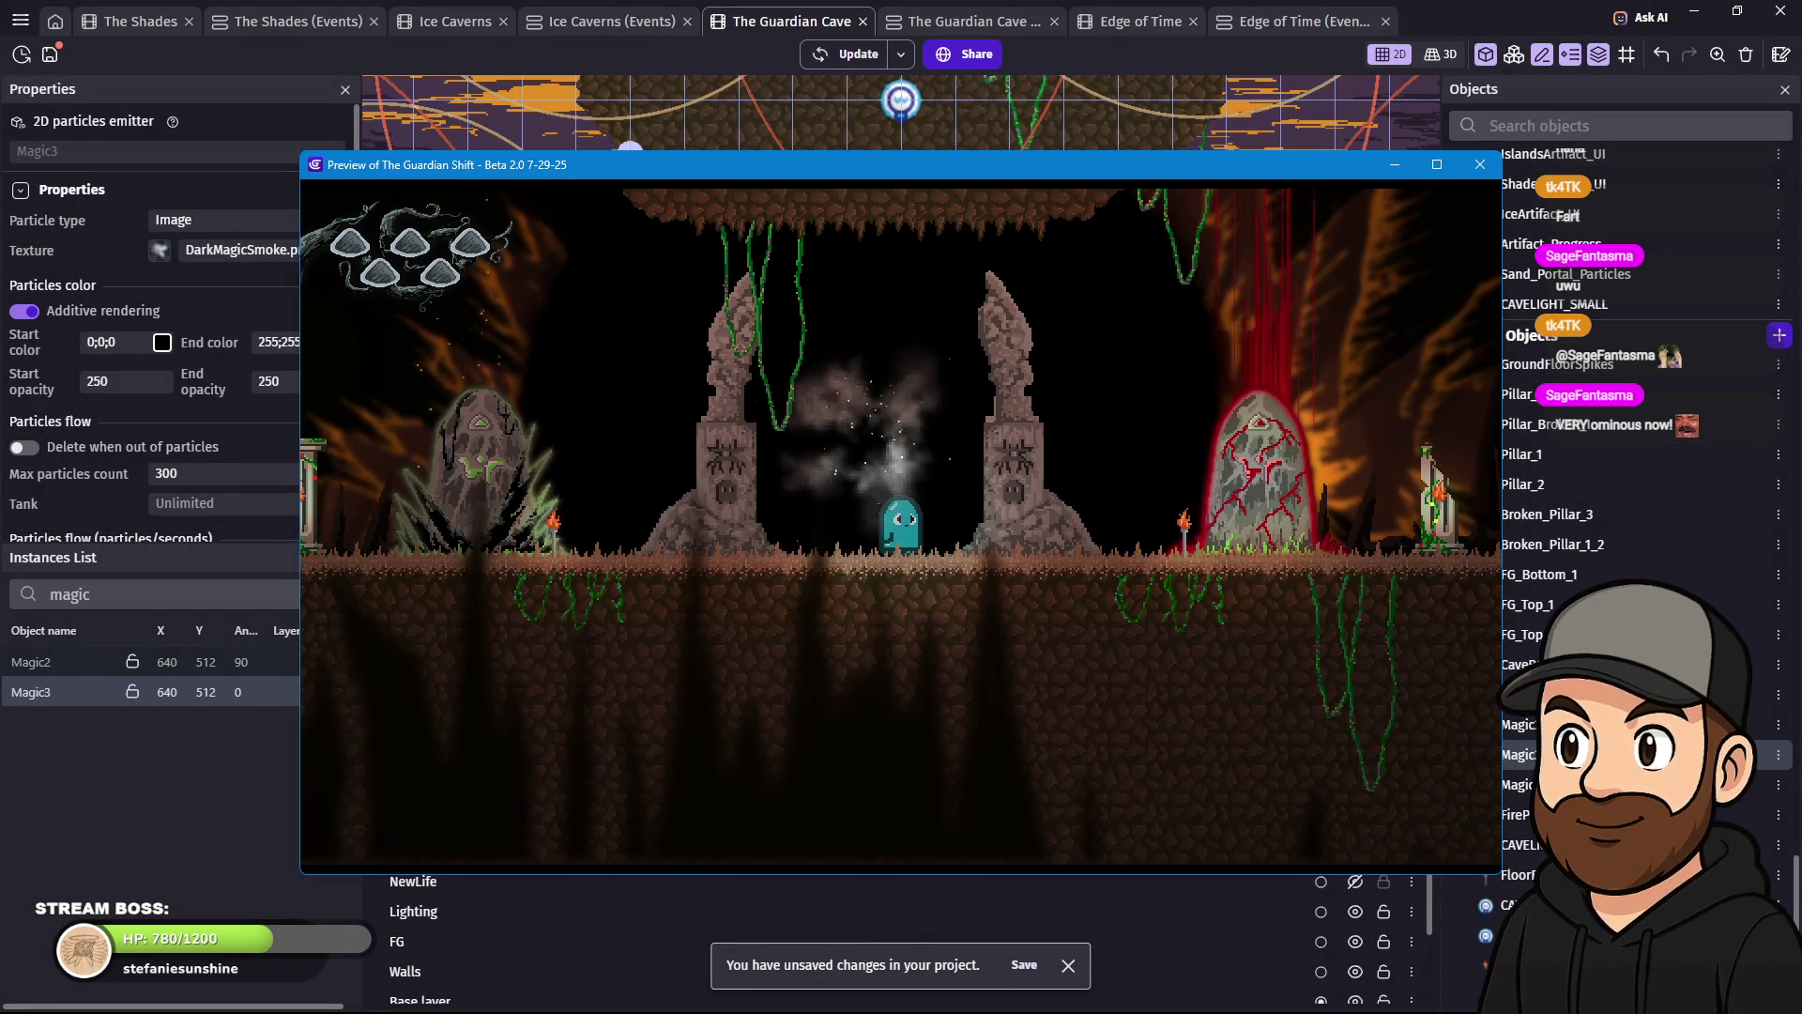
key(Left)
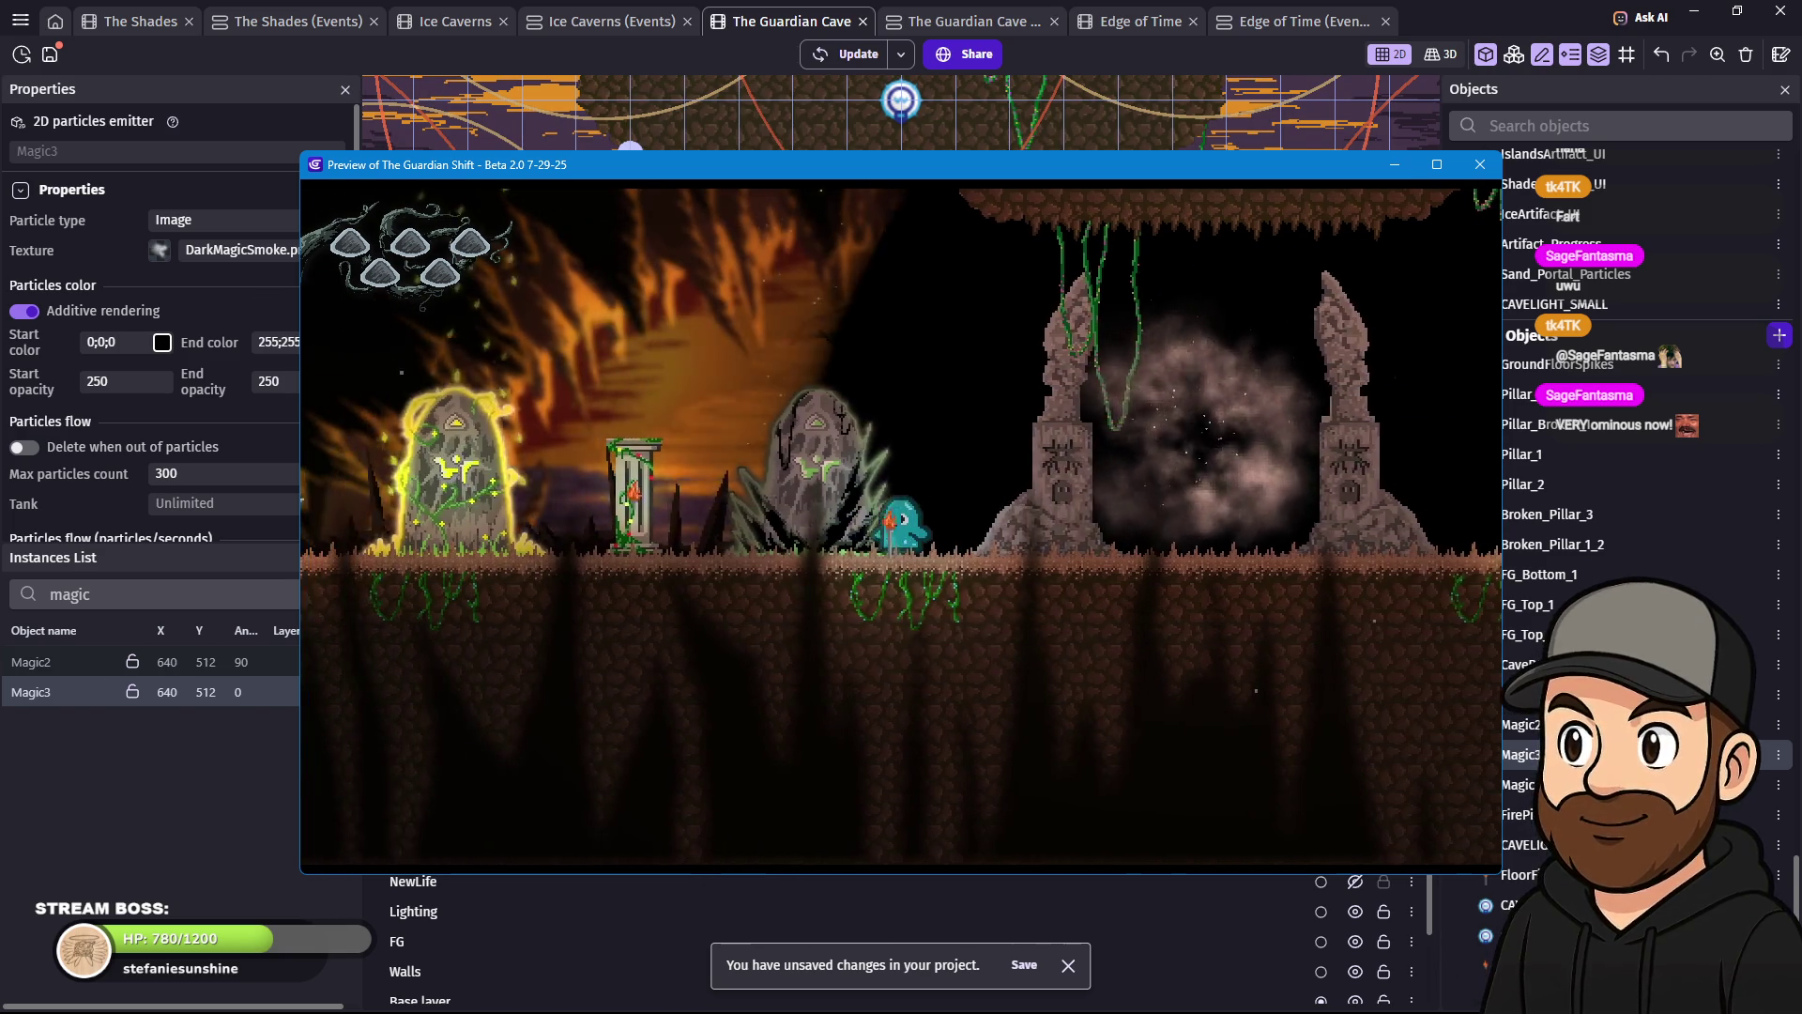
key(Right)
key(Left)
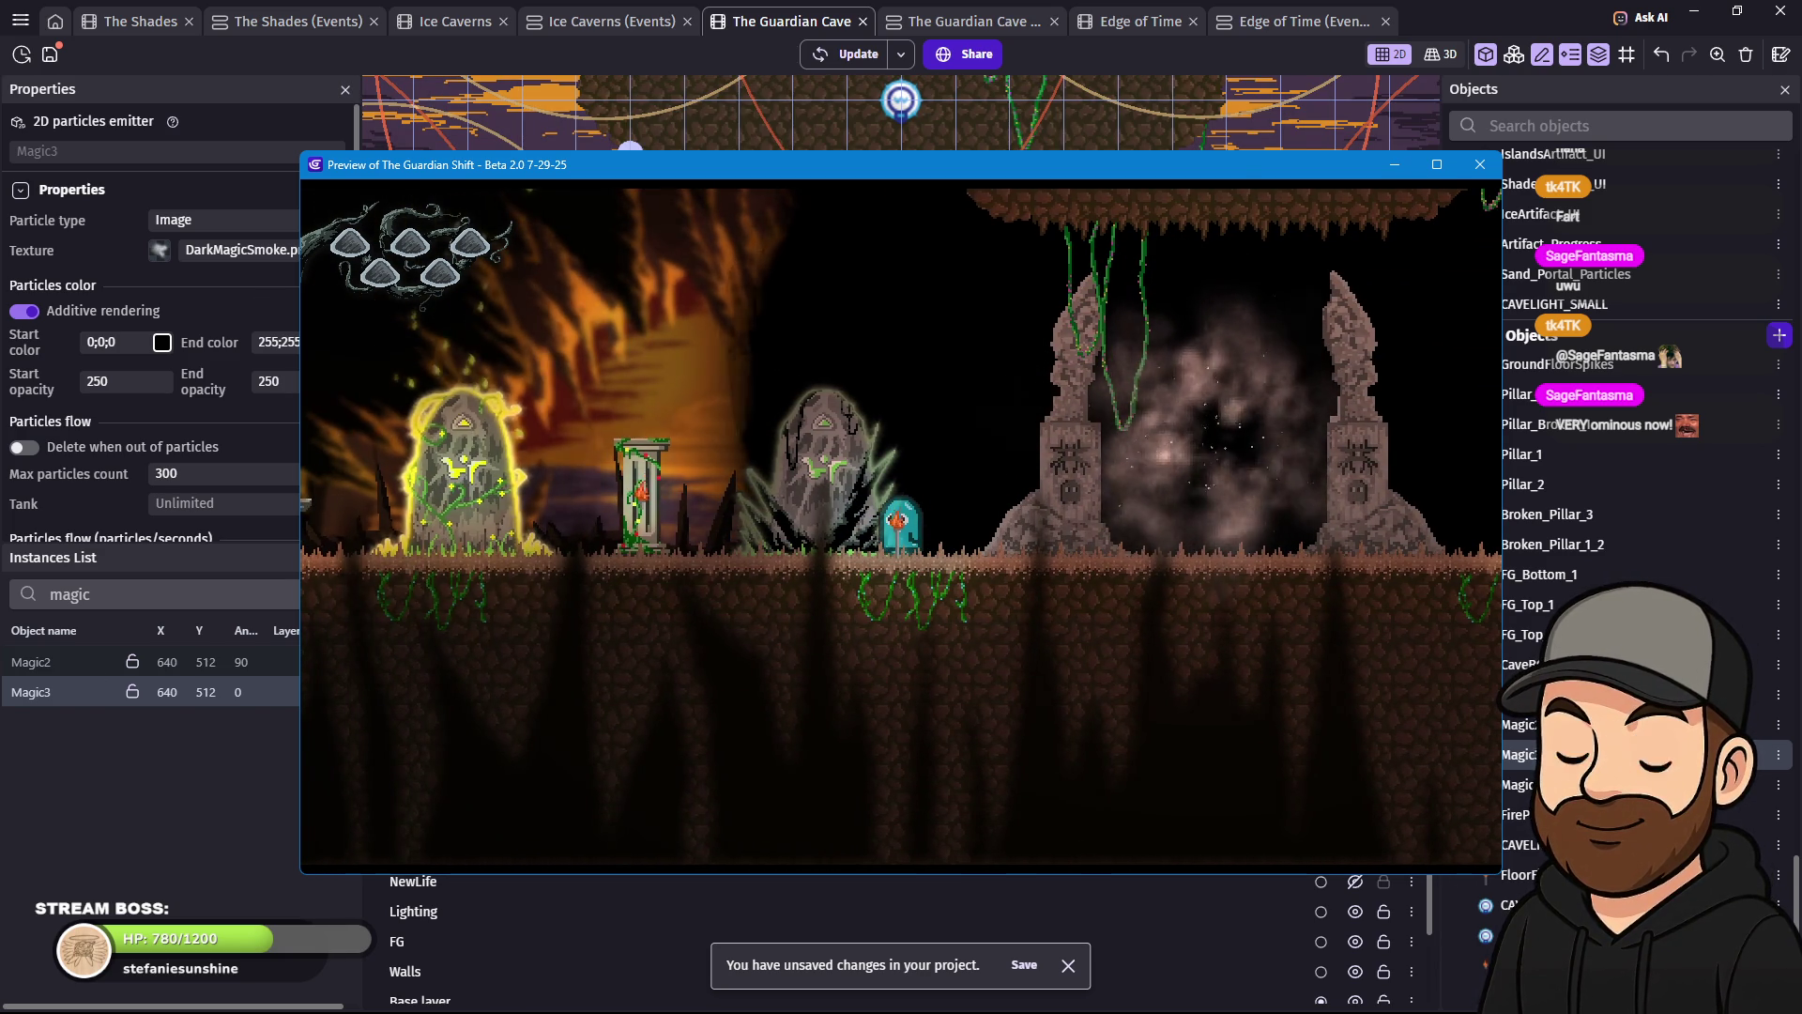
key(Right)
key(Right)
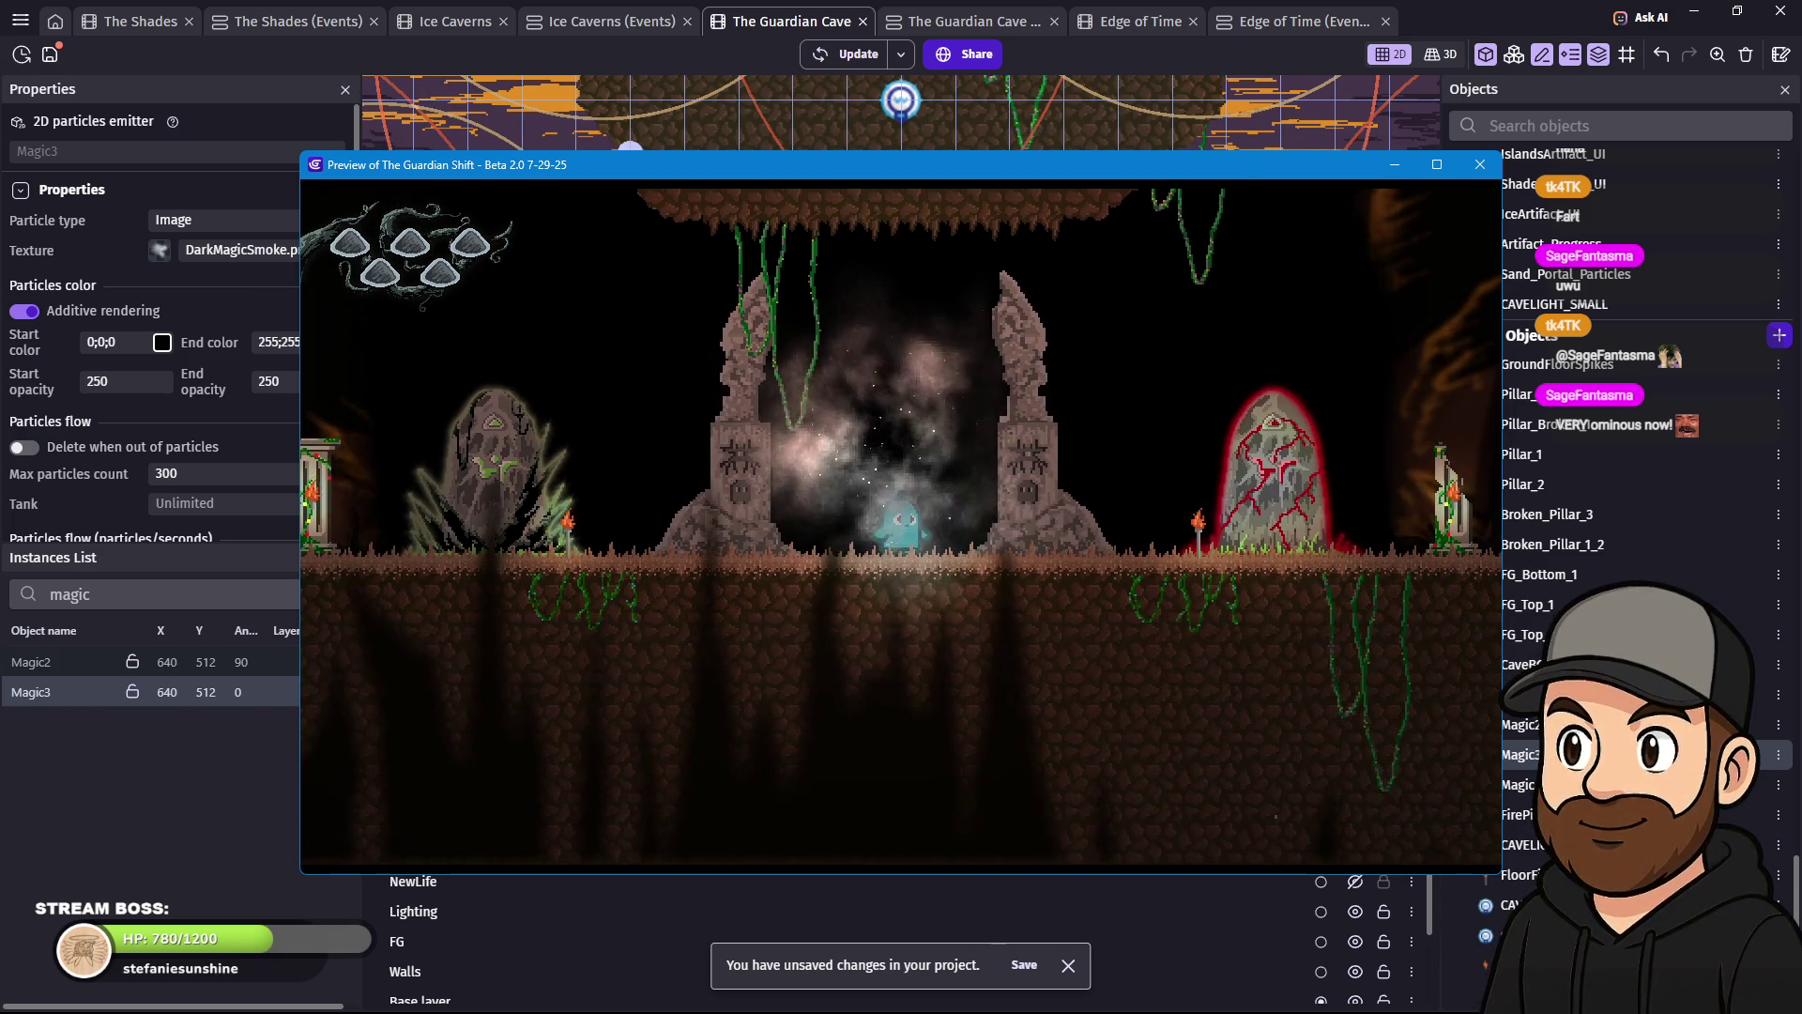
key(Right)
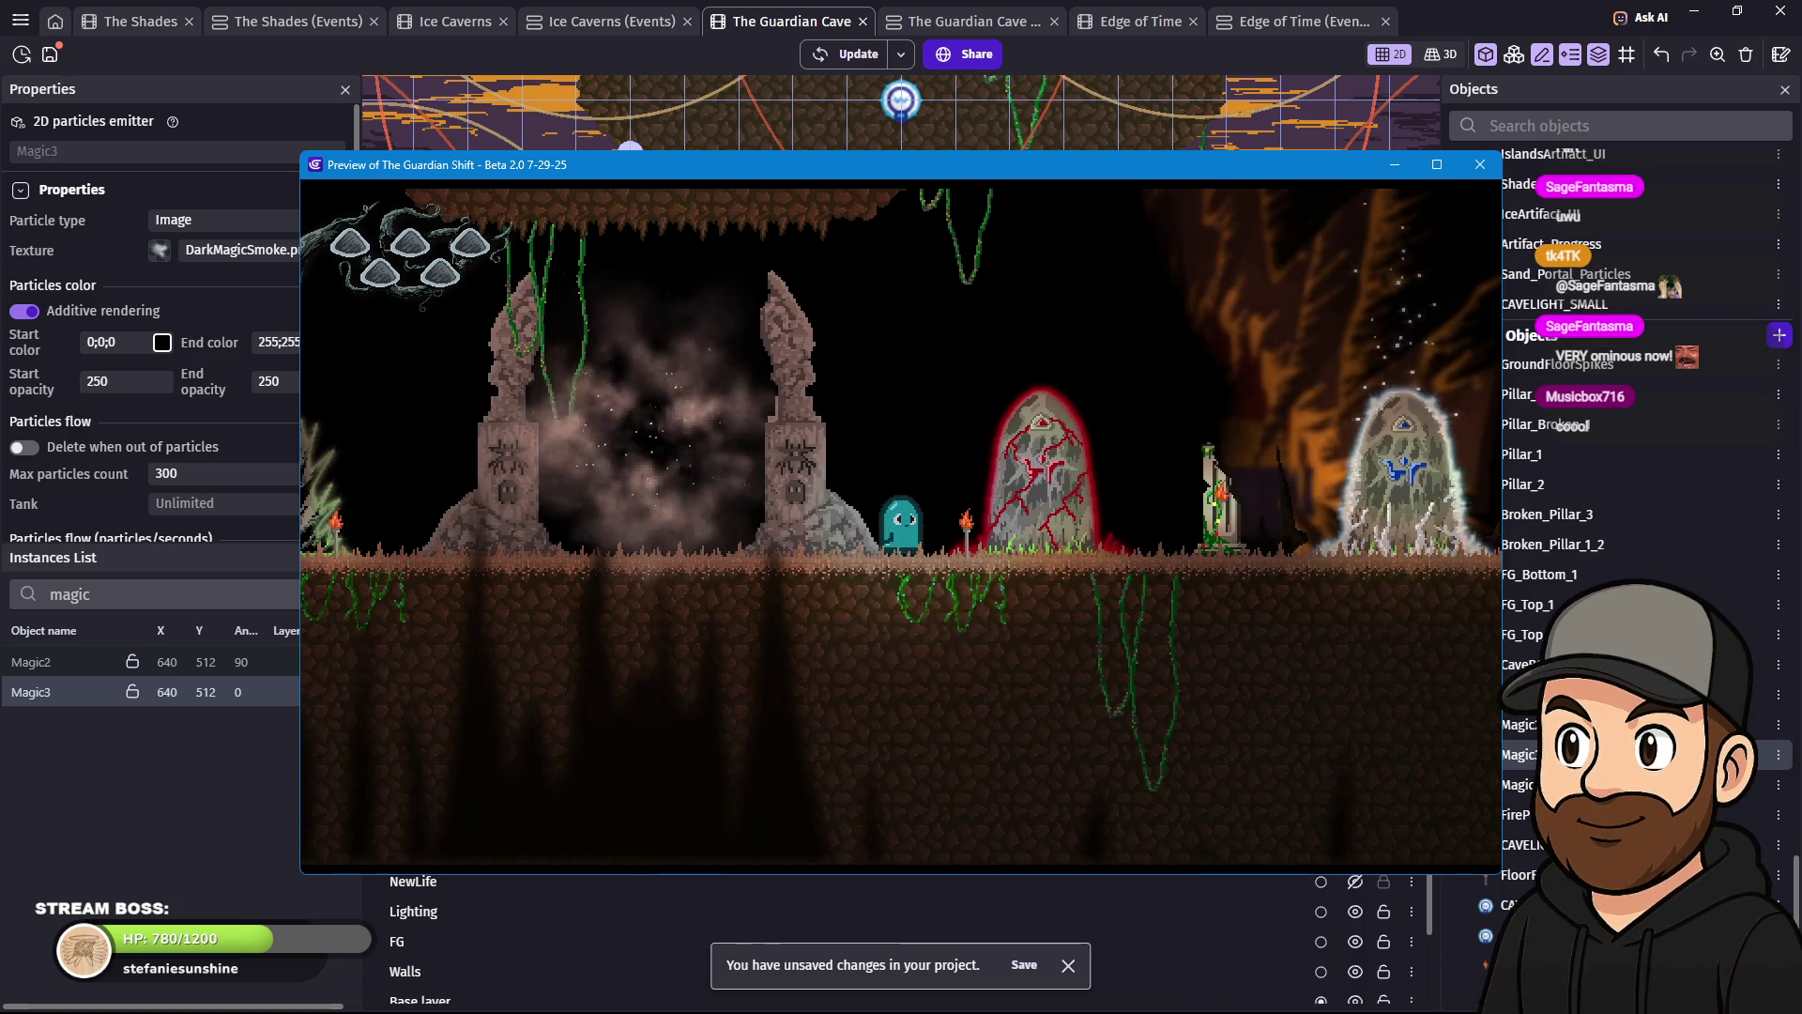
key(Left)
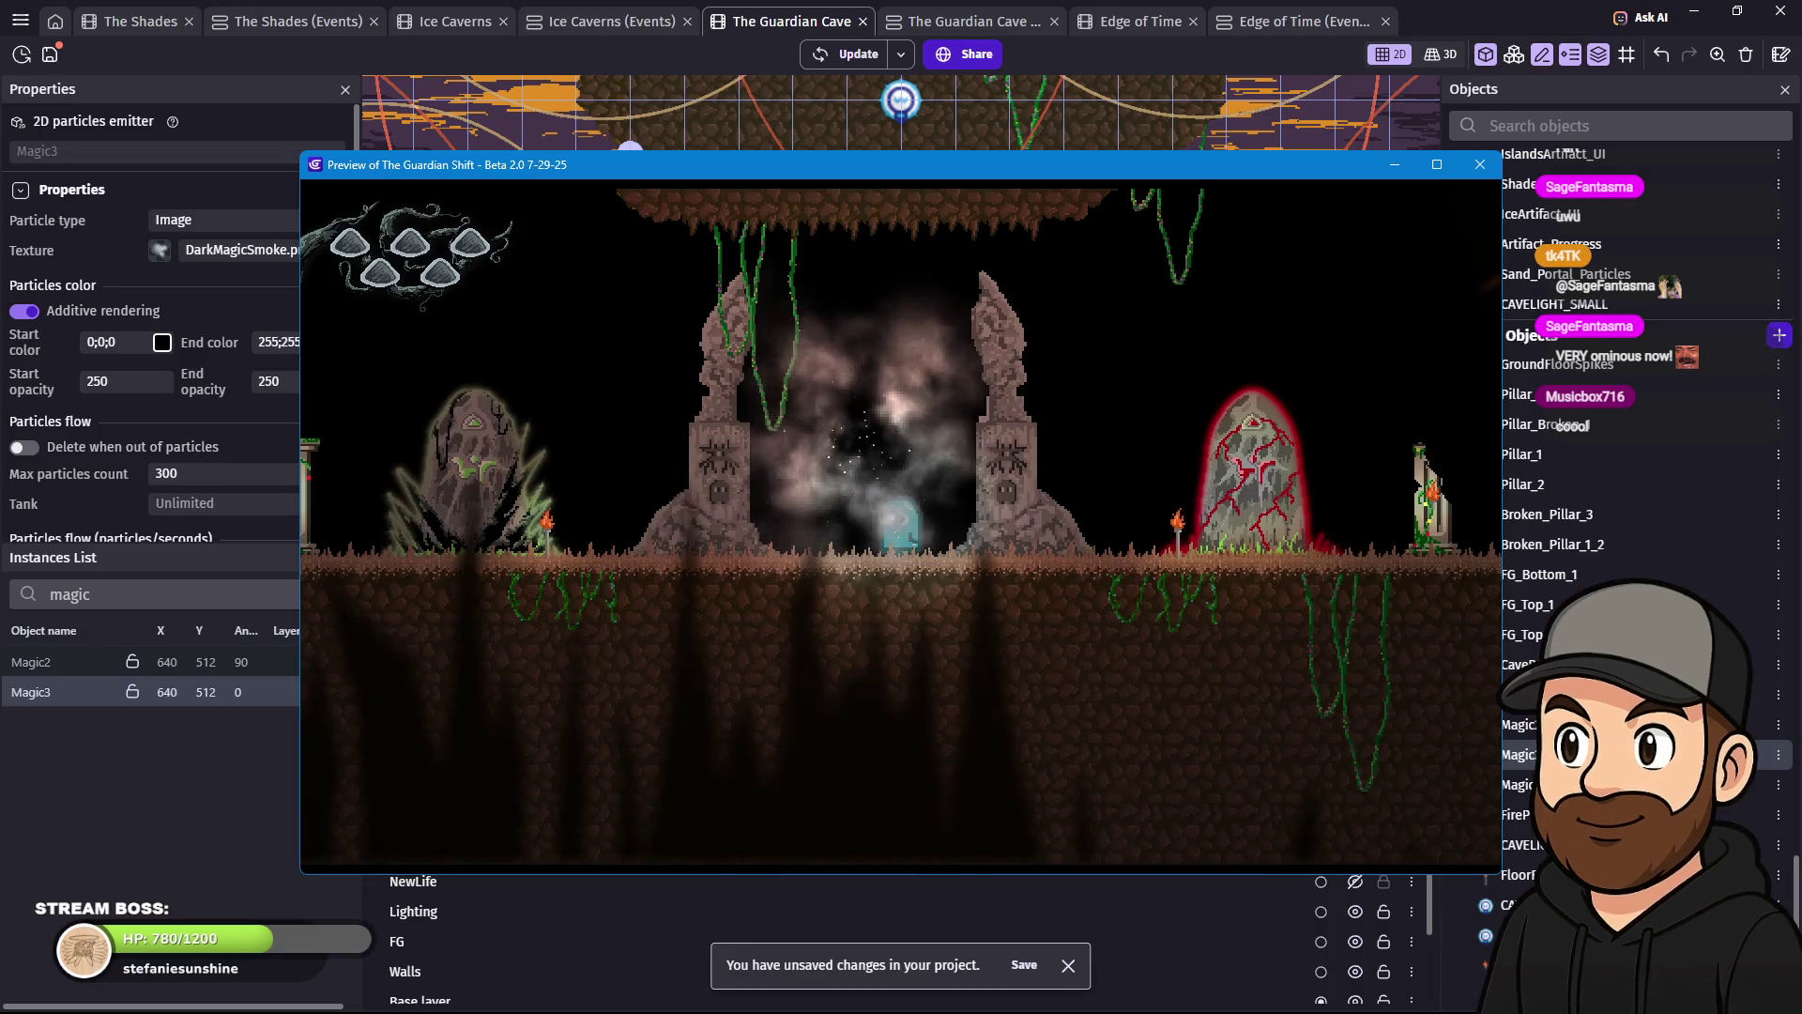
click(1481, 166)
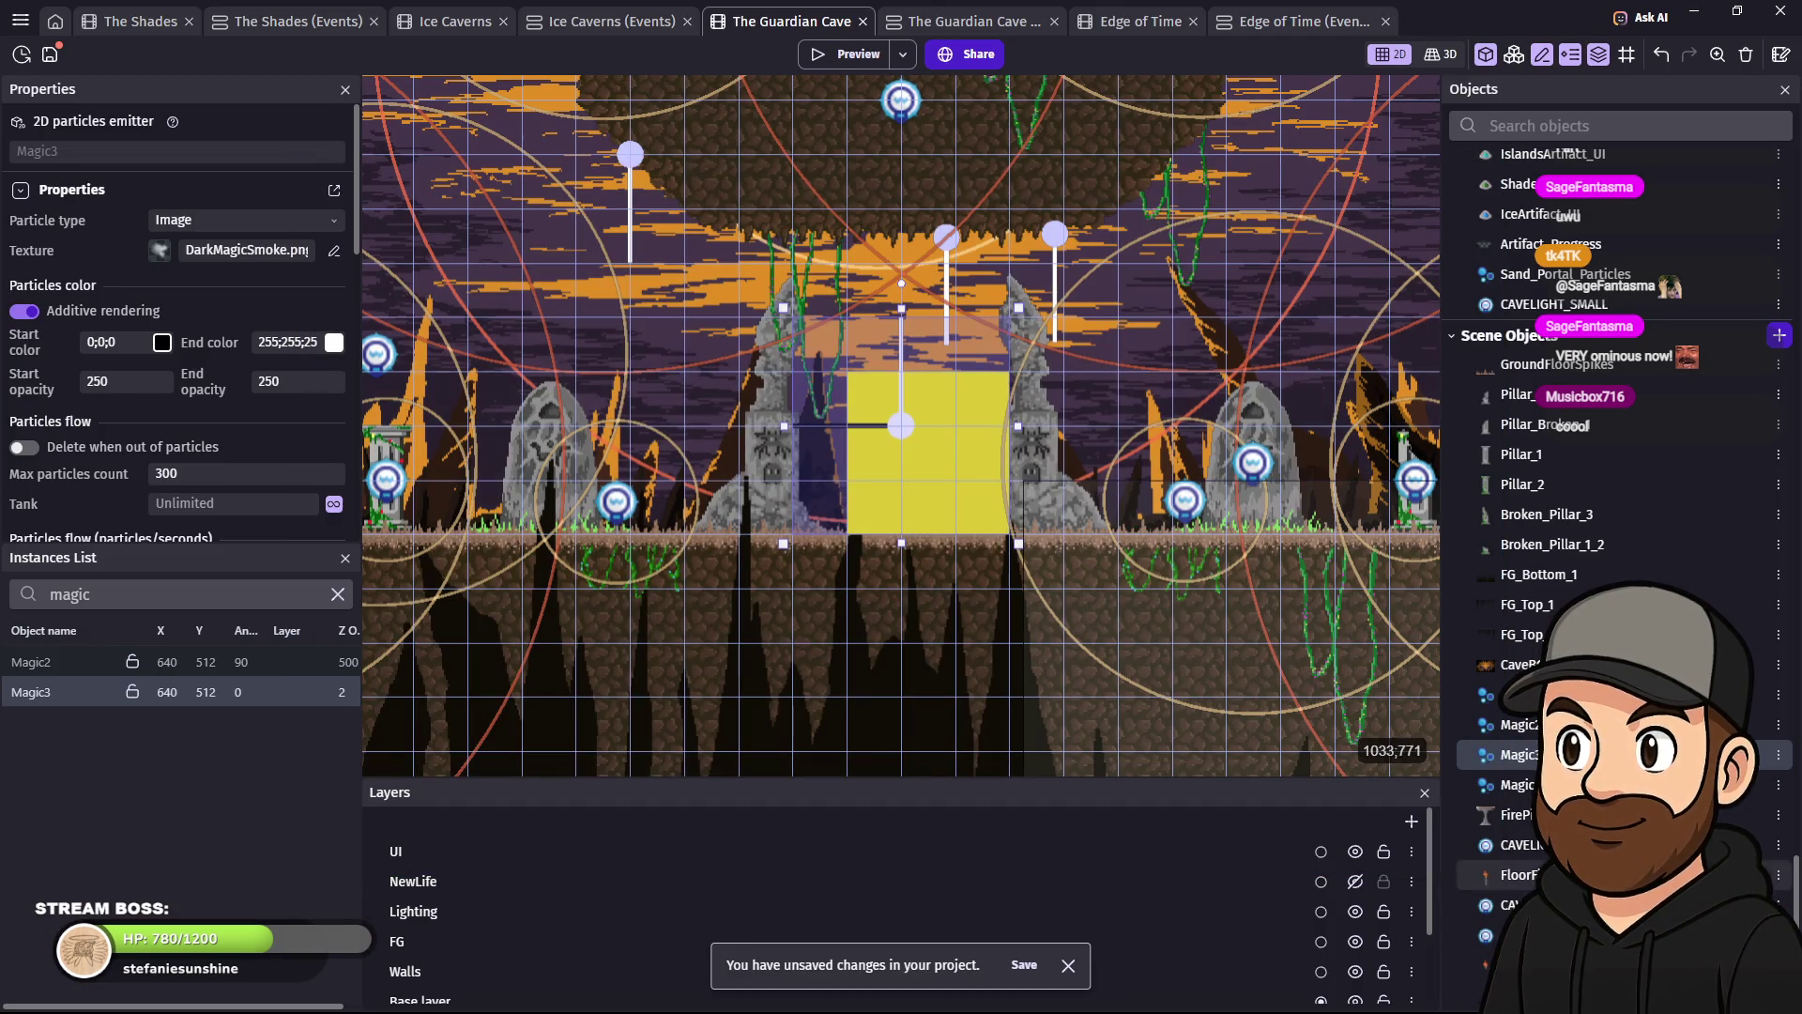